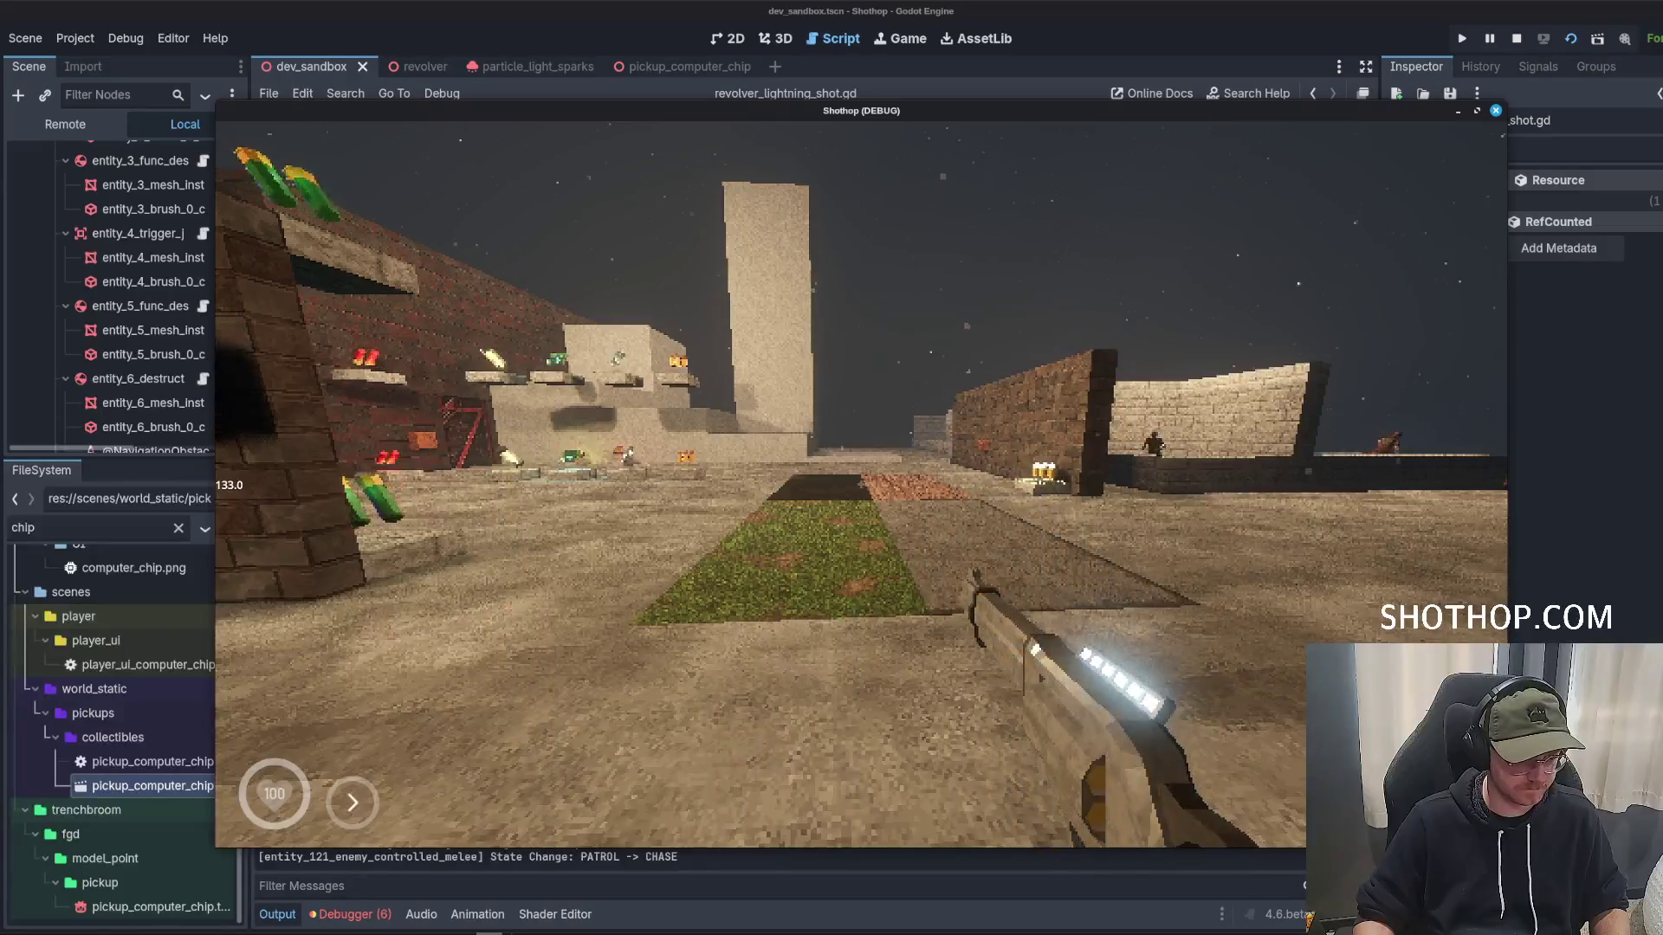
Fire the revolver's lightning shot twice in the game, then stop it with F8.
click(861, 484)
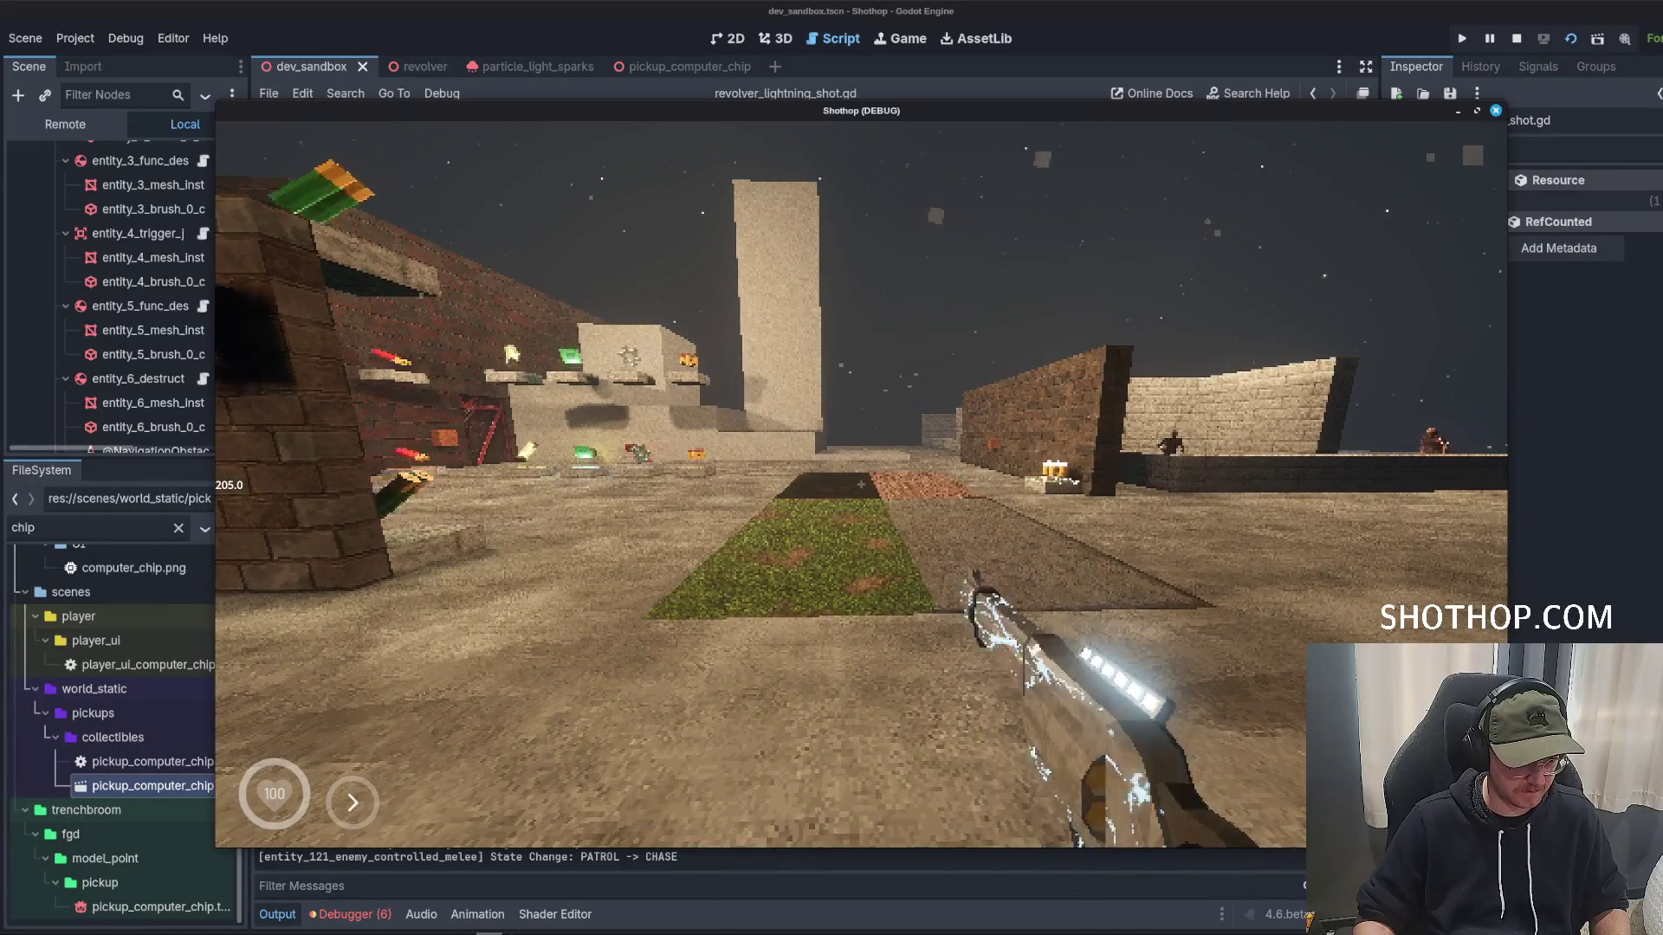
click(860, 485)
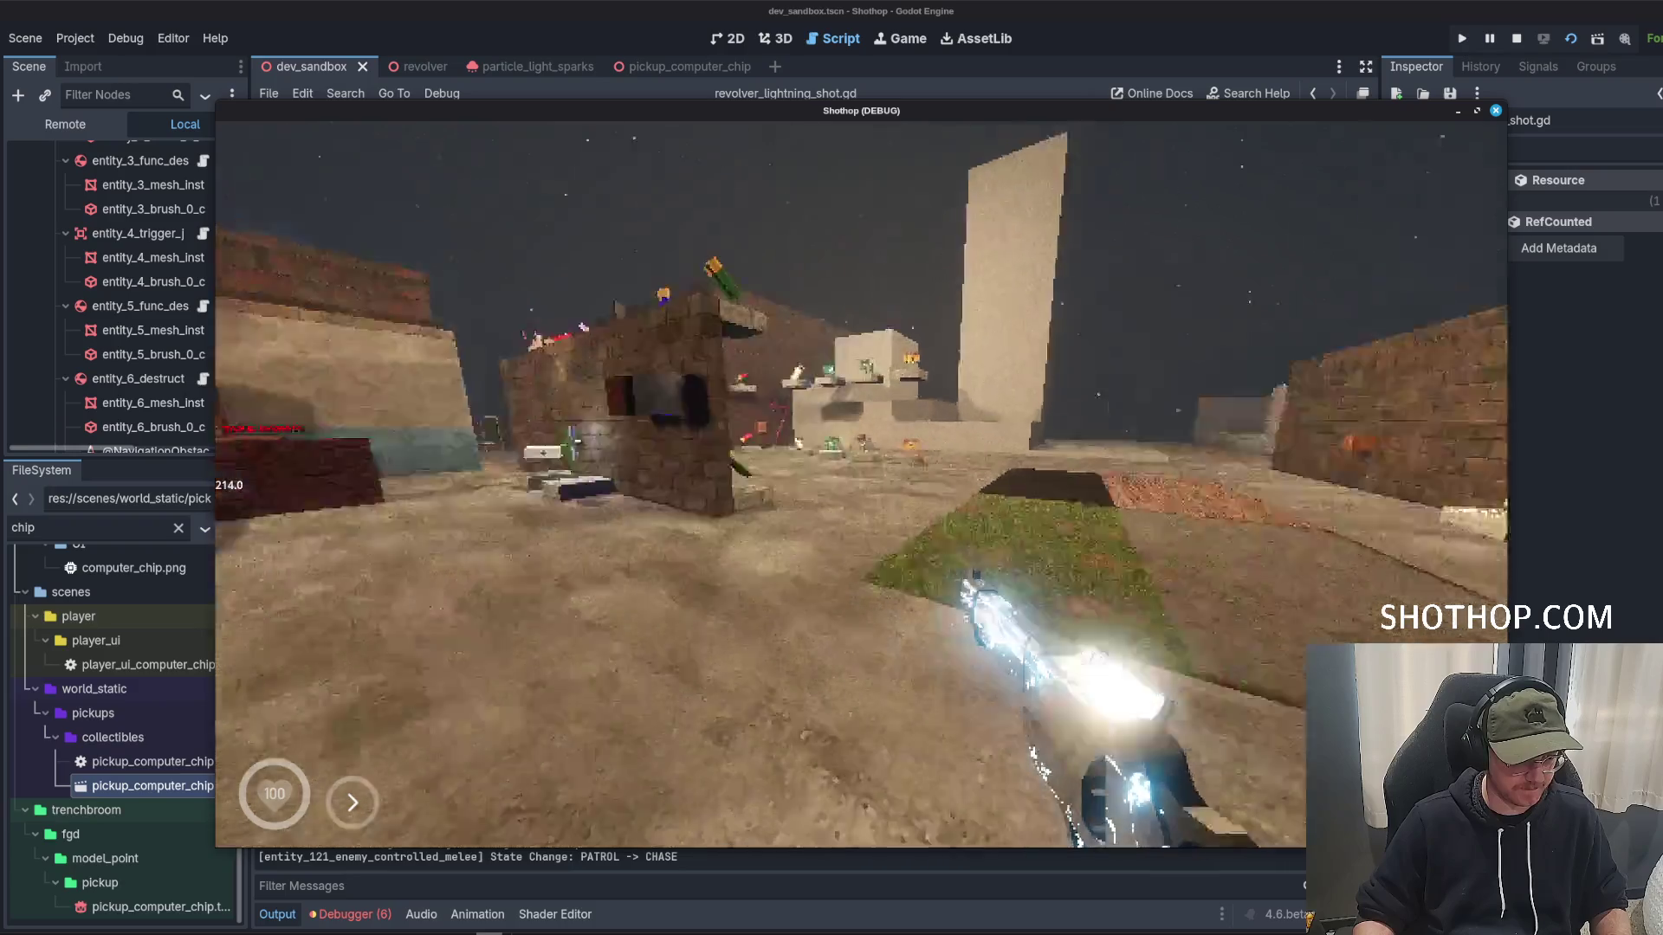
key(F8)
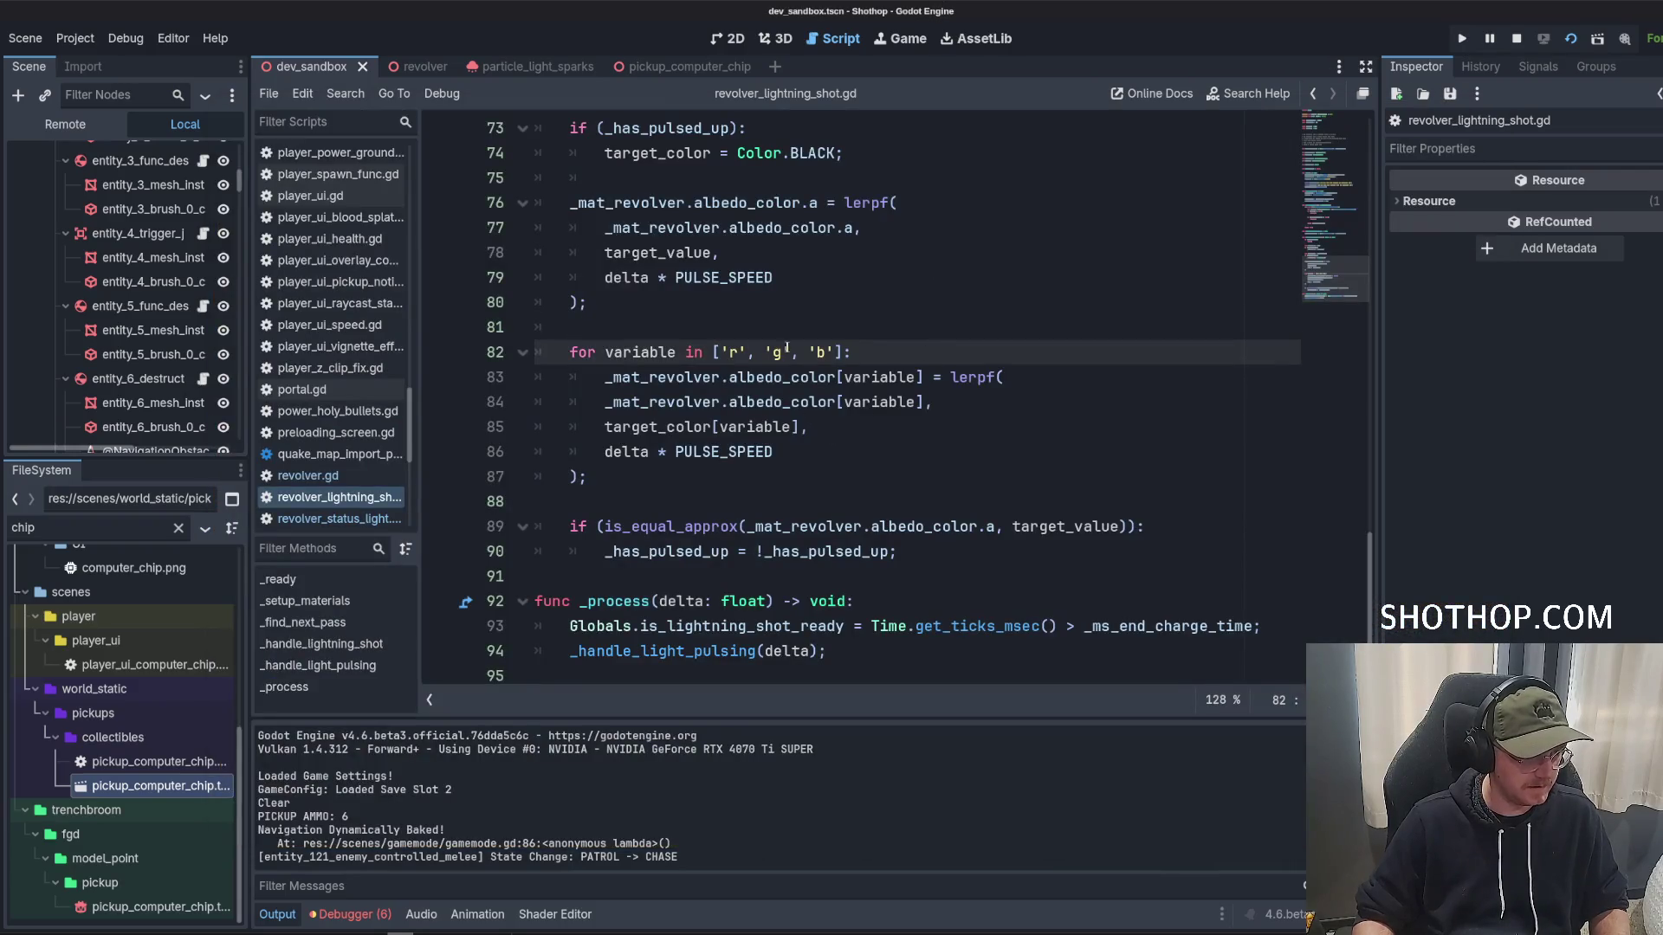
Review the colour lerp code, selecting target_color on line 74 and jumping to MIN_ALPHA's definition.
key(Down)
key(Down)
scroll(760, 432, up, 4)
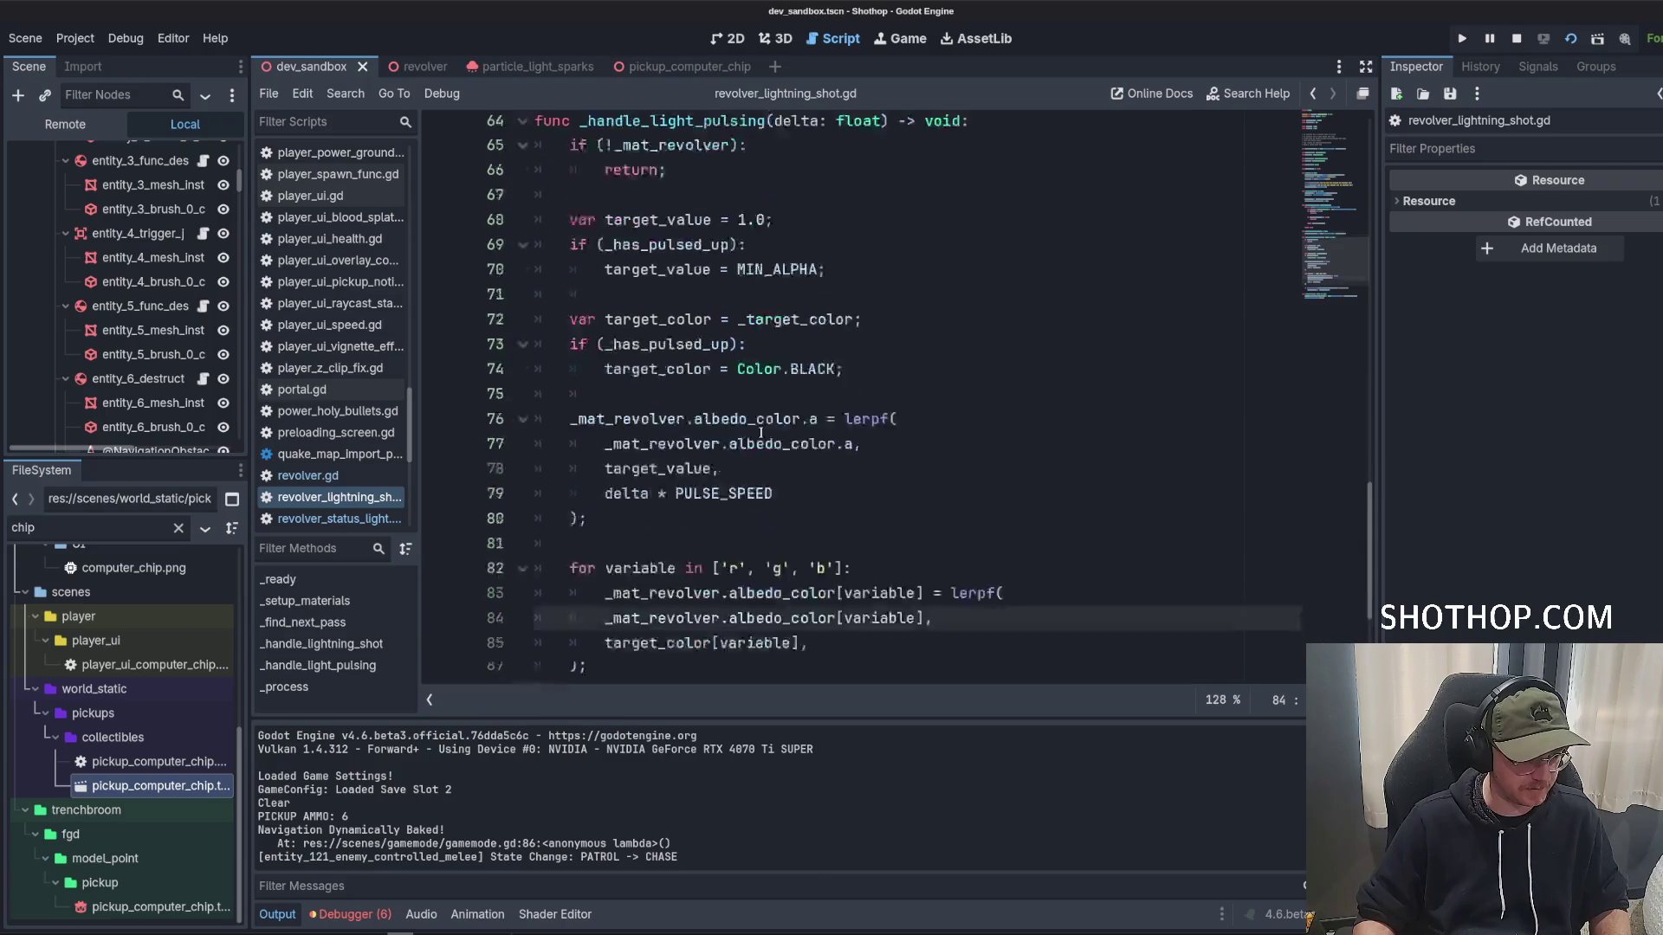
scroll(760, 433, down, 2)
double_click(700, 304)
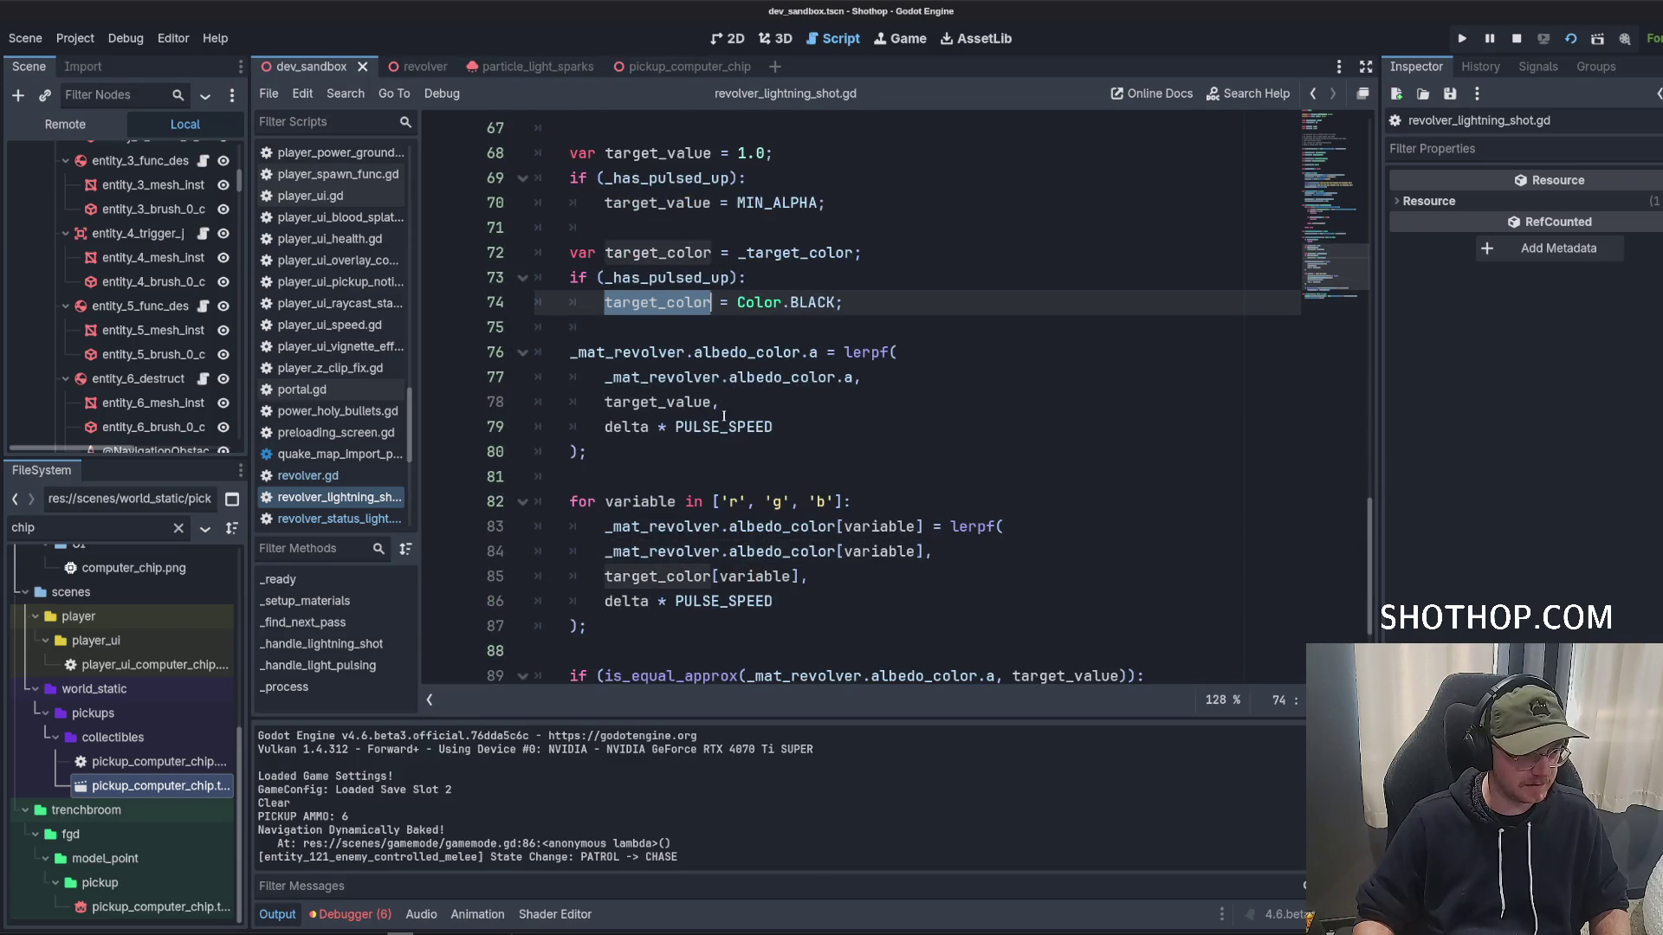
ctrl+click(780, 203)
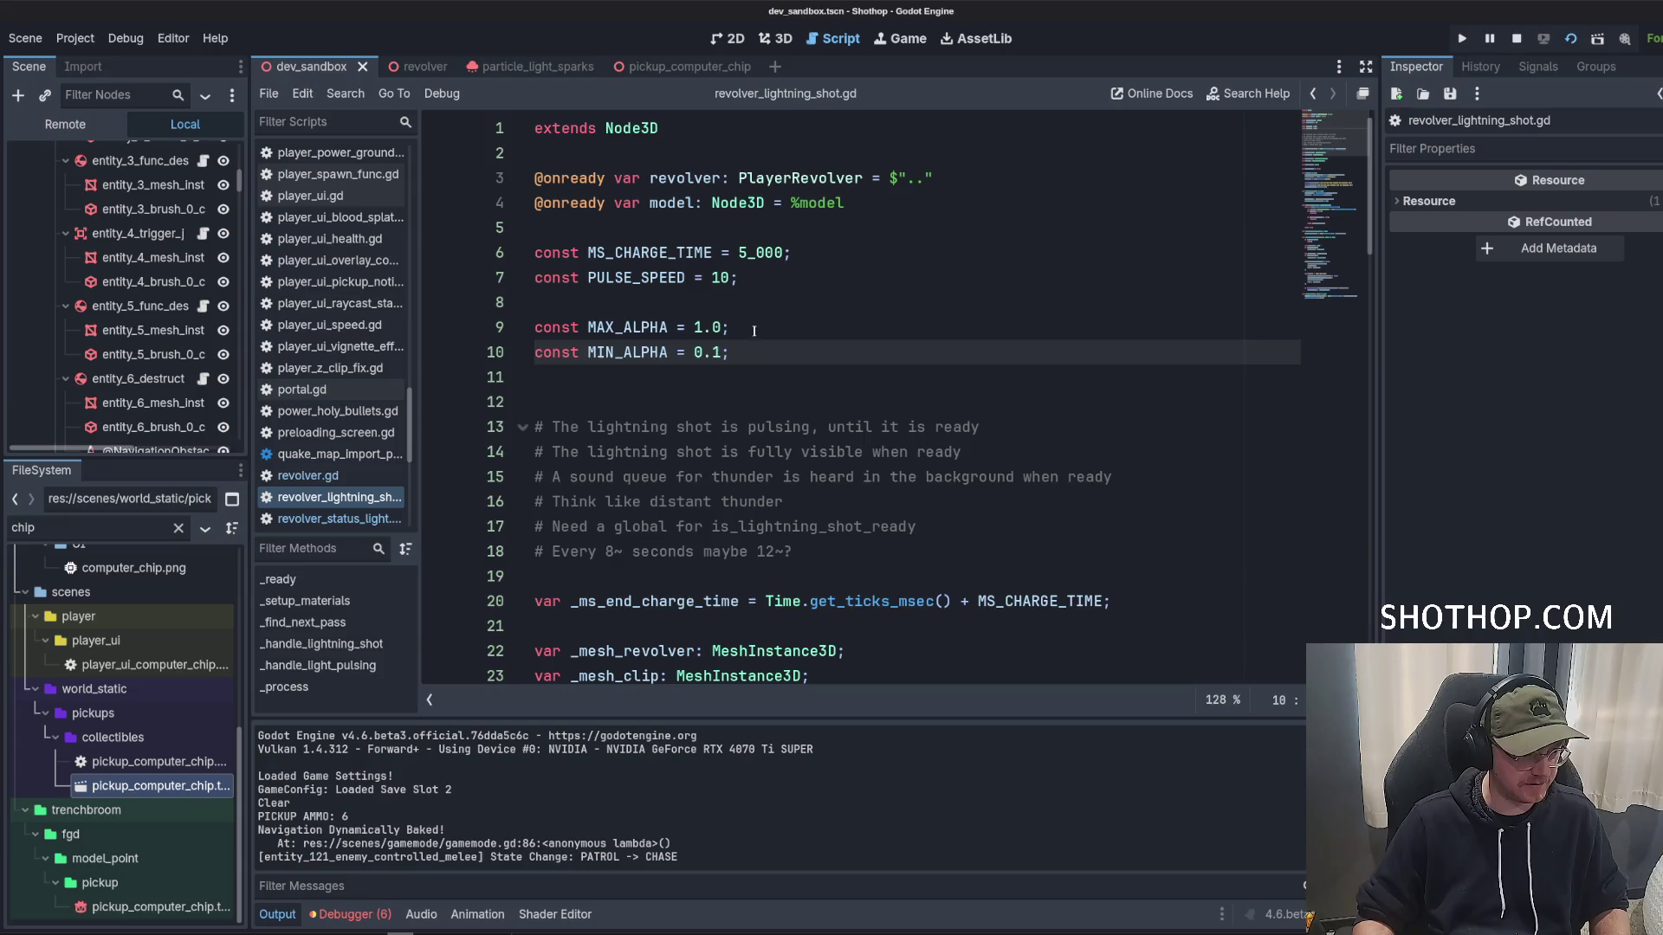
Run the project, pause it, and restart the game with fresh output.
key(F5)
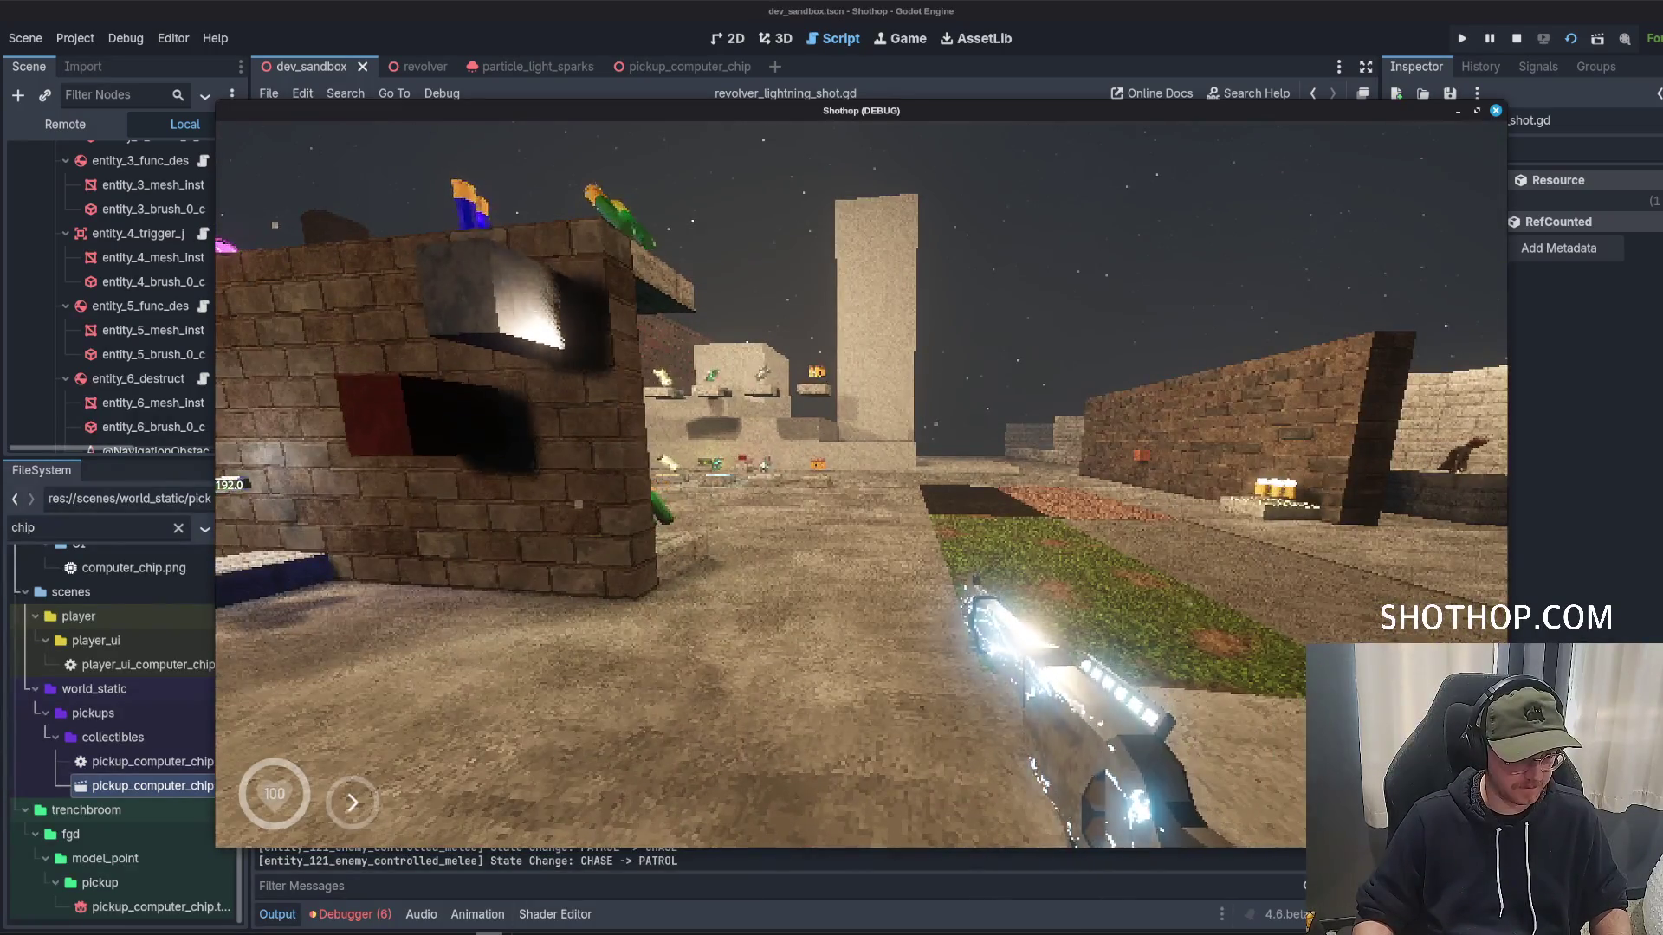
key(Escape)
click(1207, 32)
click(1516, 38)
click(1570, 38)
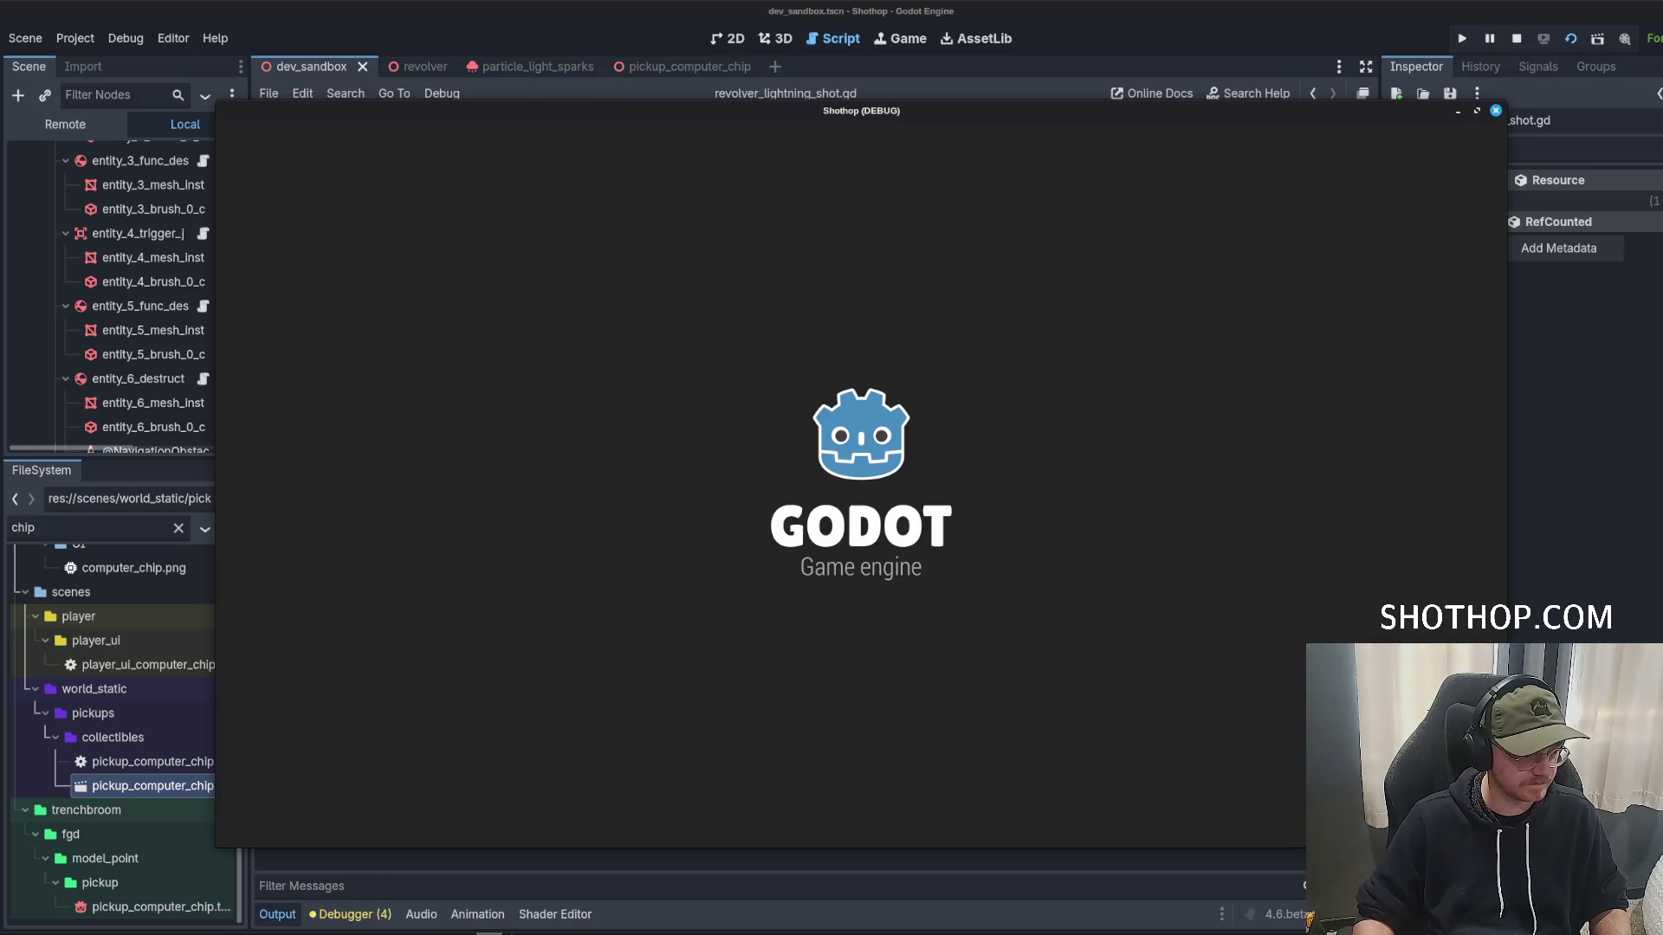
Walk toward the crates and barrel, pause, and return to _handle_light_pulsing in the script.
key(w)
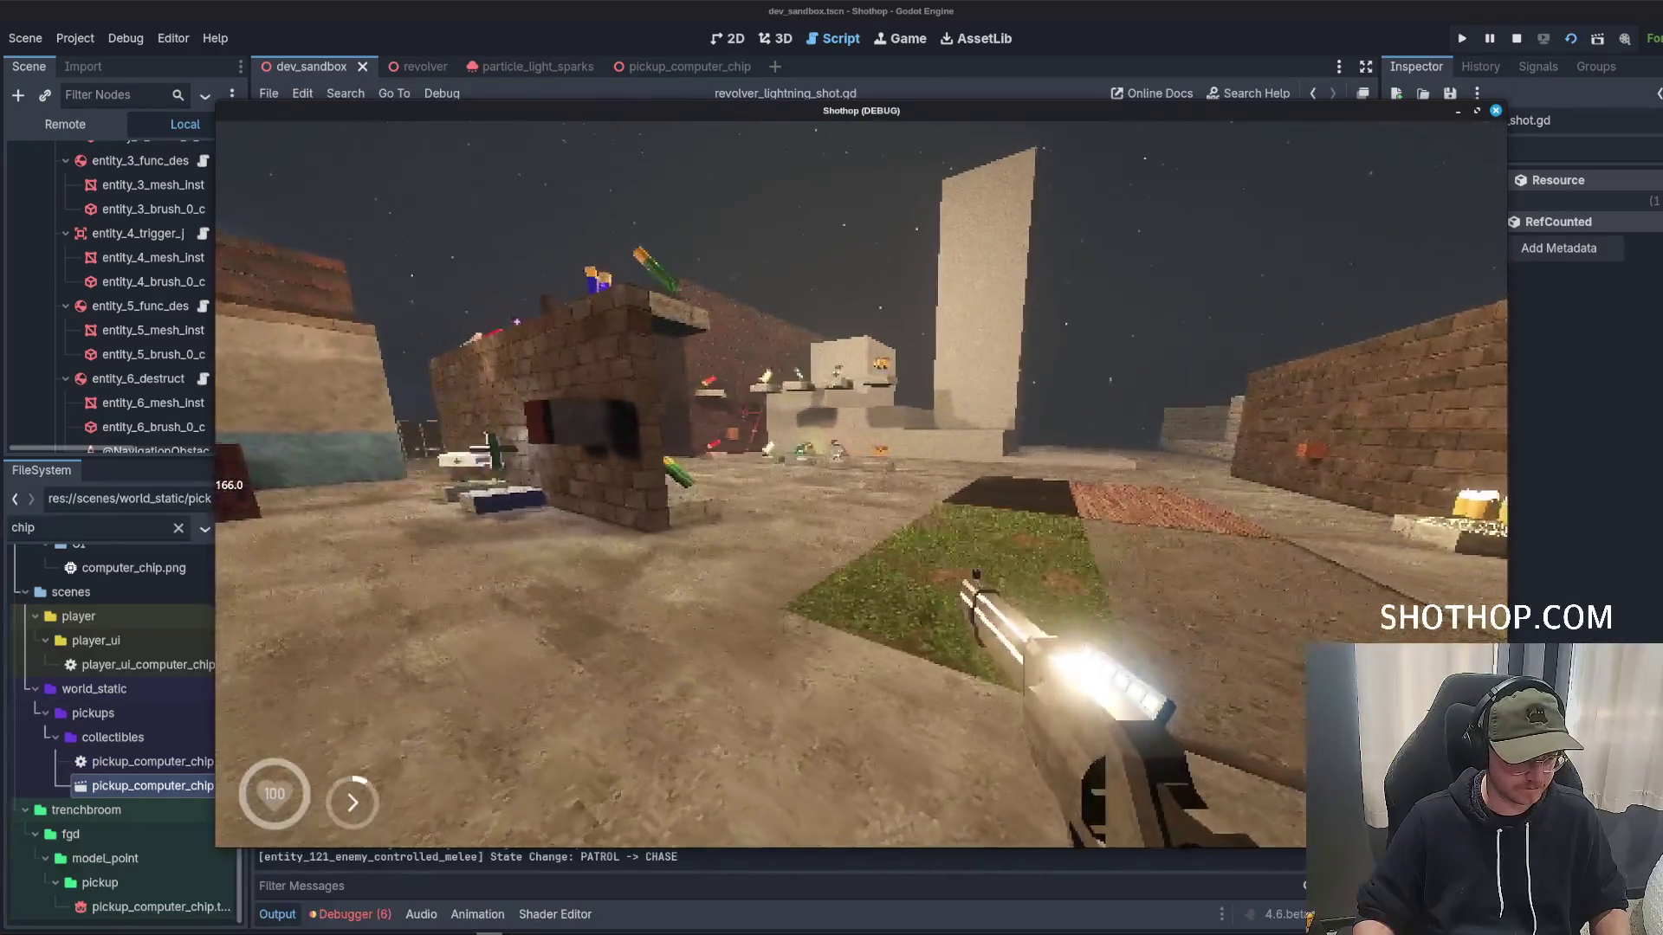
key(w)
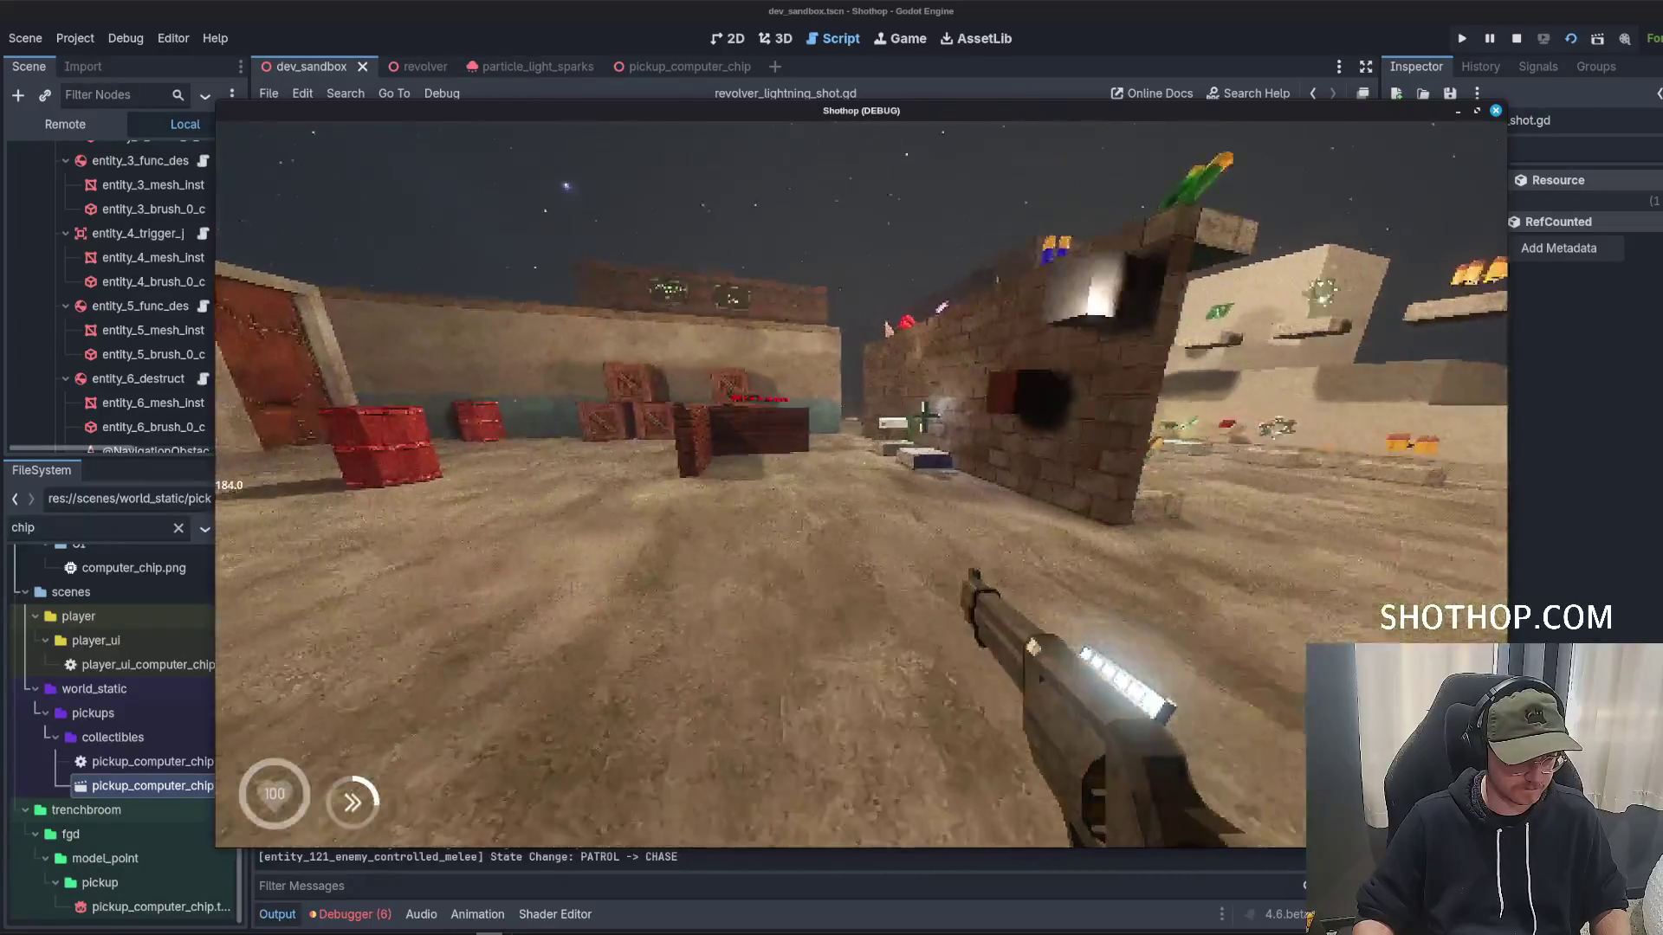
key(Escape)
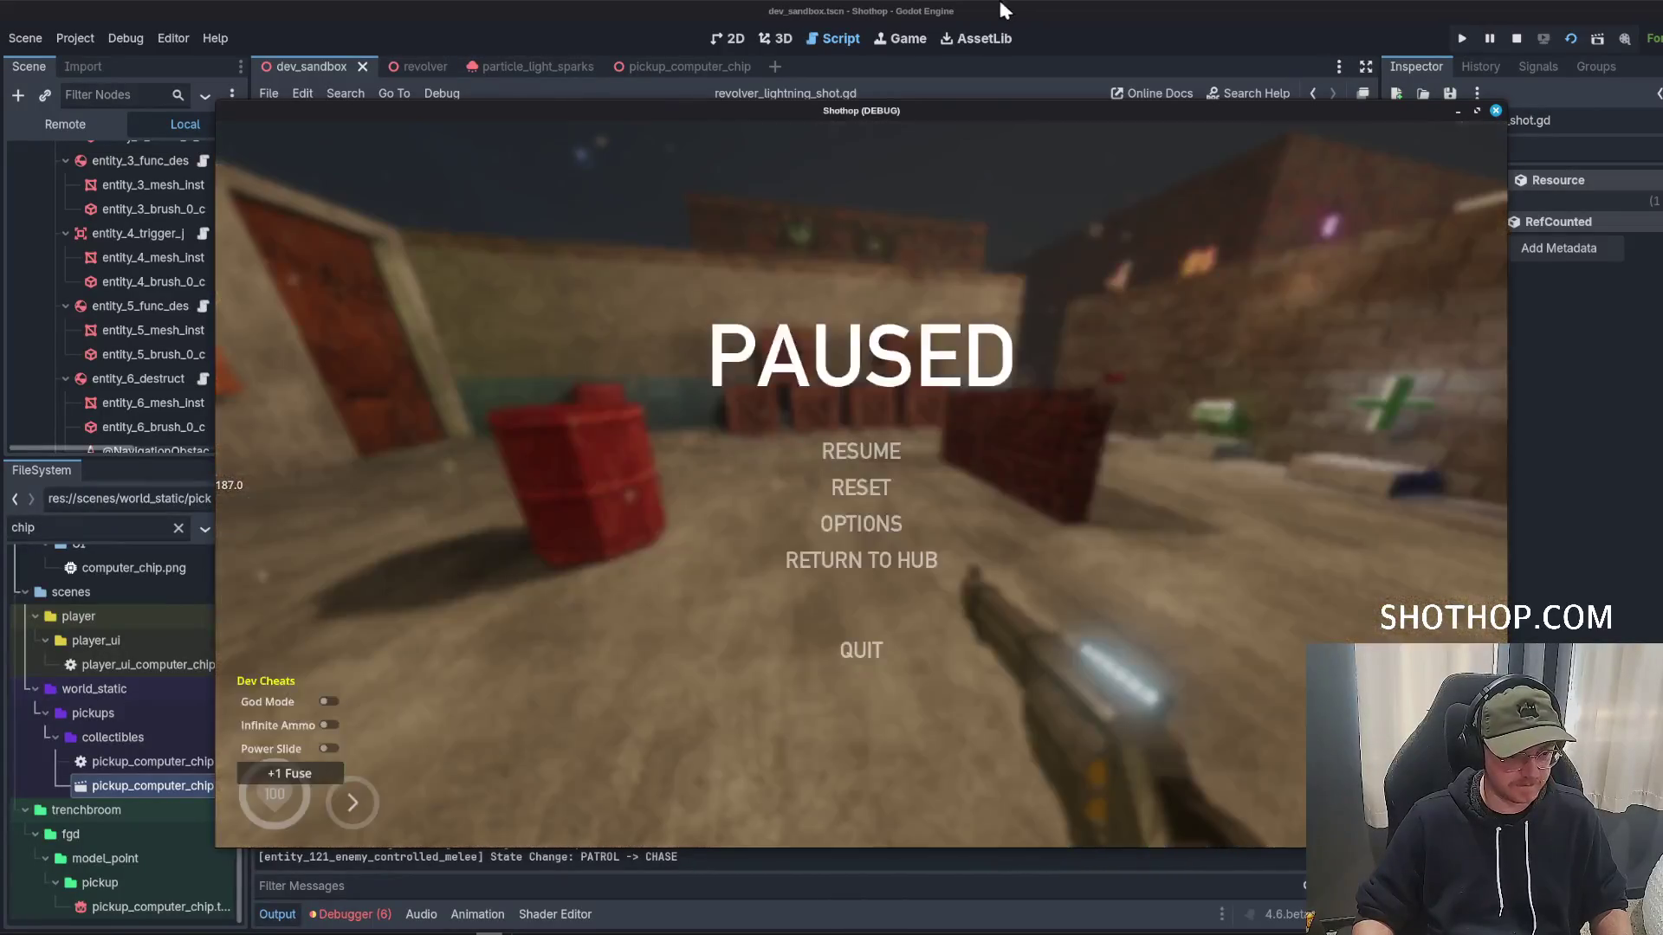
key(alt+Tab)
scroll(862, 410, down, 4)
scroll(861, 409, down, 5)
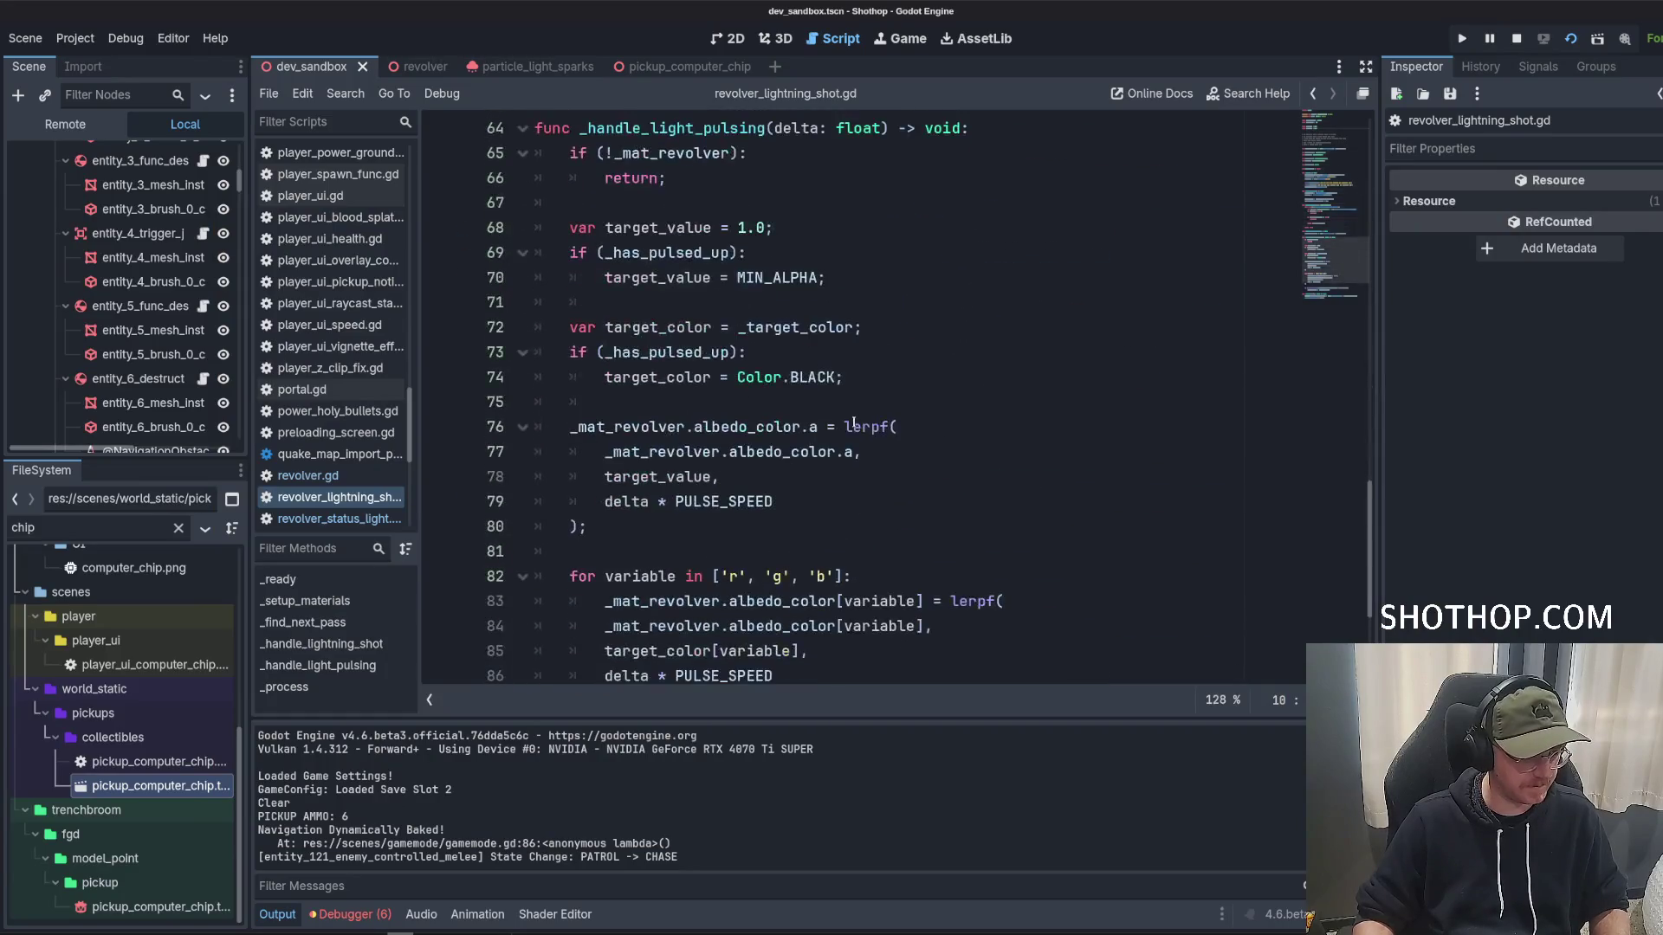
Add print(_mat_revolver.albedo_color) on a new line after the colour loop and save the script.
scroll(759, 523, down, 3)
click(724, 501)
click(724, 483)
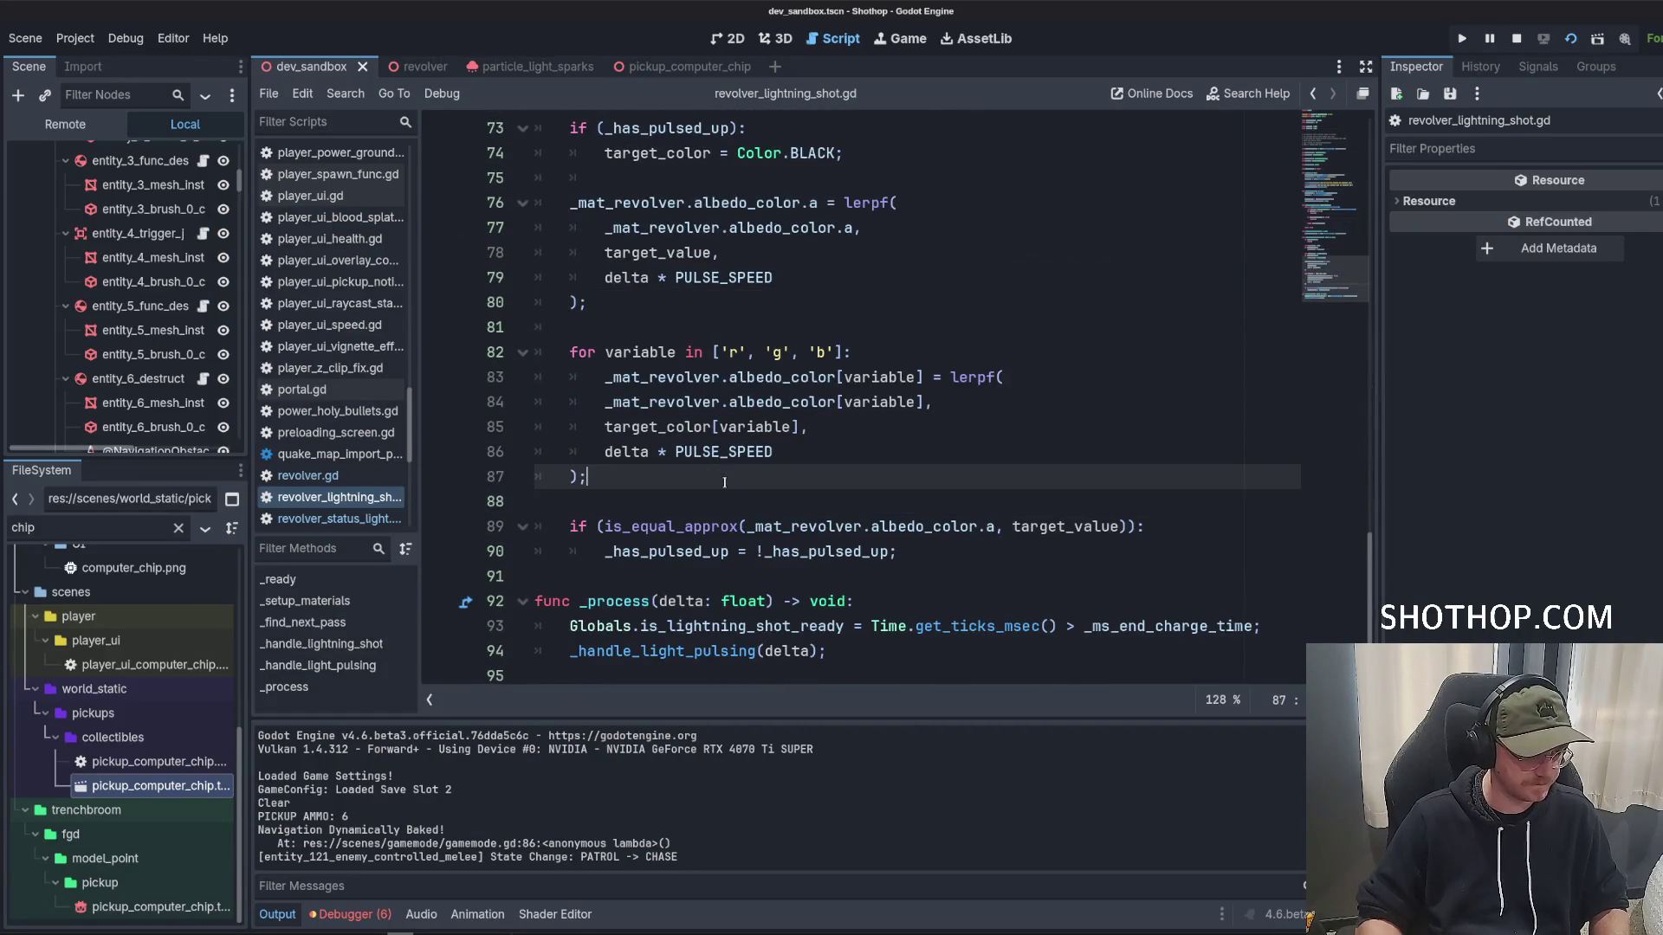
key(Return)
key(Return)
text(p)
text(_re)
text(al)
key(Return)
click(1094, 292)
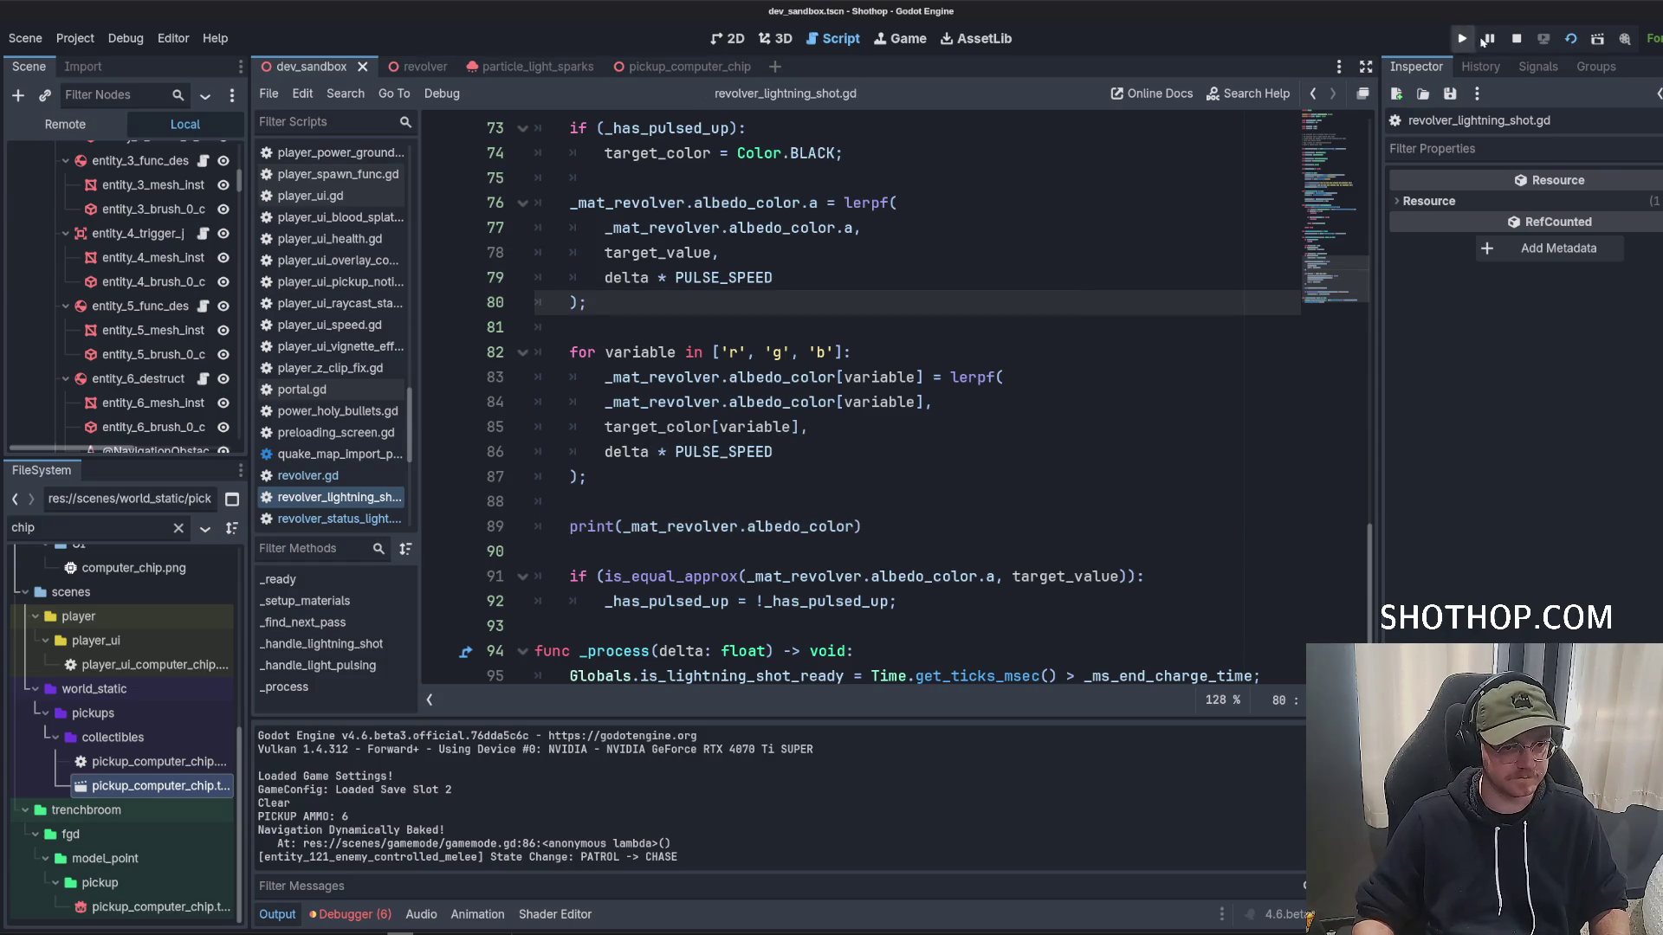
Restart the game, then pause it and read the albedo values in the Output panel.
click(1570, 39)
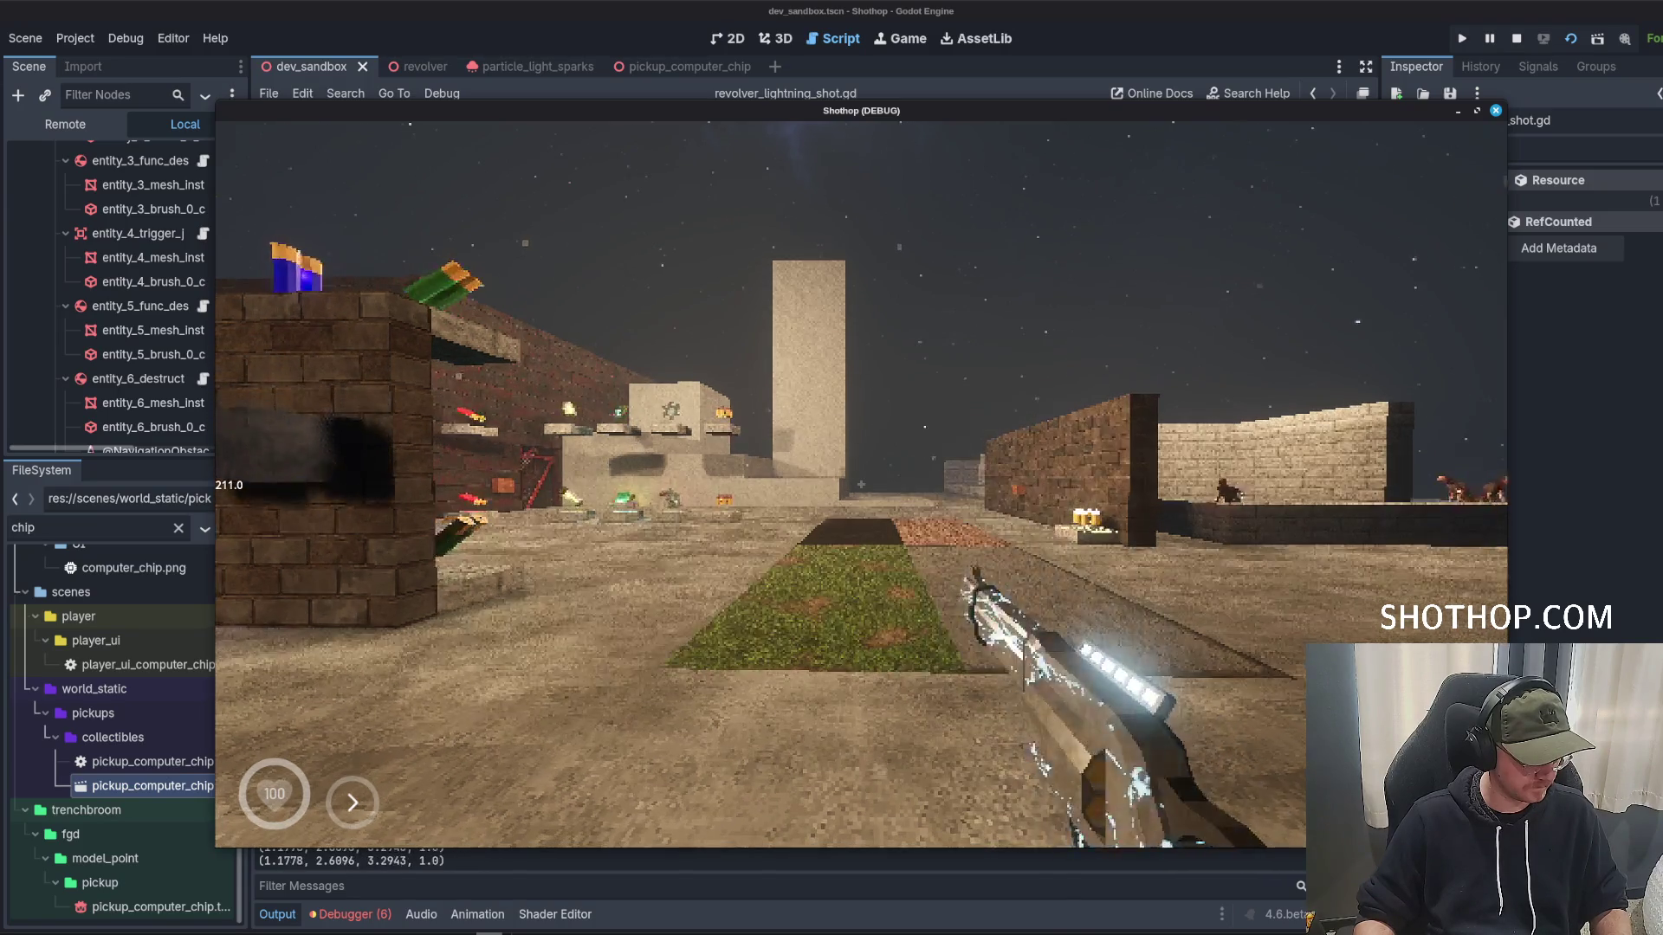
key(Escape)
click(450, 872)
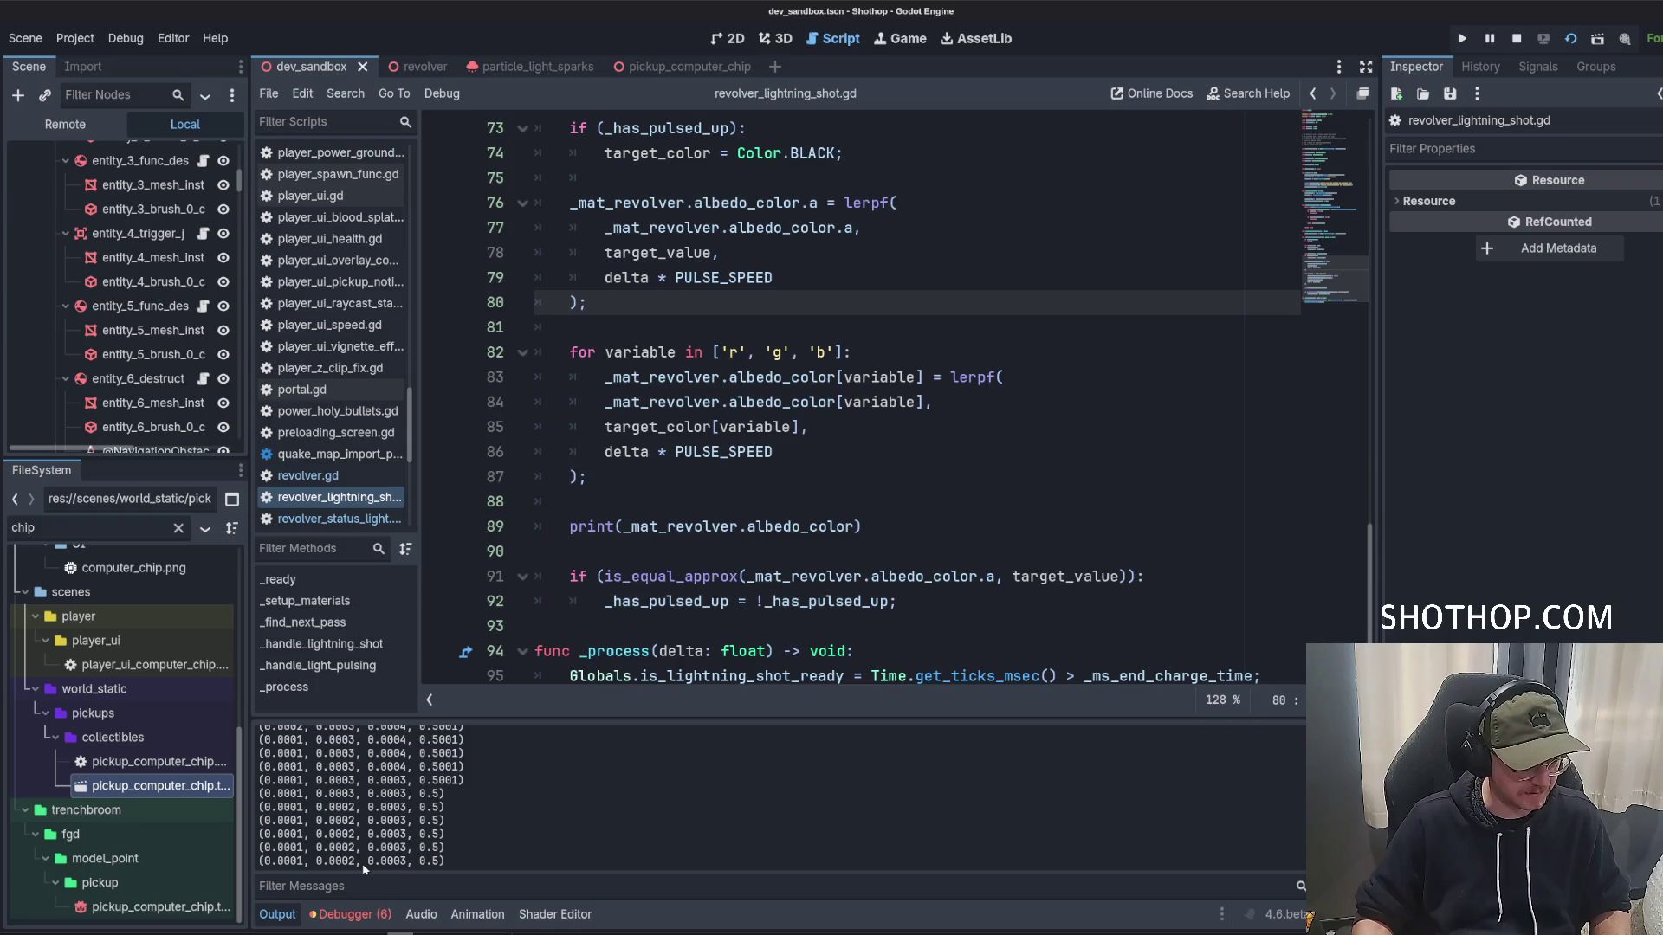
Replace Color.BLACK on line 74 with Color.DARK_BLUE from the autocomplete list.
scroll(676, 565, down, 1)
click(809, 426)
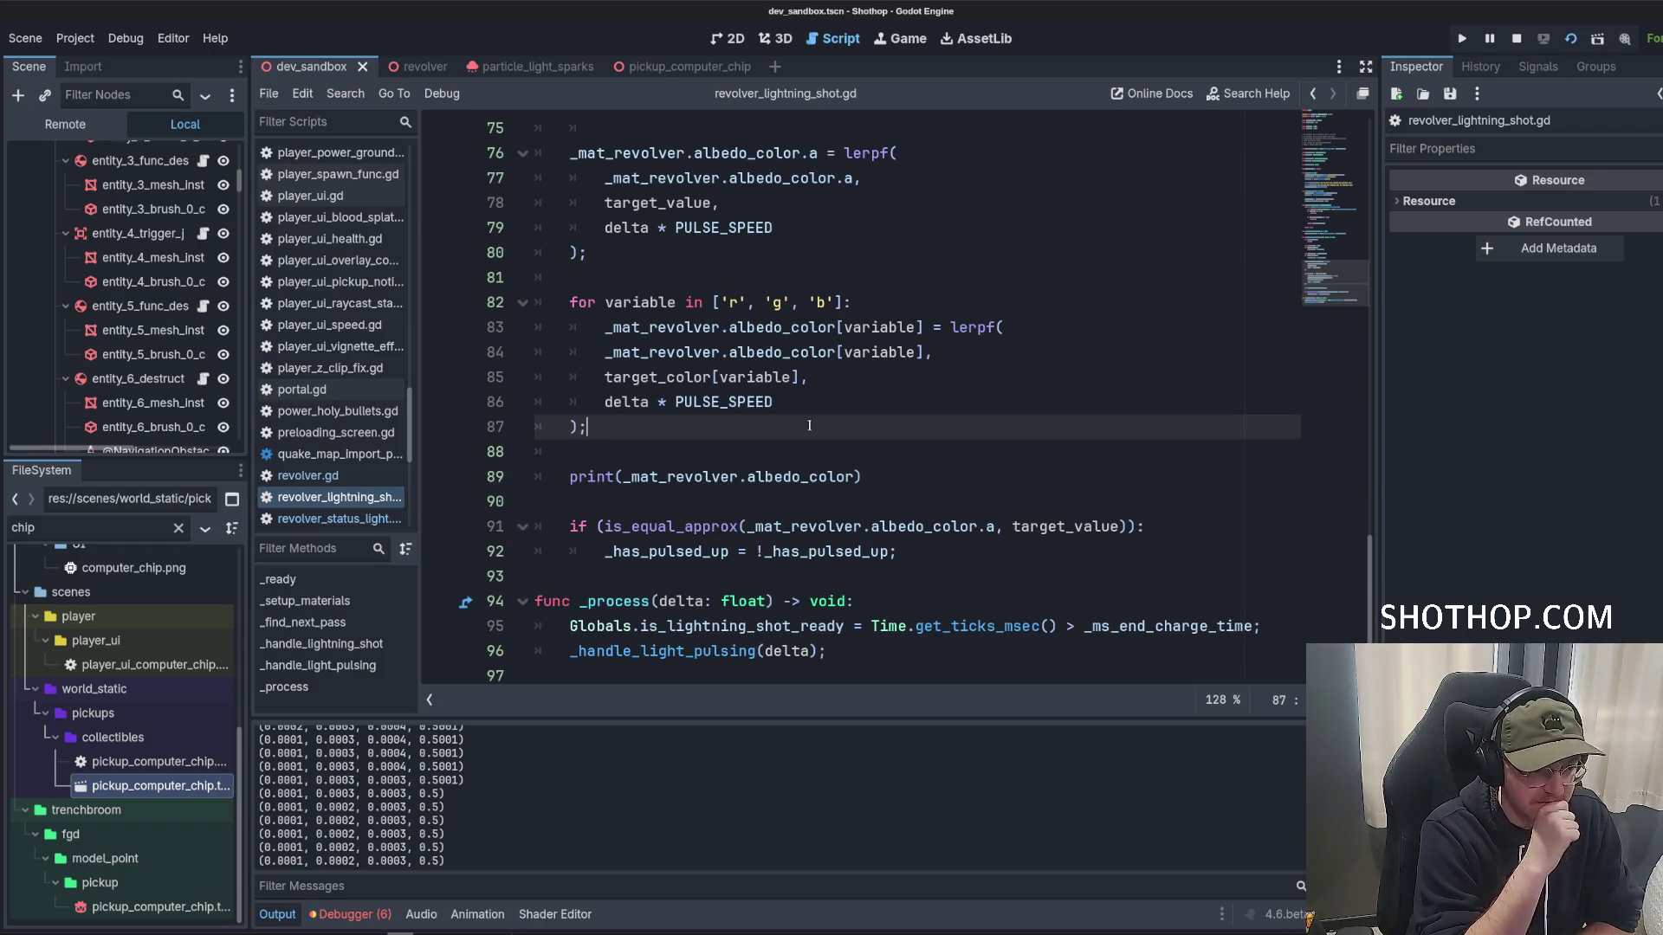
scroll(809, 425, up, 5)
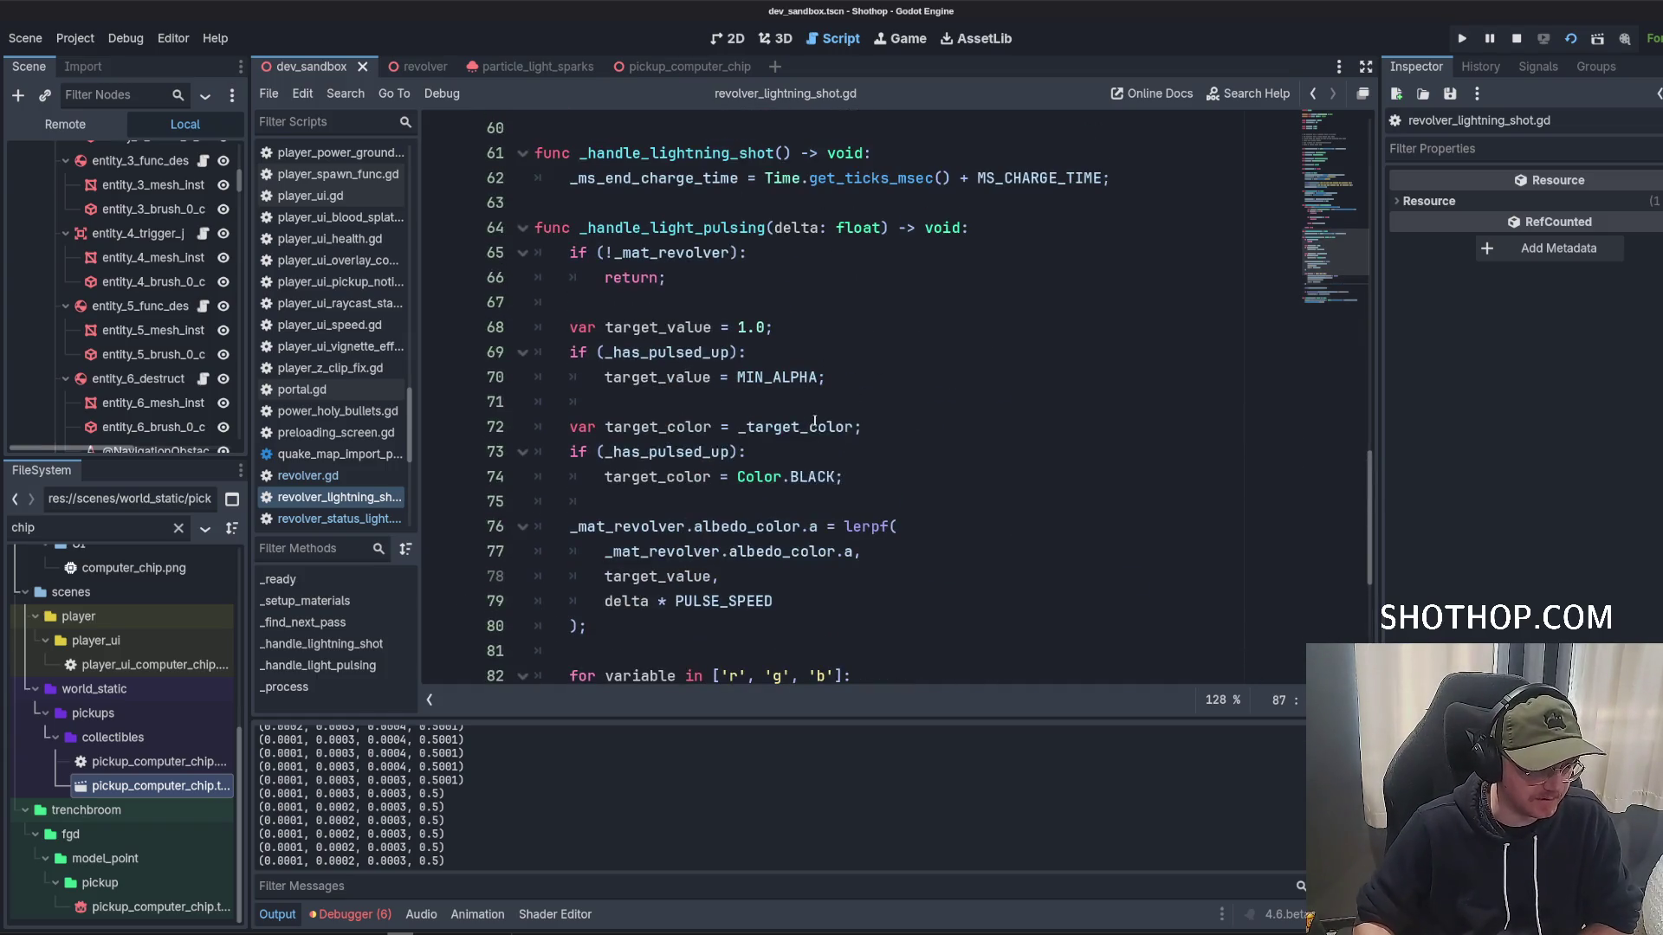
click(806, 478)
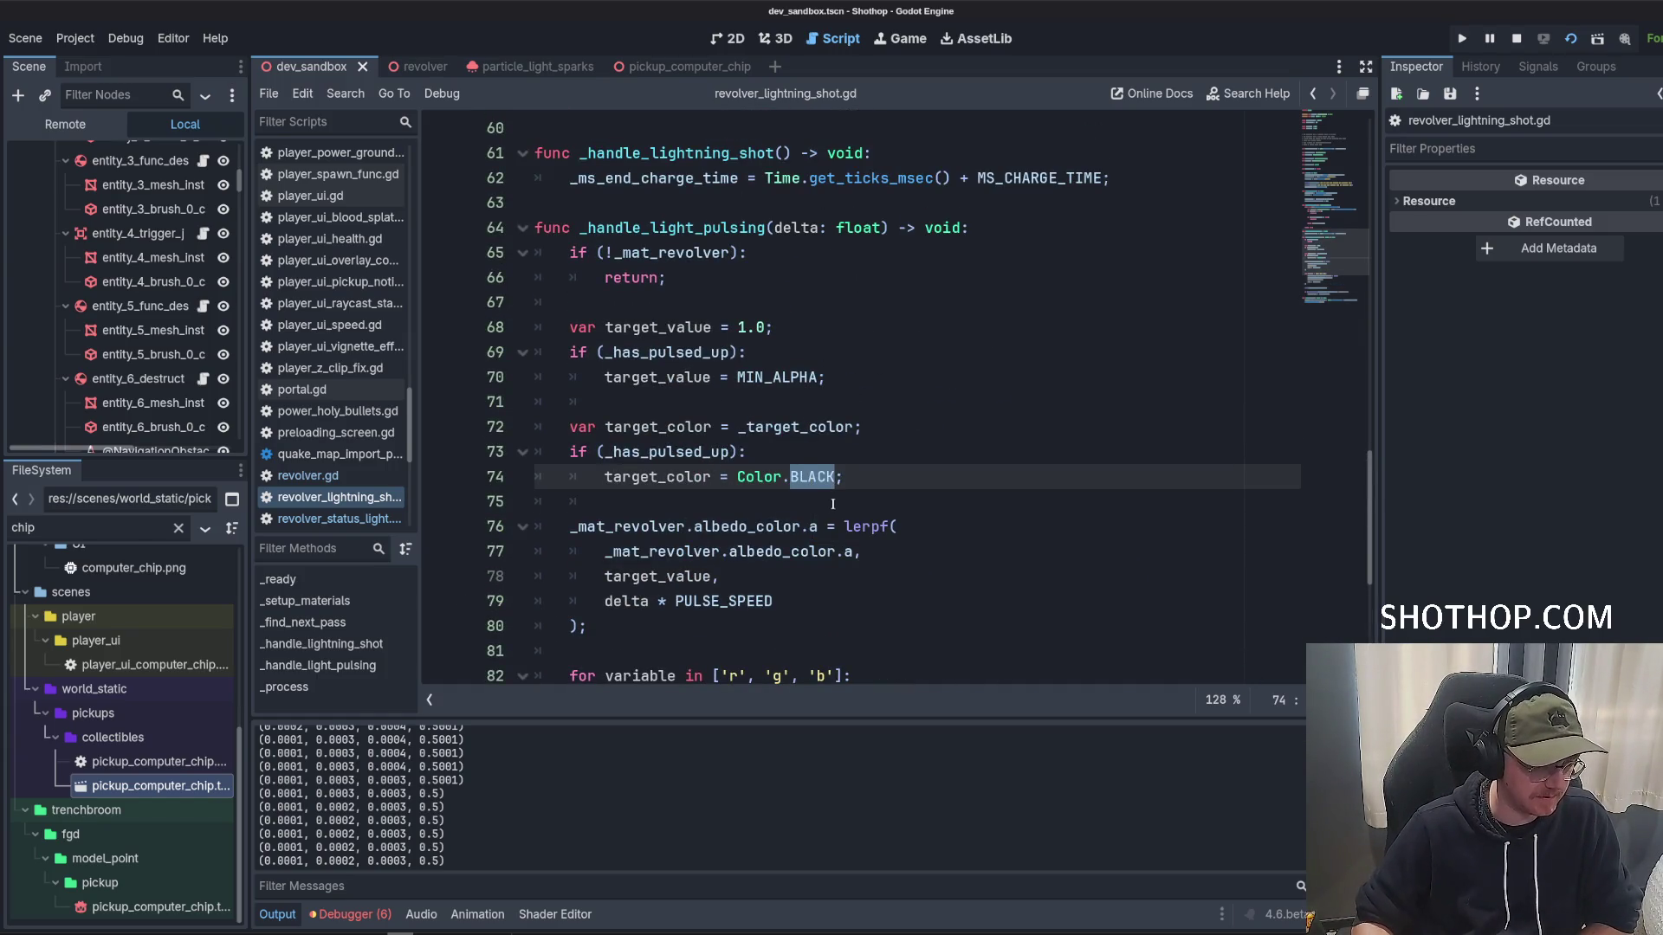
key(ctrl+space)
scroll(880, 407, down, 1)
scroll(897, 388, down, 2)
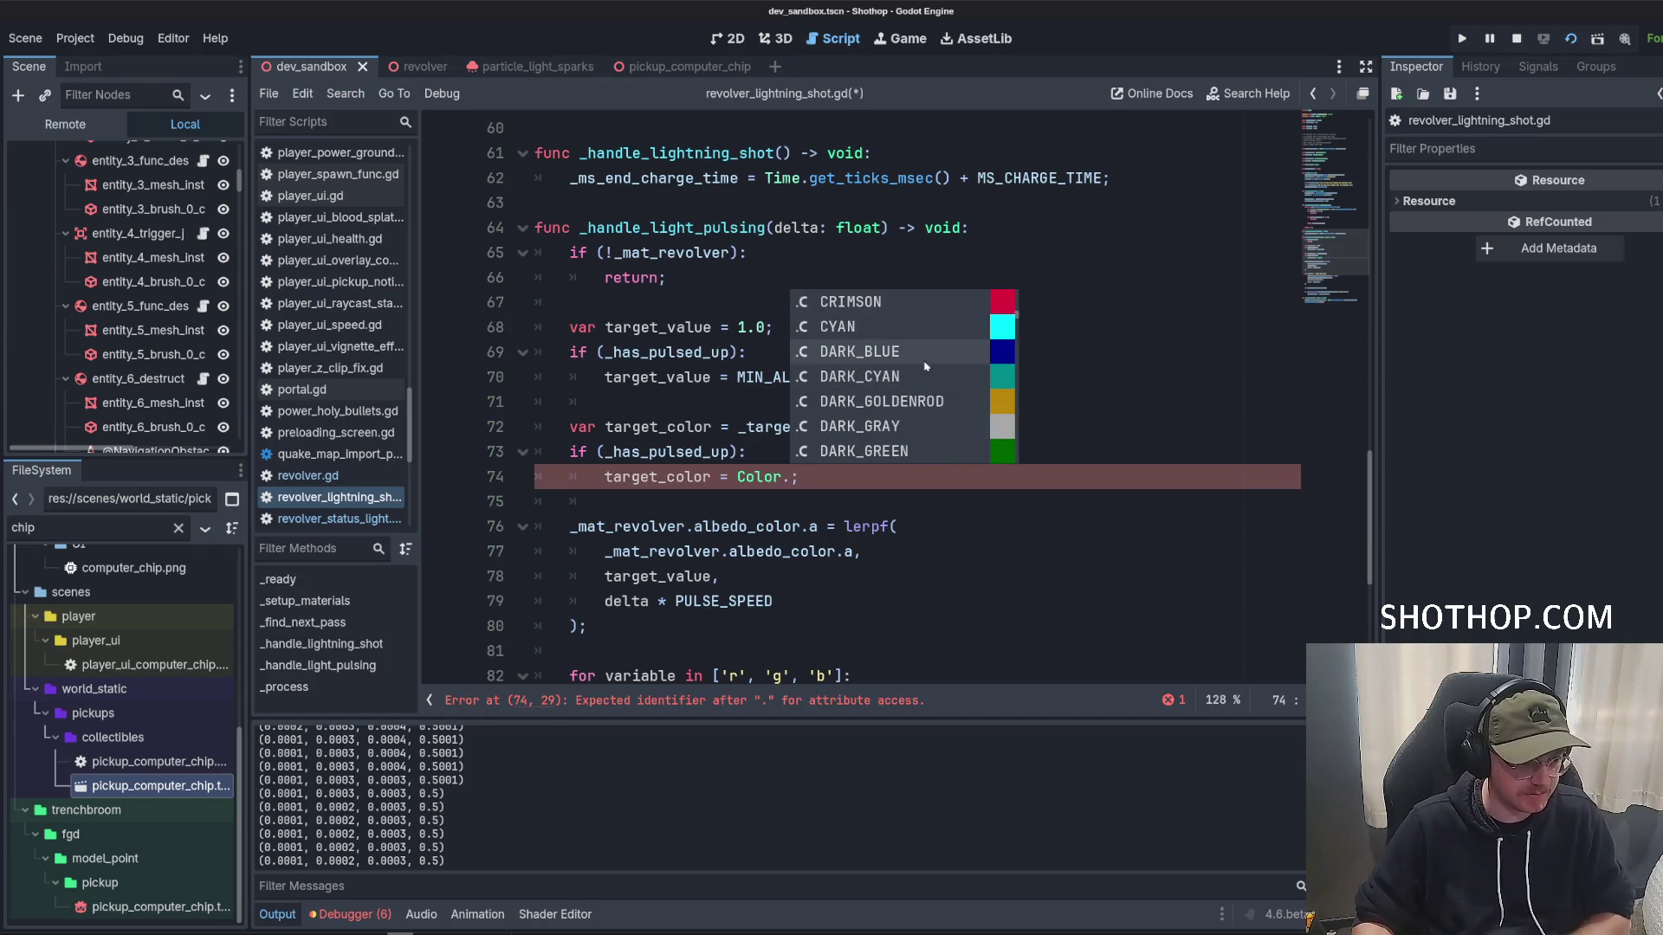
click(907, 362)
click(910, 376)
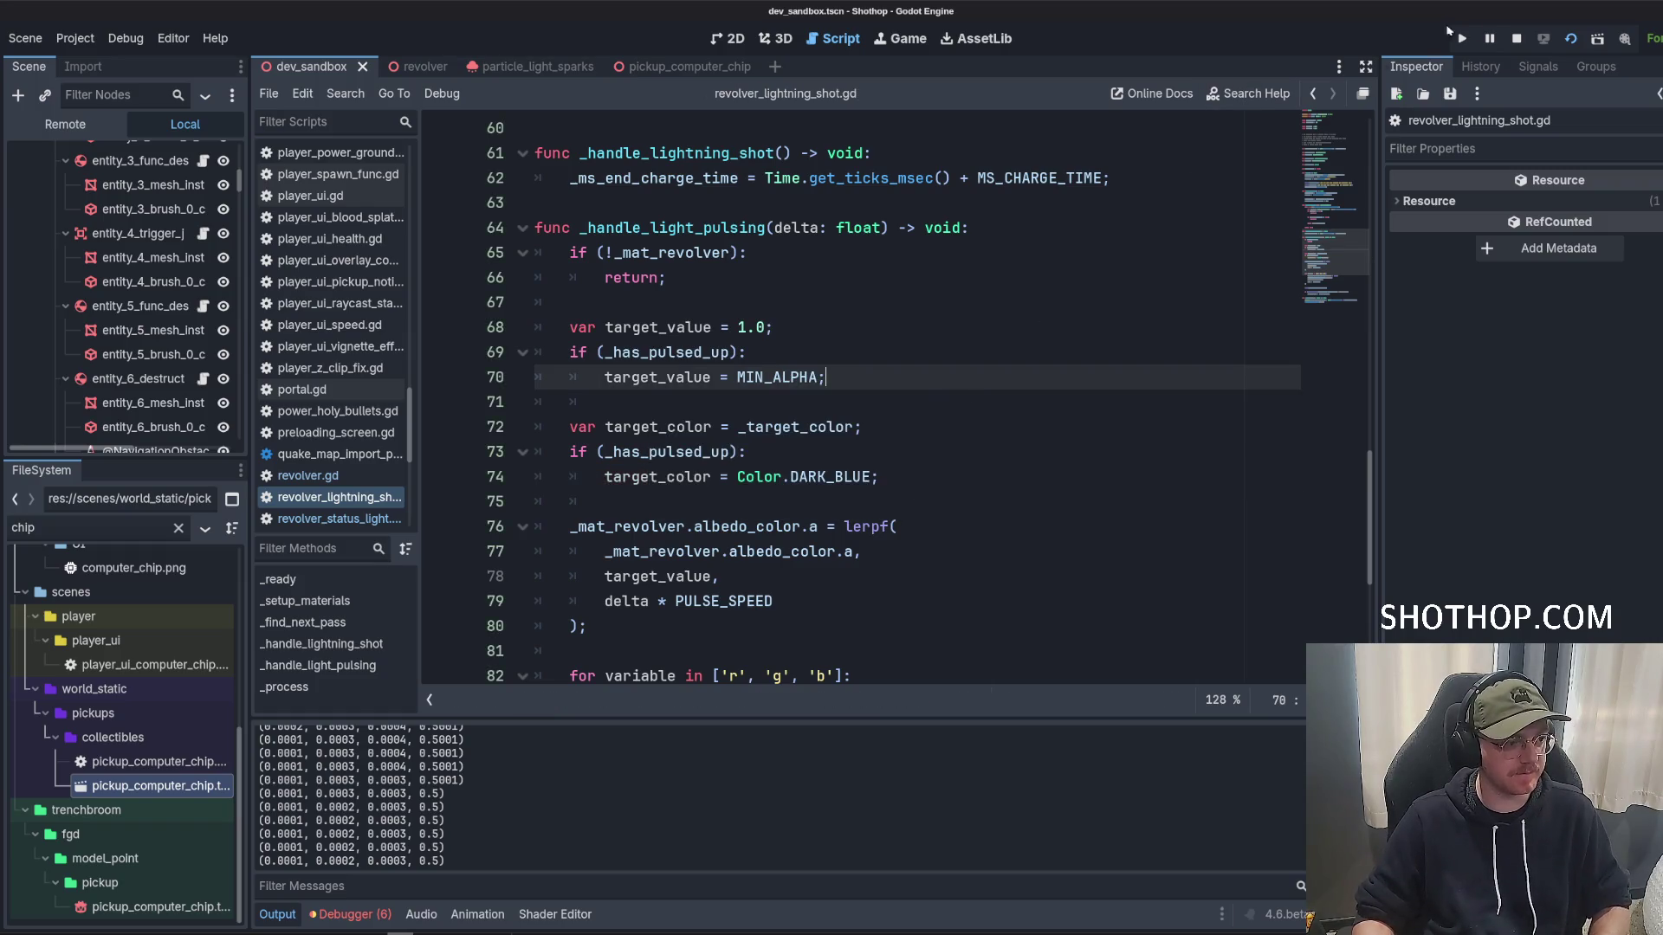
Restart the game to test the dark blue pulse, then close it.
click(1570, 38)
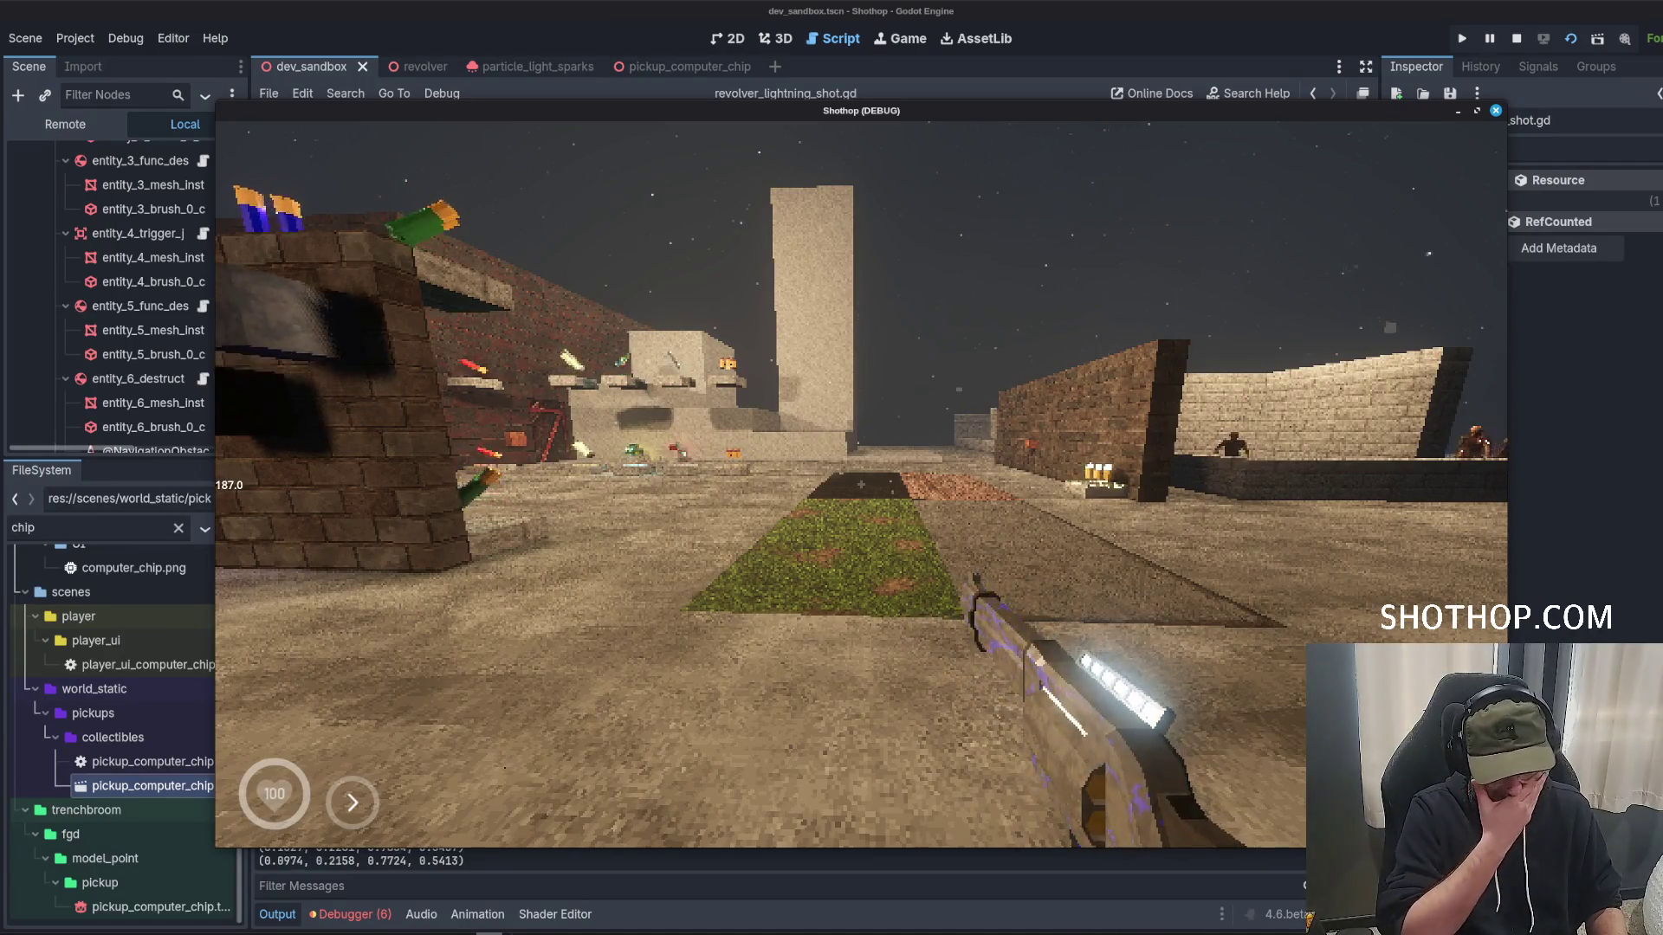
key(a)
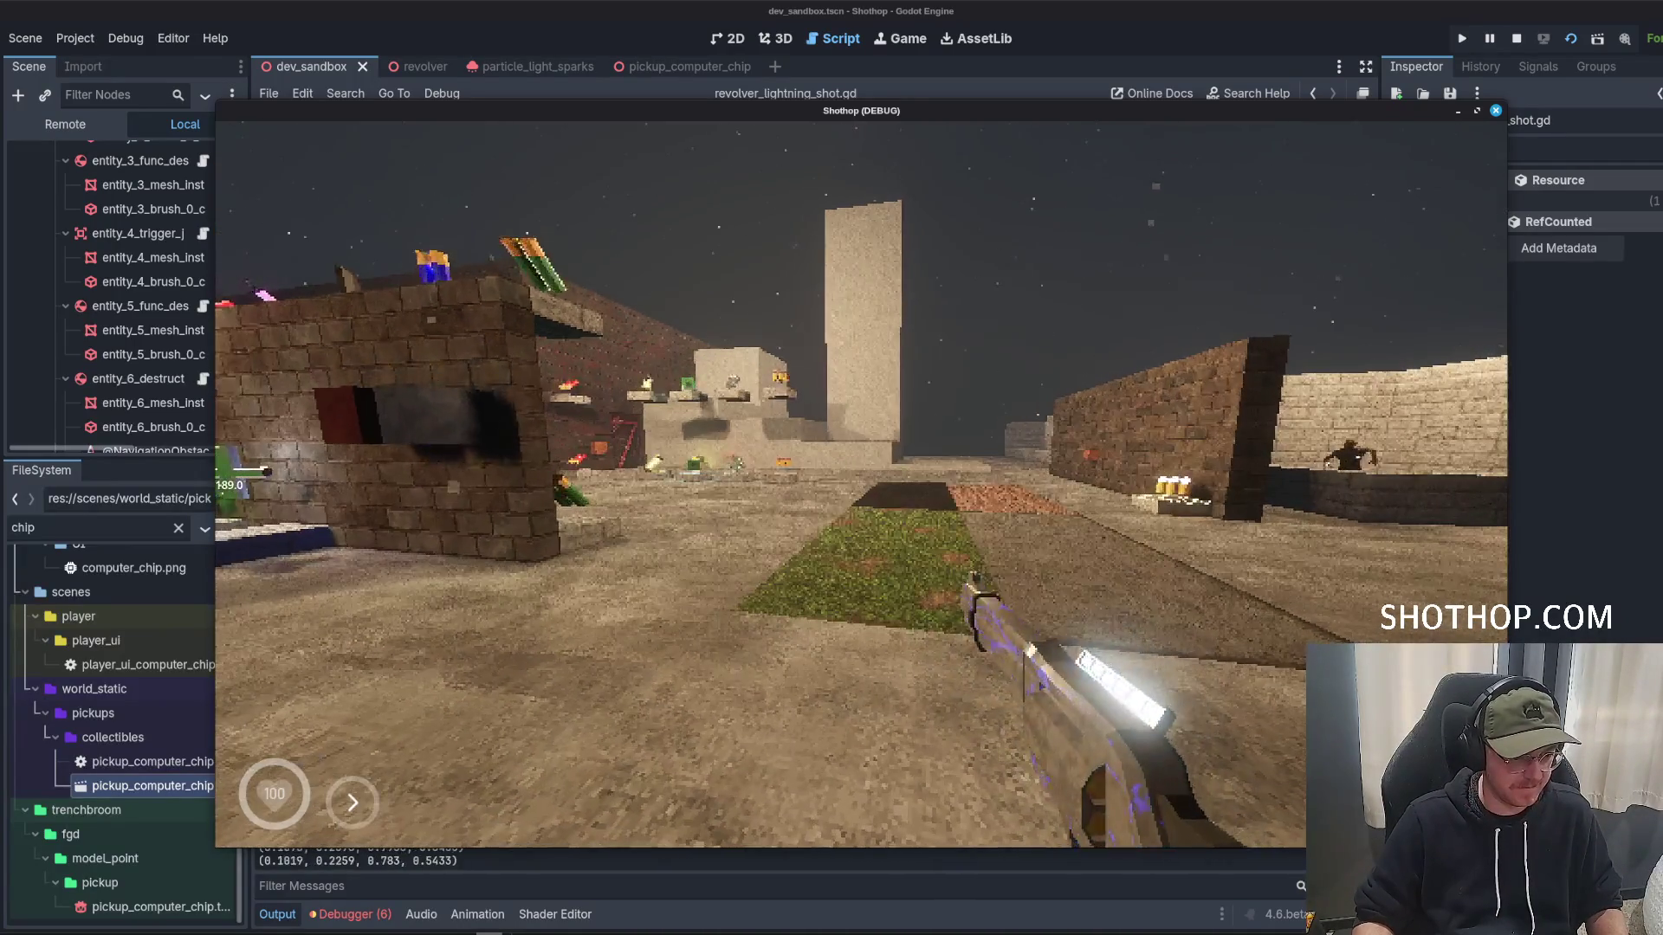
key(F8)
Change line 74 to Color.MIDNIGHT_BLUE, then save and run the game to check it.
double_click(823, 478)
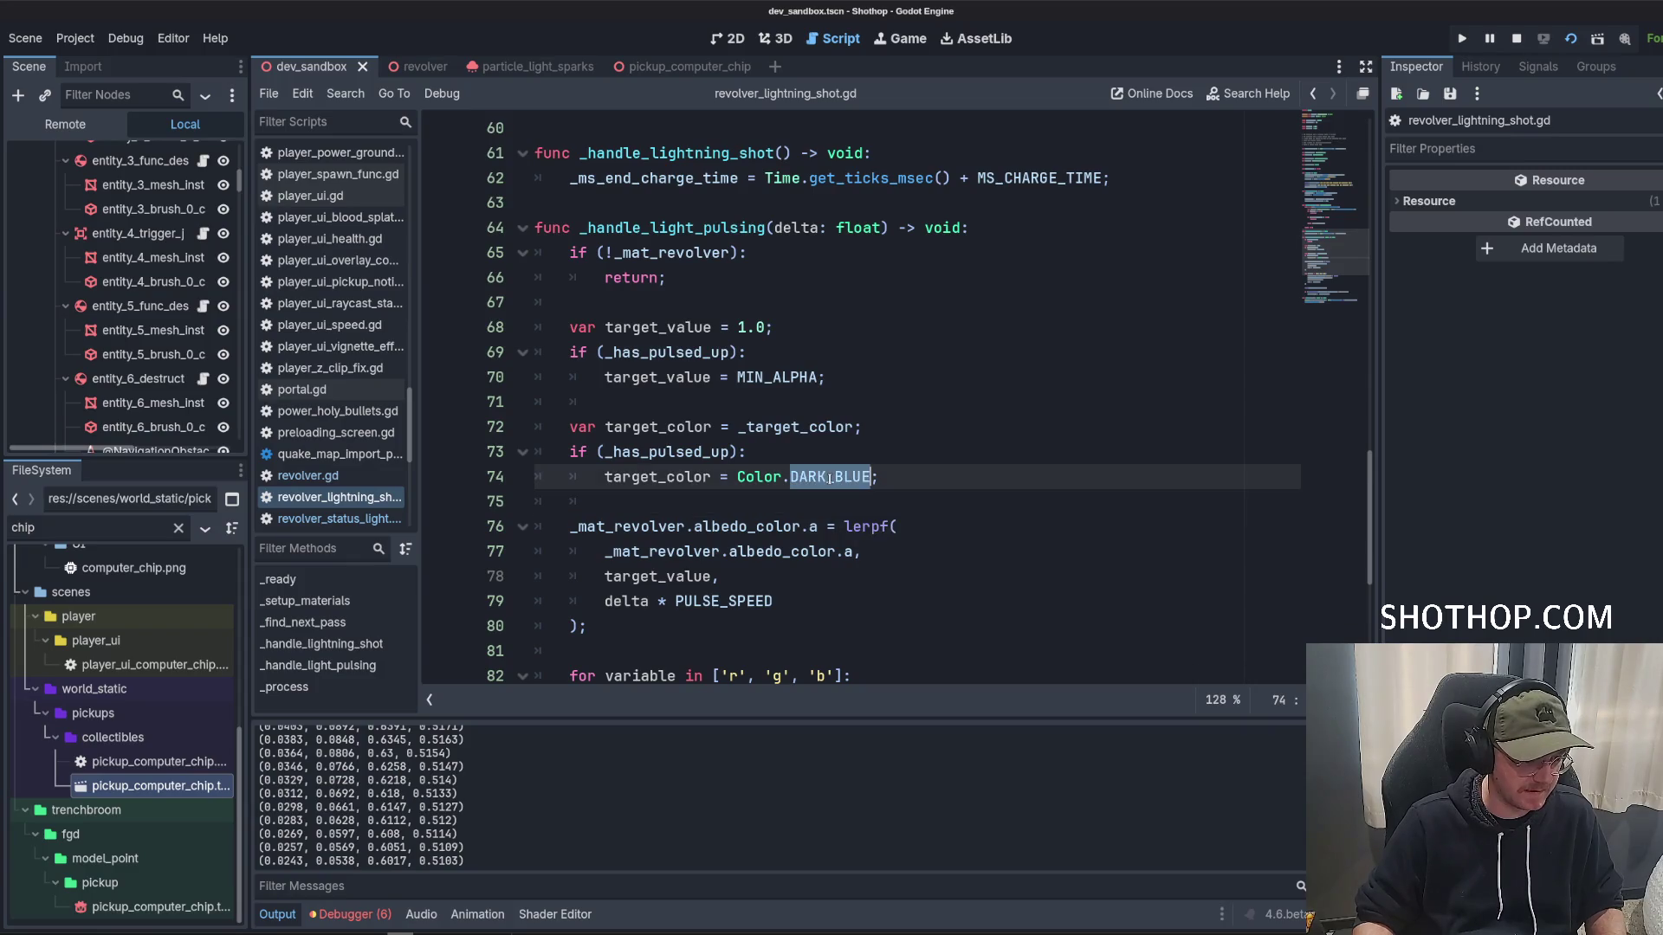
text(BL)
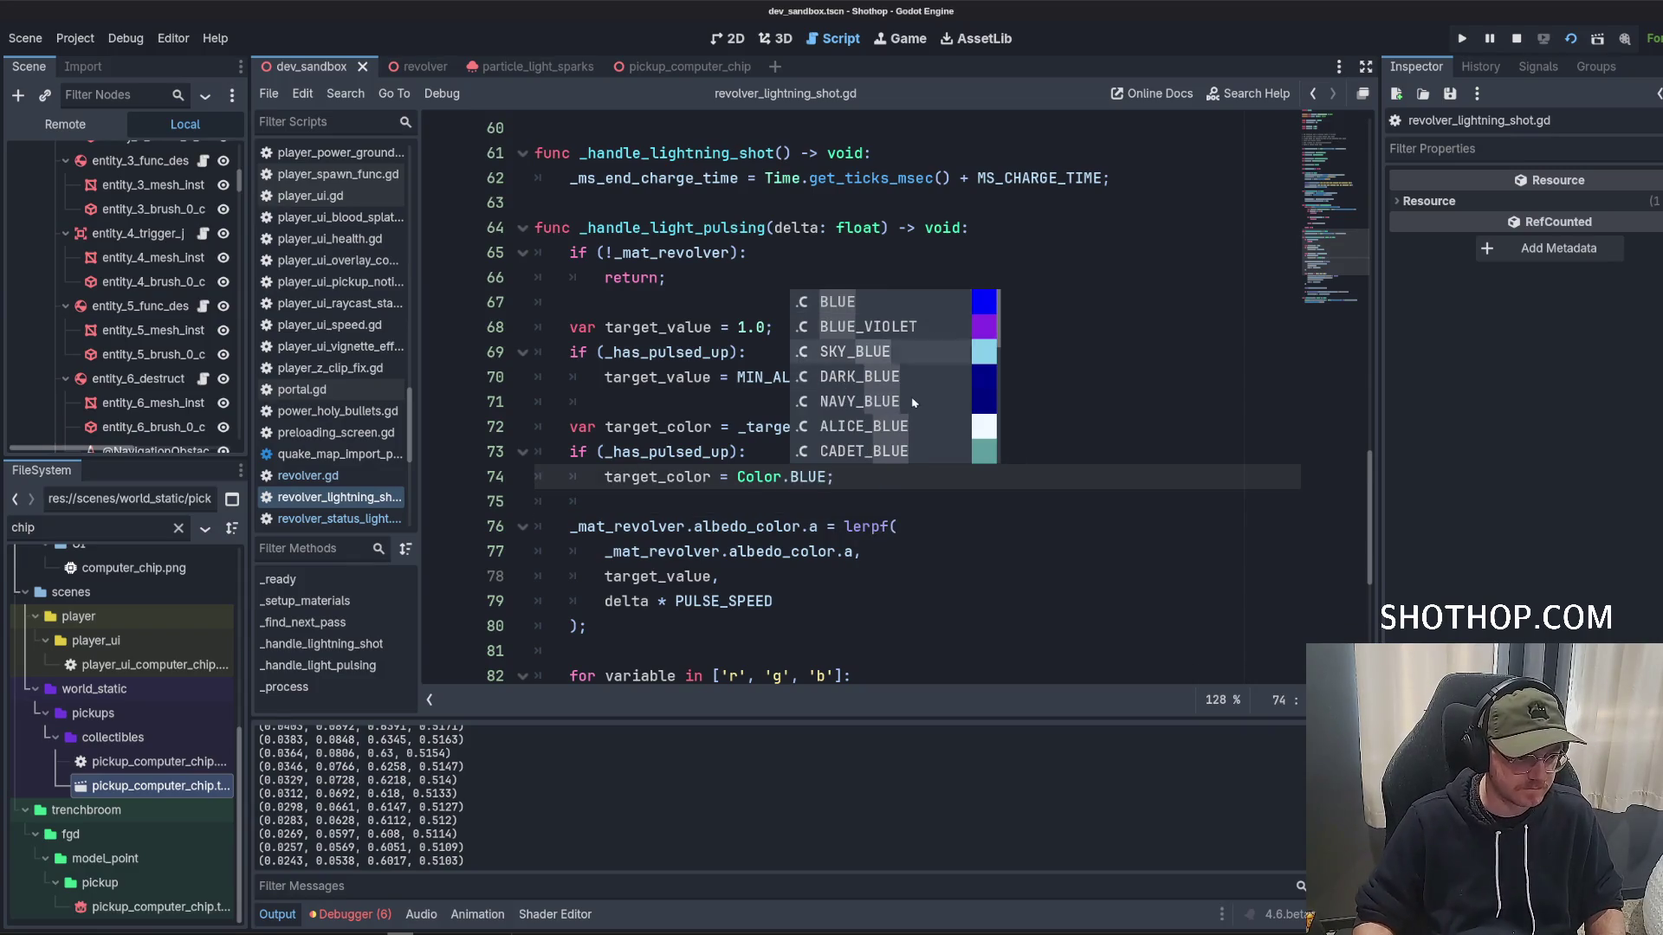
scroll(901, 374, down, 2)
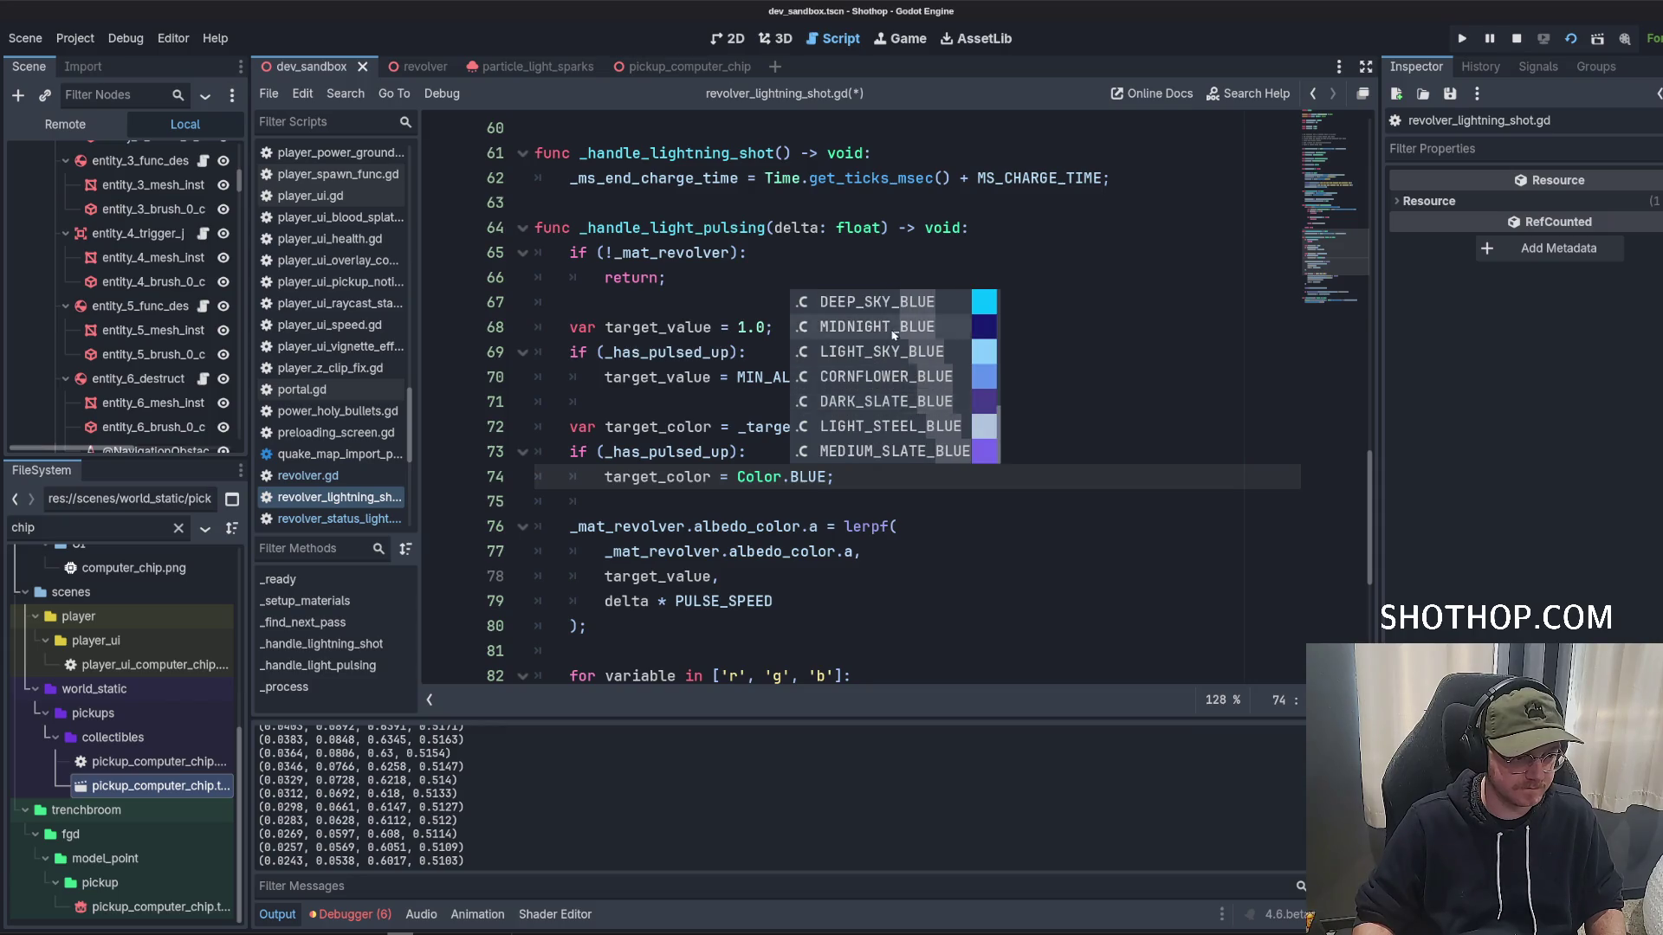
click(893, 335)
key(F6)
key(Escape)
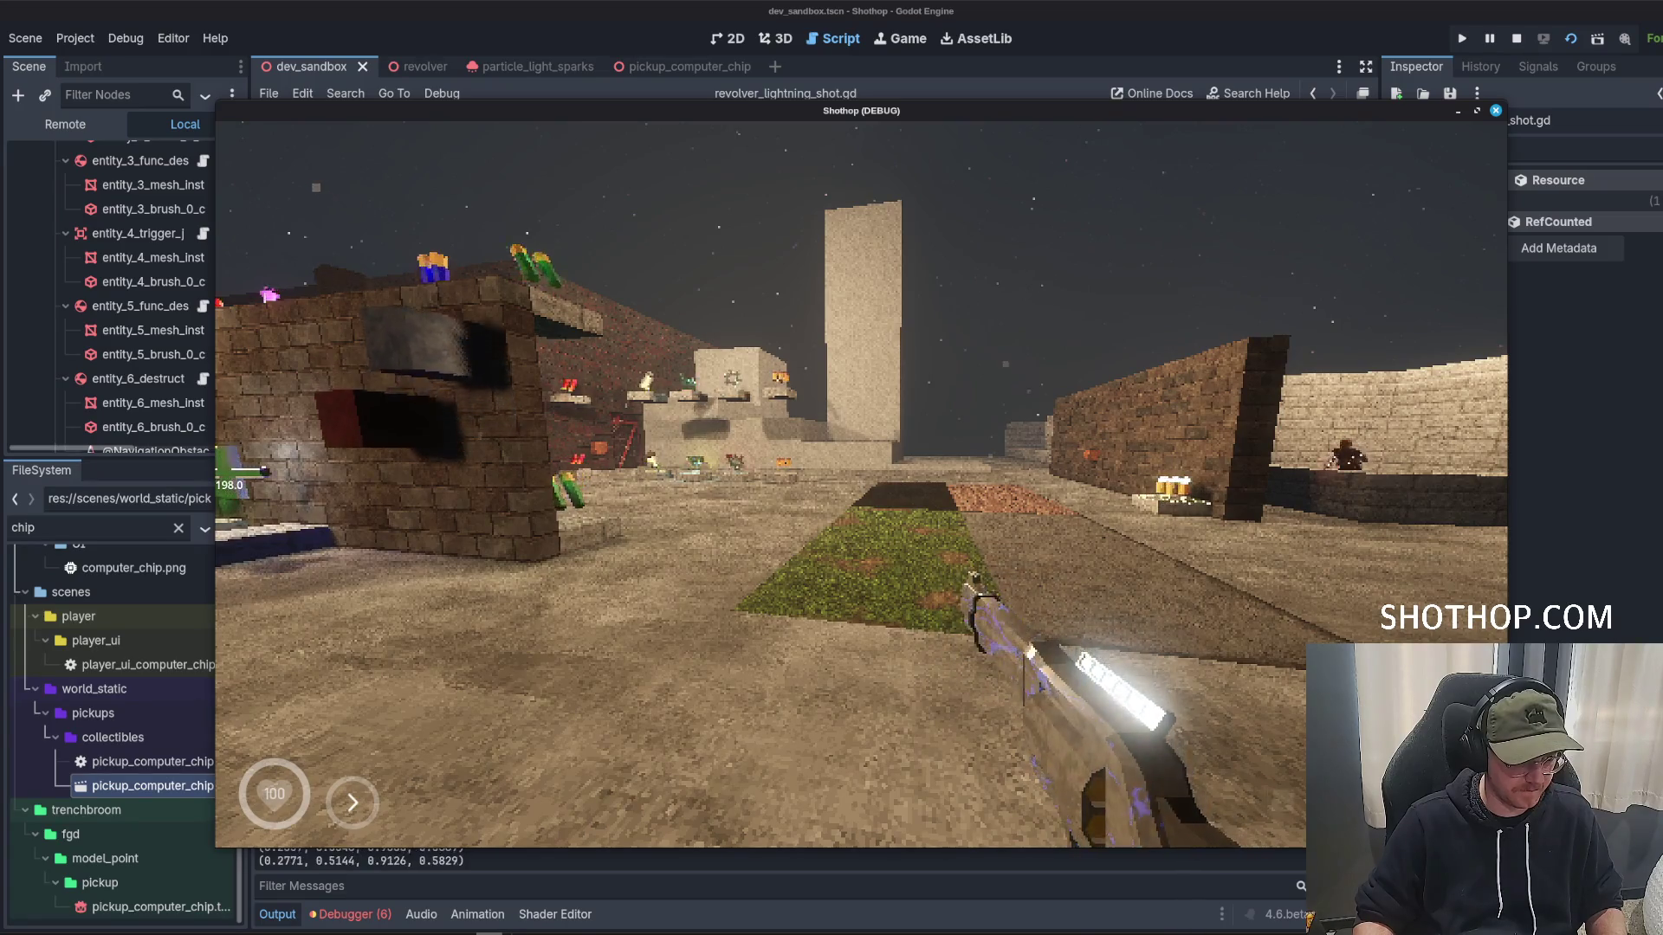
key(Escape)
key(F8)
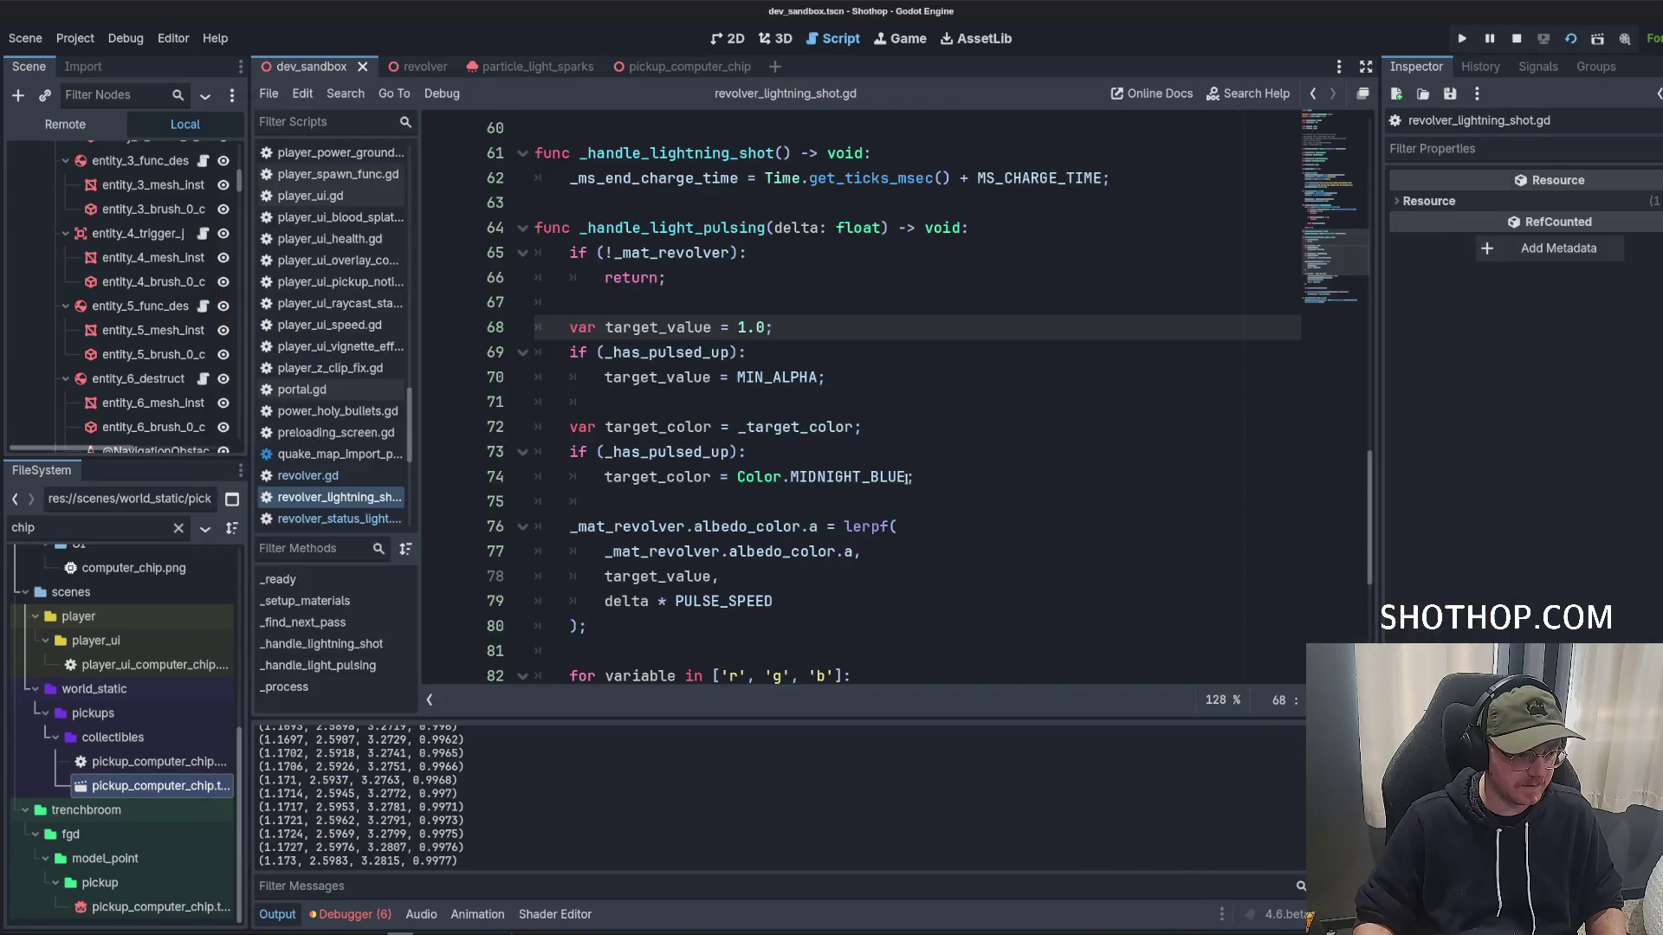
Set line 74's pulse colour to Color.REBECCA_PURPLE and test-run the game.
double_click(903, 476)
text(R)
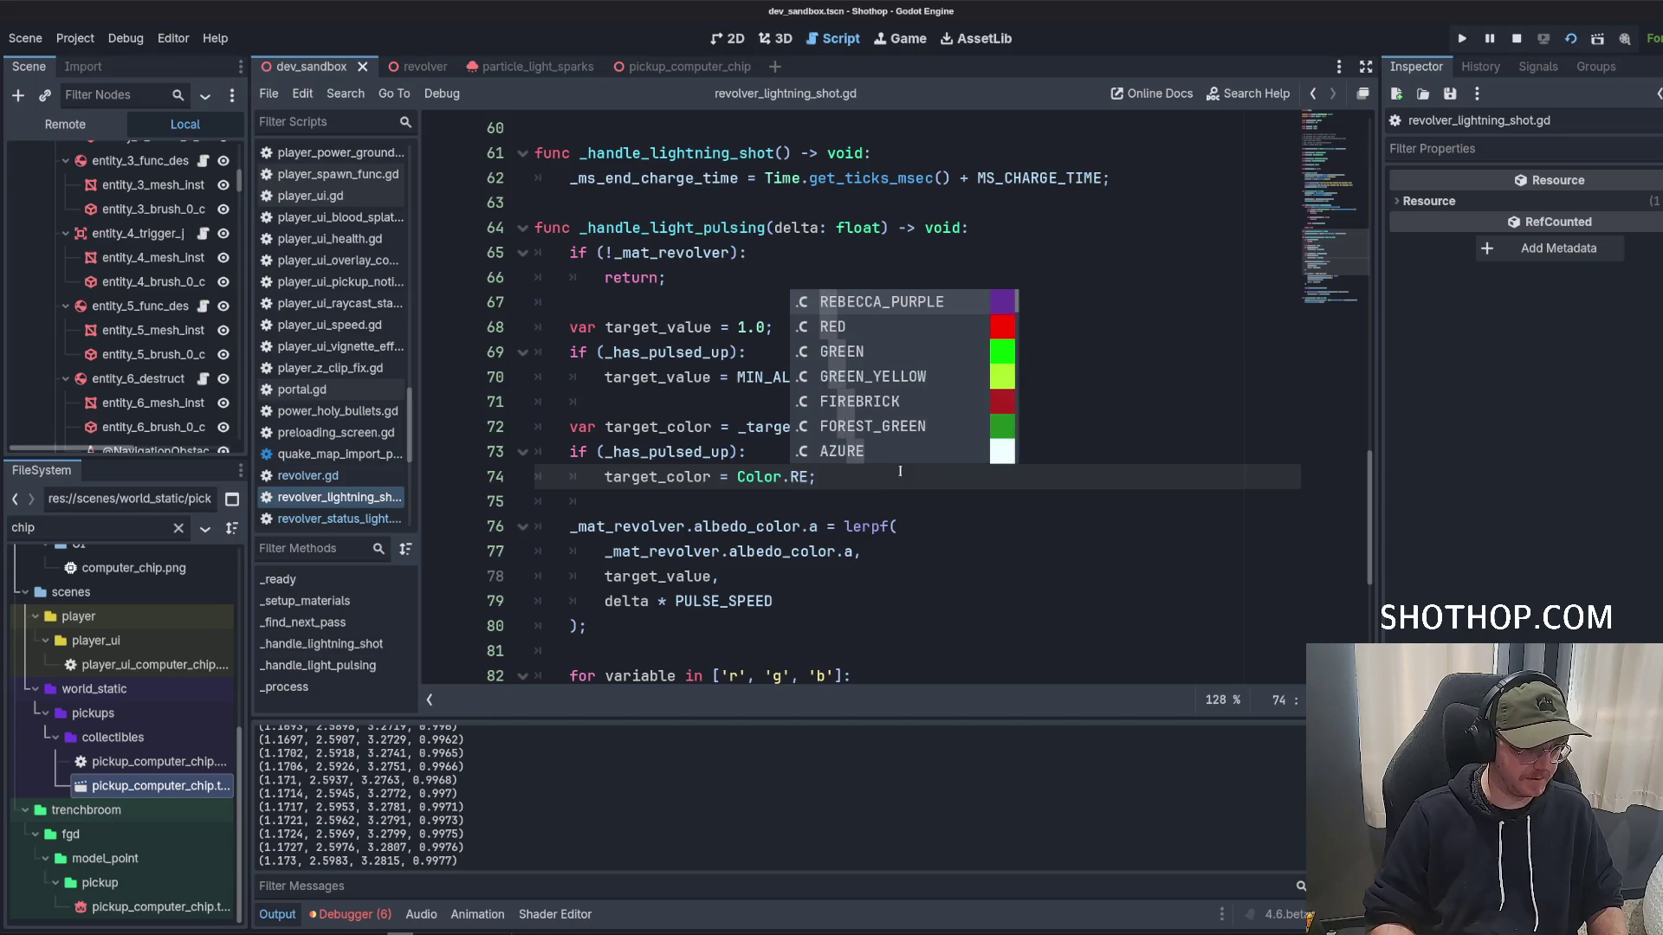
key(Return)
key(F5)
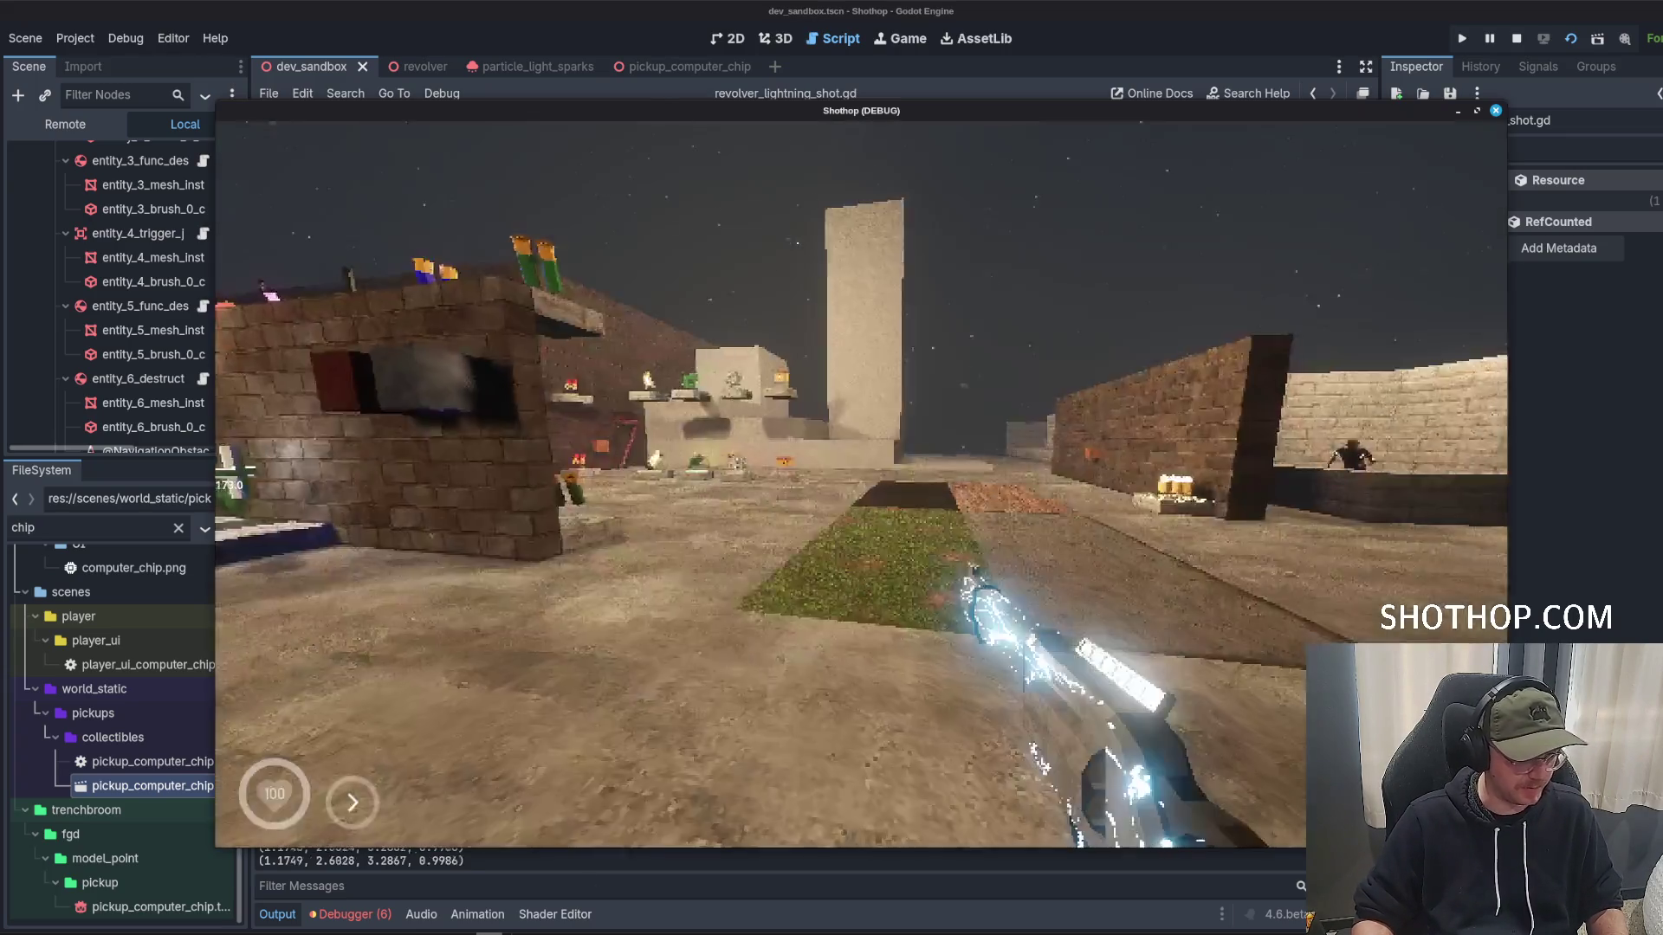
key(Escape)
key(F8)
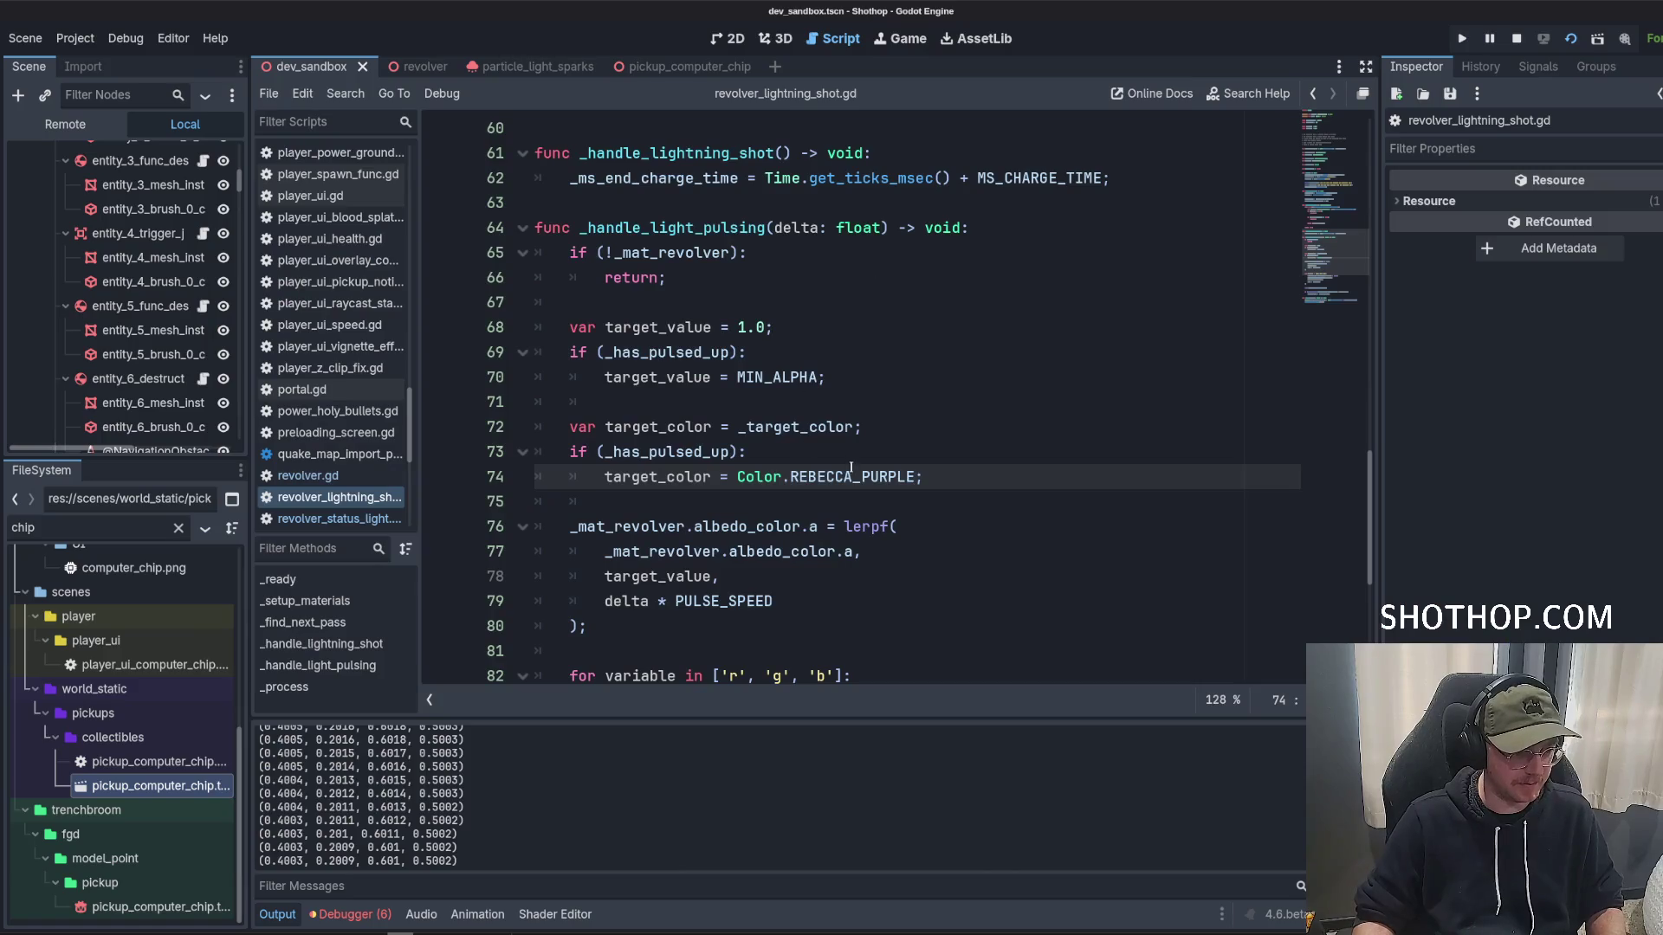
Switch the pulse colour to Color.BROWN and run the game to test it.
key(ctrl+space)
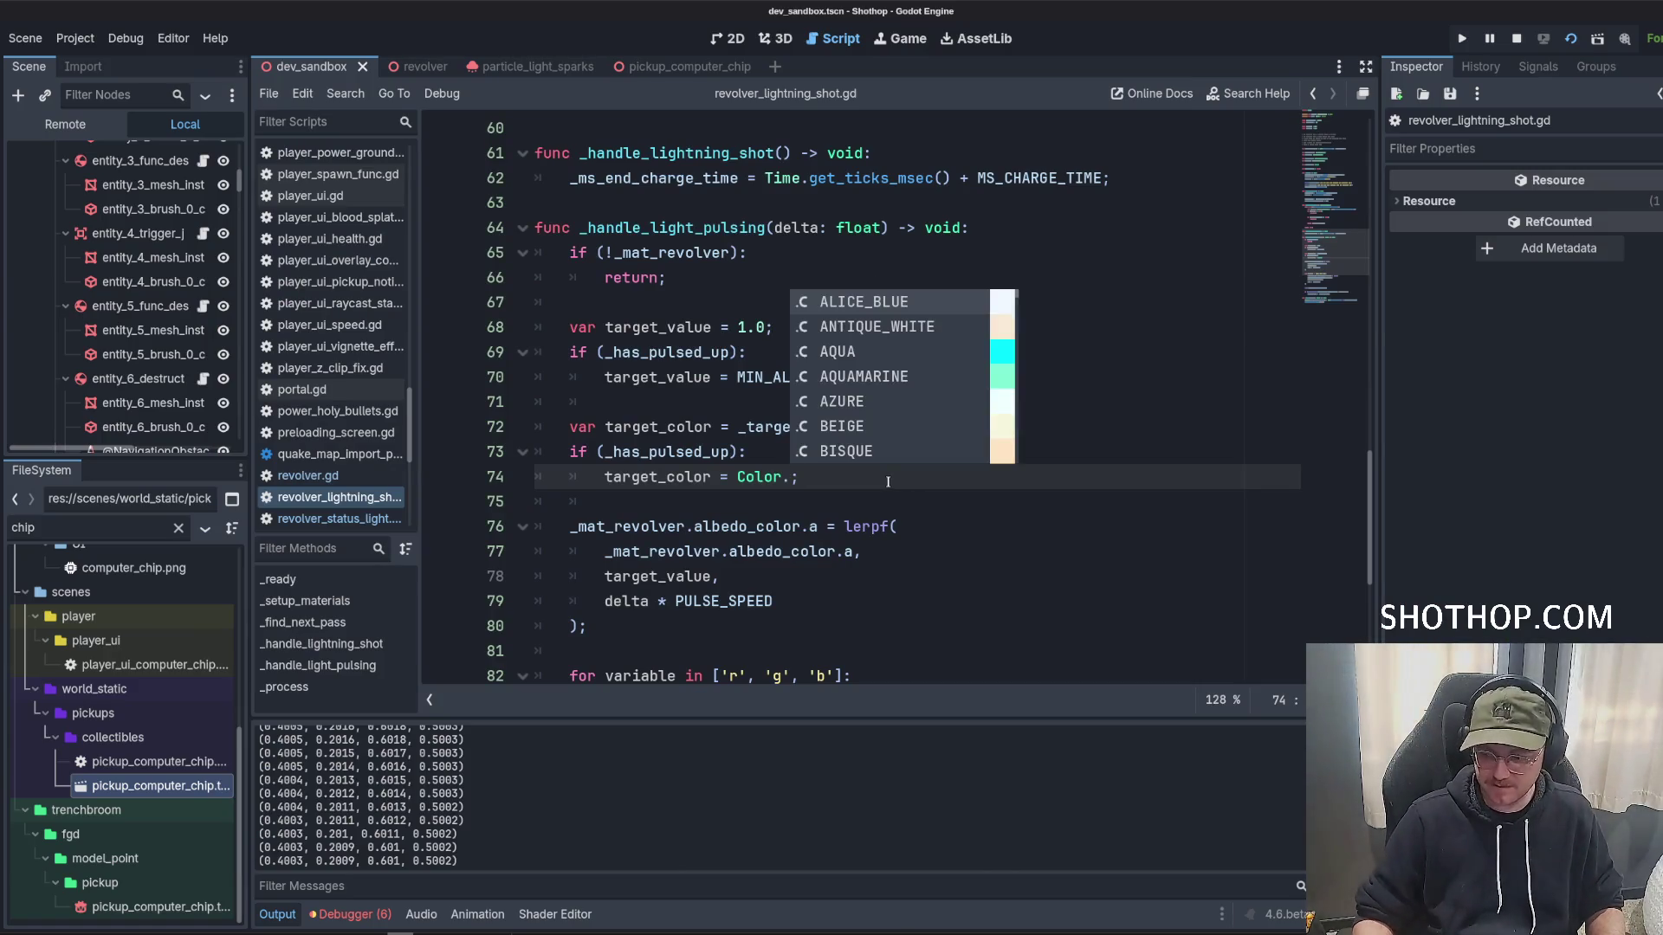
scroll(932, 443, down, 8)
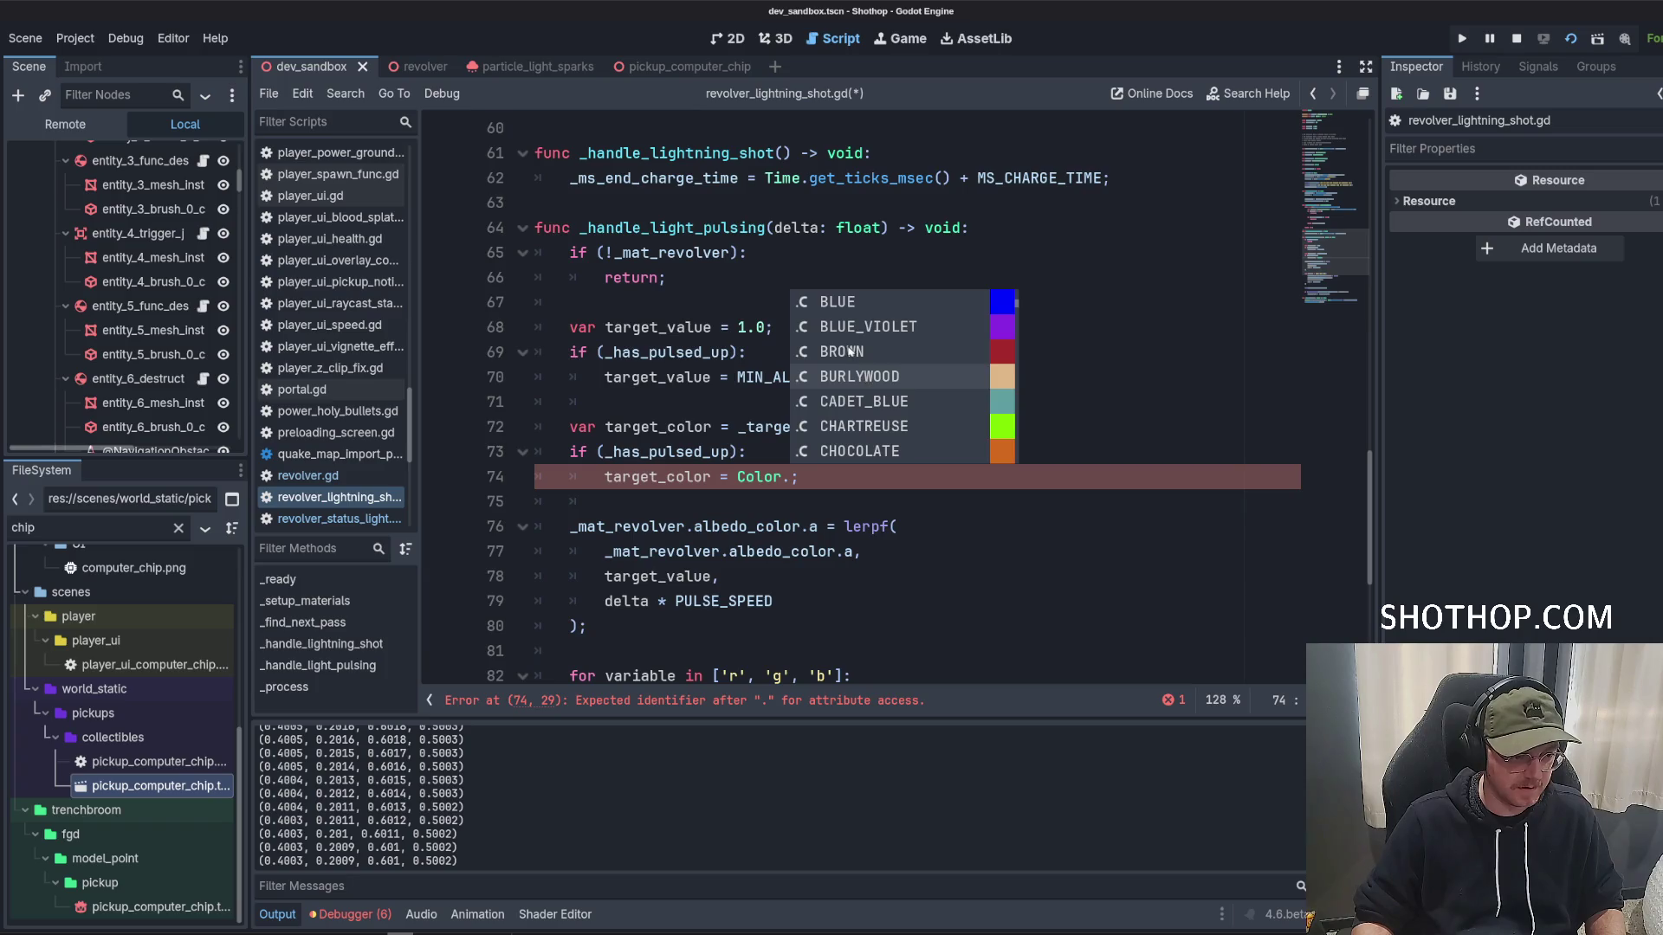
click(851, 351)
key(F5)
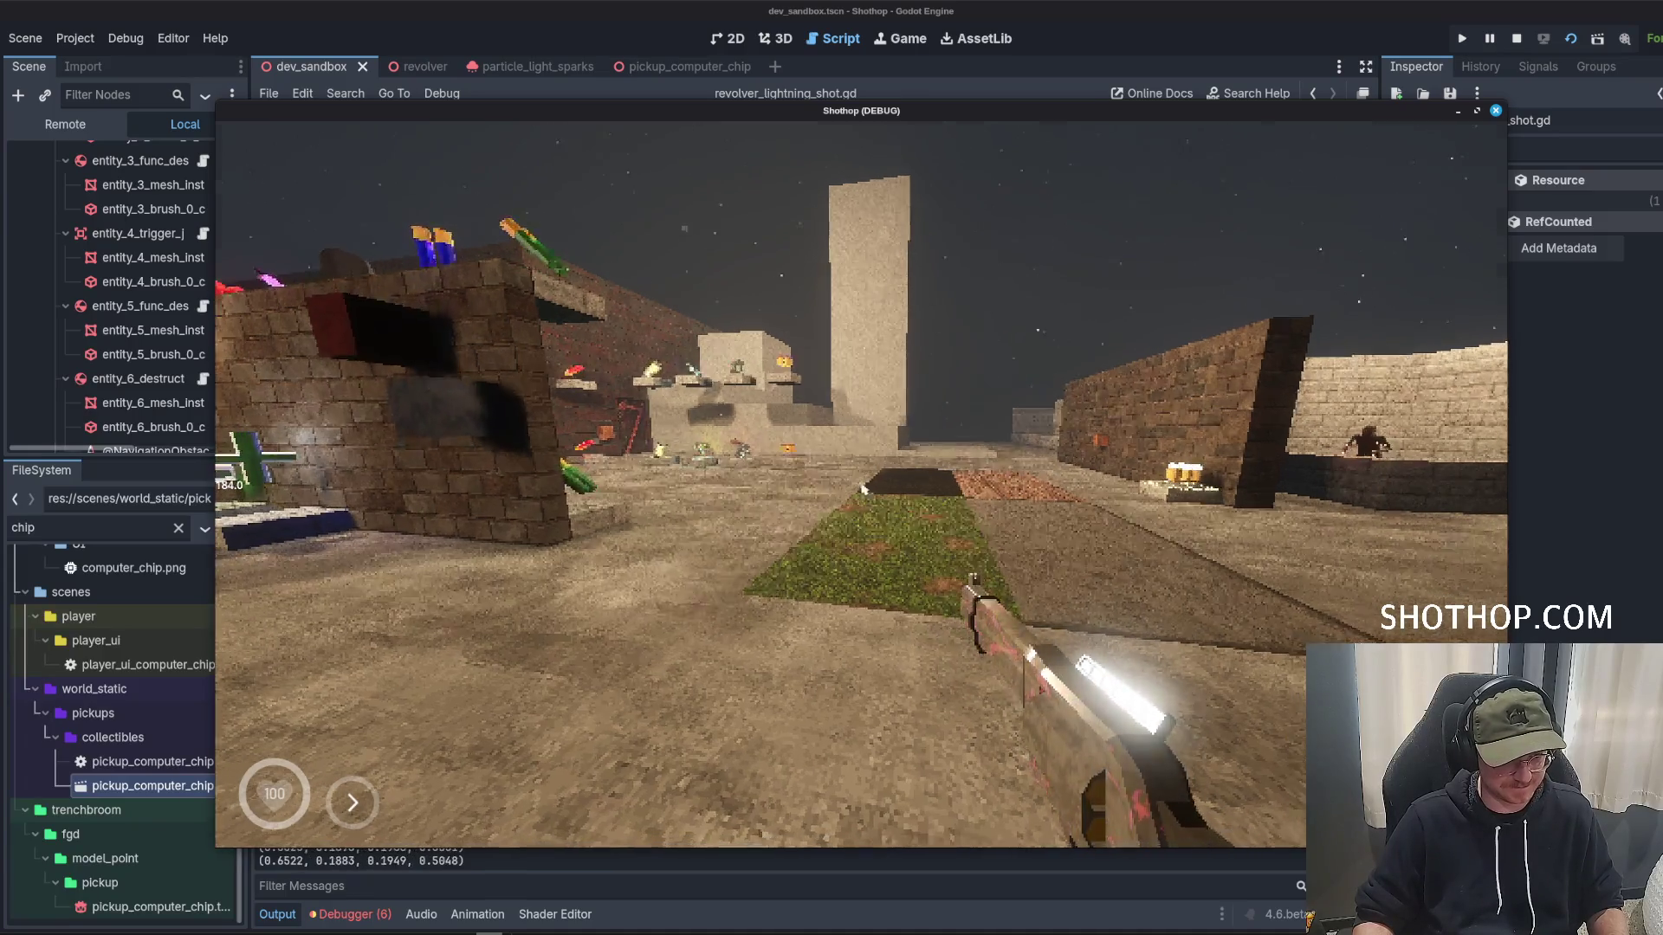
key(F8)
Switch to Color.FOREST_GREEN, save and test it, then select the constant for replacement.
click(814, 478)
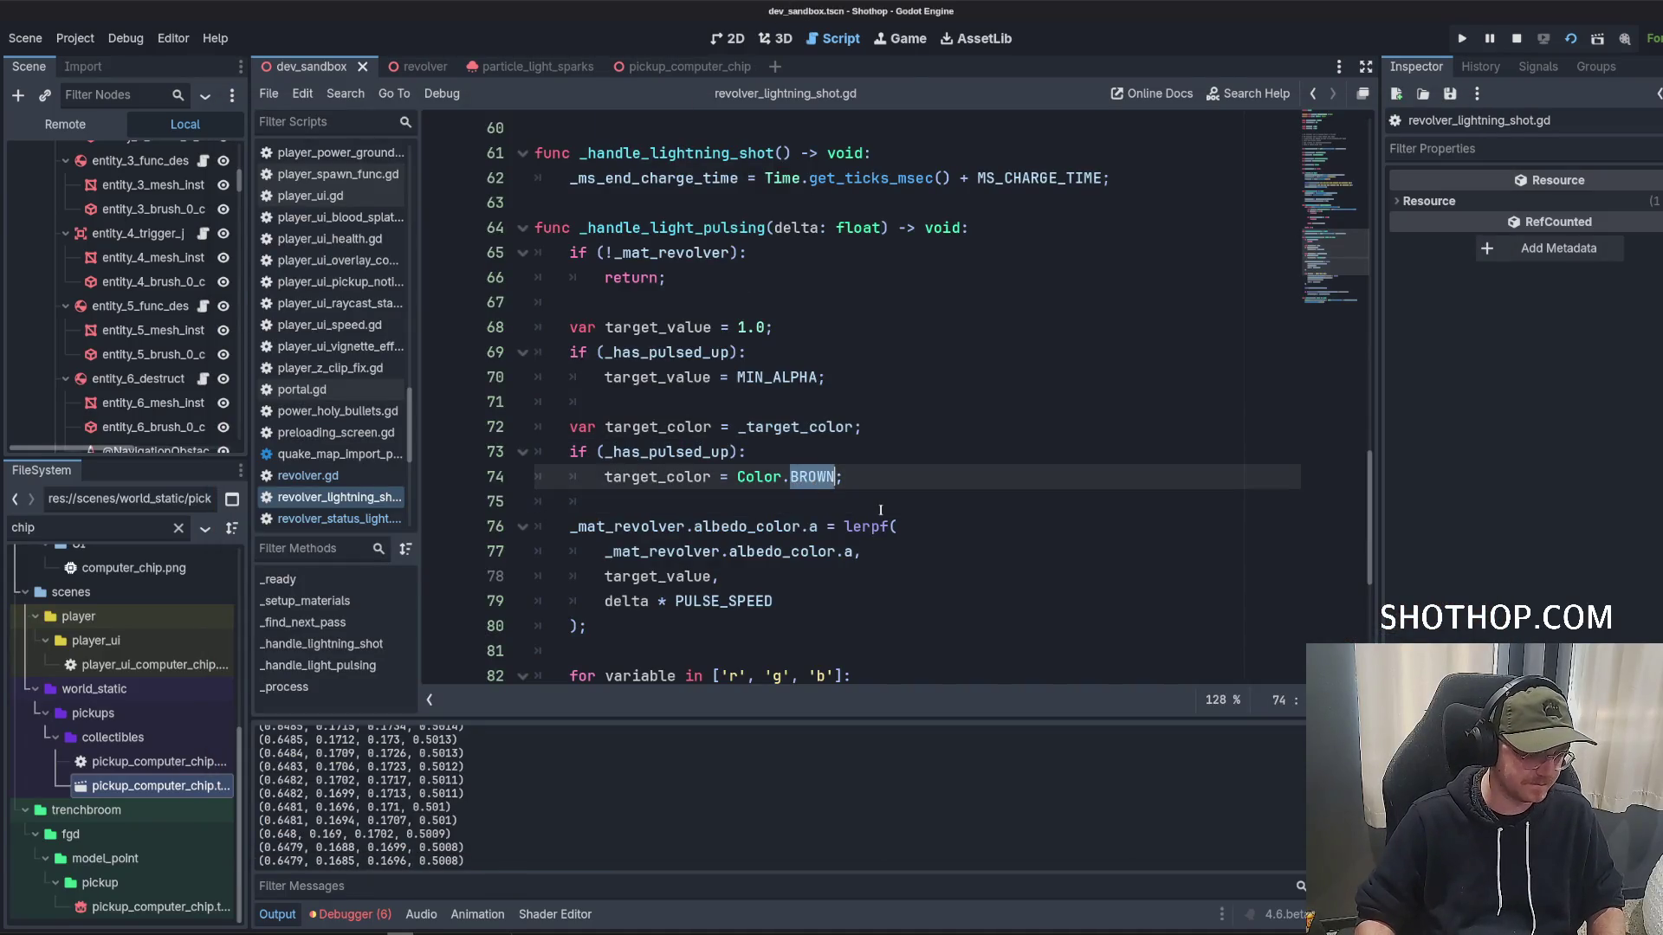
key(ctrl+space)
scroll(895, 389, down, 2)
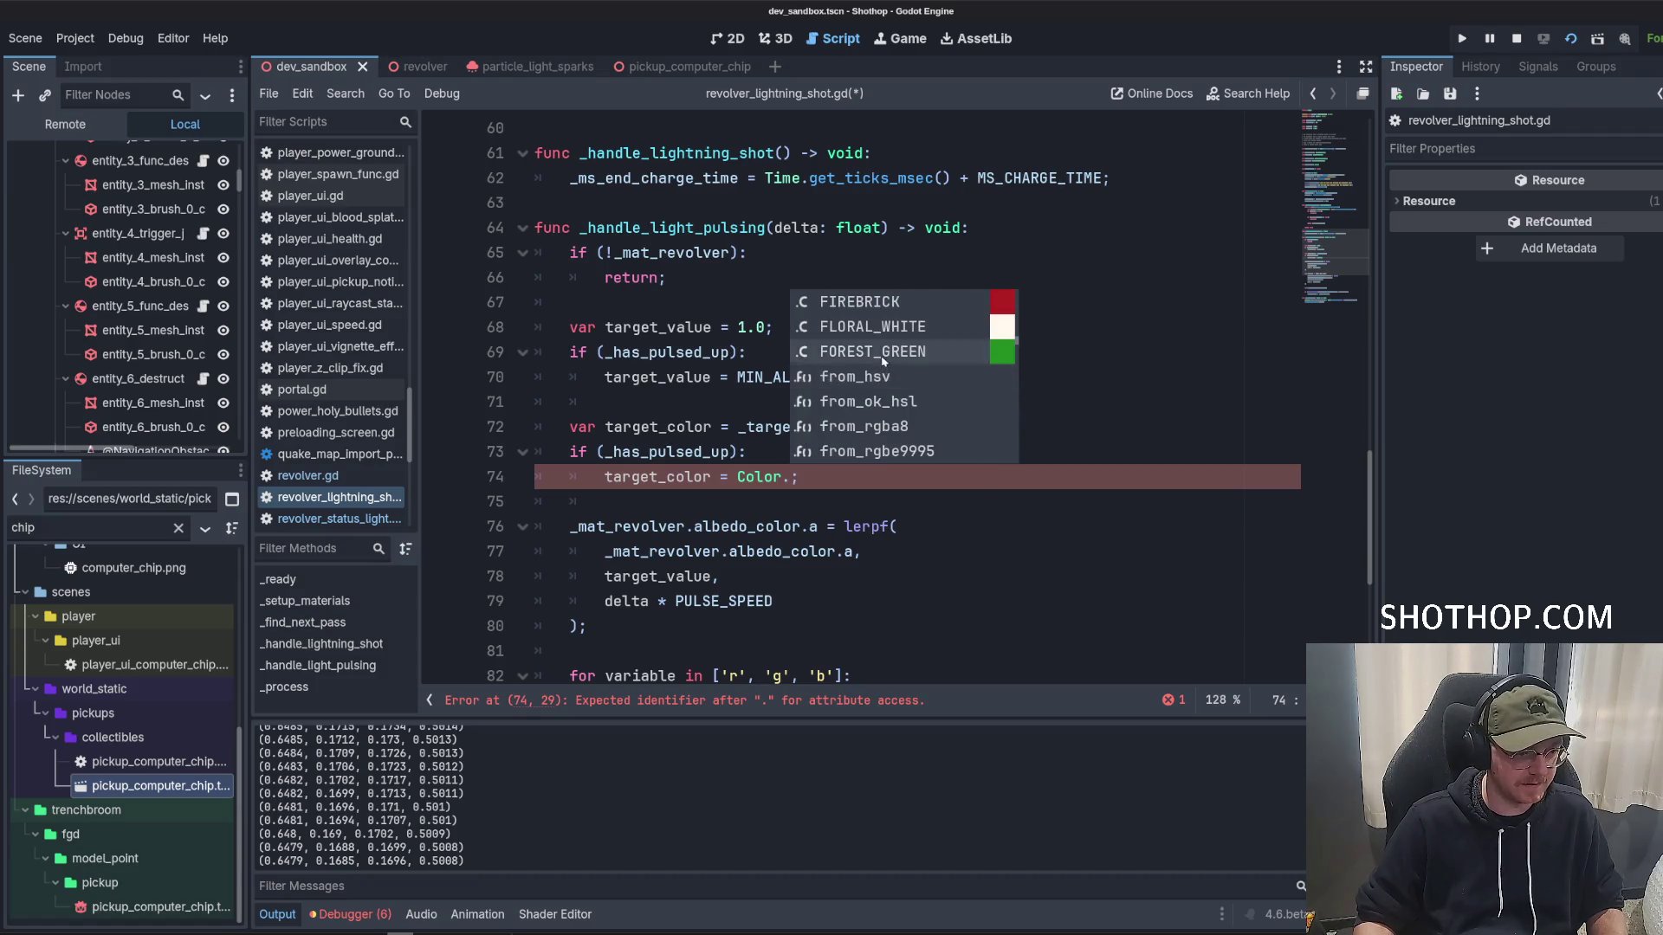
click(882, 356)
click(880, 302)
key(ctrl+s)
key(alt+Tab)
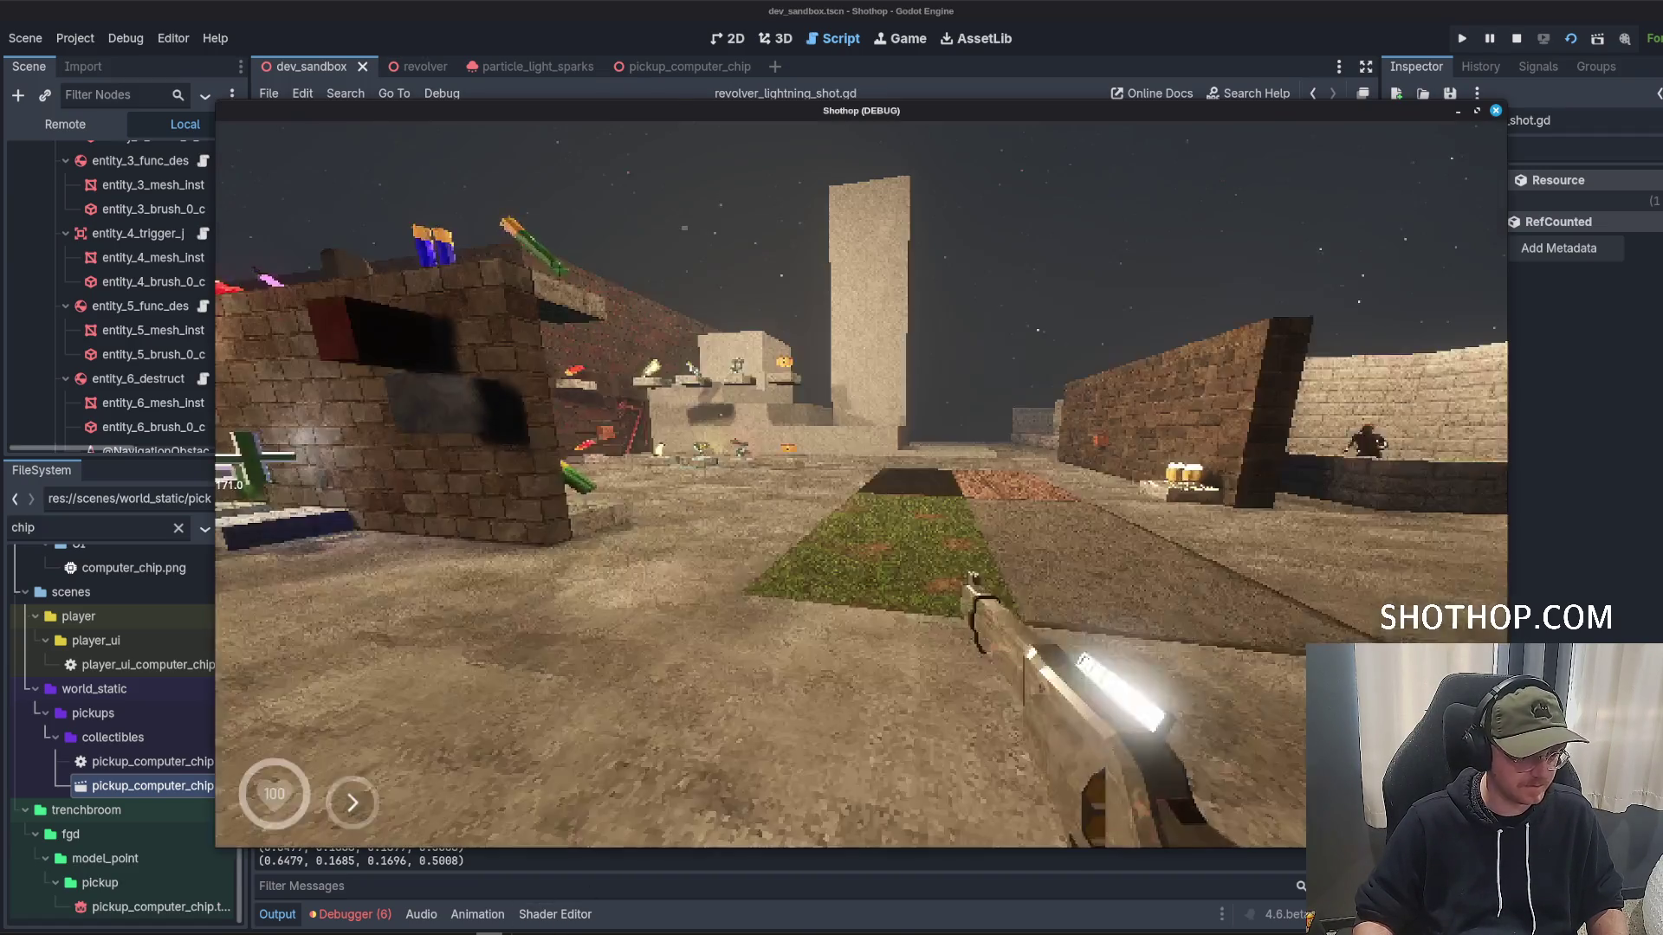
key(alt+Tab)
double_click(847, 475)
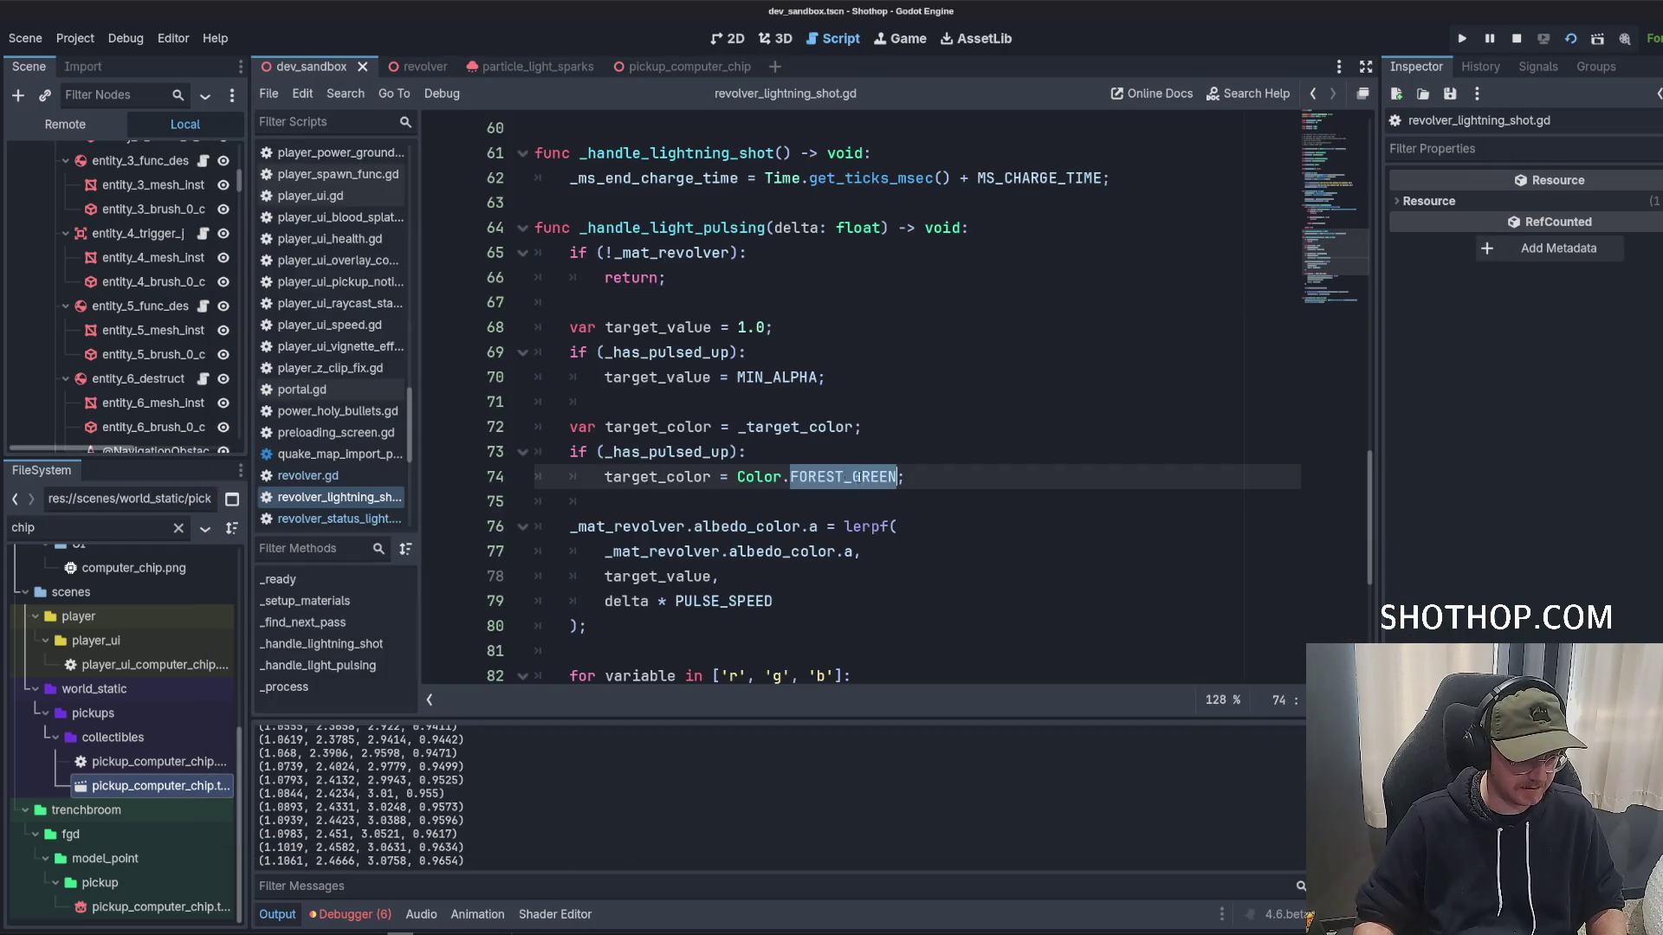
Make line 74's target colour a dark grey Color(0.2, 0.2, 0.2, 1.0), save, and resume the game.
text(.)
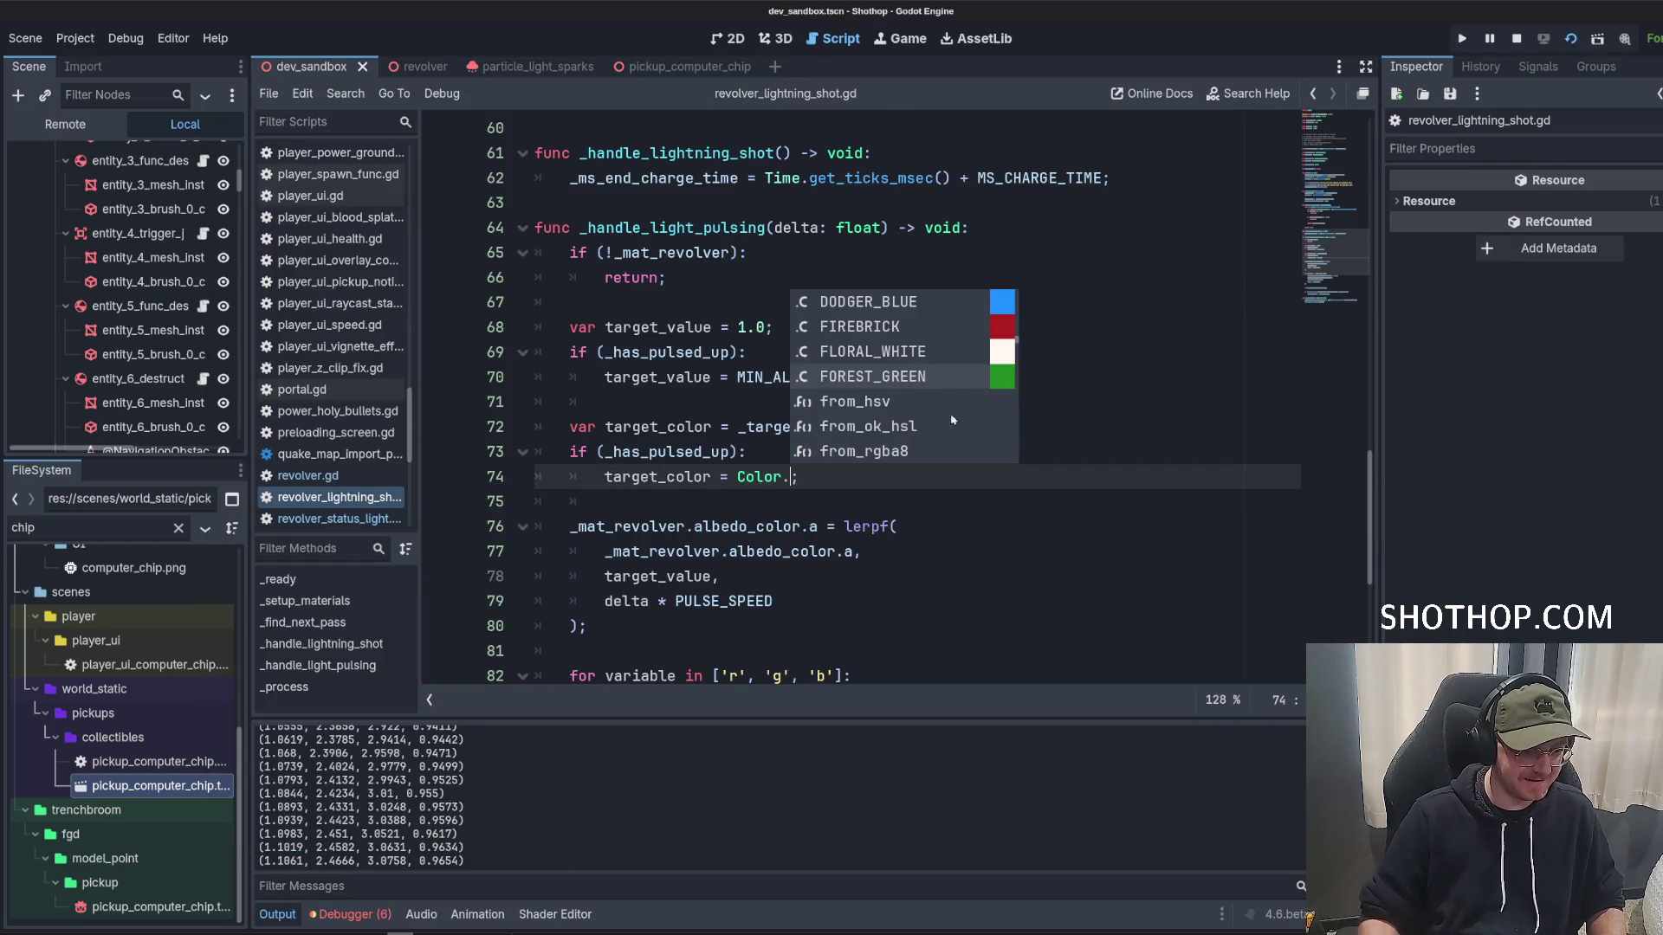
scroll(950, 384, up, 1)
click(792, 478)
text(()
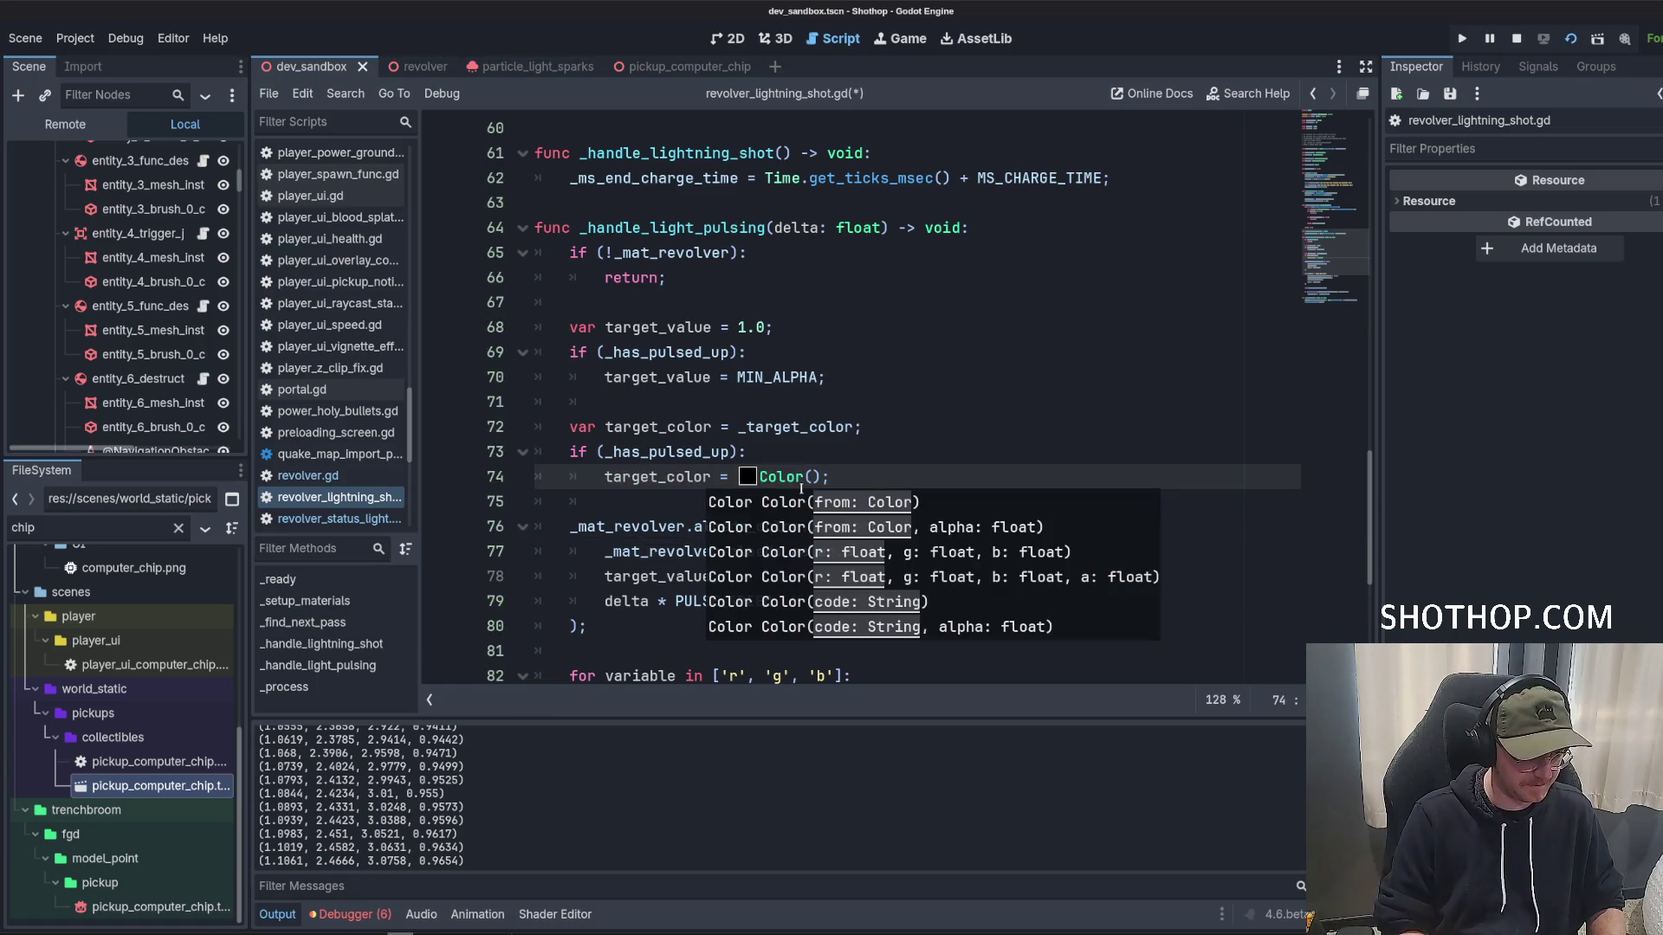
text(0.2, 0)
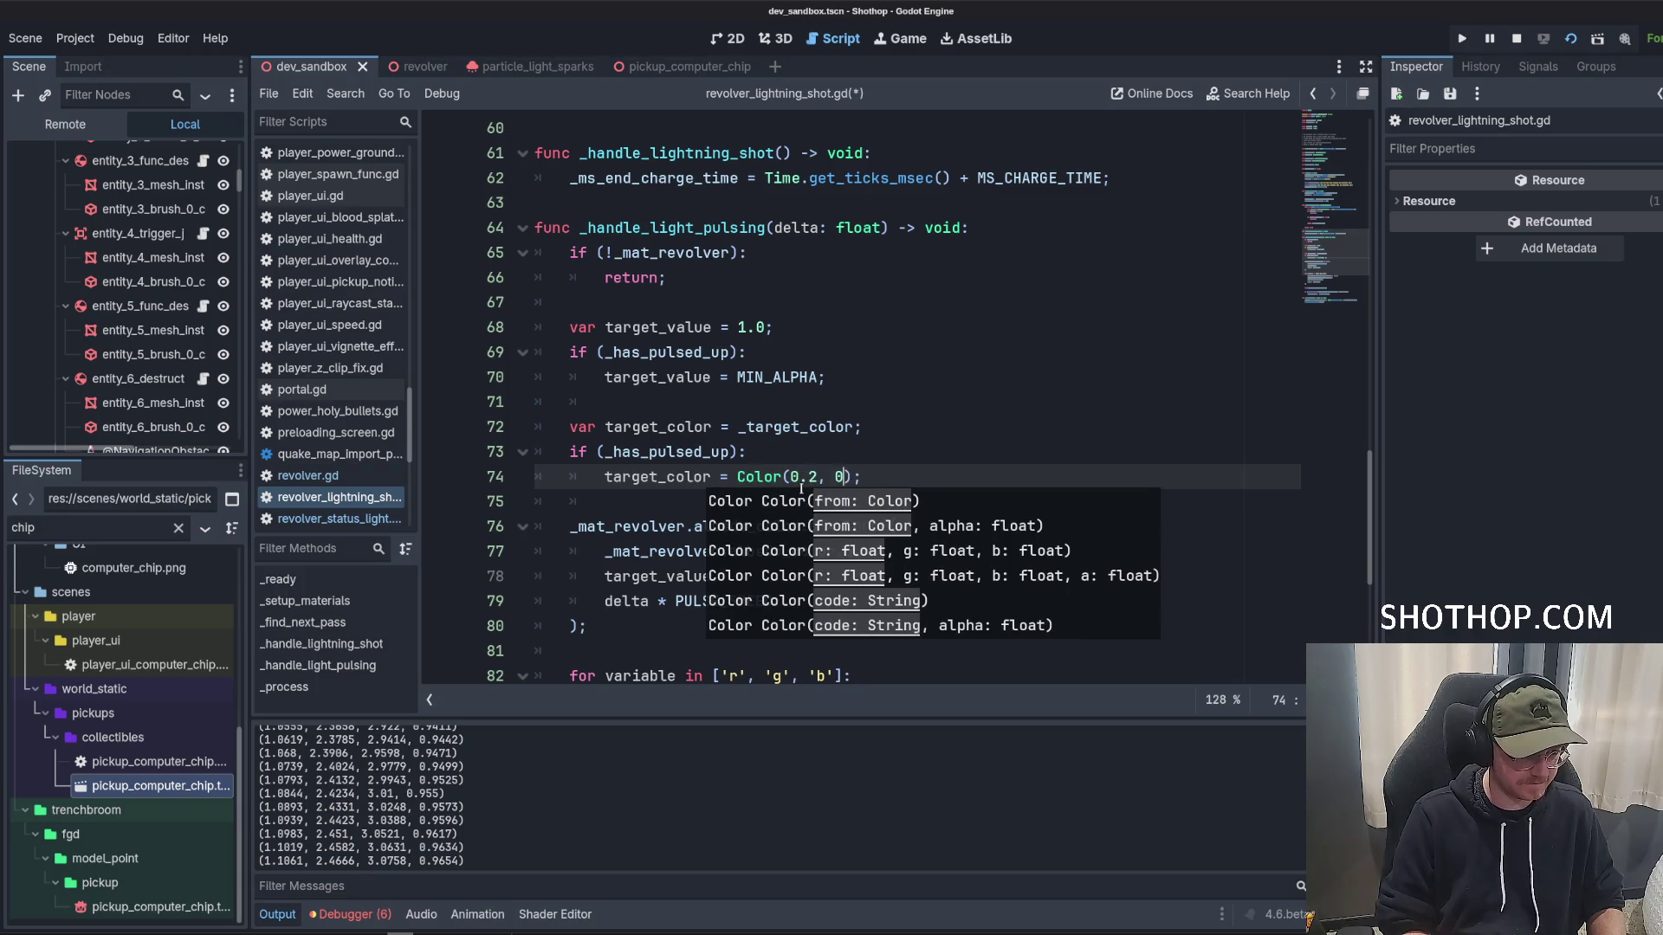
text(.2, 0.2,)
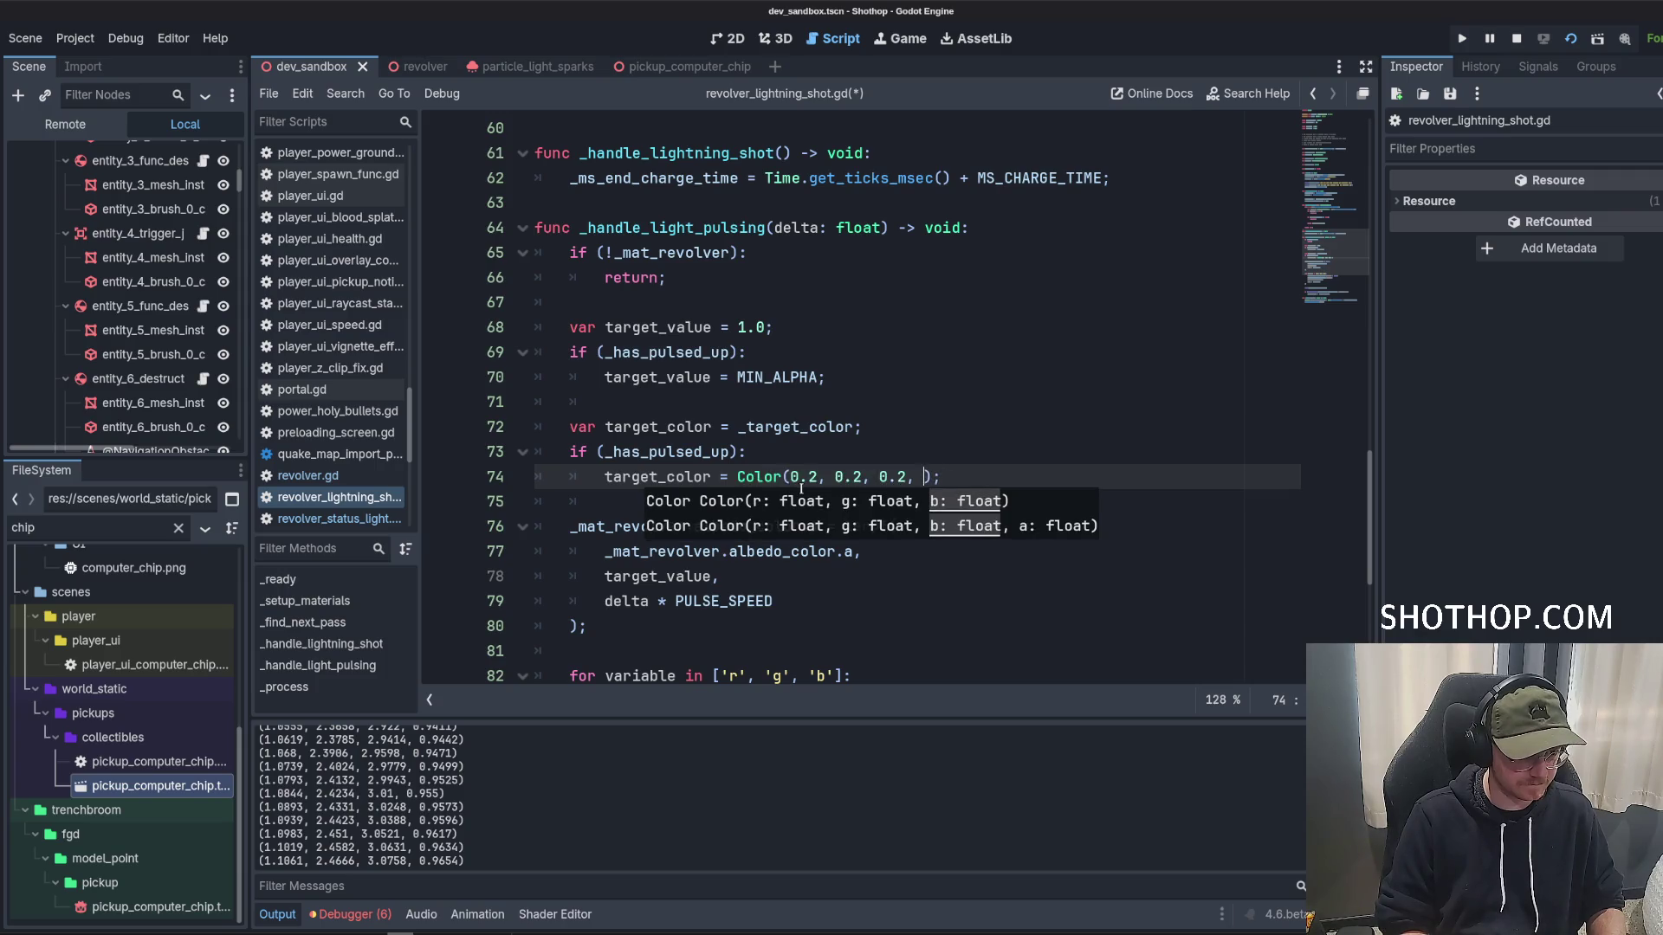
key(Up)
key(Up)
key(Up)
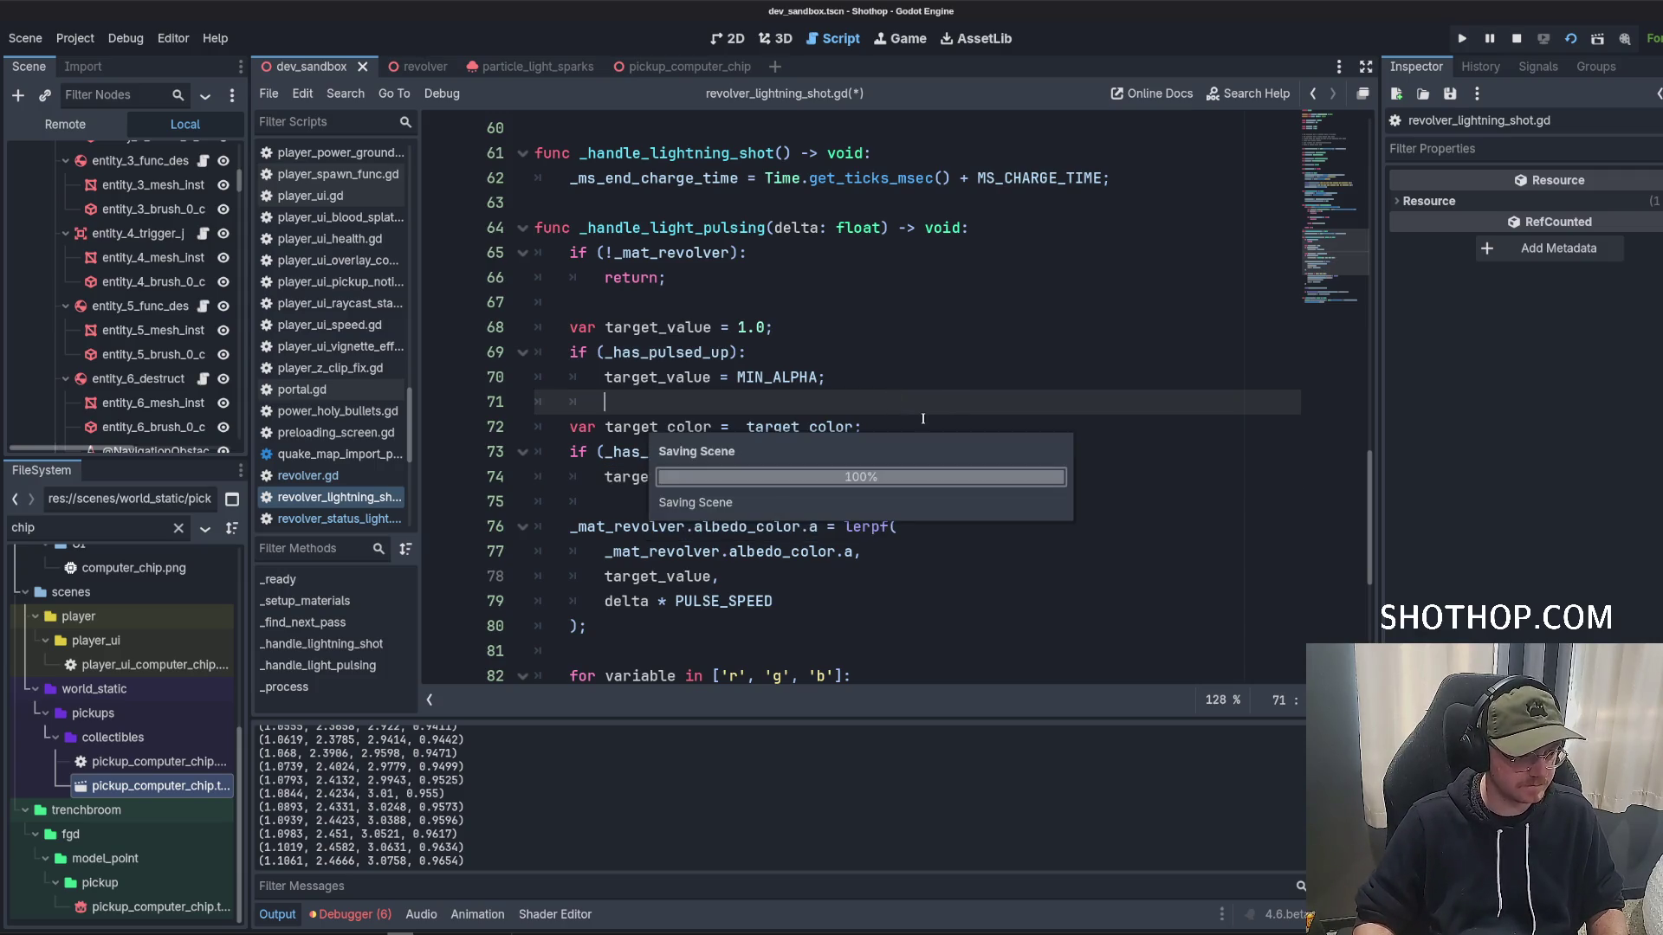
key(ctrl+s)
click(489, 879)
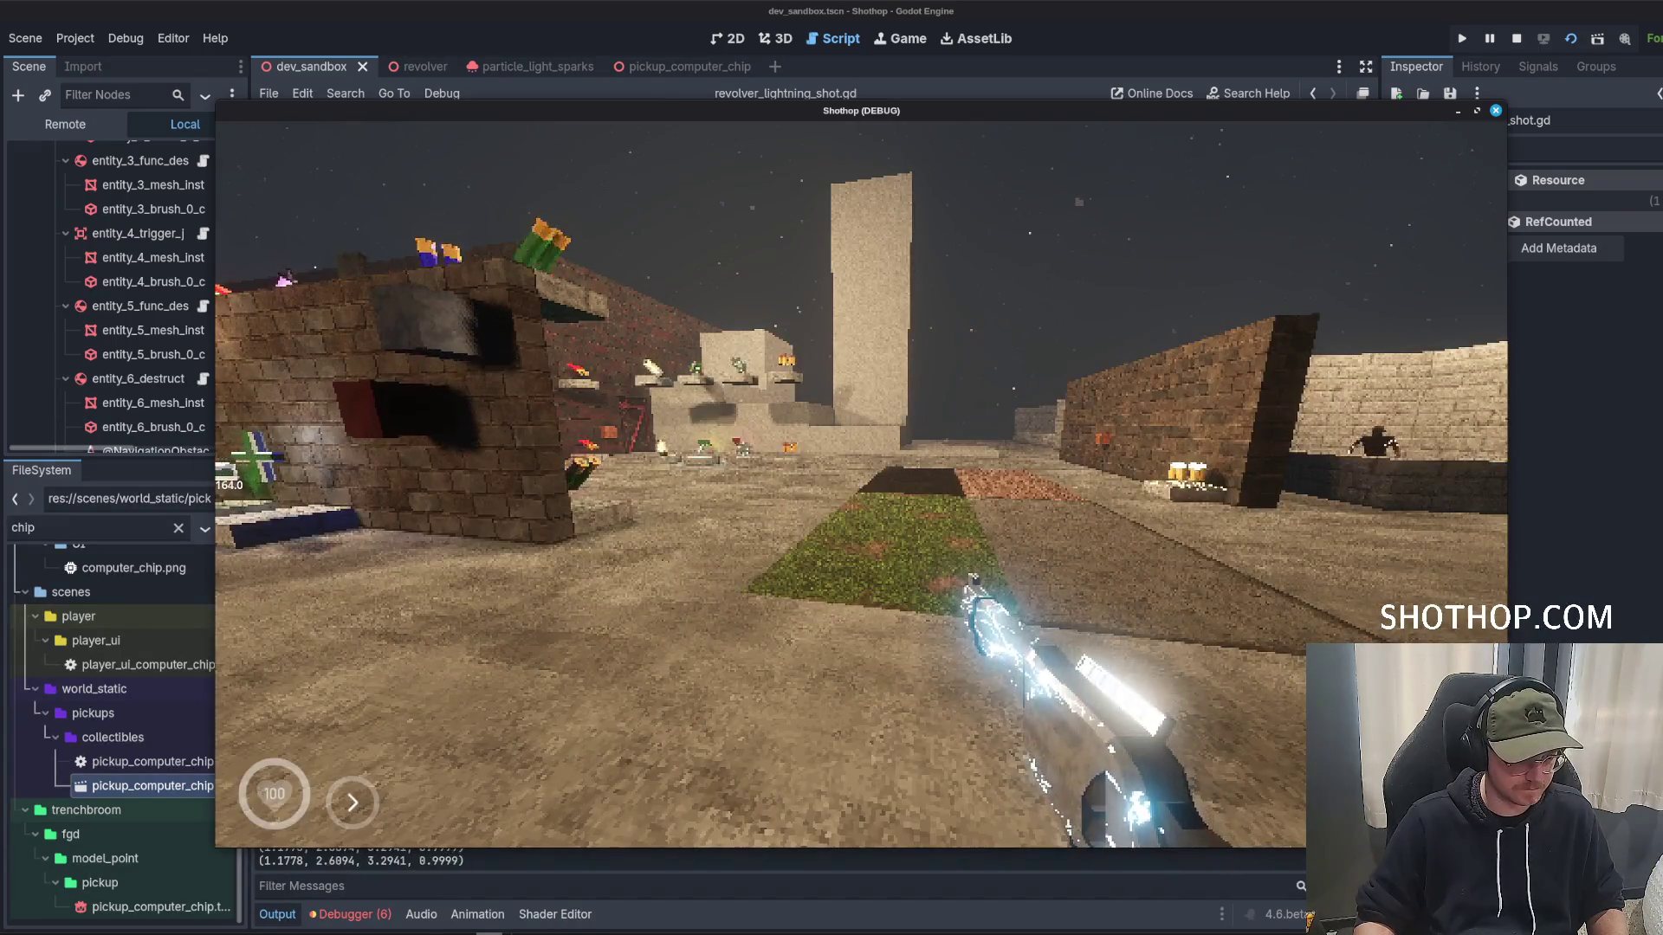
Lighten line 74's colour toward a mid grey in the colour picker and rerun the game.
key(Escape)
key(alt+Tab)
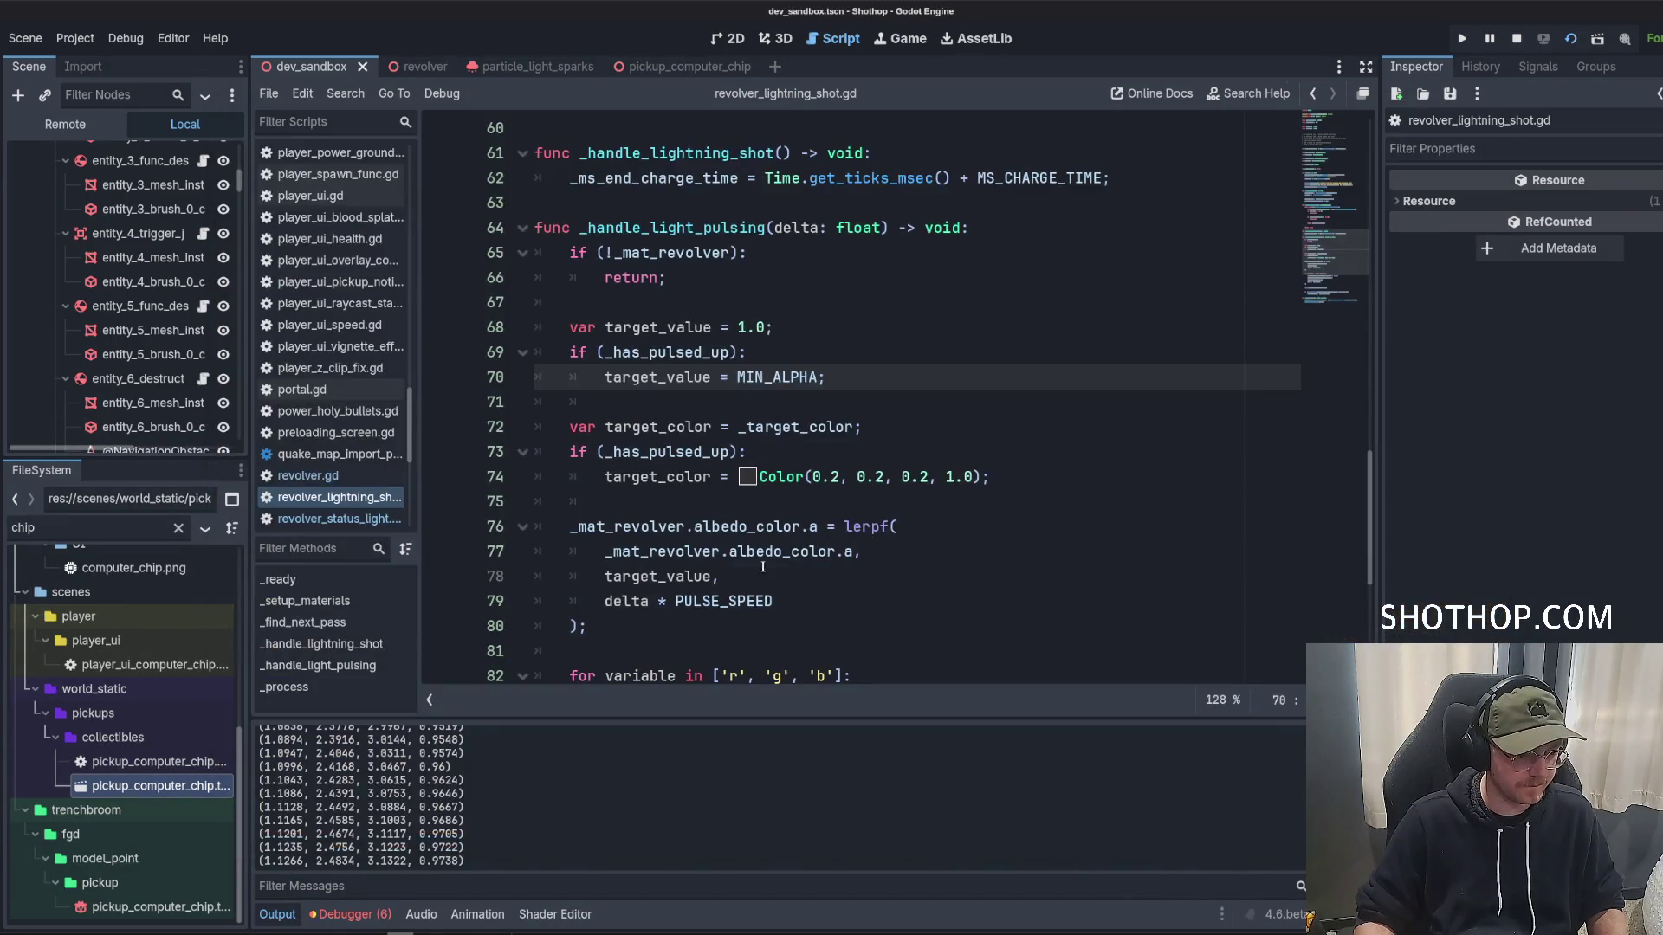
click(750, 478)
drag(996, 208, 996, 173)
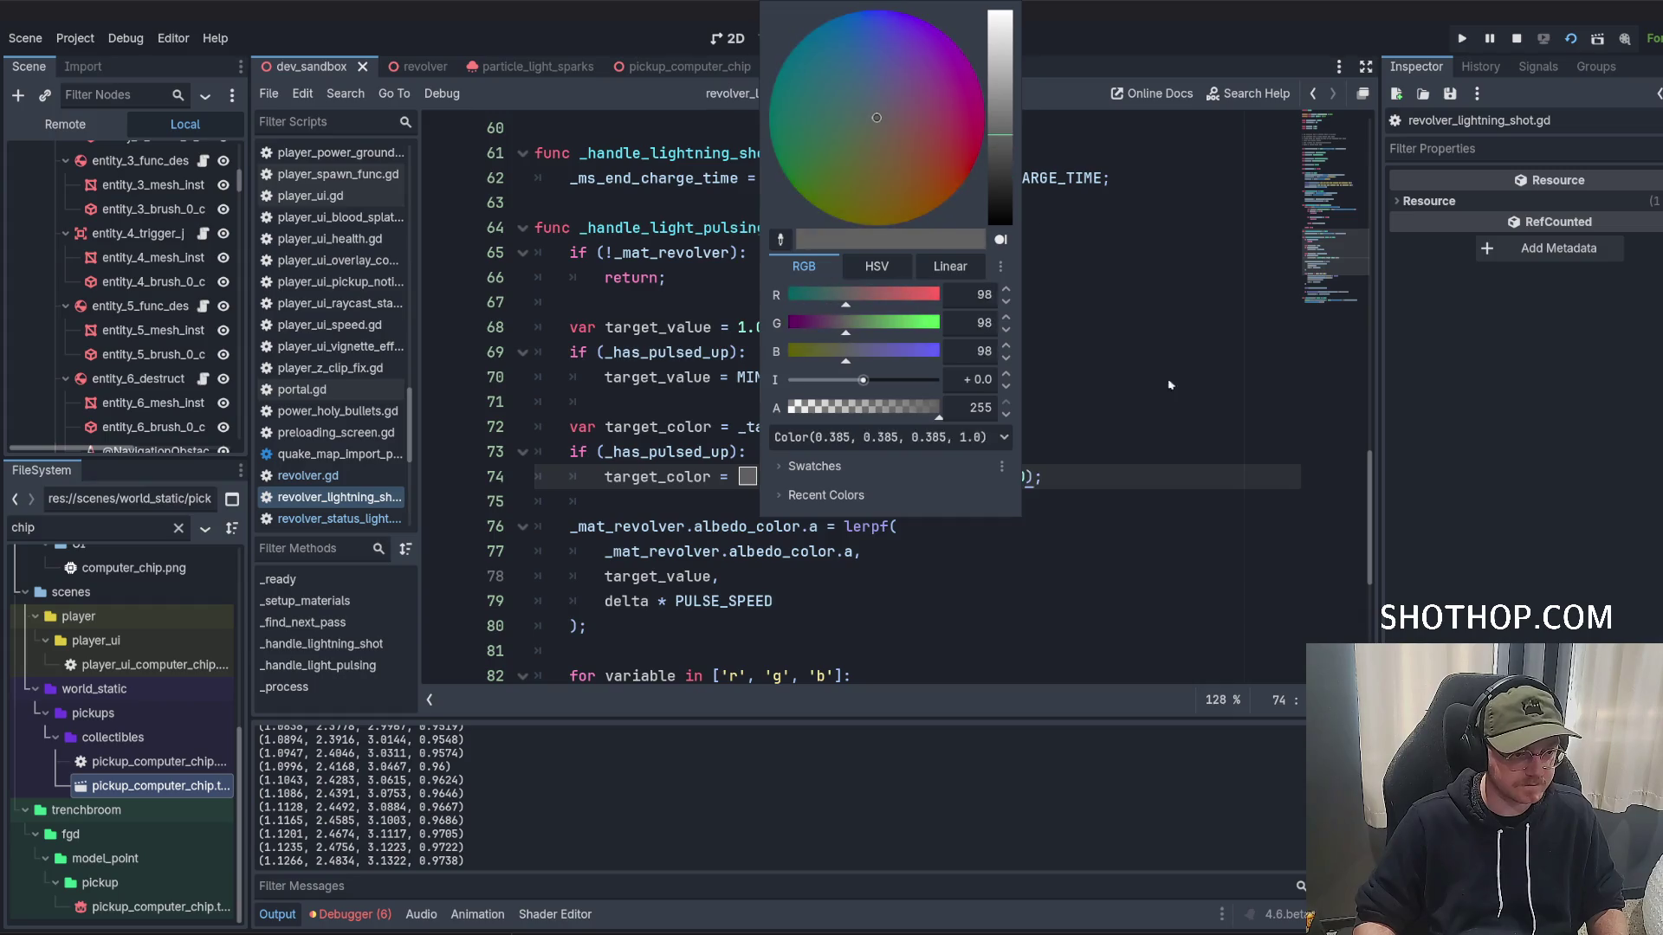
click(975, 508)
key(alt+Tab)
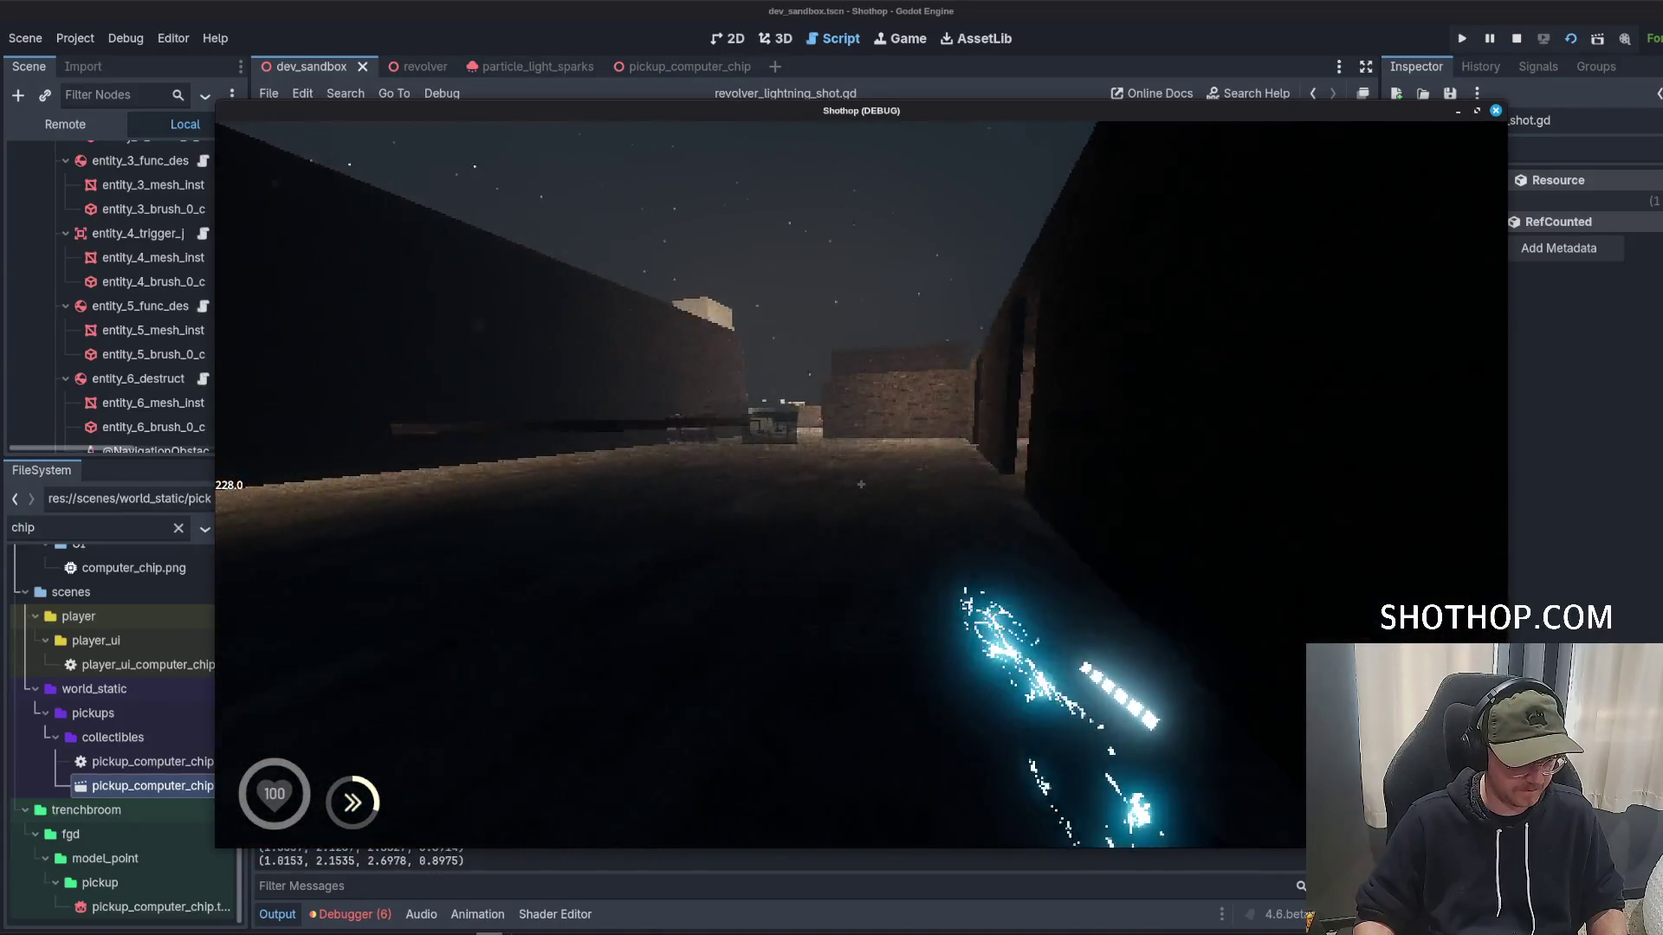
Adjust the colour to Color(0.107, 0.212, 0.285, 1.0), then run and inspect the revolver glow.
key(Escape)
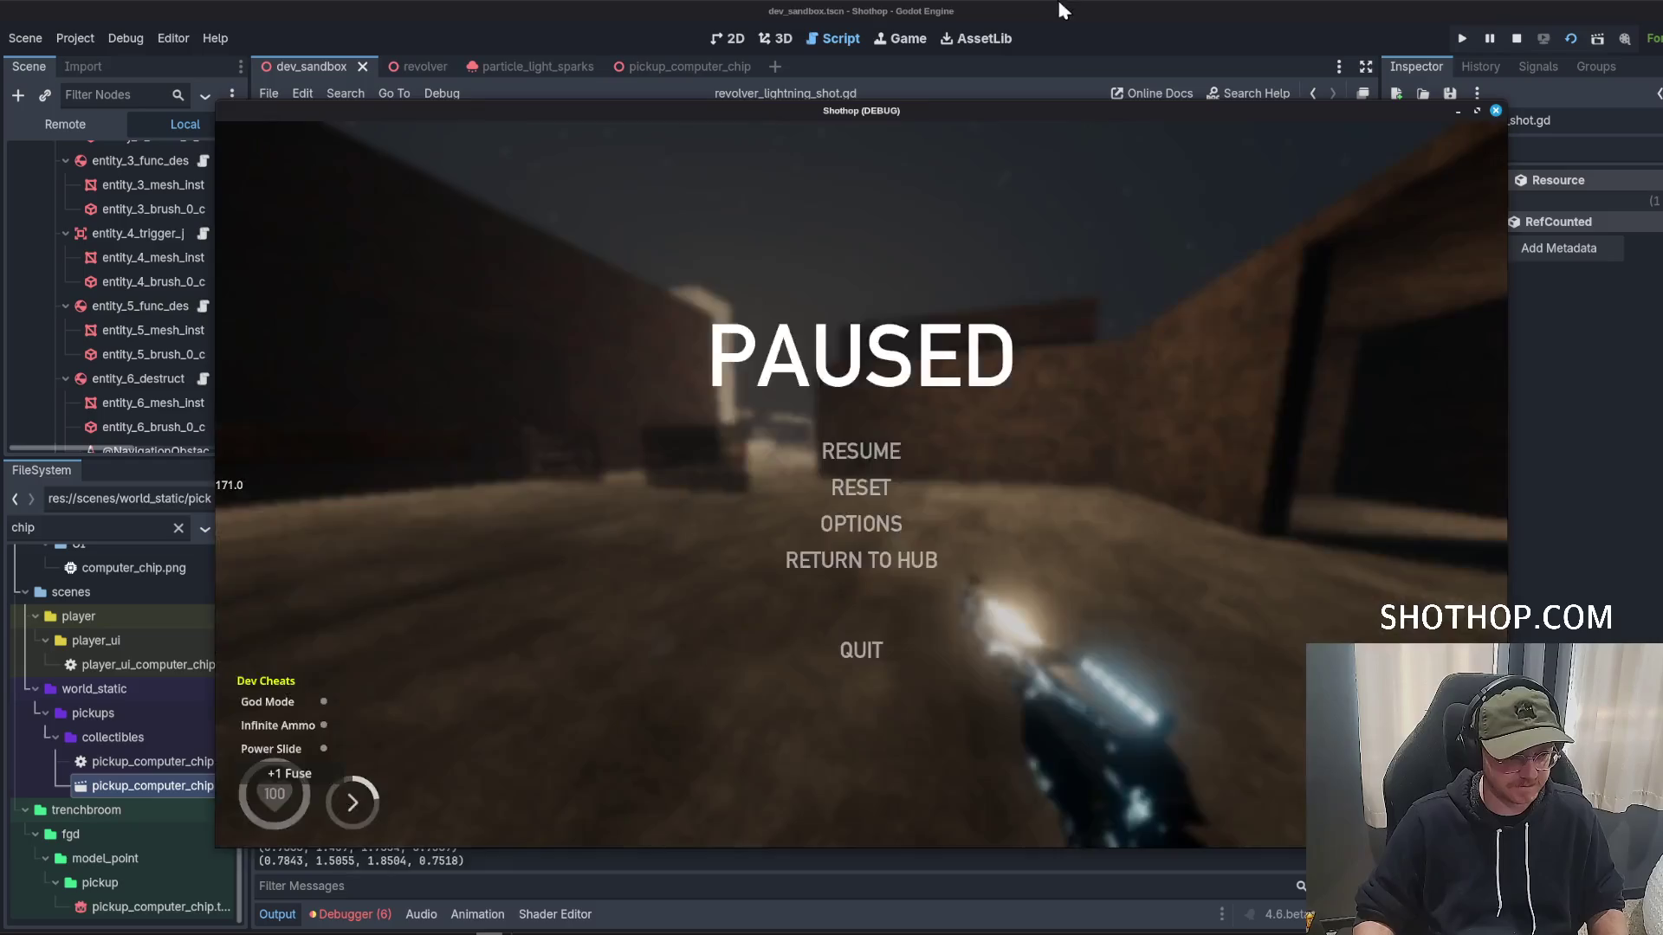
key(alt+Tab)
click(744, 477)
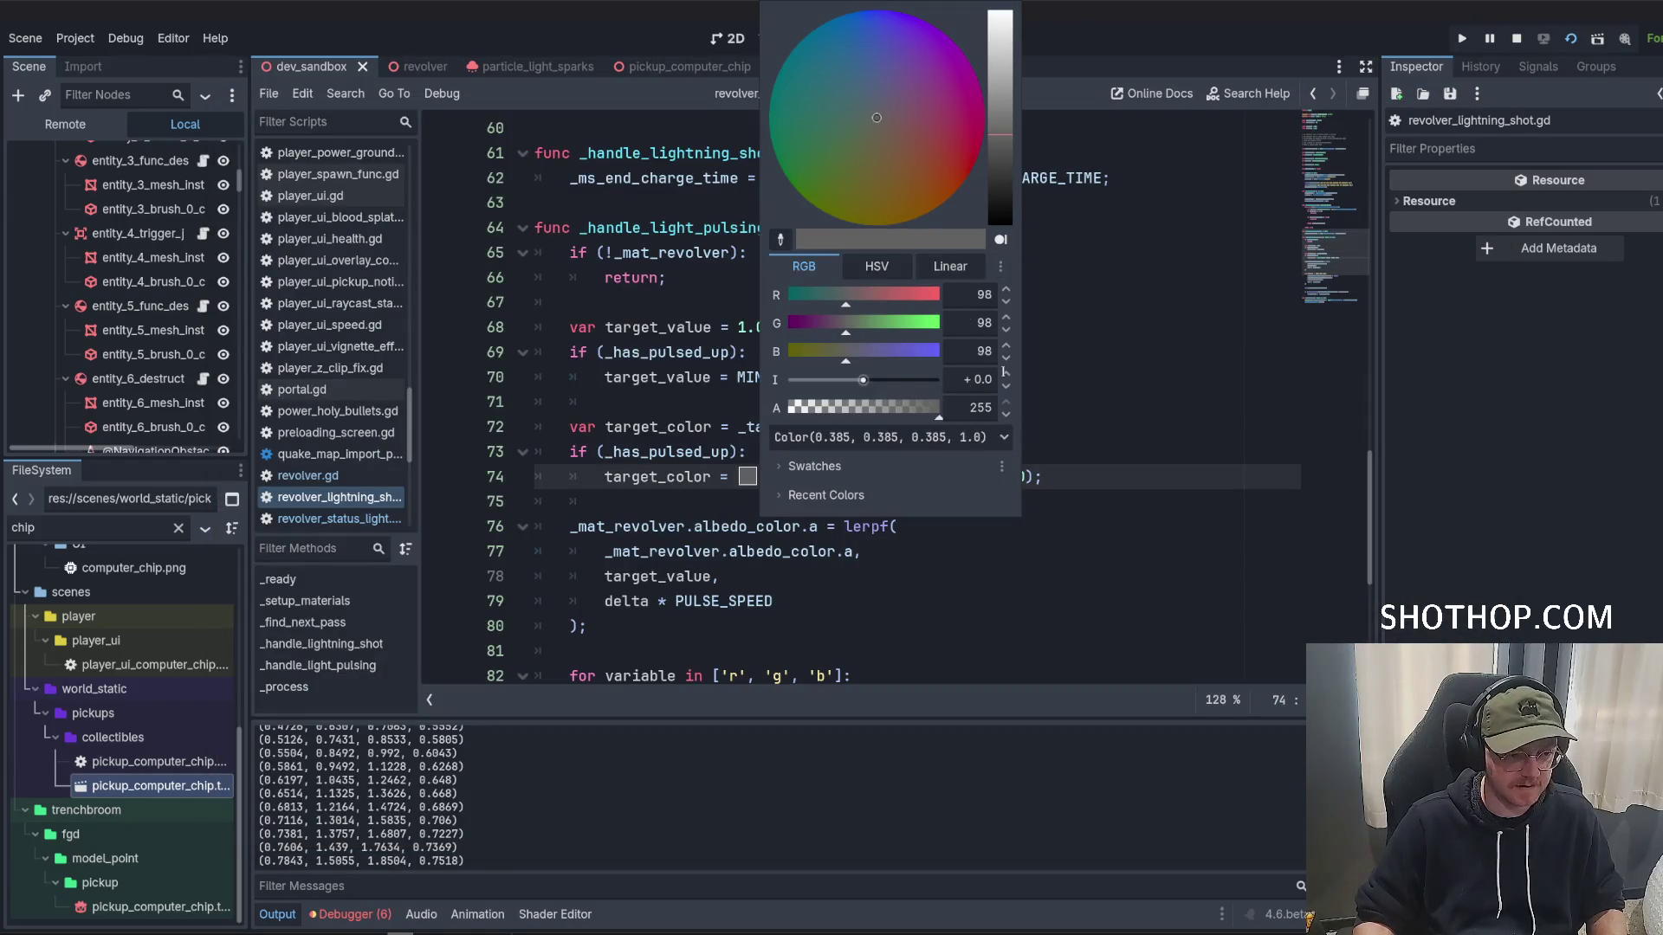
key(Escape)
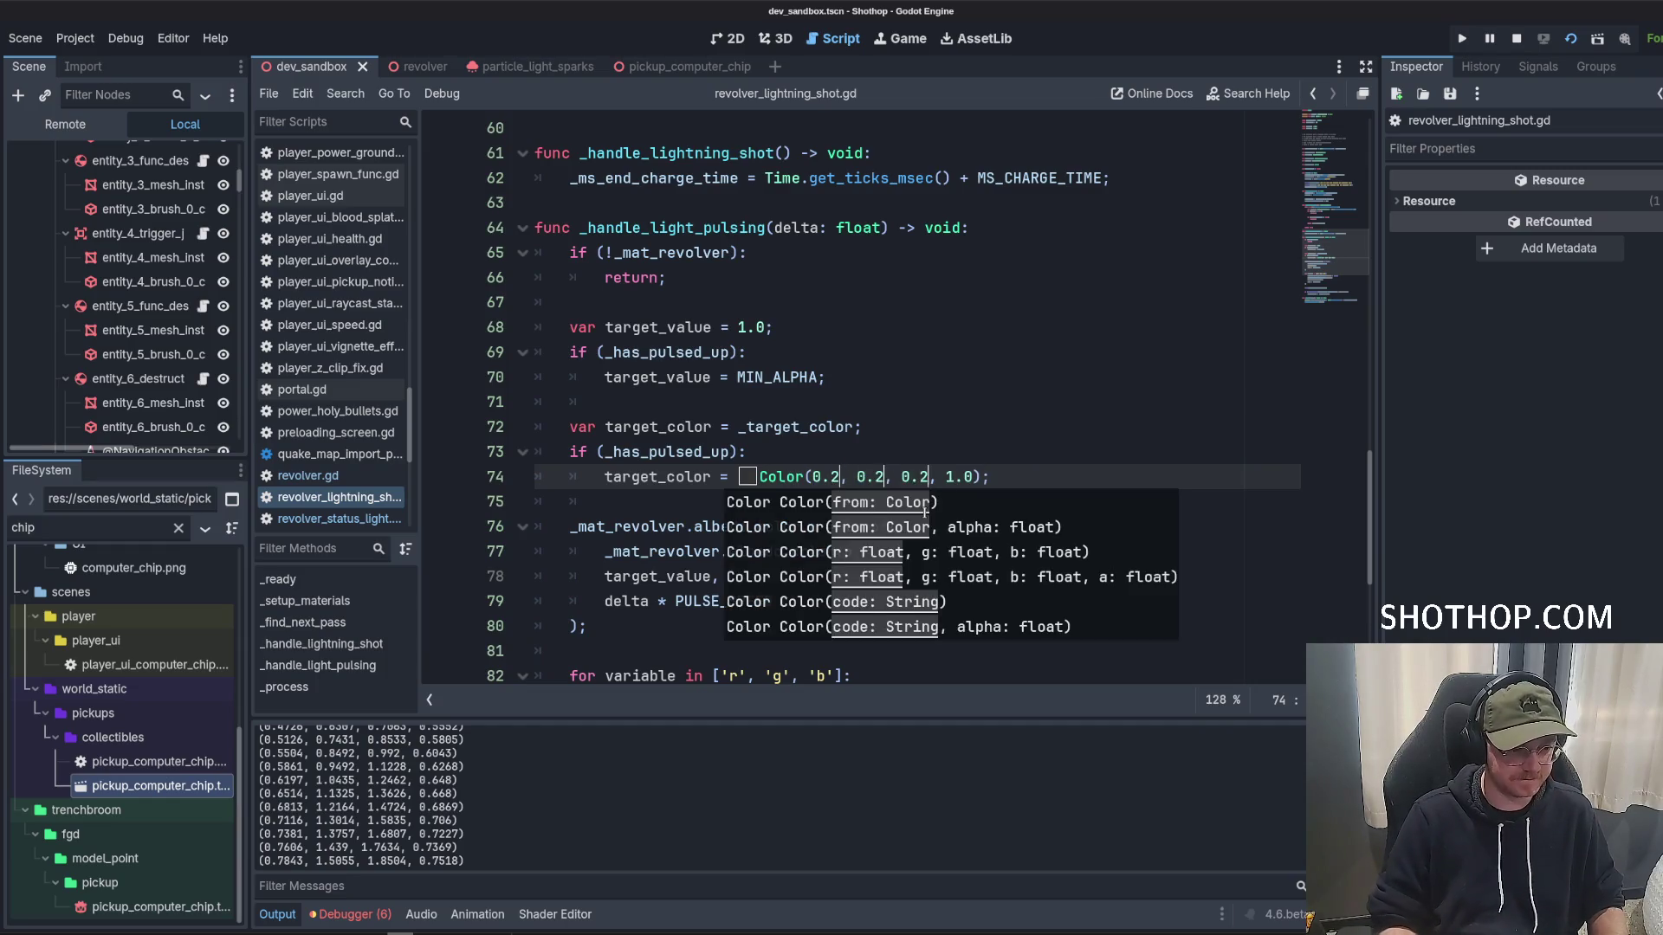
click(746, 478)
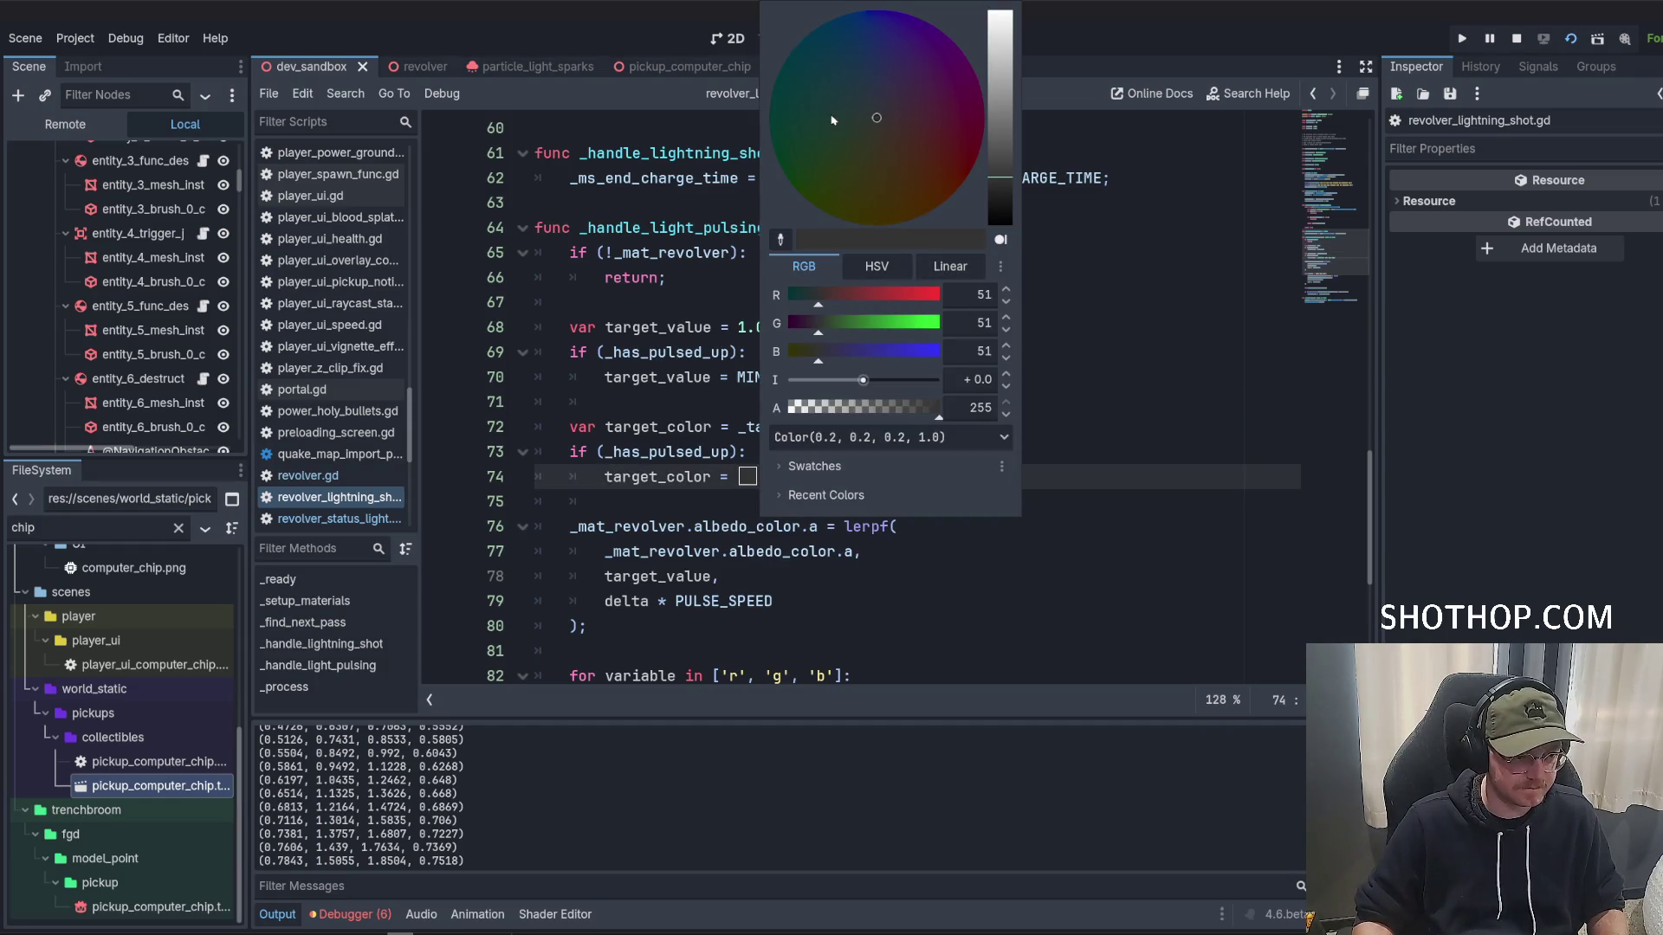
click(1167, 241)
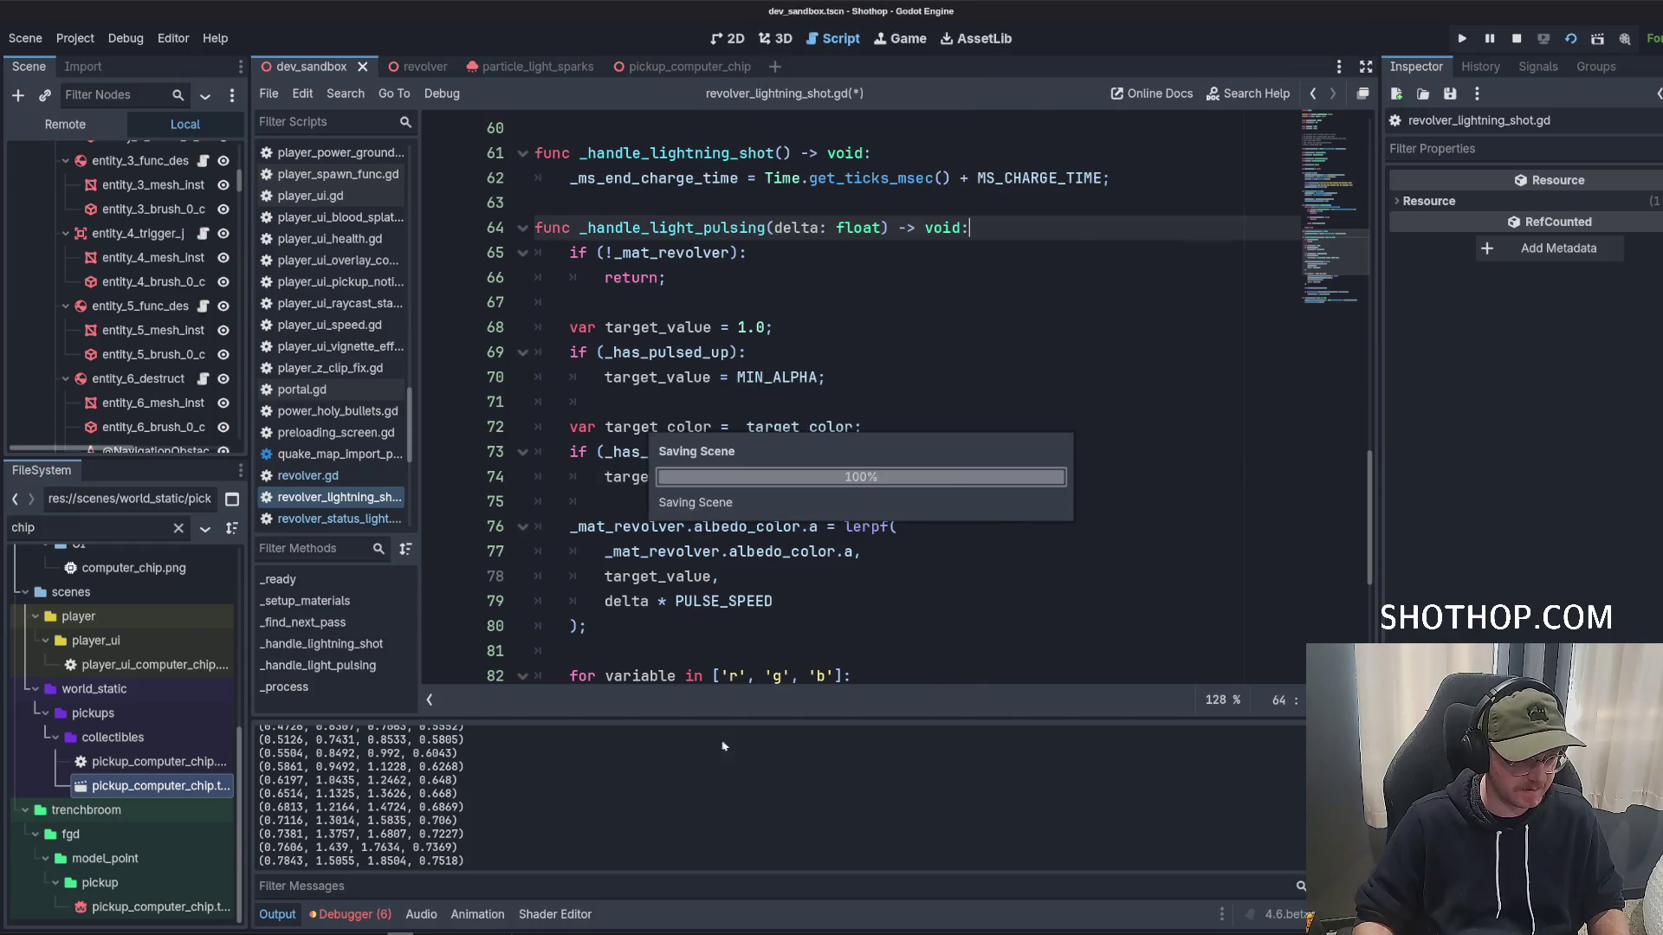
key(alt+Tab)
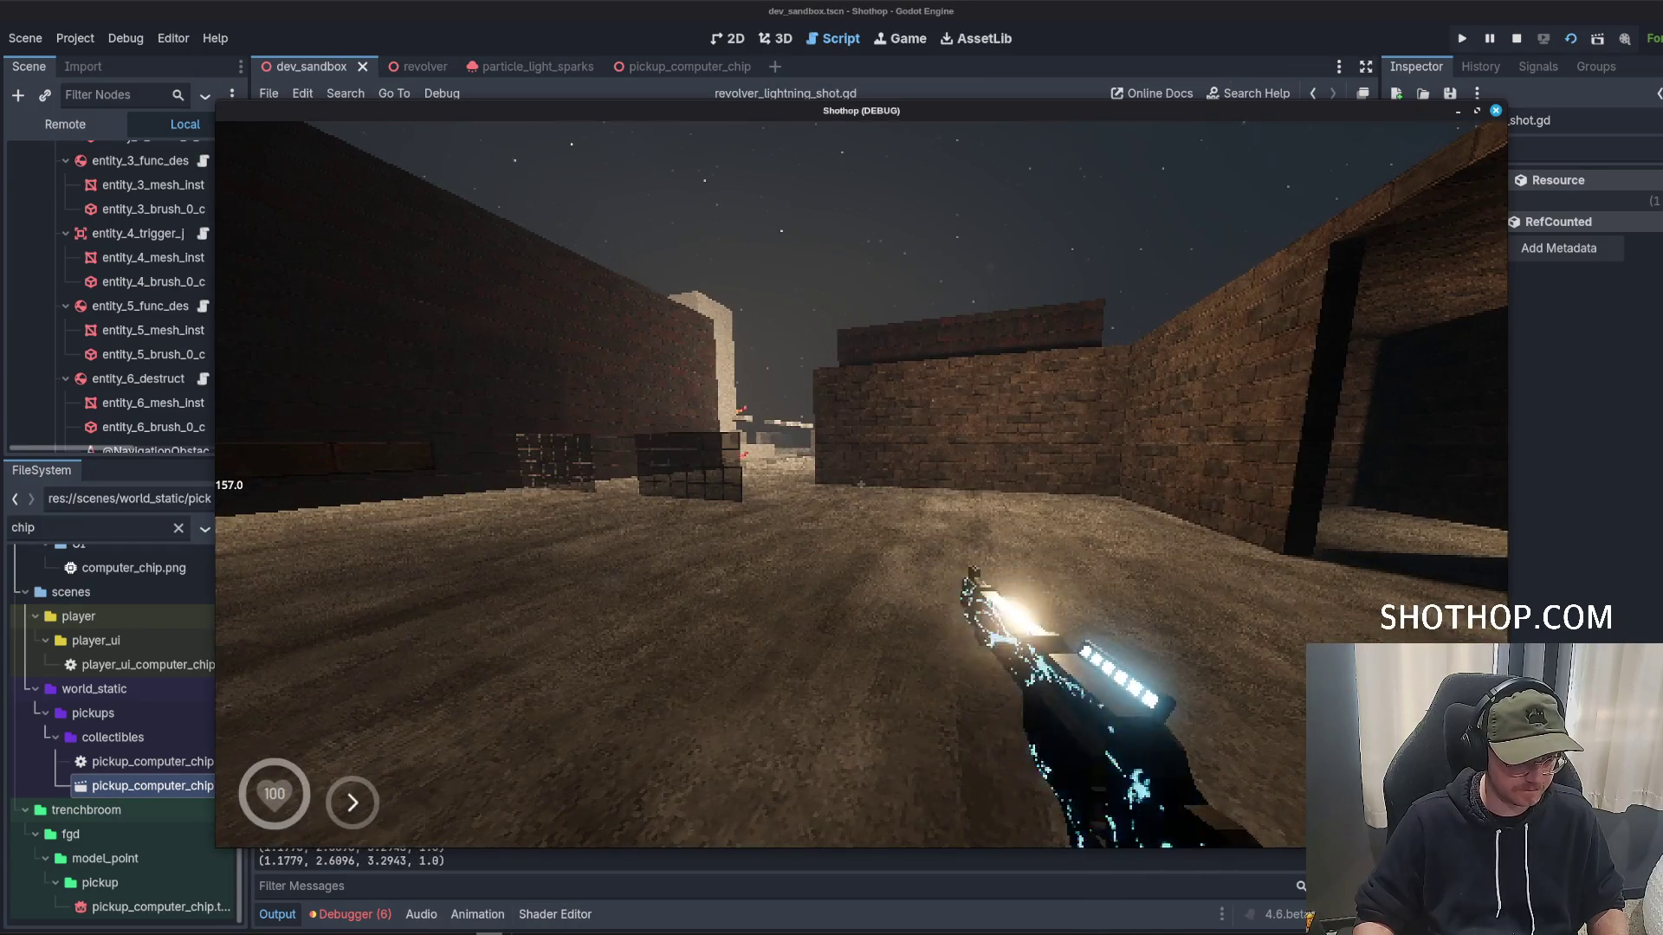
key(shift)
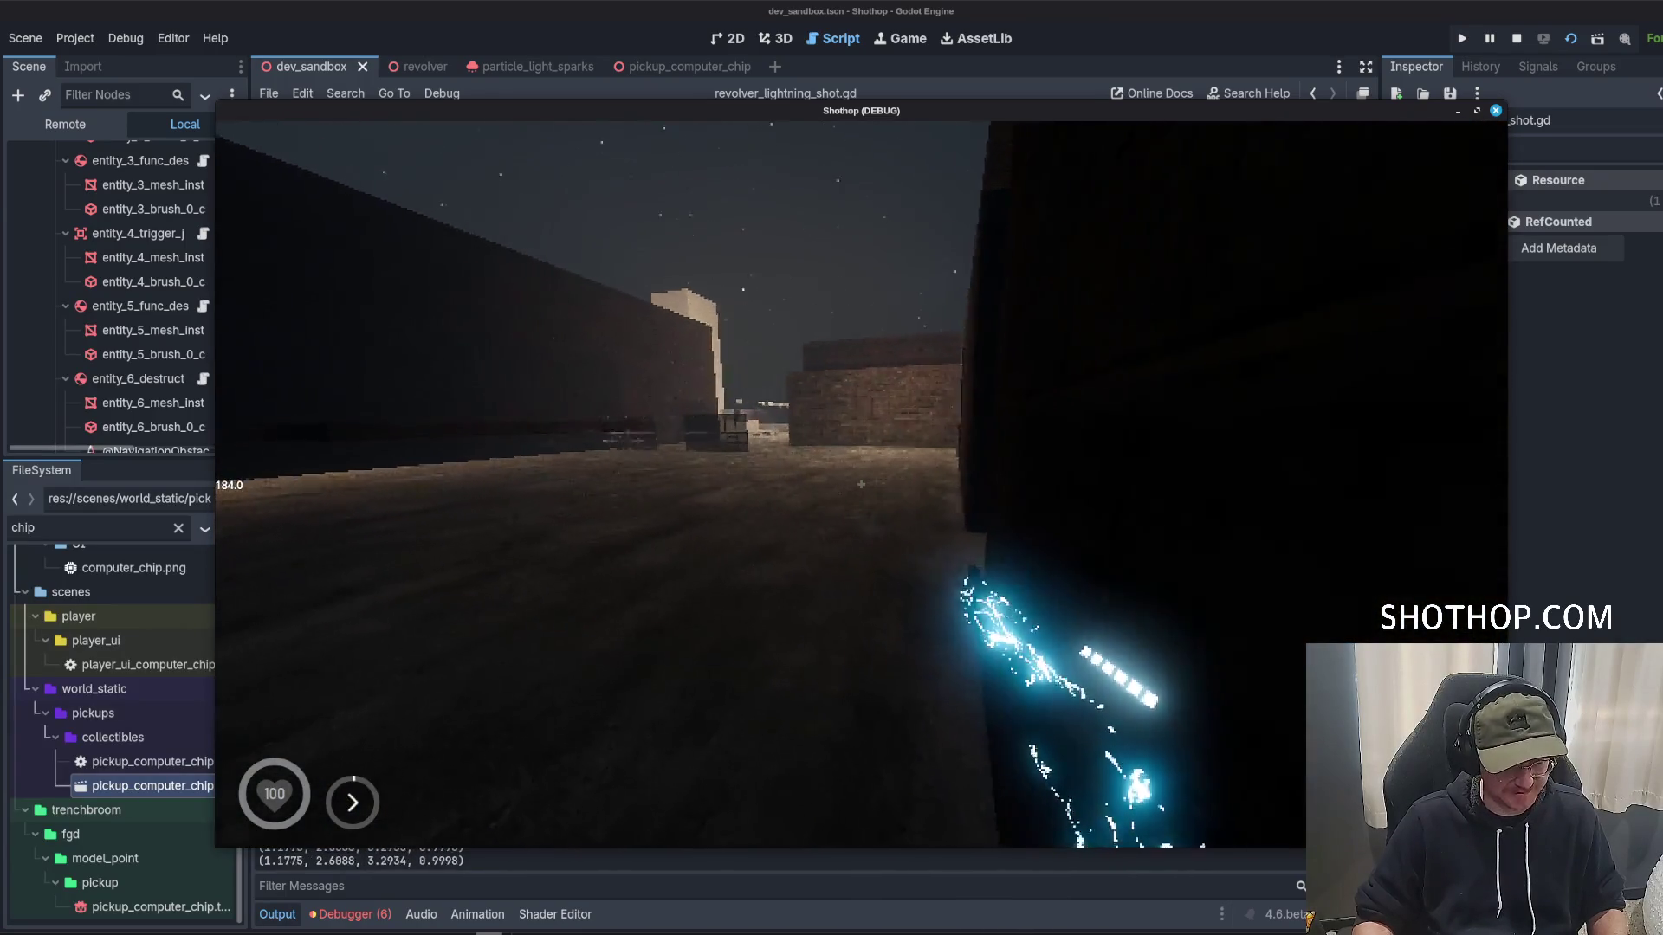
key(shift)
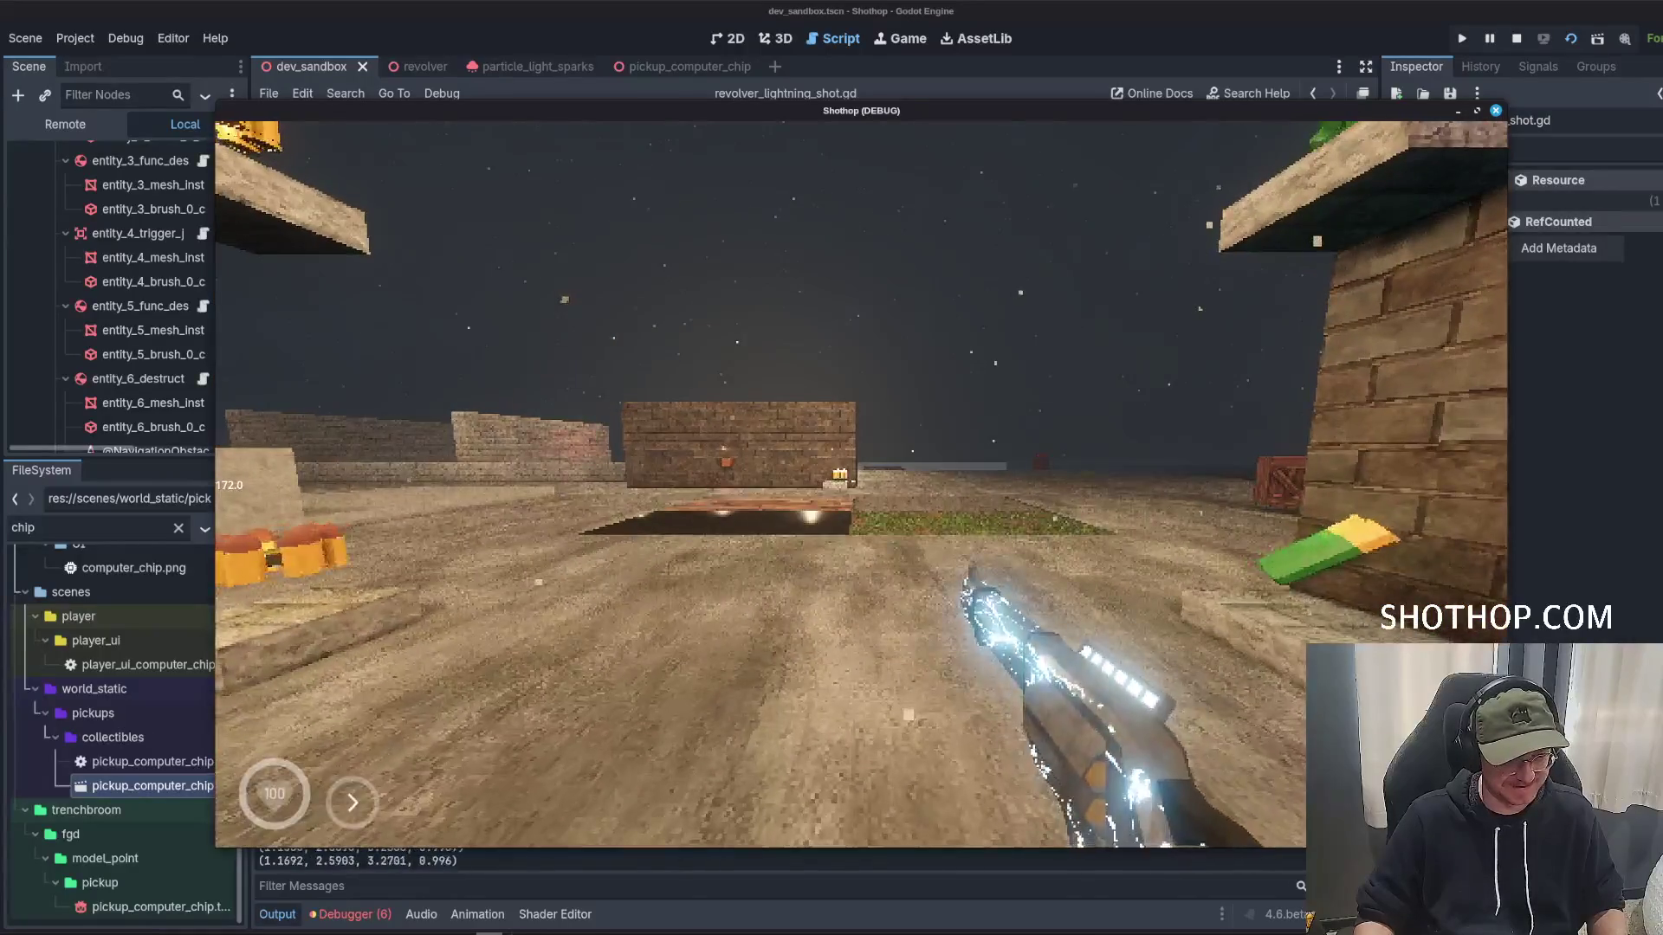
key(alt+Tab)
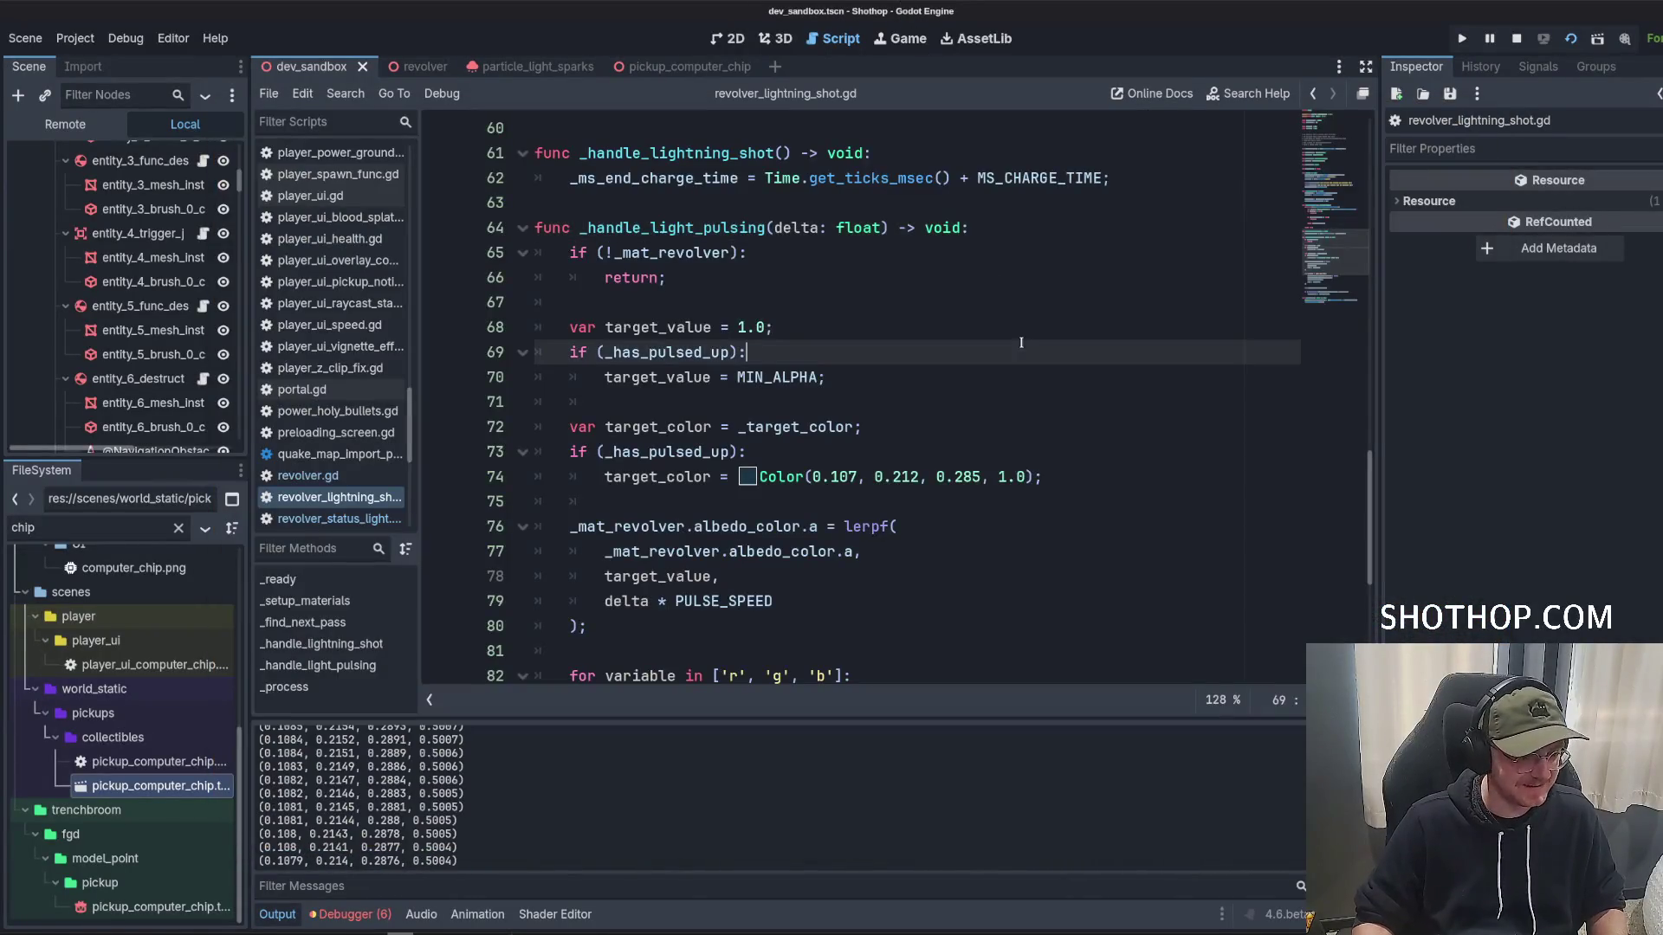
Pick the brighter blue Color(0.127, 0.332, 0.451, 1.0) for line 74 in the colour picker.
scroll(901, 428, down, 1)
scroll(779, 477, up, 20)
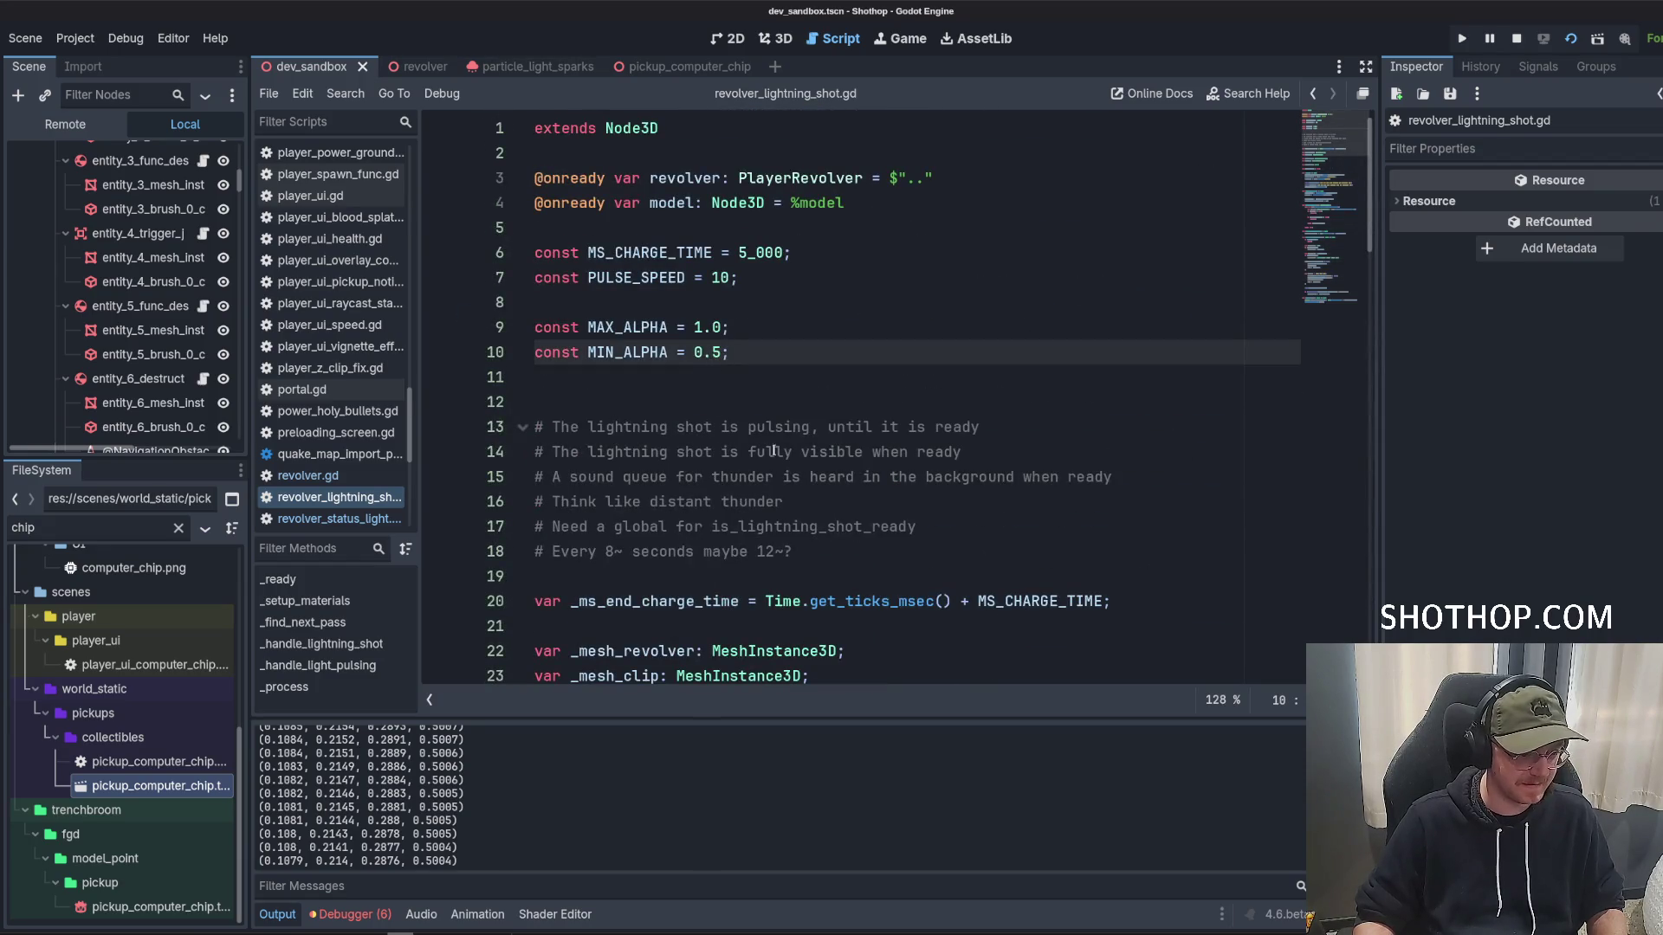
scroll(762, 433, down, 20)
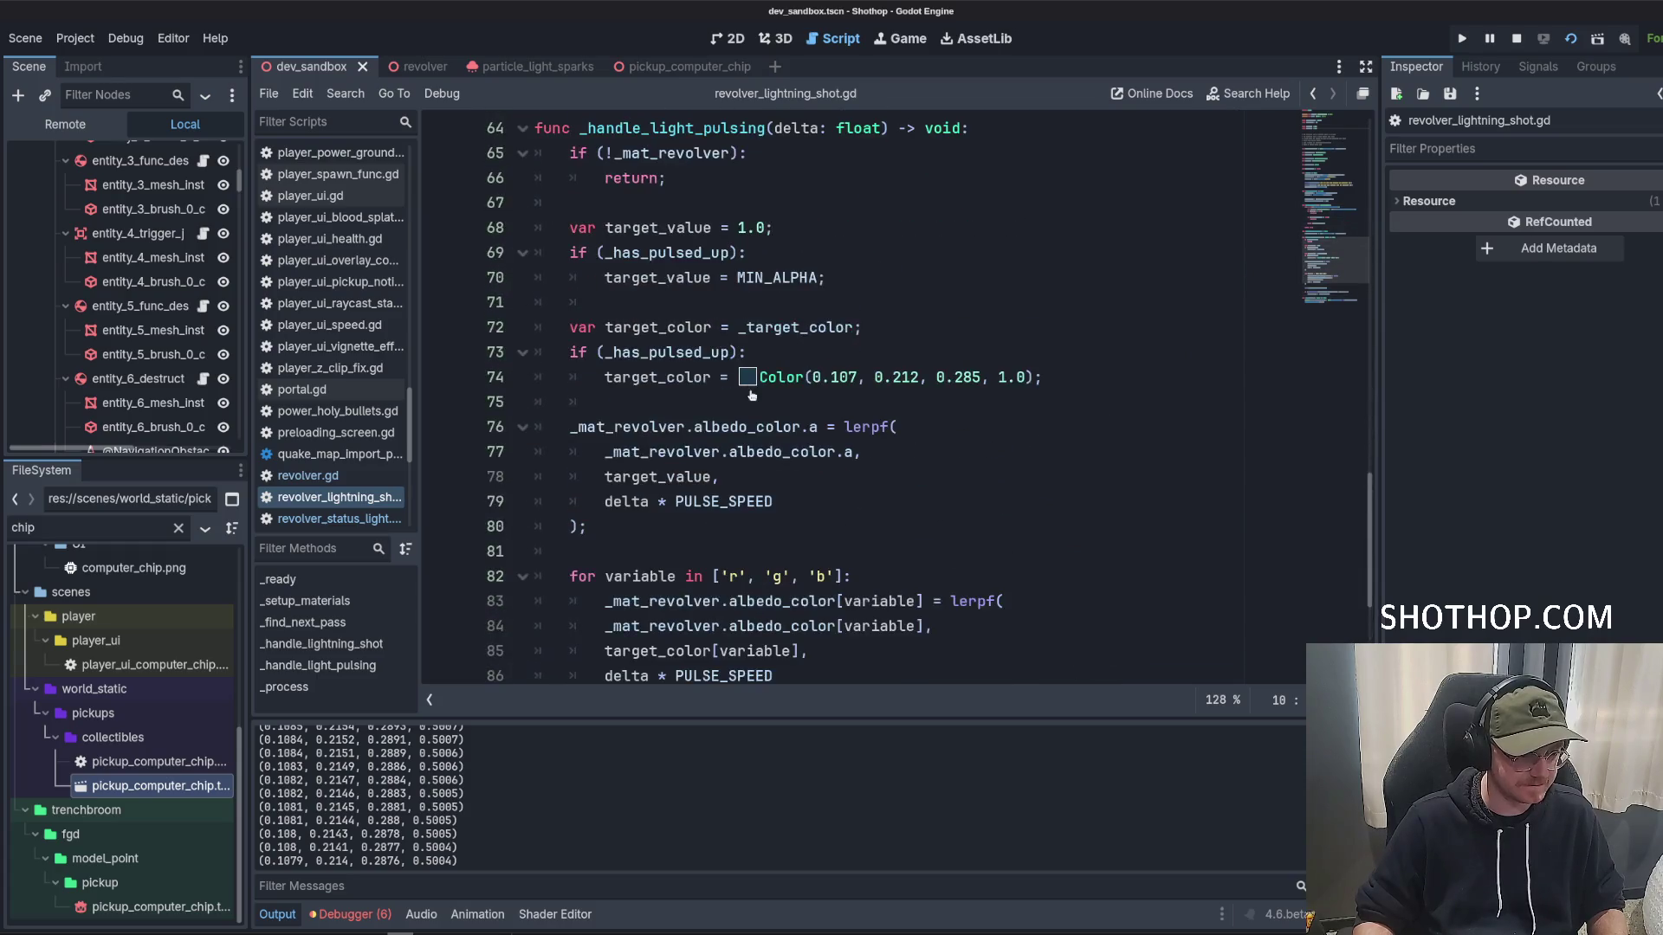
click(748, 378)
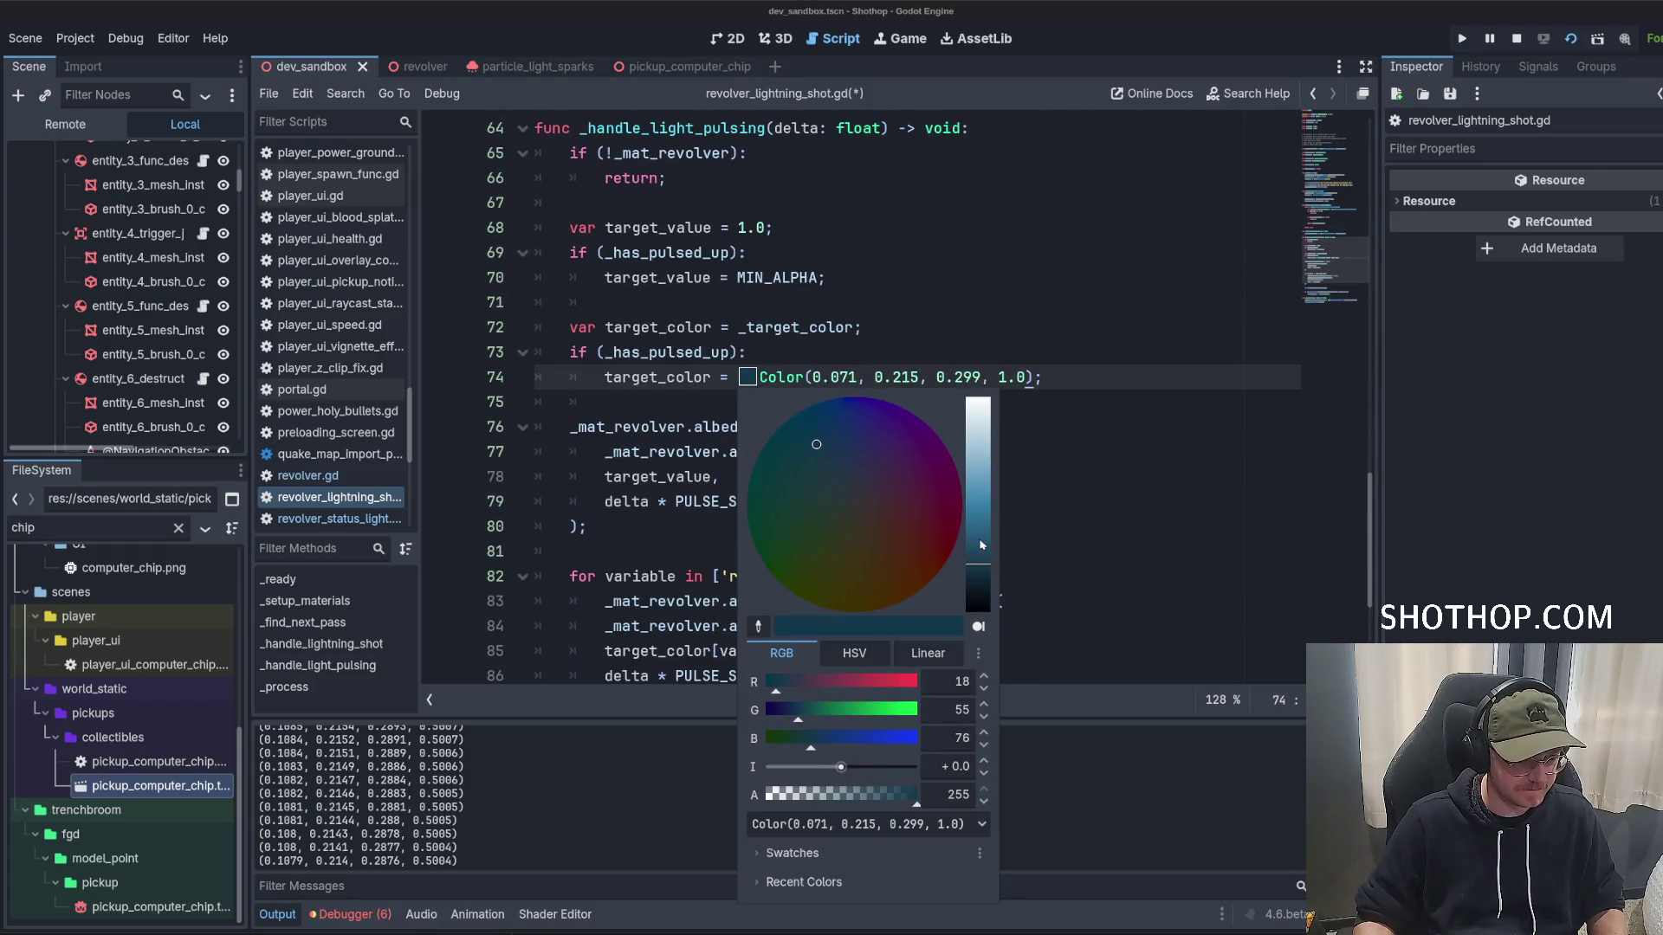
click(984, 327)
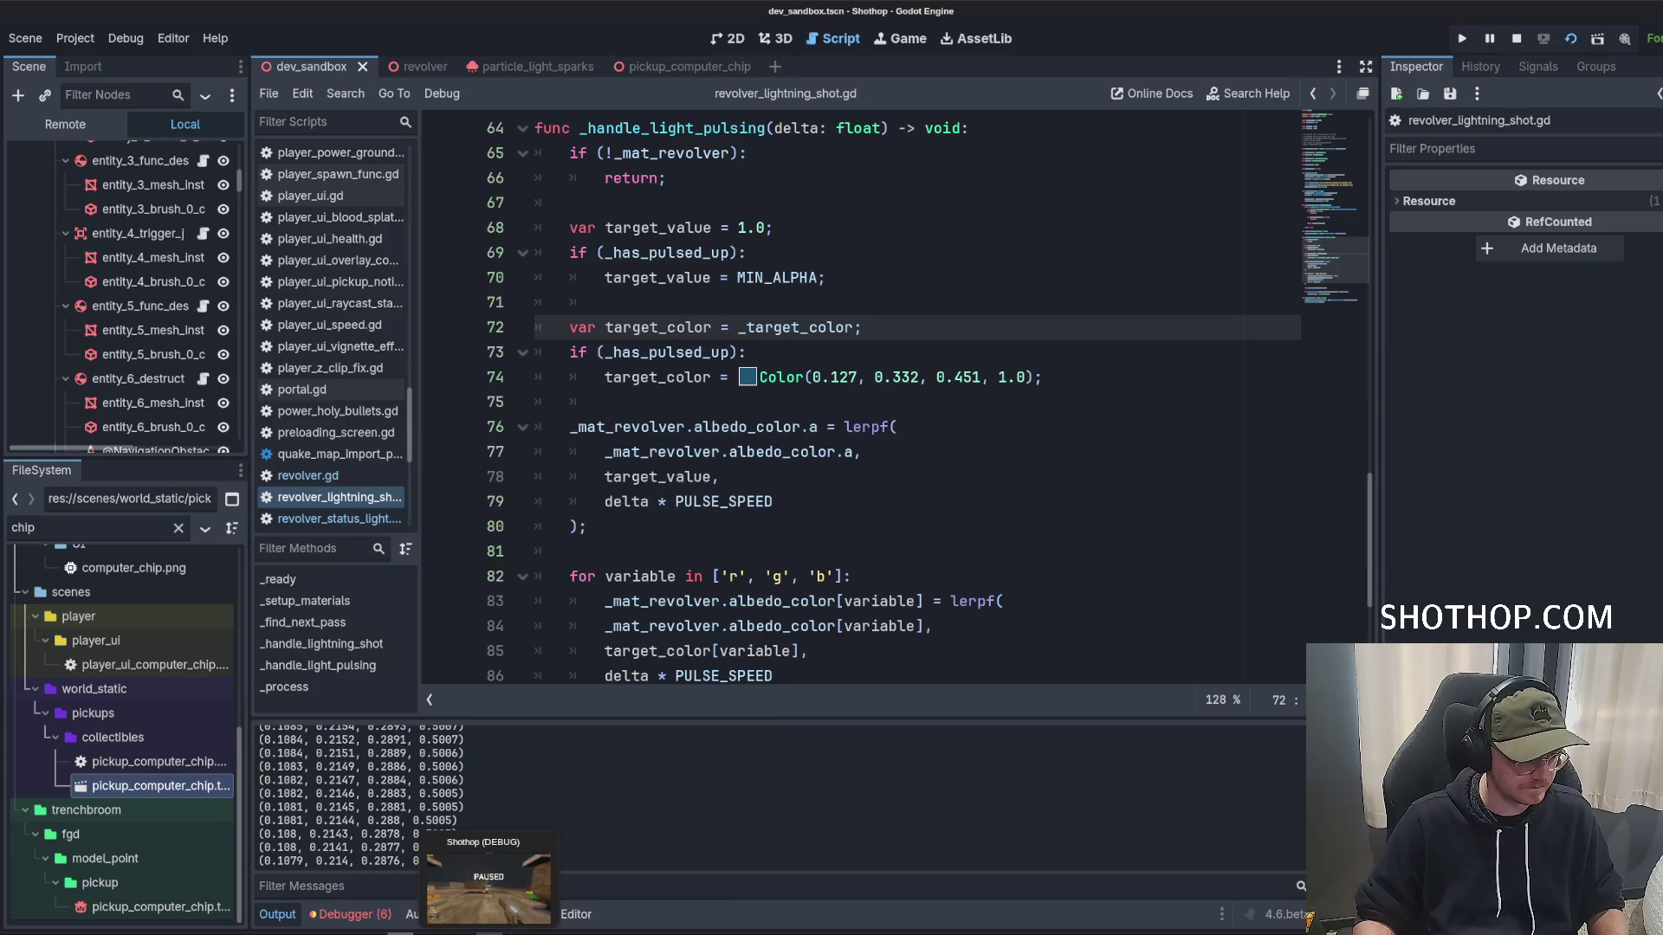
Check the revolver glow in the game, then return and select line 74's colour value.
click(489, 884)
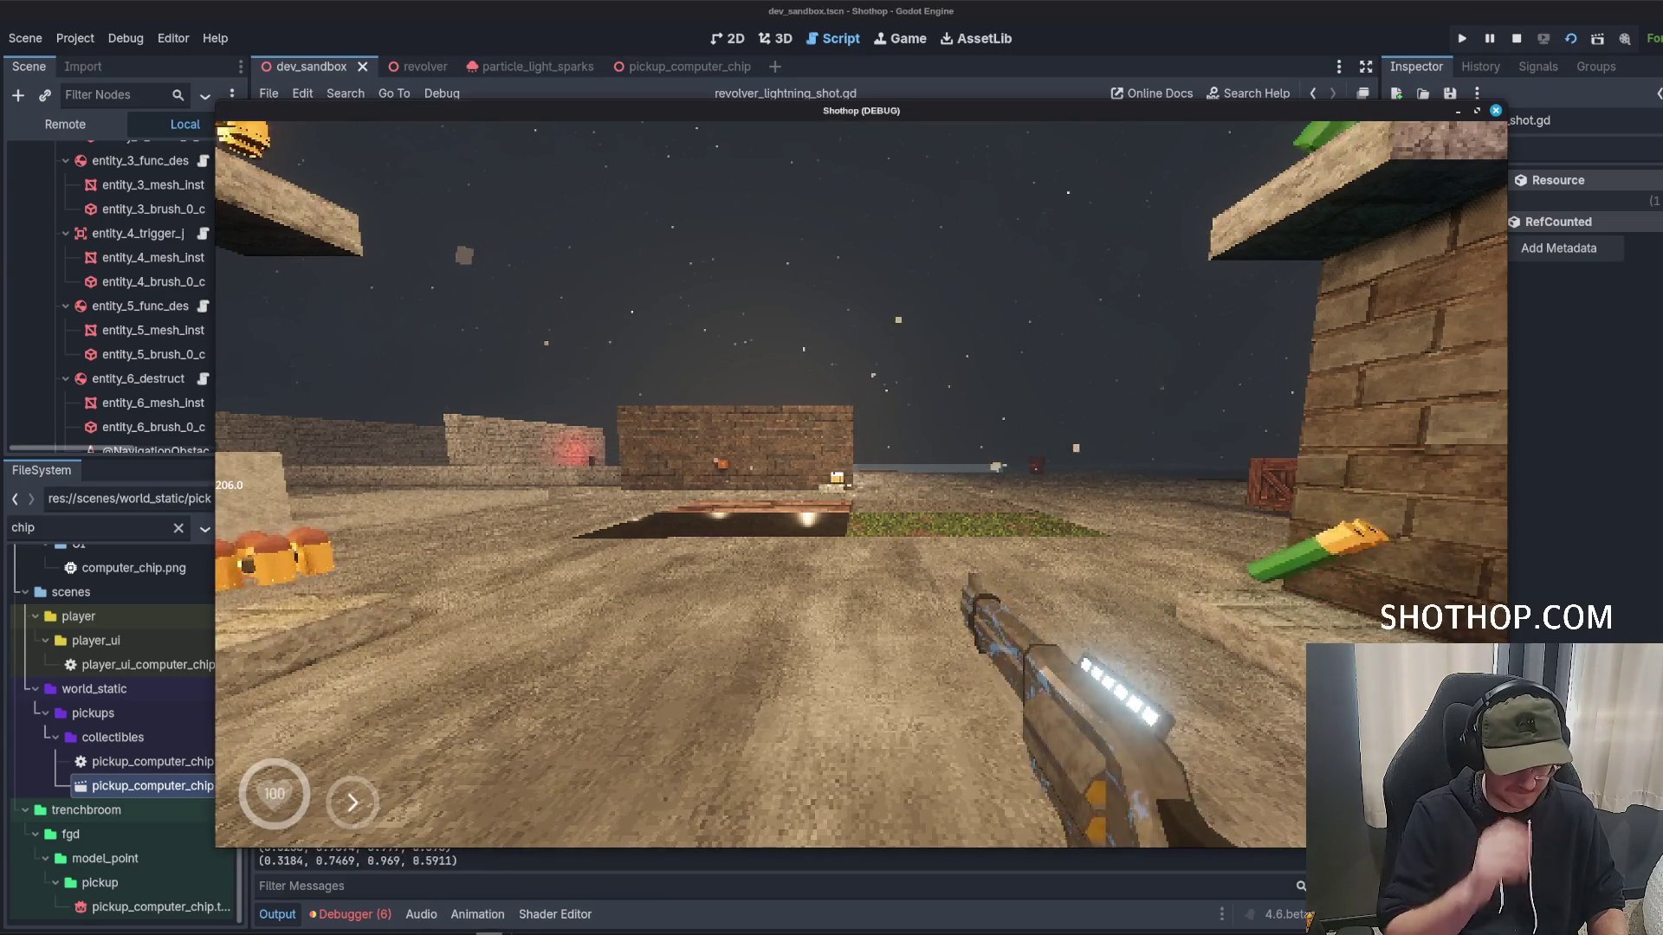
key(shift)
key(Escape)
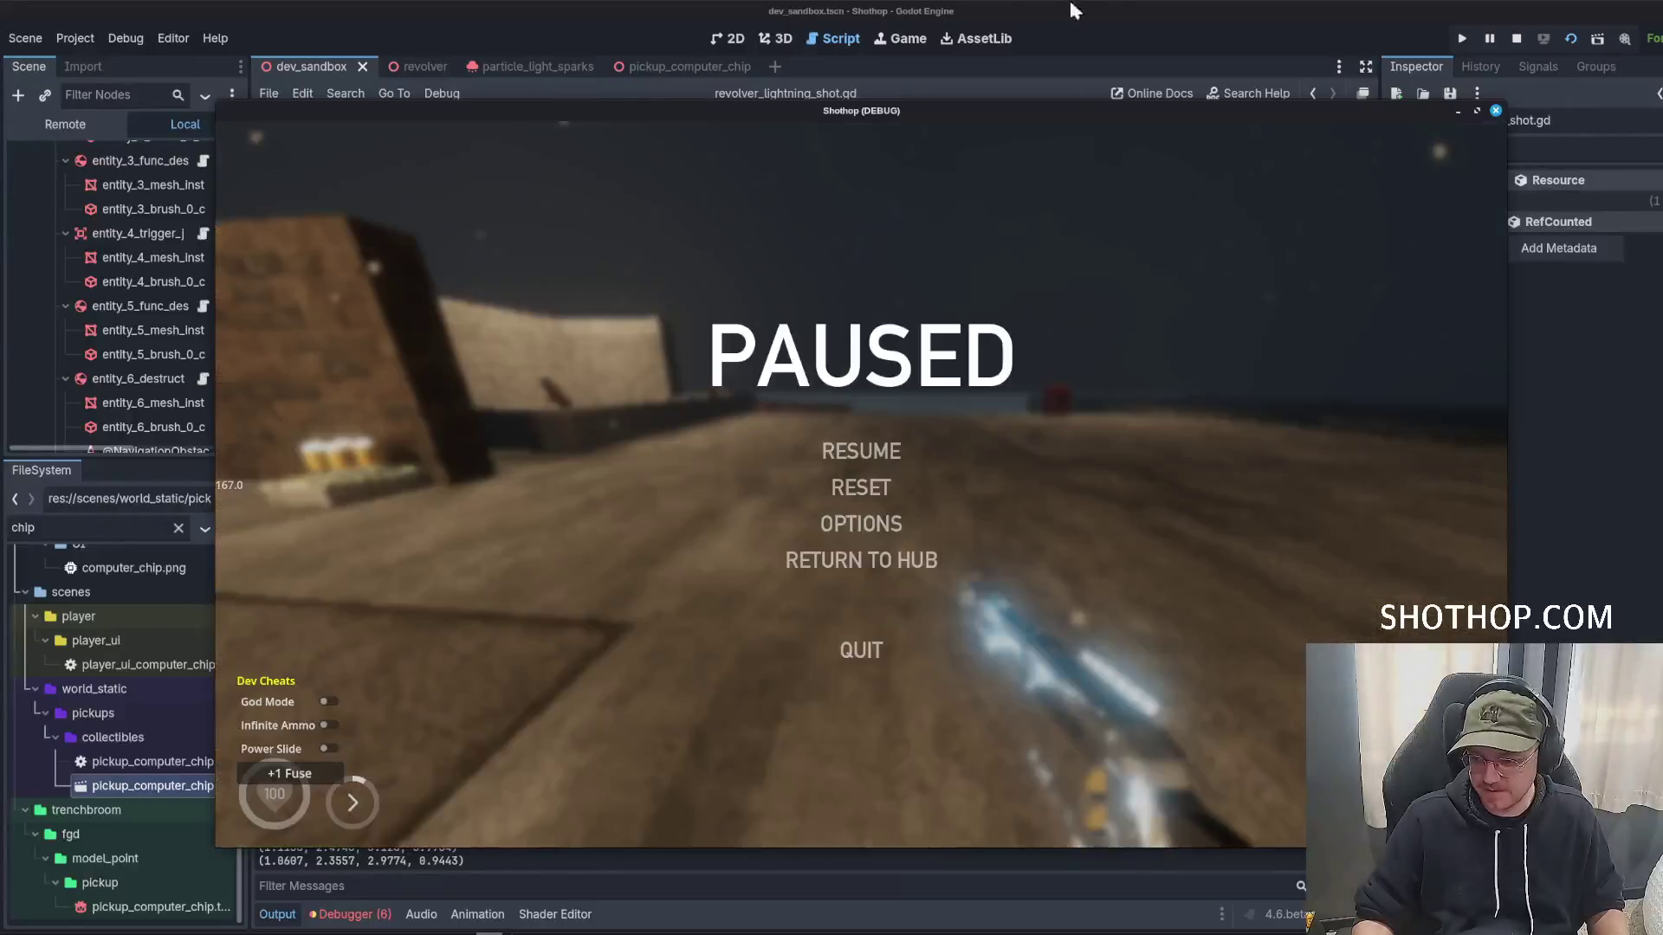
key(alt+Tab)
click(798, 355)
drag(760, 379, 1029, 378)
key(ctrl+c)
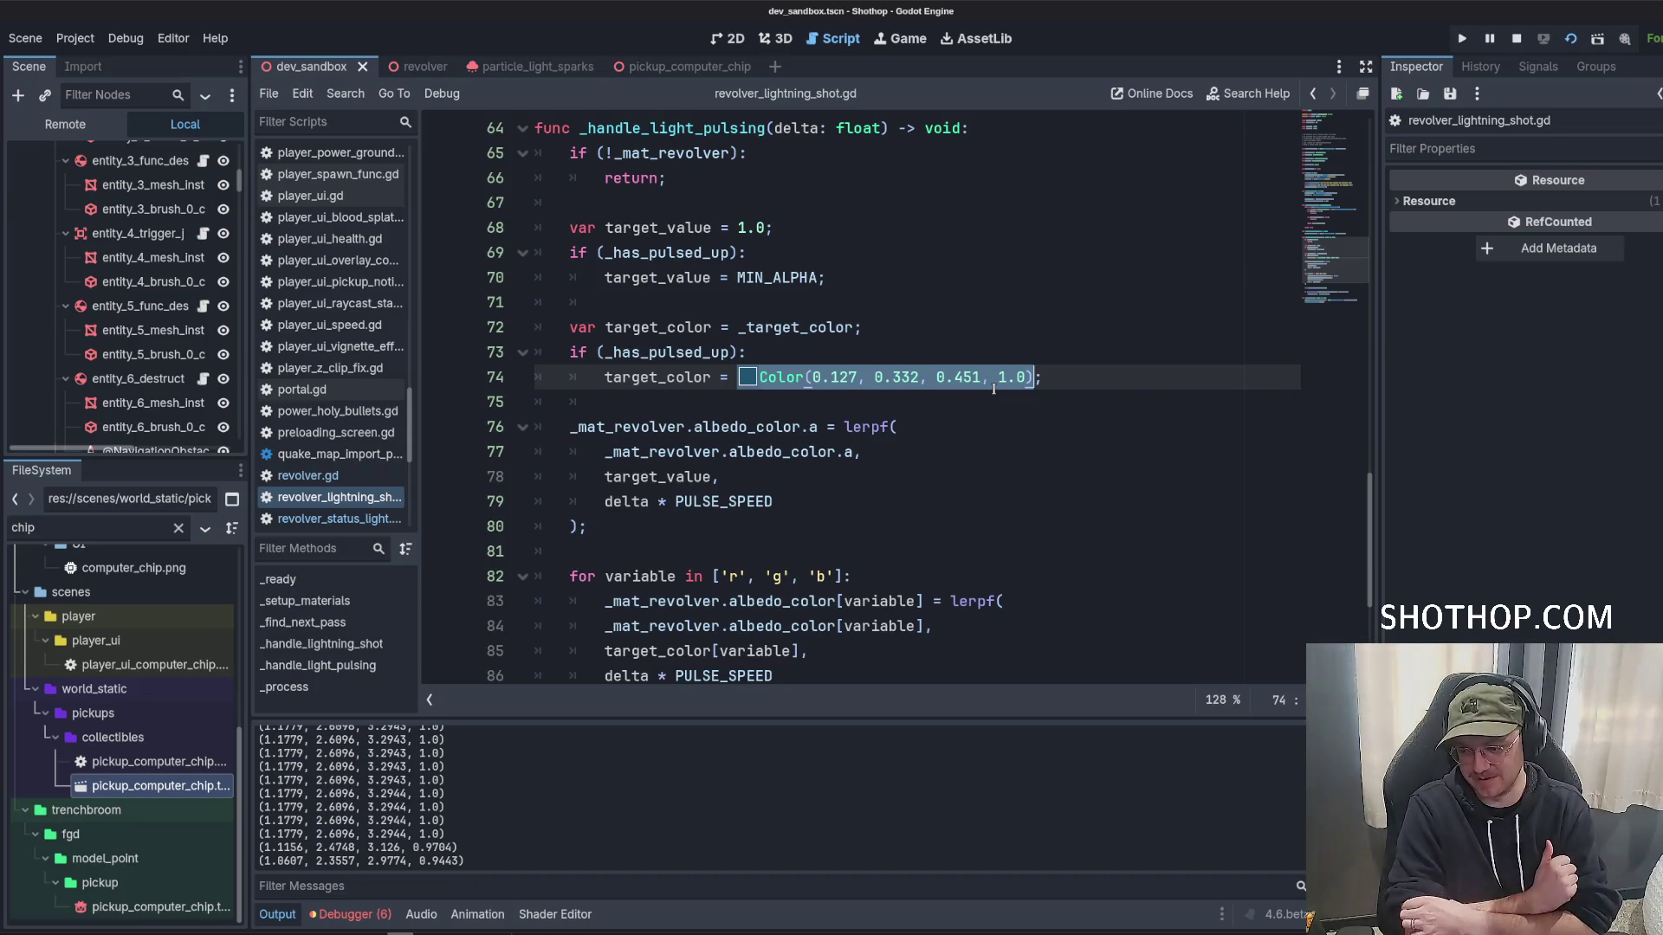
Open blank lines at line 12 below MIN_ALPHA, trying and undoing pastes of the colour.
scroll(994, 389, up, 20)
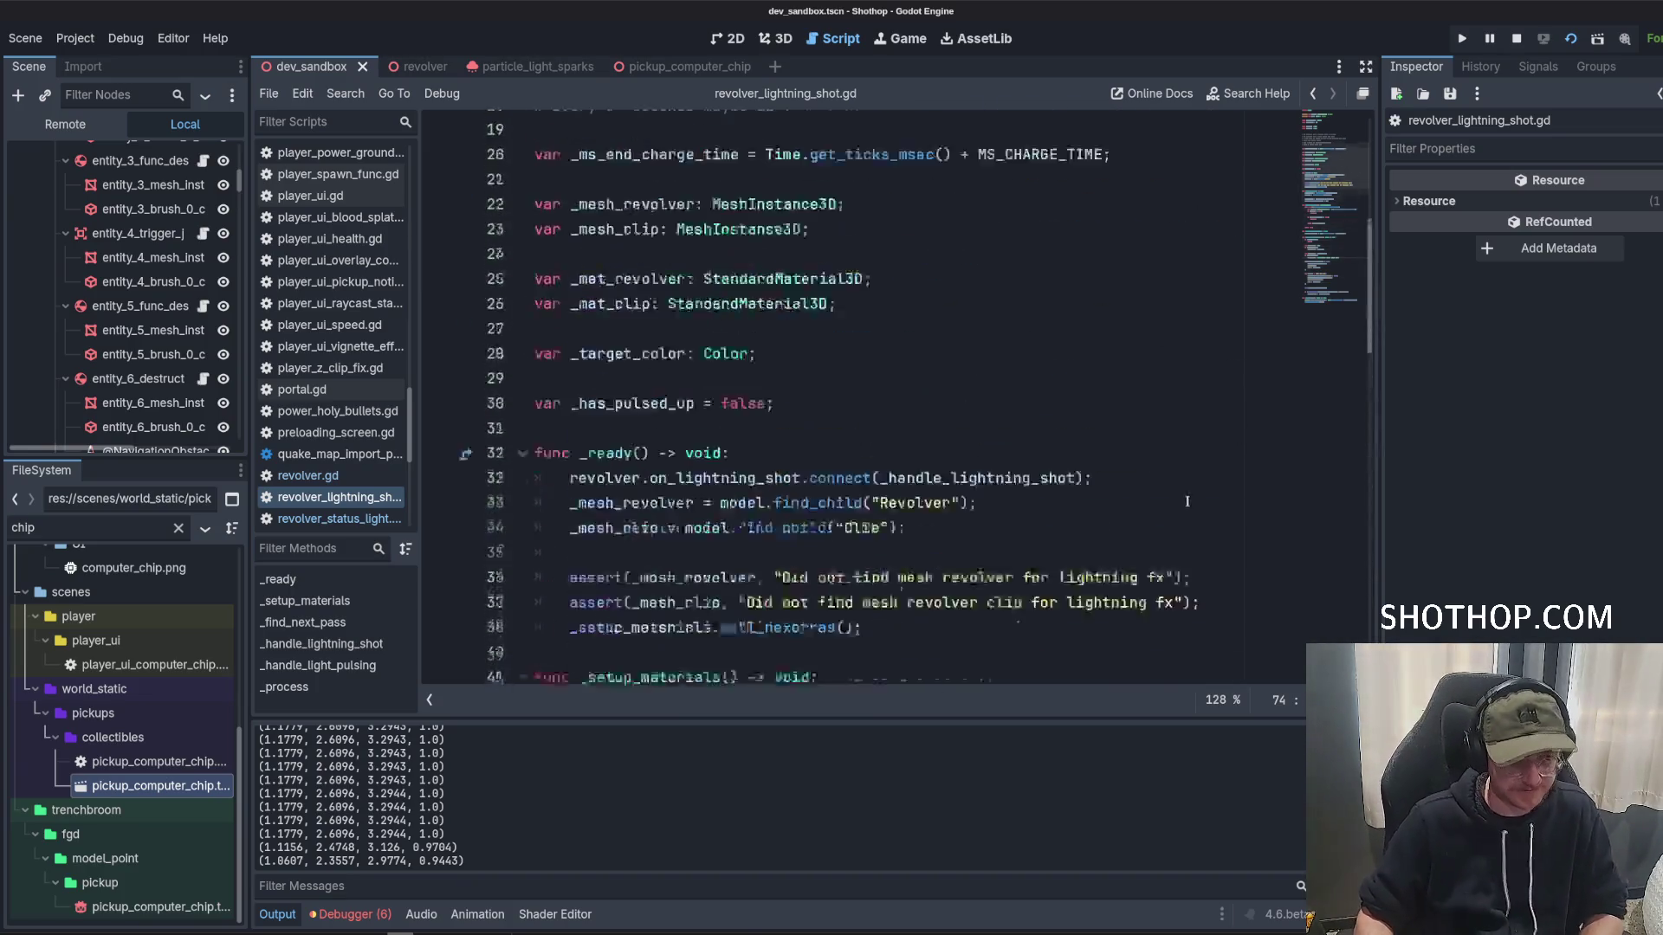
click(897, 413)
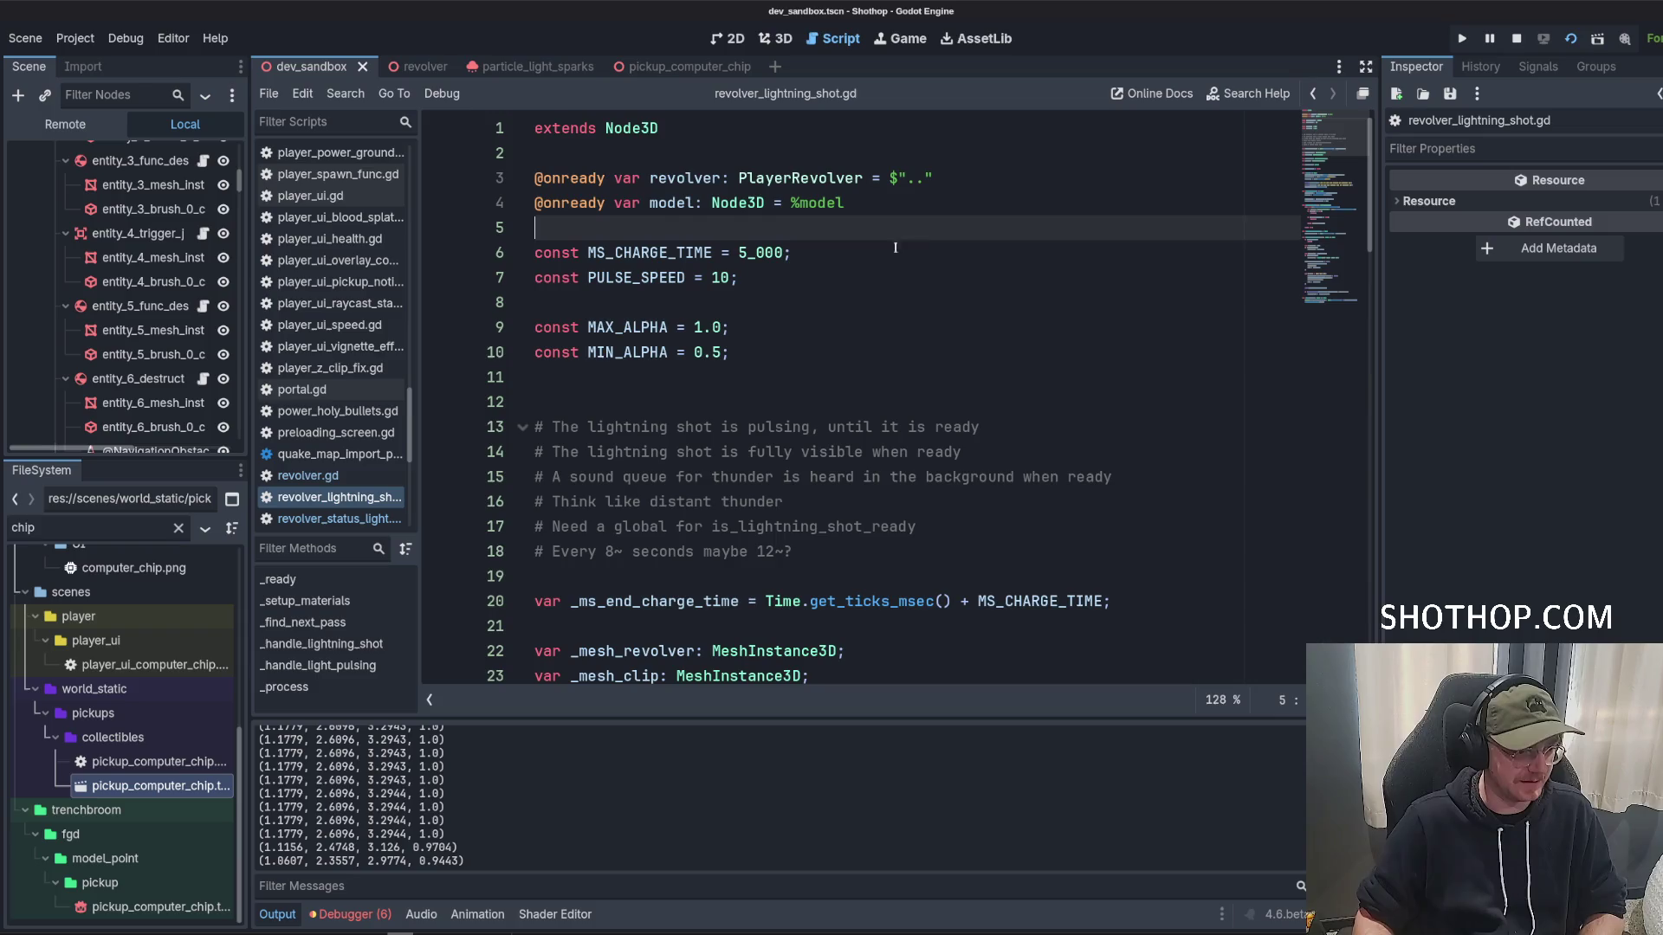
key(Return)
key(Up)
key(Up)
key(Return)
key(ctrl+v)
key(ctrl+z)
scroll(766, 371, down, 1)
key(ctrl+v)
key(ctrl+z)
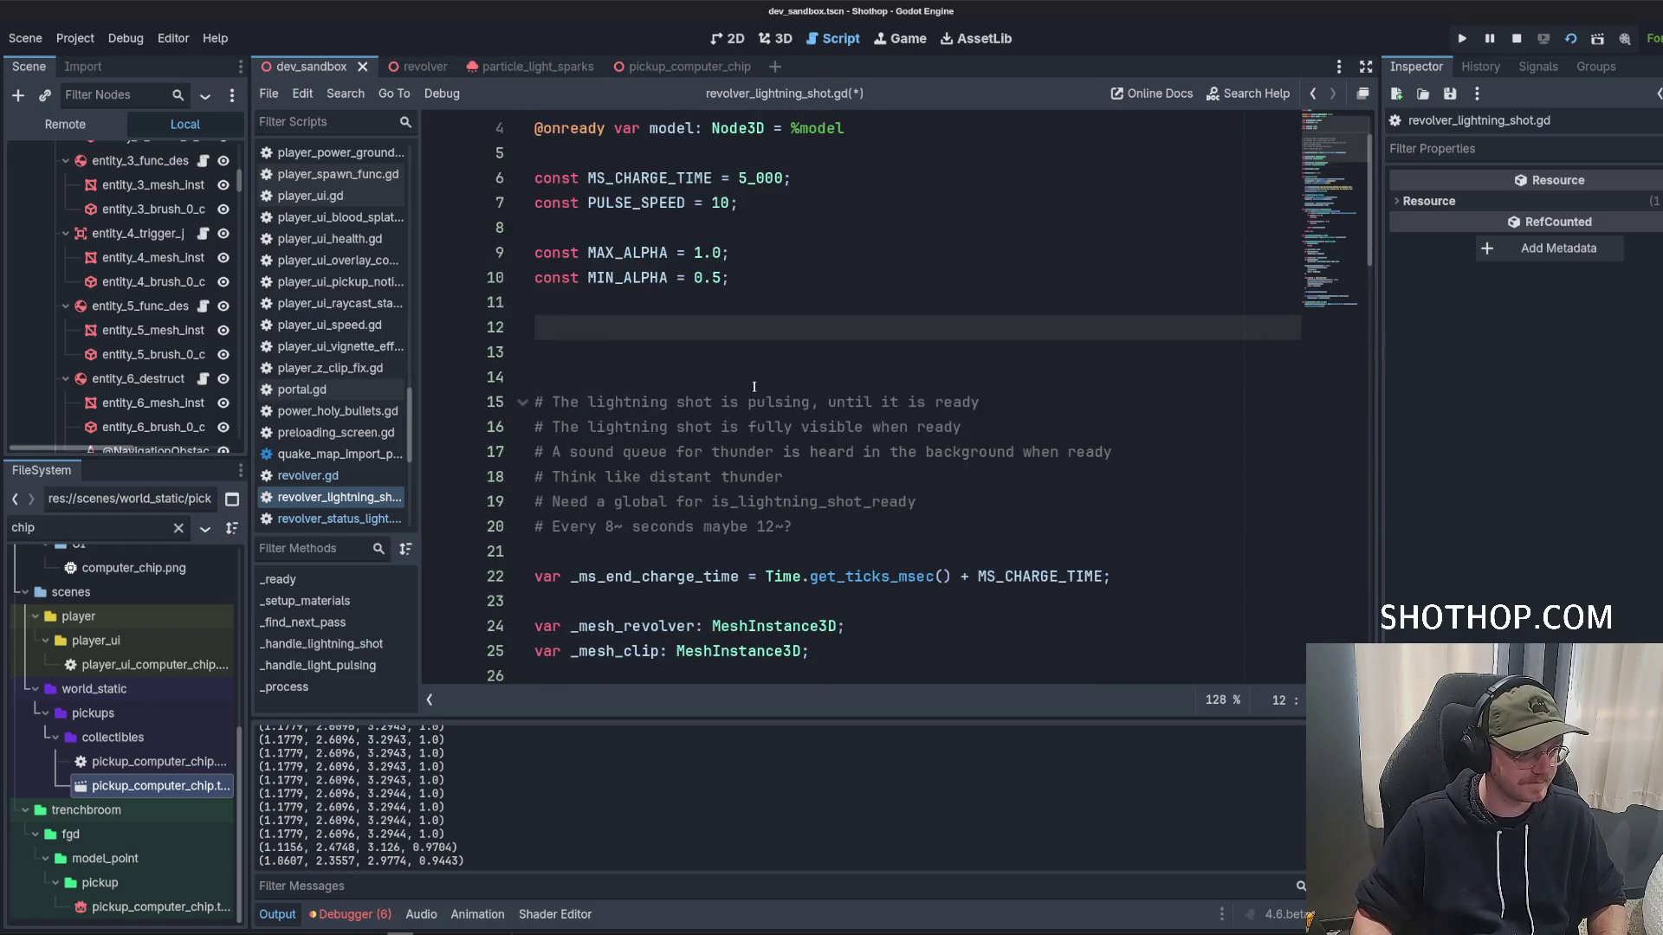
Declare const COLOR_UNPULSED = Color(0.127, 0.332, 0.451, 1.0), removing a stray underscore from the name.
text(const)
key(ctrl+v)
key(ctrl+z)
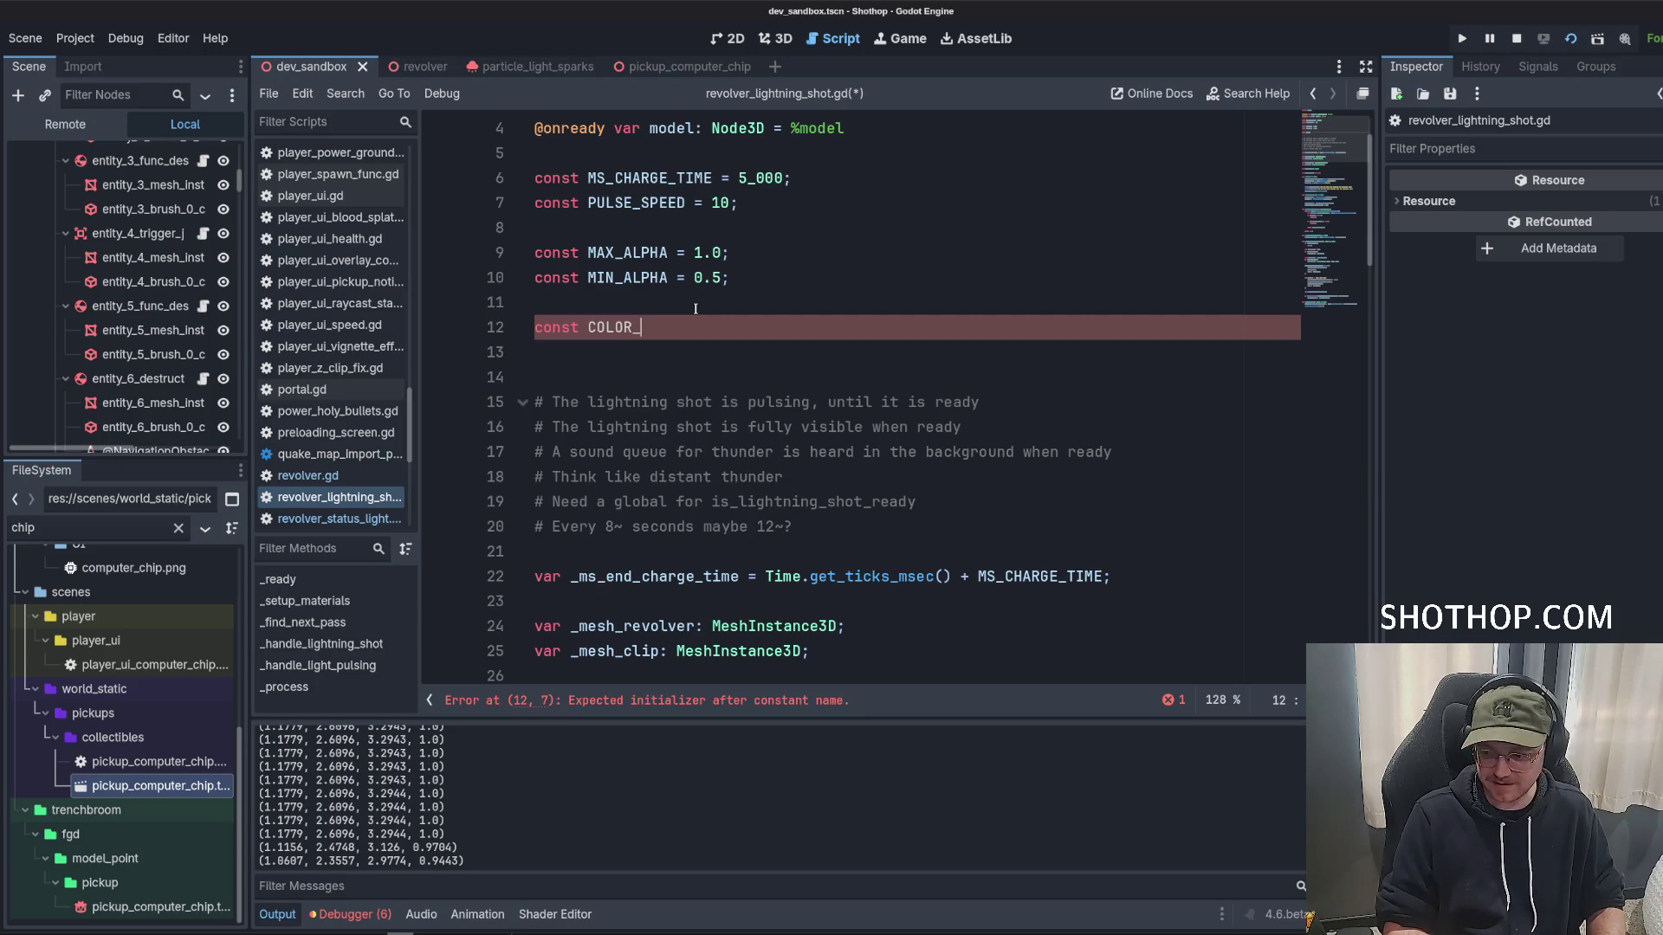
text(UN_PULSED =)
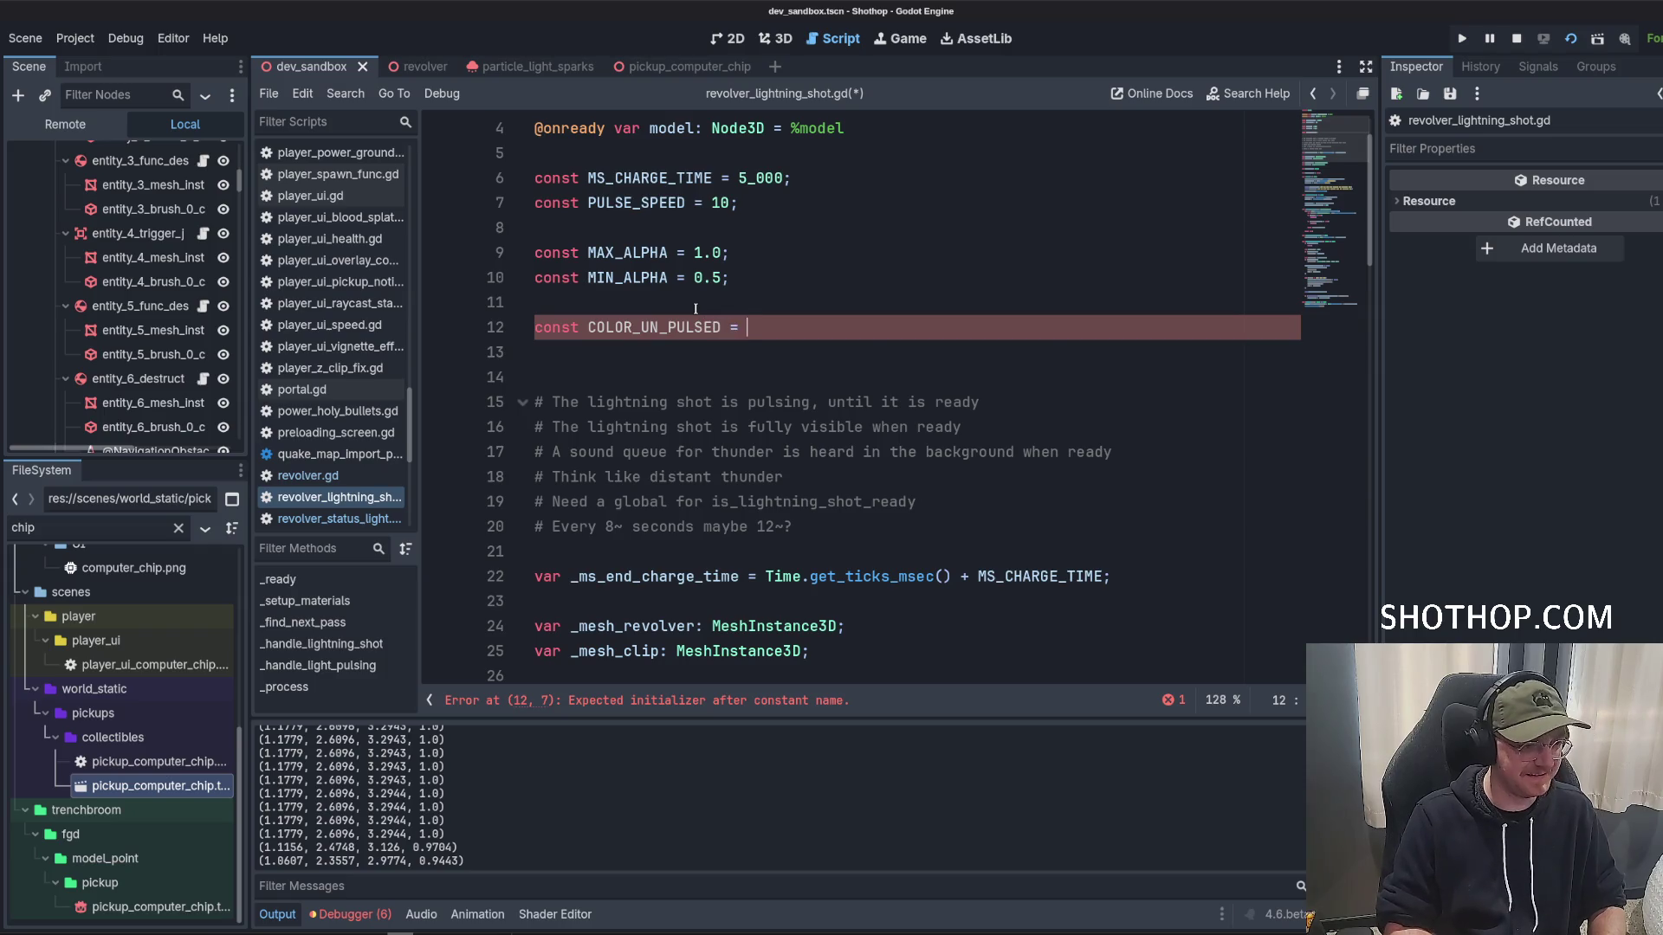
text(Color(0.127, 0.332, 0.451, 1.0);)
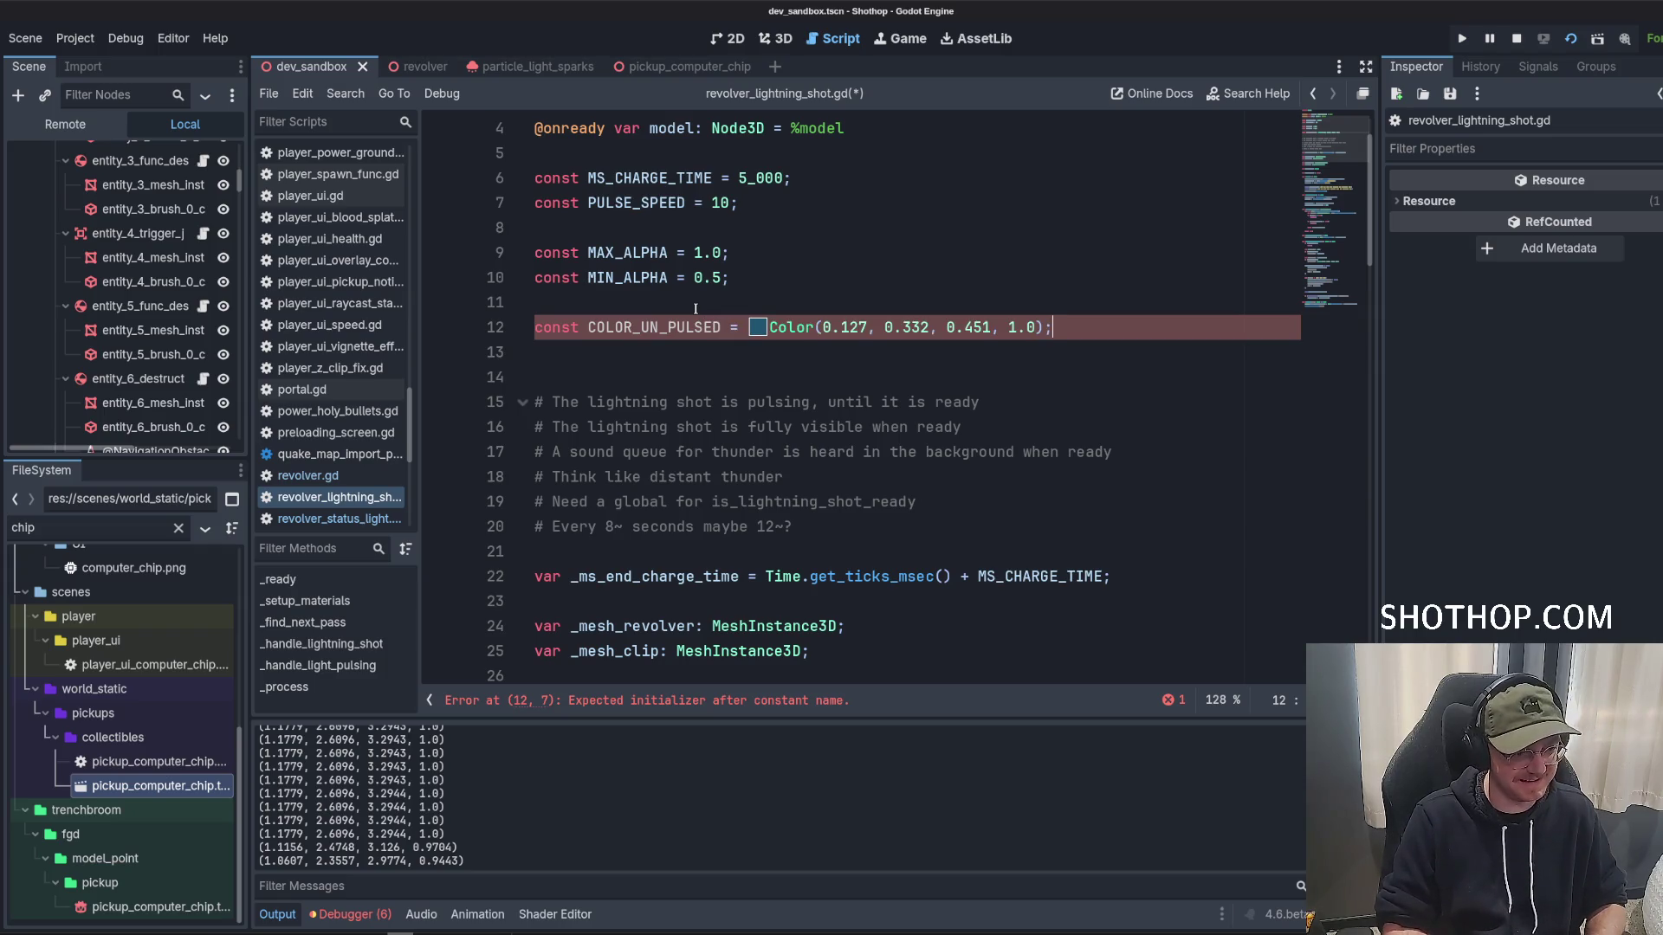
click(663, 328)
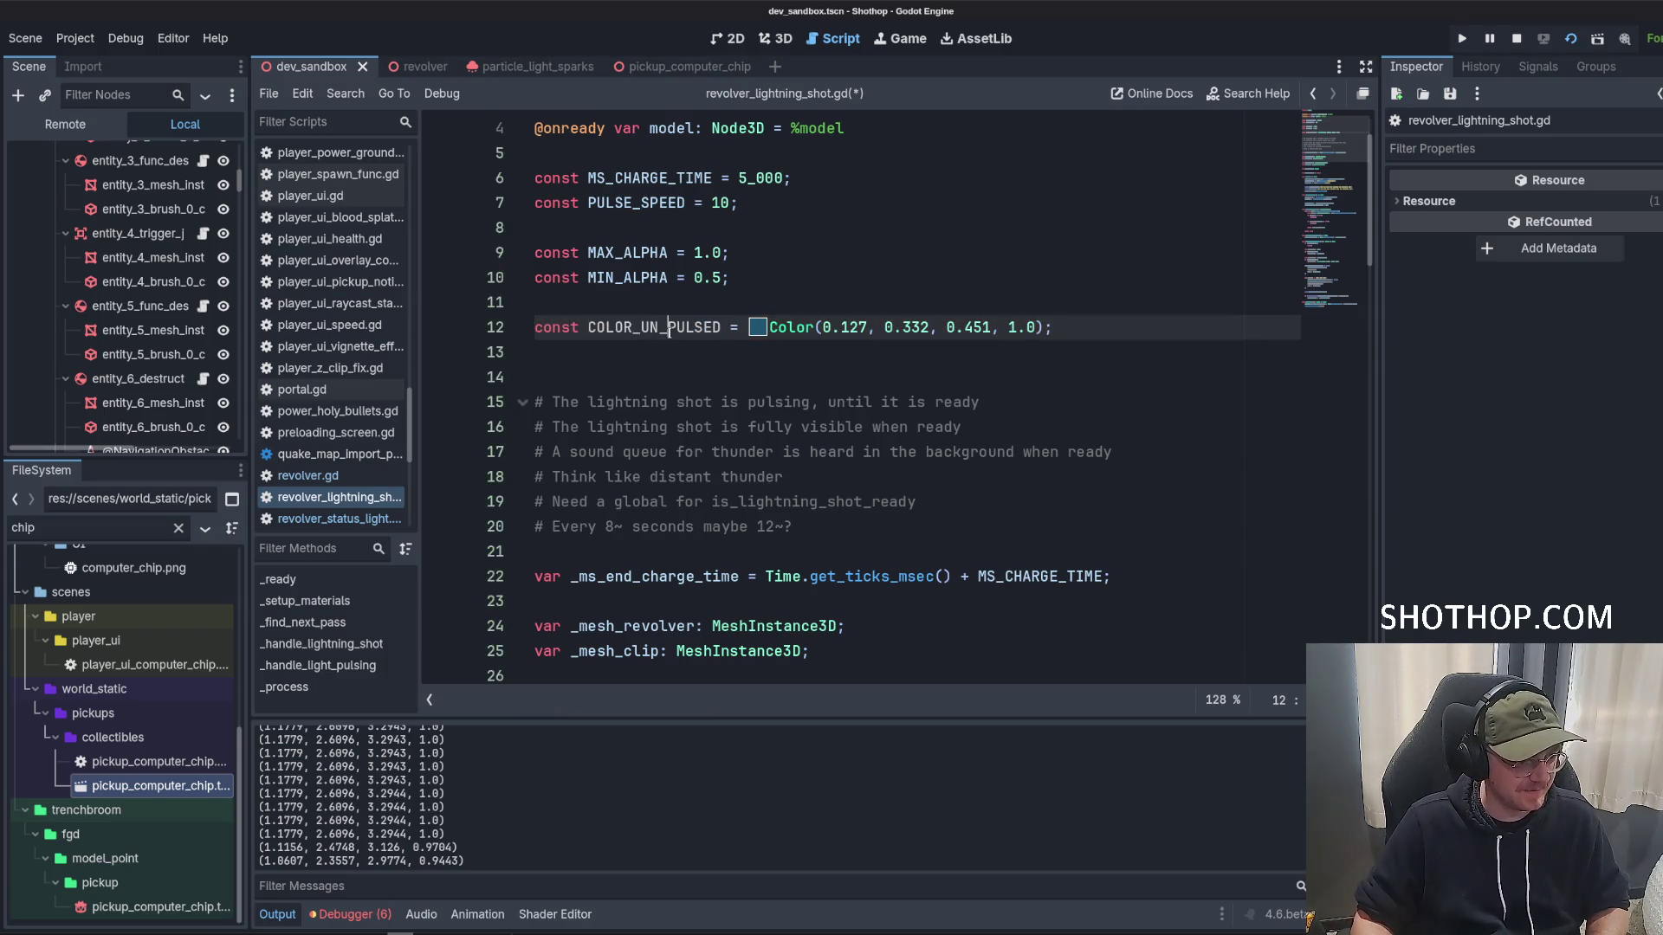
key(BackSpace)
click(657, 347)
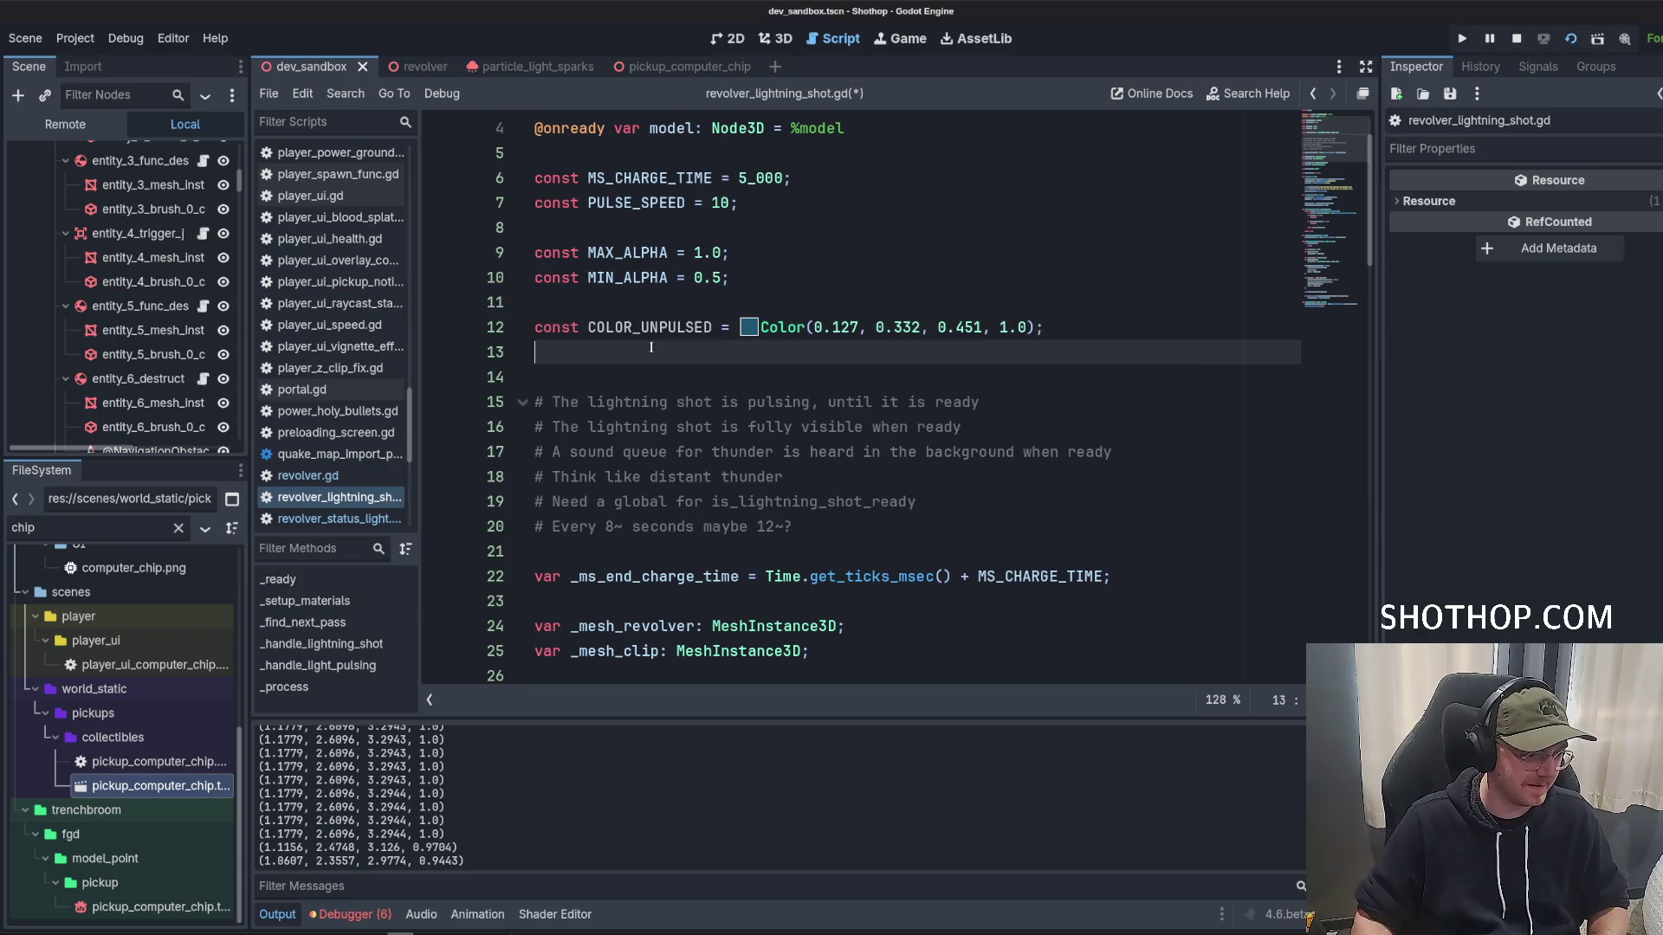
Delete the unfinished 'const COLOR_' line 13.
text(const COLOR_)
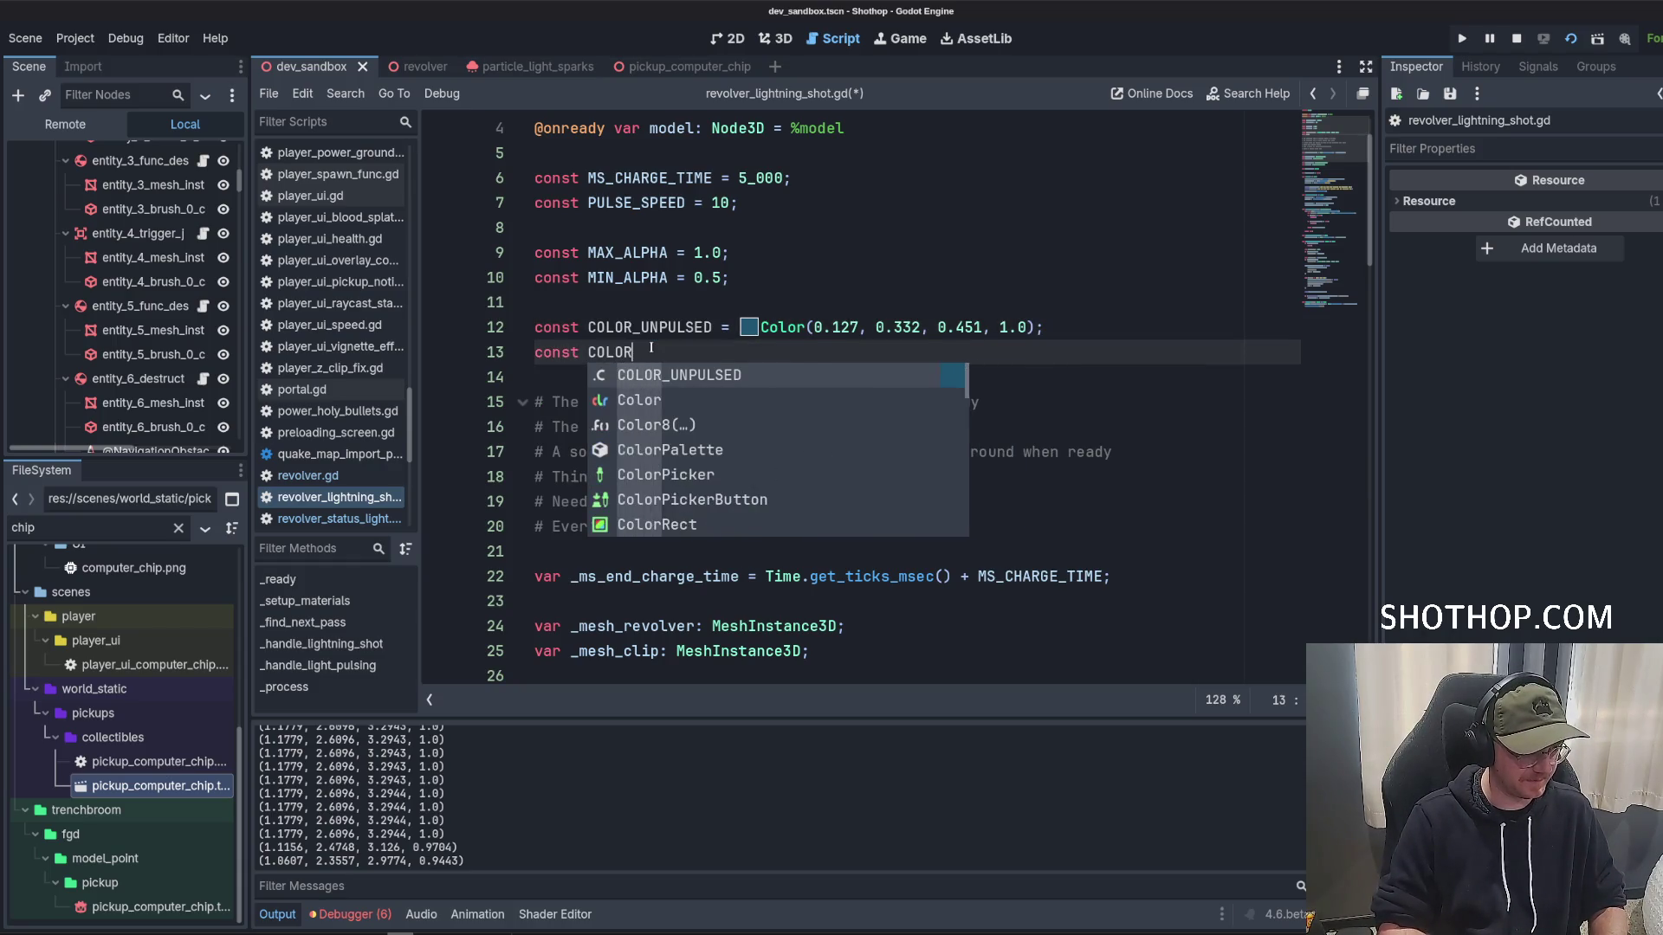
key(Escape)
key(shift+Home)
key(BackSpace)
key(BackSpace)
Replace the hard-coded Color on line 75 with COLOR_UNPULSED and save.
double_click(634, 327)
scroll(634, 333, down, 7)
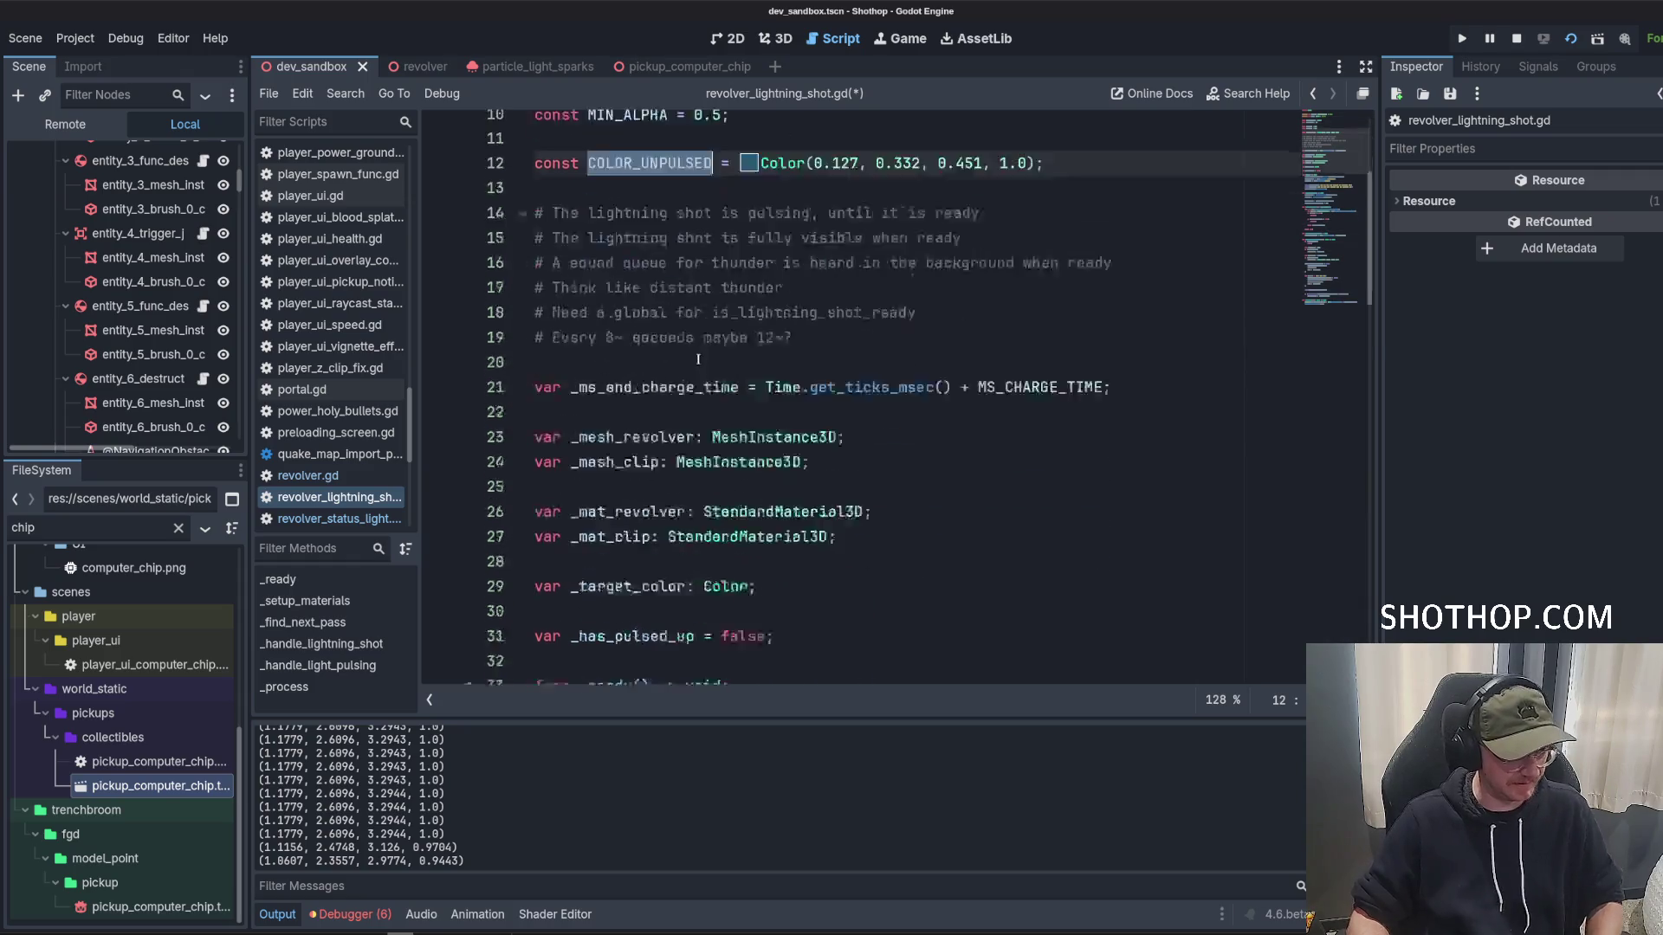
double_click(627, 227)
scroll(916, 337, down, 12)
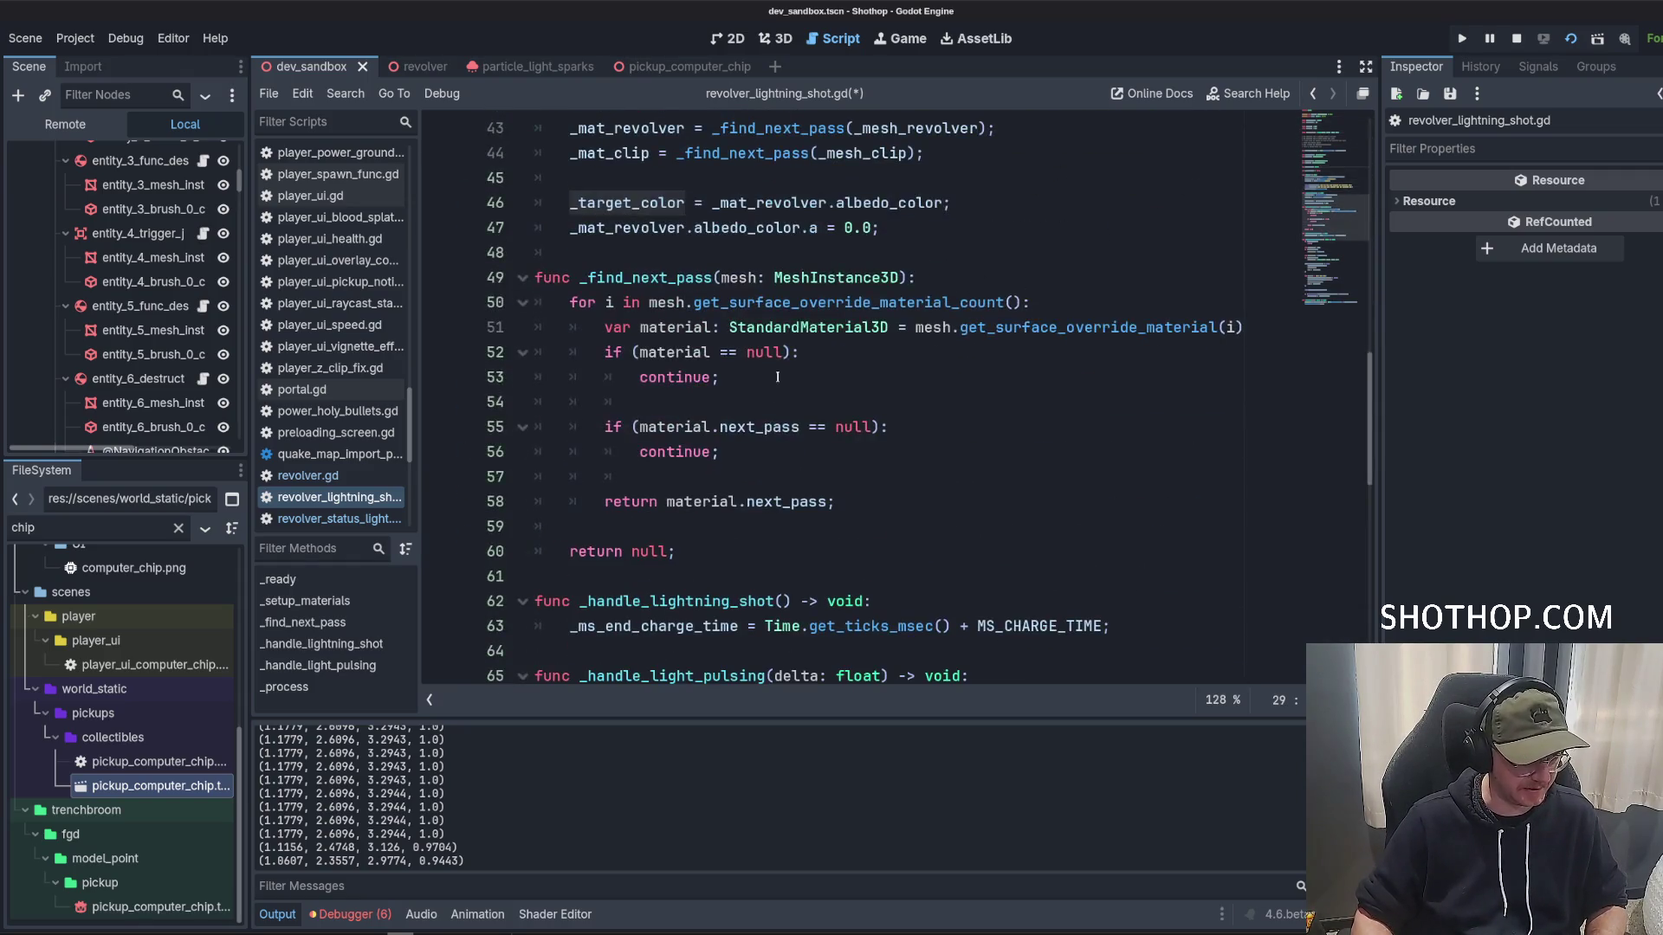
click(774, 400)
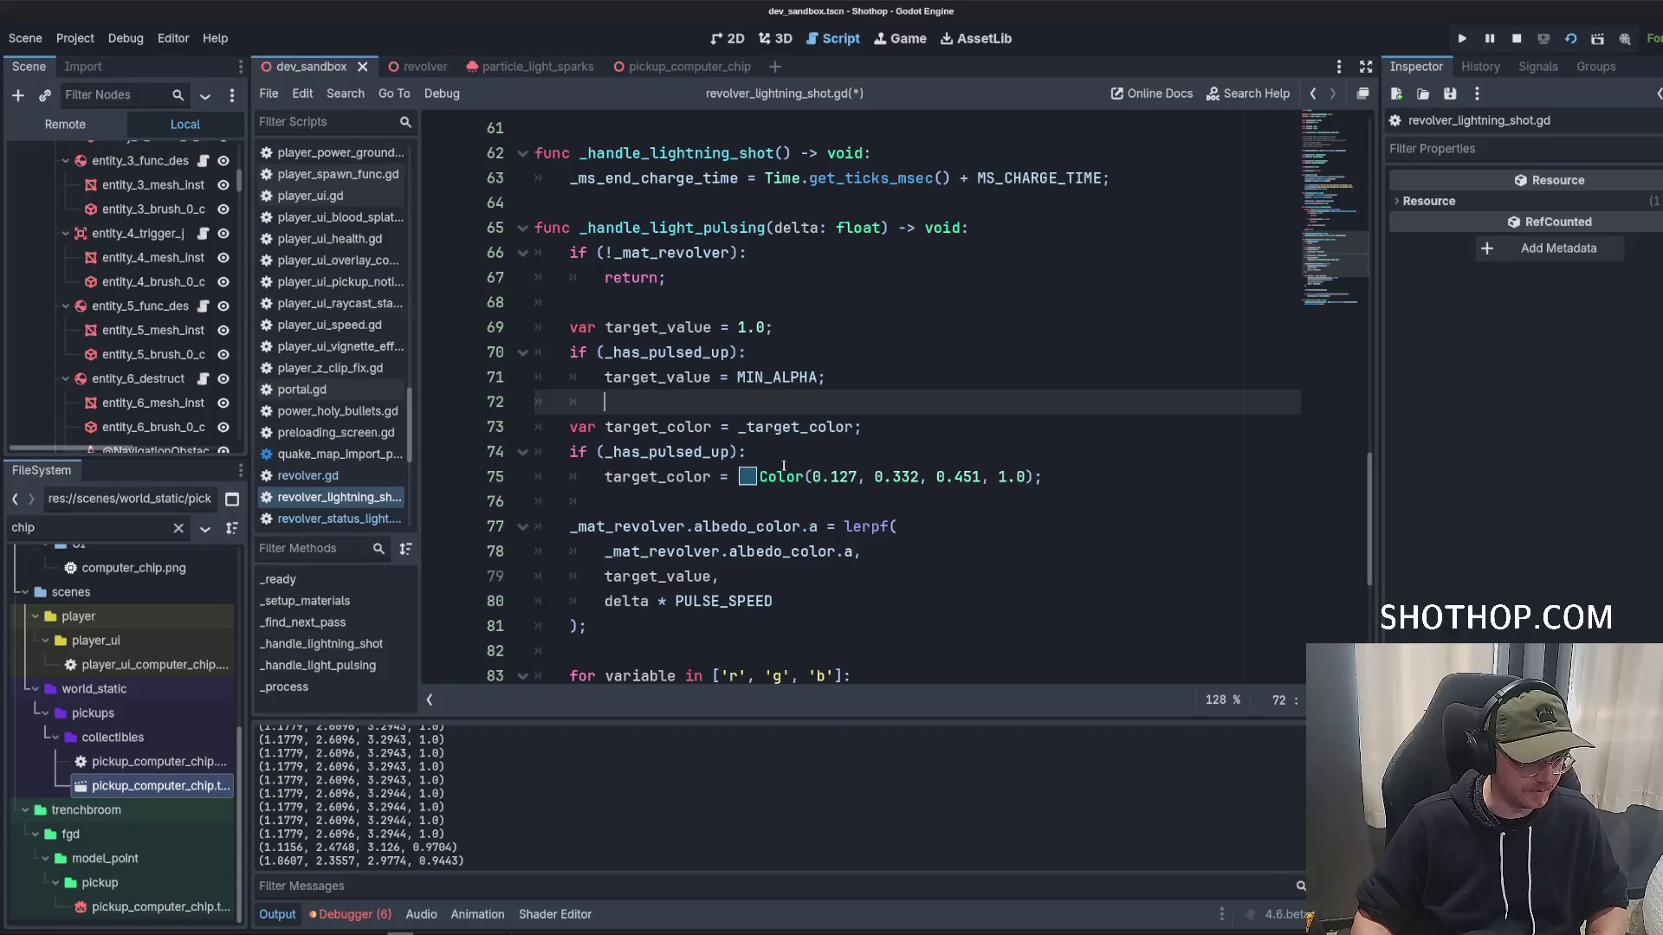
drag(1033, 479, 760, 479)
text(COLOR_UNPULSED)
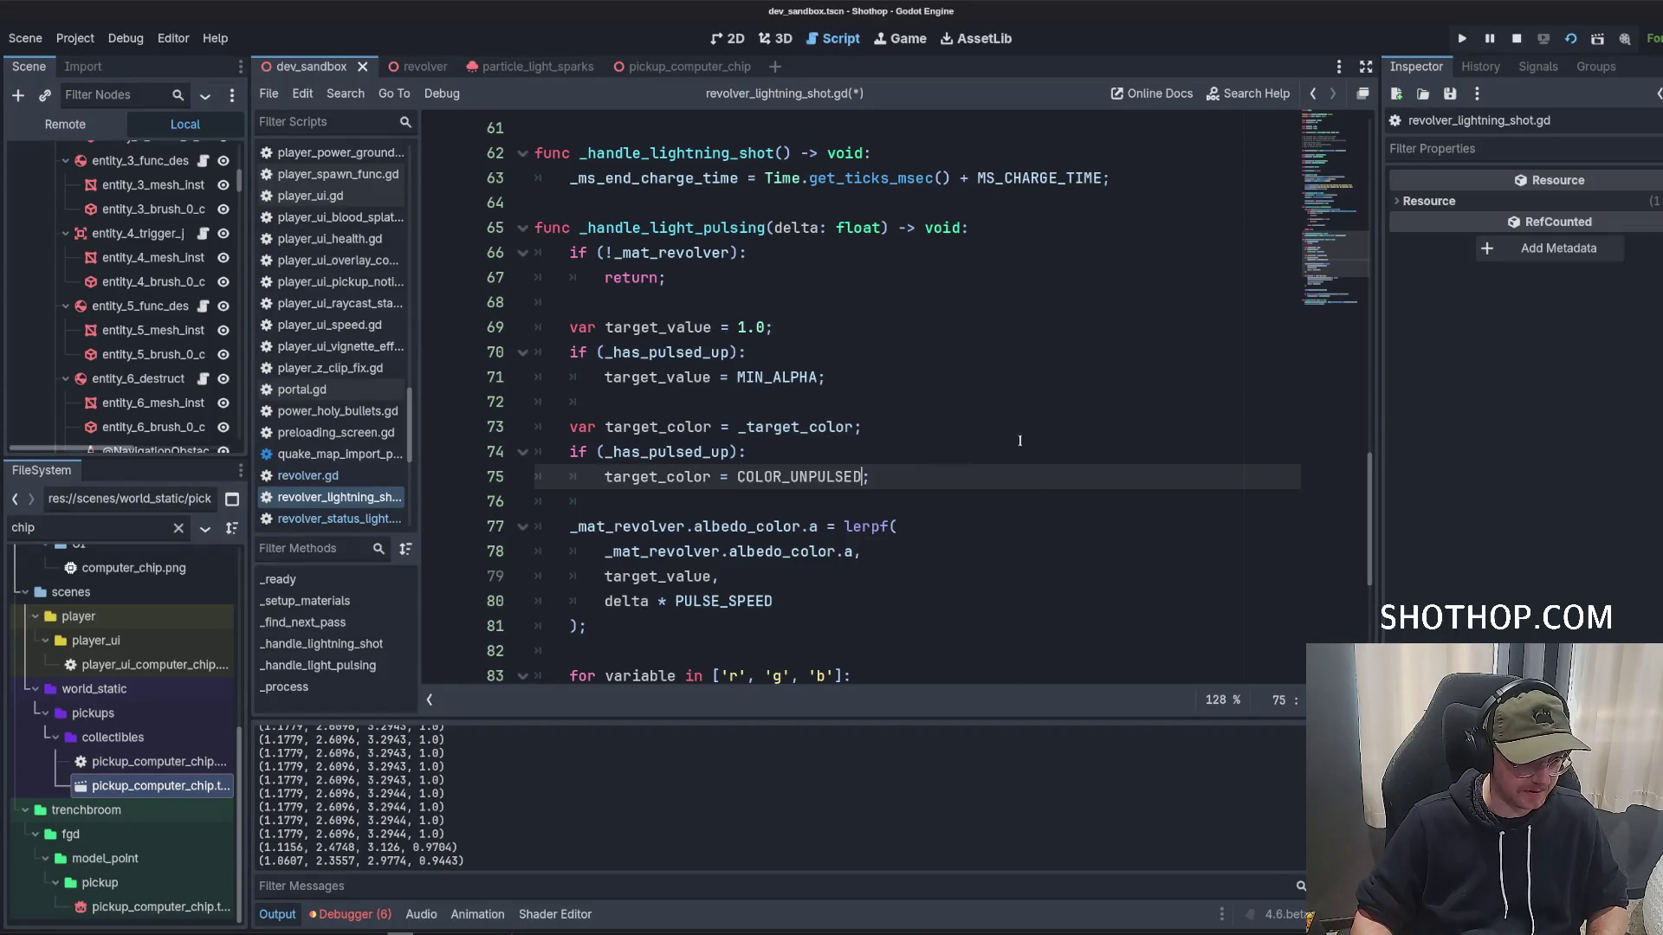
key(Up)
key(Up)
key(ctrl+s)
Delete the albedo print() line, remove the leftover empty line, and save the script.
scroll(1051, 401, down, 5)
click(1051, 401)
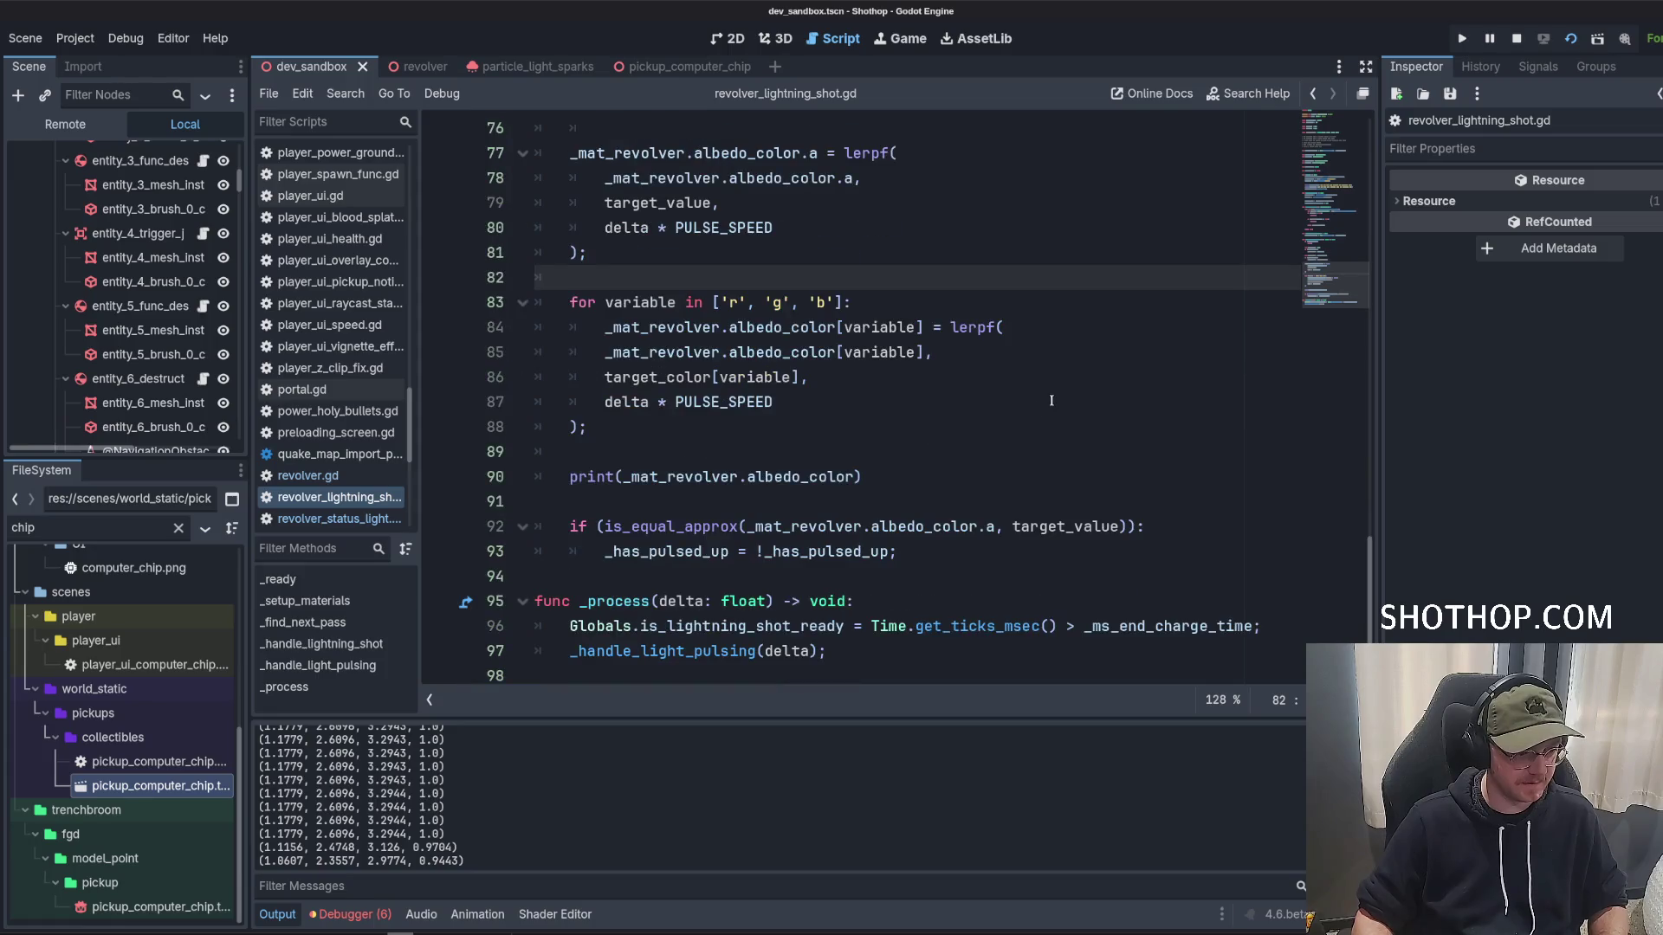
click(720, 512)
key(BackSpace)
key(ctrl+shift+k)
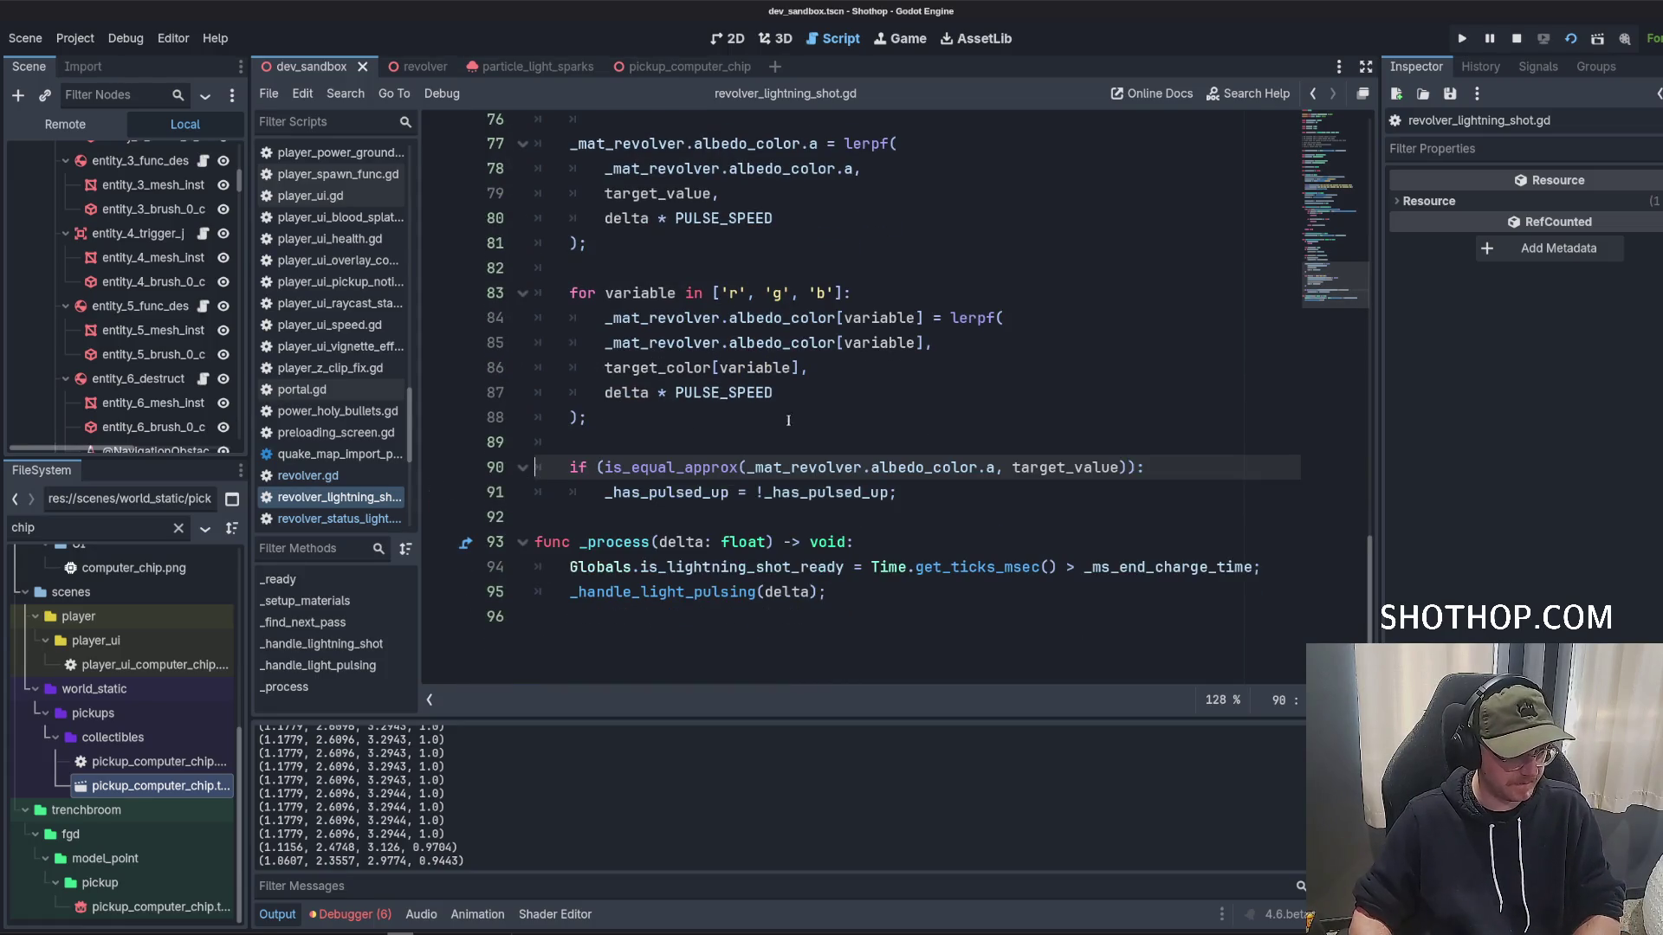
key(Up)
key(ctrl+s)
scroll(813, 443, up, 3)
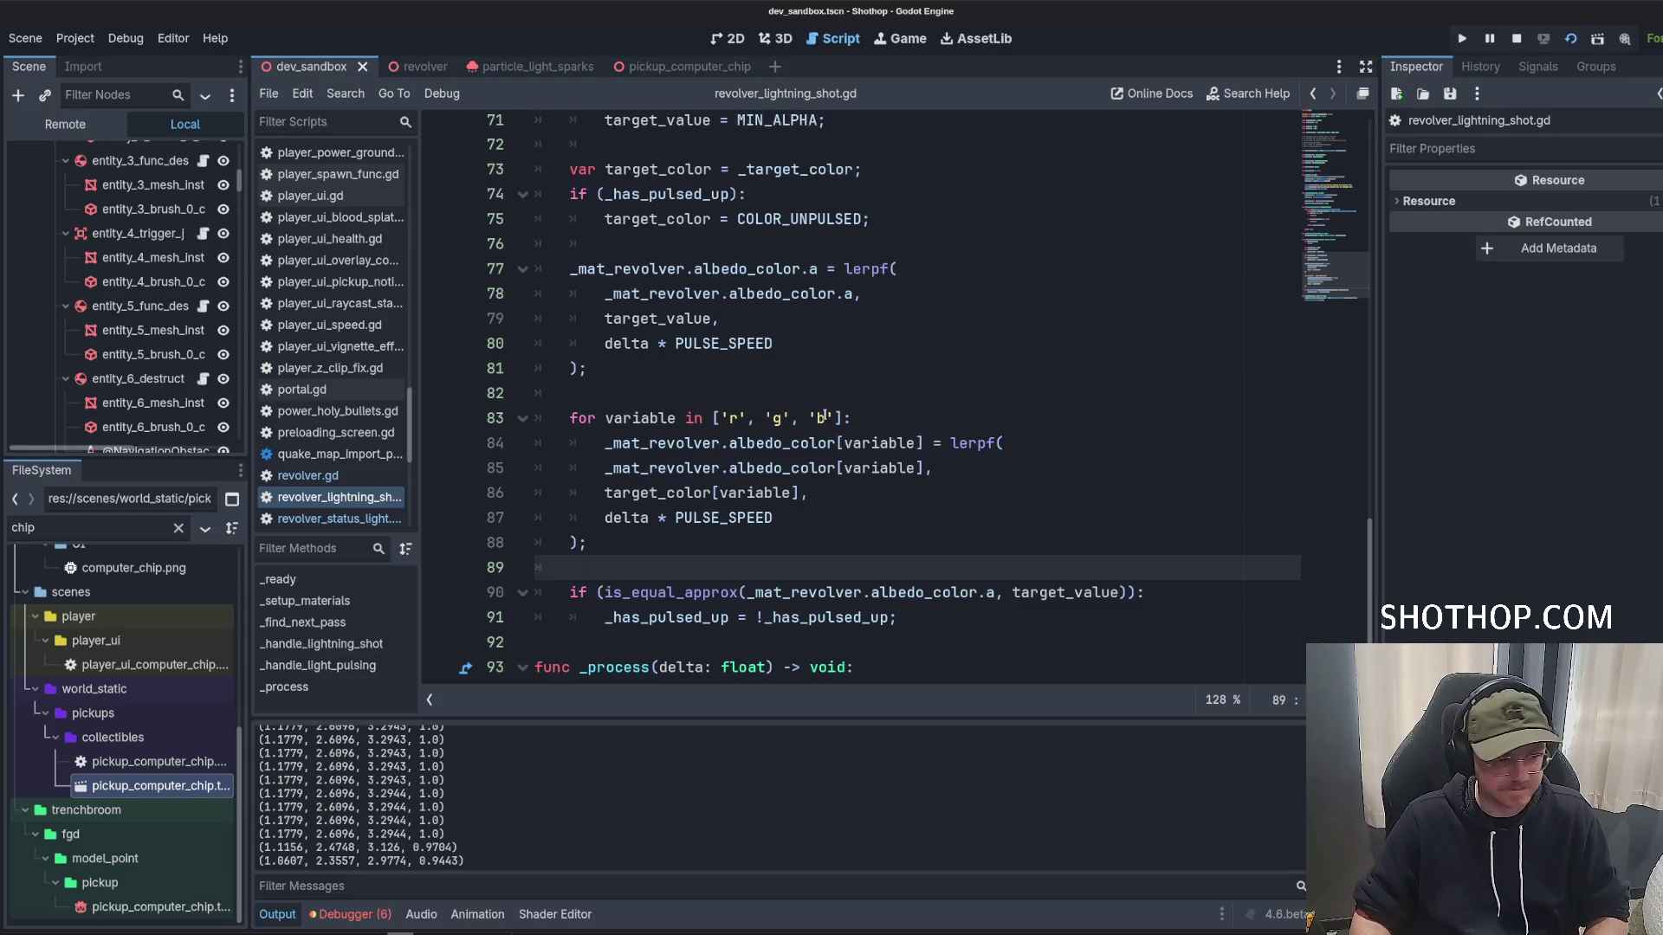
click(847, 375)
scroll(851, 375, up, 2)
scroll(857, 377, up, 20)
click(881, 382)
scroll(881, 381, down, 3)
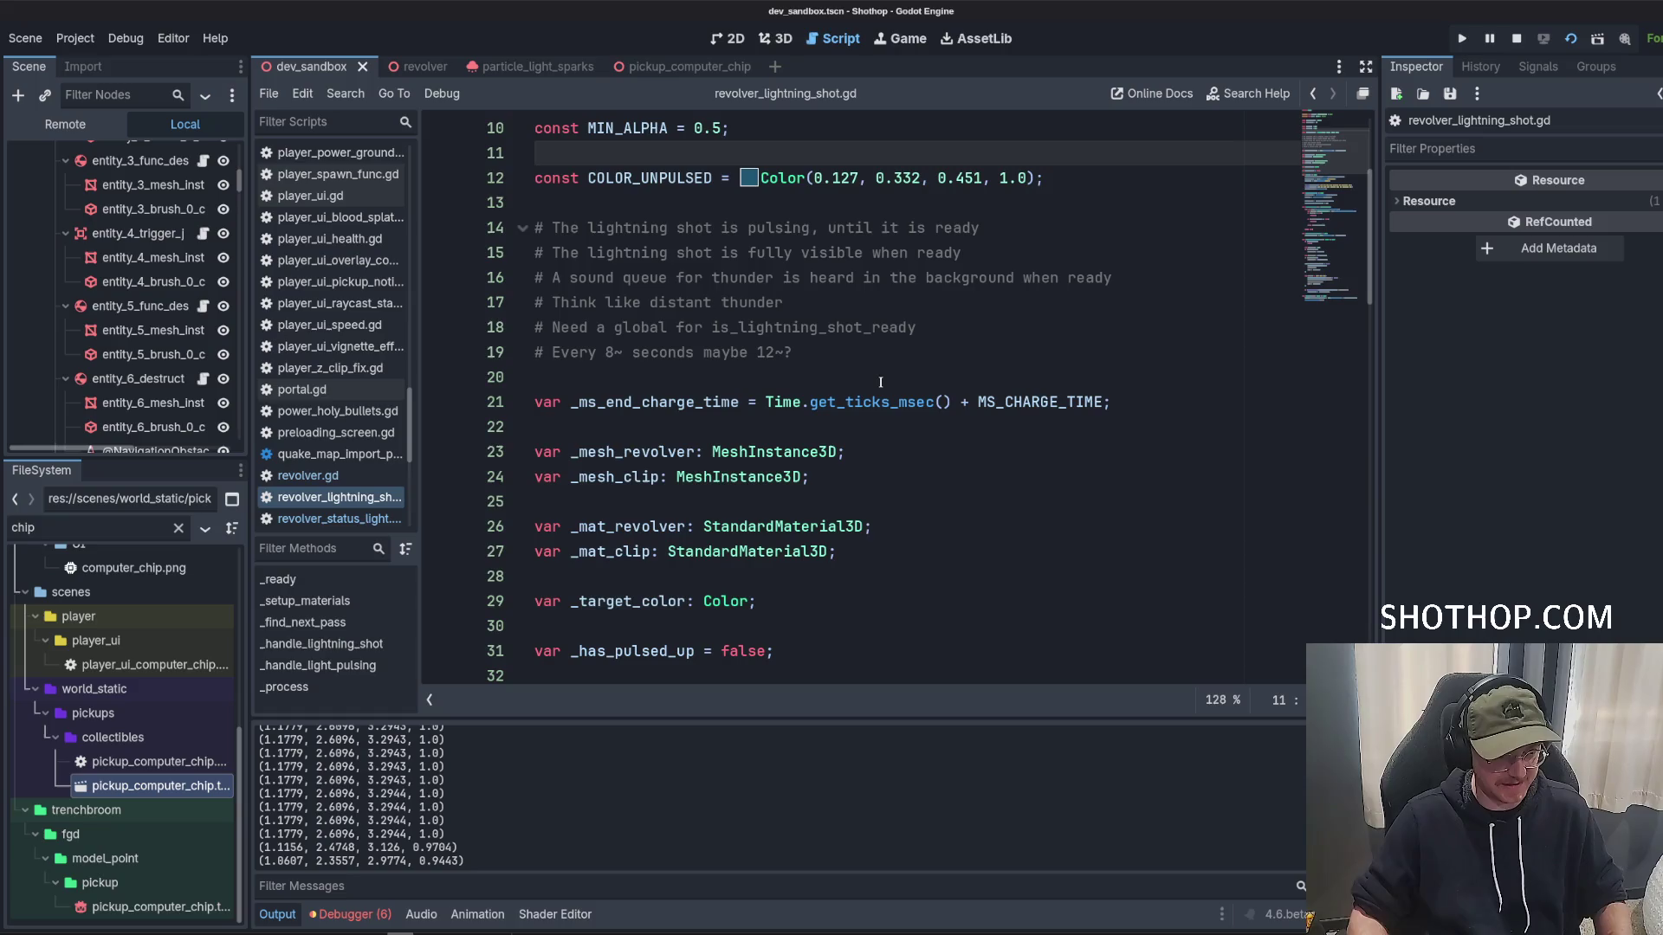
scroll(880, 382, down, 3)
scroll(779, 394, up, 3)
double_click(678, 402)
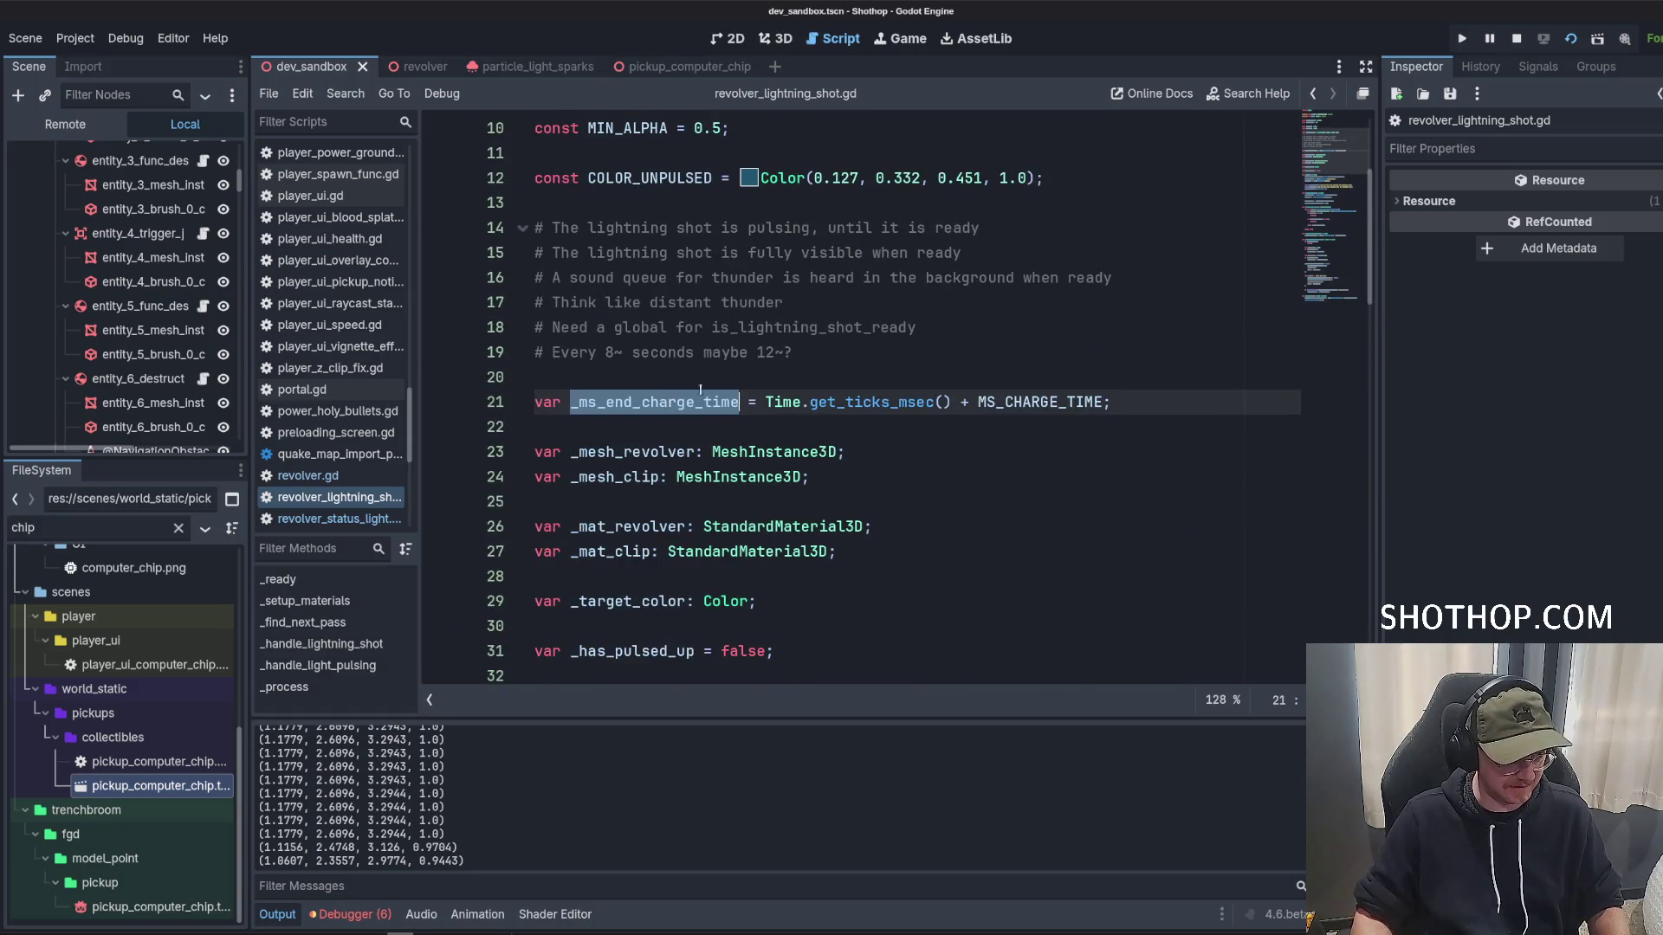
click(1011, 350)
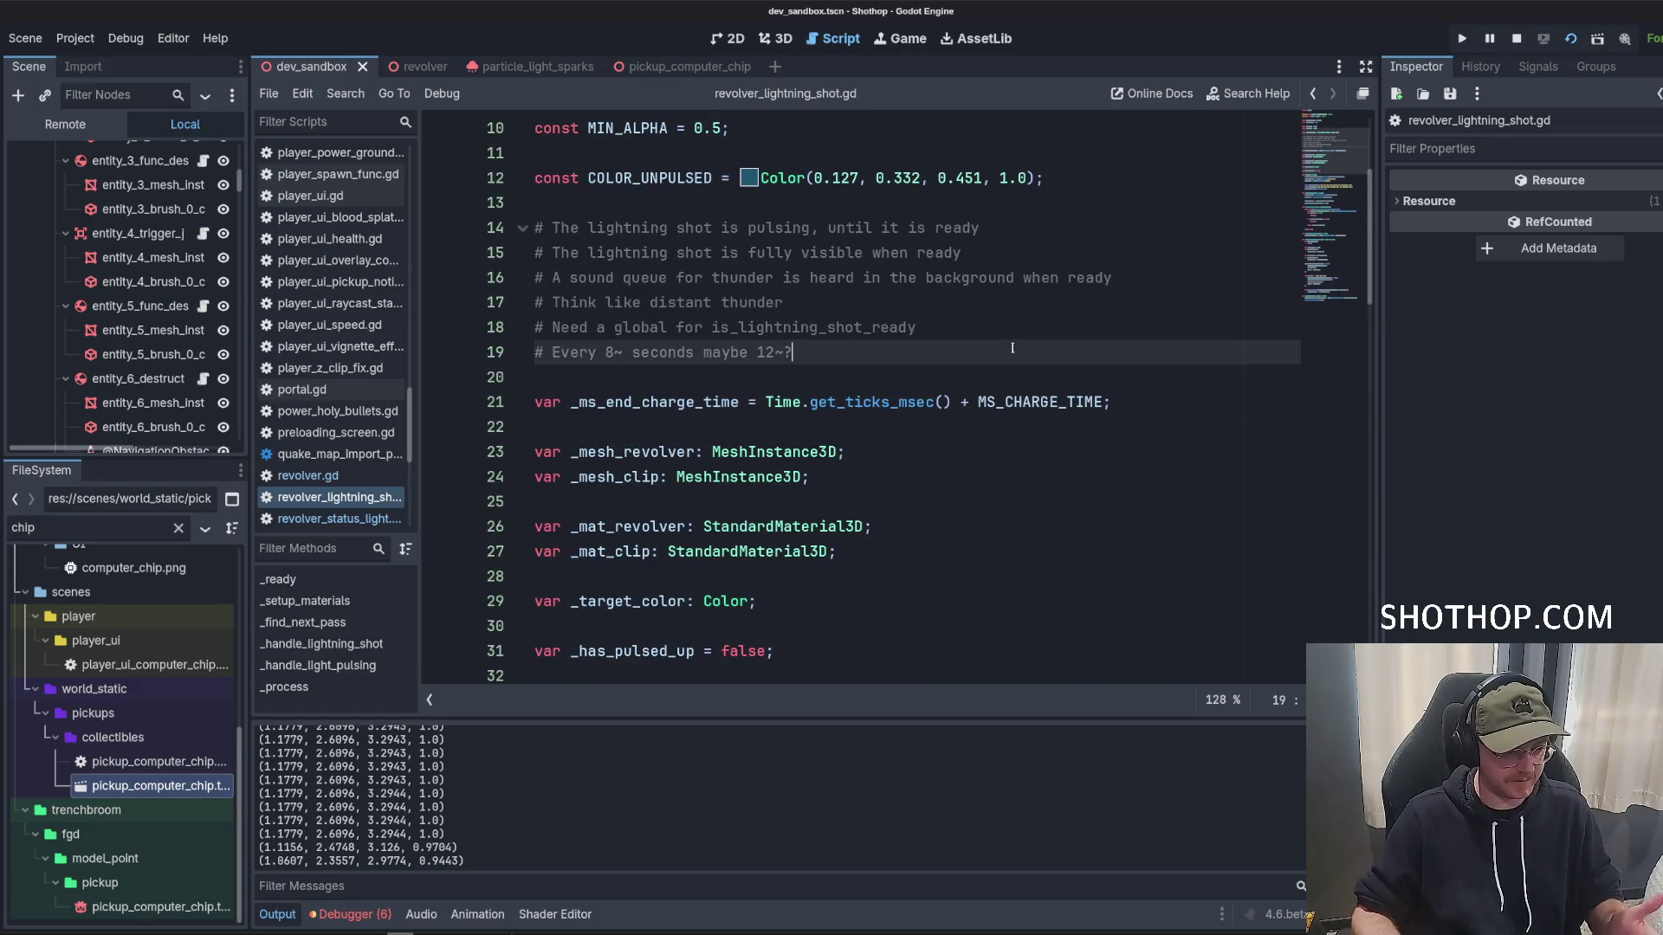
scroll(938, 382, down, 15)
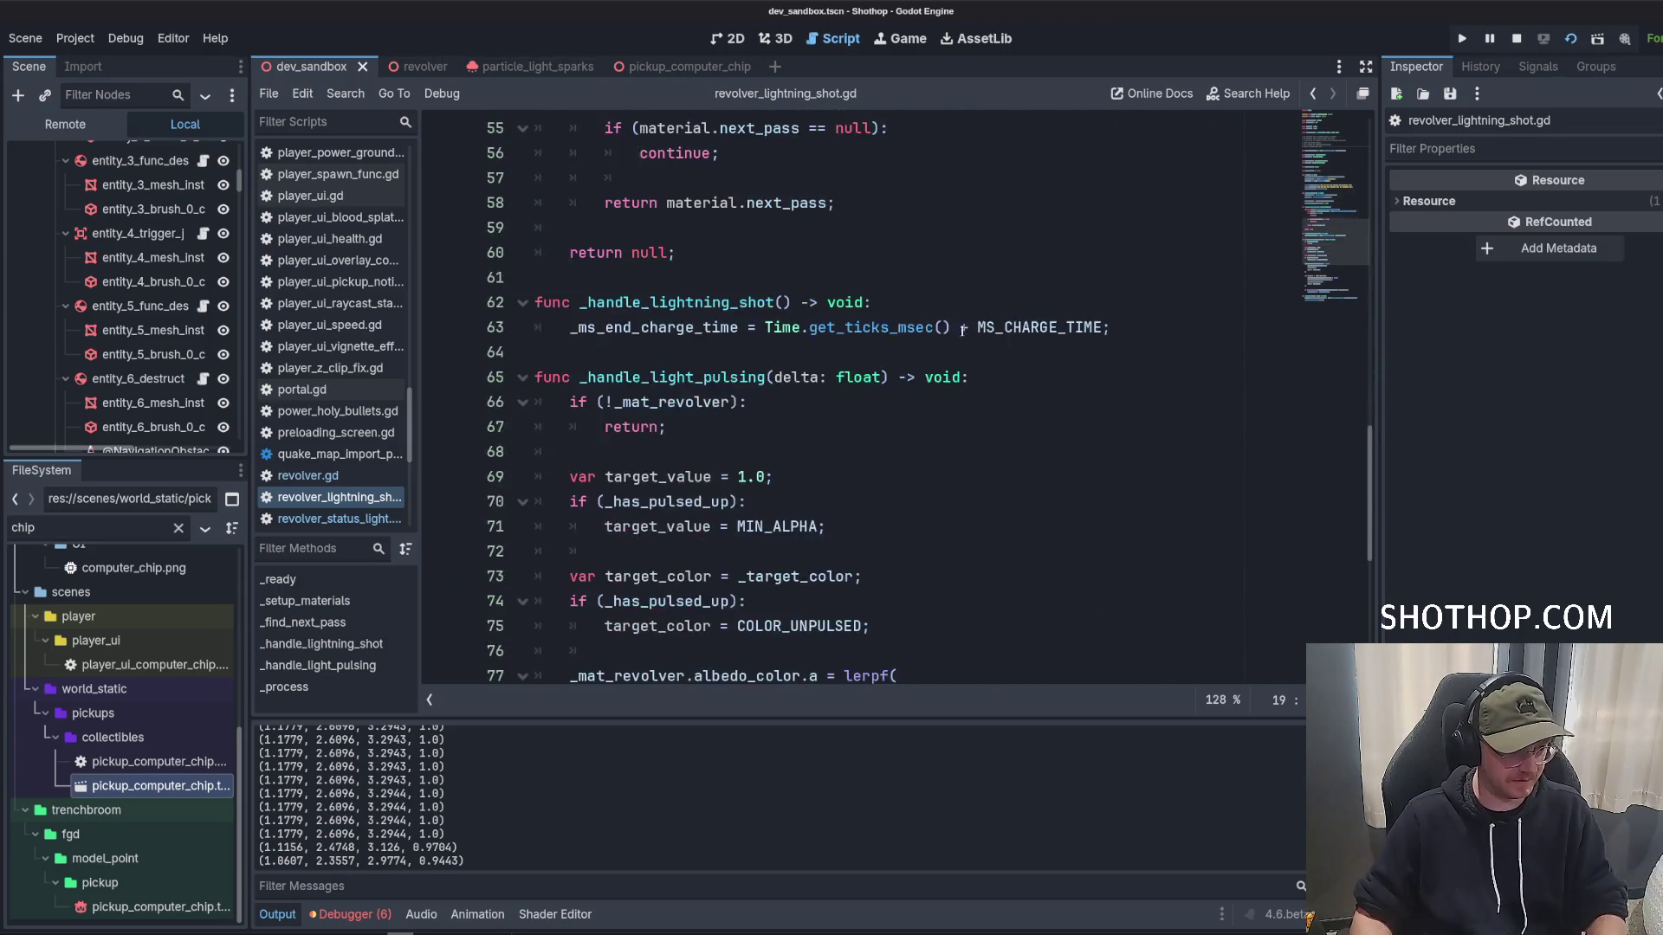
click(1014, 327)
key(ctrl+f)
text(print)
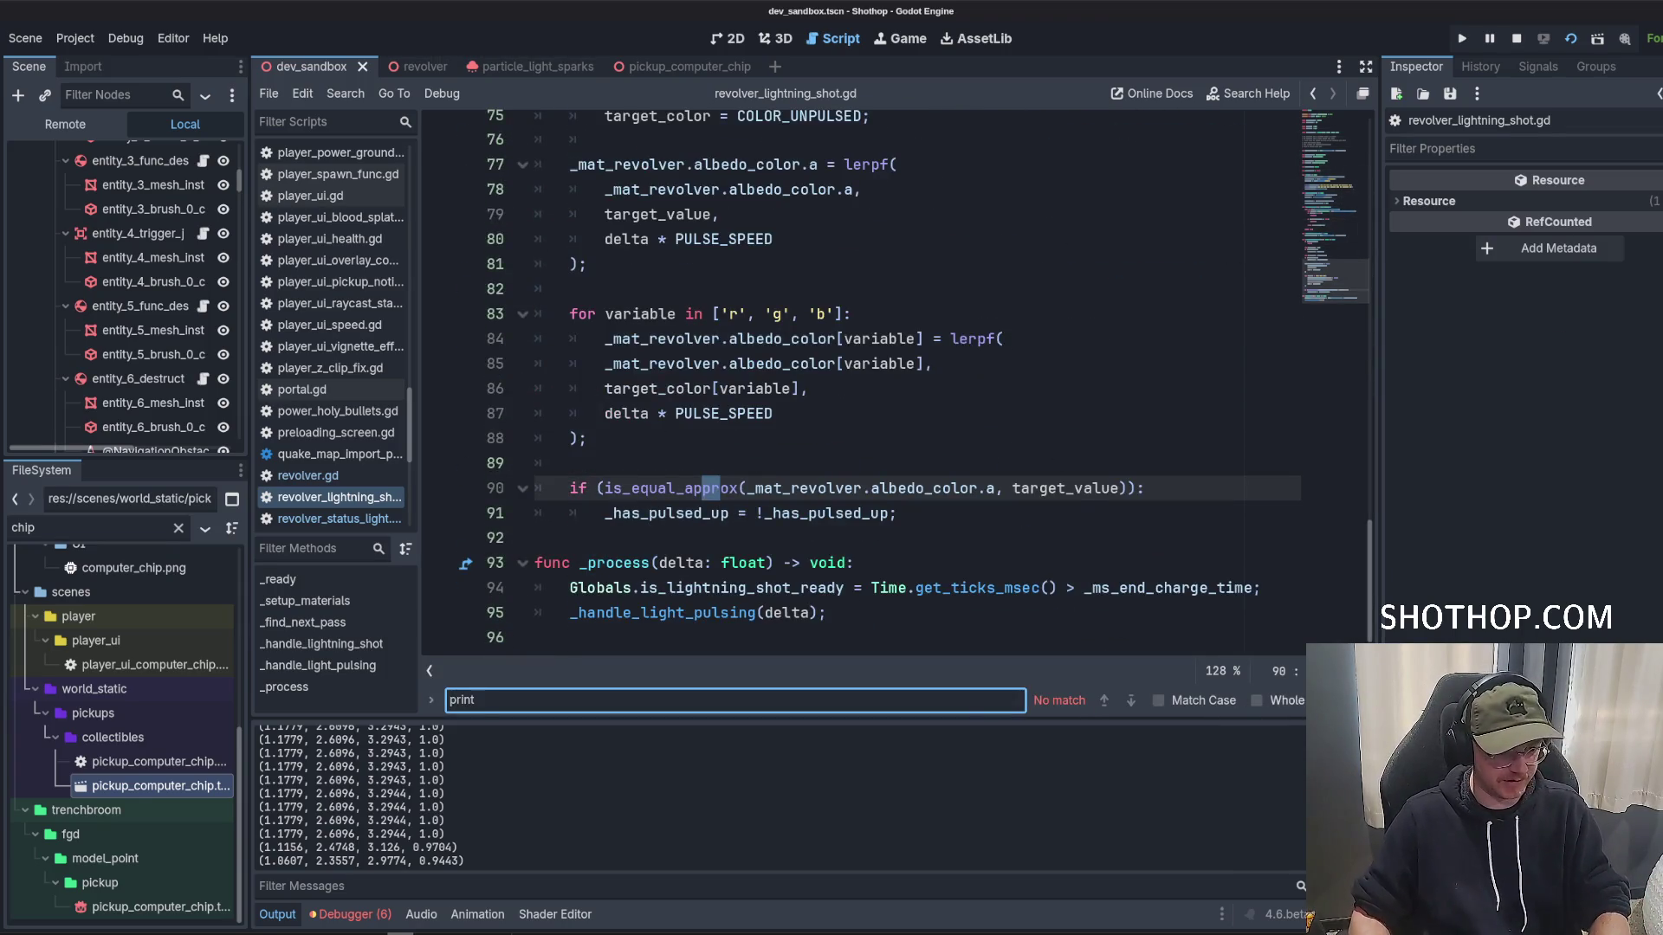
key(Escape)
click(848, 482)
scroll(848, 482, up, 15)
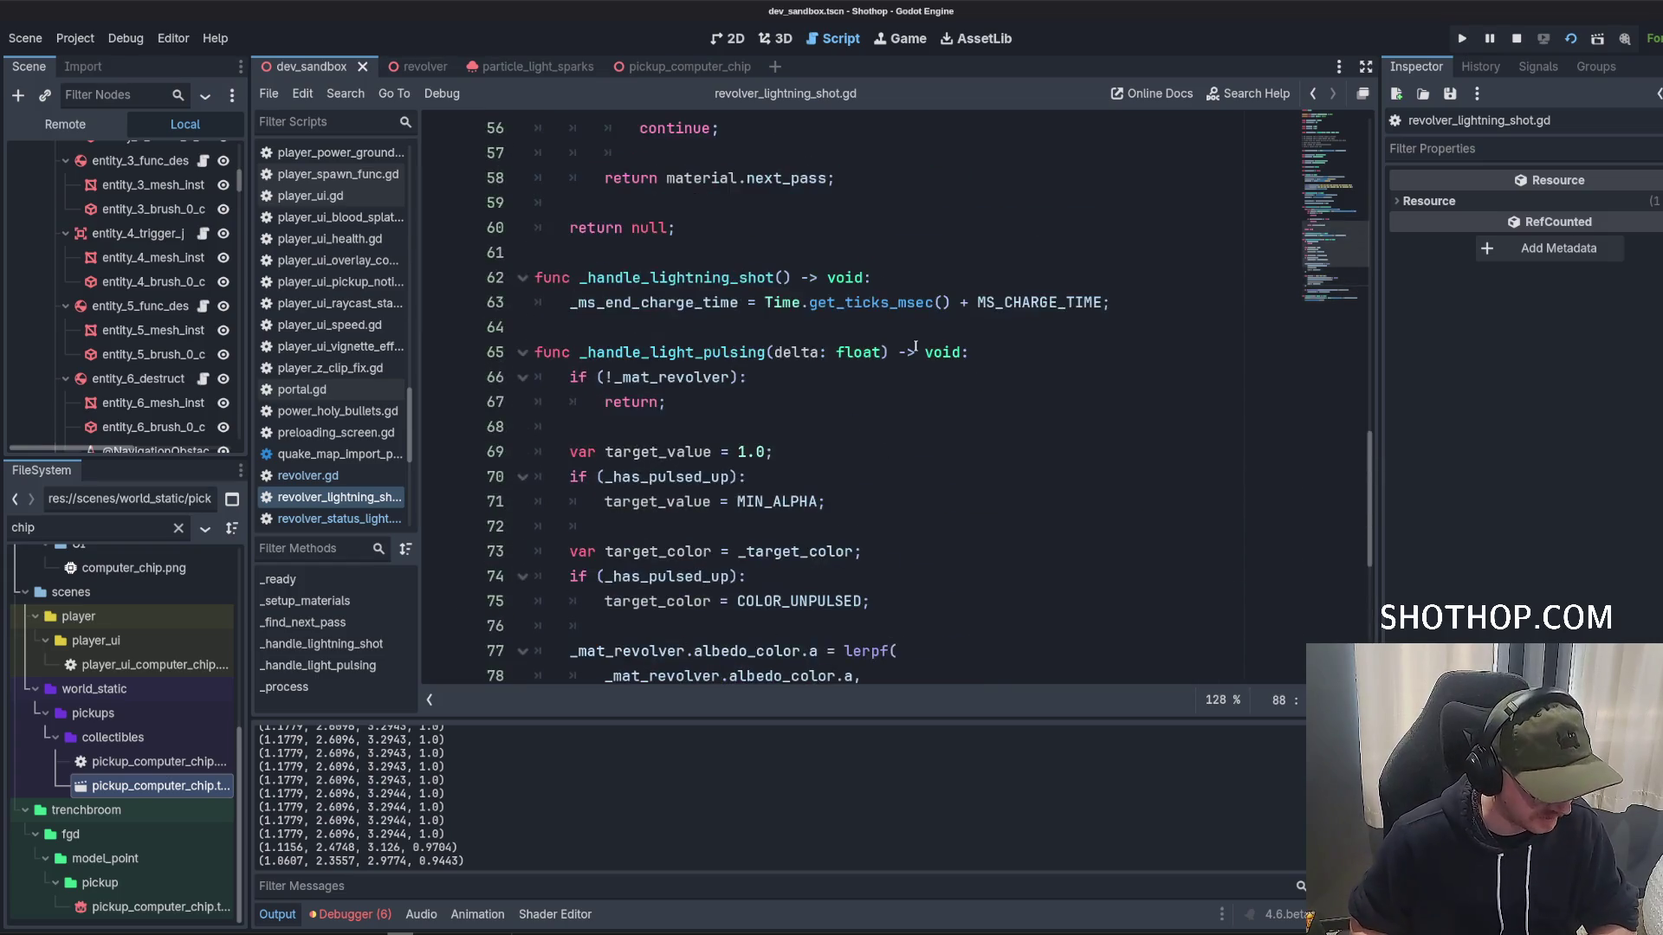
scroll(645, 479, up, 8)
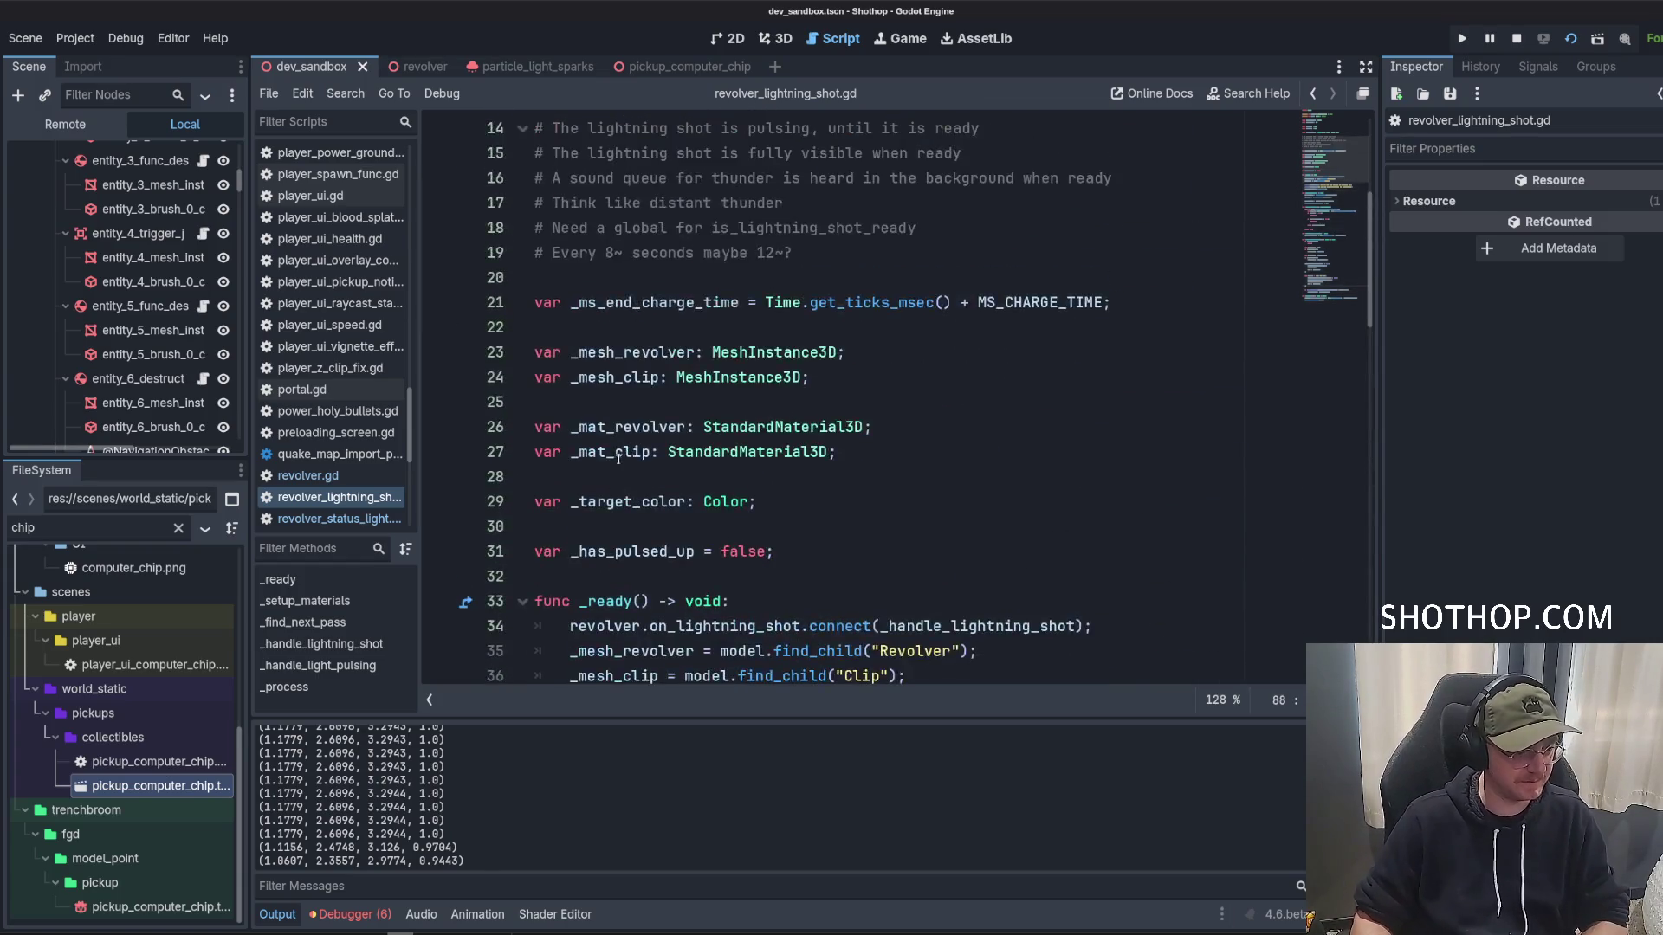
drag(1024, 450, 561, 436)
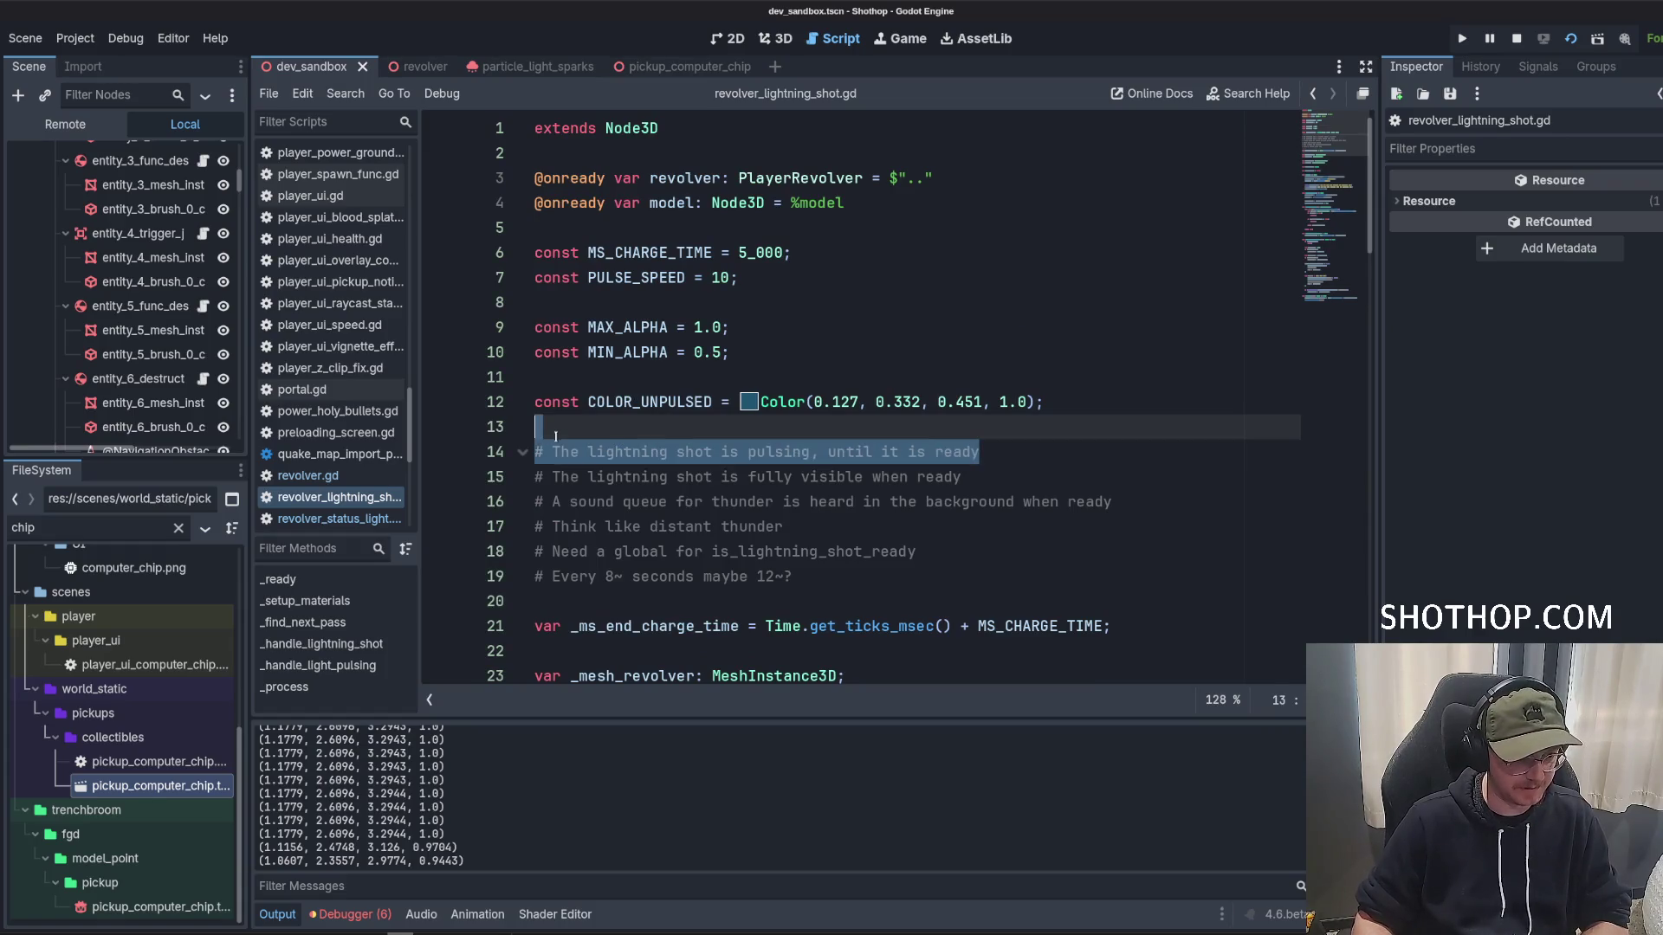
click(973, 457)
scroll(791, 490, down, 18)
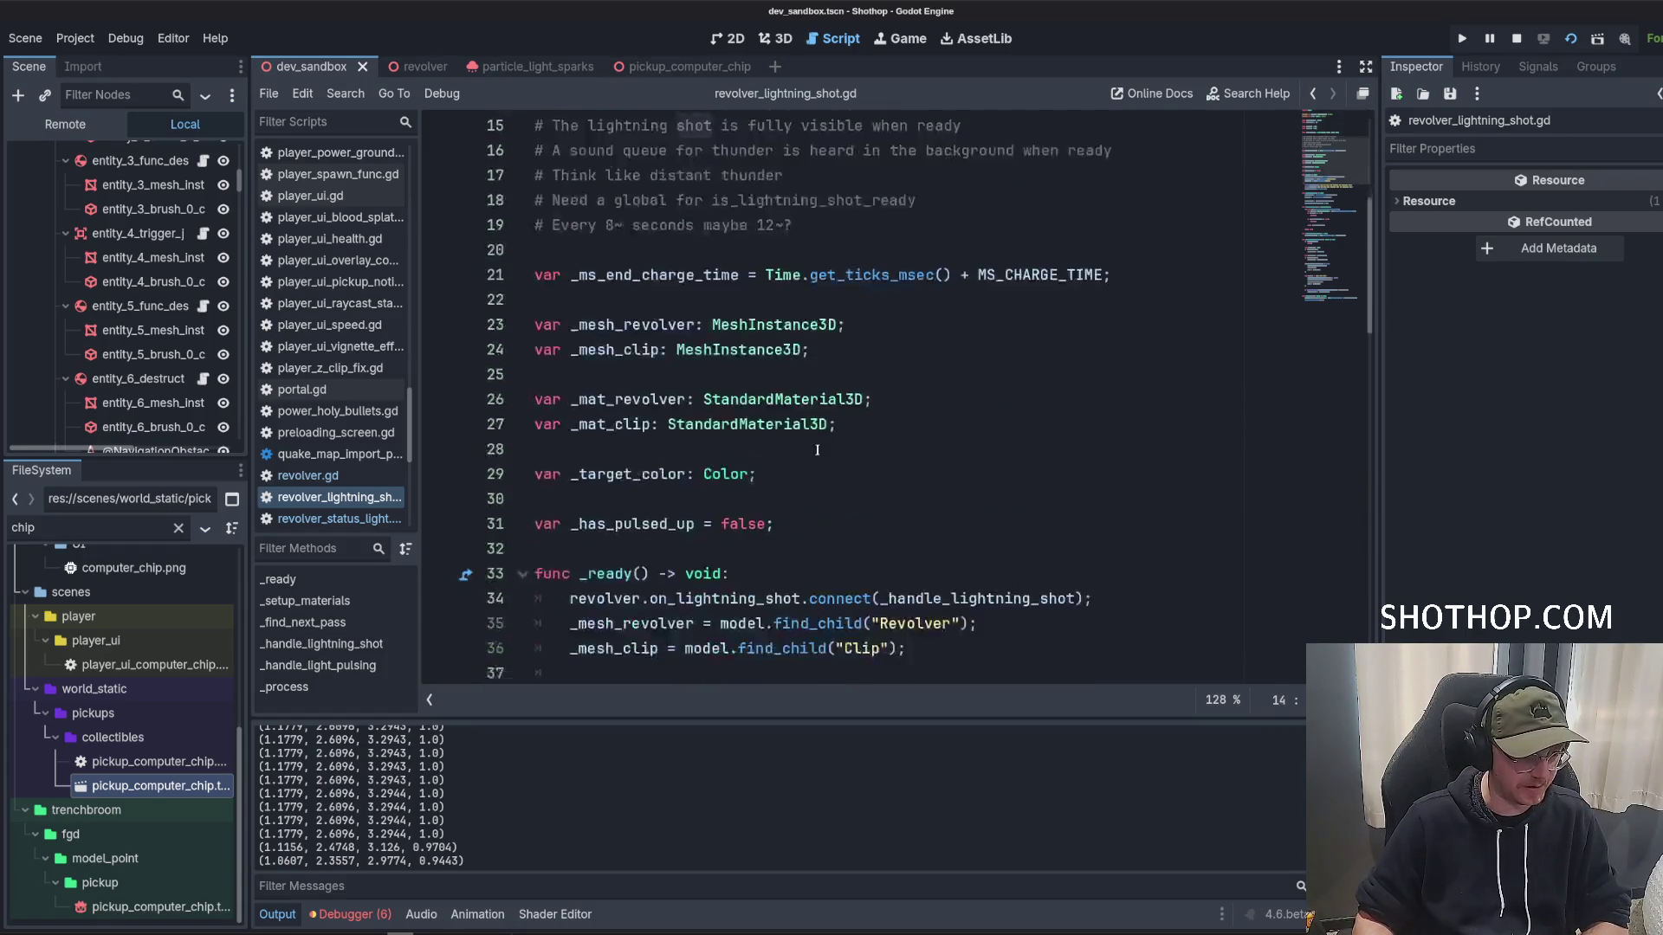
scroll(773, 492, down, 6)
click(775, 487)
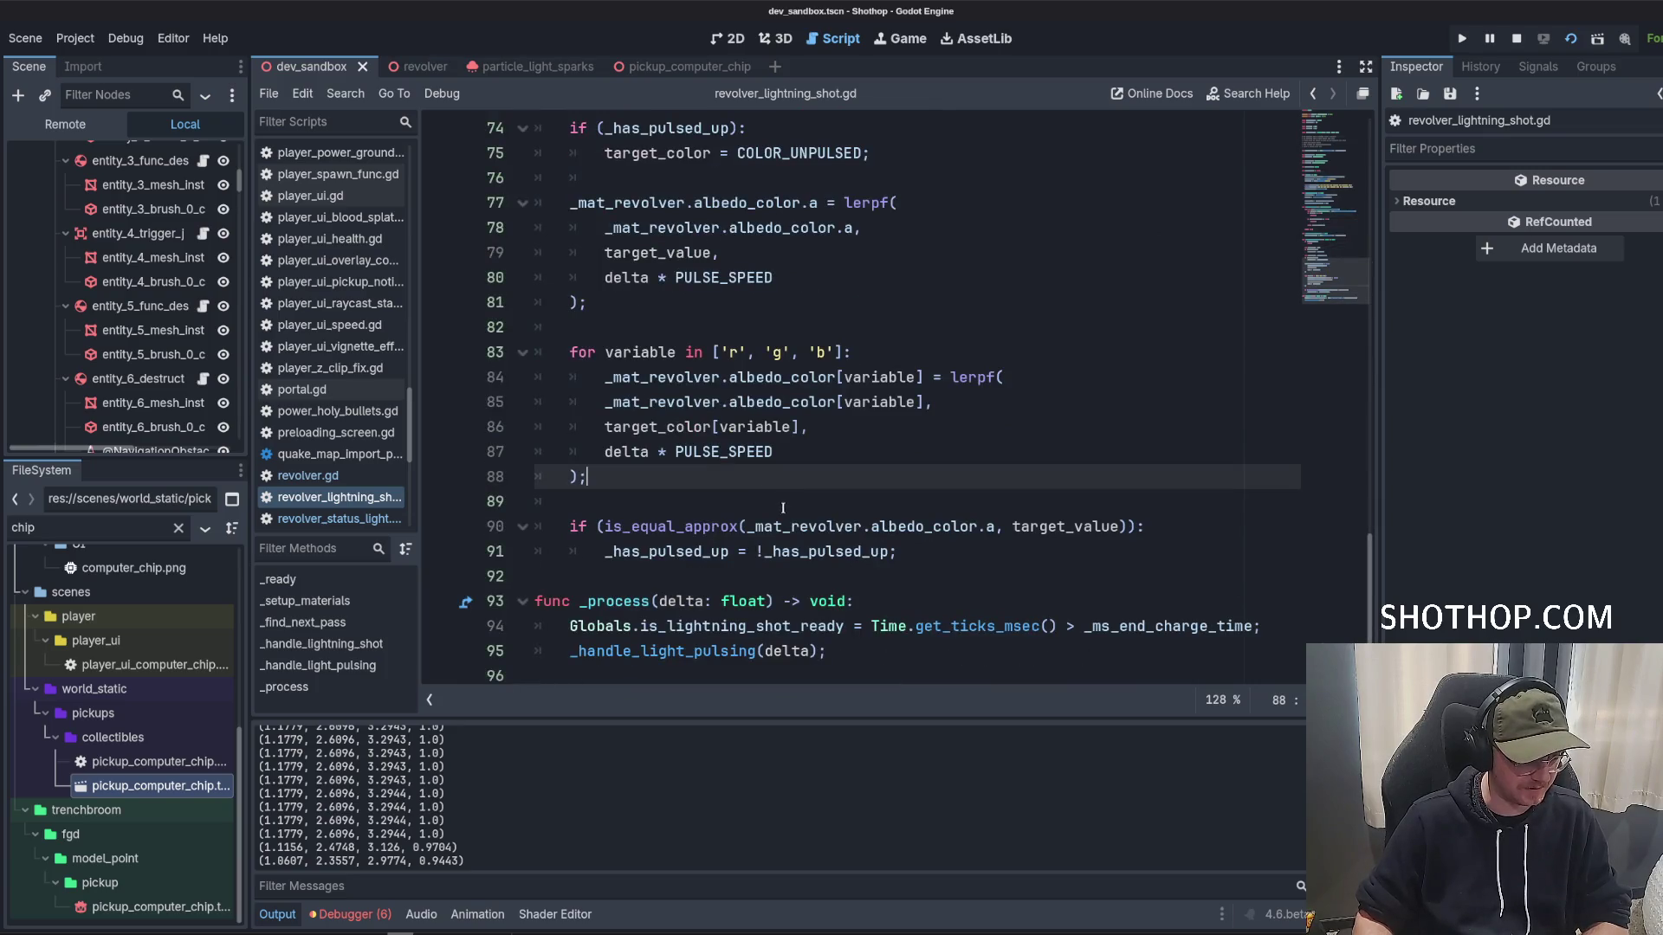
scroll(737, 416, up, 3)
click(709, 351)
scroll(708, 346, up, 3)
scroll(680, 413, down, 6)
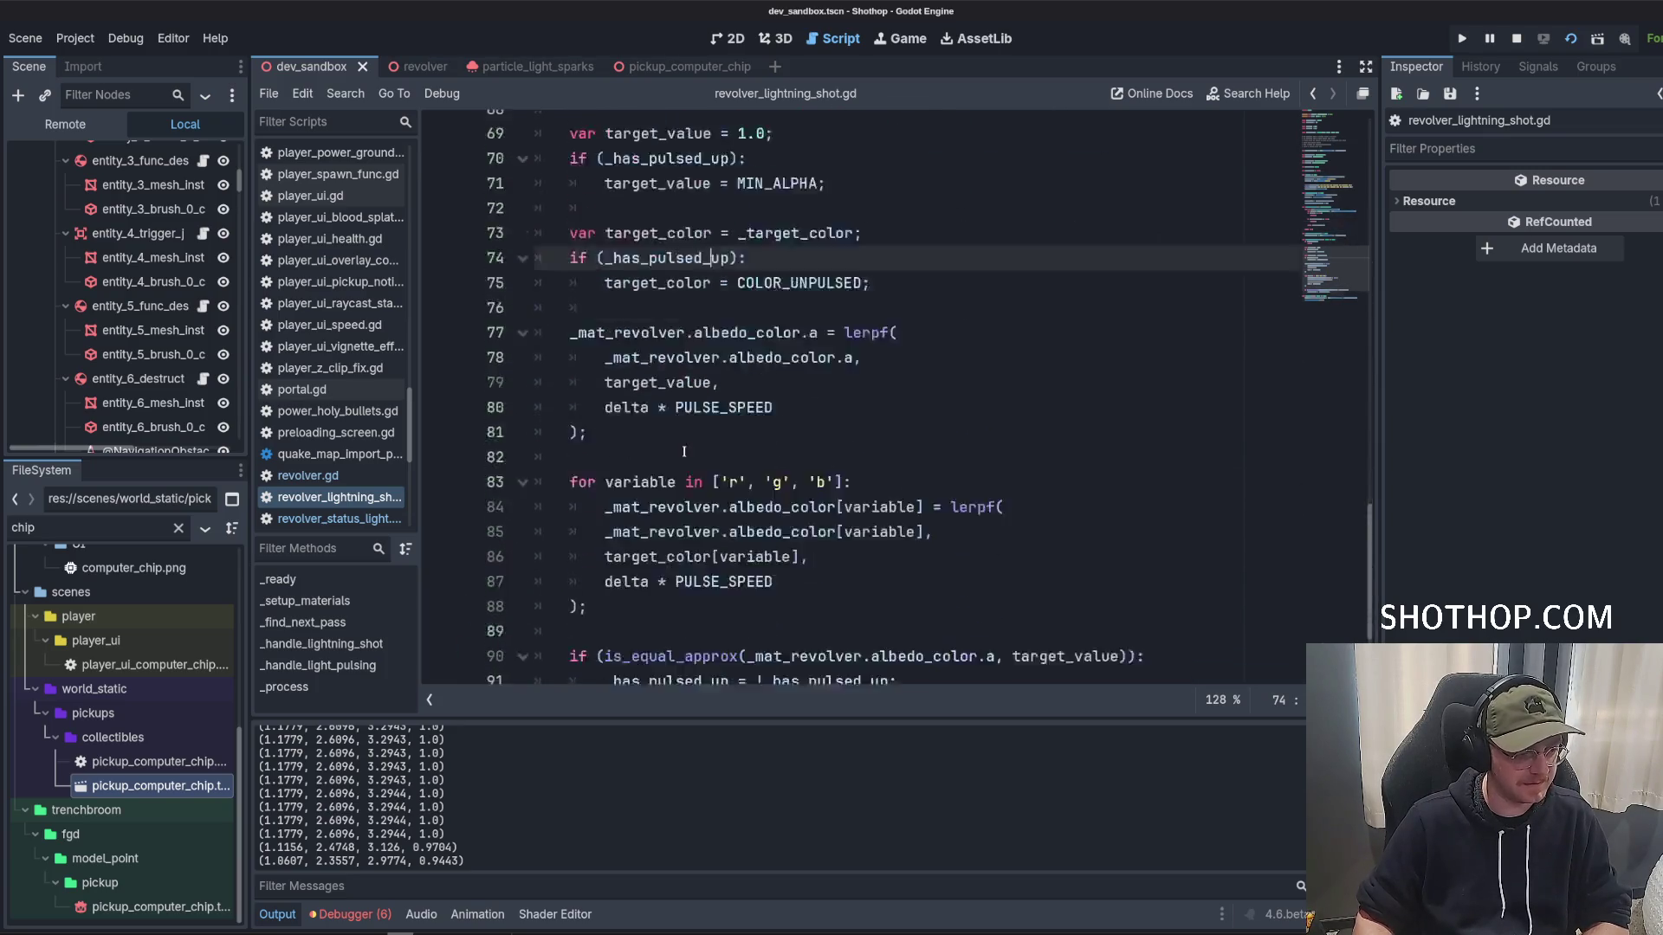
triple_click(566, 622)
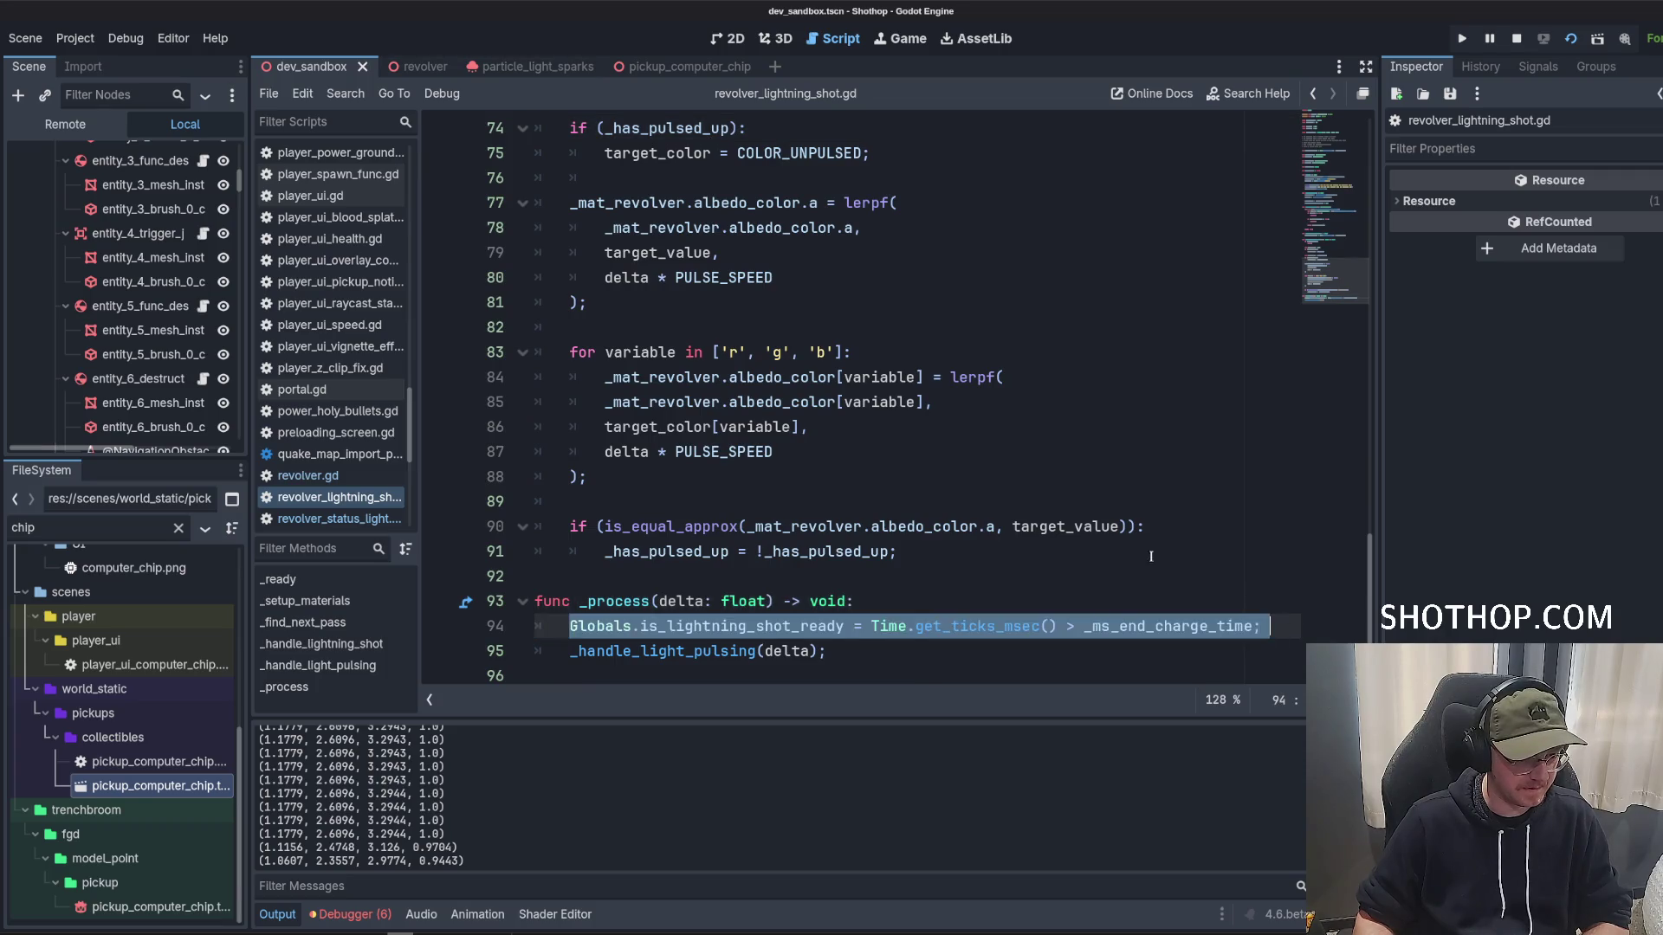
scroll(779, 389, up, 5)
click(1026, 272)
Add 'if (Globals.is_lightning_shot_ready):' at the start of _handle_light_pulsing, with an empty body.
key(Return)
key(Return)
key(Up)
text(if (Glob)
text(als.is_lig)
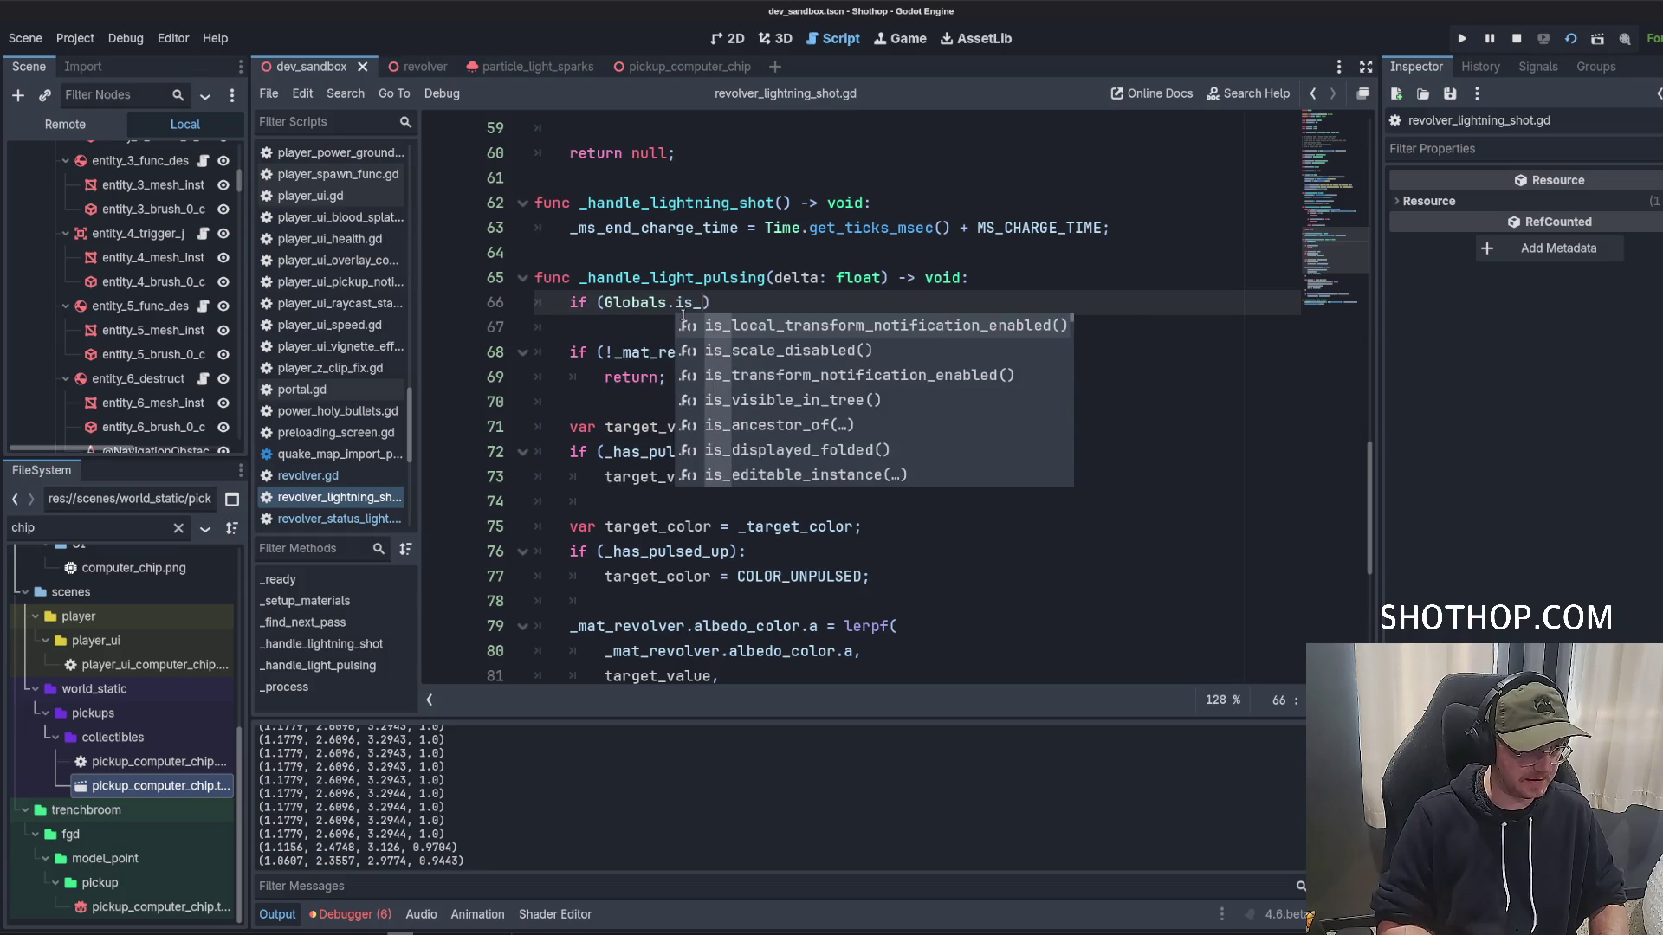
key(Return)
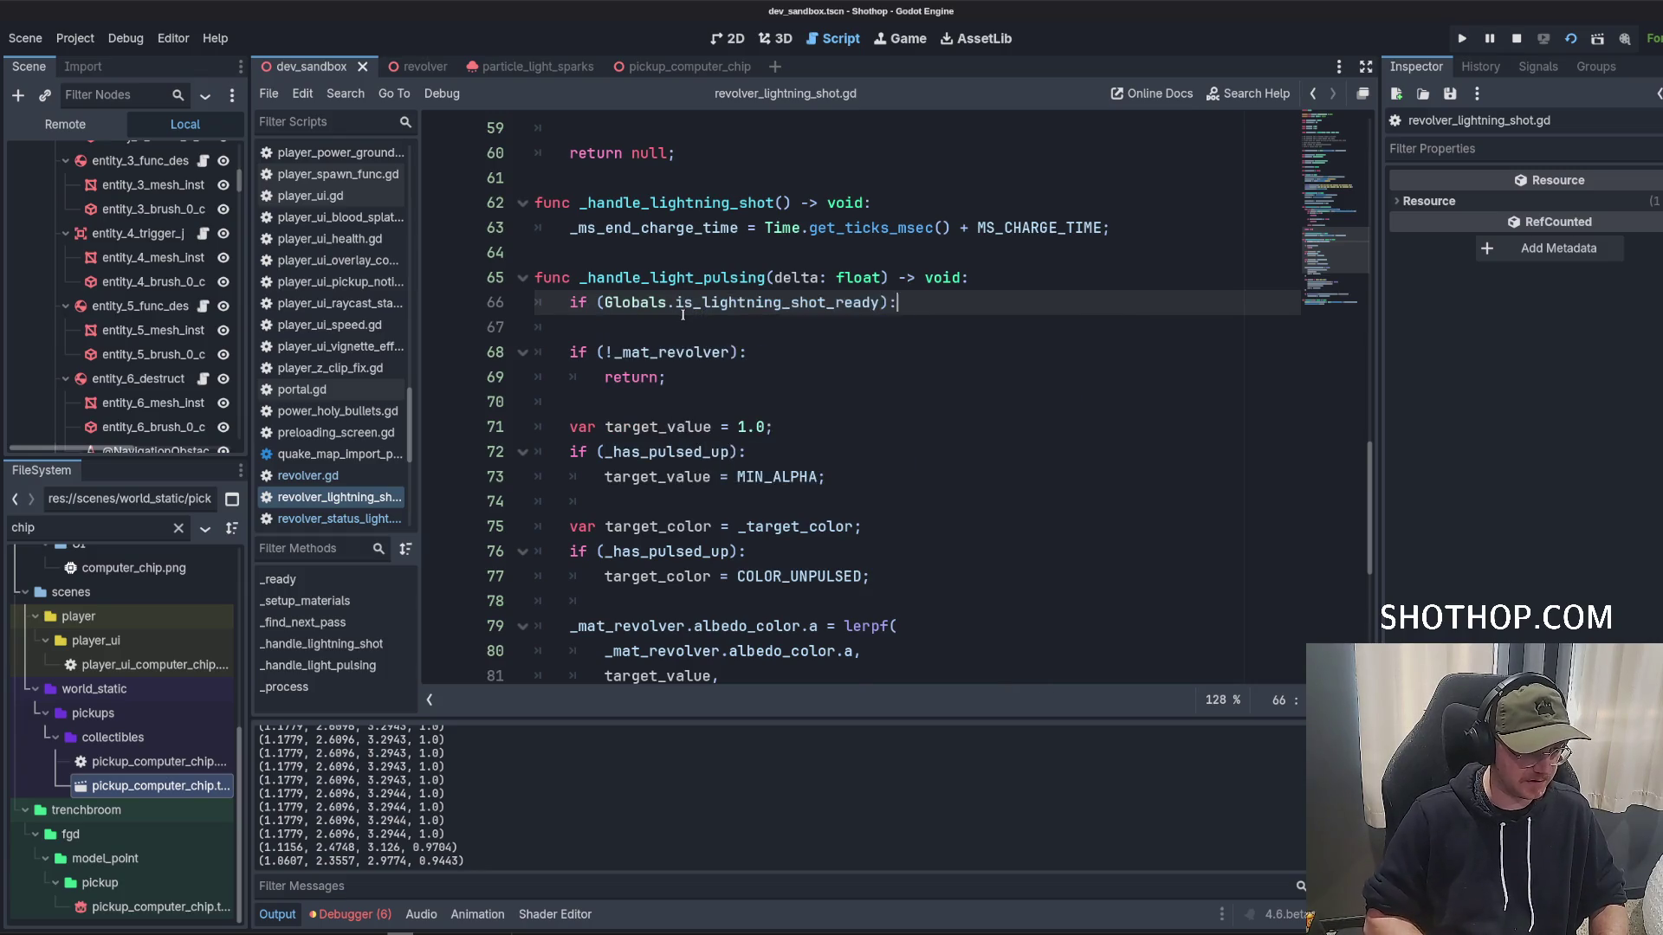
text(:)
key(Return)
scroll(607, 356, down, 3)
scroll(648, 383, down, 1)
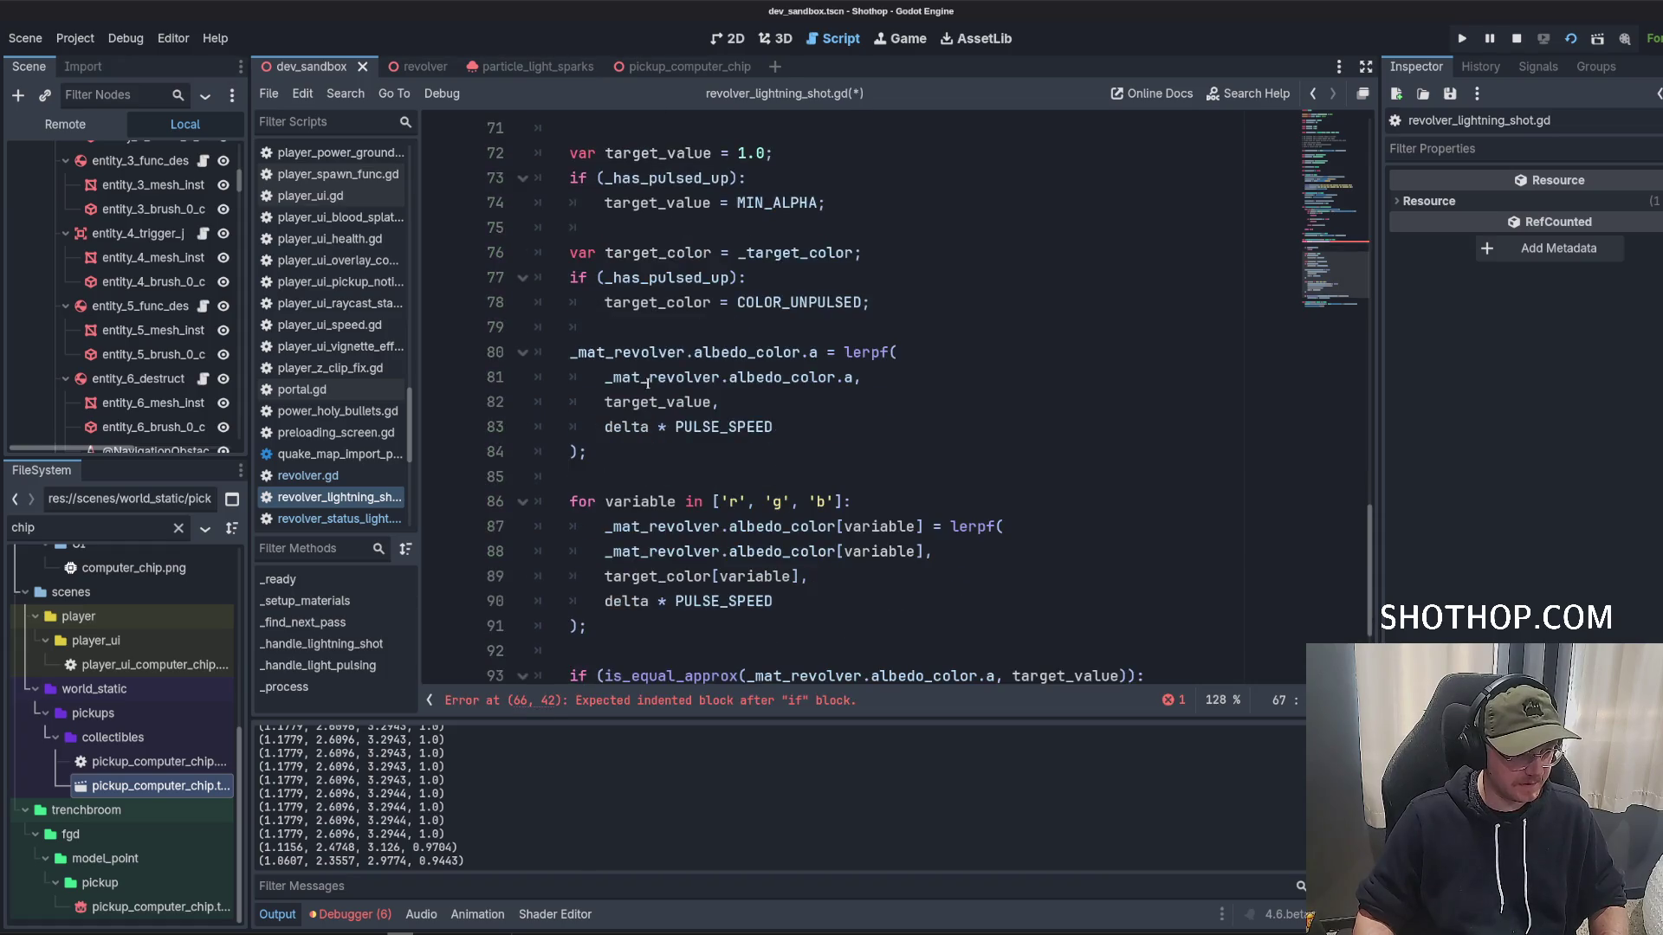
scroll(645, 377, down, 1)
scroll(662, 379, up, 2)
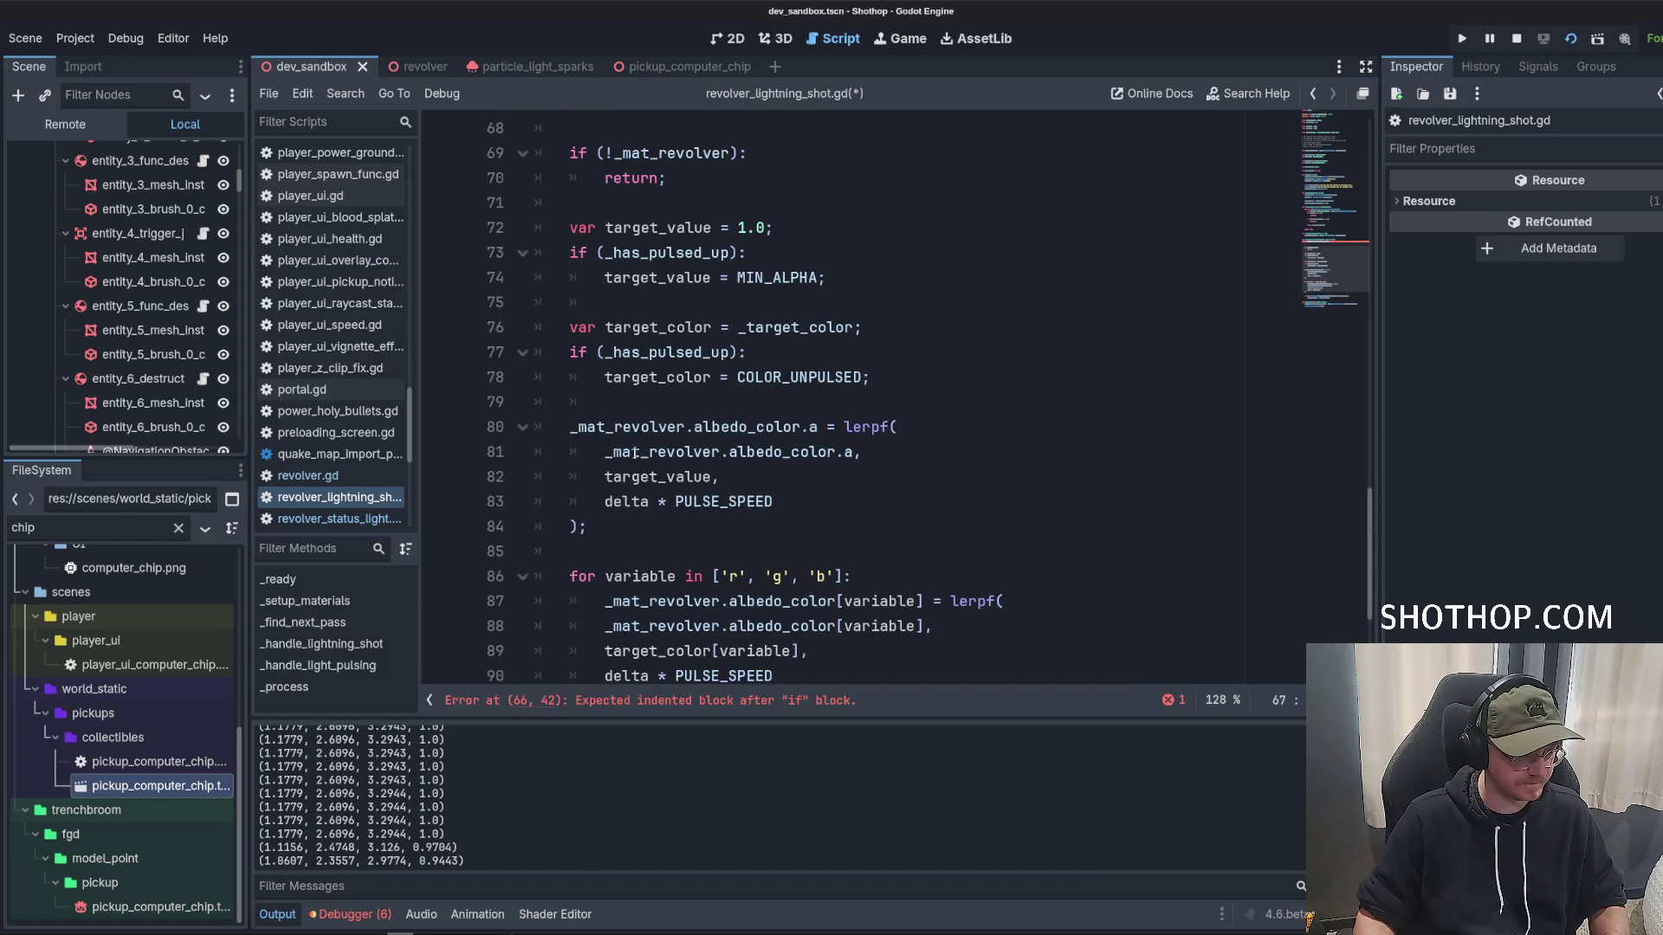
scroll(579, 426, up, 1)
scroll(641, 446, down, 3)
scroll(649, 455, up, 1)
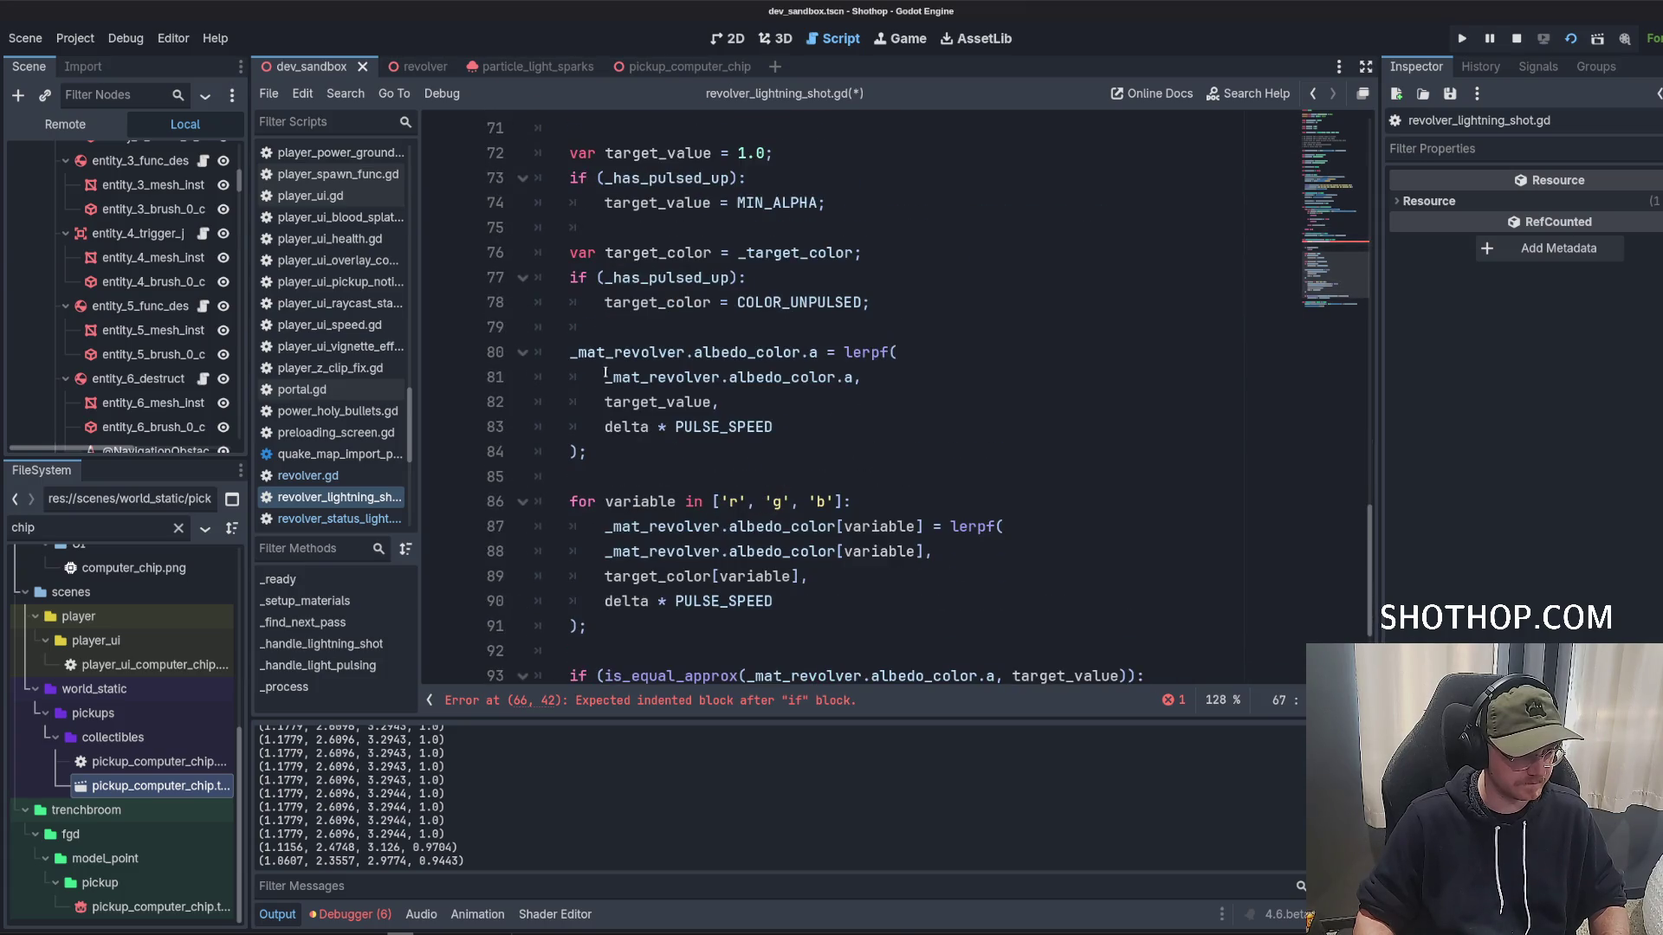
scroll(572, 355, up, 5)
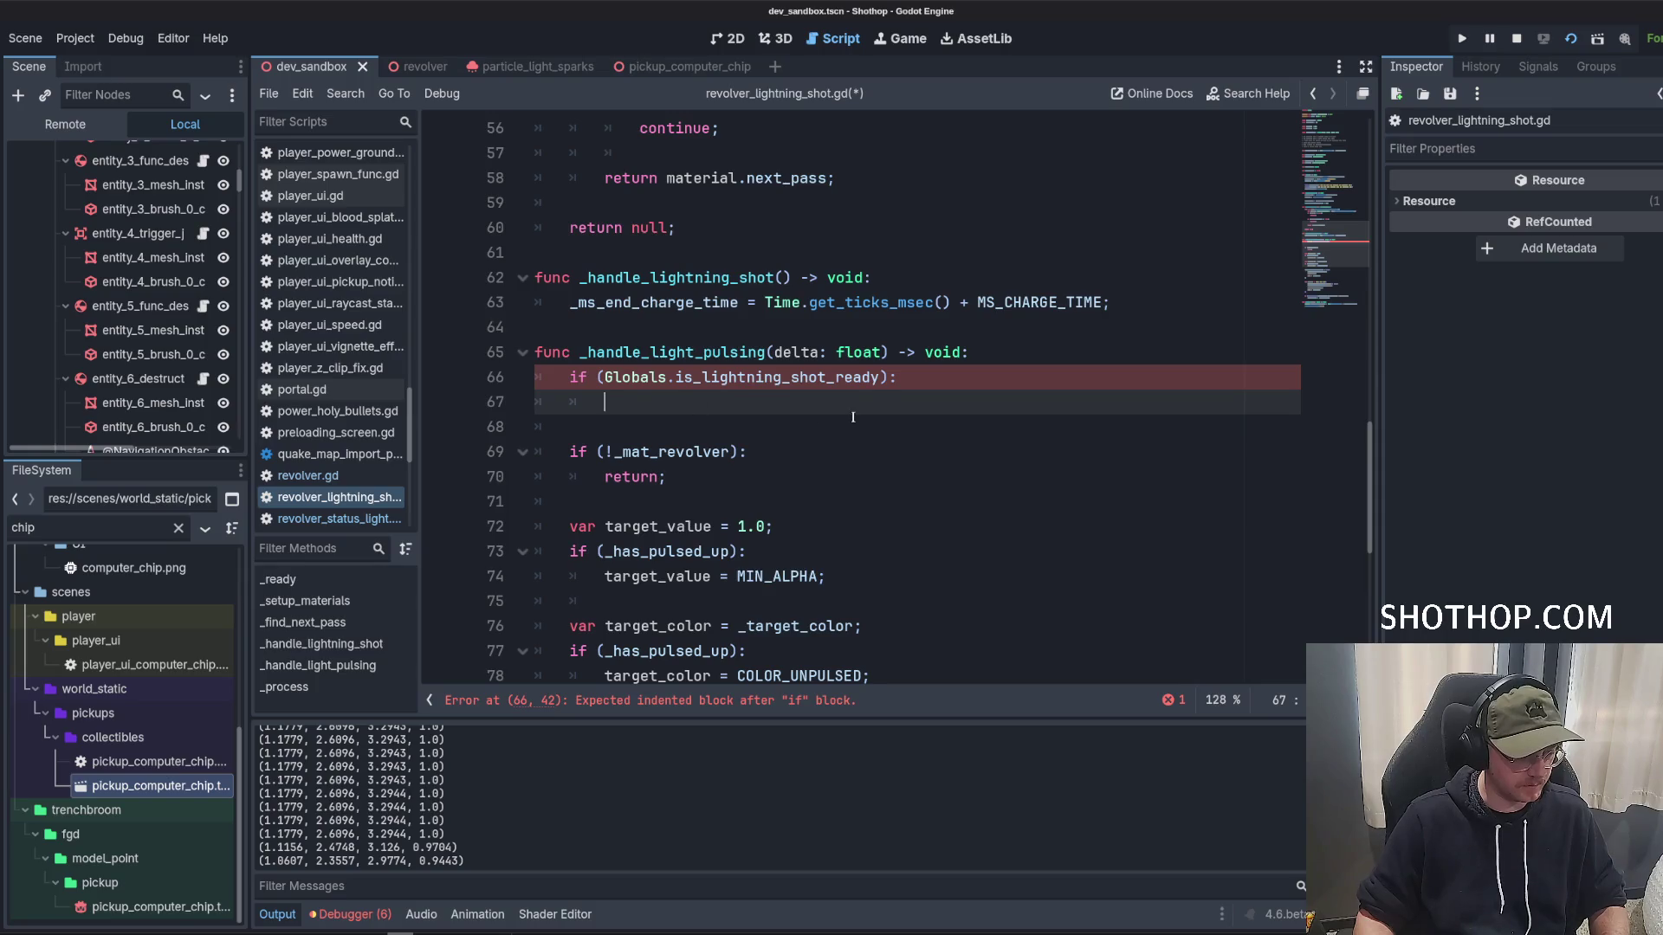
scroll(853, 419, down, 2)
scroll(601, 497, down, 1)
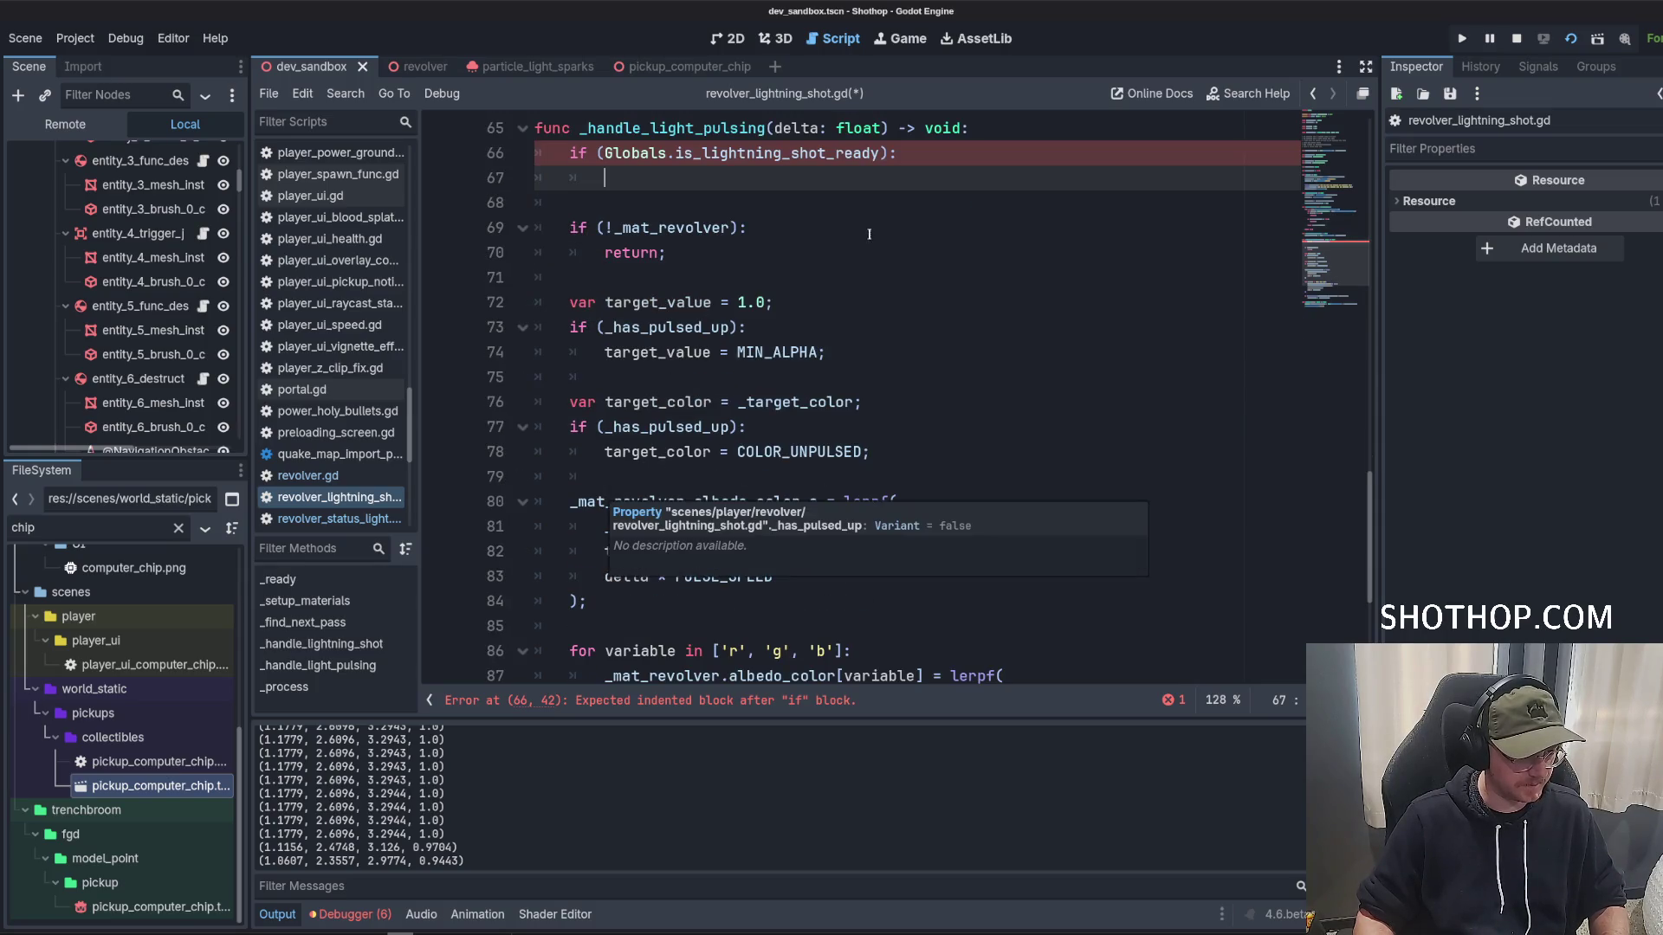
scroll(876, 380, up, 1)
Write '_mat_revolver.albedo_color = _mat_revolver.albedo_color.lerp(' inside the ready block.
text(_)
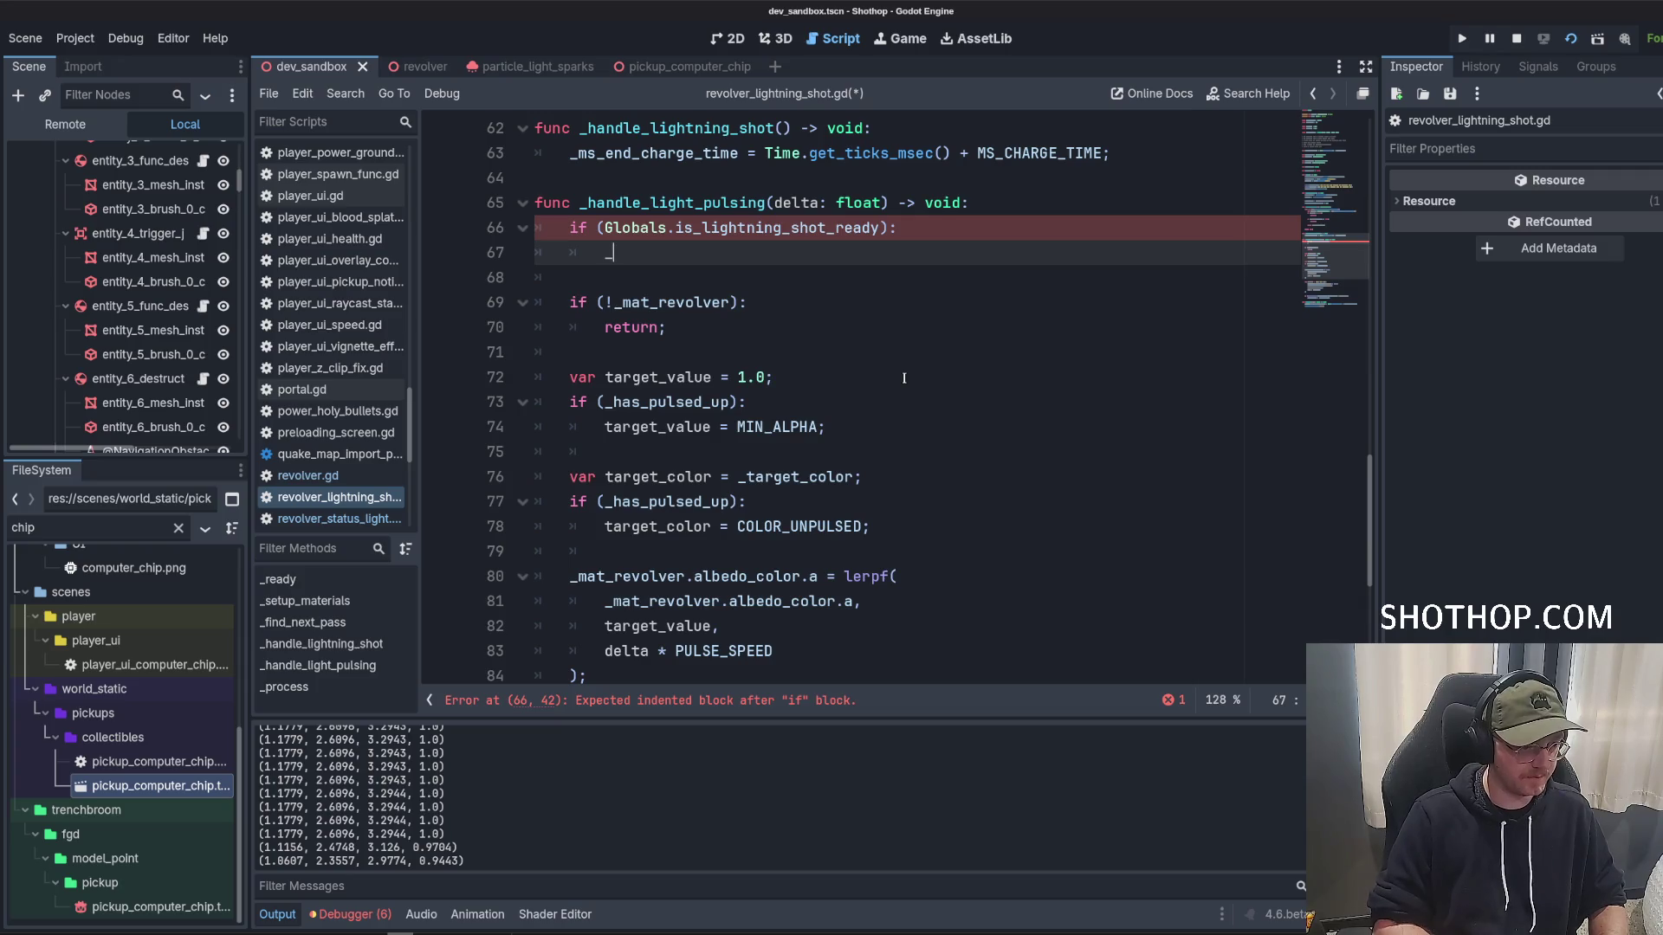
text(mat_r)
key(Return)
text(.color)
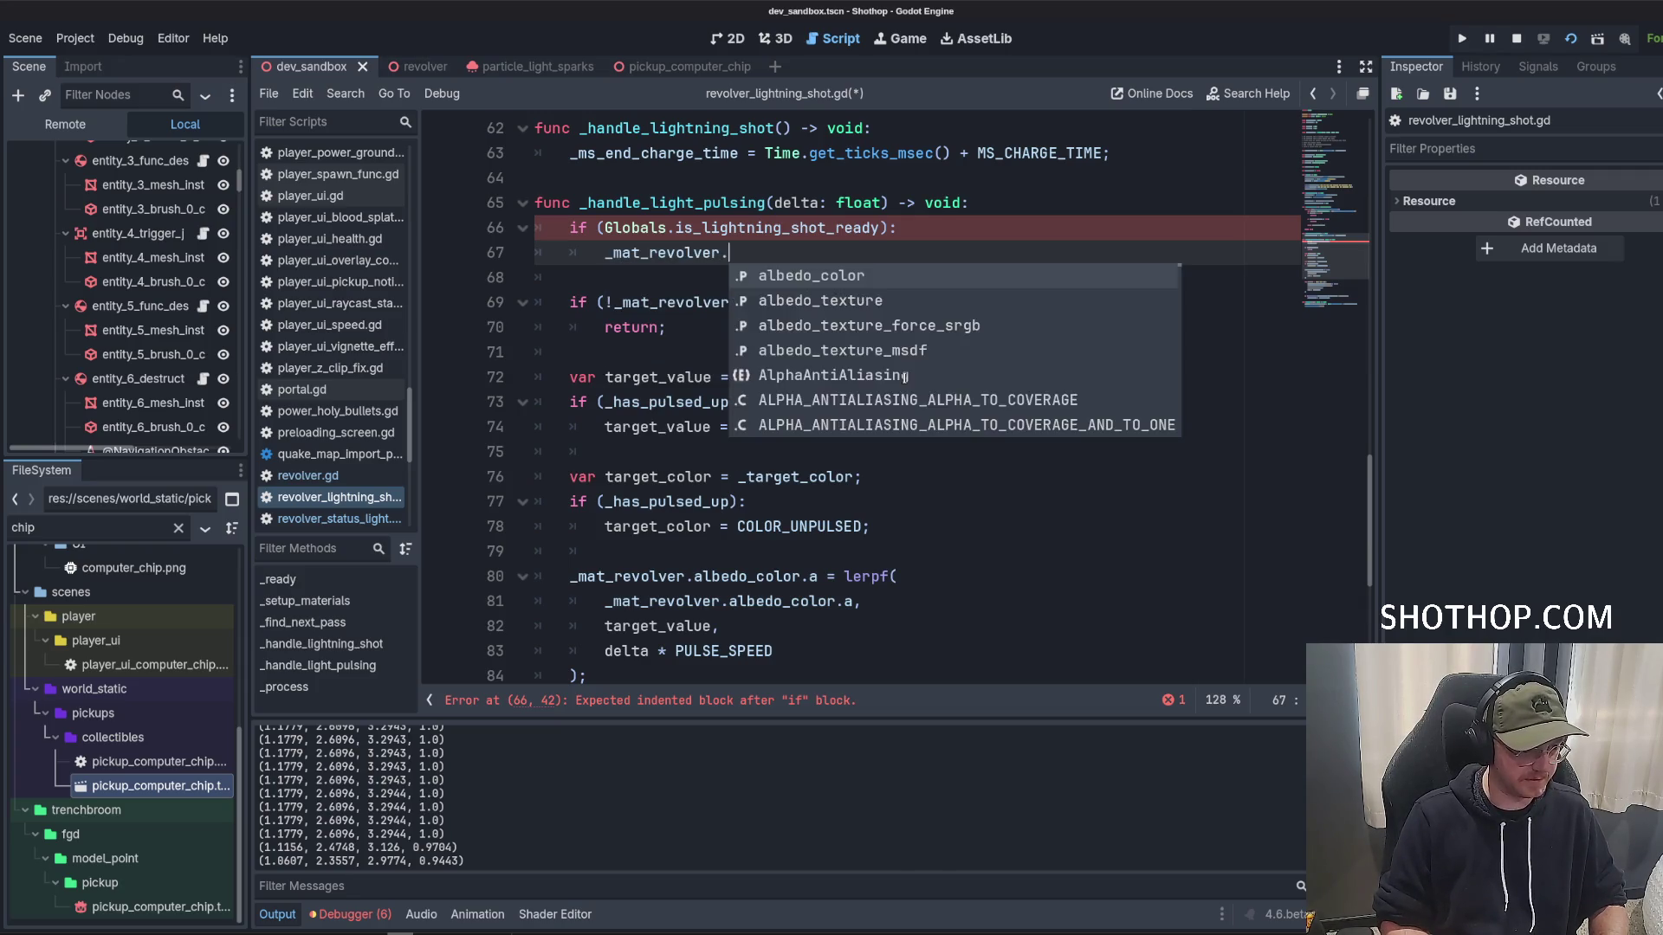
key(Return)
text(.lerp)
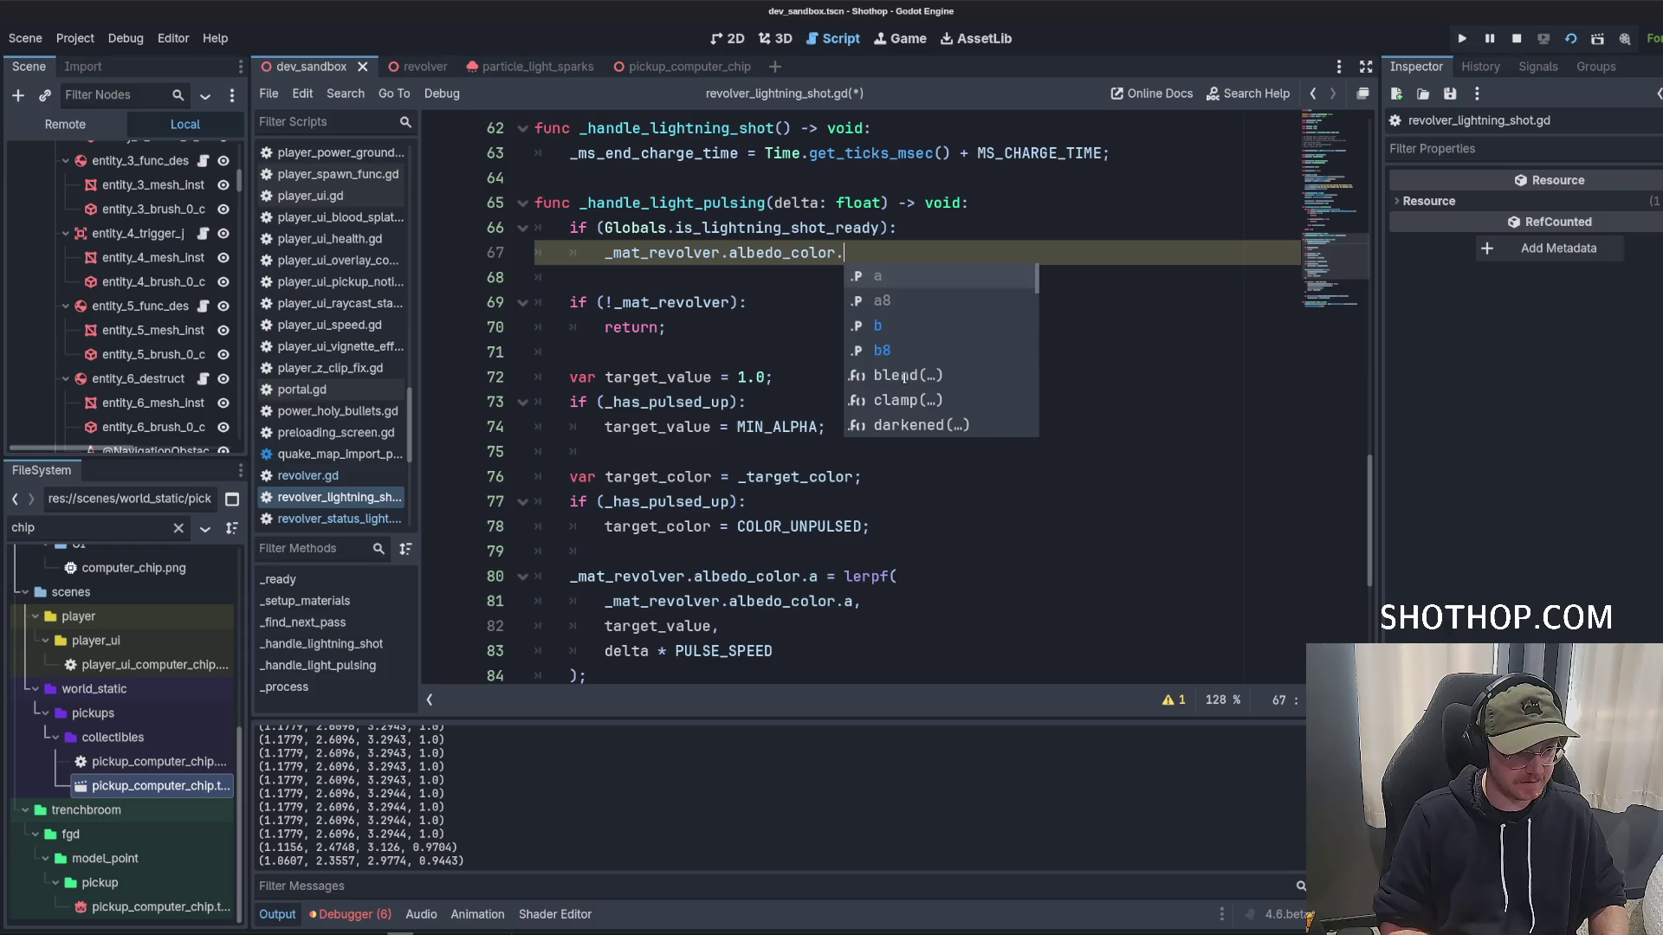
text(()
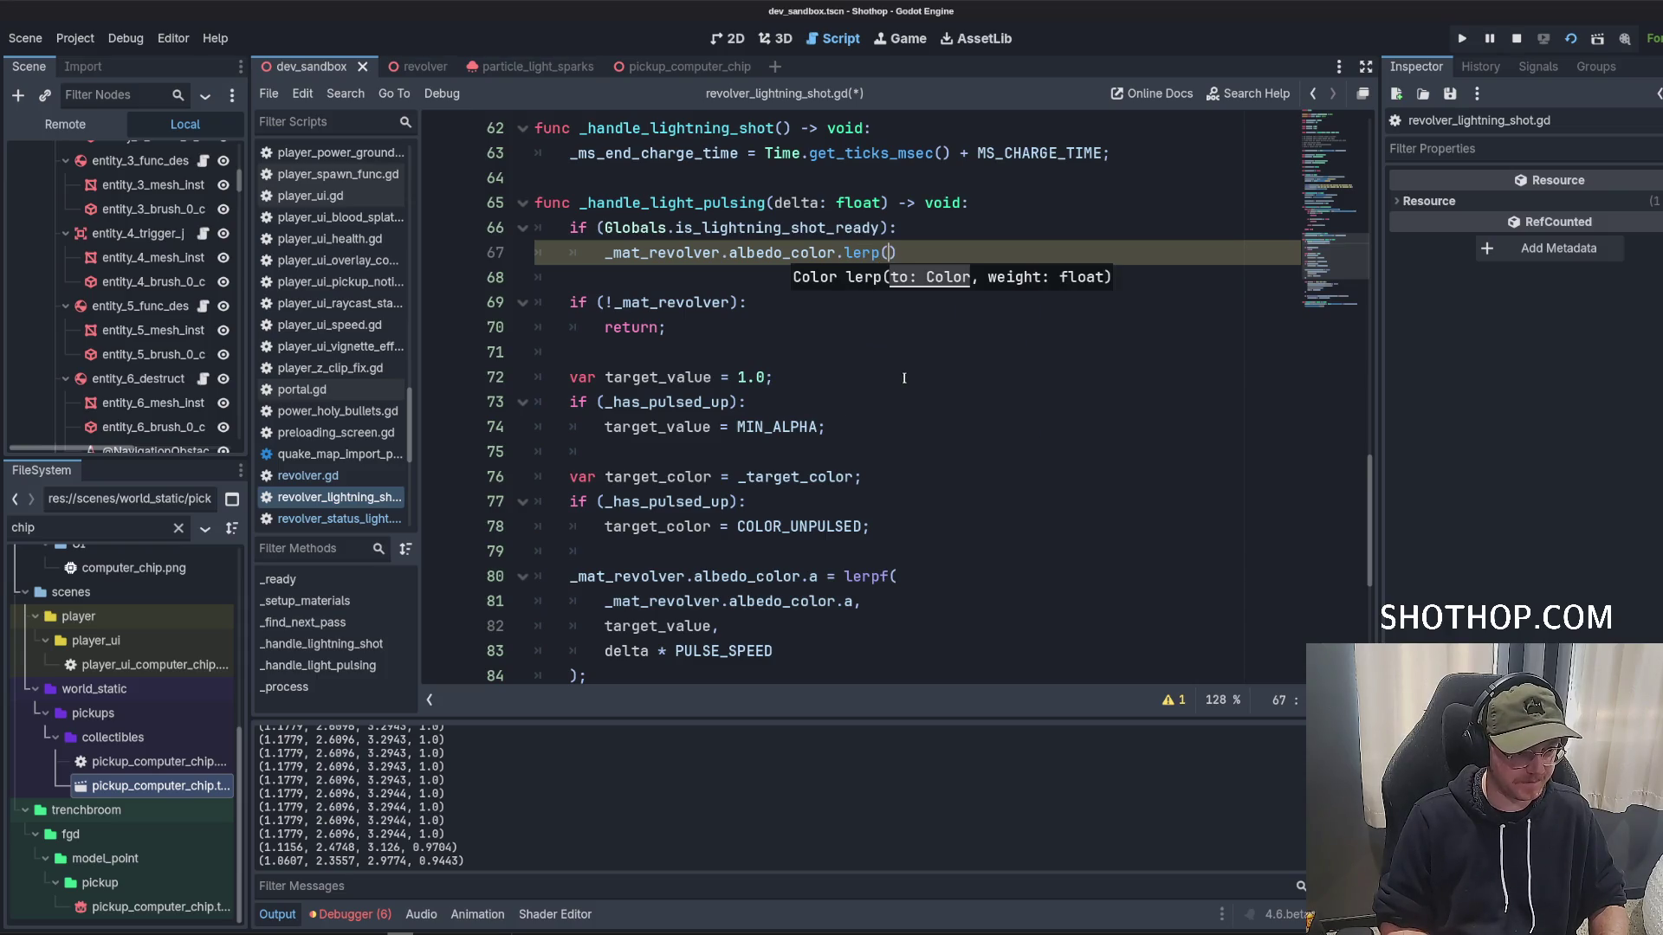
drag(604, 253, 835, 252)
key(ctrl+c)
key(Left)
key(ctrl+v)
text(=)
Fill in the lerp arguments as _target_color and delta * PULSE_SPEED.
click(1093, 218)
click(1149, 255)
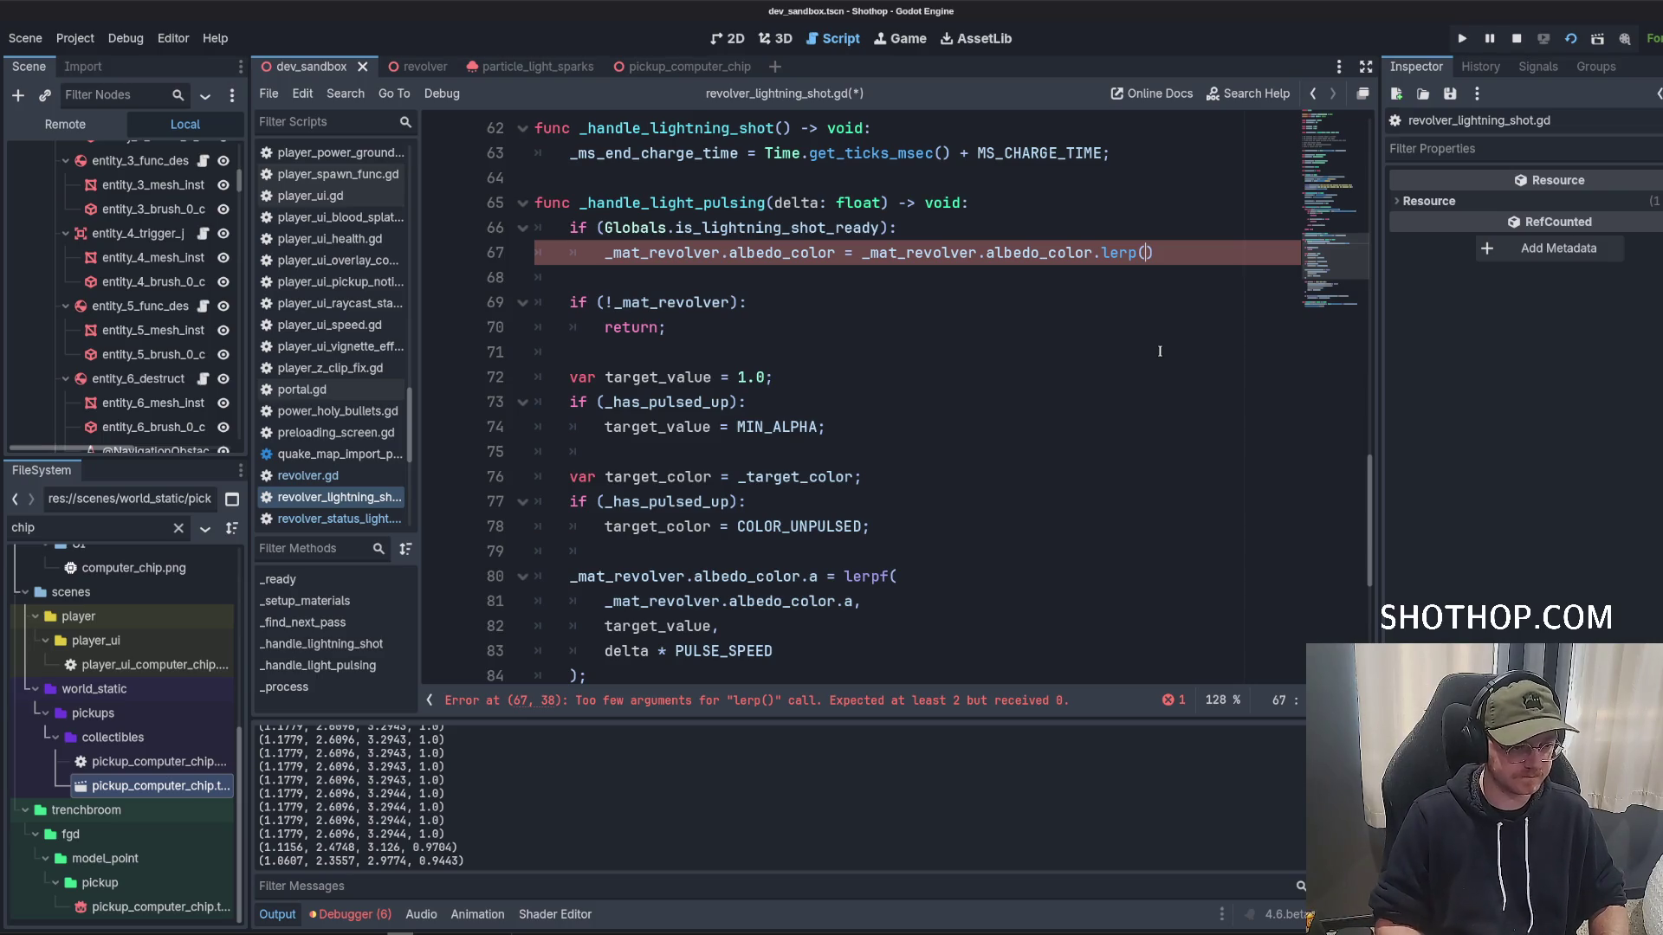
drag(864, 253, 1048, 253)
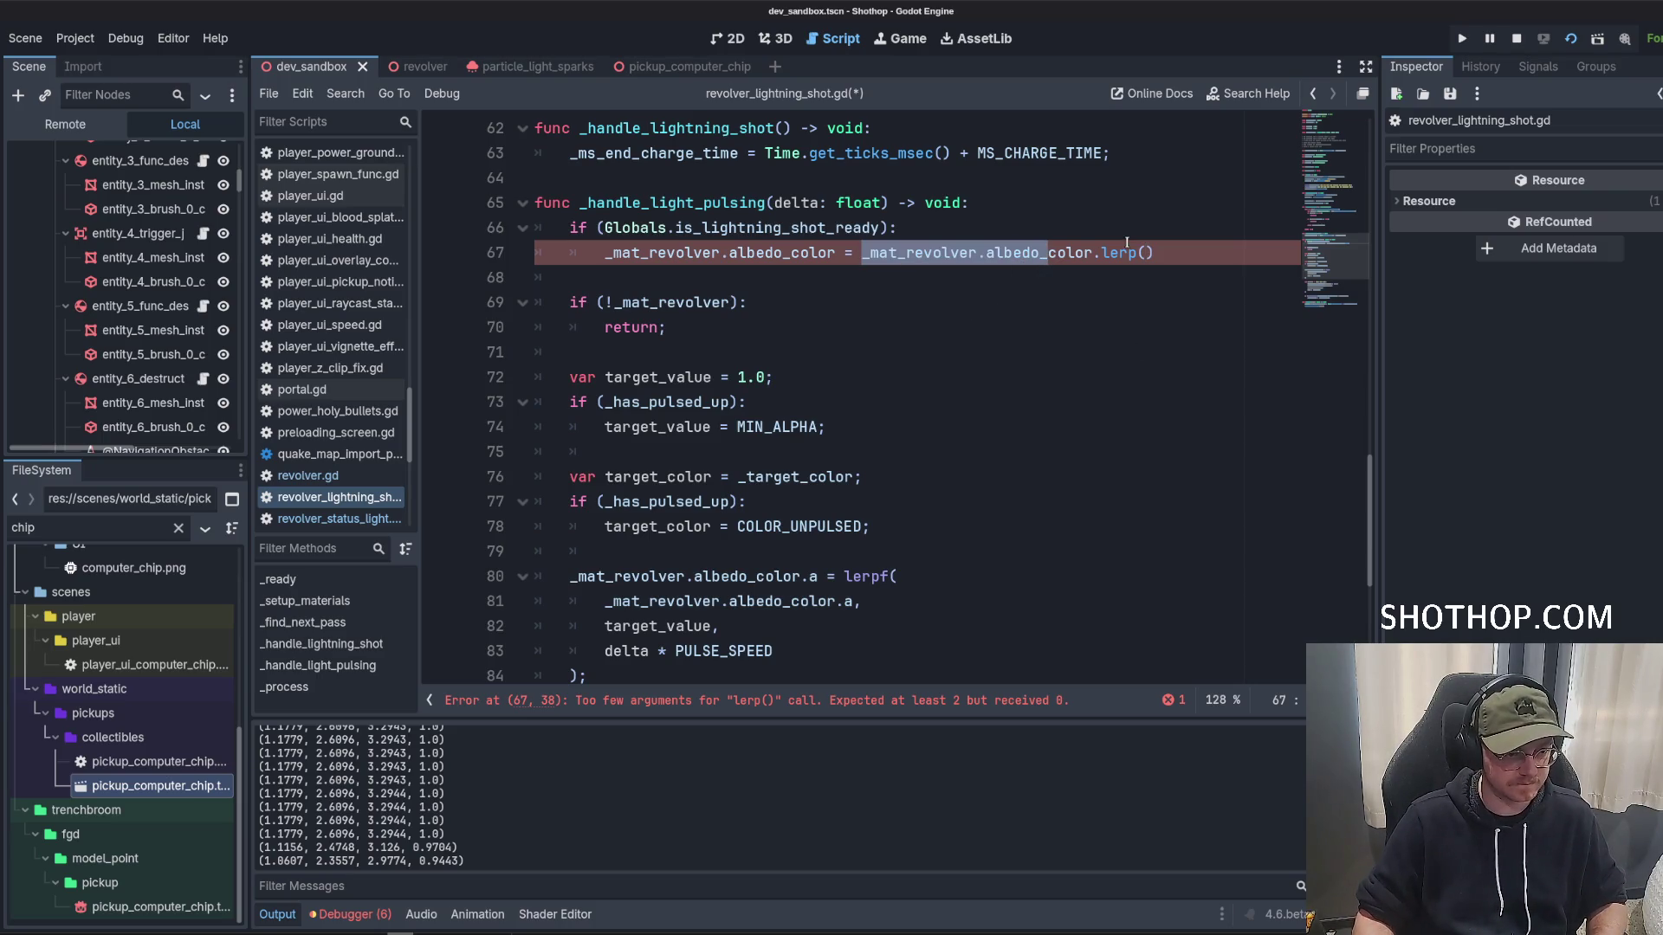
mouse_move(1122, 255)
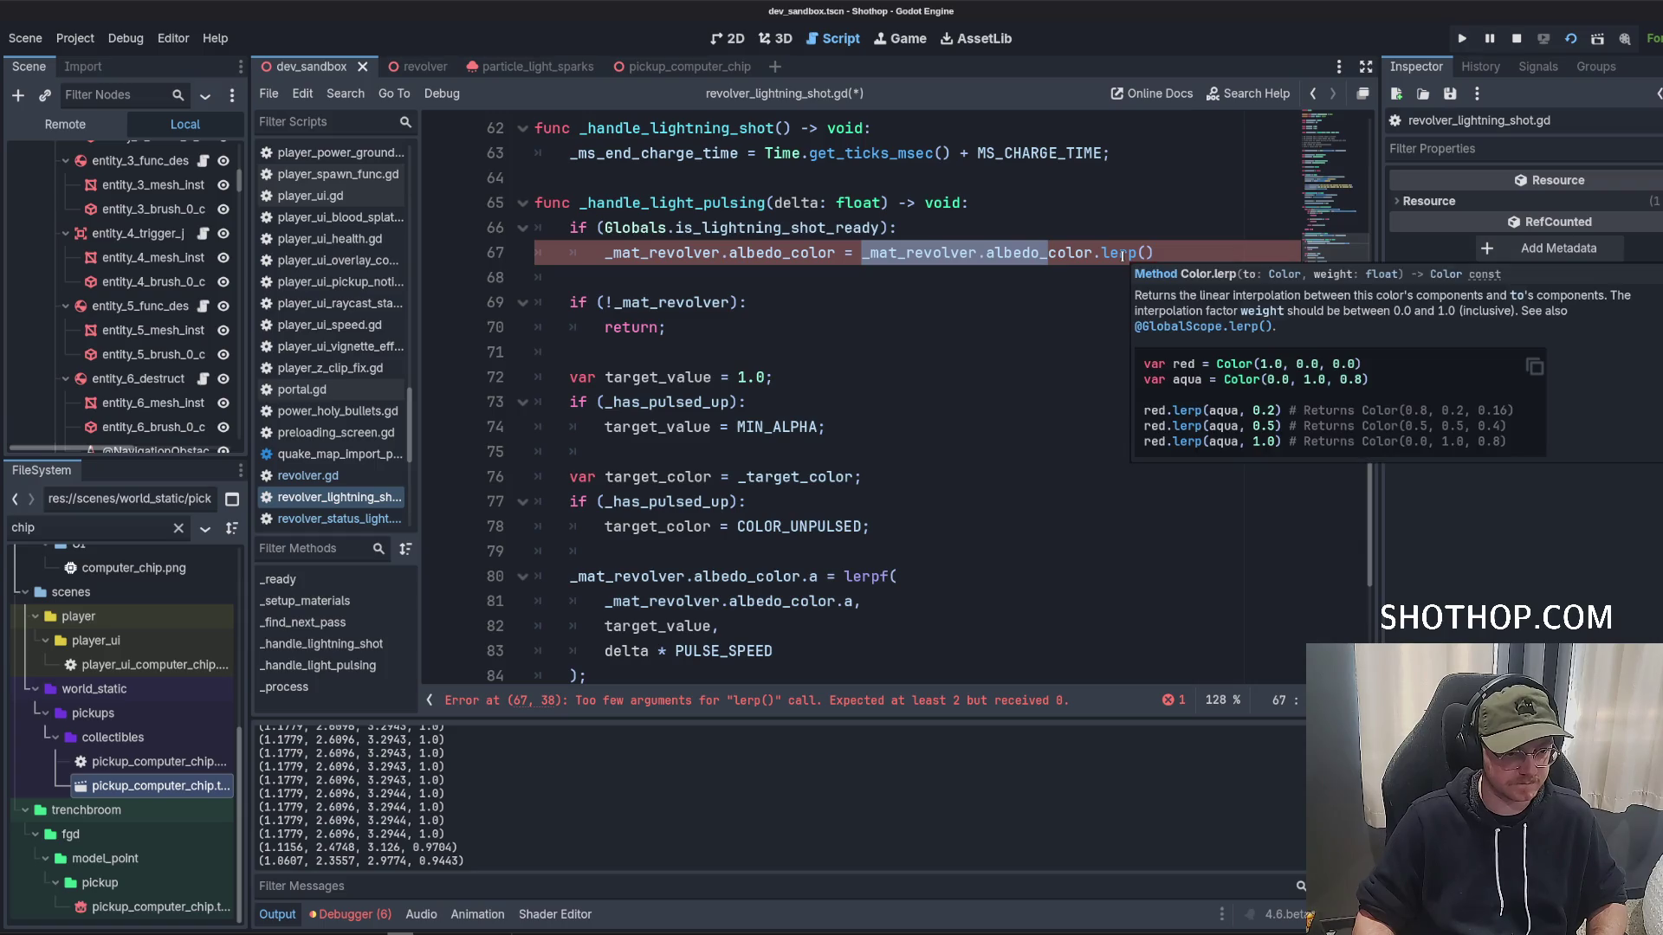
click(1176, 249)
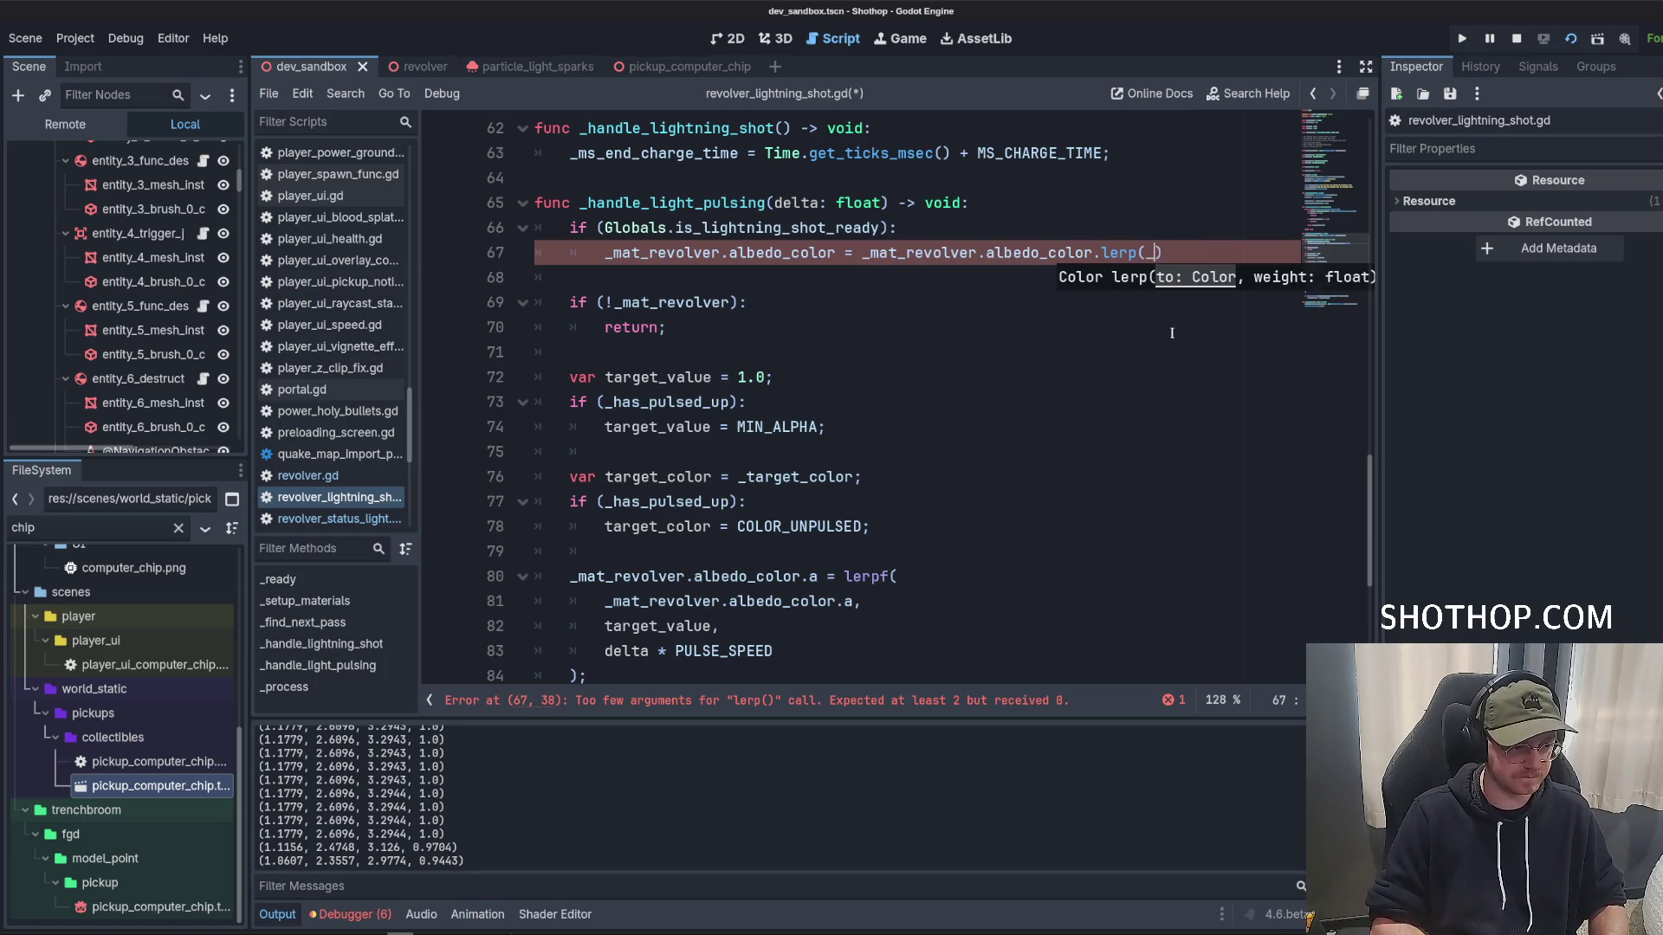
text(_tar)
key(Return)
text(,)
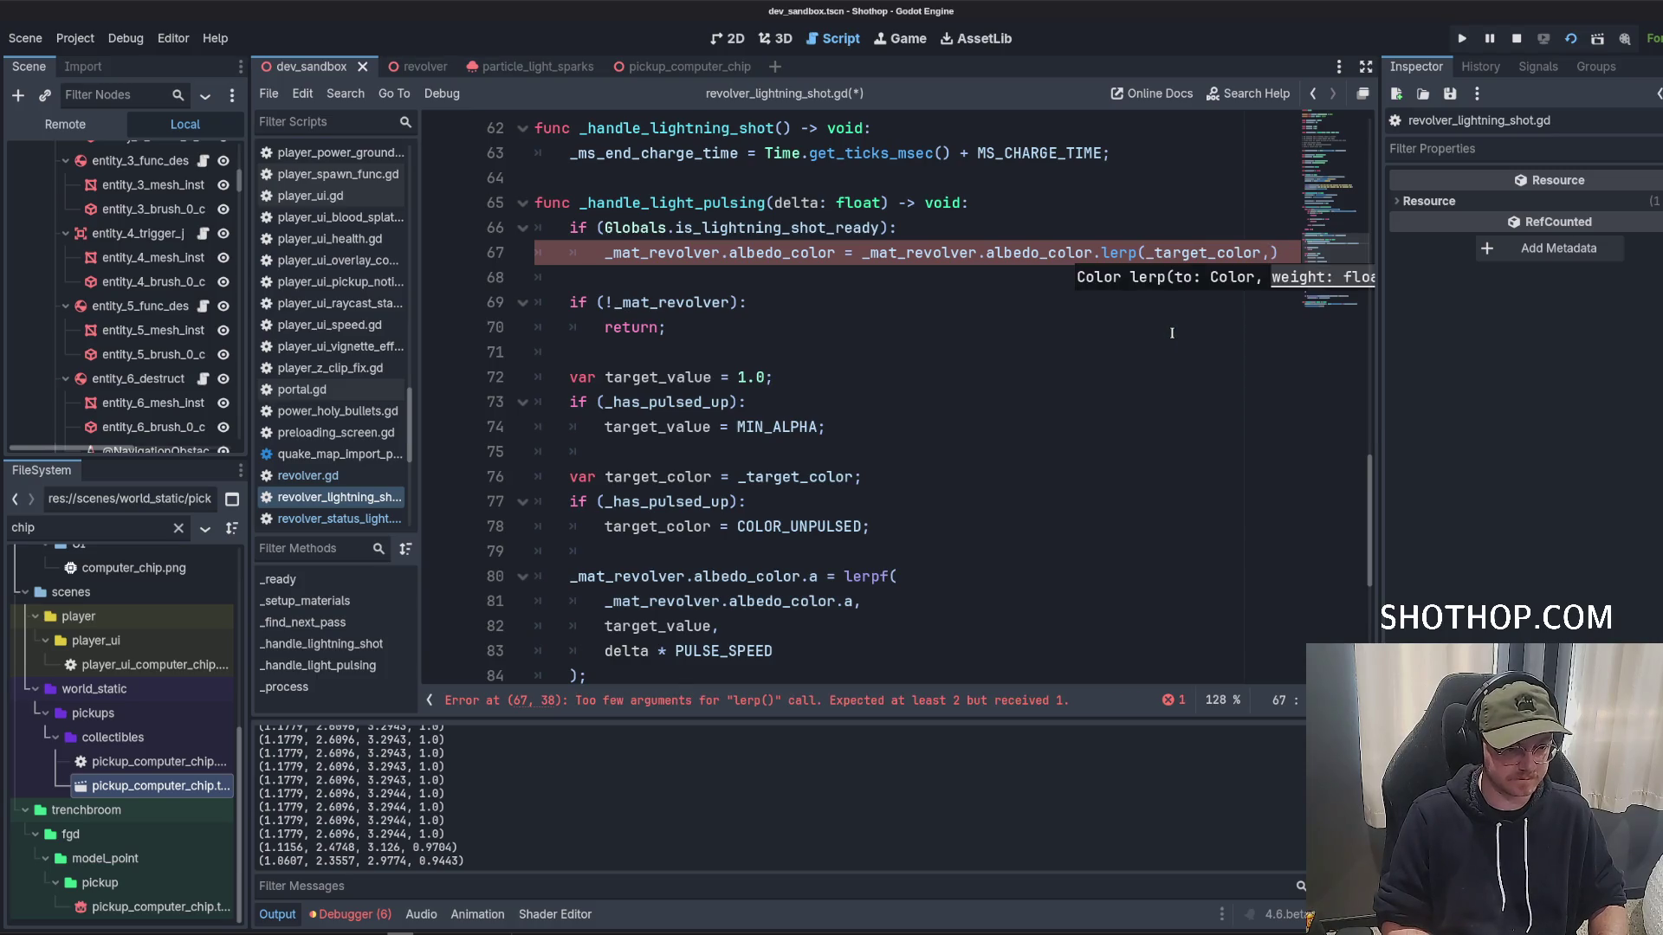
scroll(922, 345, down, 3)
text(delta * P)
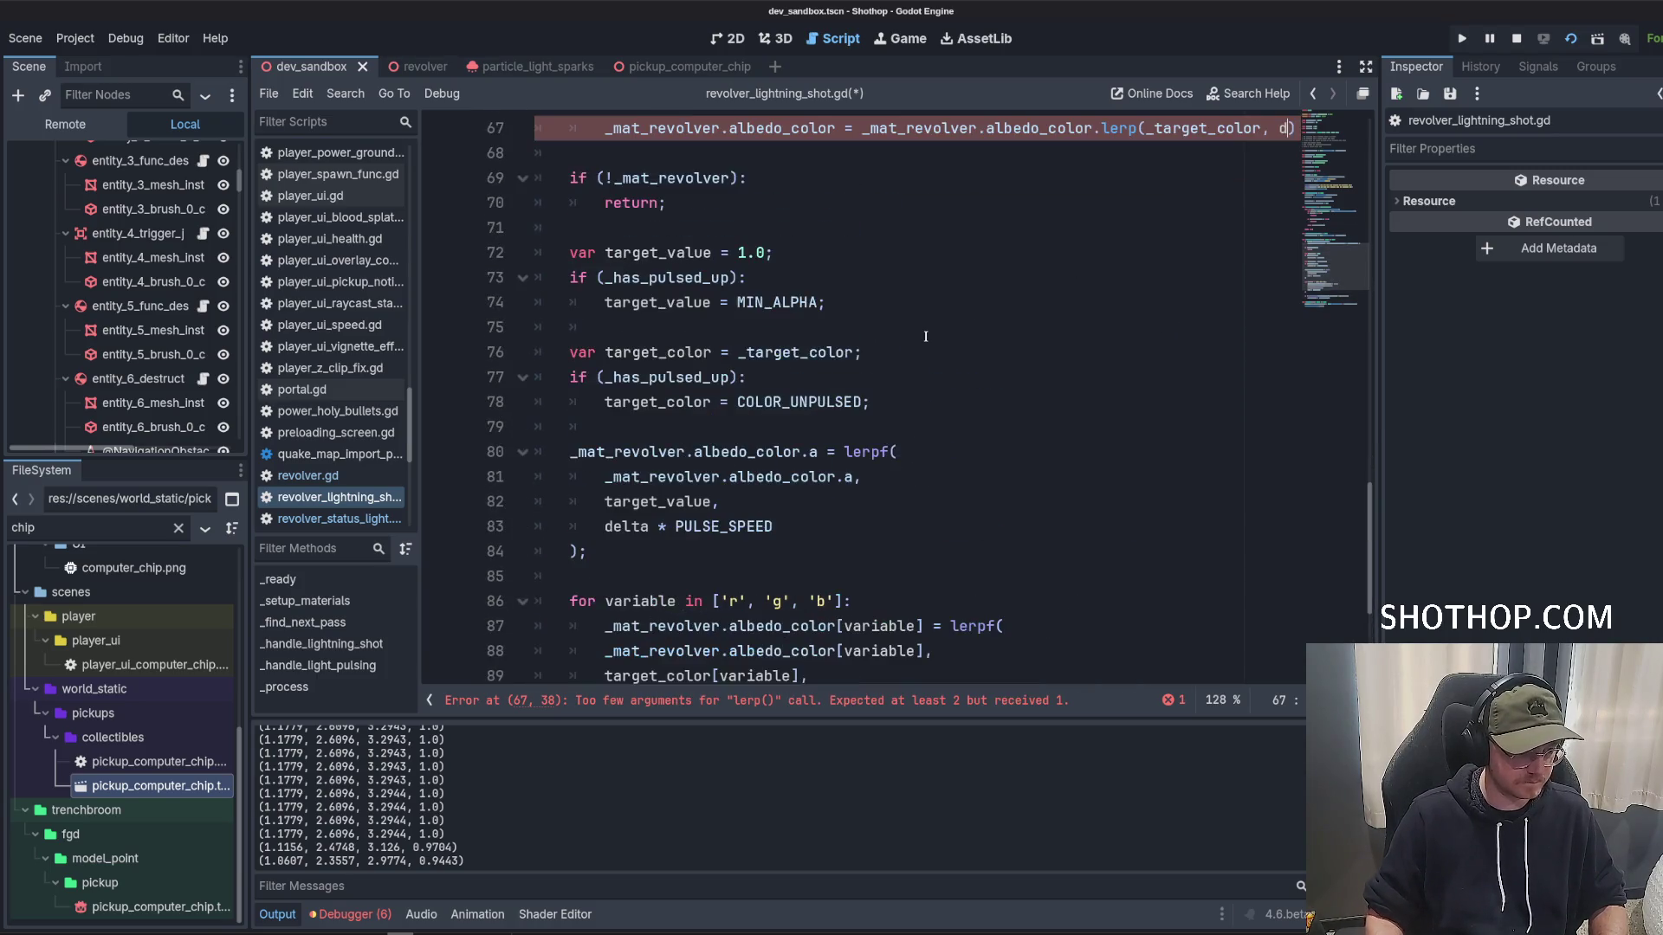
key(Return)
Save the script and begin a 'return' line below the colour blend.
key(Down)
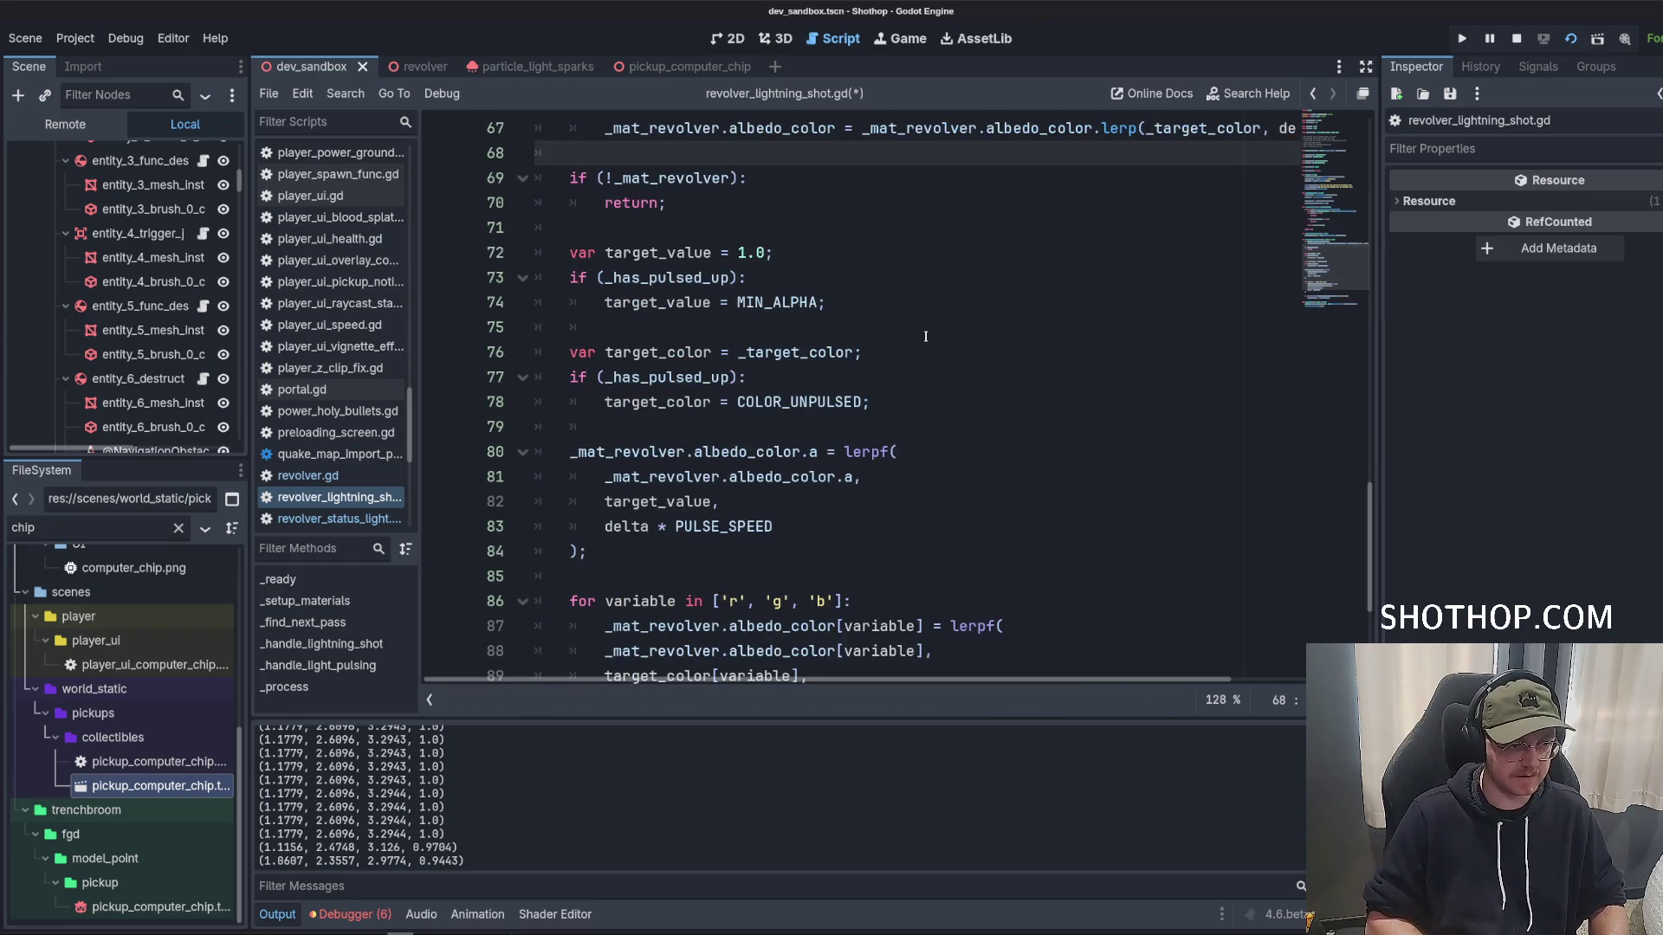
key(Up)
scroll(925, 336, up, 4)
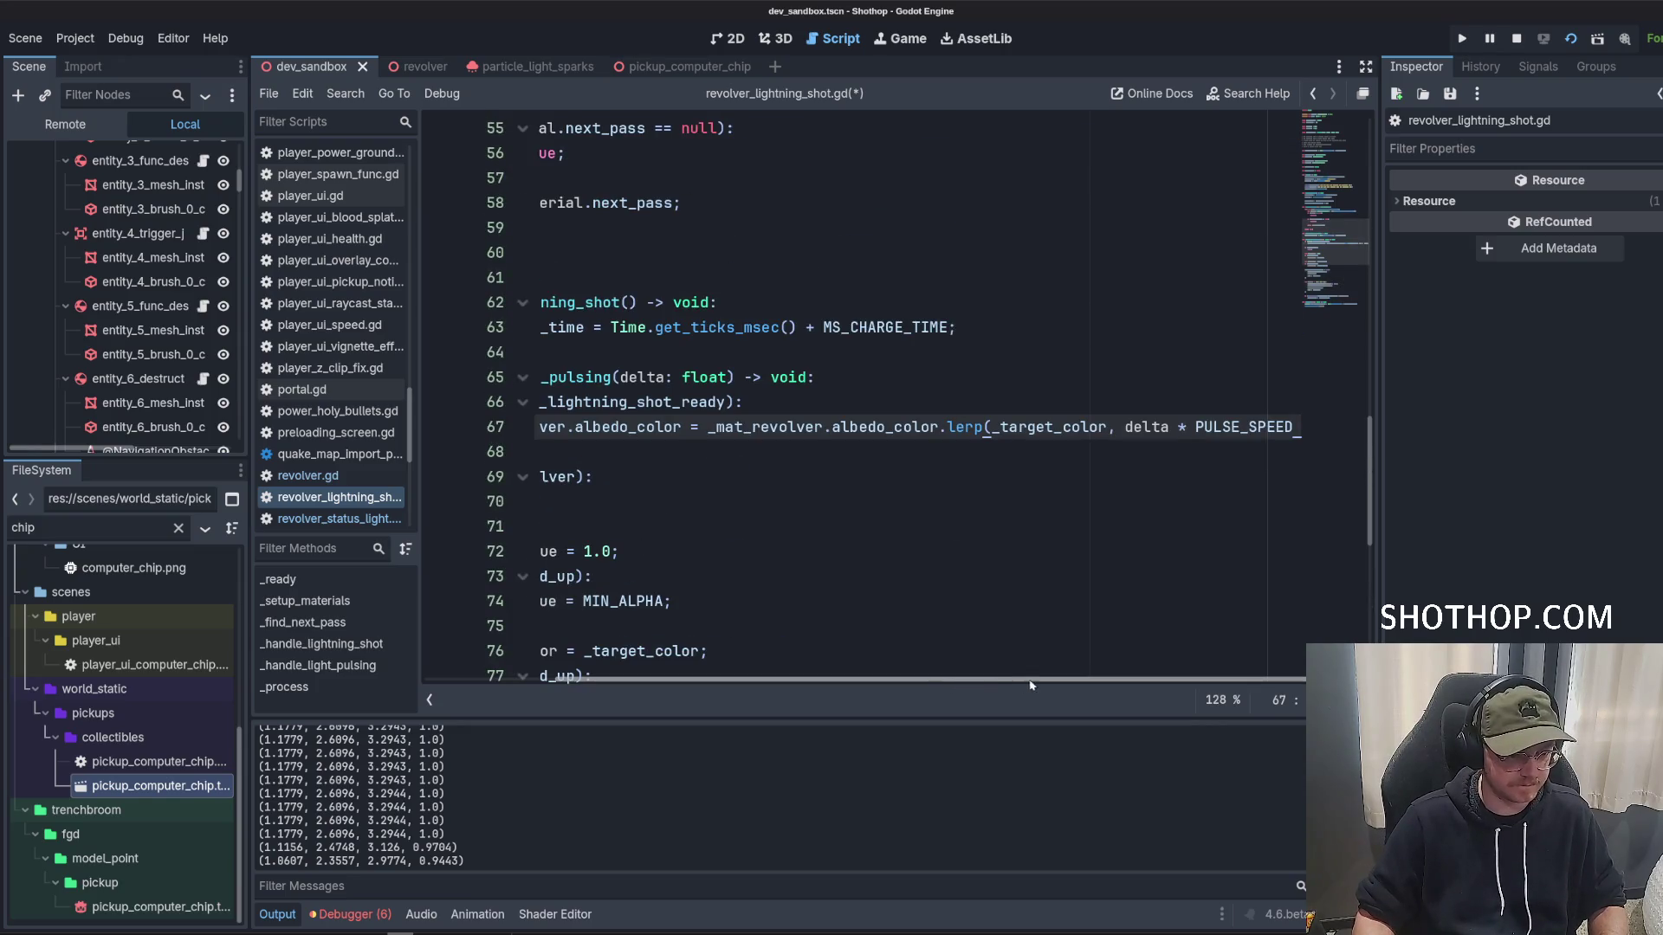
click(1242, 449)
key(ctrl+s)
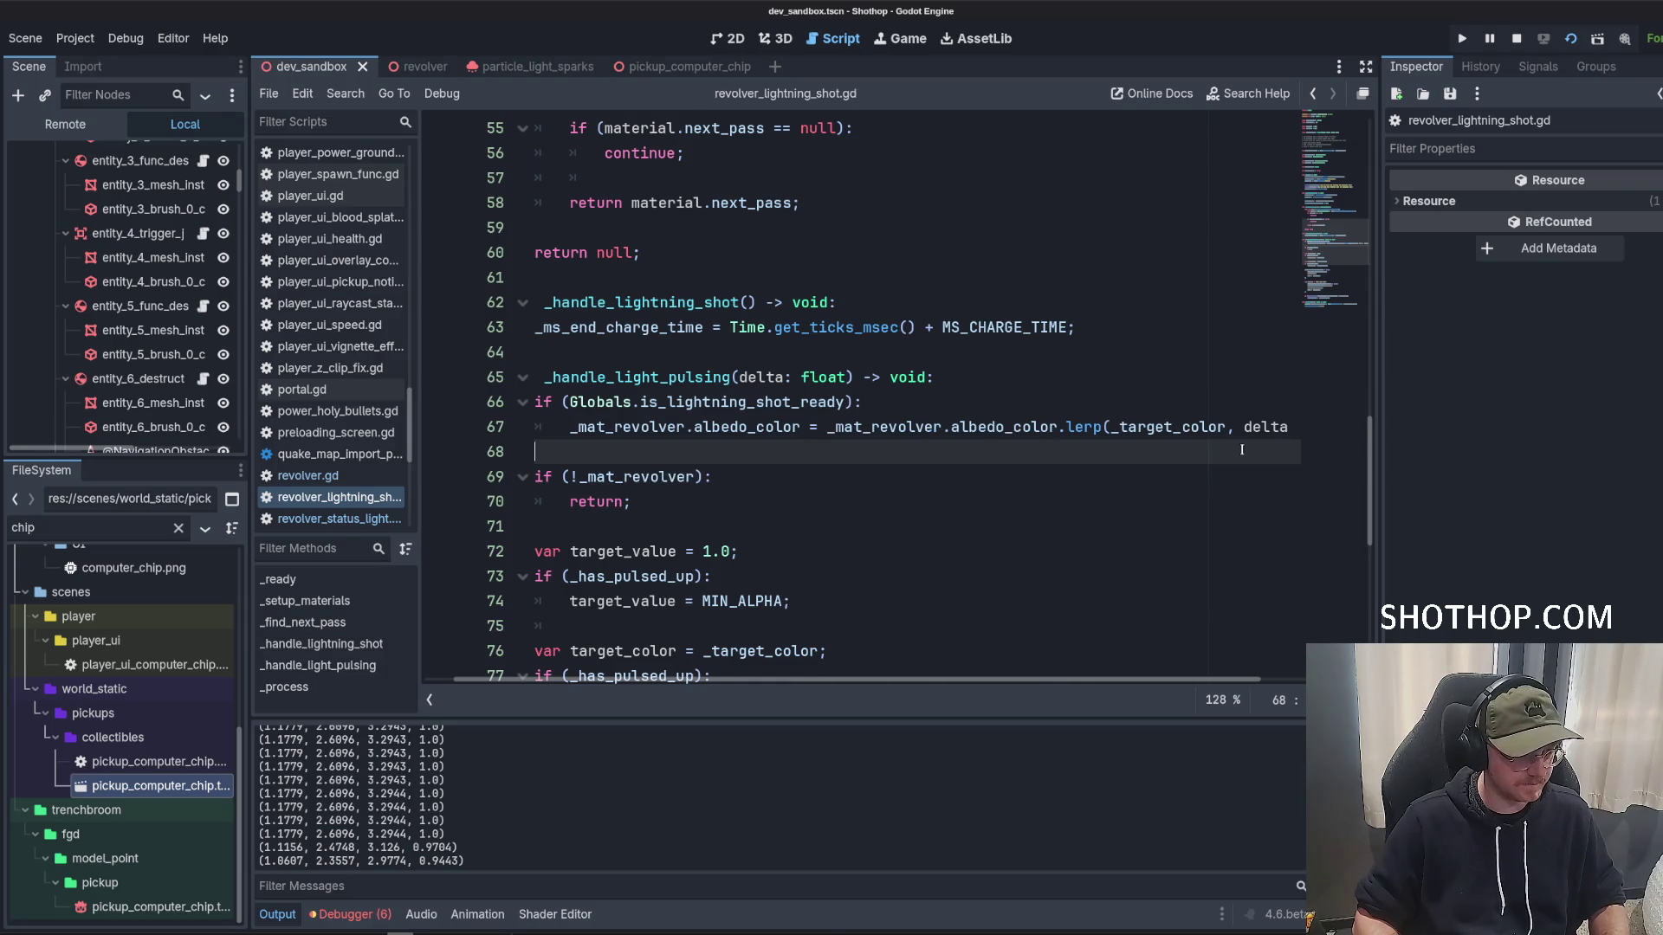
key(Tab)
text(retu)
scroll(1242, 449, down, 2)
Move the Globals ready if-block below the 'if (!_mat_revolver): return;' guard.
mouse_move(667, 305)
mouse_down()
mouse_move(472, 279)
mouse_move(468, 254)
mouse_up()
key(alt+Down)
key(alt+Down)
key(alt+Down)
key(alt+Down)
key(Up)
key(BackSpace)
key(Up)
key(Up)
key(BackSpace)
key(BackSpace)
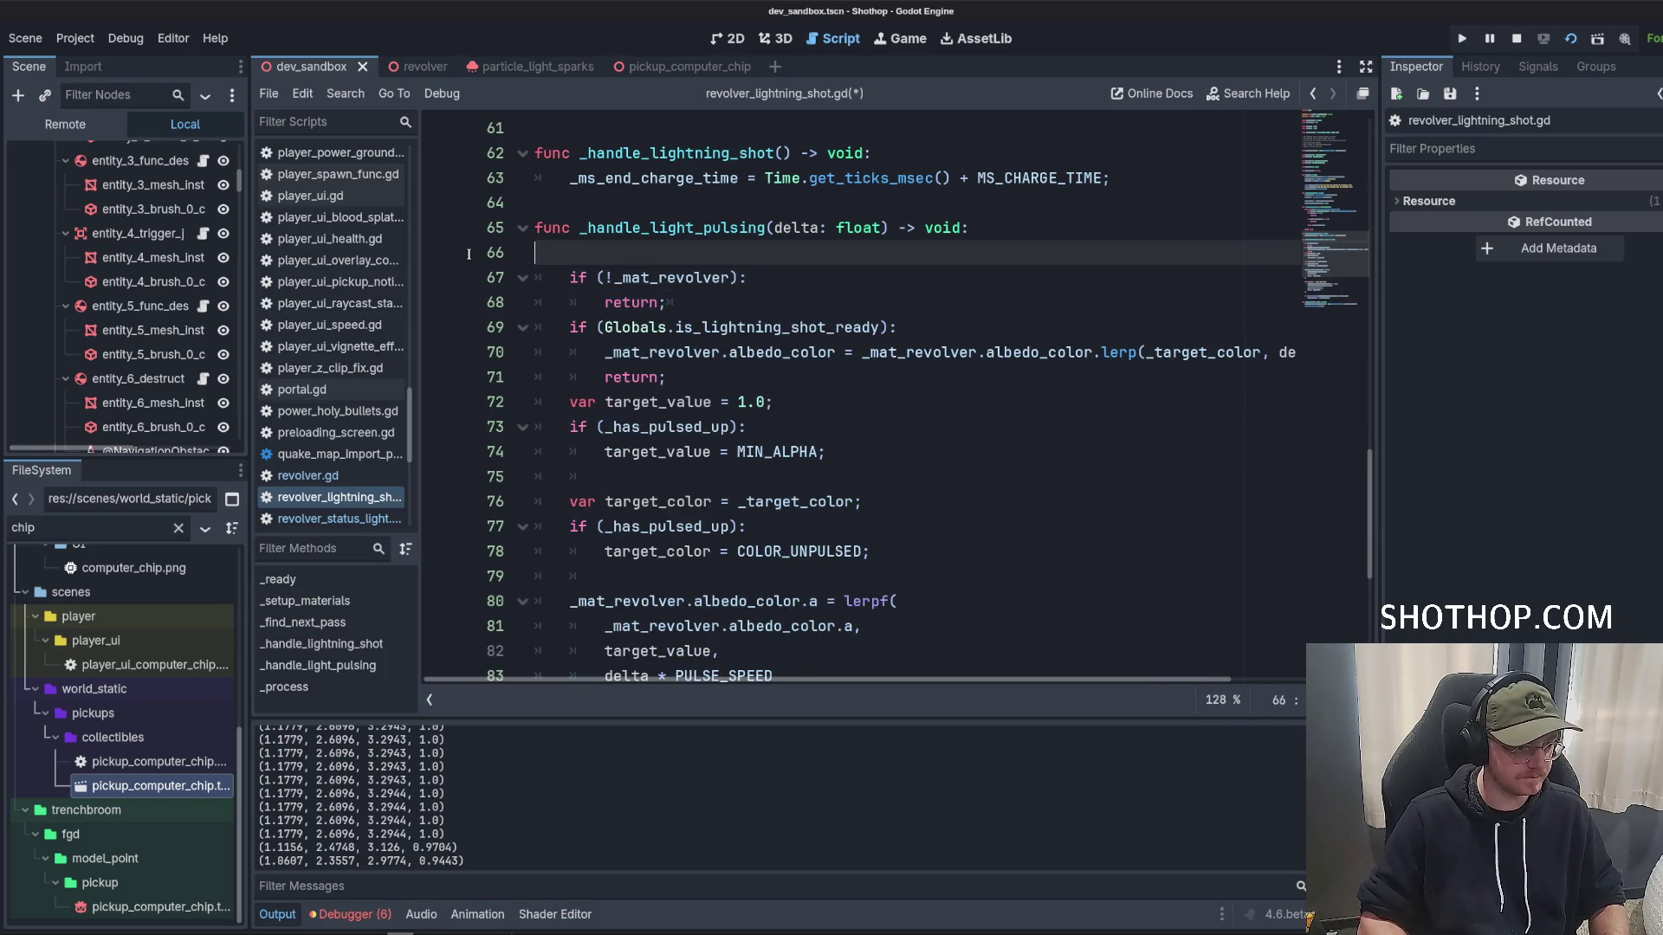
Finish the return in the ready block, add a blank line after it, and save.
key(Down)
key(Down)
key(Return)
key(Down)
key(Down)
key(Down)
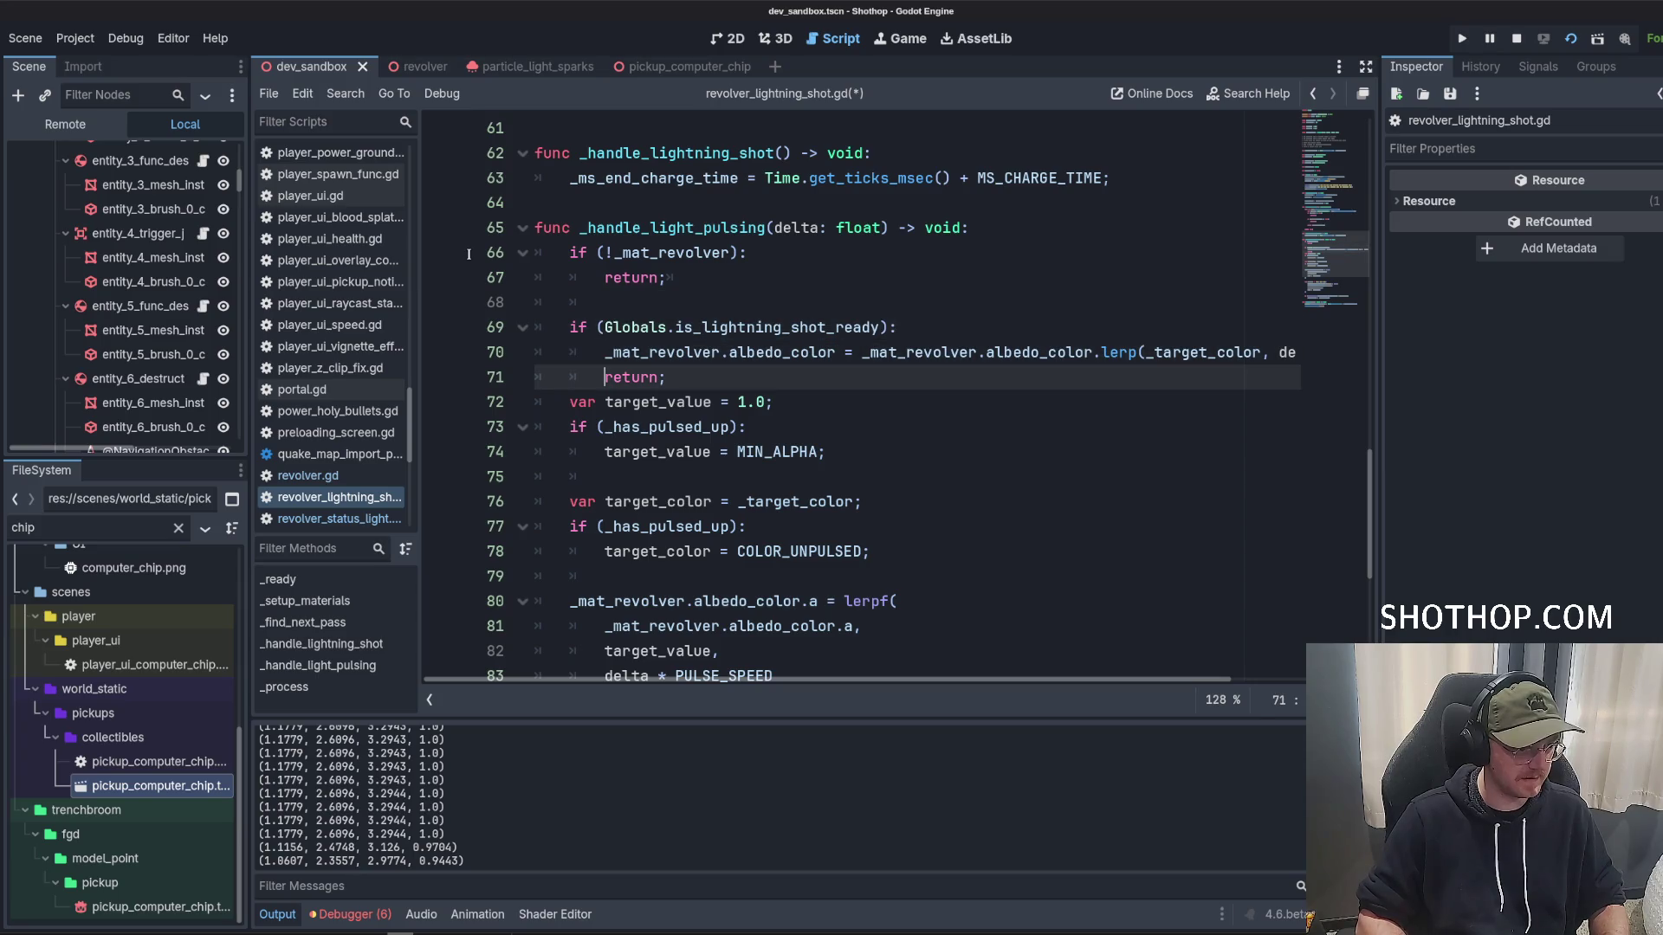
key(End)
key(Return)
key(ctrl+s)
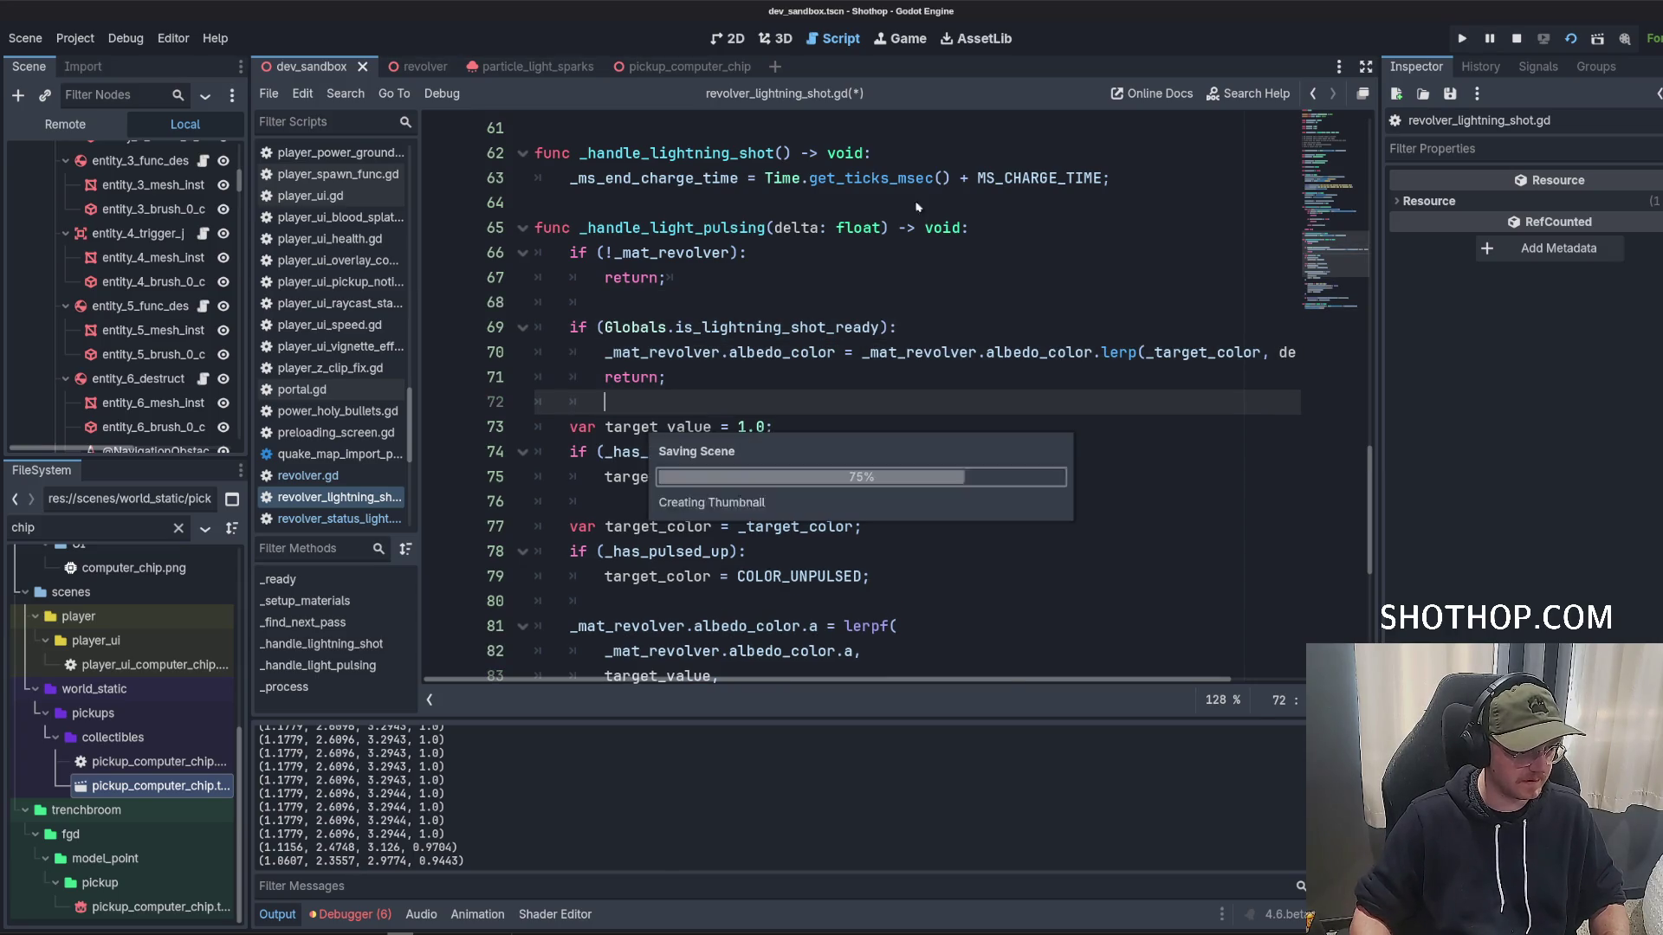
click(902, 277)
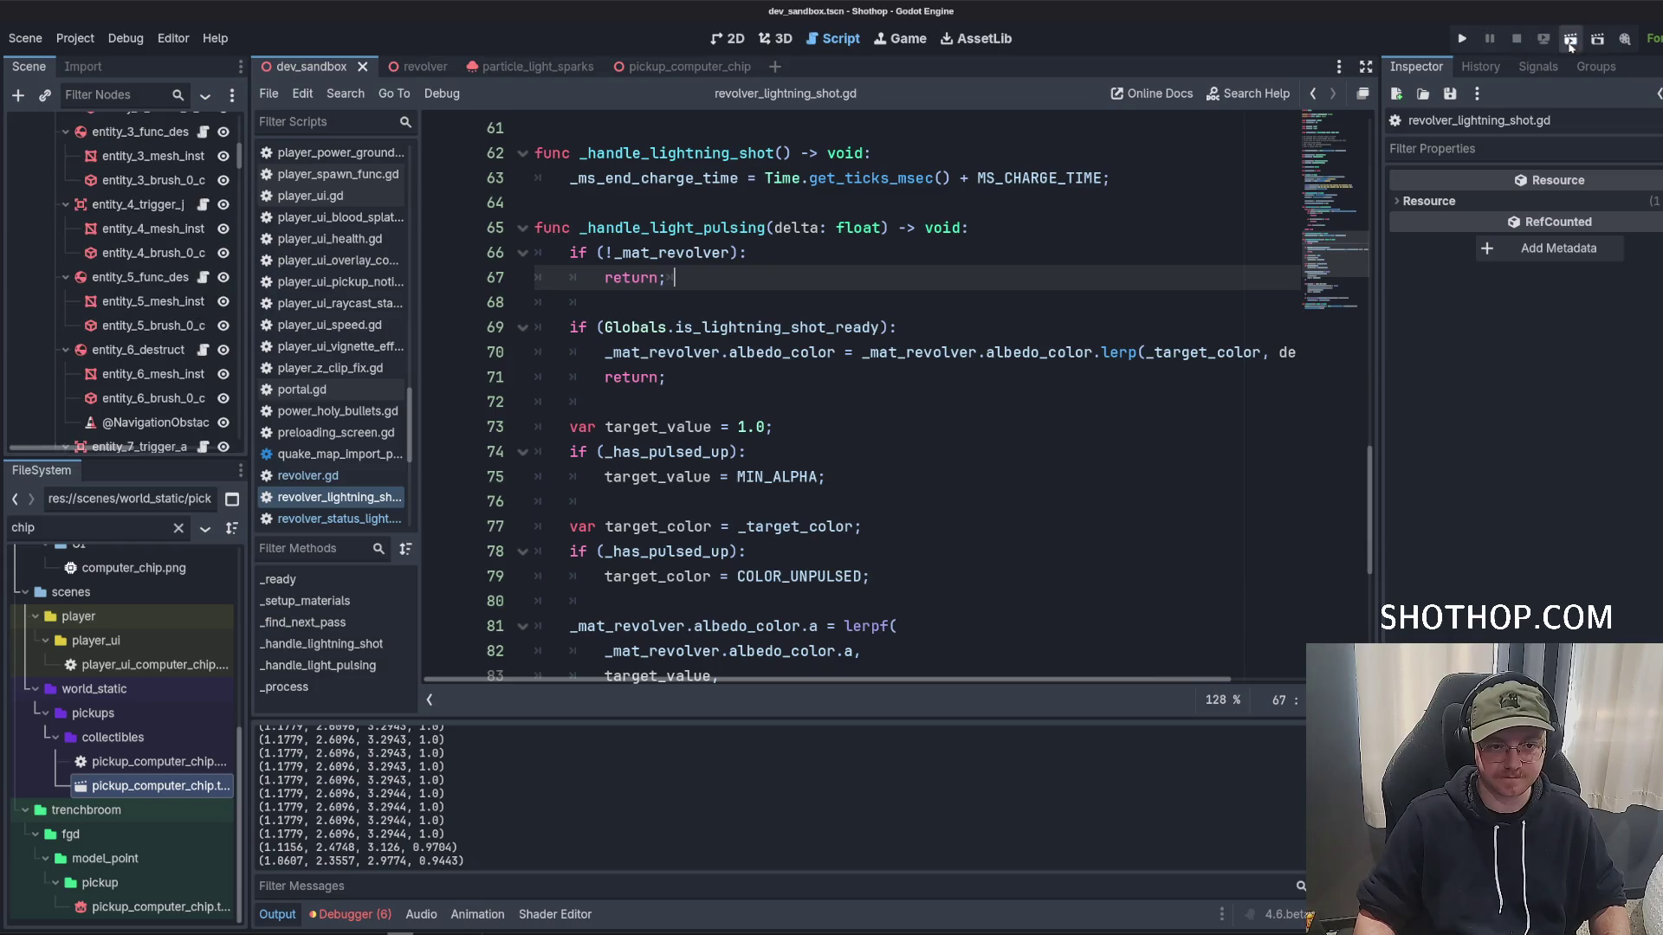
Run the game to check the revolver's lightning glow, then stop and return to the script.
click(1570, 38)
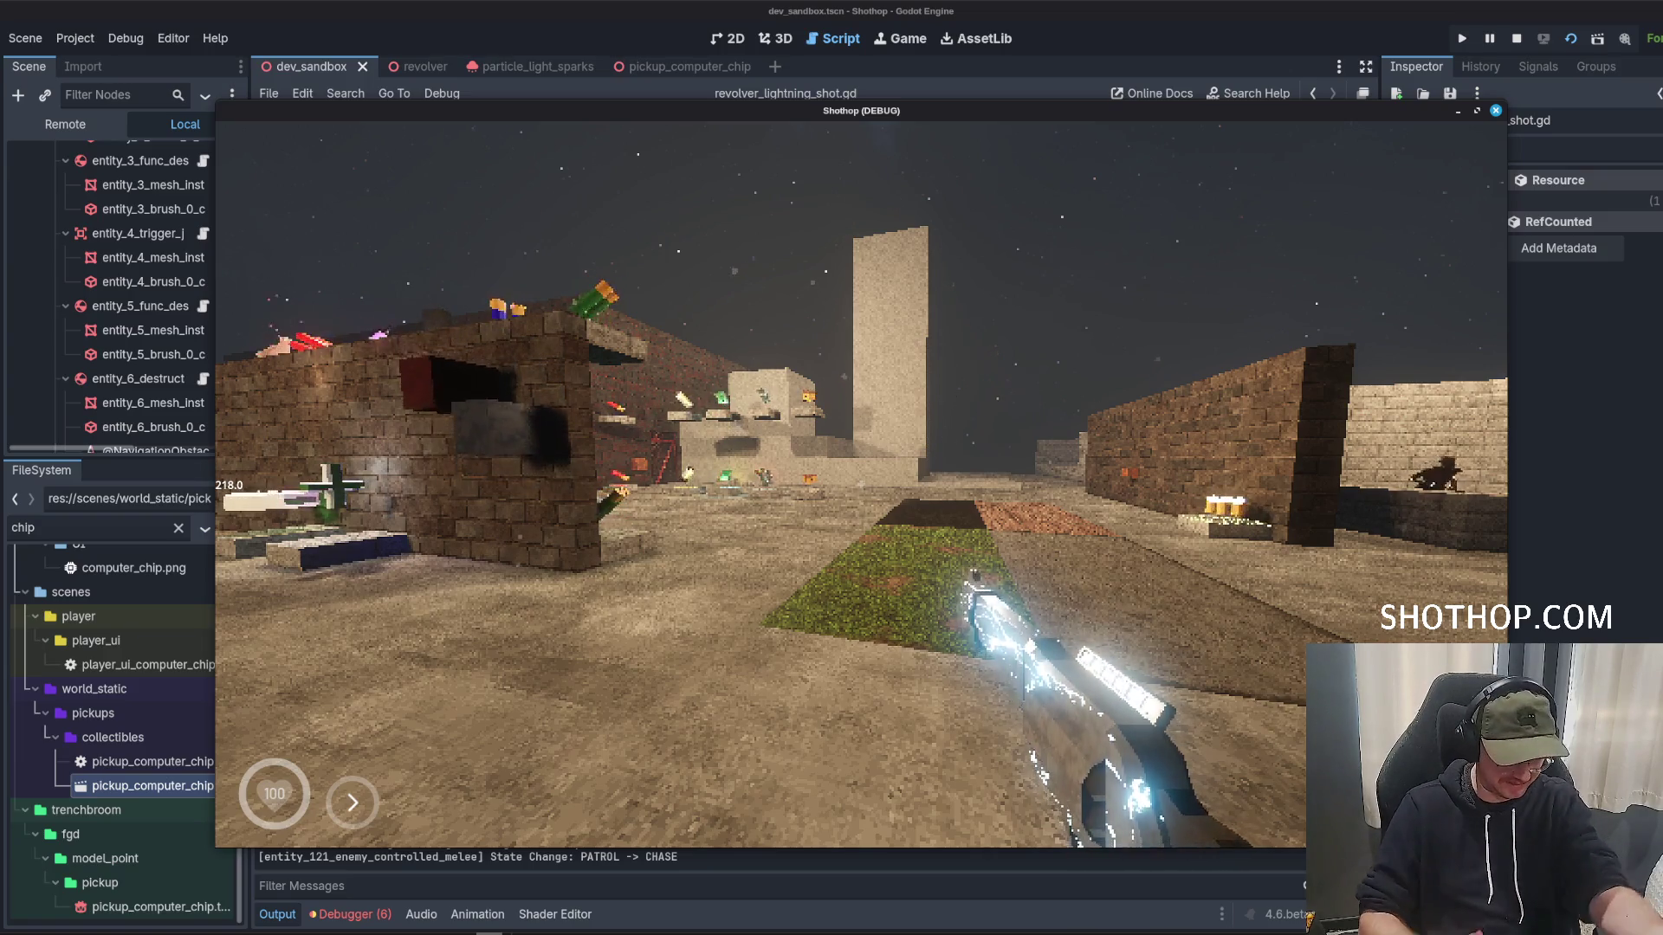
key(shift)
key(Escape)
key(alt+Tab)
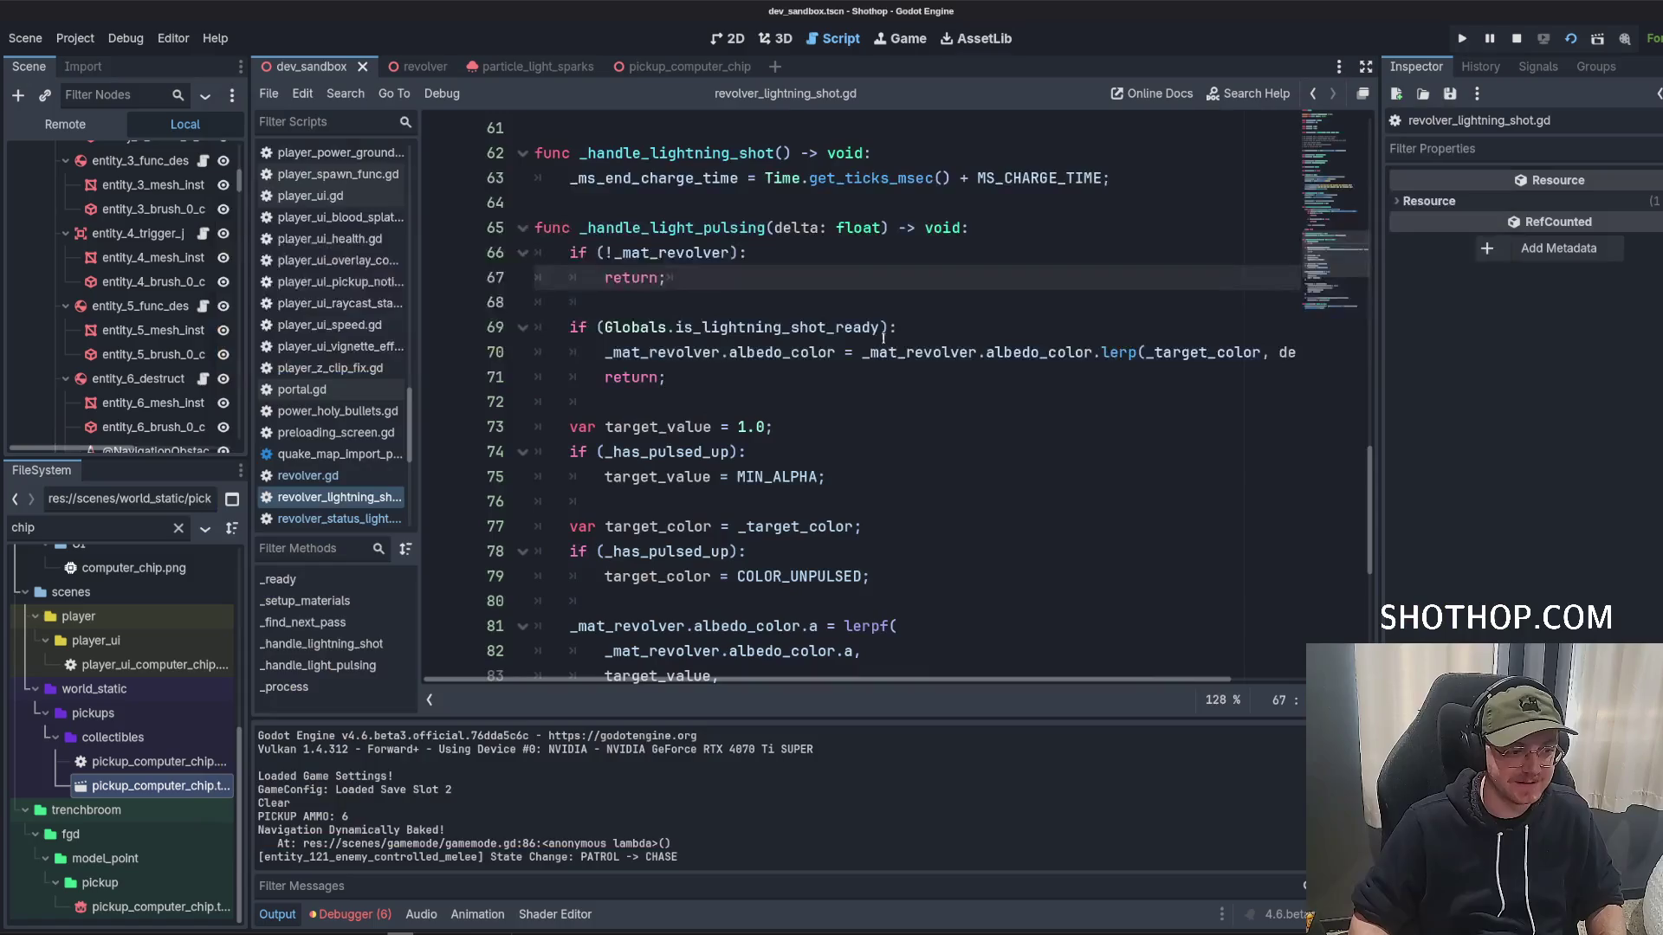
click(875, 305)
click(878, 352)
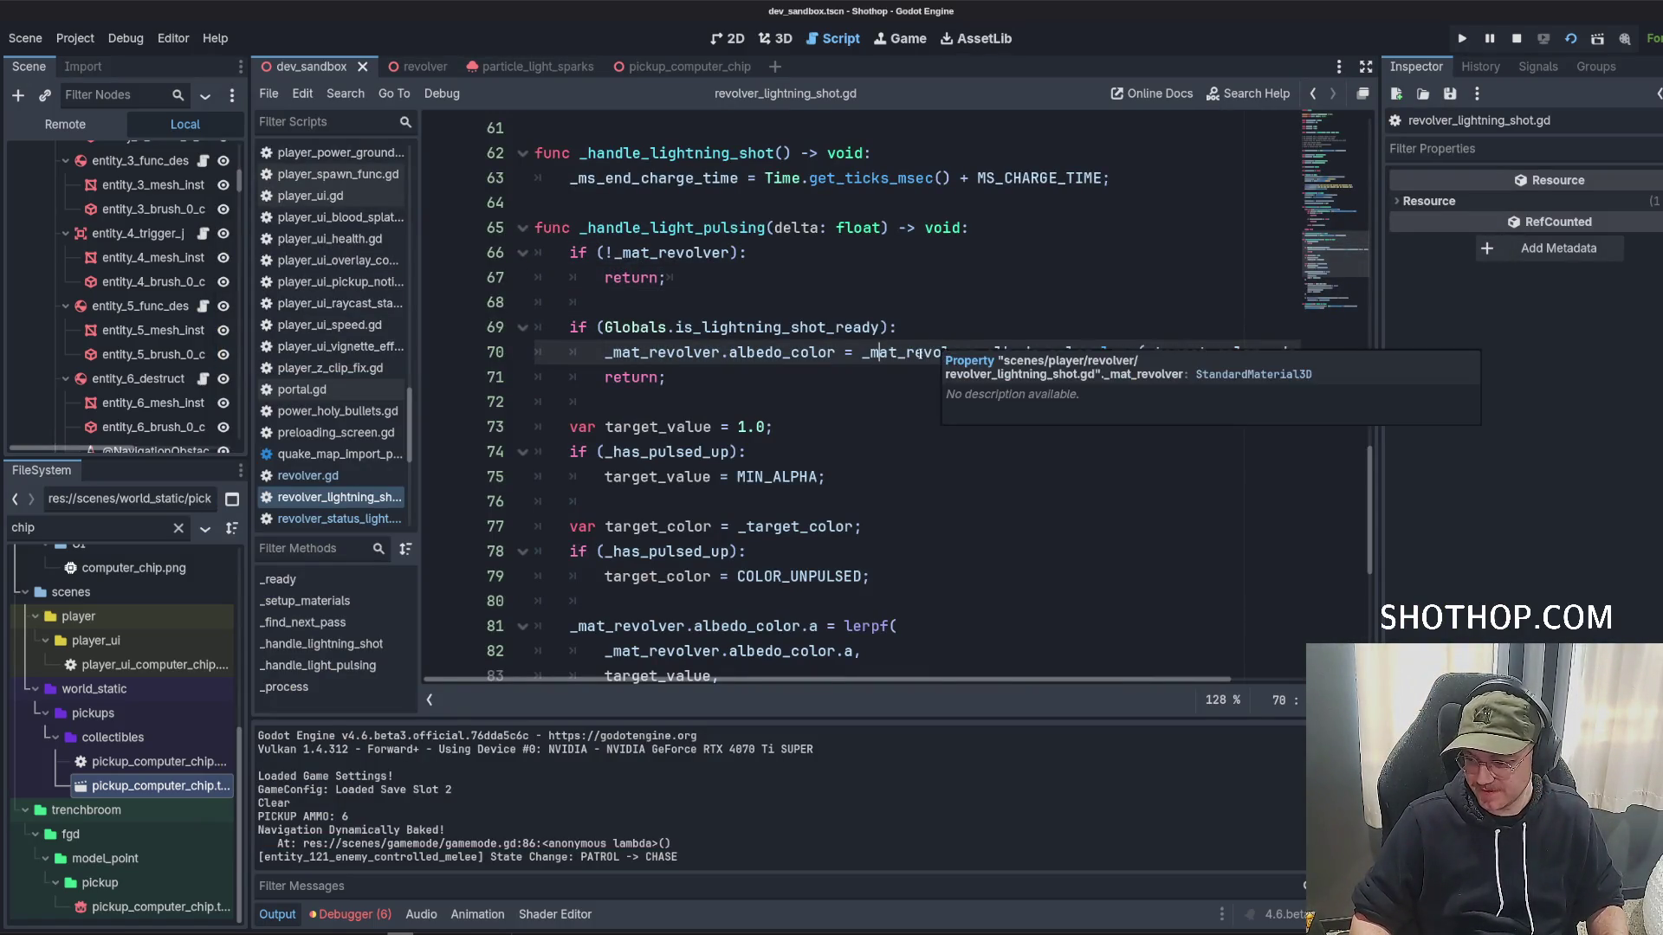
scroll(950, 339, down, 4)
click(884, 430)
scroll(884, 430, down, 2)
scroll(884, 429, up, 7)
scroll(884, 429, up, 5)
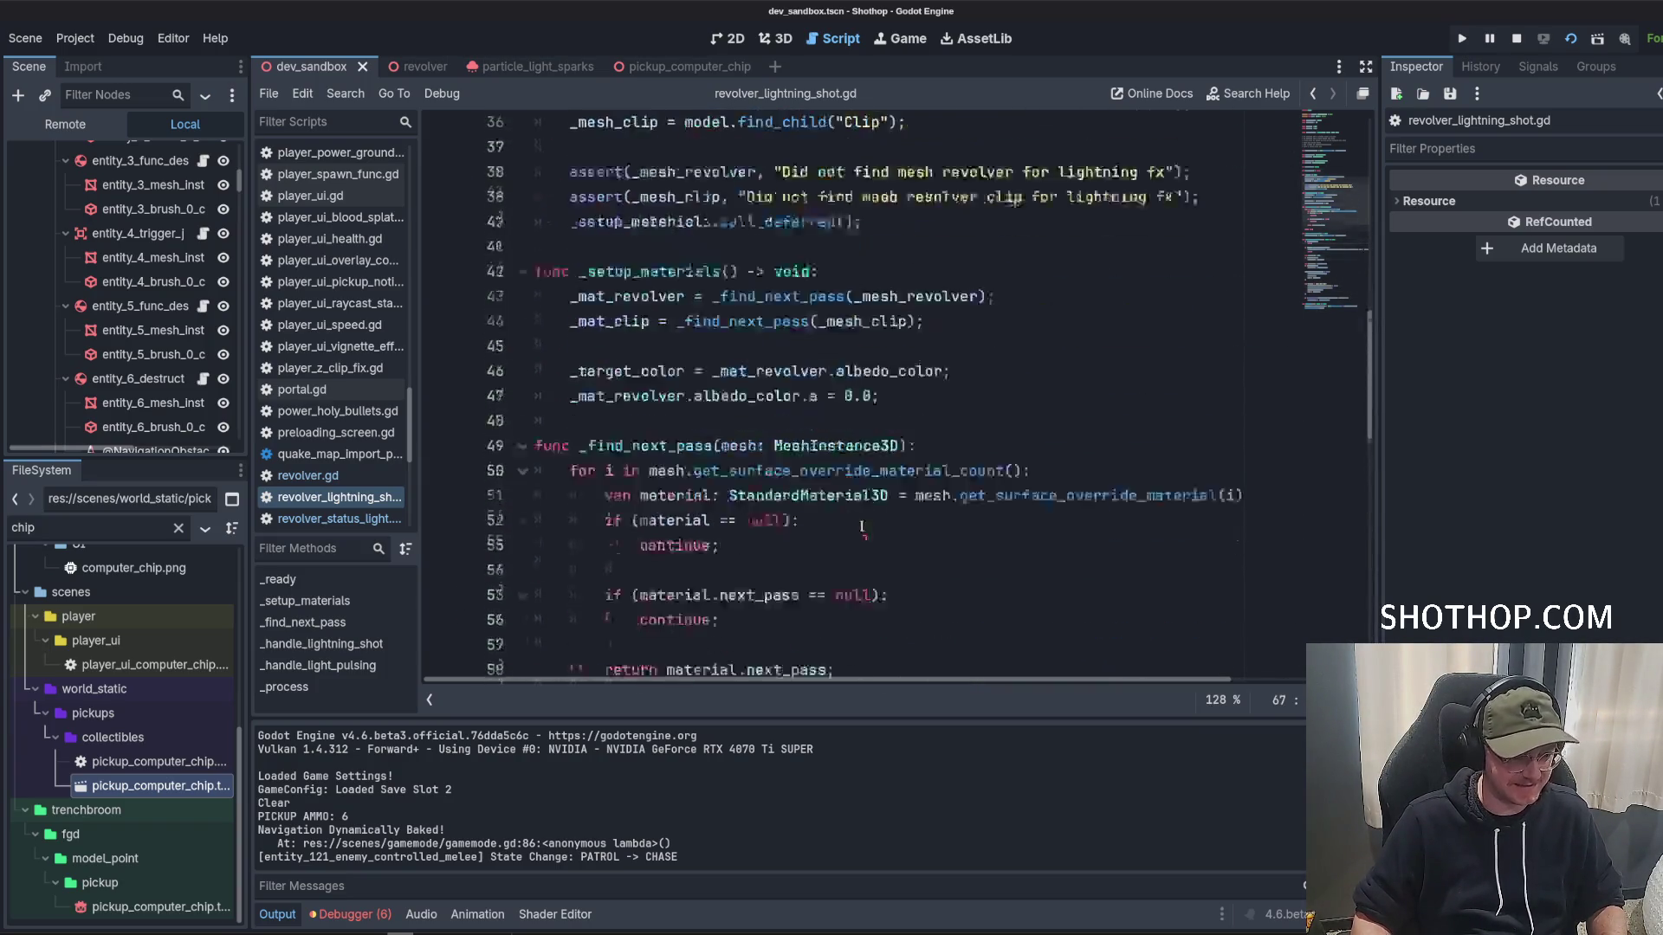
scroll(856, 495, down, 4)
click(857, 495)
click(954, 441)
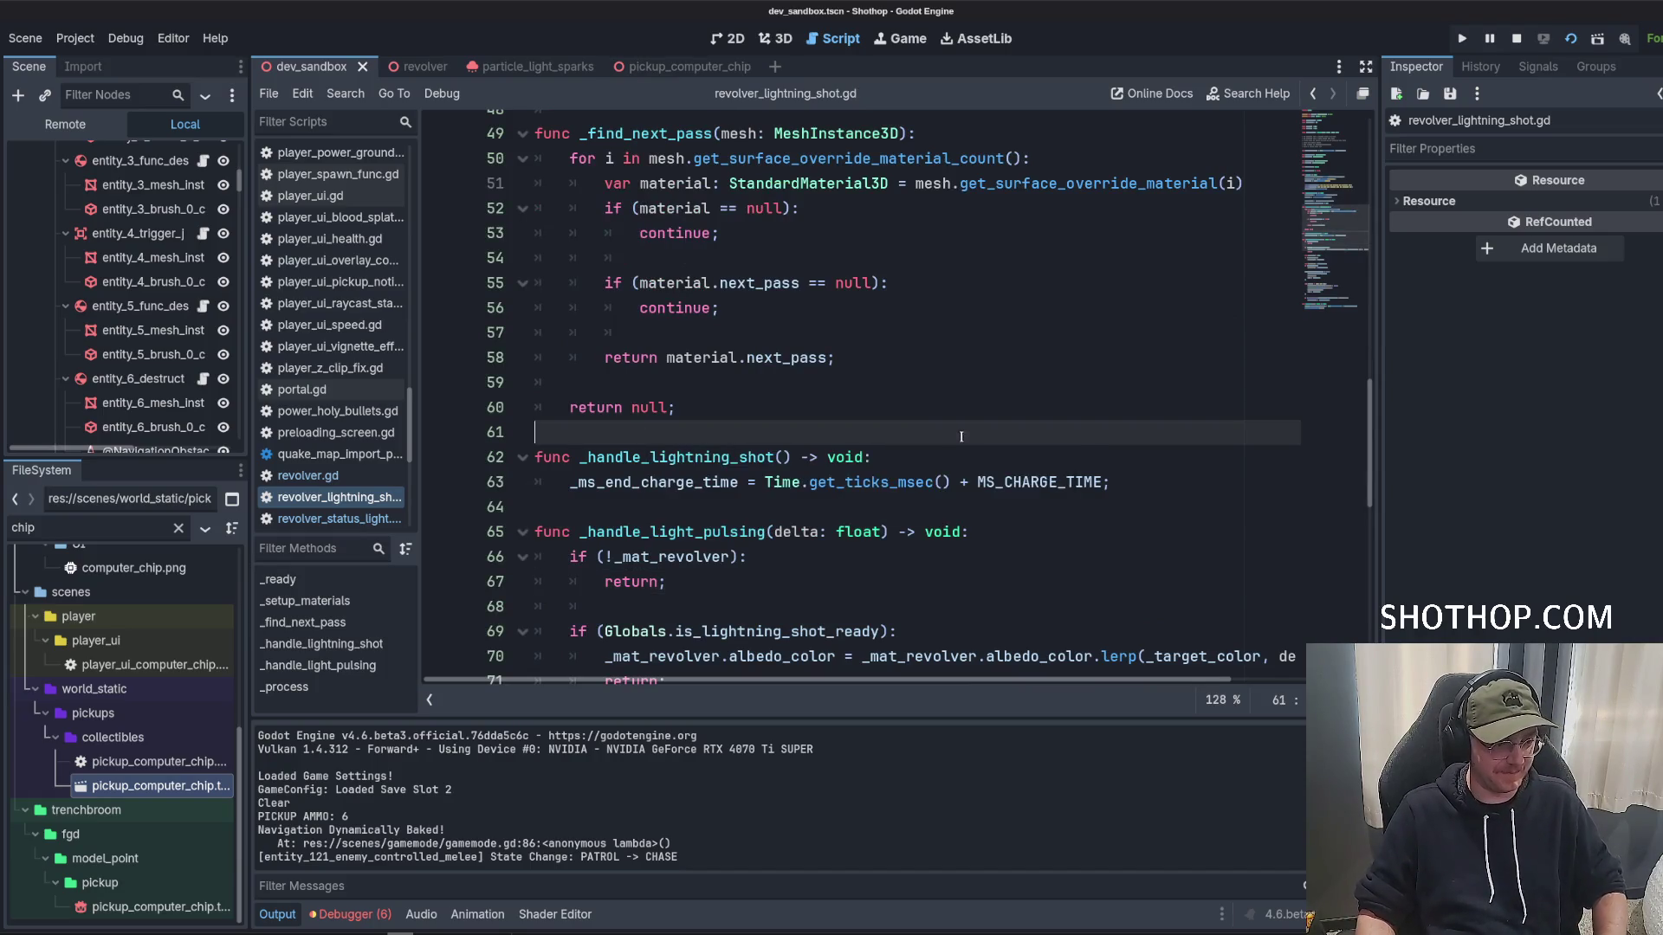
scroll(948, 459, down, 6)
scroll(936, 483, up, 4)
scroll(937, 482, up, 4)
shift+click(953, 186)
click(970, 439)
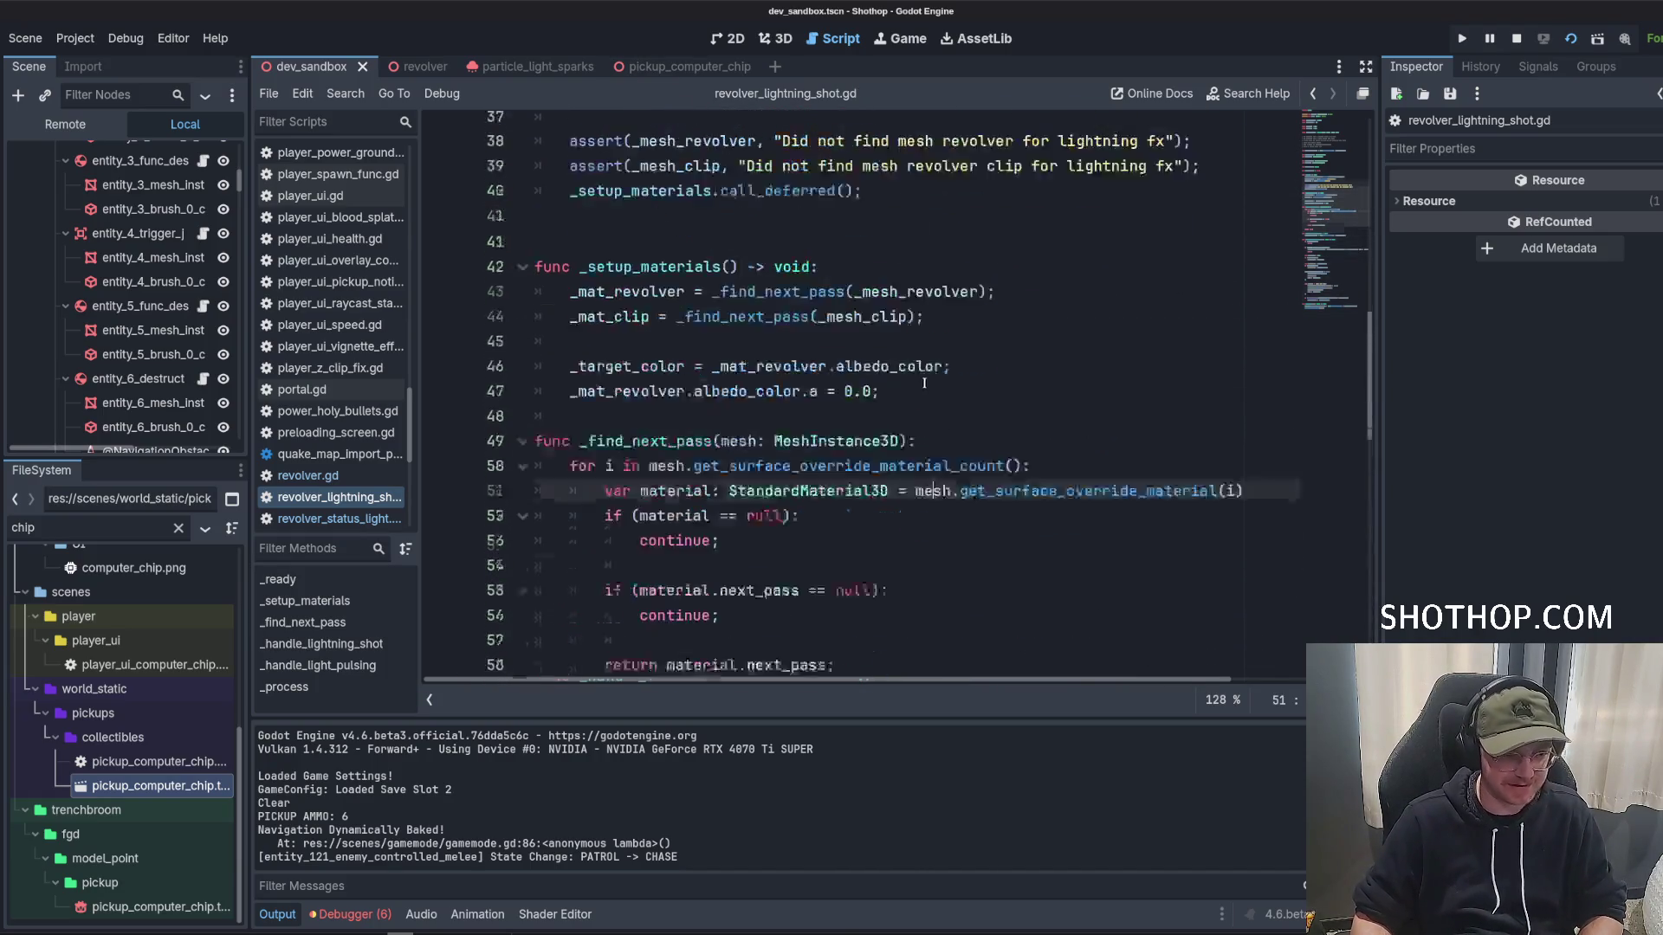
scroll(970, 439, up, 8)
click(970, 439)
scroll(970, 440, up, 5)
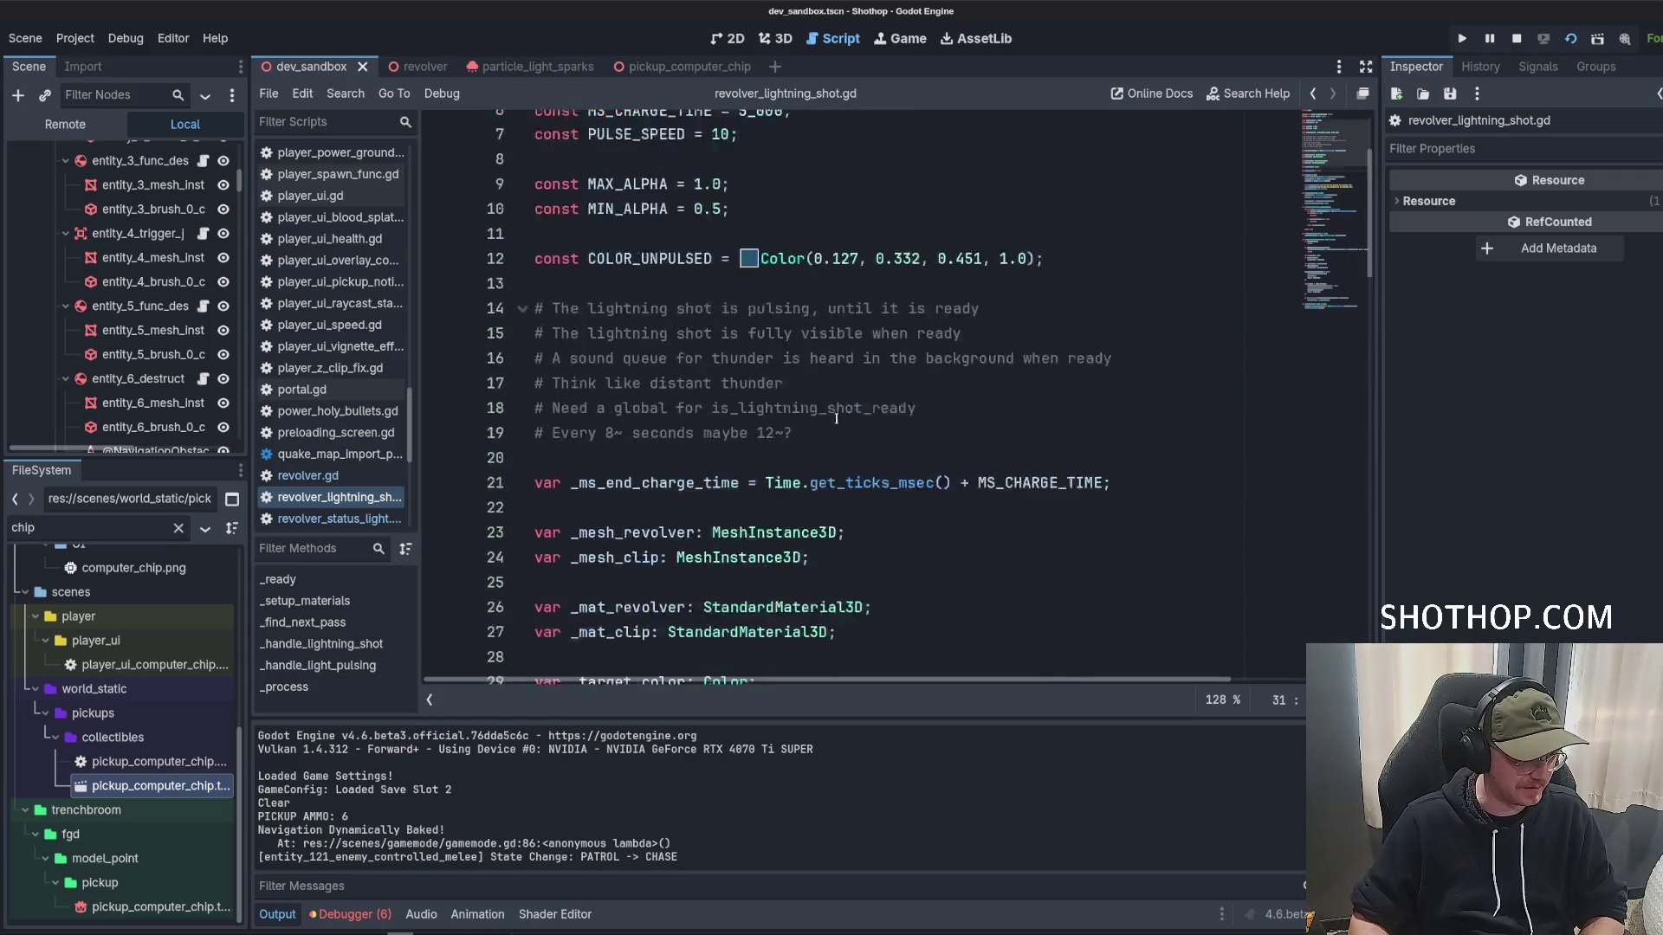
click(999, 400)
key(Up)
key(Down)
key(Down)
key(End)
key(shift+Home)
key(shift+Up)
key(Up)
key(Up)
key(Up)
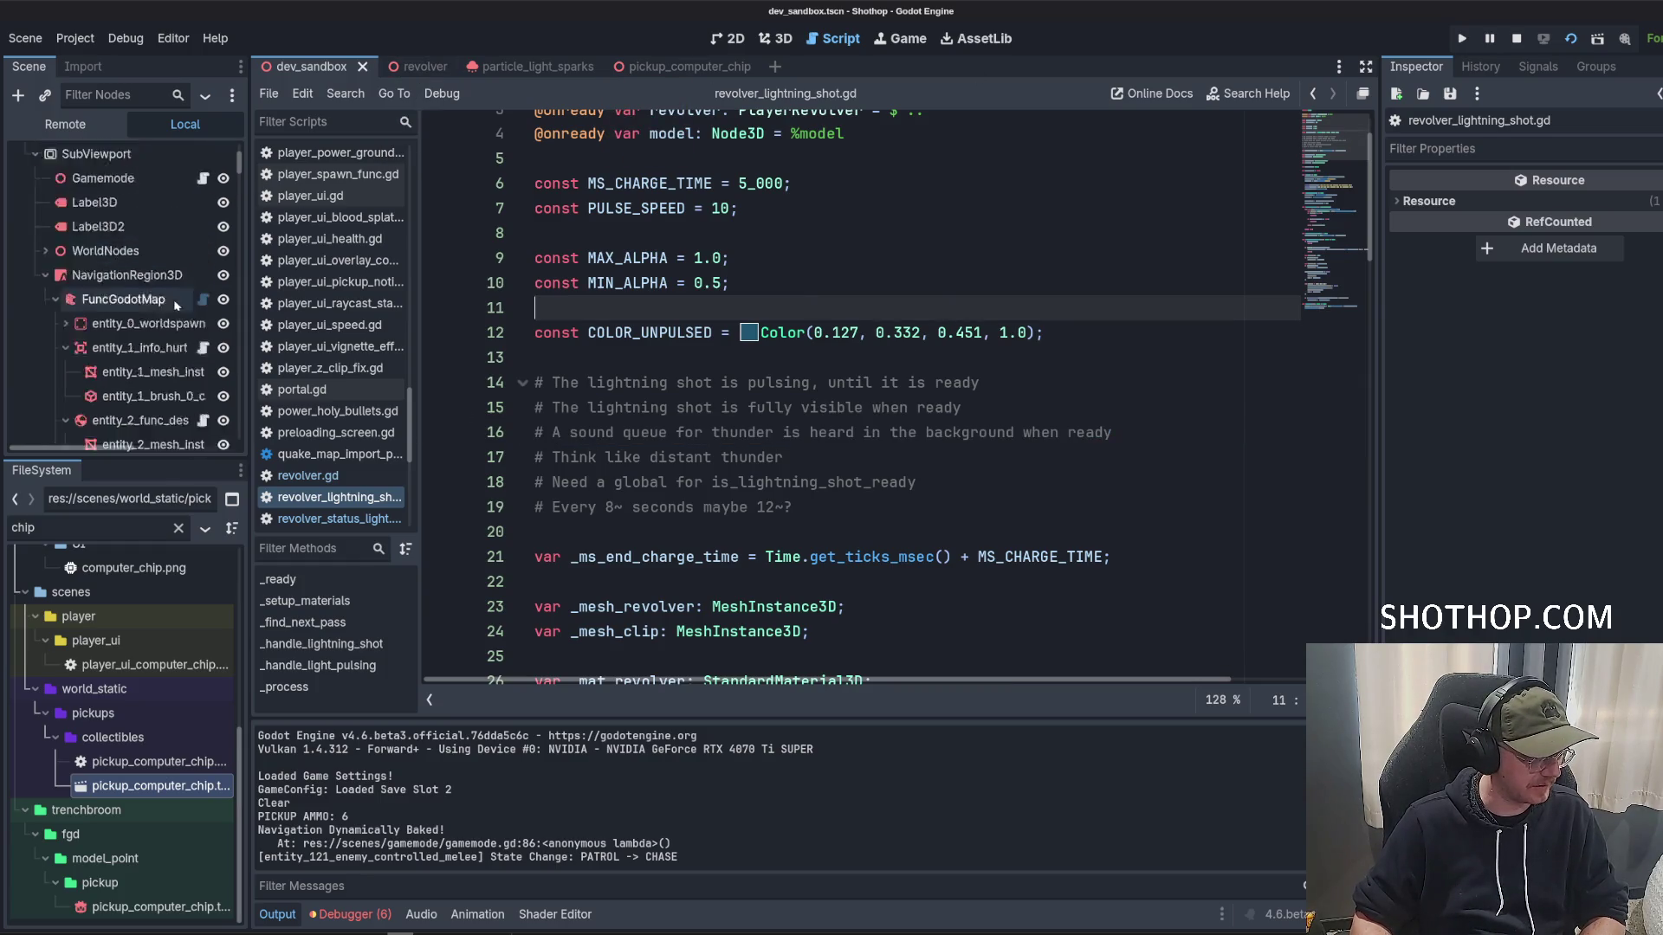
Inspect the revolver scene's RevolverLightningShot and Revolver nodes, then bring up the gameoff-2025 folder.
click(419, 75)
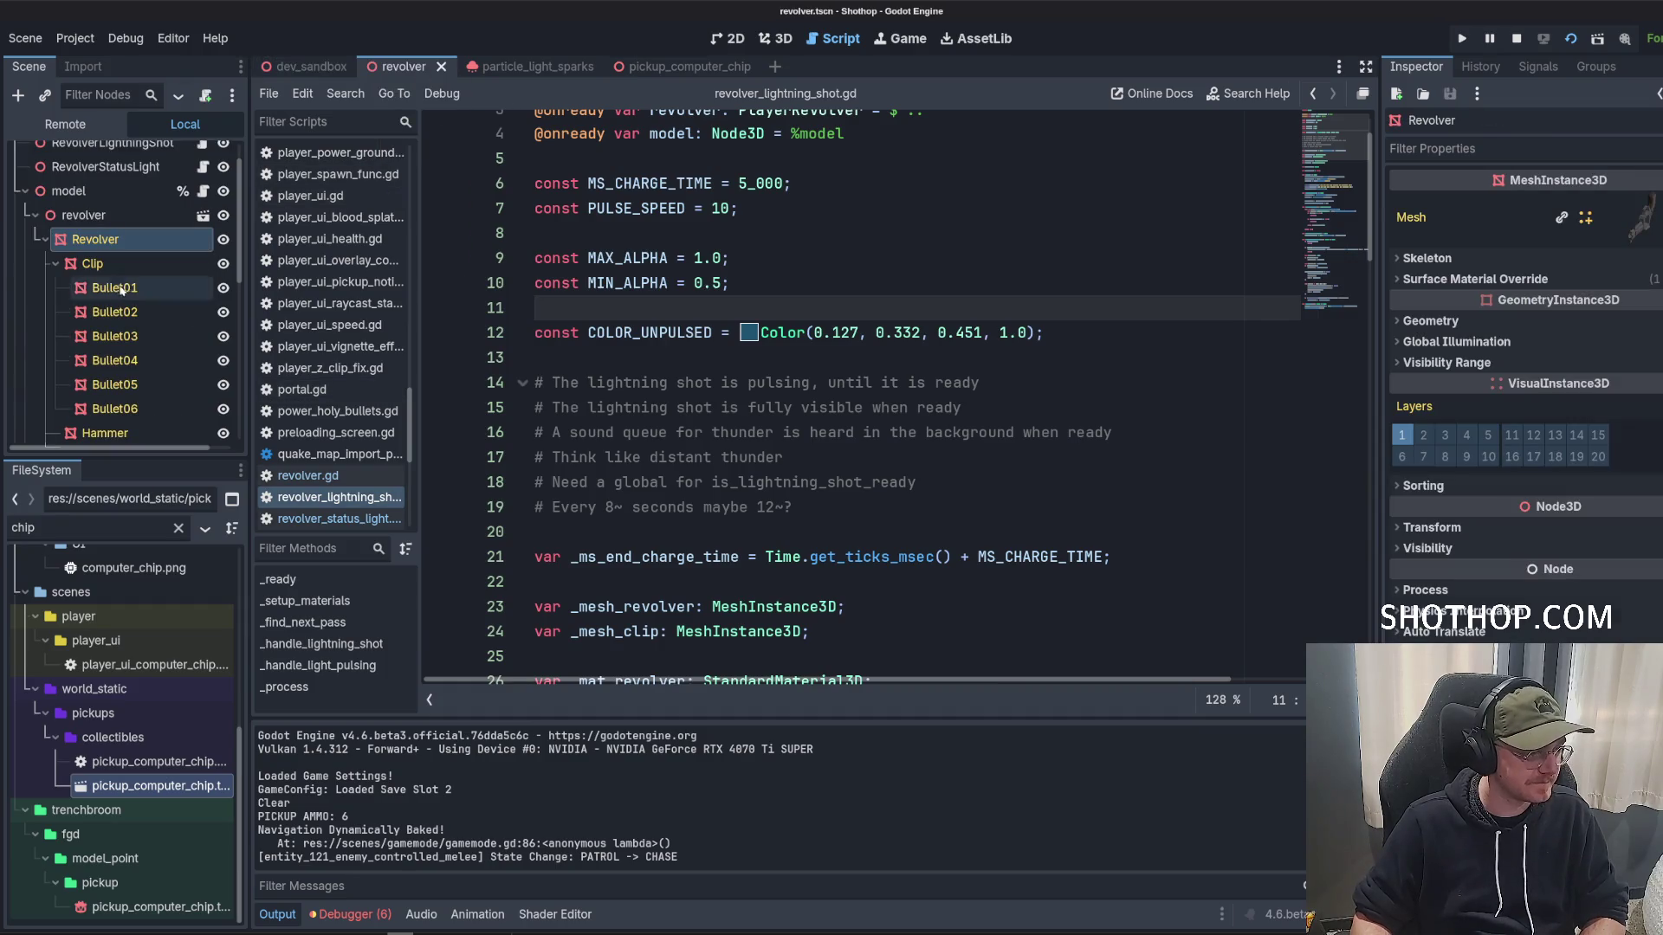
click(25, 190)
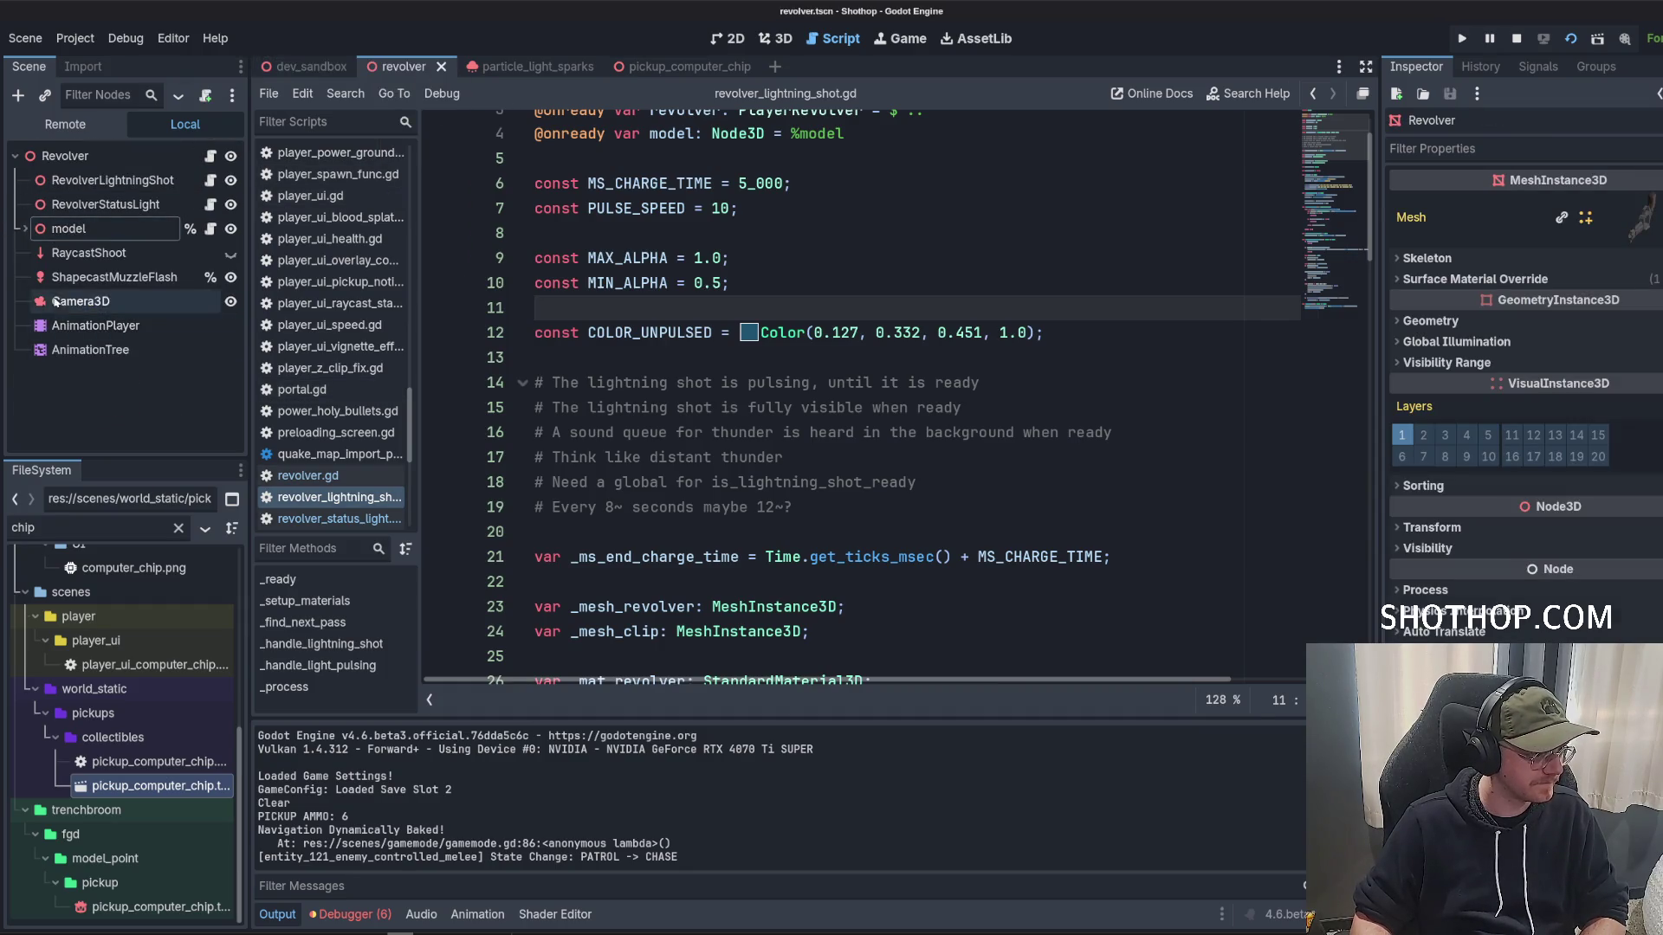
click(86, 180)
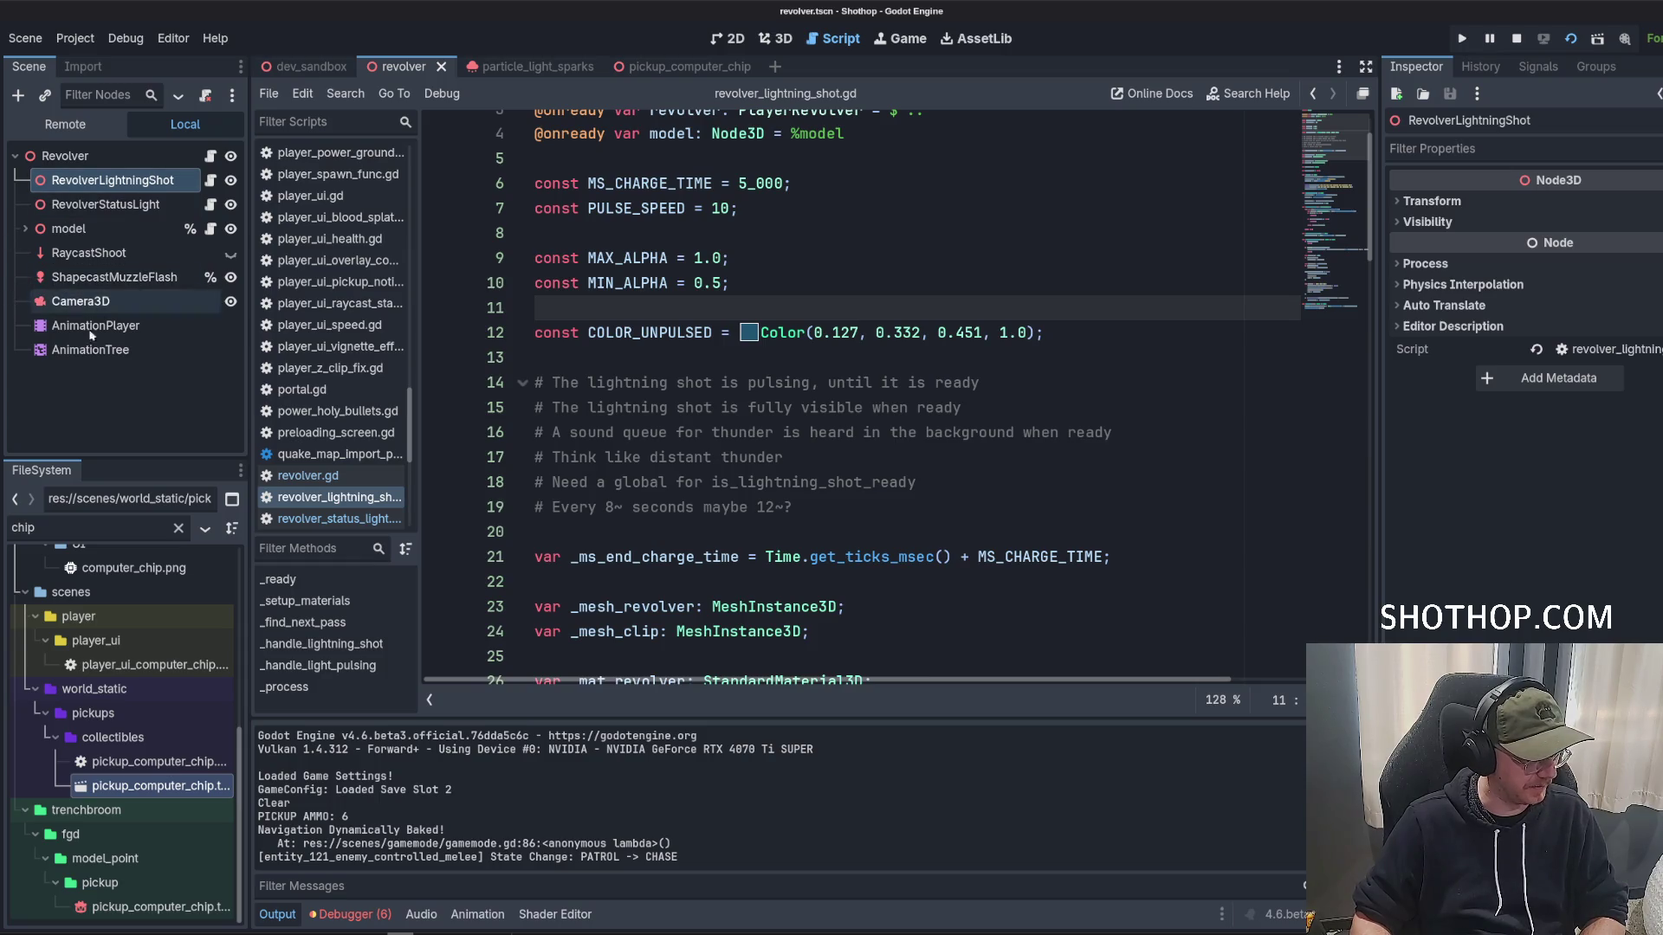
click(60, 157)
click(25, 229)
click(25, 229)
click(75, 424)
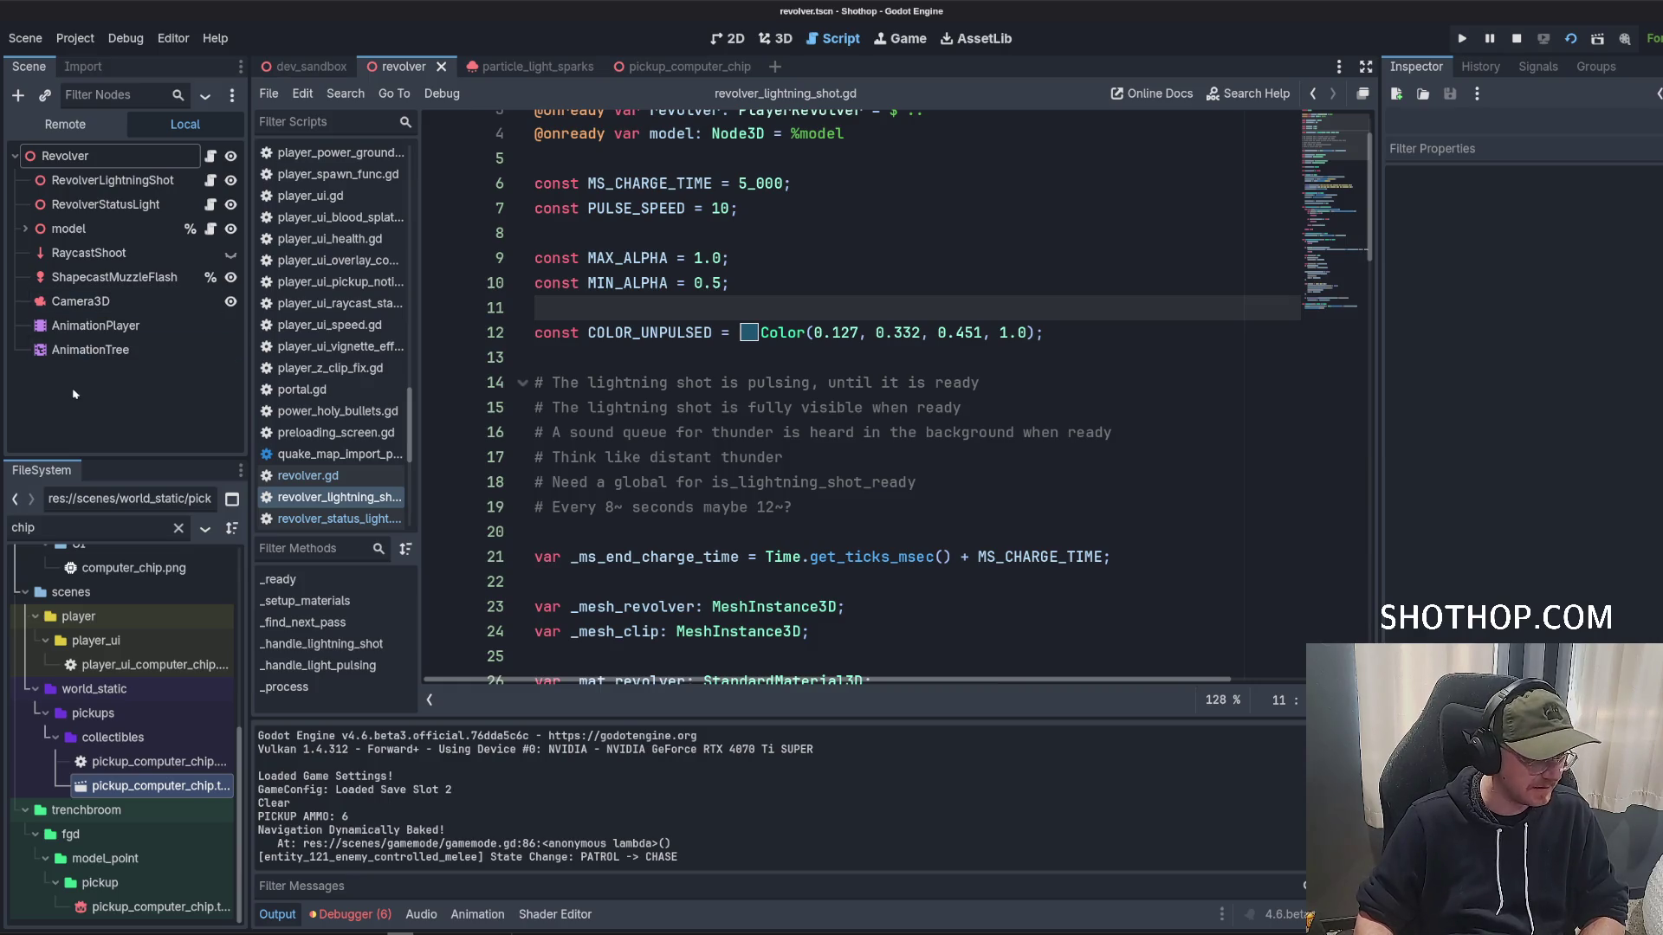
key(alt+Tab)
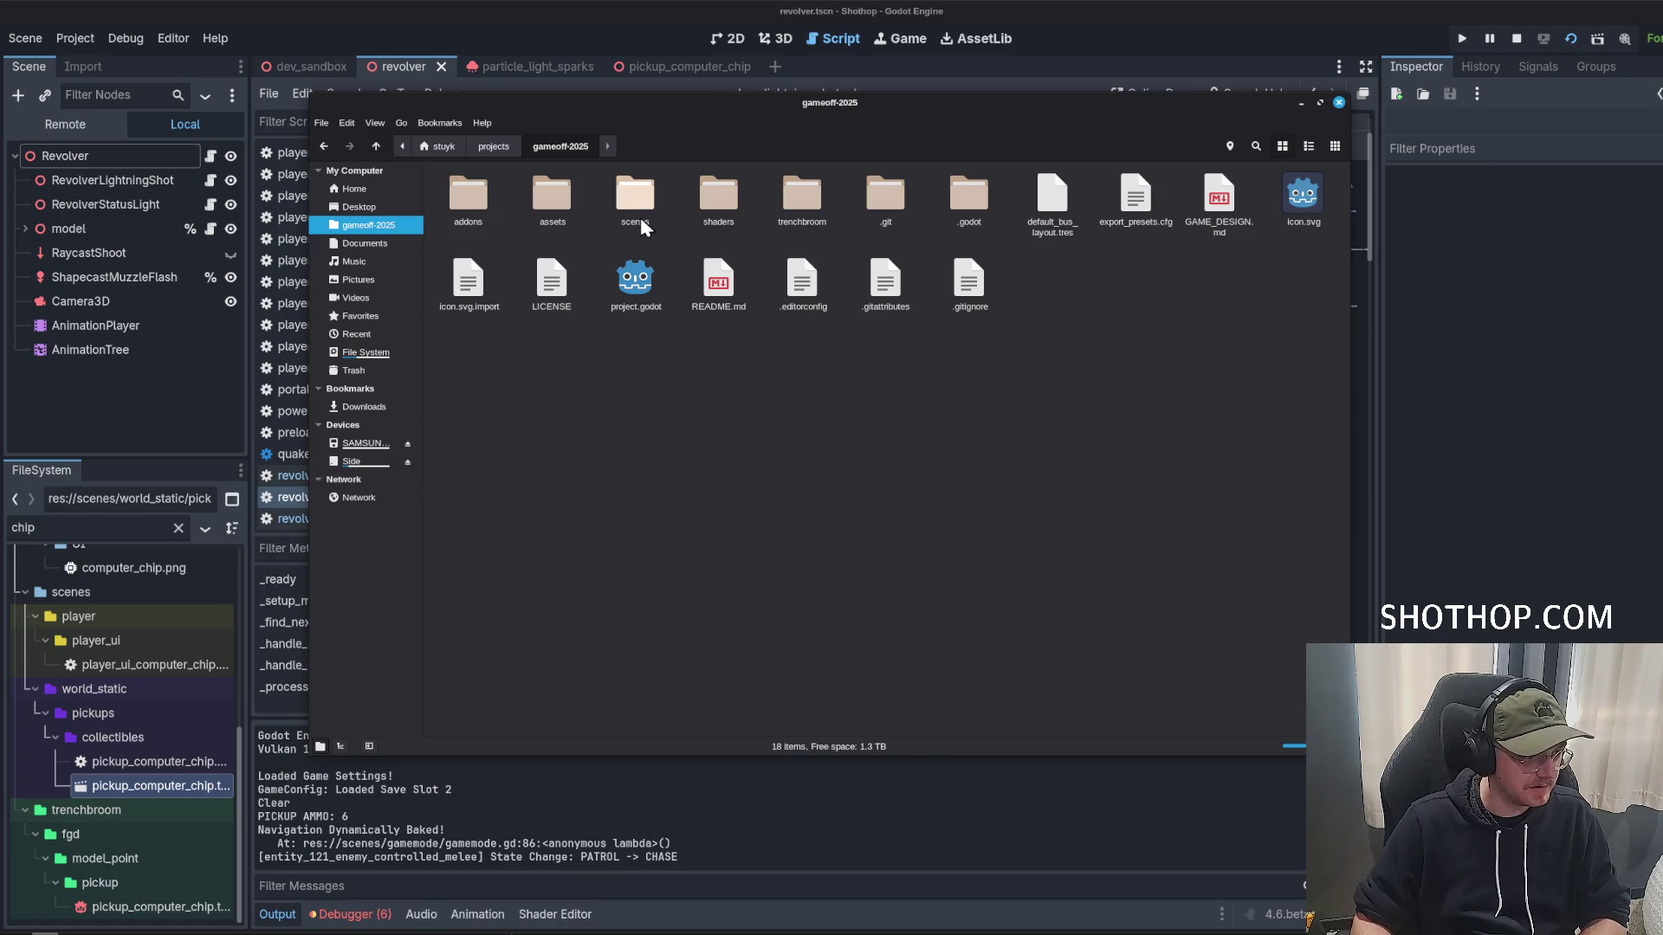
Search the Side drive's sounds folder for 'thunder' and play Thunderbolt Impact C.wav.
click(364, 460)
right_click(746, 511)
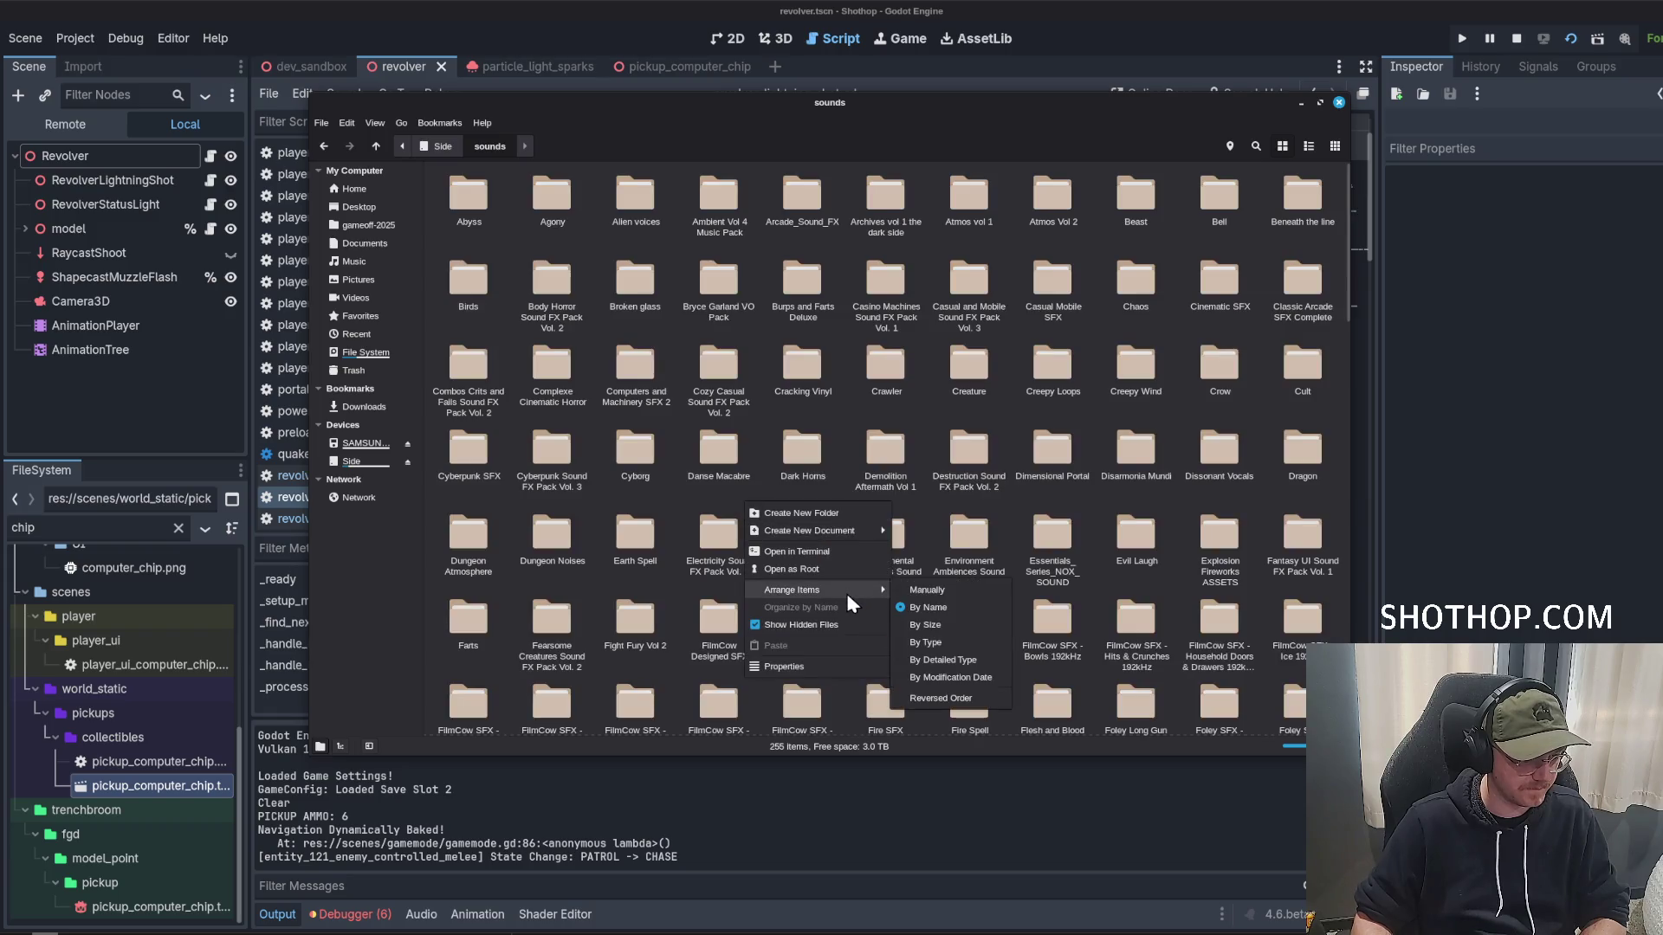
click(828, 561)
click(557, 33)
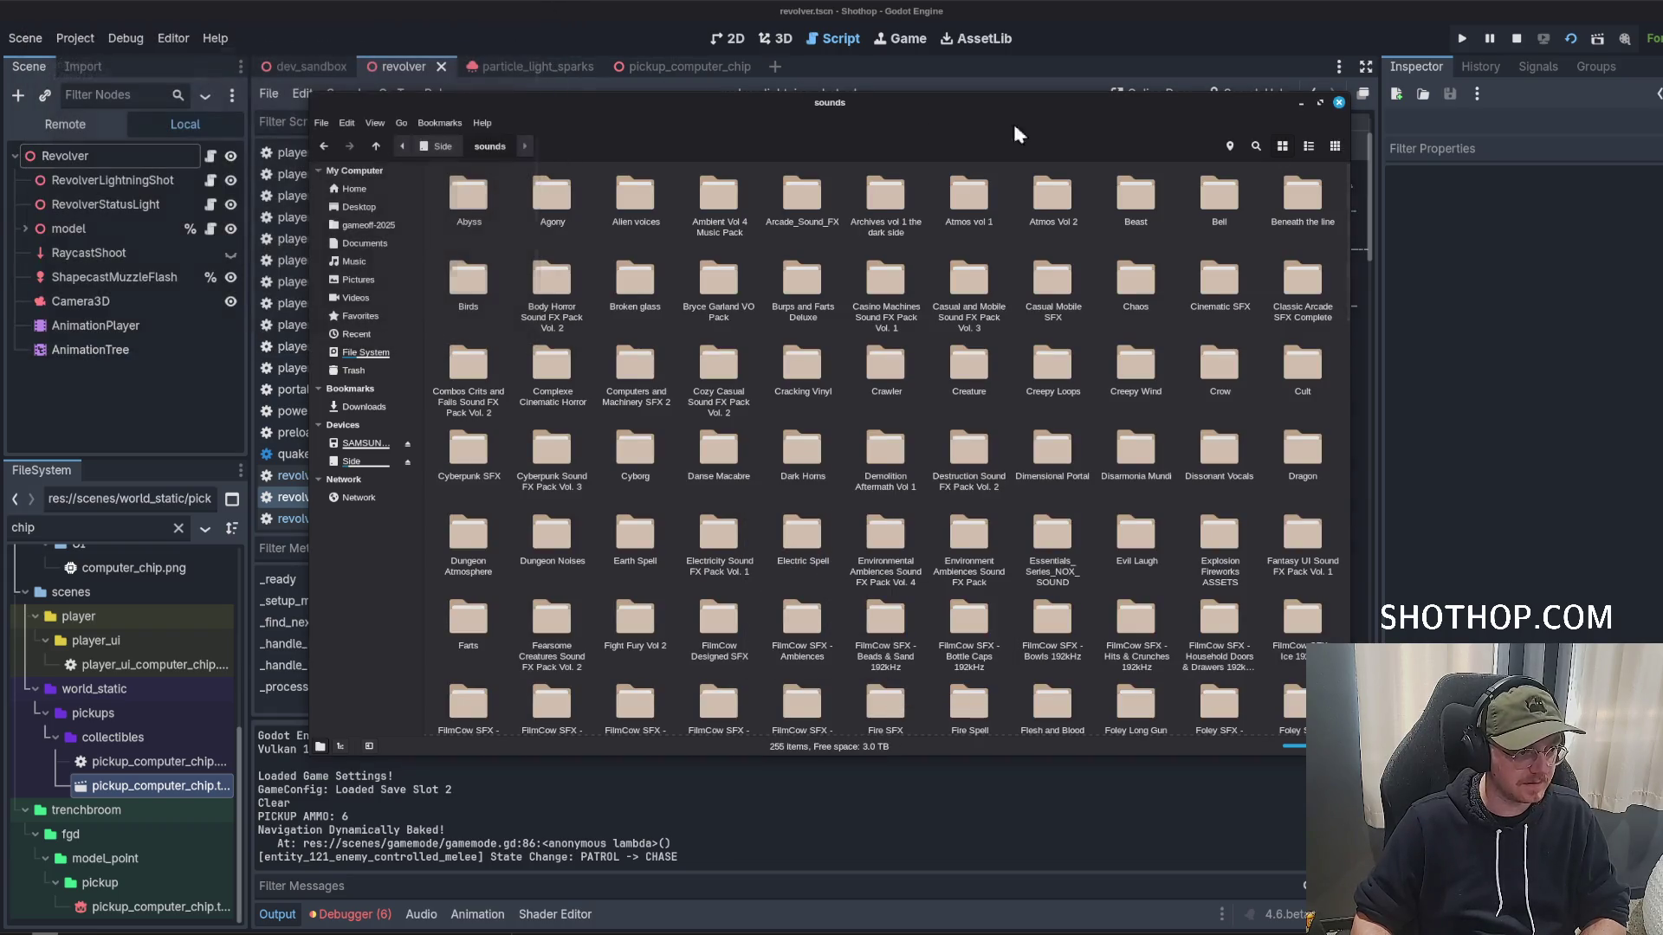
click(1256, 145)
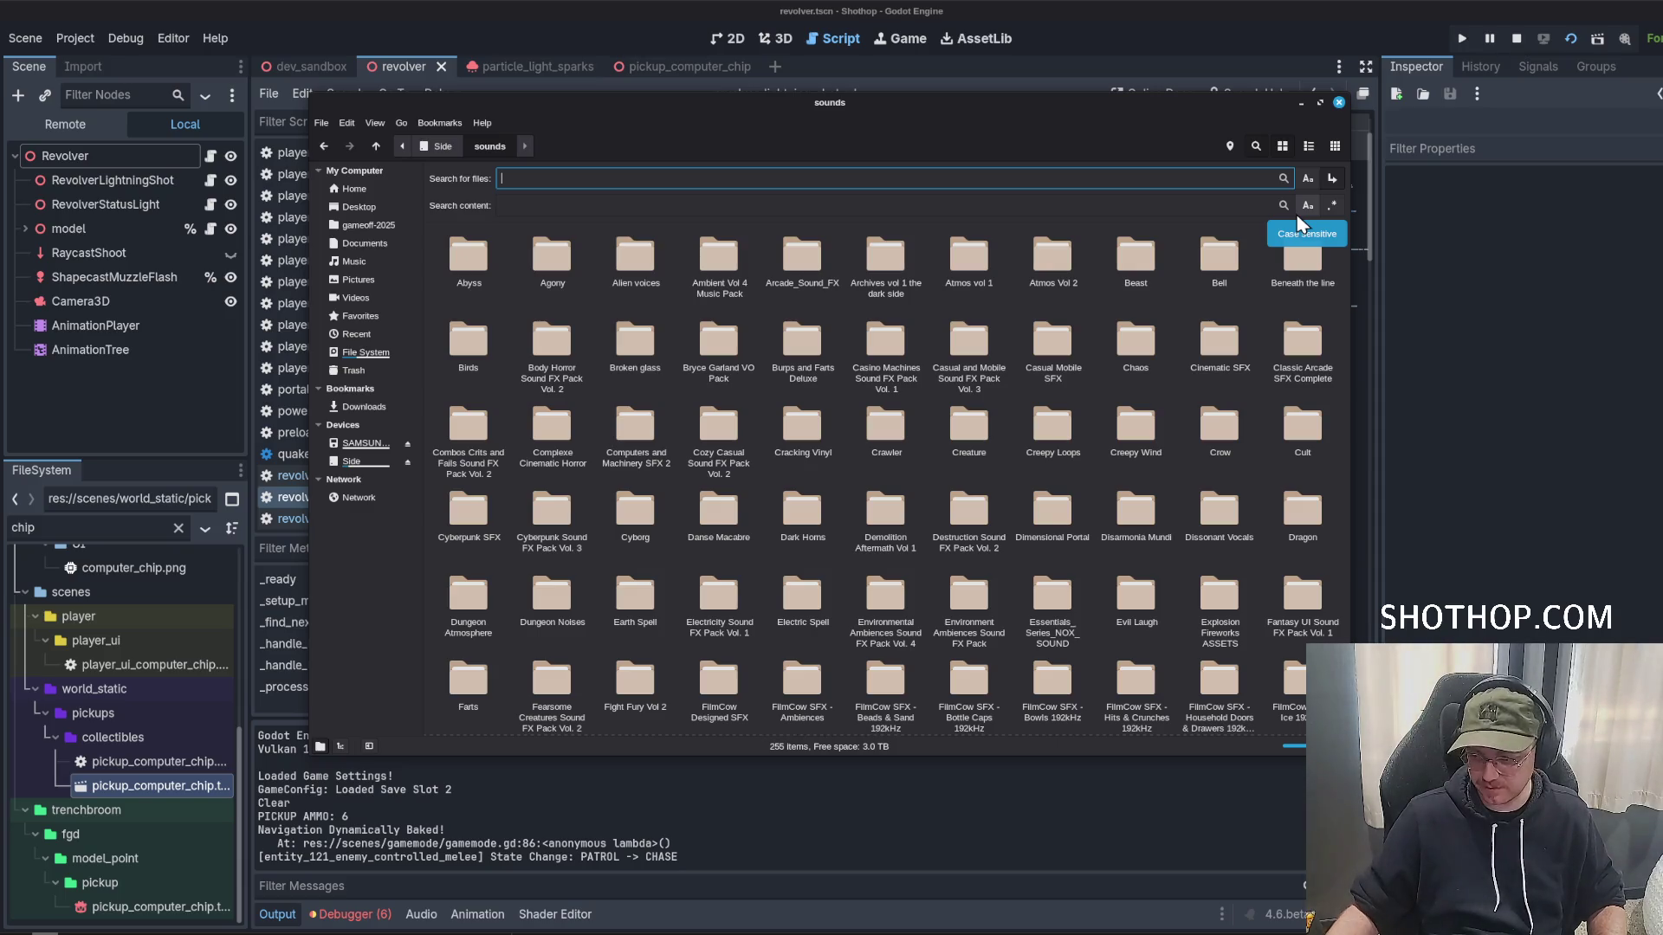
text(thu)
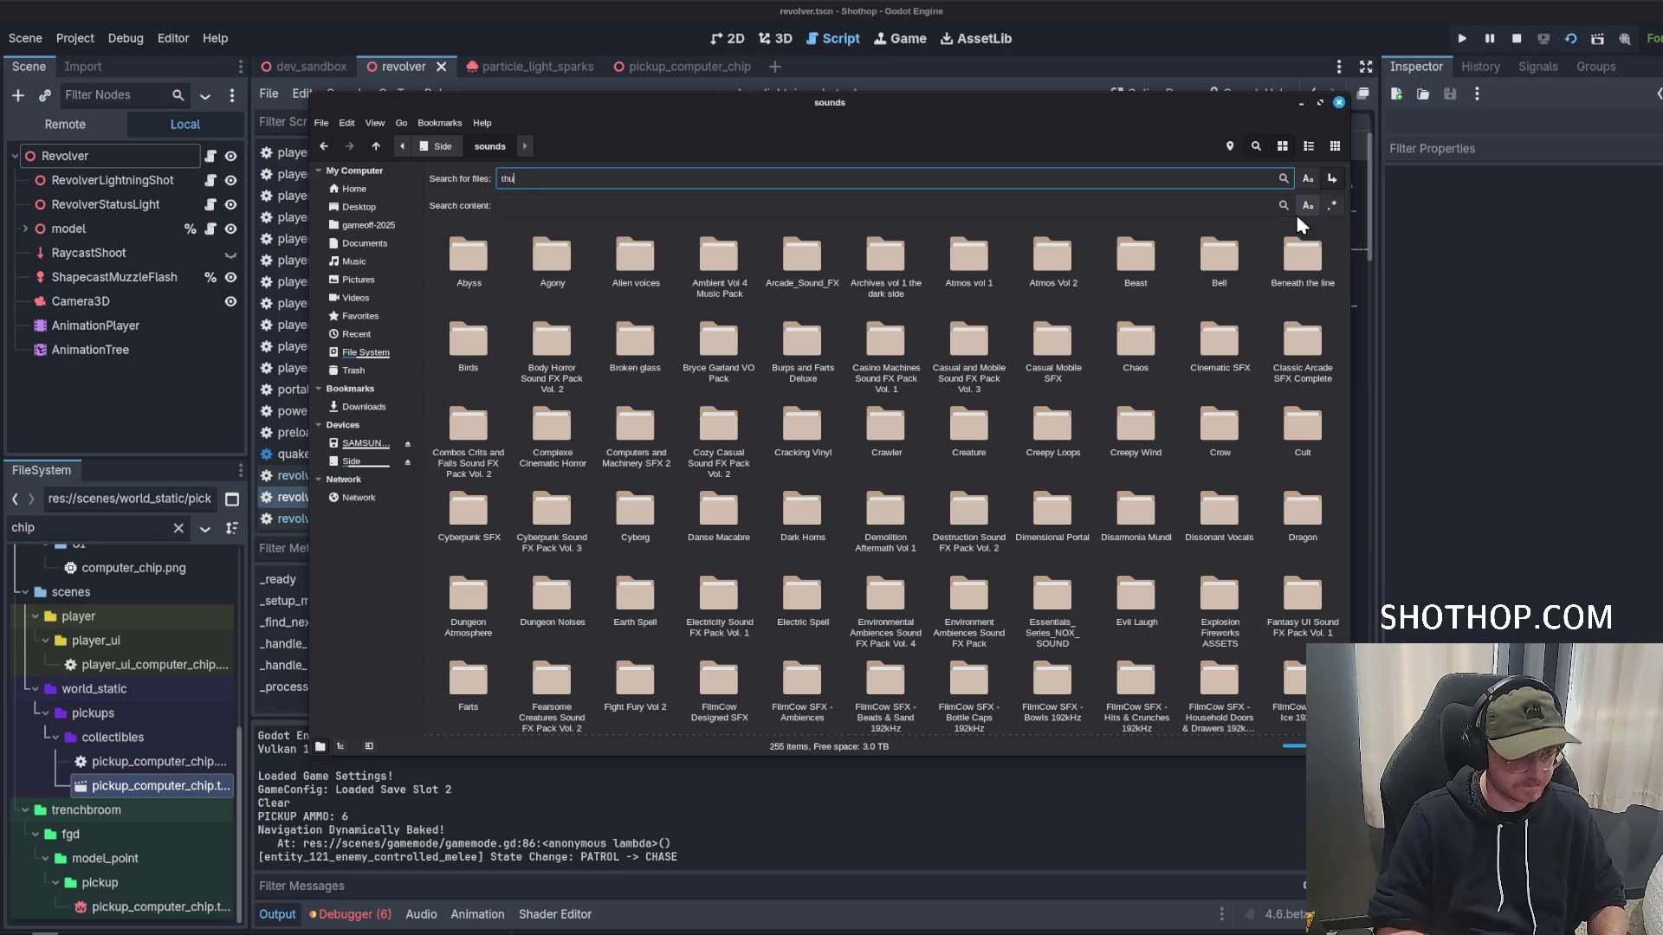
text(nder)
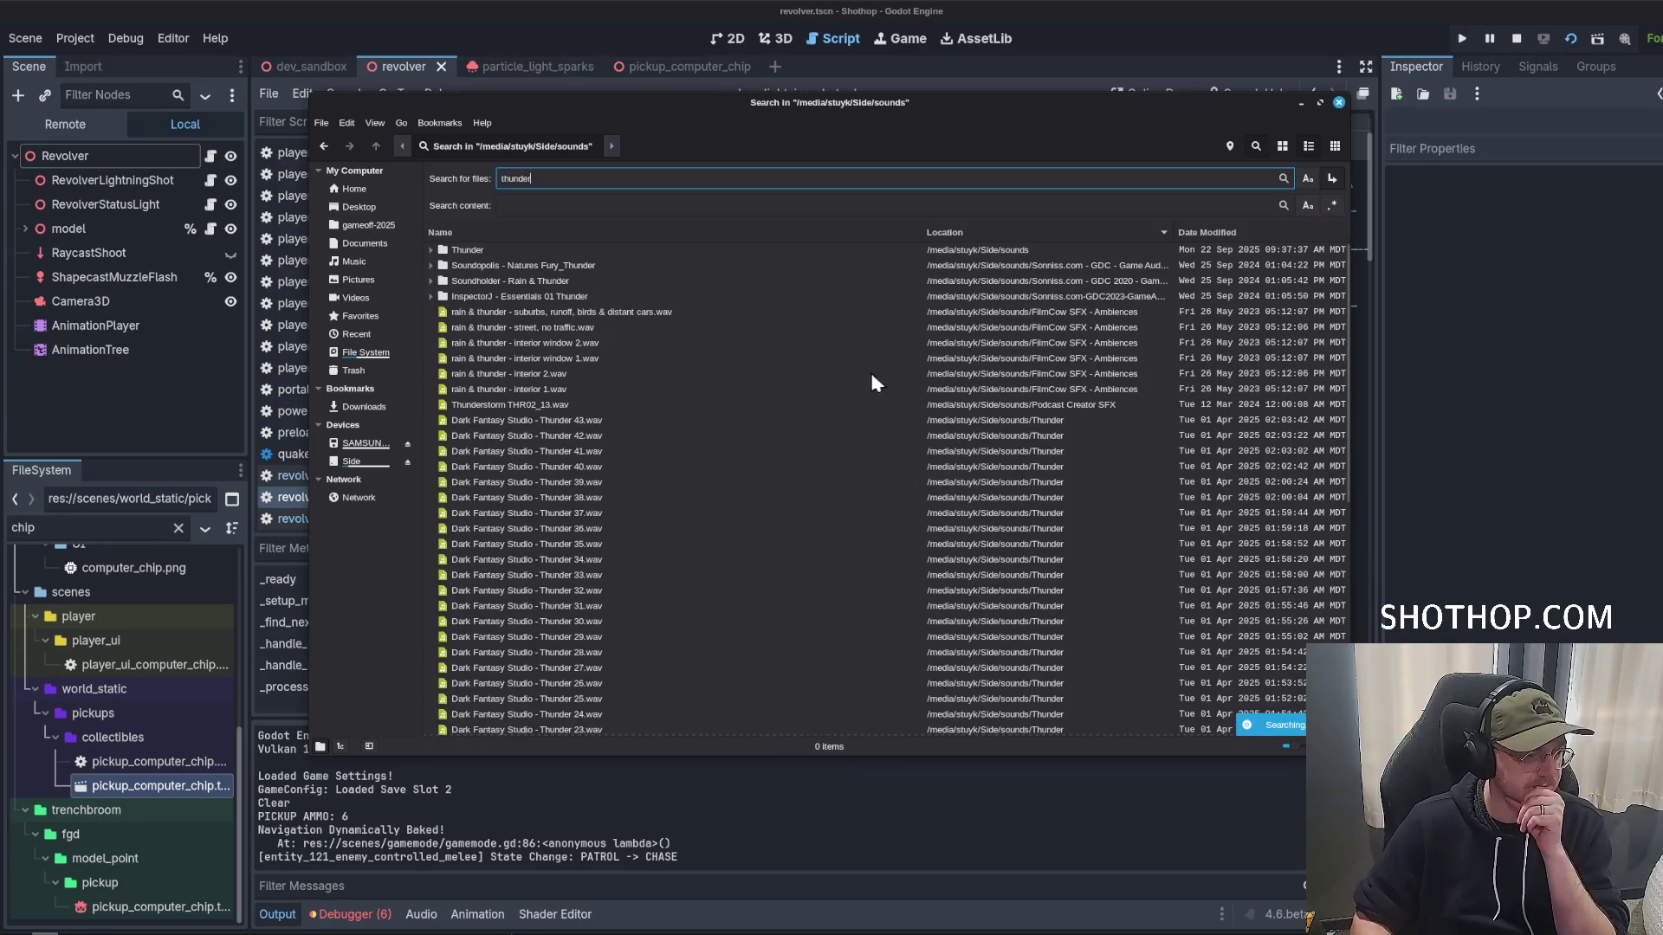
scroll(563, 442, down, 4)
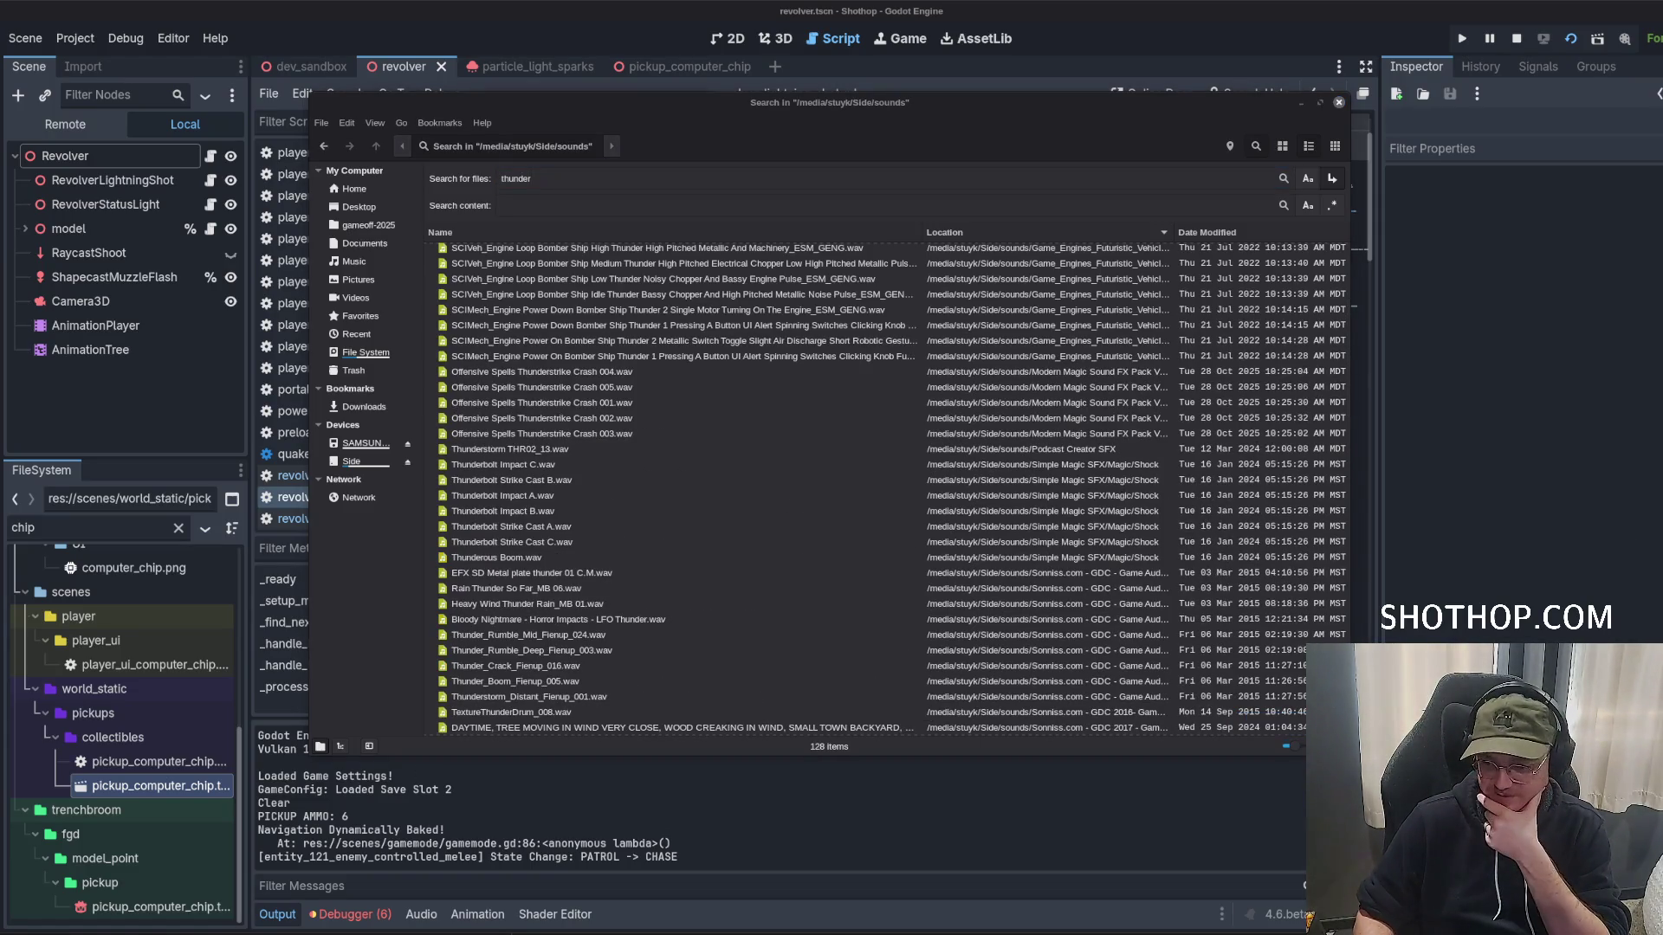
double_click(651, 466)
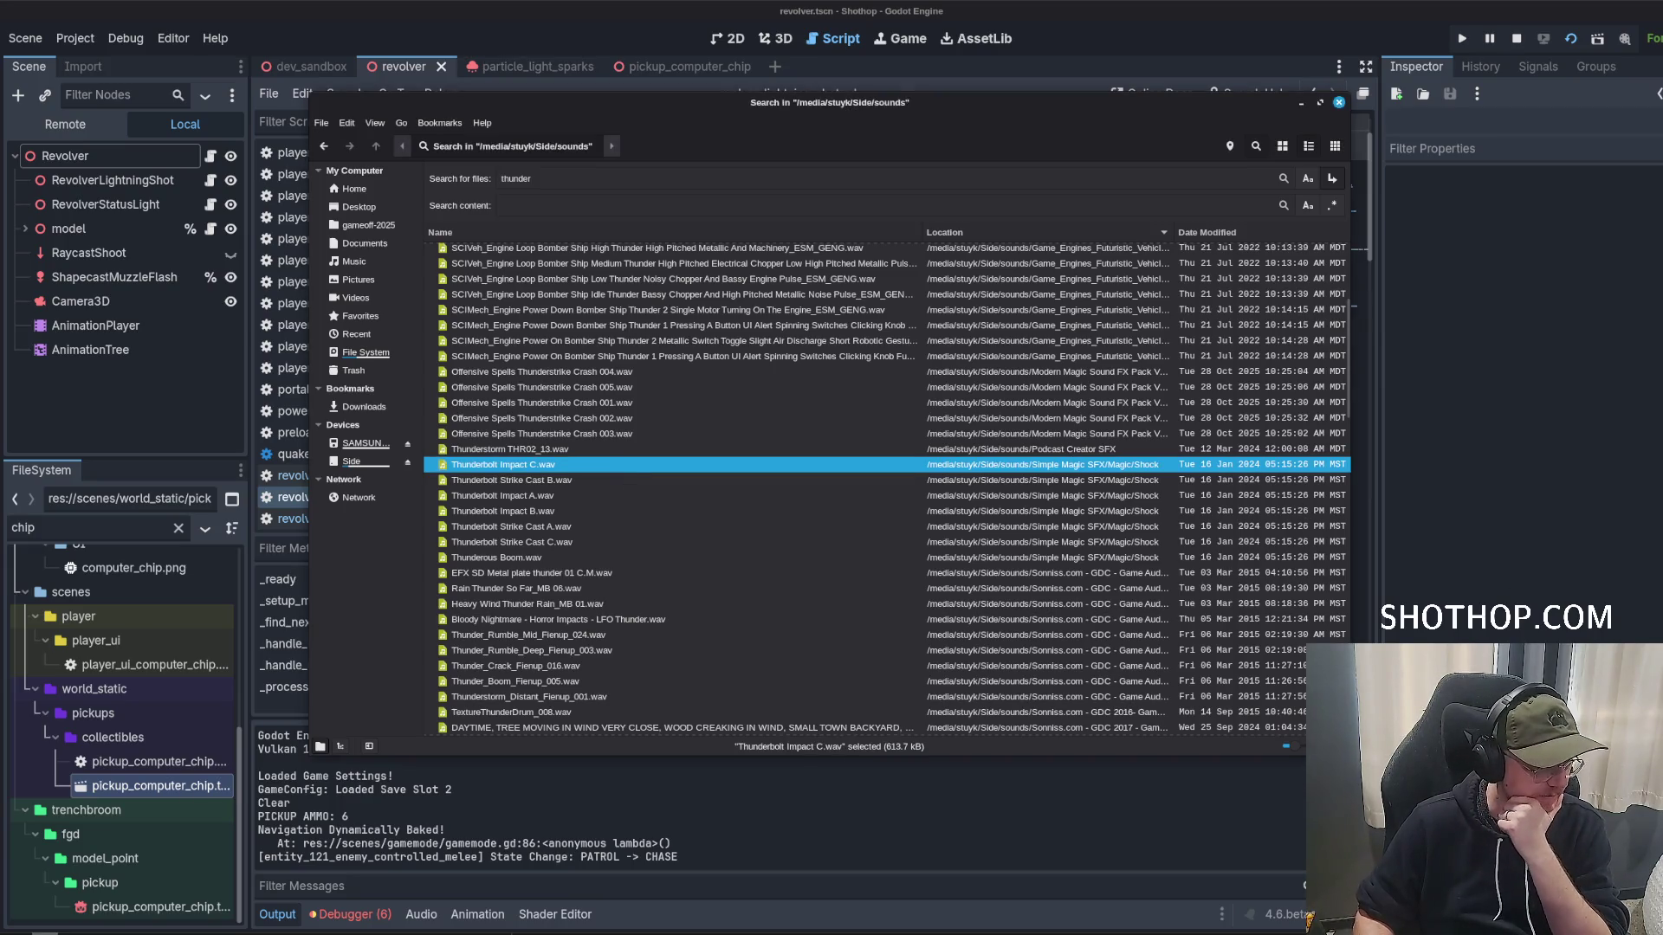
Preview Thunderbolt Strike Cast A, Thunderous Boom, Rain Thunder So Far, rumbles and God of Thunder 005.
click(615, 497)
double_click(577, 528)
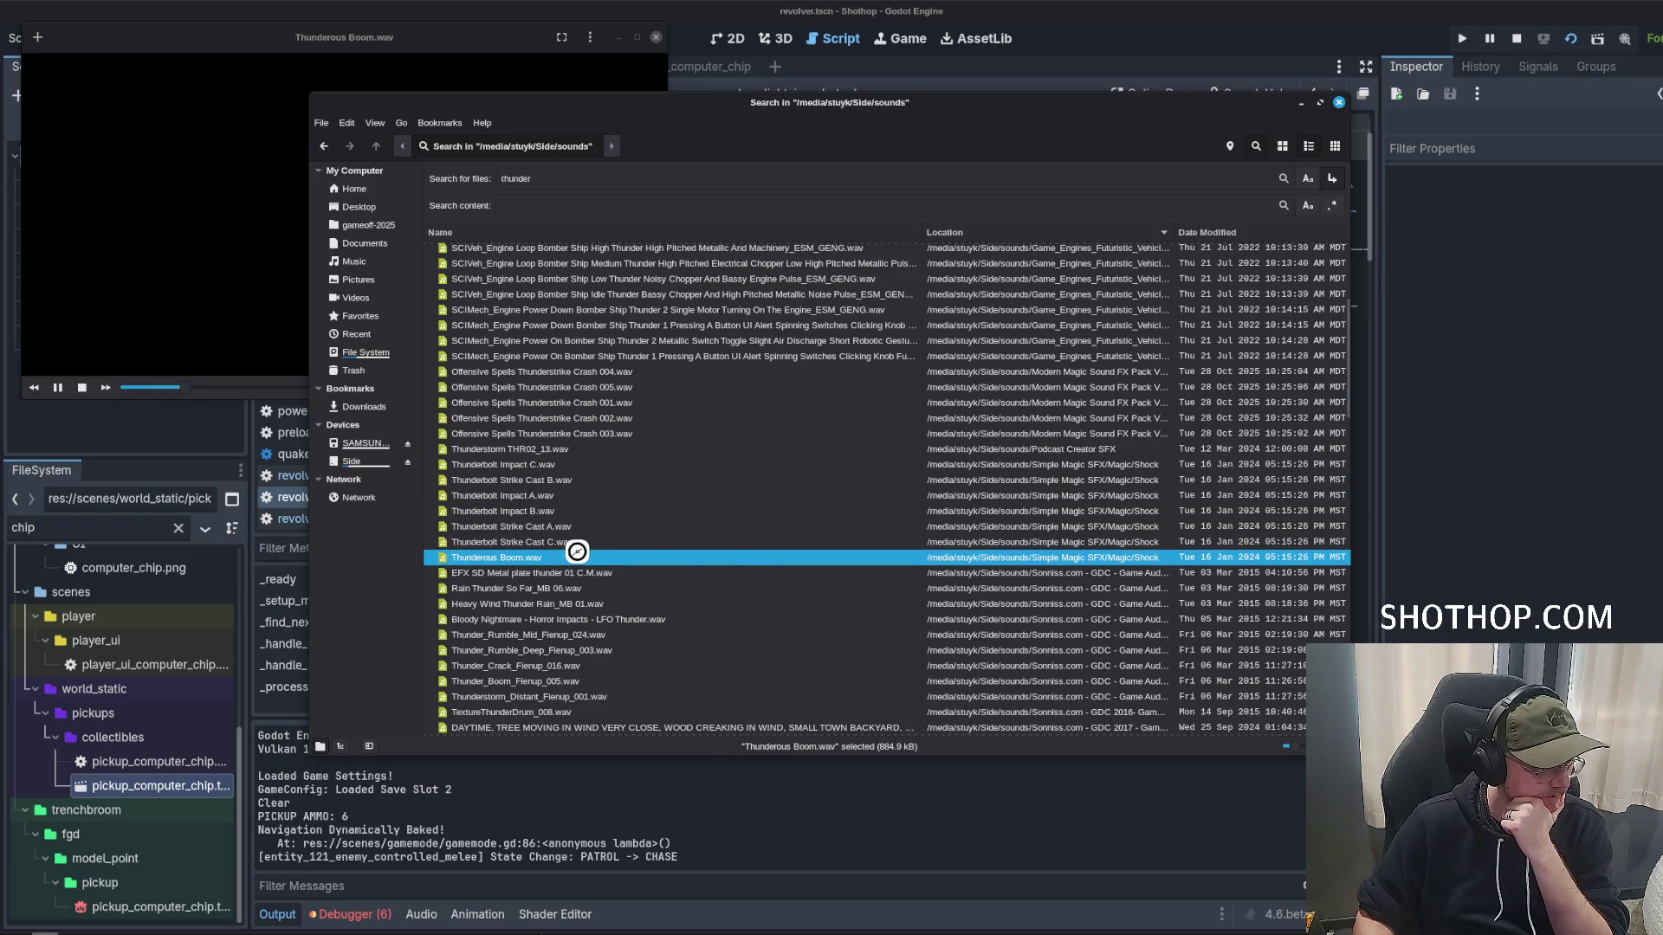
double_click(578, 555)
scroll(775, 576, down, 3)
double_click(608, 482)
scroll(676, 514, down, 2)
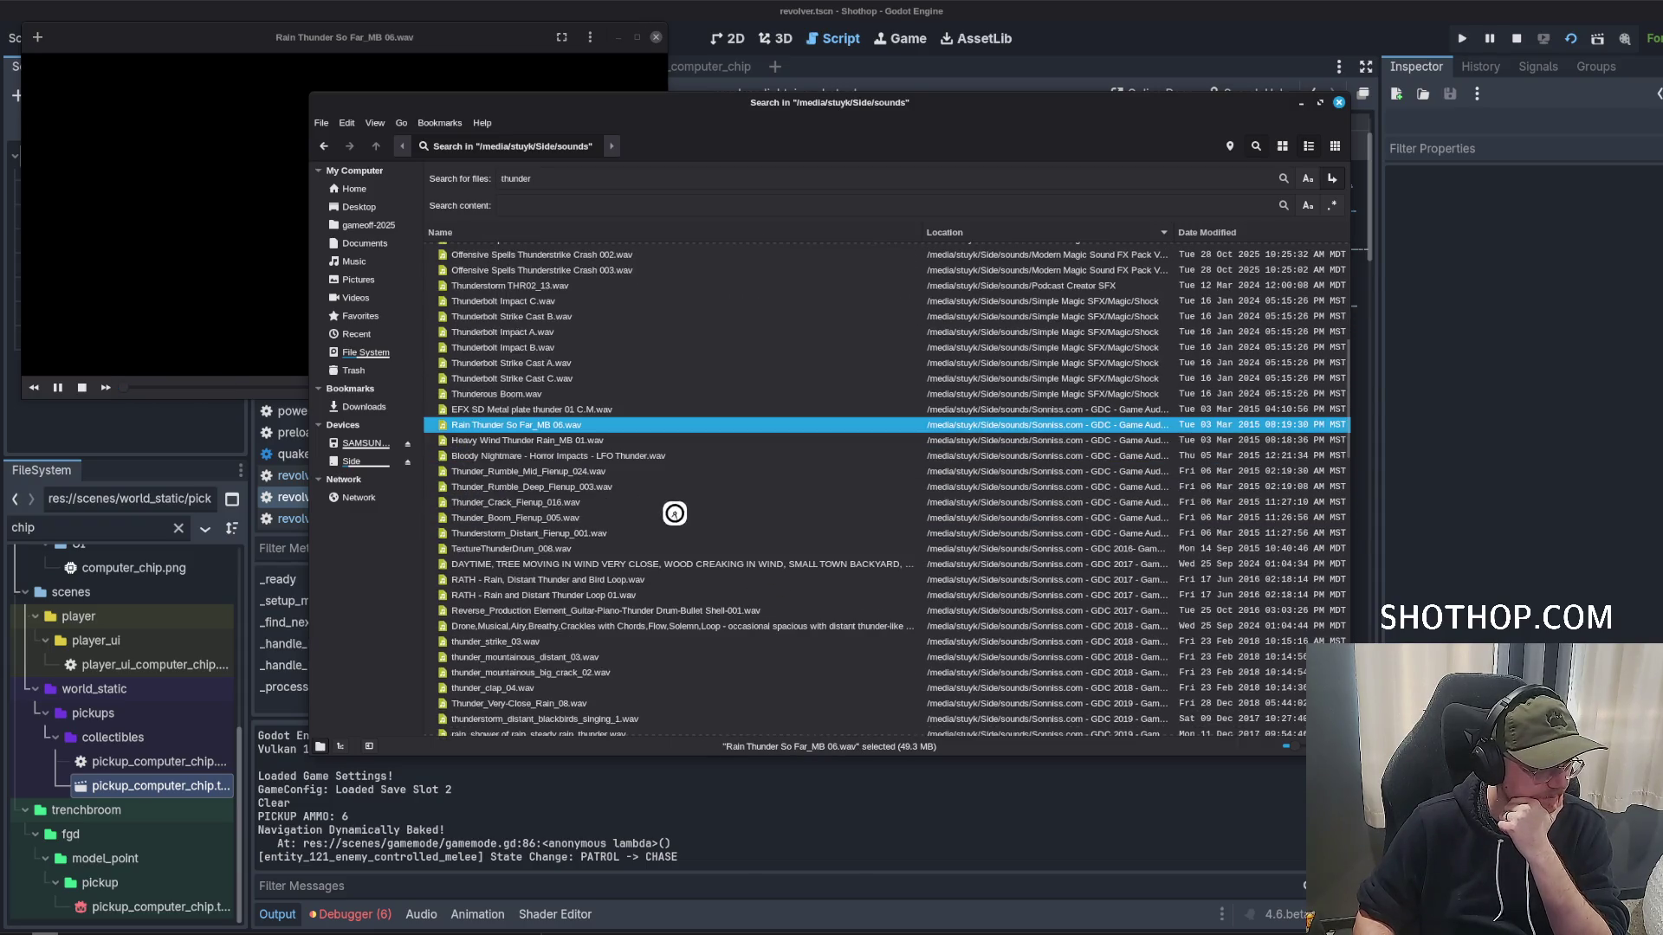
double_click(615, 473)
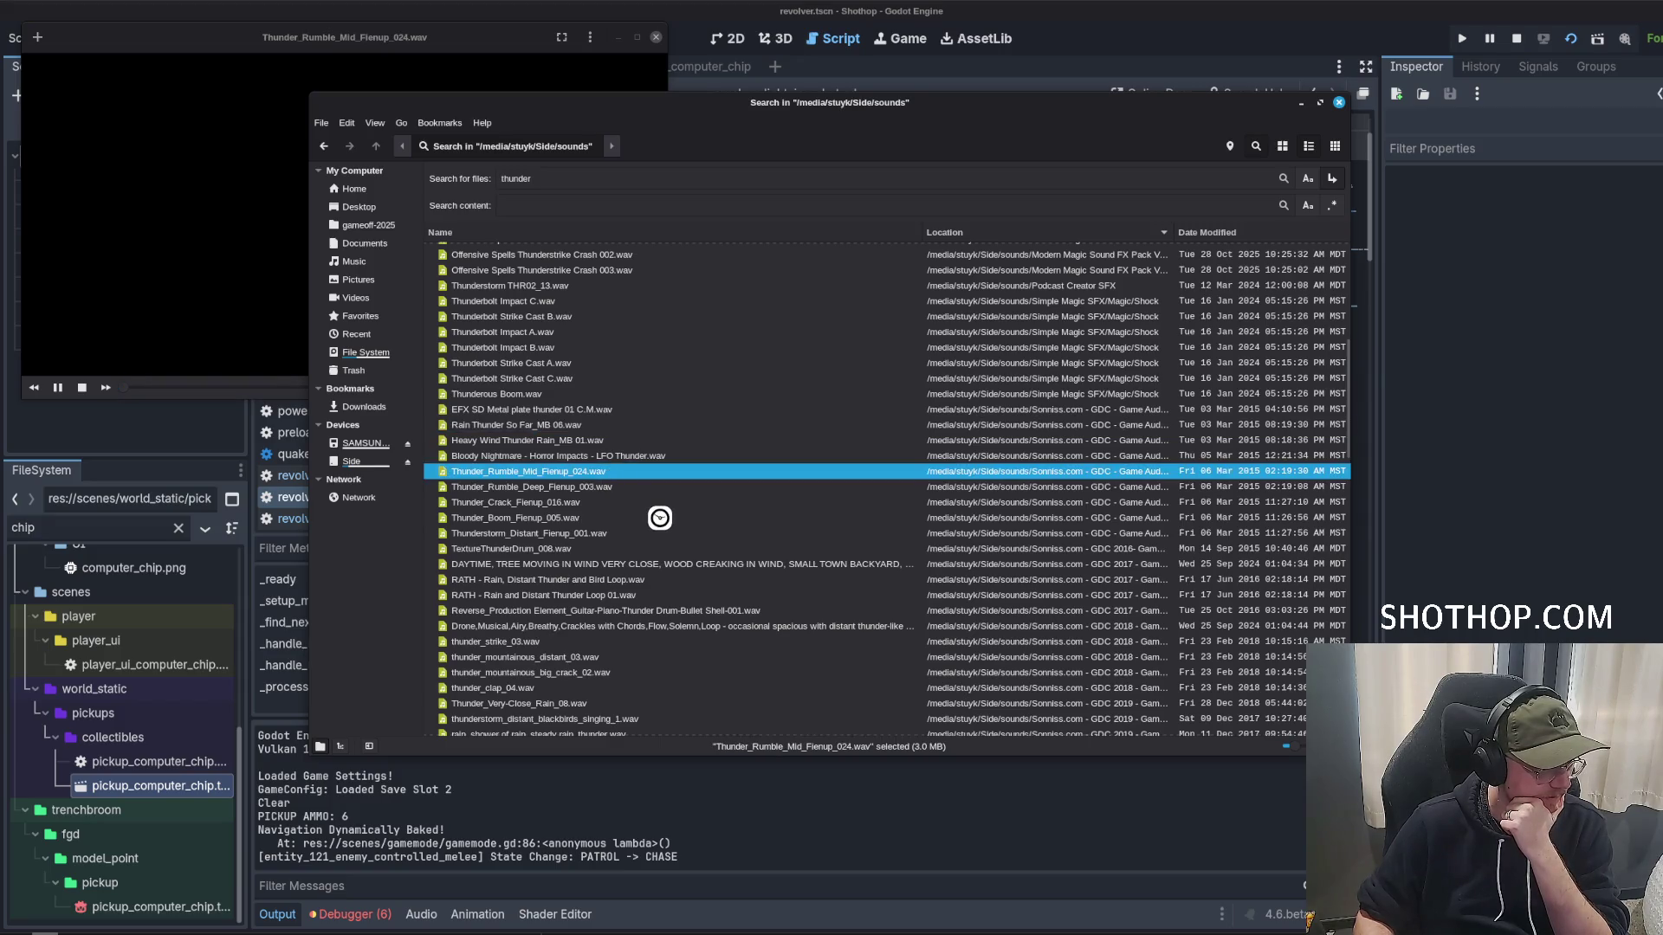
mouse_move(647, 334)
mouse_down()
mouse_move(975, 322)
mouse_move(1009, 351)
mouse_move(861, 343)
mouse_up()
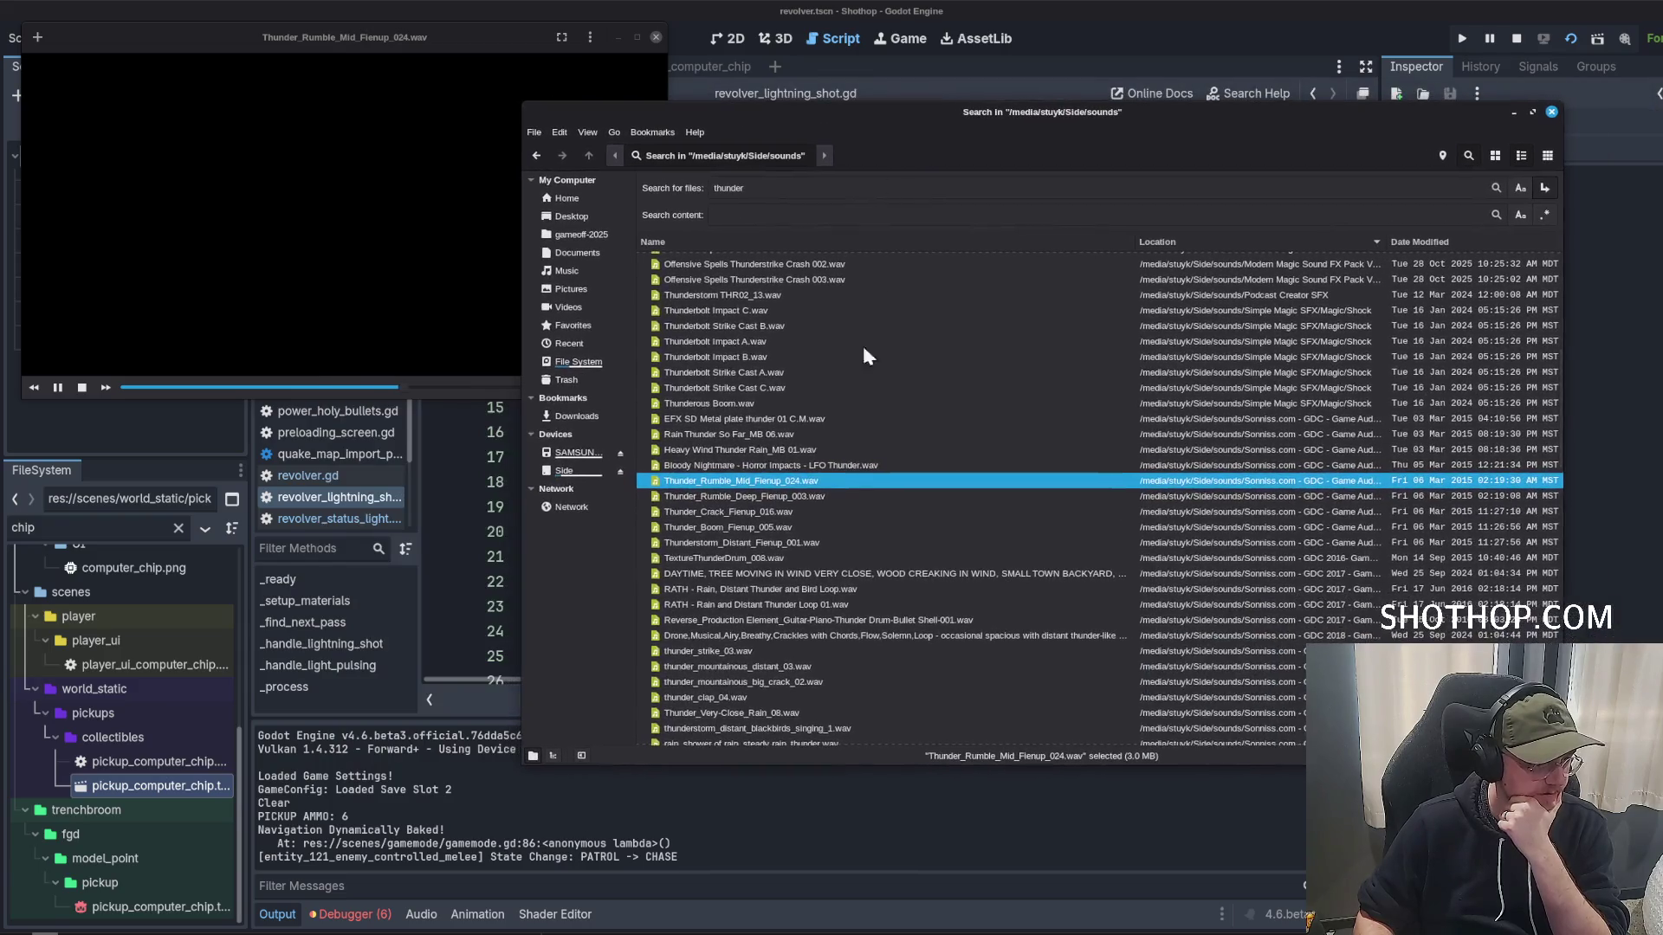
double_click(767, 497)
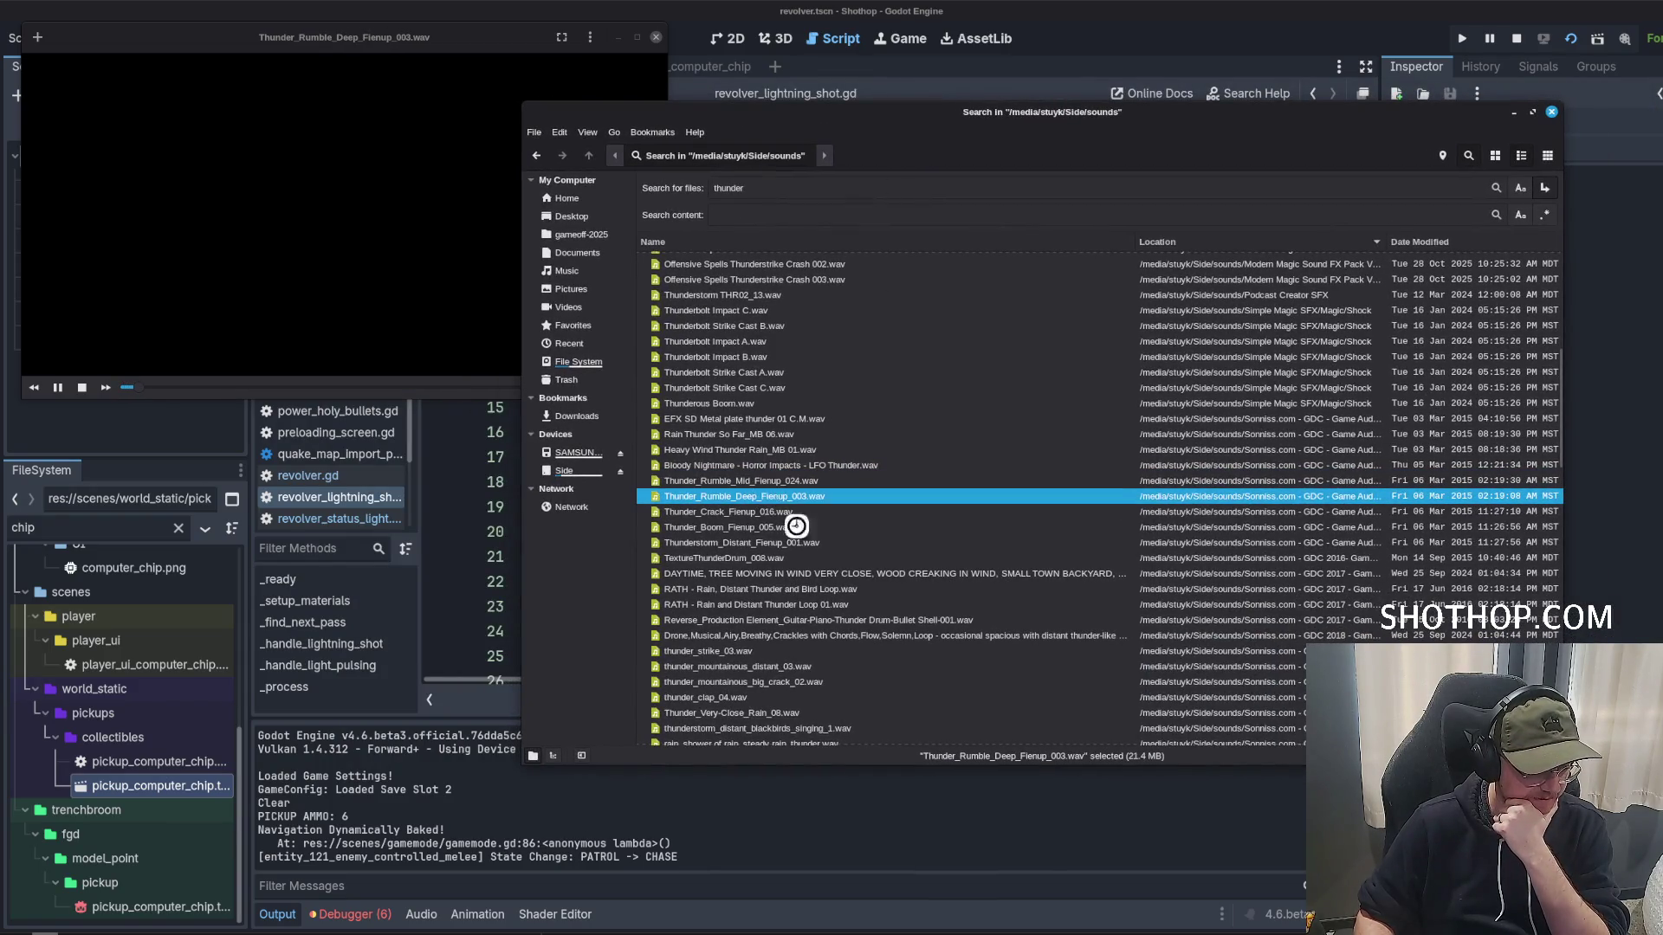
scroll(776, 506, down, 10)
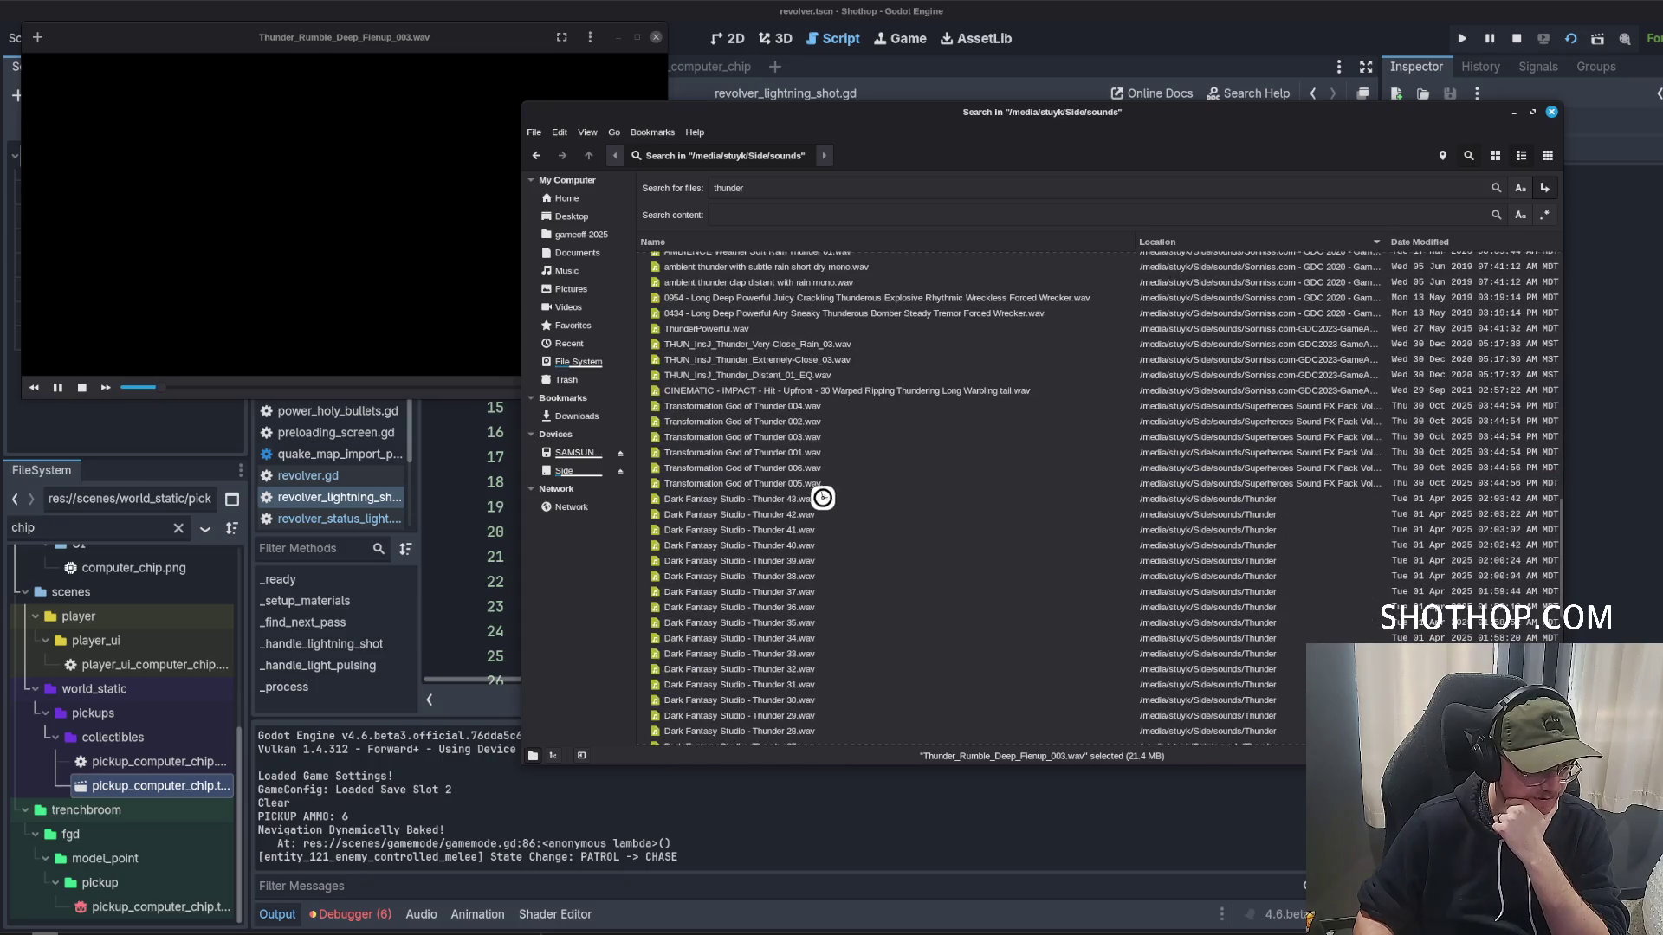
double_click(820, 485)
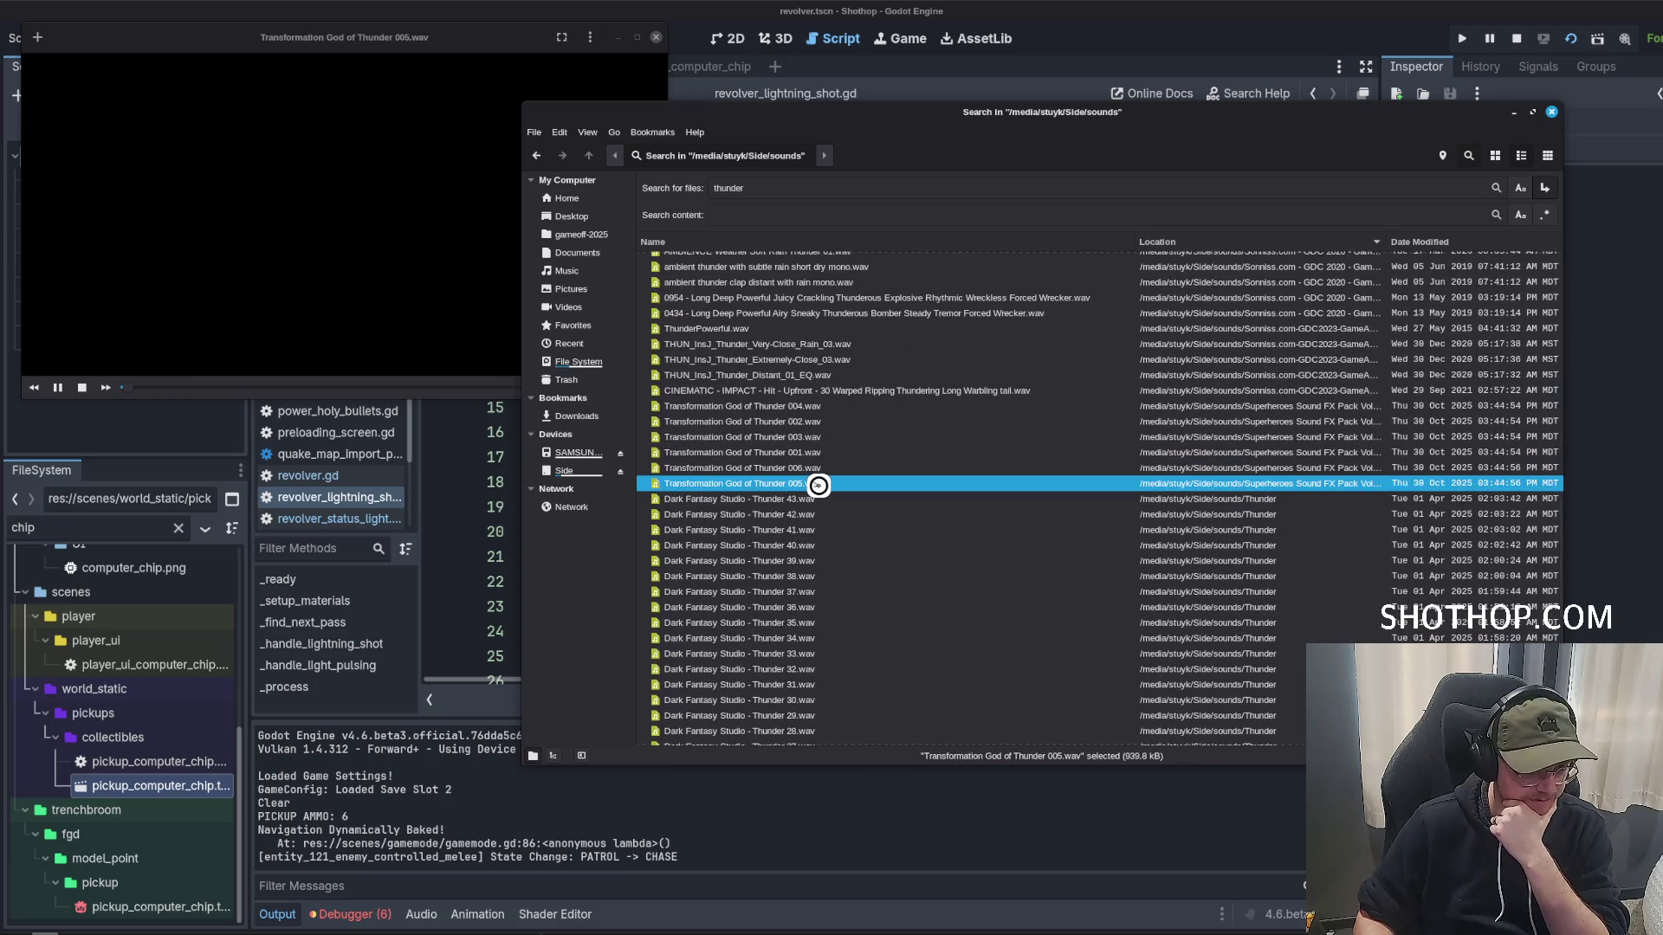
scroll(858, 472, down, 4)
double_click(831, 474)
scroll(866, 519, down, 2)
Audition the Dark Fantasy Studio thunders (8, 46, 48, 44, 47), THR02_13 and Extremely-Close_03.
click(838, 512)
scroll(839, 519, down, 5)
double_click(840, 537)
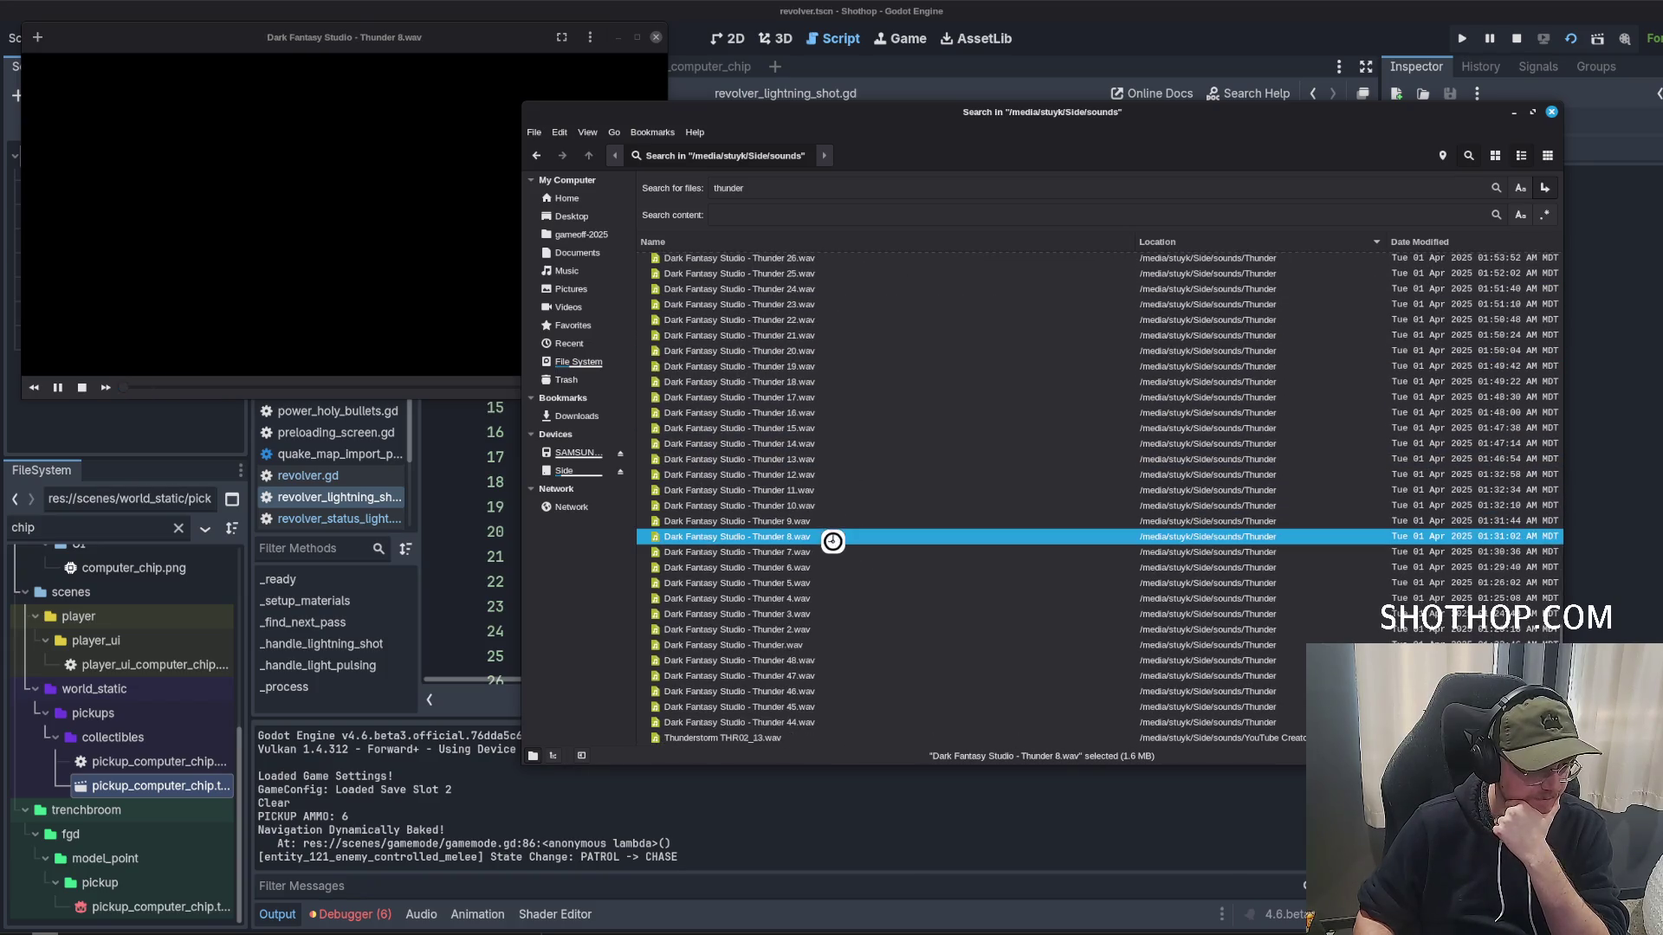
click(807, 690)
double_click(808, 691)
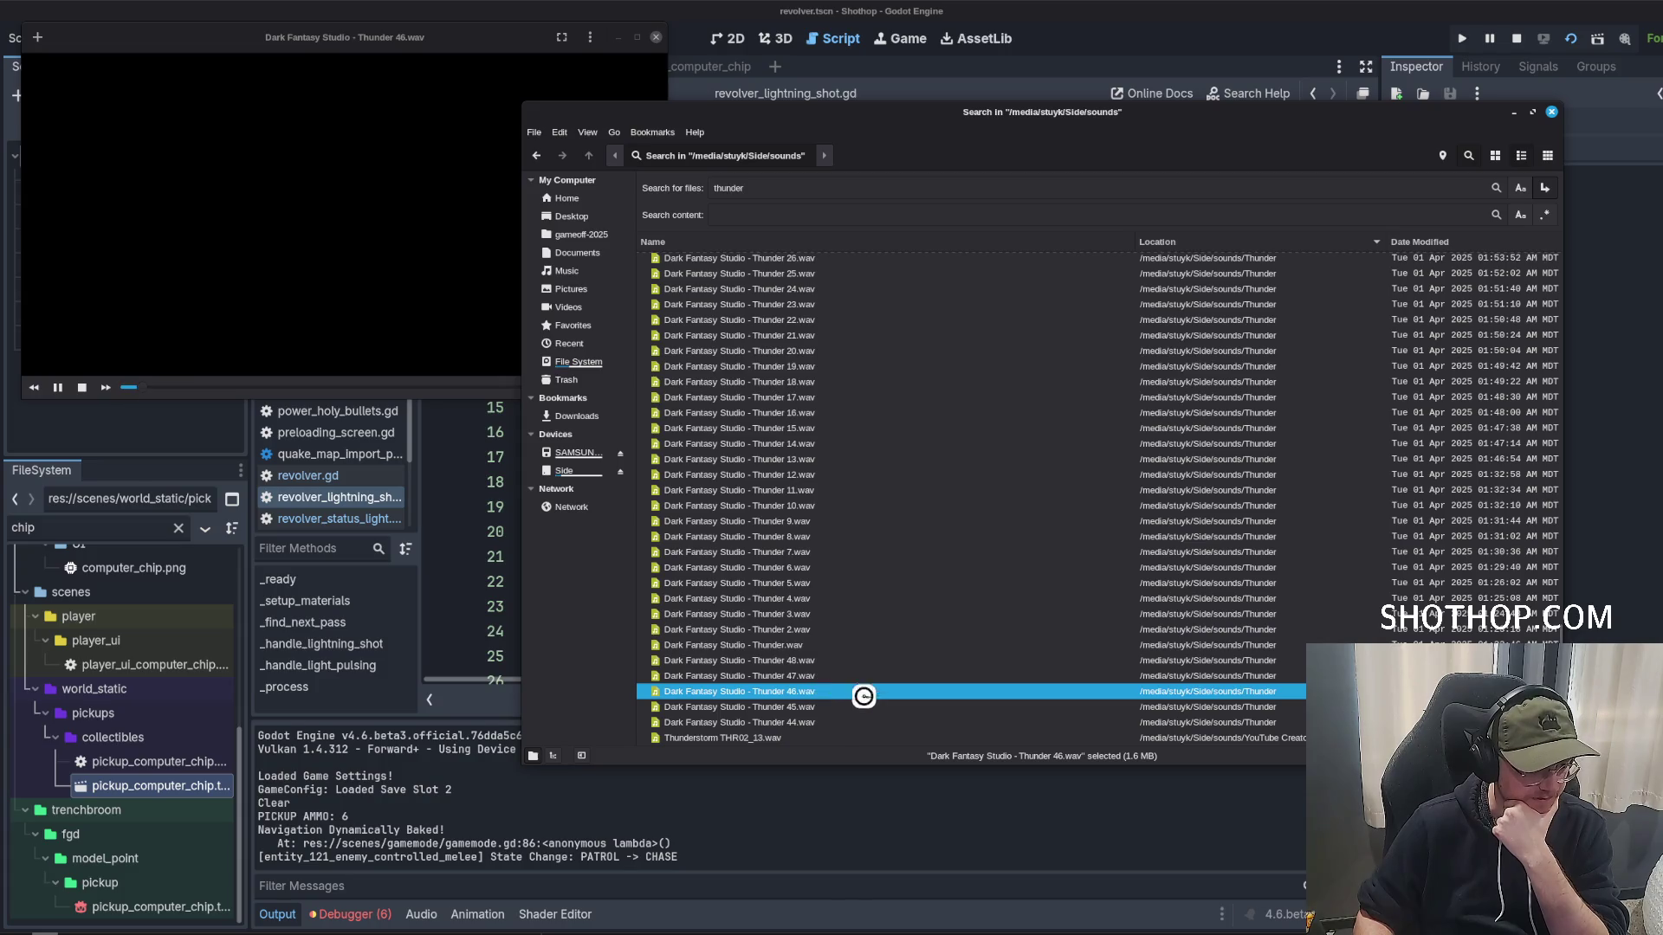
double_click(815, 645)
double_click(822, 661)
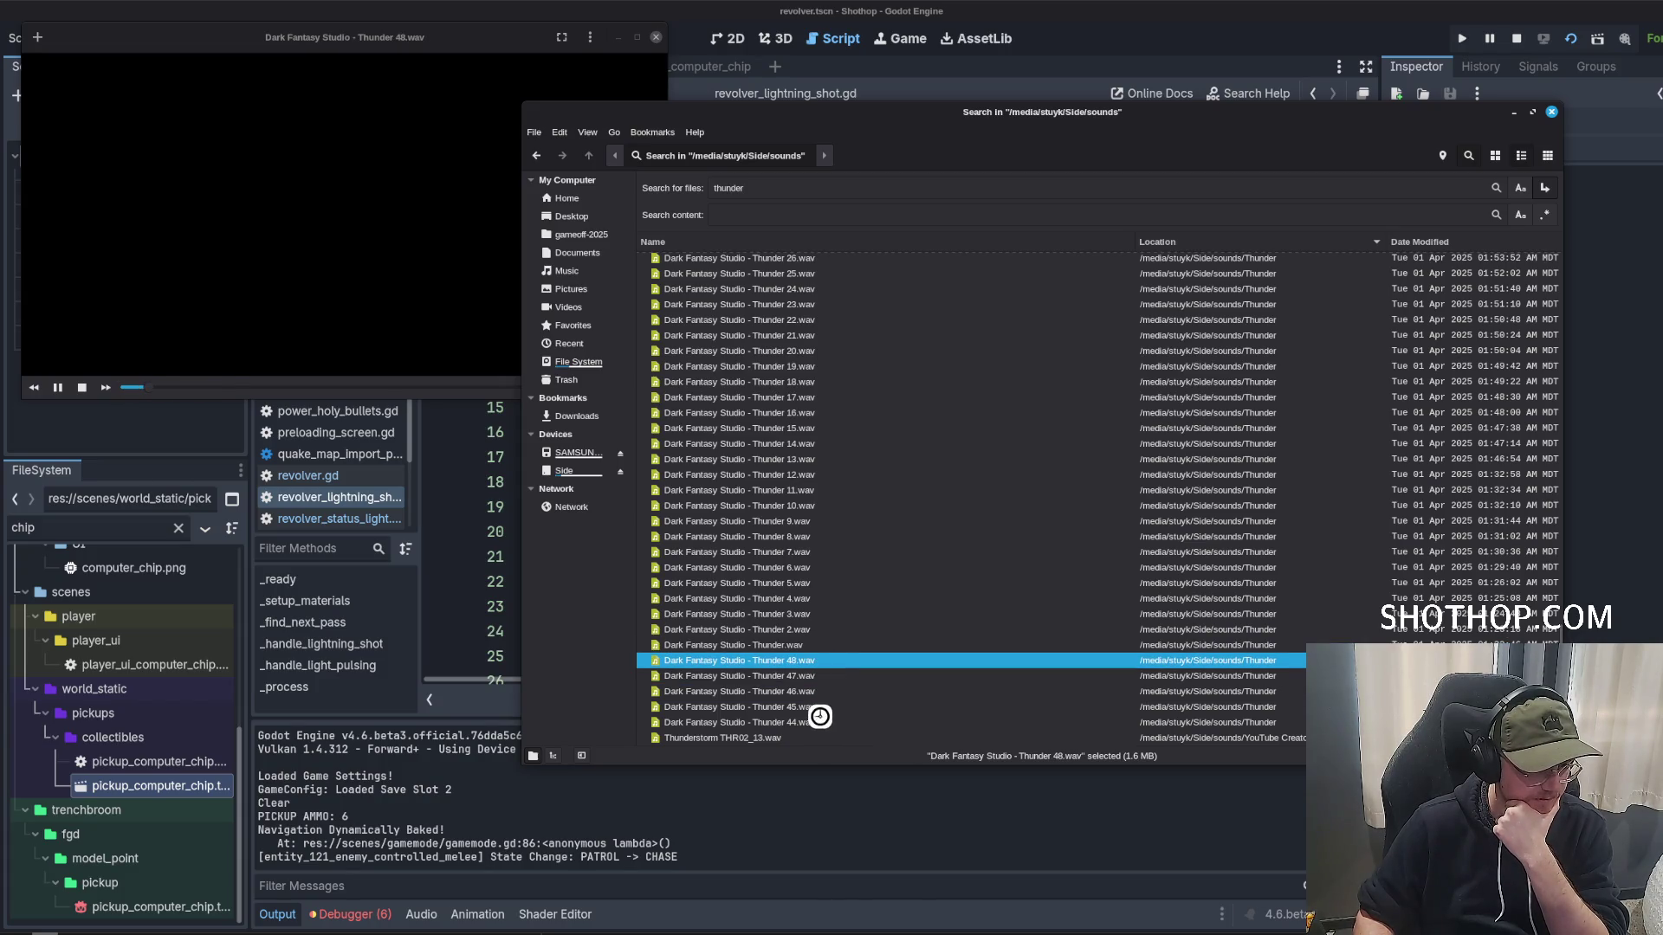
double_click(812, 721)
double_click(789, 676)
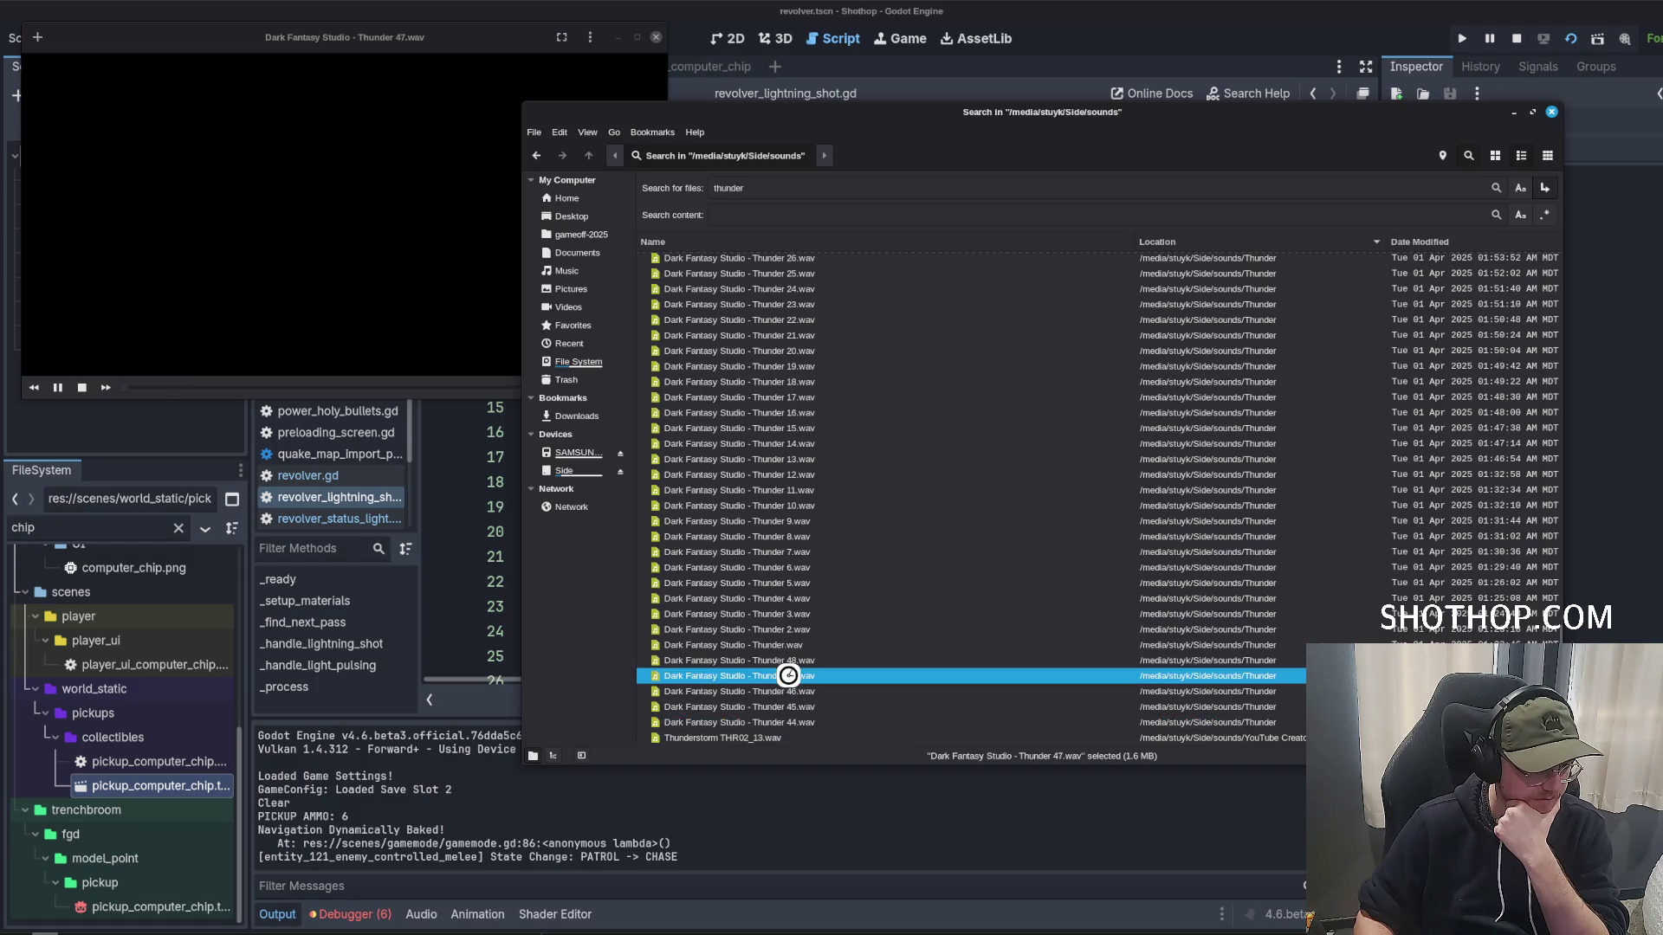
double_click(775, 741)
scroll(777, 567, up, 10)
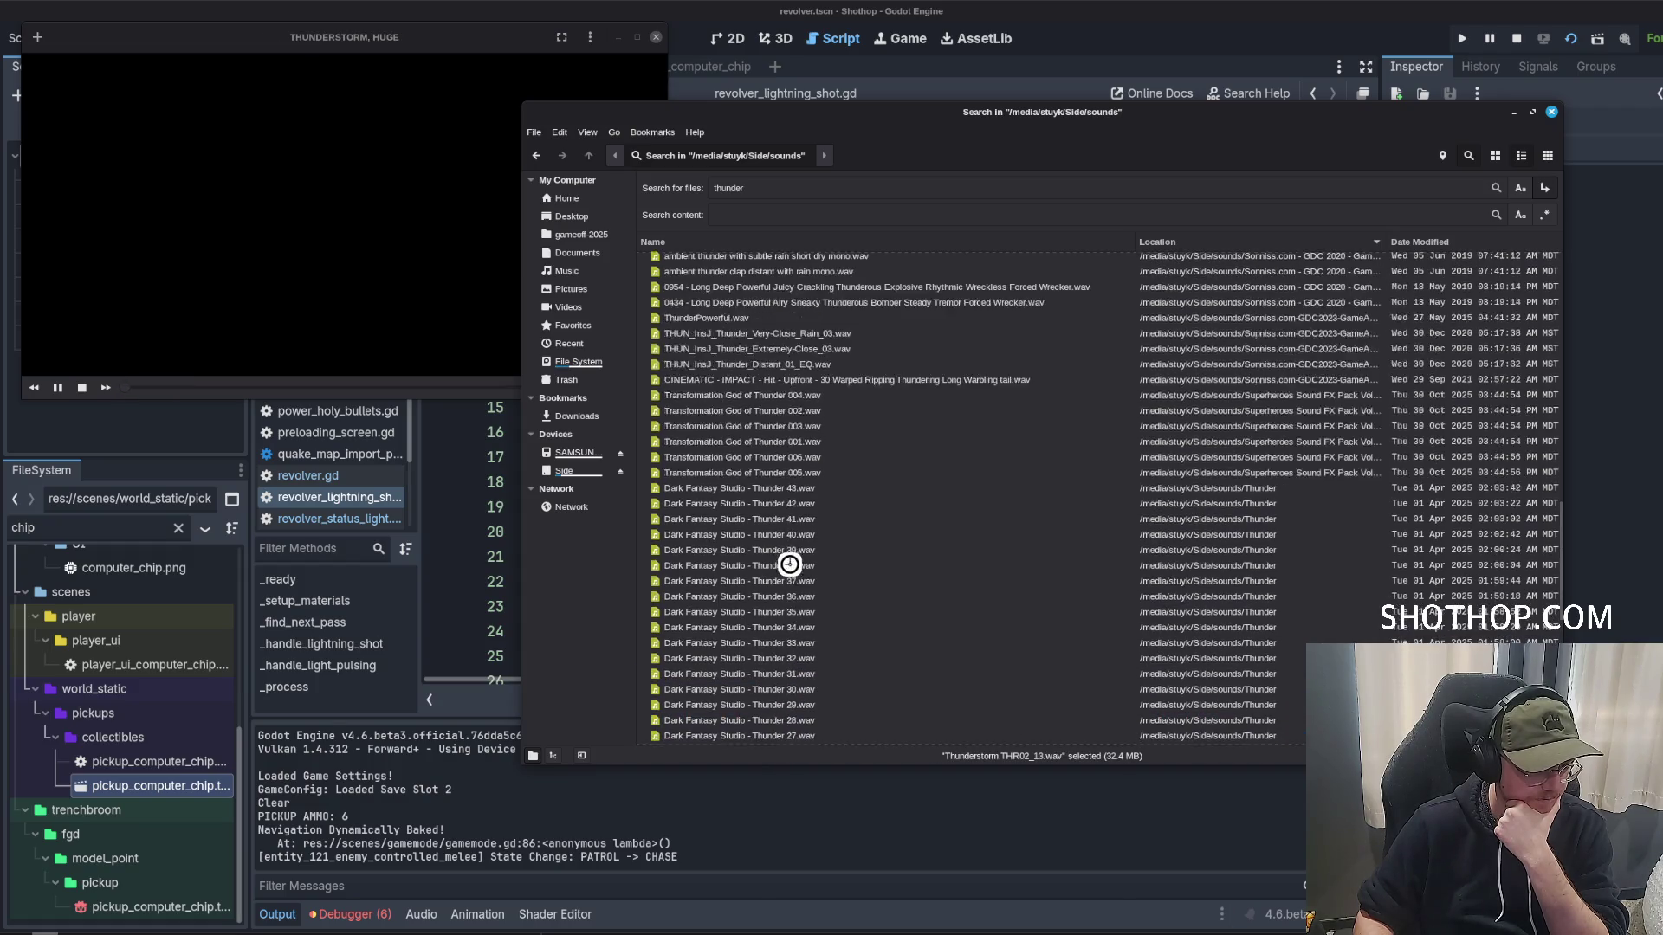
double_click(797, 456)
double_click(788, 371)
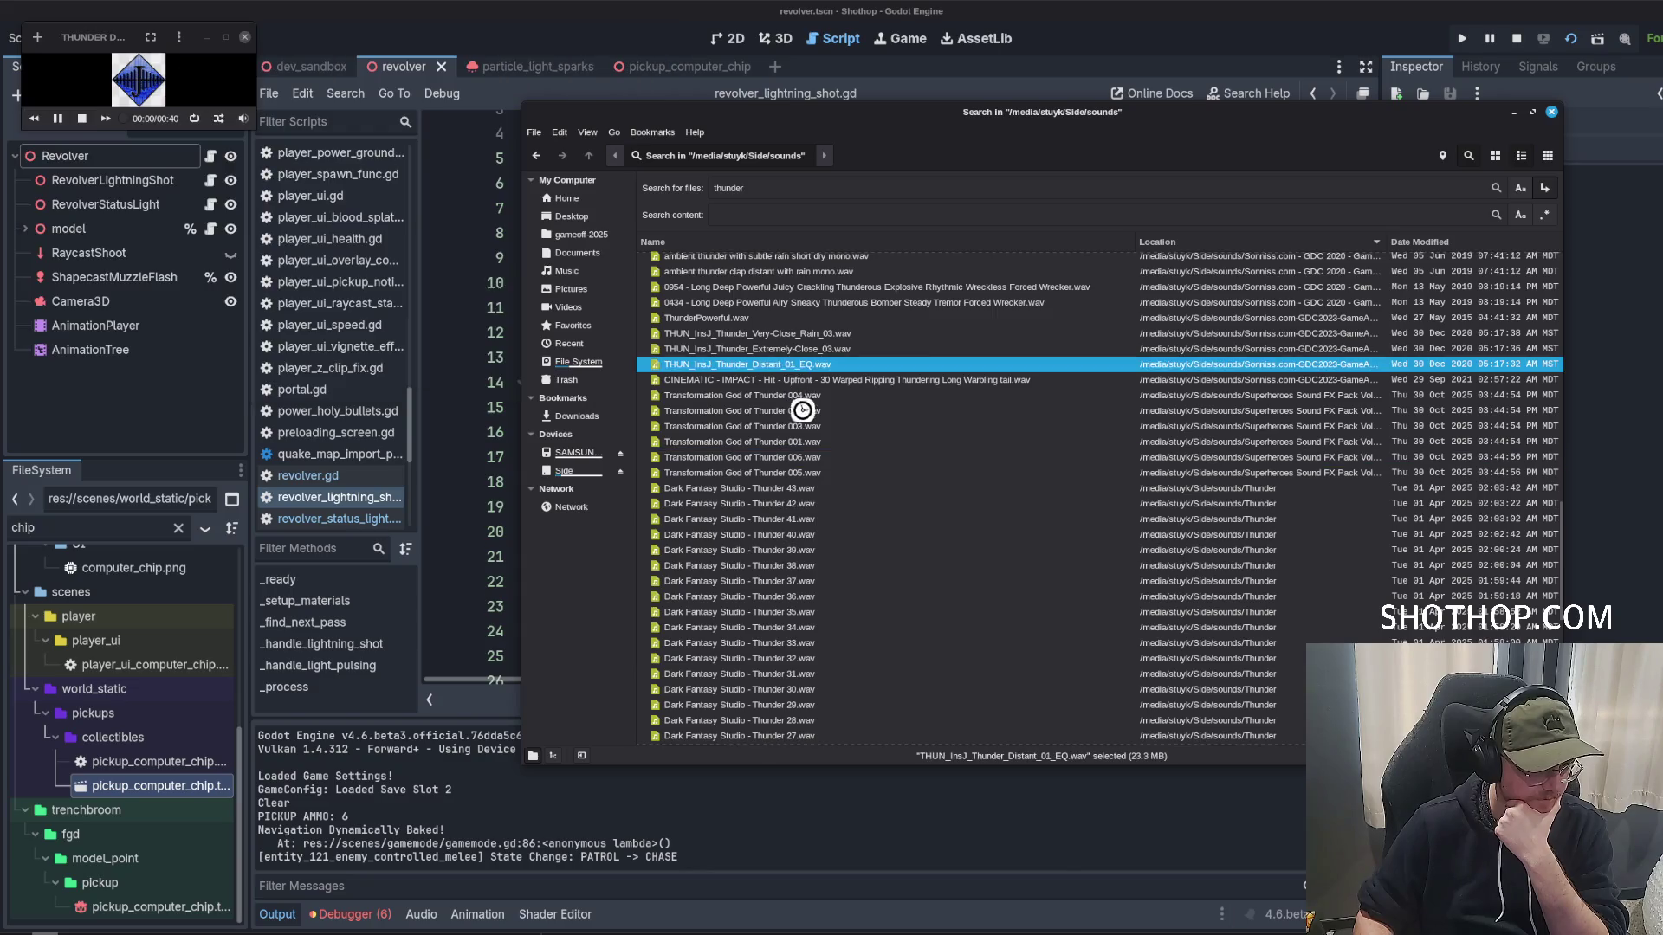
scroll(784, 468, up, 2)
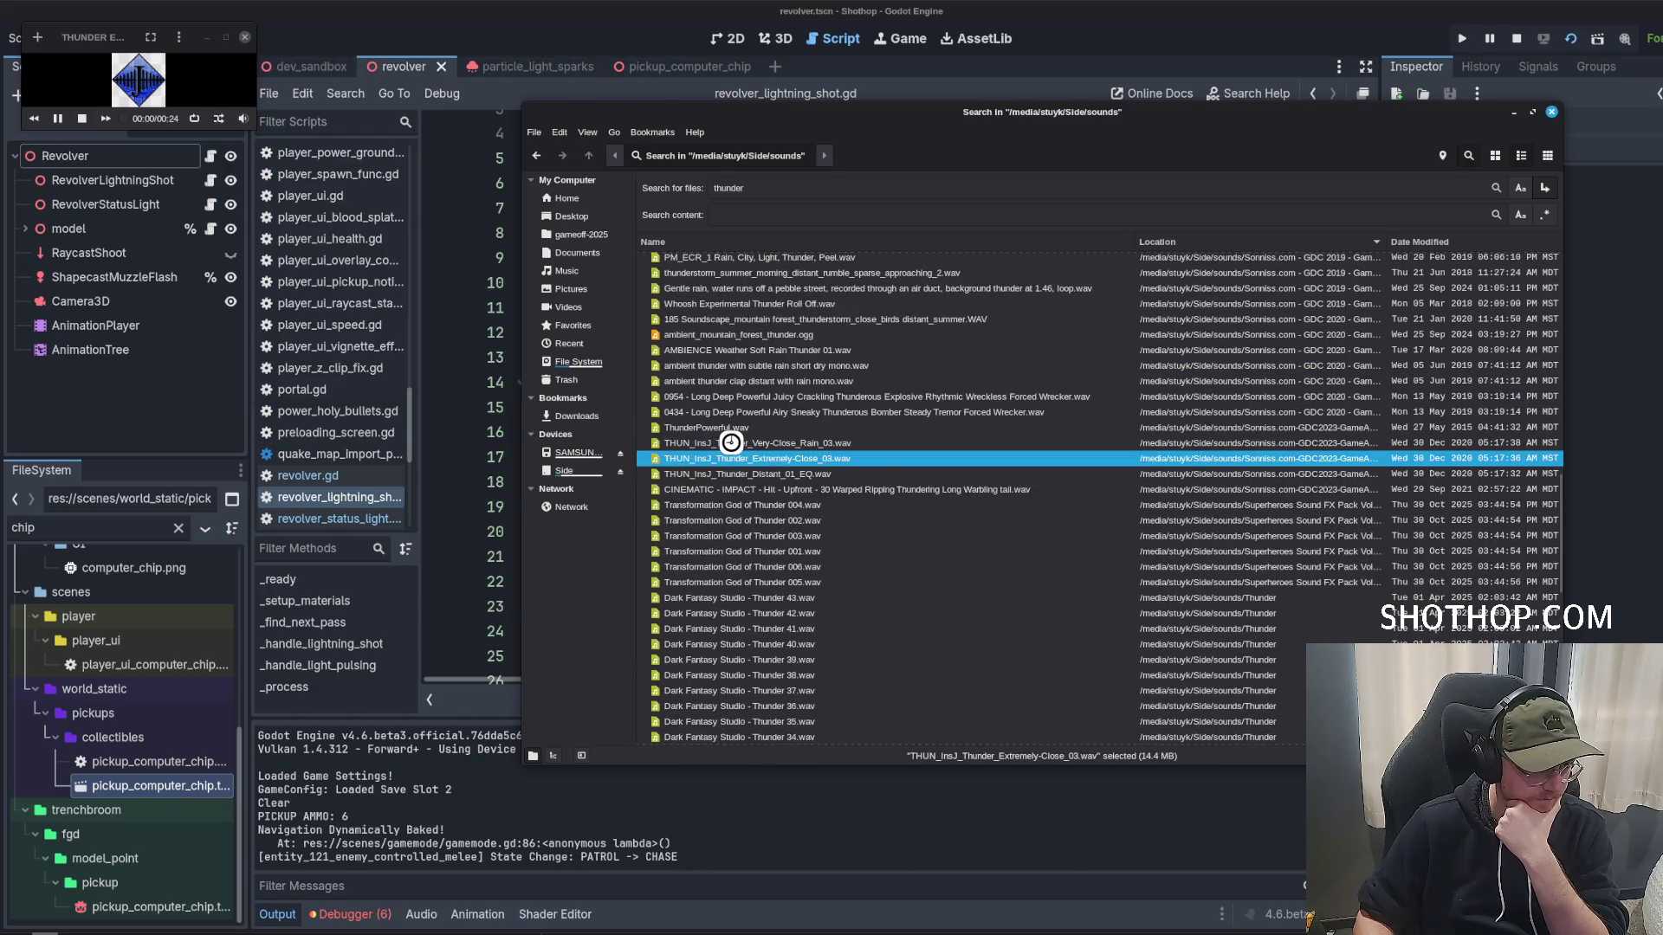
scroll(749, 459, up, 1)
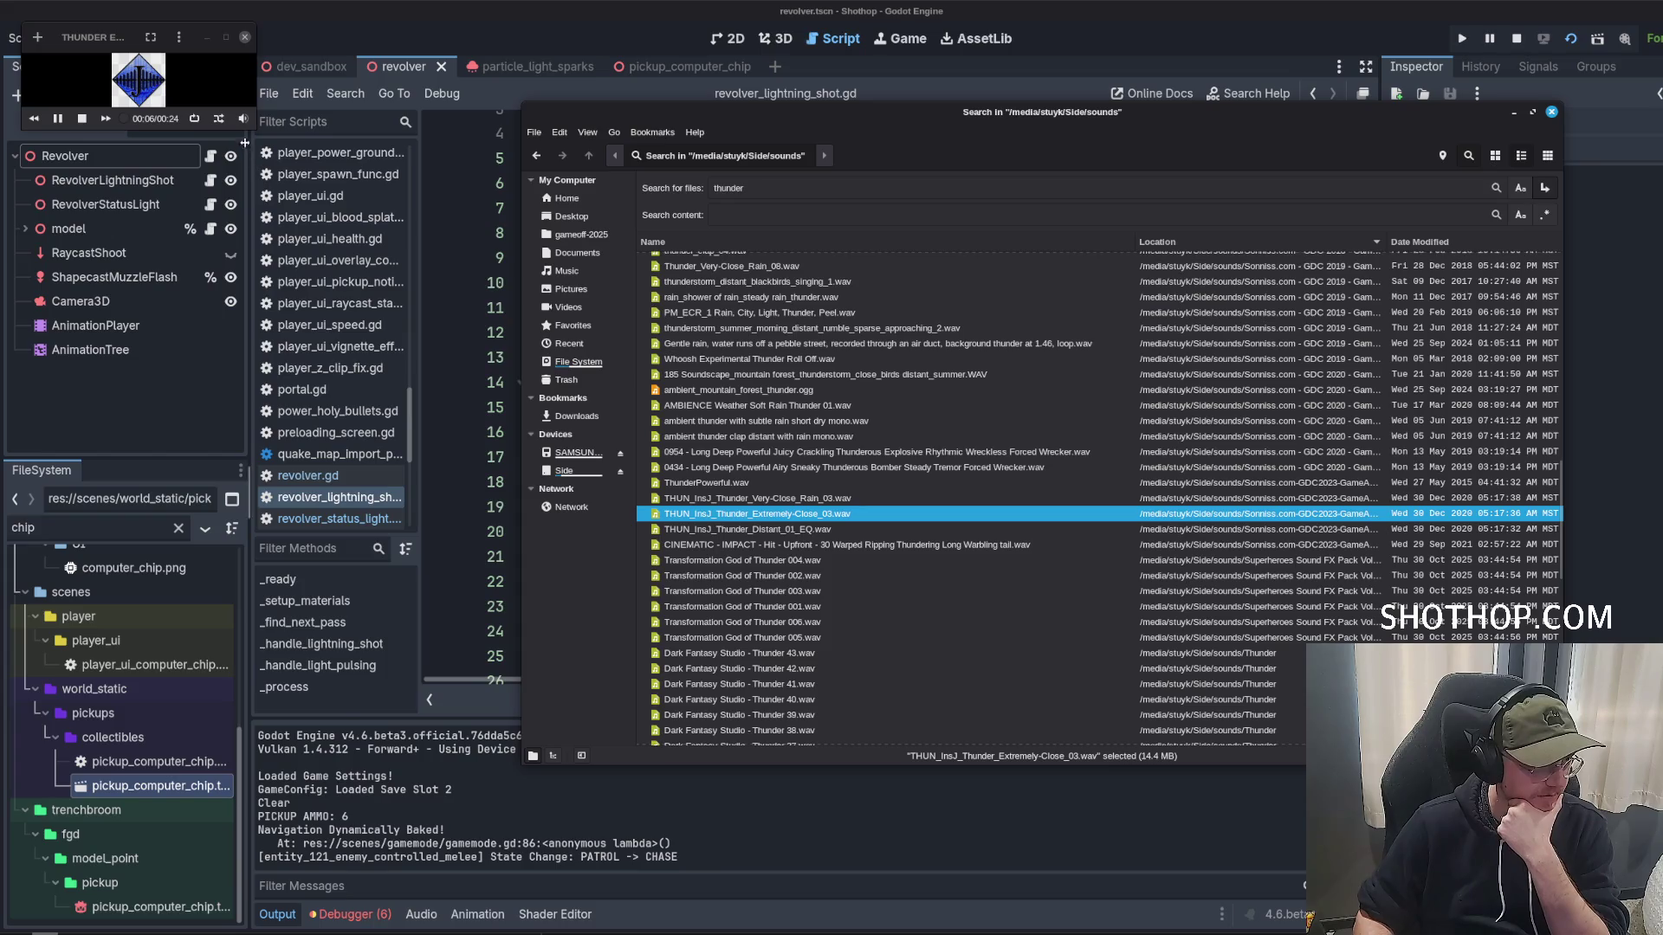
Preview ThunderPowerful and the ambient thunder files, ending on thunder_strike_03, then open the launcher.
drag(251, 127, 611, 401)
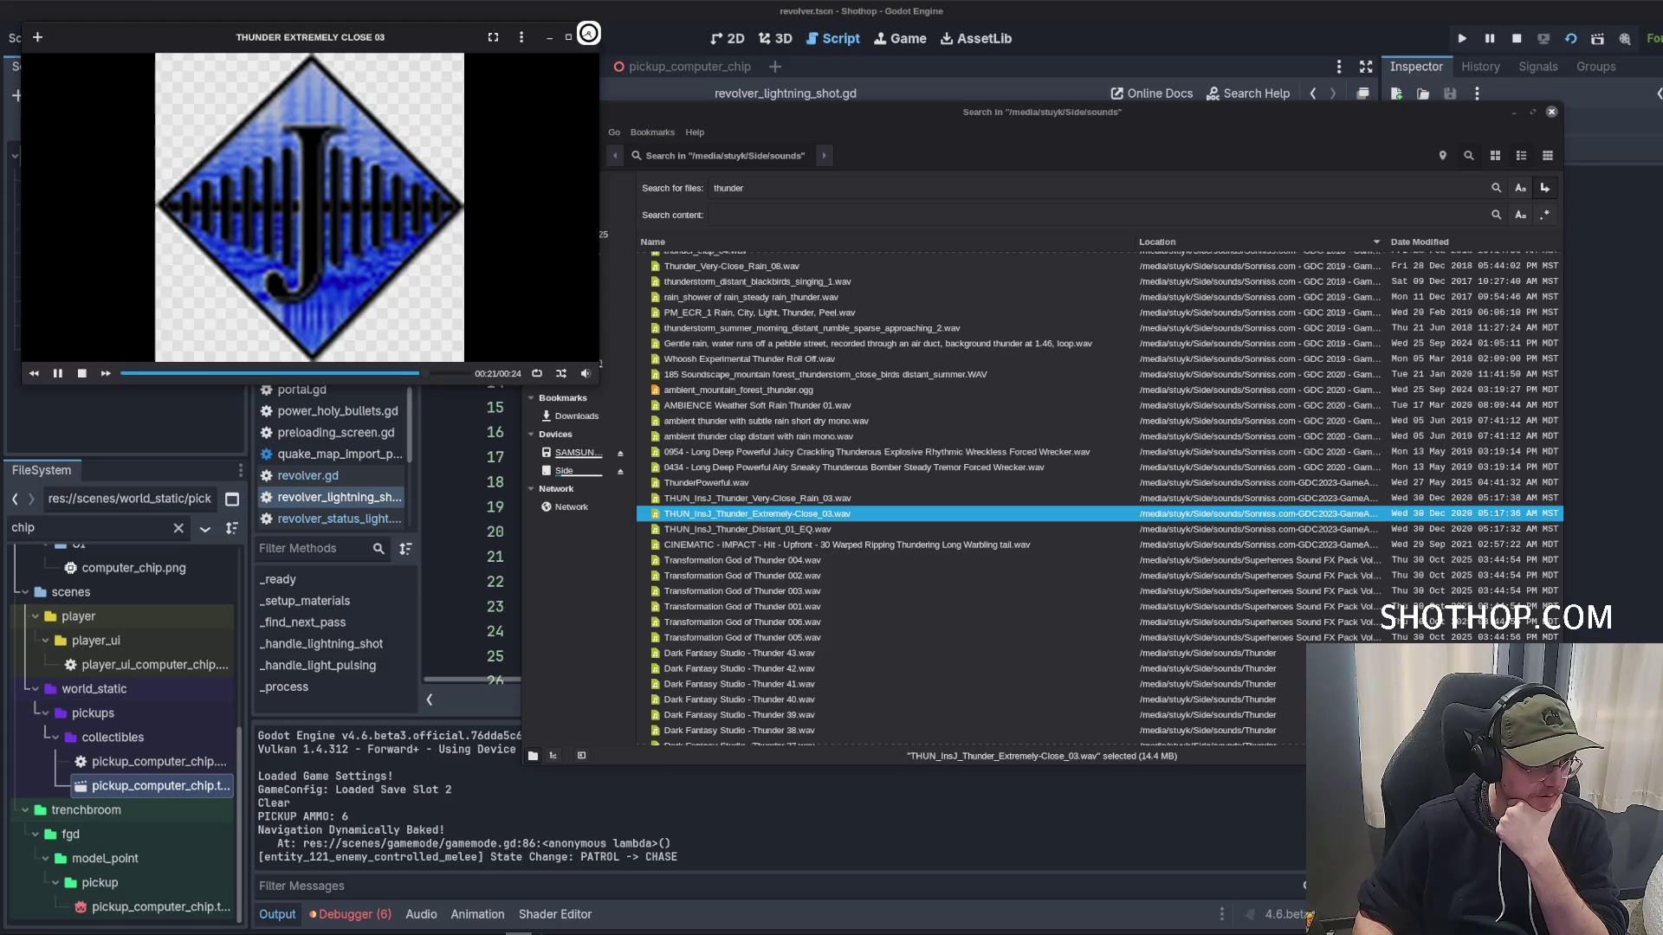
click(588, 37)
double_click(709, 480)
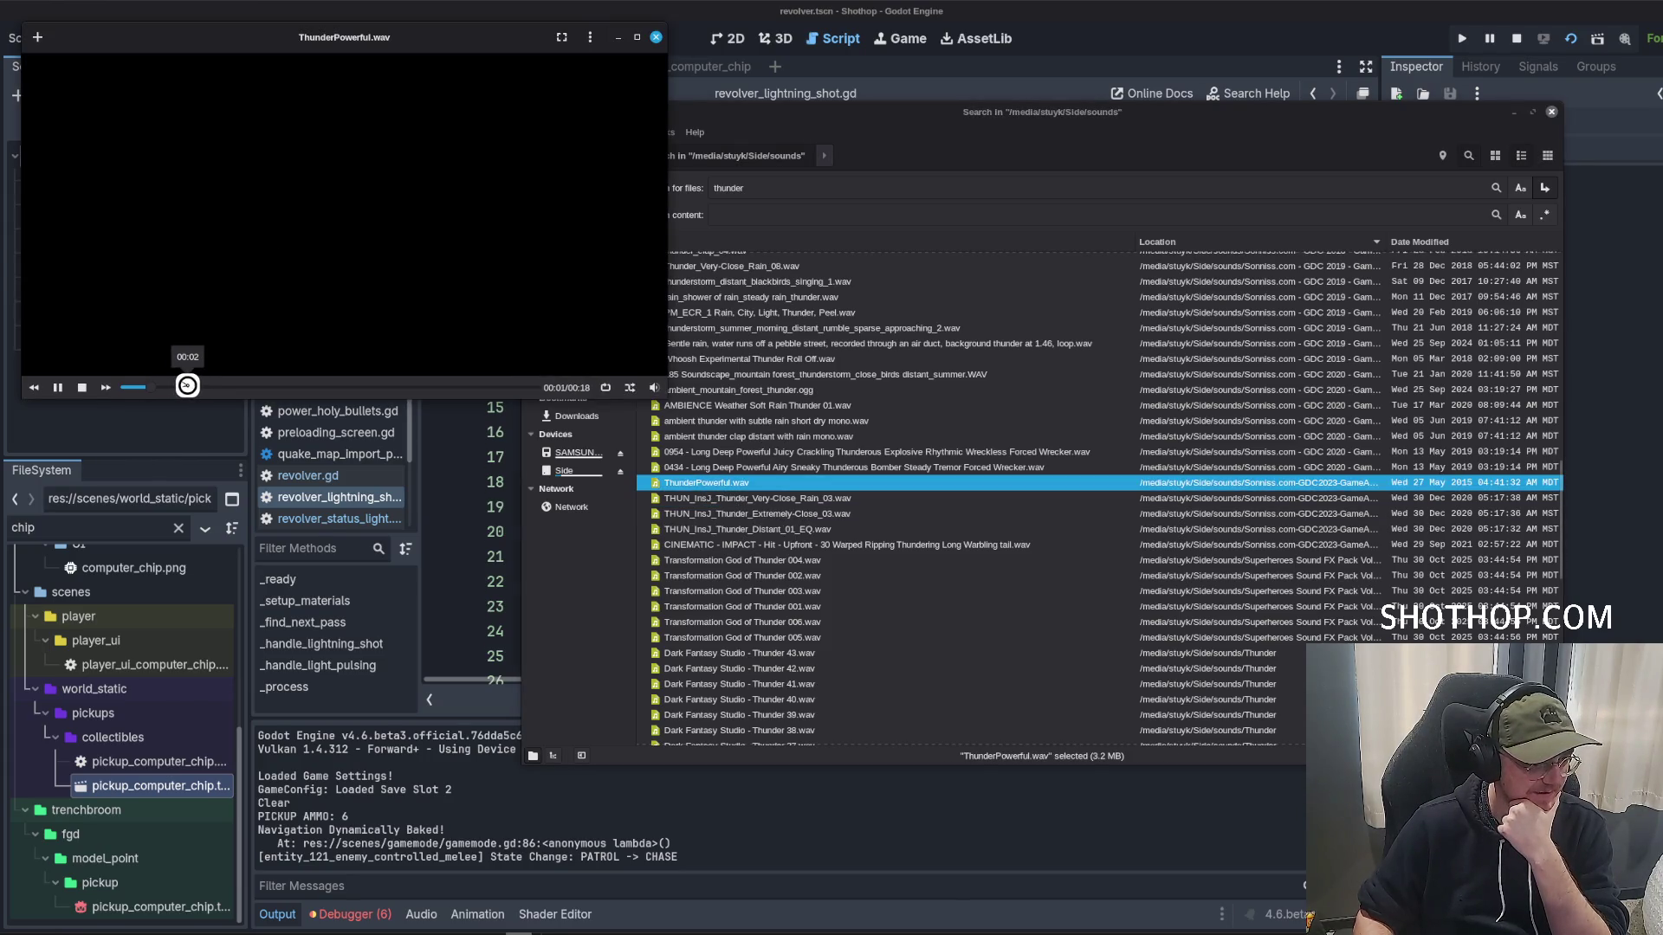
click(299, 385)
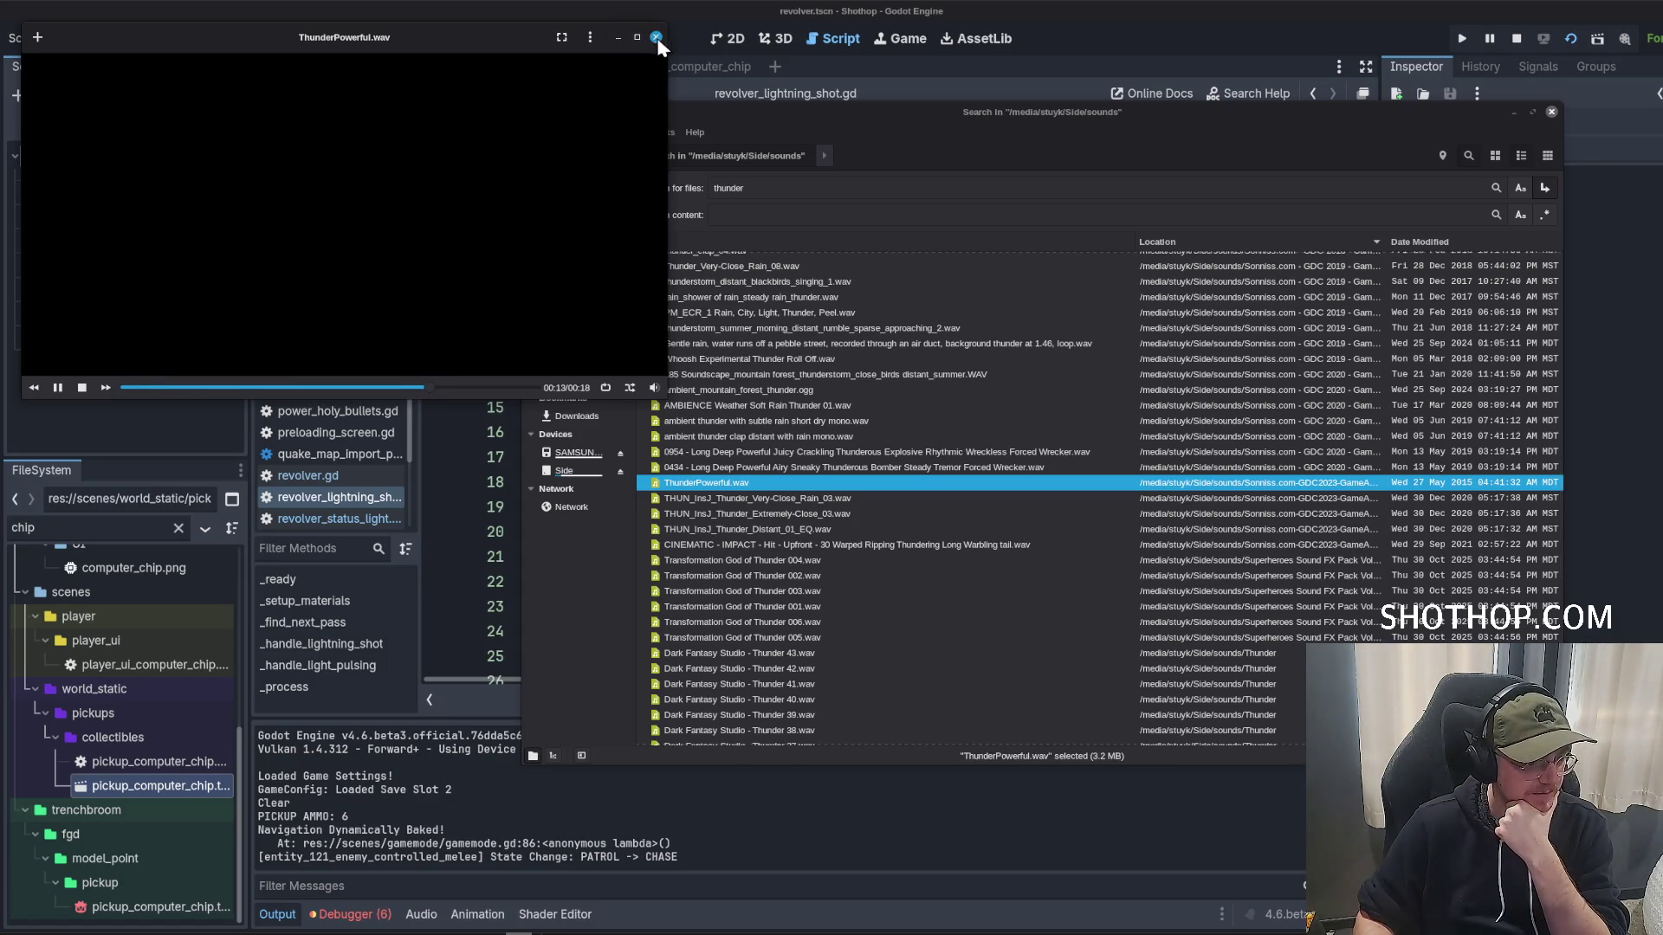
click(657, 39)
click(712, 422)
double_click(716, 424)
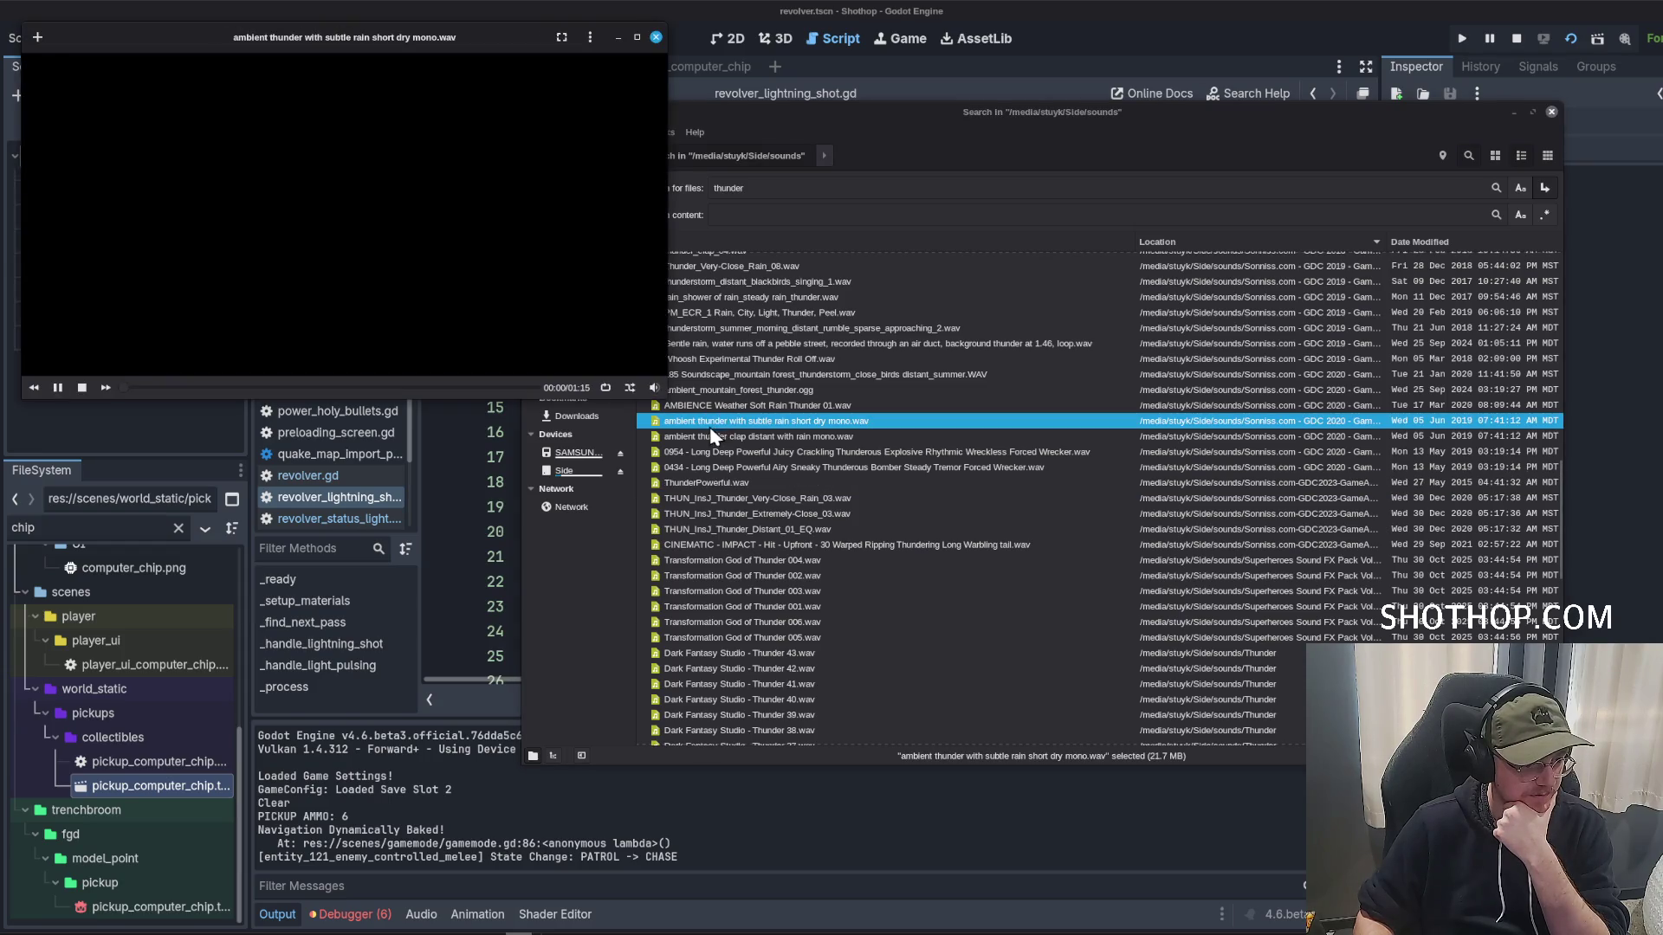
click(657, 38)
double_click(732, 438)
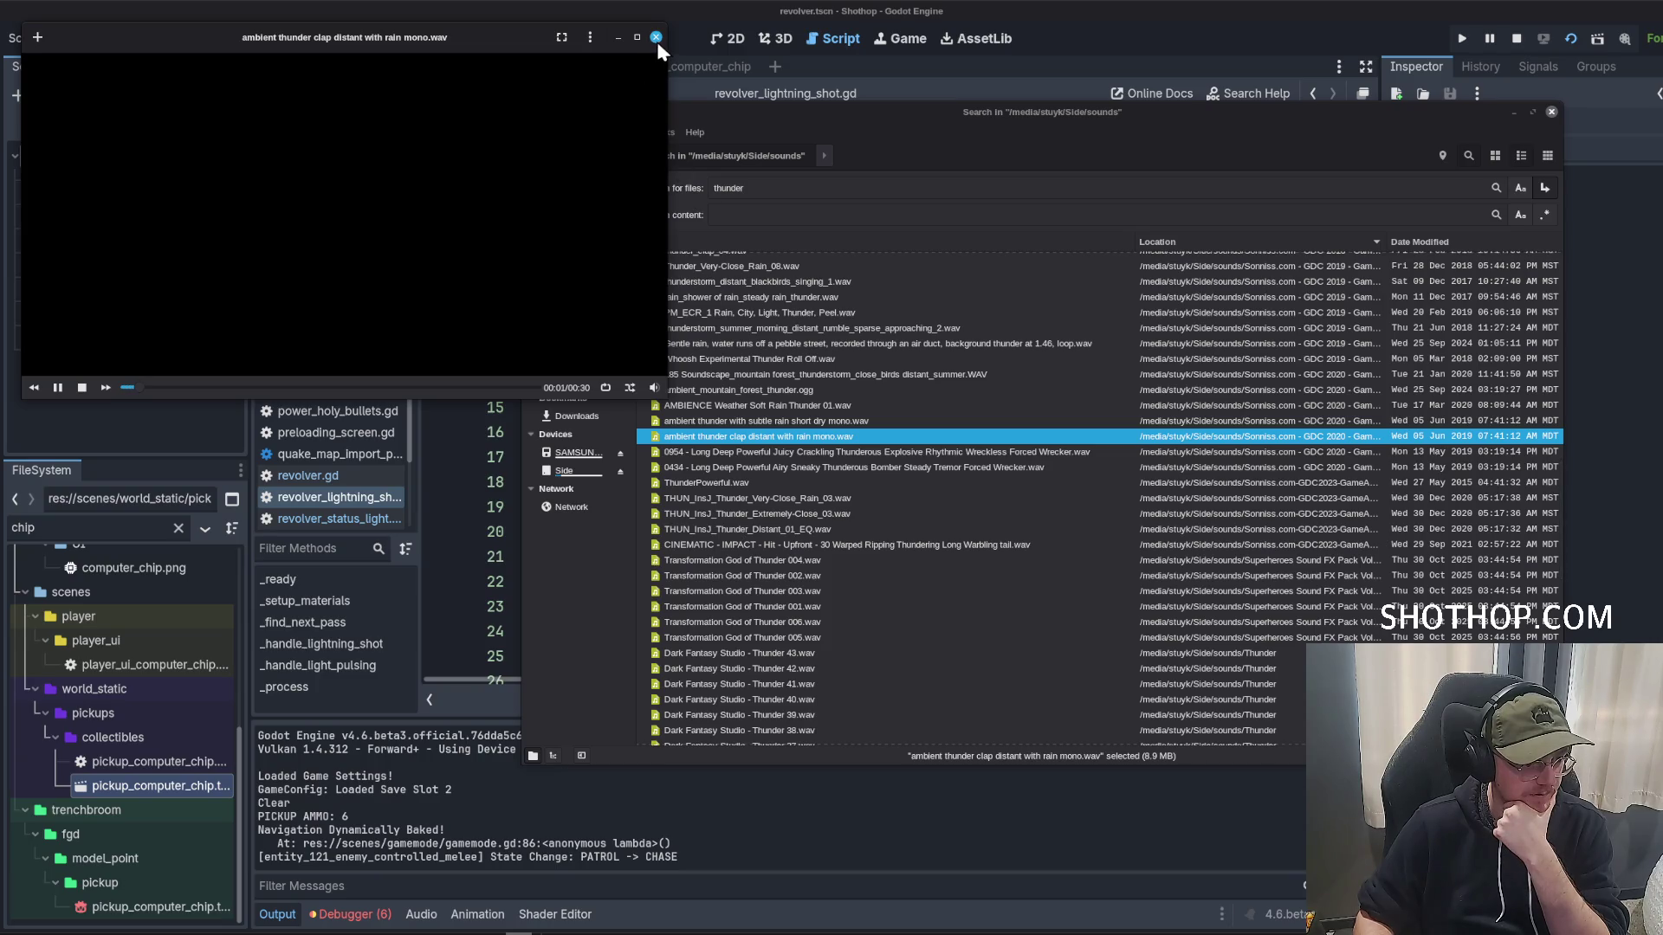
click(656, 37)
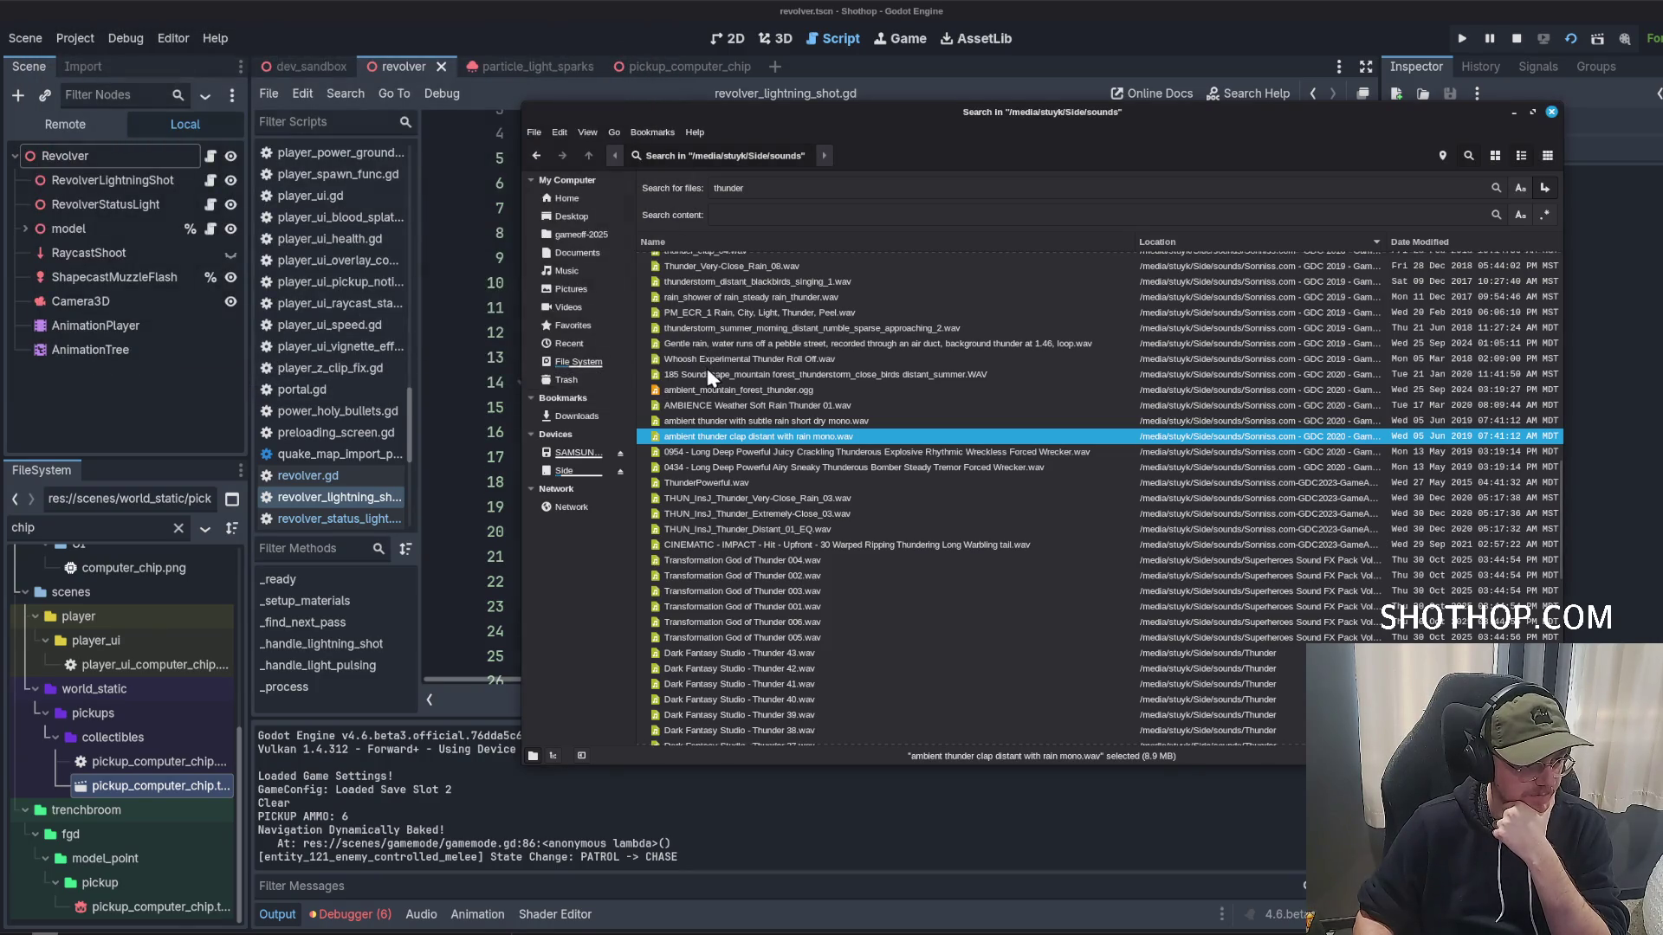
scroll(696, 358, up, 1)
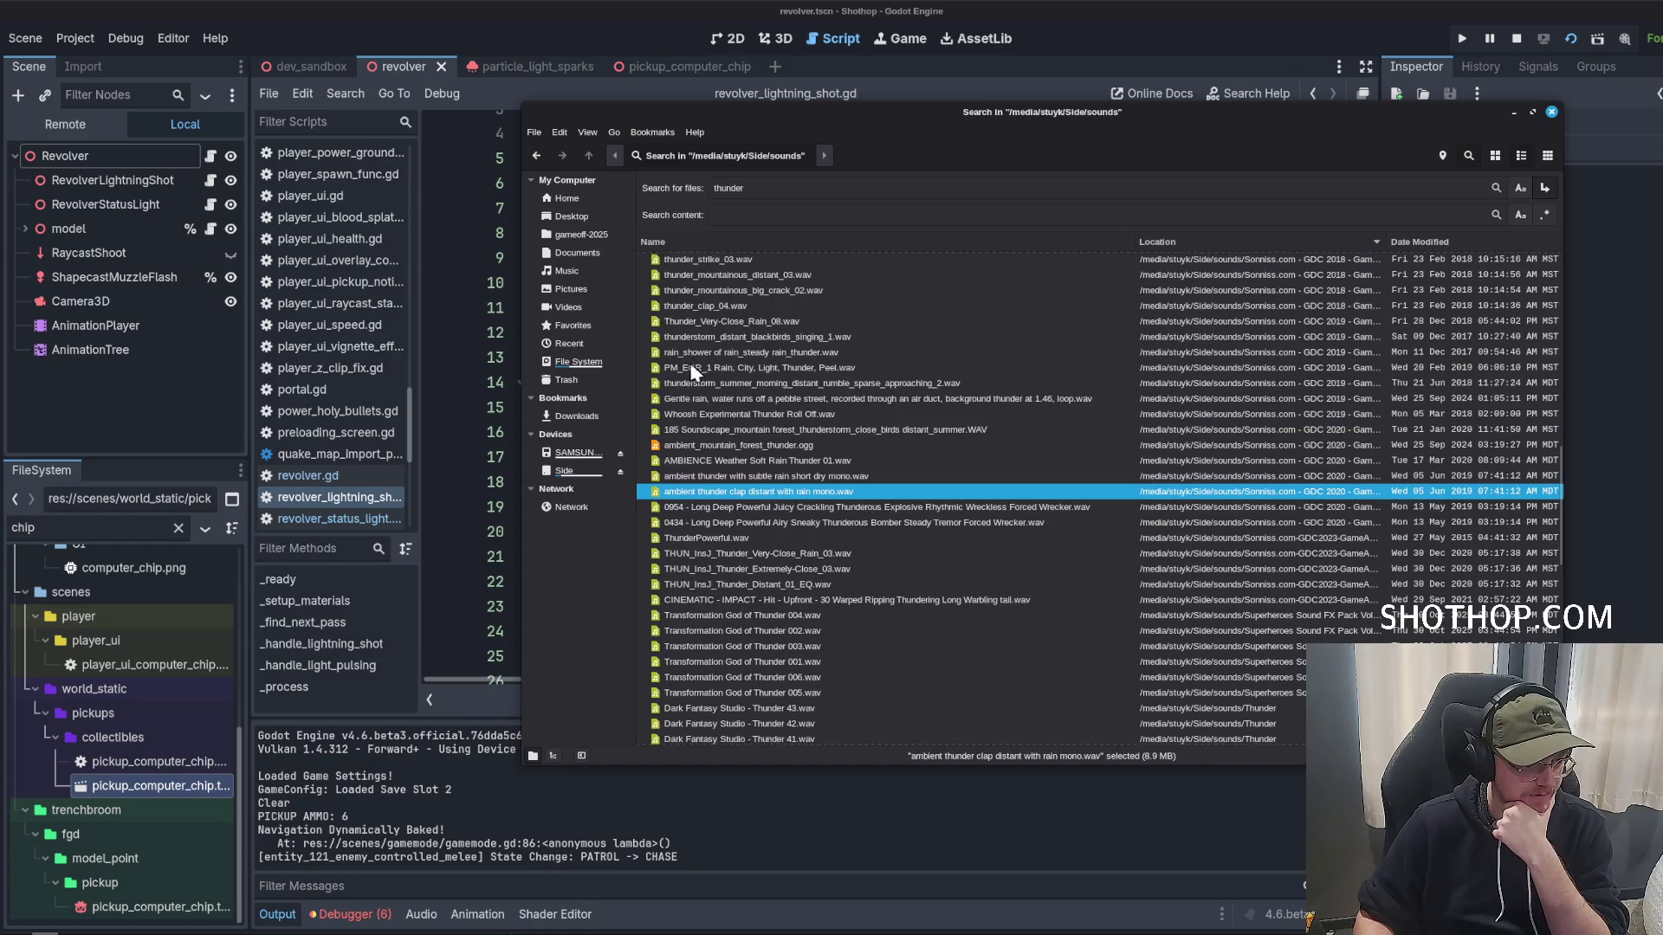
click(697, 413)
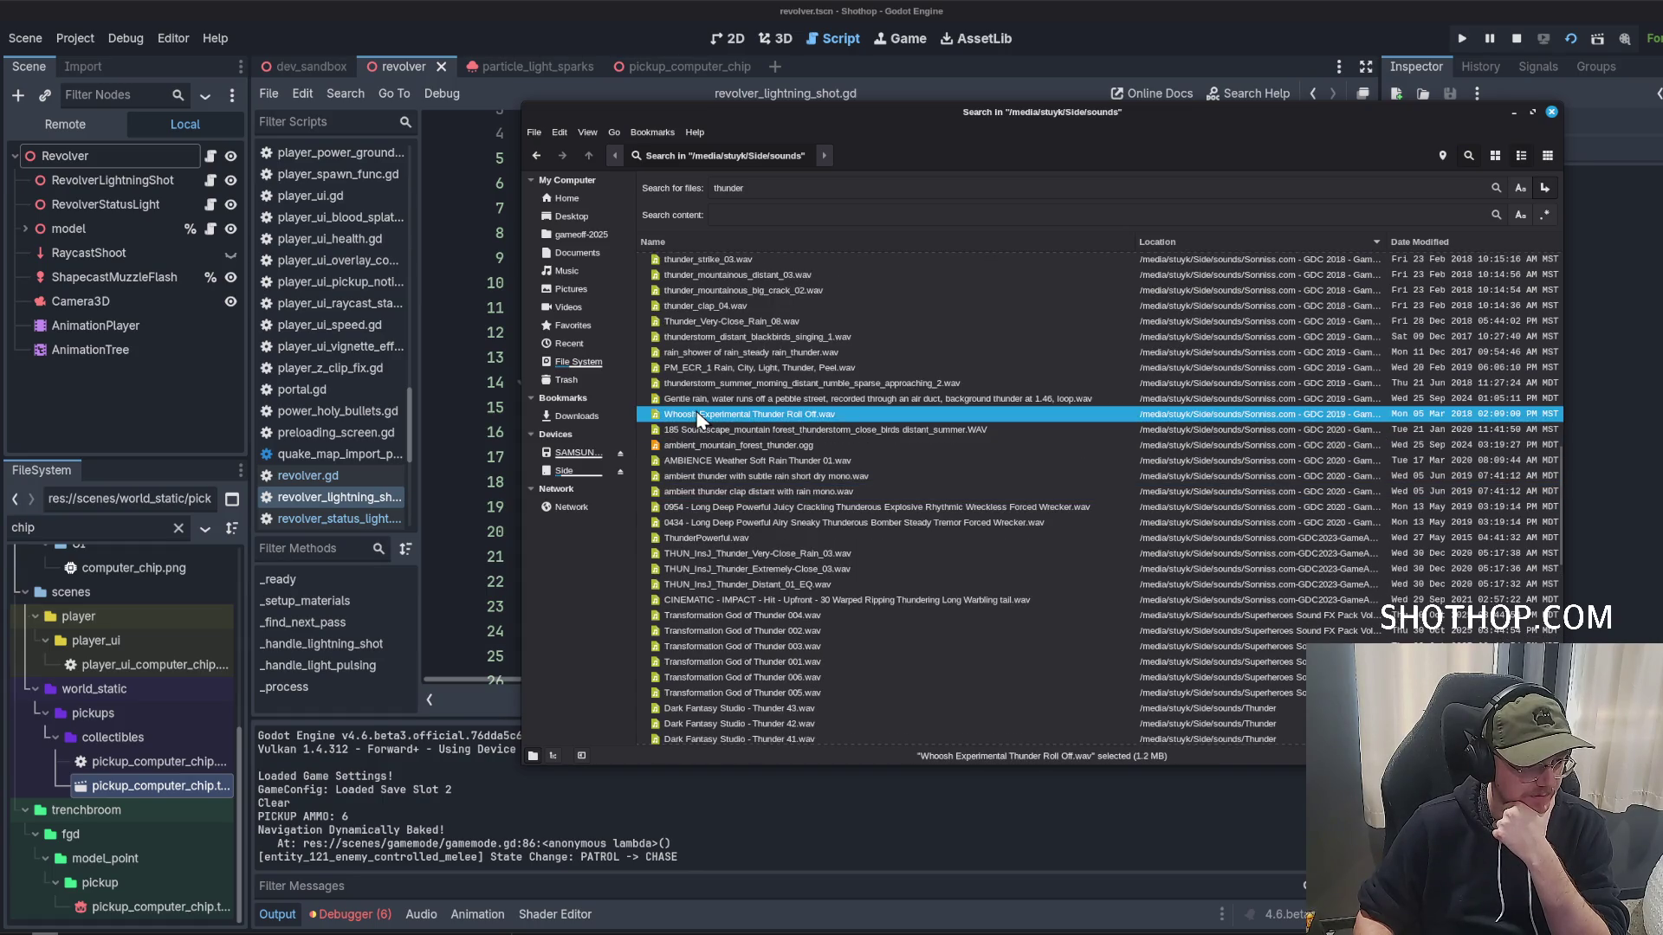
scroll(697, 417, up, 2)
click(697, 418)
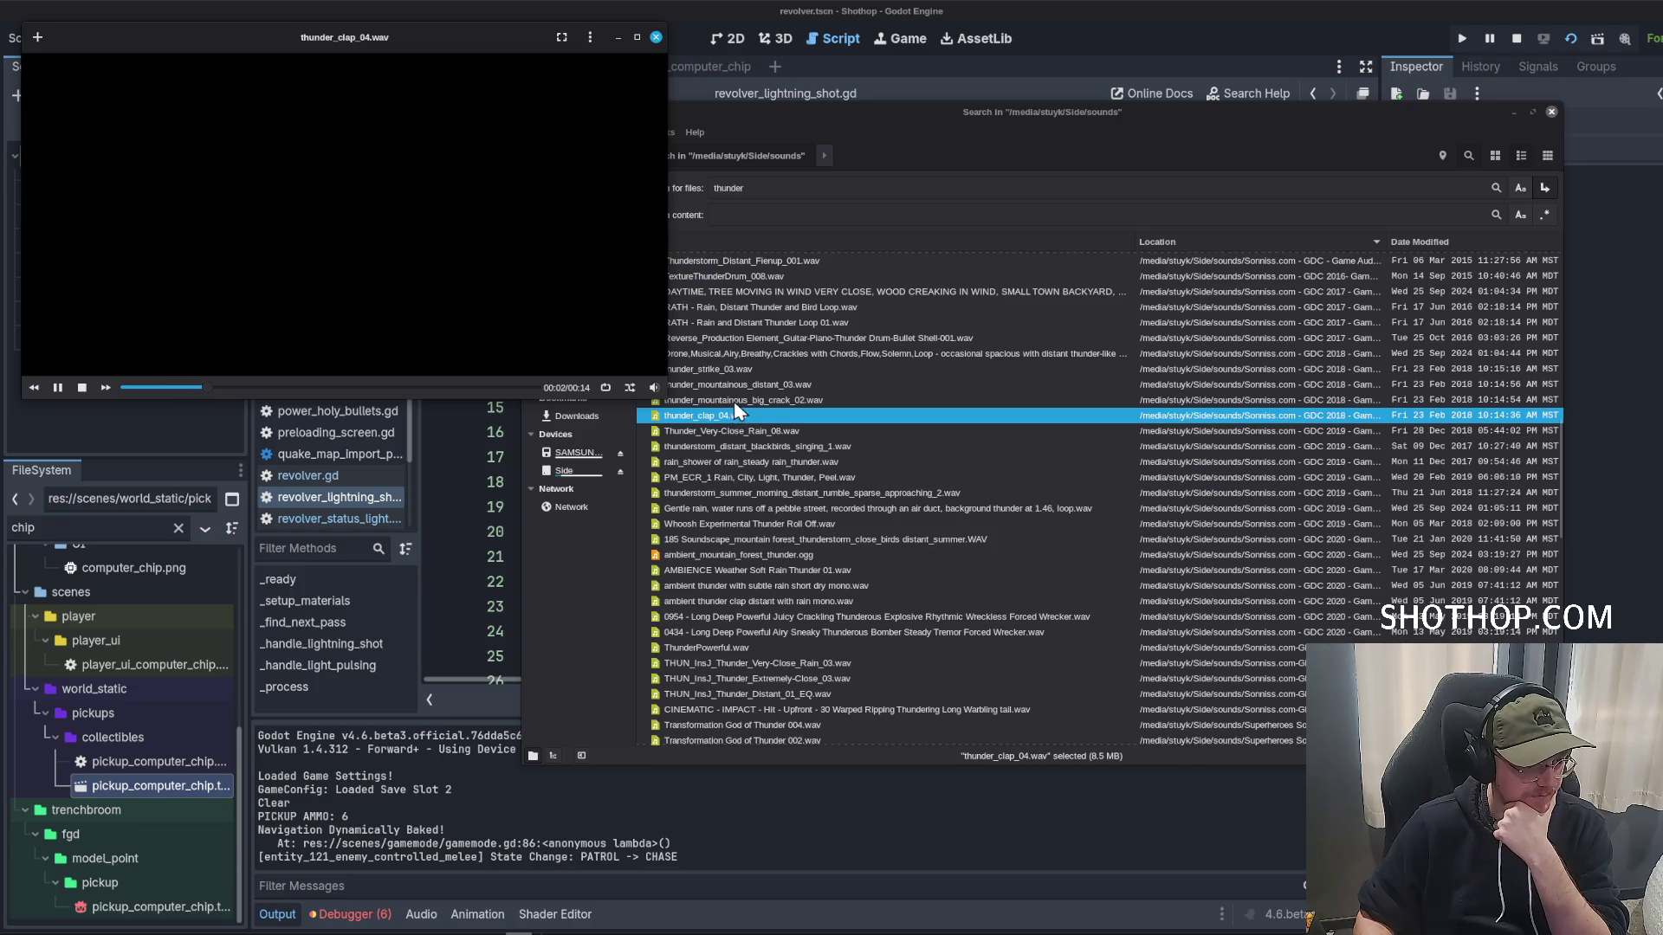
double_click(725, 369)
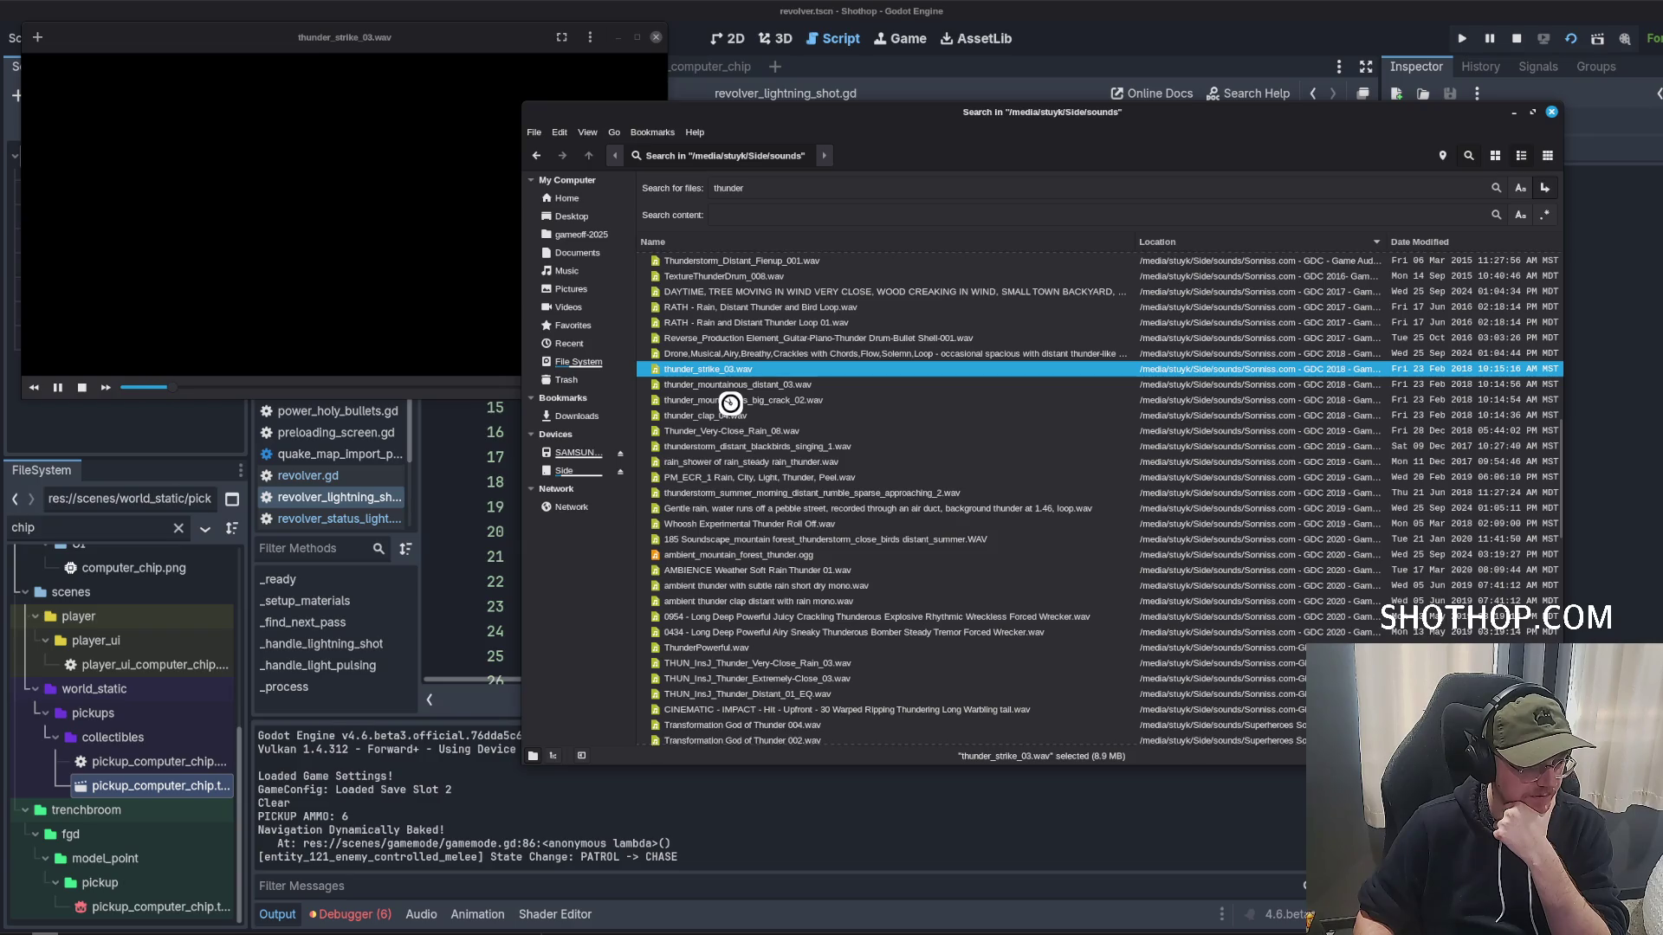
key(super)
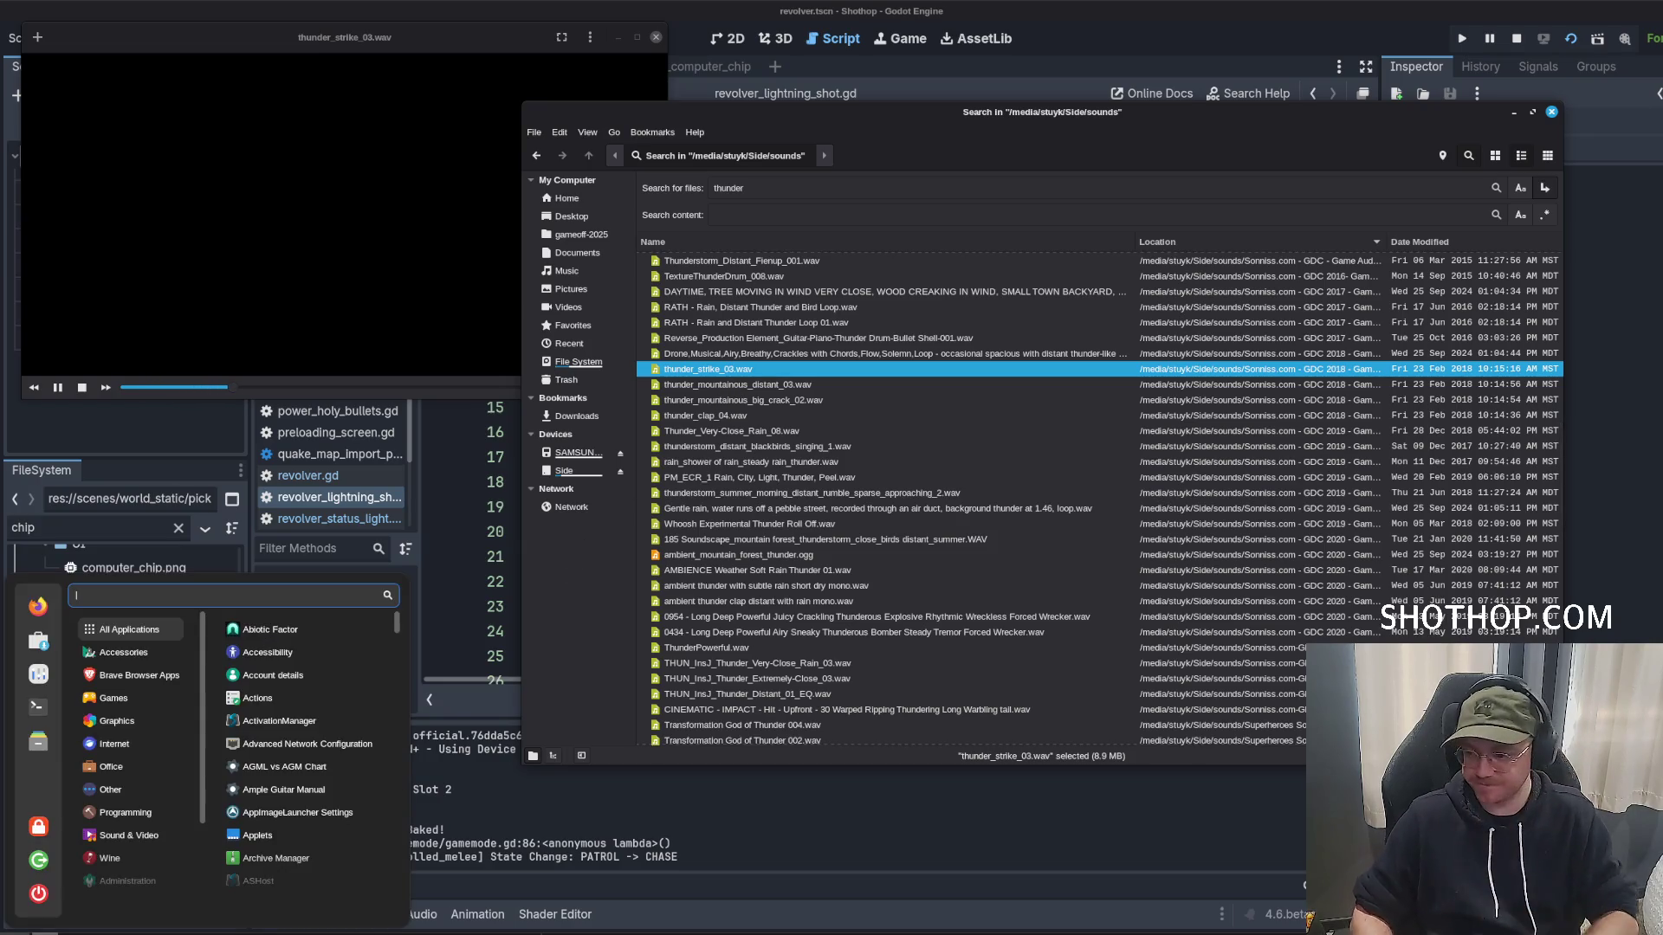
Launch Audacity with 'auda' and dismiss the crash-recovery and welcome dialogs.
text(auda)
key(Return)
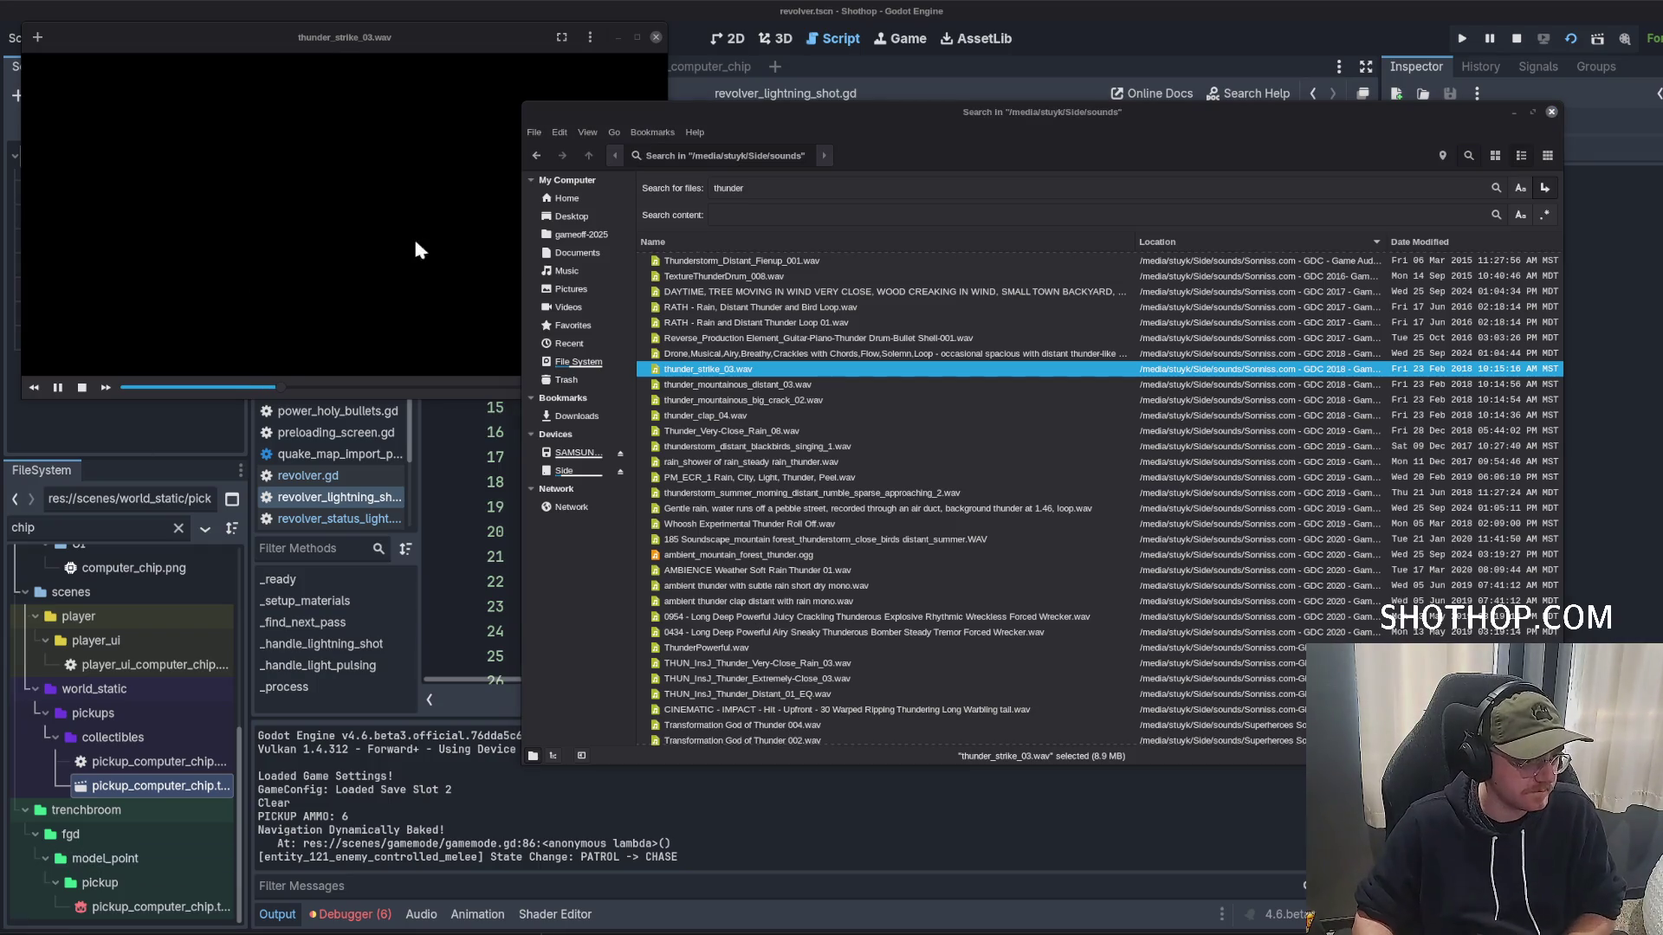
scroll(770, 351, up, 1)
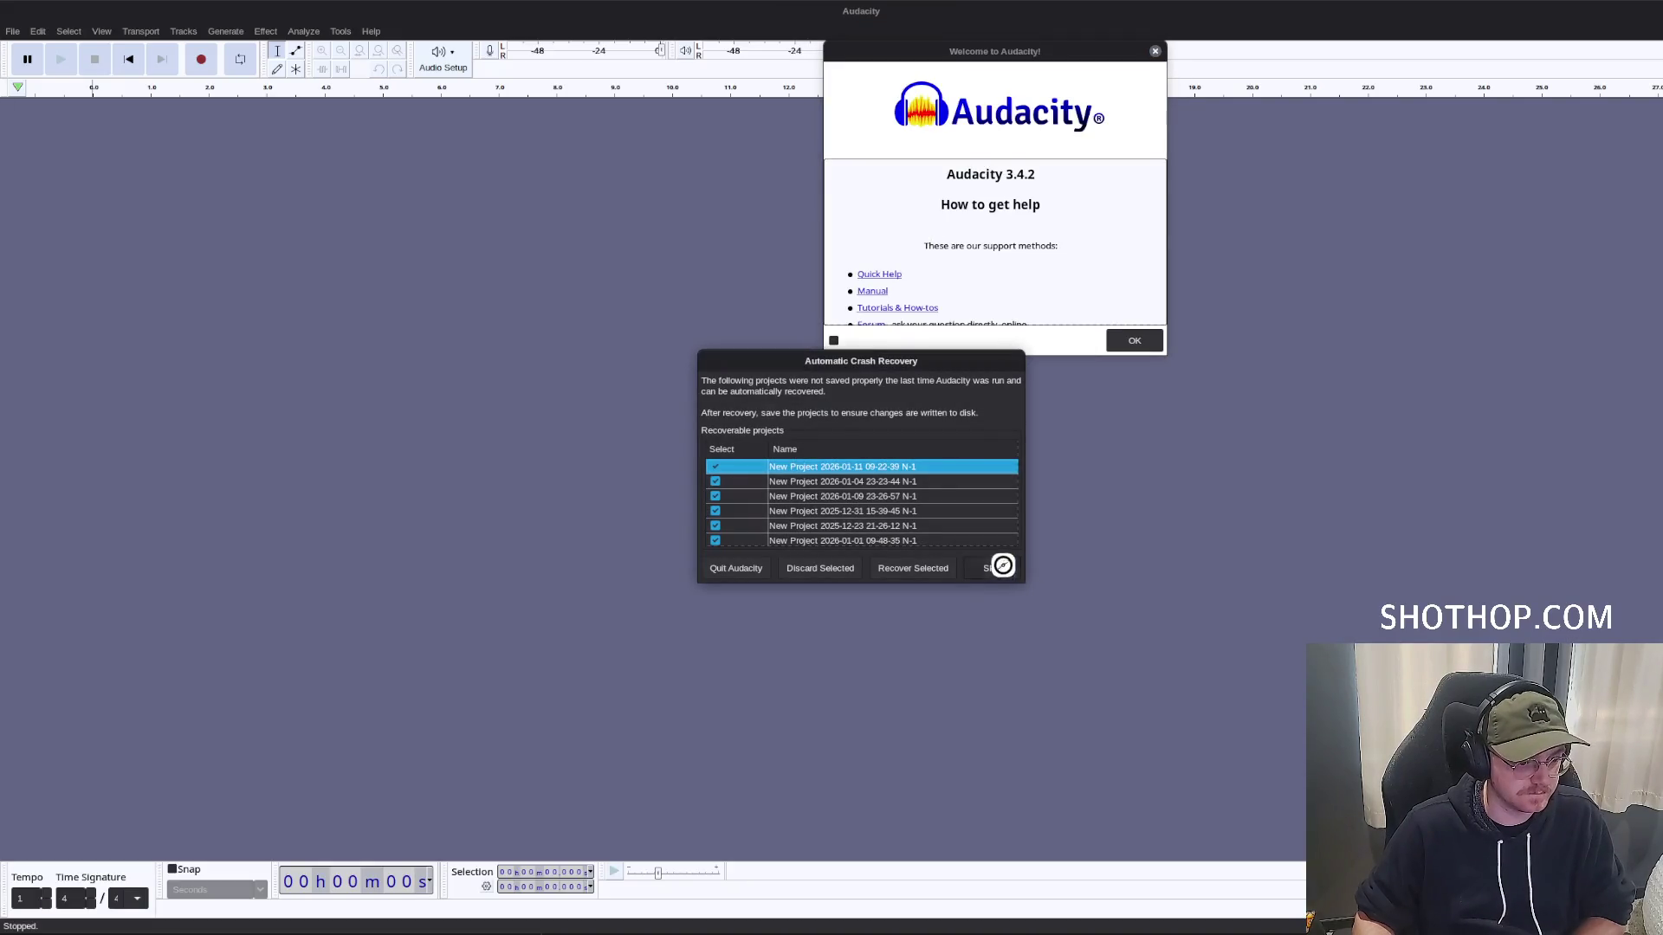
click(1002, 566)
click(1120, 345)
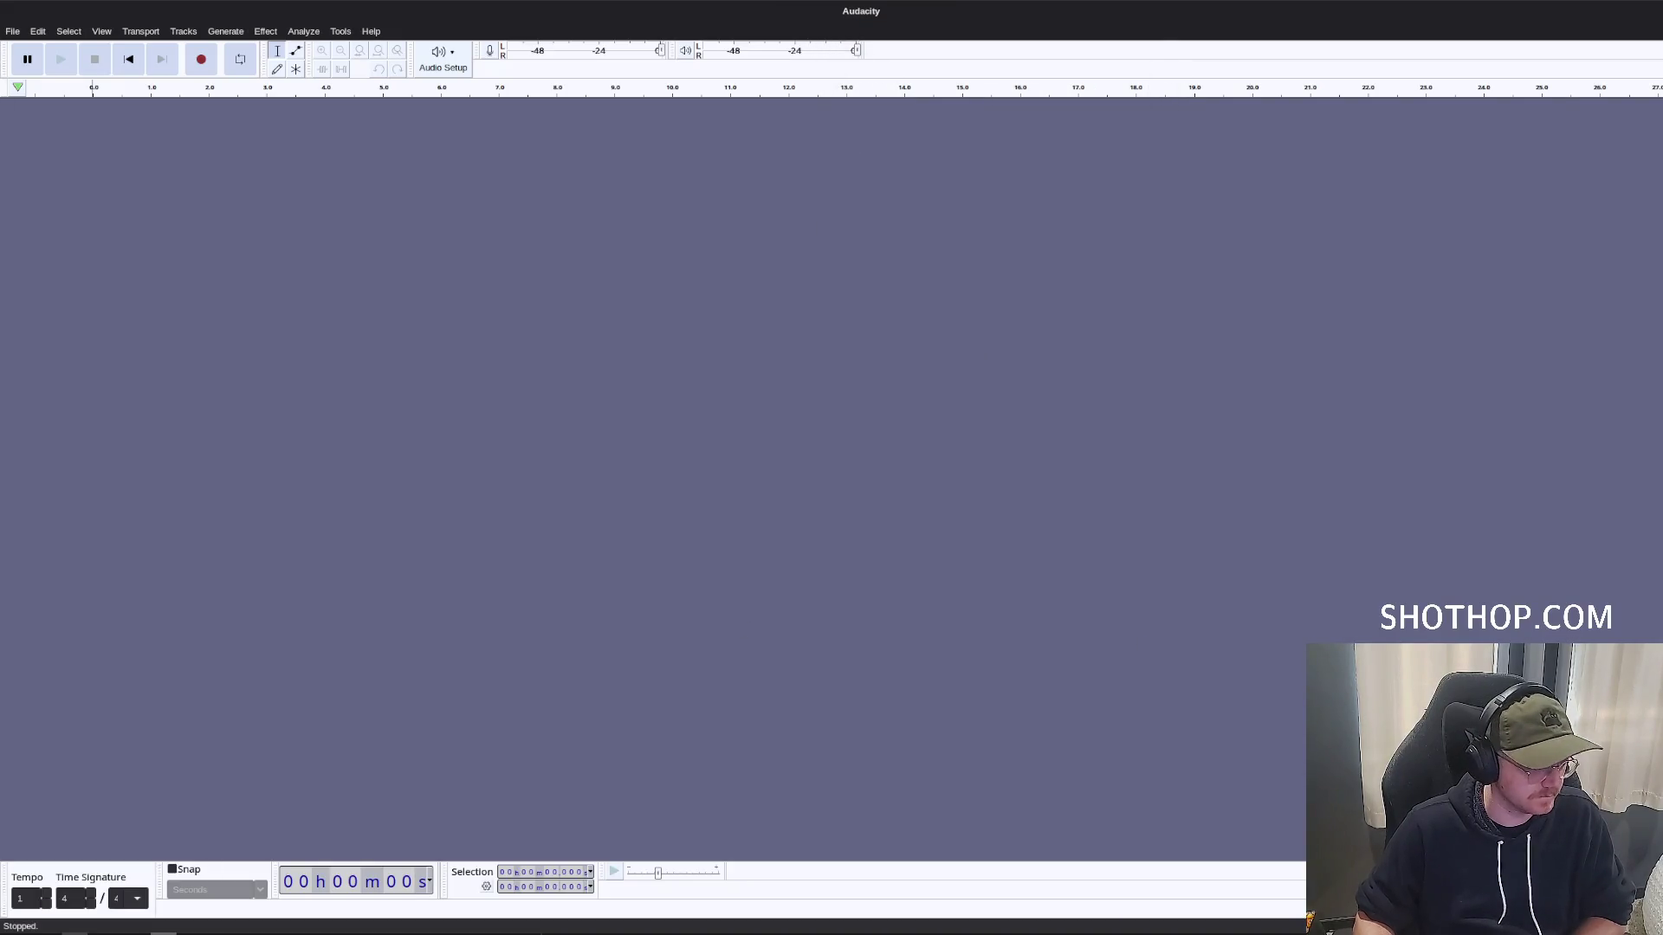
Bring thunder_mountainous_distant_03 and Thunder_Rumble_Mid_Fienup_024 from the search results into Audacity as tracks.
key(alt+Tab)
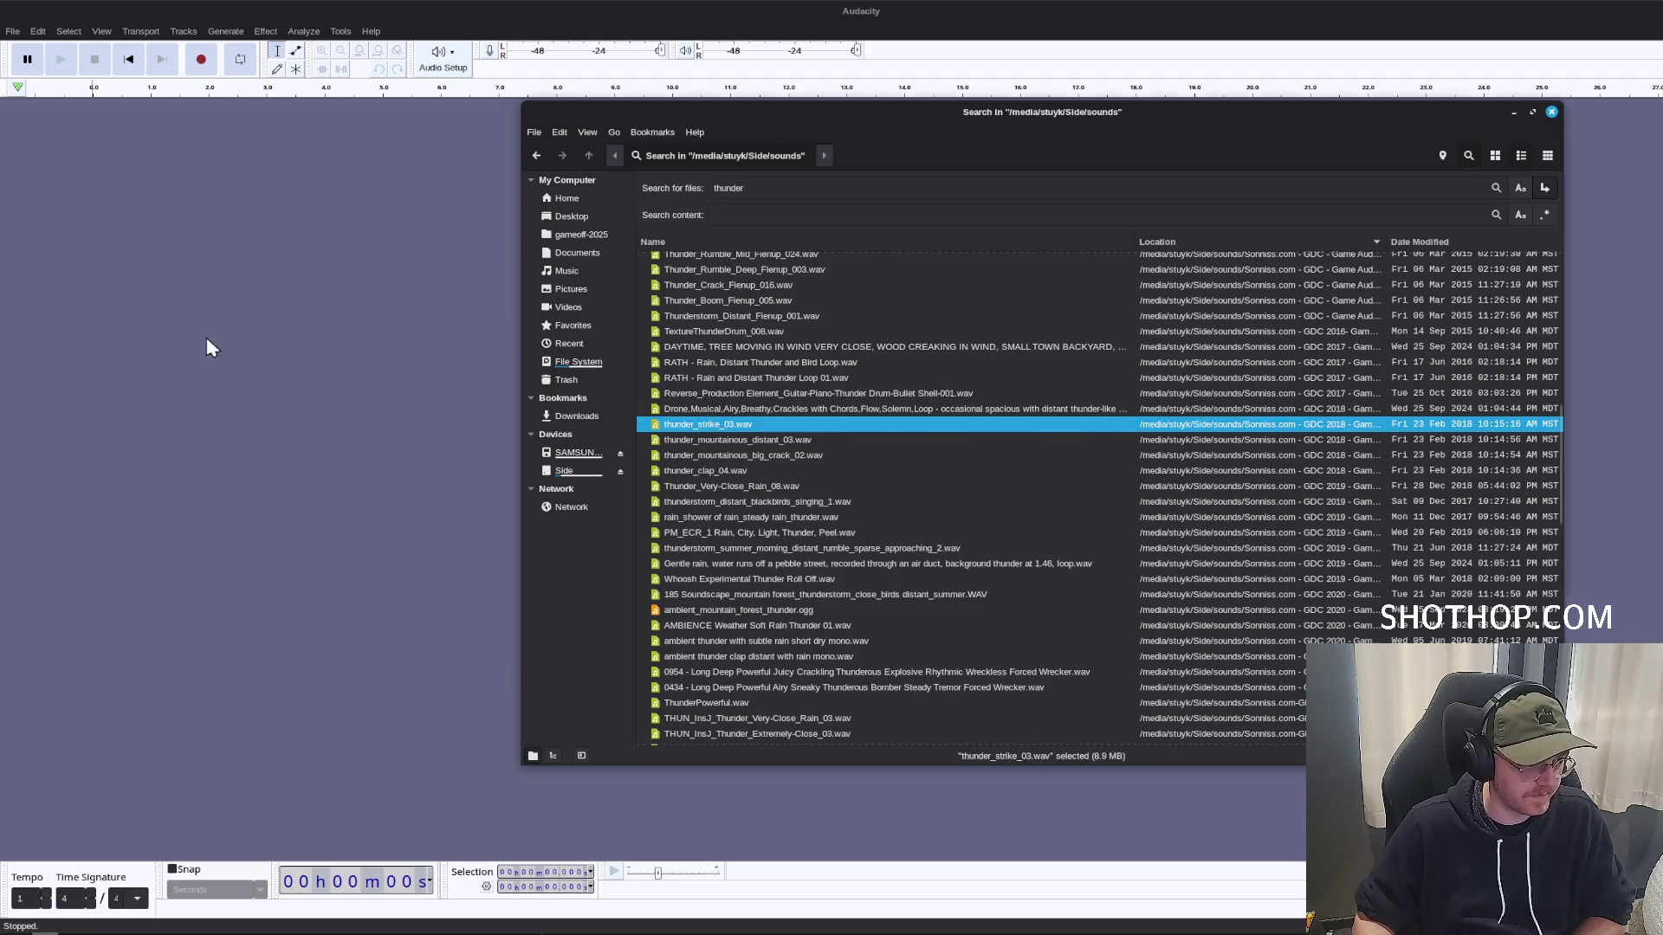
key(alt+Tab)
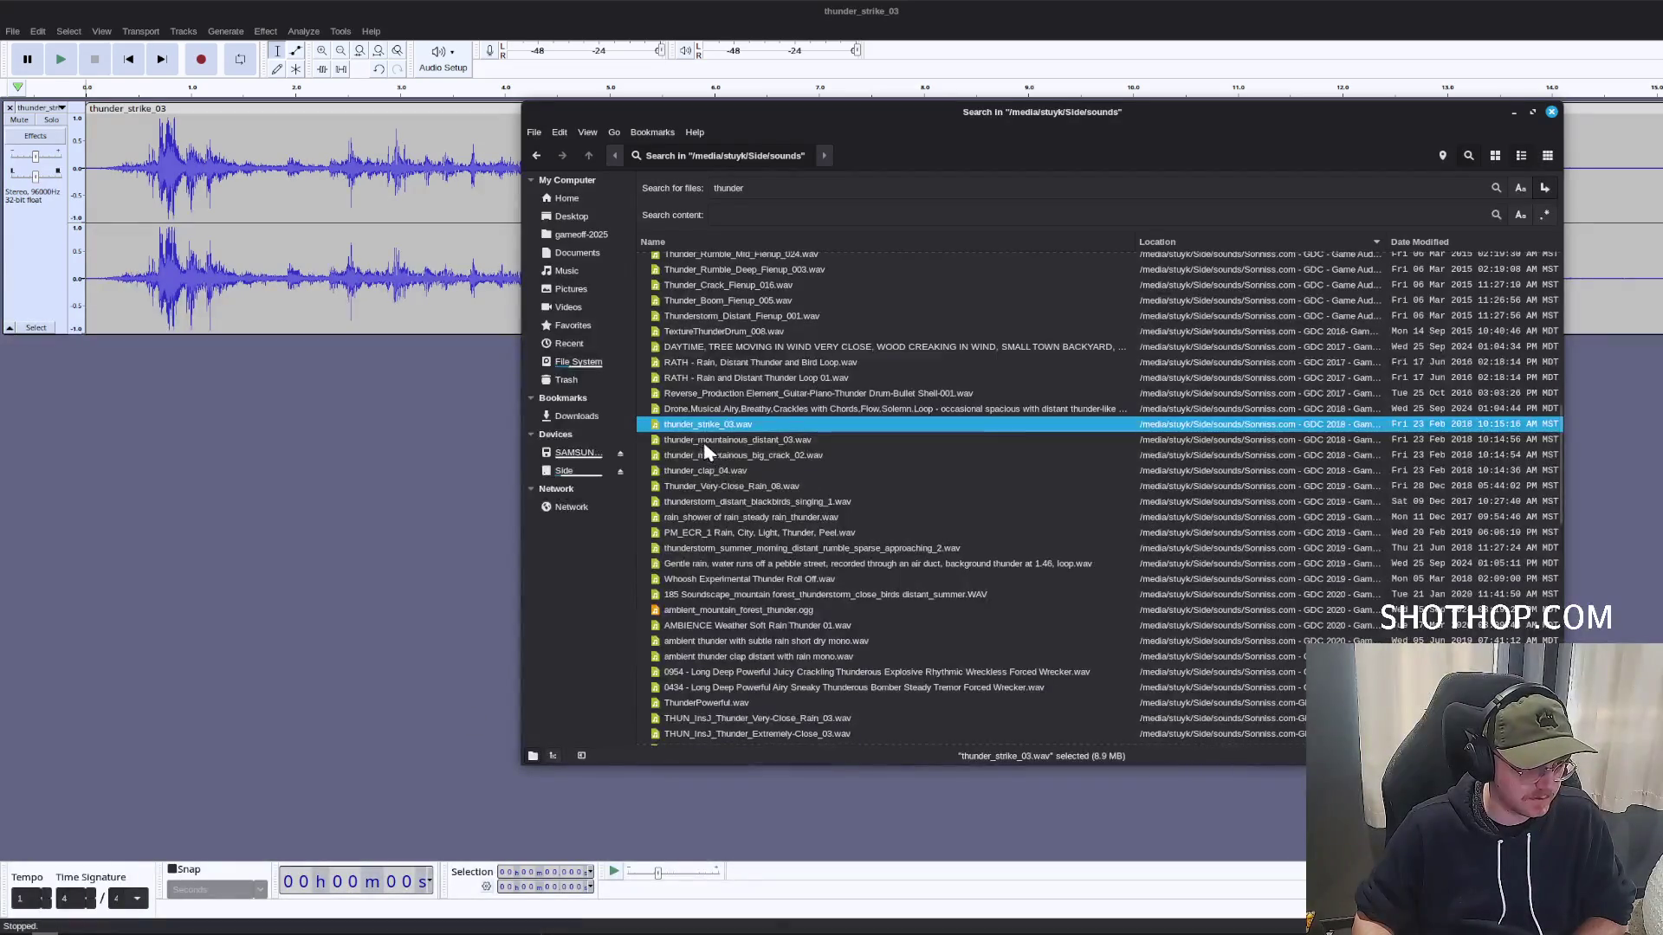
click(707, 438)
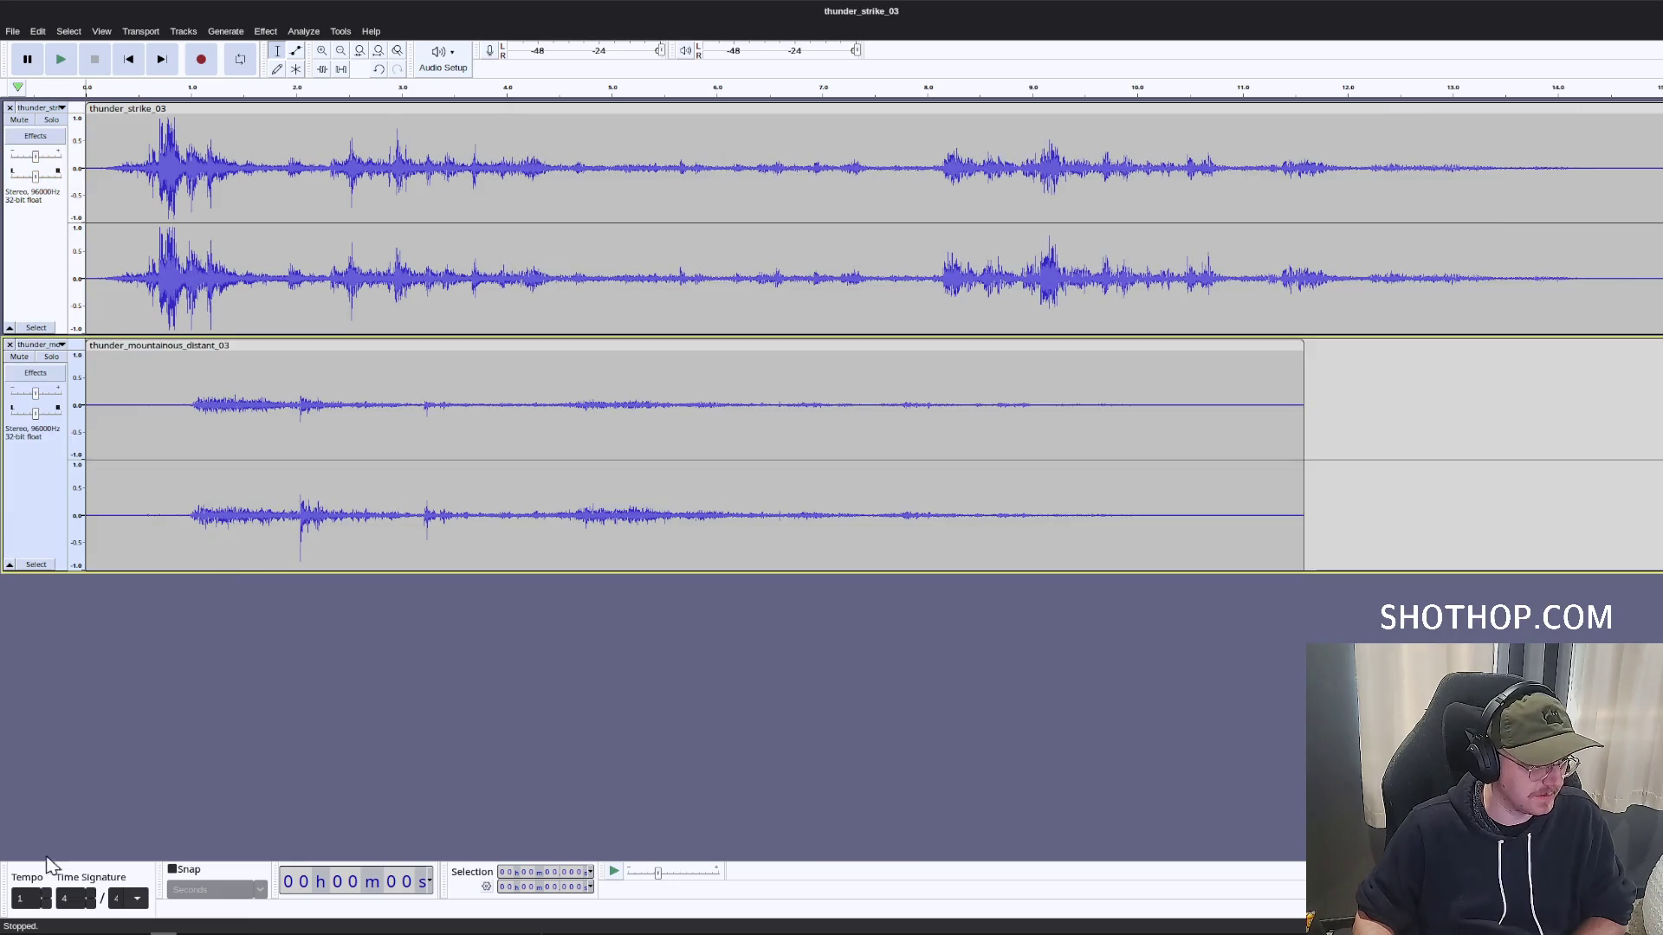
key(alt+Tab)
click(720, 298)
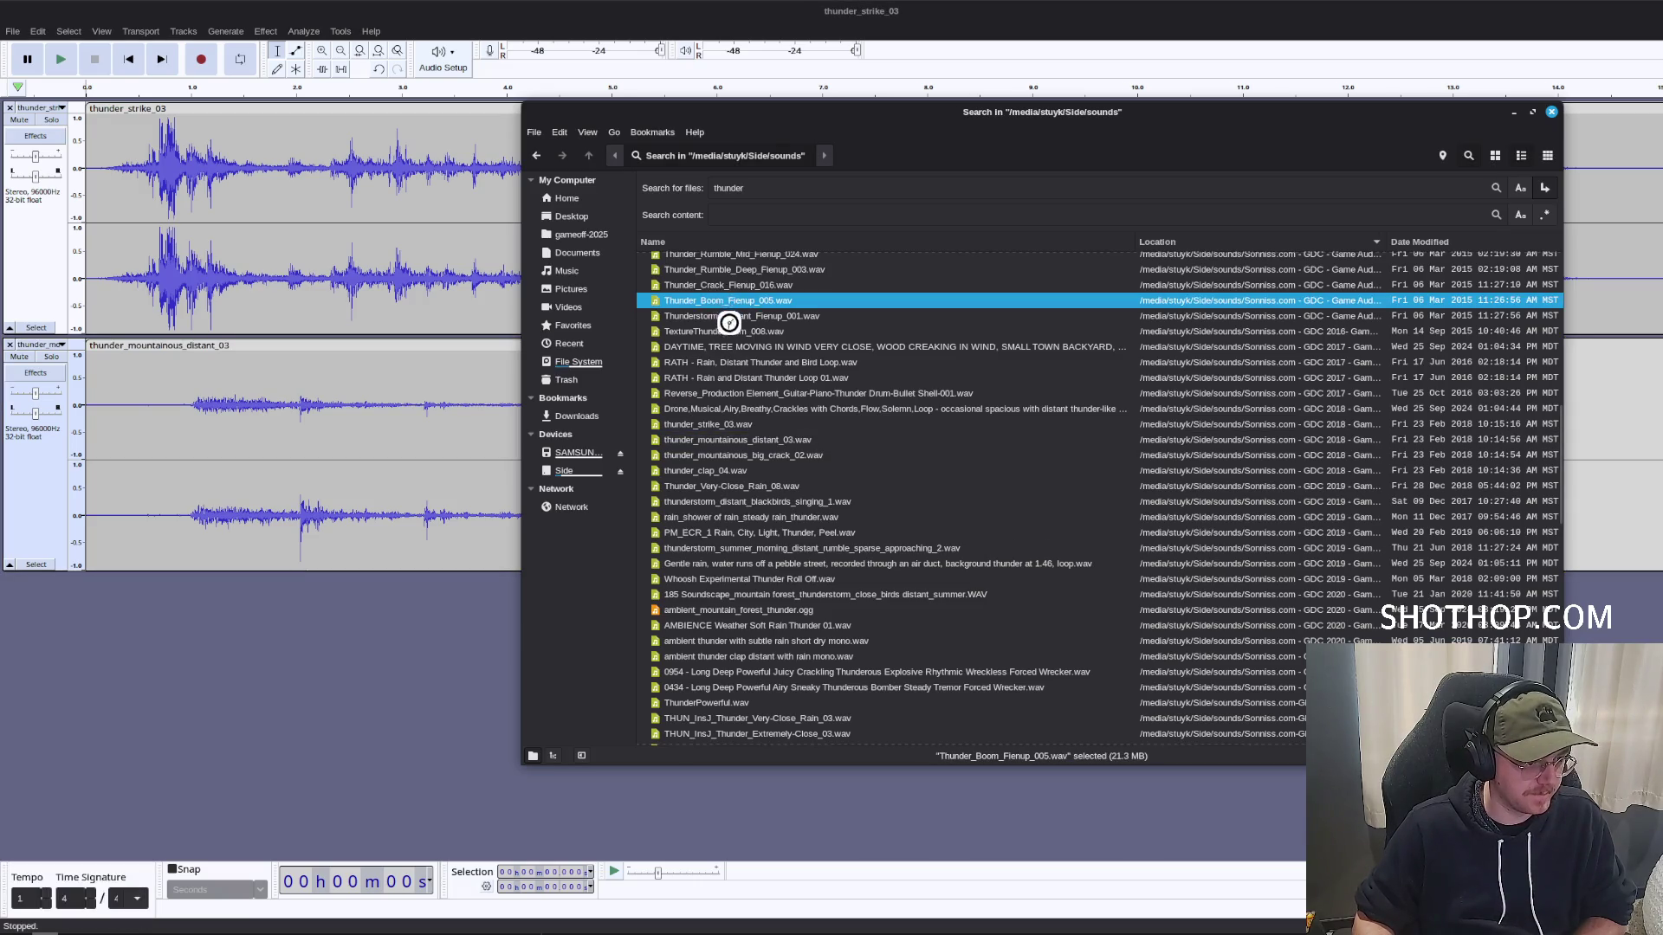
scroll(726, 372, up, 1)
click(684, 326)
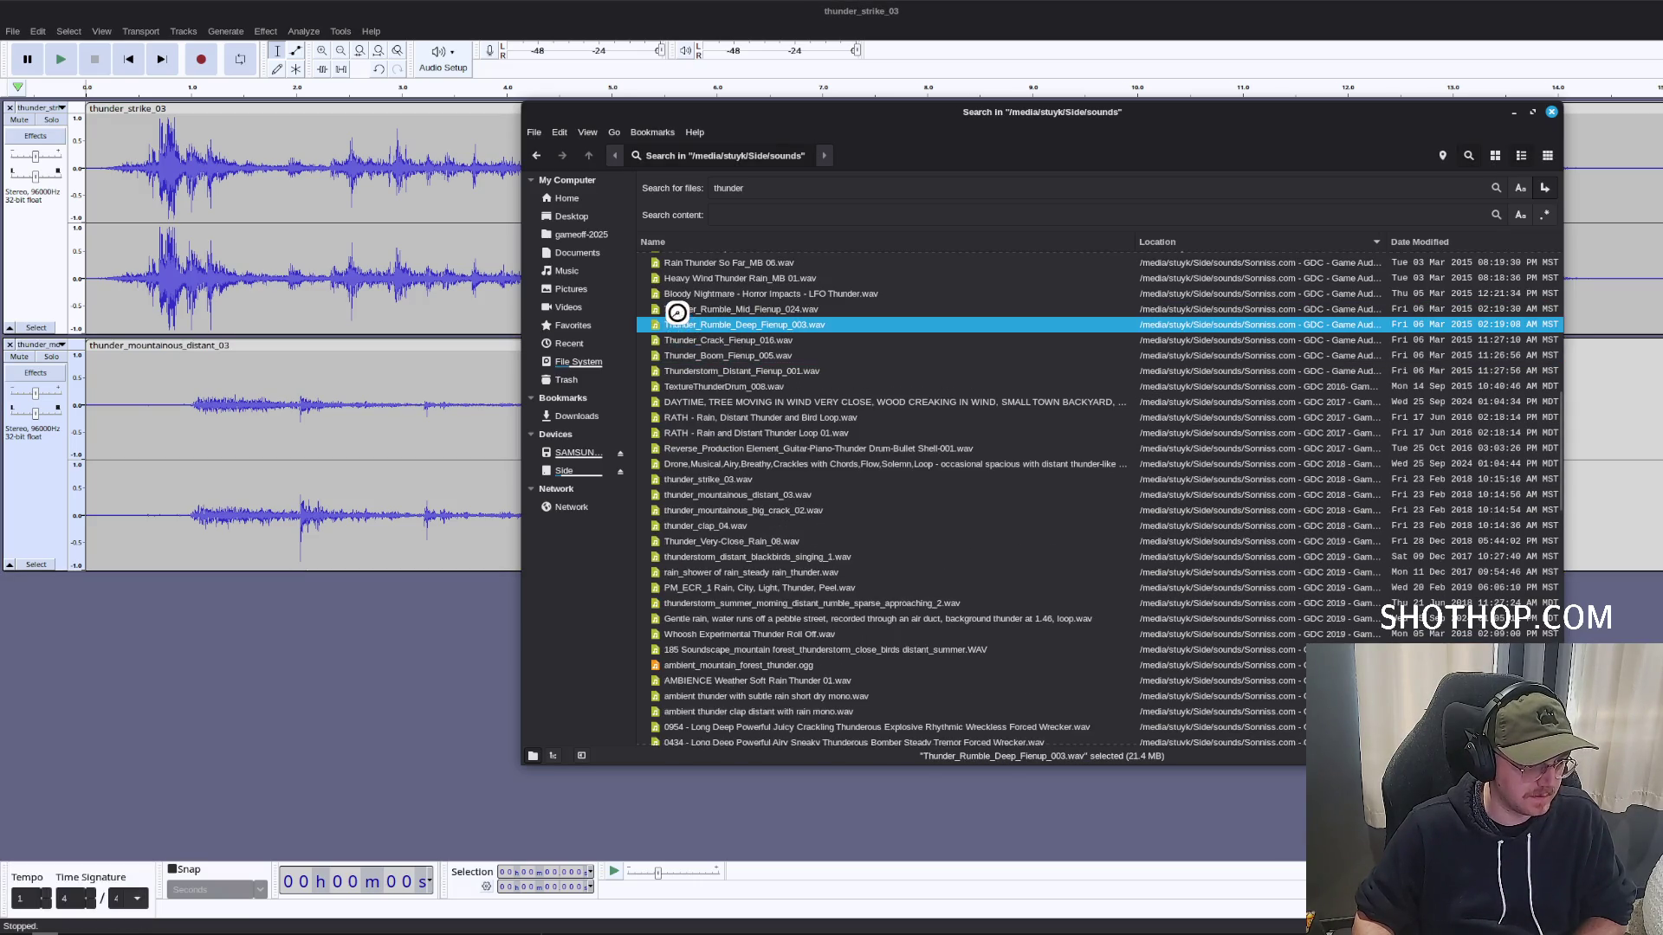
click(685, 308)
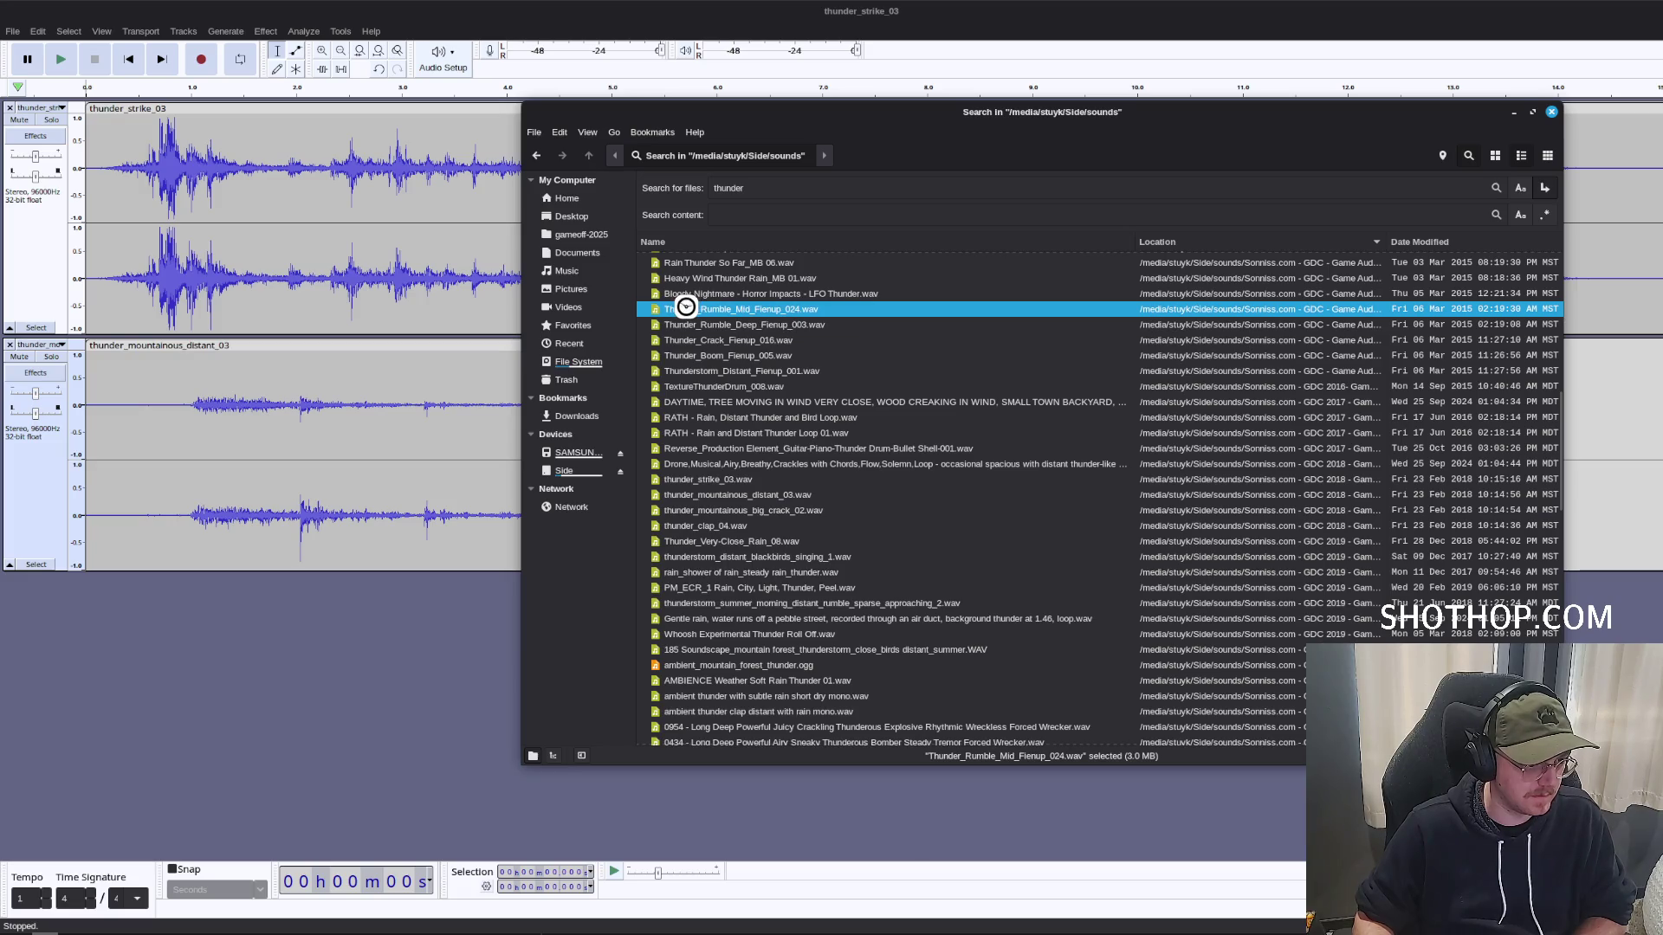
drag(692, 307, 305, 687)
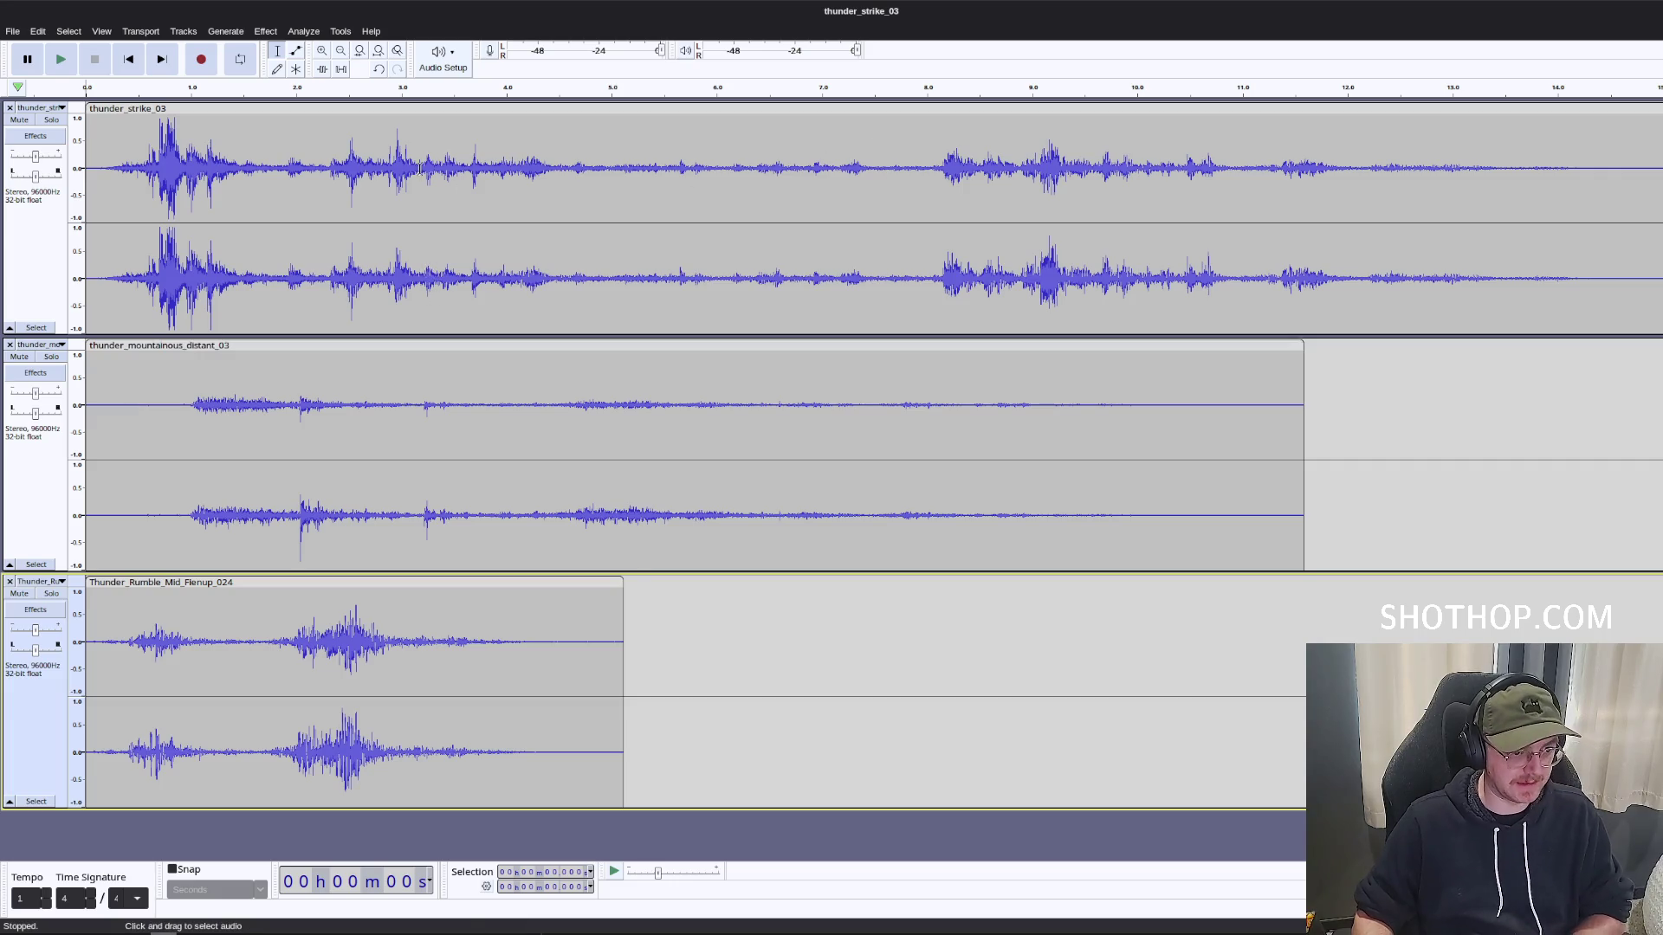
Mute the distant and mid-rumble tracks and audition thunder_strike_03 from about 7.9 s.
click(19, 356)
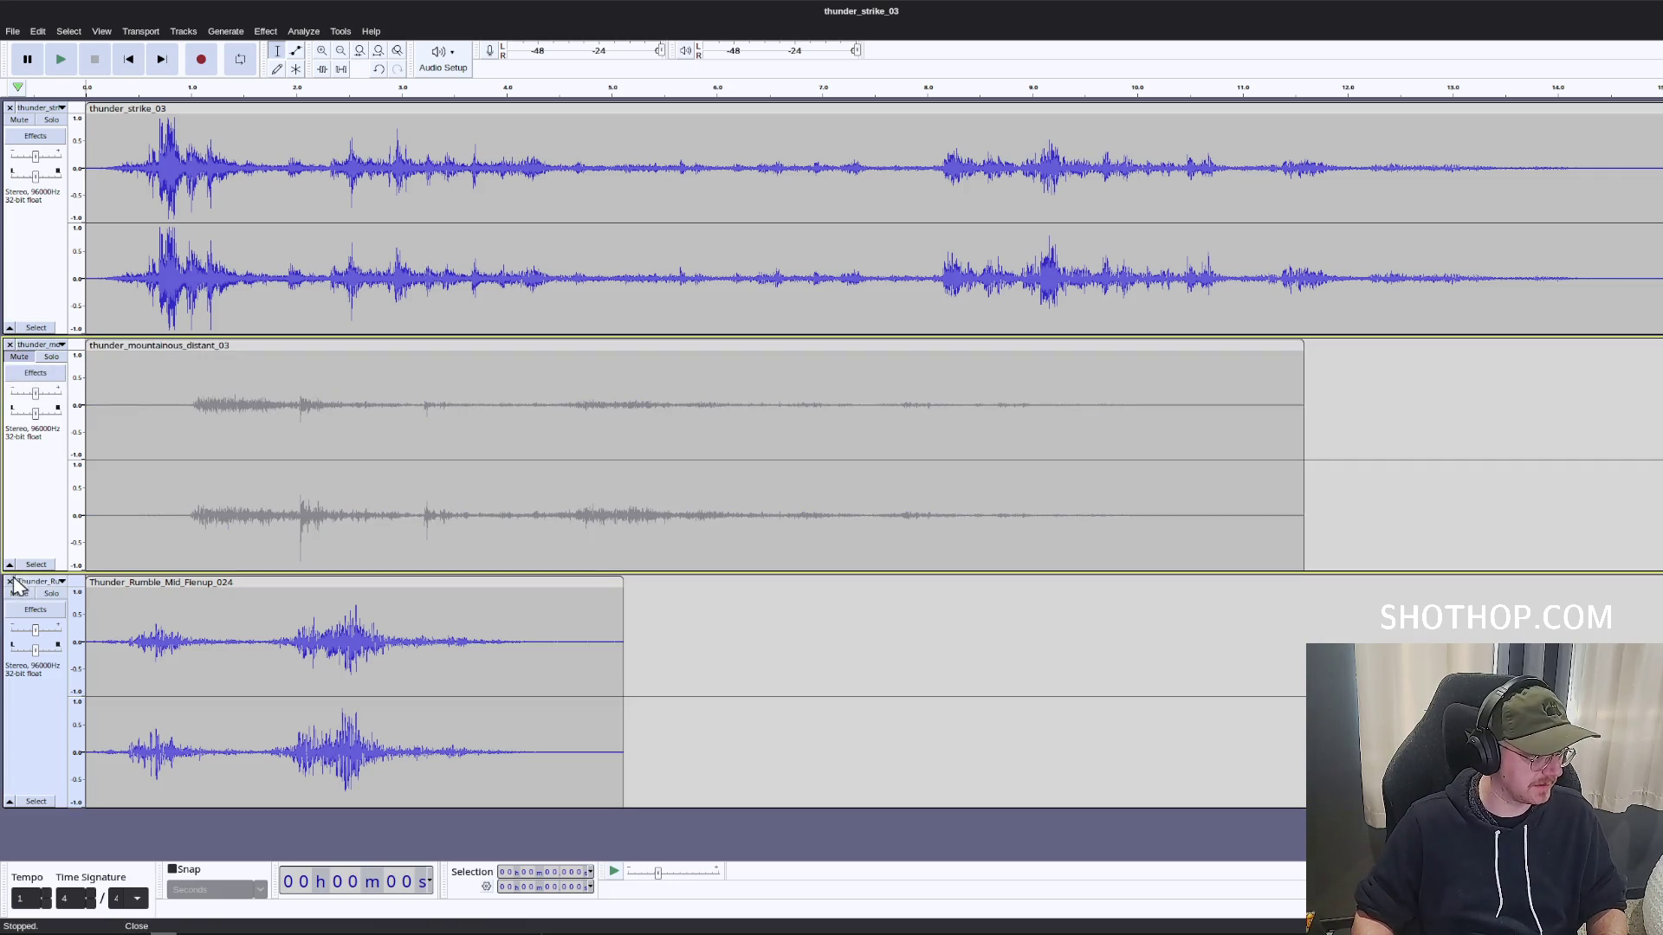
click(19, 594)
click(920, 212)
key(space)
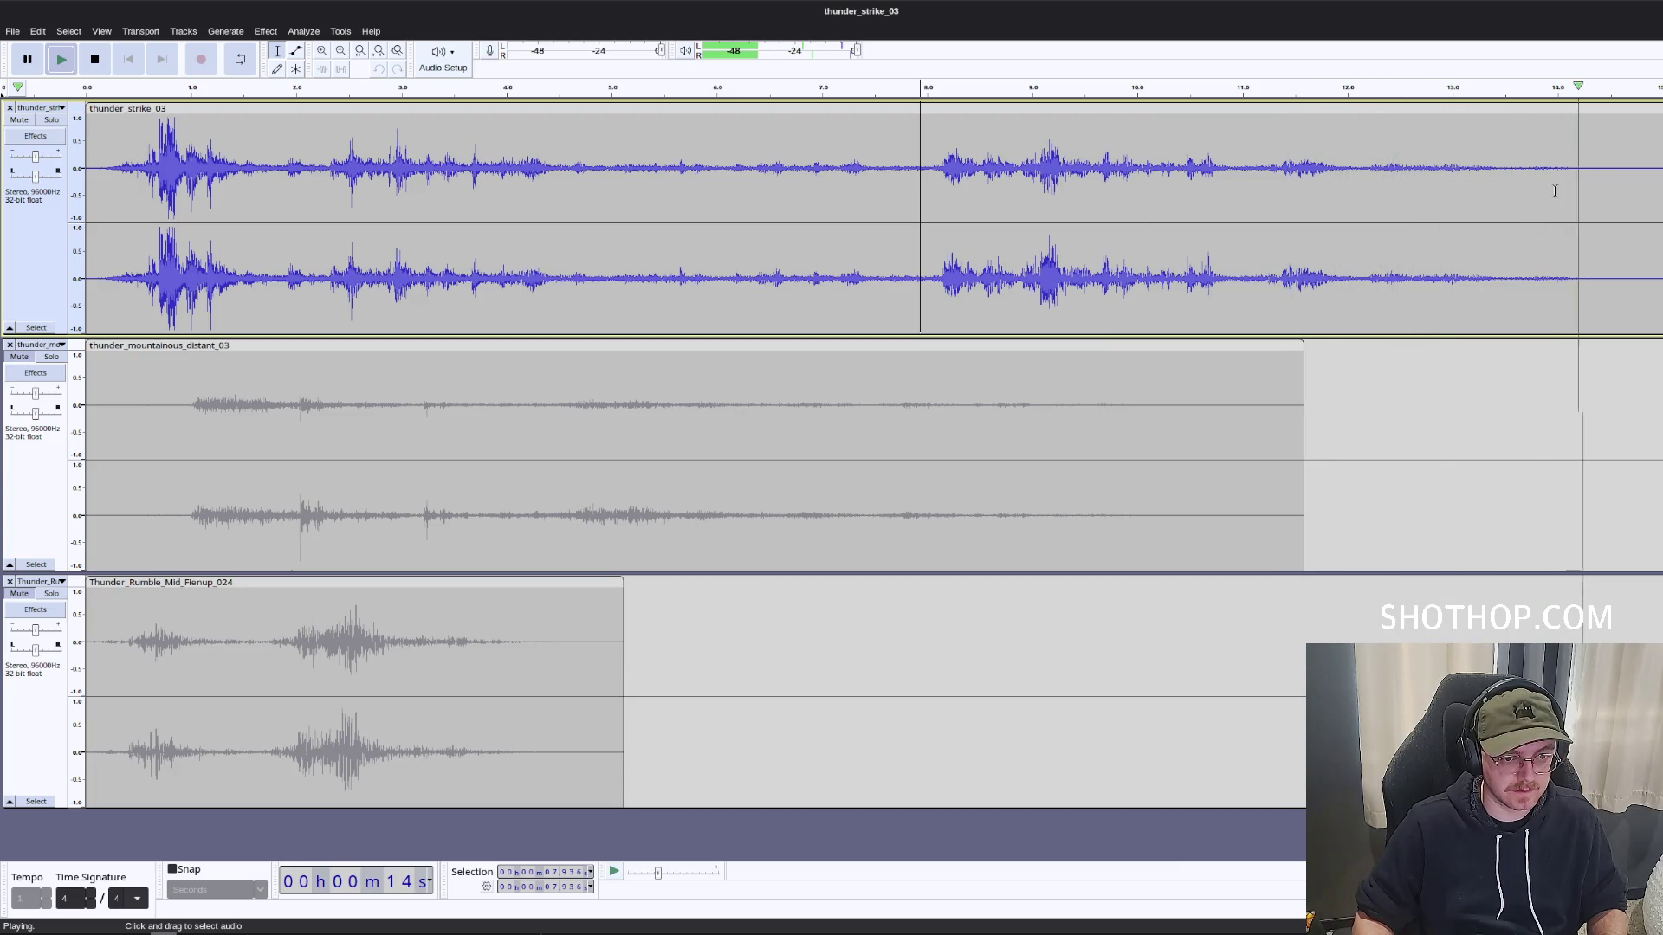
key(space)
click(1498, 168)
key(space)
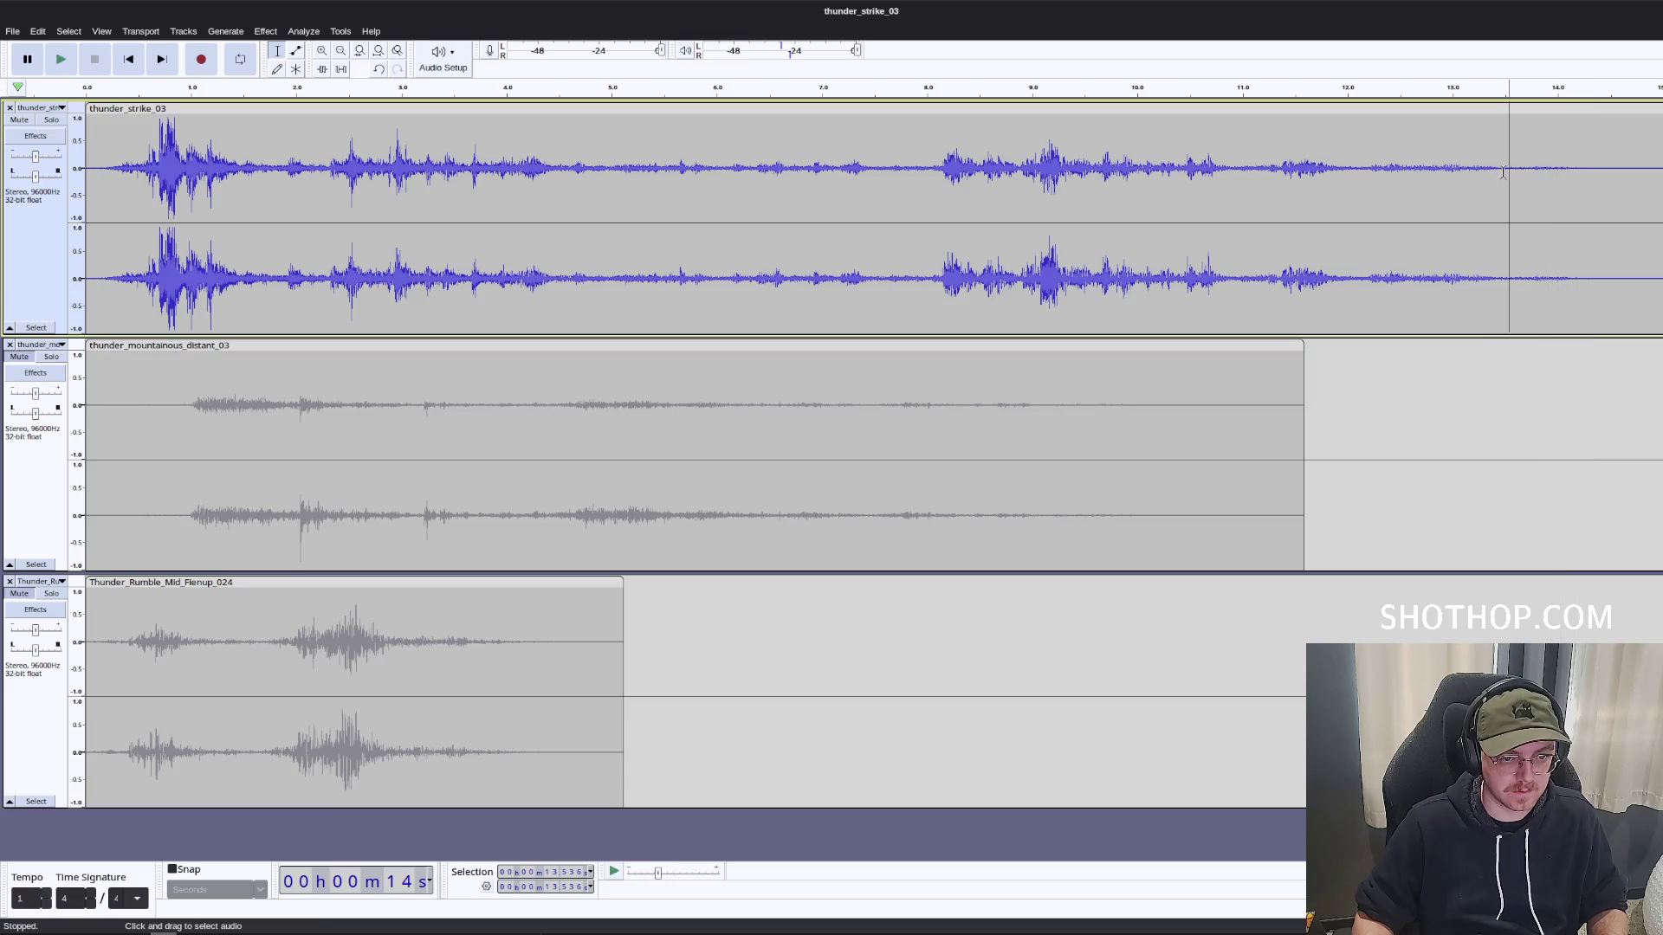
Capture the strike's quiet tail as the Noise Reduction noise profile.
drag(1500, 172, 1569, 173)
click(265, 31)
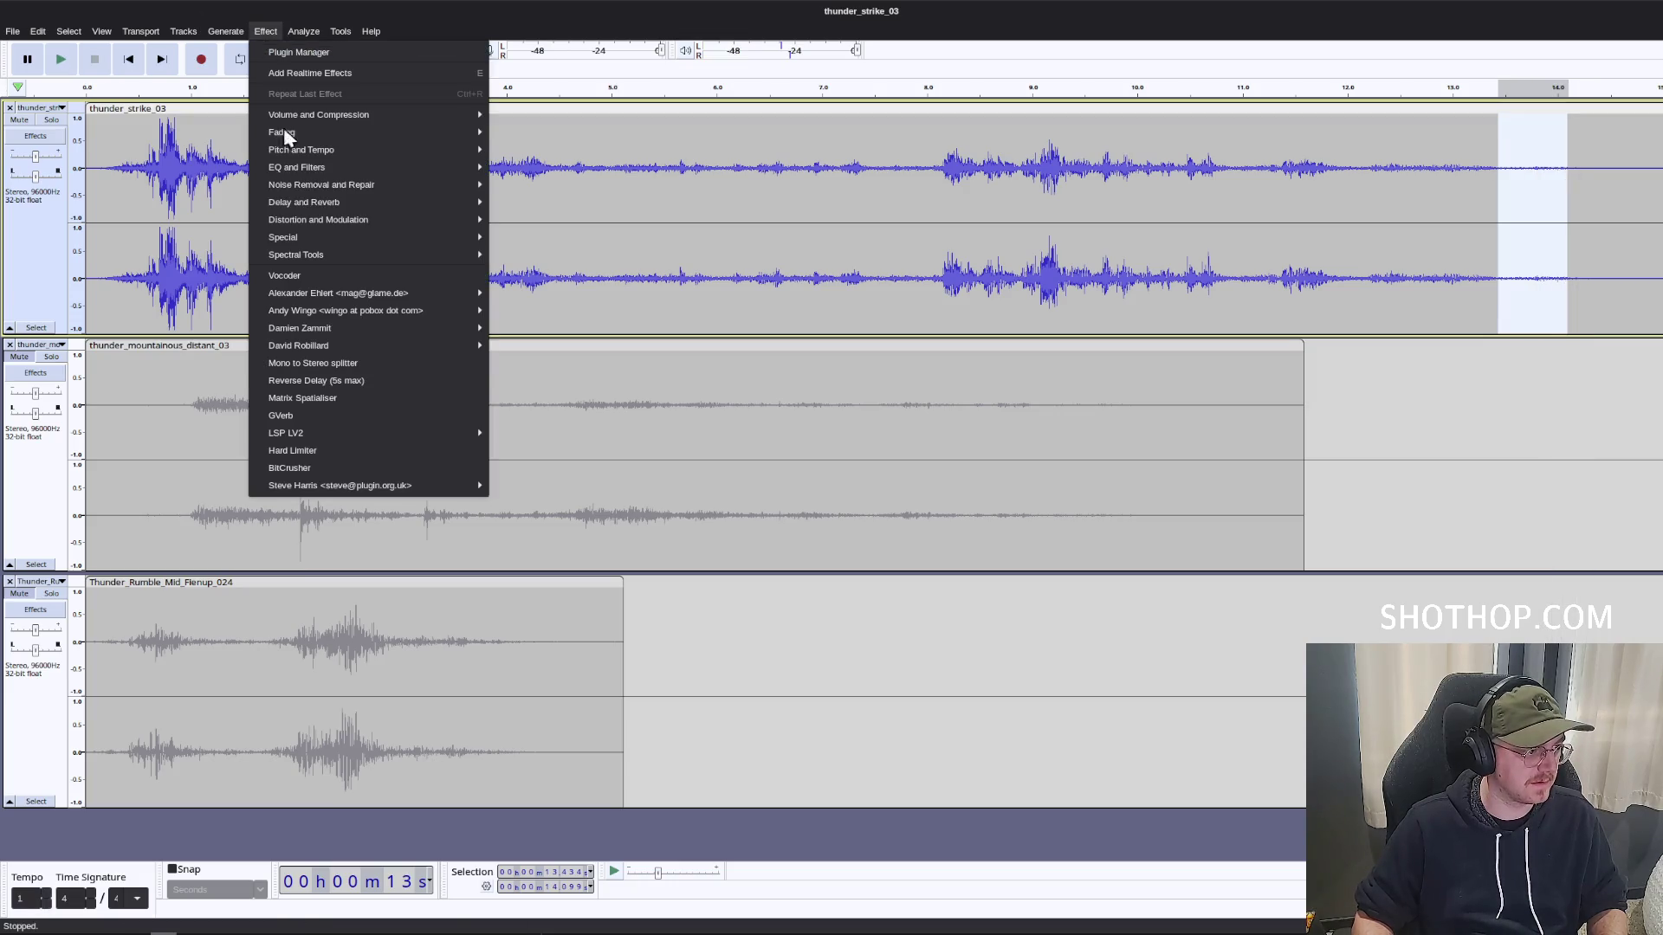
mouse_move(377, 185)
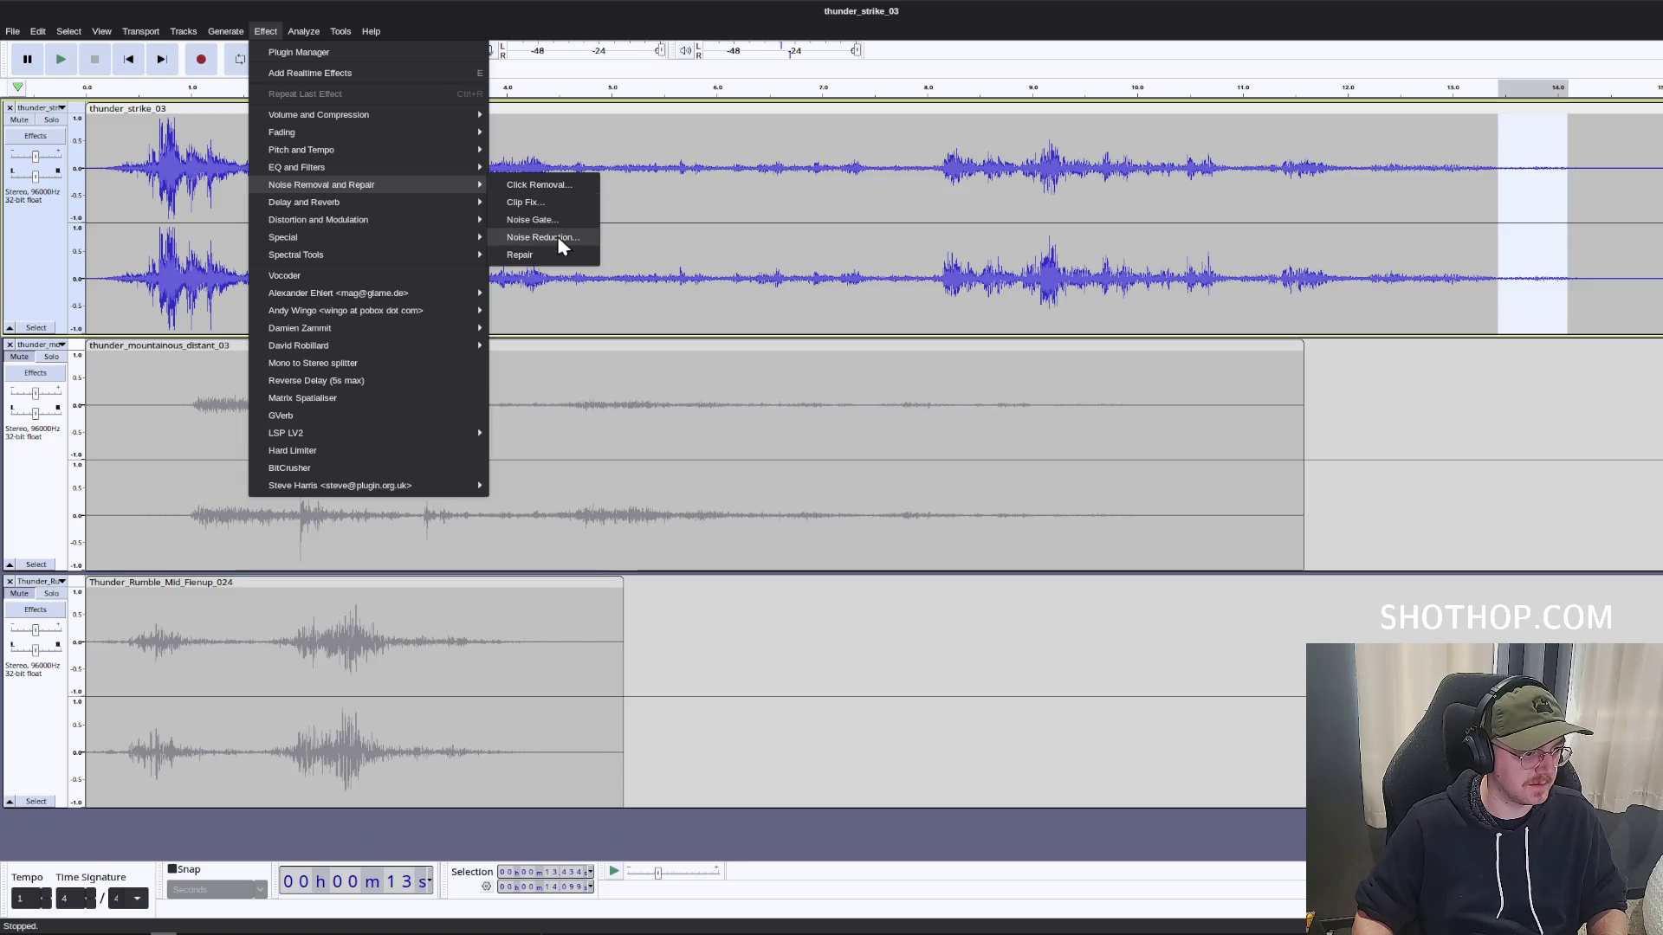
click(529, 223)
click(863, 407)
Apply Noise Reduction to the whole thunder_strike_03 track.
key(ctrl+a)
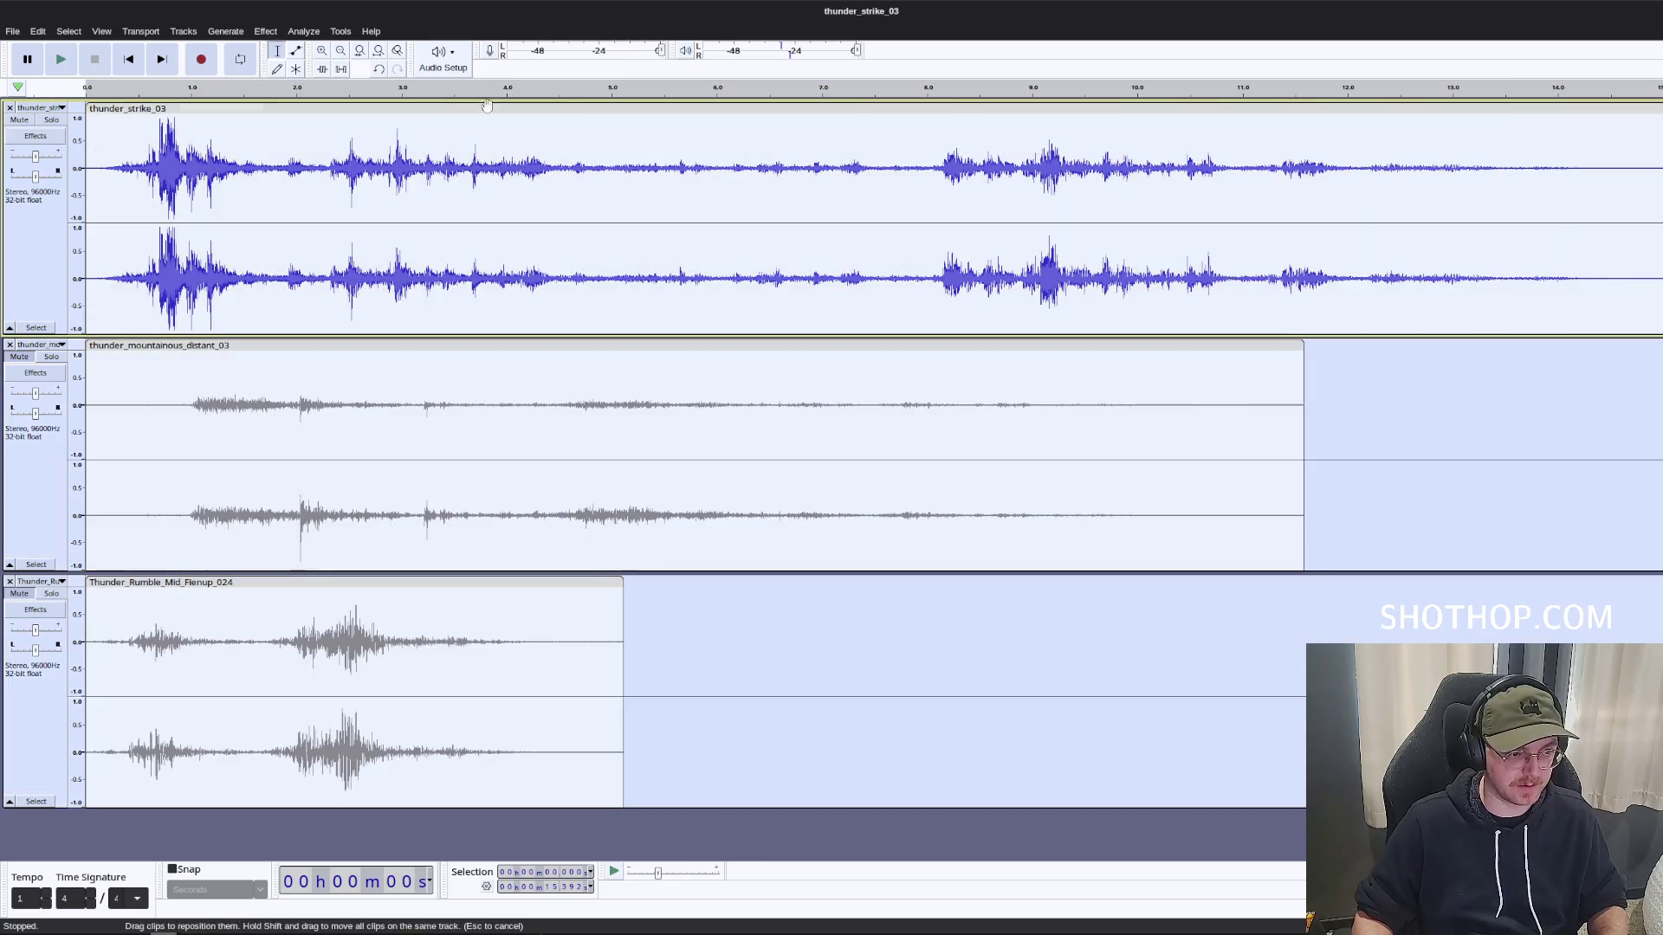
drag(1656, 204, 234, 87)
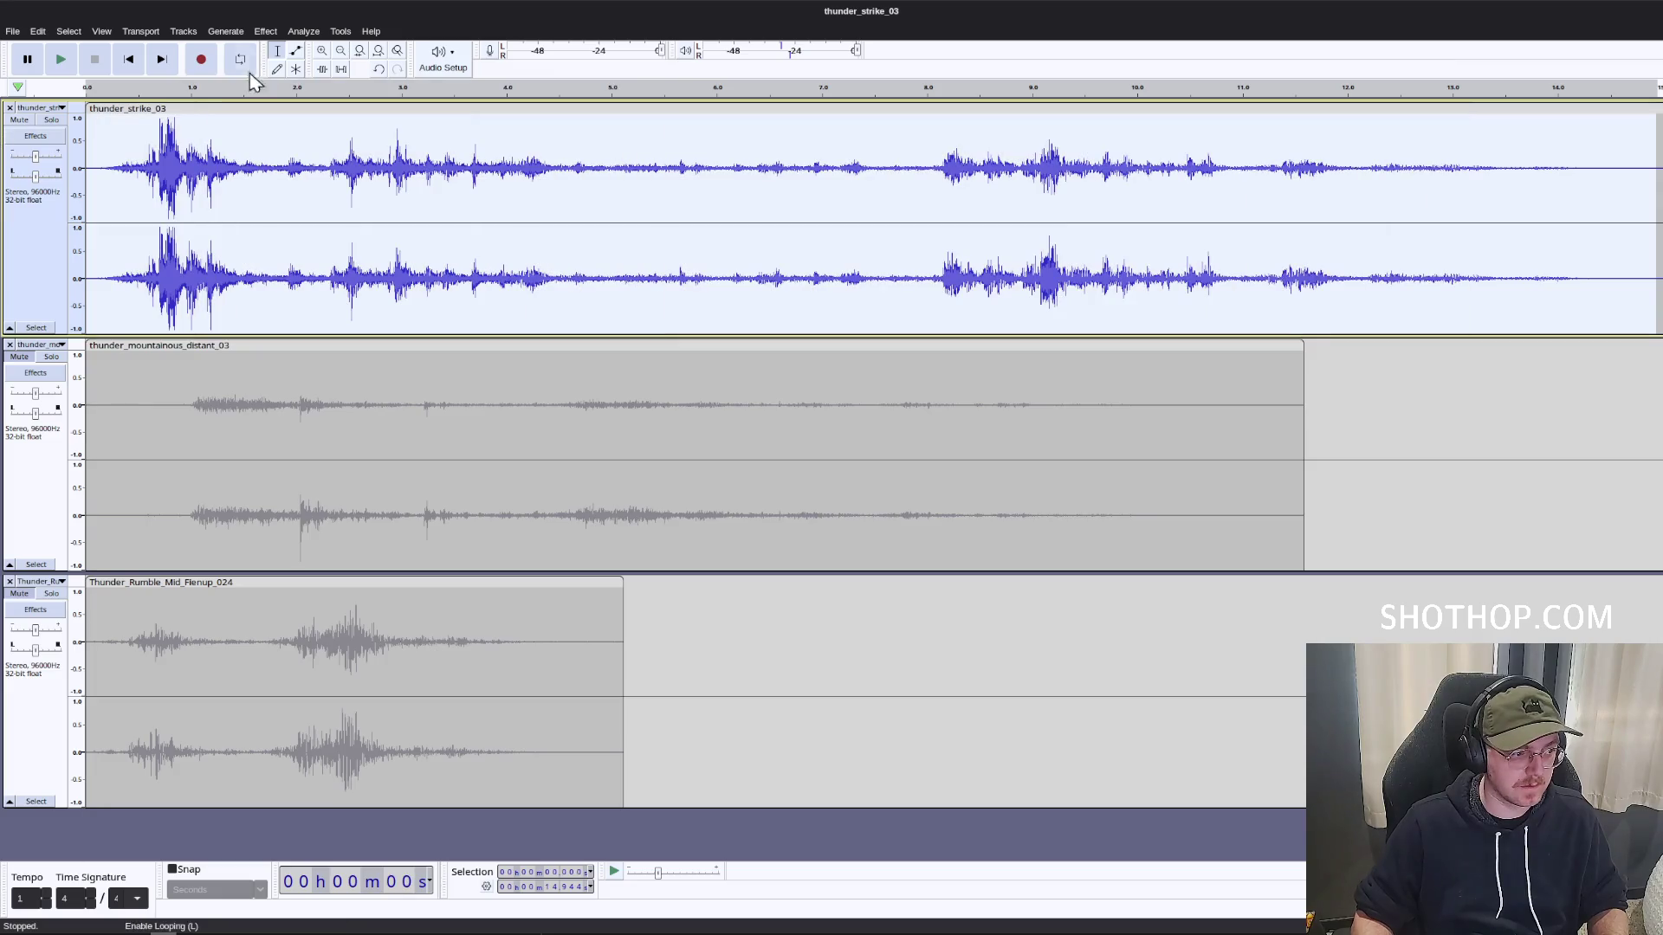
click(265, 31)
mouse_move(322, 185)
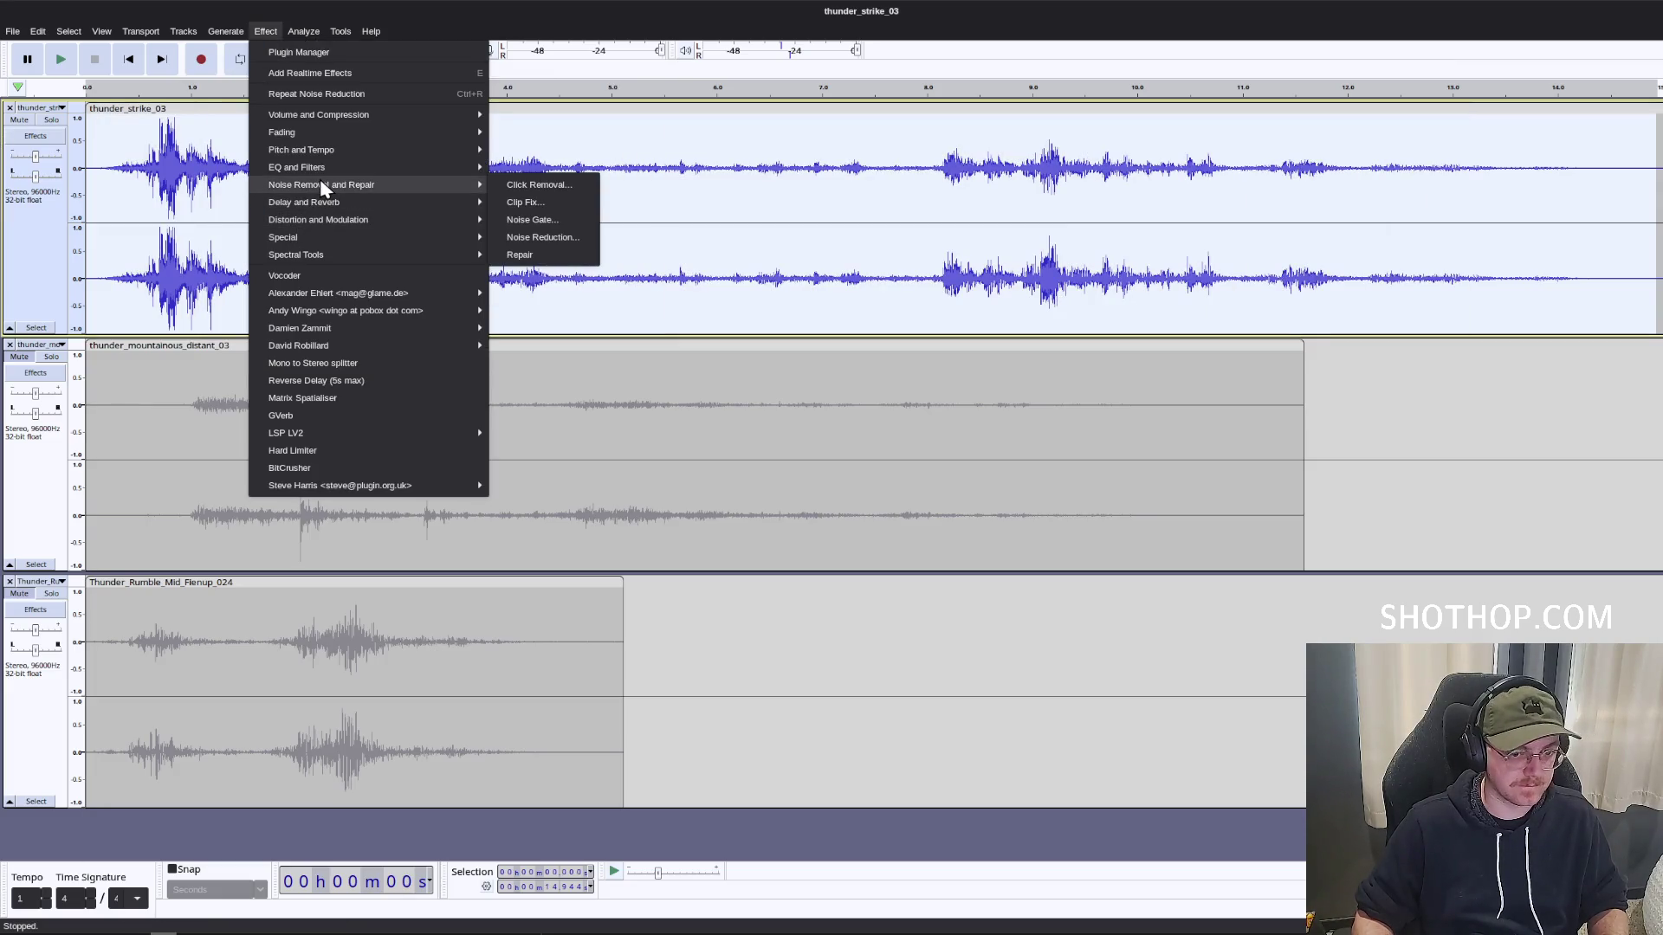
click(565, 237)
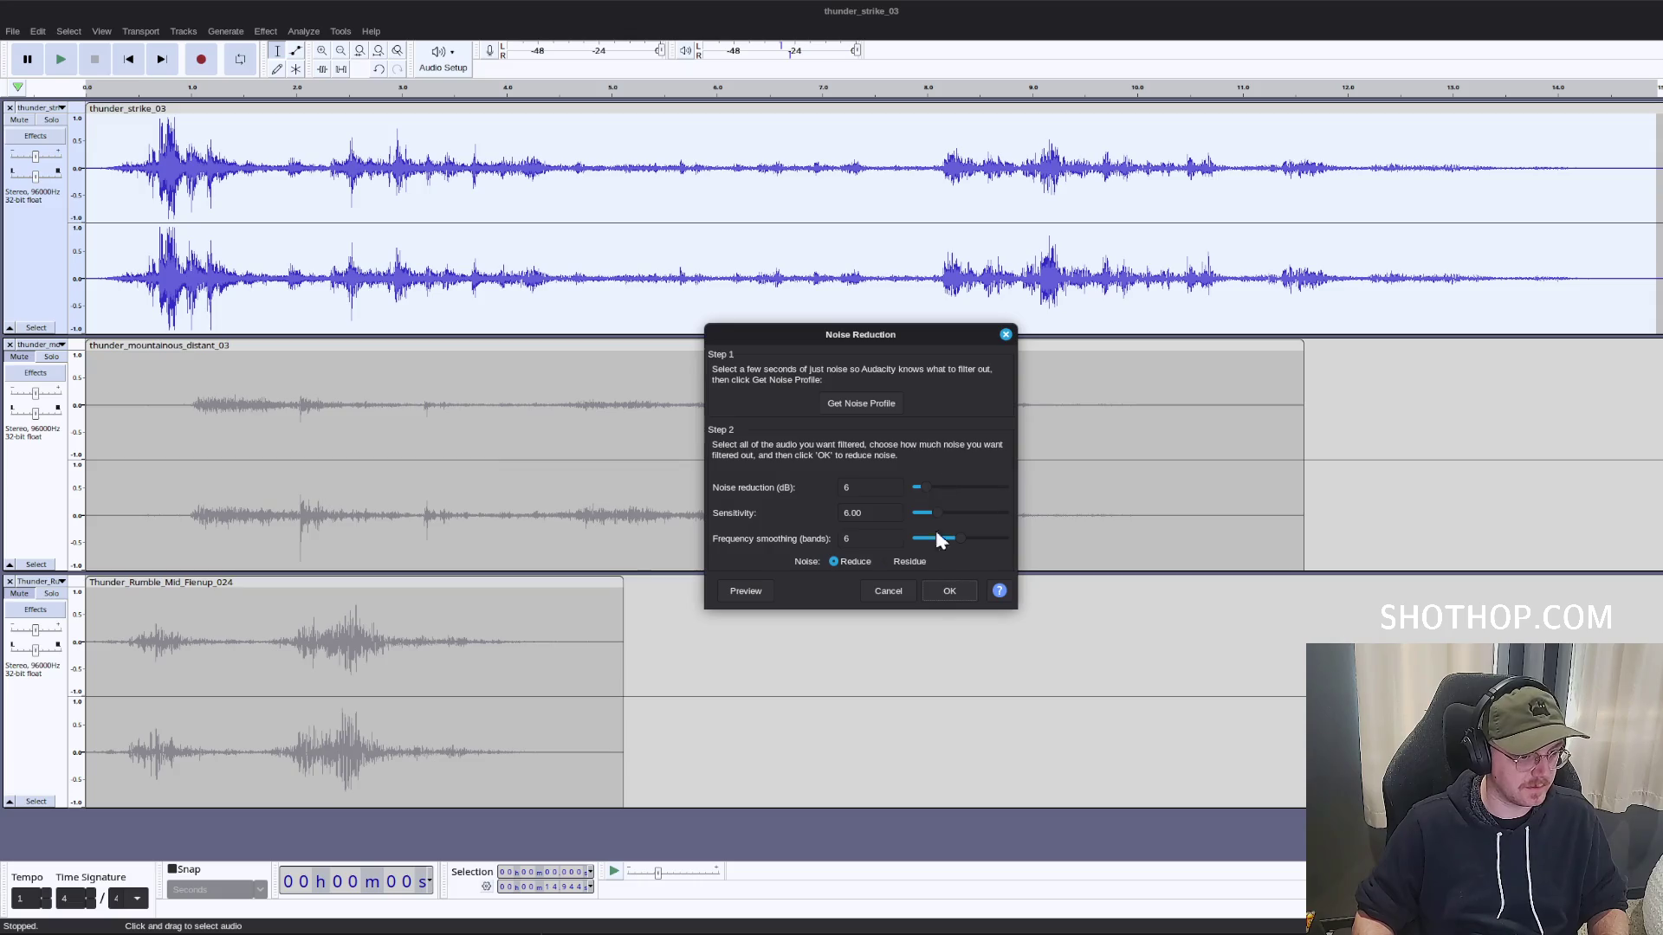
click(888, 591)
Delete the strike's first eight seconds and play the trimmed result.
drag(938, 183, 86, 210)
key(Delete)
key(space)
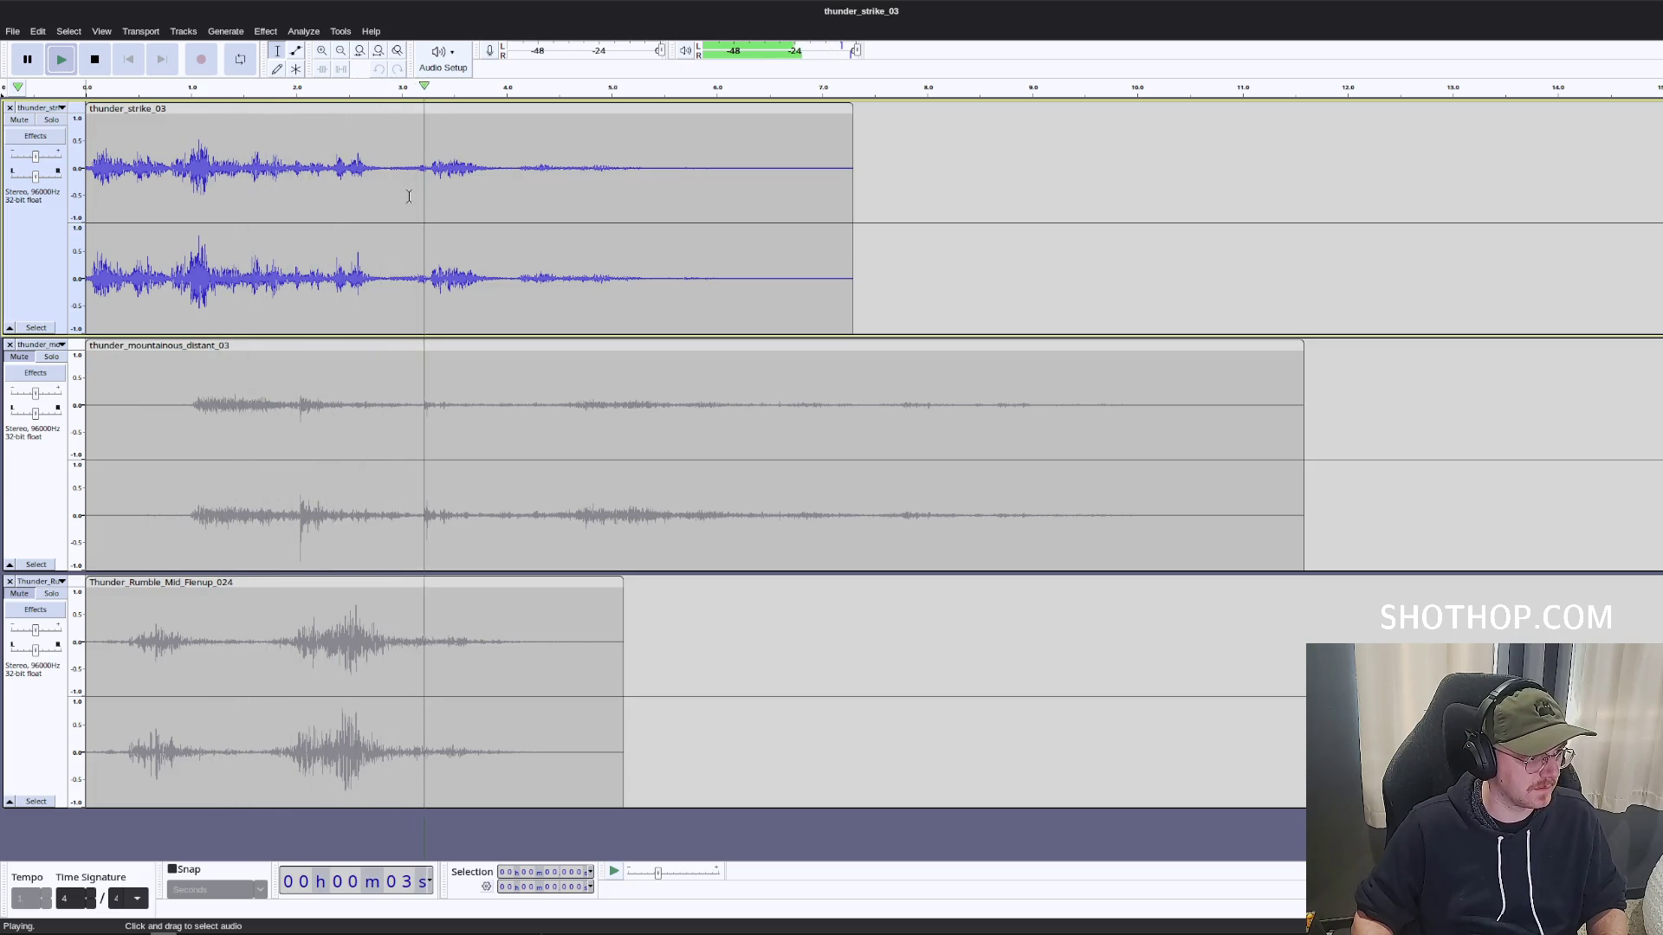
click(179, 194)
key(space)
key(space)
click(168, 182)
key(space)
Replay the trimmed strike from the start and mark points around 2.7, 2.2 and 1.6 s.
click(132, 202)
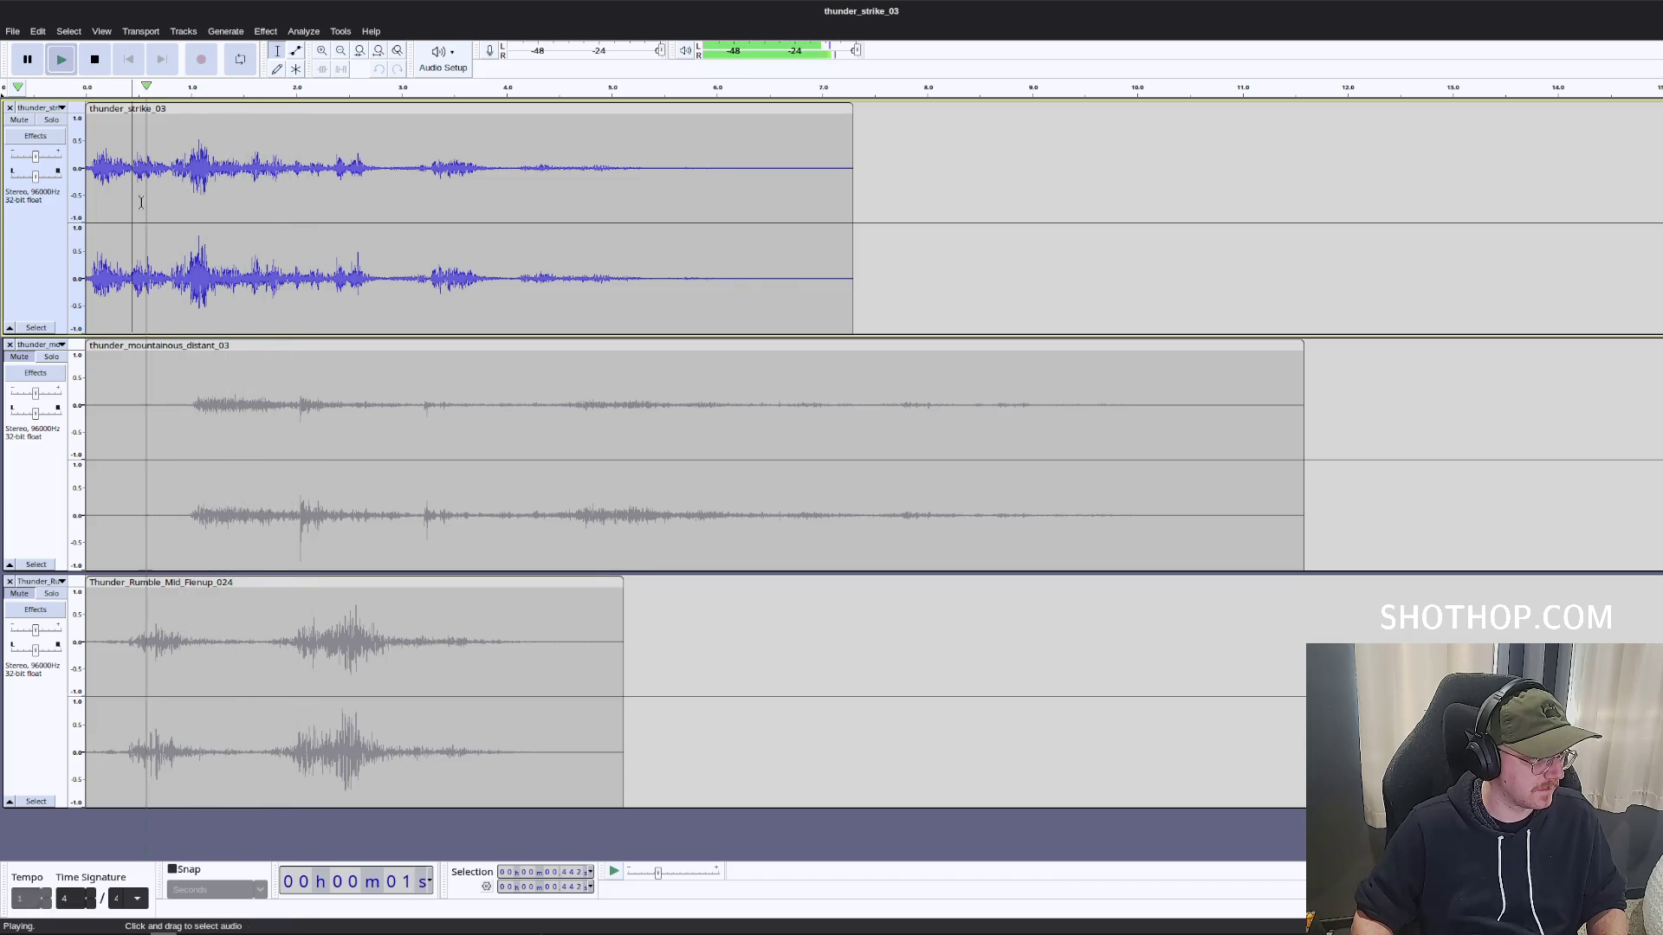
key(space)
key(Home)
key(space)
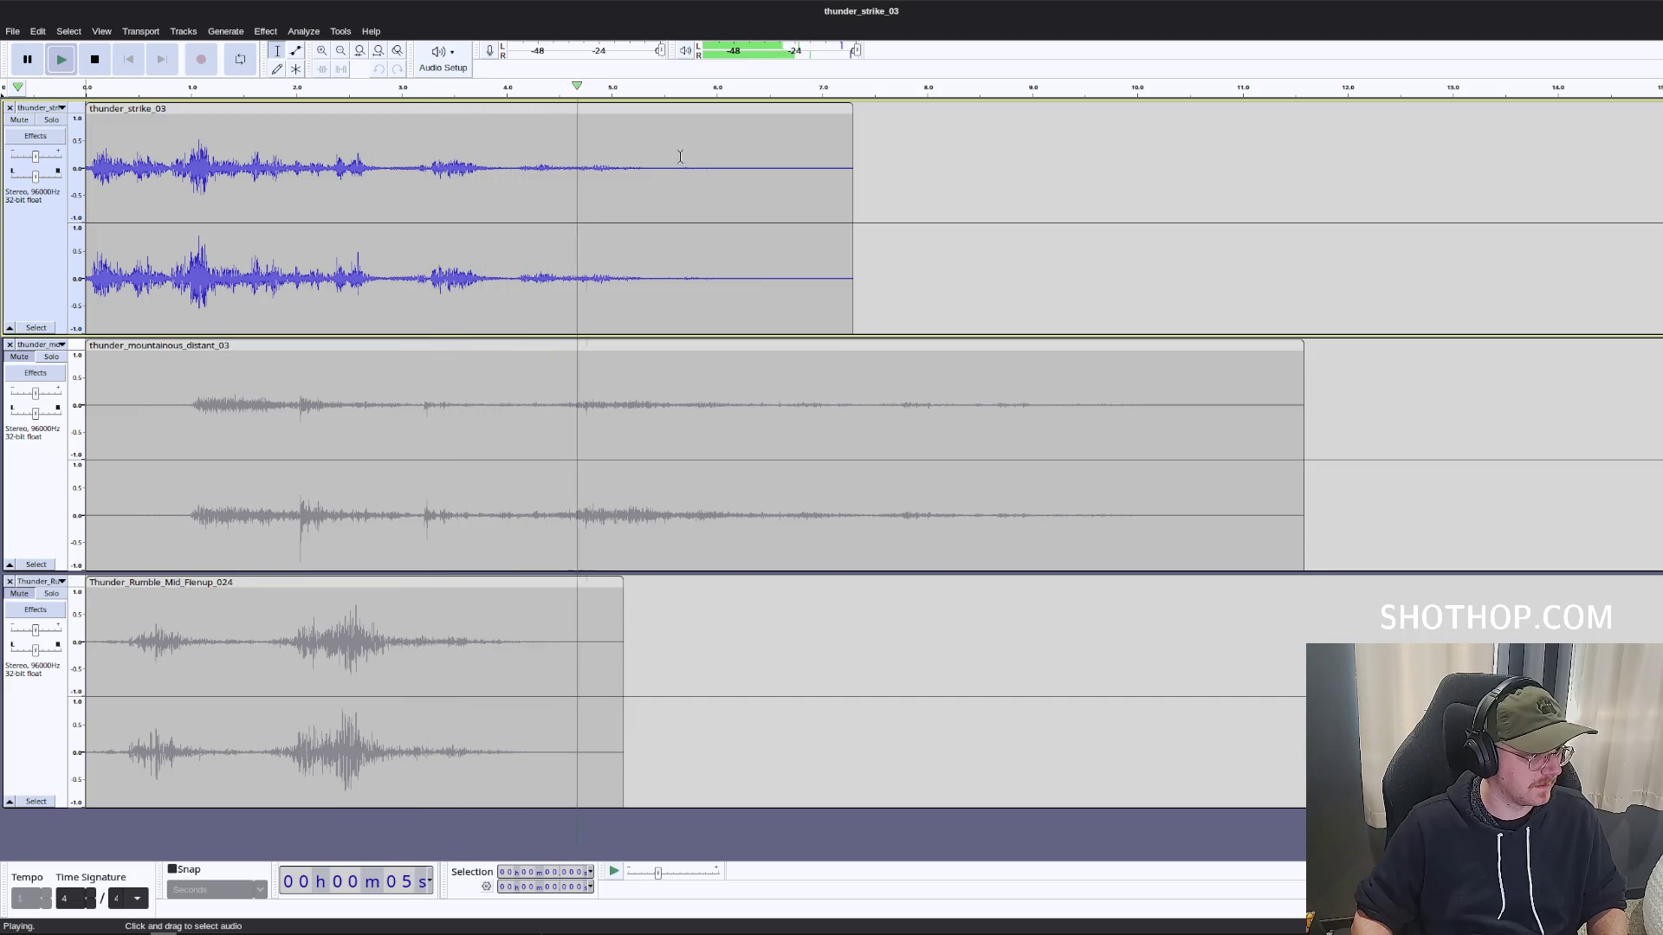
key(space)
drag(854, 178, 374, 190)
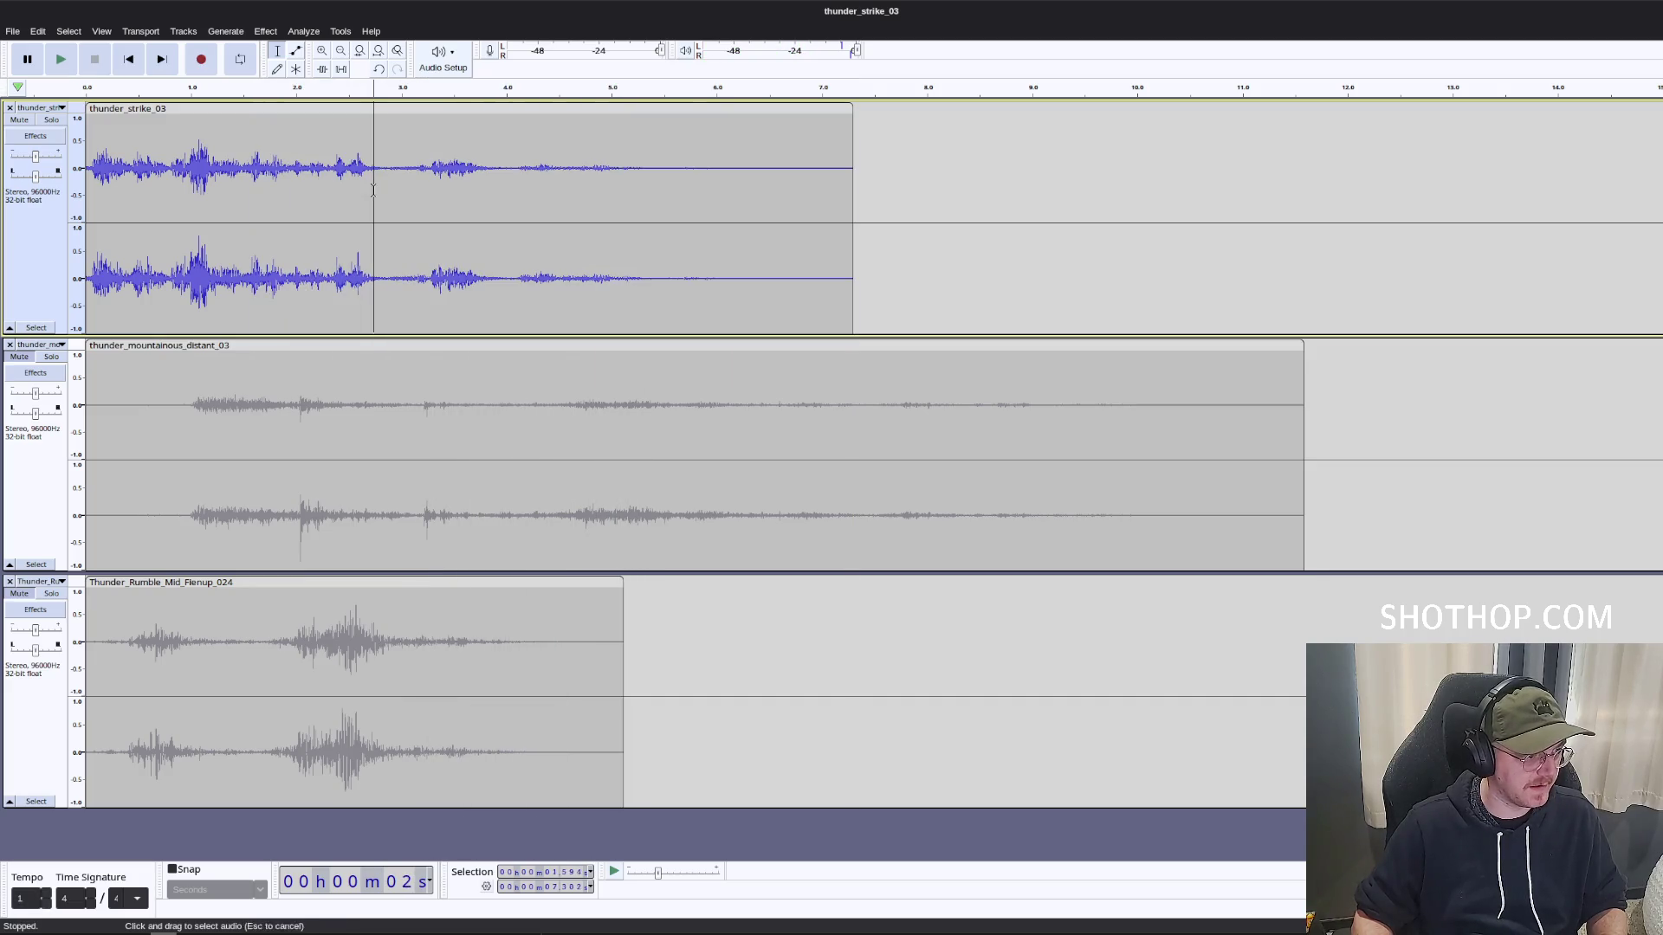
click(316, 159)
click(253, 182)
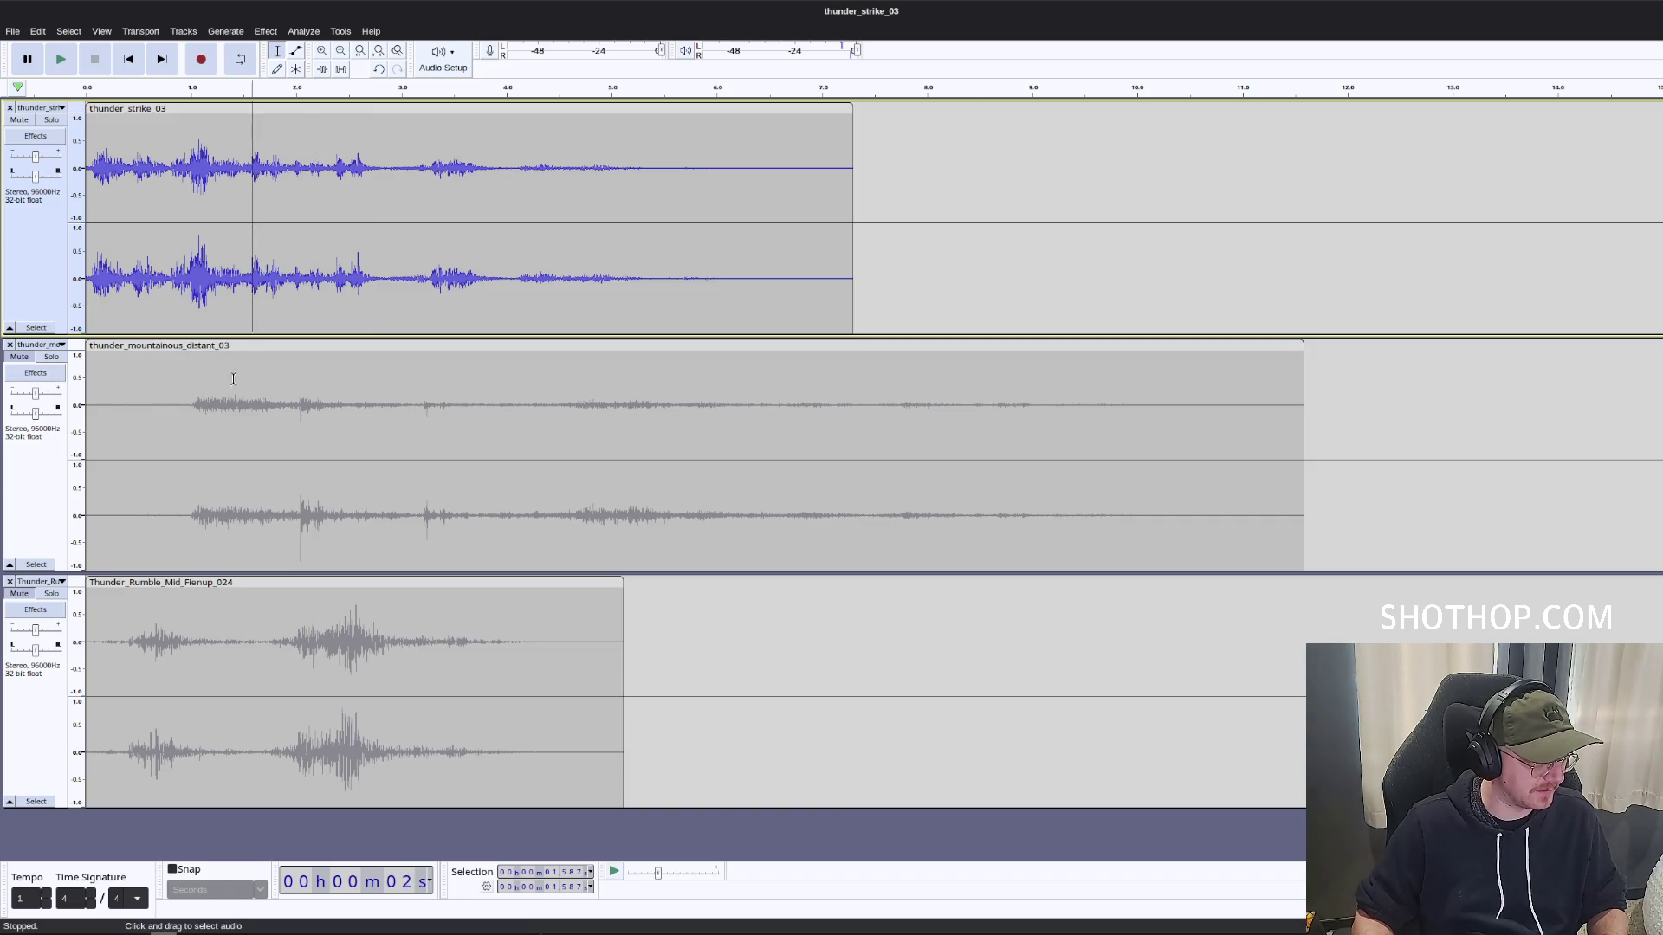
Remove the thunder_strike_03 track and delete the distant thunder's silent lead-in.
click(10, 107)
click(19, 128)
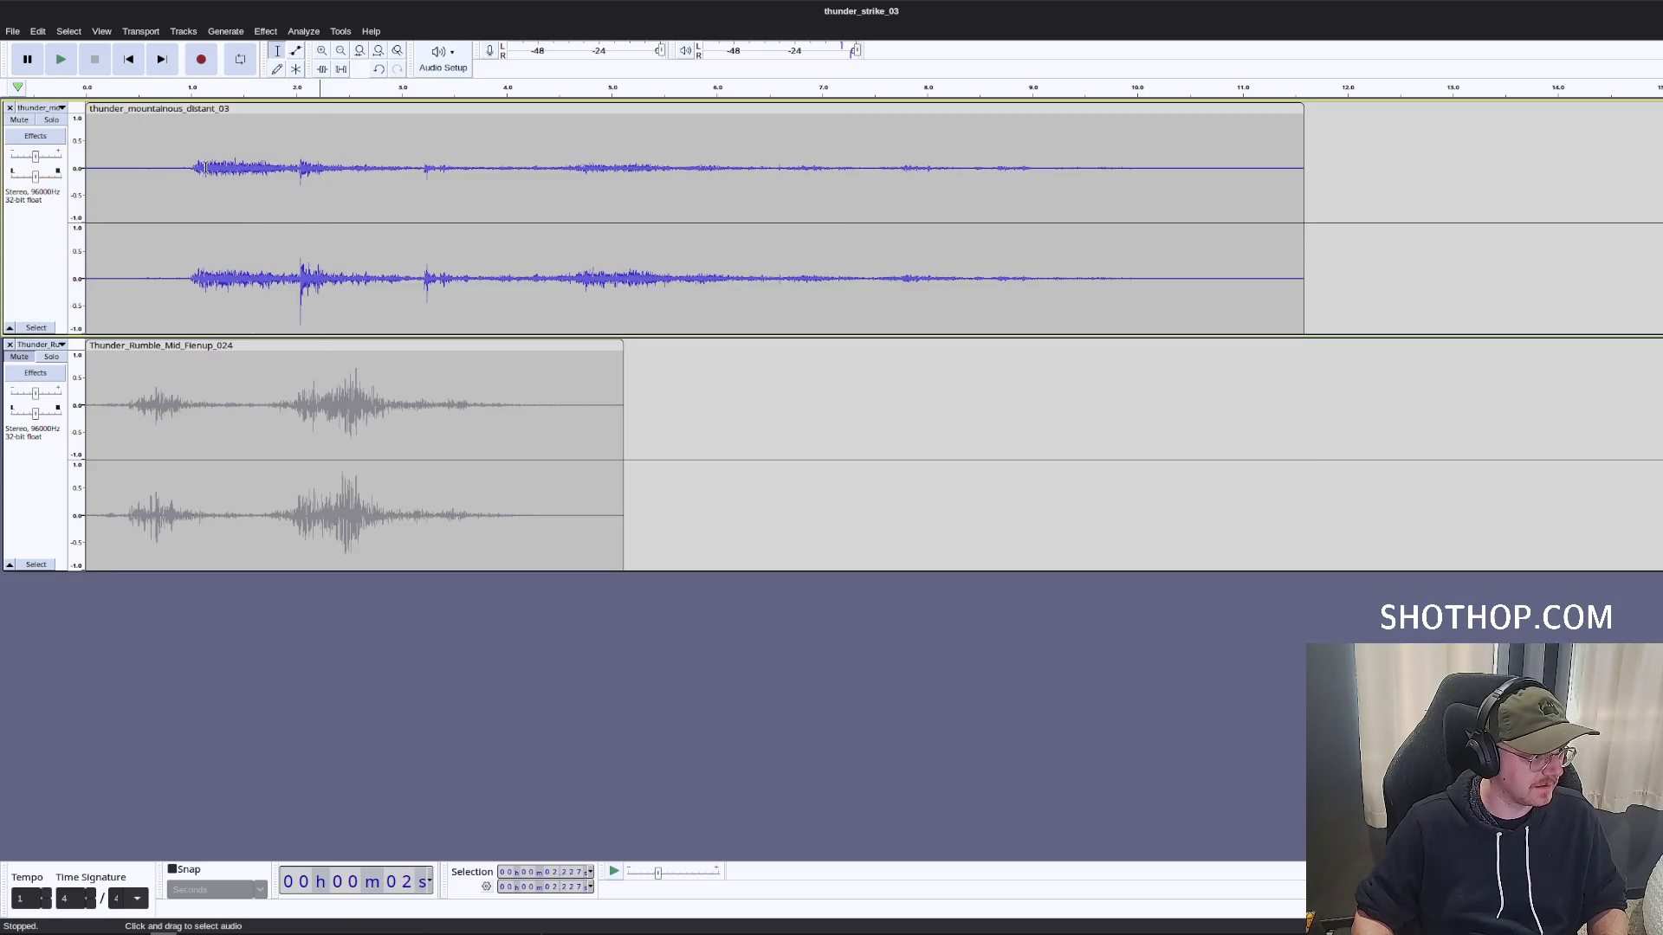
drag(86, 173, 188, 173)
key(Delete)
key(space)
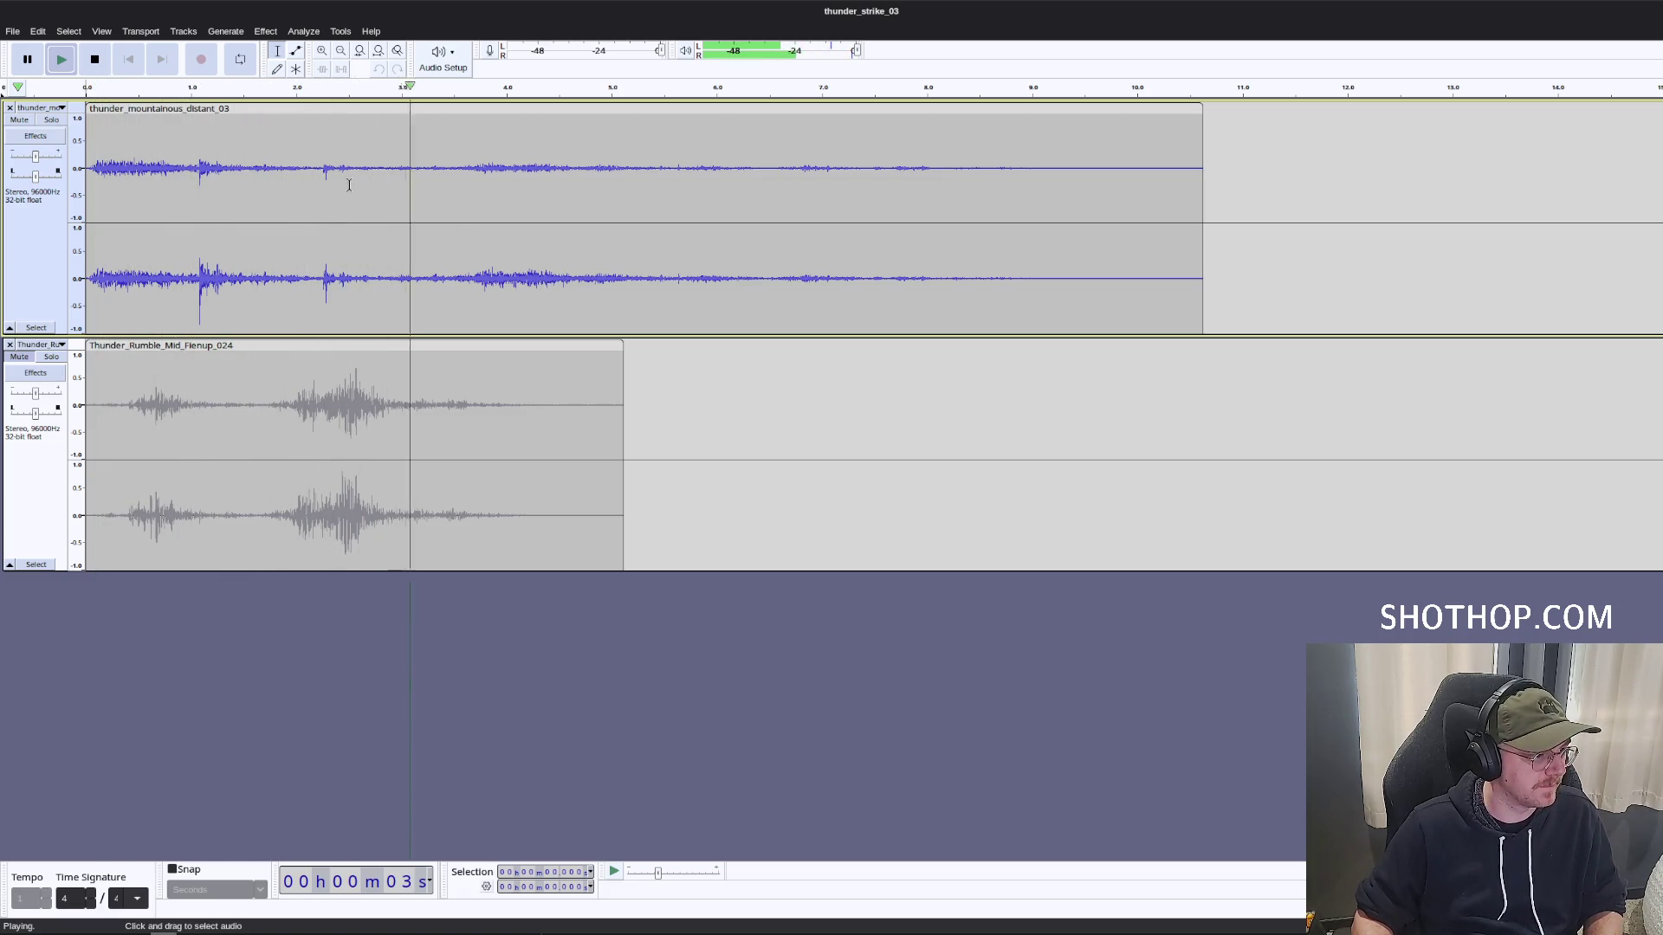
key(space)
Cut thunder_mountainous_distant_03 at about 3.5 s and fade out its last two seconds.
click(453, 171)
key(shift+End)
key(Delete)
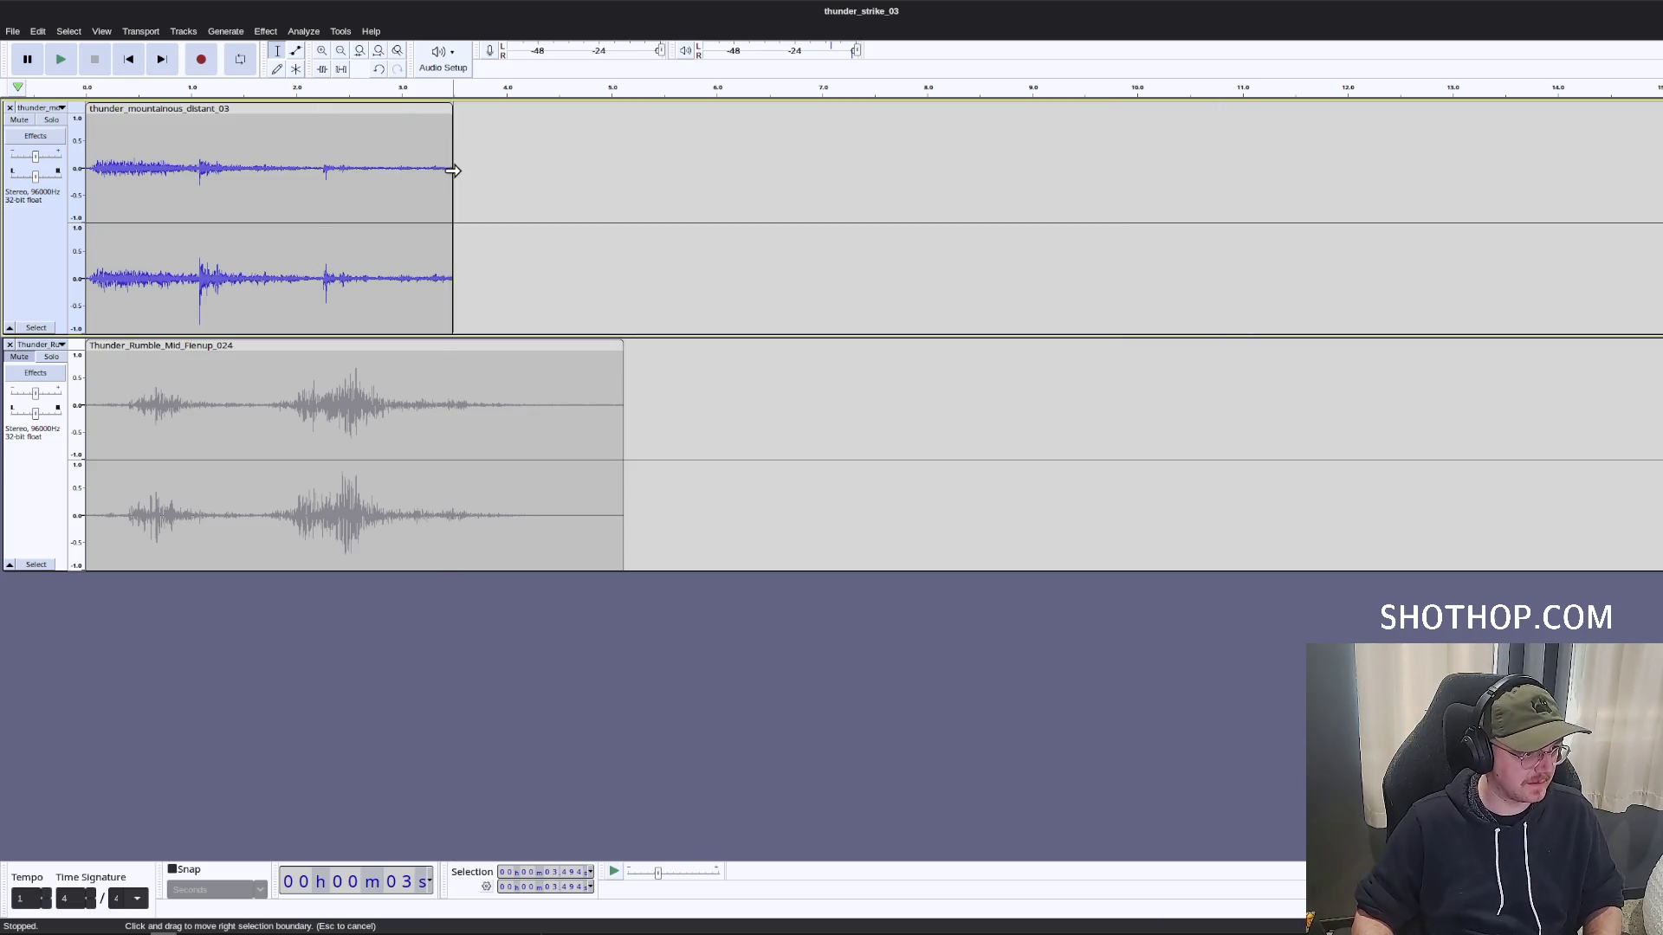
drag(453, 171, 234, 171)
click(265, 31)
mouse_move(433, 132)
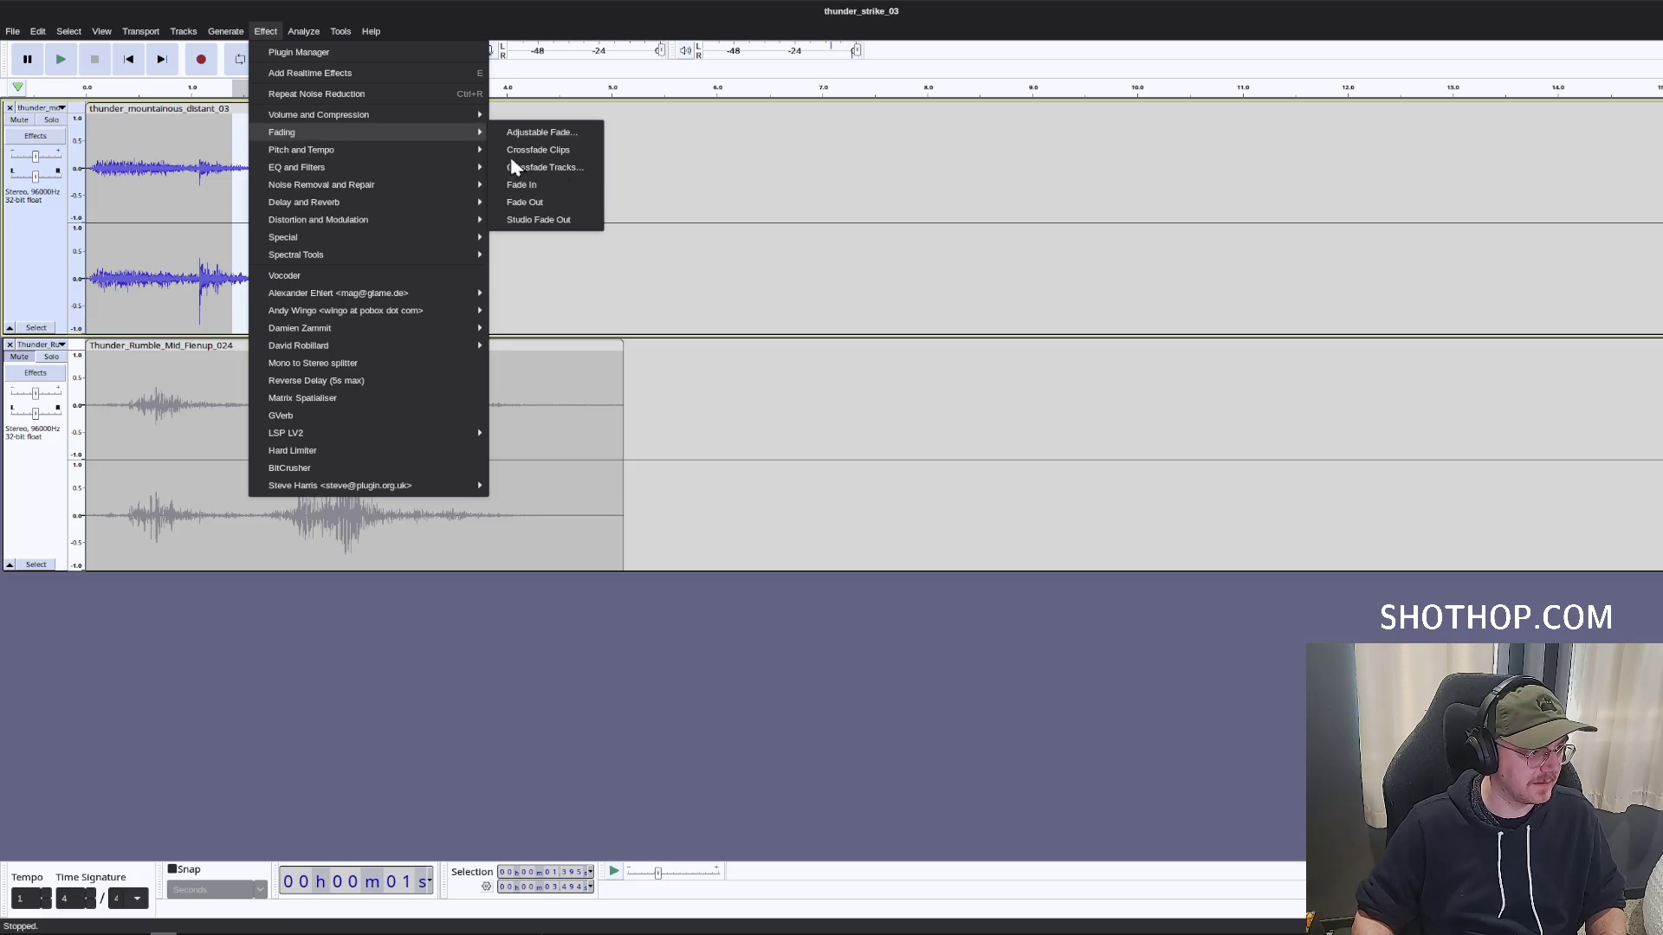
click(568, 204)
click(264, 33)
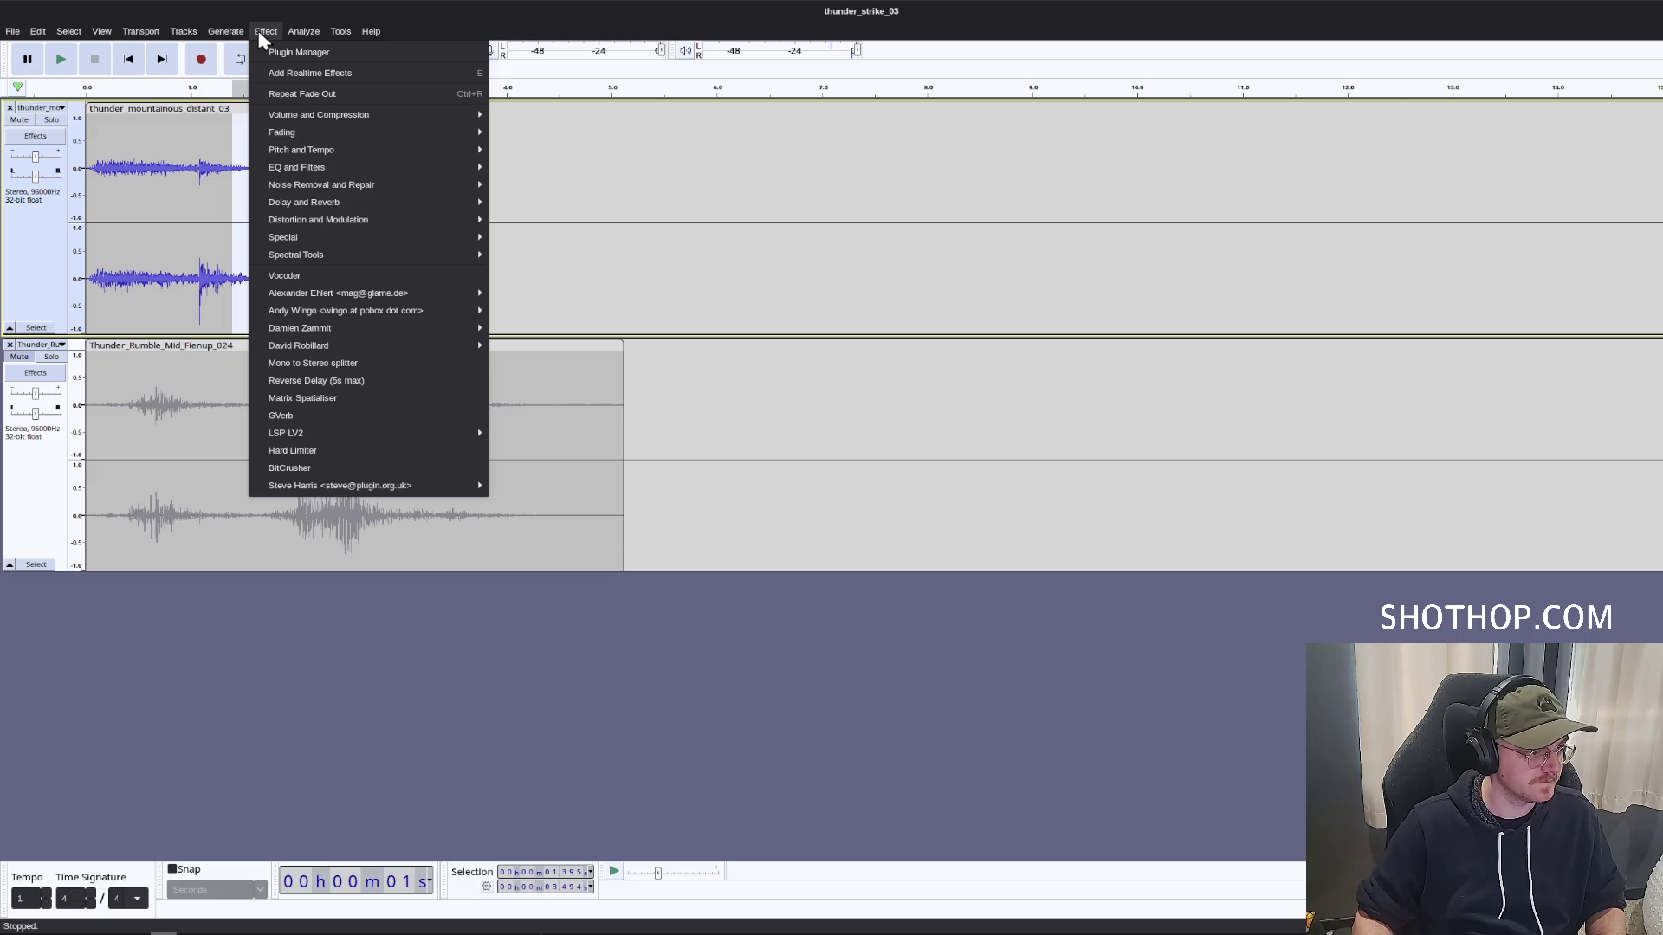
click(263, 33)
click(134, 68)
key(space)
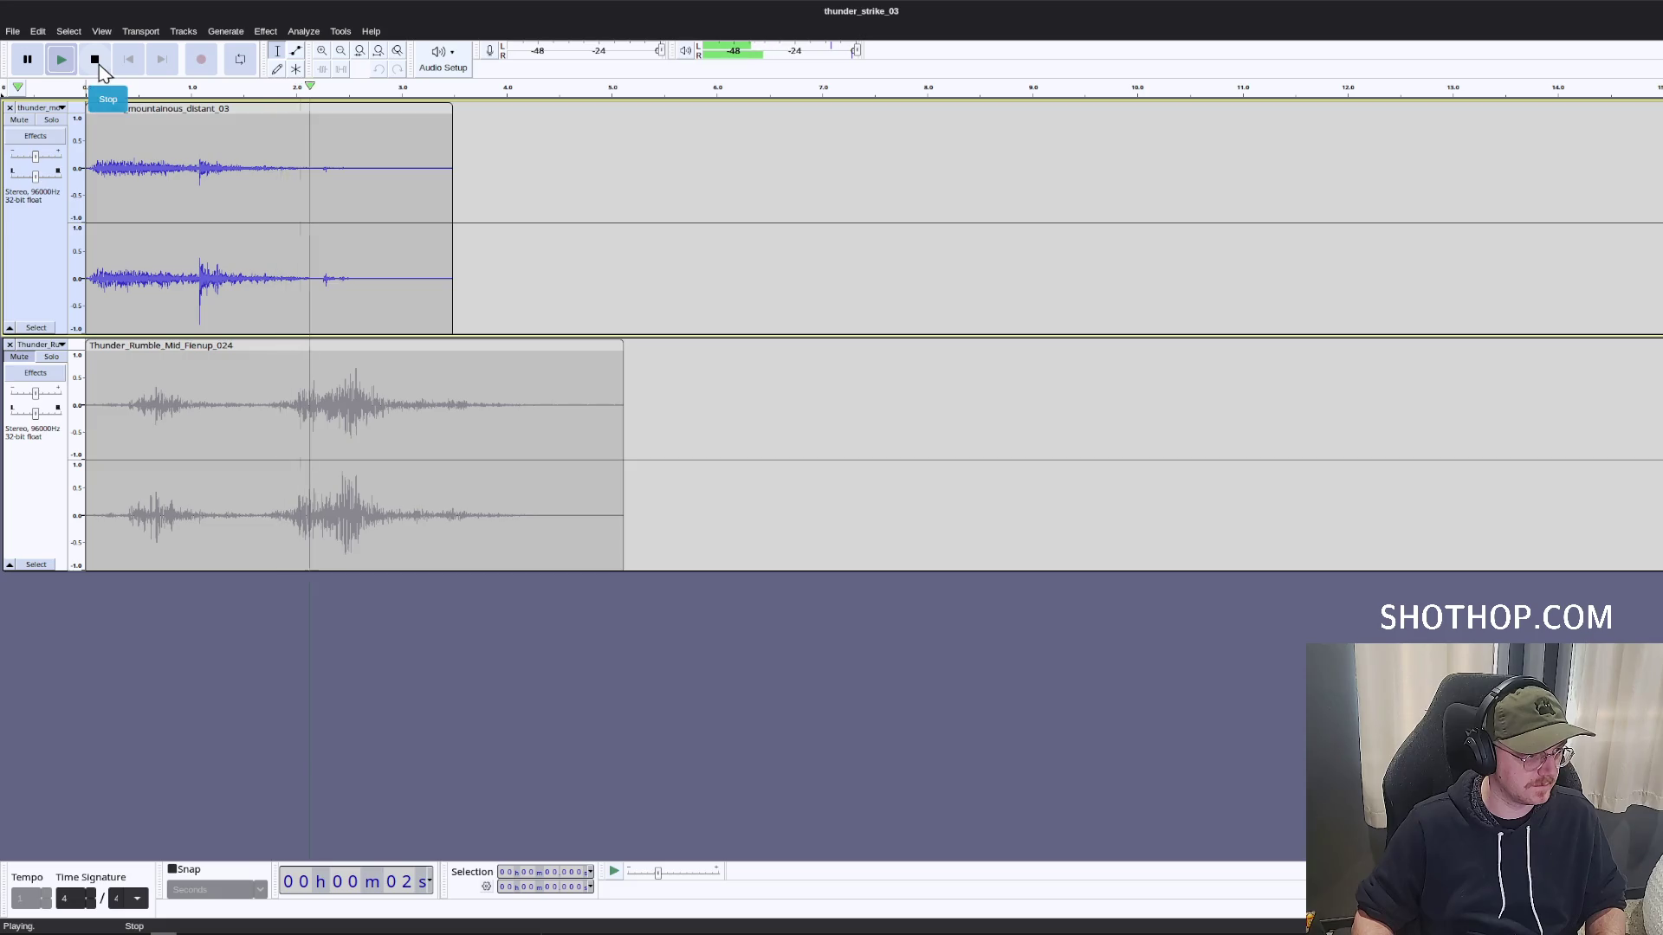
Delete the first 1.8 seconds of the Thunder_Rumble_Mid_Fienup_024 track.
click(97, 63)
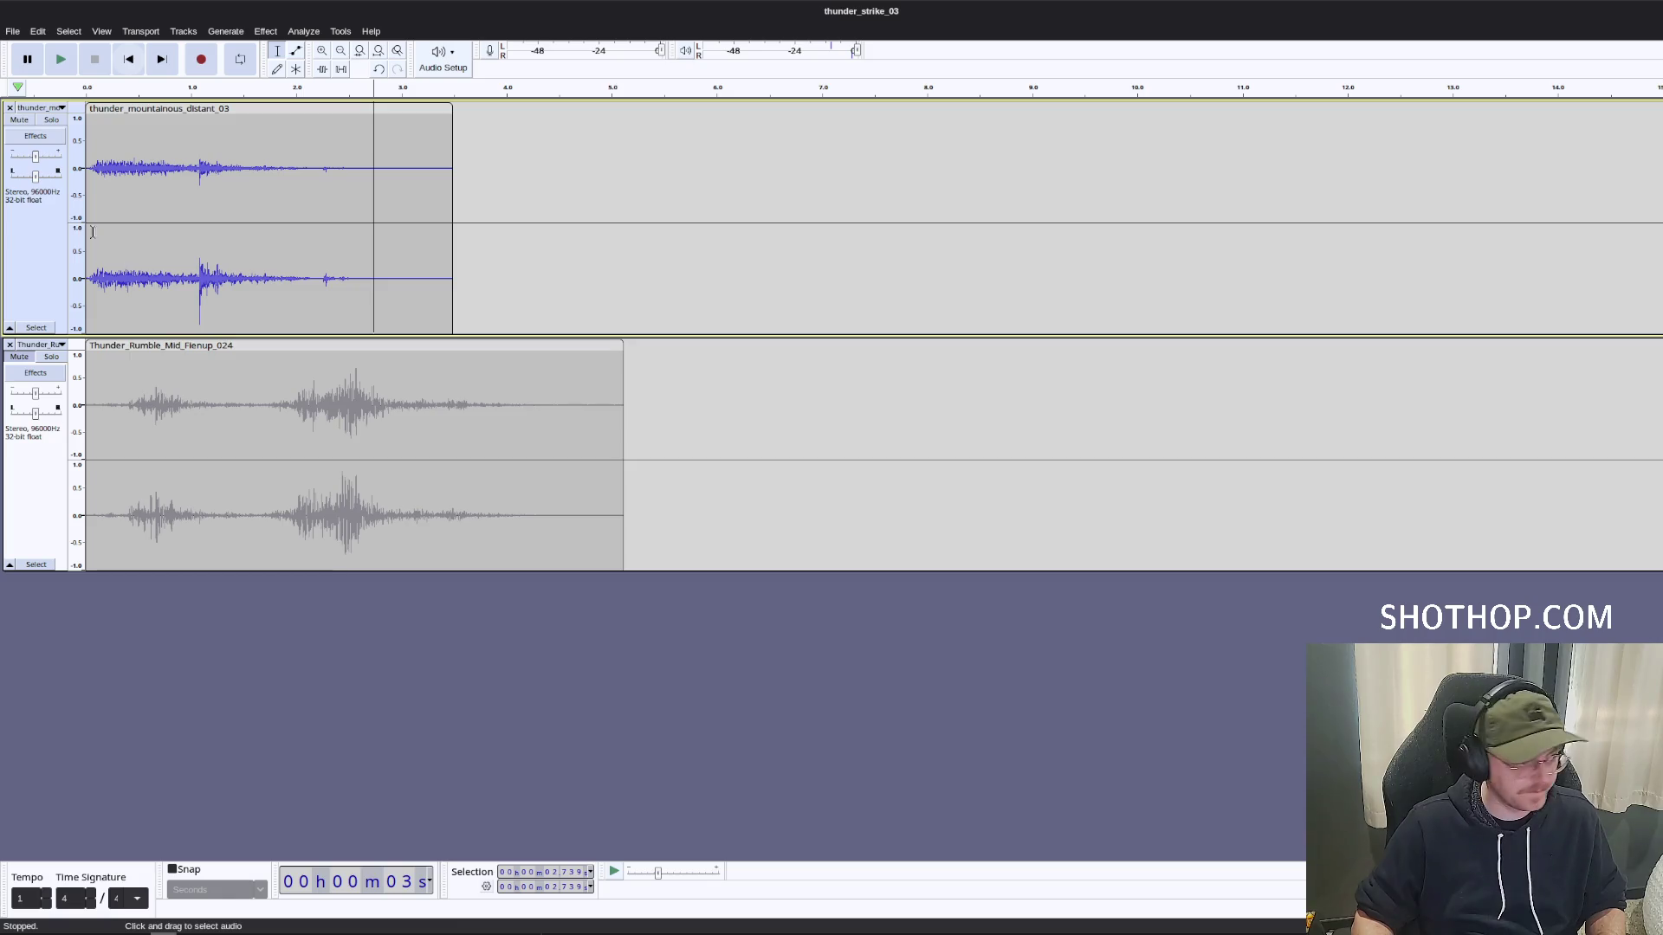
click(11, 134)
click(29, 360)
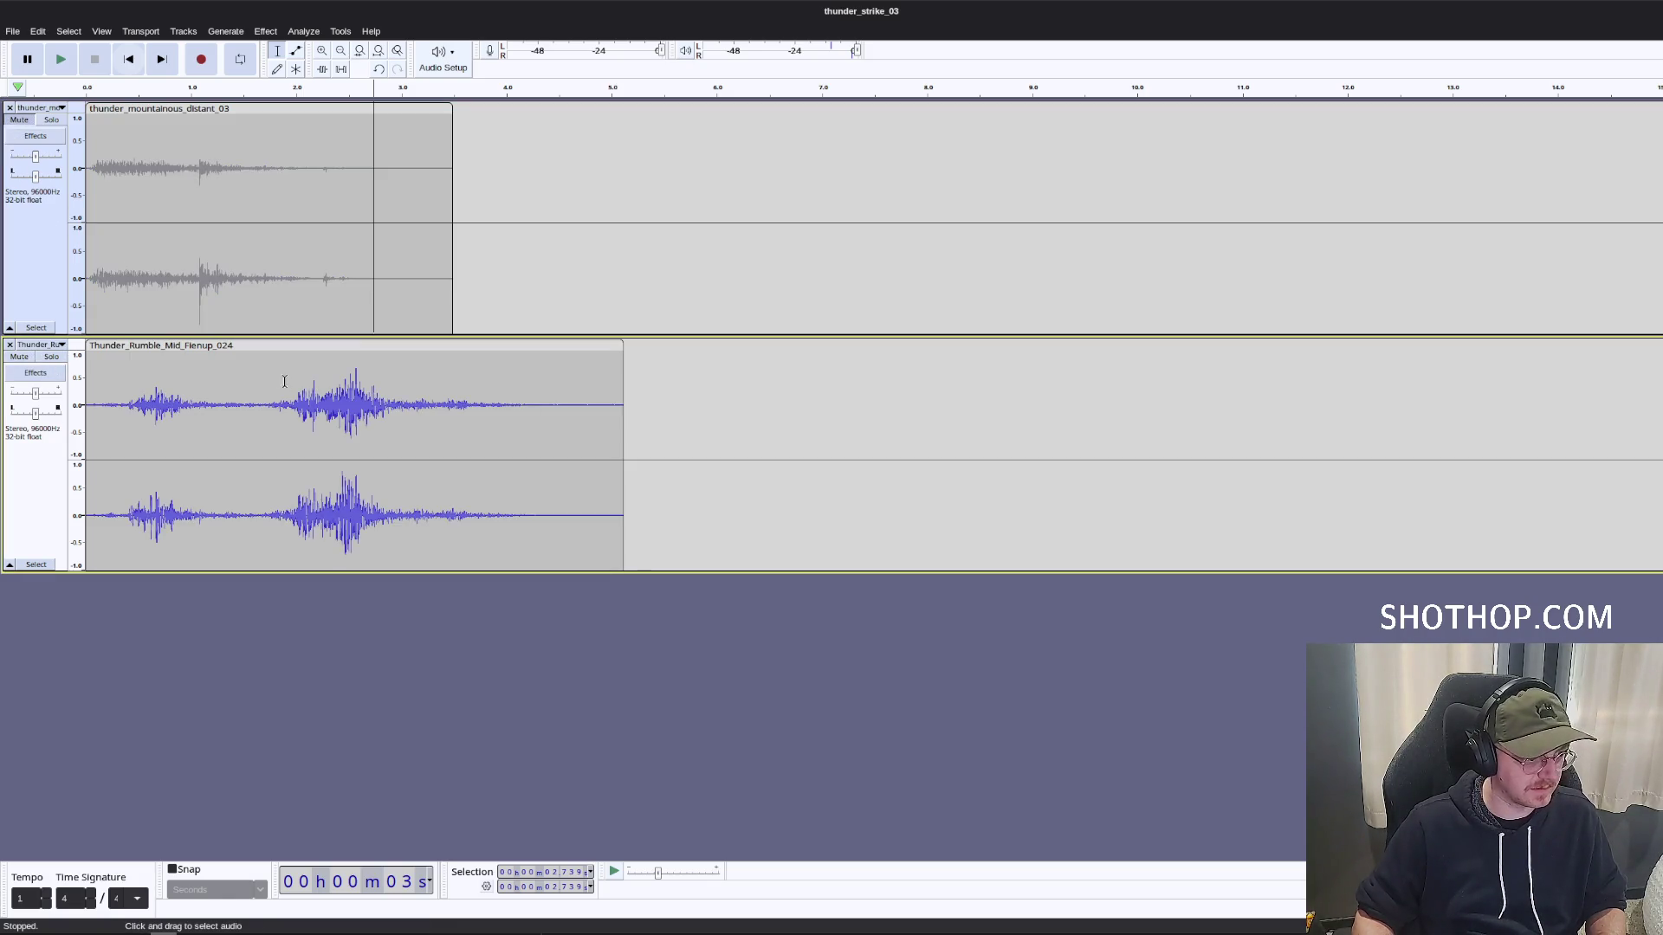
key(space)
key(space)
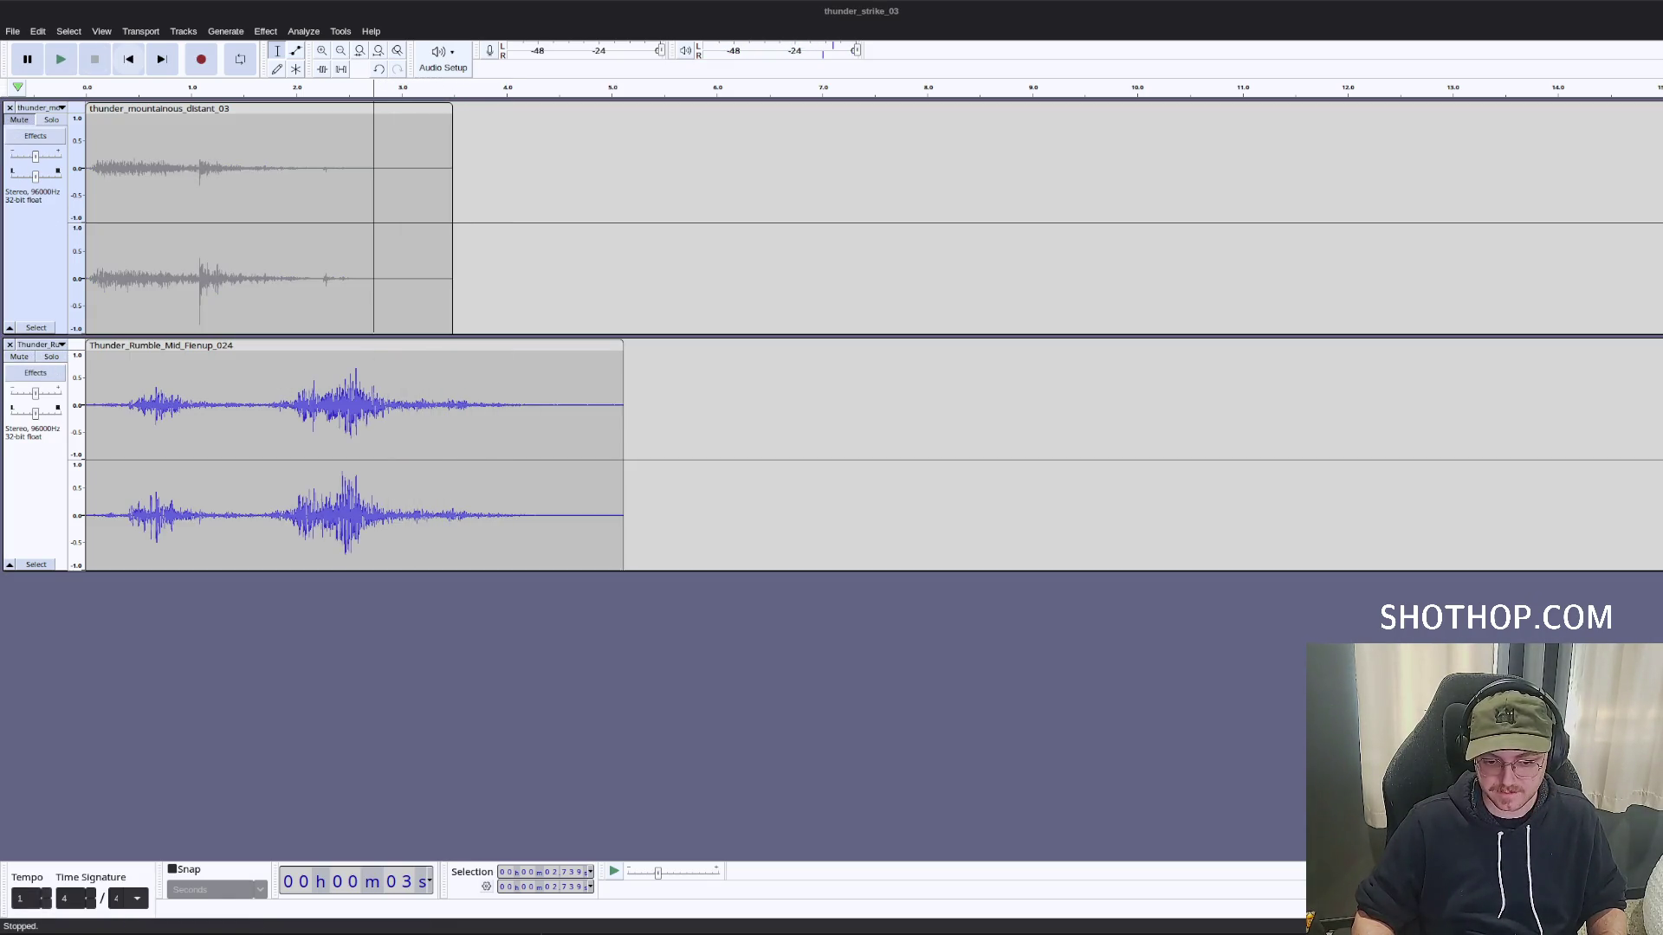
click(798, 11)
key(space)
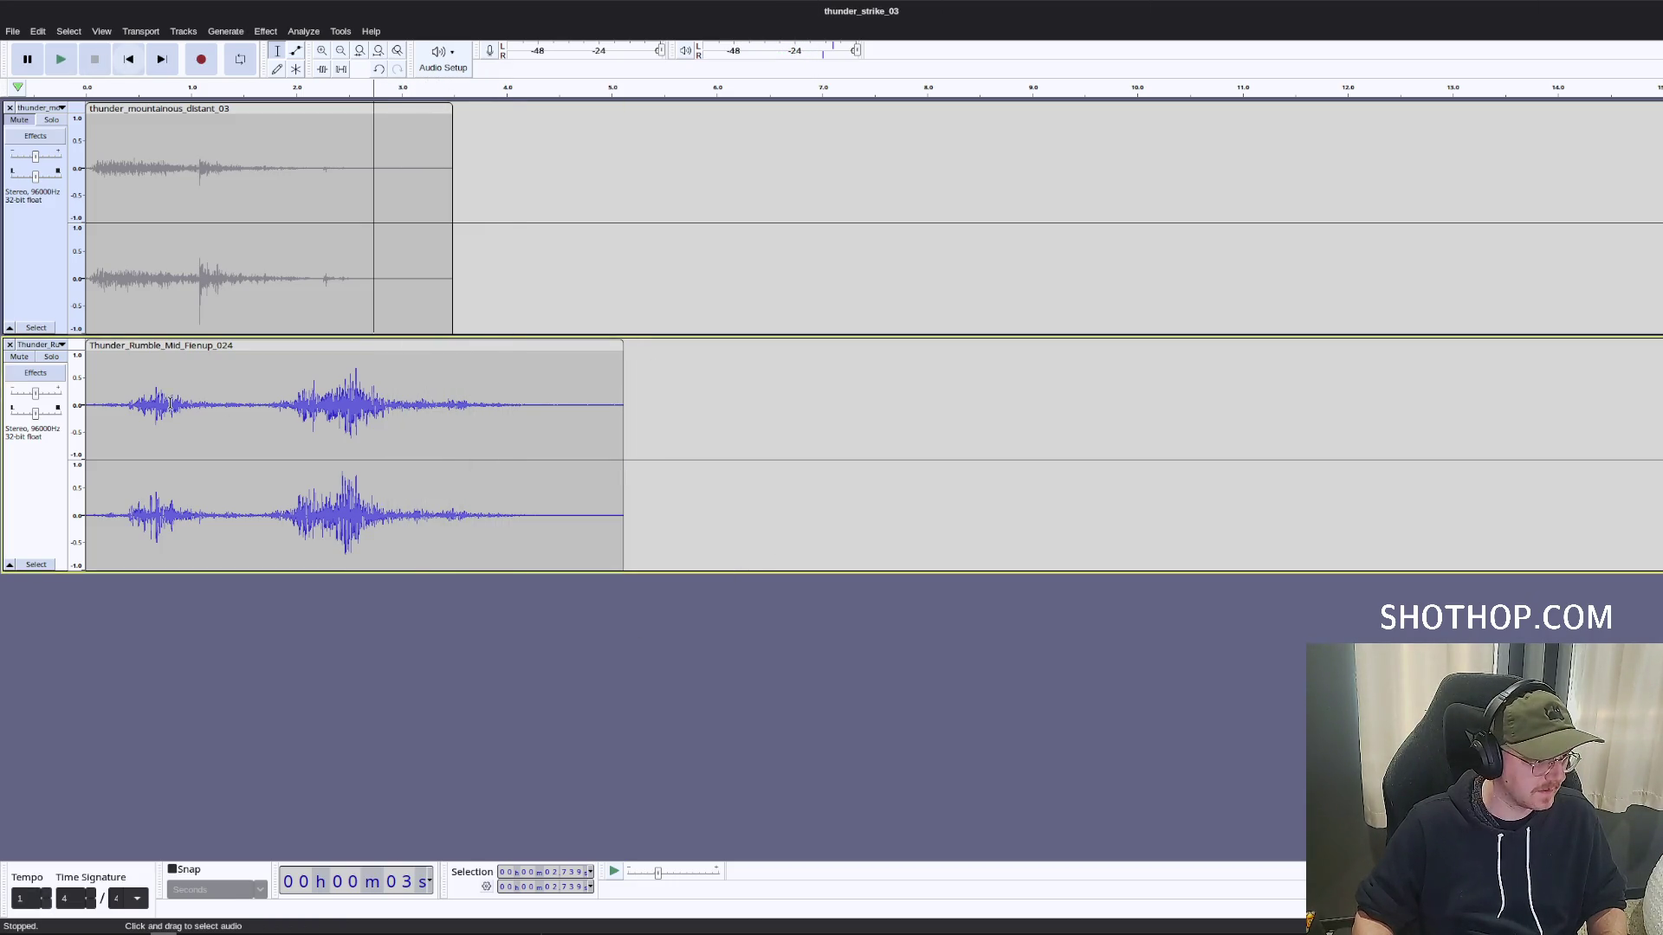
click(118, 427)
click(272, 420)
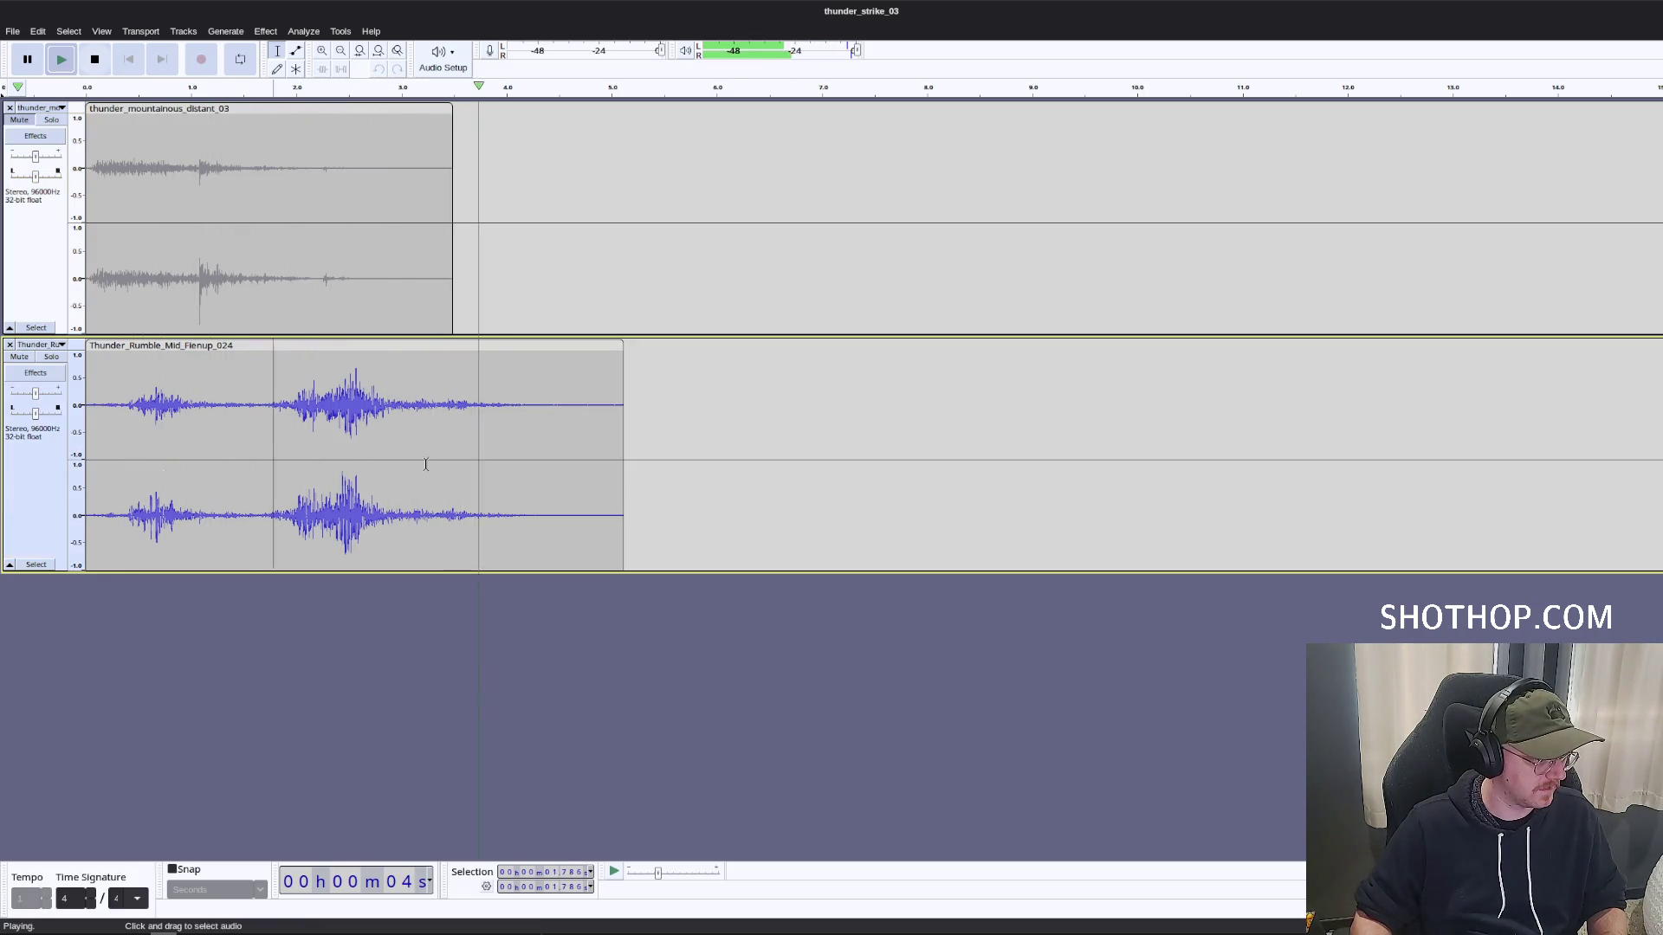
drag(266, 410, 86, 410)
key(Delete)
key(space)
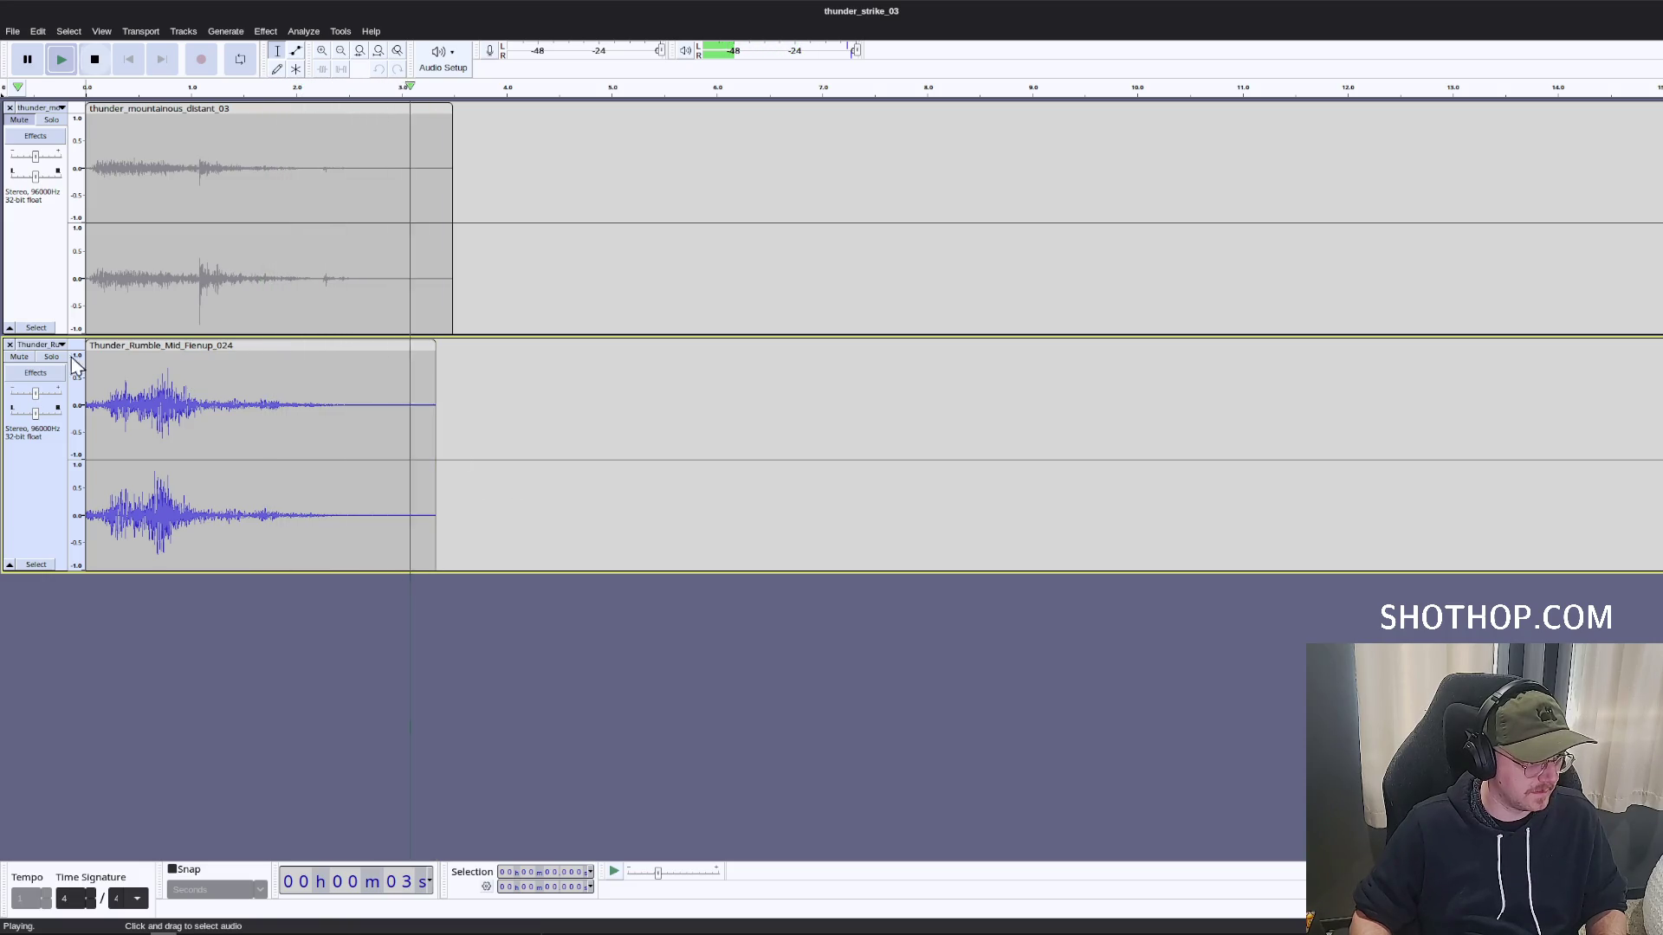
Play both layers together, then Mix and Render them into one Mix 1 track.
click(128, 65)
key(space)
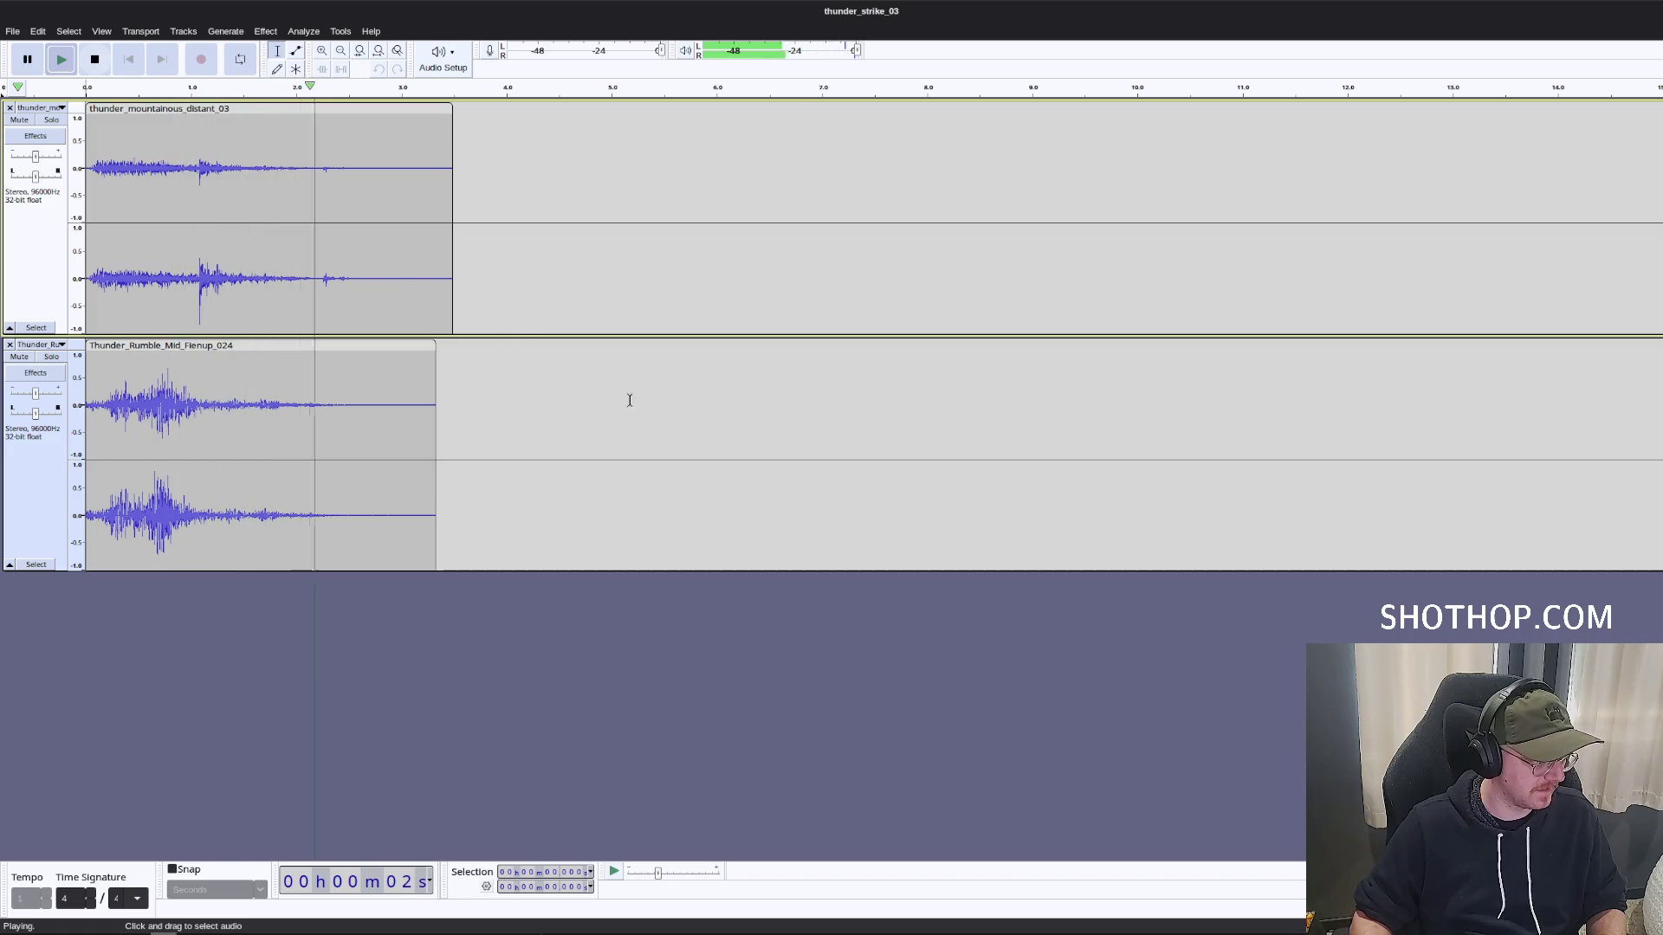
key(ctrl+a)
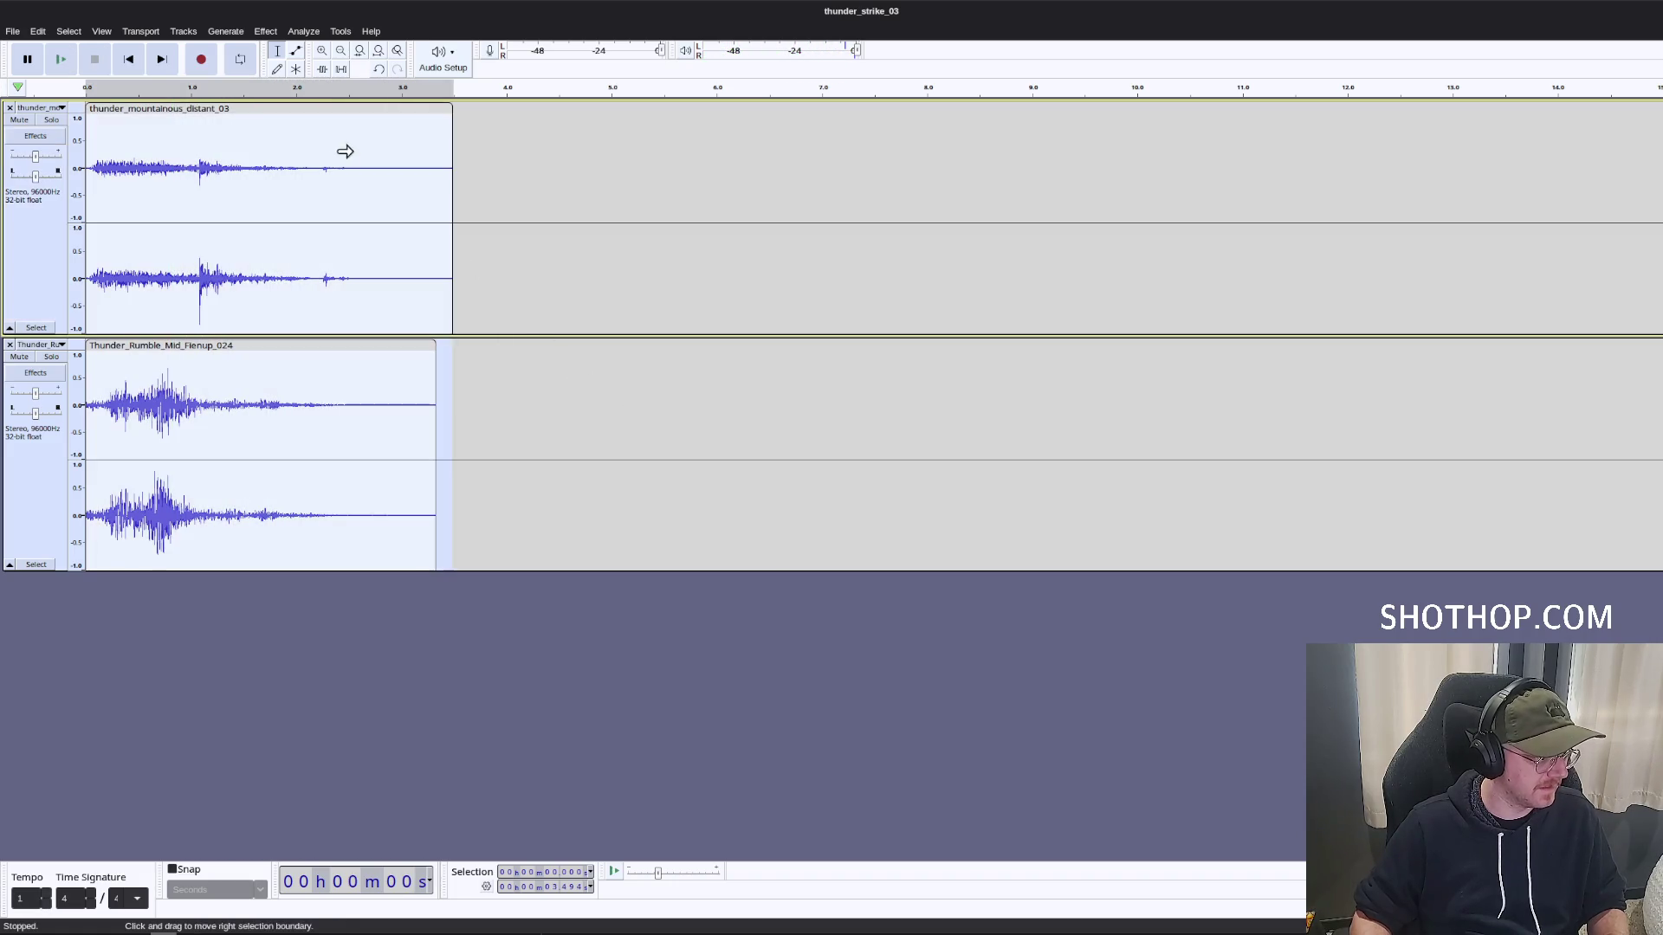
click(184, 31)
mouse_move(260, 72)
click(396, 90)
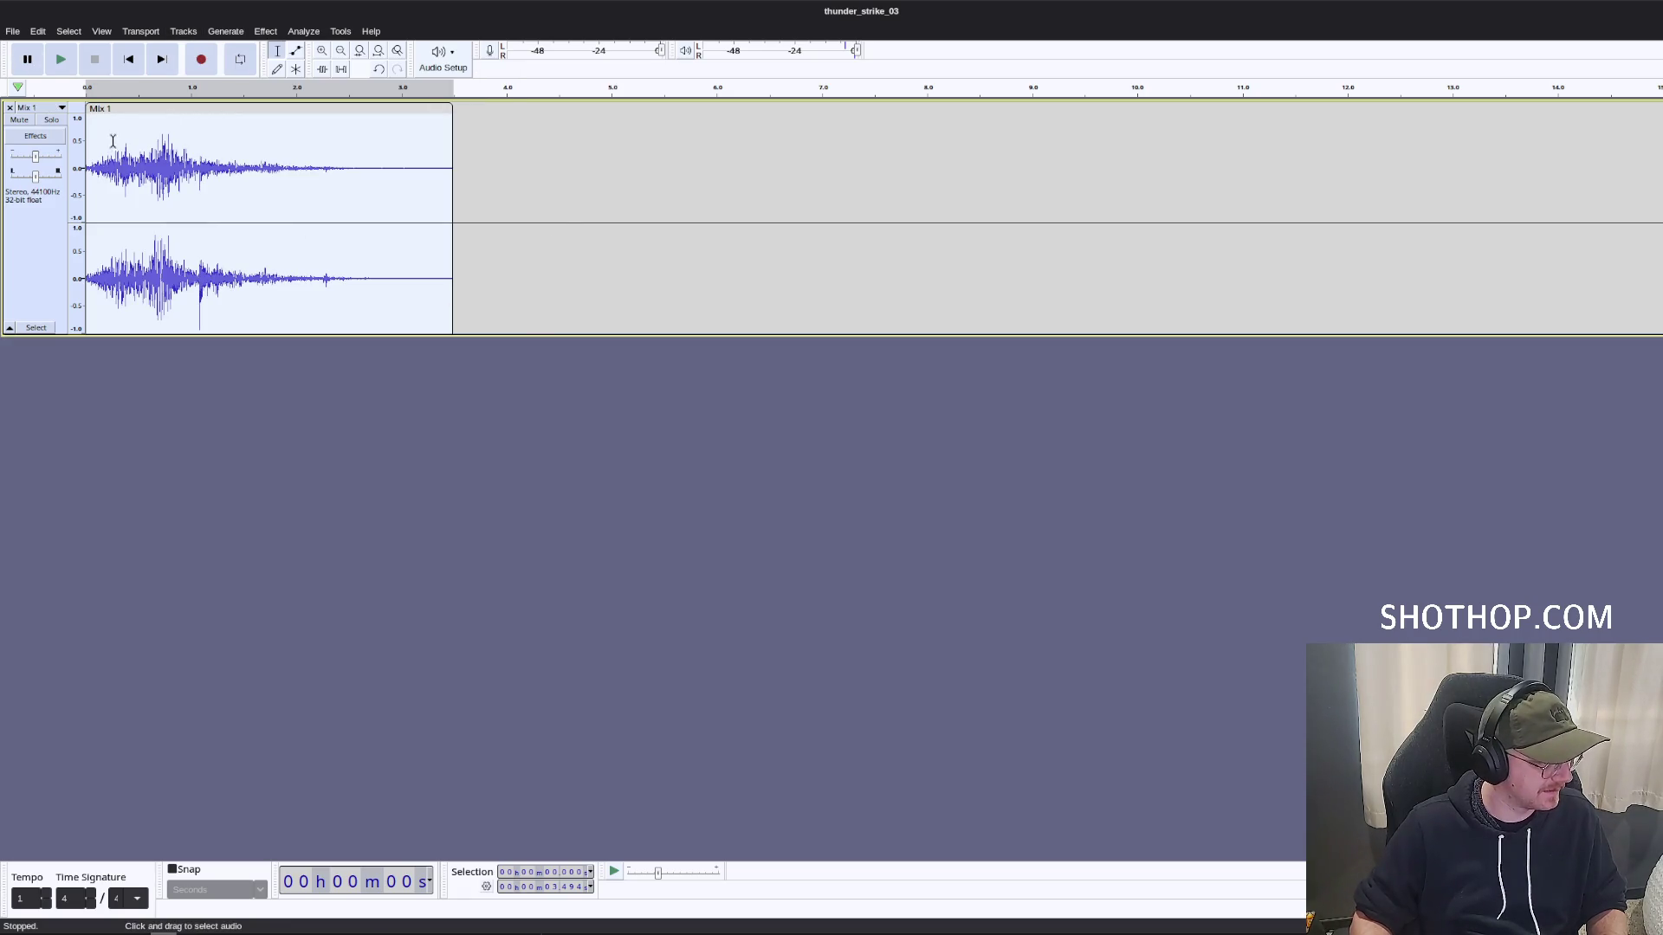
Export Mix 1 as sfx_thunder_roll_a.ogg into sfx/powers and switch back to the Nemo search.
key(space)
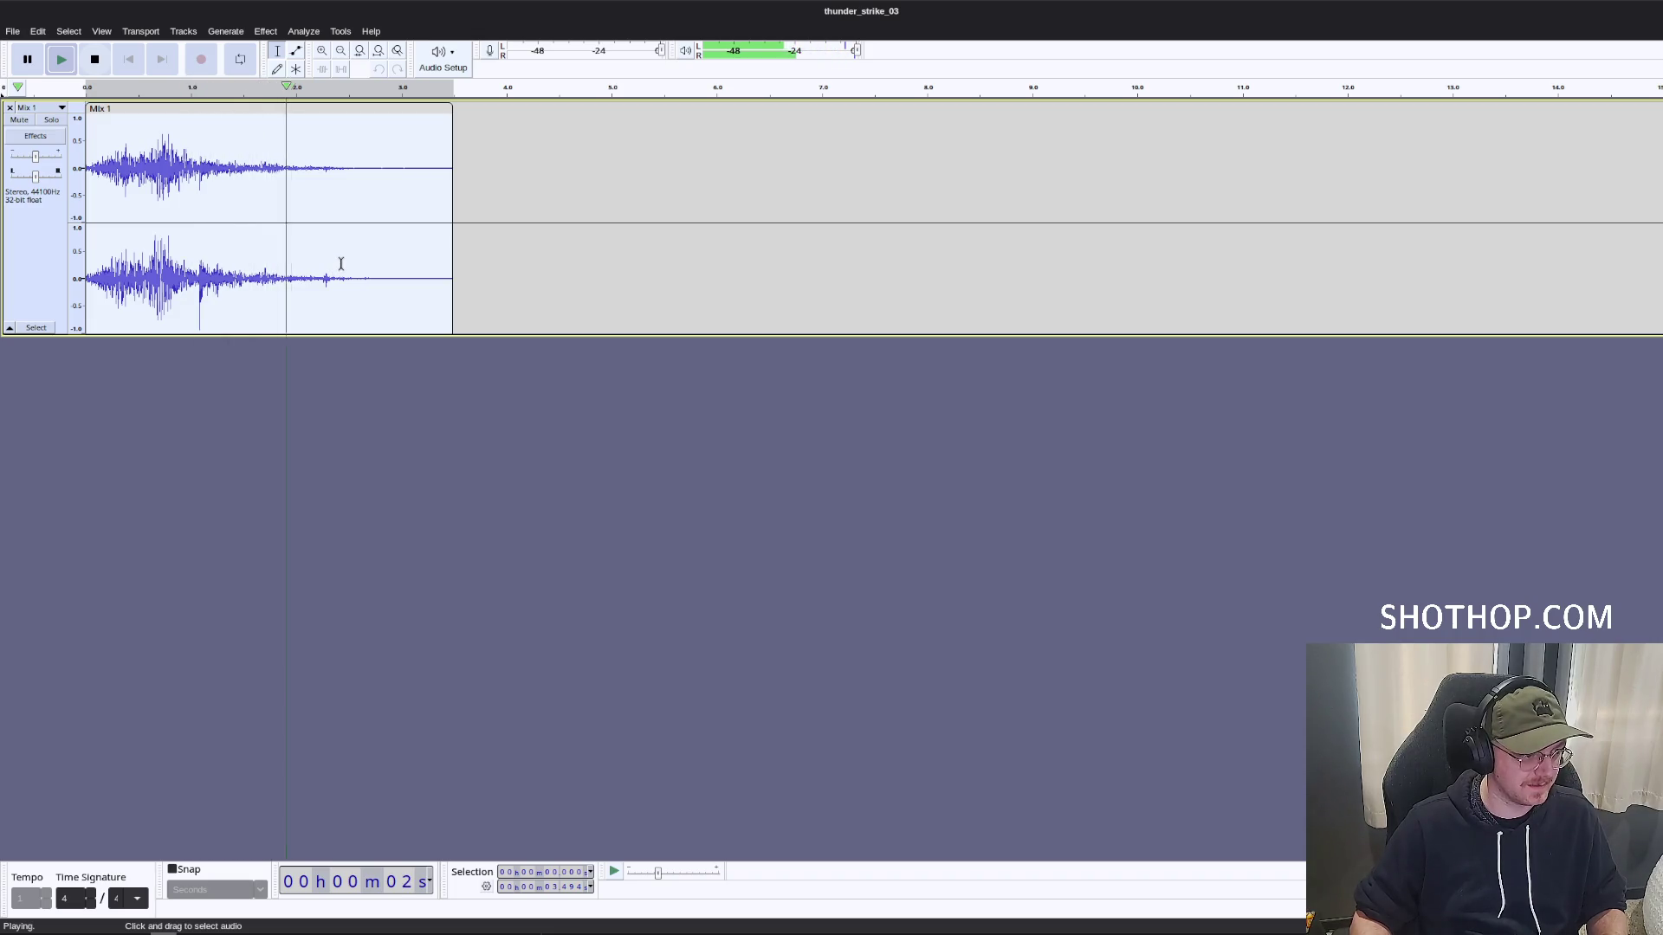
click(16, 32)
mouse_move(51, 173)
click(199, 162)
click(977, 379)
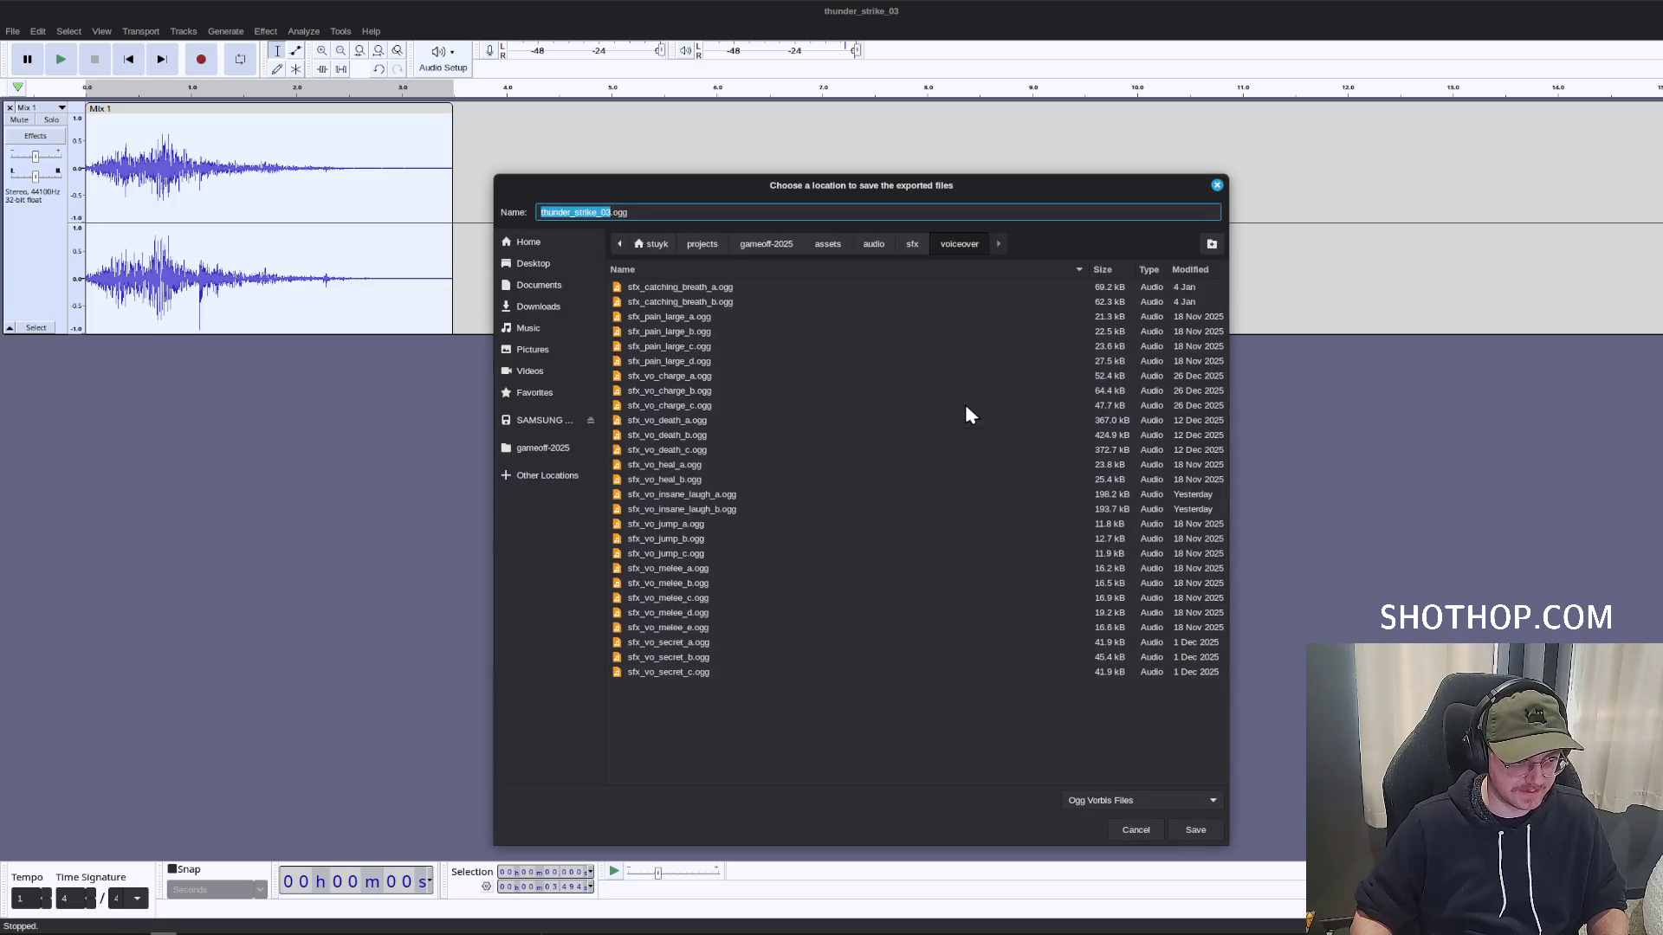
click(912, 245)
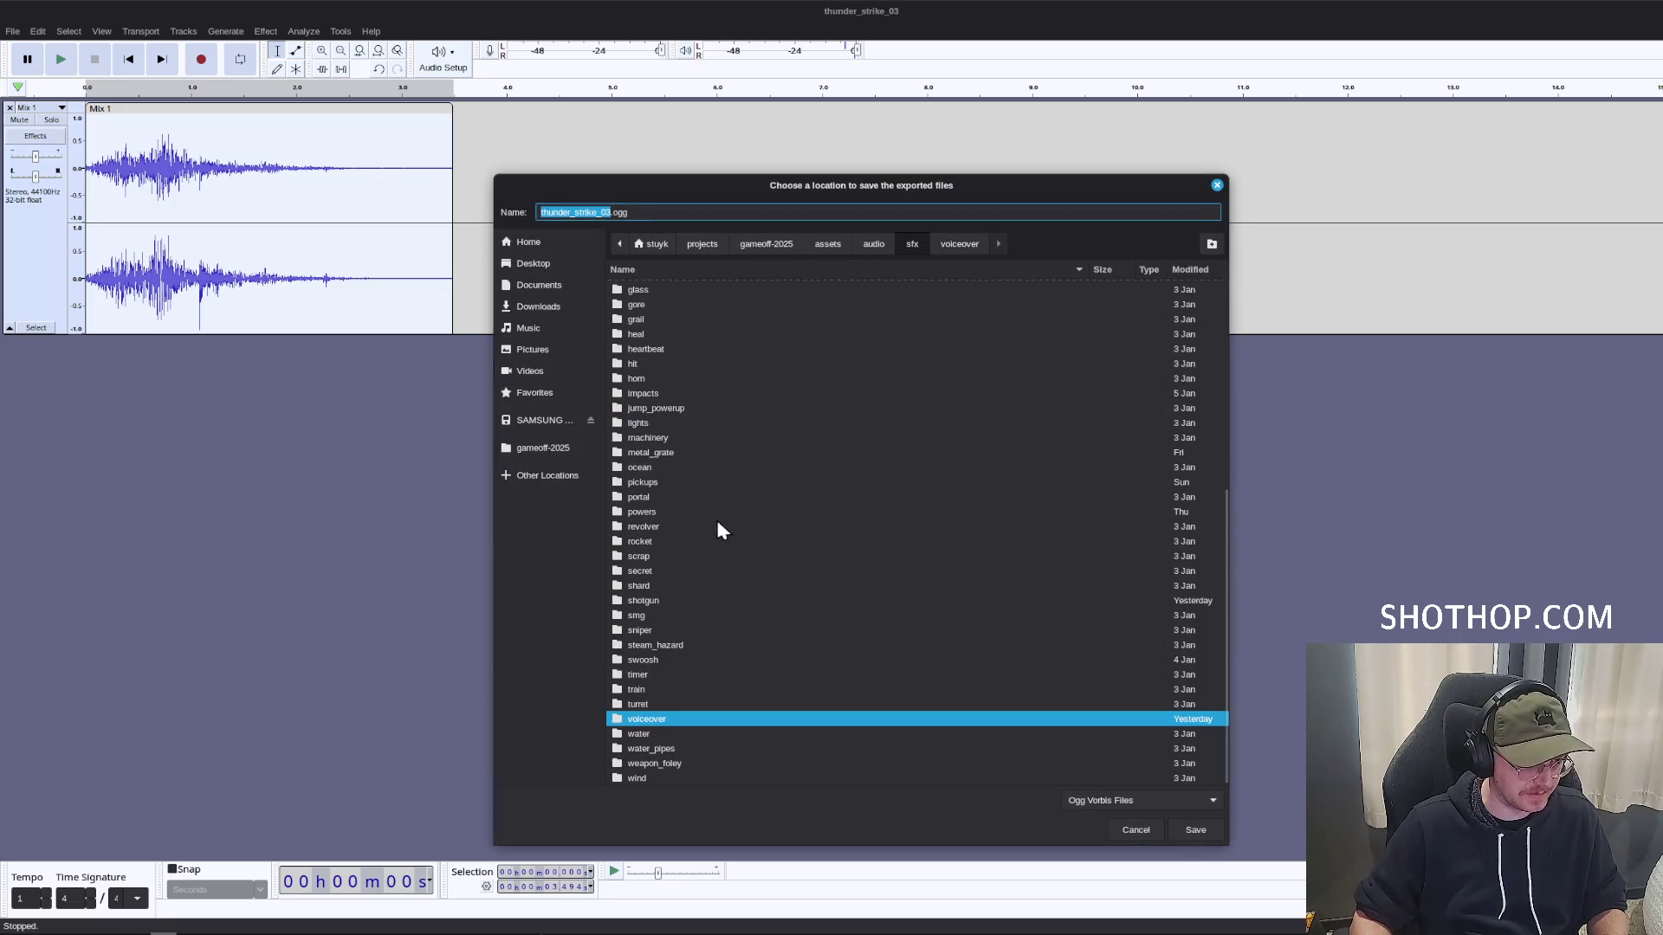
double_click(654, 512)
click(605, 213)
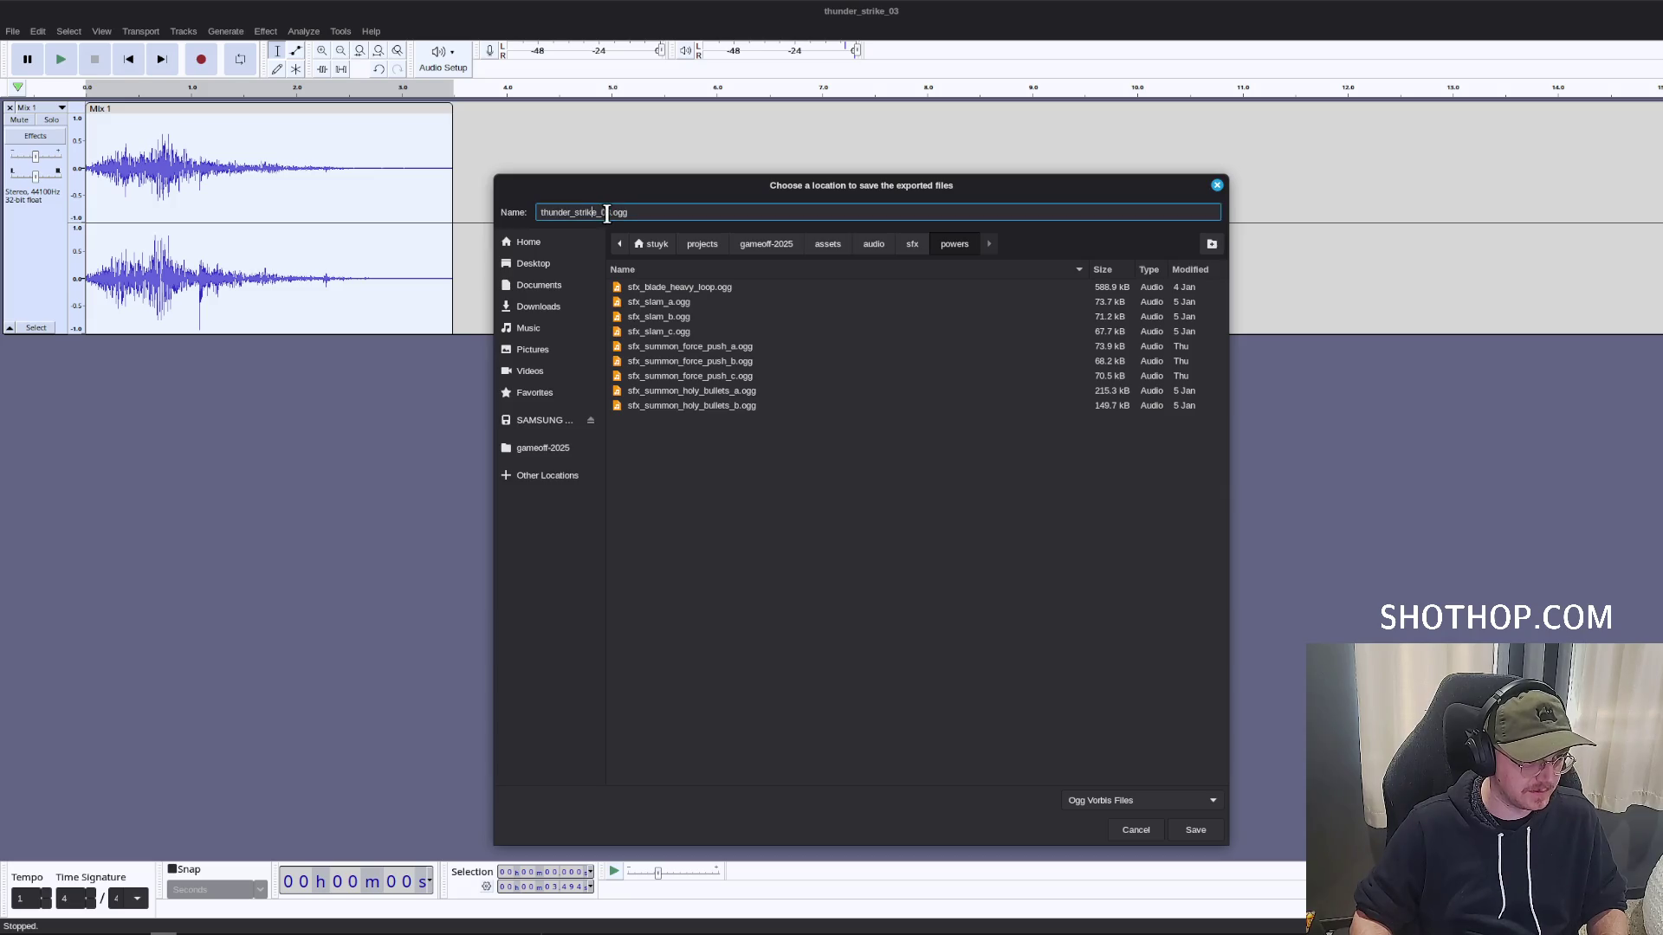
text(sfx_th)
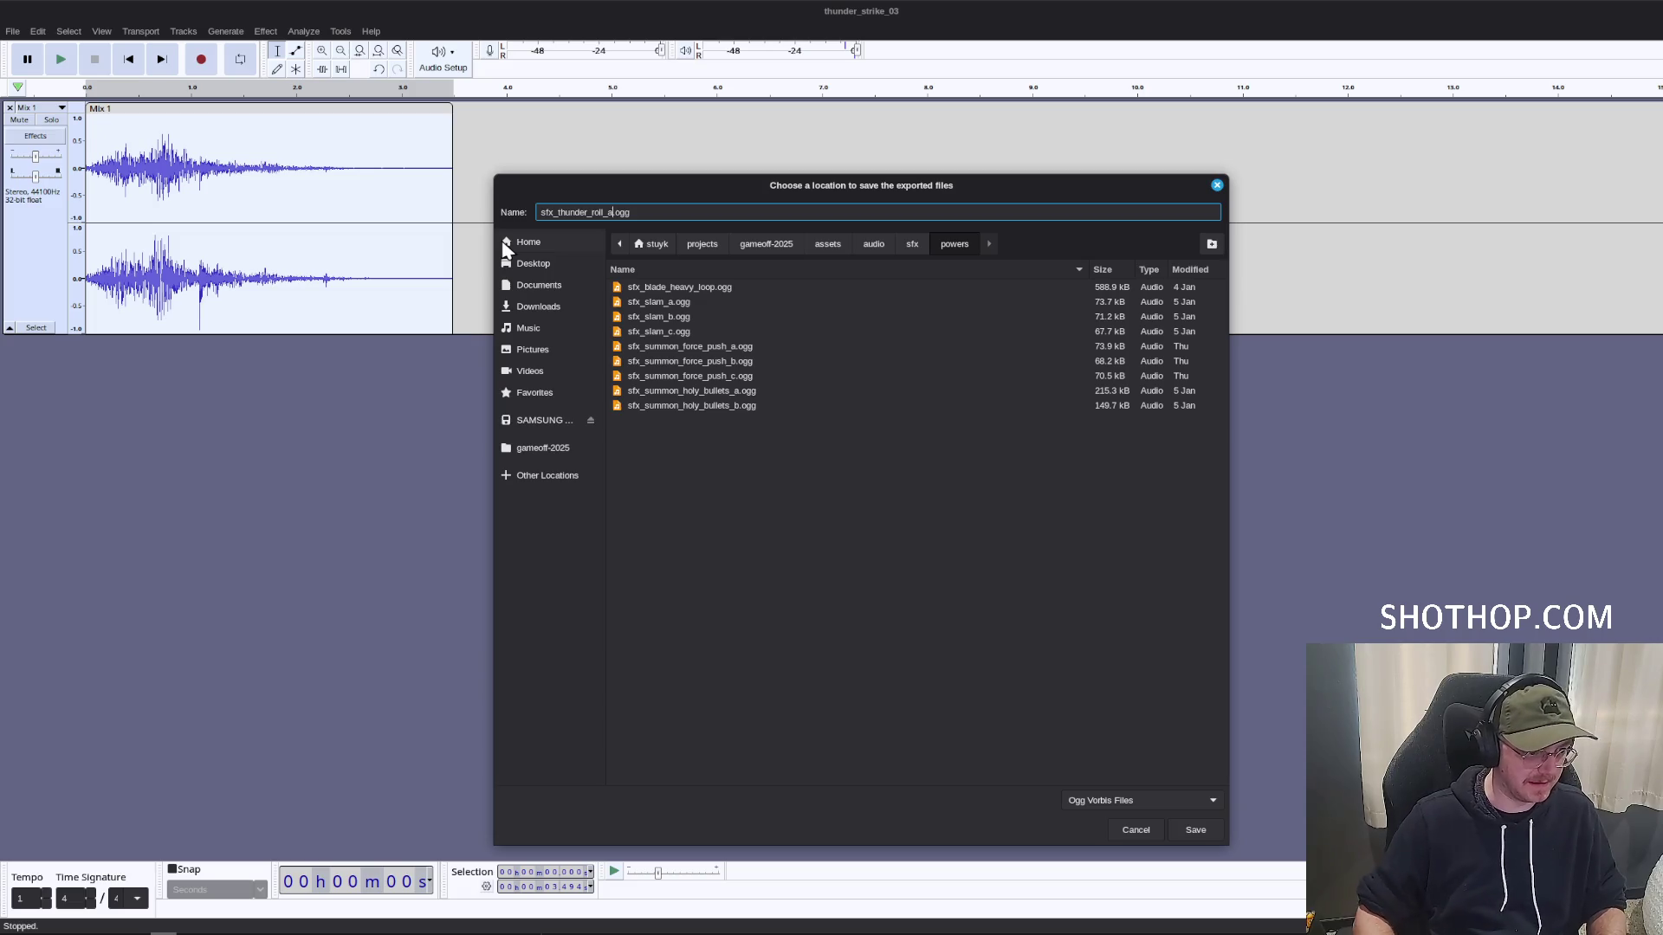
click(1194, 826)
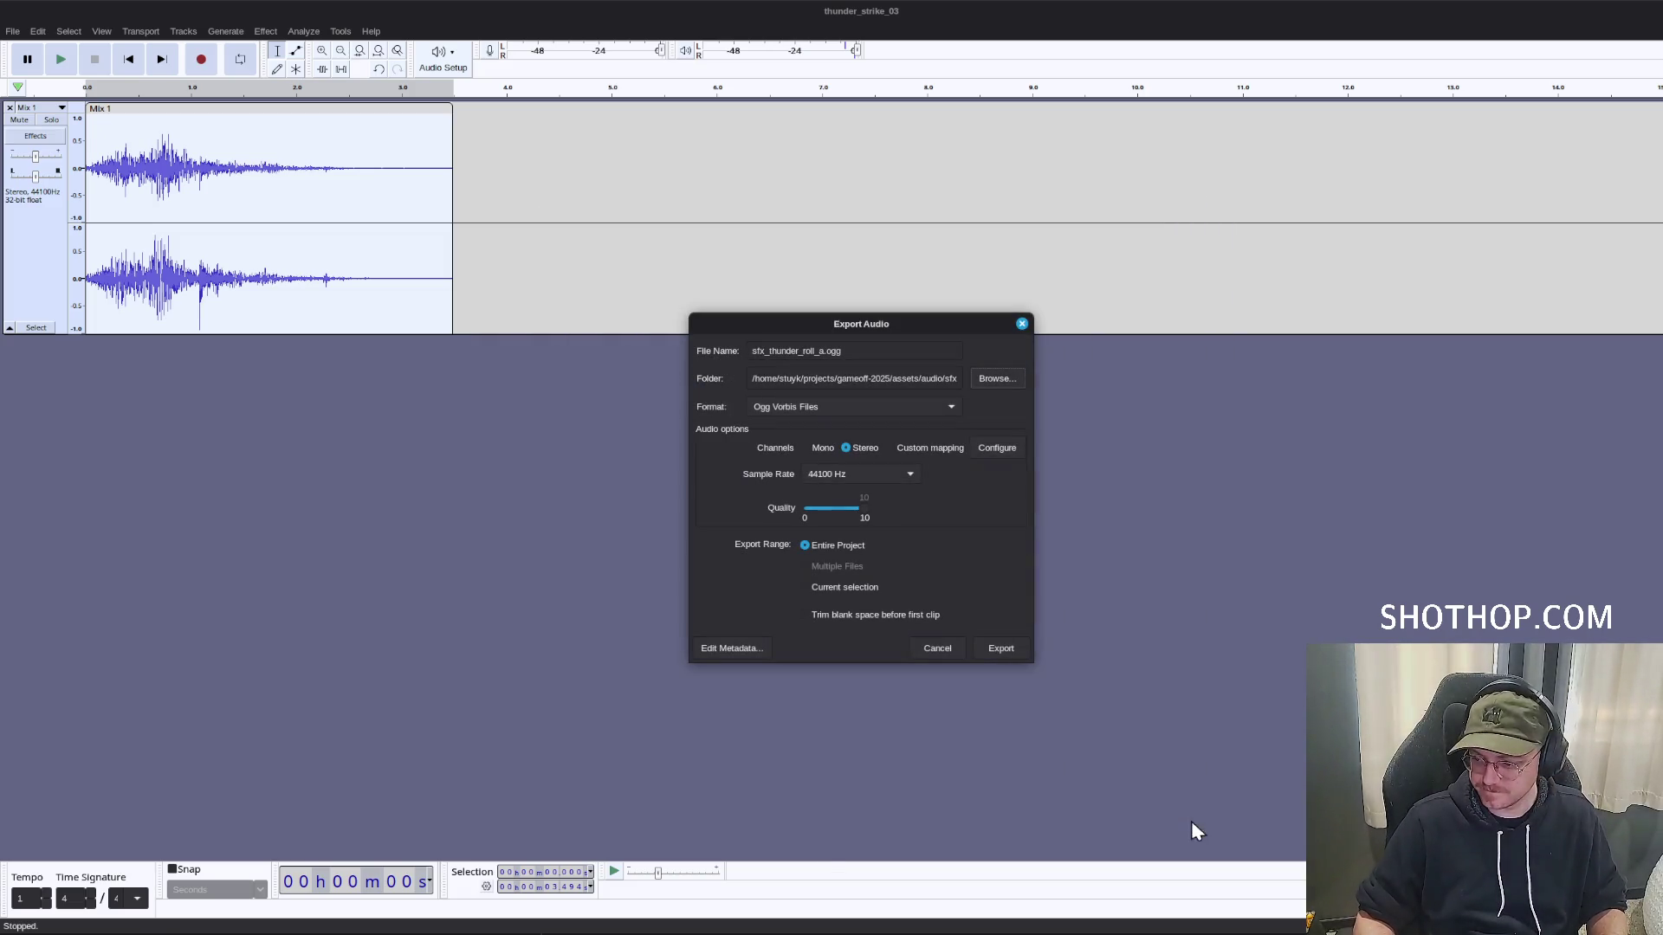
click(1003, 649)
key(alt+Tab)
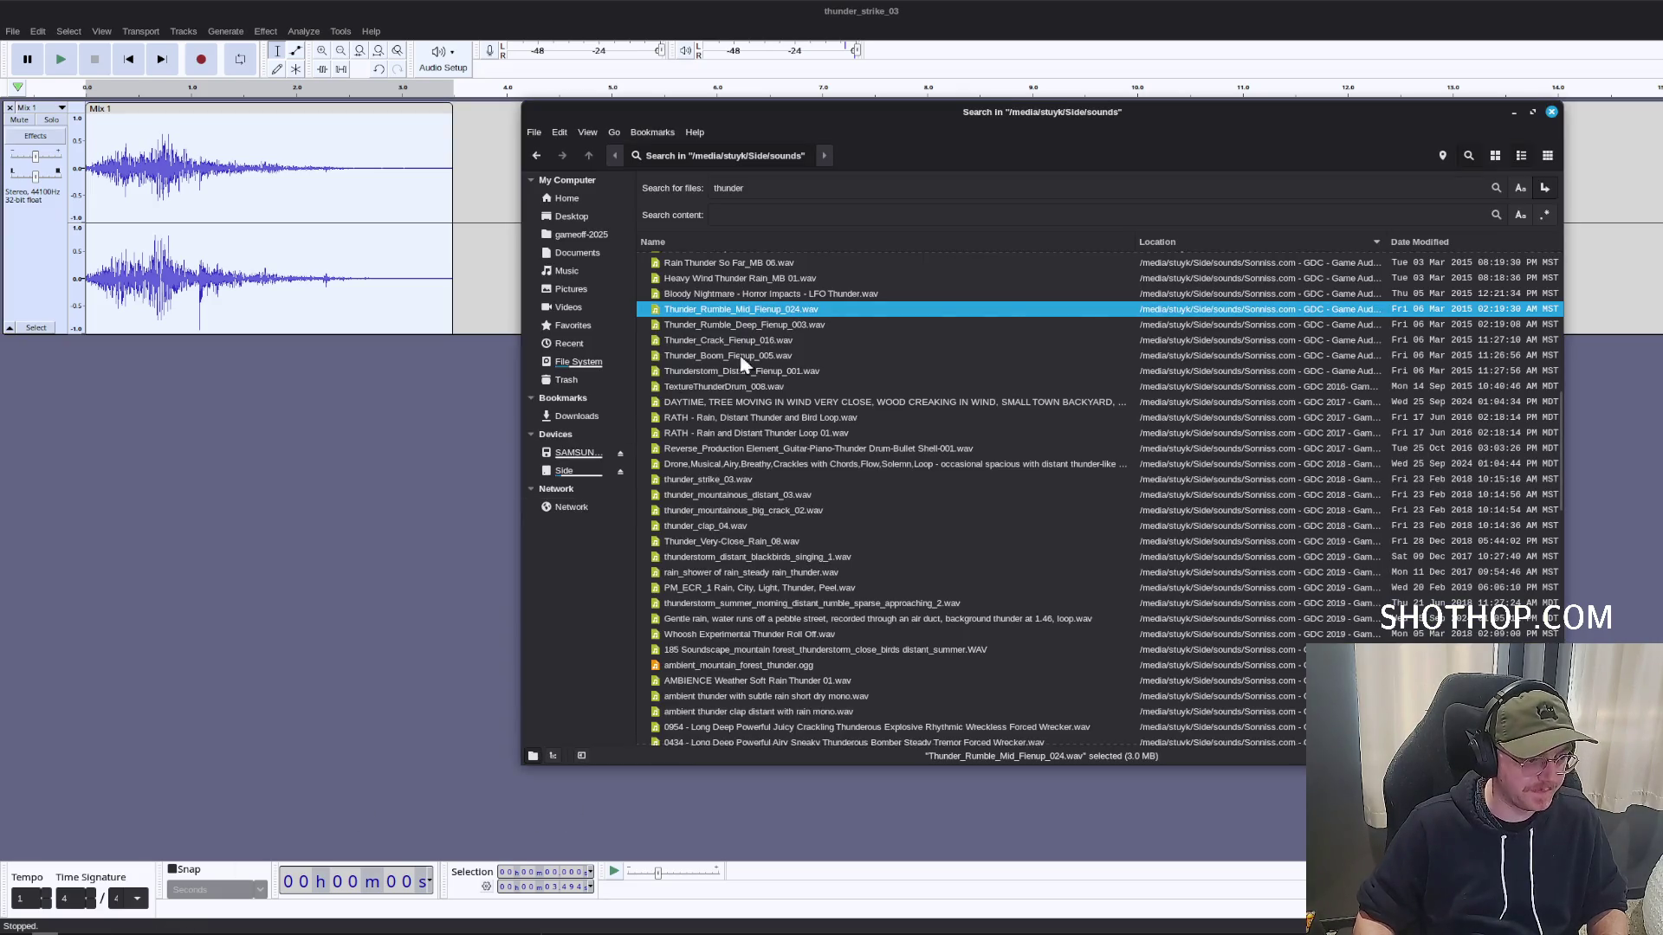
Return to Audacity and remove the already exported Mix 1 track.
key(alt+Tab)
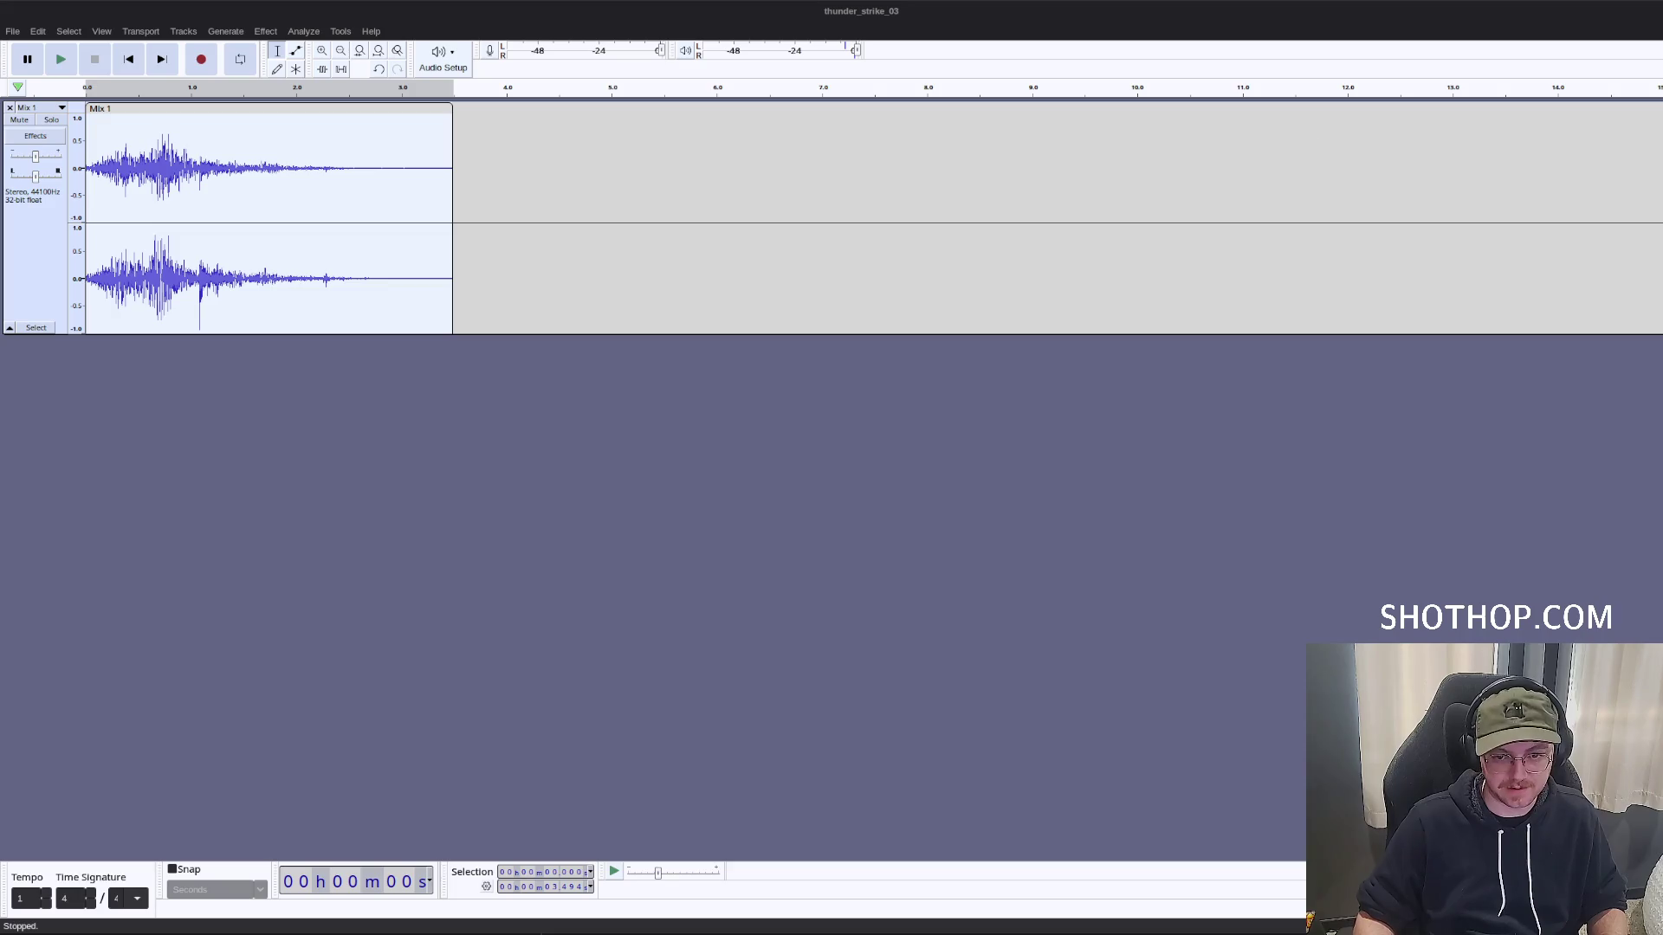
click(9, 109)
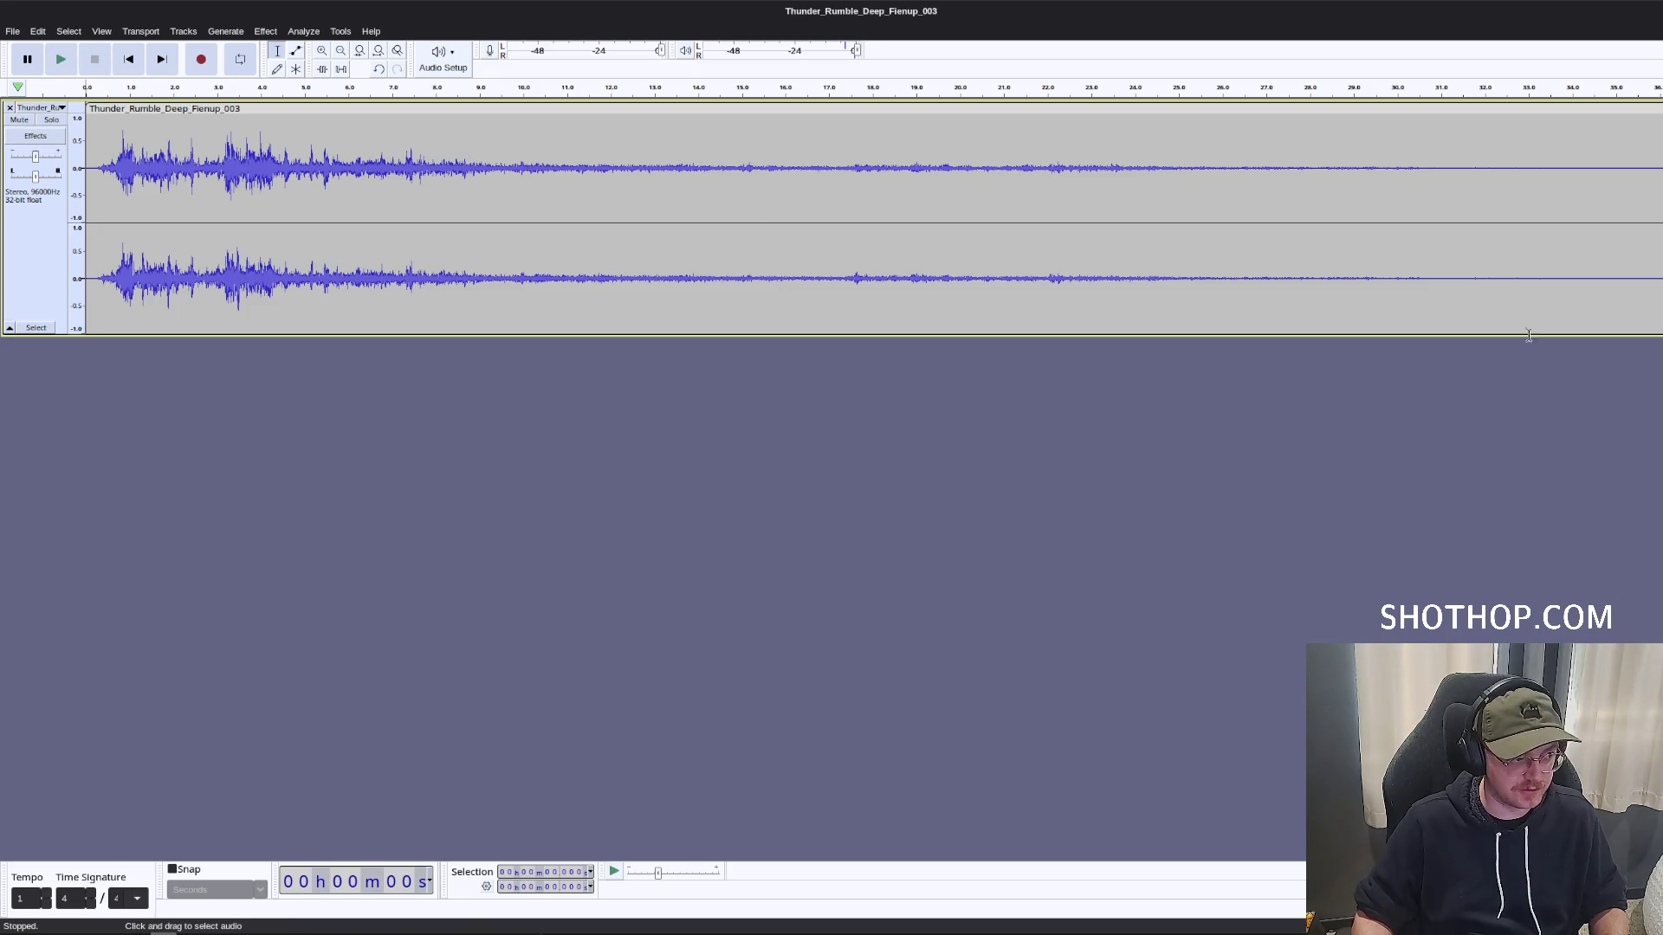
Add thunder_mountainous_distant_03 as a second track below Thunder_Rumble_Deep_Fienup_003.
right_click(547, 913)
key(Escape)
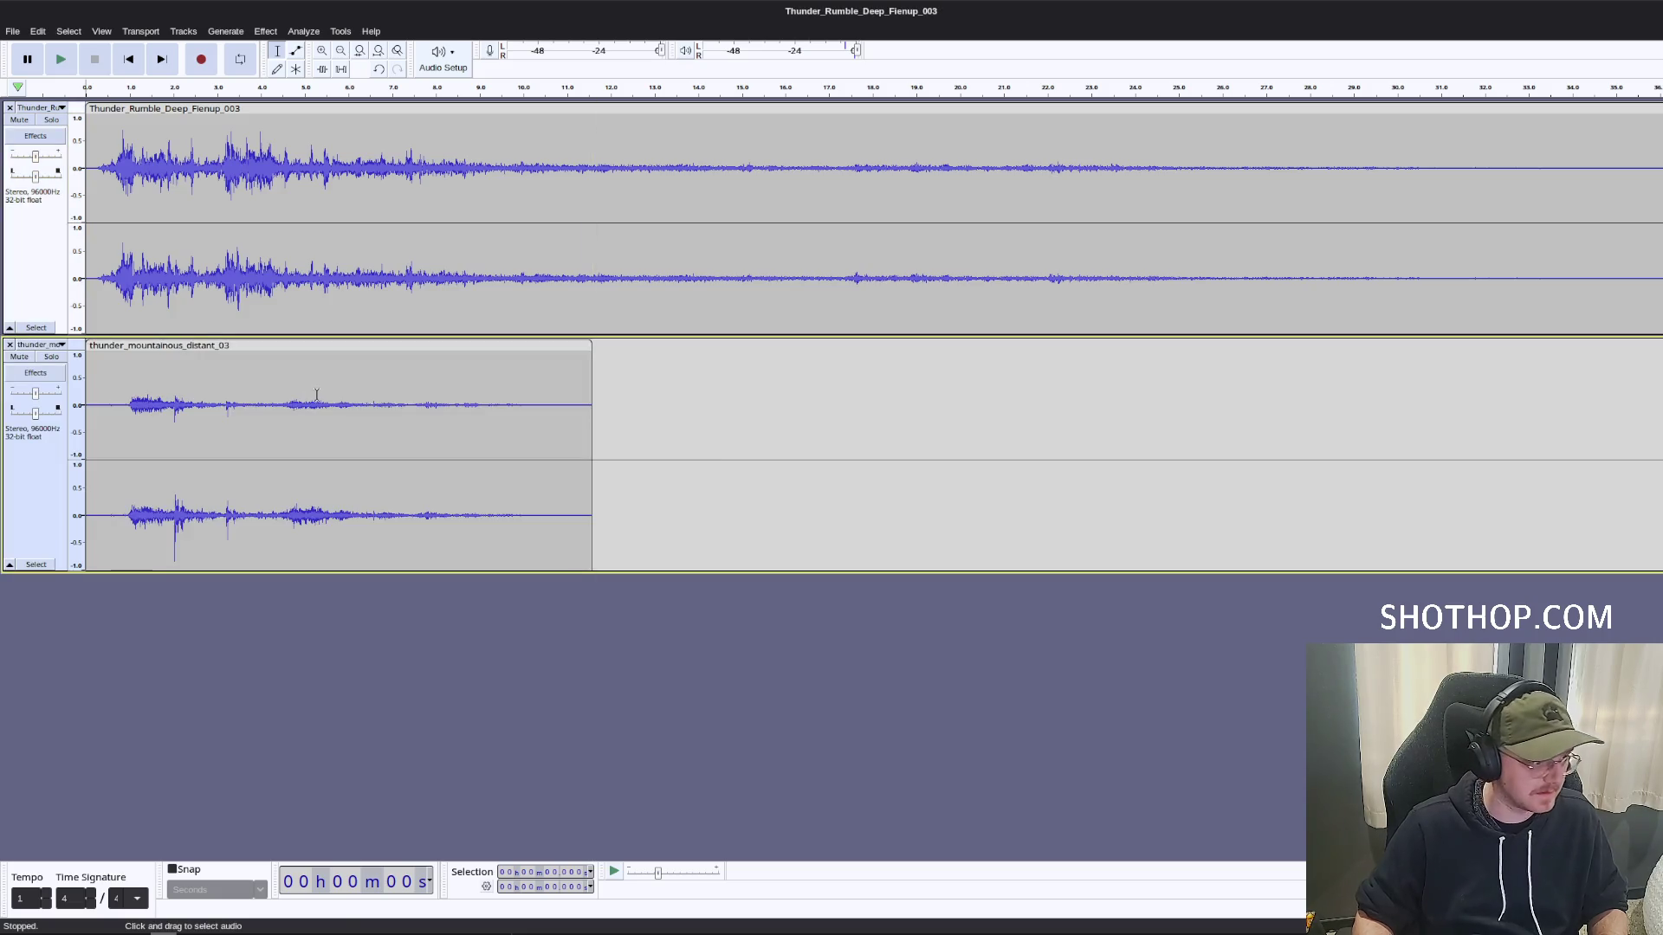
Remove the distant clip's leading silence and delete the rumble after 2.993 s.
drag(131, 400, 87, 399)
key(Delete)
key(space)
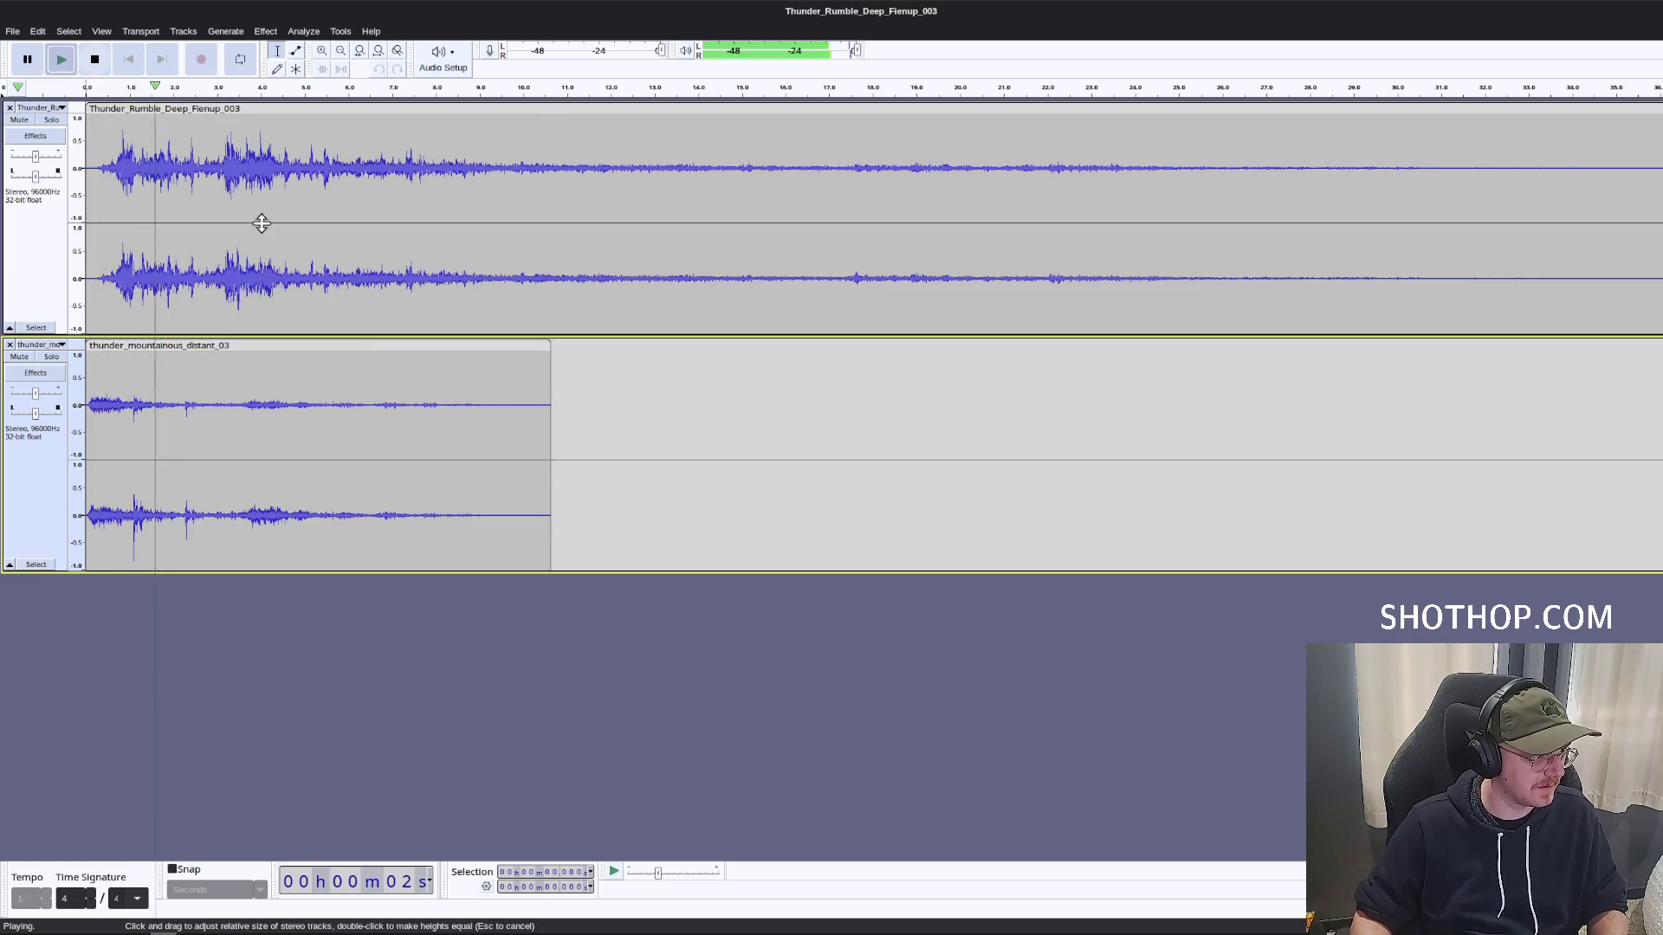
ctrl+scroll(282, 208, up, 1)
key(space)
key(shift+End)
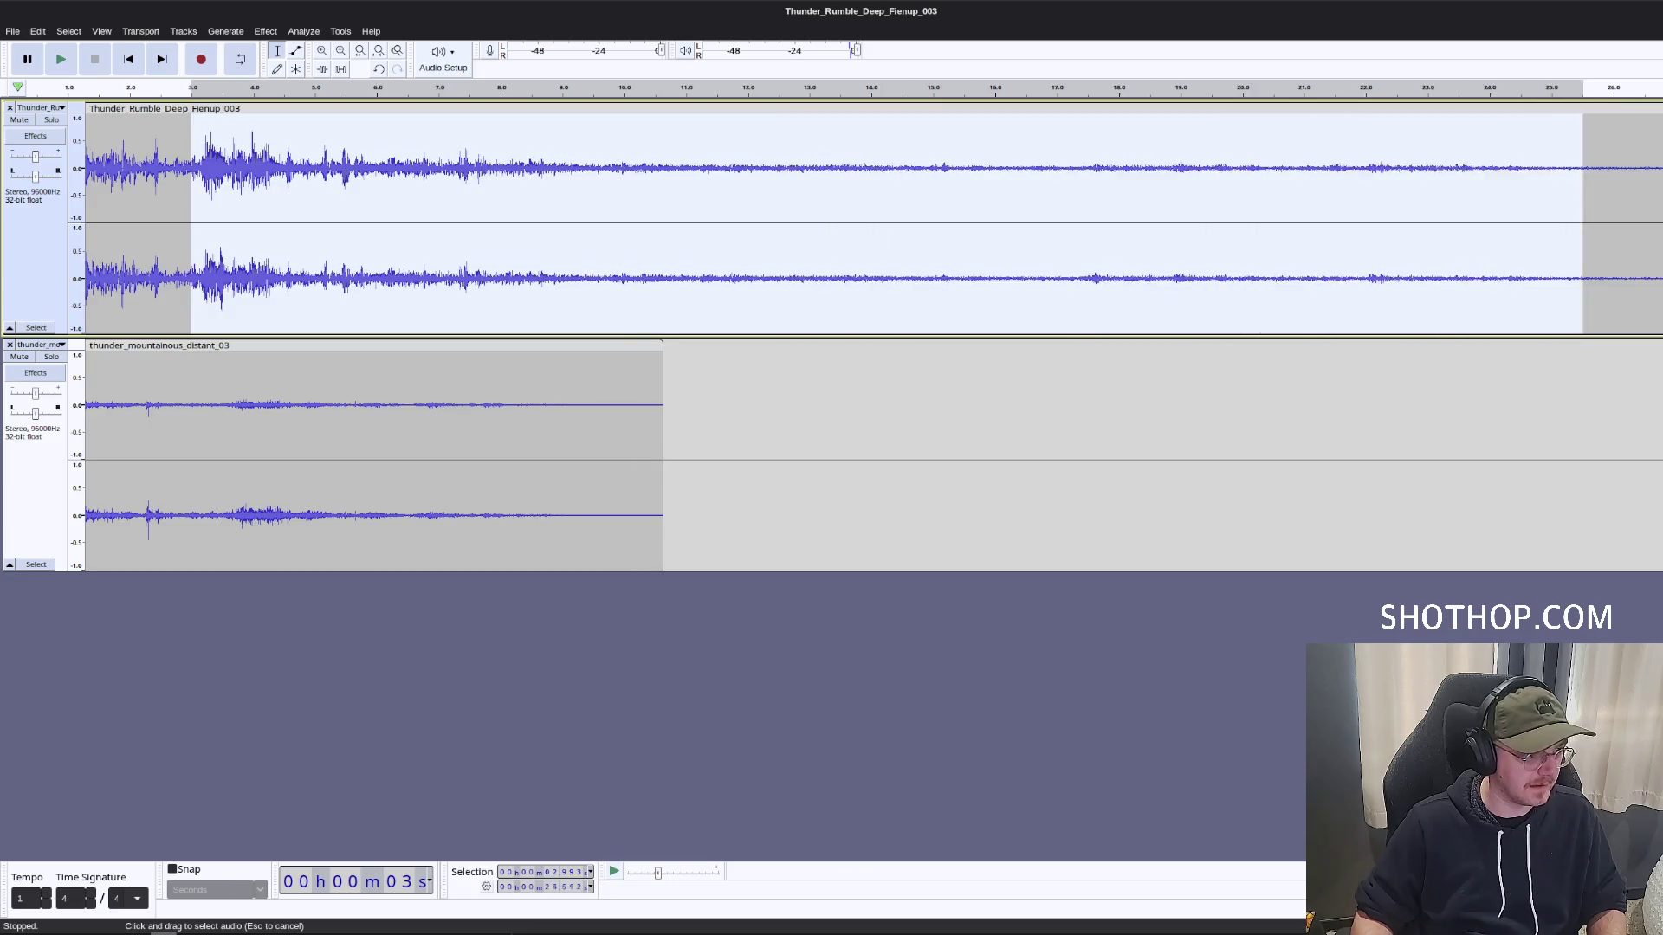
scroll(462, 361, right, 5)
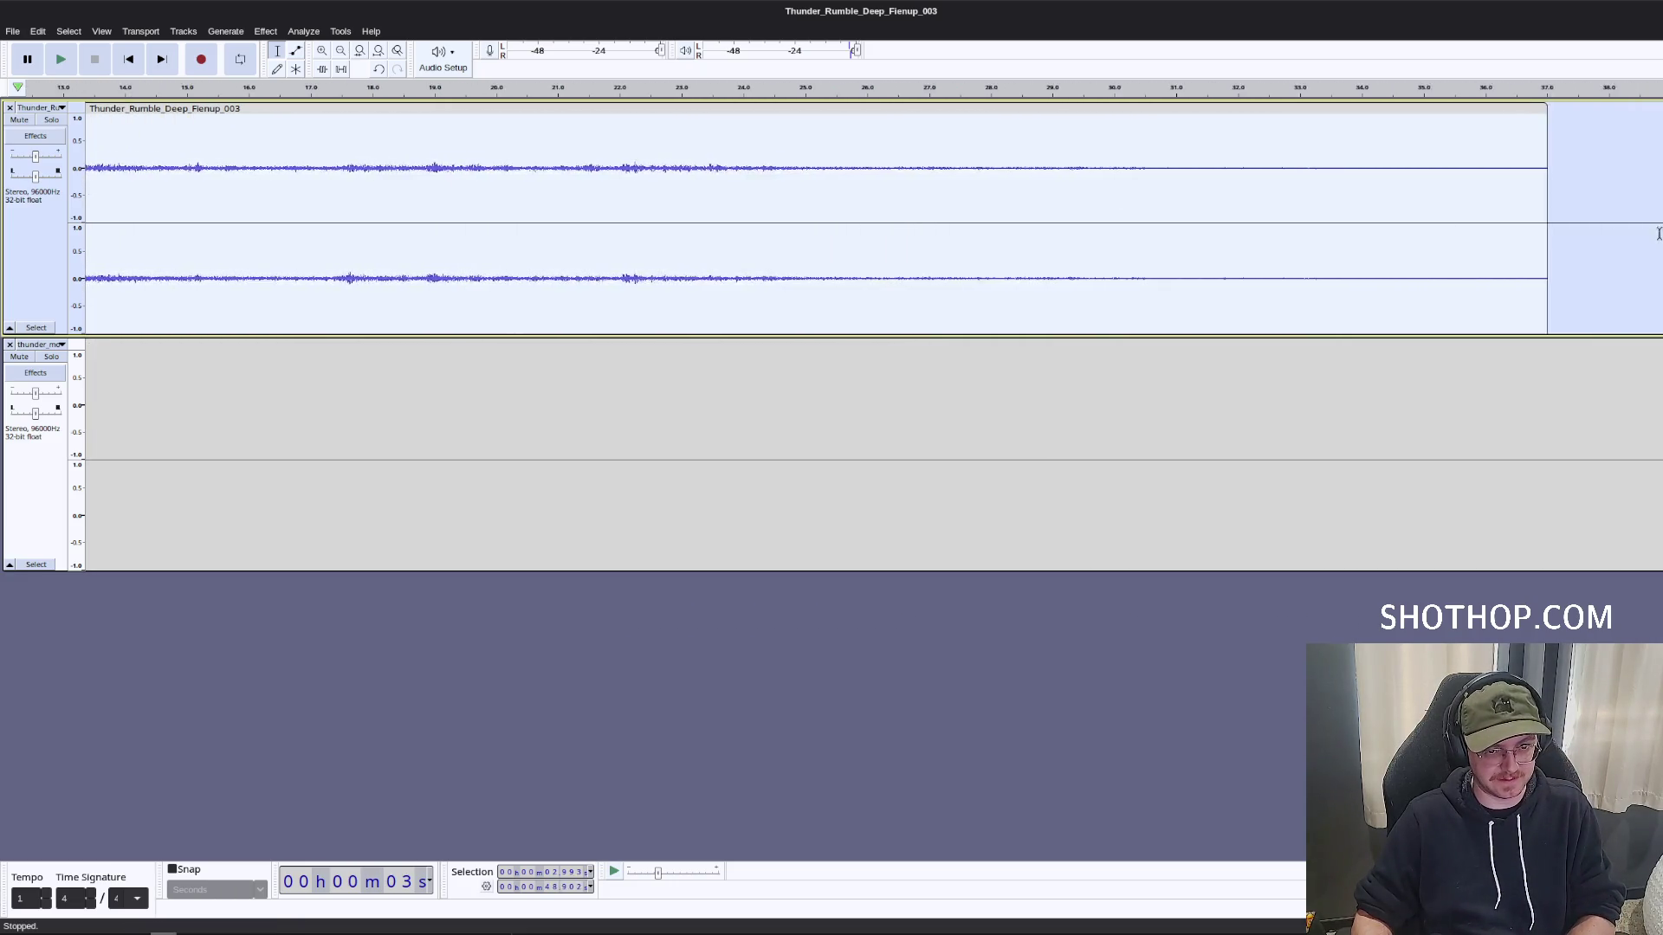
key(Delete)
Apply a Fade Out to the rumble from 1.702 s to 2.993 s.
mouse_move(492, 191)
mouse_down()
mouse_move(83, 199)
mouse_move(190, 258)
mouse_up()
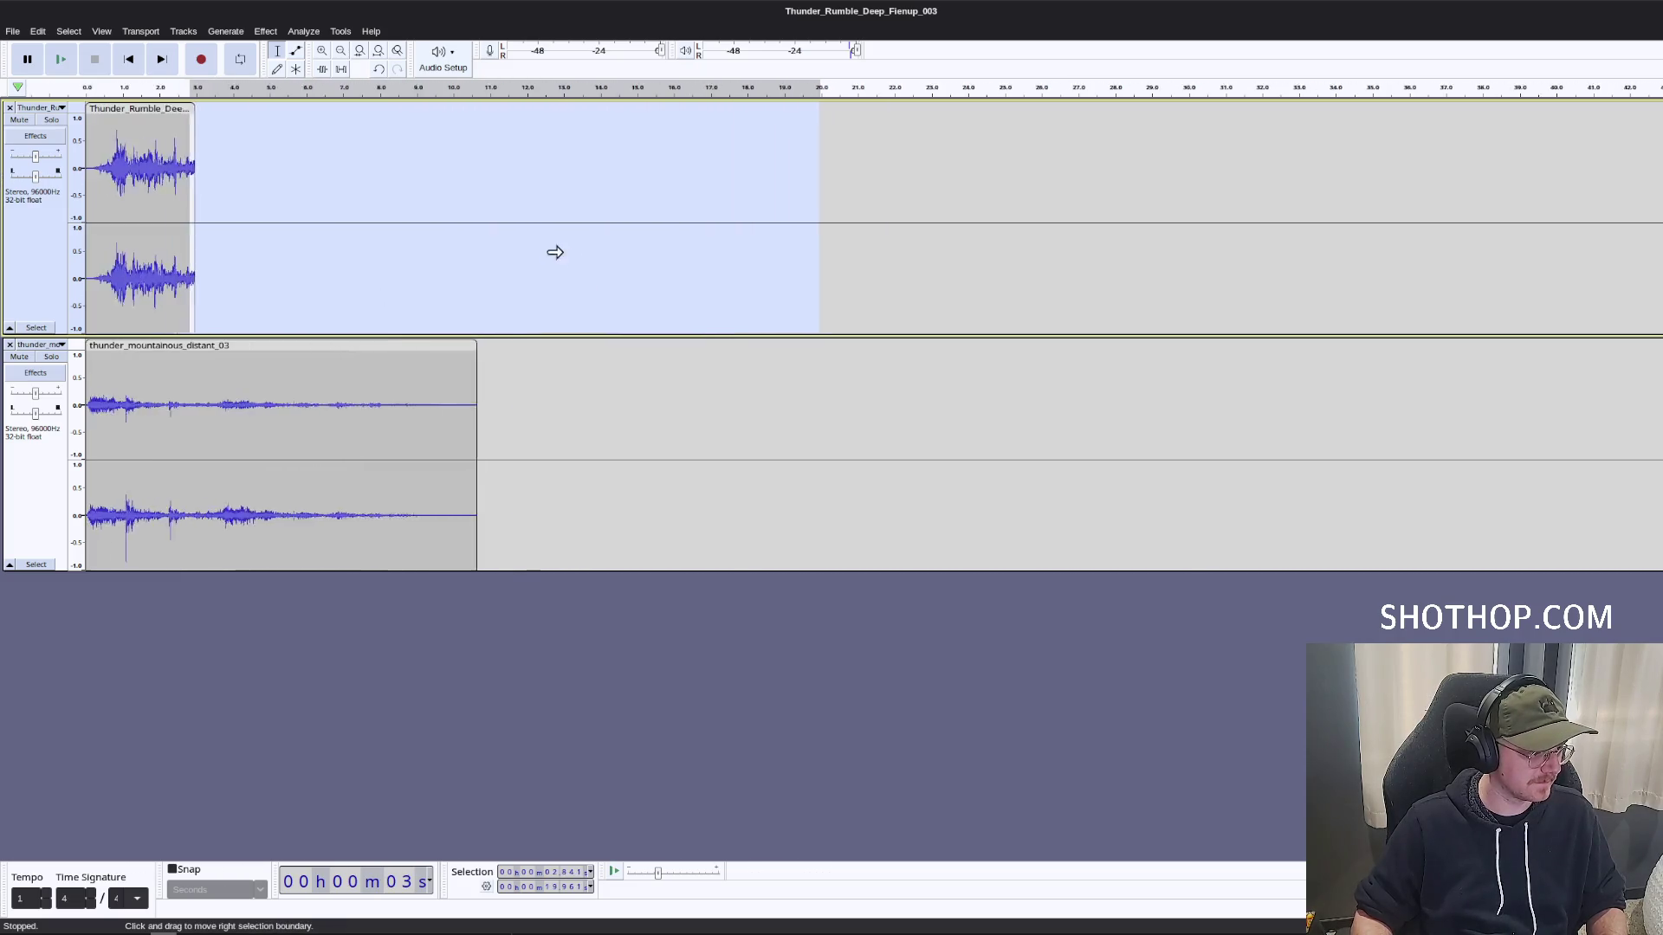
ctrl+scroll(200, 222, down, 1)
click(106, 177)
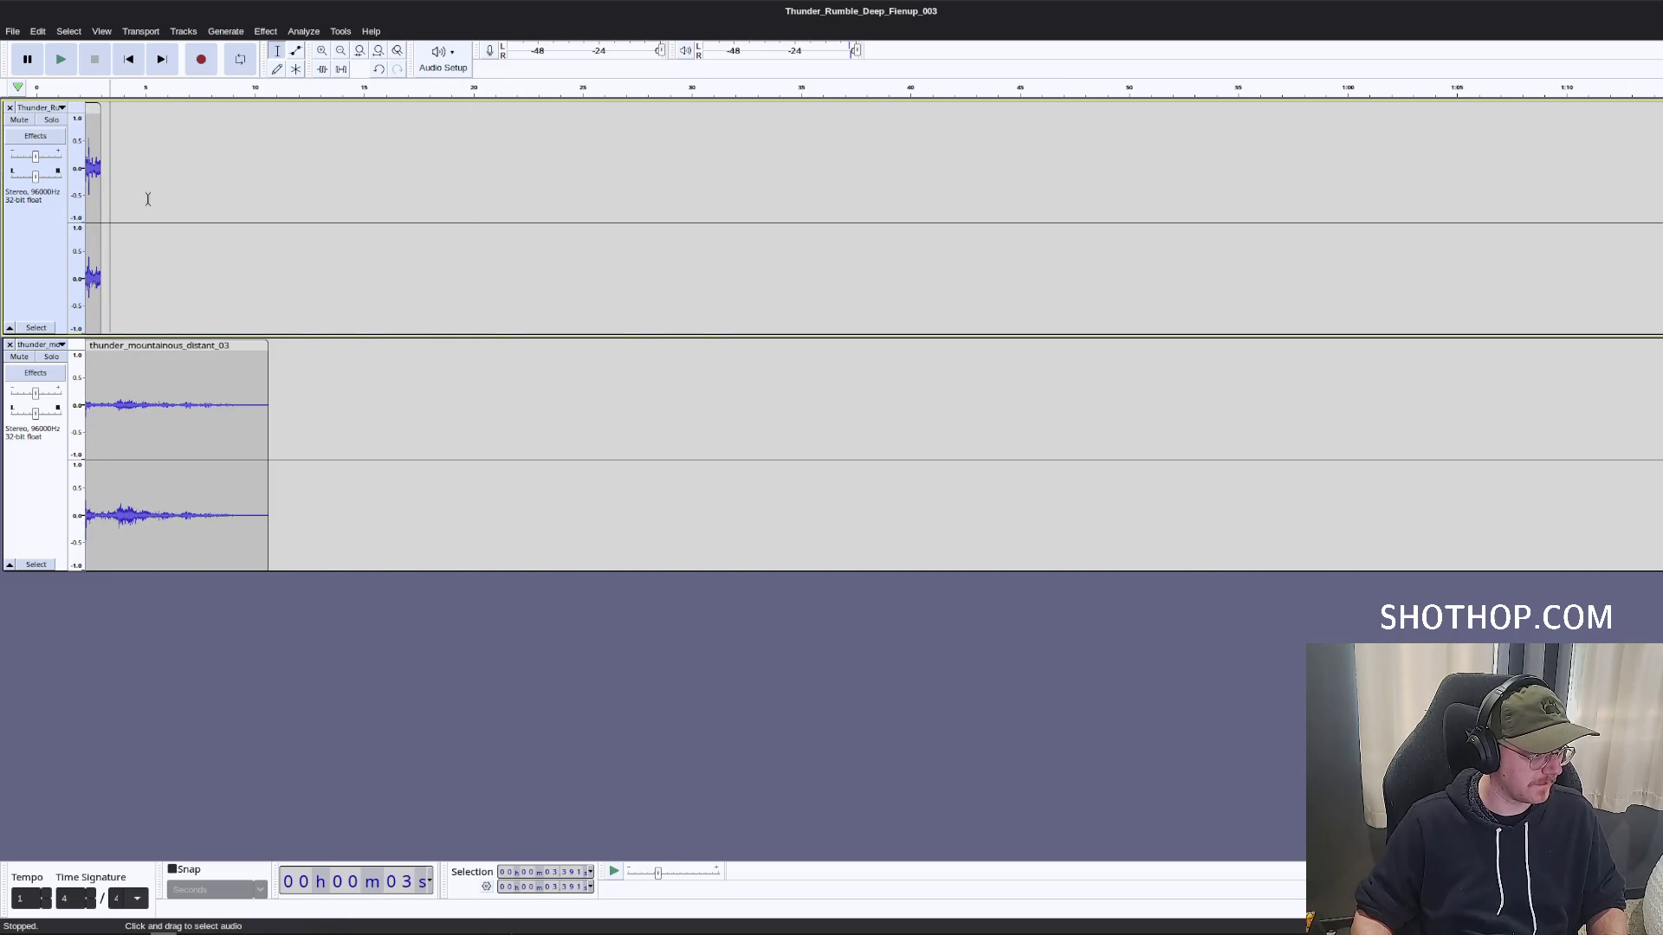
ctrl+scroll(147, 200, up, 1)
drag(265, 194, 82, 194)
click(486, 163)
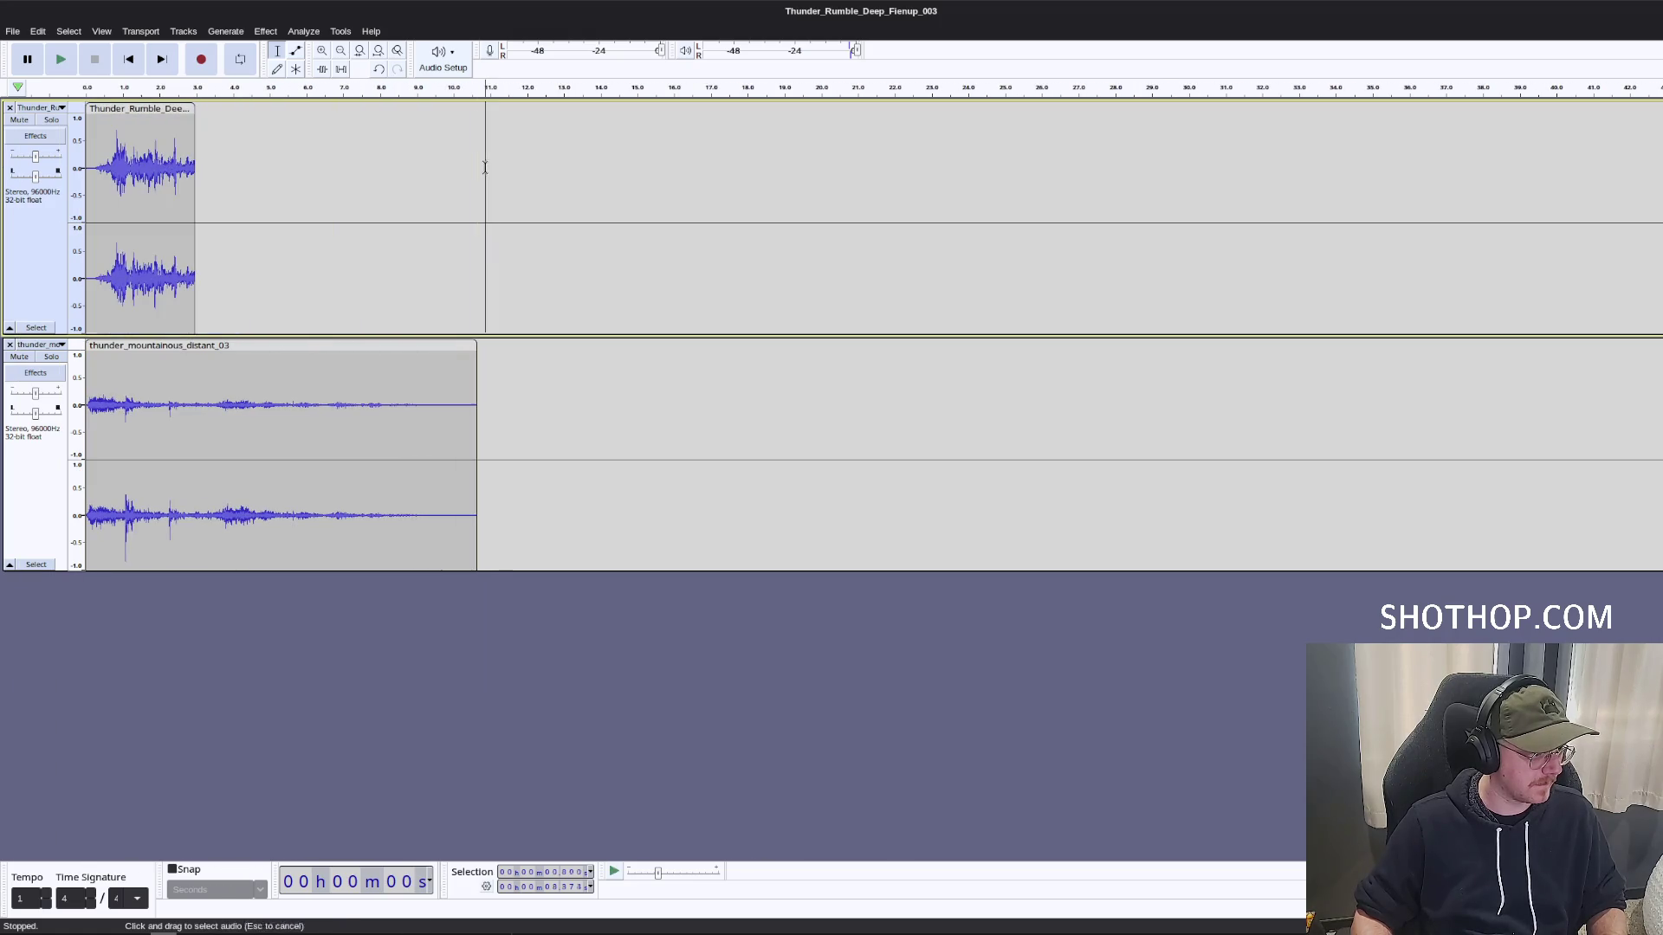
drag(149, 174, 197, 174)
click(266, 31)
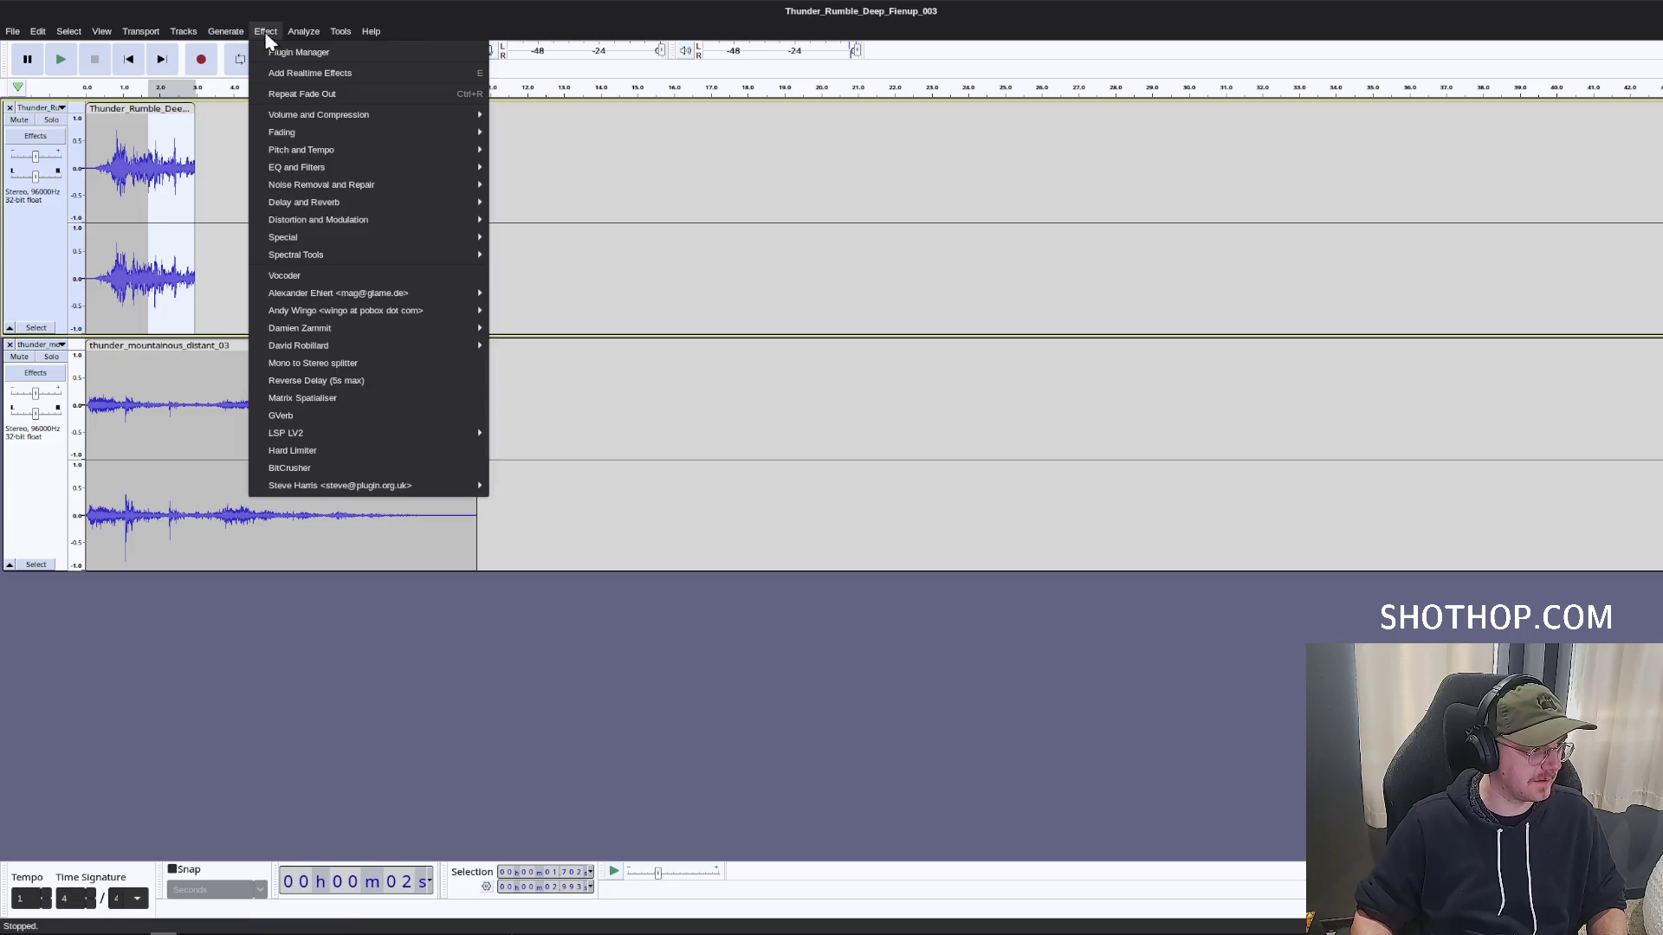
click(344, 93)
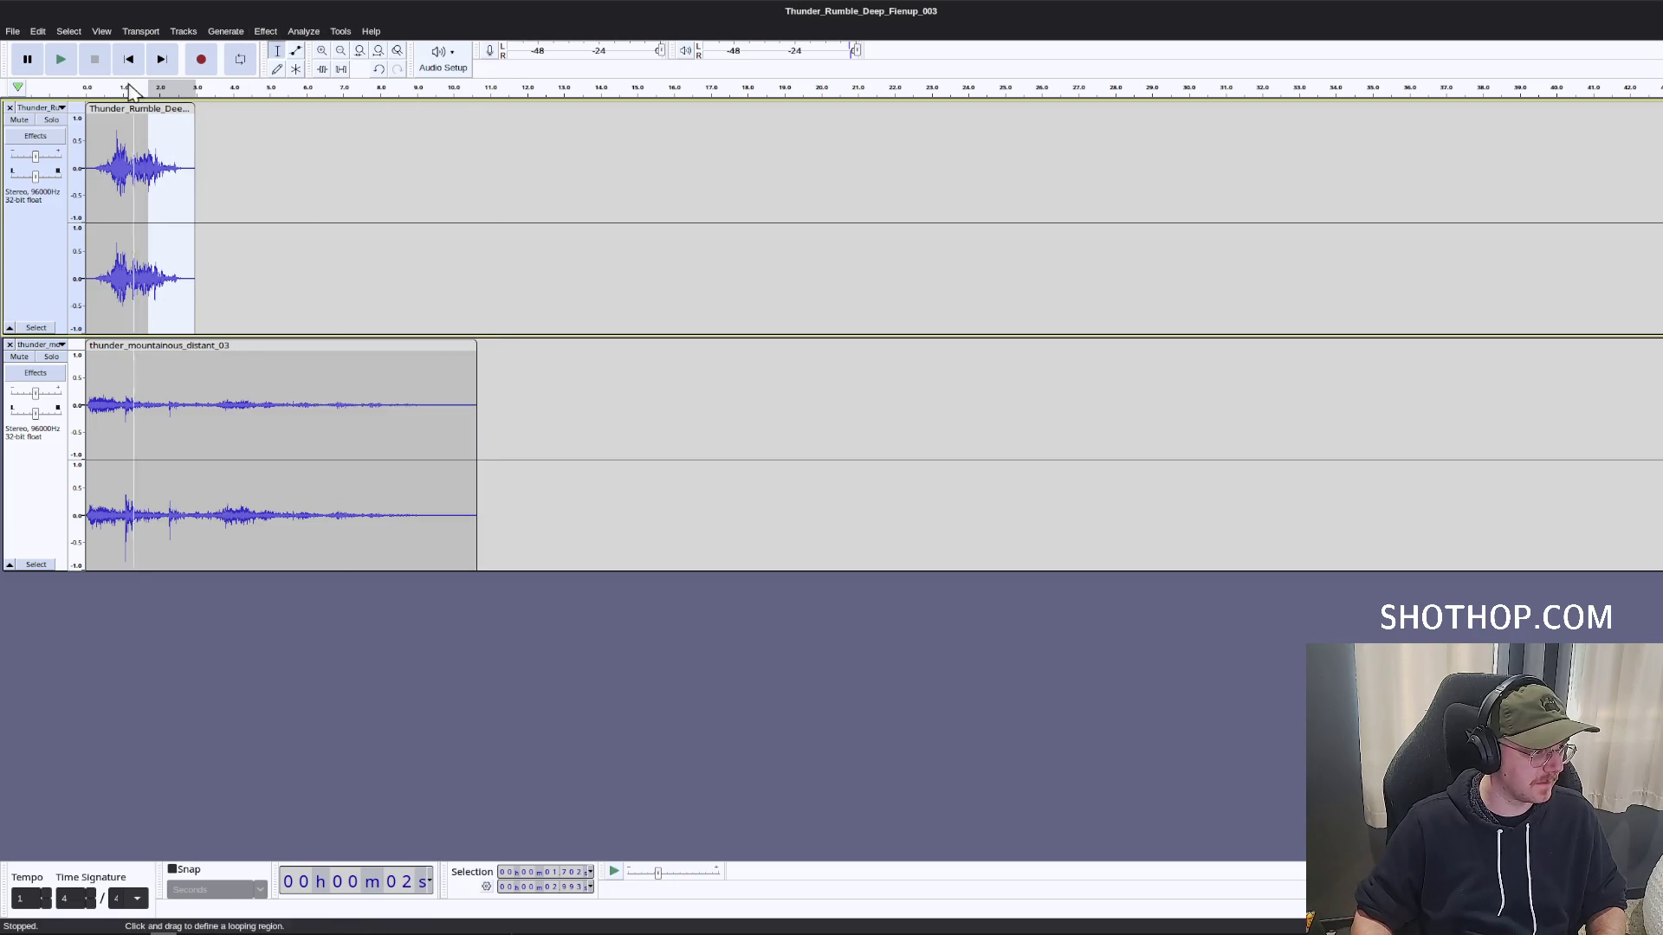
key(ctrl+shift+a)
Preview both tracks and cut the distant thunder after about 3.59 s.
drag(196, 87, 125, 88)
key(ctrl+shift+a)
key(space)
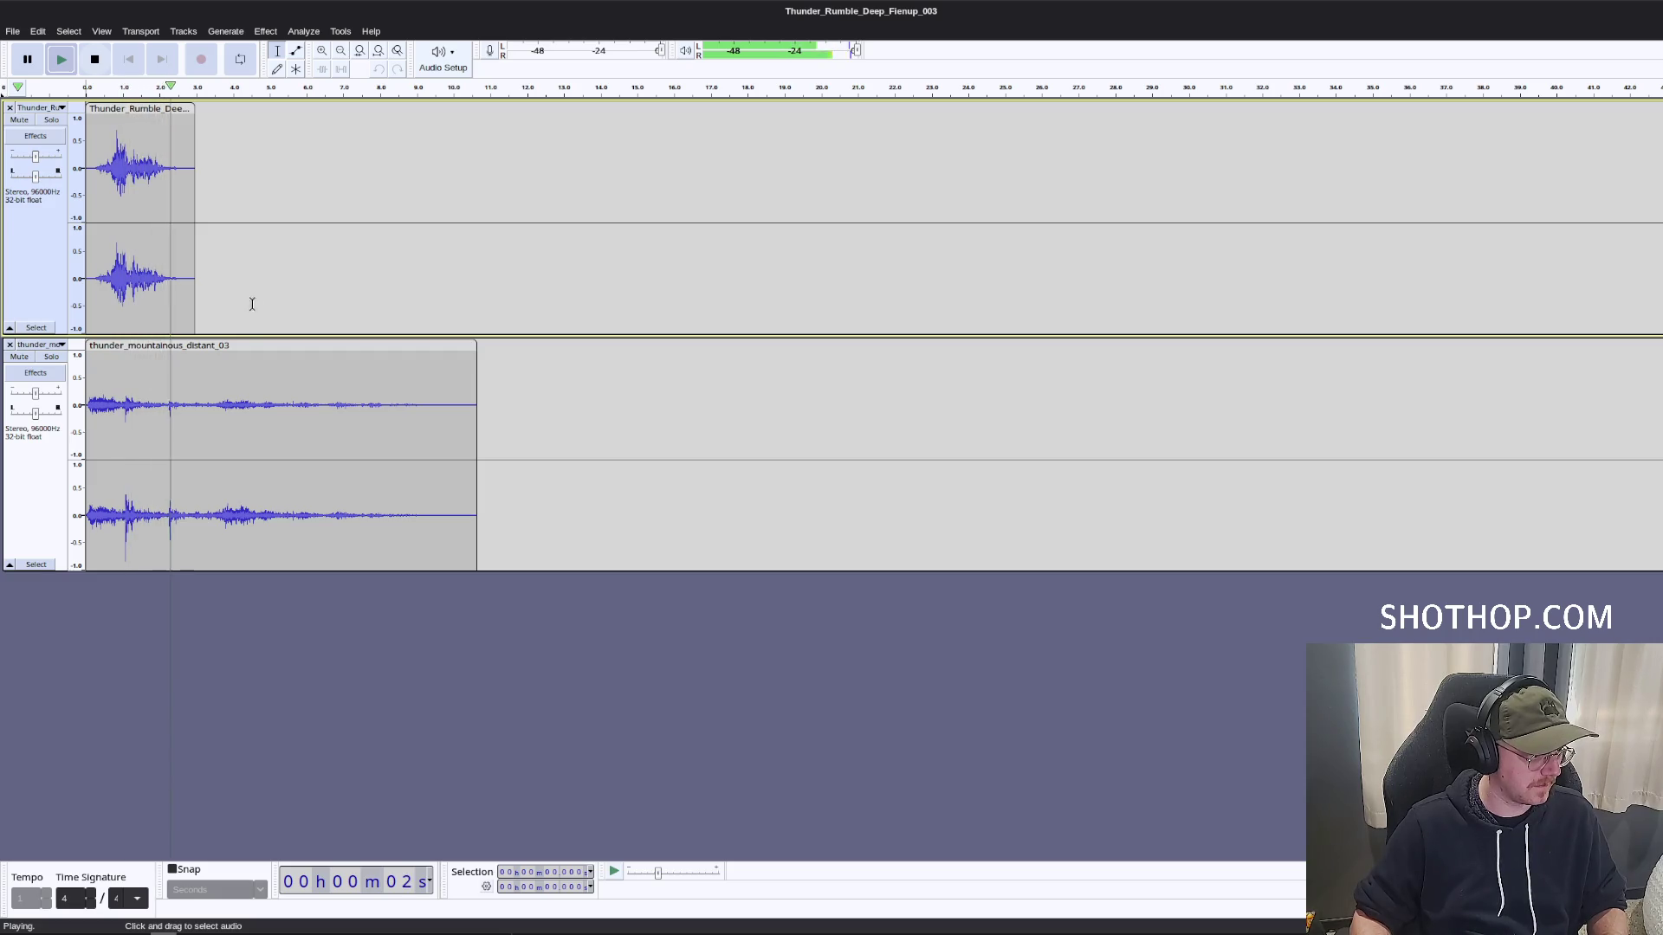
key(space)
mouse_move(524, 411)
mouse_down()
mouse_move(164, 410)
mouse_move(217, 410)
mouse_move(158, 391)
mouse_up()
key(Delete)
key(ctrl+shift+a)
key(space)
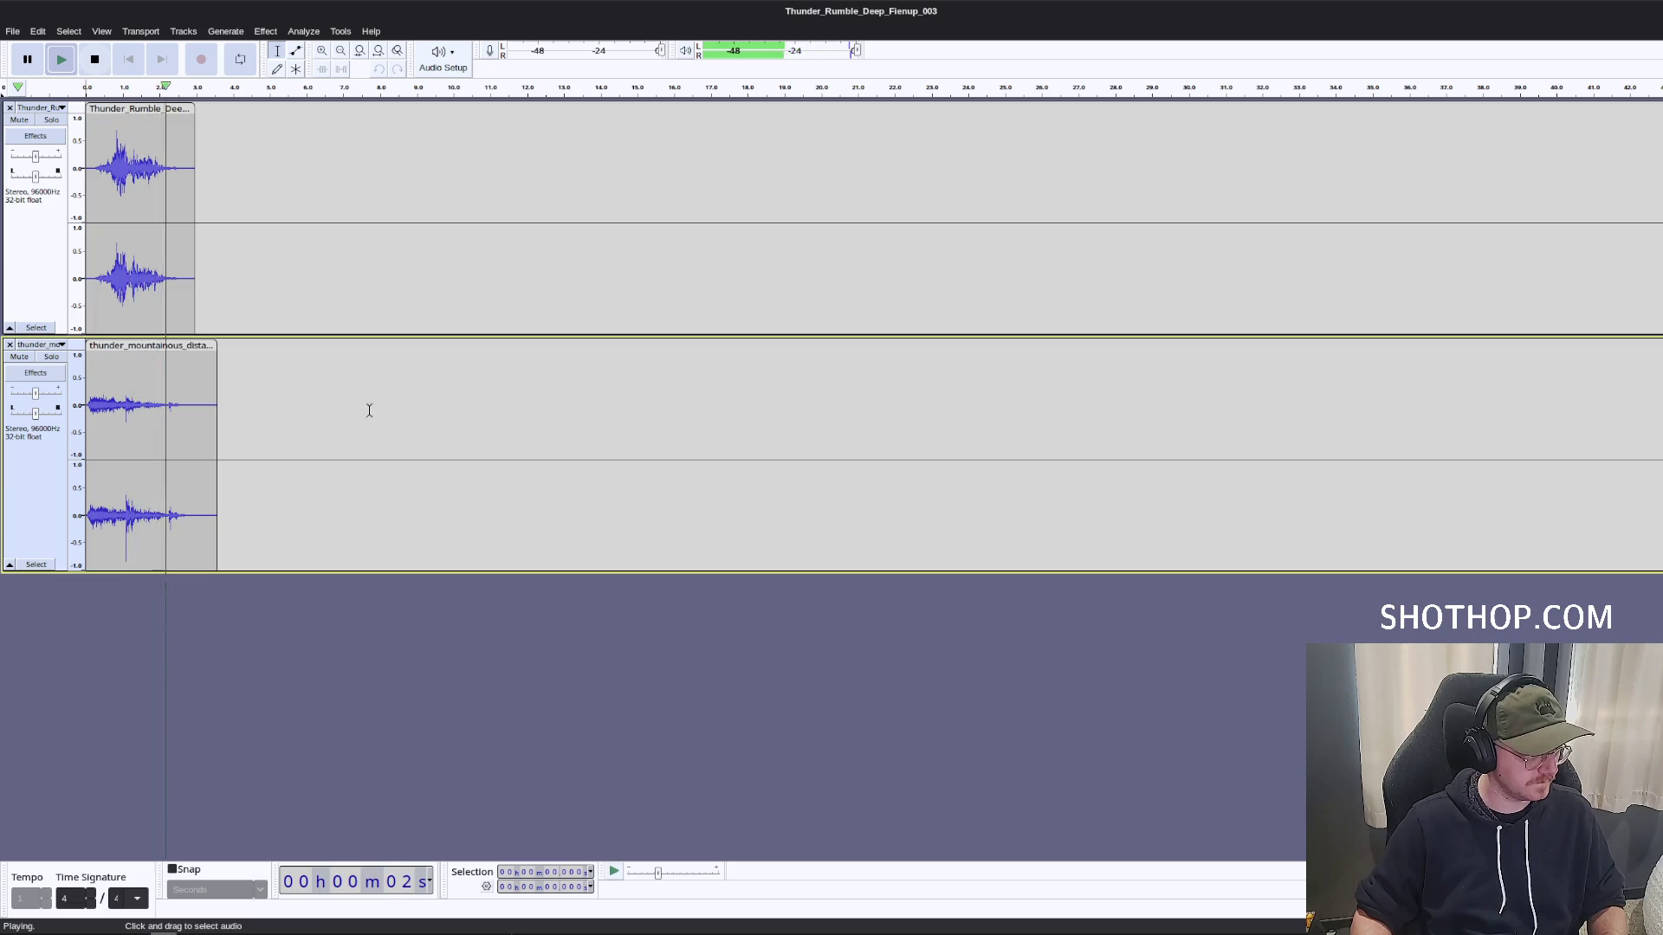
click(12, 30)
Abandon an early export and Mix and Render the two thunder tracks into one.
click(67, 160)
click(994, 381)
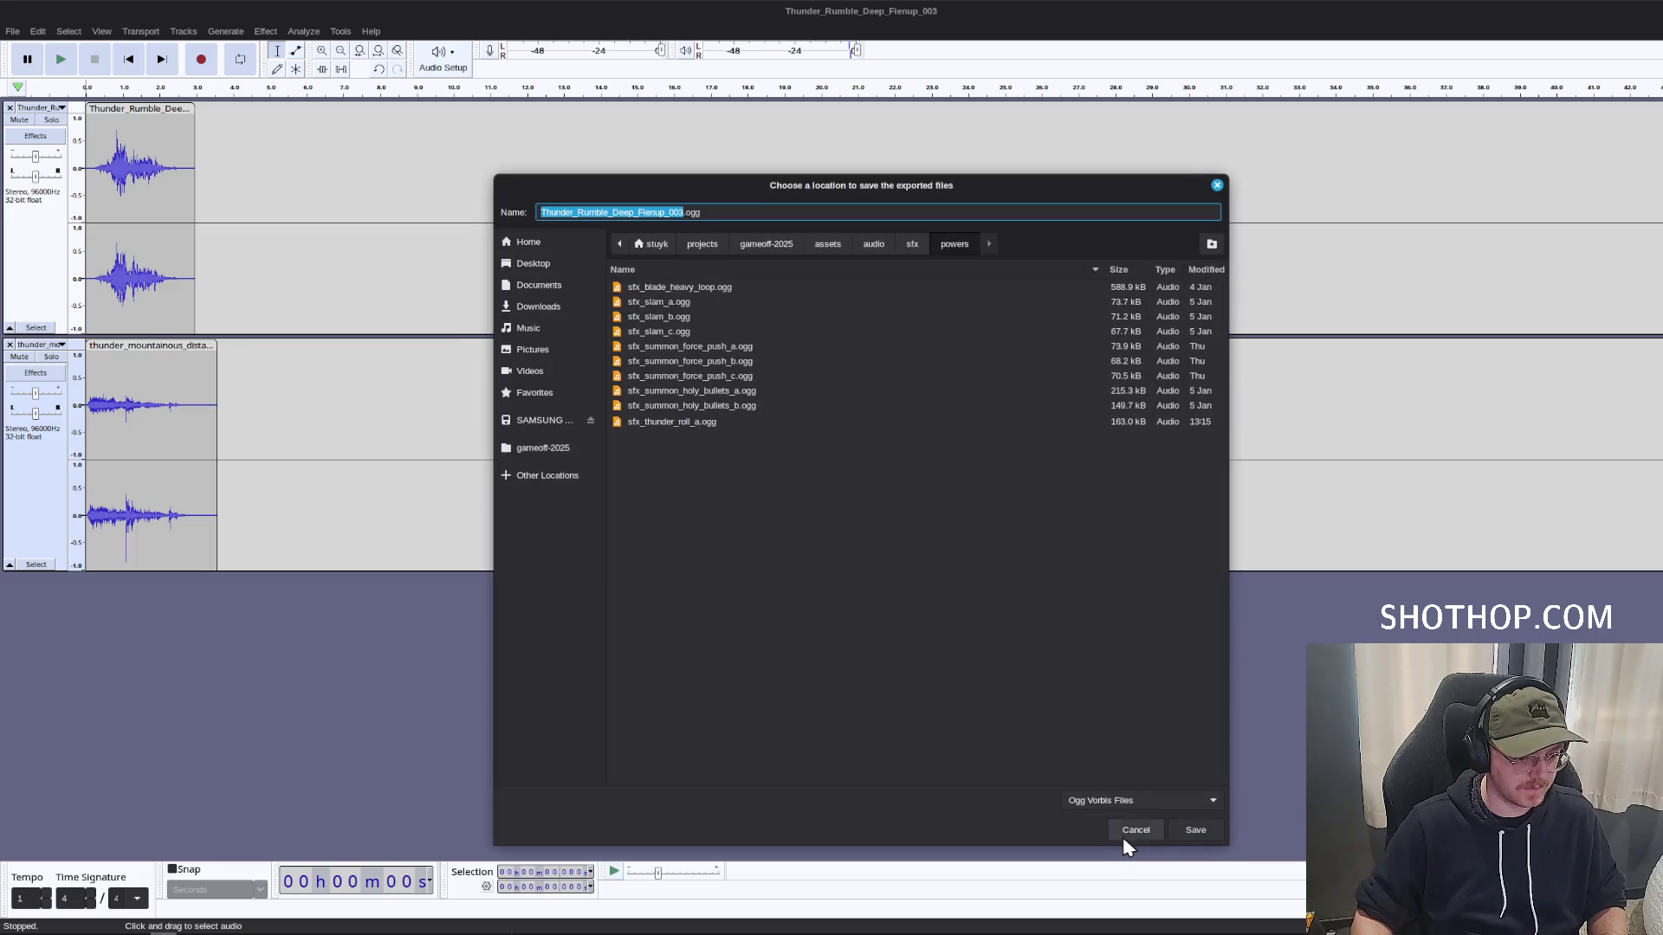
click(1126, 839)
click(954, 653)
click(102, 31)
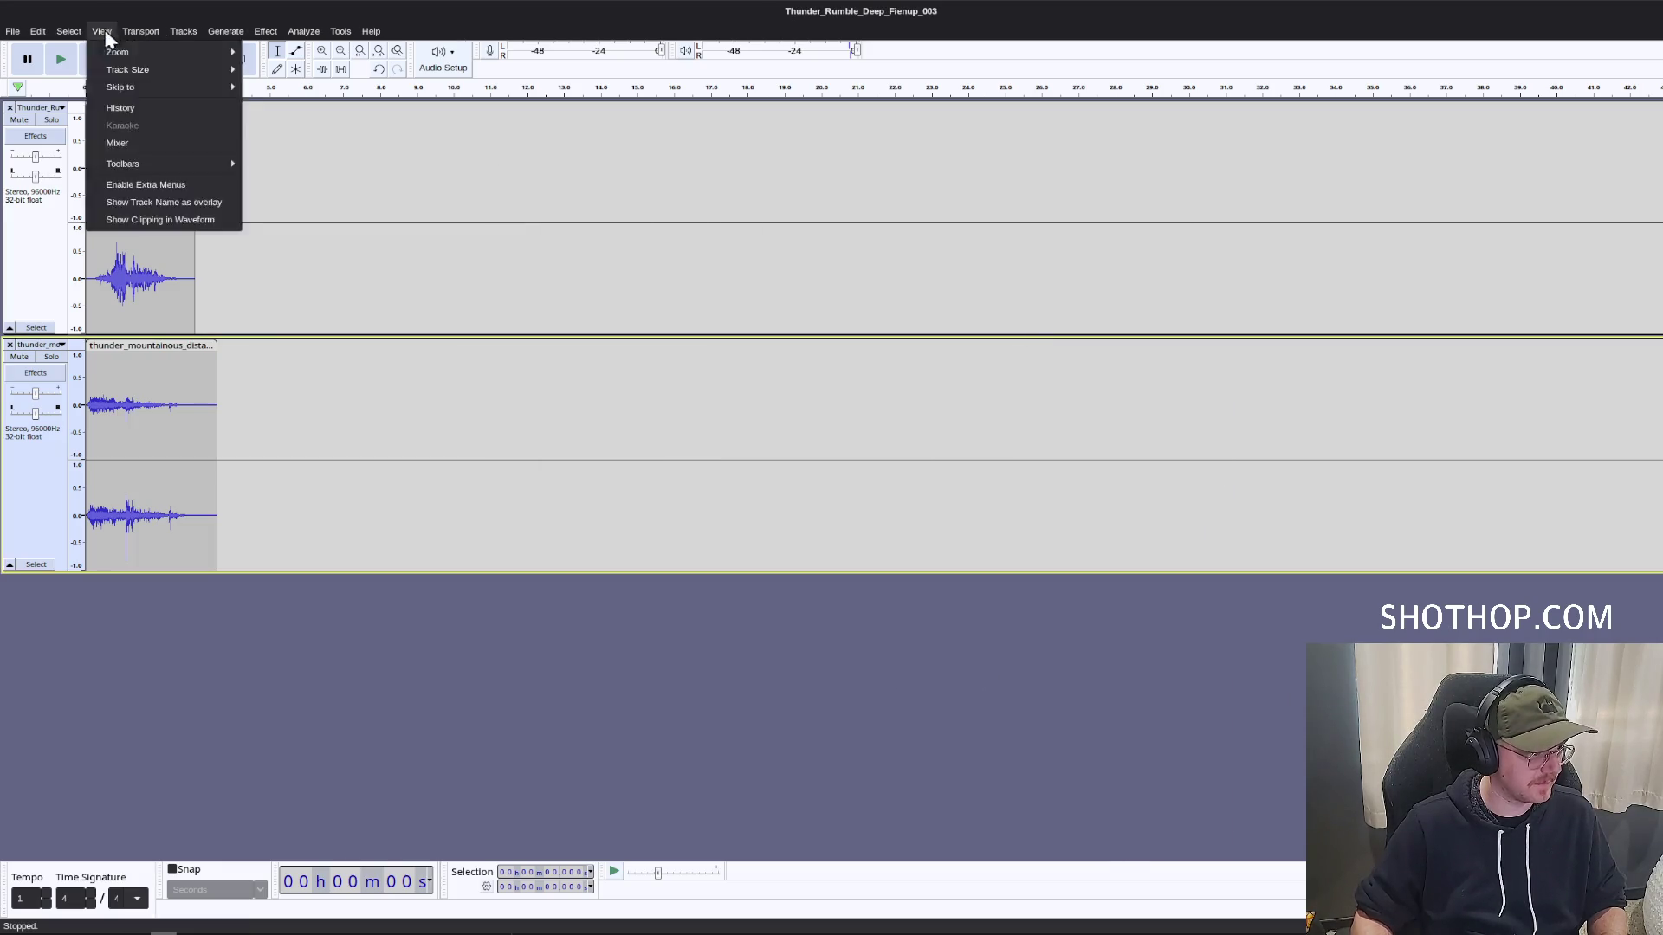
click(381, 87)
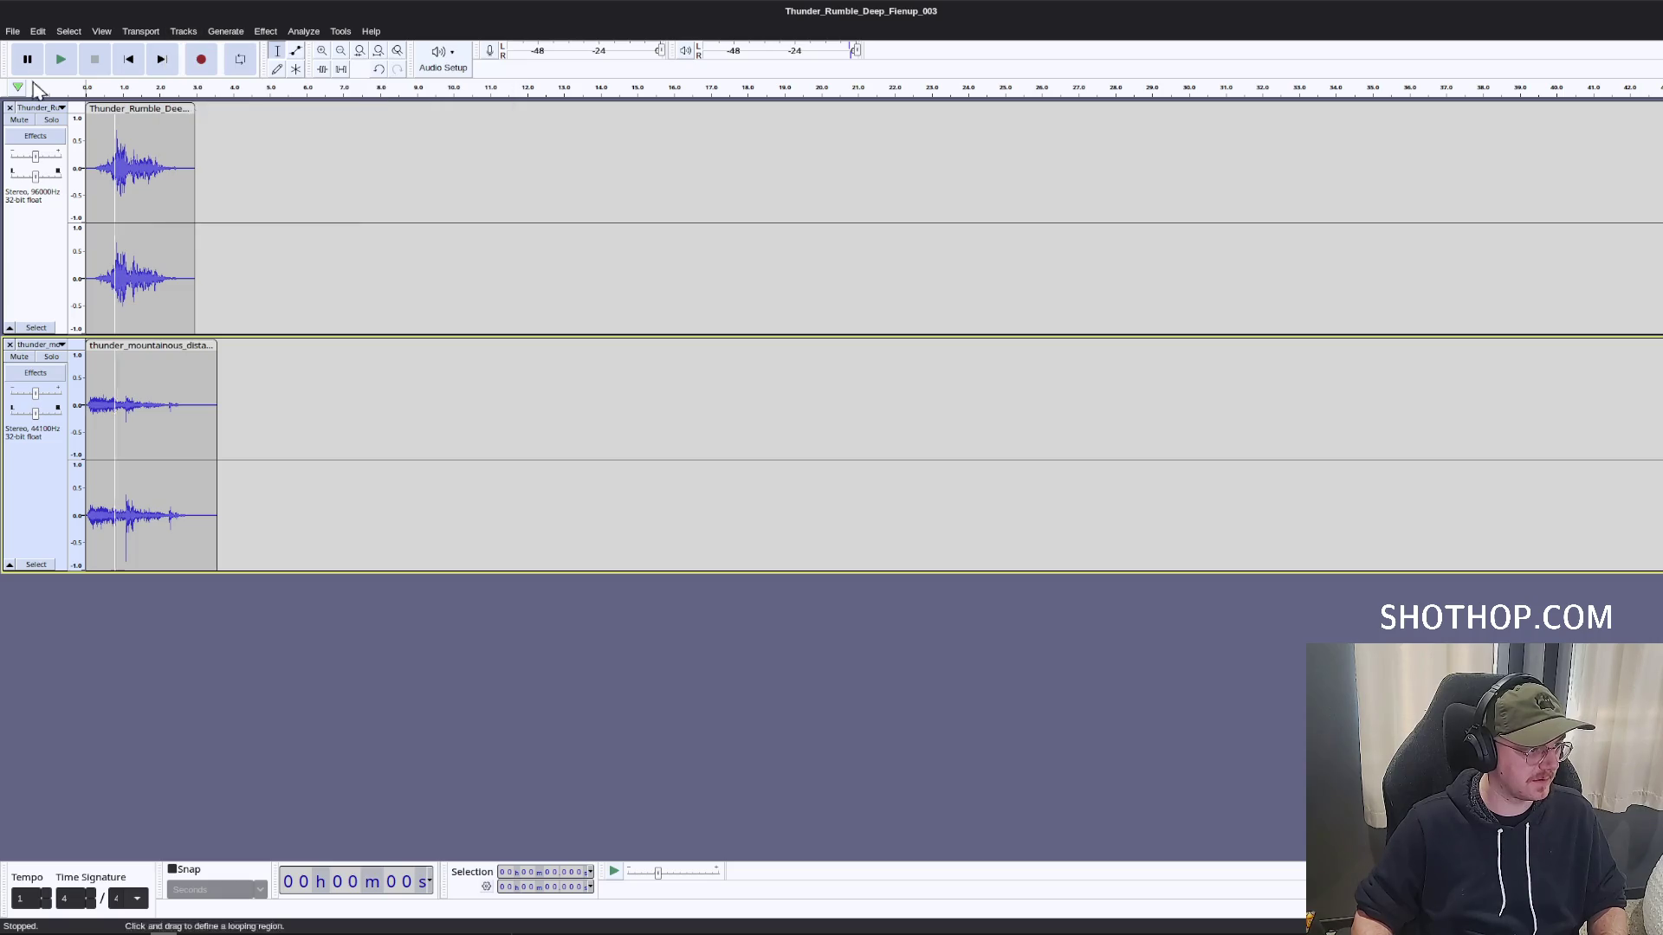
click(184, 31)
mouse_move(260, 70)
click(408, 90)
Export the mixed track as sfx_thunder_roll_b.ogg beside sfx_thunder_roll_a.ogg.
click(13, 31)
click(52, 145)
click(997, 379)
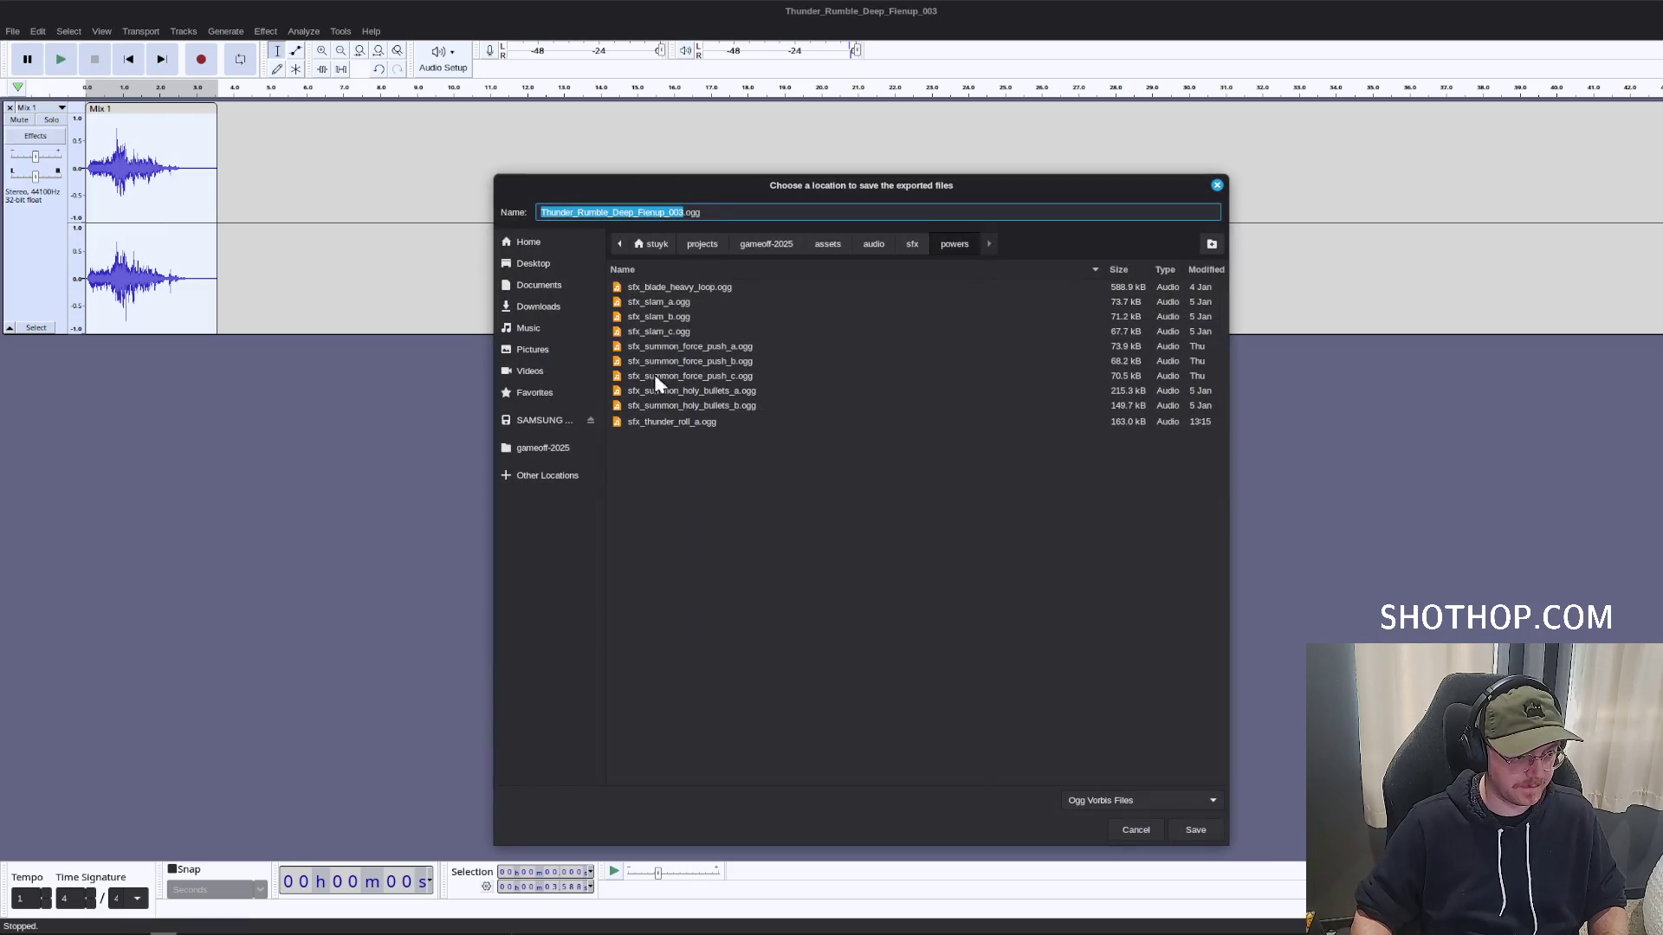
click(662, 422)
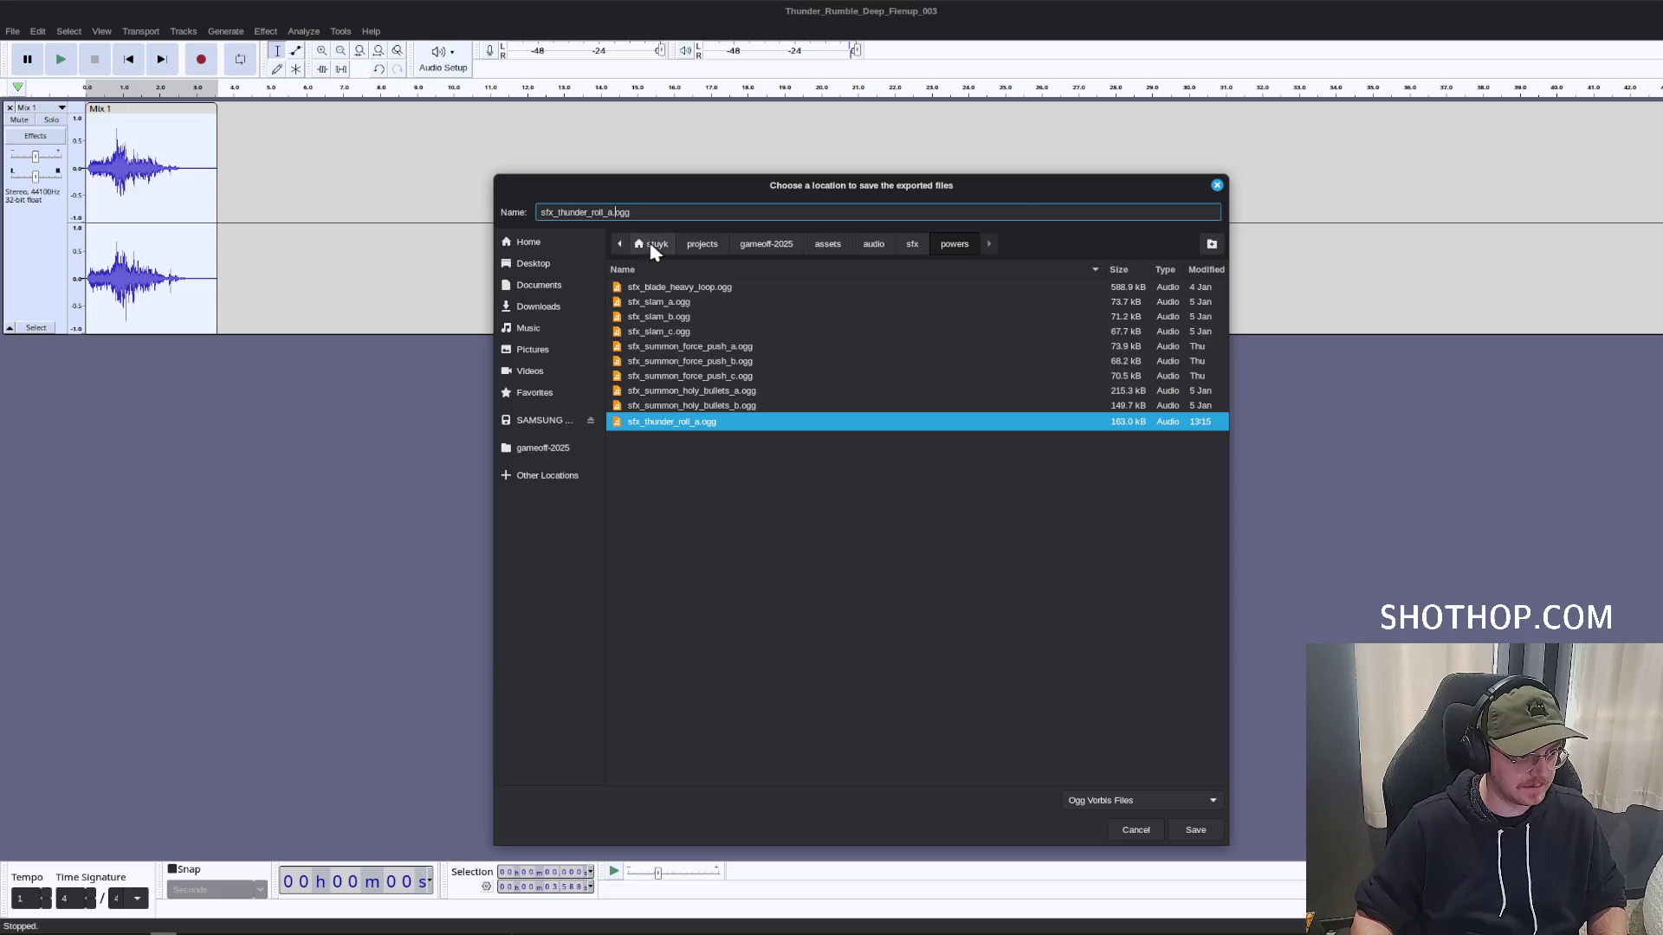
key(BackSpace)
text(b)
key(Return)
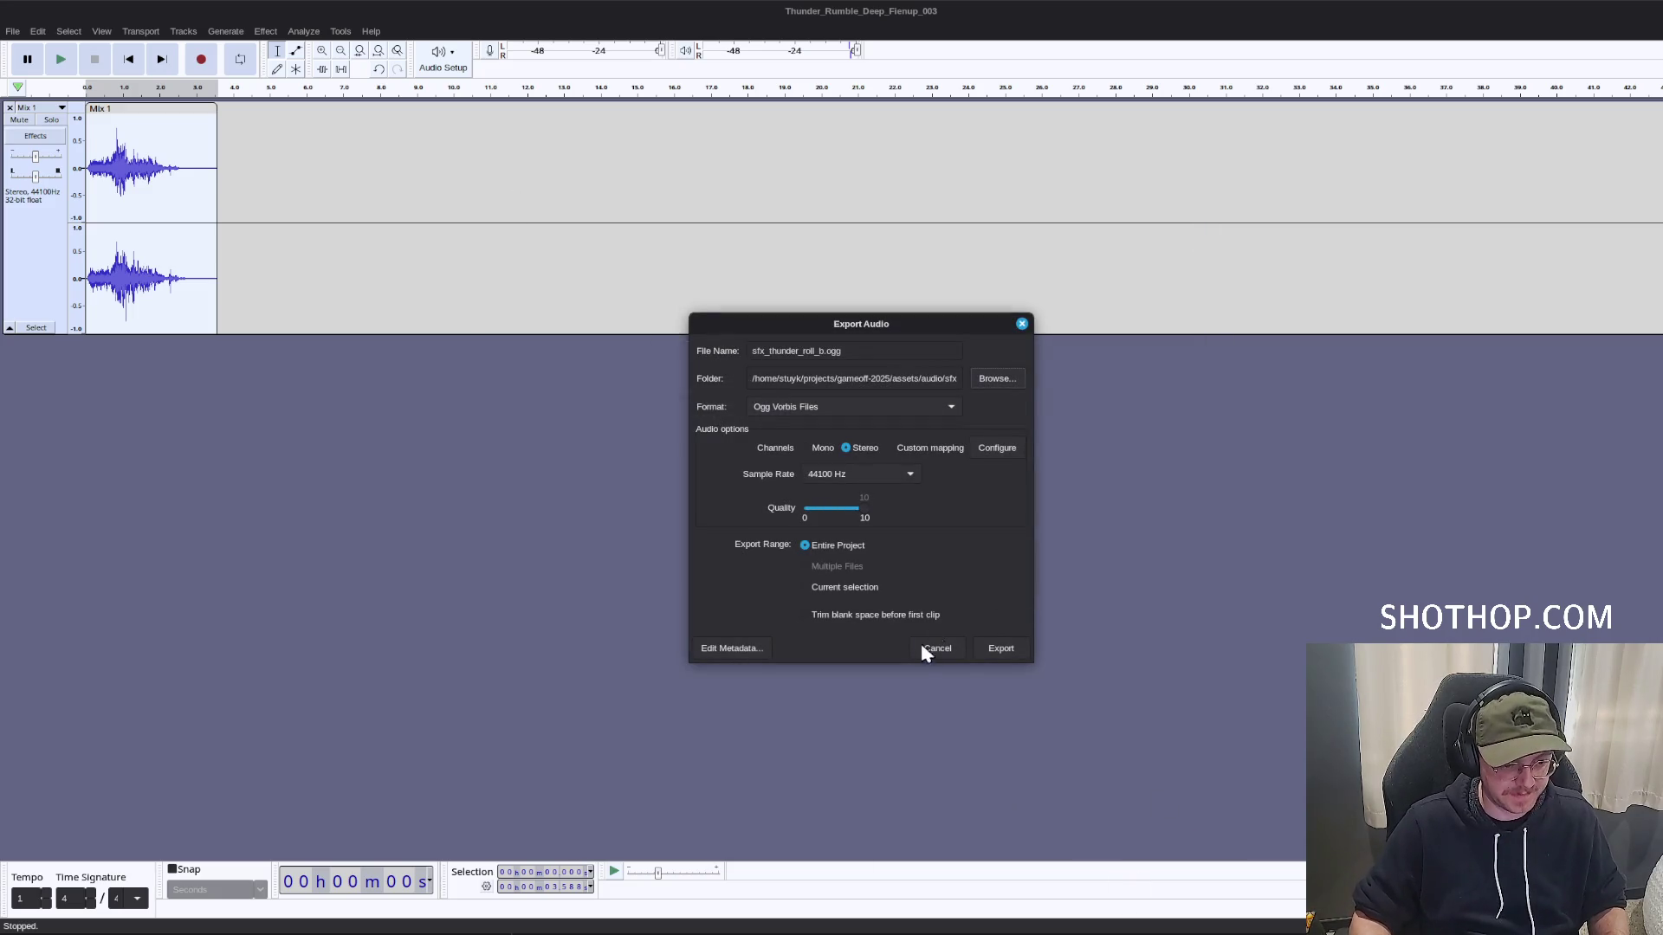
click(1004, 648)
key(alt+Tab)
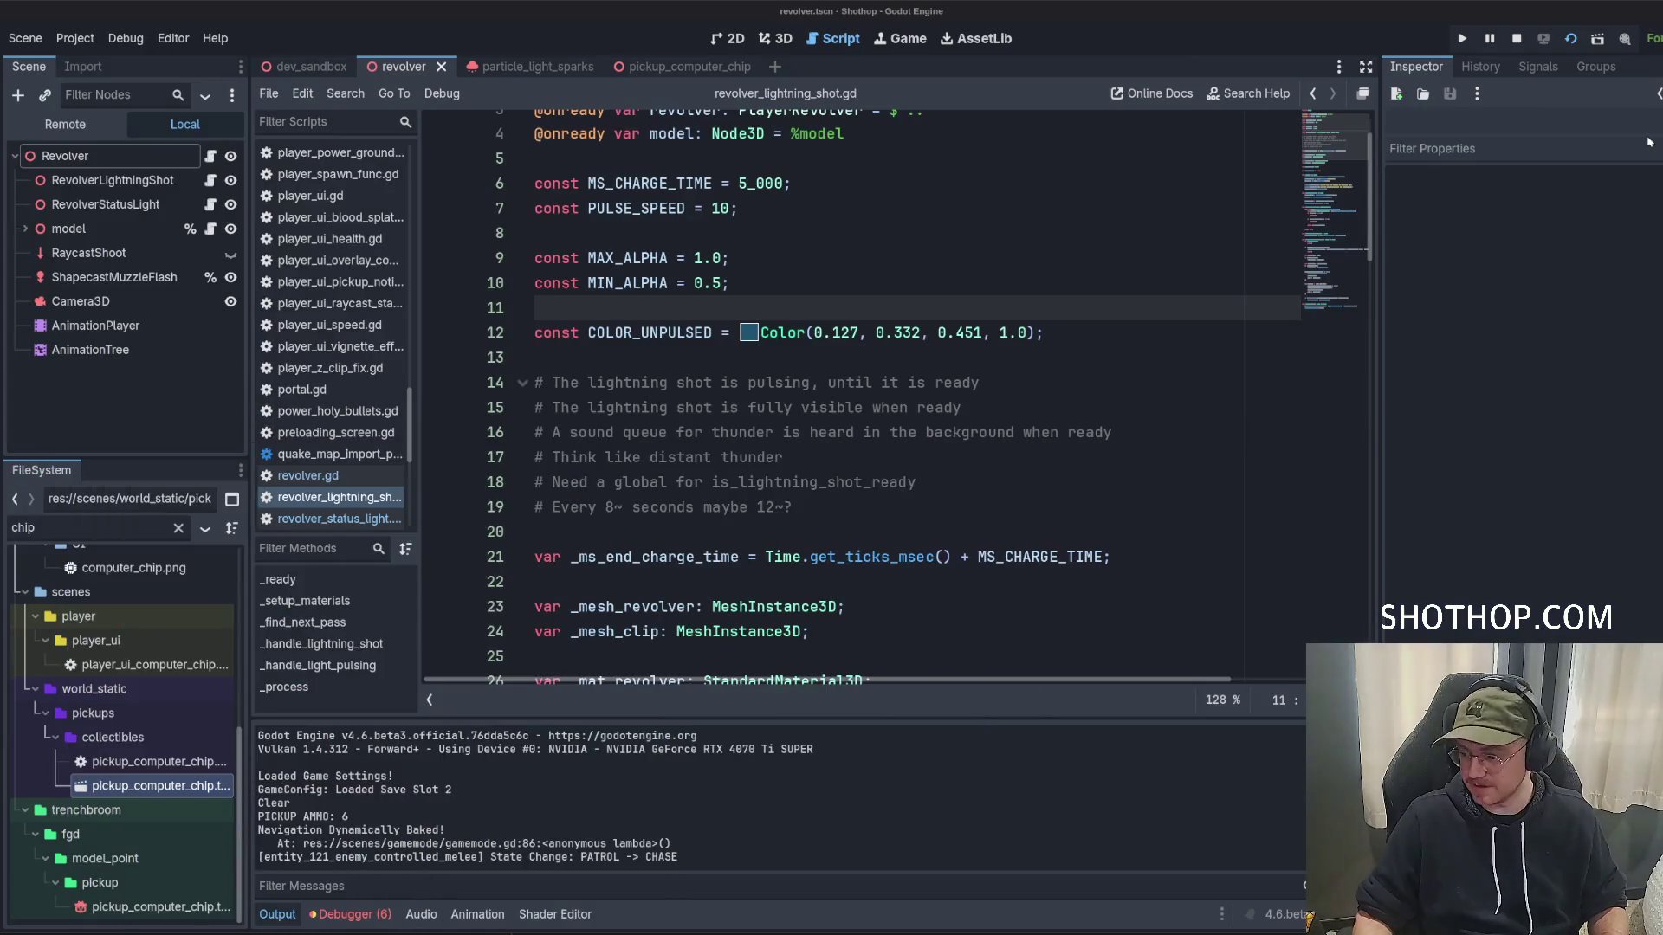
Add a Node3D child named Audio under the Revolver node.
click(867, 332)
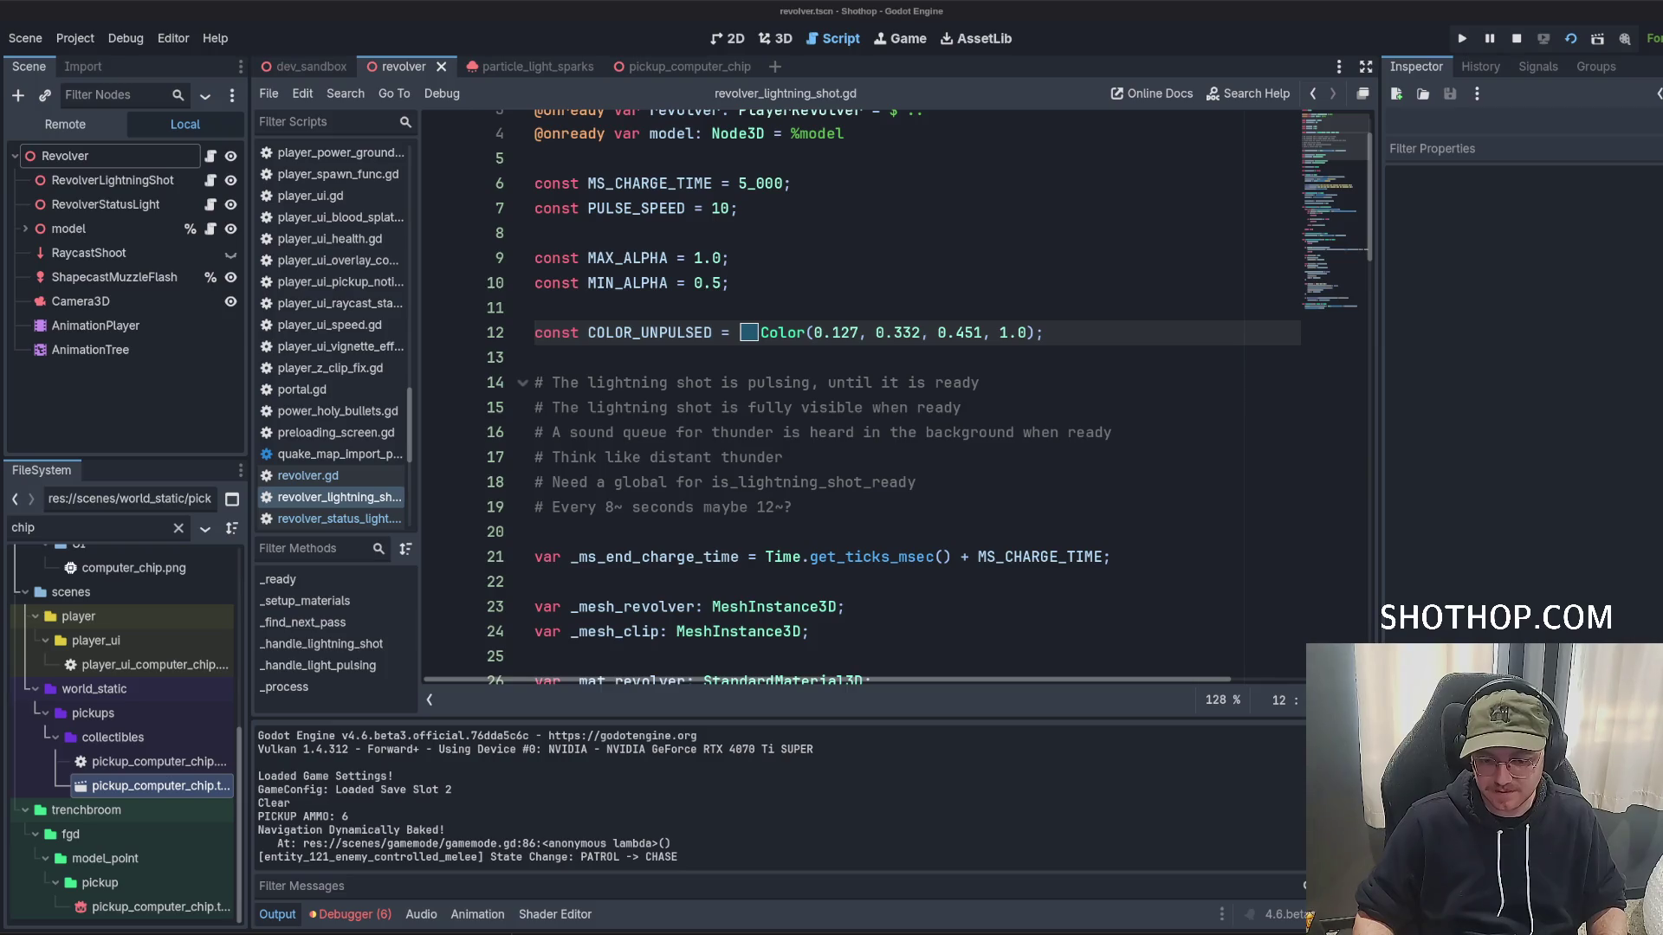
click(761, 382)
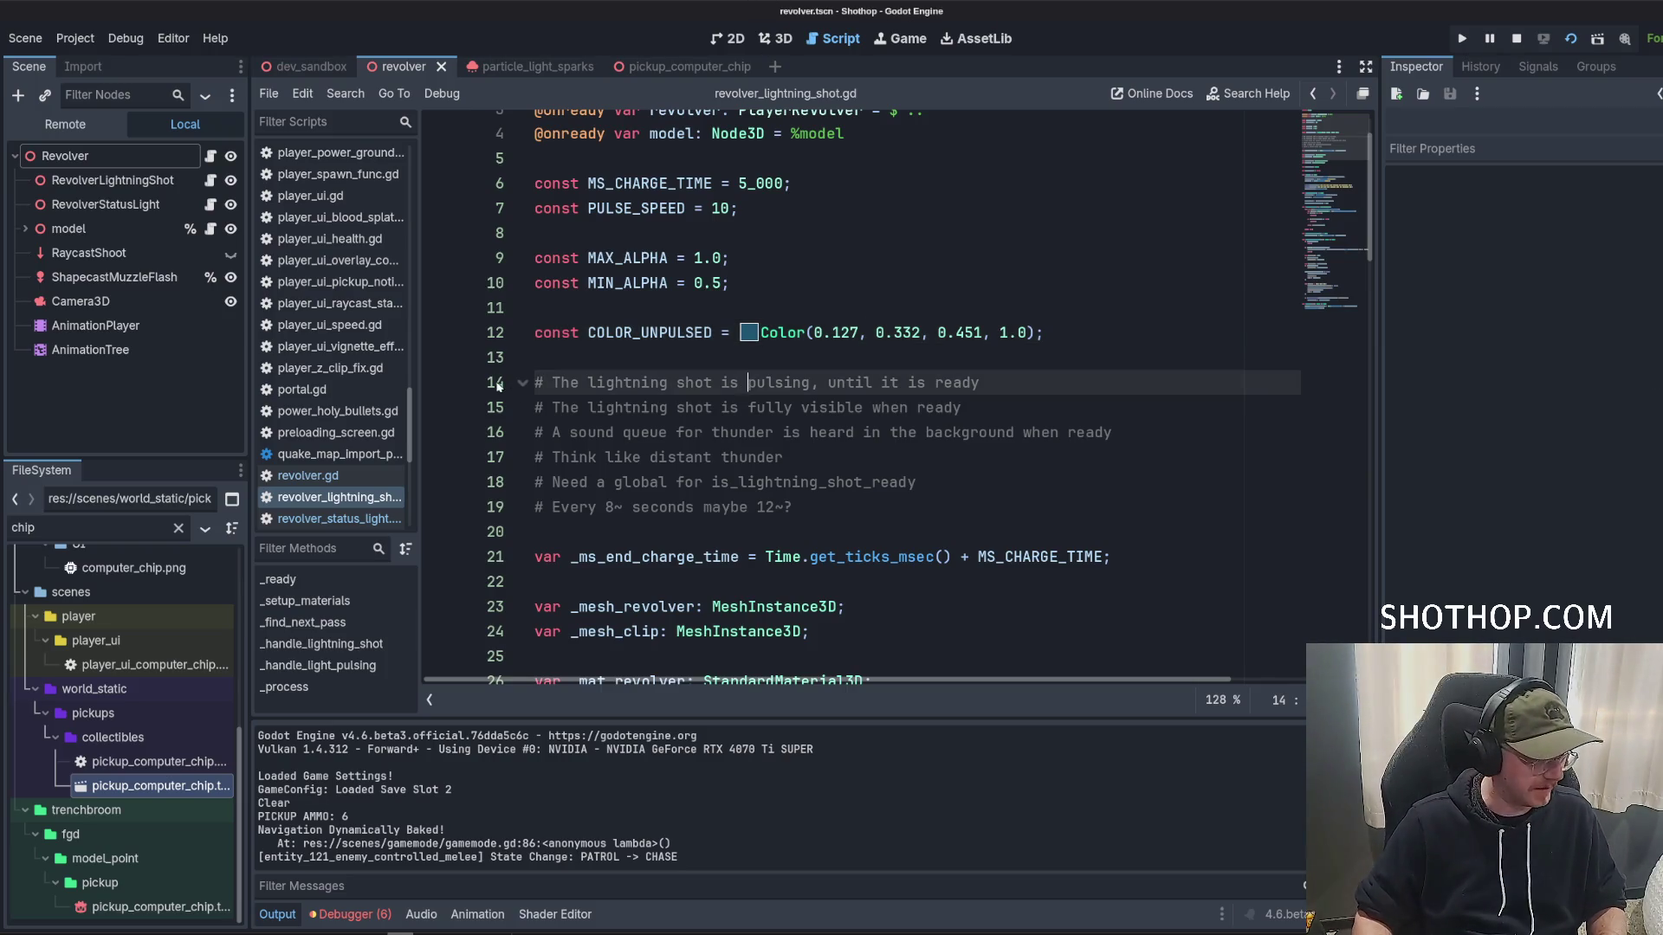
right_click(76, 159)
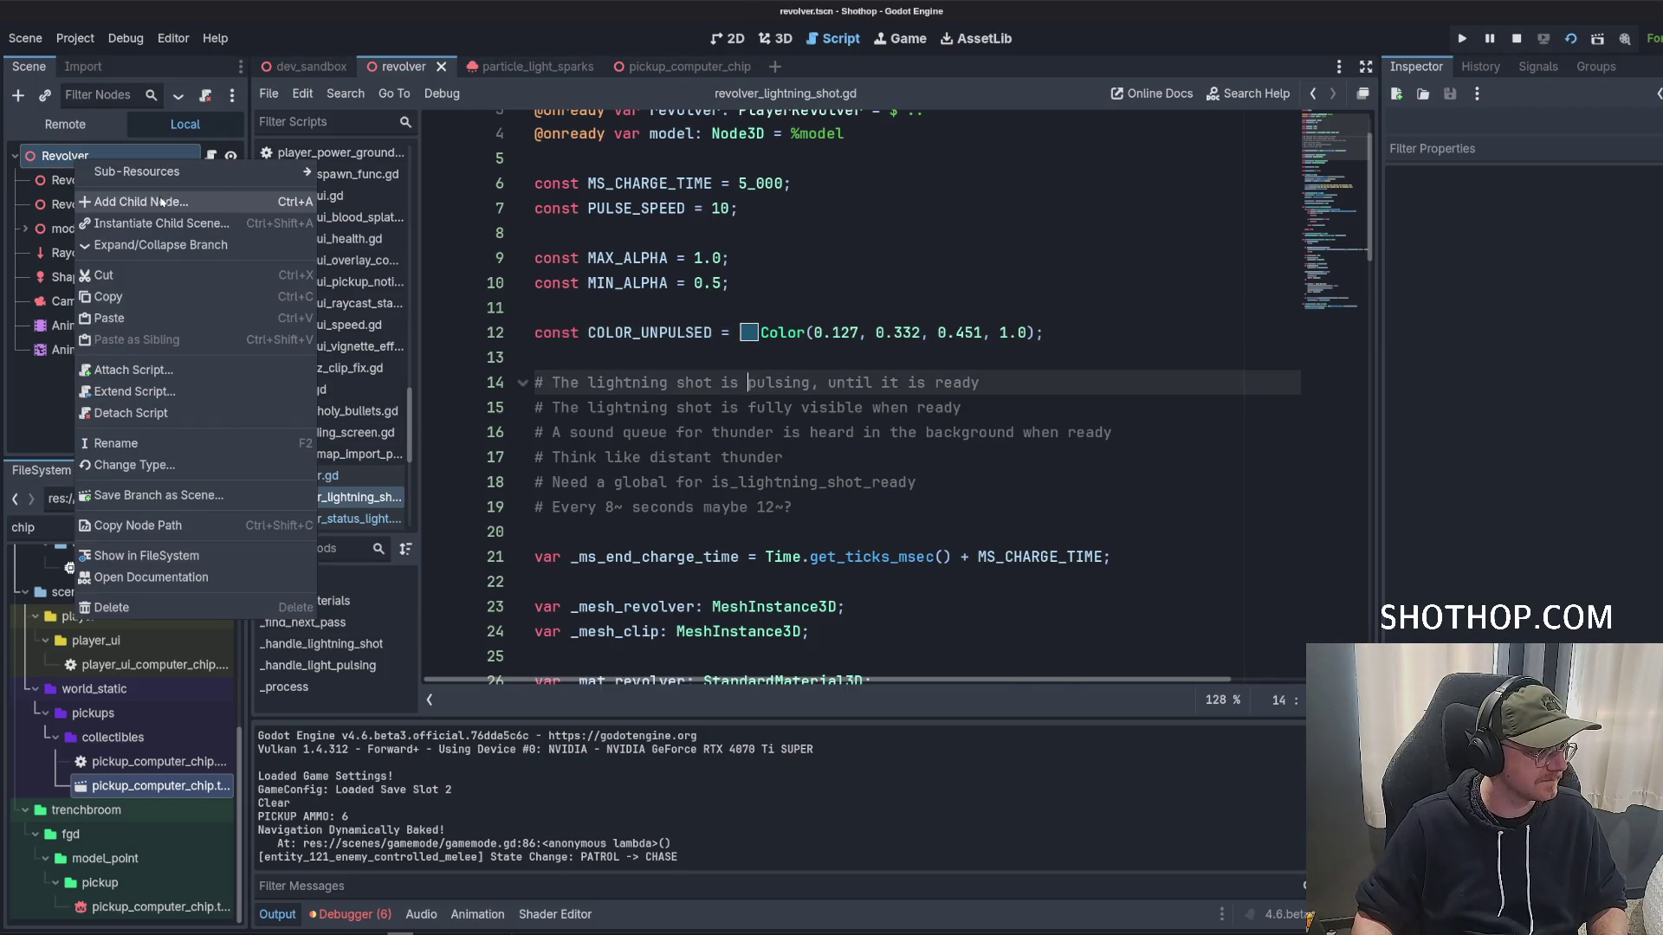
click(161, 202)
double_click(818, 474)
text(Audio)
key(Return)
Add an AudioStreamPlayer3D named AudioPowerReady under the Audio node.
right_click(125, 374)
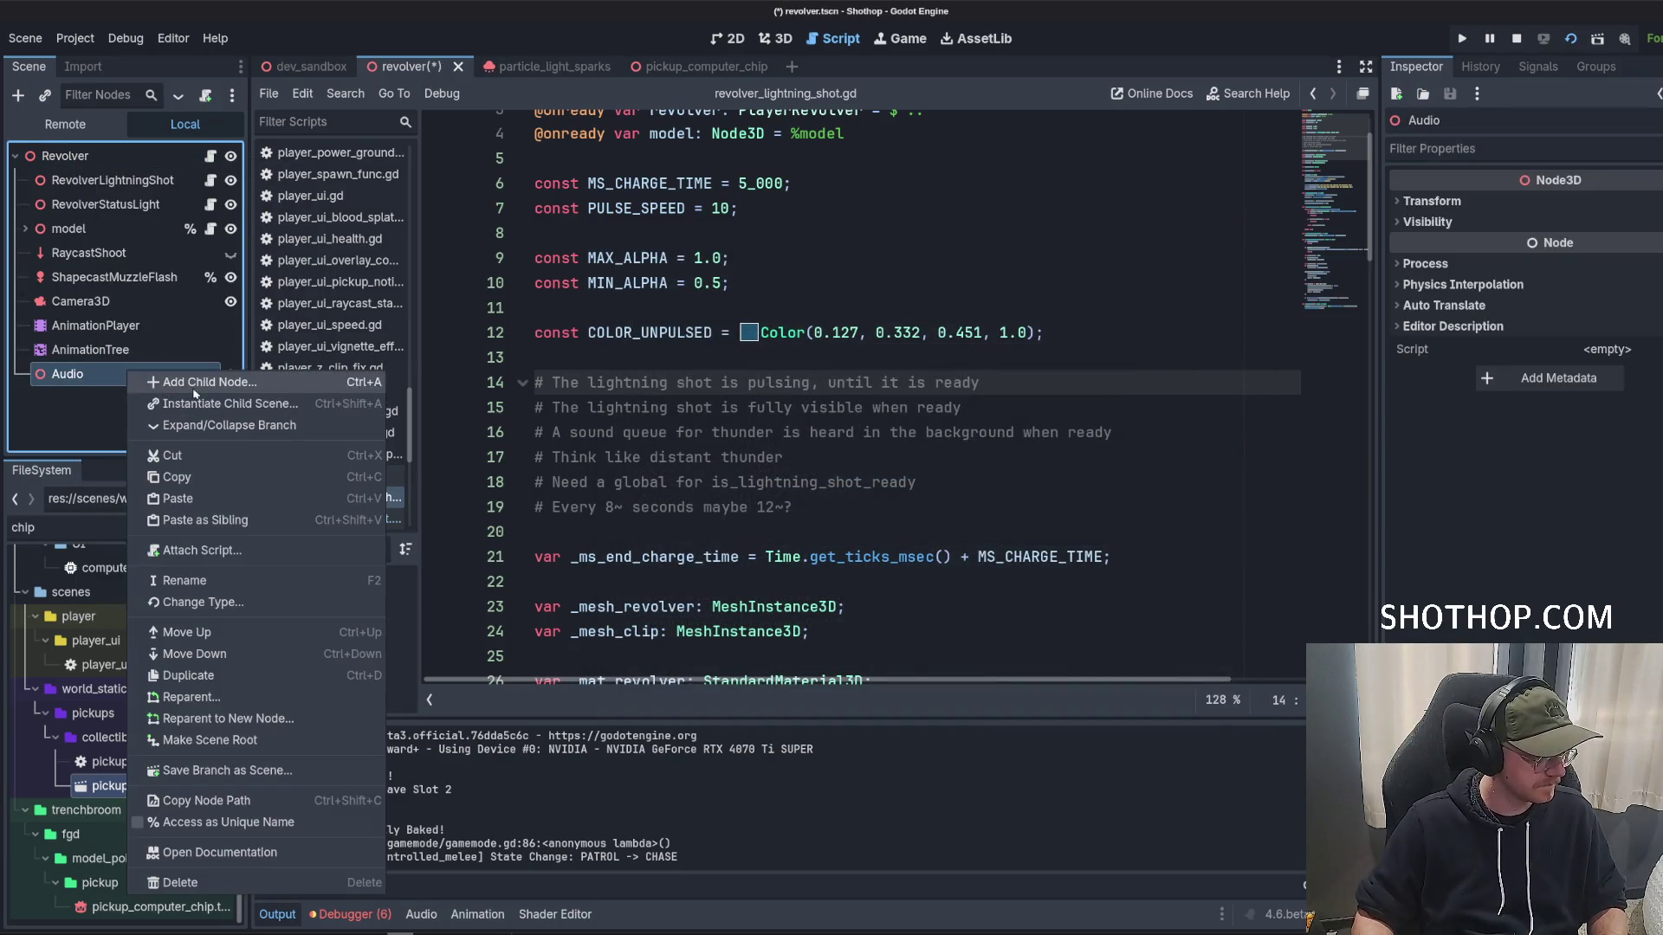
click(165, 382)
text(audiostream)
key(Return)
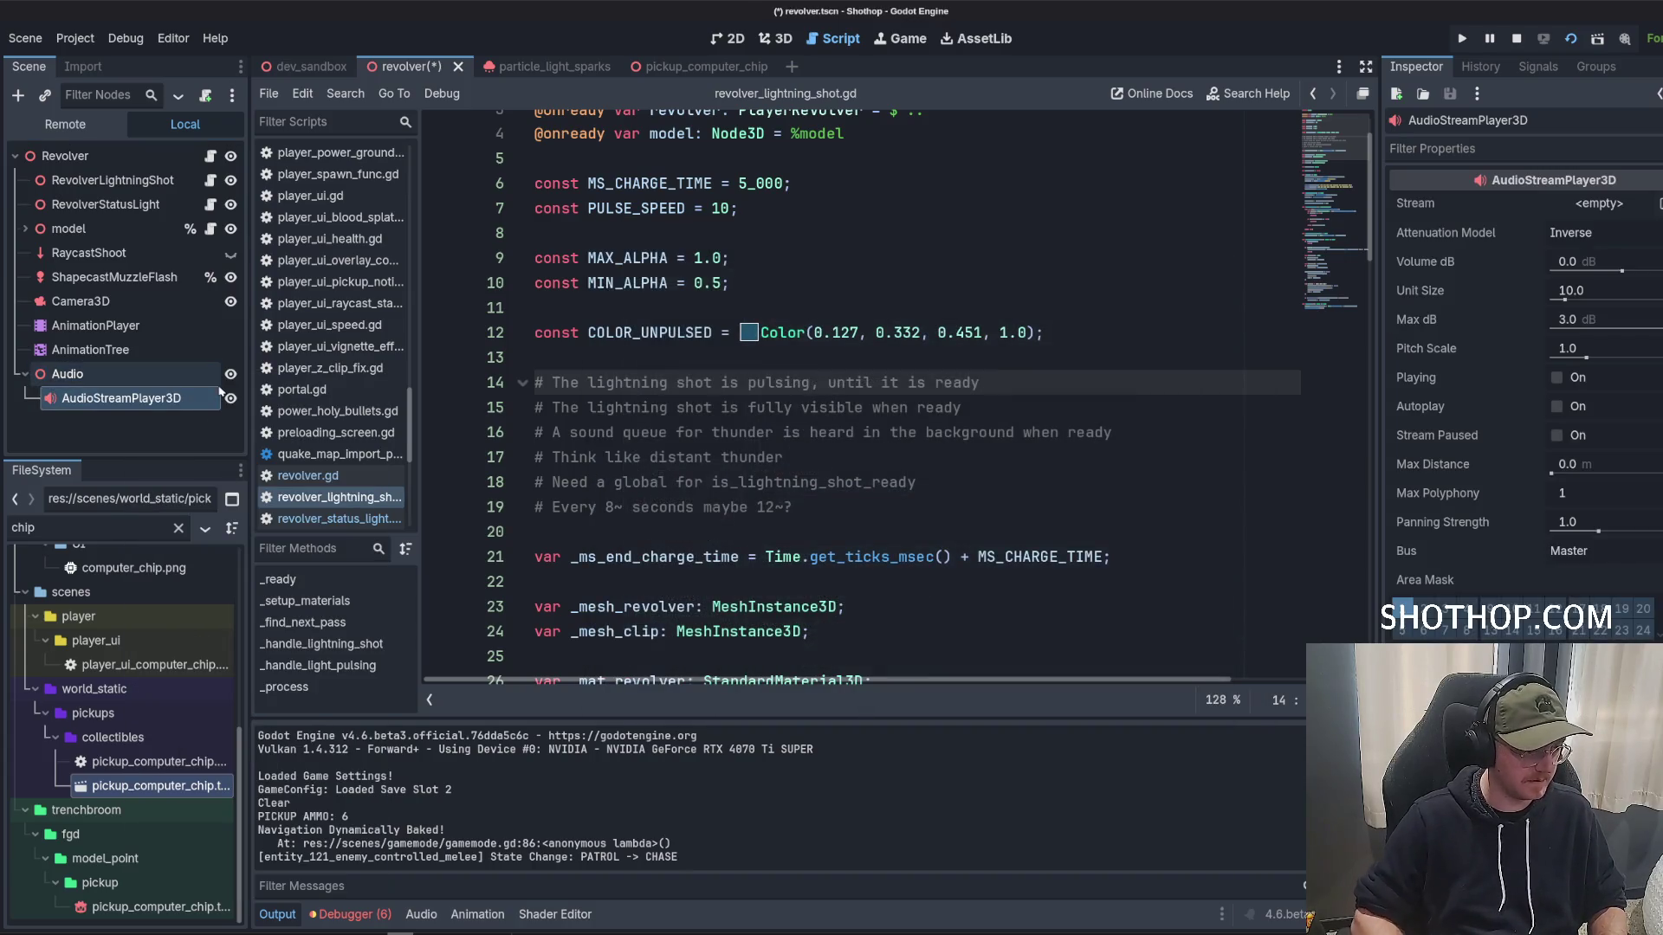
text(Audio)
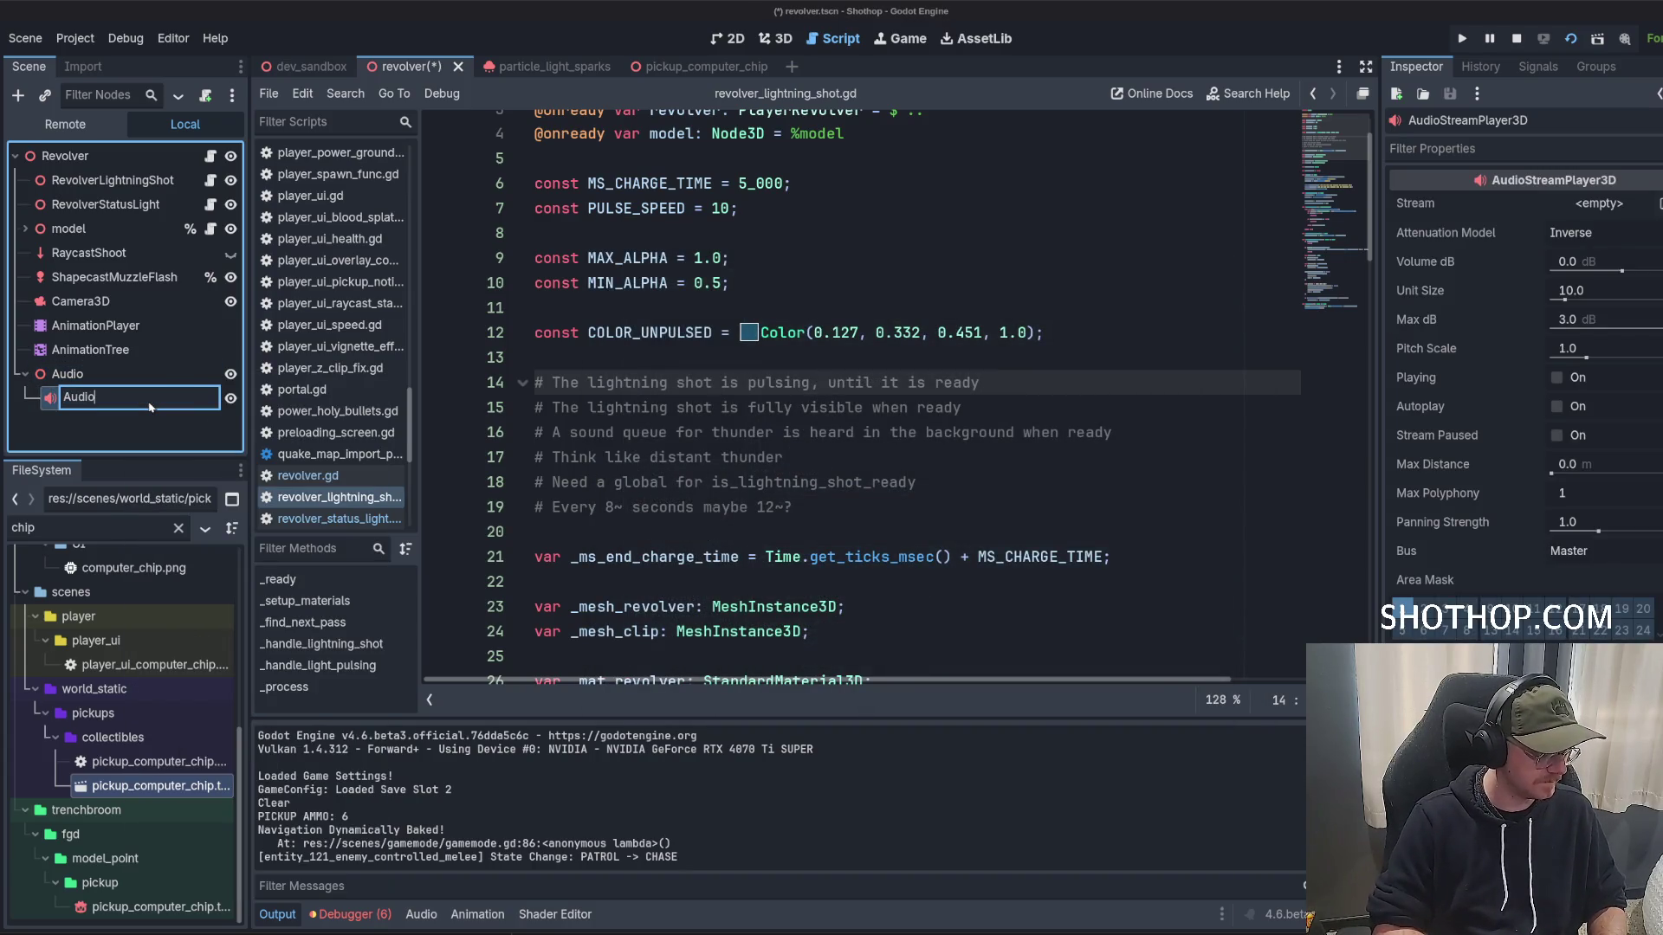
text(y)
key(Return)
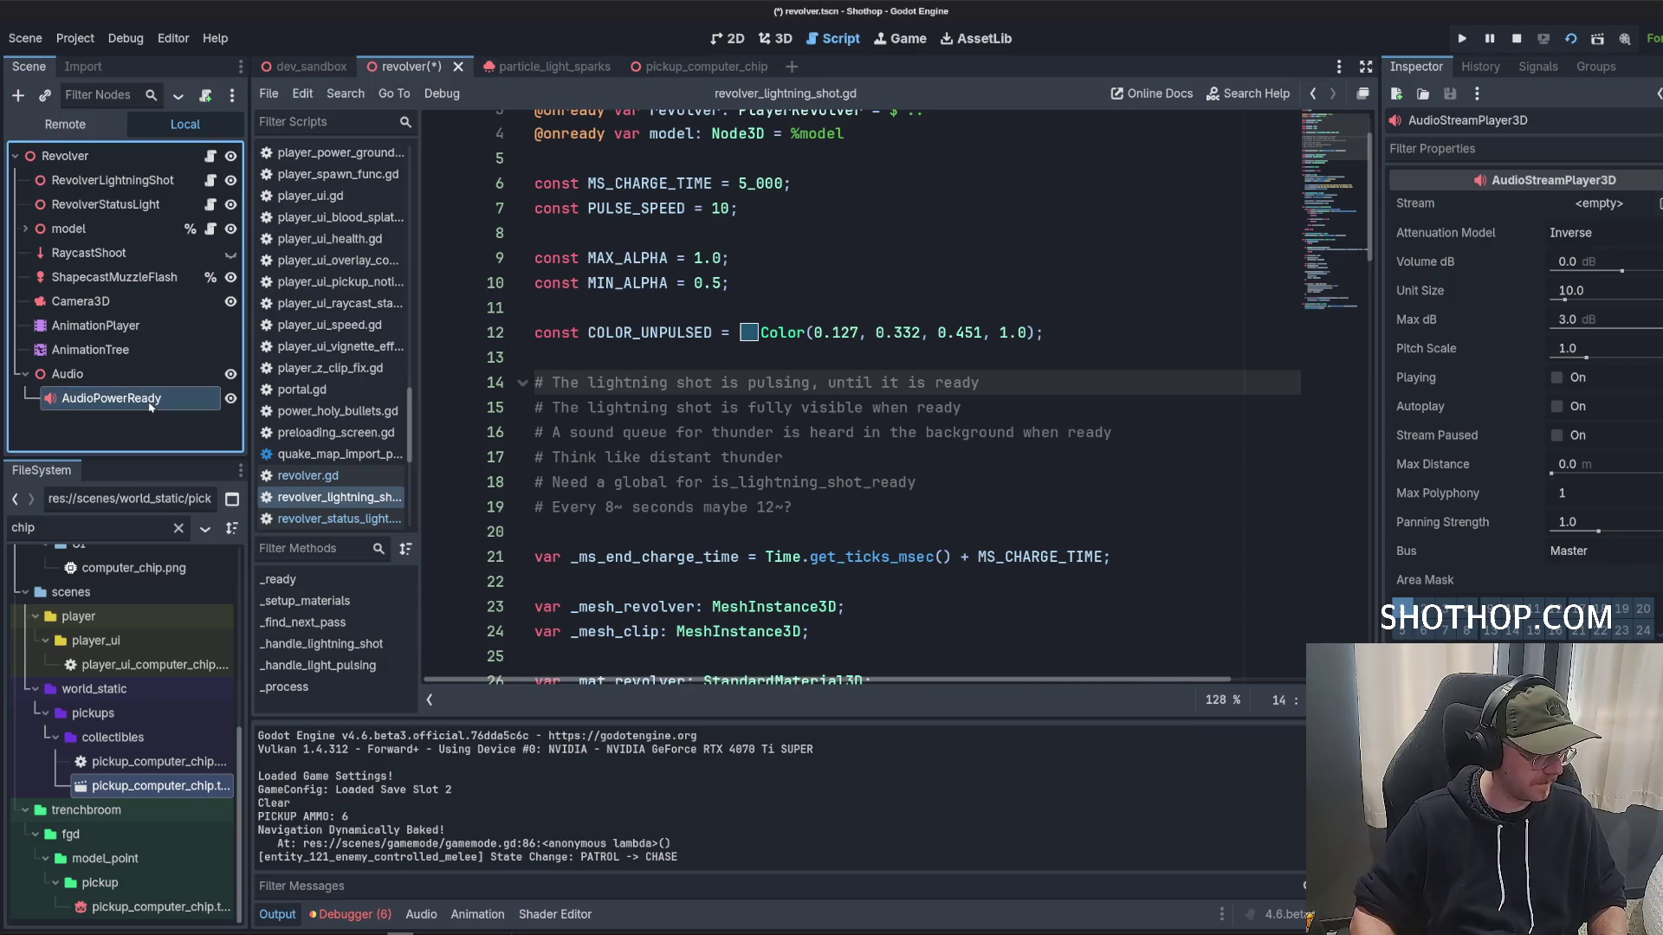
Give AudioPowerReady an AudioStreamRandomizer with two slots holding the sfx_thunder_roll OGGs, and save.
click(136, 526)
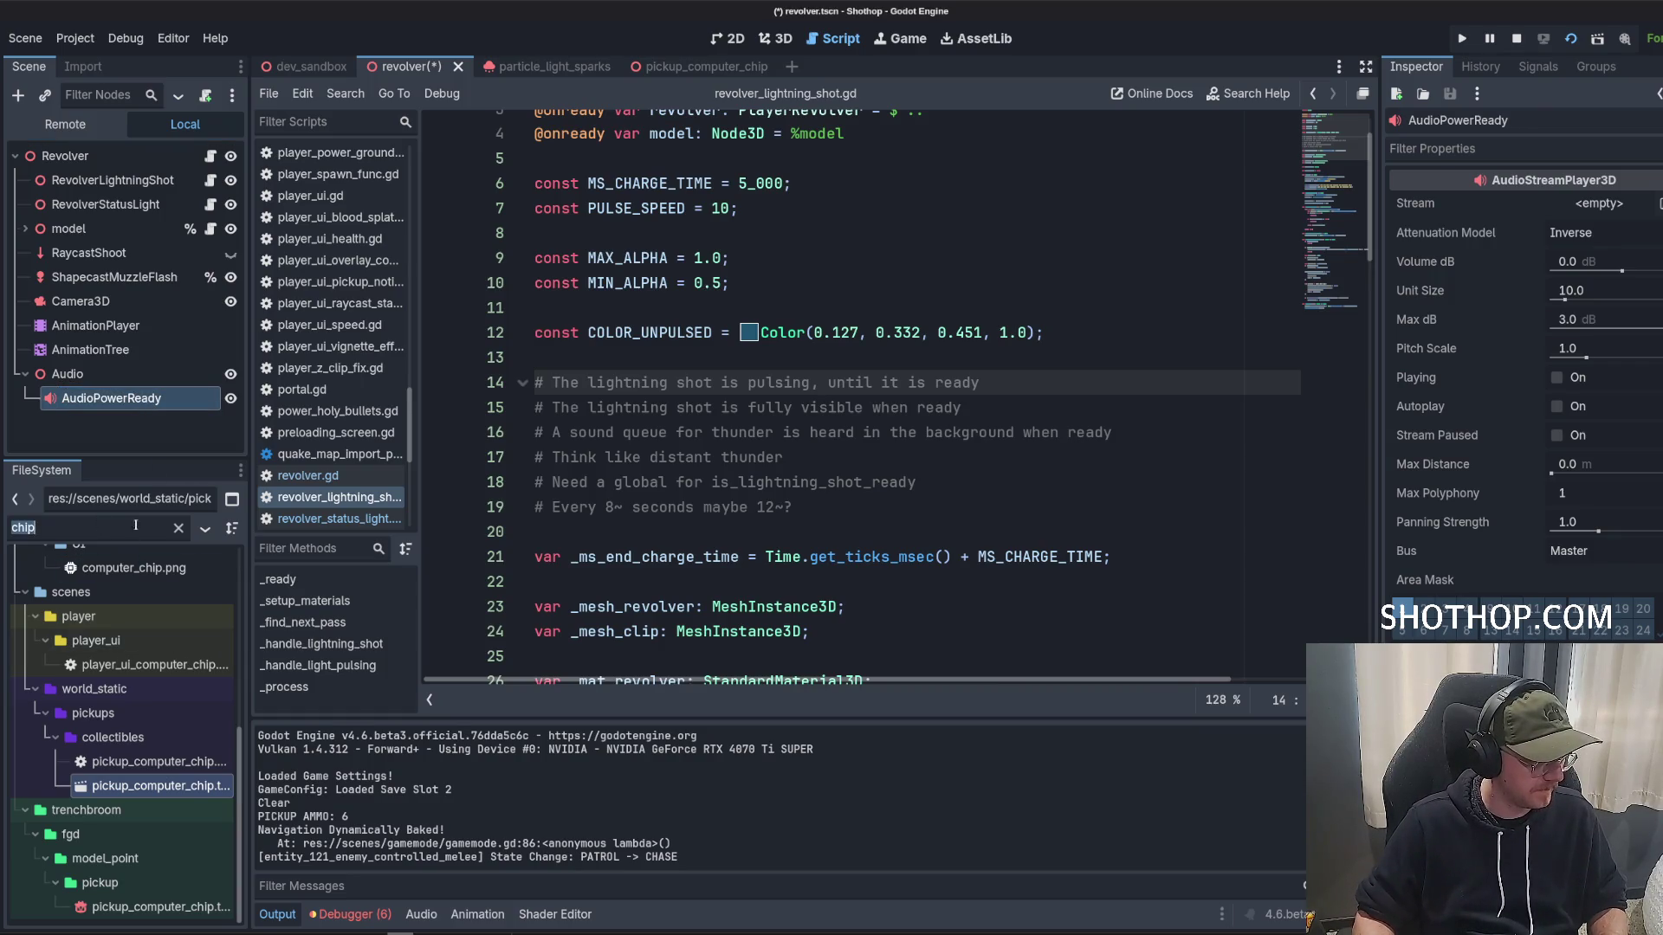
click(1613, 213)
click(1555, 317)
click(1429, 317)
click(1542, 344)
click(1542, 407)
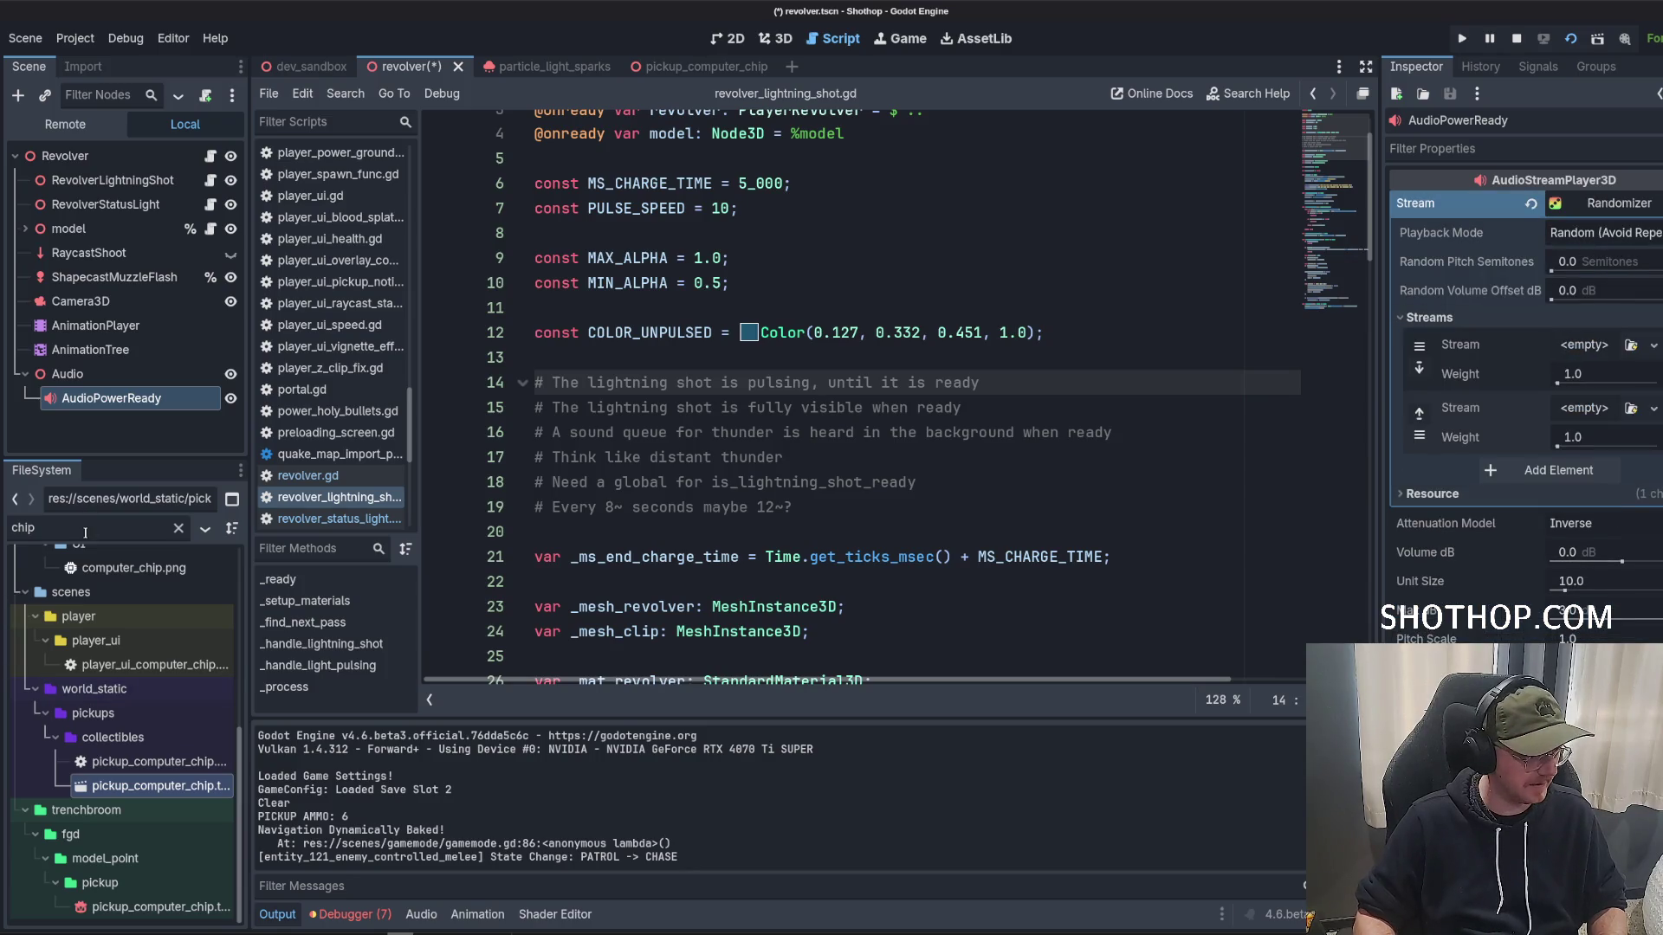
text(thunder)
mouse_move(152, 705)
mouse_down()
mouse_move(1542, 383)
mouse_move(1584, 344)
mouse_move(606, 519)
mouse_move(1582, 424)
mouse_up()
click(720, 382)
key(ctrl+s)
scroll(721, 382, up, 2)
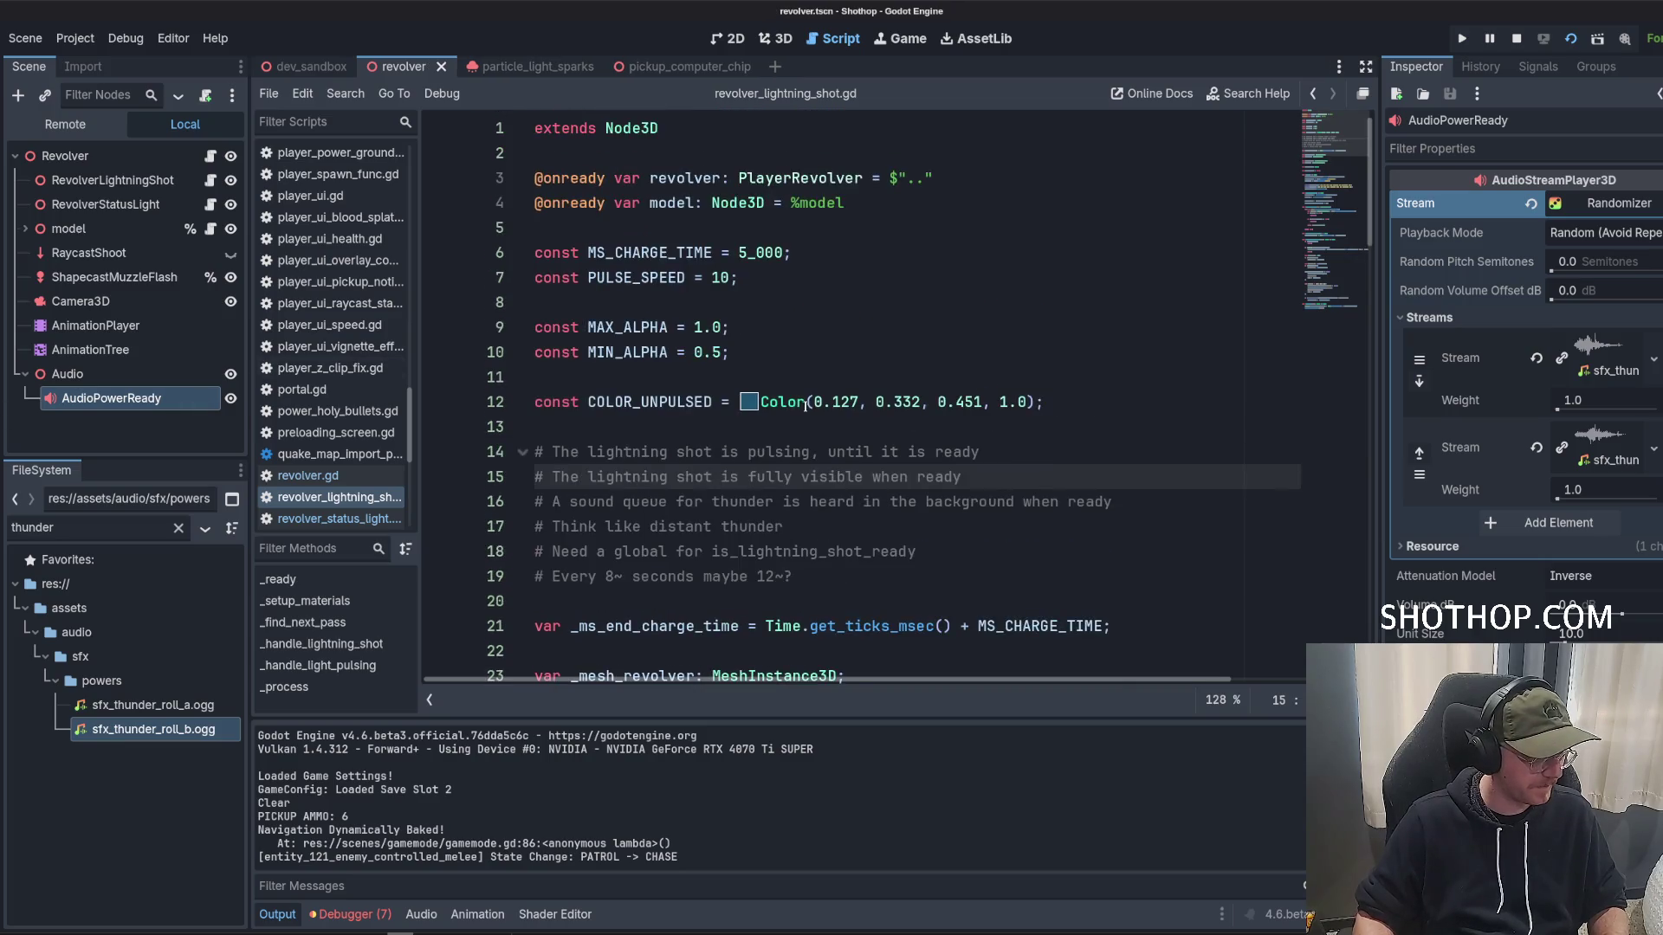
drag(105, 400, 601, 227)
key(ctrl+z)
drag(105, 399, 601, 232)
key(ctrl+s)
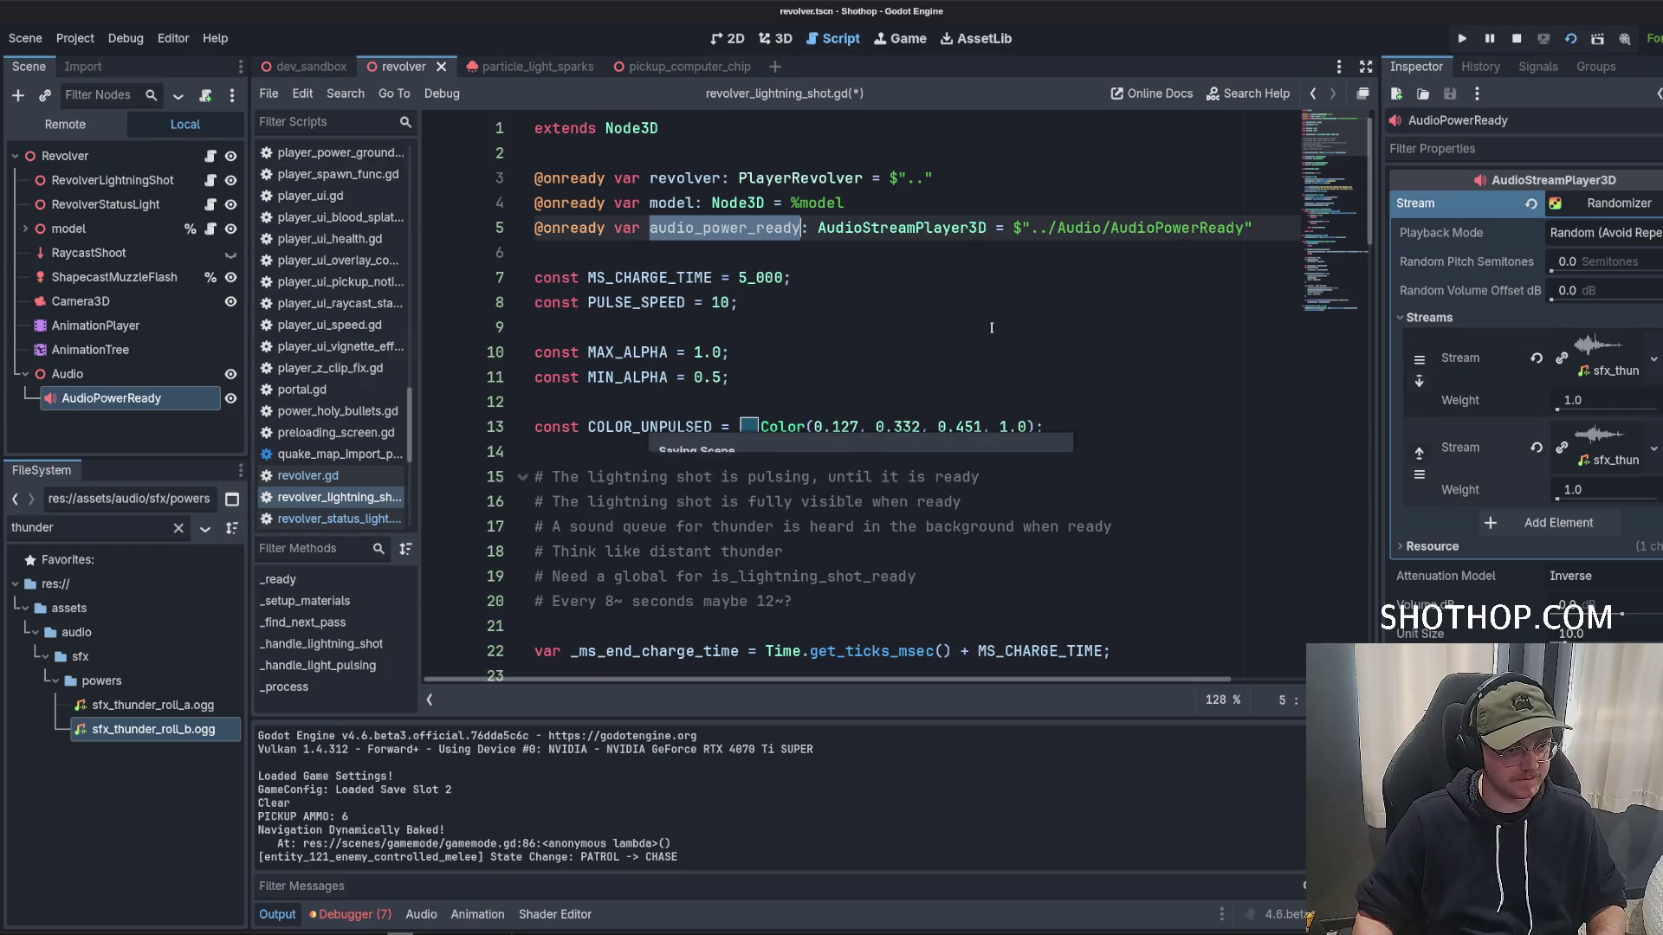
Declare a _has_played_sound variable after the _has_pulsed_up line.
key(Down)
key(Down)
key(Down)
scroll(722, 405, down, 6)
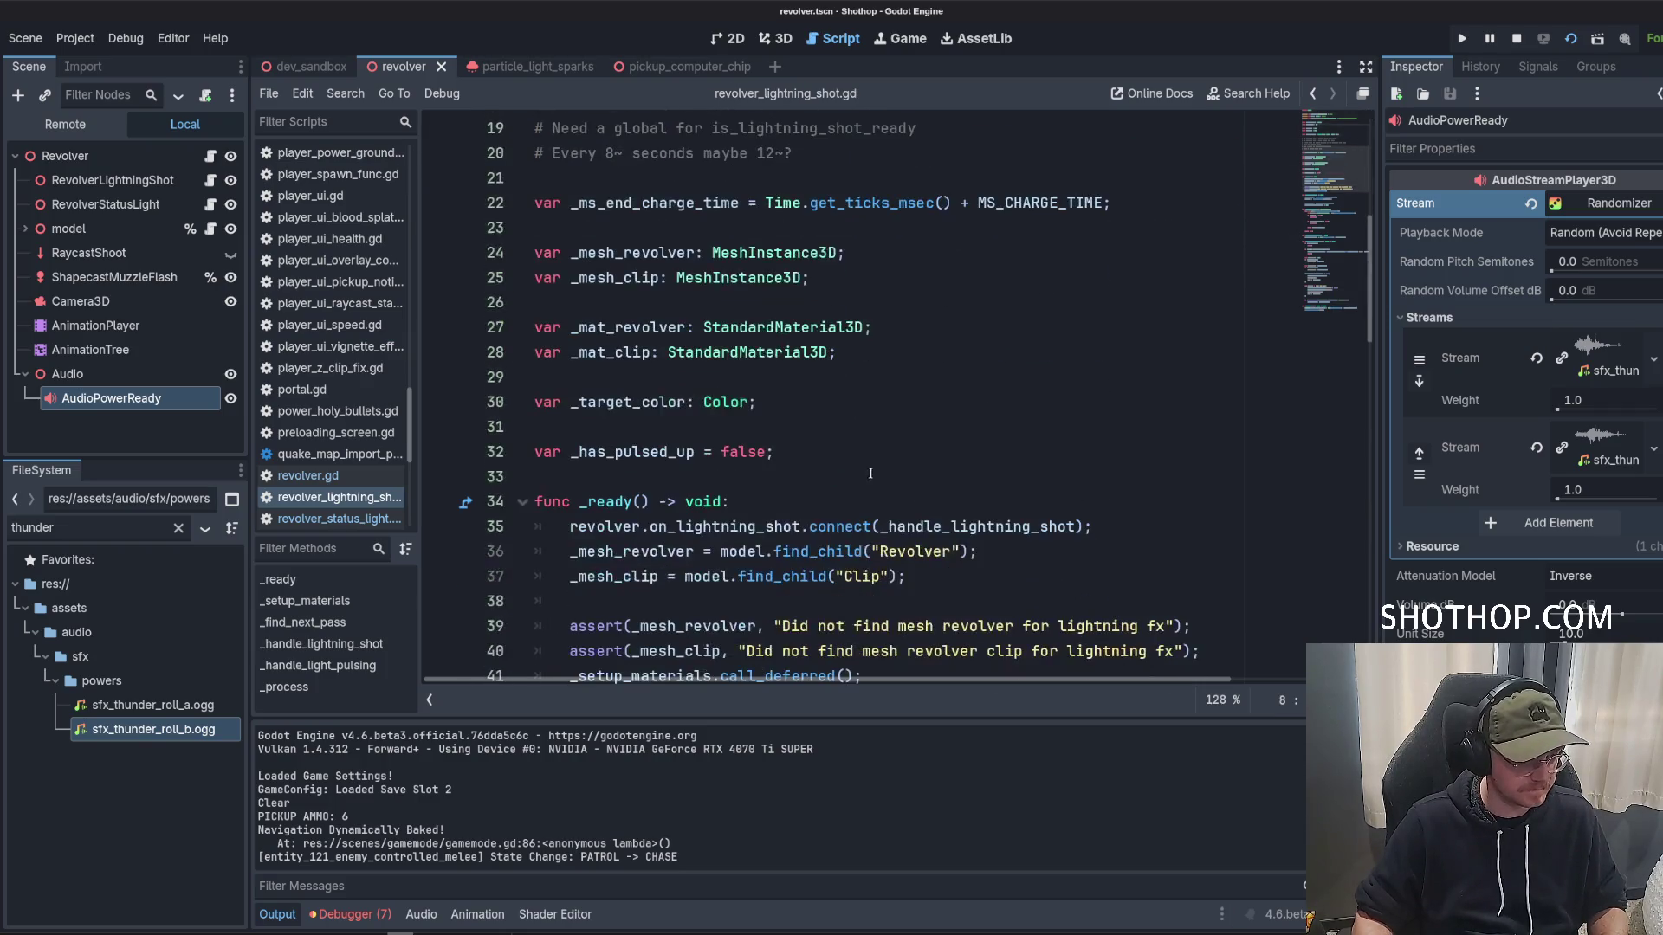
click(841, 459)
key(Return)
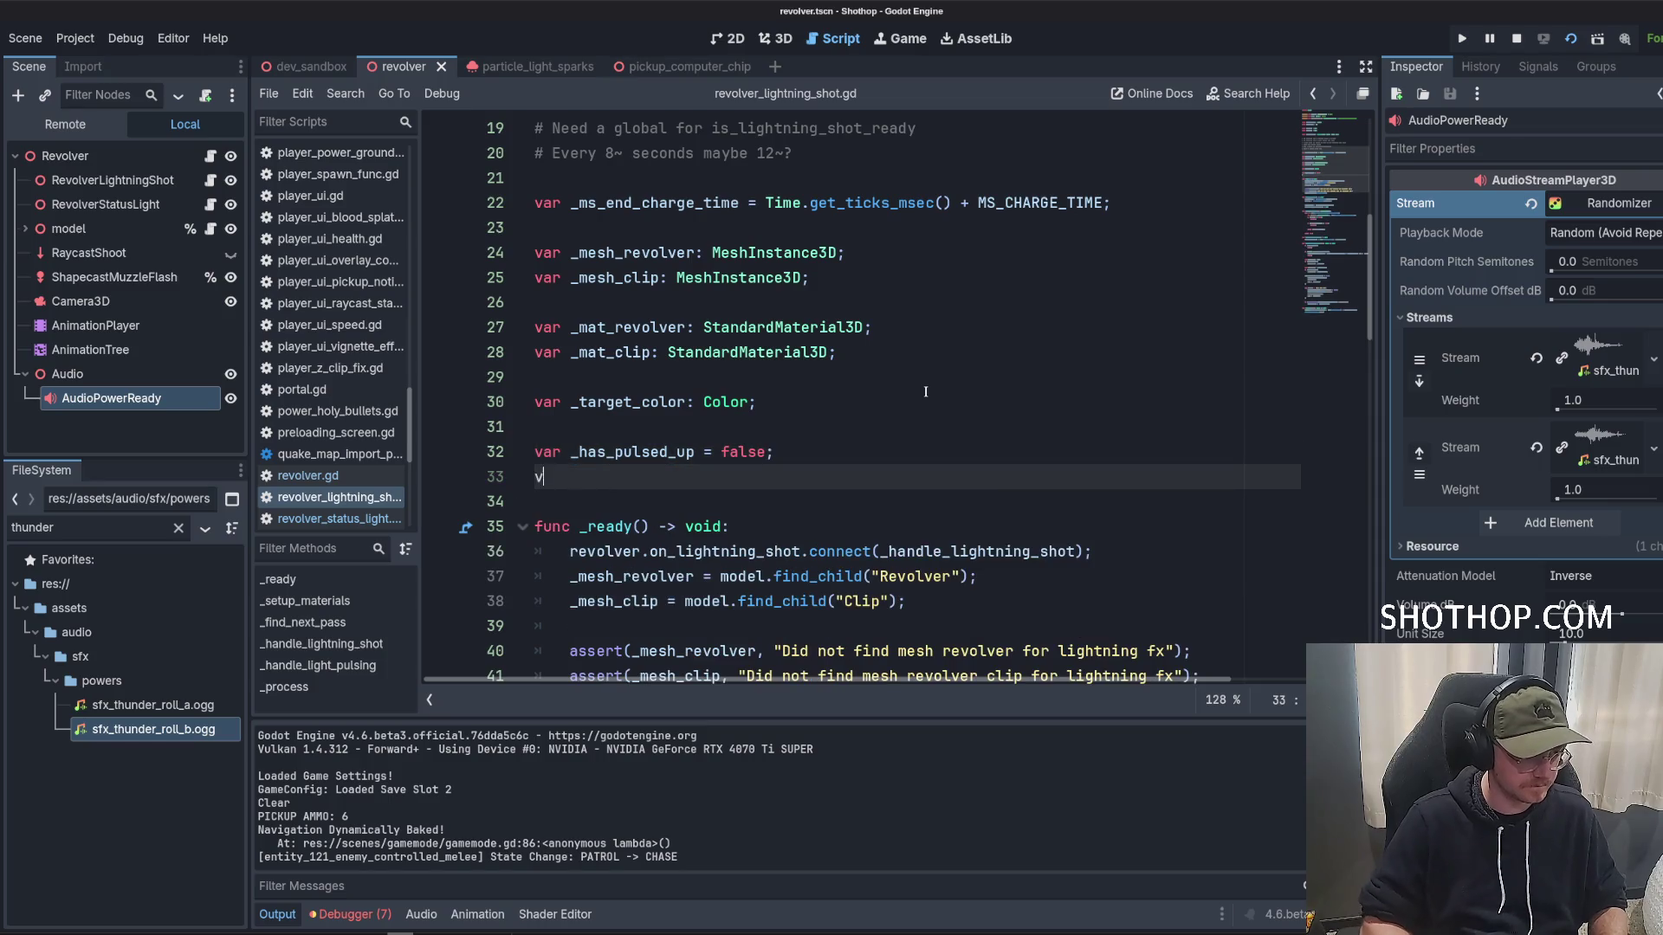
text(var _has_played_sound = false;)
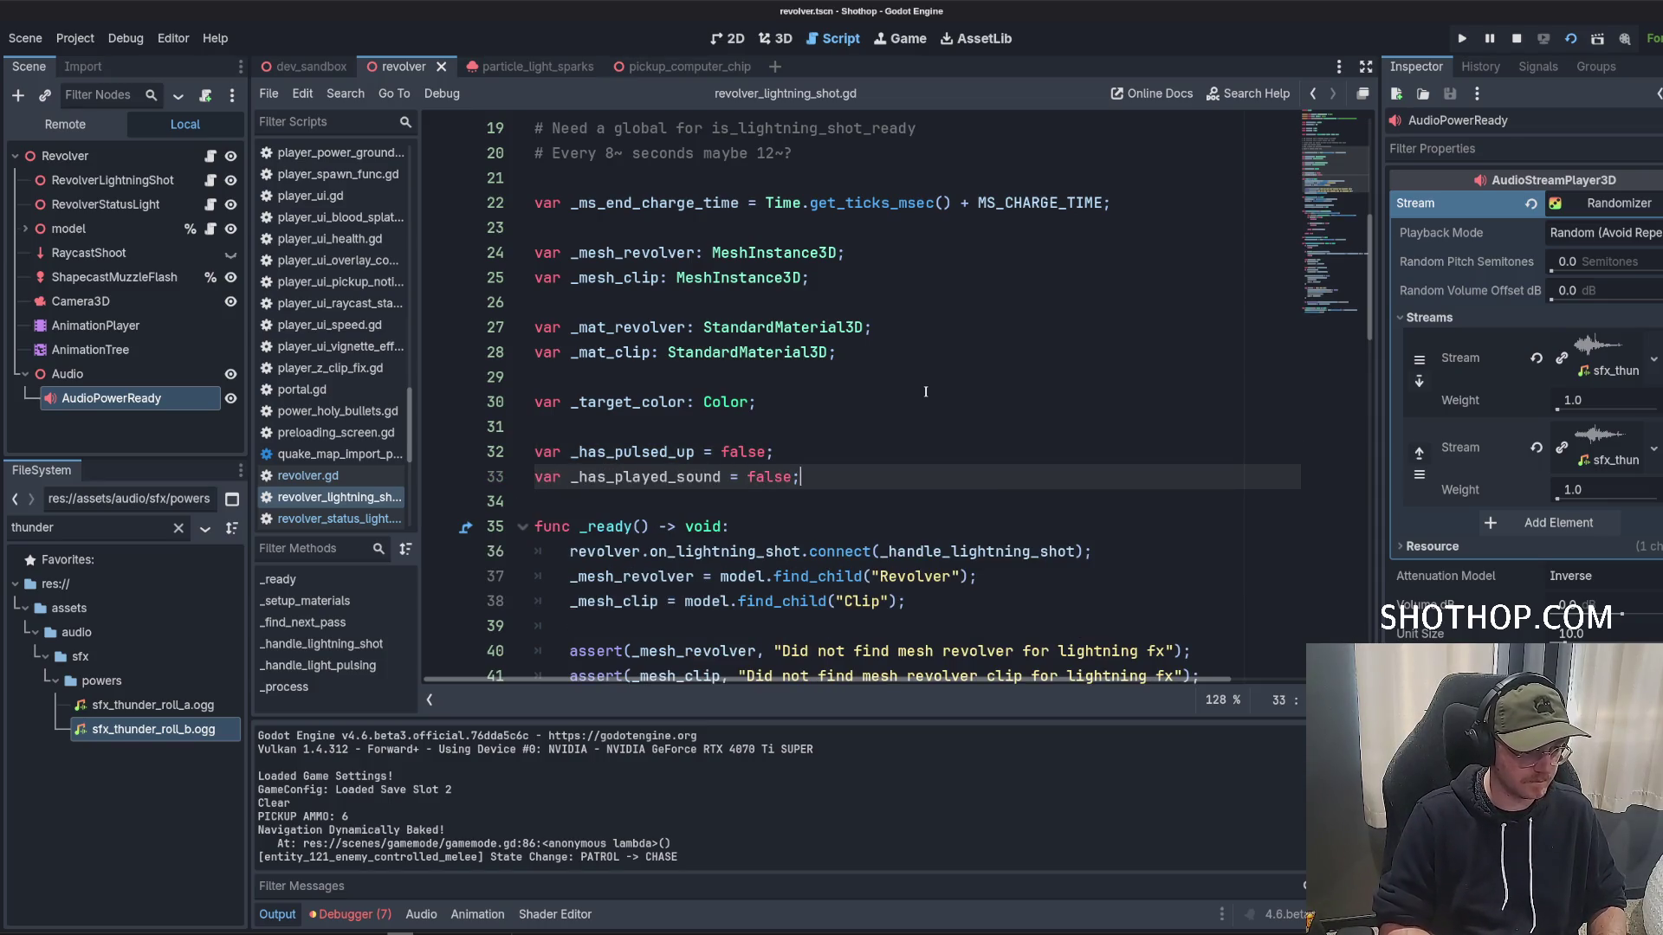
Reset _has_played_sound to false after the charge time reset in the lightning shot handler.
scroll(925, 391, down, 20)
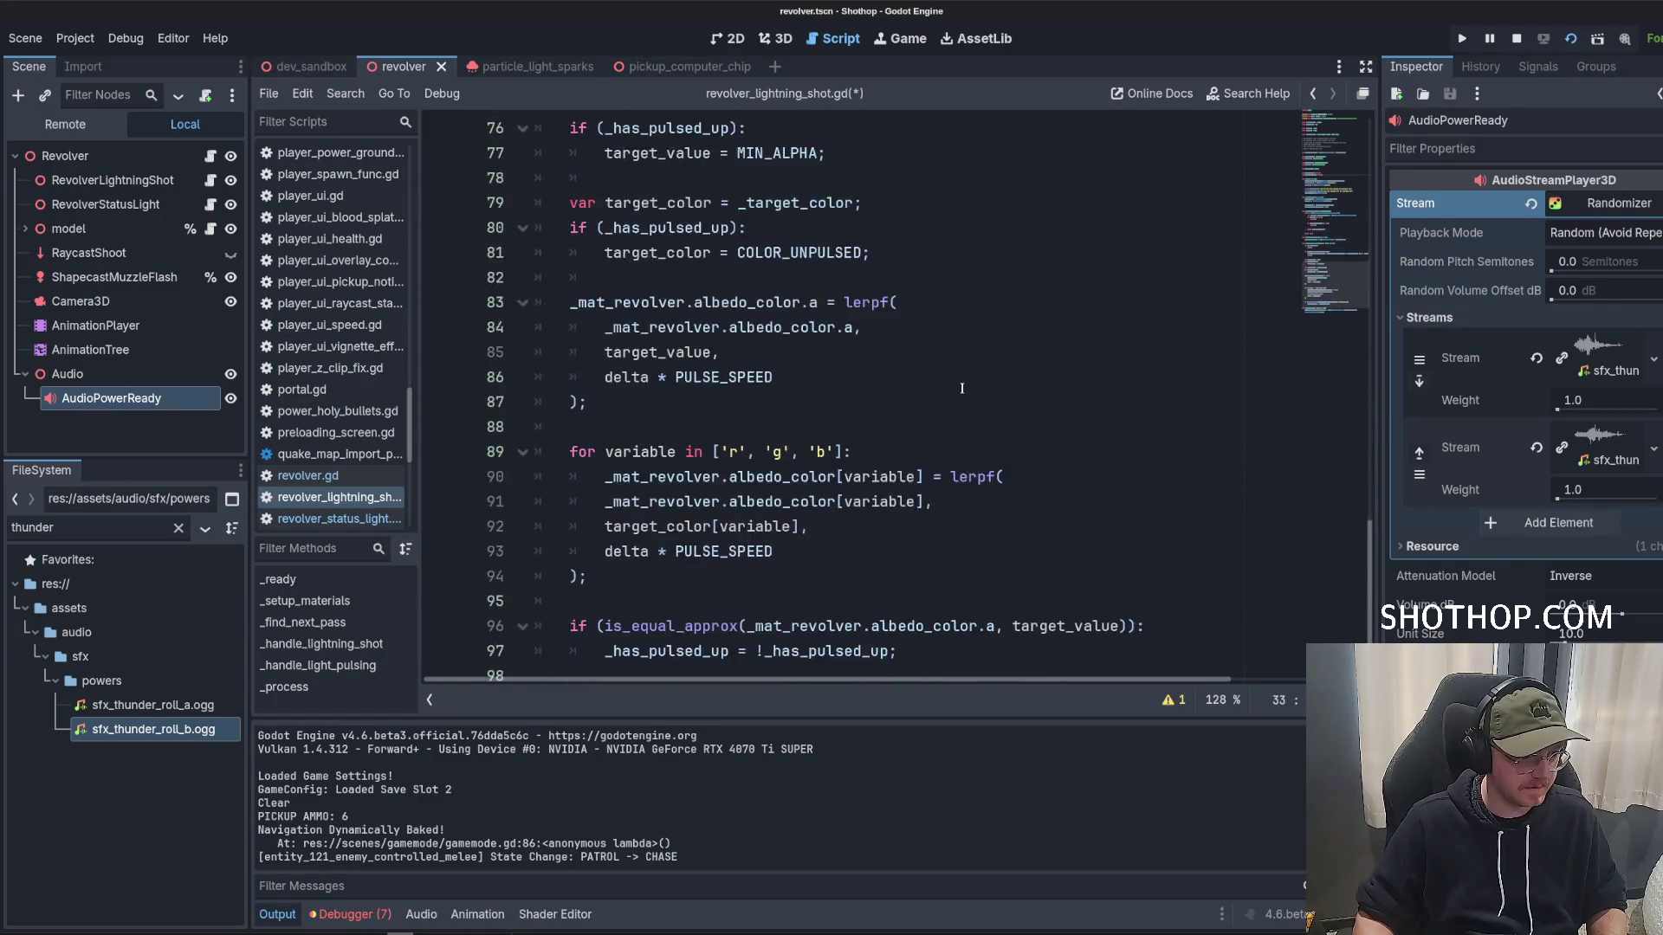
scroll(961, 388, up, 9)
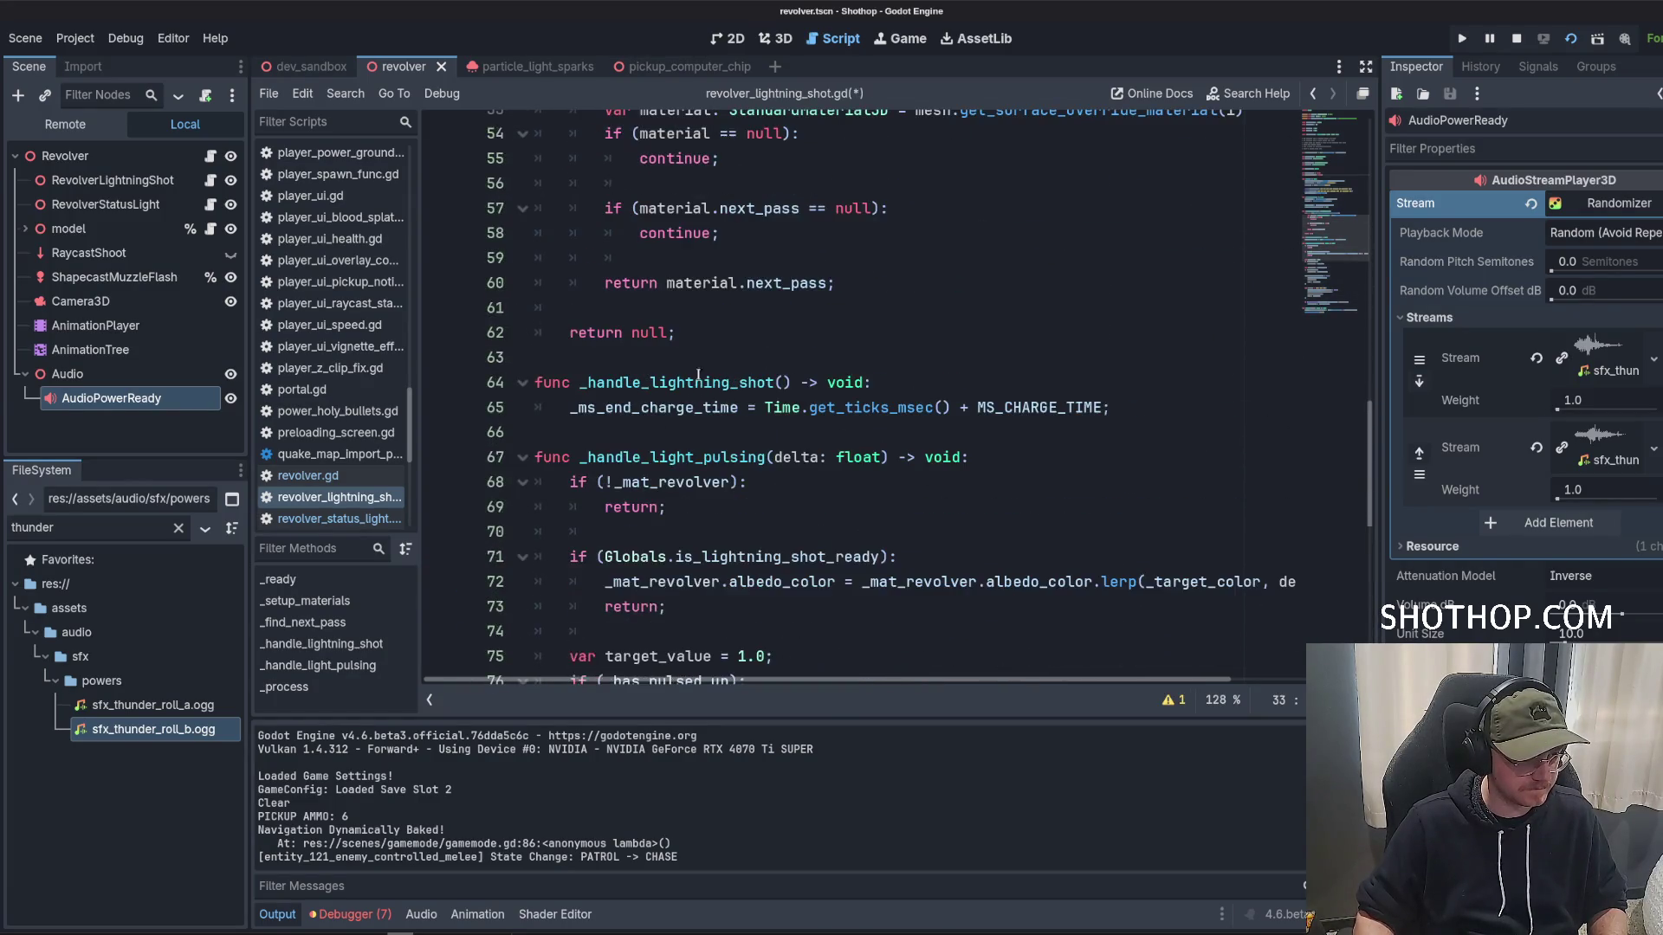
click(1157, 410)
key(Return)
text(_h)
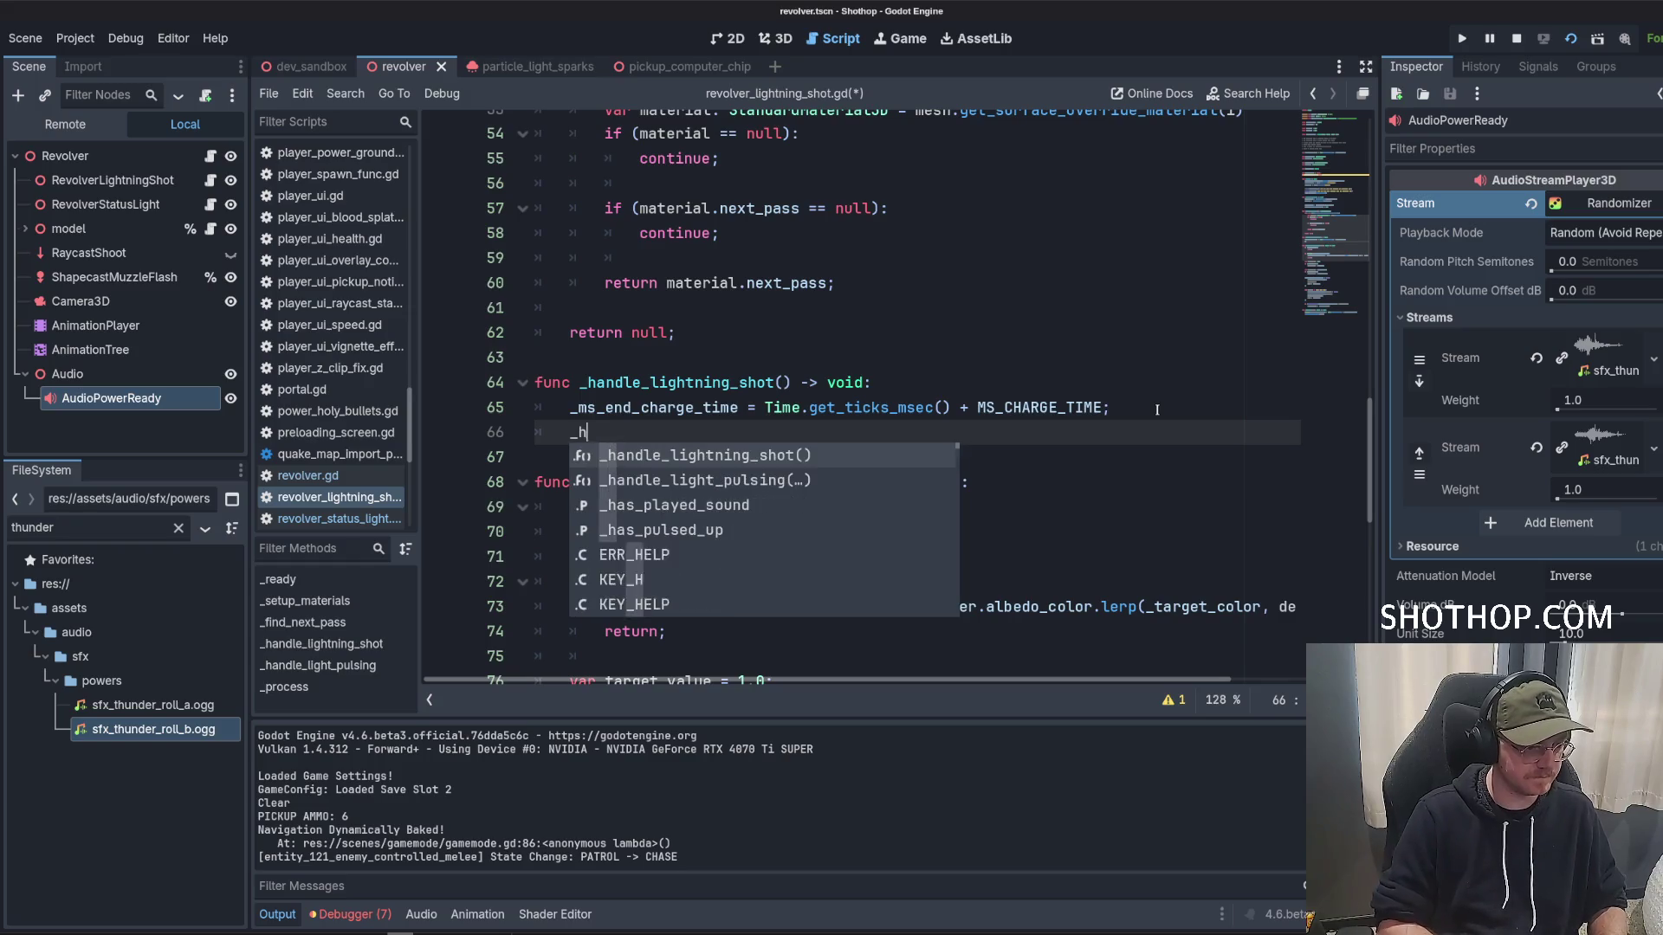
text(as_pl)
key(Return)
text(= false;)
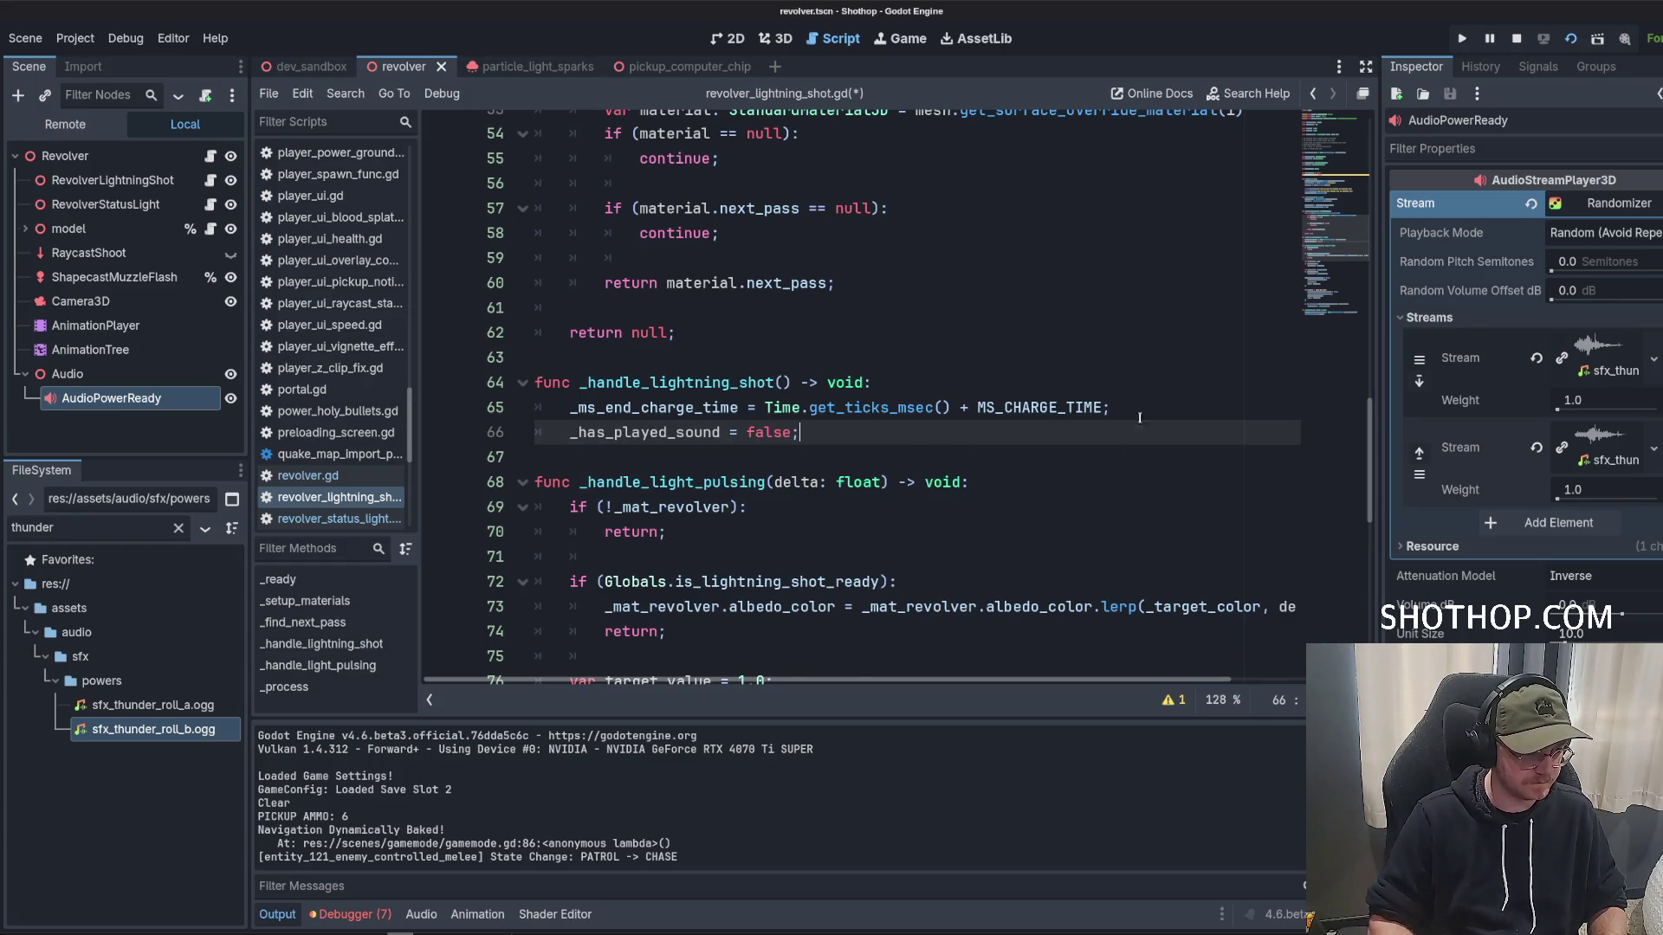
In _process, add an if Globals.is_lightning_shot_ready() condition after the light pulsing call.
scroll(1140, 418, down, 9)
click(894, 622)
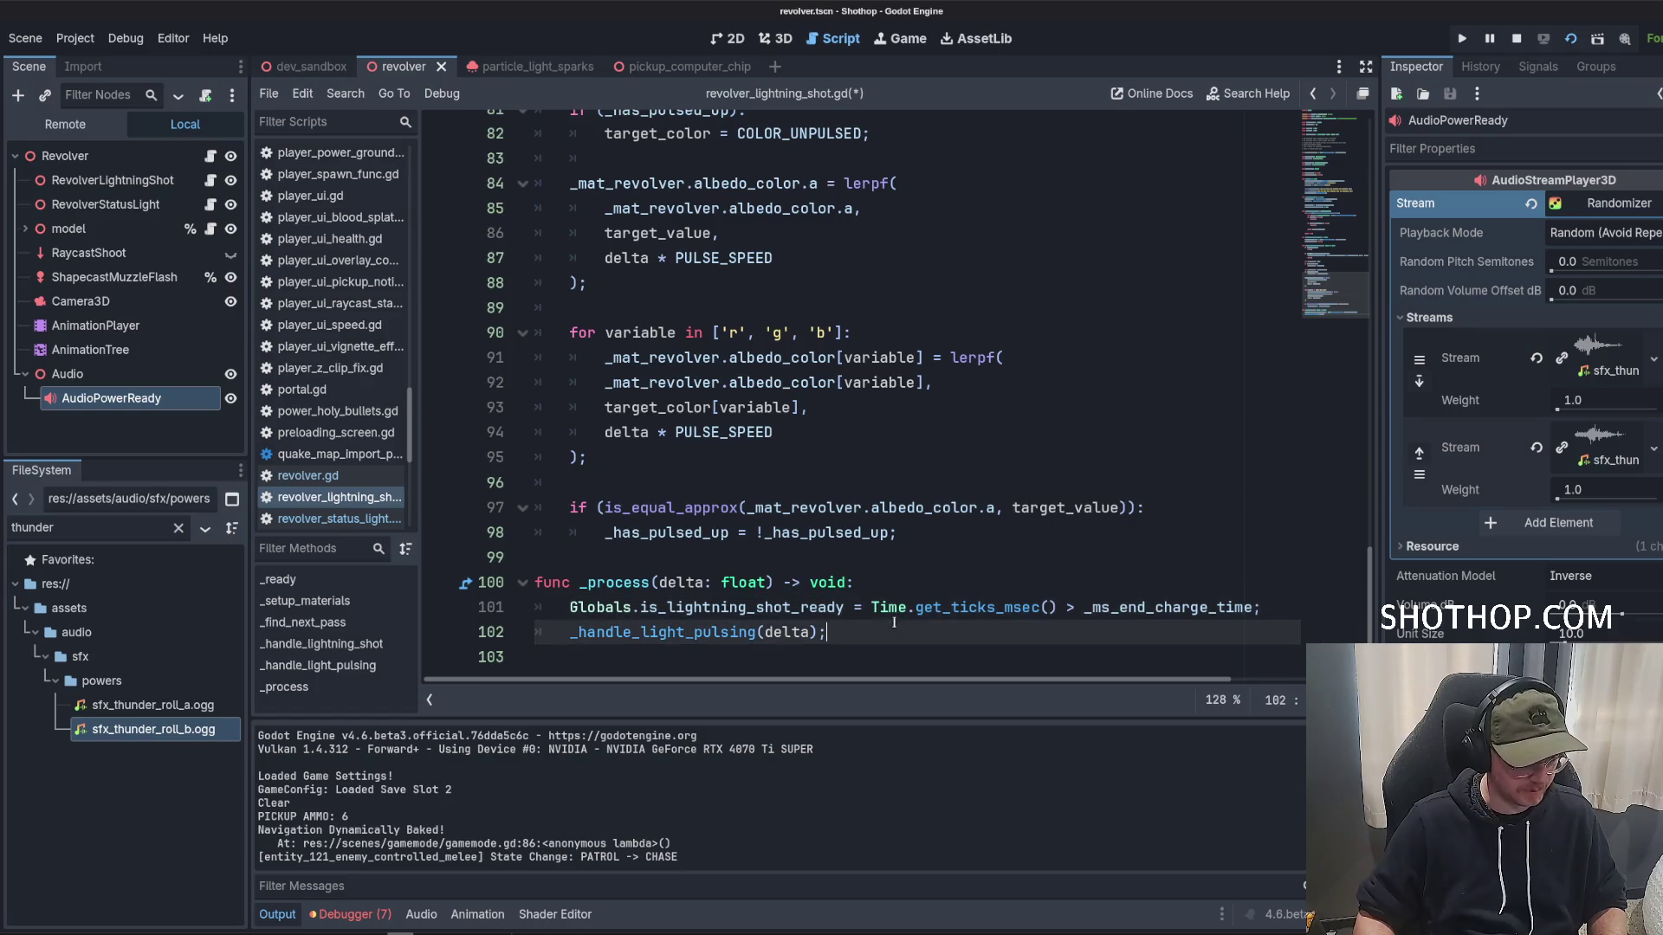
key(Return)
key(Return)
text(if )
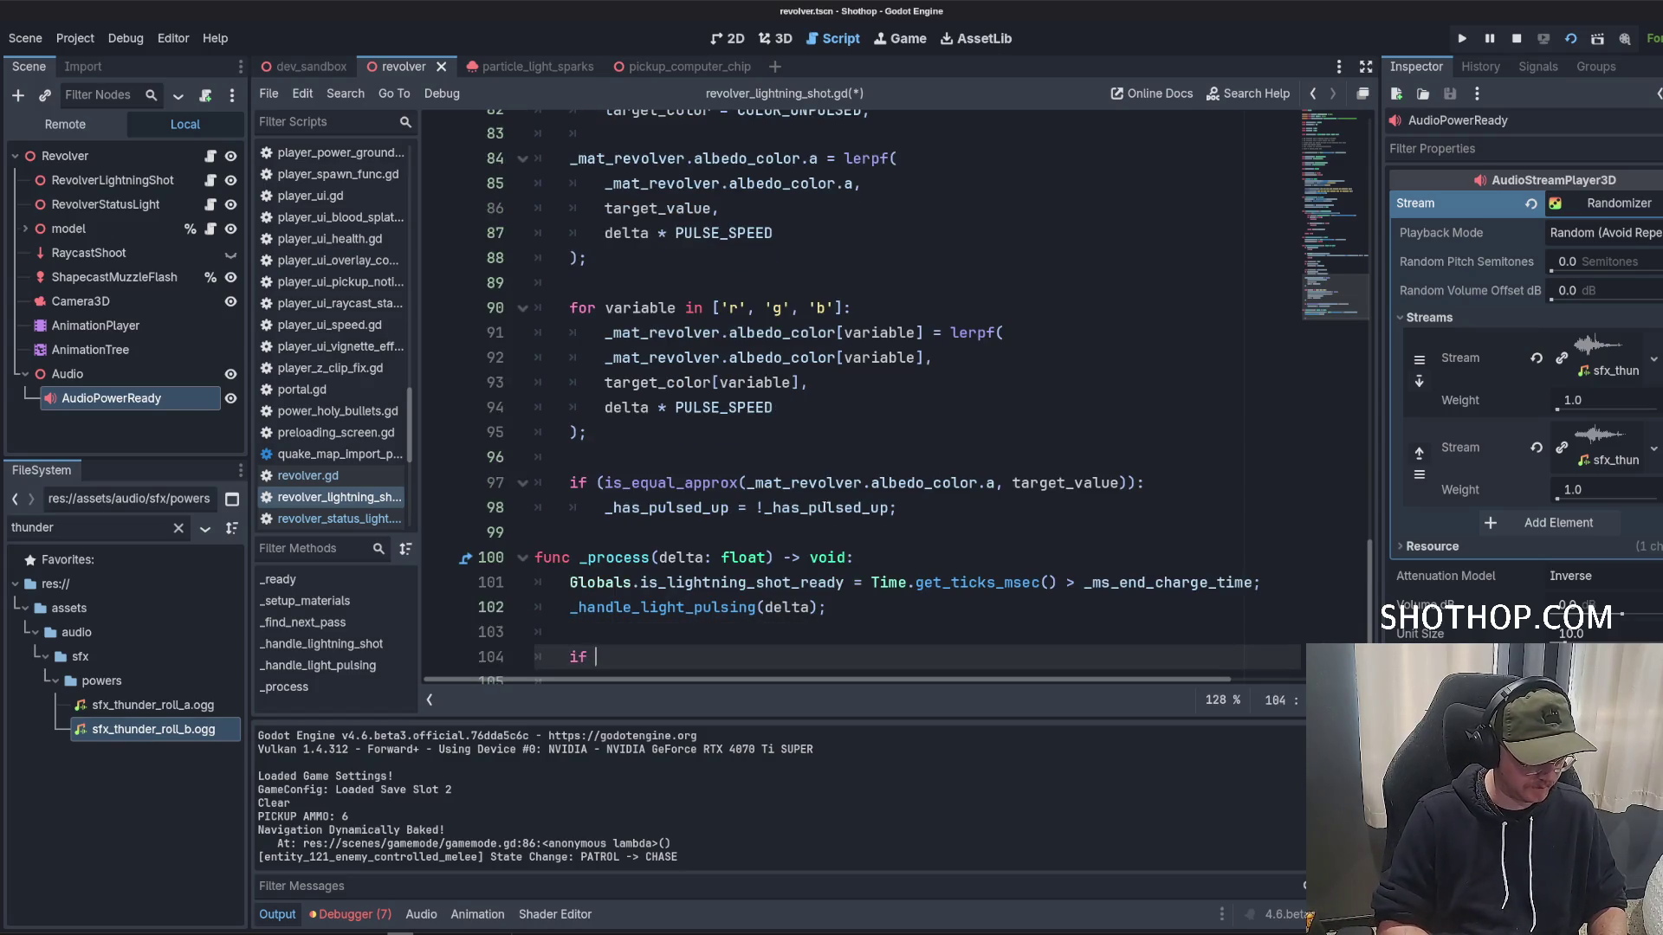
text((Global)
text(s_is)
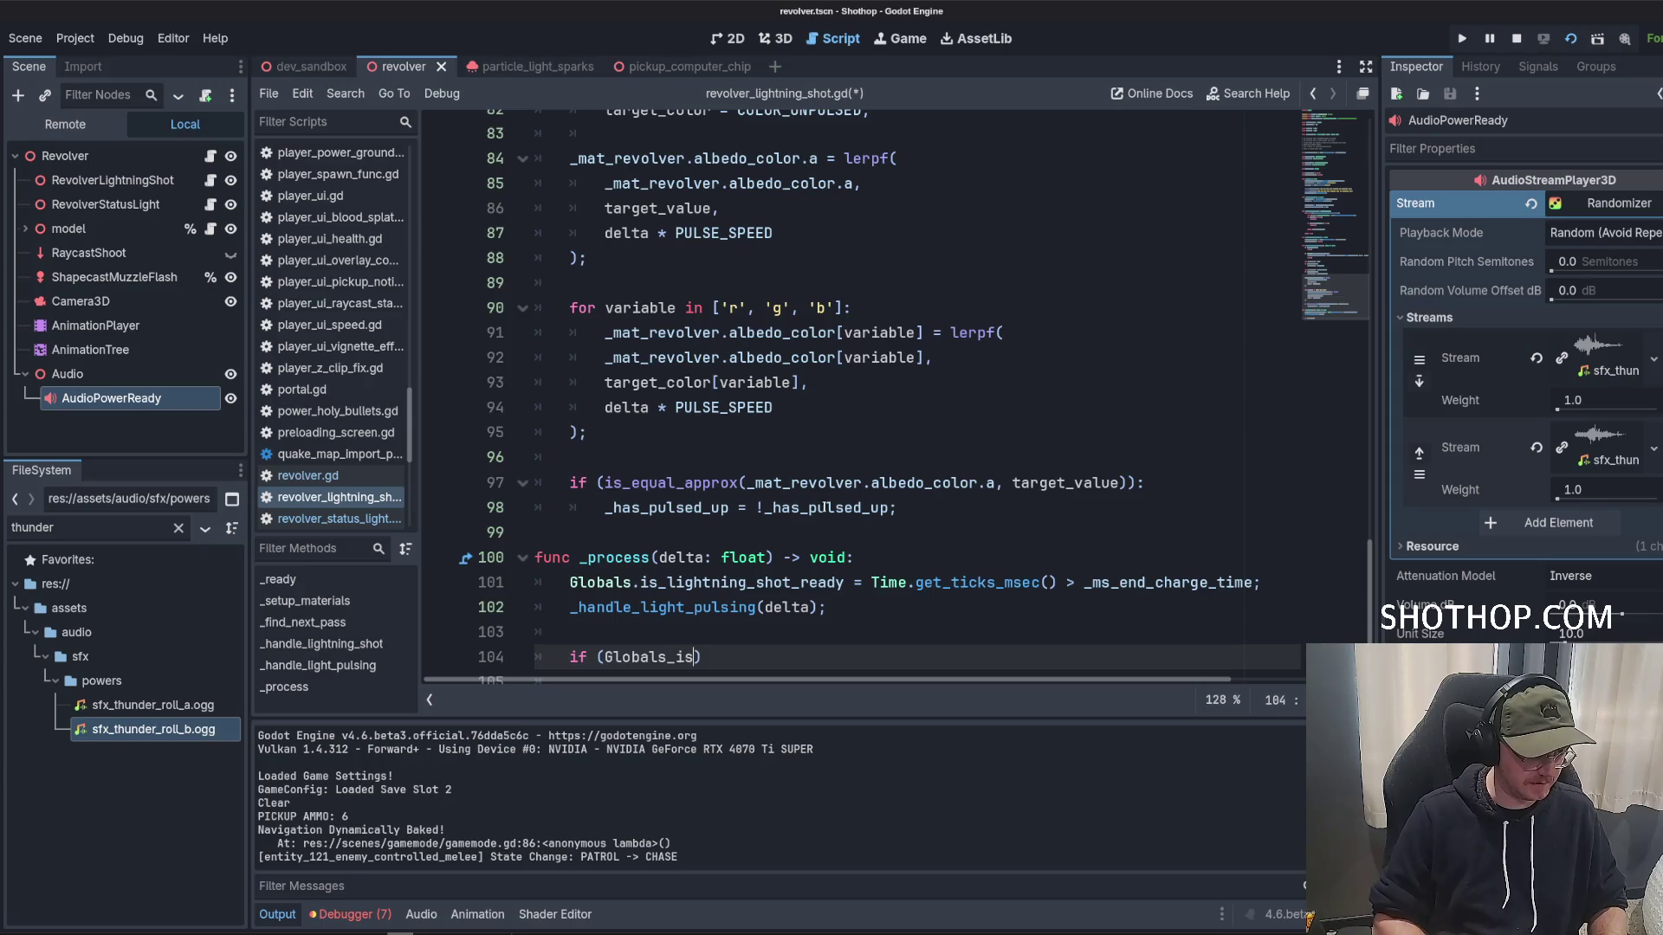
text(.is_)
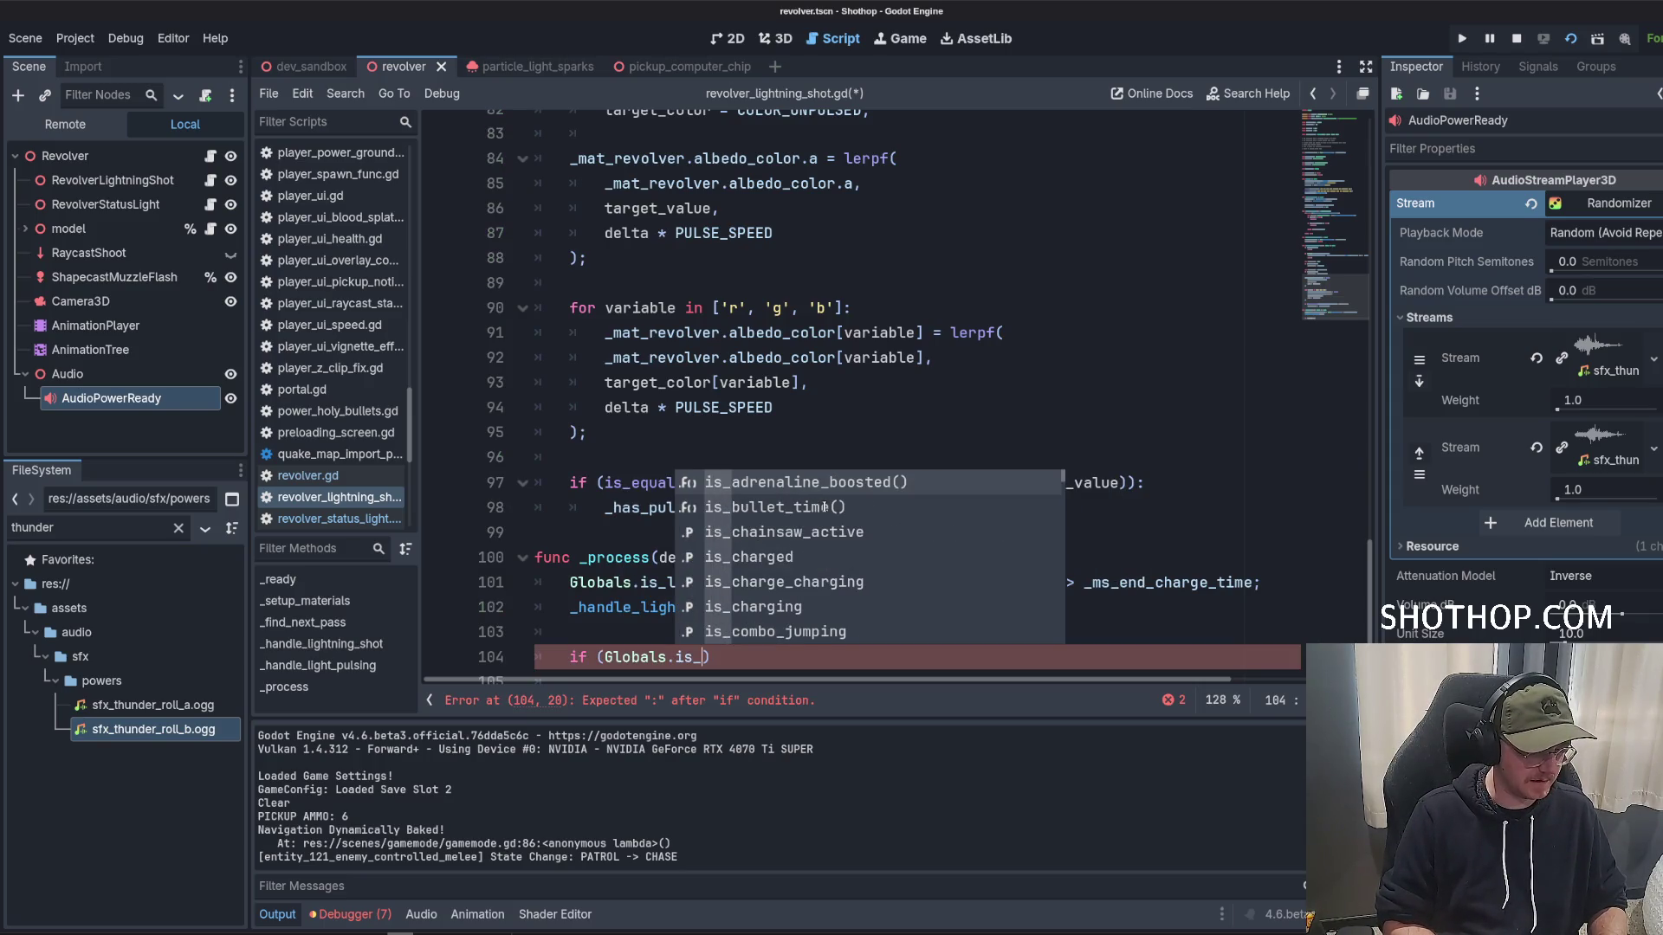
key(Escape)
text(i)
key(Return)
text():)
key(Return)
Extend the condition to also require that _has_played_sound is not set.
click(879, 632)
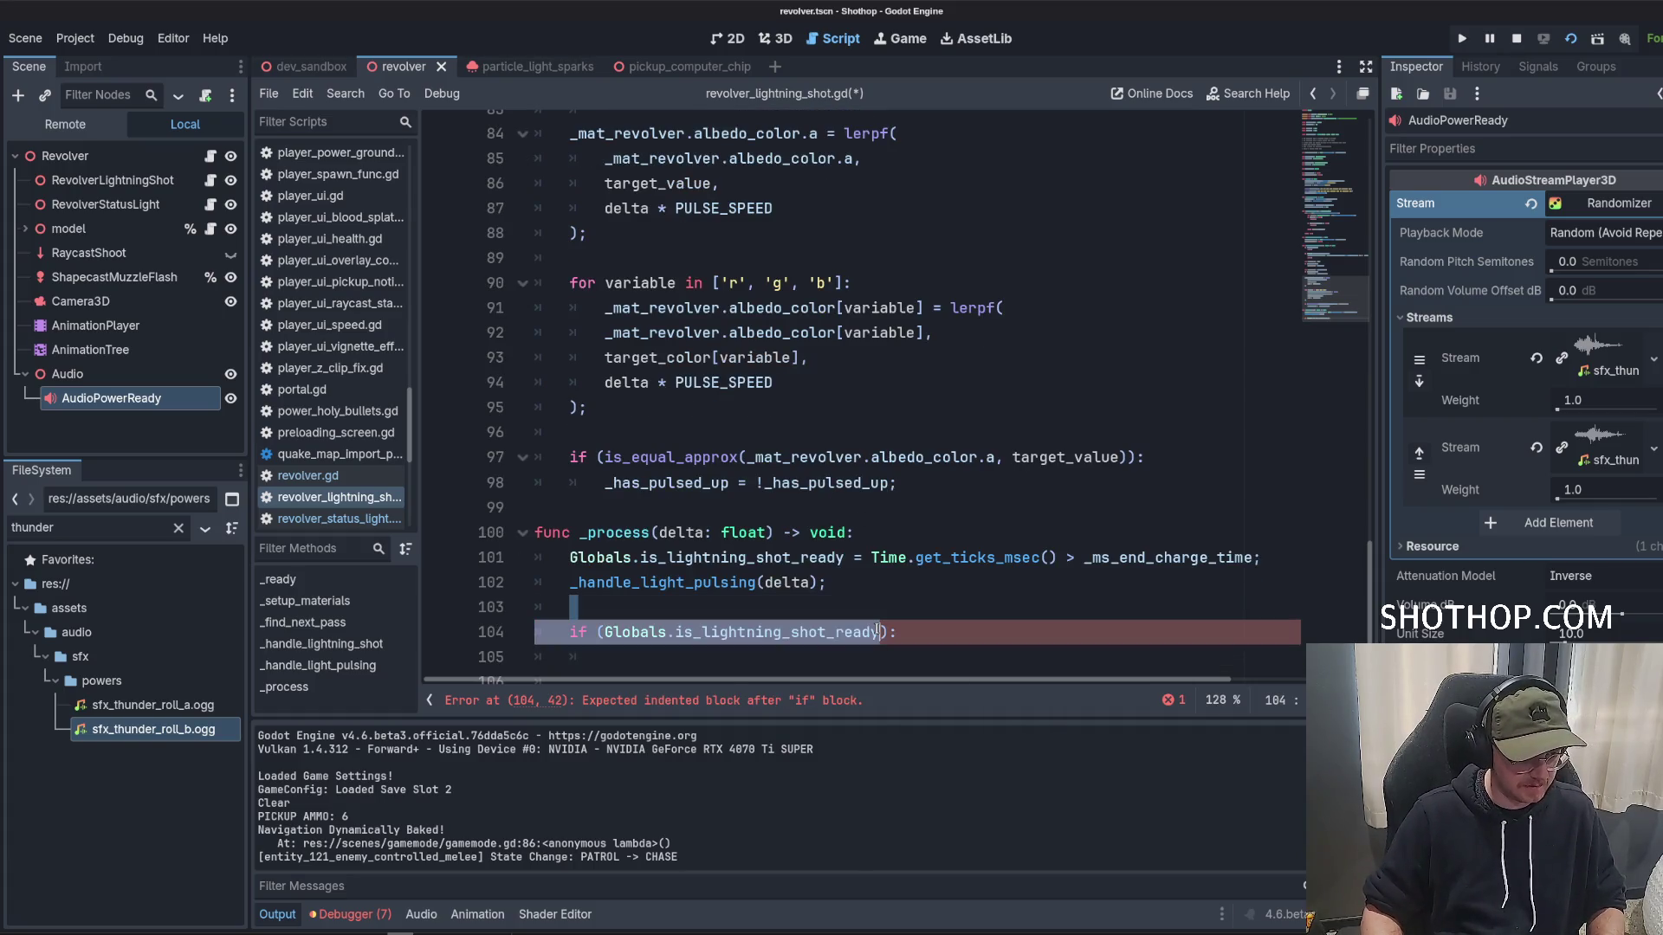
text(&& _)
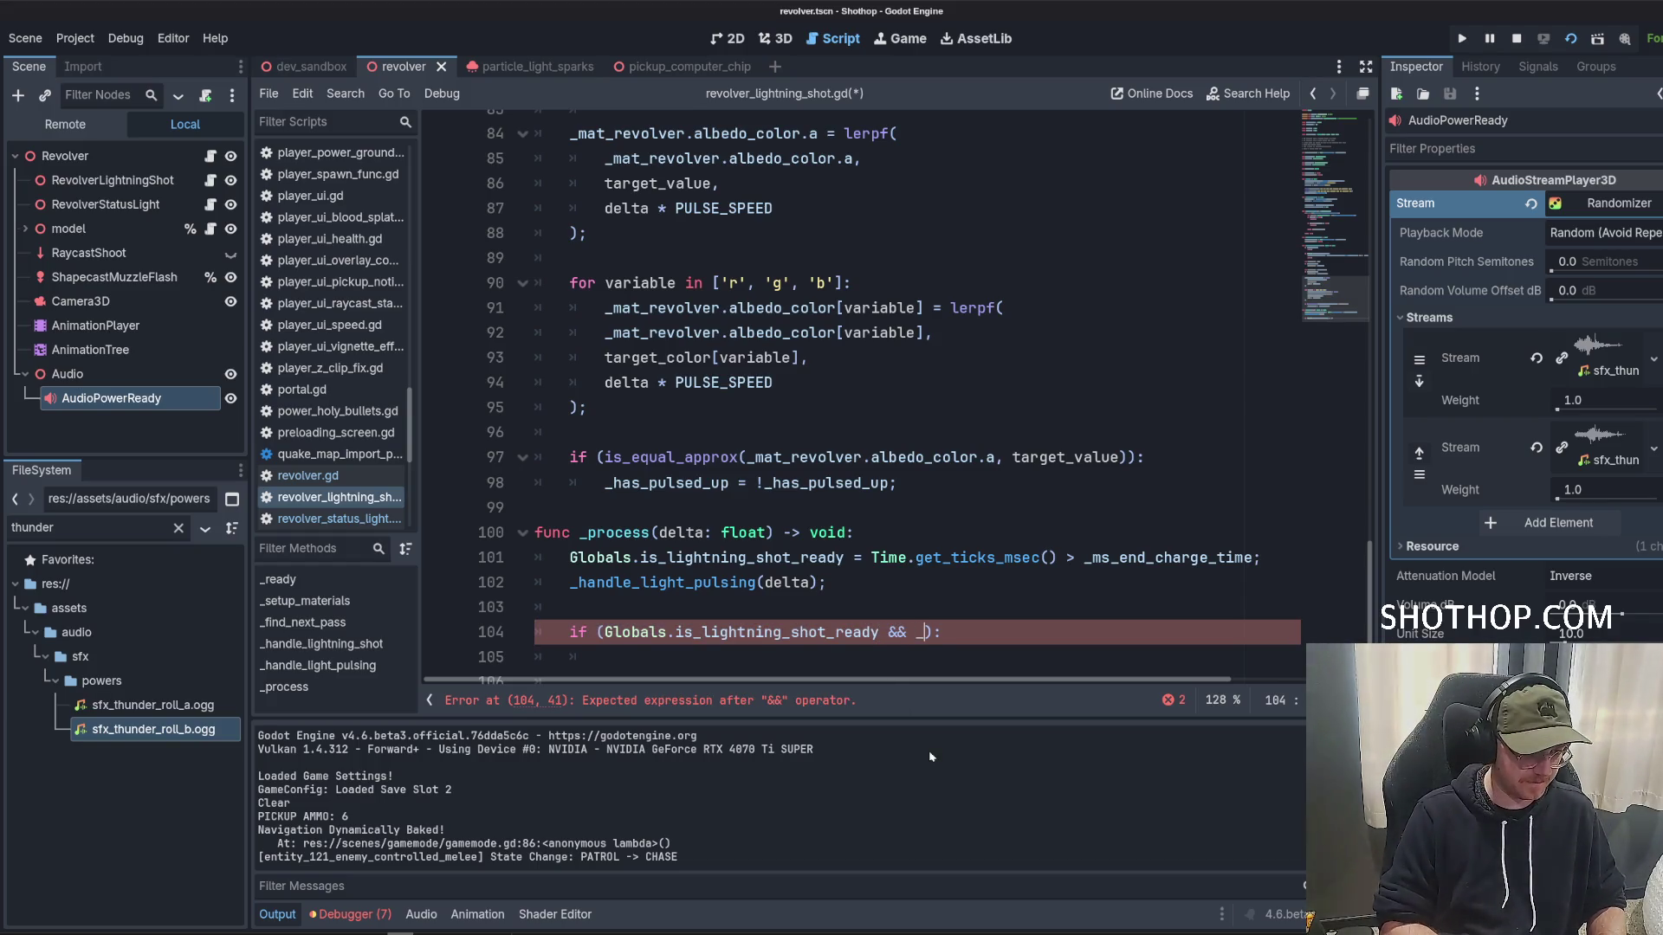
text(has_p)
key(Return)
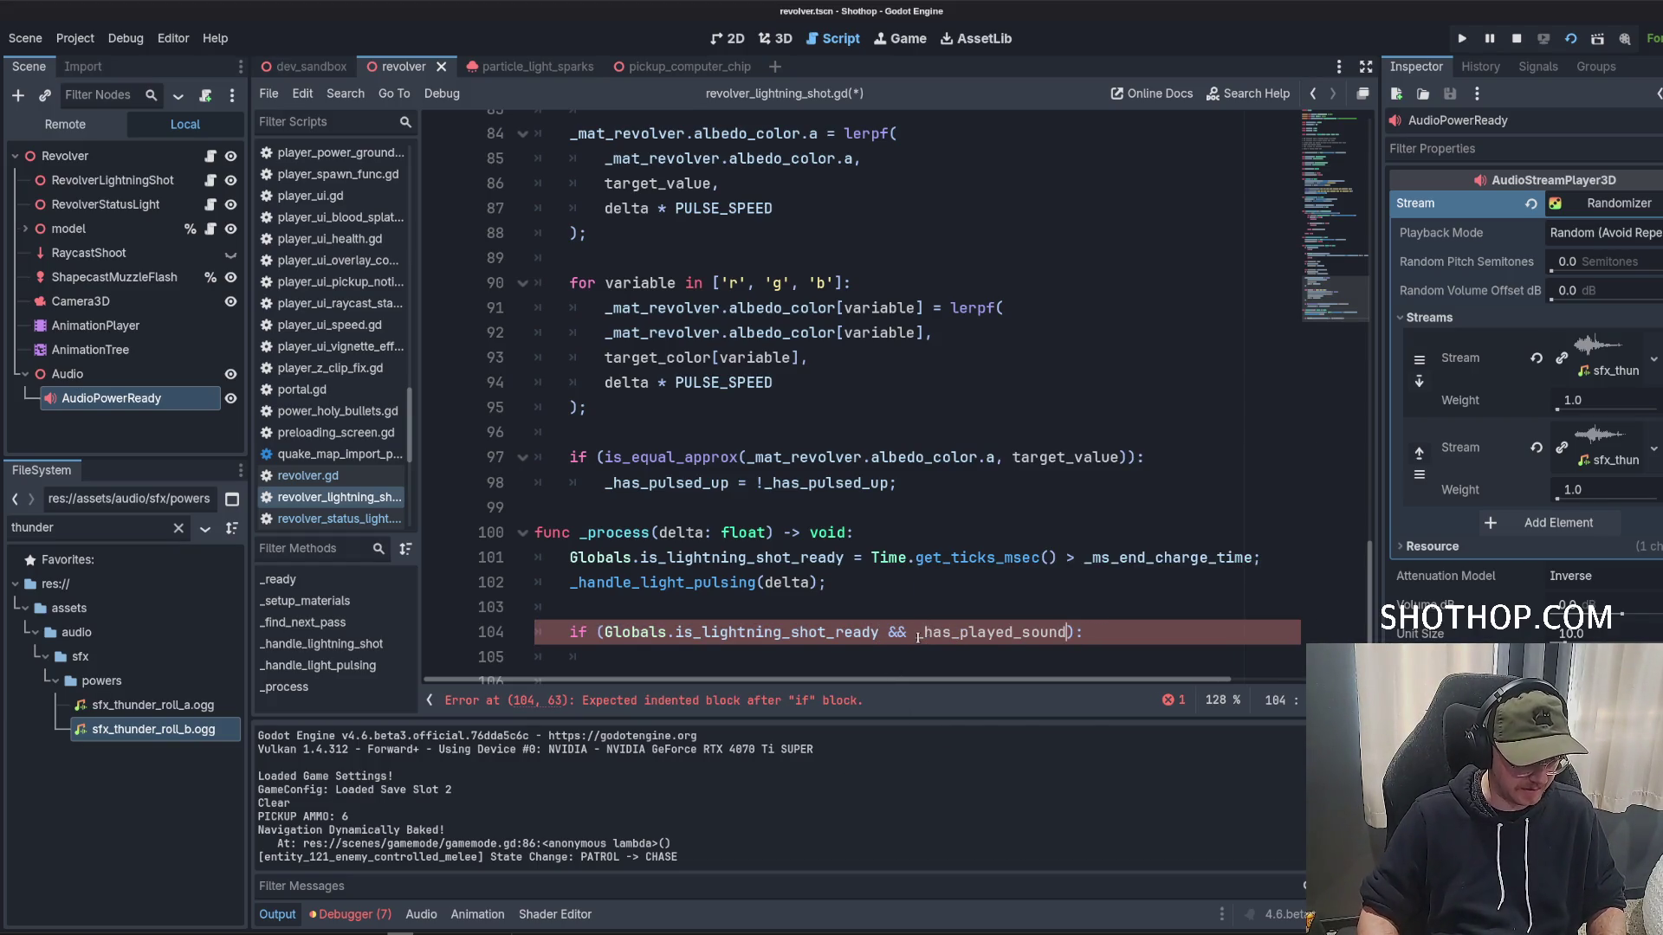
text(!)
key(Return)
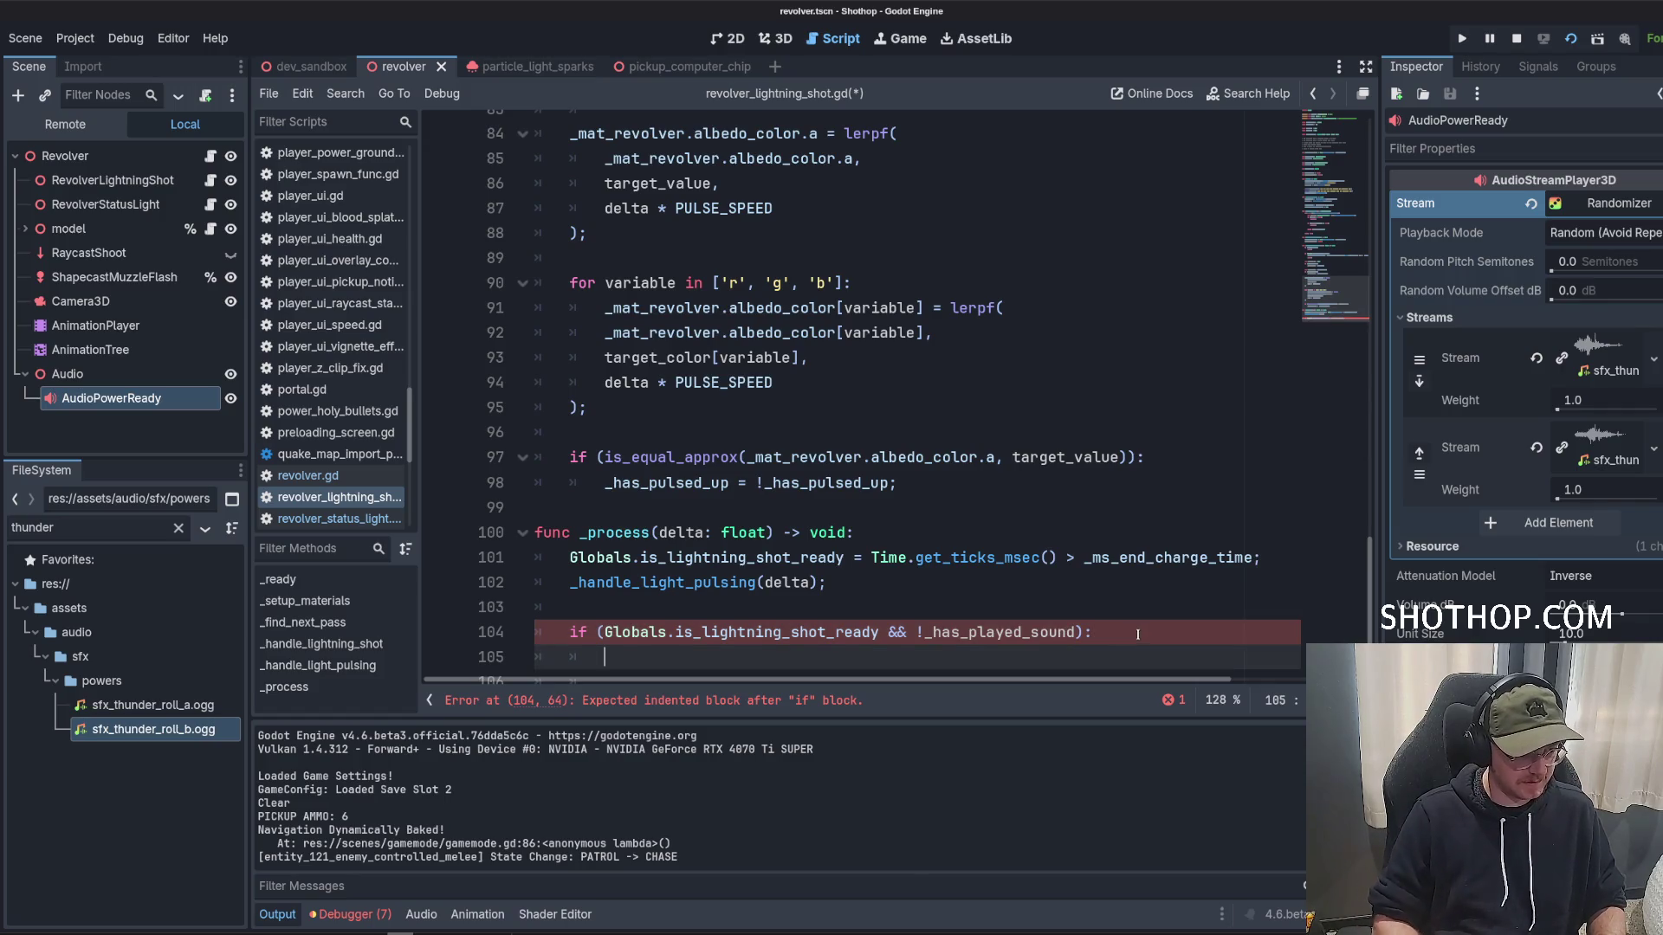
Call audio_power_ready.play() inside the condition, remove the extra blank line, and save.
scroll(762, 525, down, 1)
scroll(761, 576, up, 20)
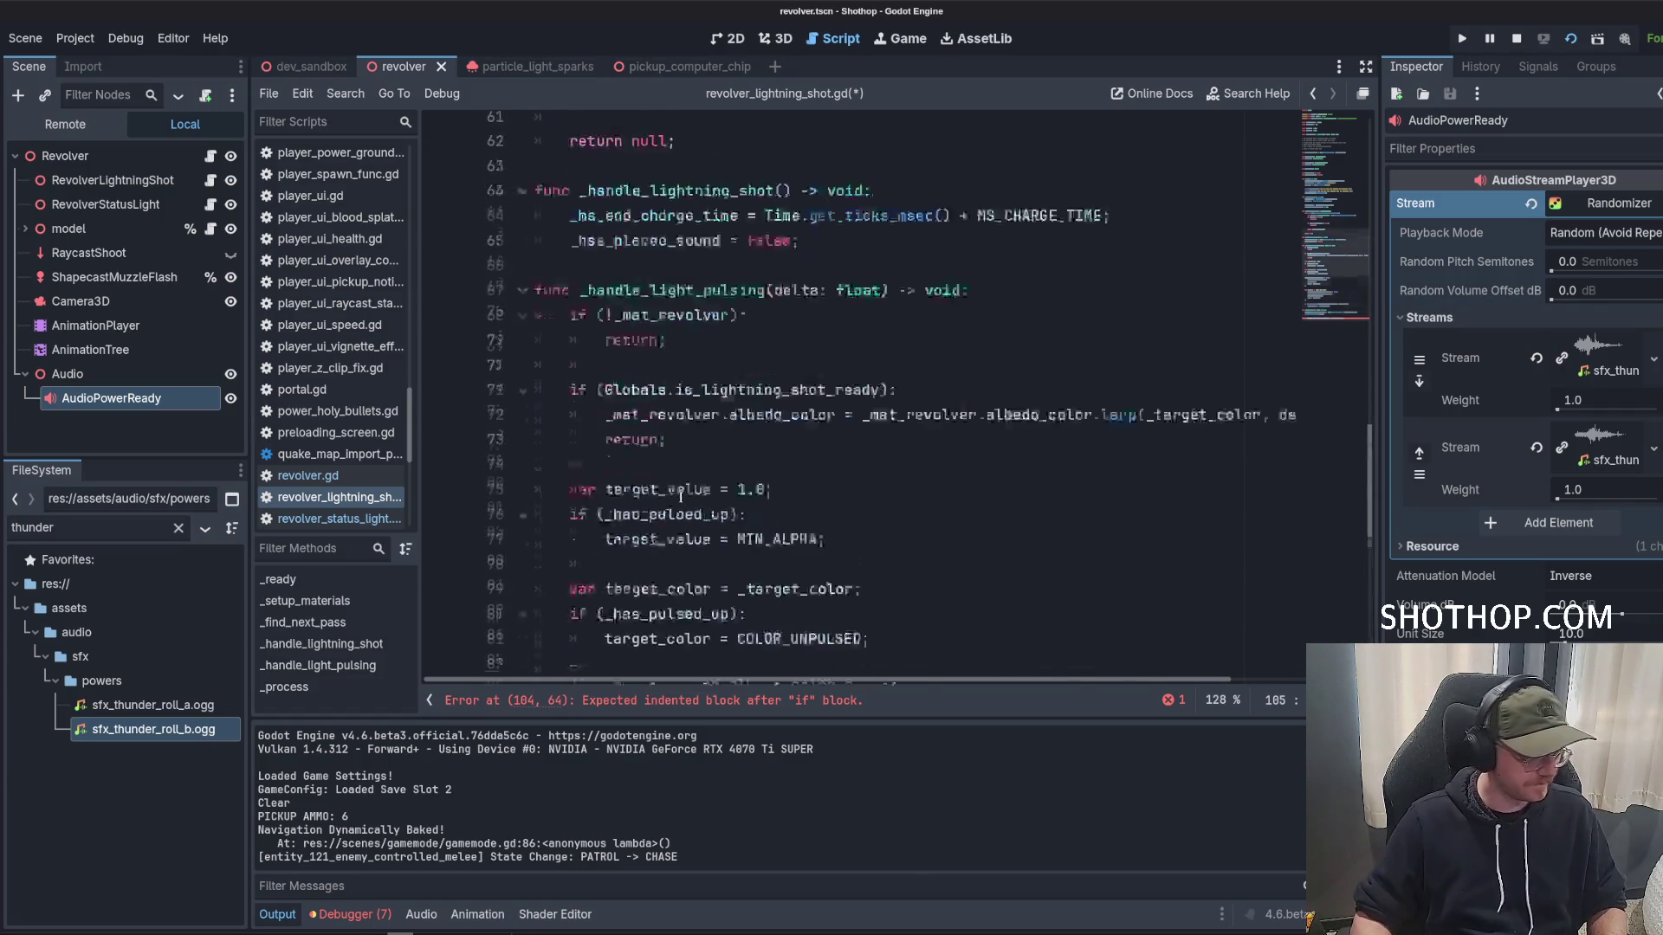
scroll(692, 525, up, 3)
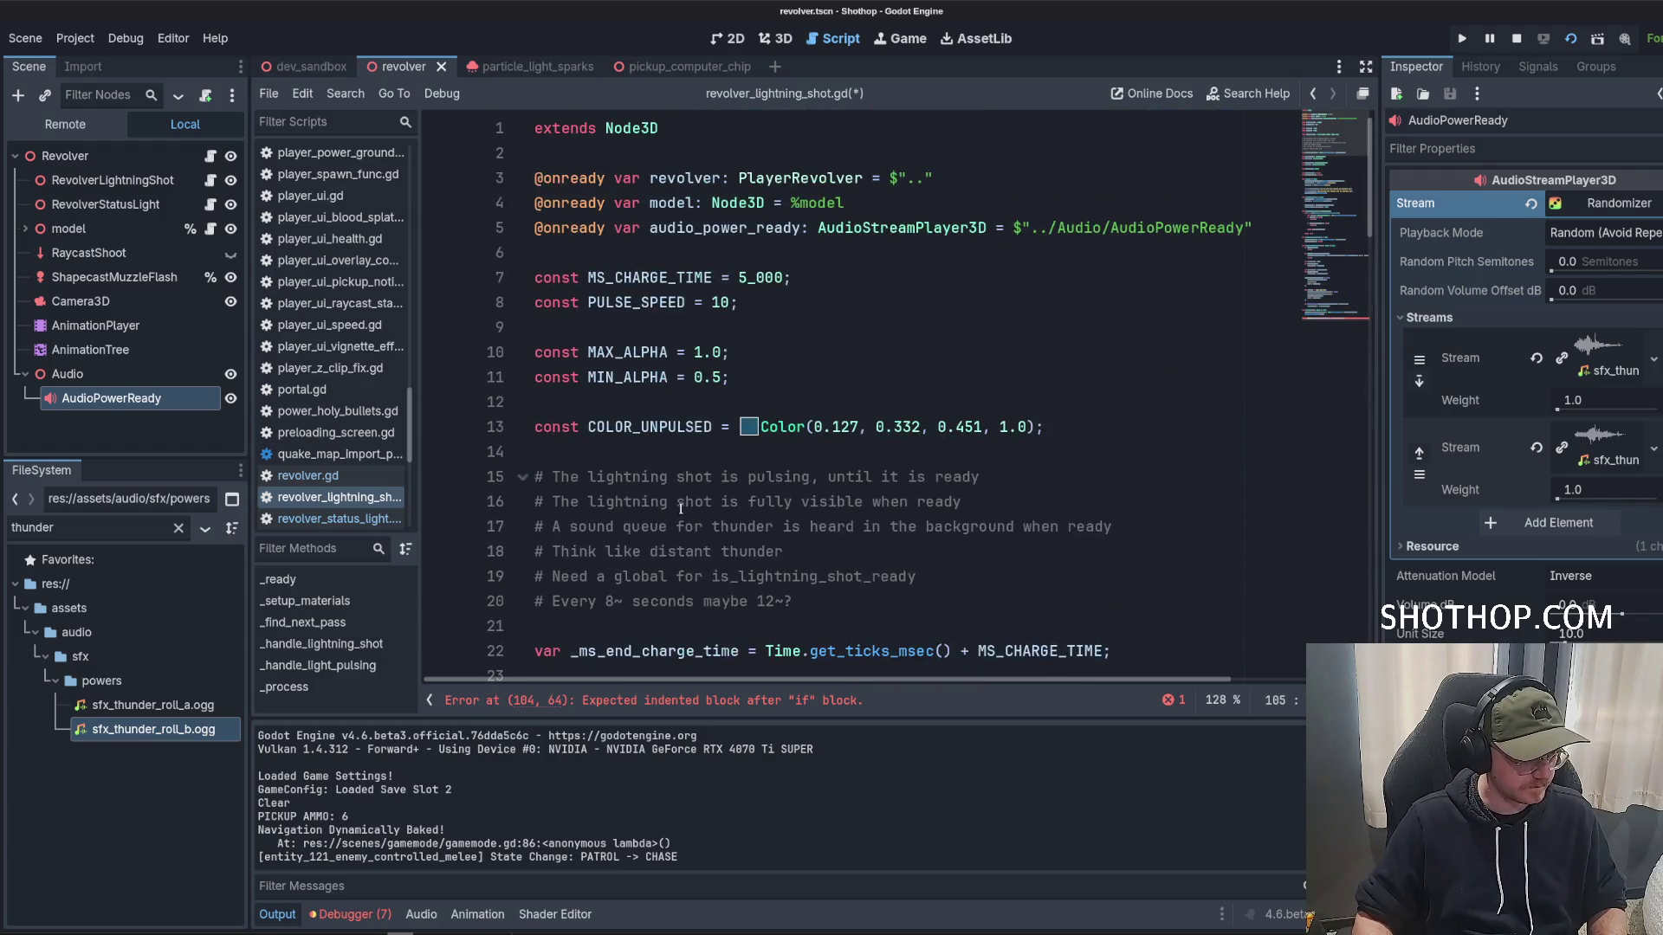
double_click(724, 228)
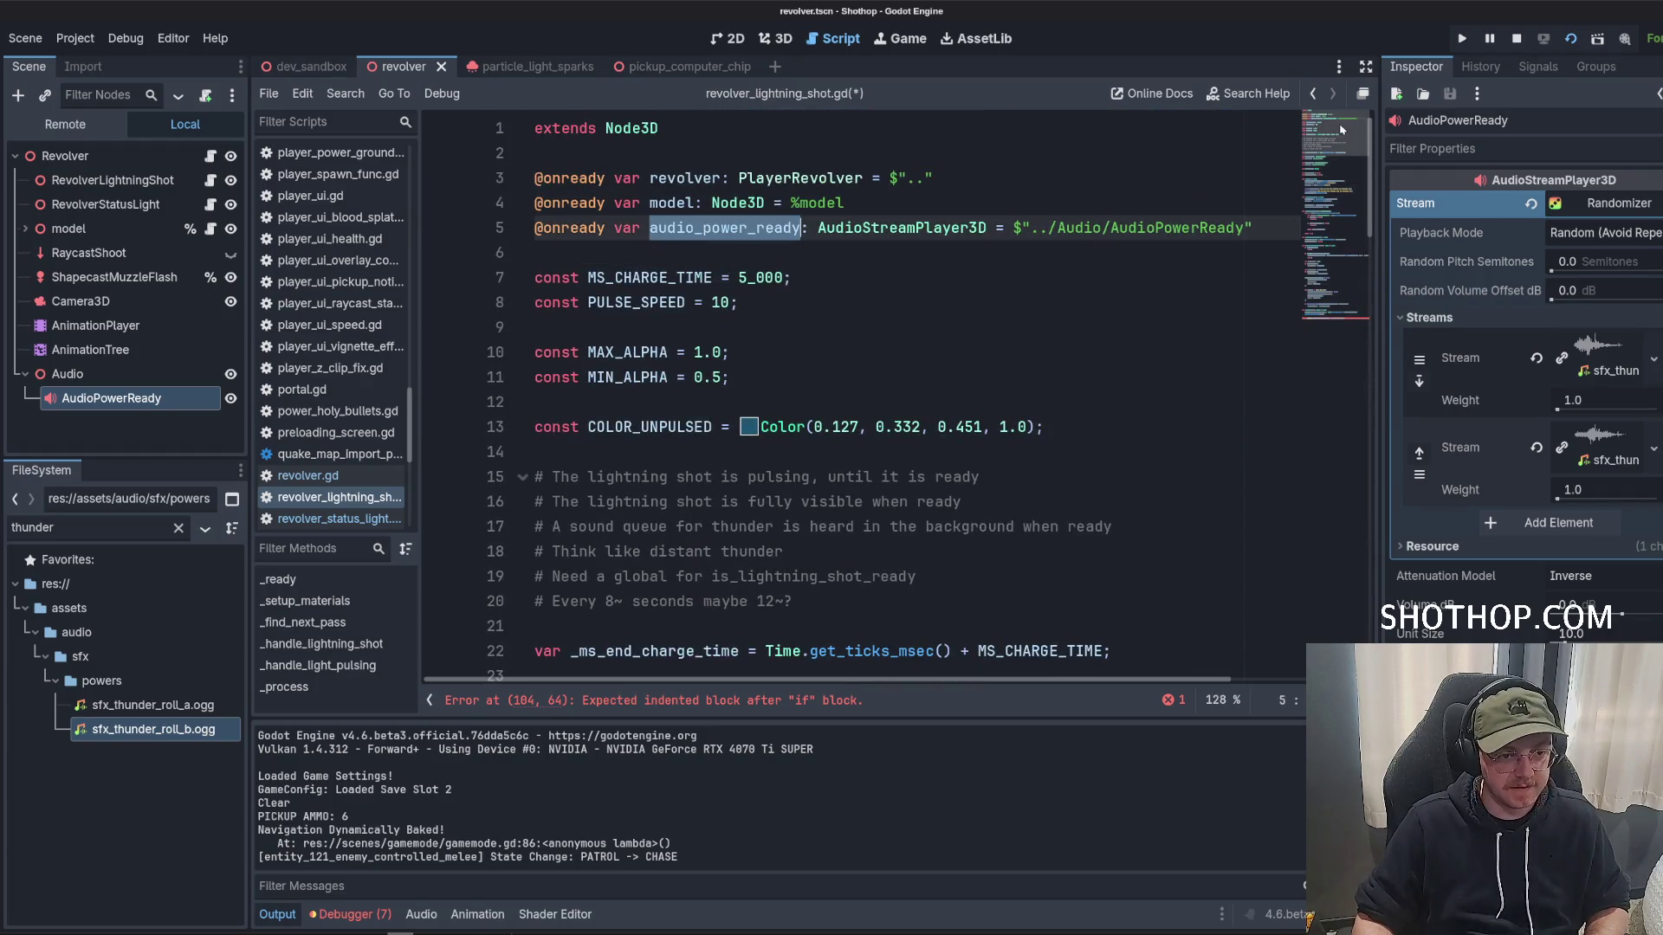
click(1338, 295)
click(801, 582)
text(audio_power_ready.play();)
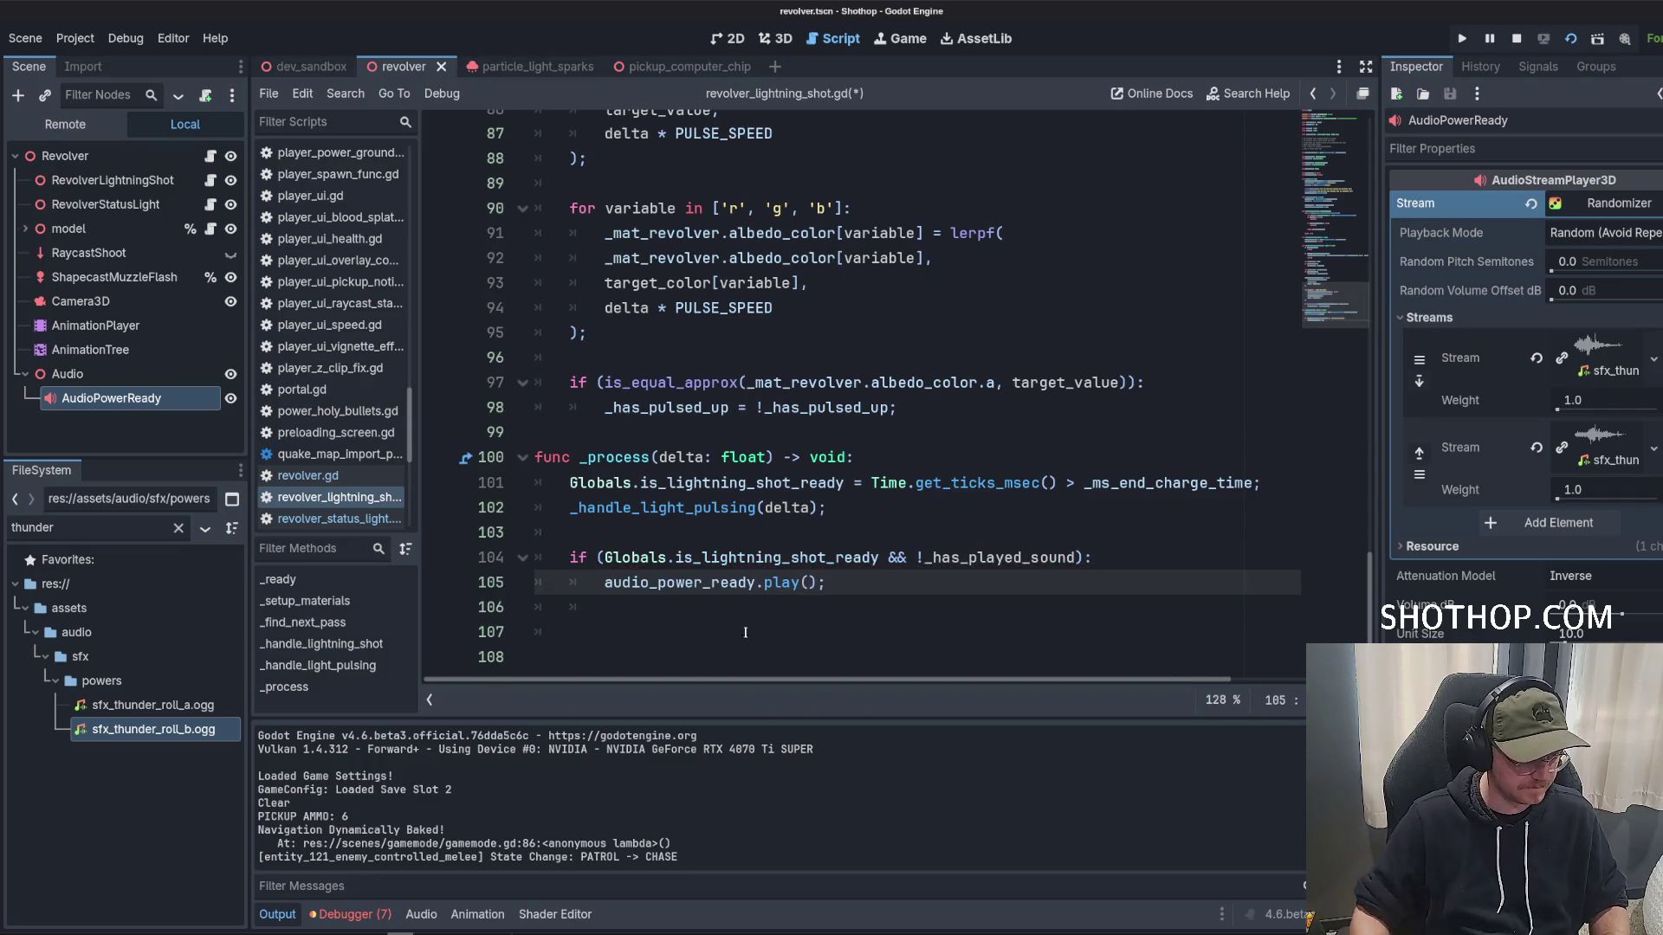
click(704, 645)
key(BackSpace)
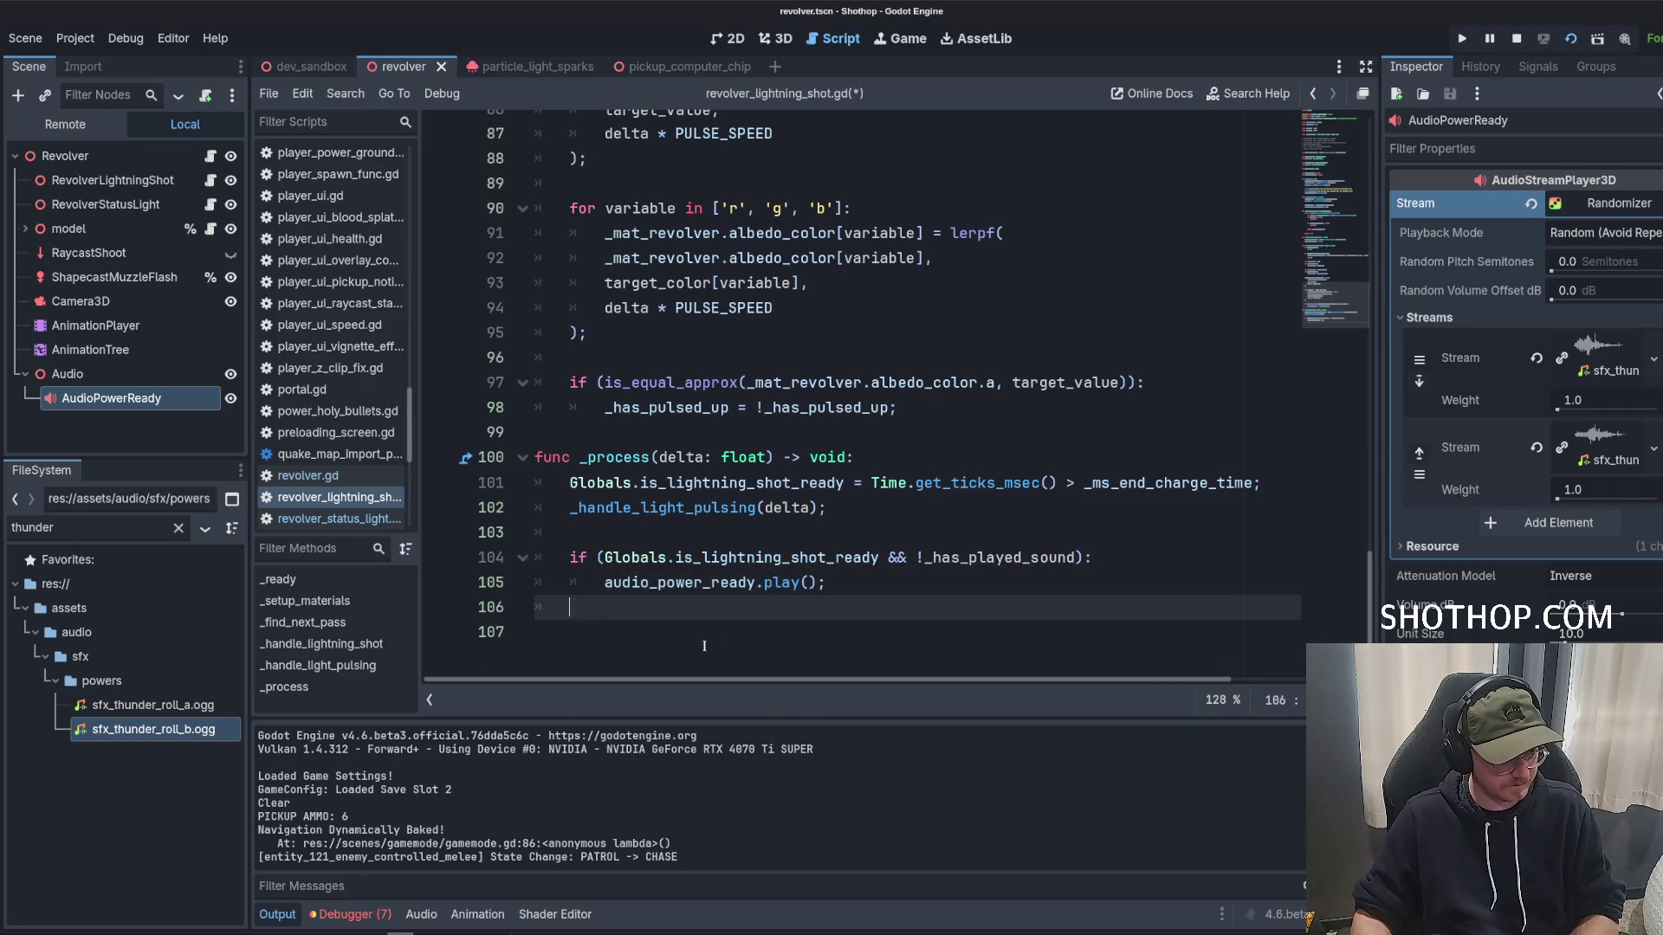
click(919, 507)
key(ctrl+s)
Stop the running game and run the dev_sandbox scene to hear the thunder cue.
click(309, 66)
click(1519, 39)
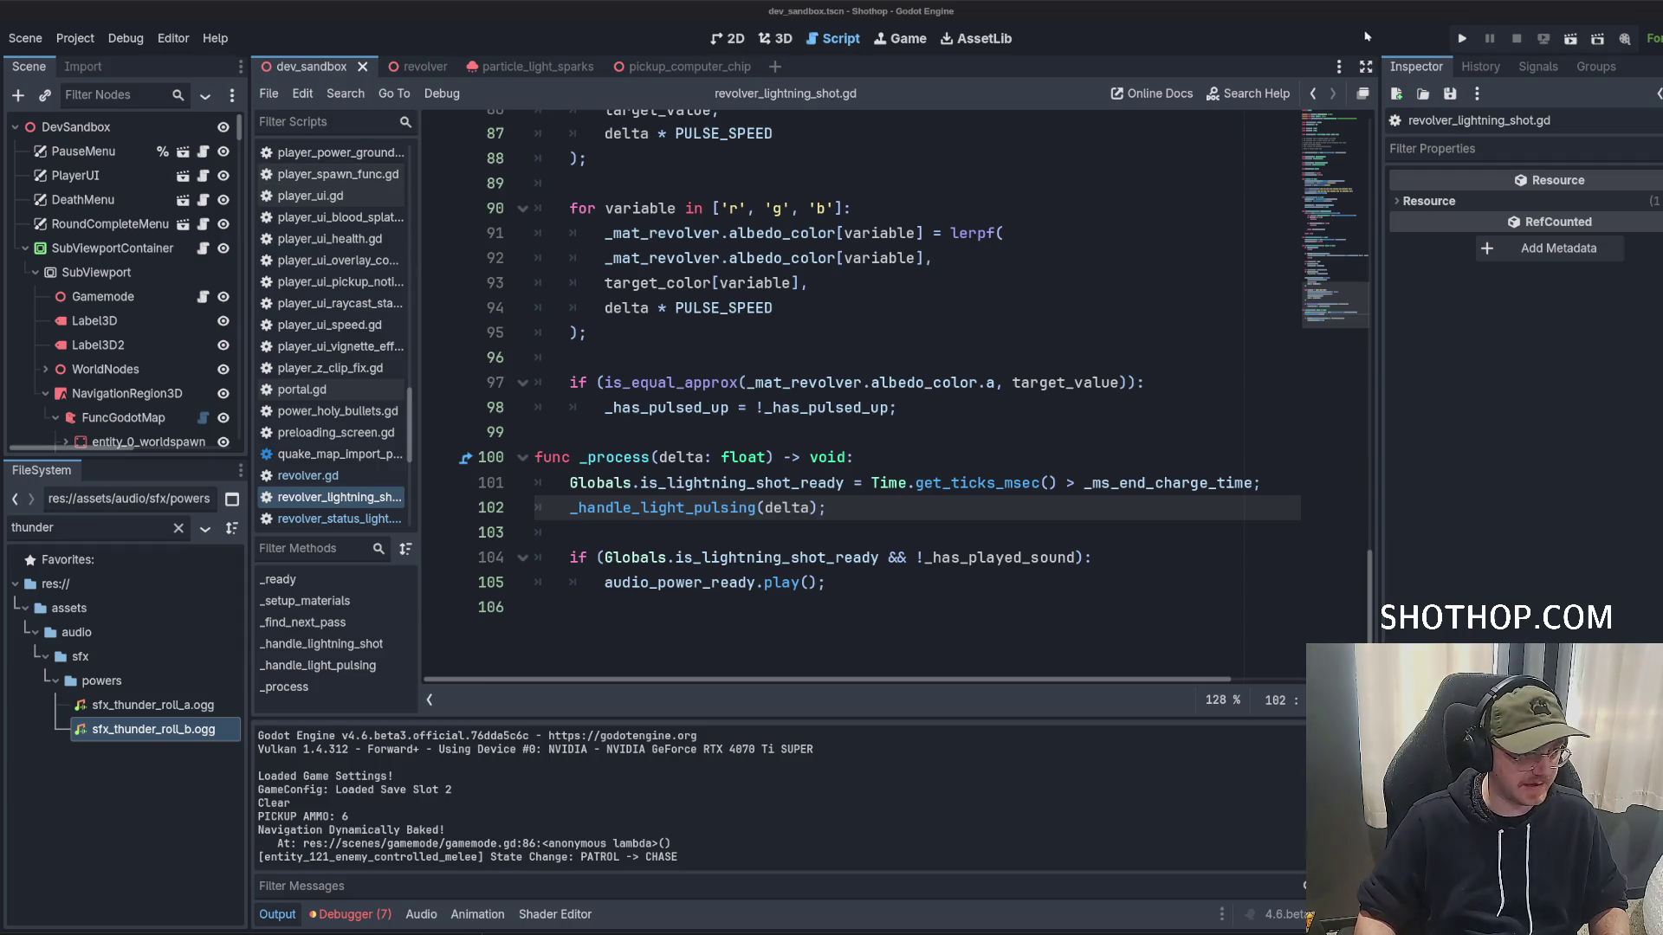
click(1570, 43)
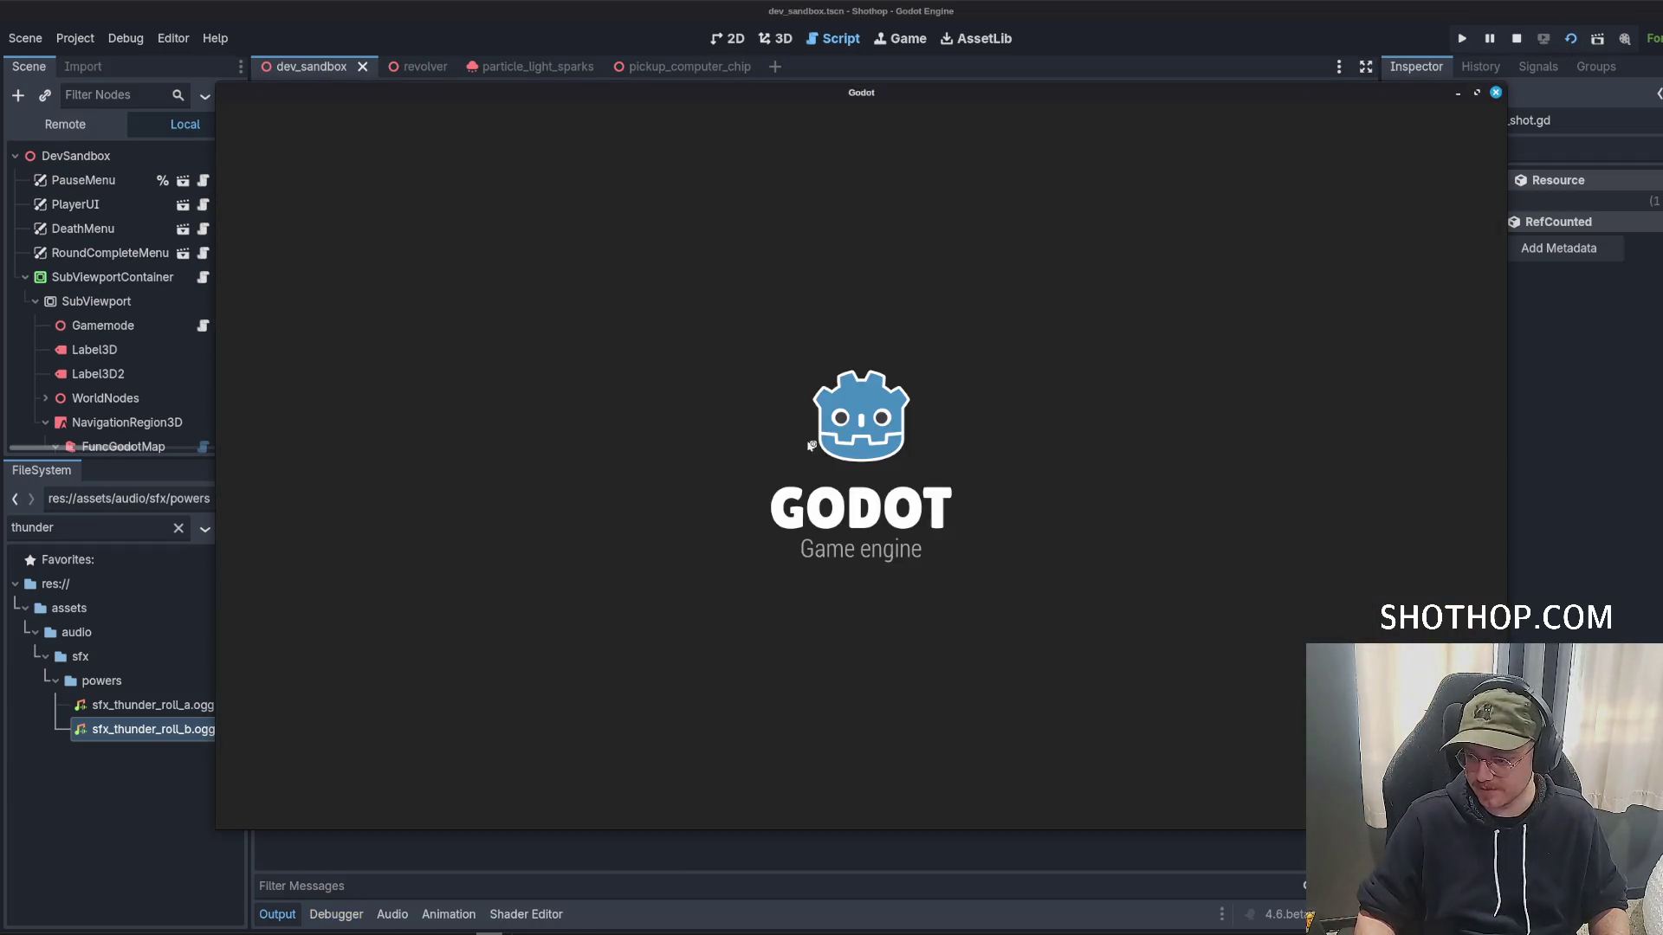
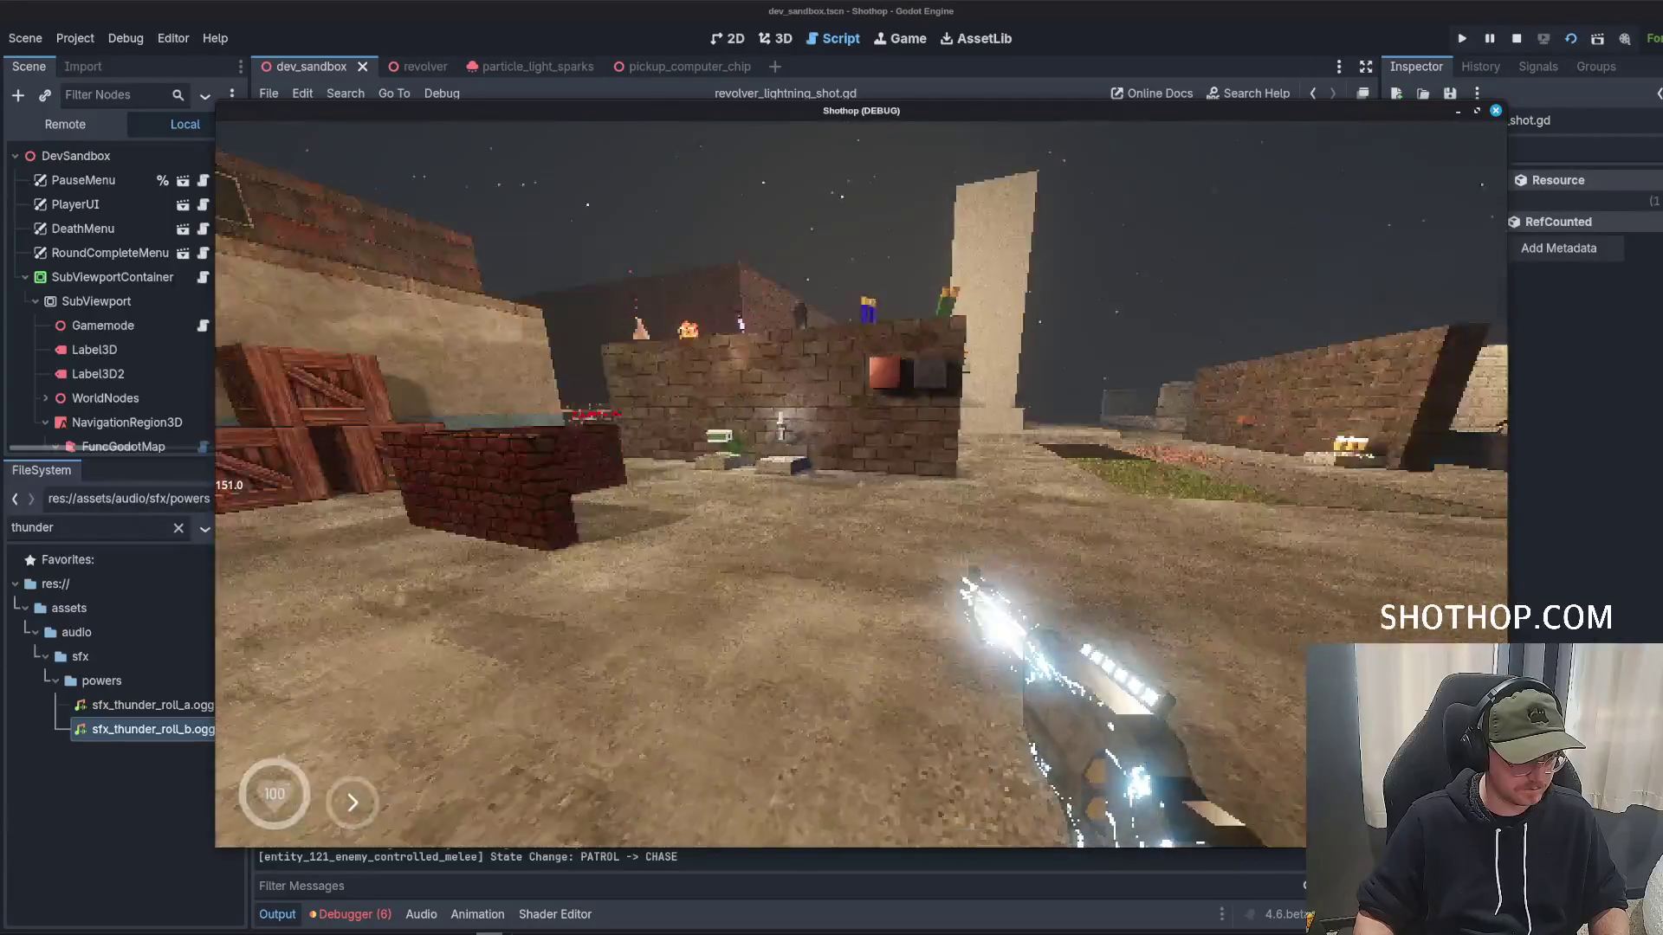
Pause the game and add _has_played_sound = true just above audio_power_ready.play() in _process.
key(Escape)
click(1027, 10)
click(758, 582)
key(Return)
text(_has_played_sound = true;)
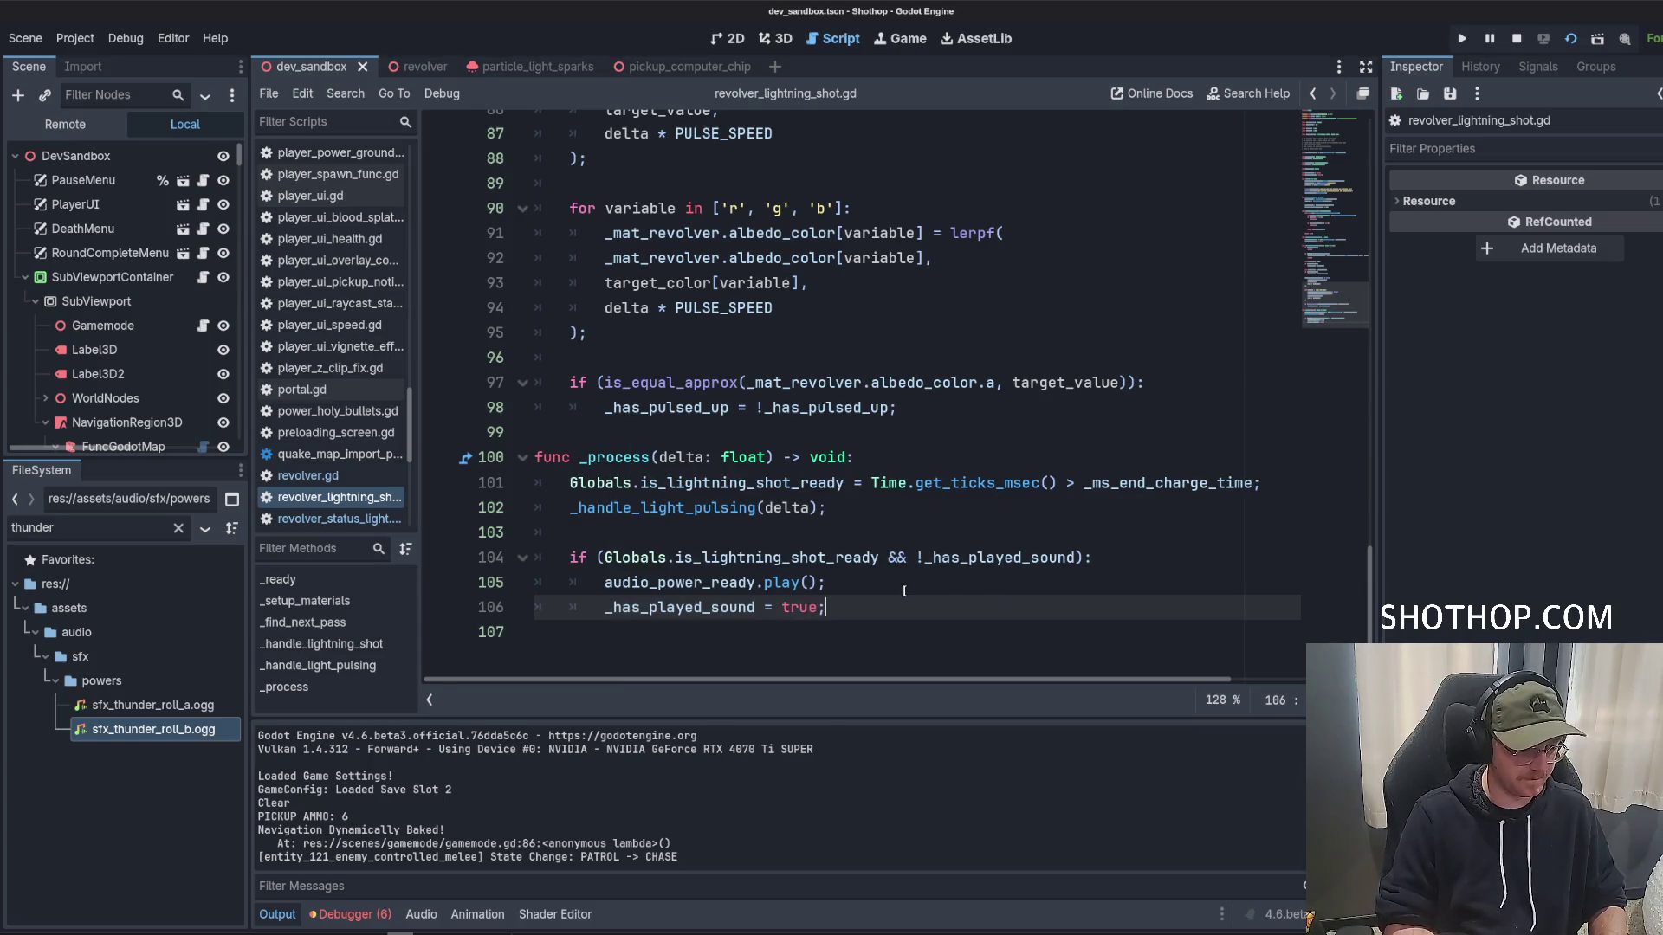
key(alt+Up)
Restart the scene, try the dash to check the power-ready sound, then close the game.
click(1517, 39)
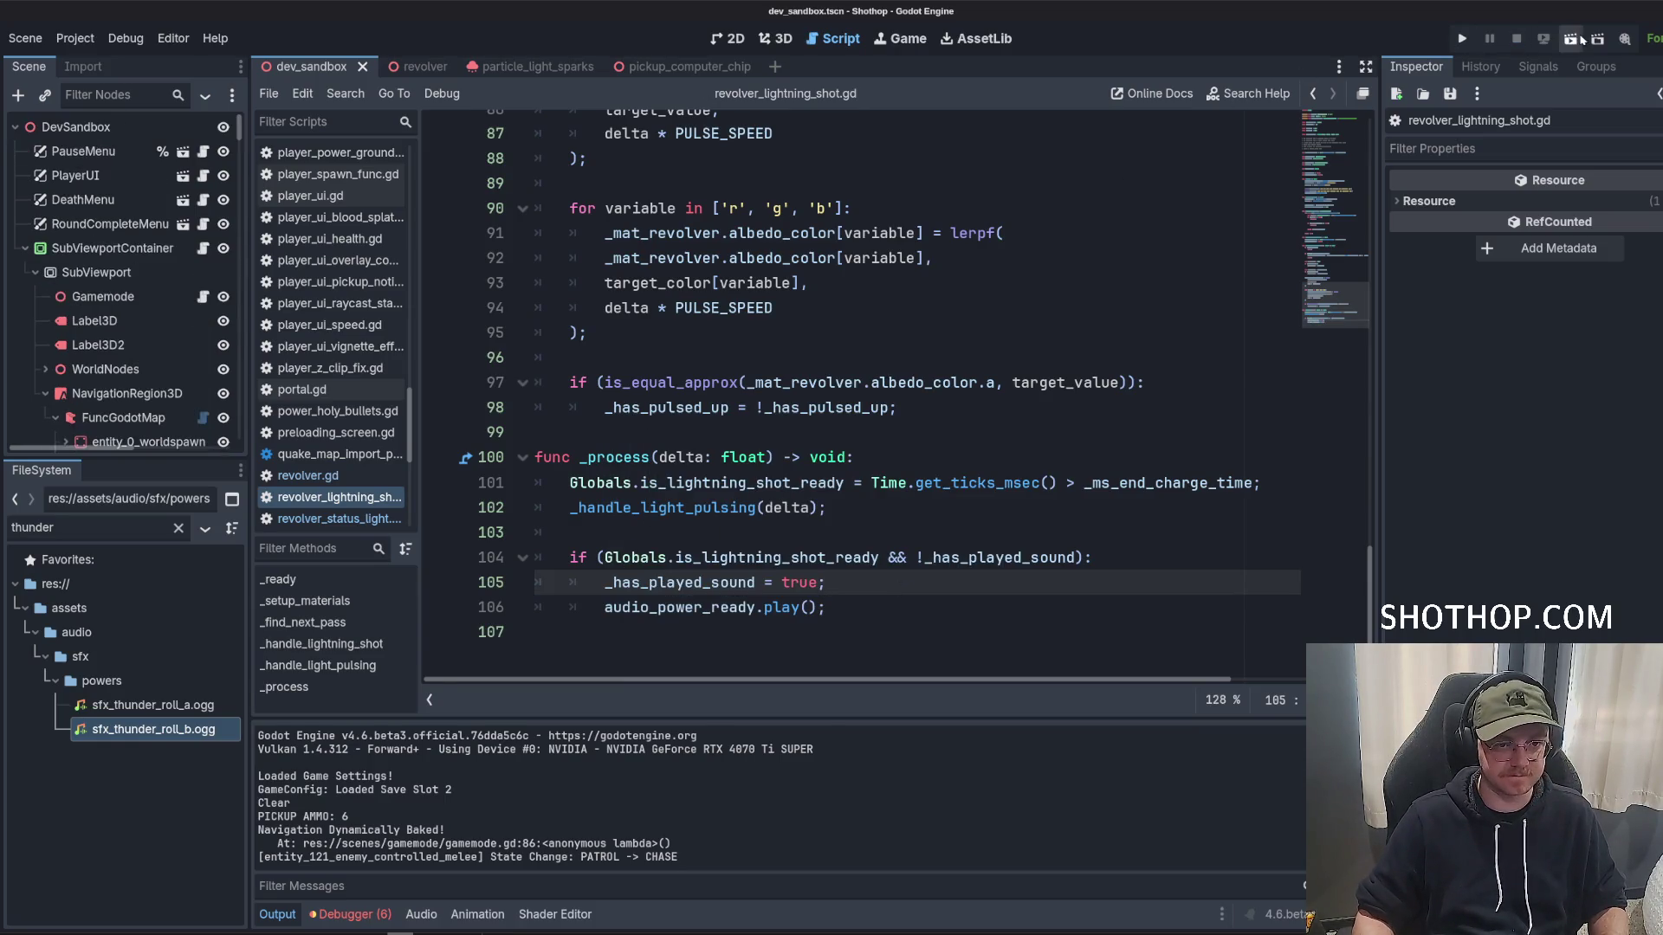
click(1573, 39)
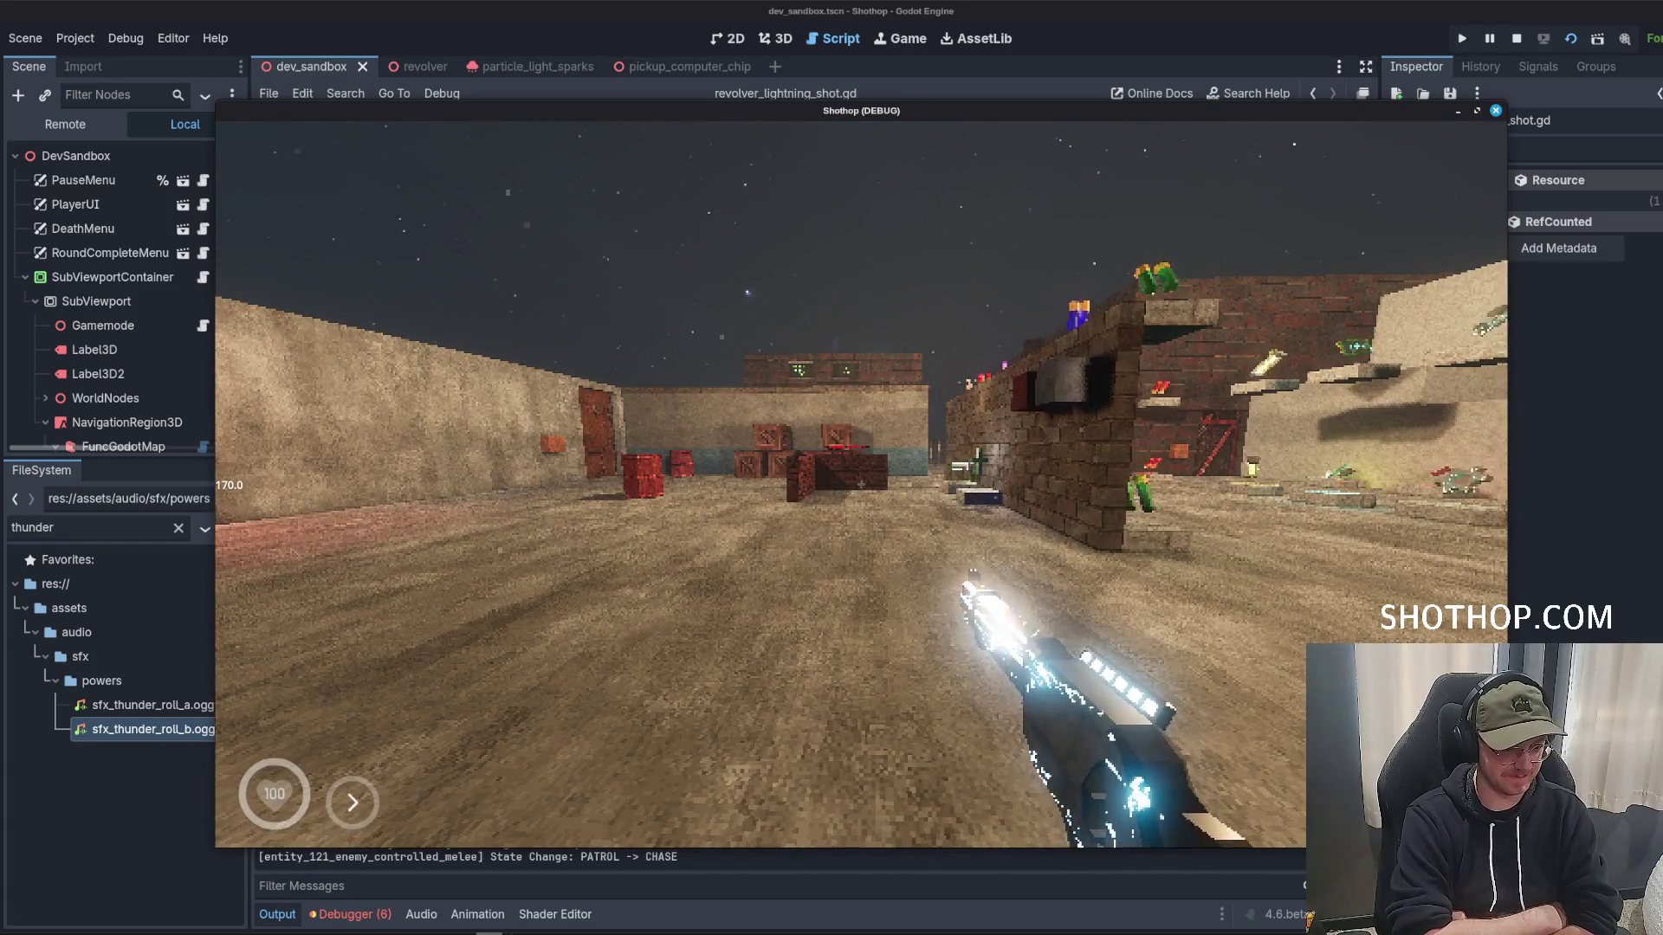
key(shift)
key(F8)
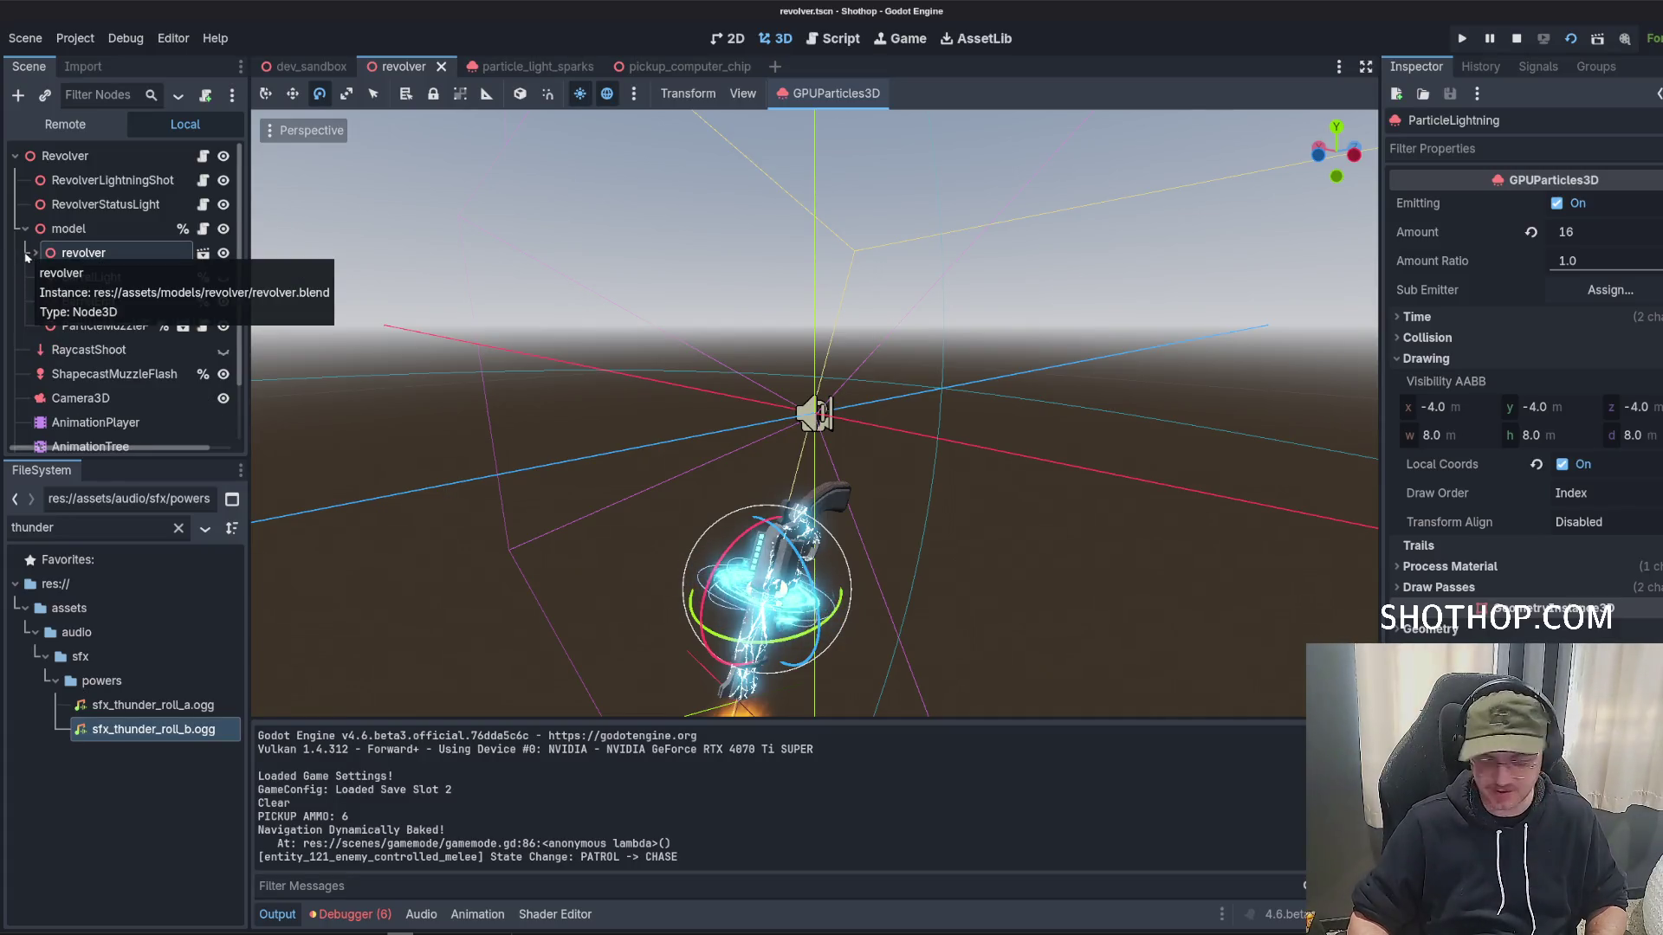
Paste a particle node under RevolverLightningShot and clear its name.
click(25, 229)
click(95, 180)
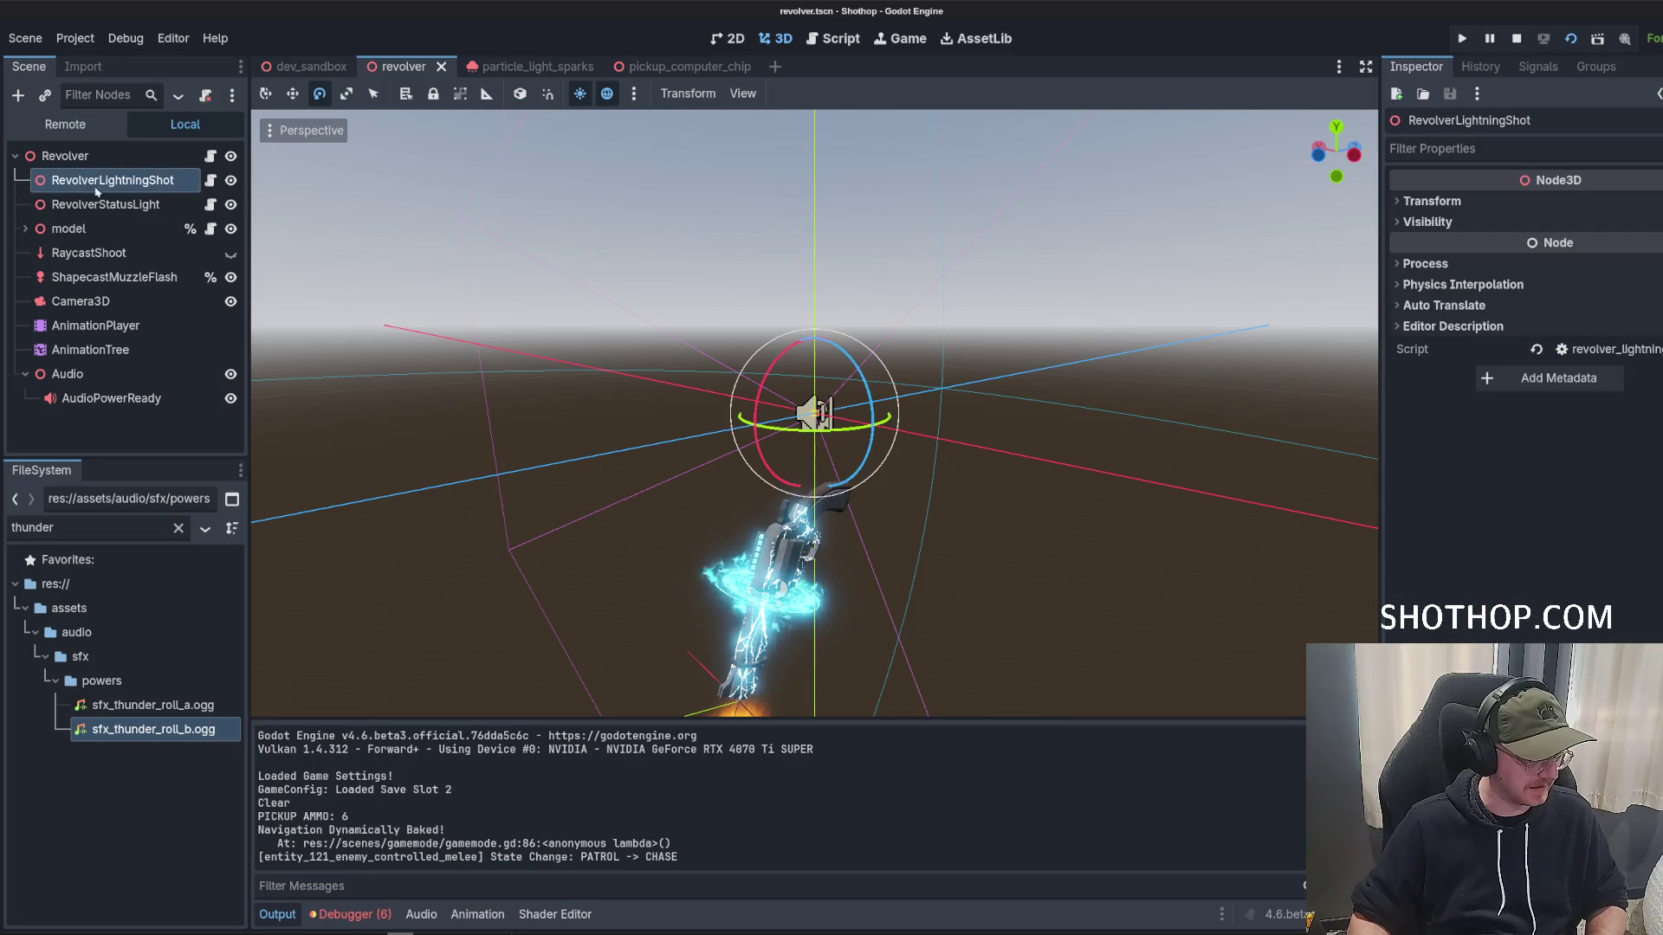
key(ctrl+v)
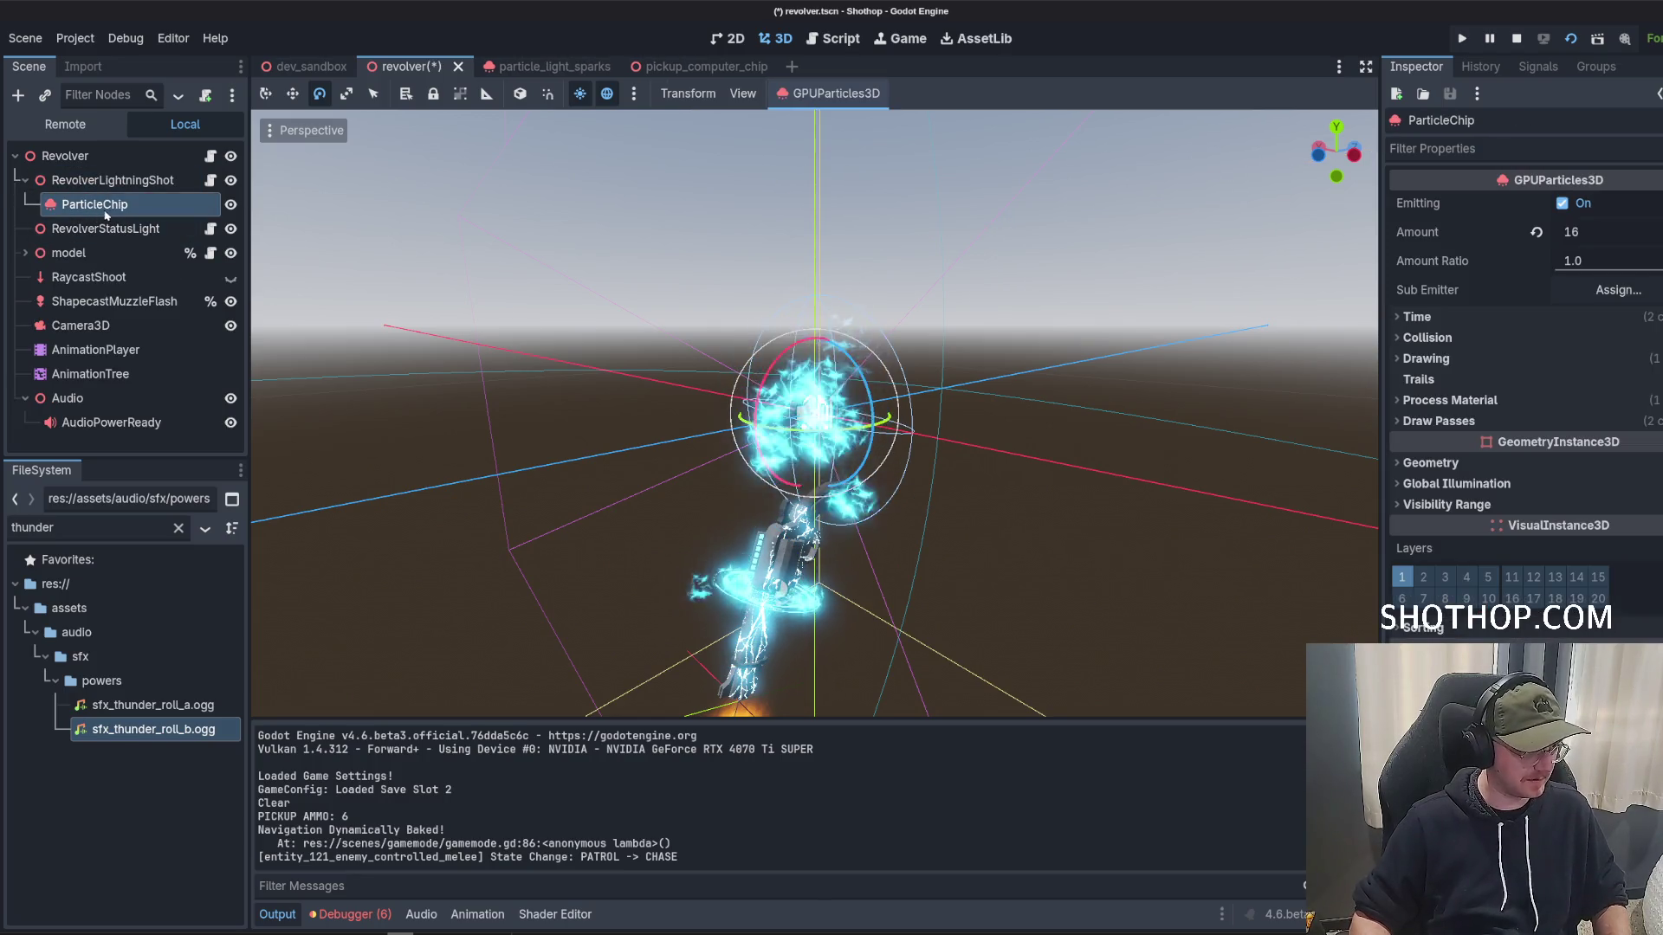
double_click(131, 205)
key(Return)
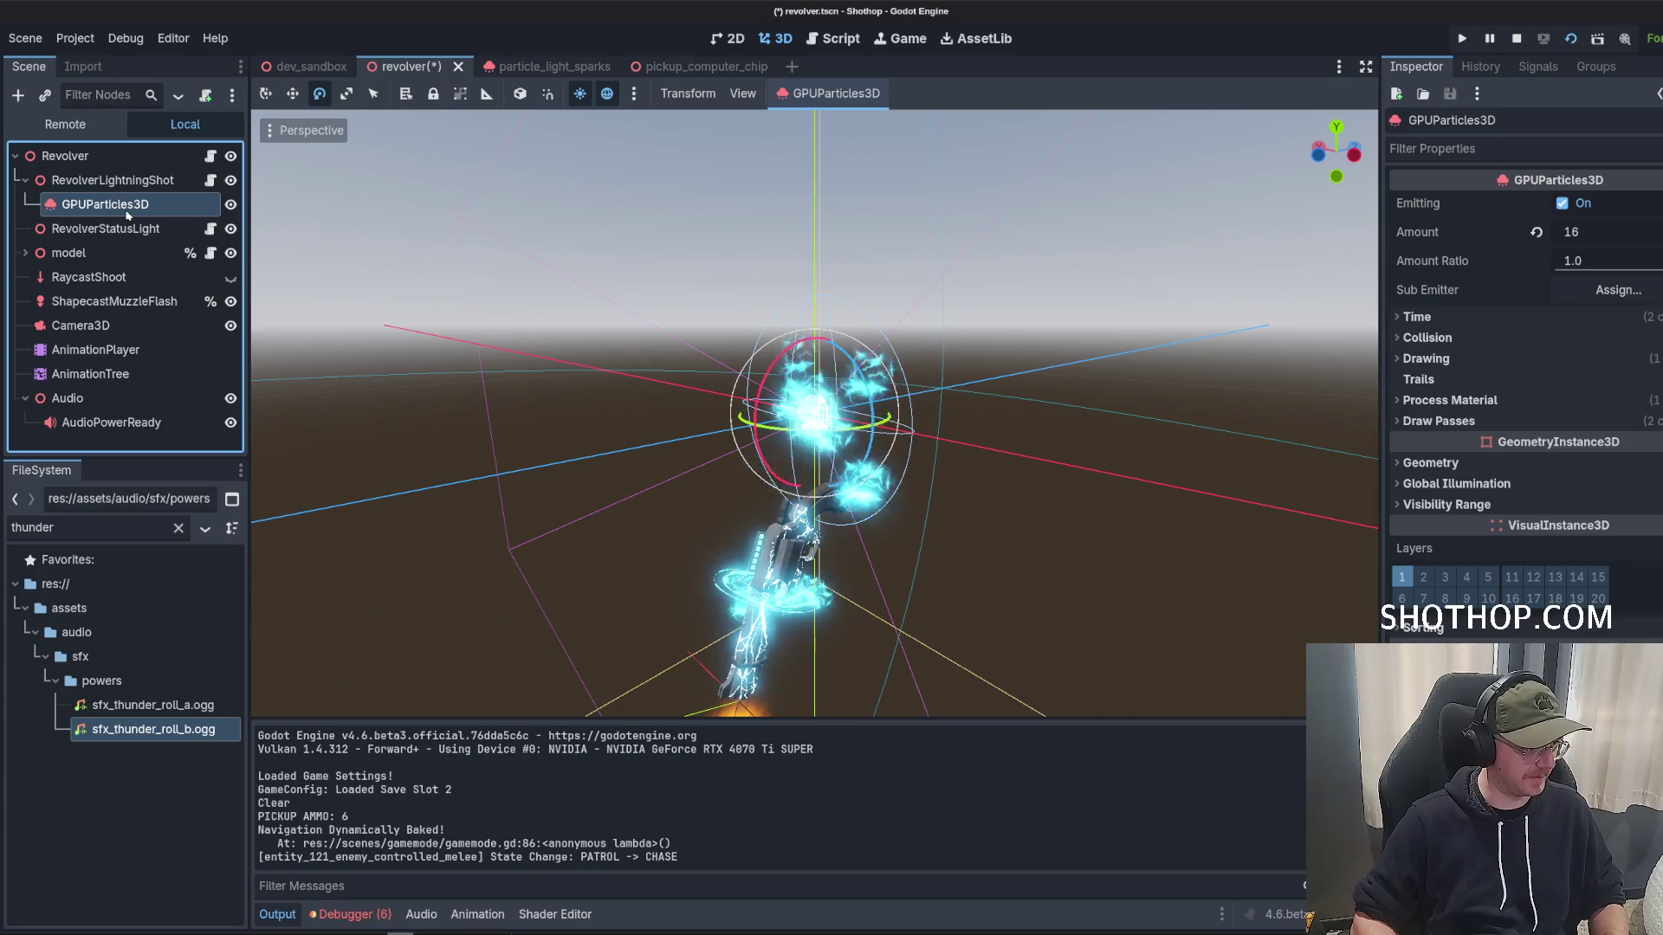
Find and select ParticleLightning under the Revolver mesh's SpecialPanel.
click(25, 253)
scroll(38, 305, down, 2)
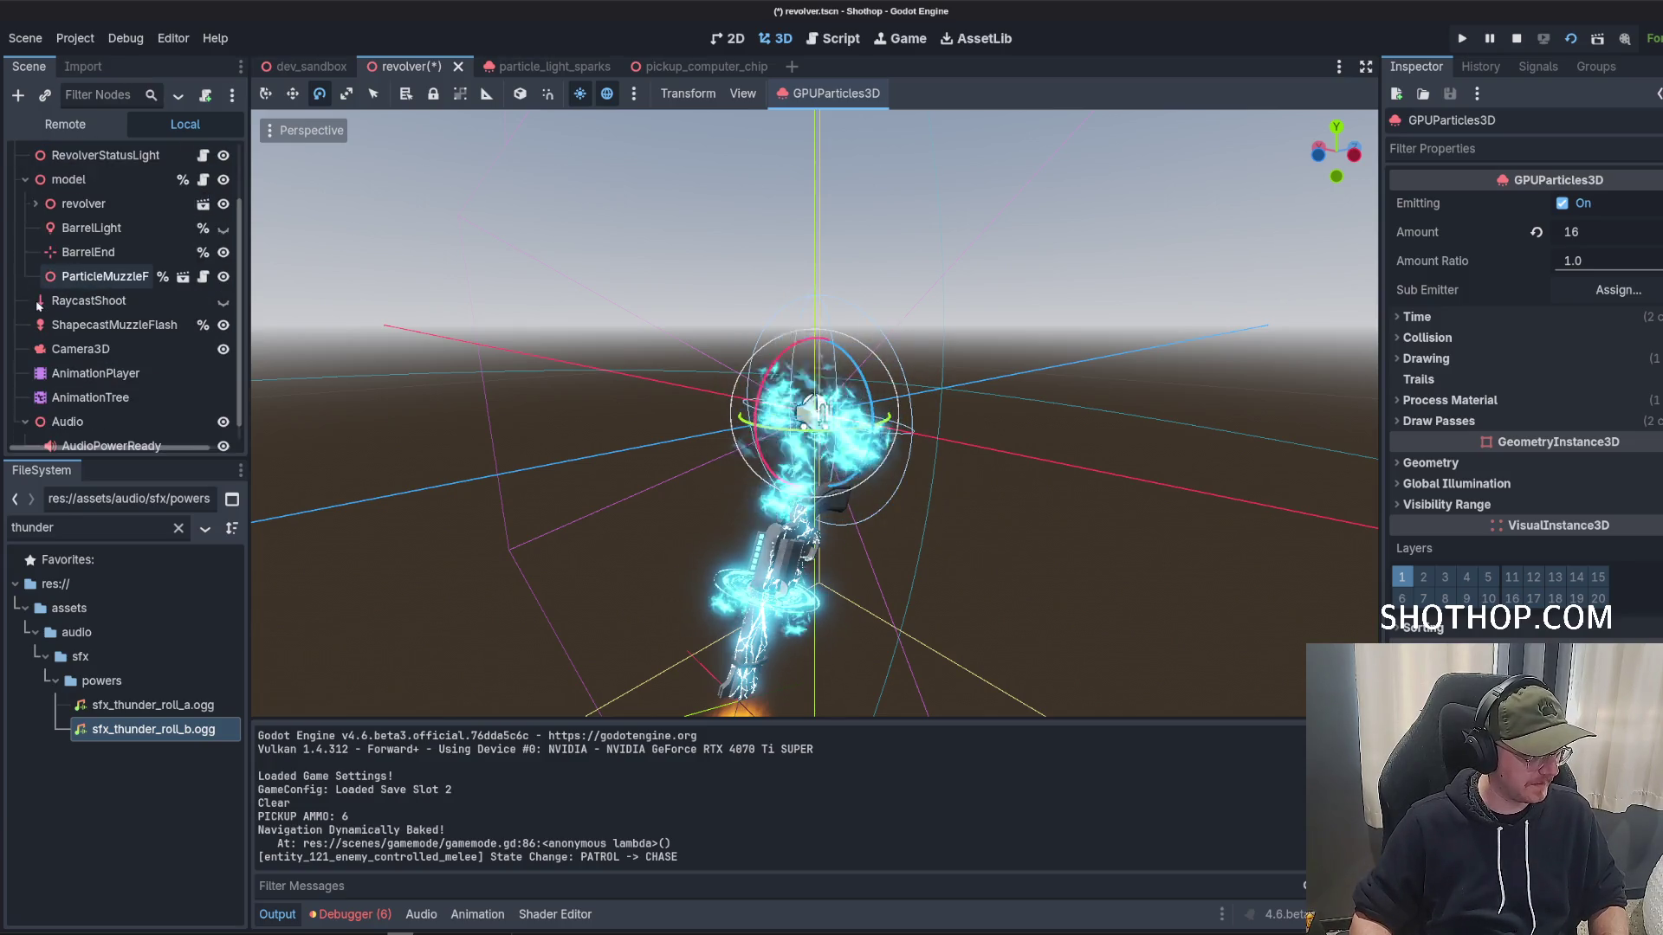
click(35, 204)
click(46, 228)
scroll(47, 250, down, 6)
scroll(47, 250, down, 4)
click(55, 333)
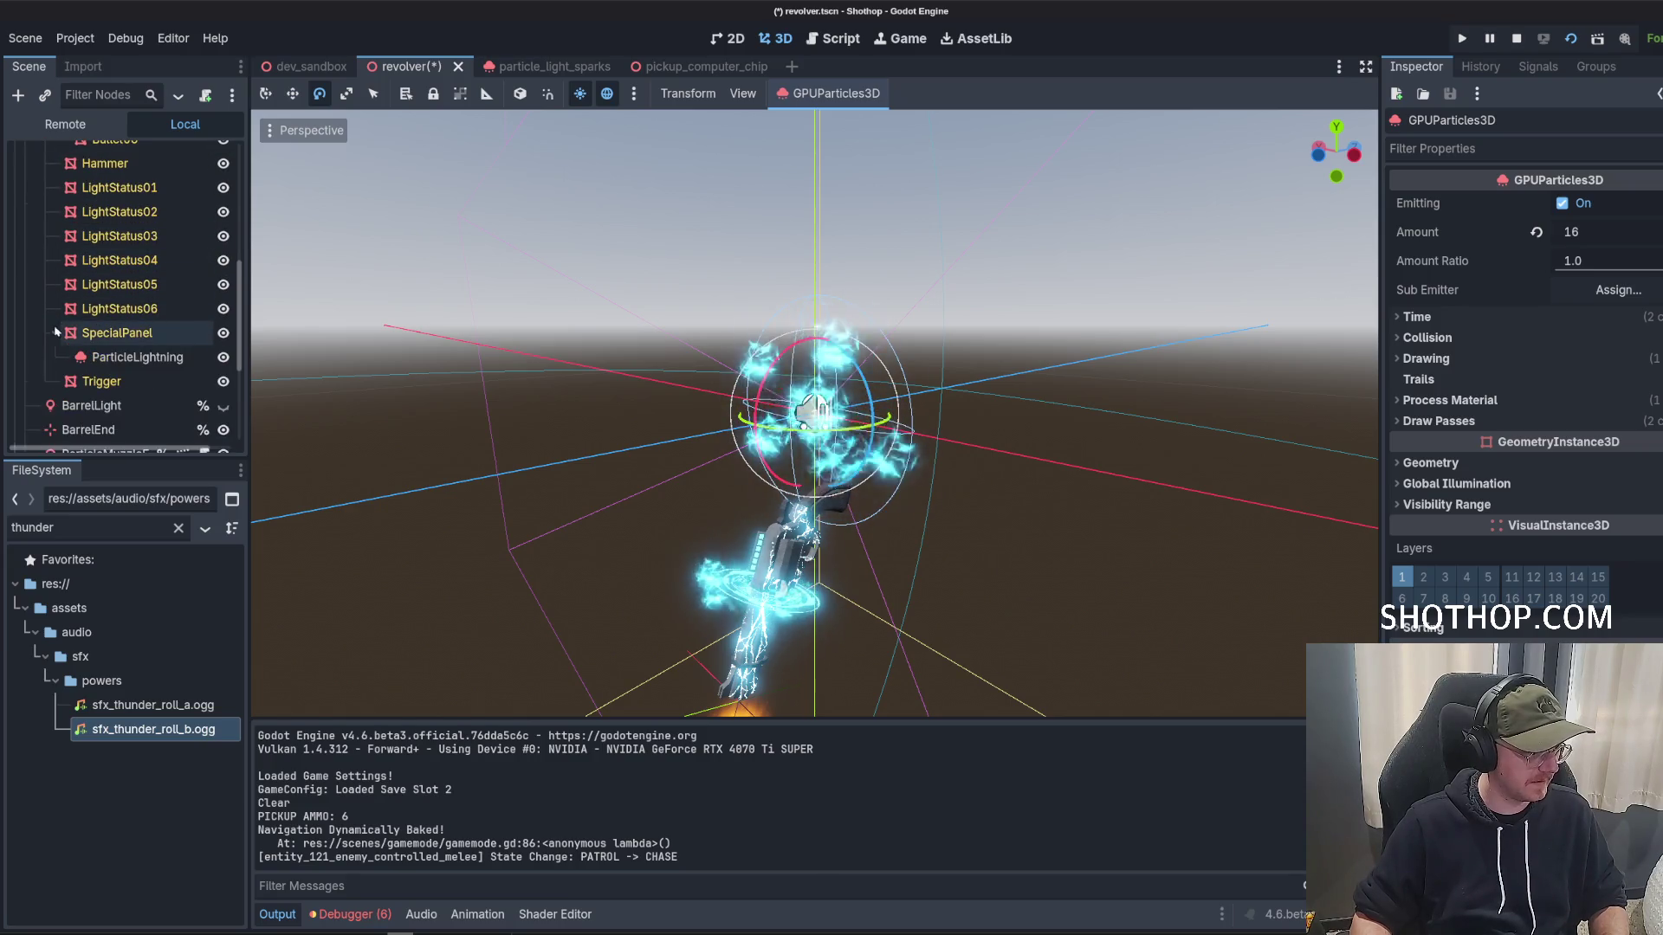
click(139, 358)
Replace the placeholder particle node with ParticleLightning and bring up its Process Material resource options.
scroll(104, 286, up, 10)
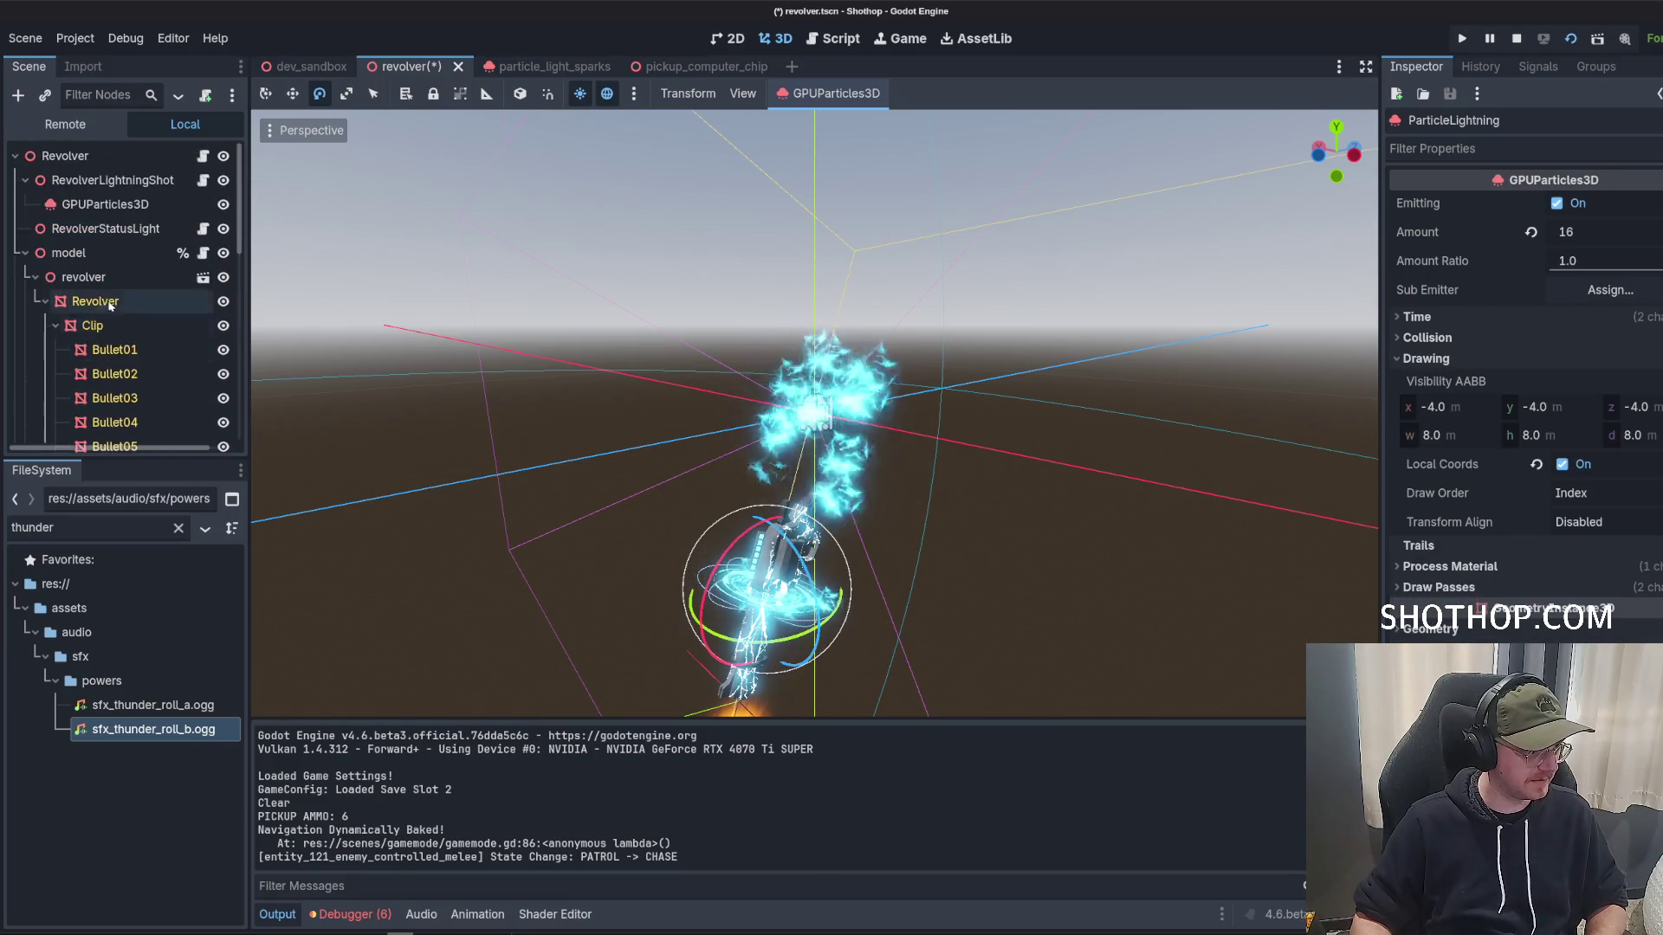
click(103, 206)
key(Delete)
click(113, 180)
key(ctrl+v)
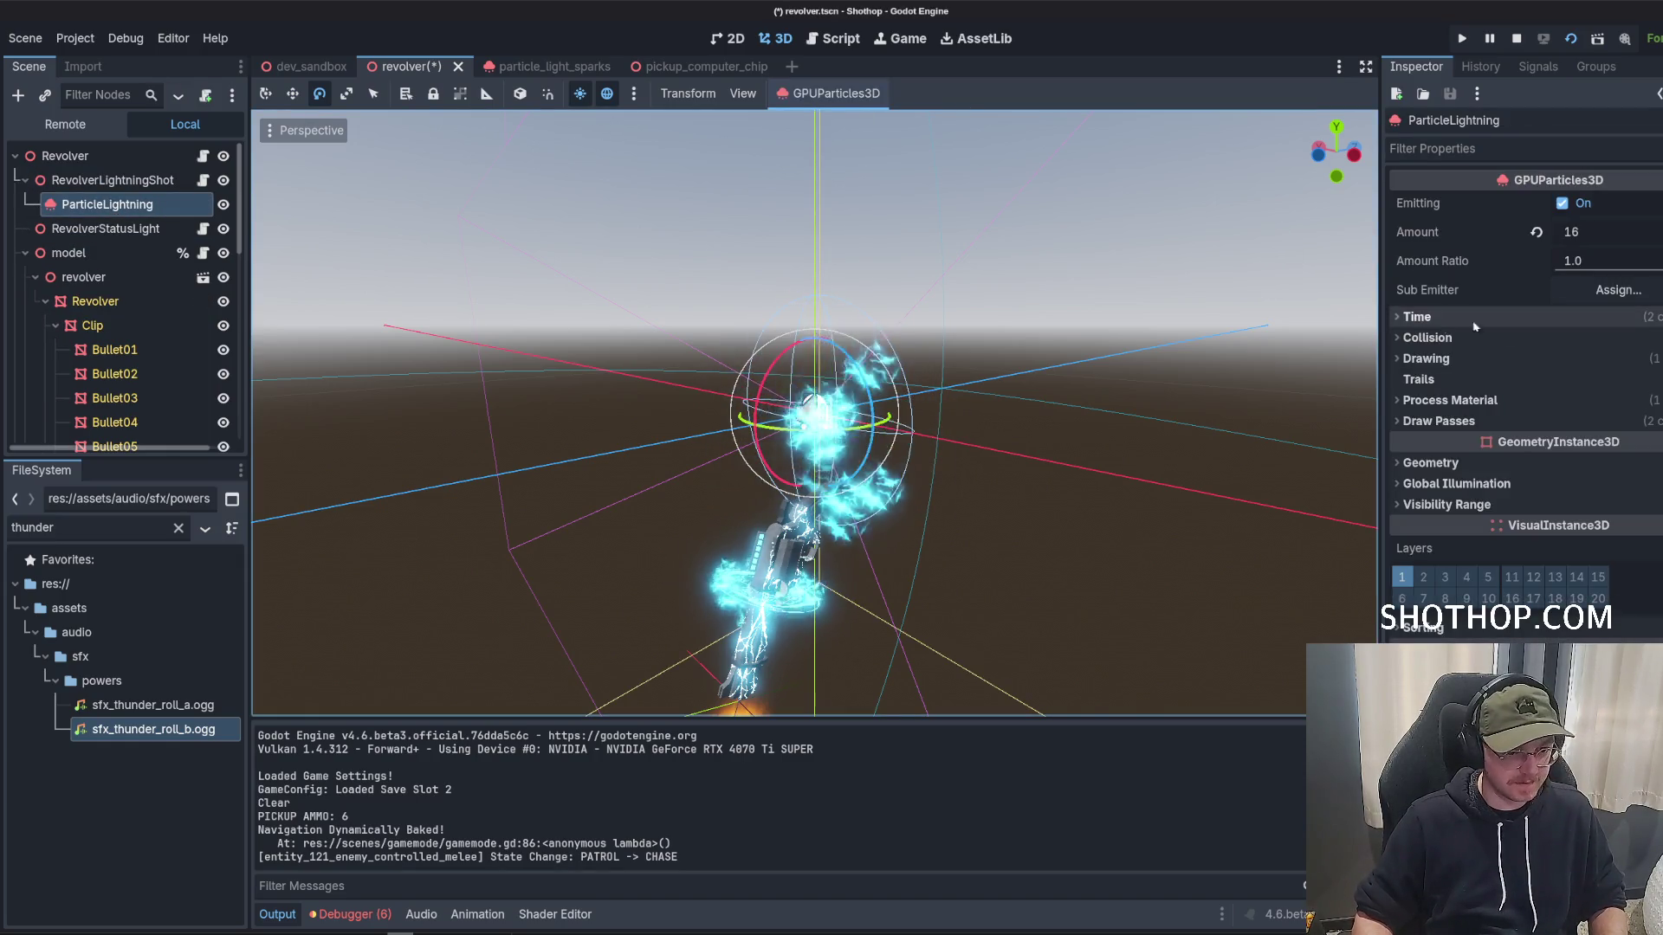
click(1450, 400)
click(1613, 423)
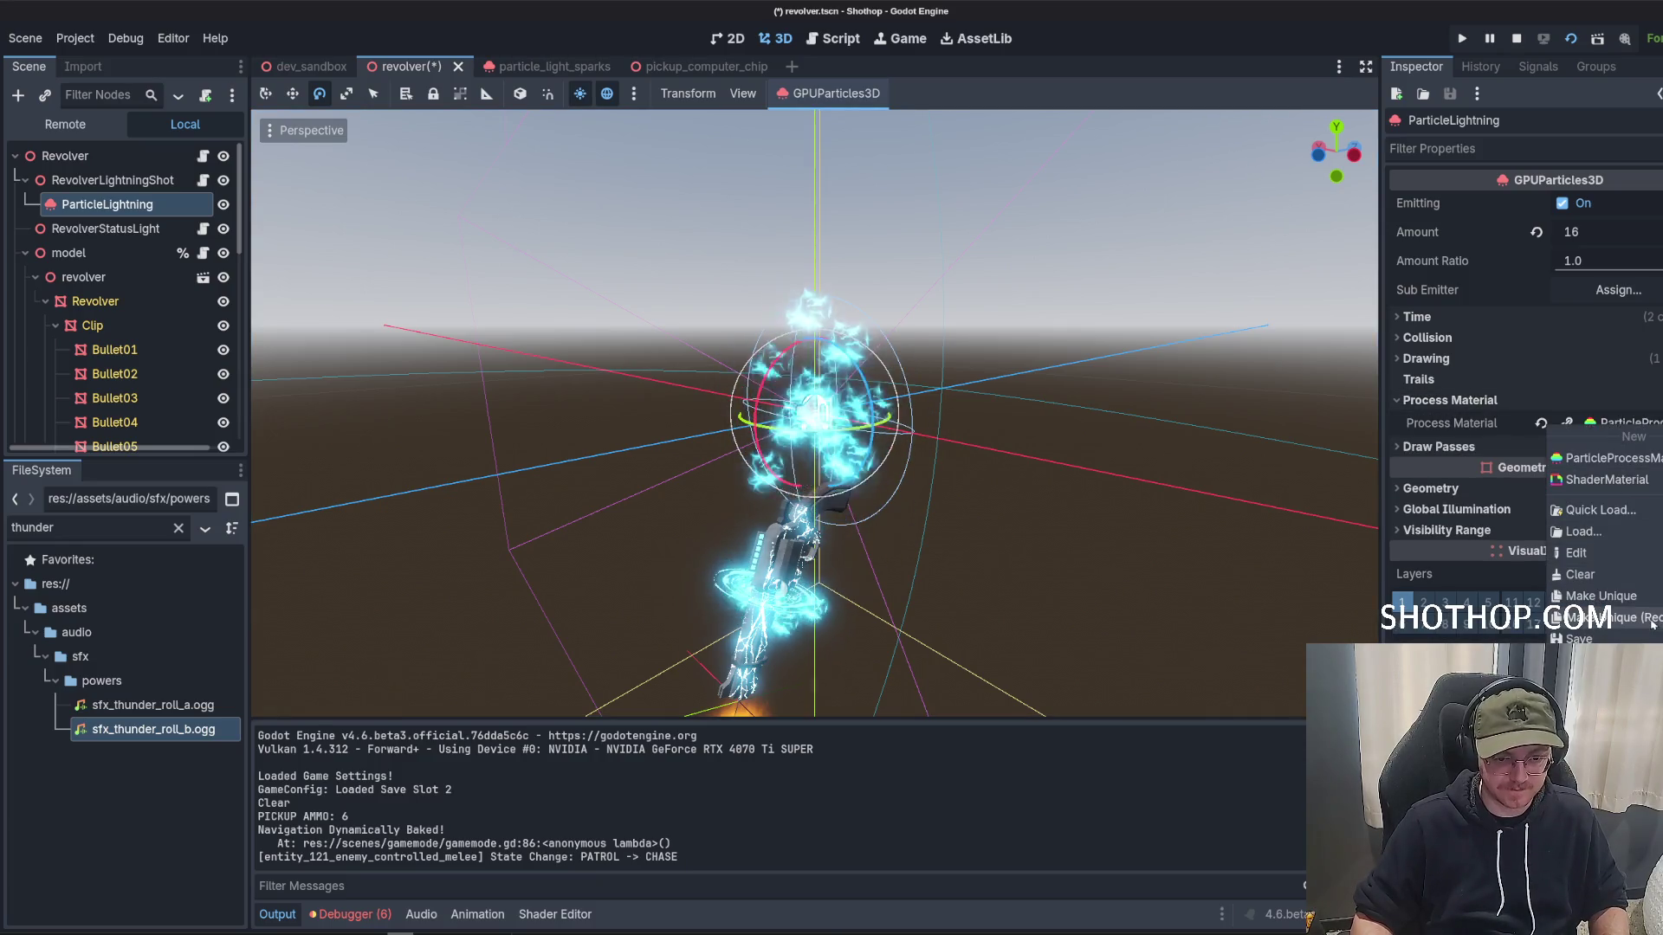
Make the process material unique (recursive) and create emission points from the Revolver mesh.
click(1651, 620)
click(943, 629)
click(851, 94)
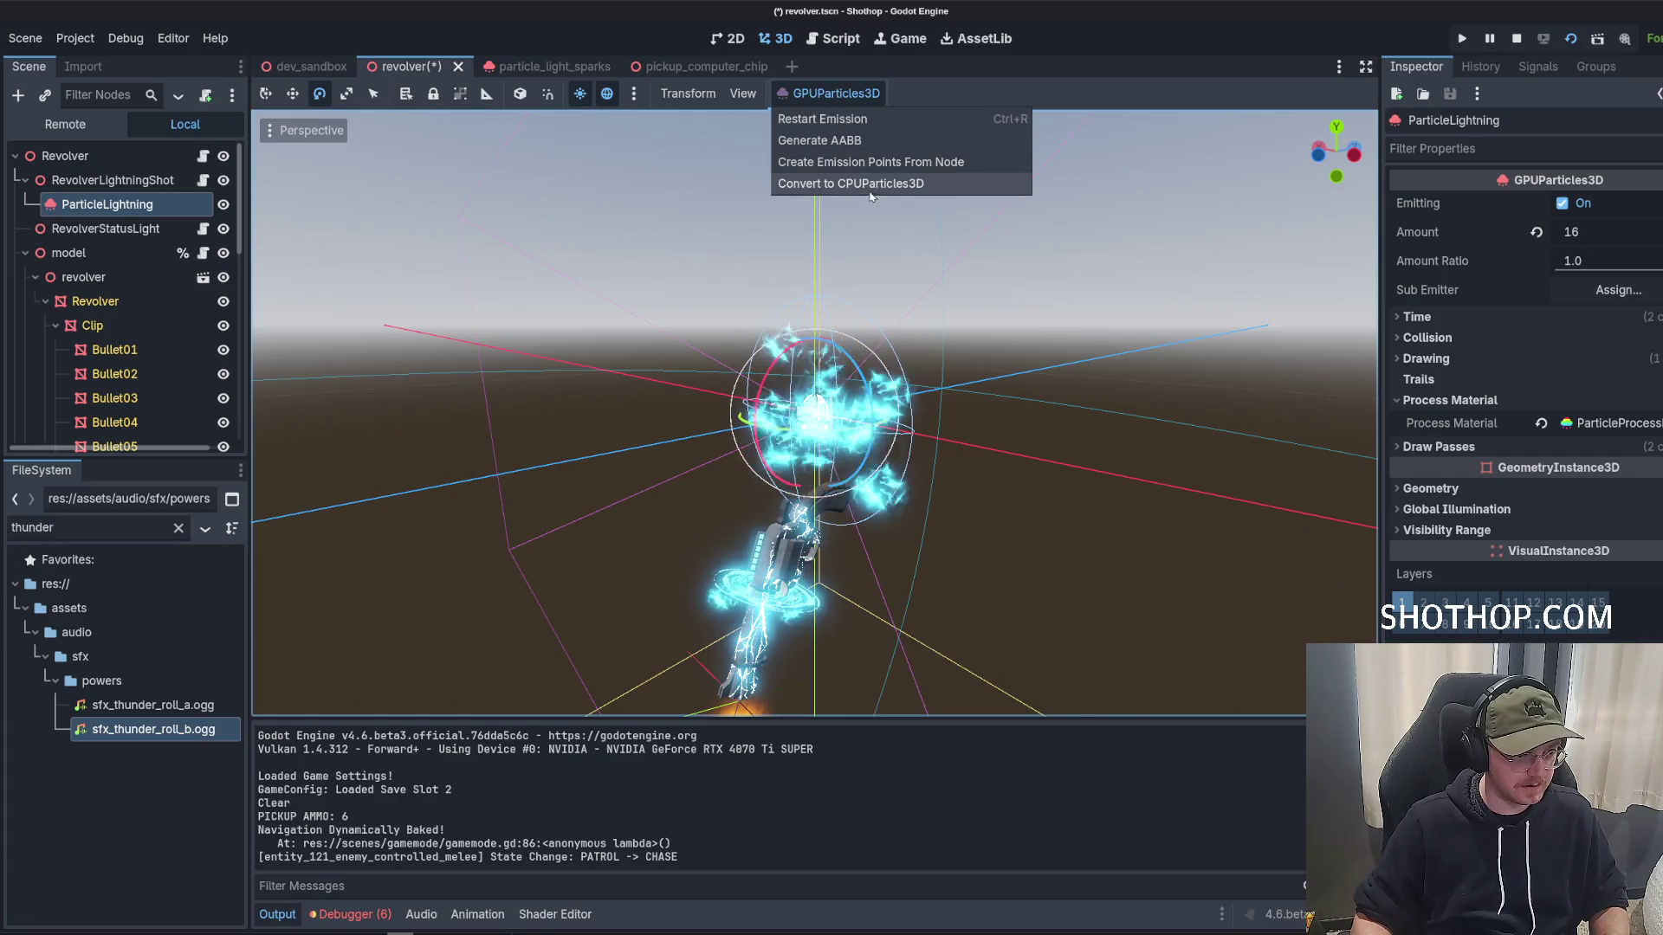
click(821, 162)
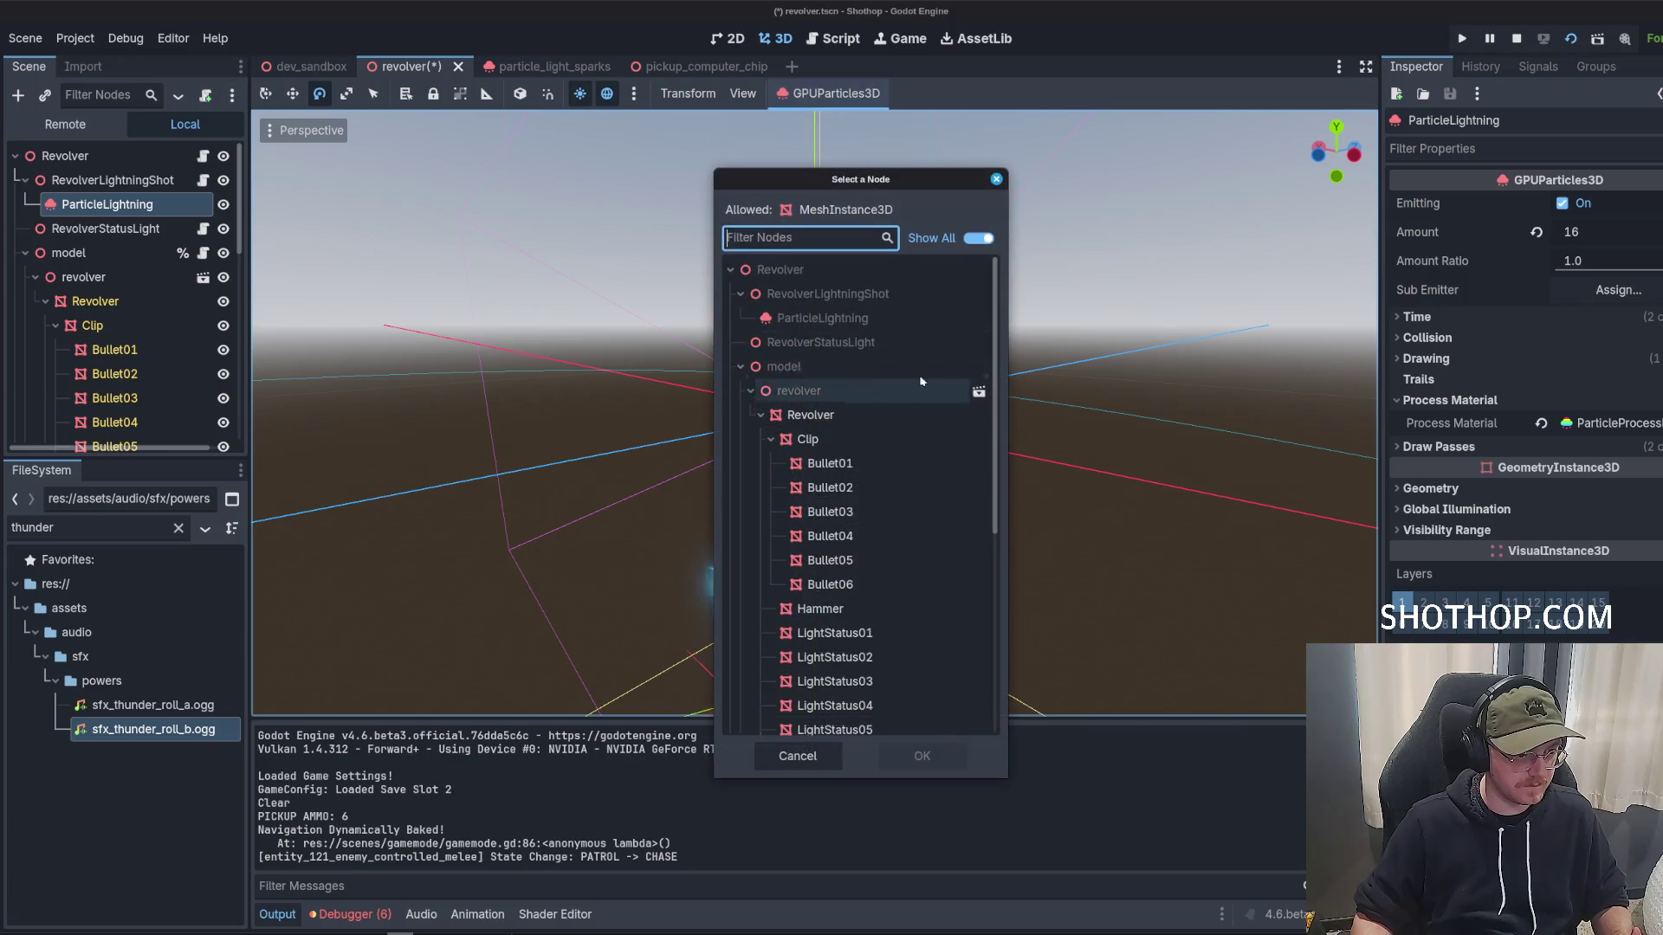
click(837, 417)
key(Return)
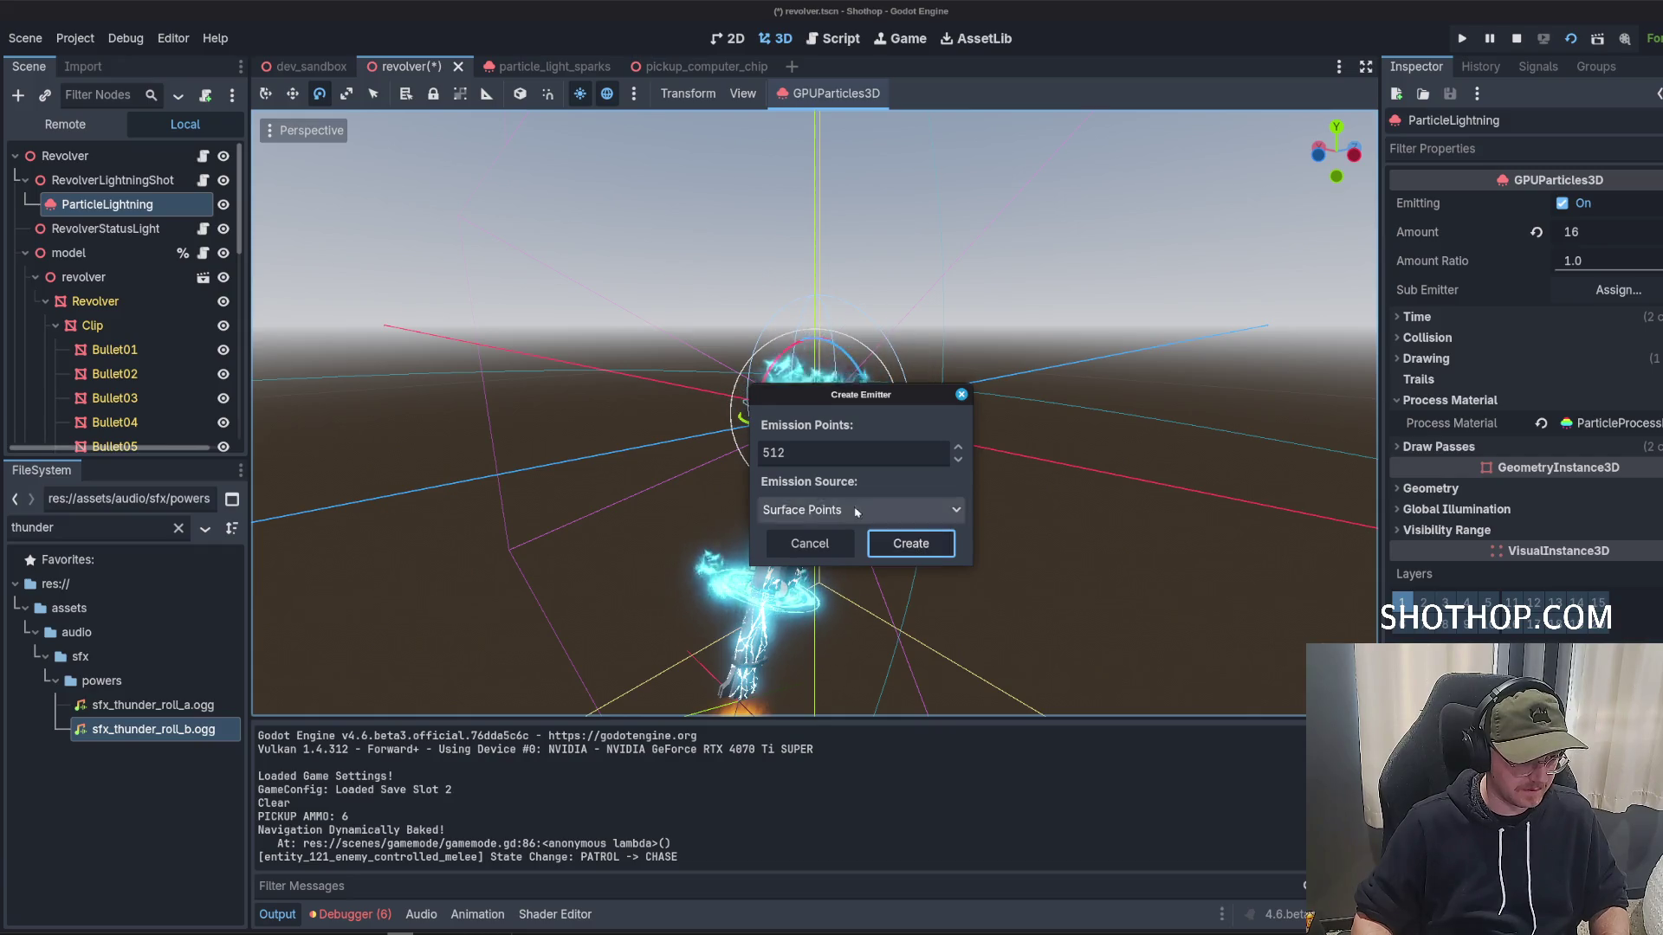
Inspect the revolver, reselect ParticleLightning and generate its visibility AABB.
mouse_move(970, 532)
mouse_down()
mouse_move(901, 511)
mouse_move(919, 519)
mouse_move(866, 529)
mouse_up()
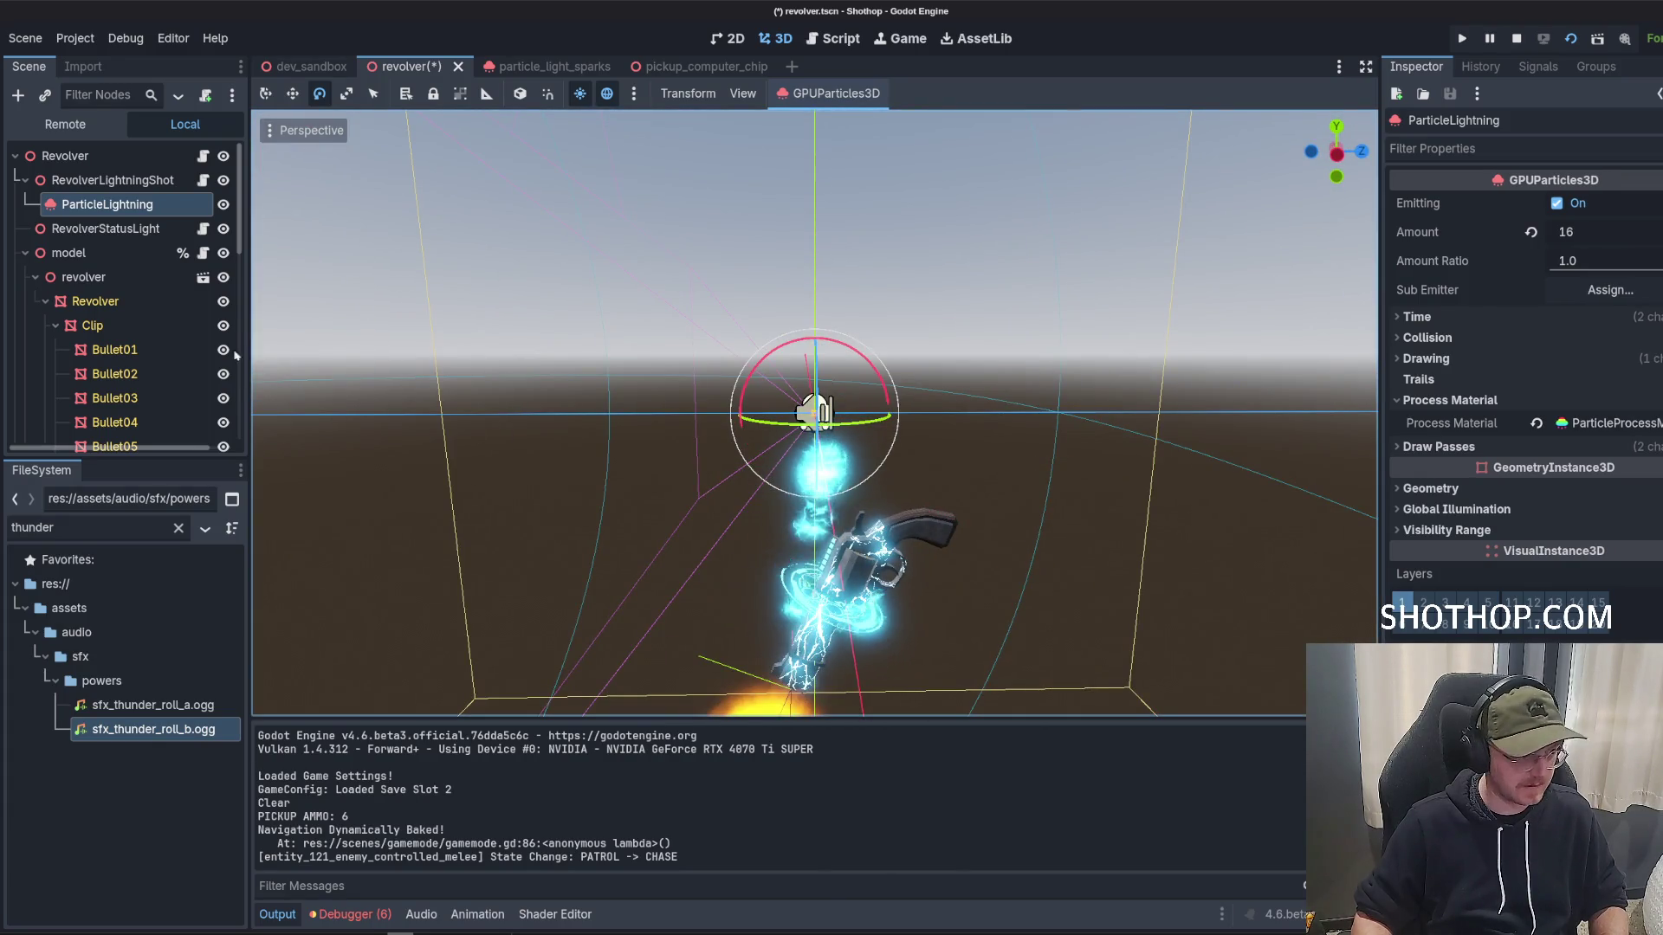
drag(1216, 658, 967, 574)
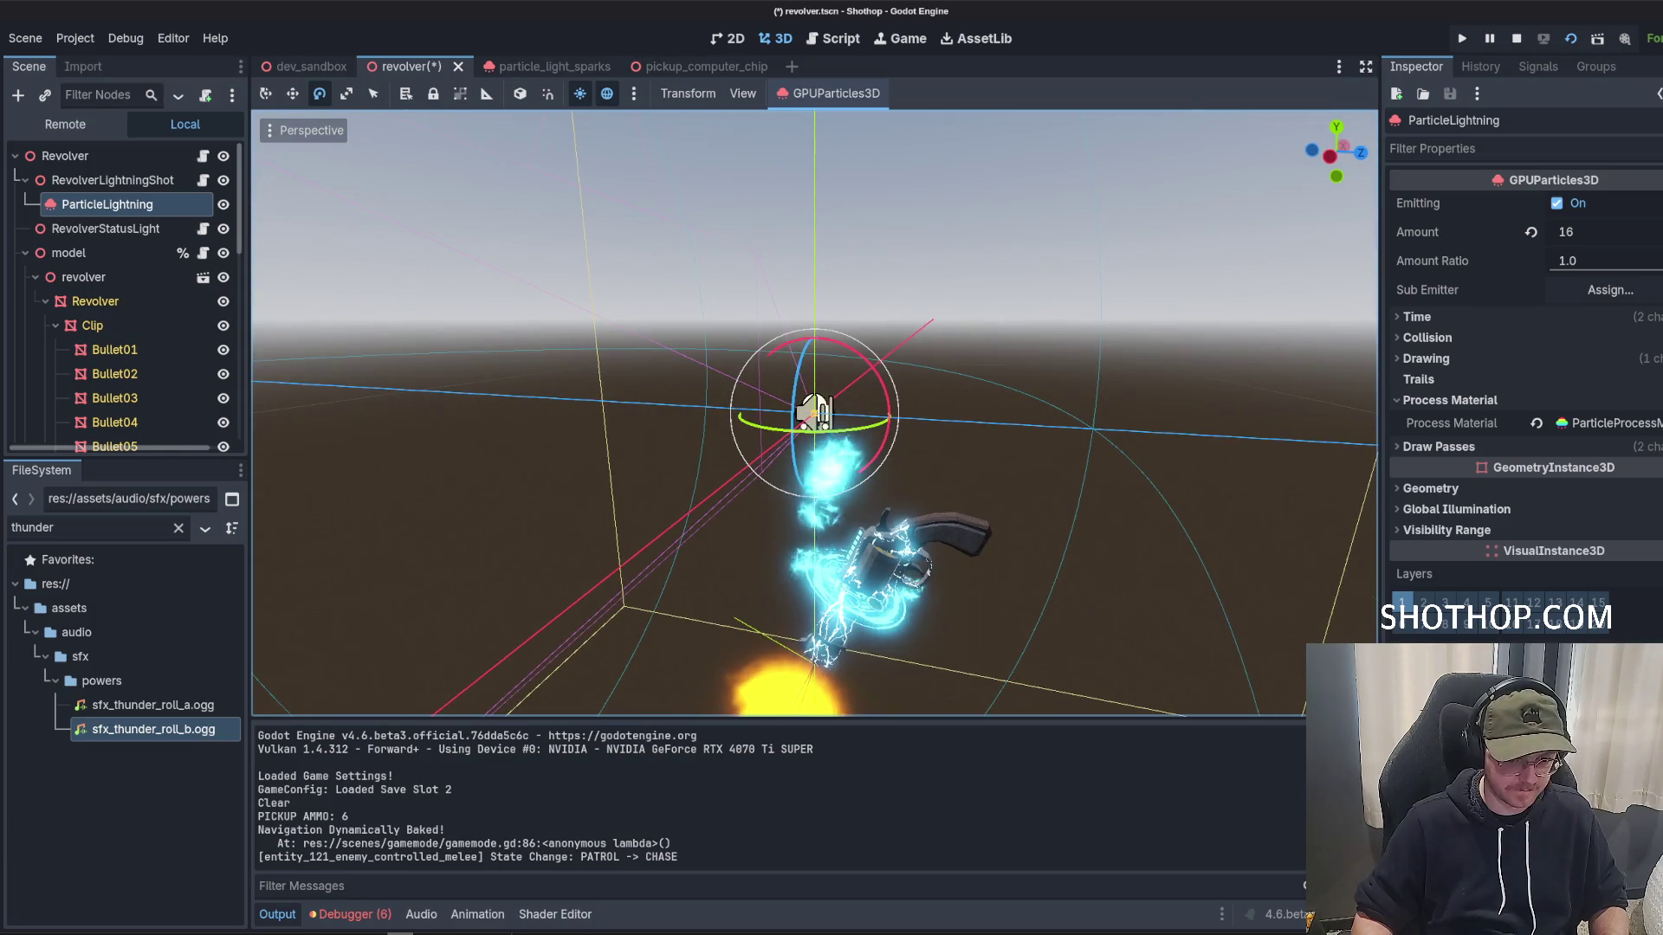
scroll(814, 412, down, 3)
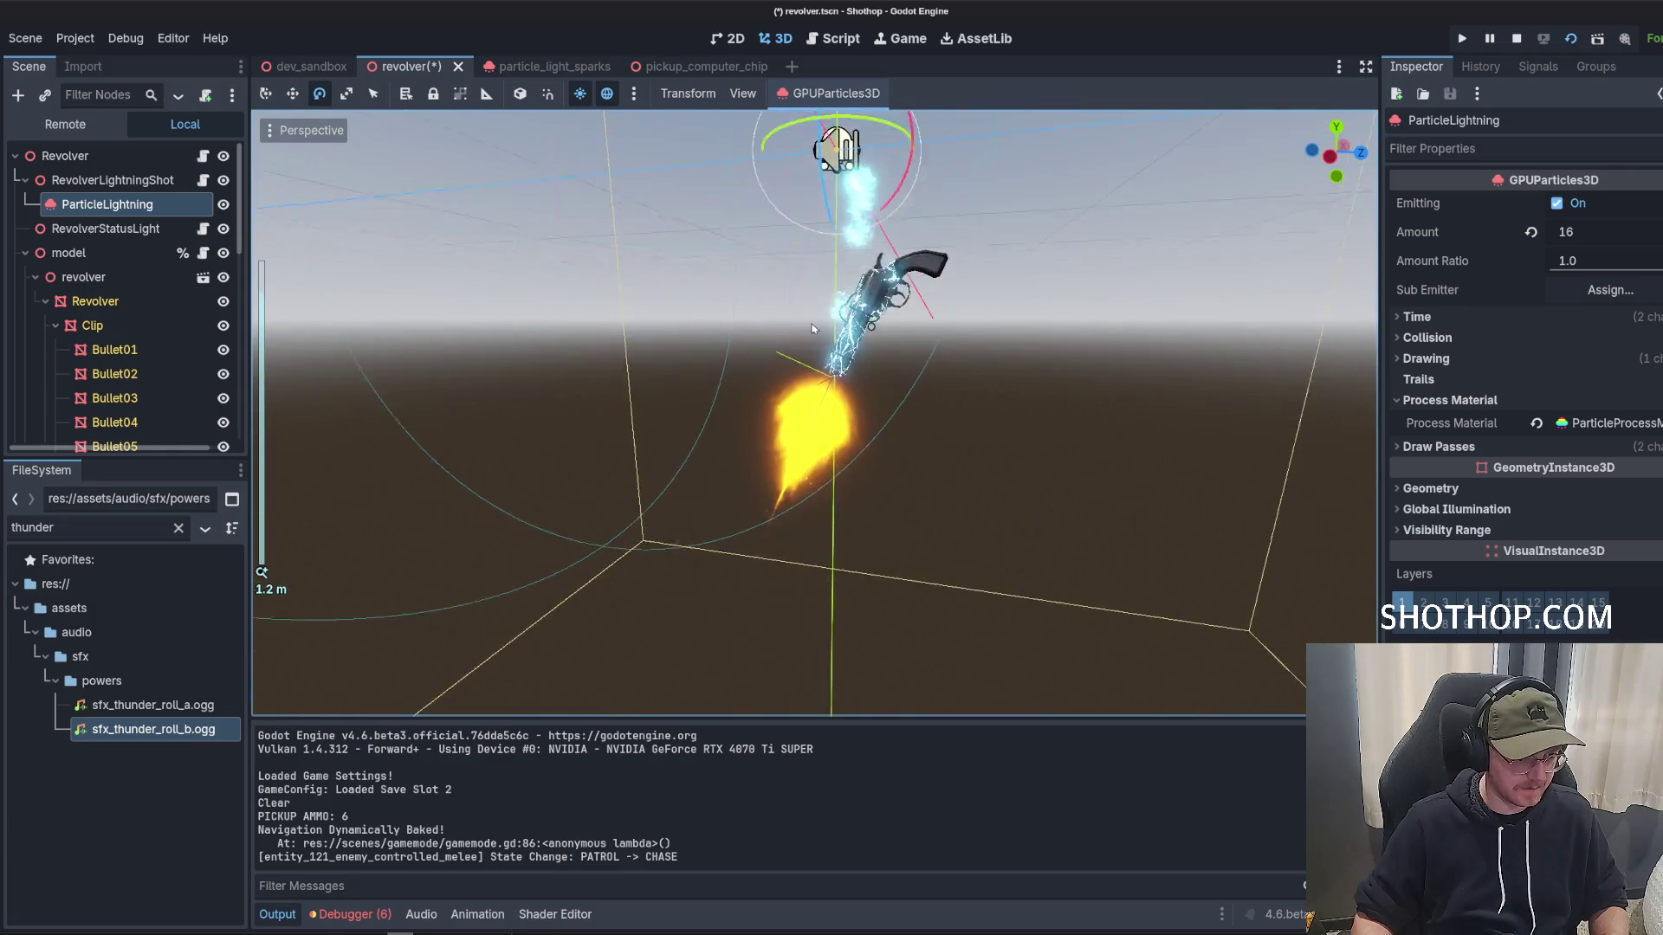
scroll(815, 411, up, 4)
drag(814, 412, 952, 450)
click(85, 180)
click(107, 204)
click(1611, 423)
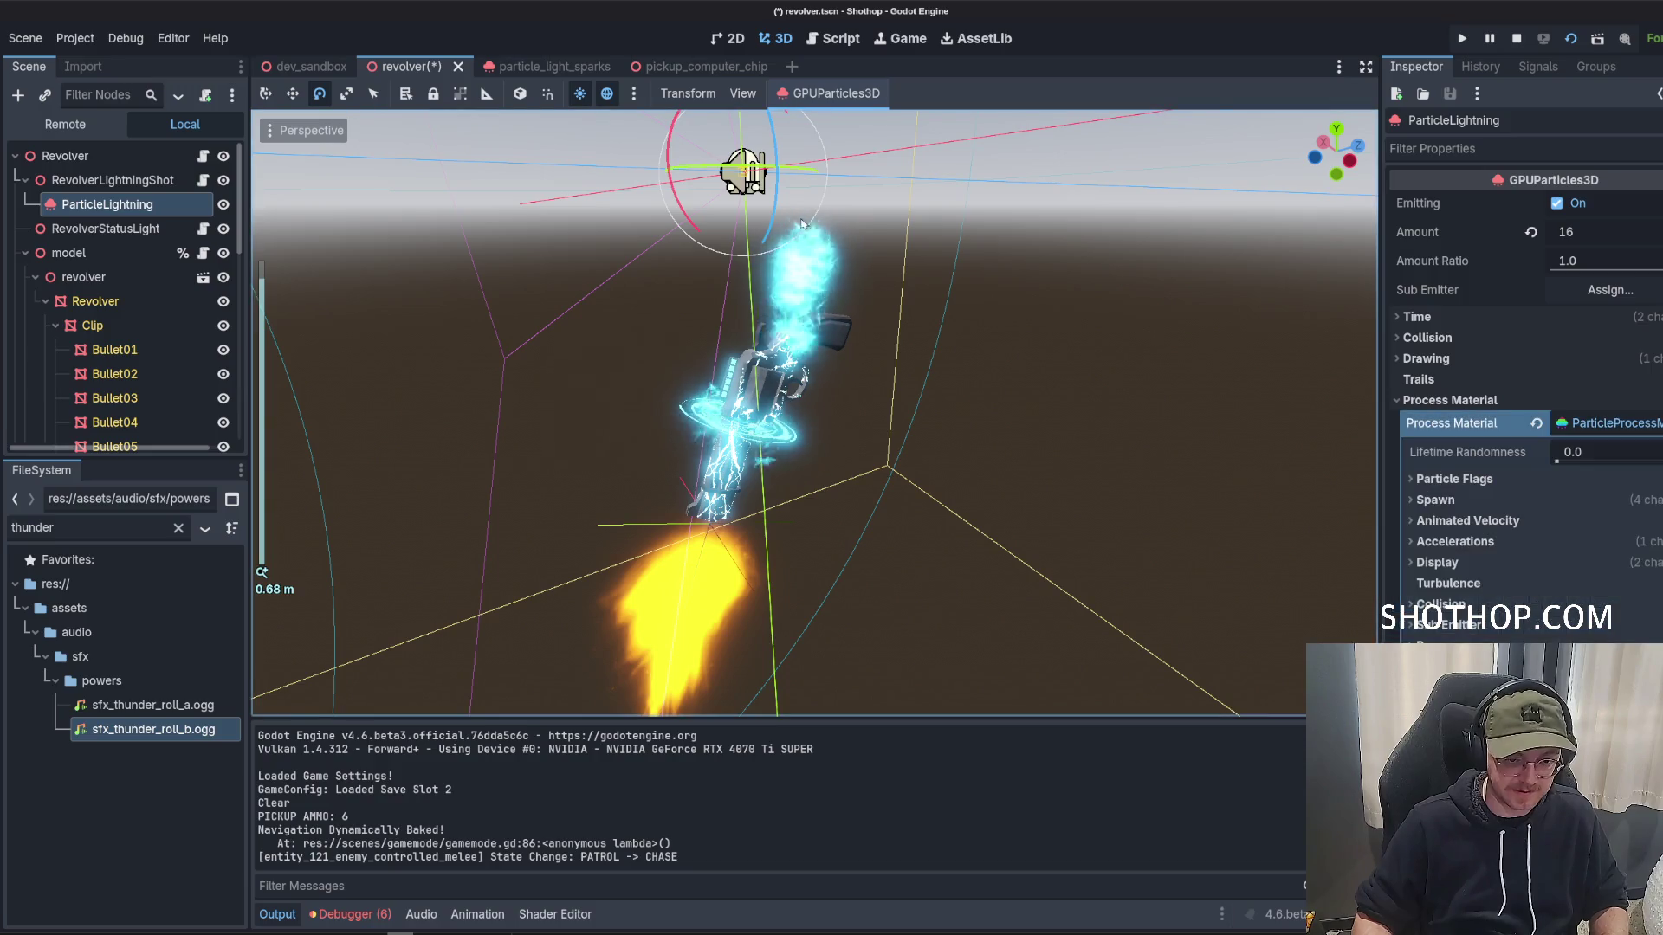
click(827, 92)
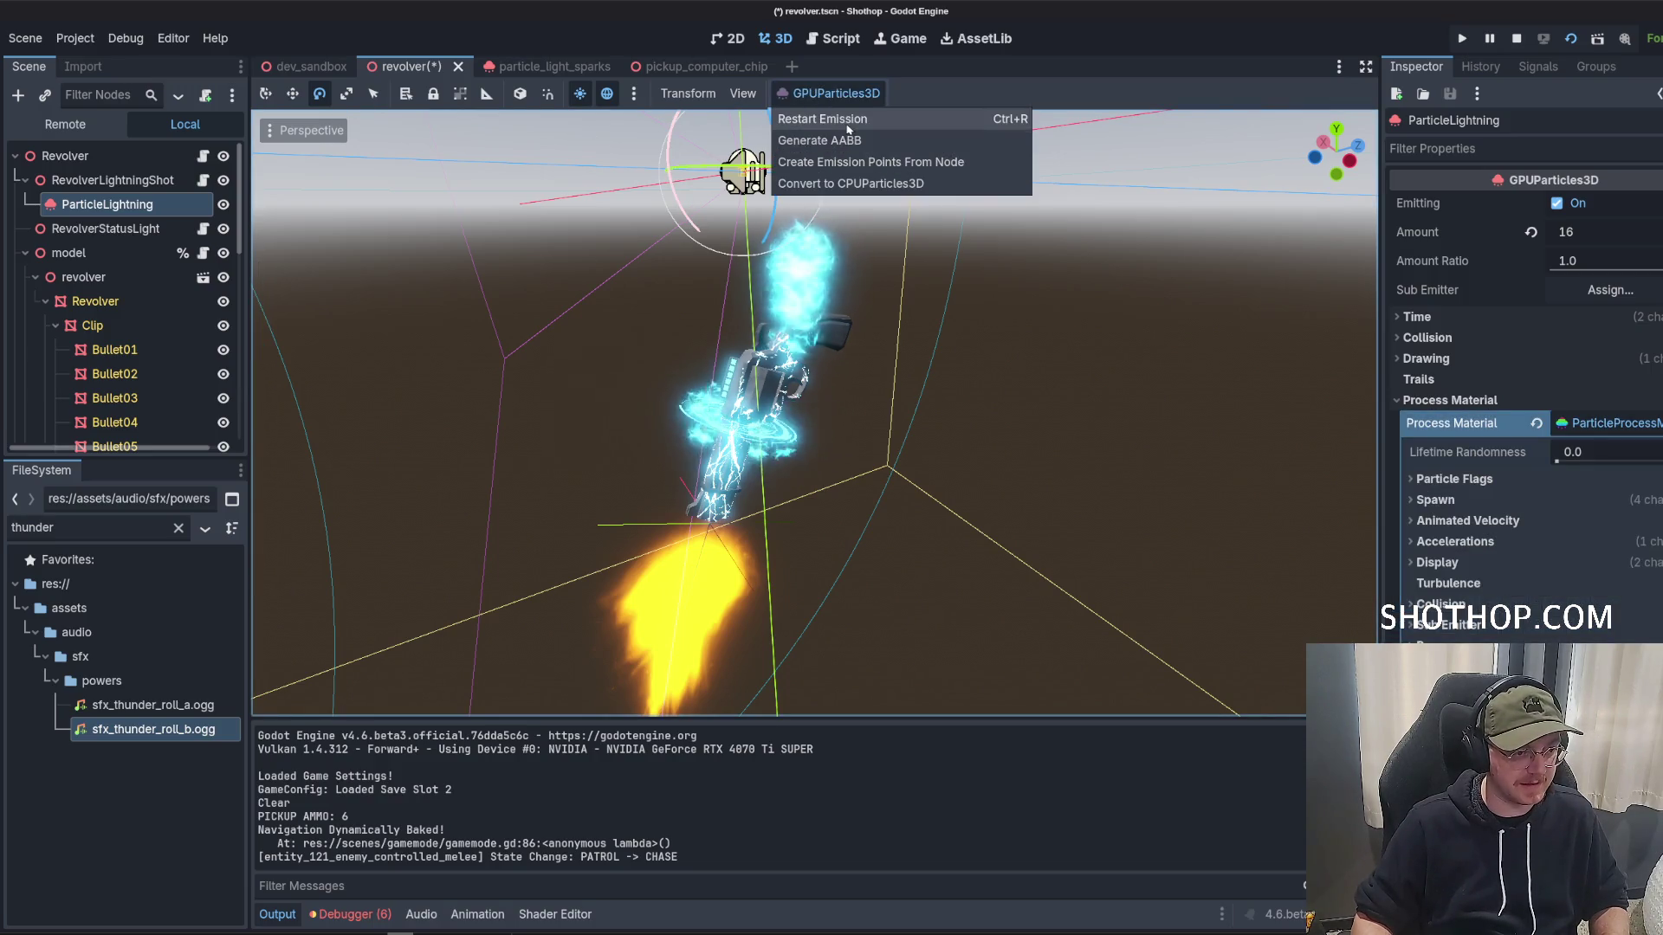
click(845, 141)
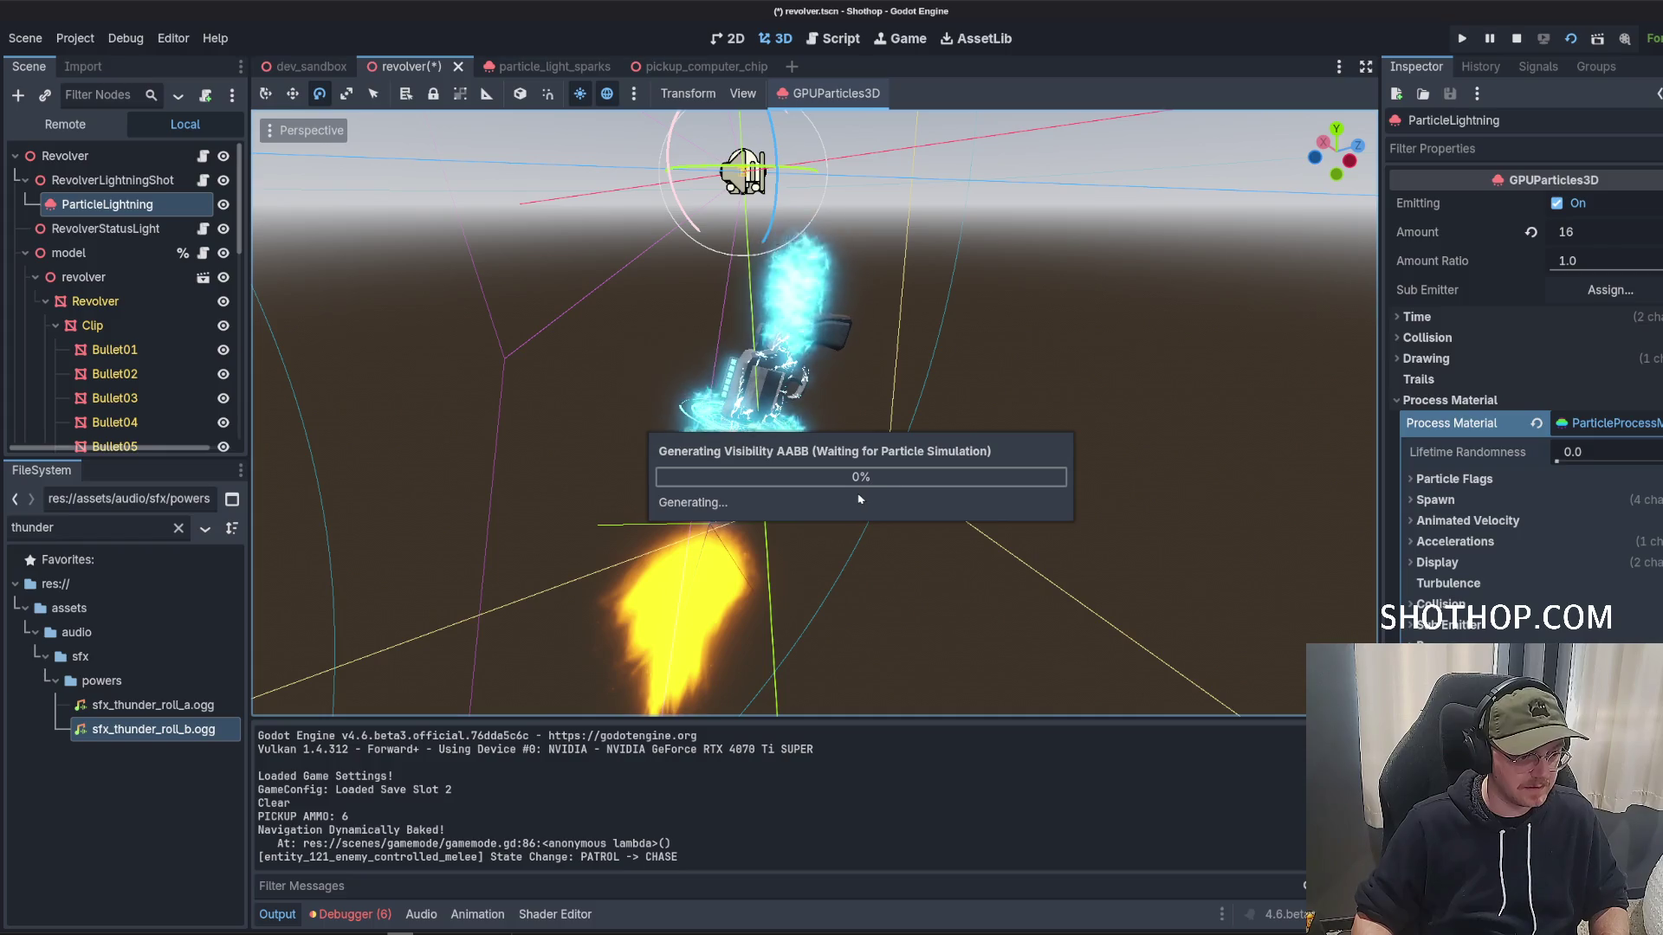
Create emission points for ParticleLightning from the Revolver mesh again.
mouse_move(858, 500)
mouse_down()
mouse_move(705, 494)
mouse_move(668, 375)
mouse_up()
click(832, 93)
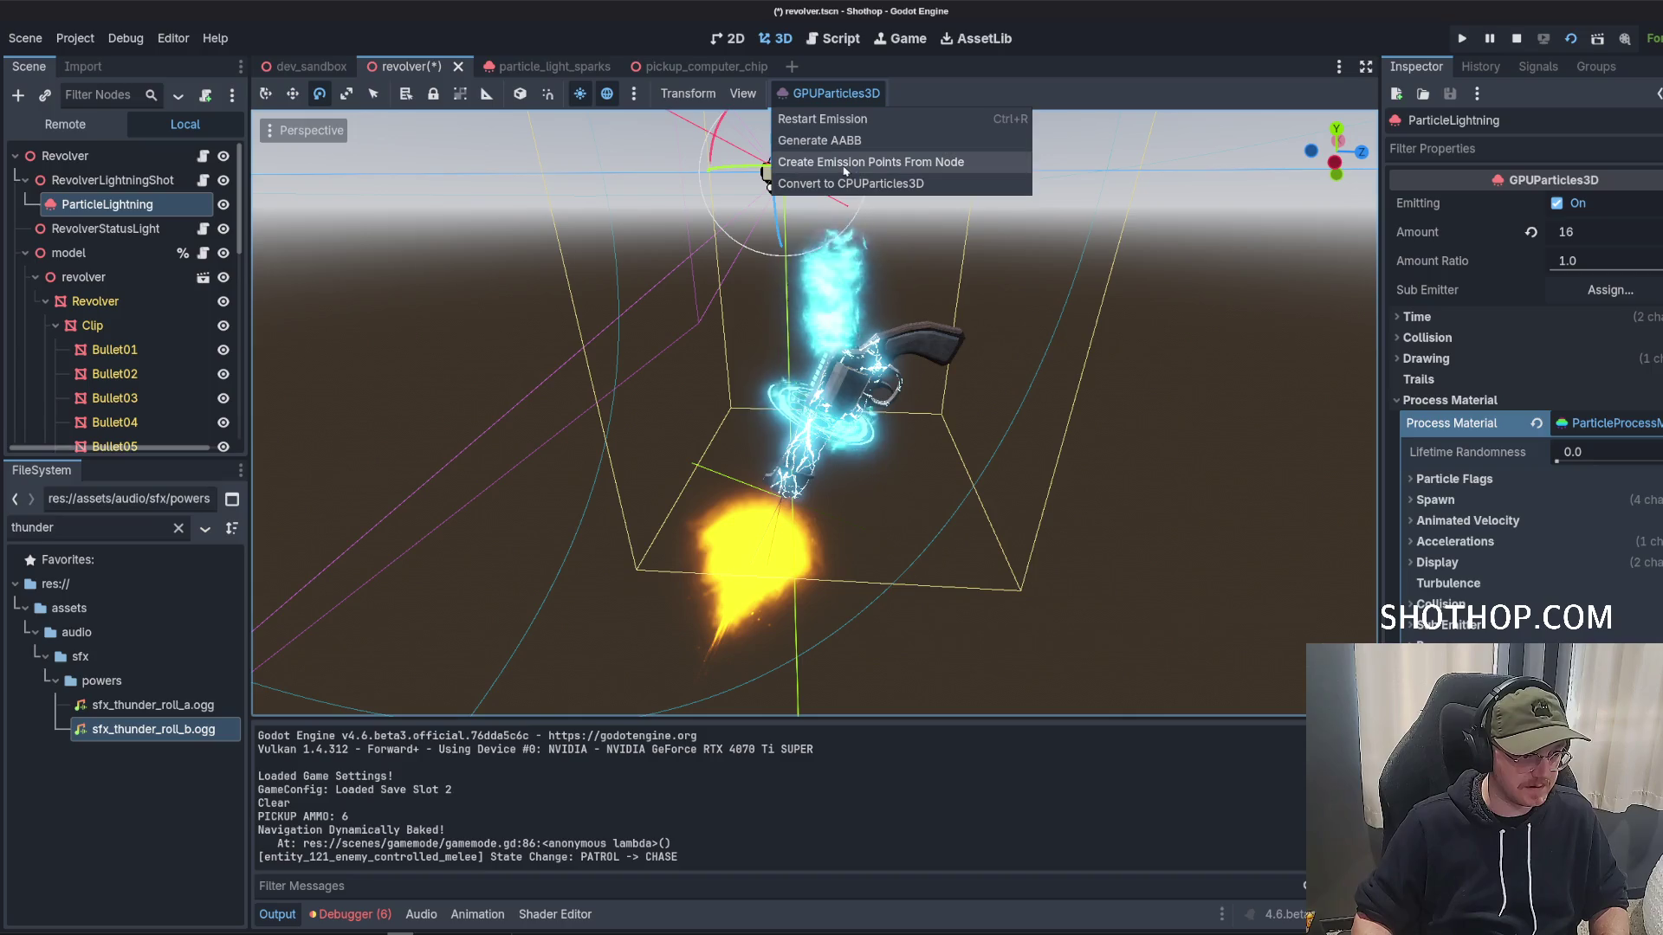
click(866, 160)
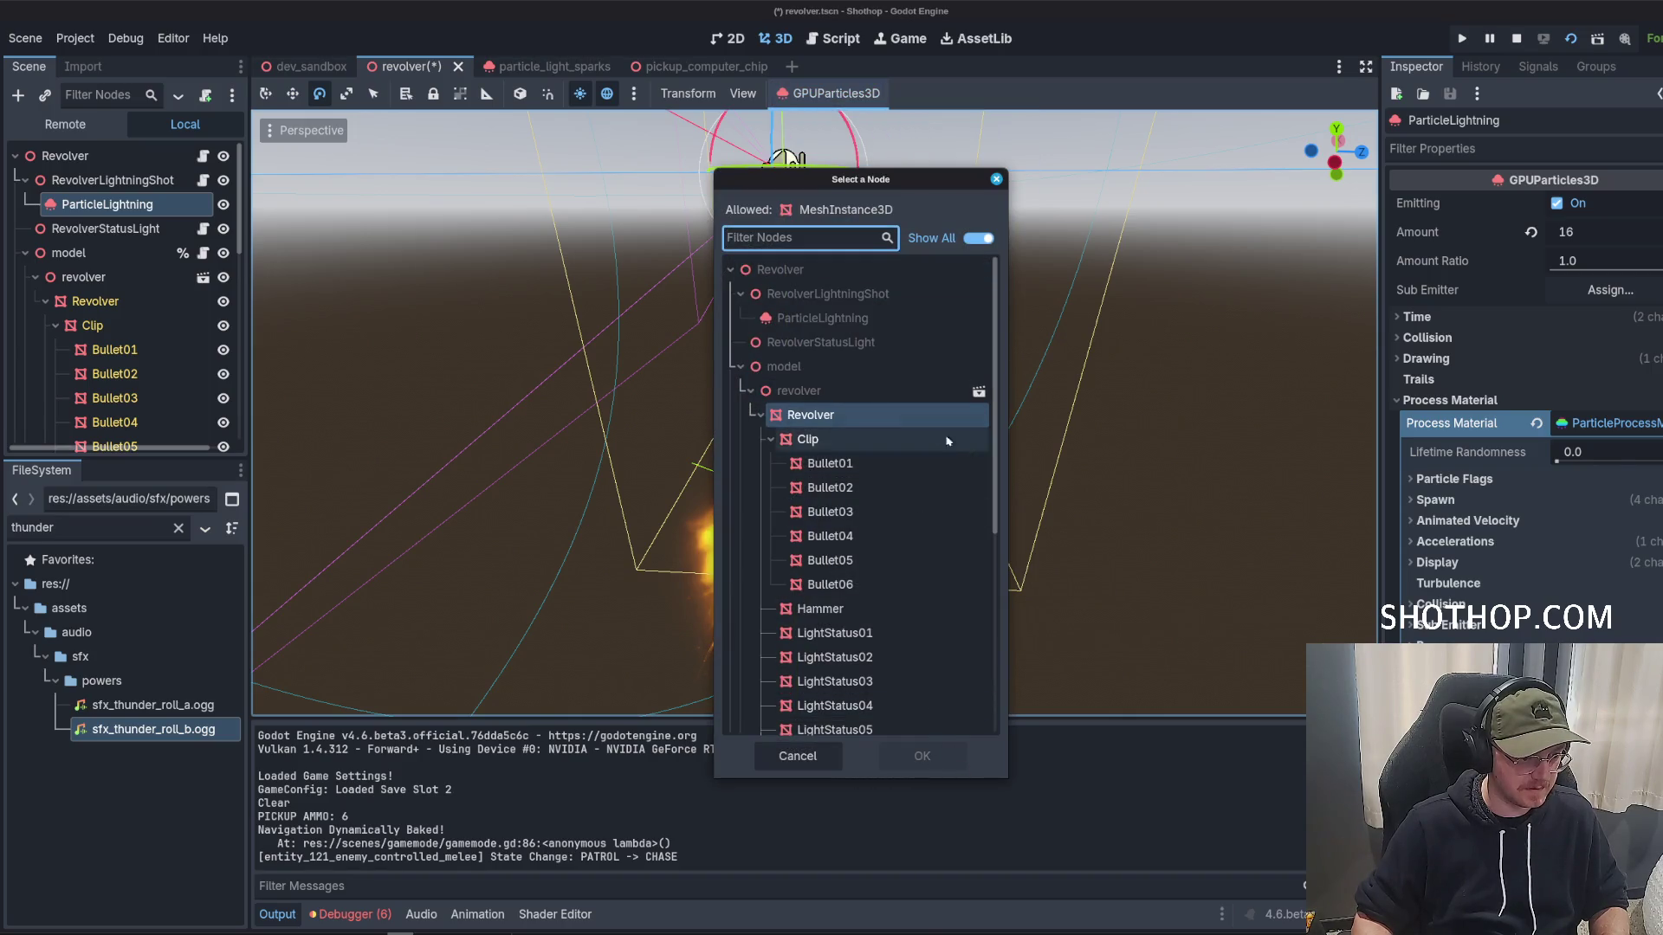
click(921, 757)
click(905, 546)
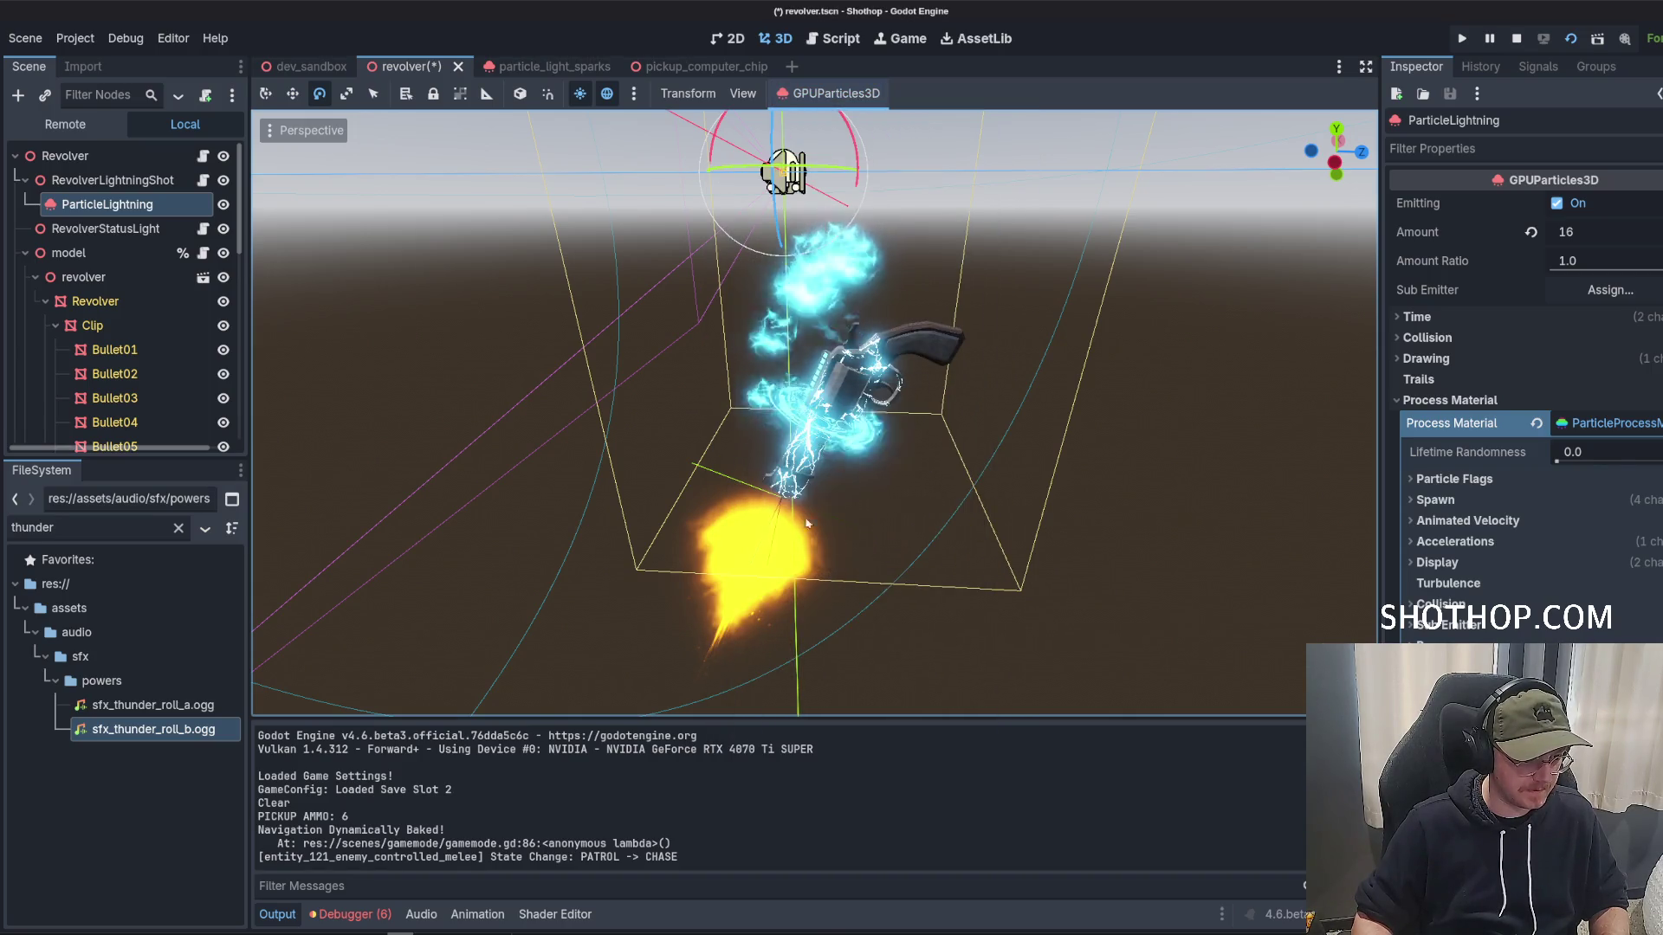
right_click(82, 182)
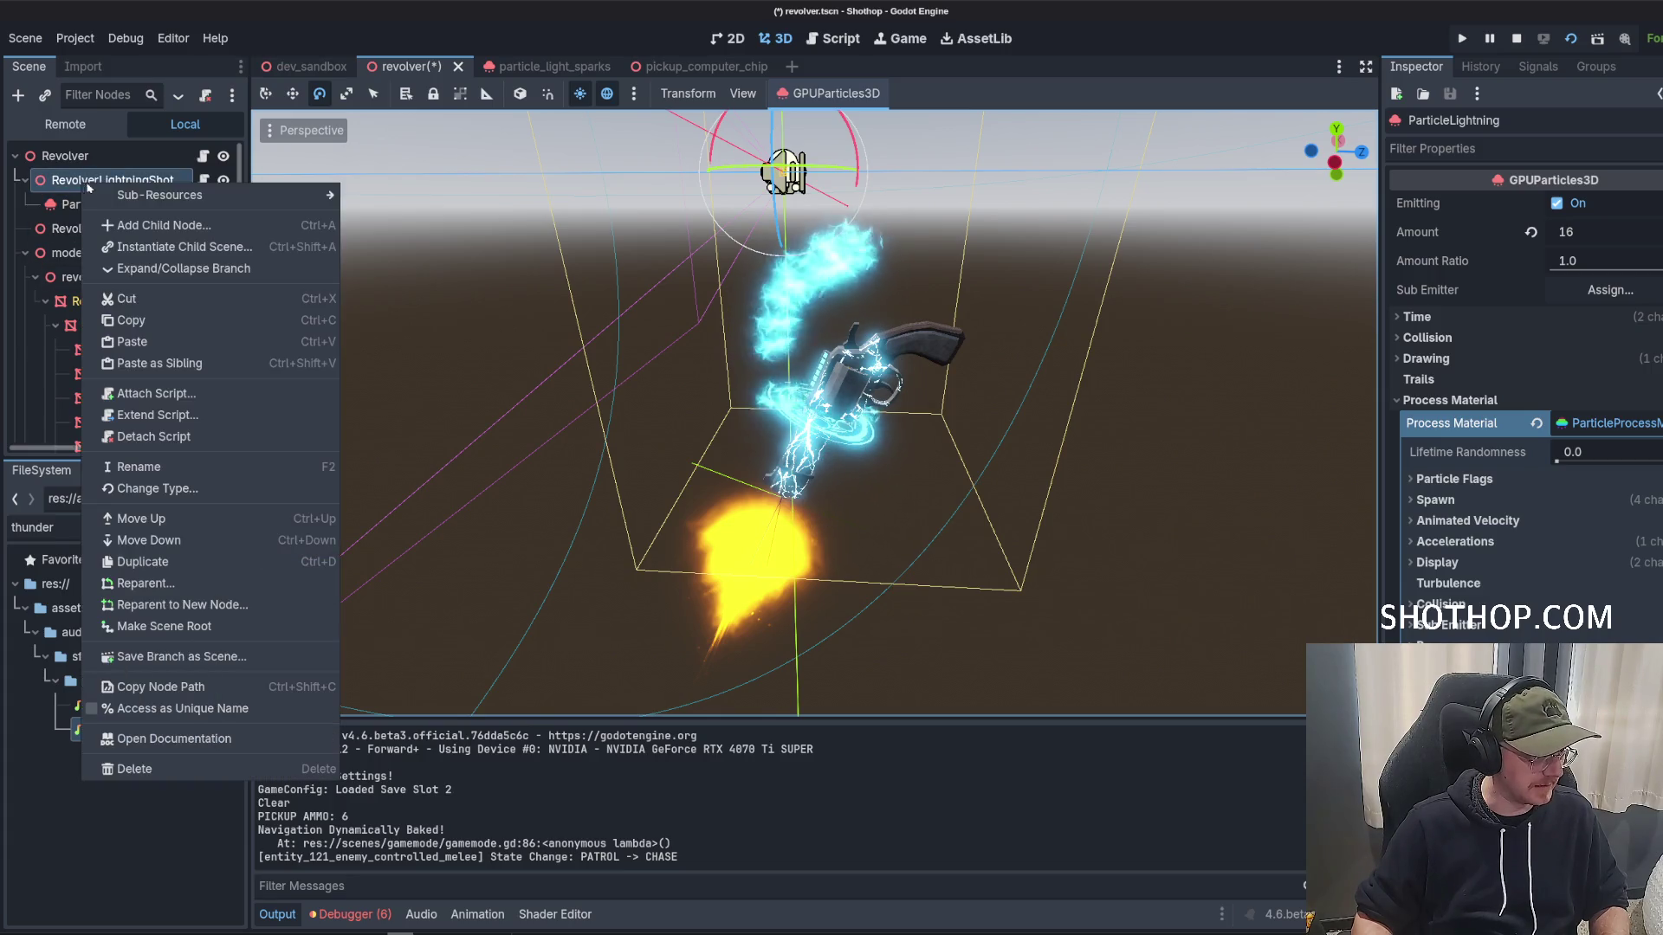
Add a RemoteTransform3D child to RevolverLightningShot with its Remote Path set to Revolver.
click(151, 227)
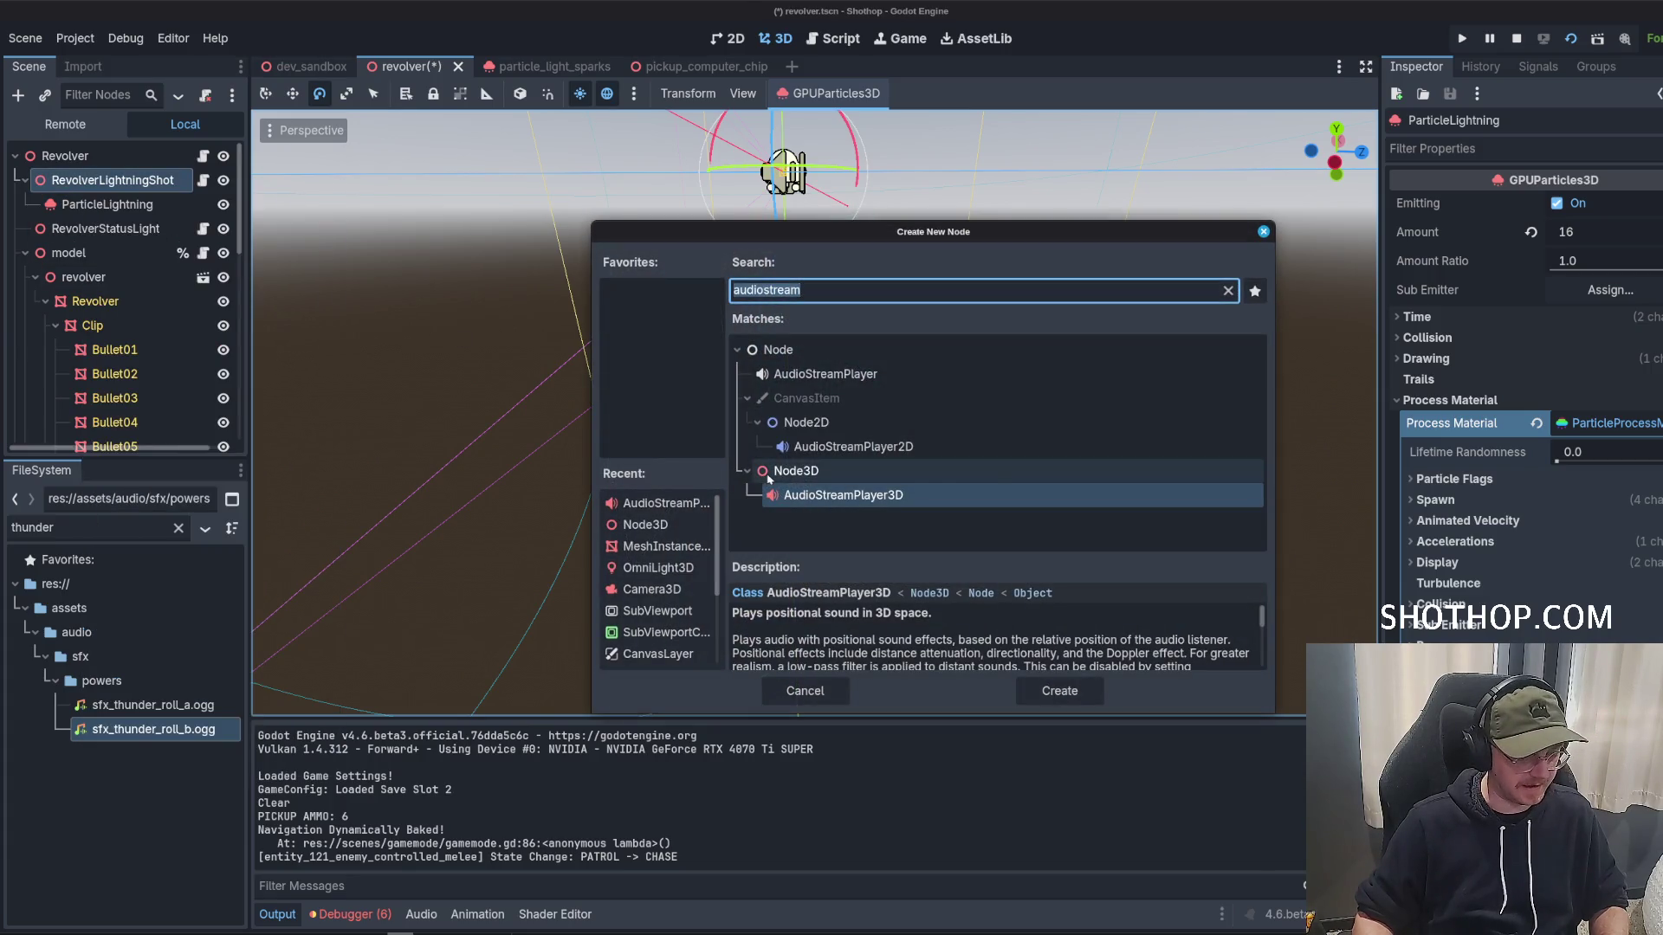
text(remote)
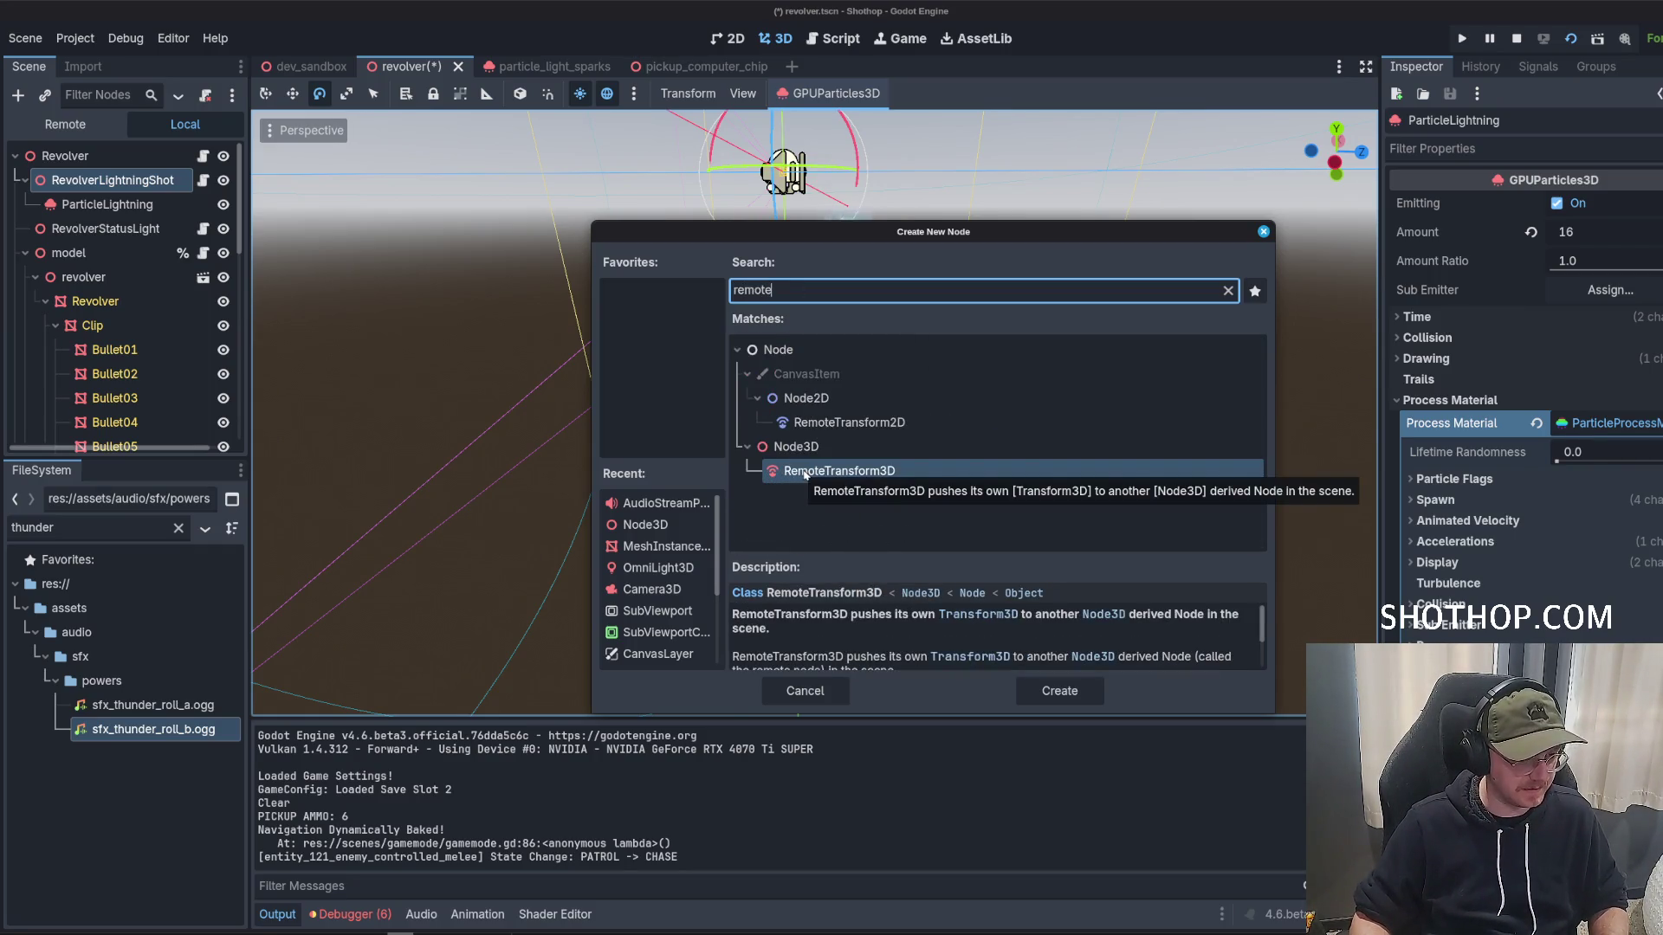
double_click(805, 472)
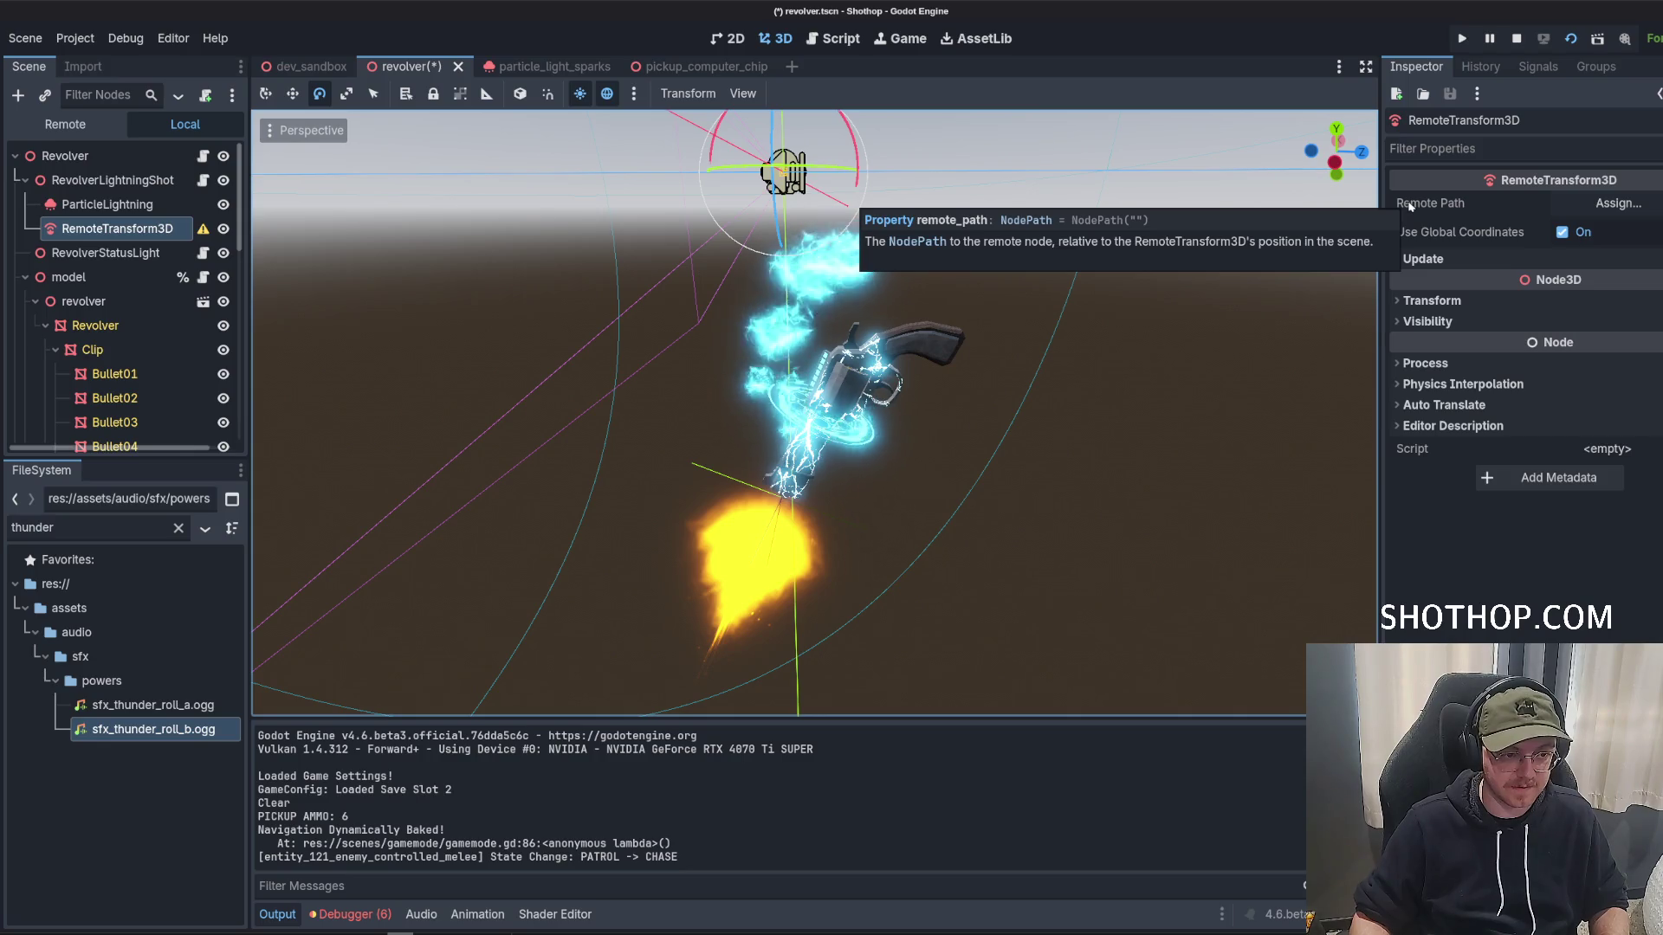
click(1612, 203)
click(853, 438)
click(922, 756)
Nest ParticleLightning under the RemoteTransform3D and frame it in the viewport.
drag(104, 205, 105, 230)
key(f)
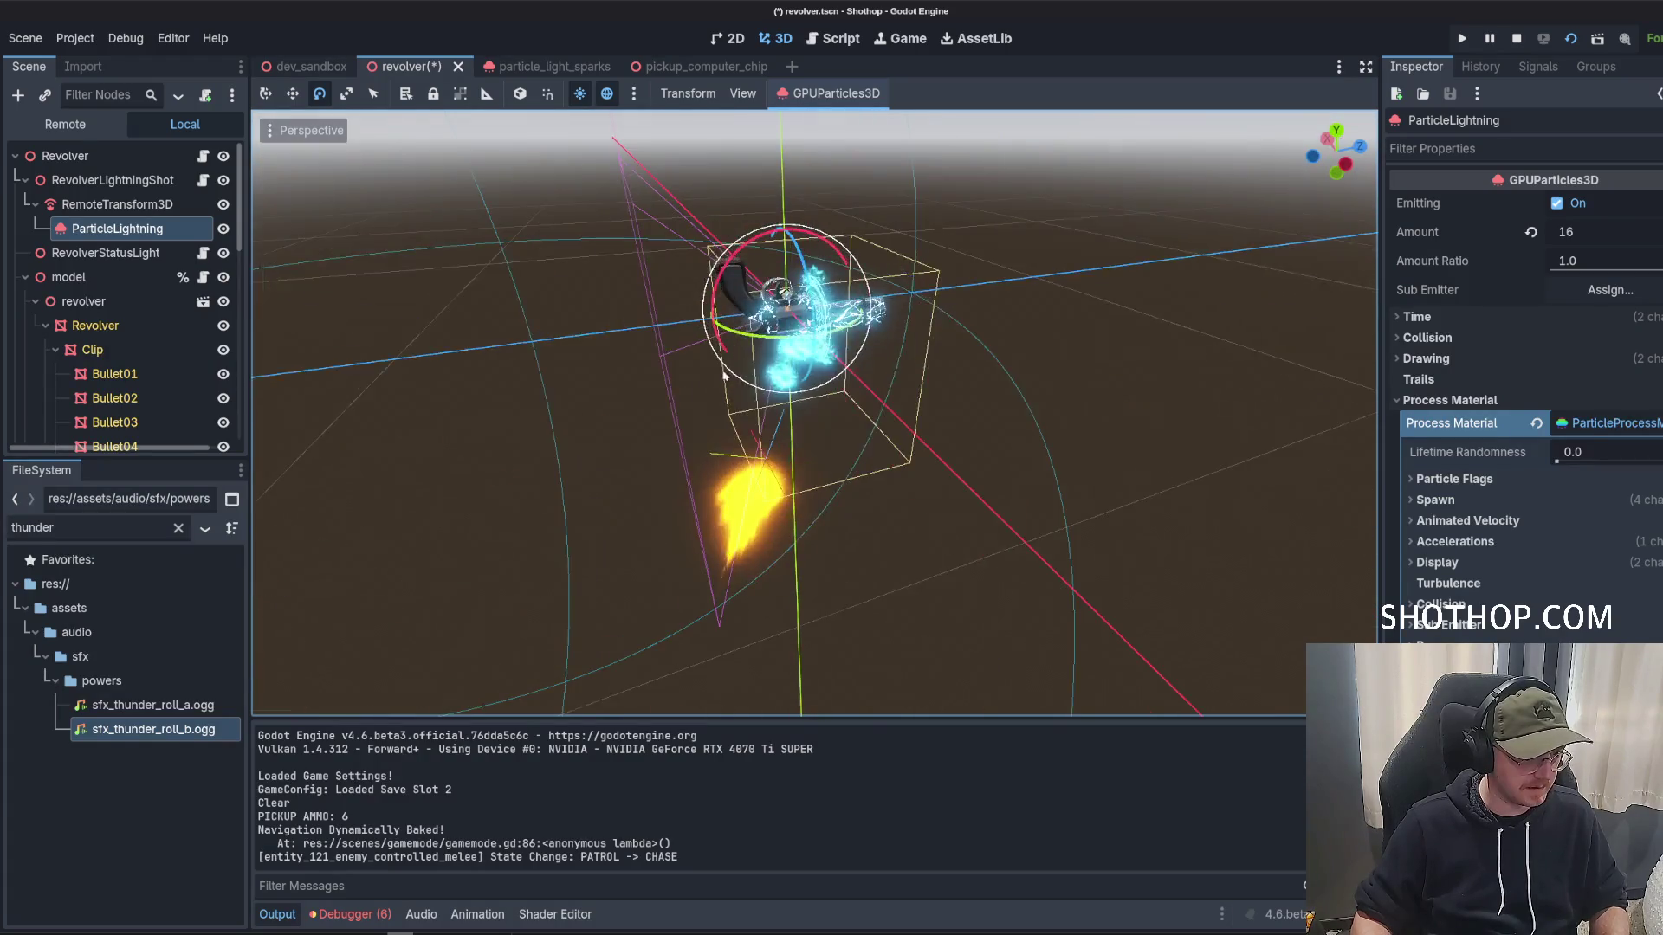
click(116, 214)
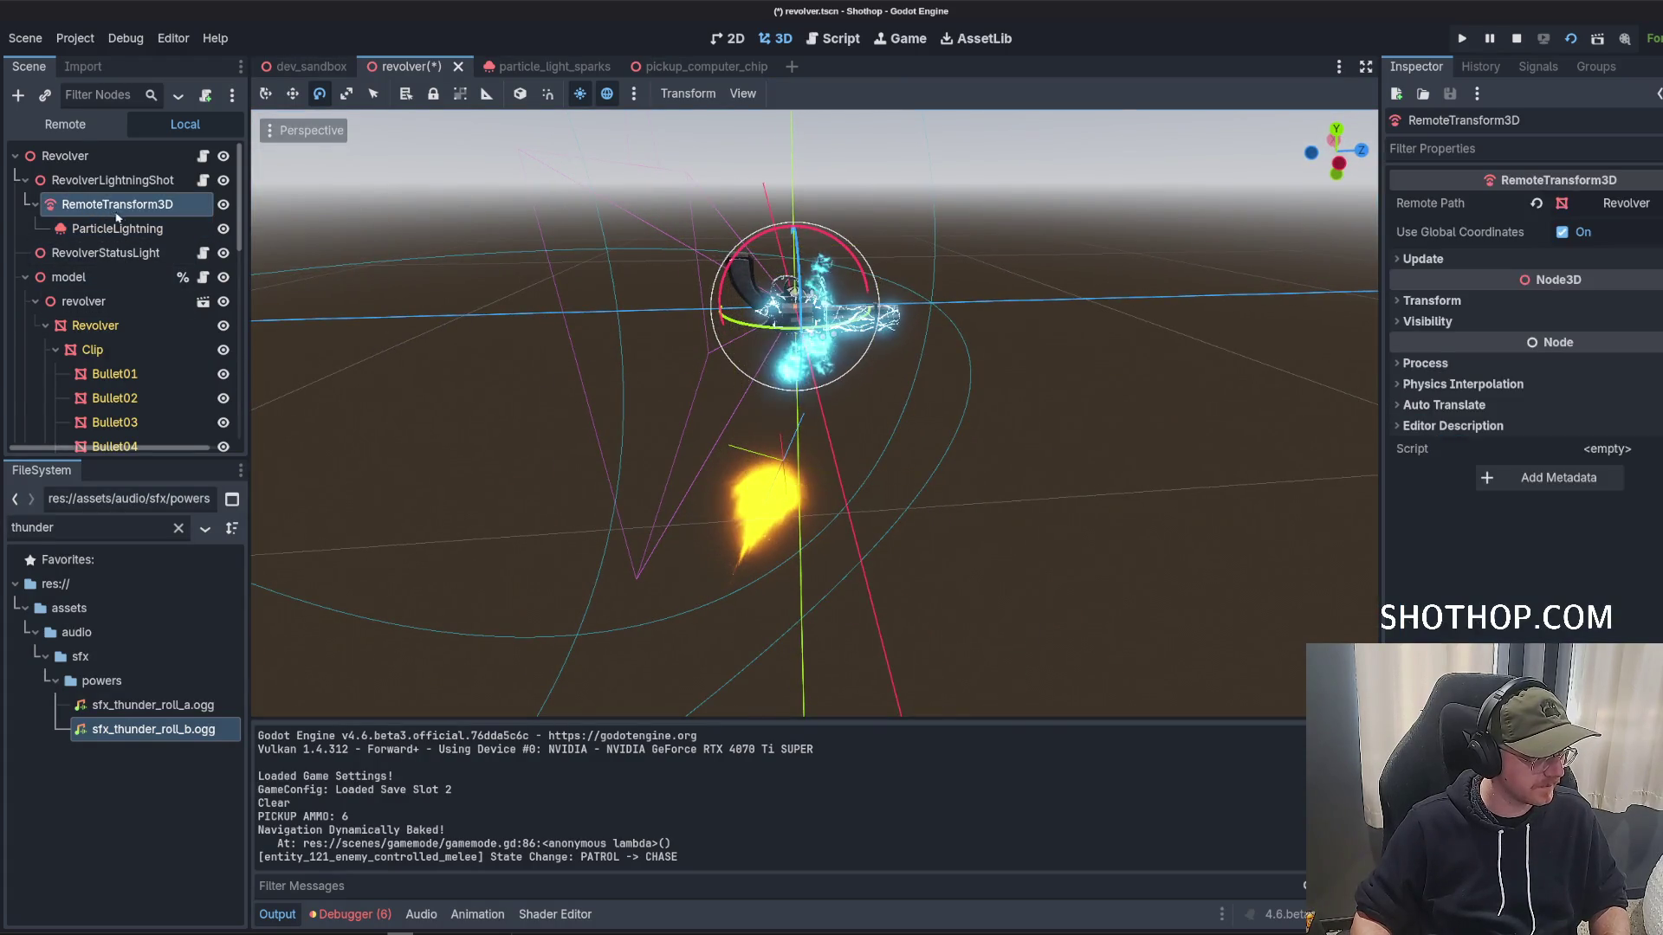
Undo the reparenting and the RemoteTransform3D, then save the scene.
key(ctrl+z)
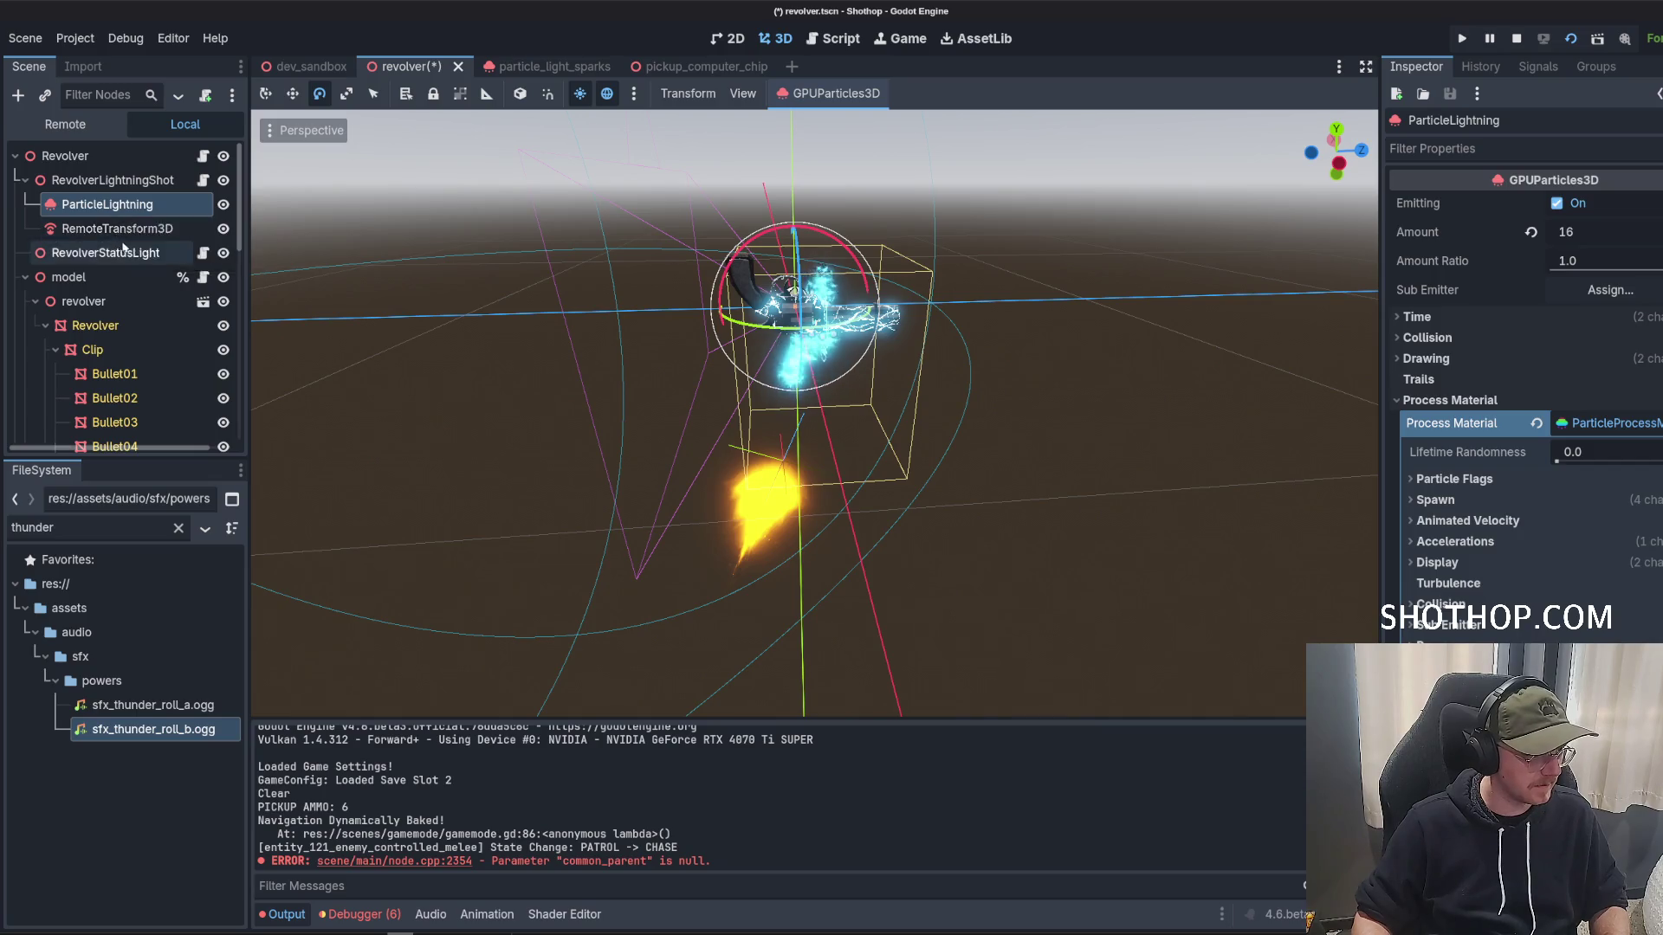
key(ctrl+z)
key(ctrl+s)
Reset the Revolver mesh's position and rotation to zero.
click(762, 303)
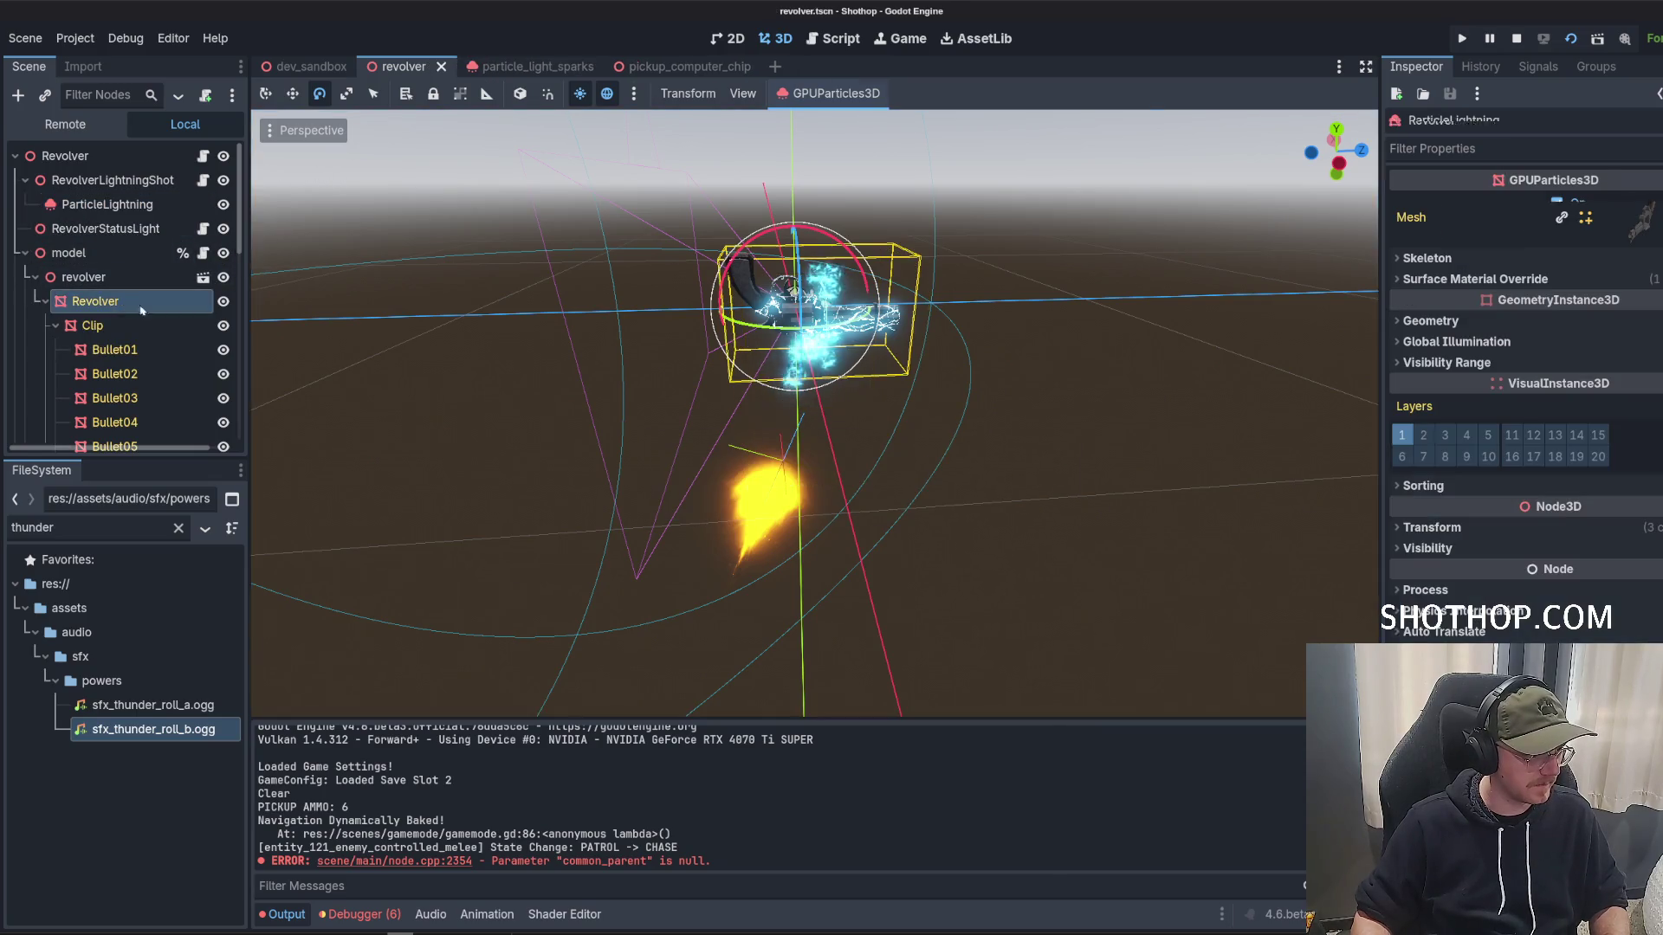
click(1462, 530)
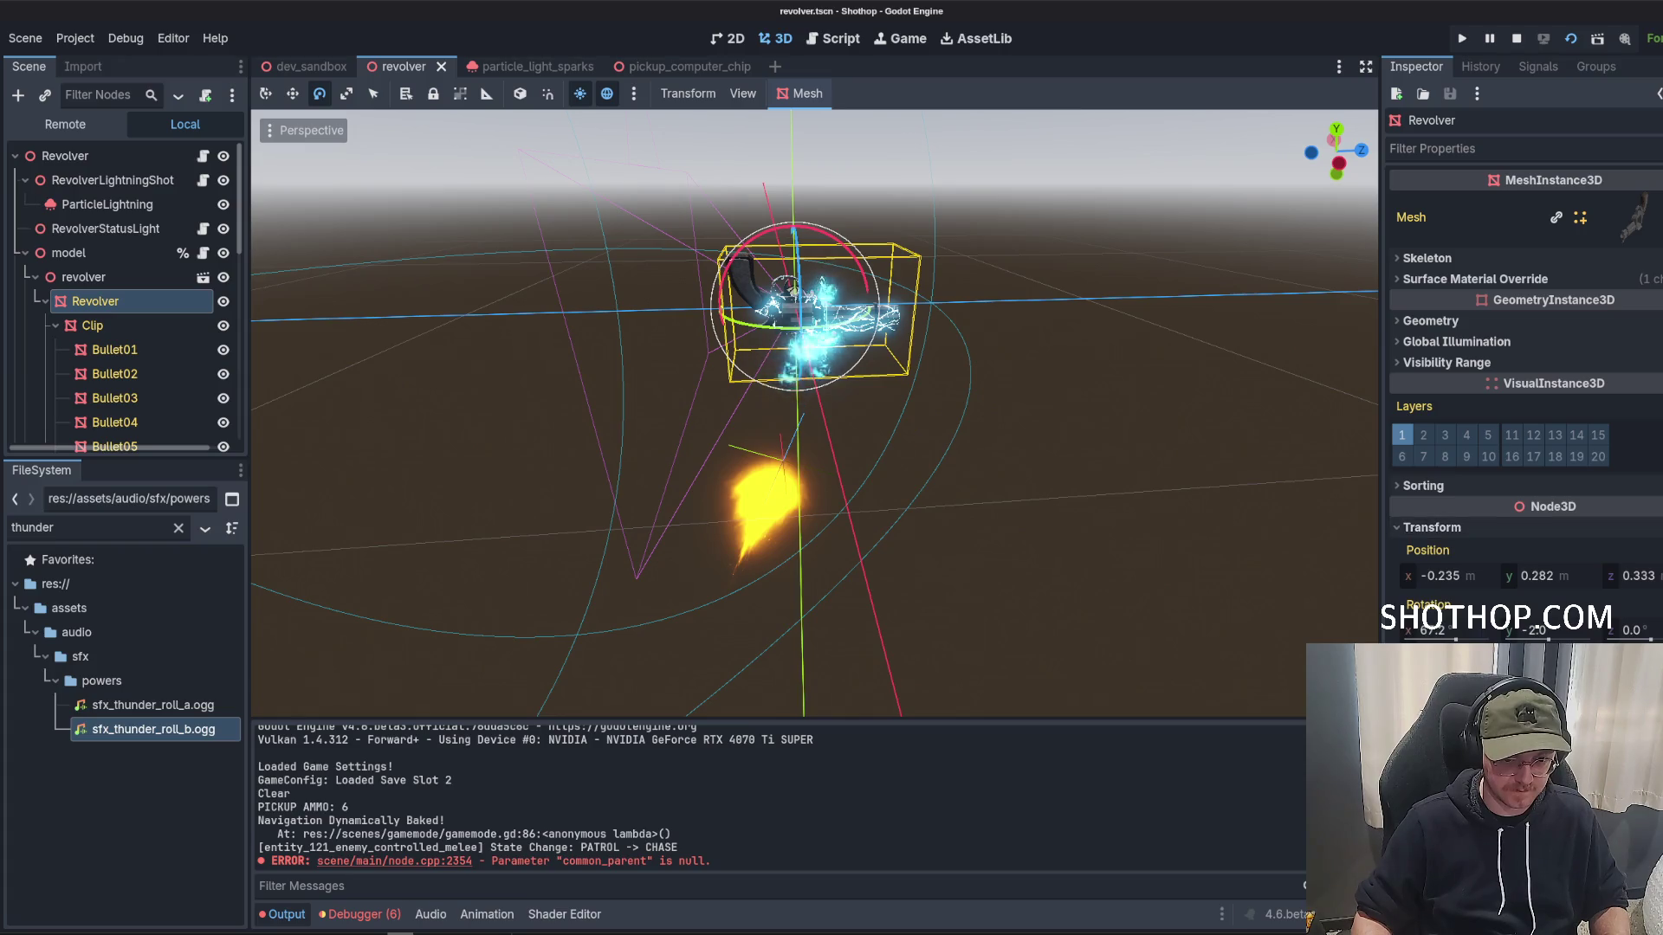
click(1656, 550)
click(1656, 604)
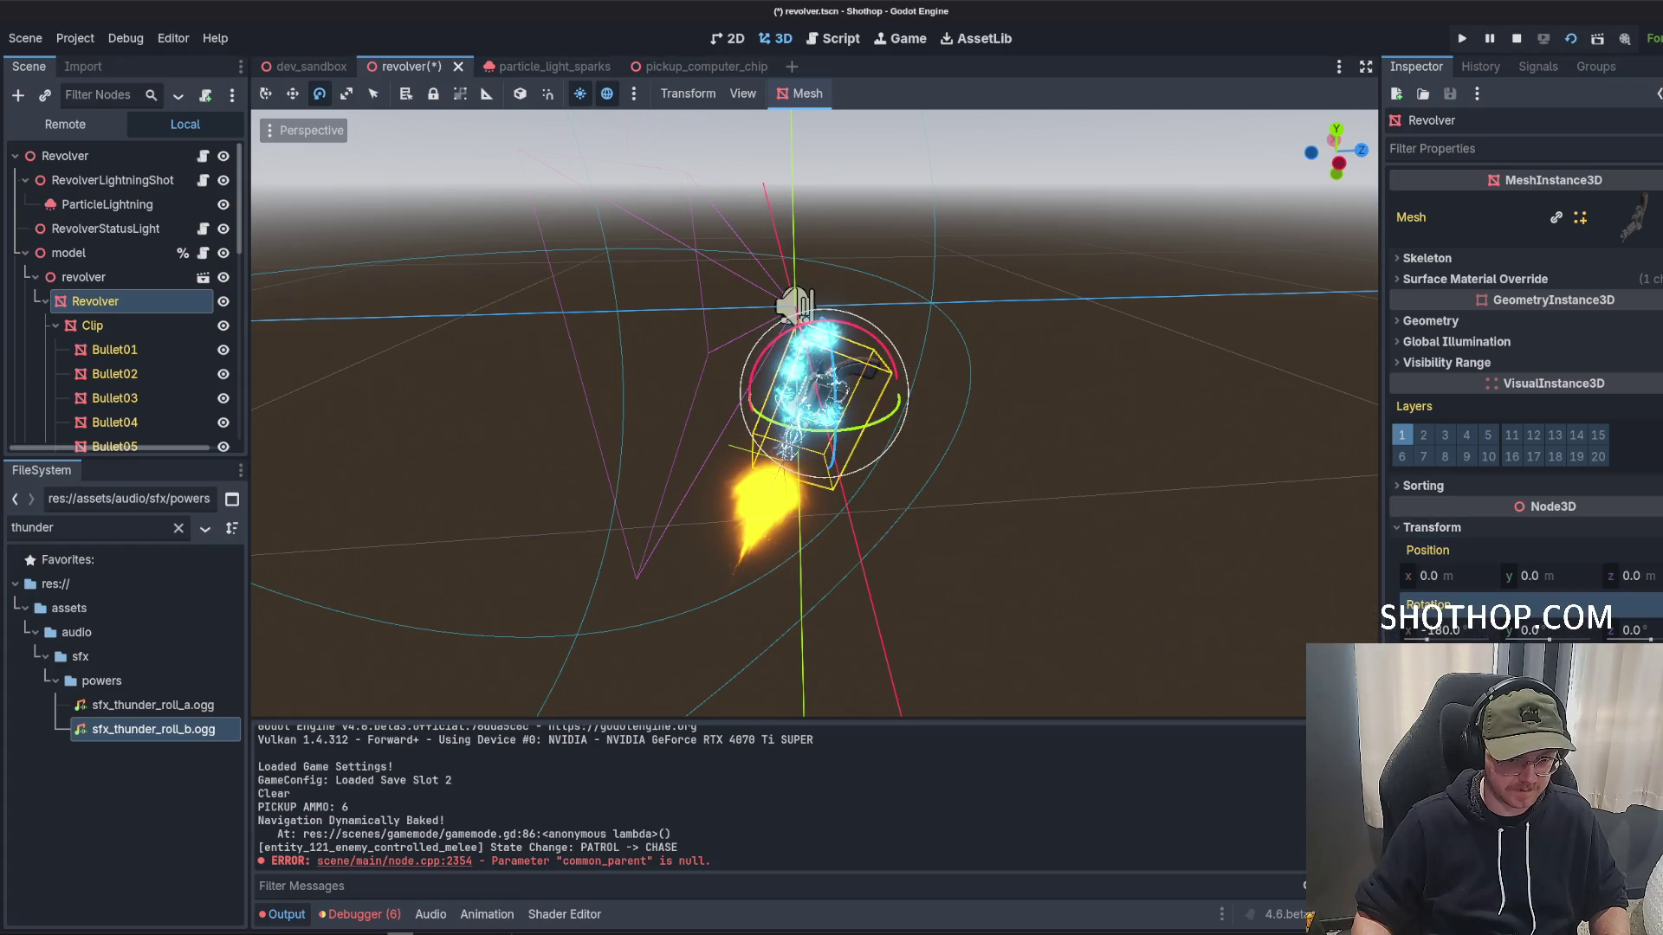
Add a RemoteTransform3D child under the Revolver mesh node.
right_click(113, 312)
click(55, 326)
click(55, 325)
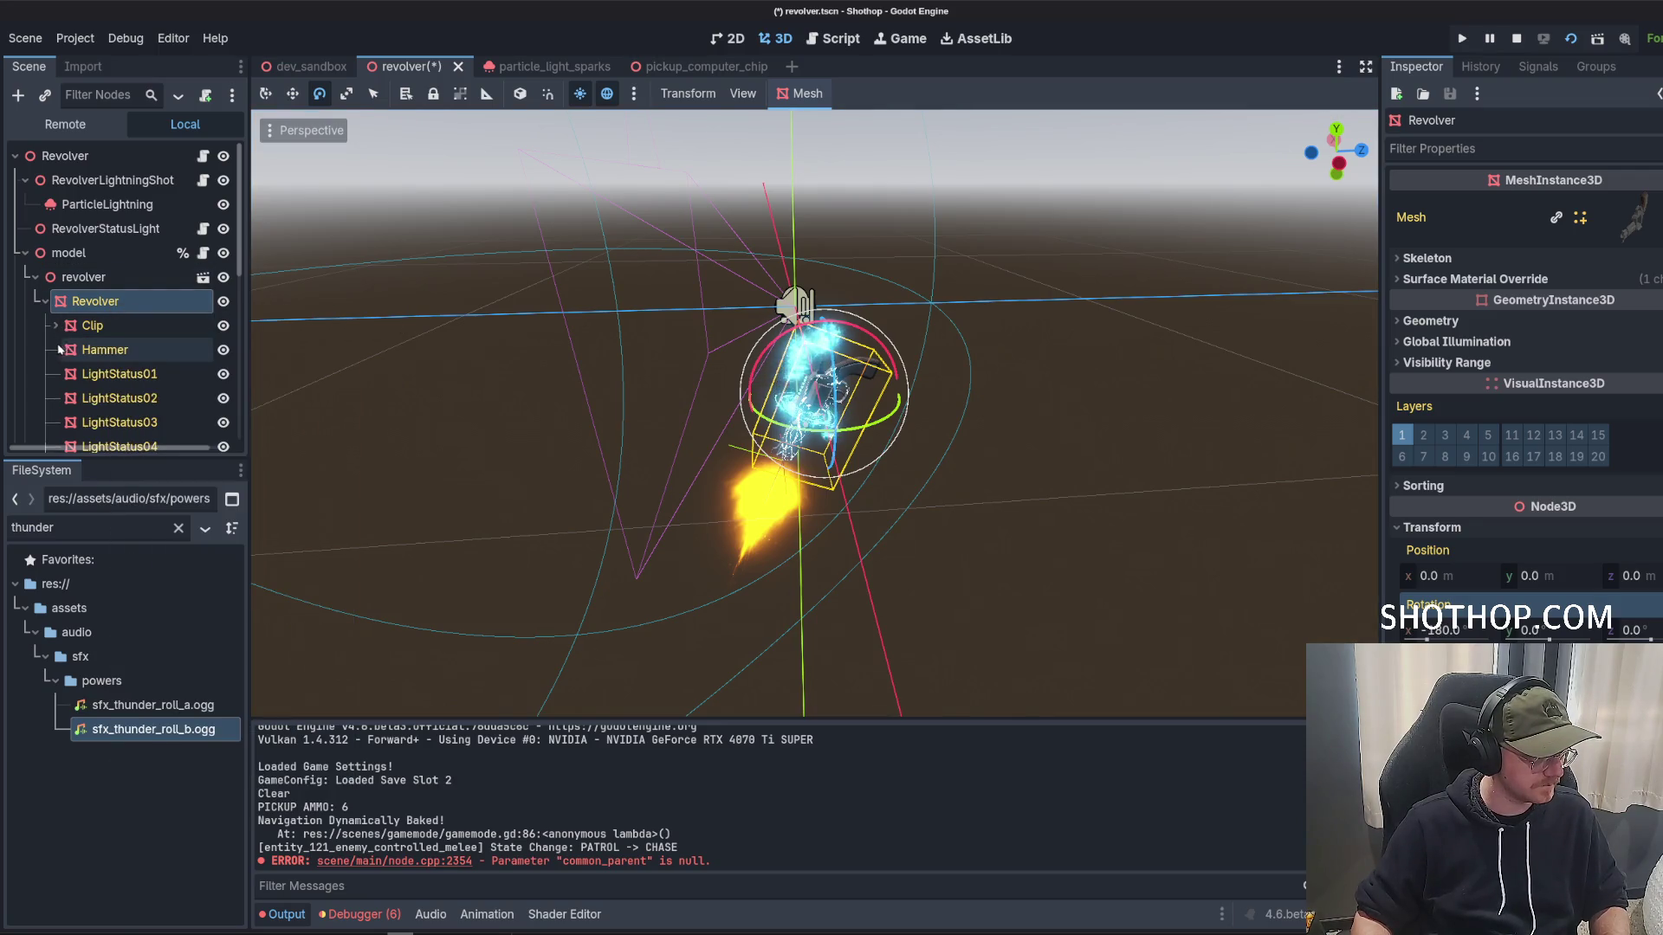
right_click(101, 302)
click(162, 341)
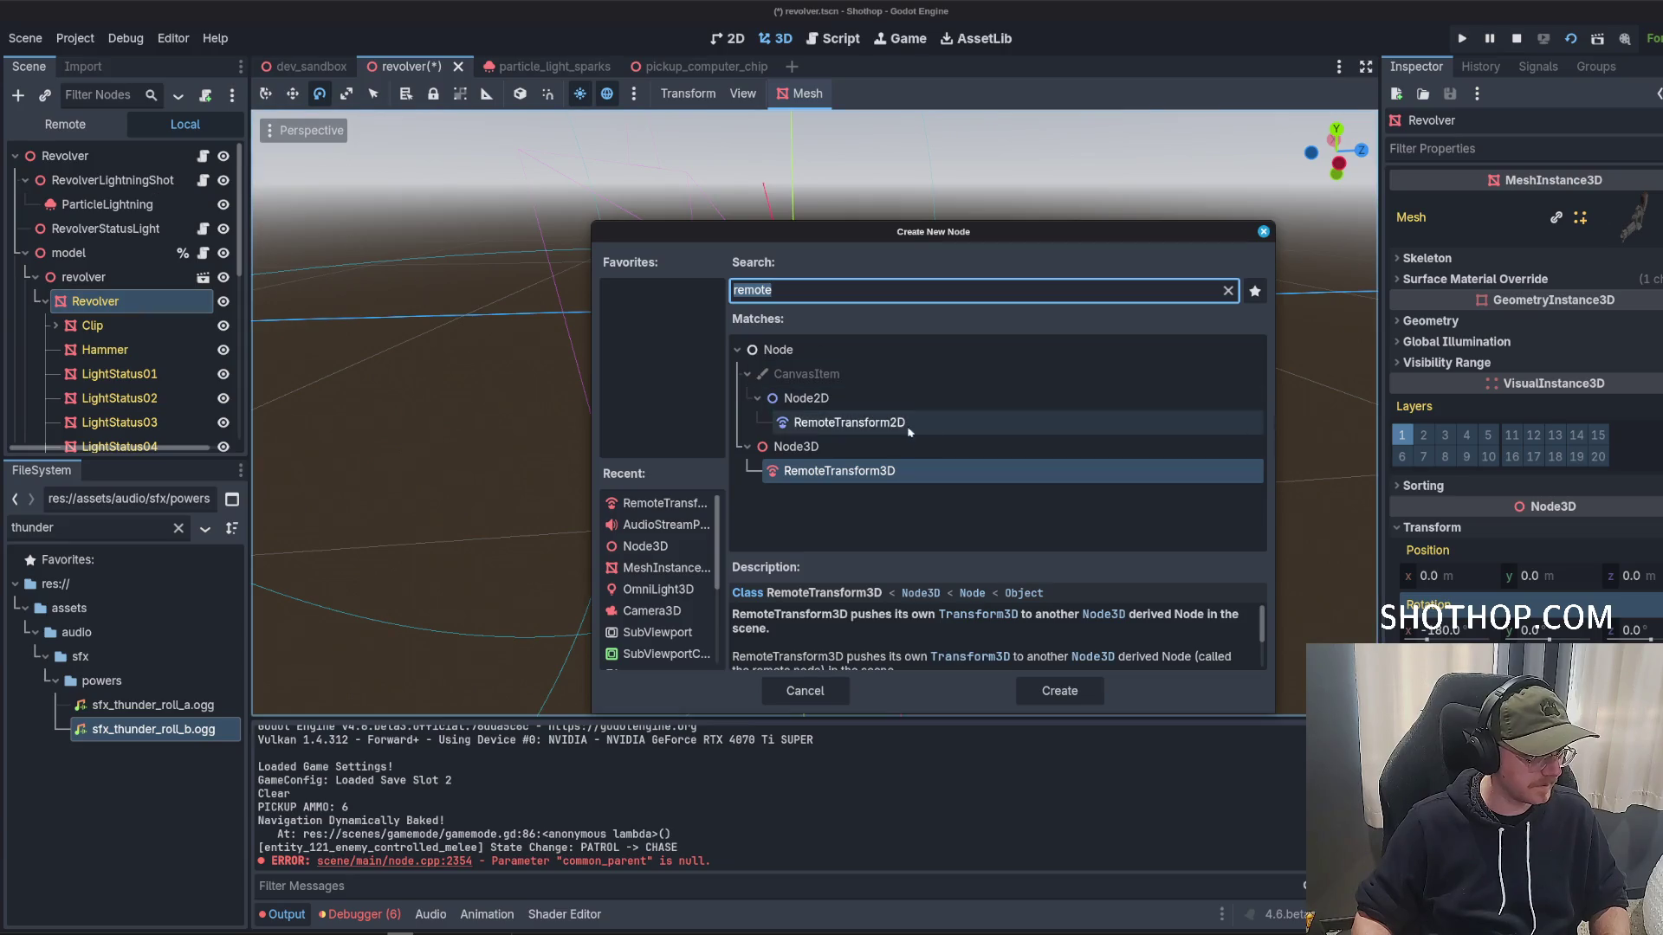
double_click(847, 476)
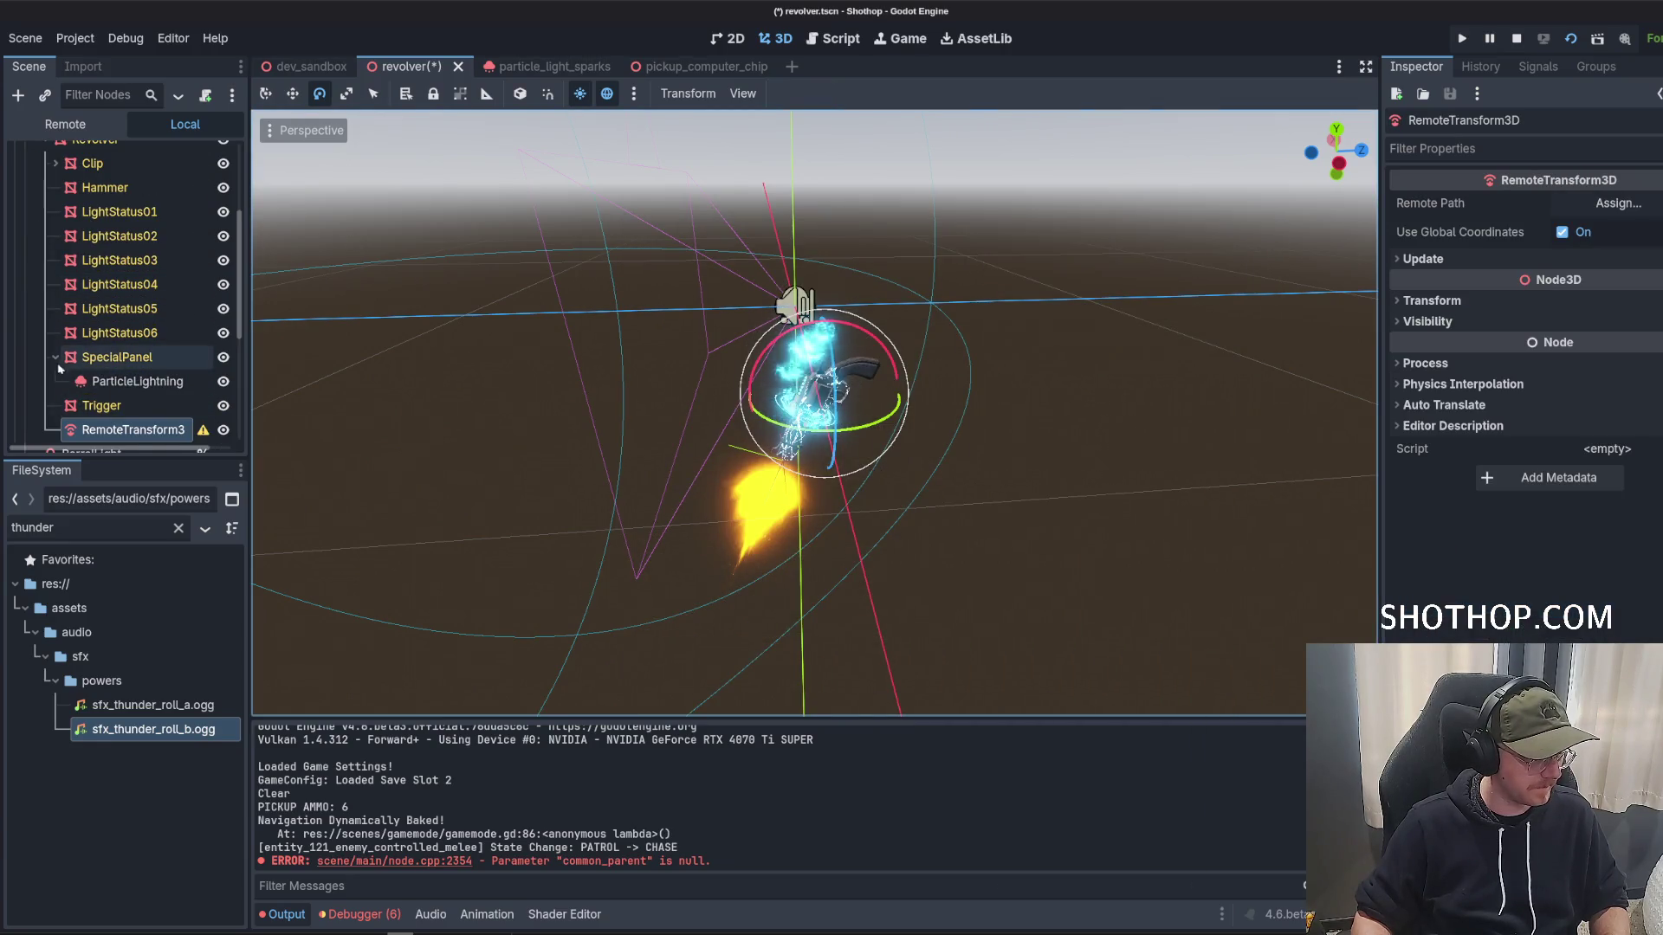
scroll(104, 364, up, 3)
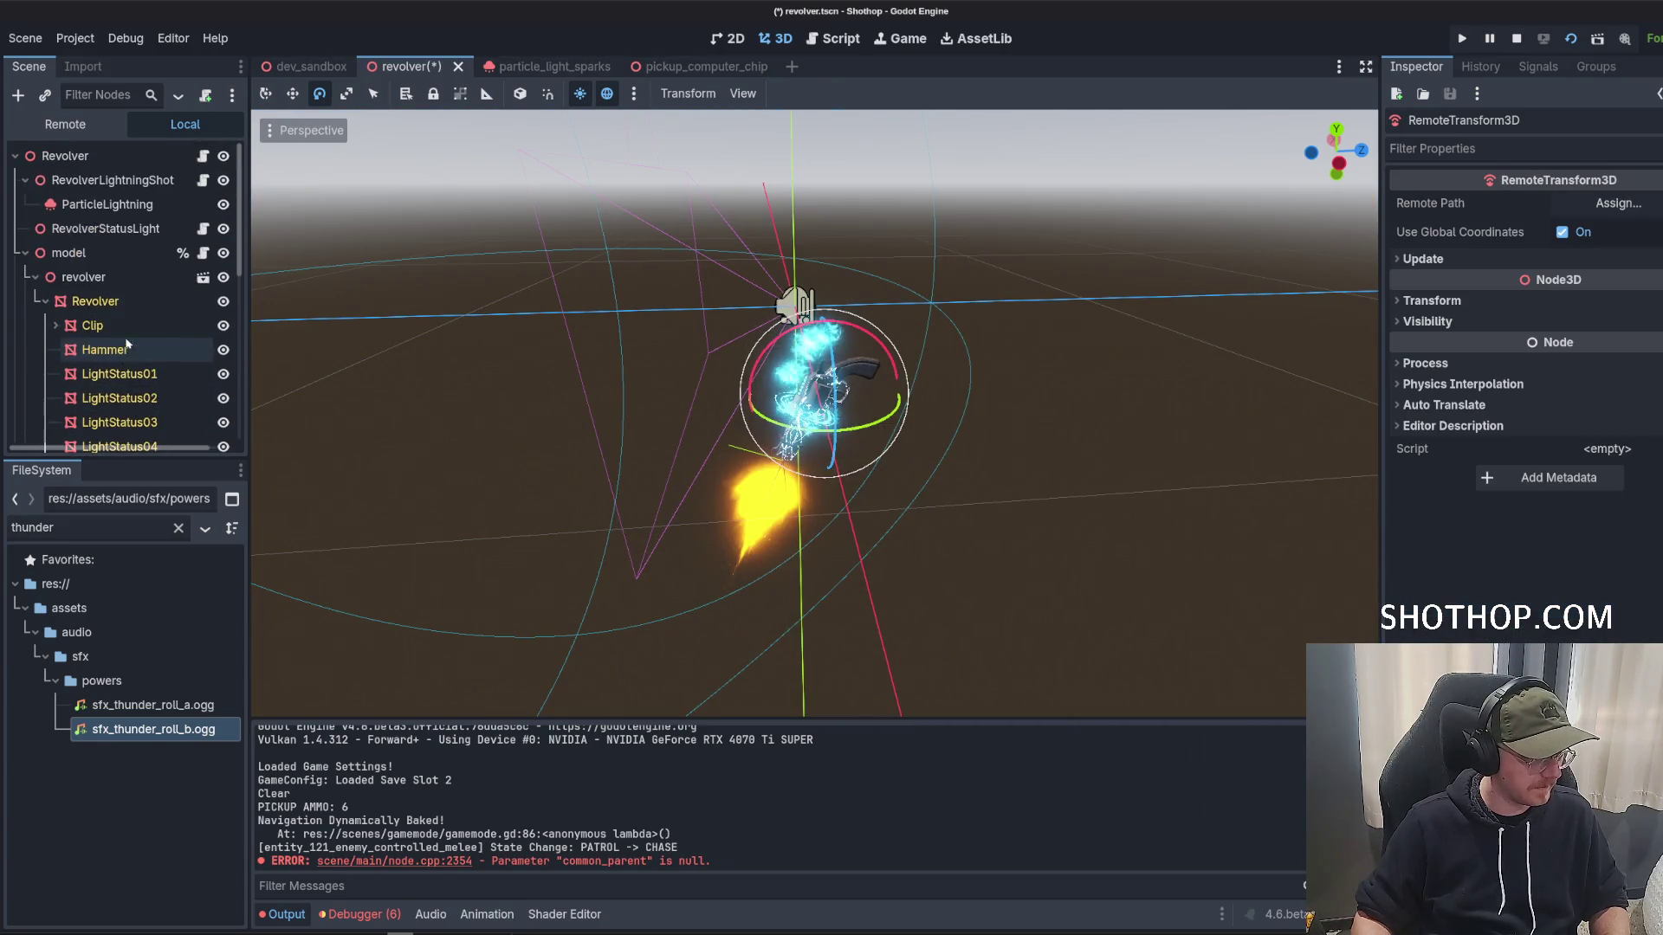
right_click(91, 181)
click(160, 220)
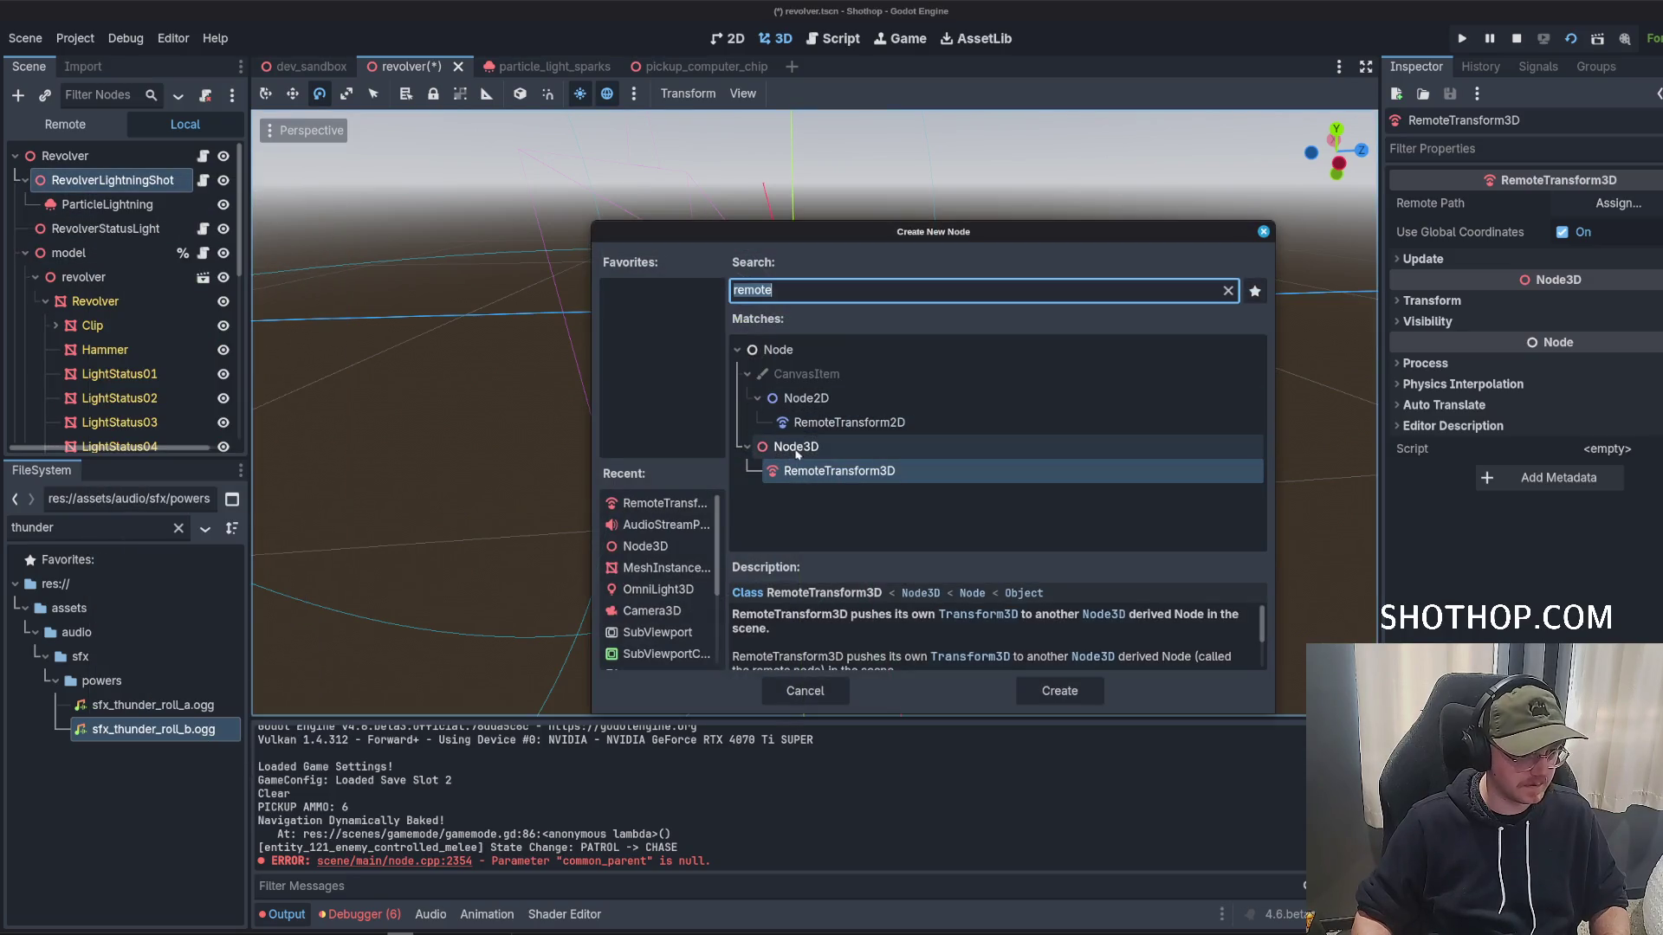
click(804, 690)
scroll(132, 367, down, 5)
Rename the new node ParticleTransform and set its Remote Path to ParticleLightning.
double_click(119, 309)
text(ParticleTransfor)
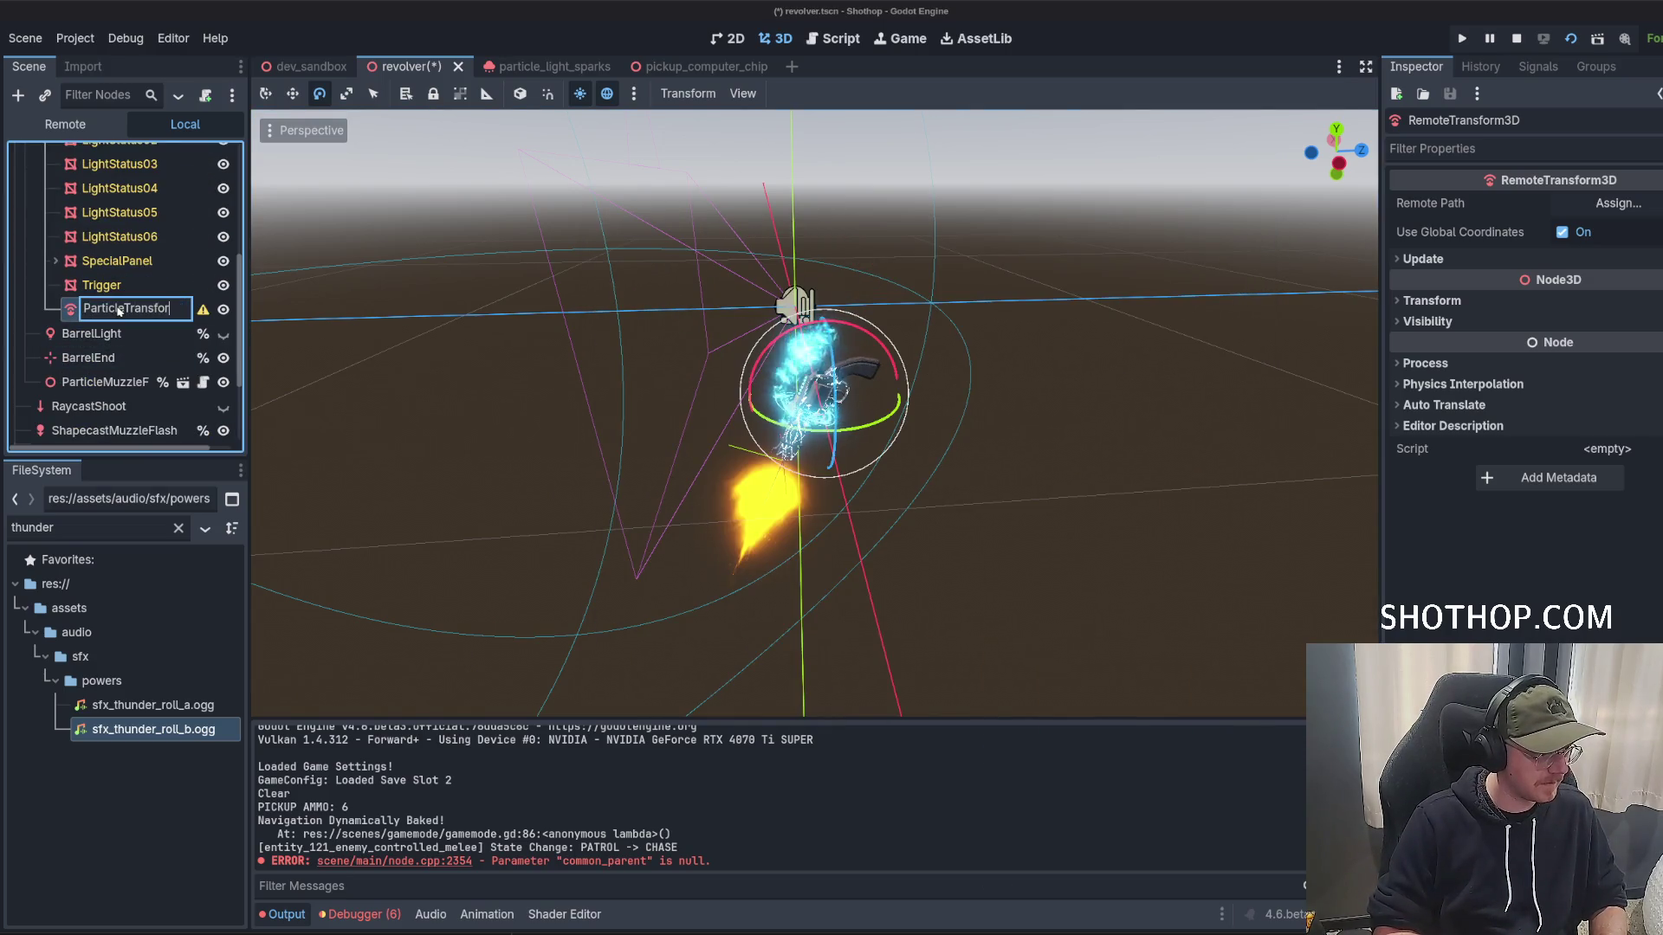
text(m)
key(Return)
scroll(155, 286, up, 4)
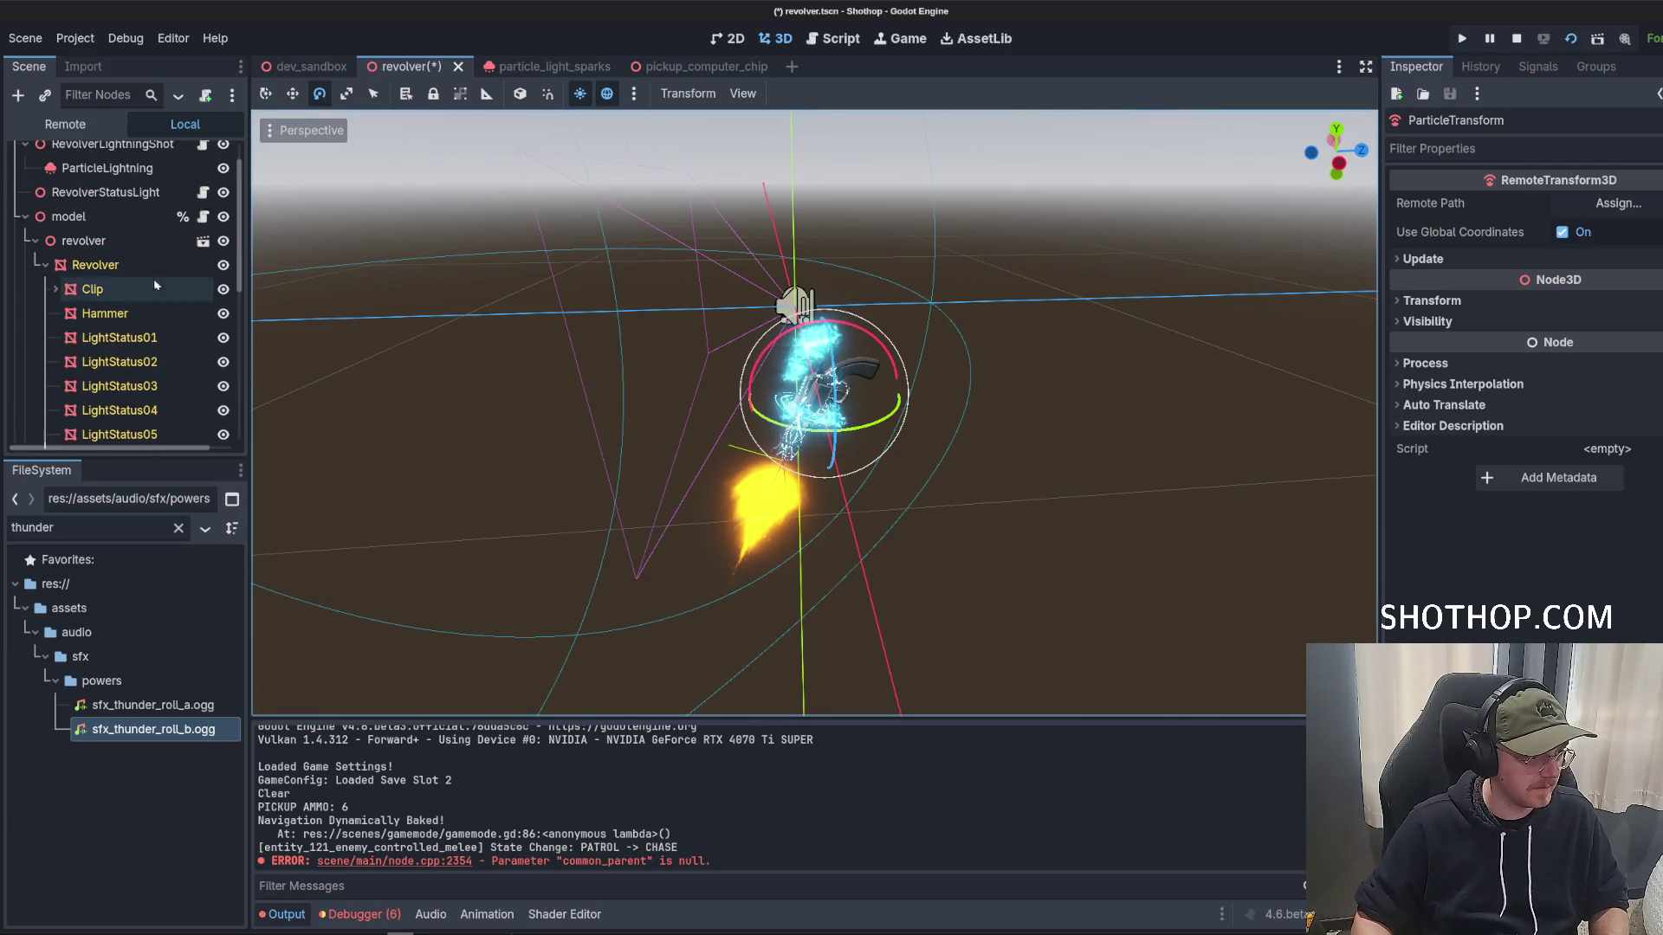
click(1618, 202)
click(953, 318)
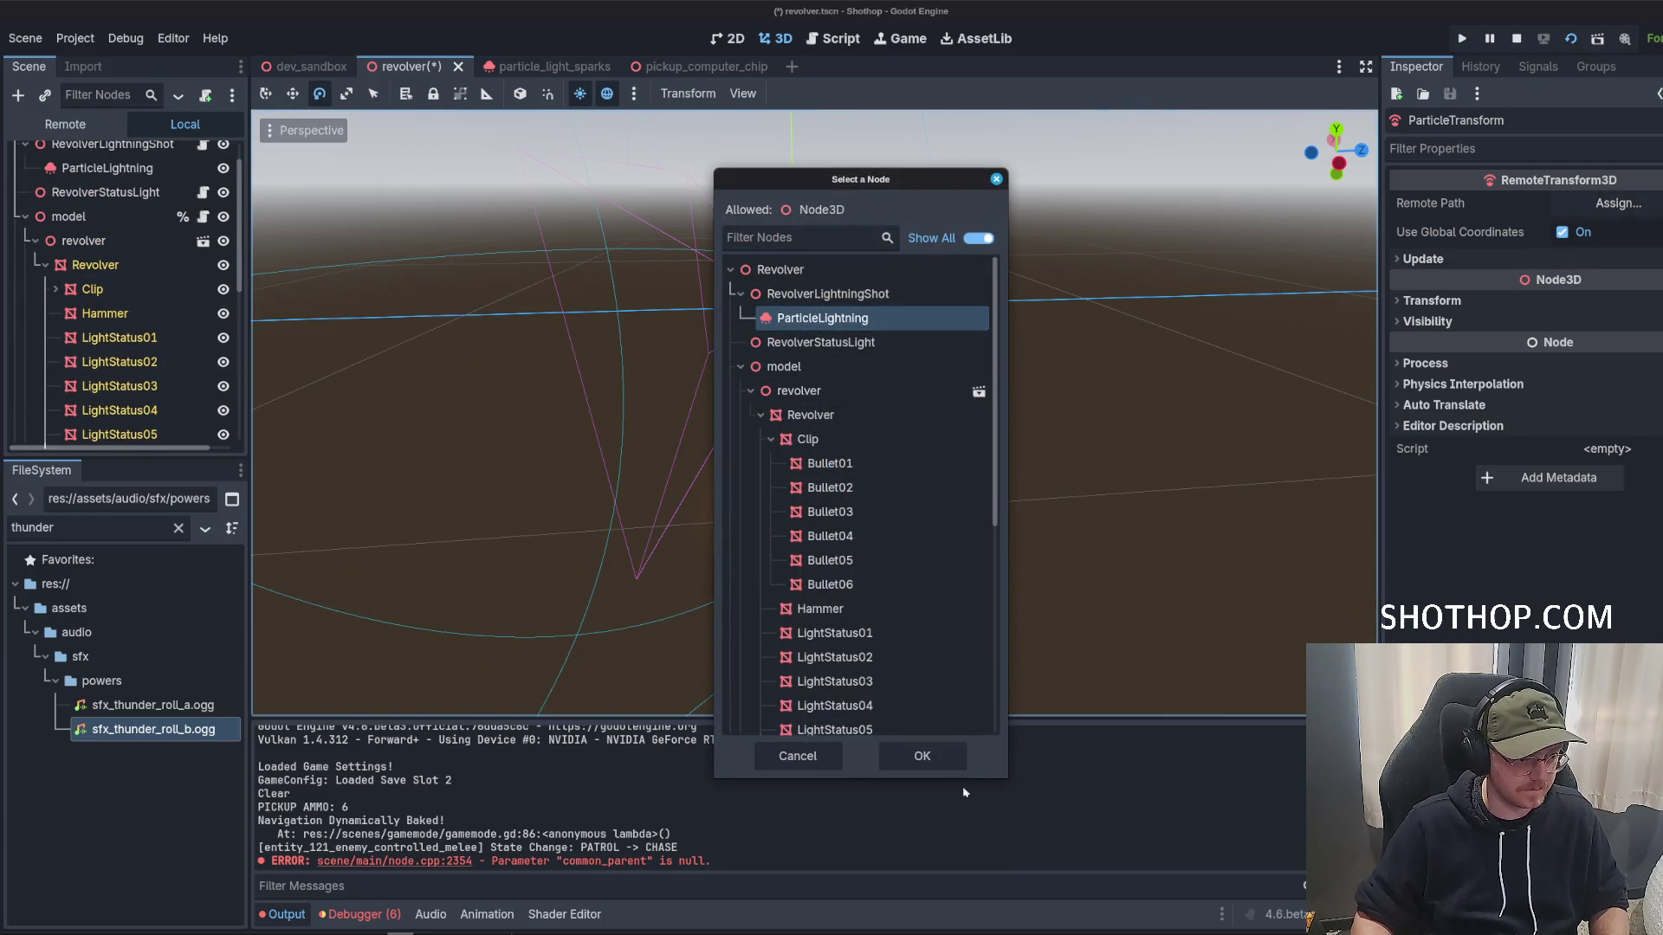
click(922, 756)
scroll(928, 394, up, 5)
mouse_move(928, 395)
mouse_down()
mouse_move(957, 412)
mouse_move(711, 436)
mouse_up()
scroll(173, 294, up, 2)
Select ParticleLightning, collapse its process material and save the scene.
click(107, 204)
key(ctrl+s)
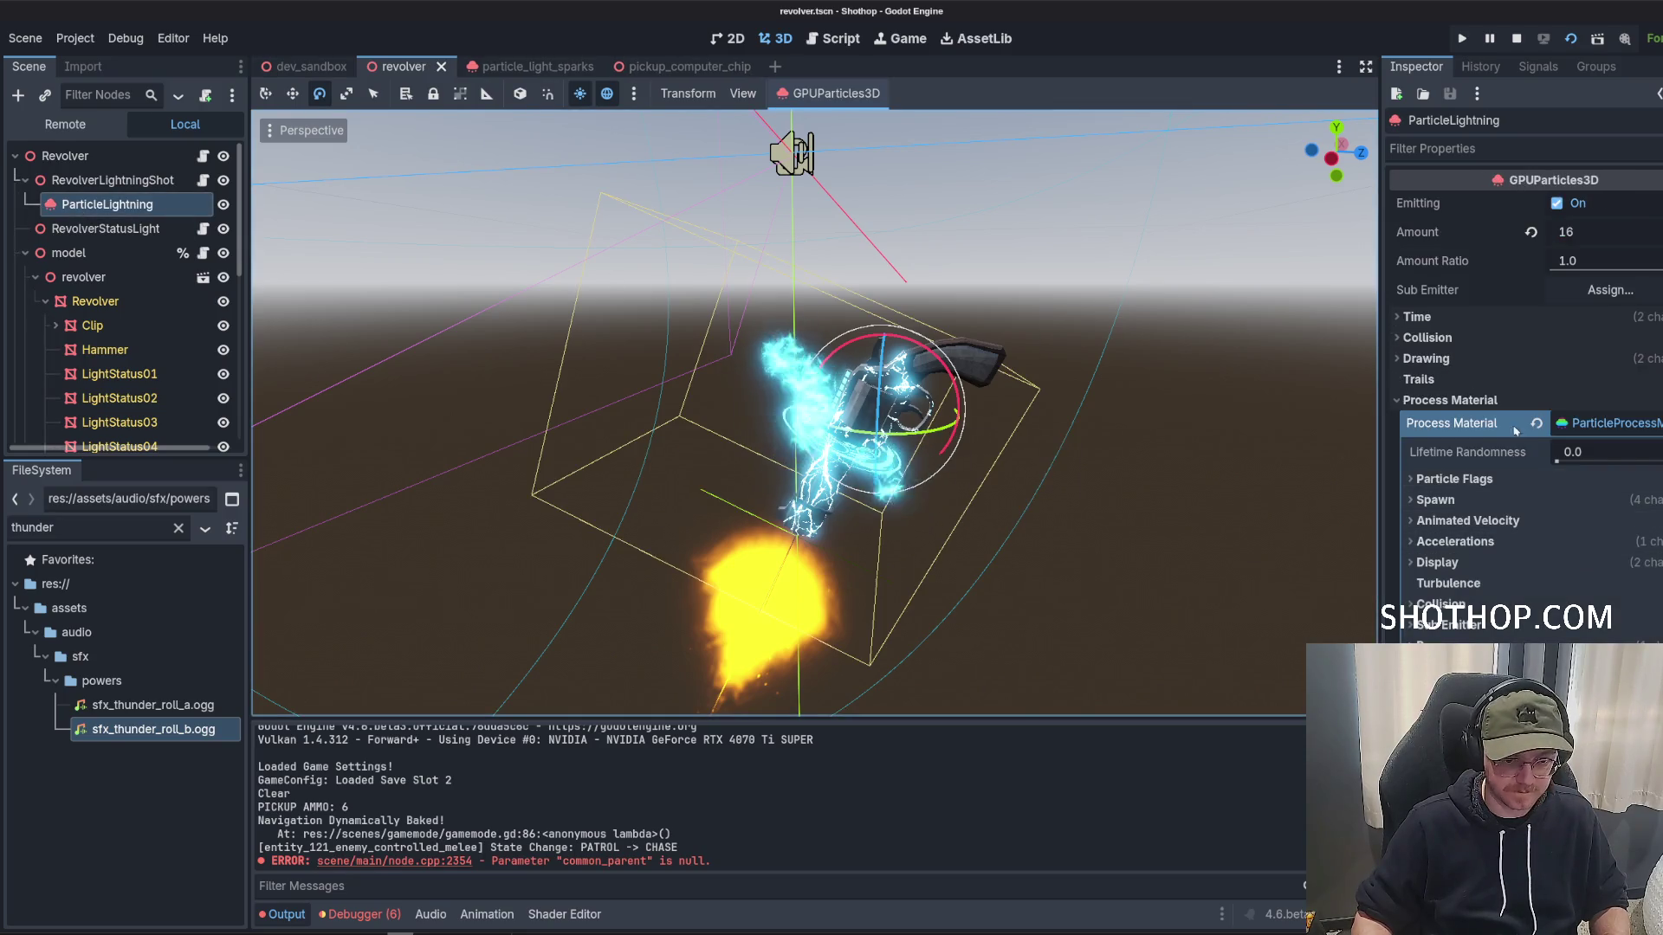
click(1585, 422)
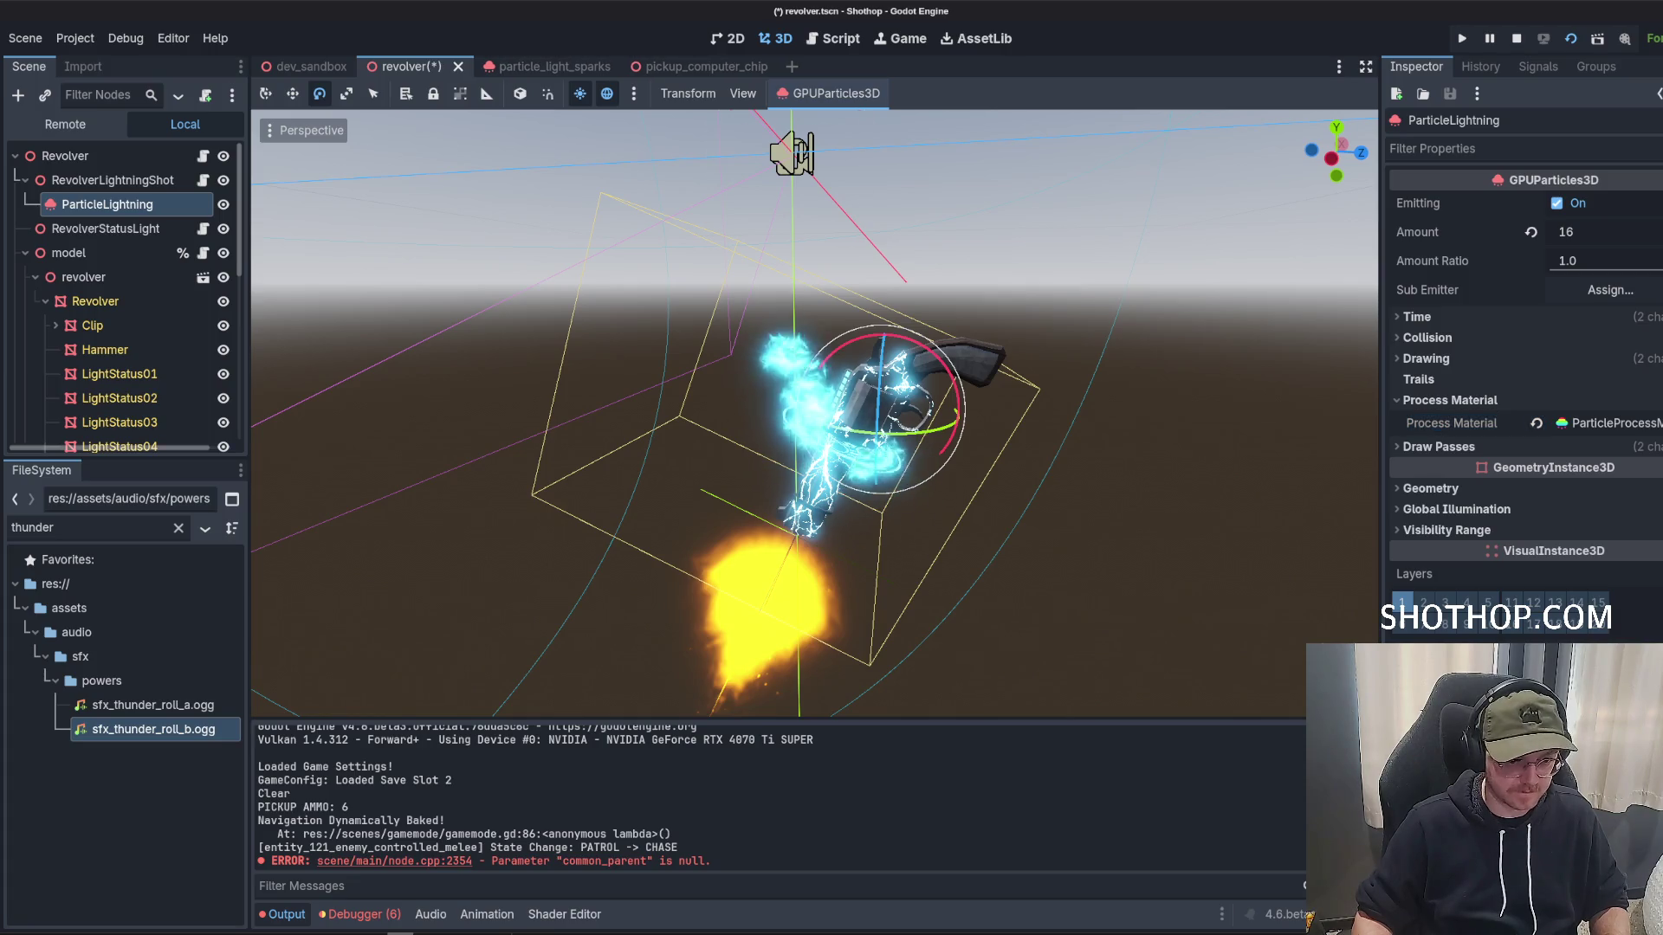
key(ctrl+s)
Create 256 surface emission points from the Revolver mesh and inspect the result.
click(788, 93)
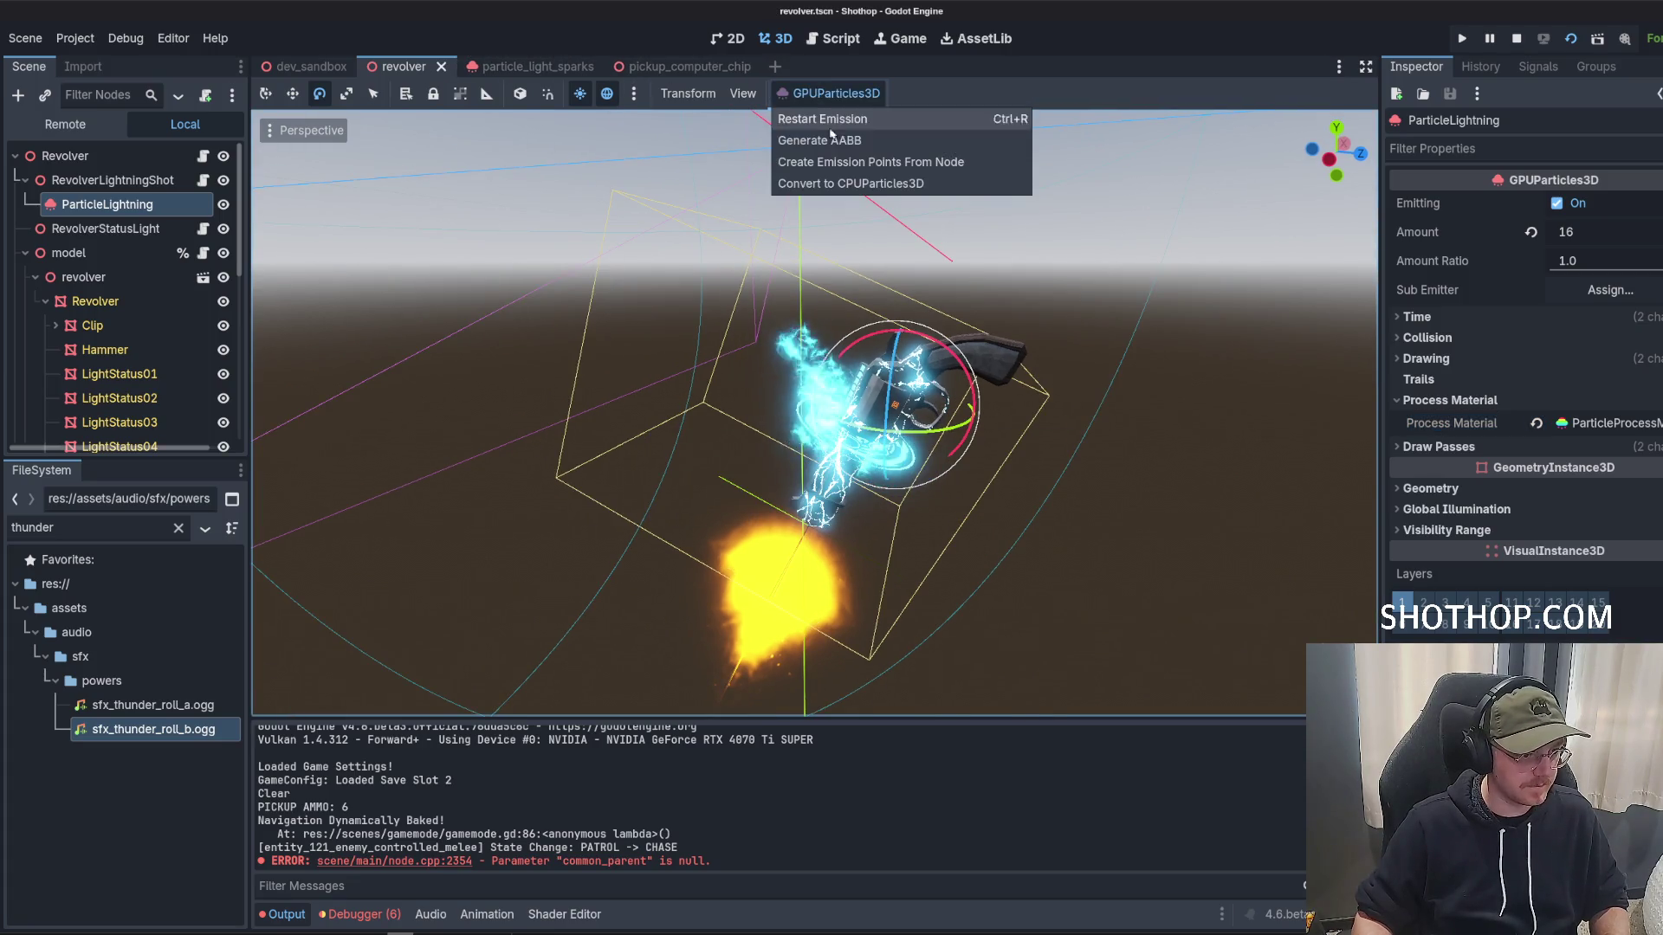
click(867, 164)
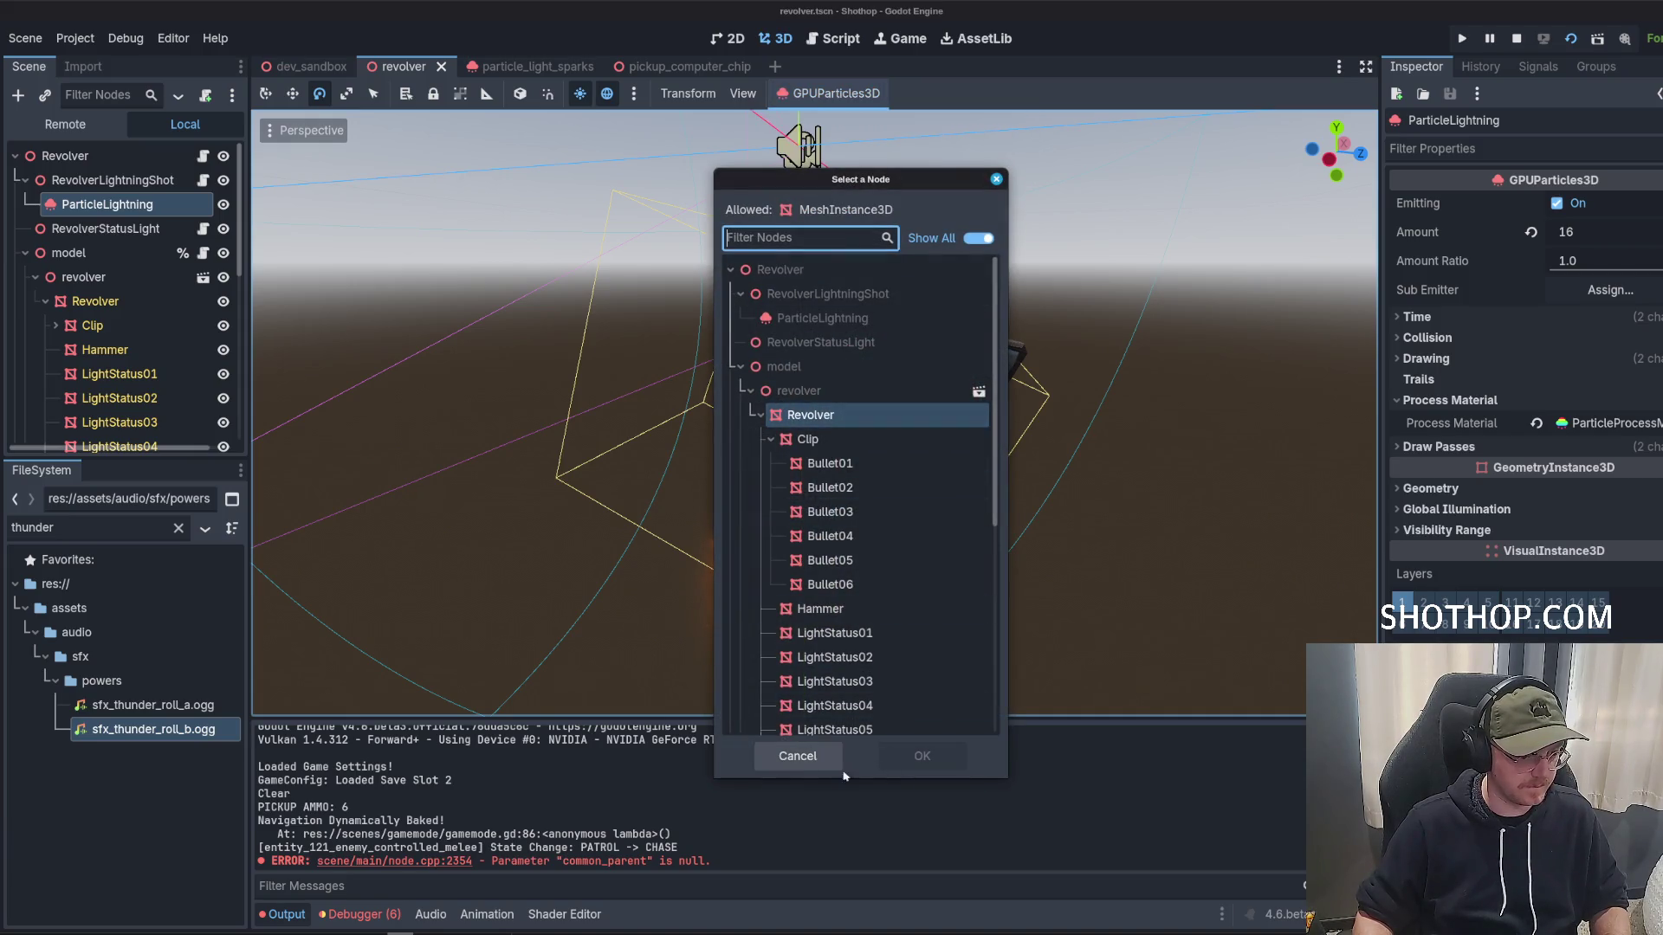
click(802, 418)
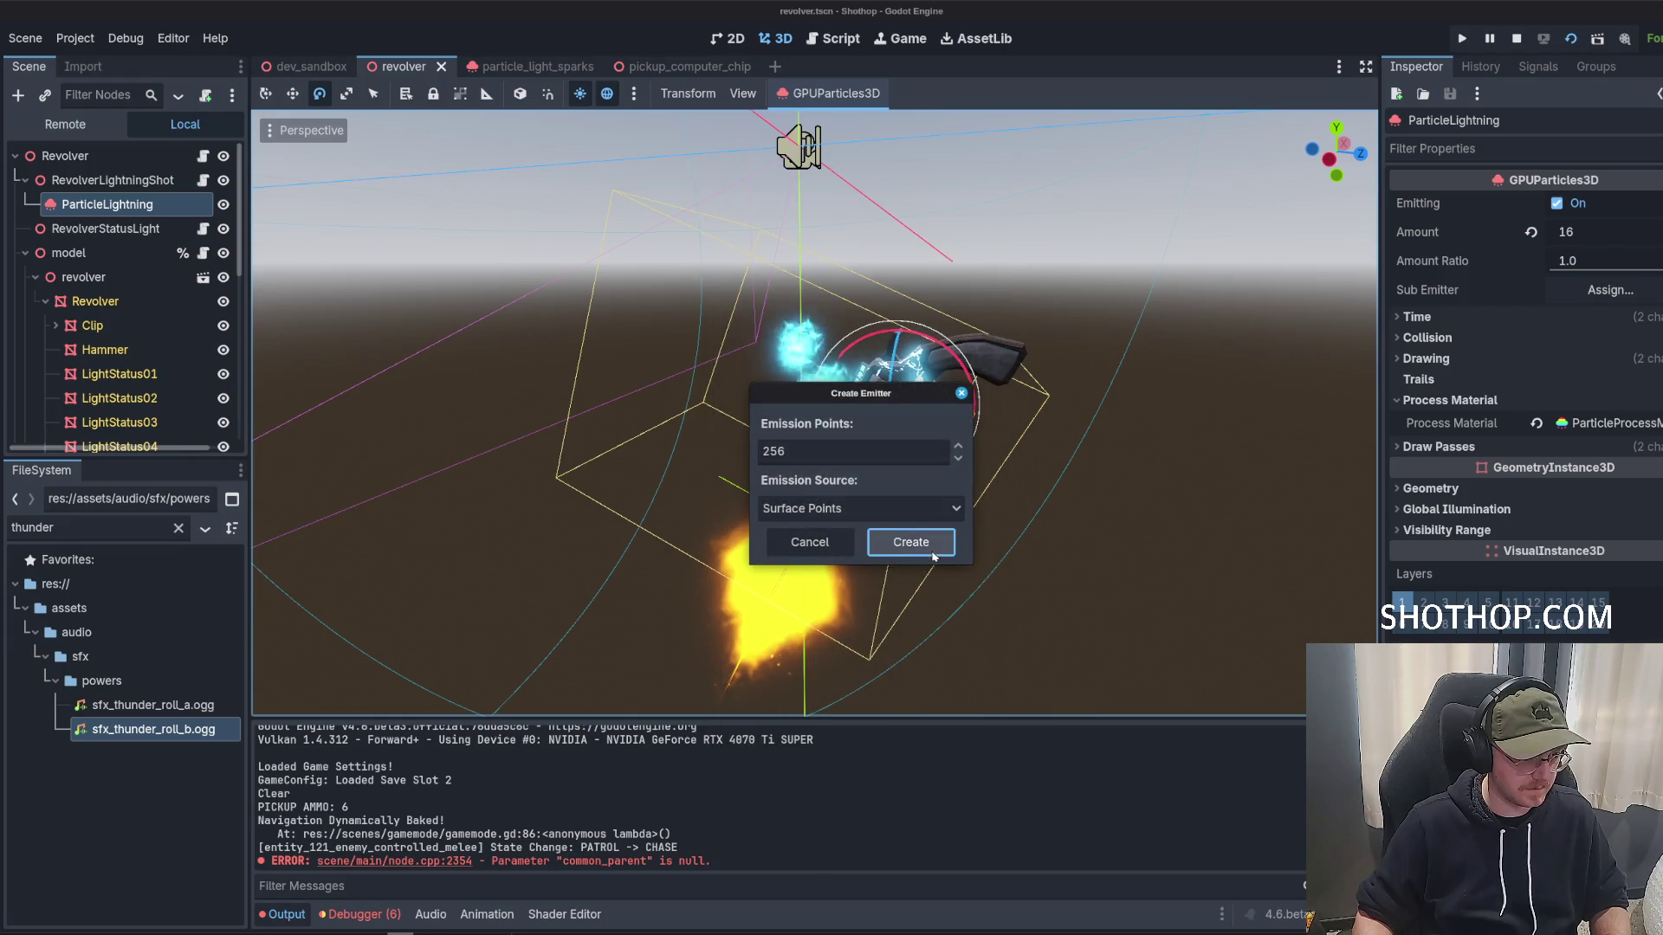
click(911, 542)
mouse_move(912, 485)
mouse_down()
mouse_move(912, 313)
mouse_move(863, 240)
mouse_up()
Regenerate the Revolver surface emission points a second time and orbit around the model.
click(823, 90)
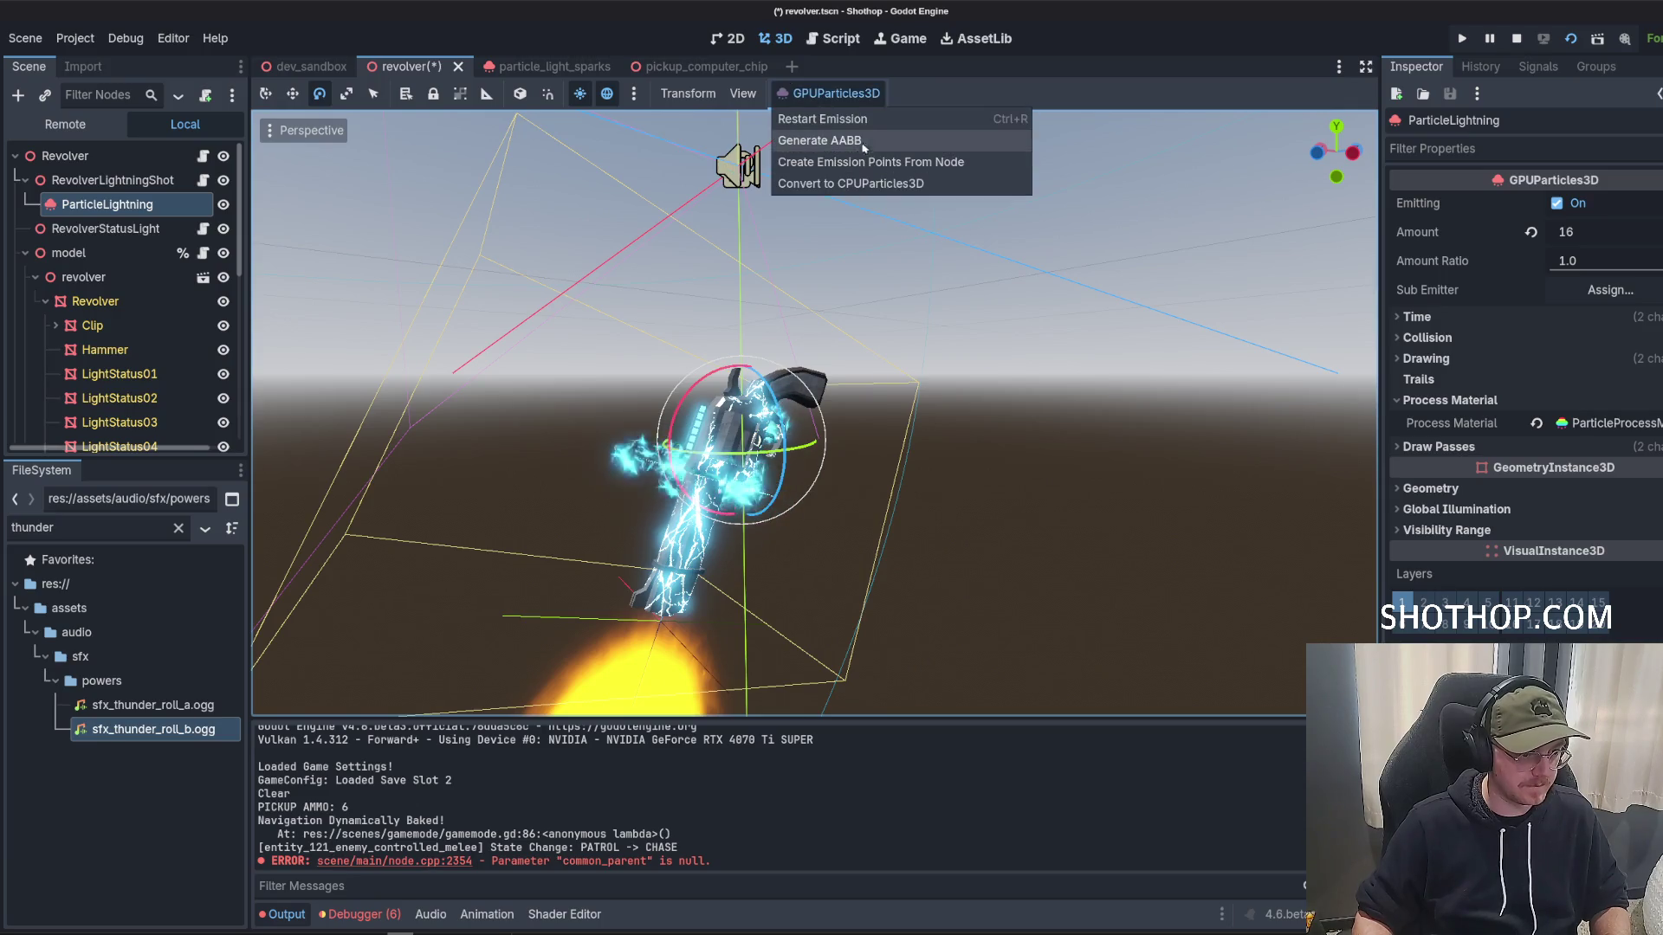
click(866, 164)
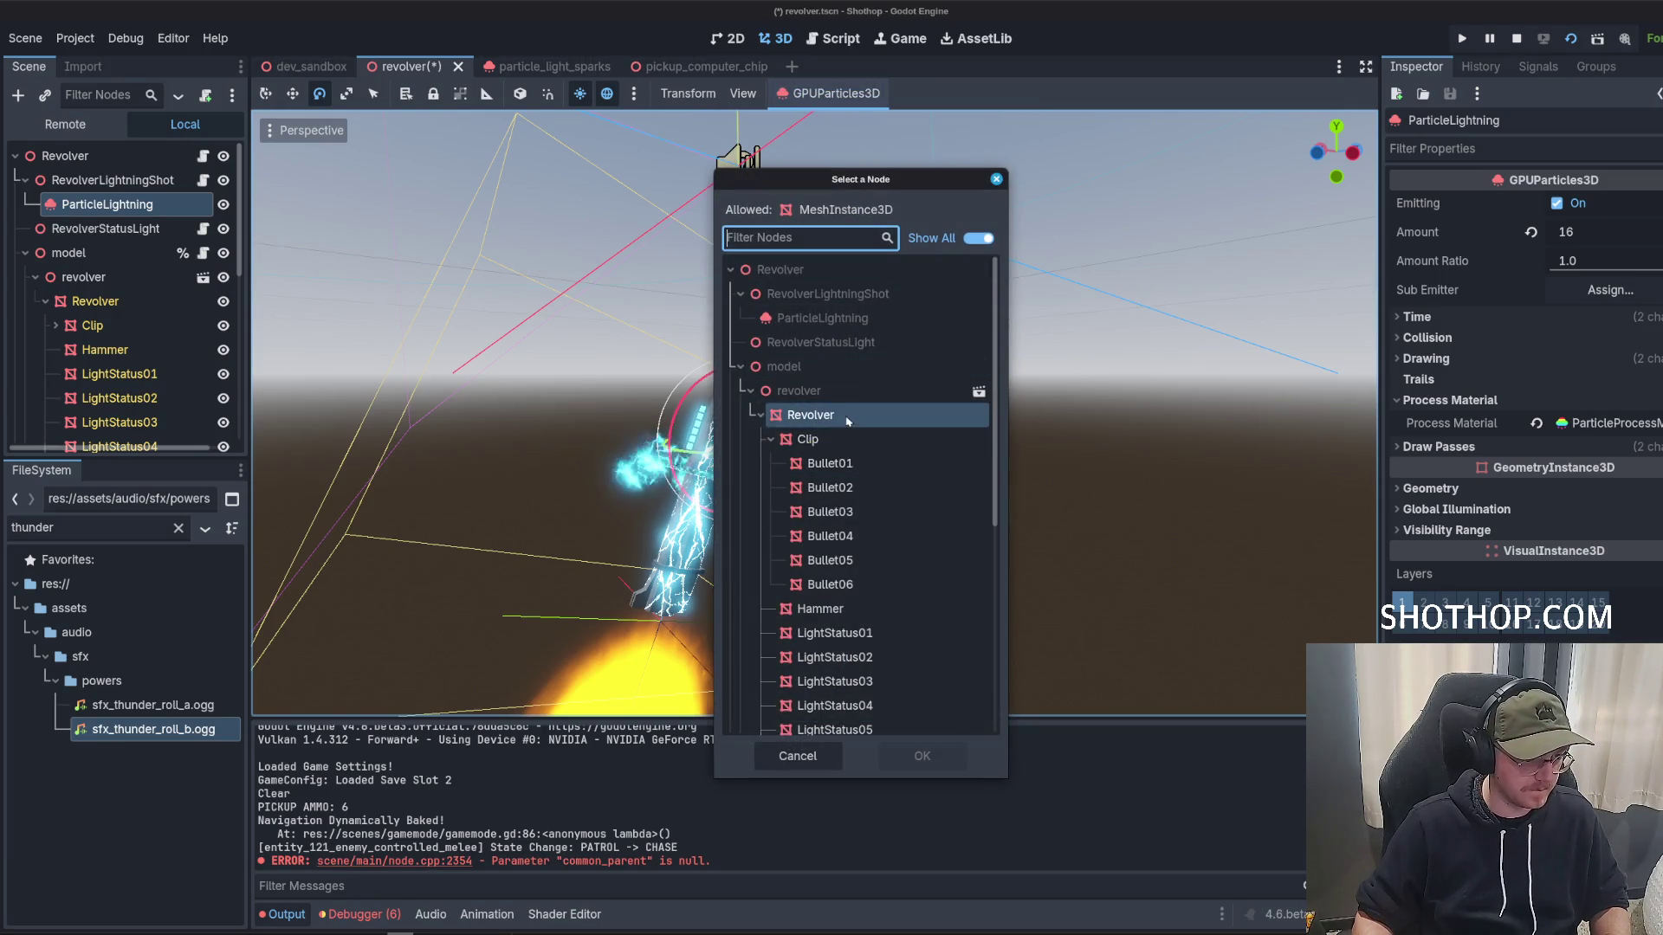
double_click(848, 416)
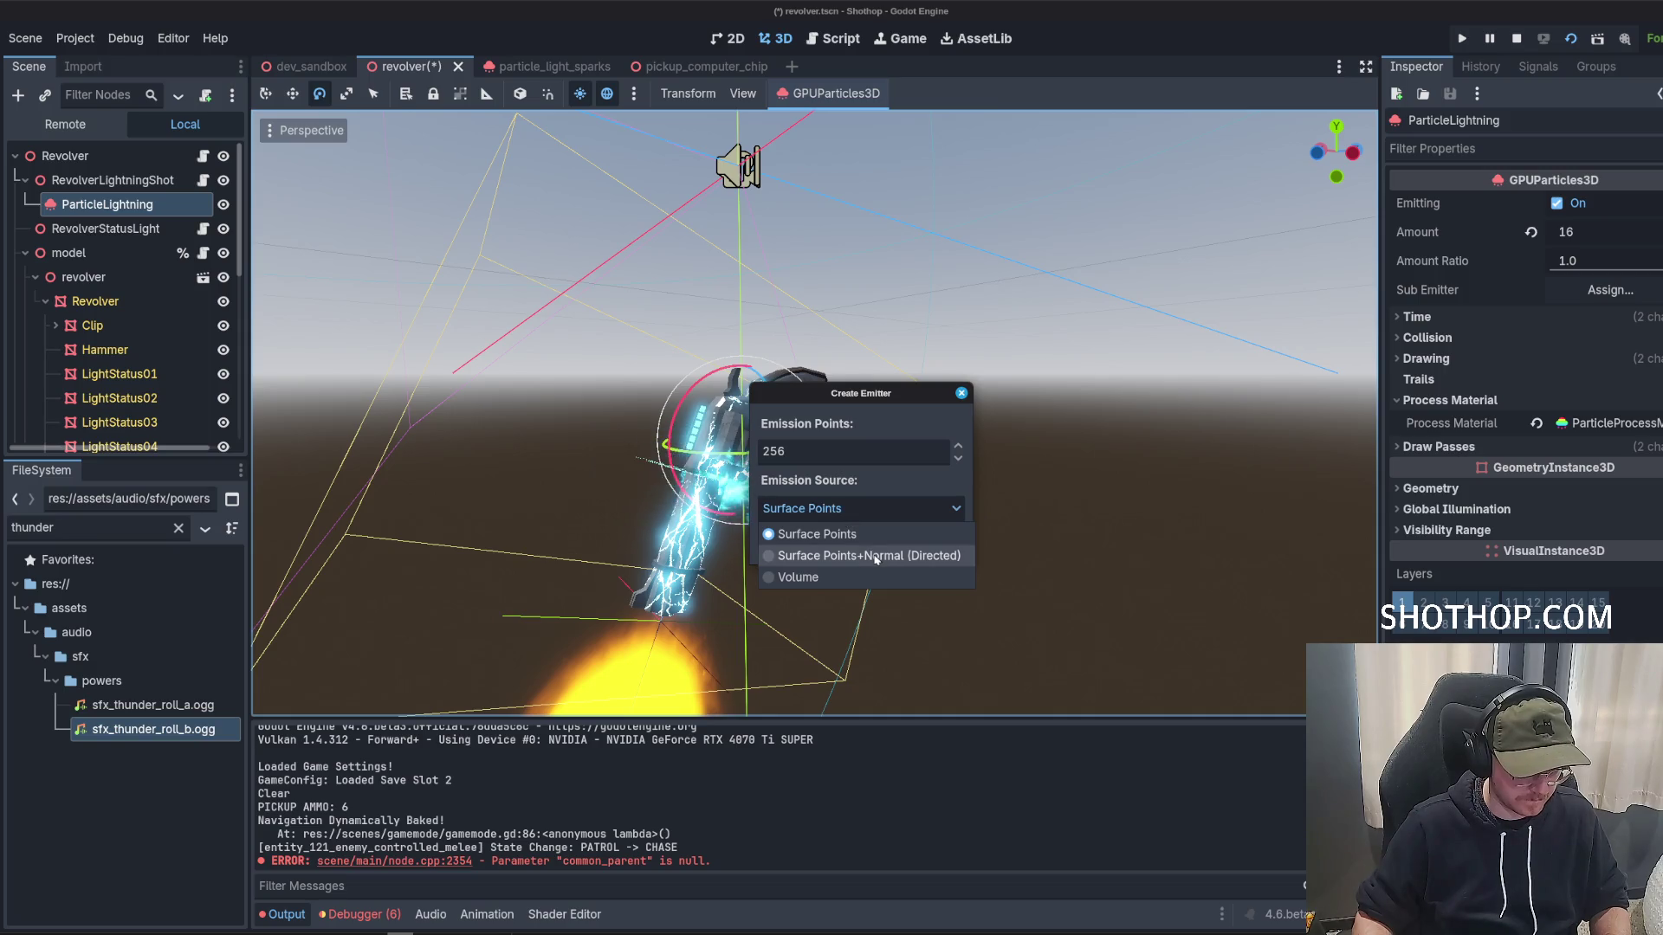
click(918, 542)
mouse_move(917, 554)
mouse_down()
mouse_move(880, 605)
mouse_move(1151, 464)
mouse_move(947, 594)
mouse_up()
scroll(173, 407, down, 5)
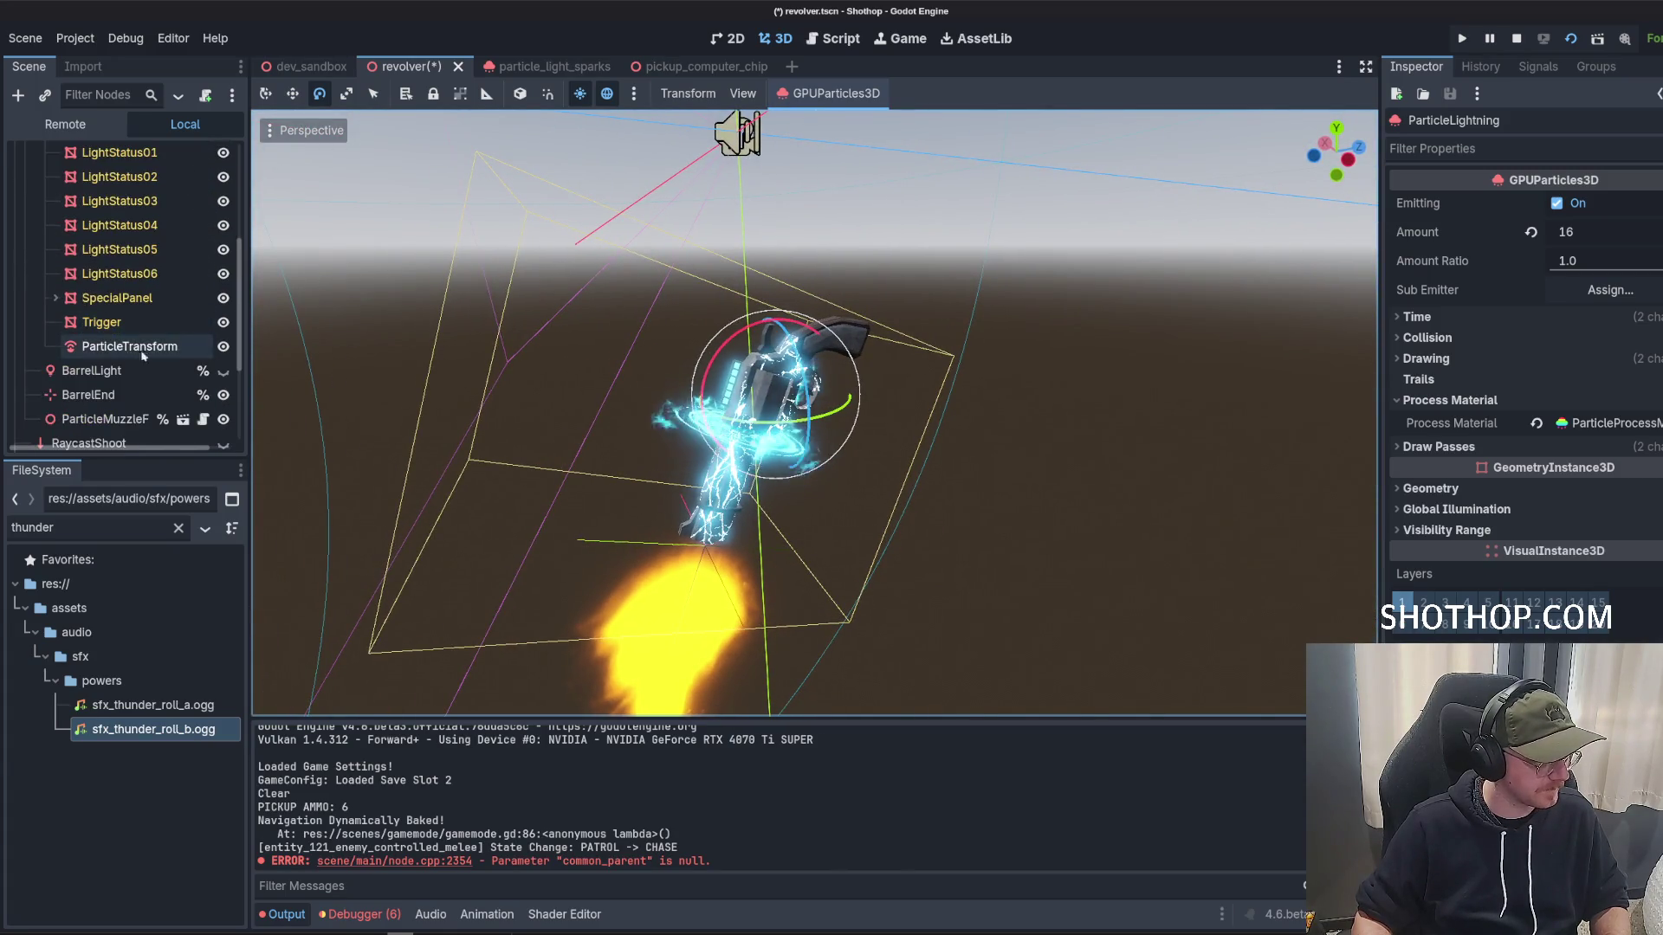
Hide SpecialPanel and zoom in close on the lightning along the revolver barrel.
click(224, 298)
scroll(946, 455, up, 5)
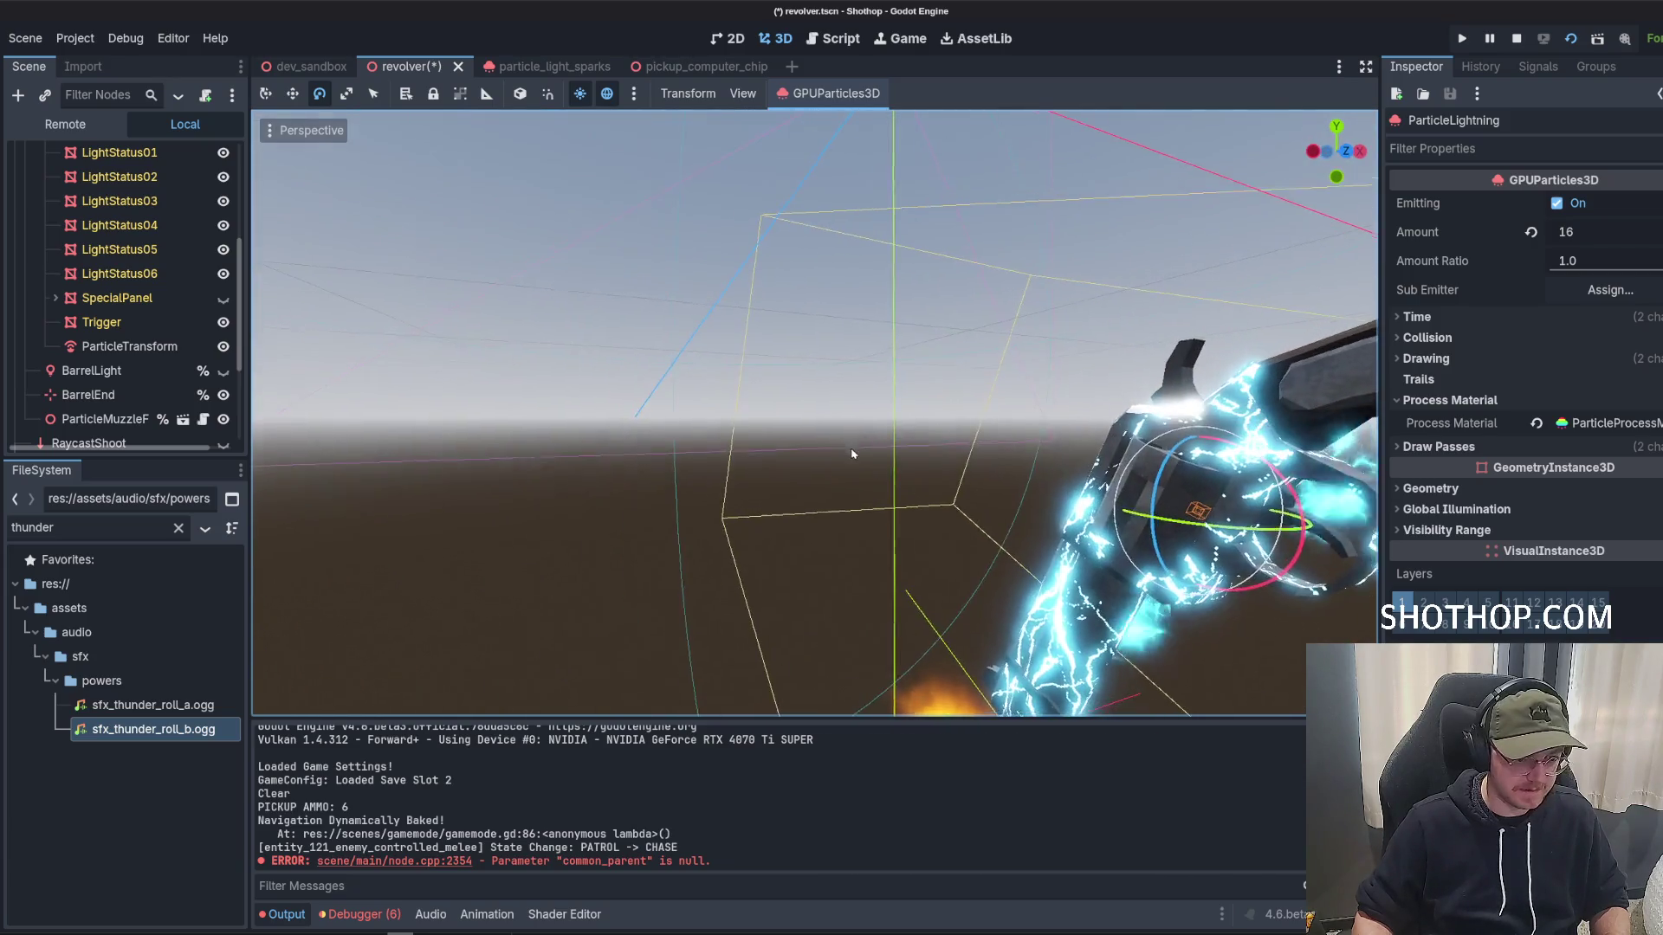
scroll(947, 454, down, 5)
mouse_move(947, 455)
mouse_down()
mouse_move(1210, 486)
mouse_move(953, 460)
mouse_up()
scroll(953, 460, up, 3)
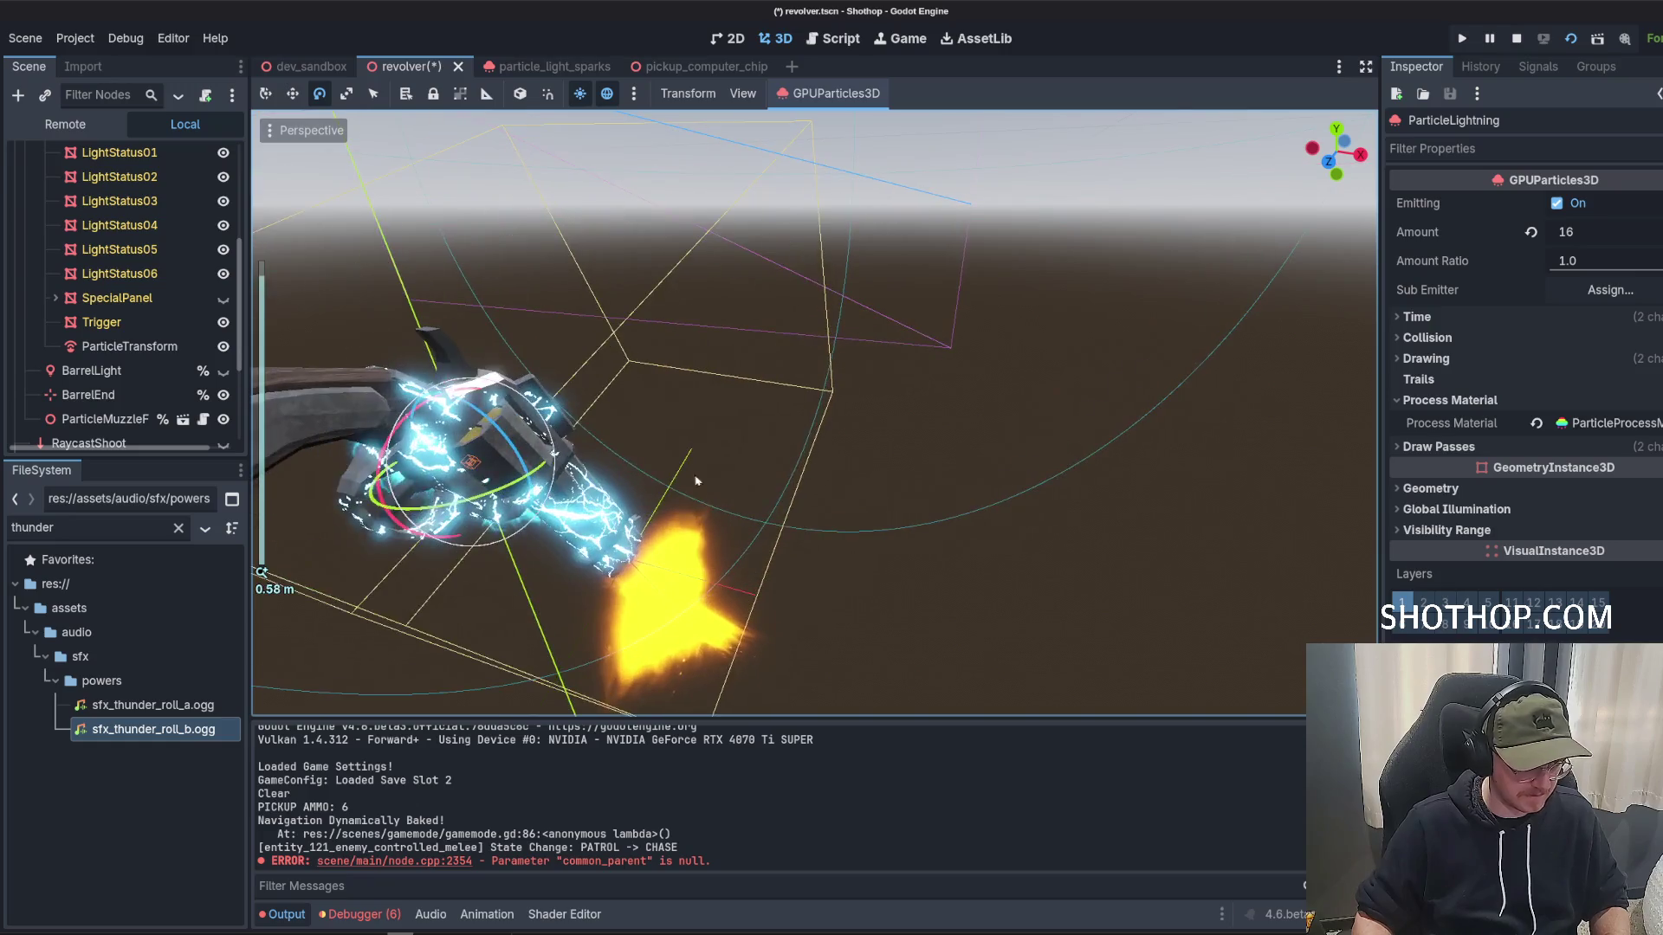
mouse_move(544, 466)
mouse_down()
mouse_move(779, 381)
mouse_move(839, 420)
mouse_move(788, 407)
mouse_up()
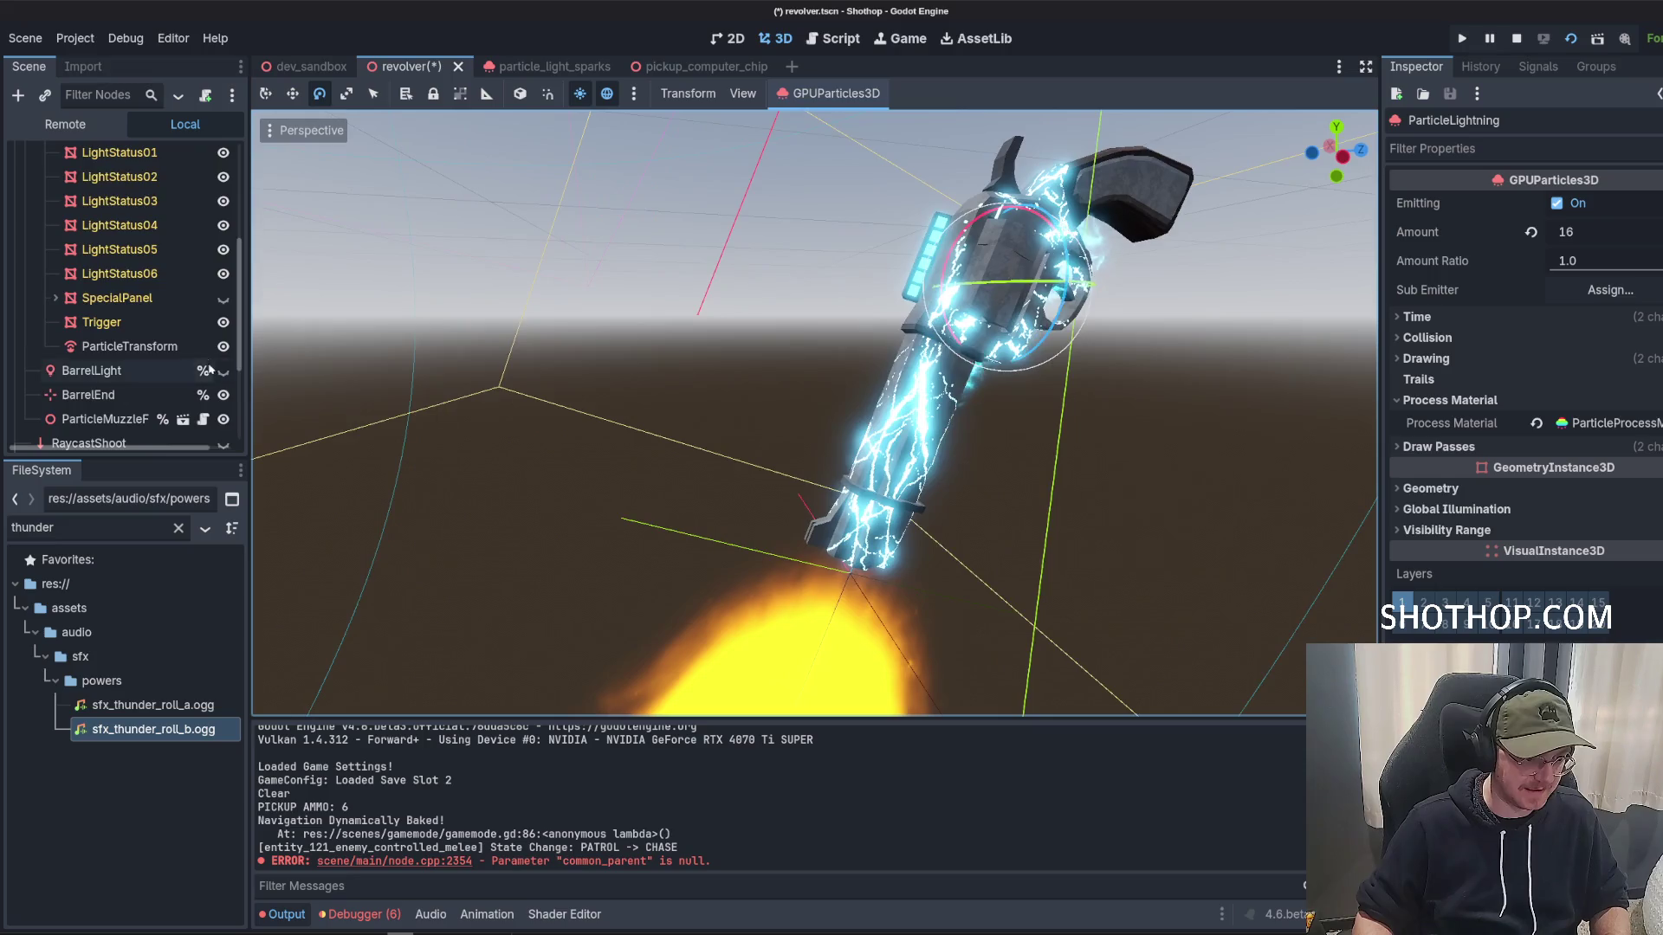
scroll(112, 303, up, 5)
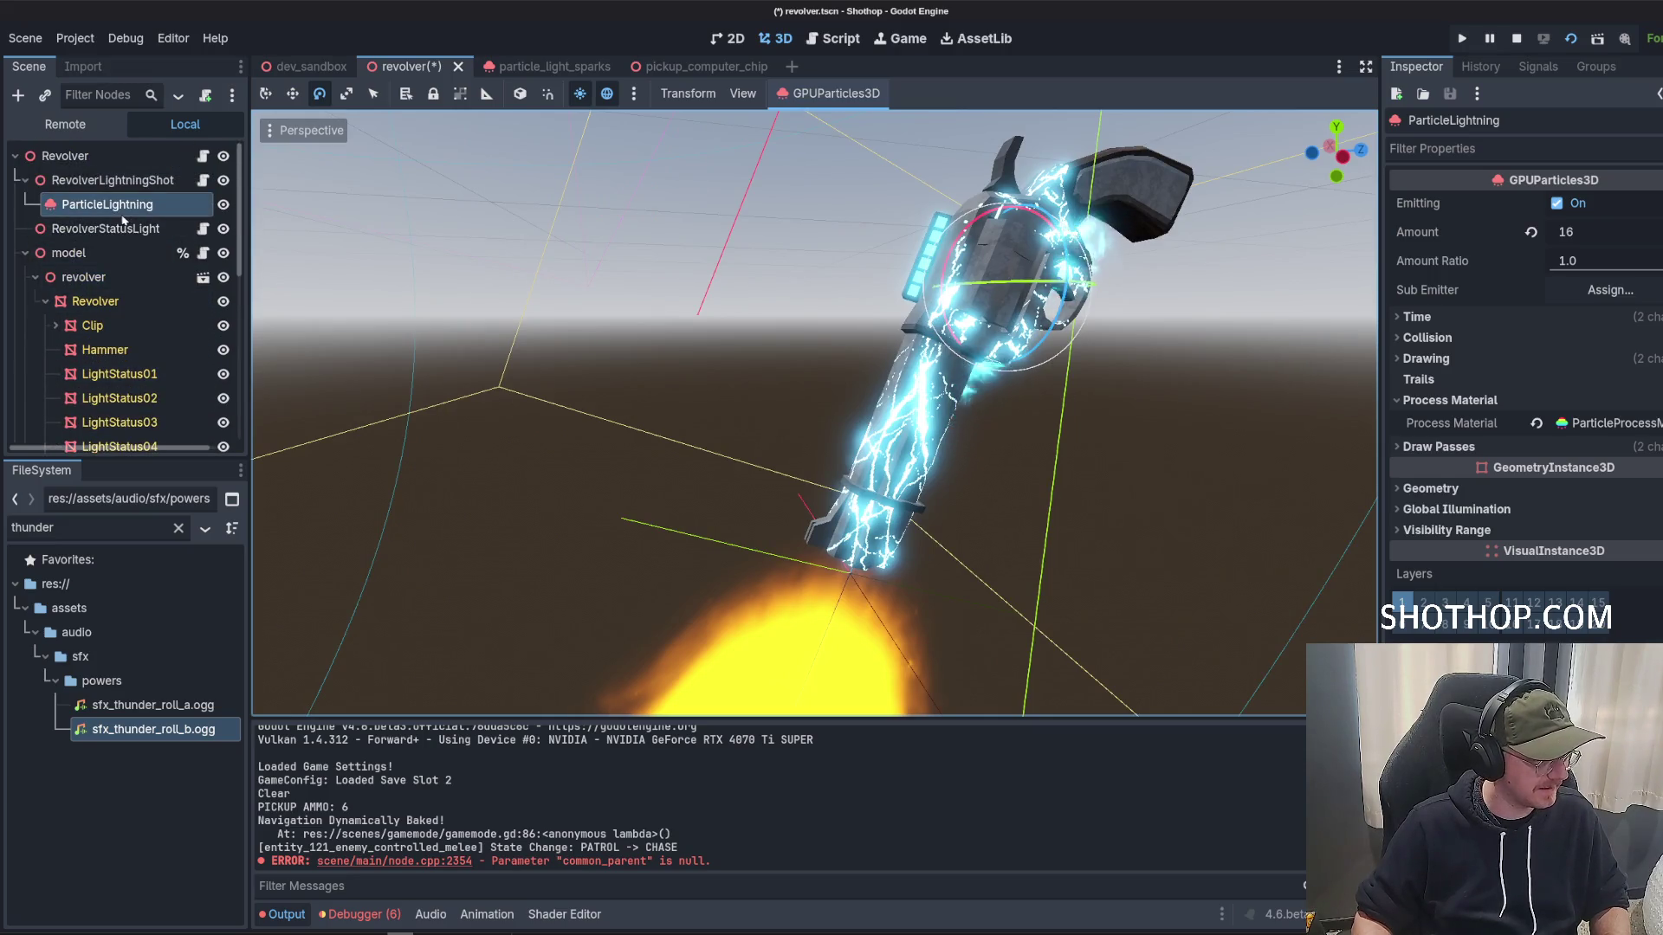
click(831, 93)
Regenerate the visibility AABB and create emission points from the Revolver mesh.
click(839, 145)
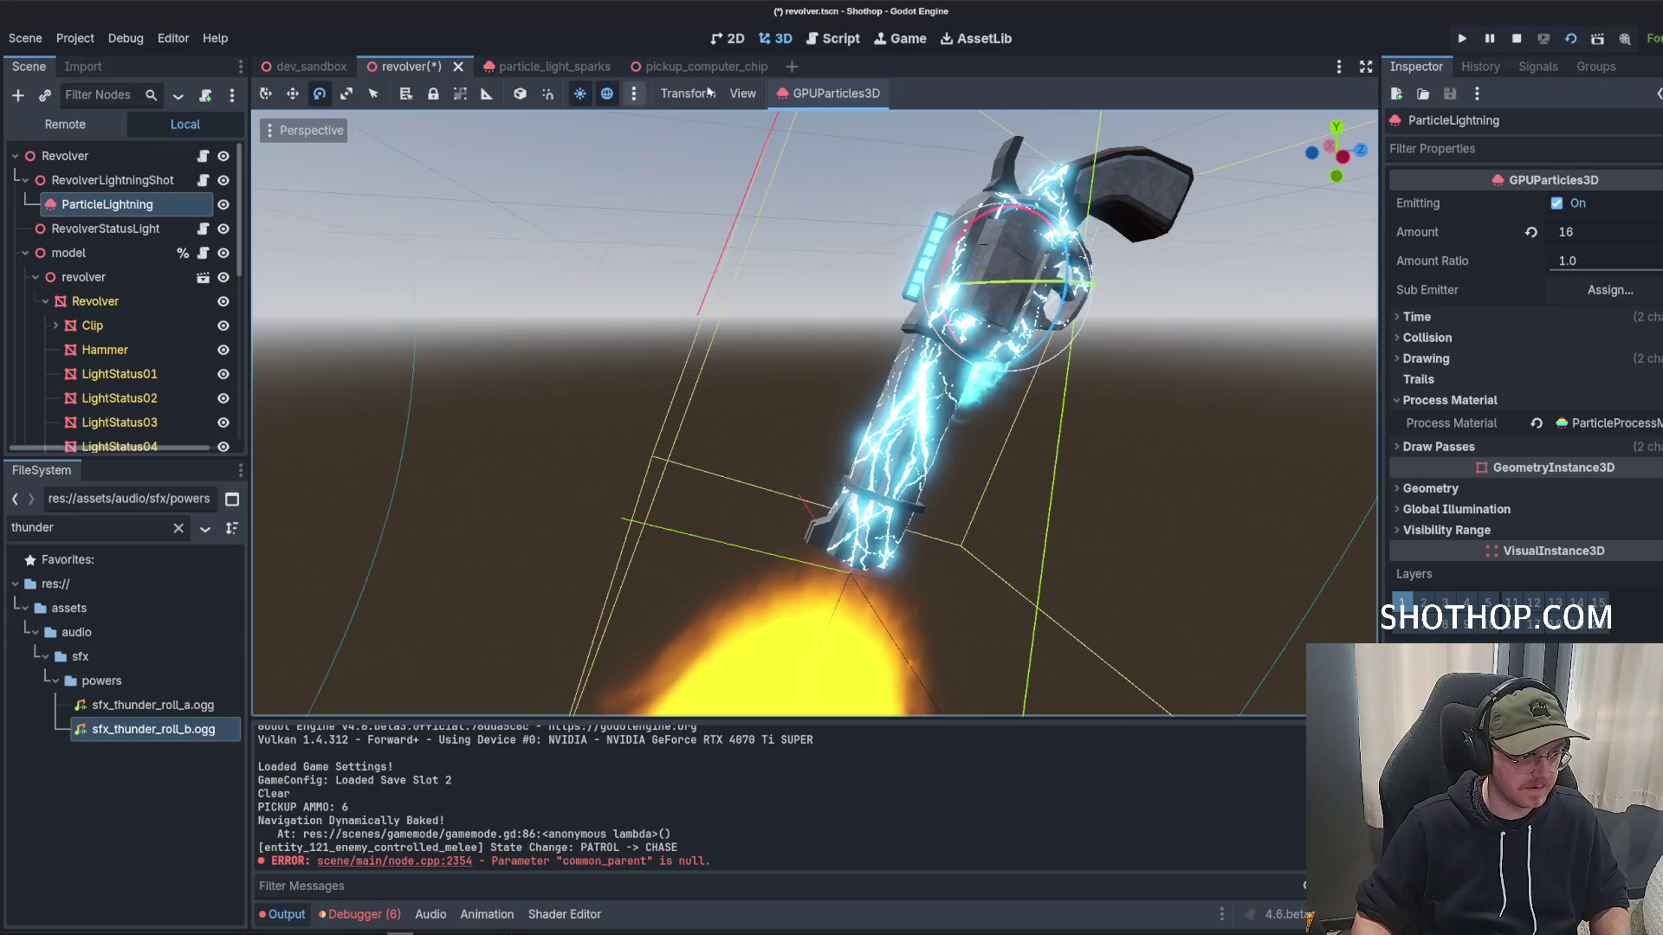
click(832, 94)
click(844, 156)
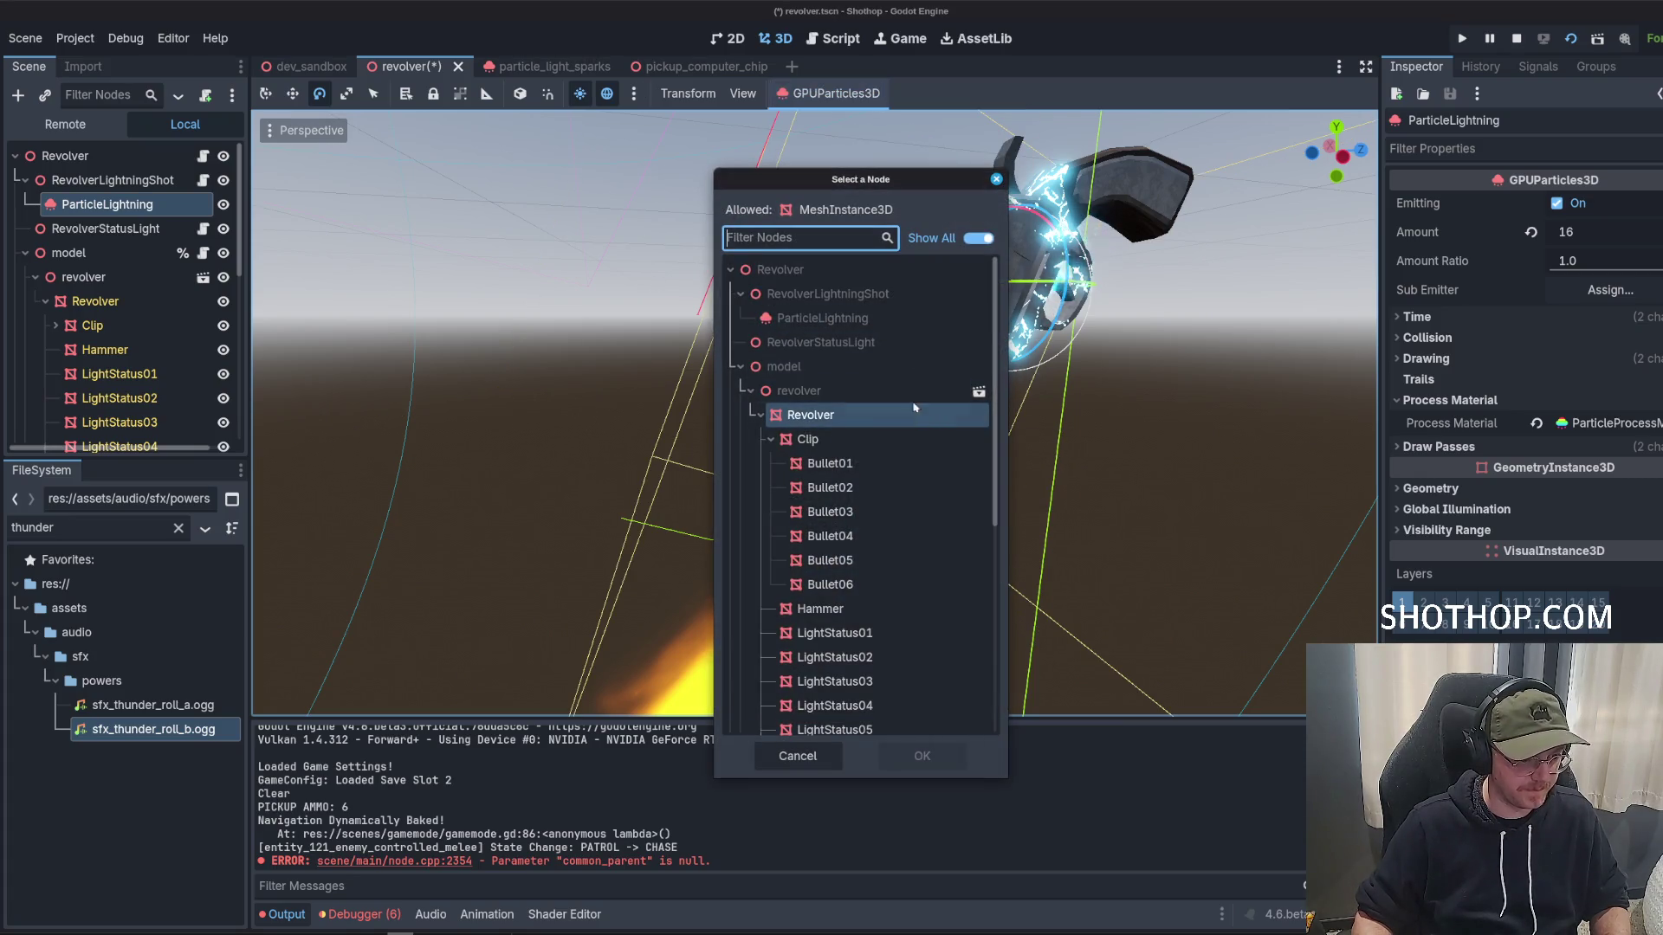
double_click(809, 415)
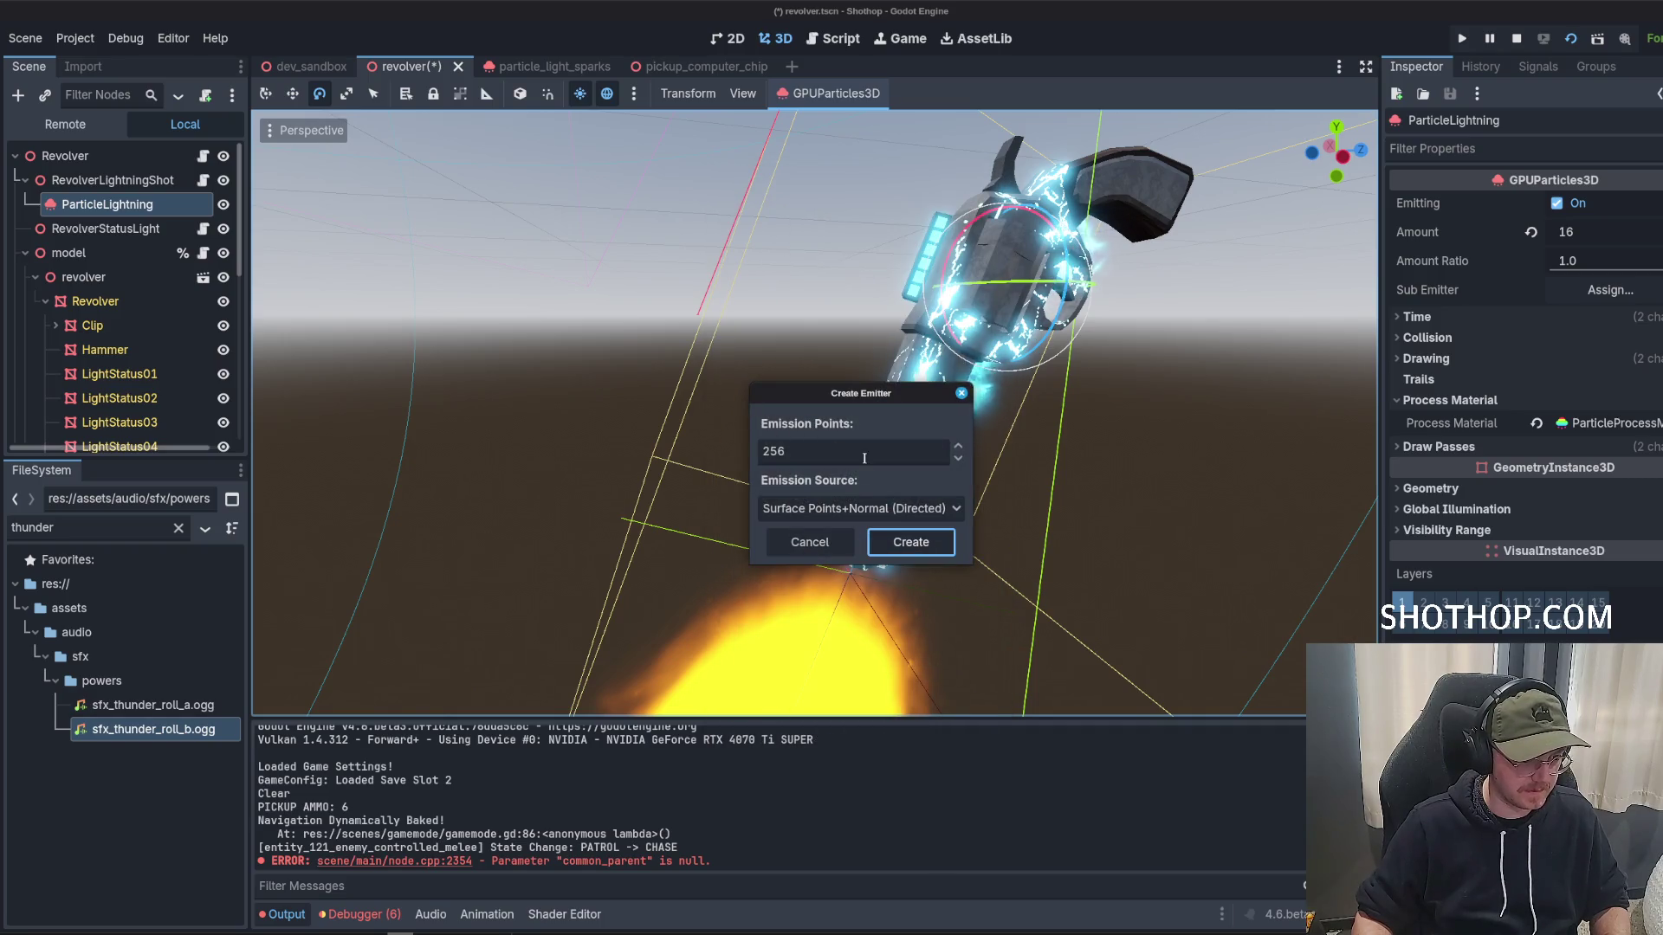
click(911, 542)
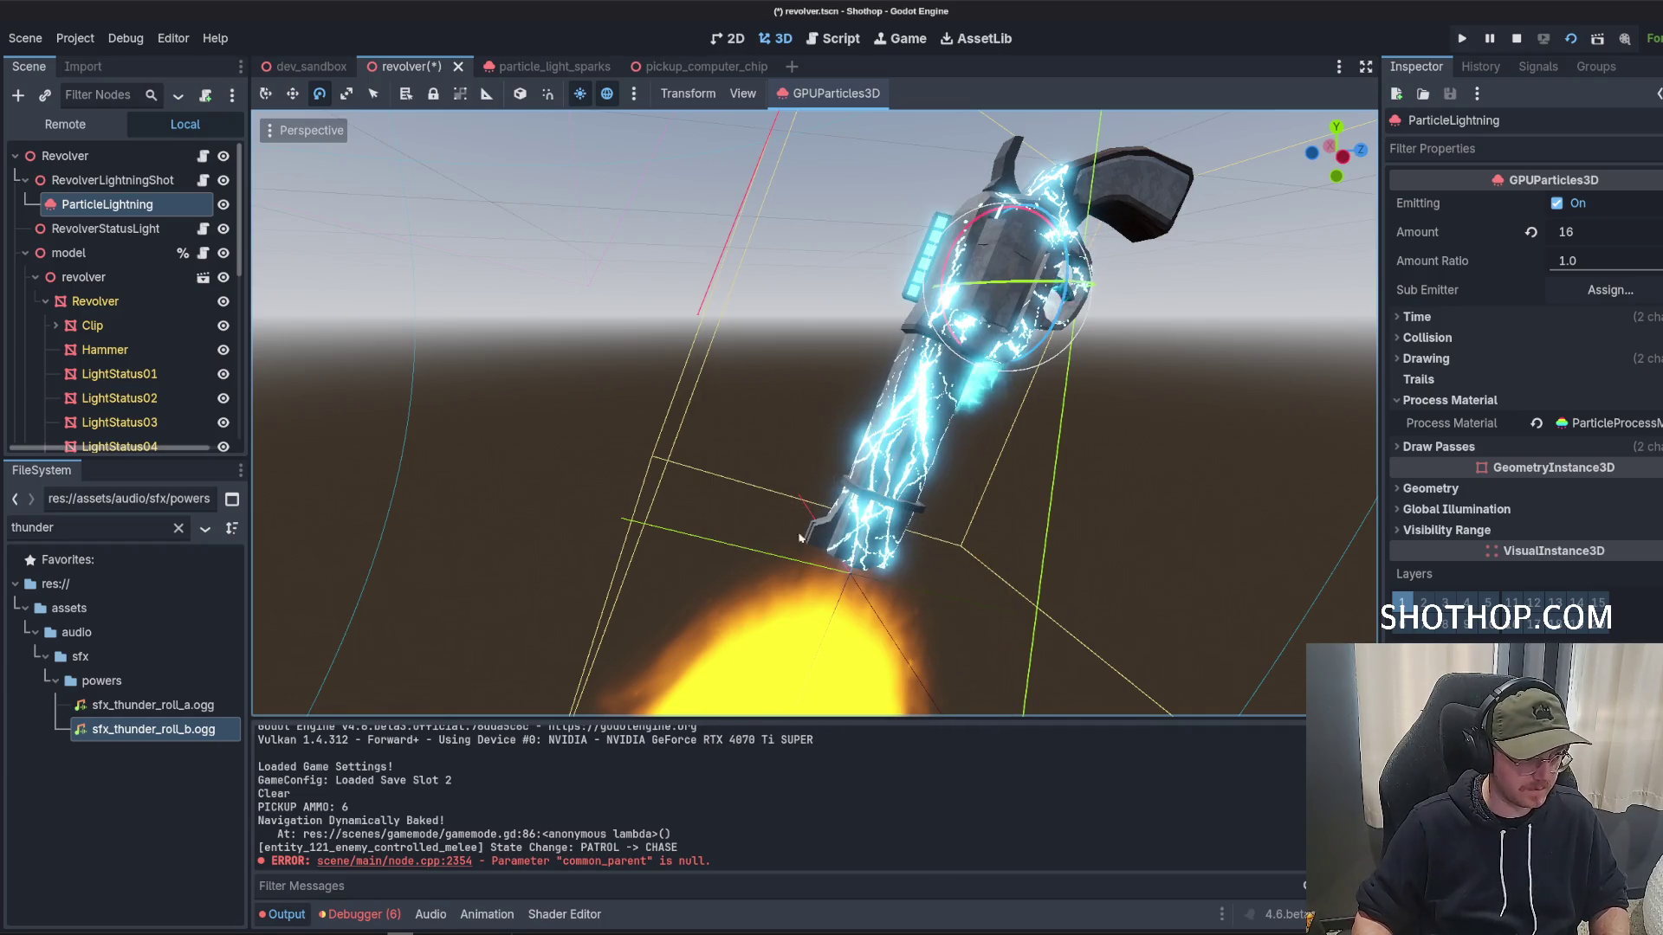
Recreate the Revolver emission points using Volume as the emission source.
click(844, 94)
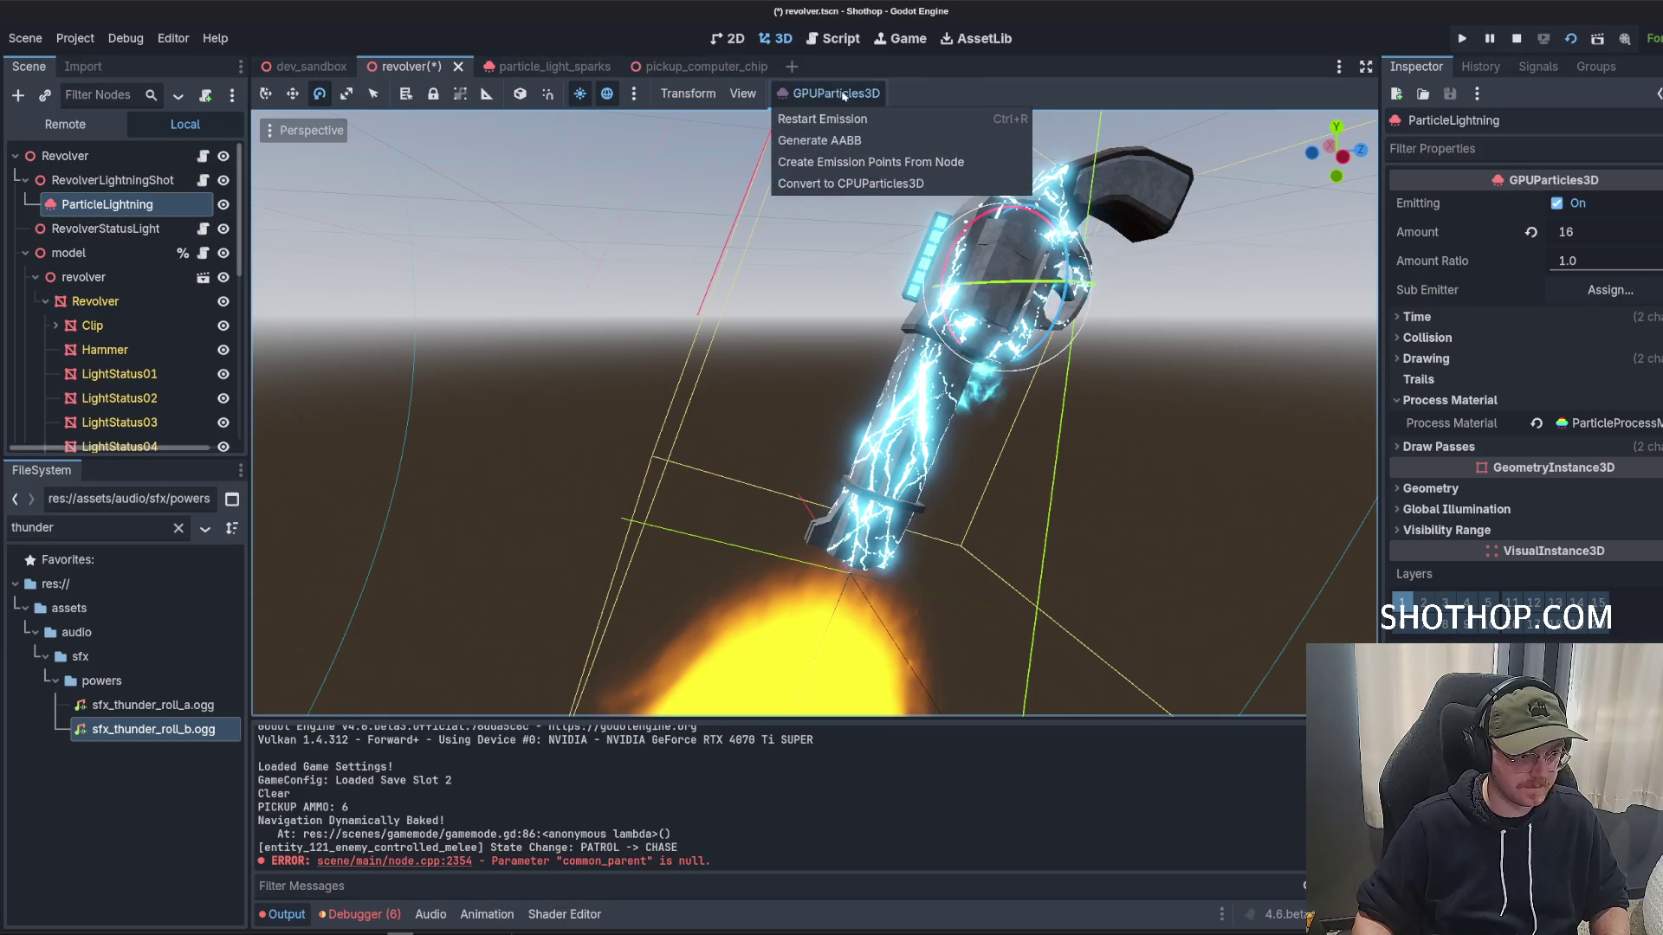
click(842, 162)
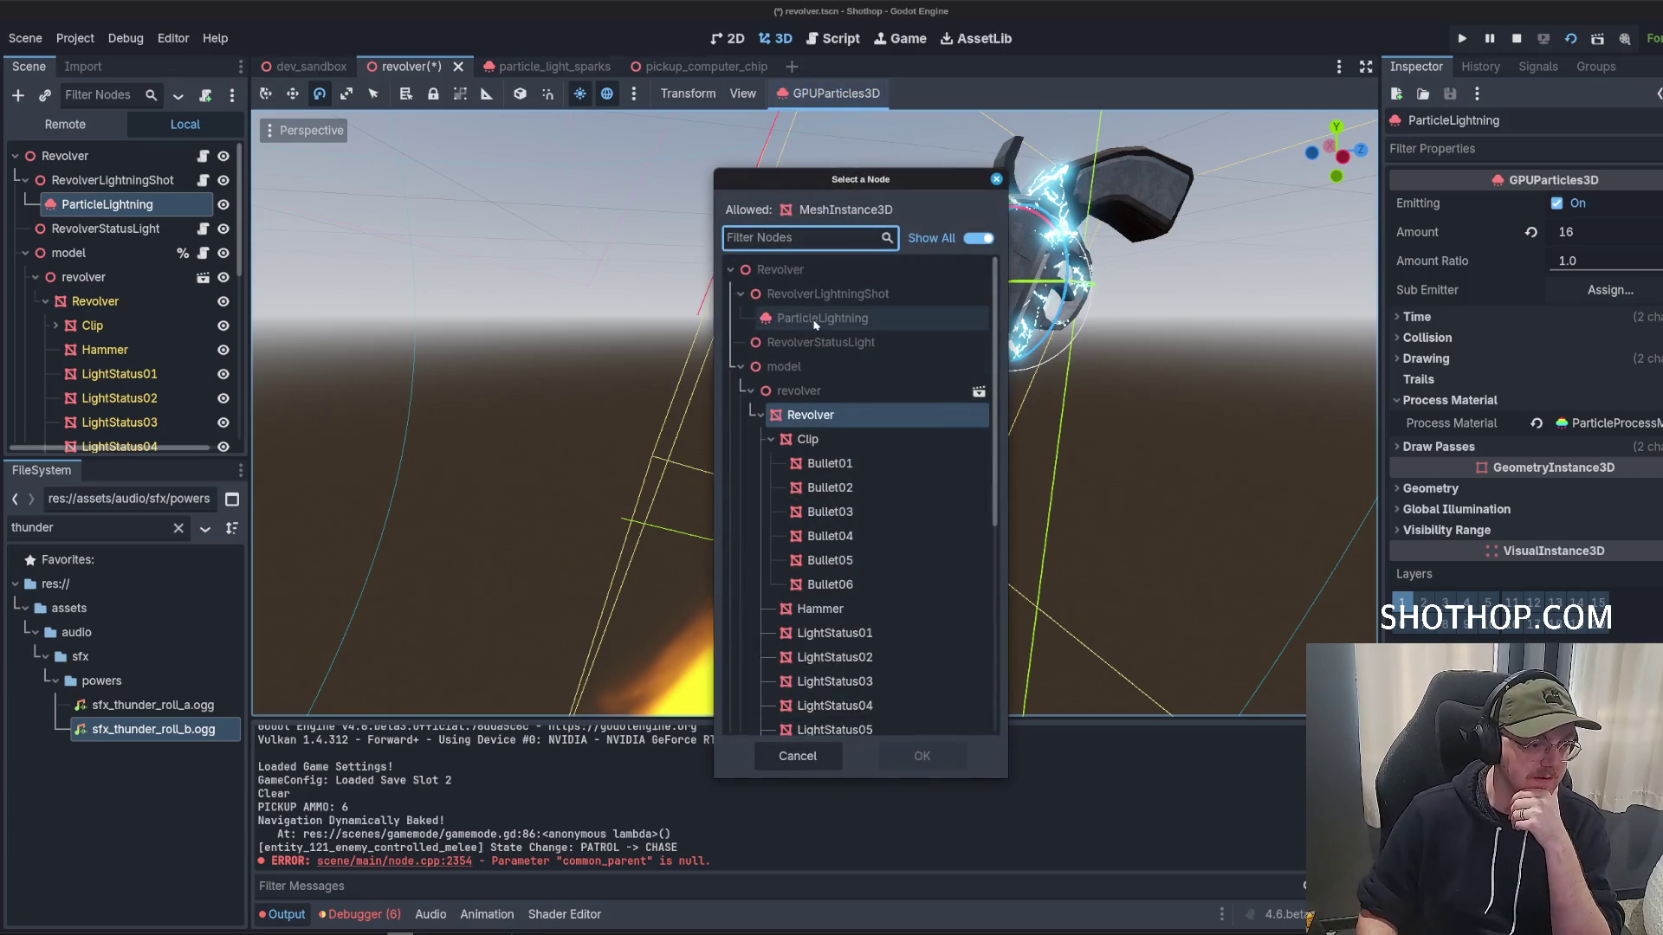
click(771, 440)
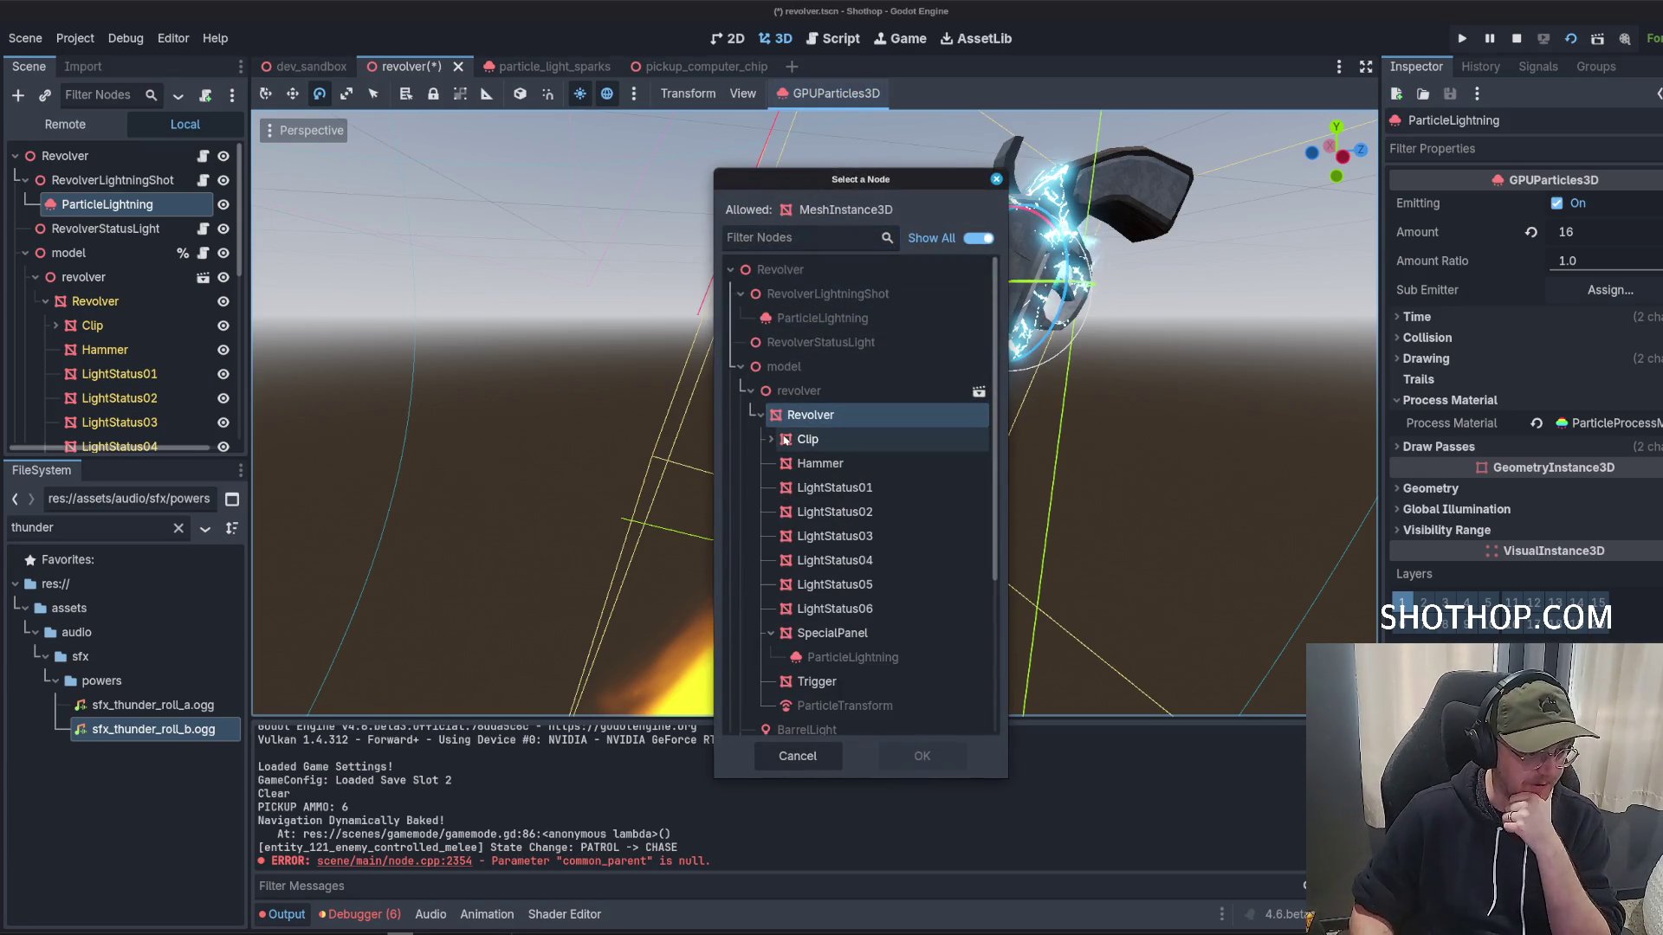
scroll(873, 426, down, 1)
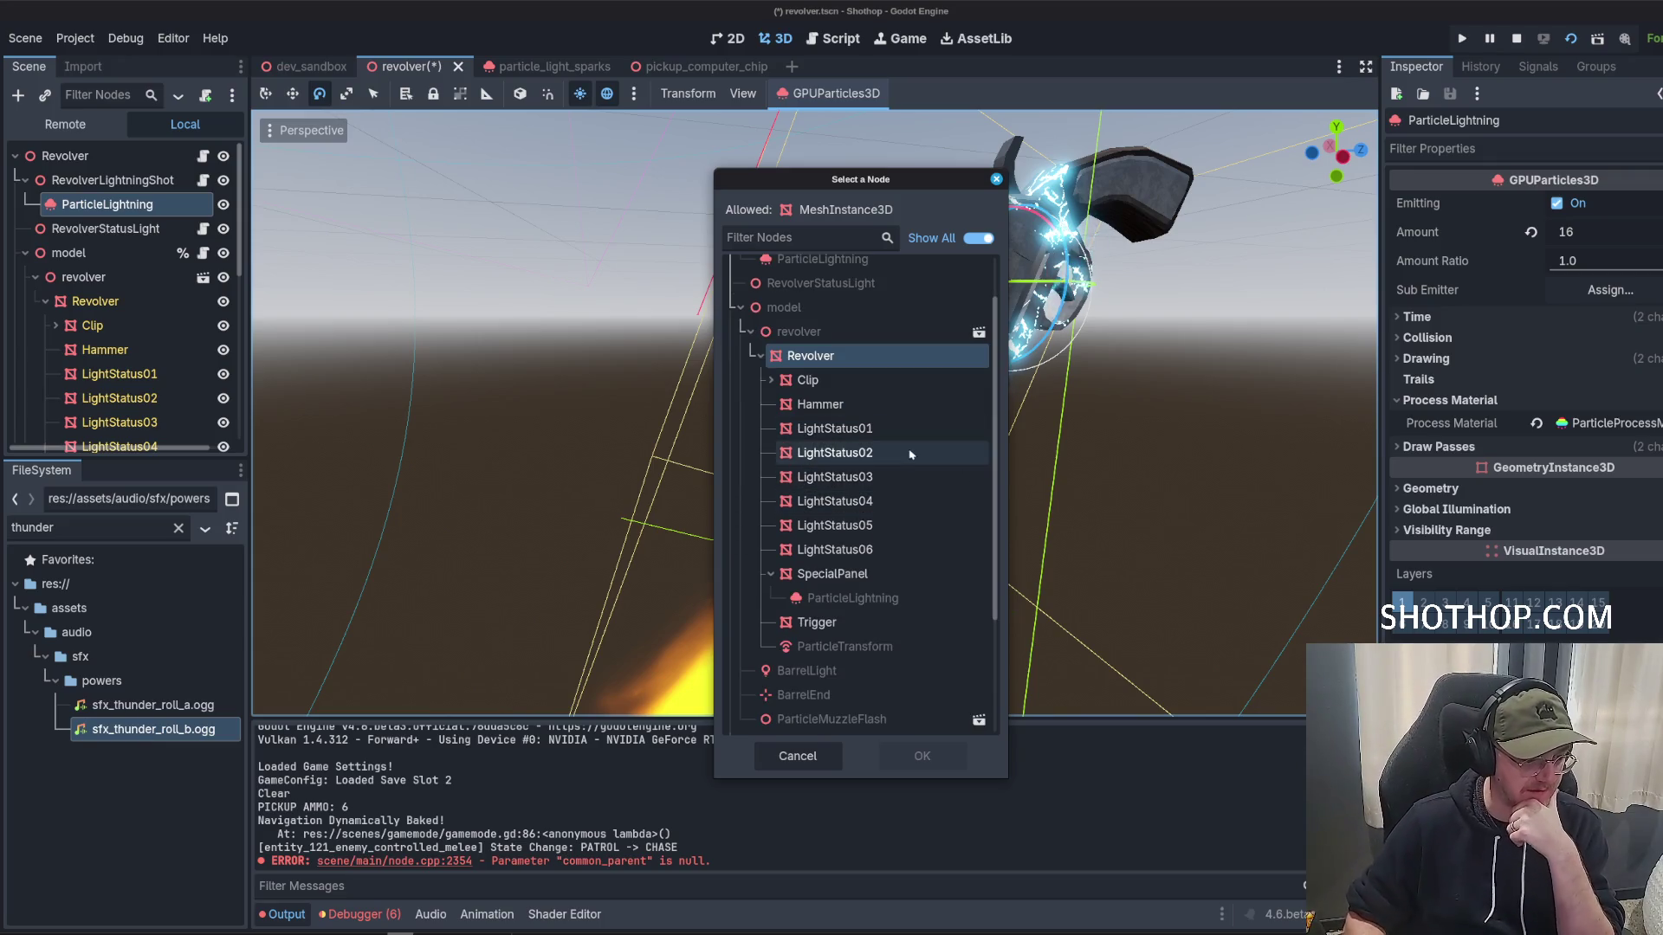
click(826, 364)
double_click(827, 364)
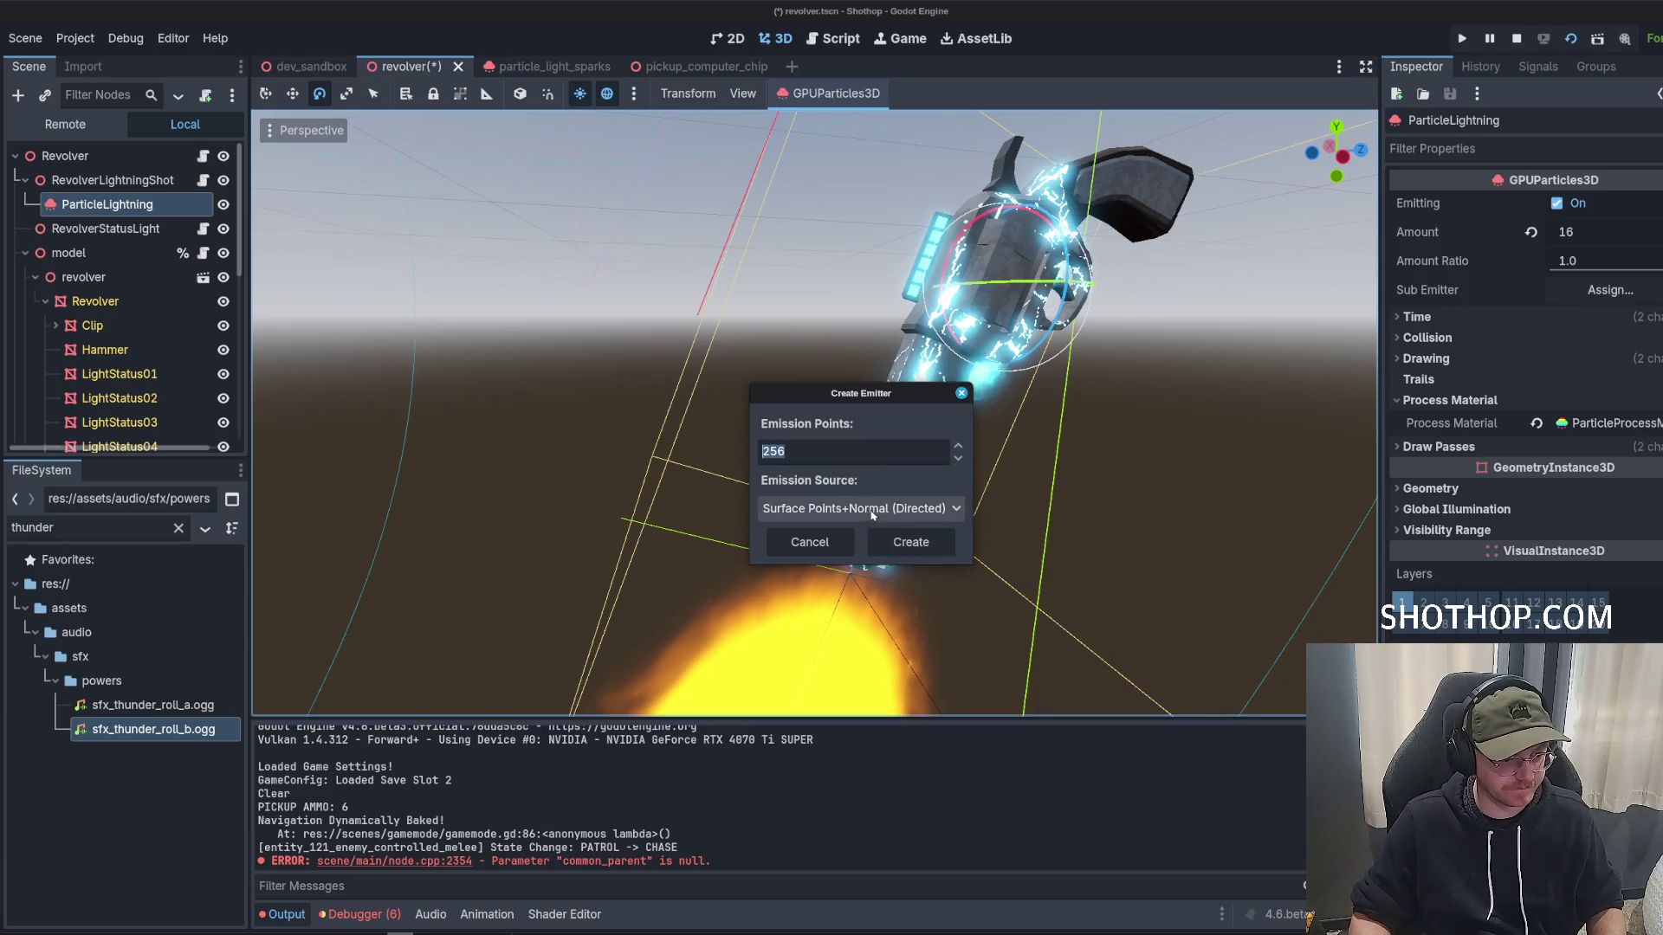
click(866, 510)
click(864, 578)
click(904, 543)
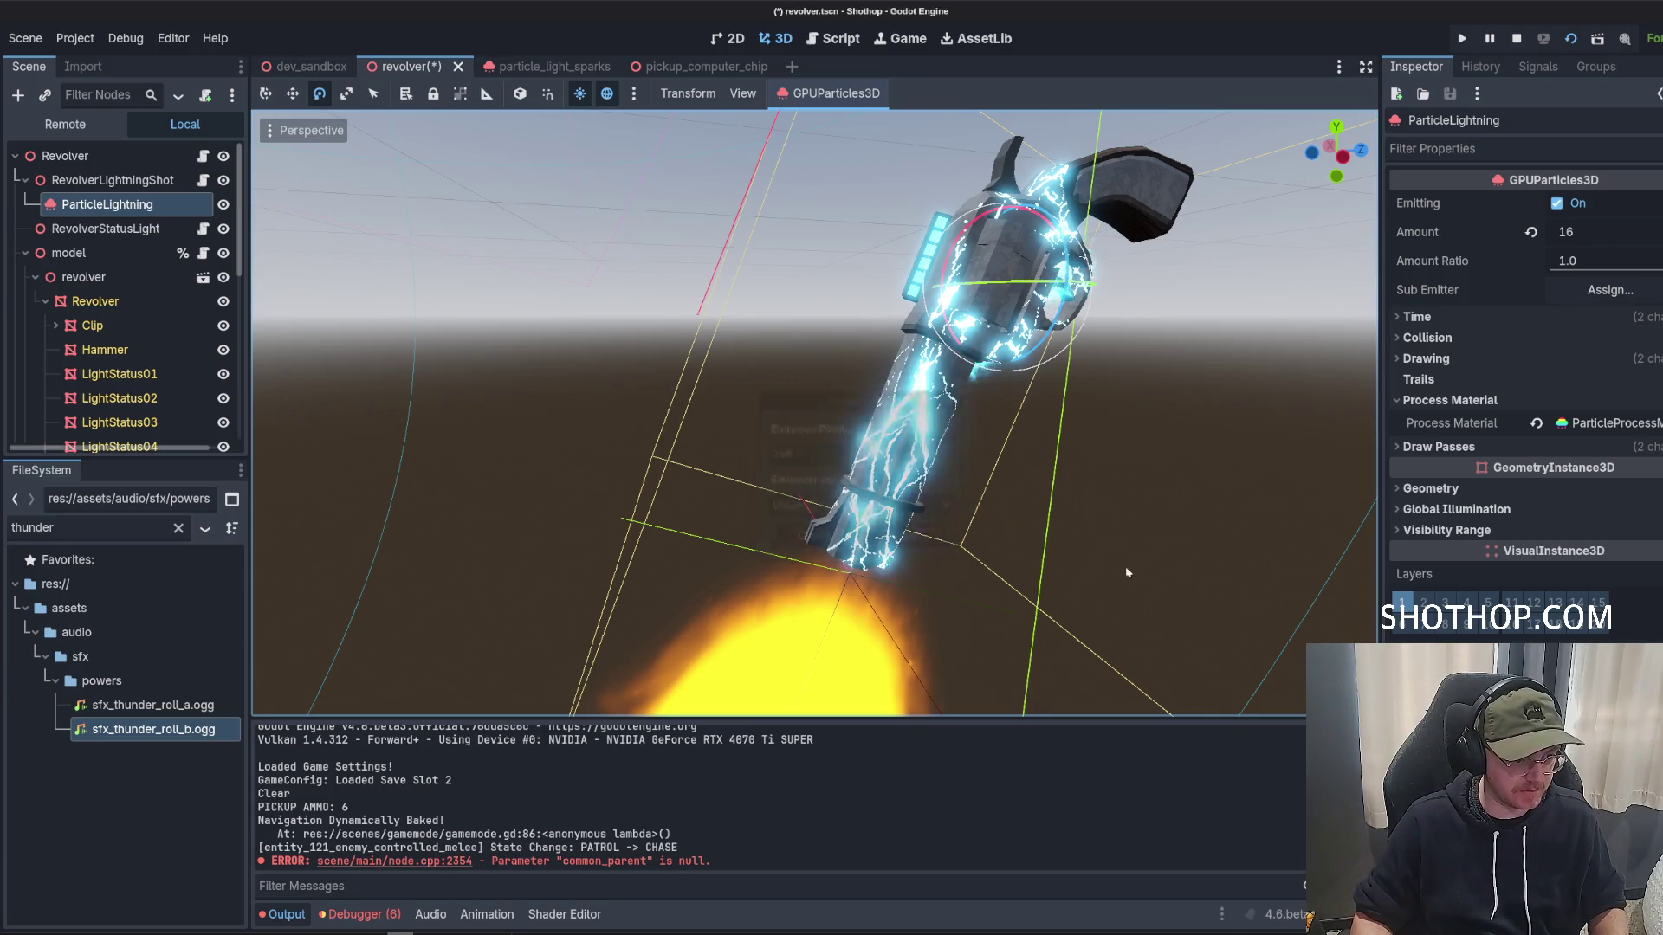
Regenerate the Revolver emission points with a different emission source and save the revolver scene.
click(836, 92)
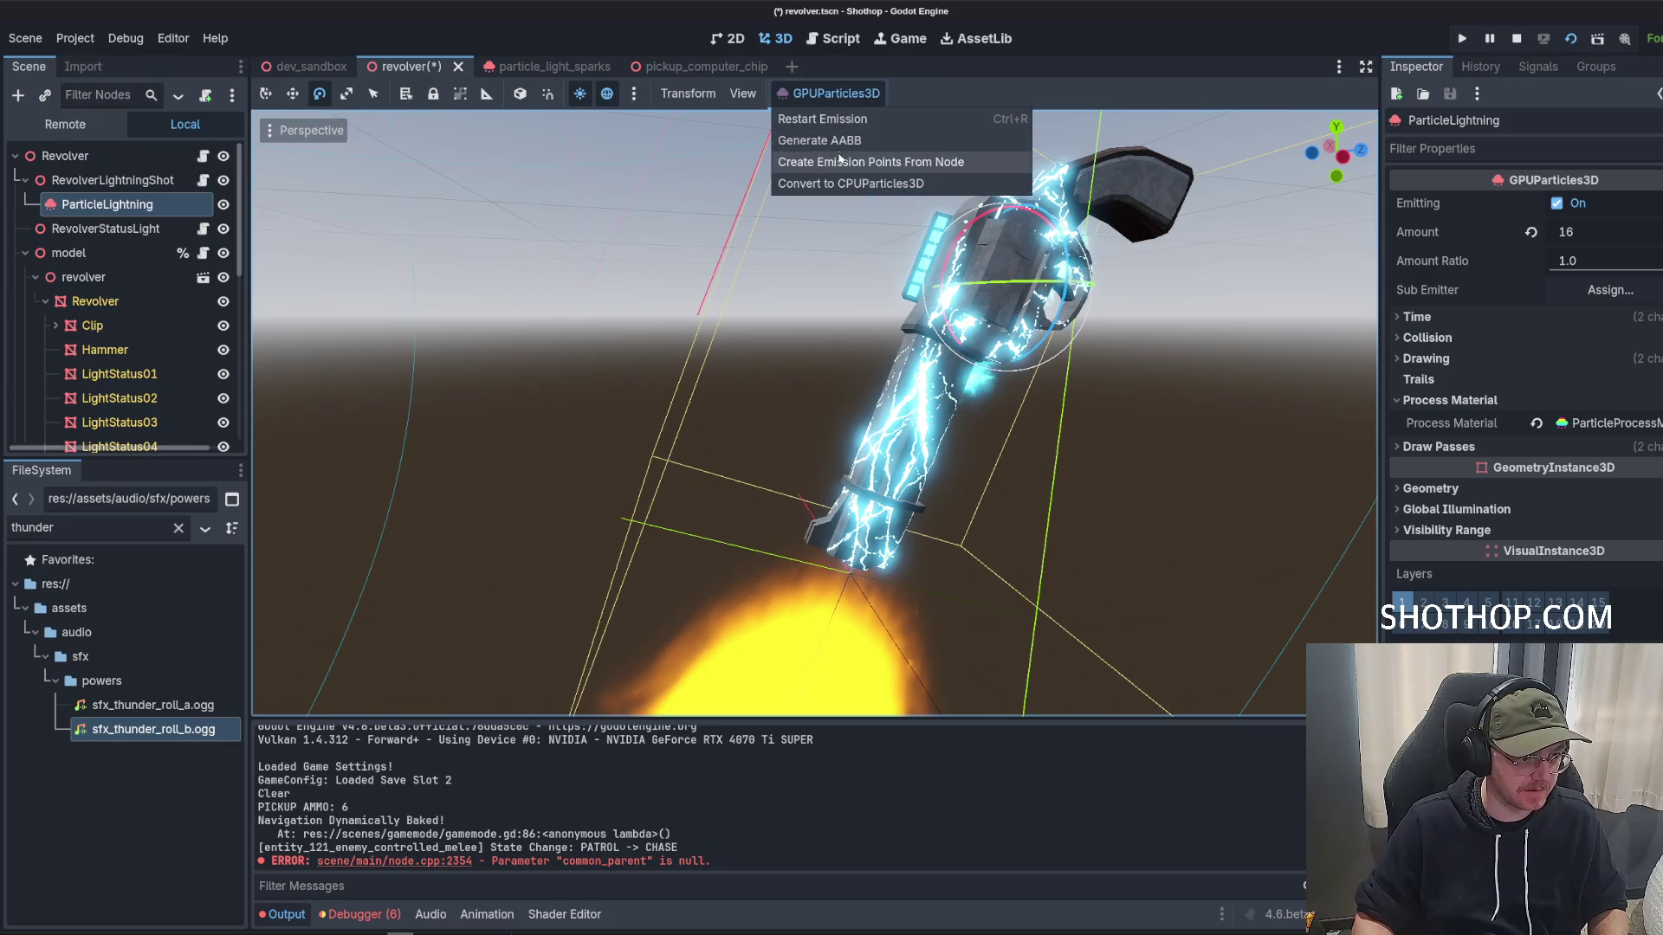
click(858, 160)
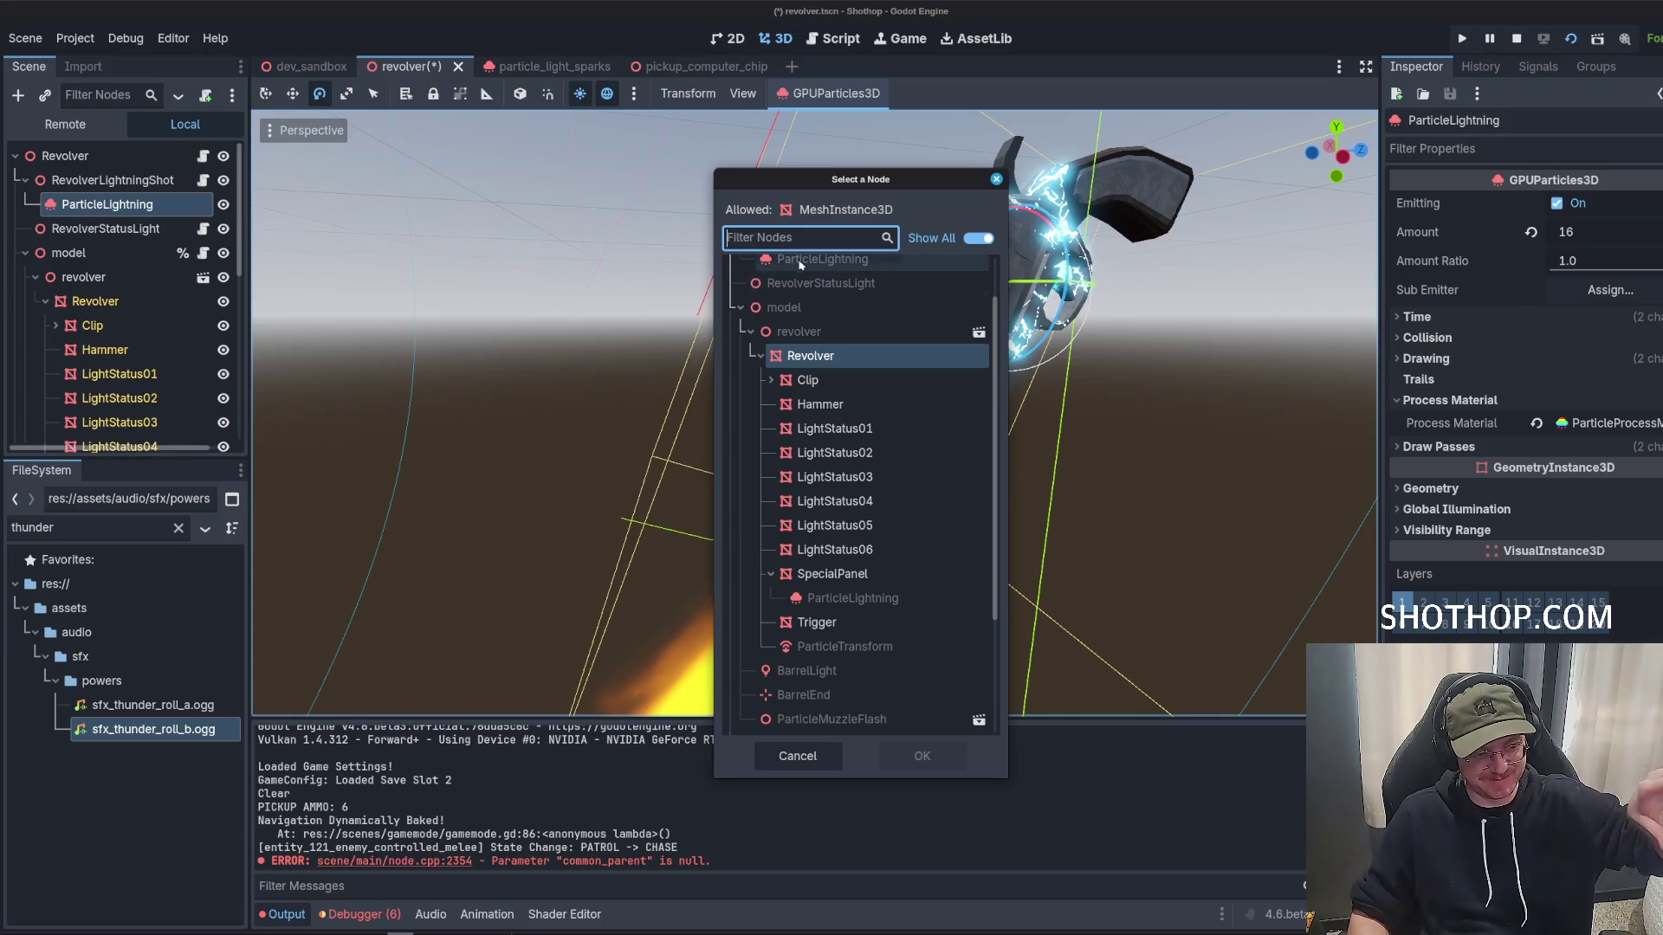
double_click(865, 382)
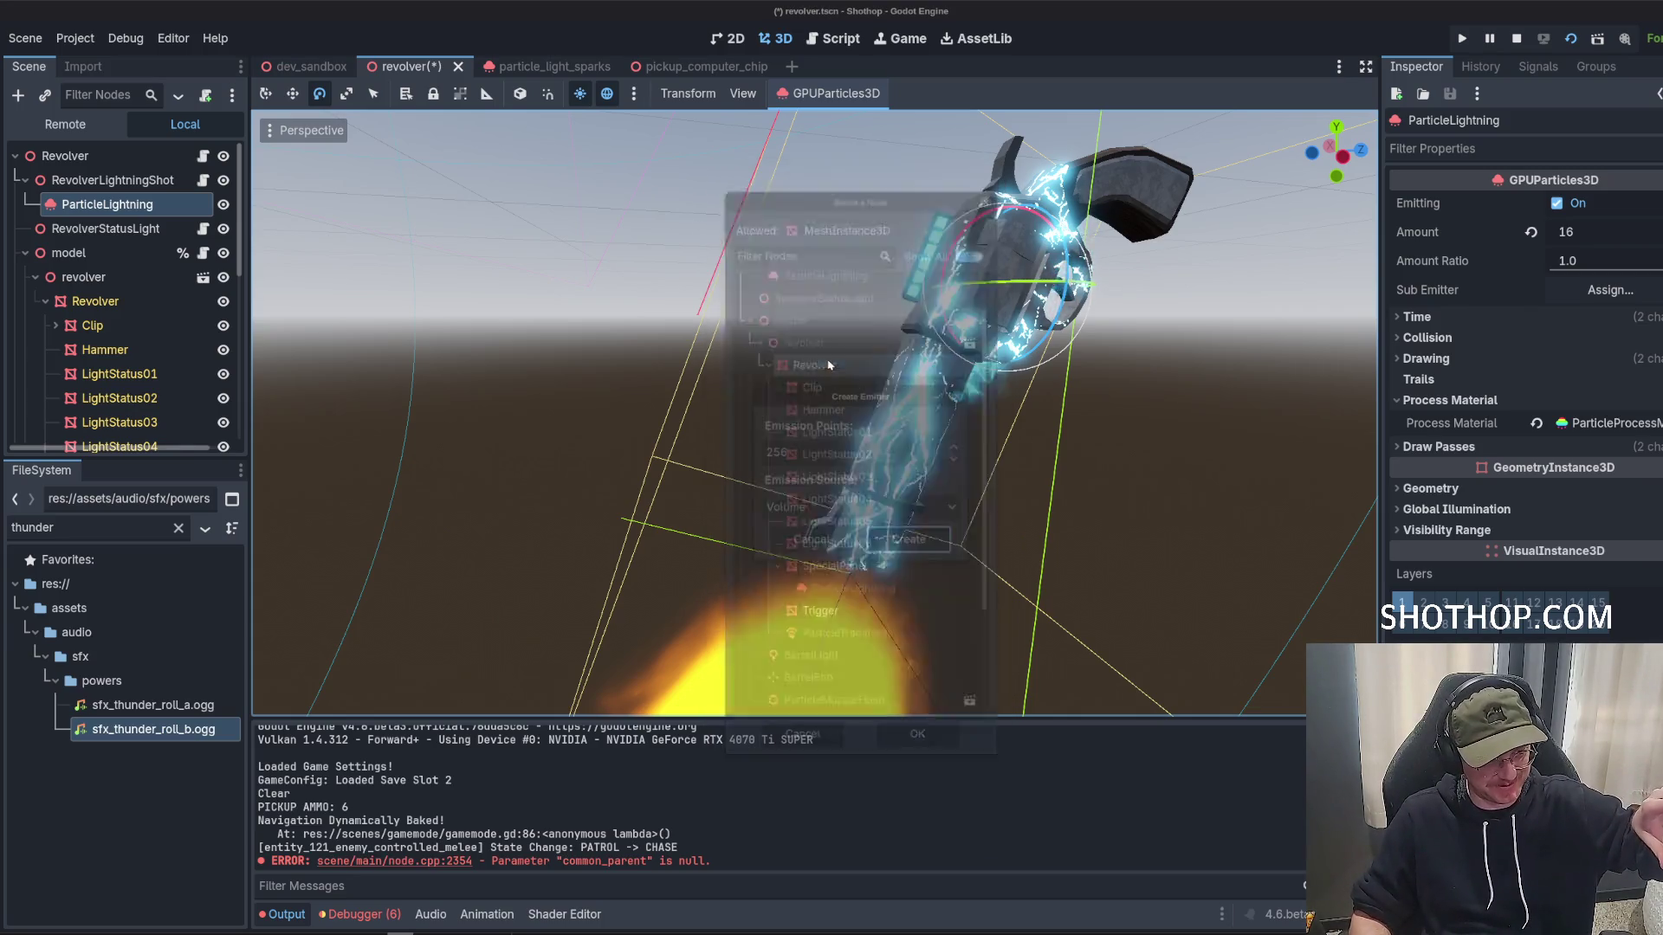
click(878, 511)
click(867, 531)
click(921, 539)
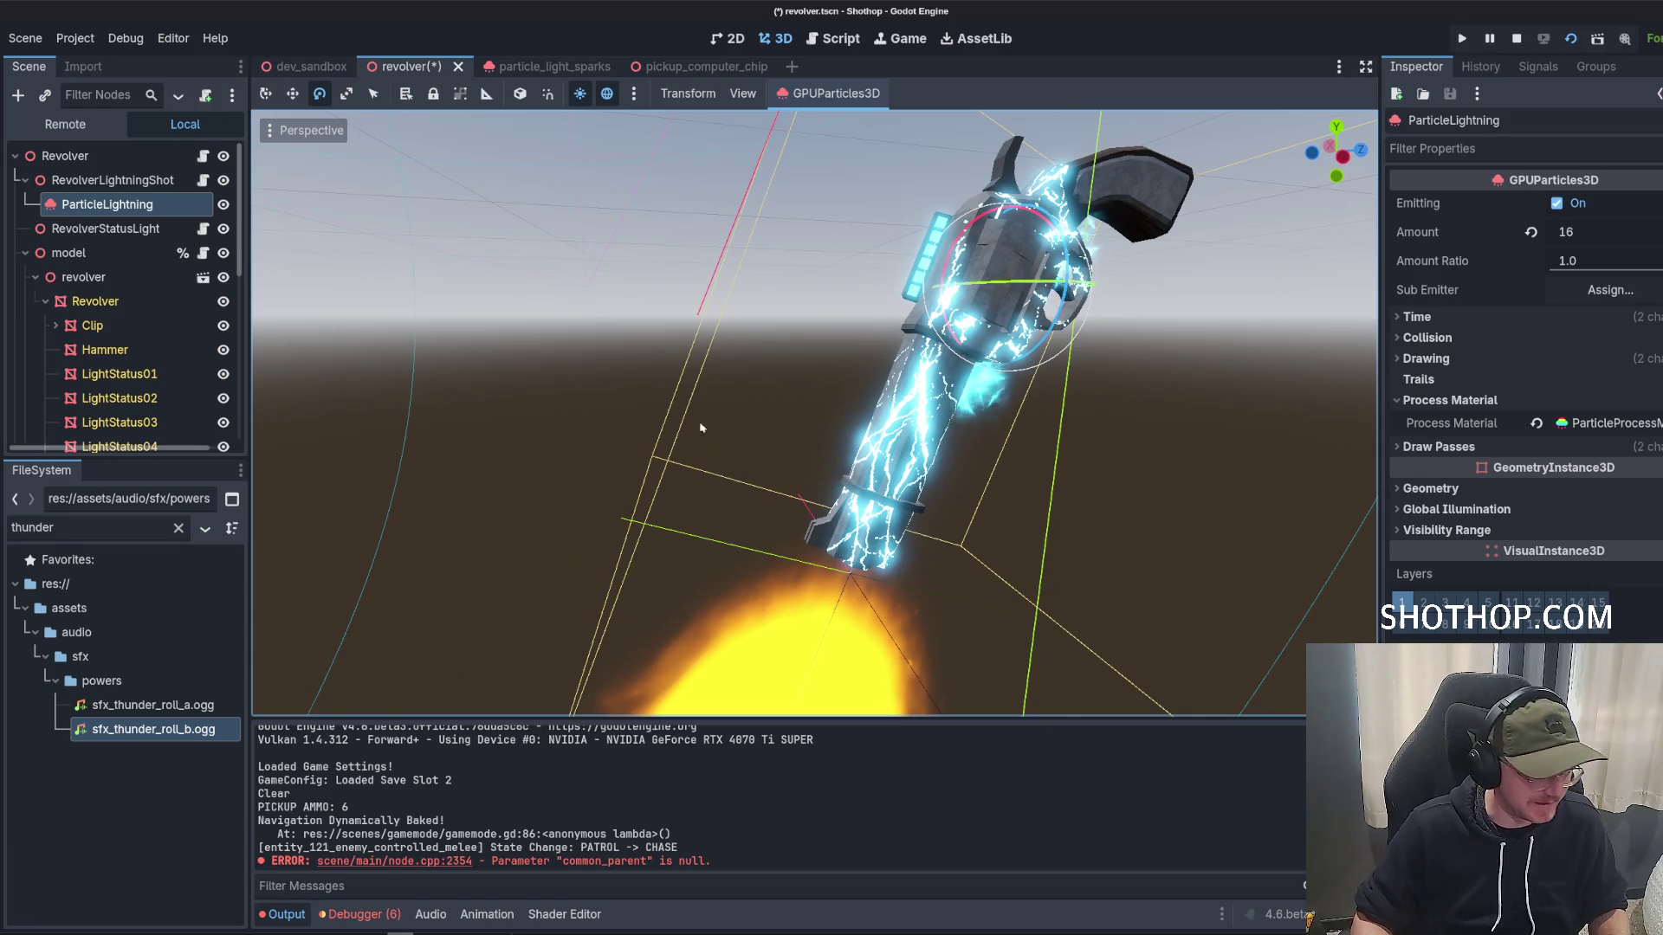
key(ctrl+s)
Expand the process material's Spawn > Position settings.
click(1588, 422)
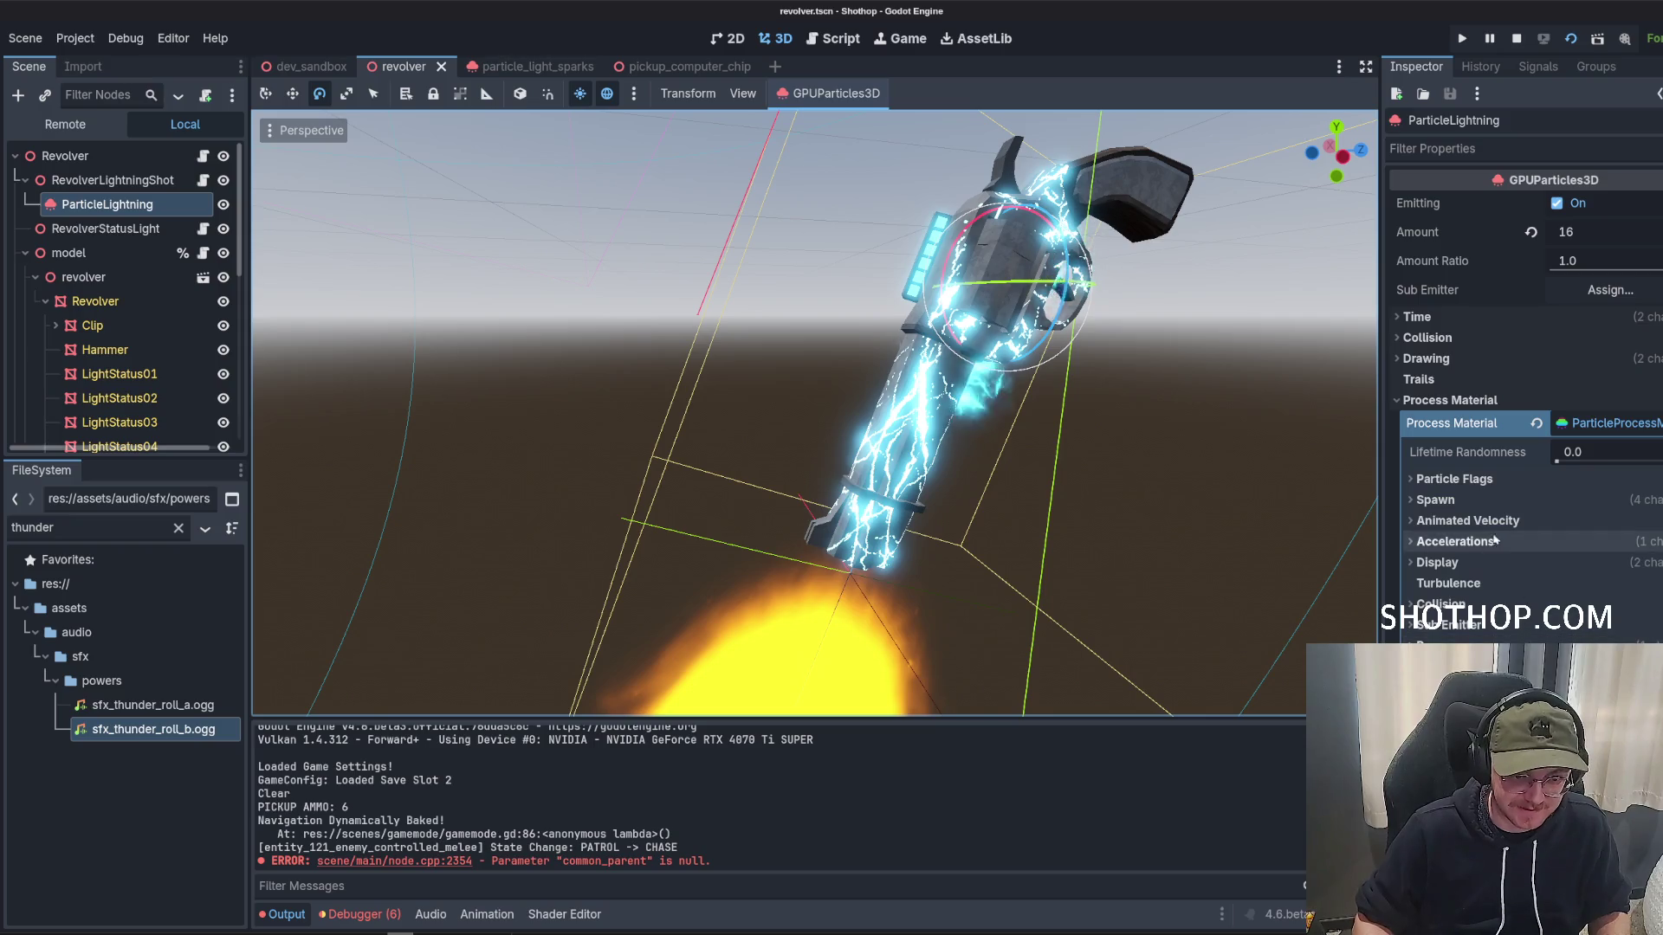
click(1435, 499)
click(1448, 521)
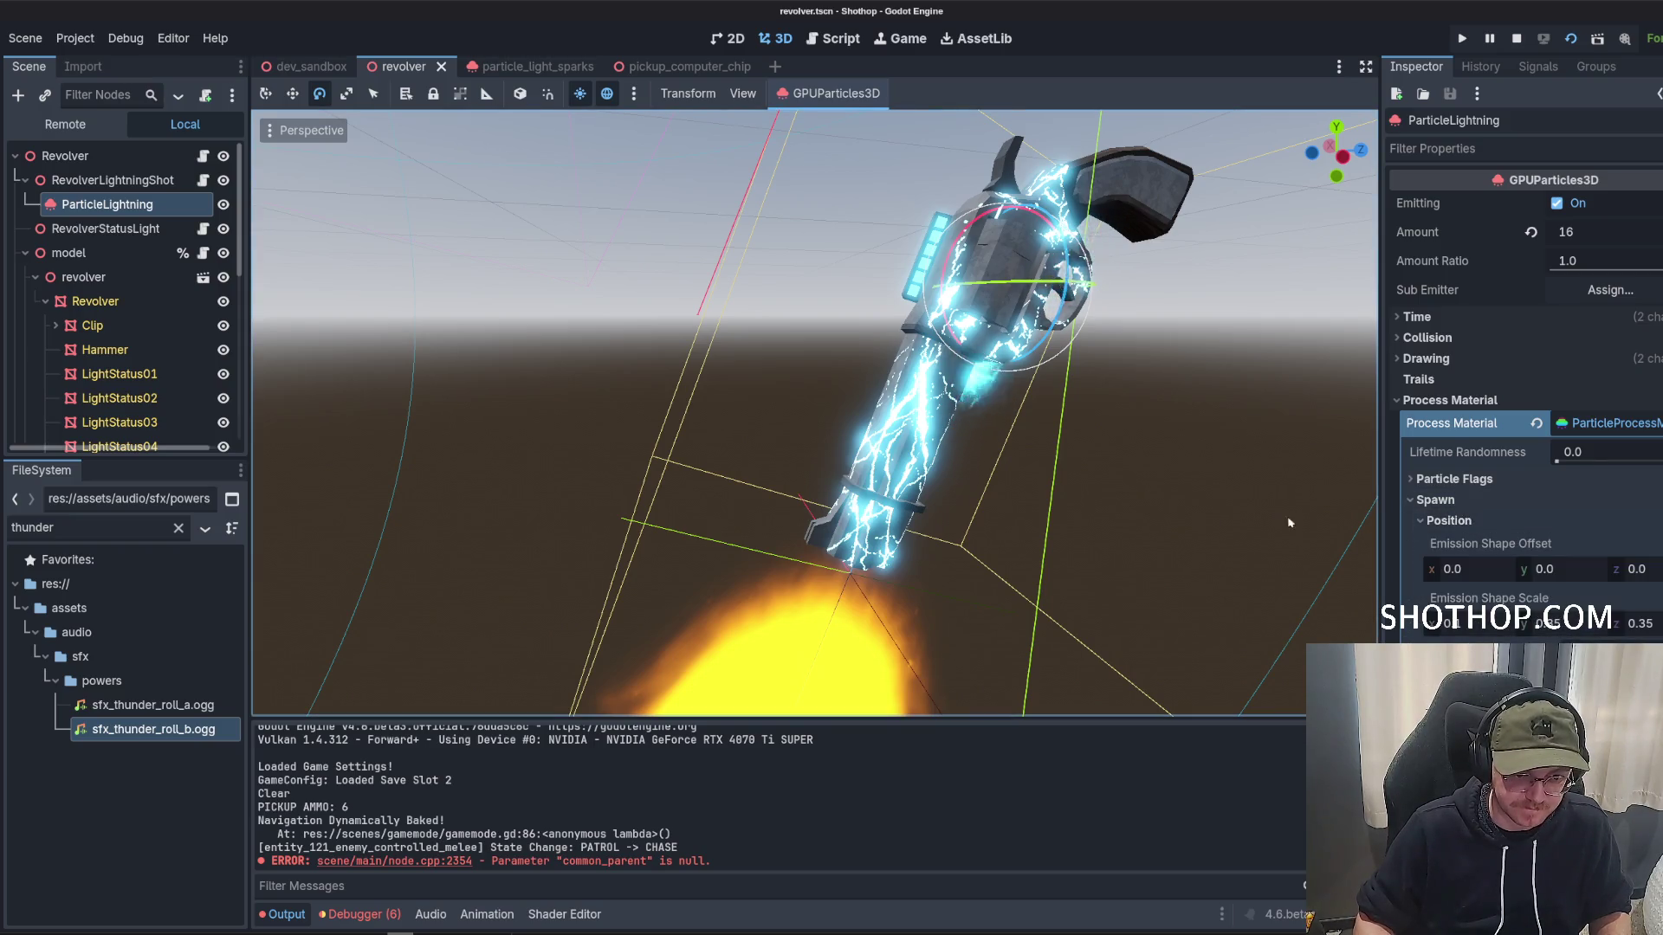
scroll(1521, 469, down, 3)
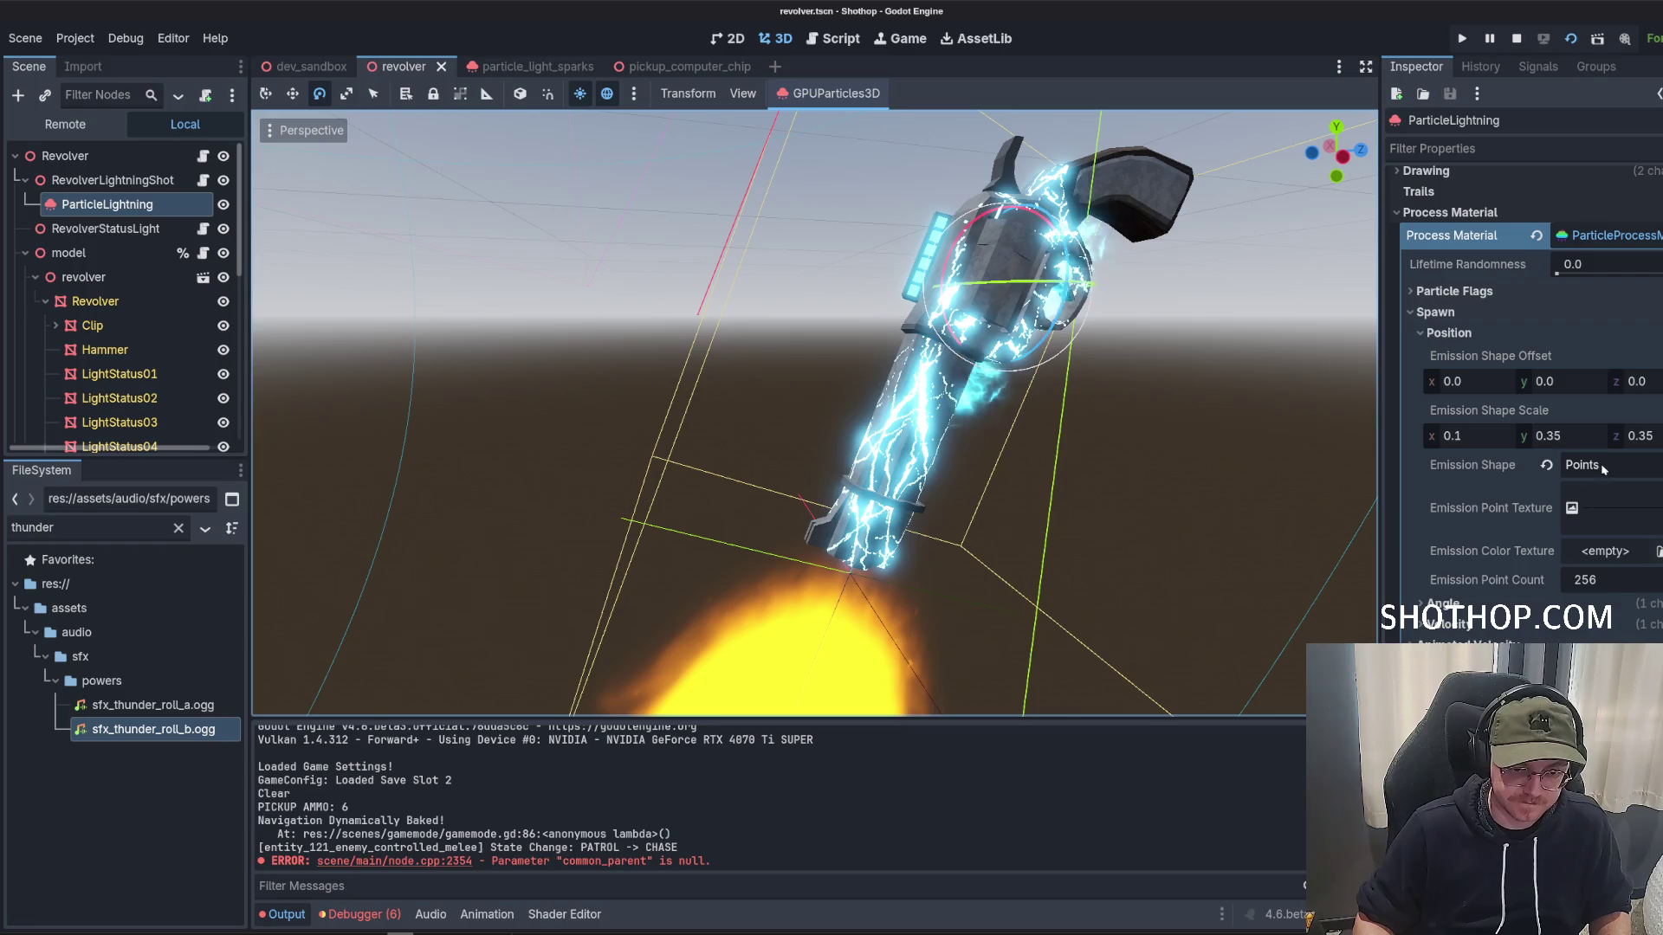
Try an emission point count of 512, revert it to 256, and save the revolver scene.
click(1588, 585)
text(12)
key(Return)
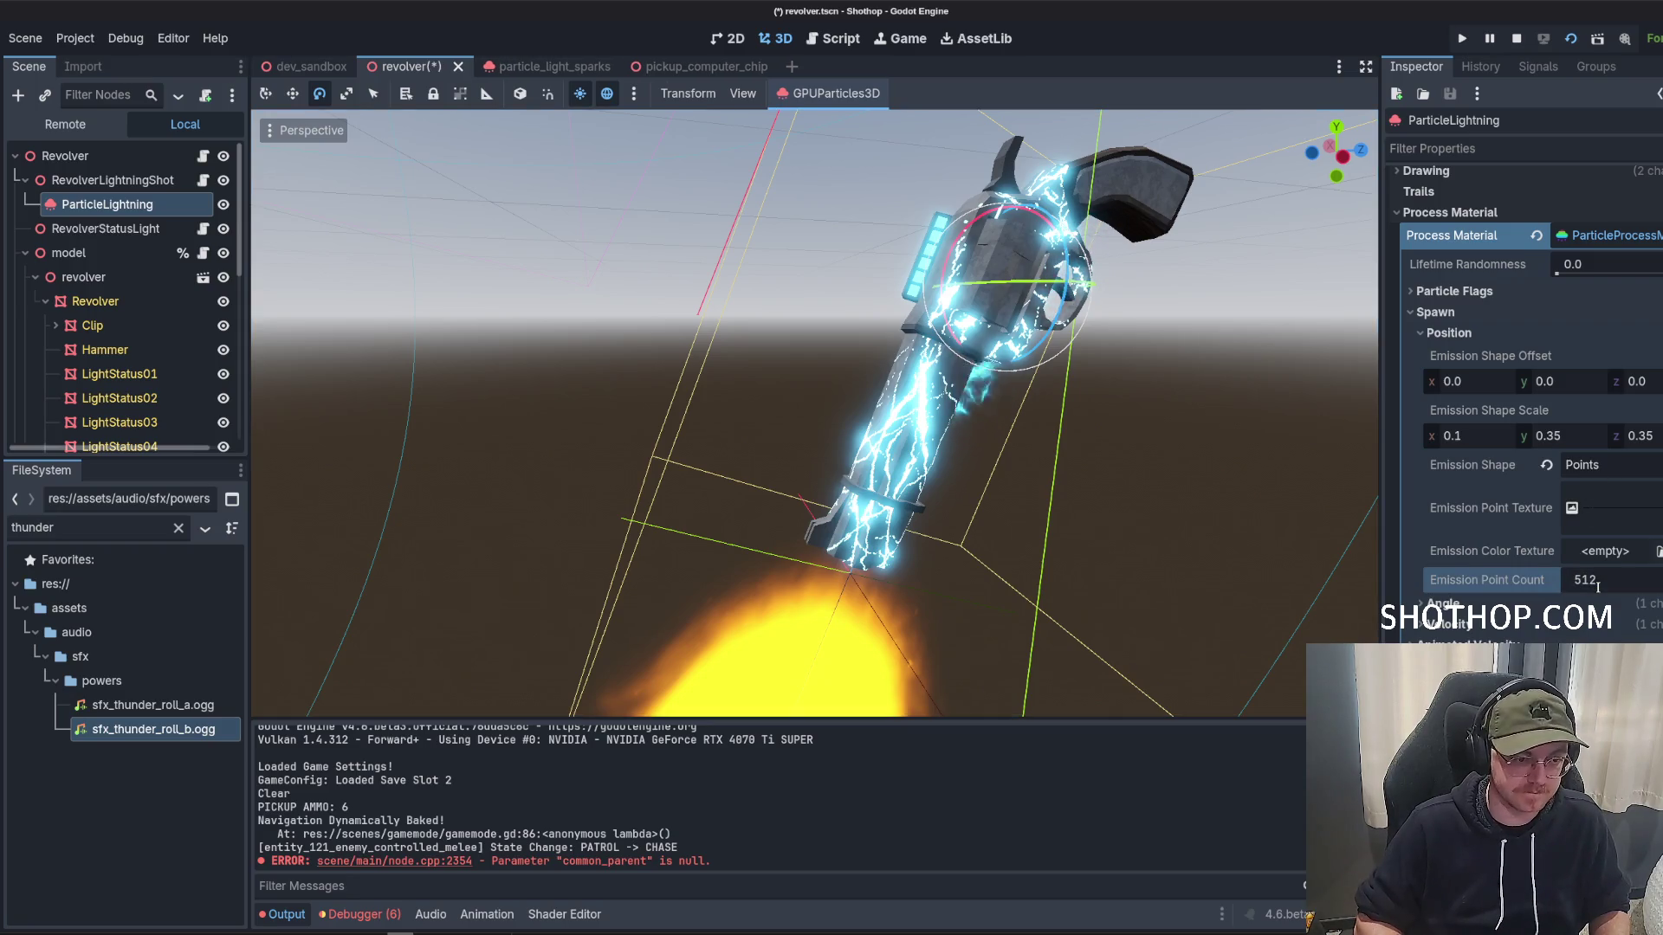
key(ctrl+z)
key(ctrl+s)
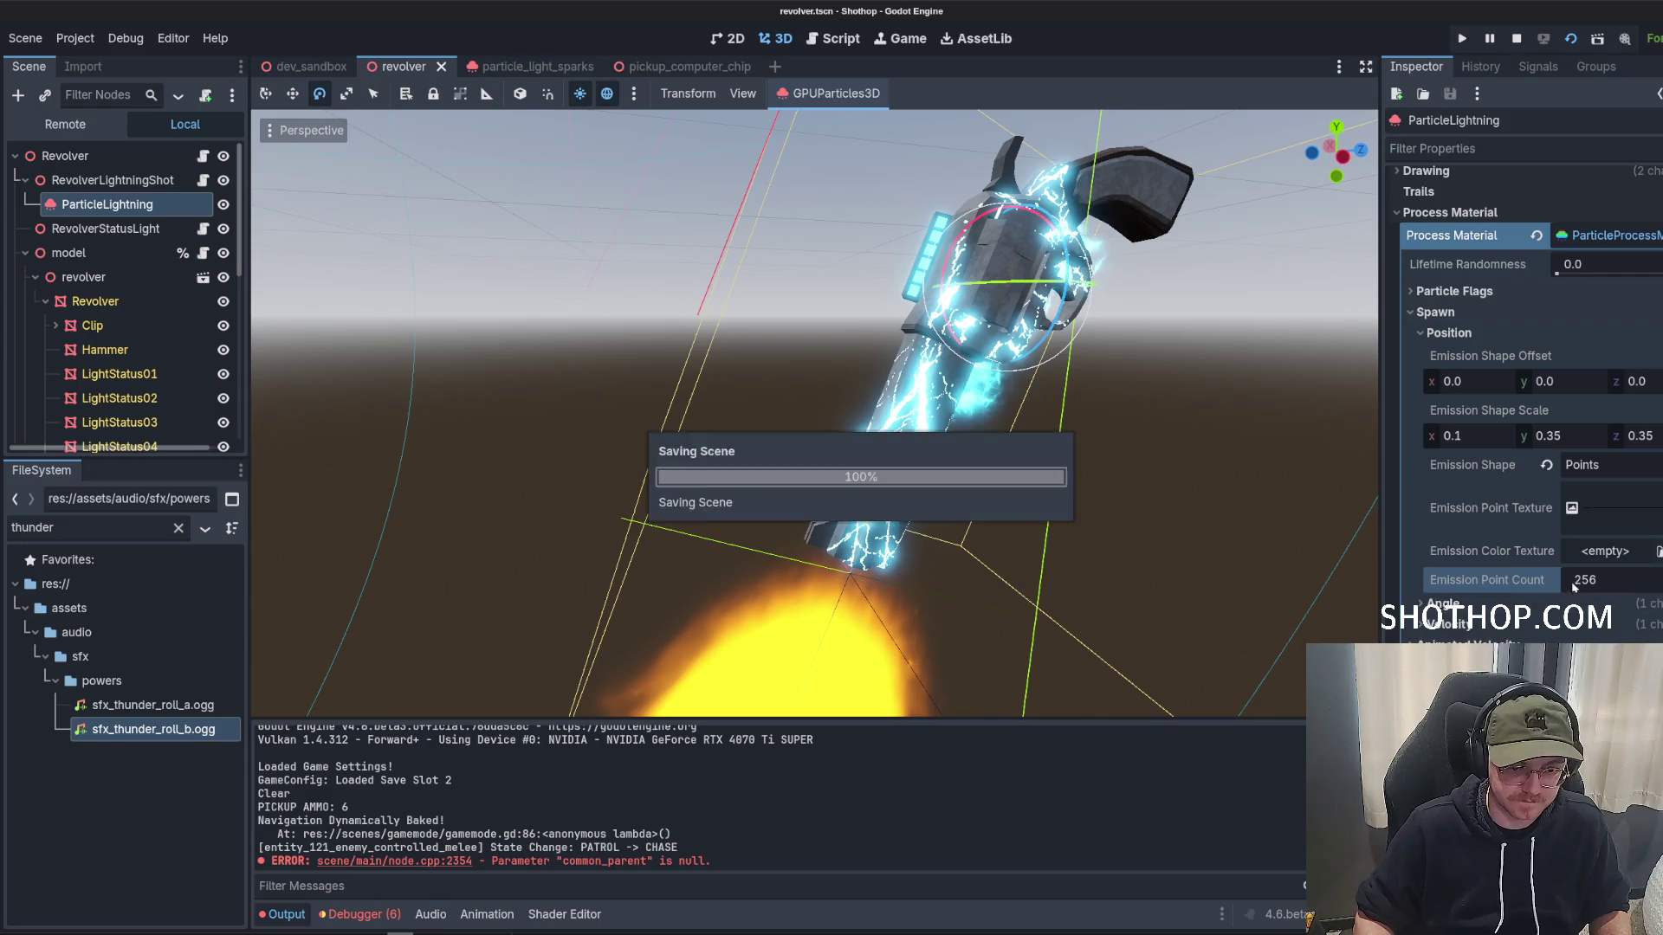
Reset the emission shape, then undo the reset to keep the Points shape.
click(1547, 466)
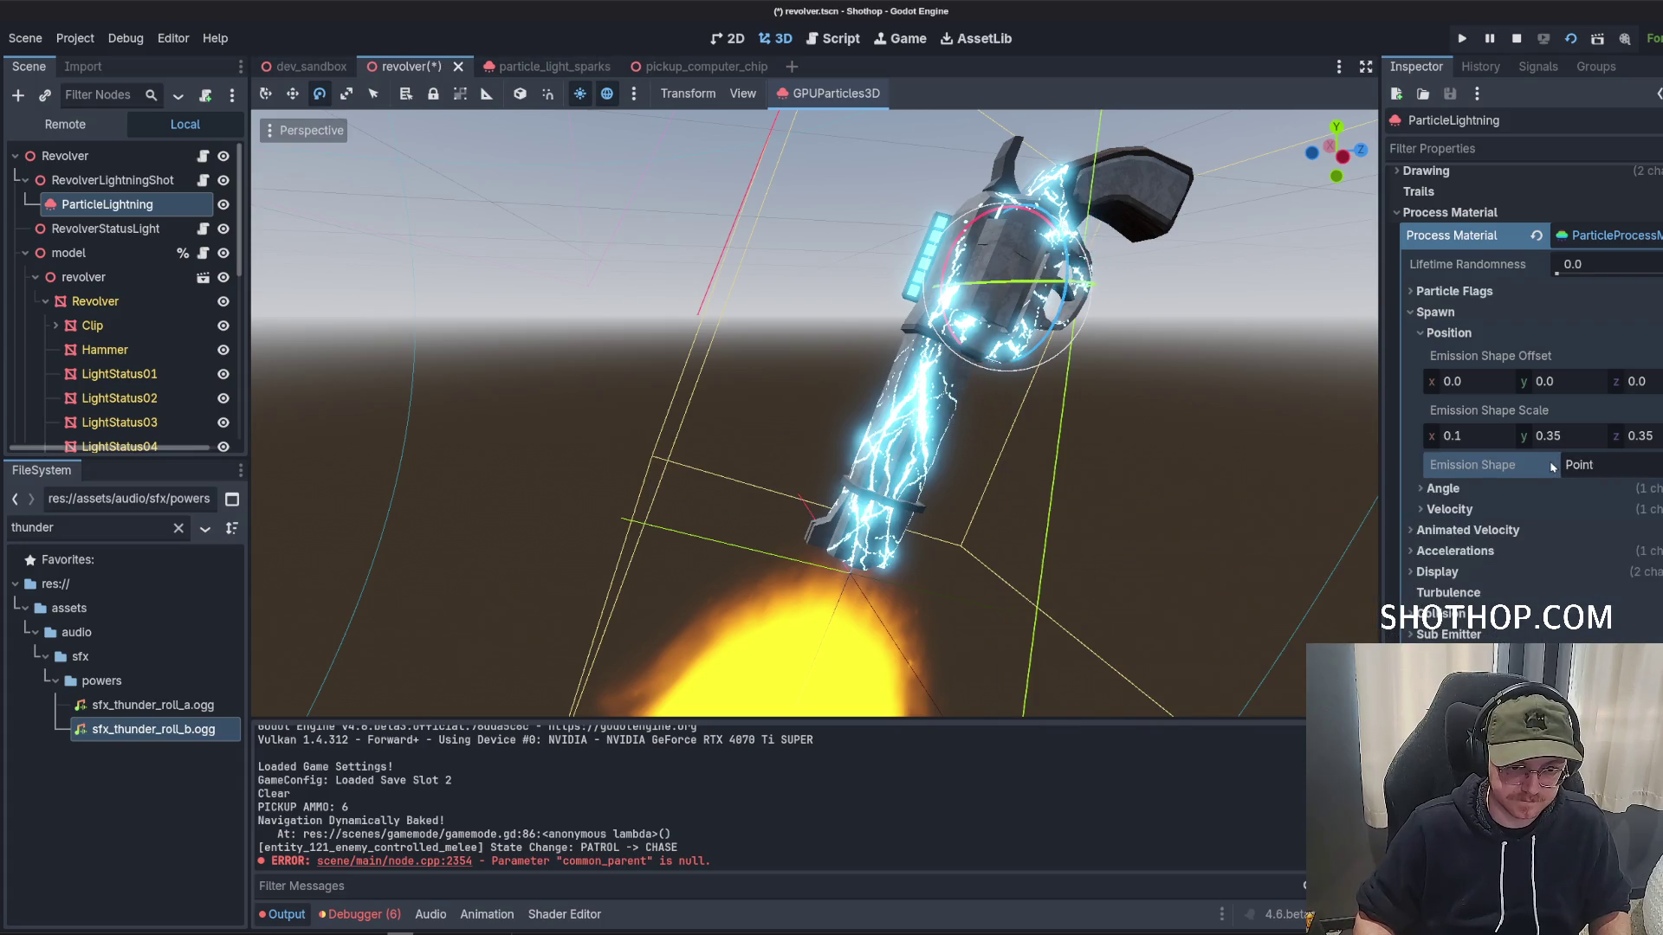
key(ctrl+z)
click(1609, 468)
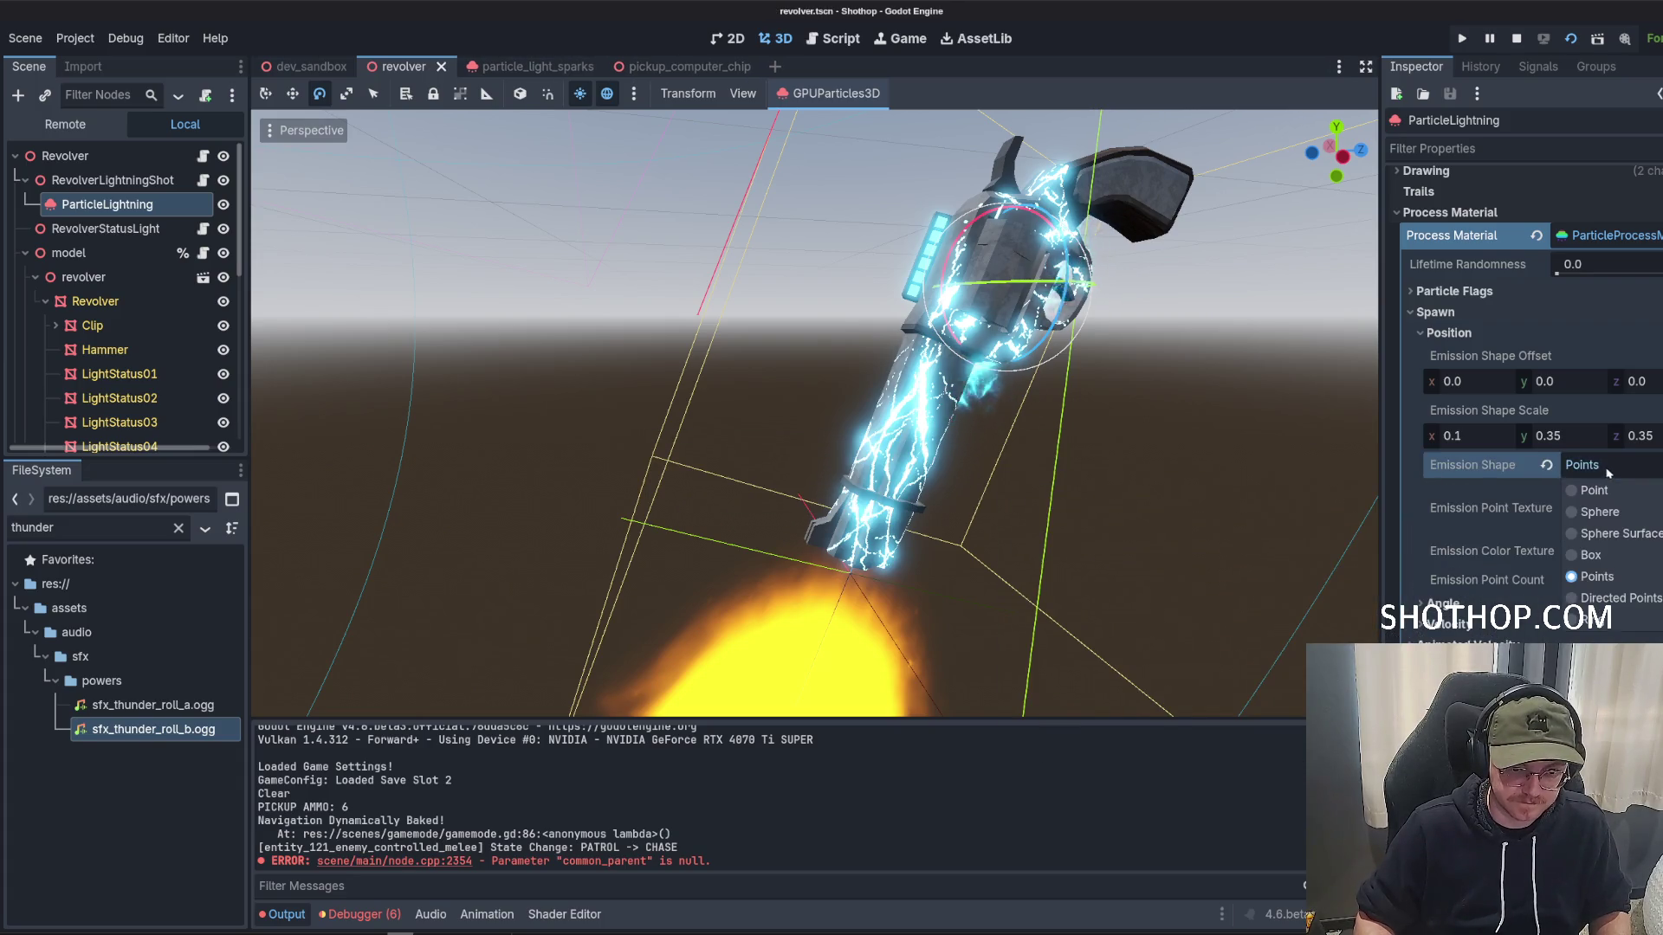
Switch the emission shape to Box and set its Y extent to 0.1, after briefly trying 0.2.
click(1591, 555)
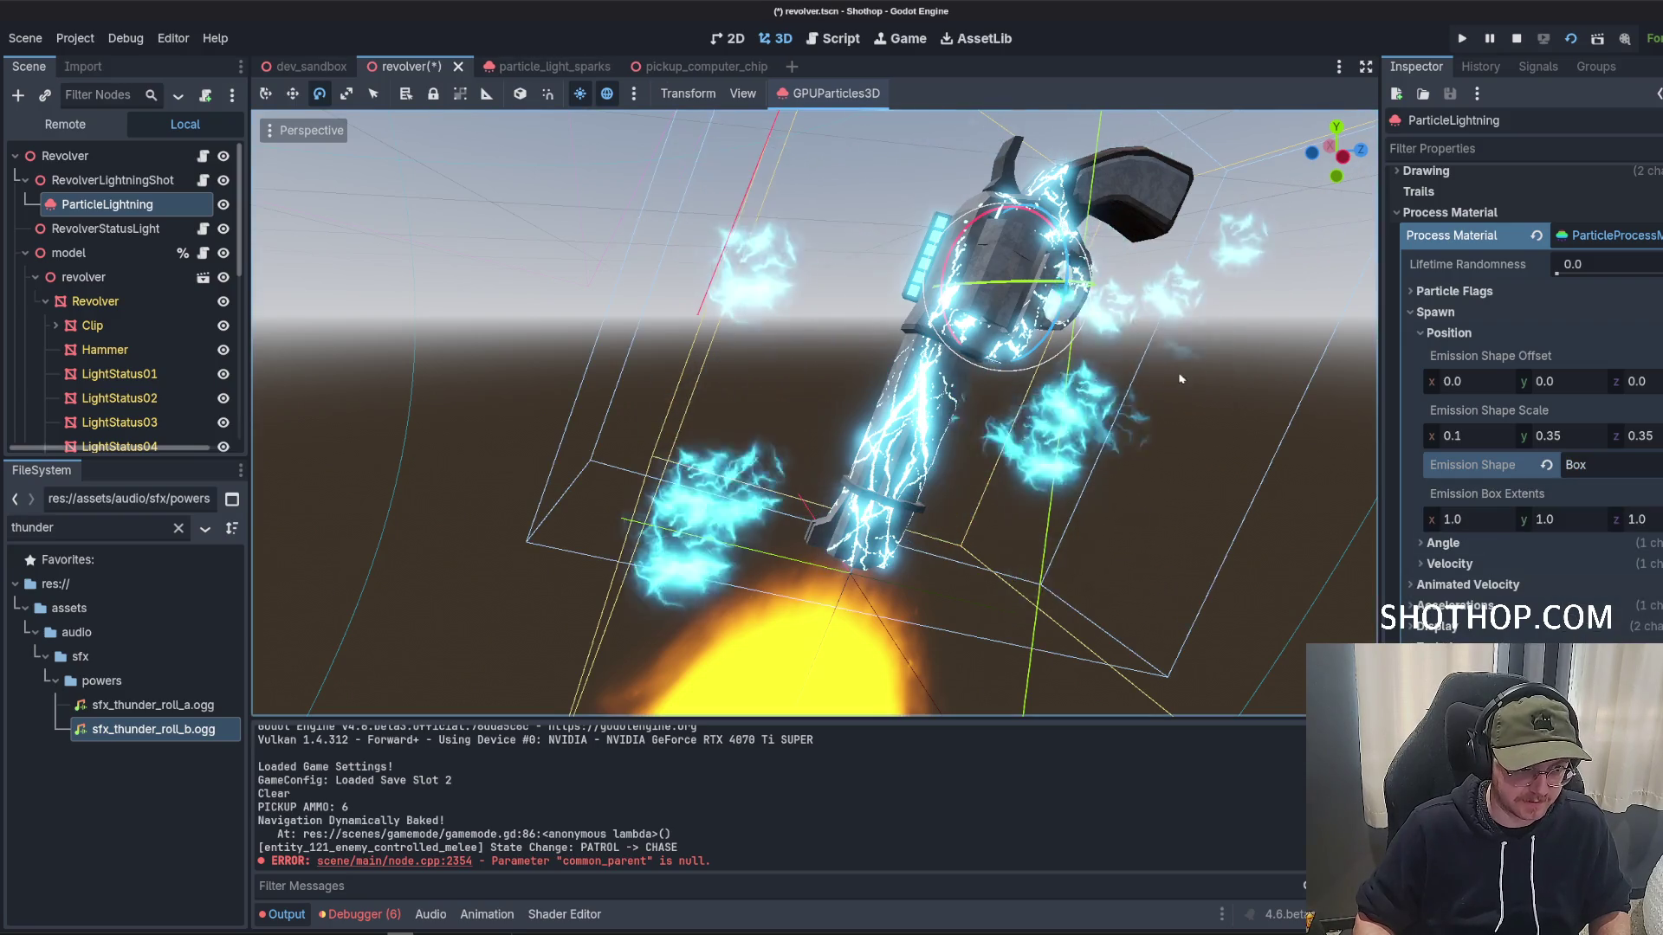
drag(1257, 397, 1199, 371)
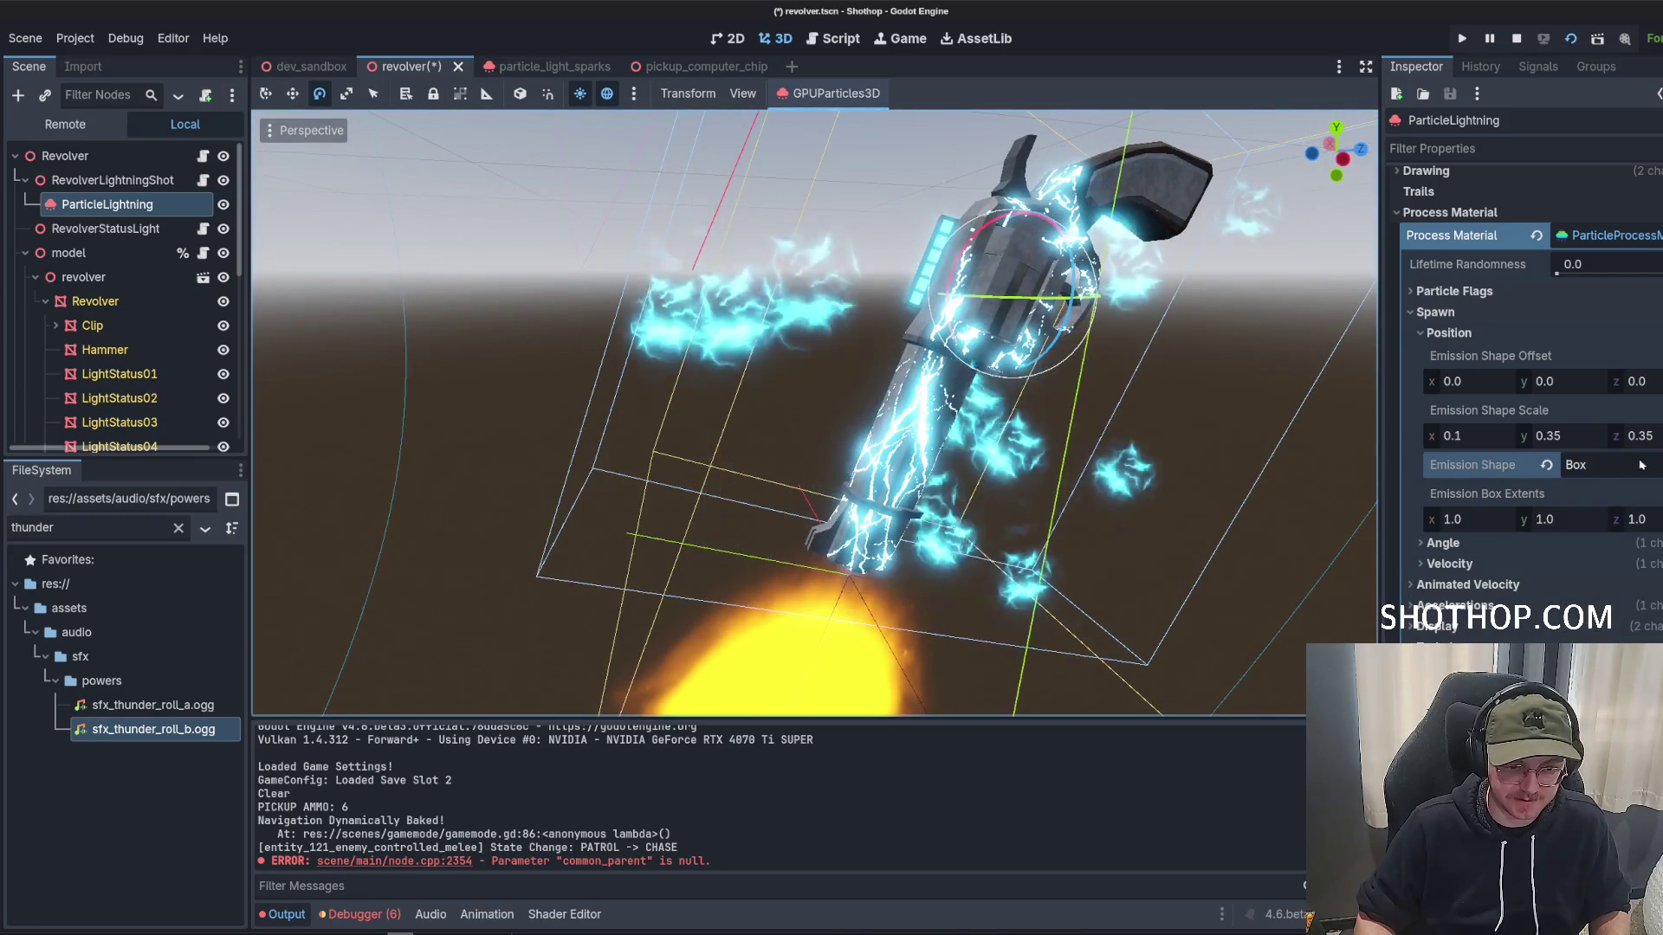
click(1568, 514)
text(0.1)
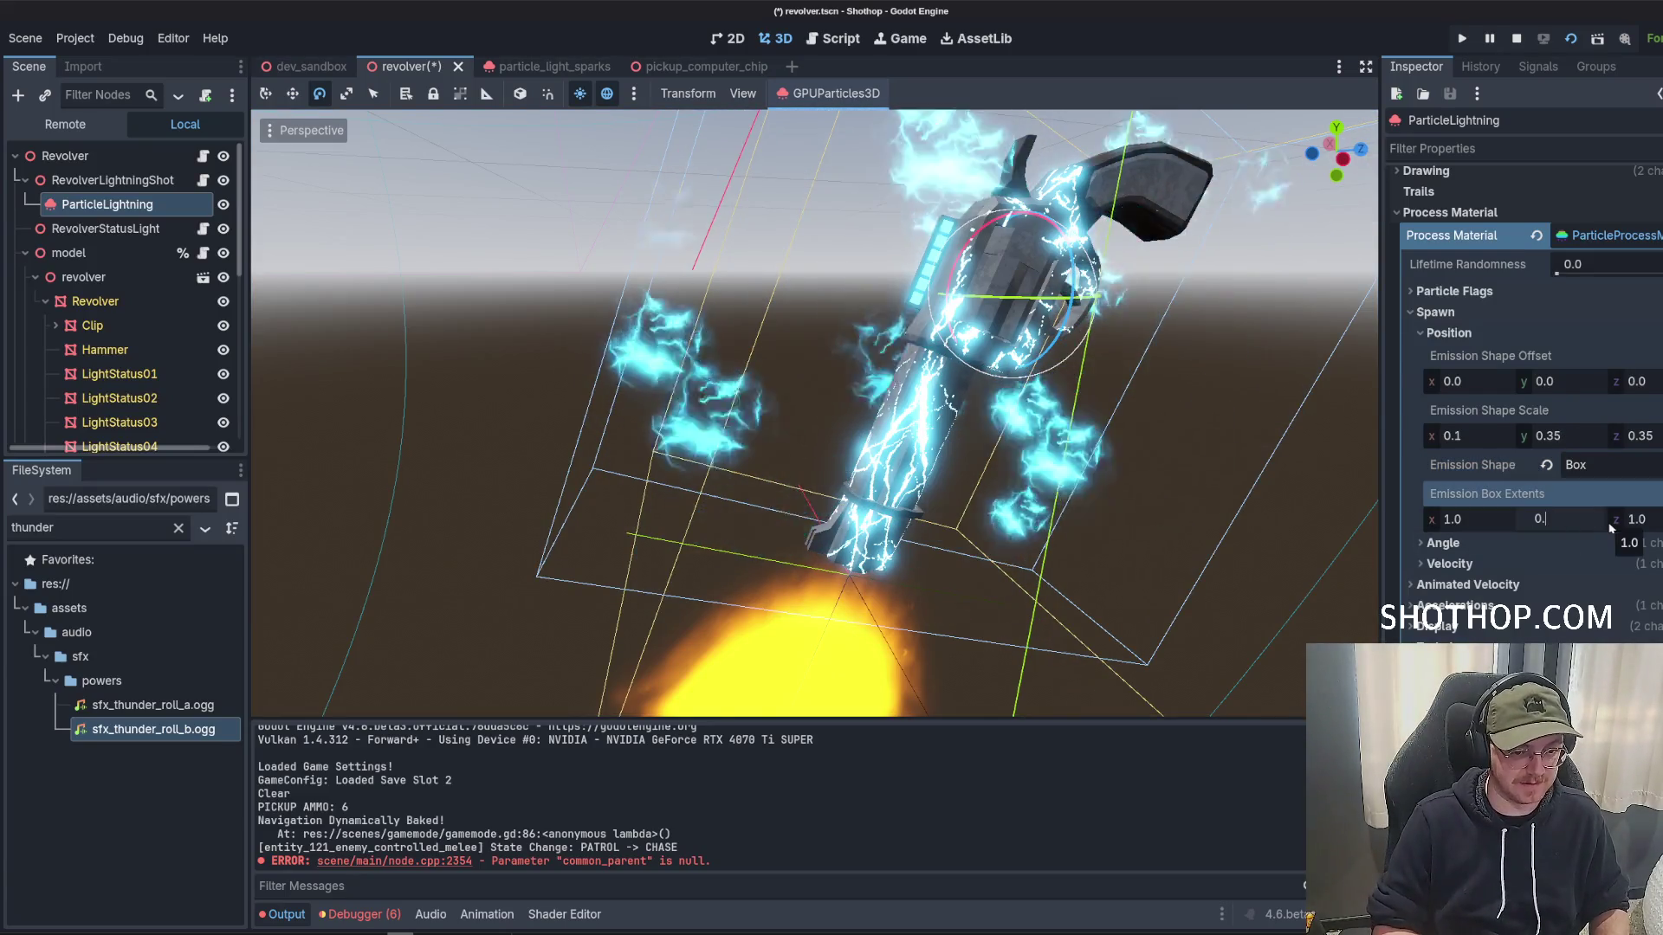
key(BackSpace)
text(2)
key(Return)
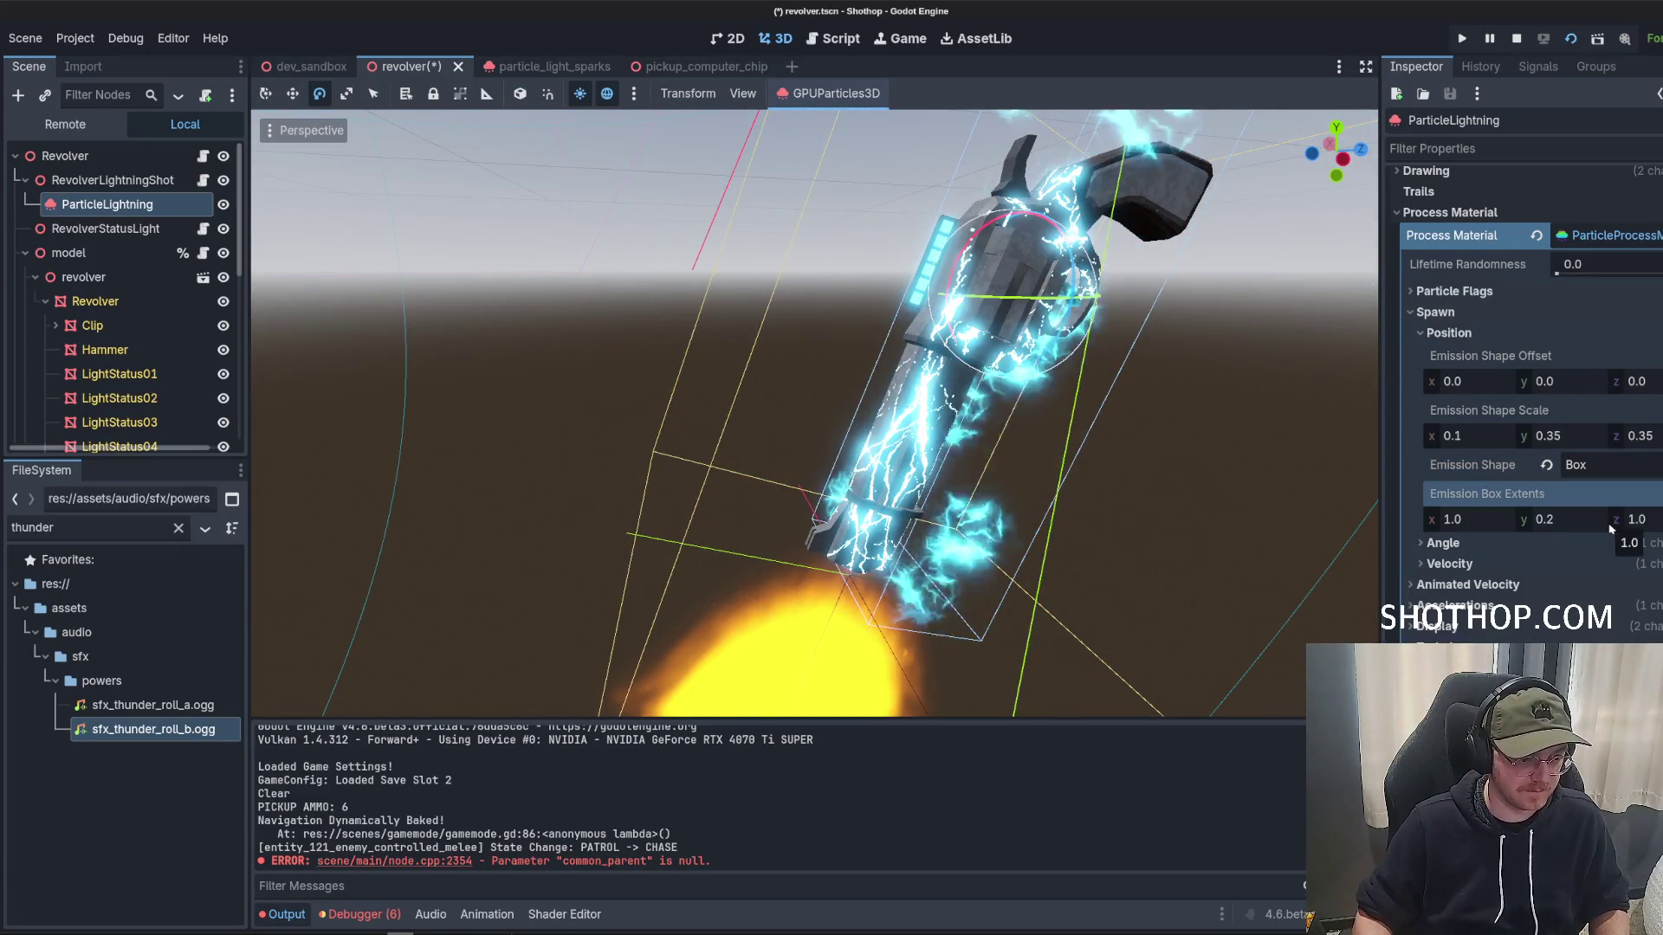
click(1582, 528)
text(0.1)
key(Return)
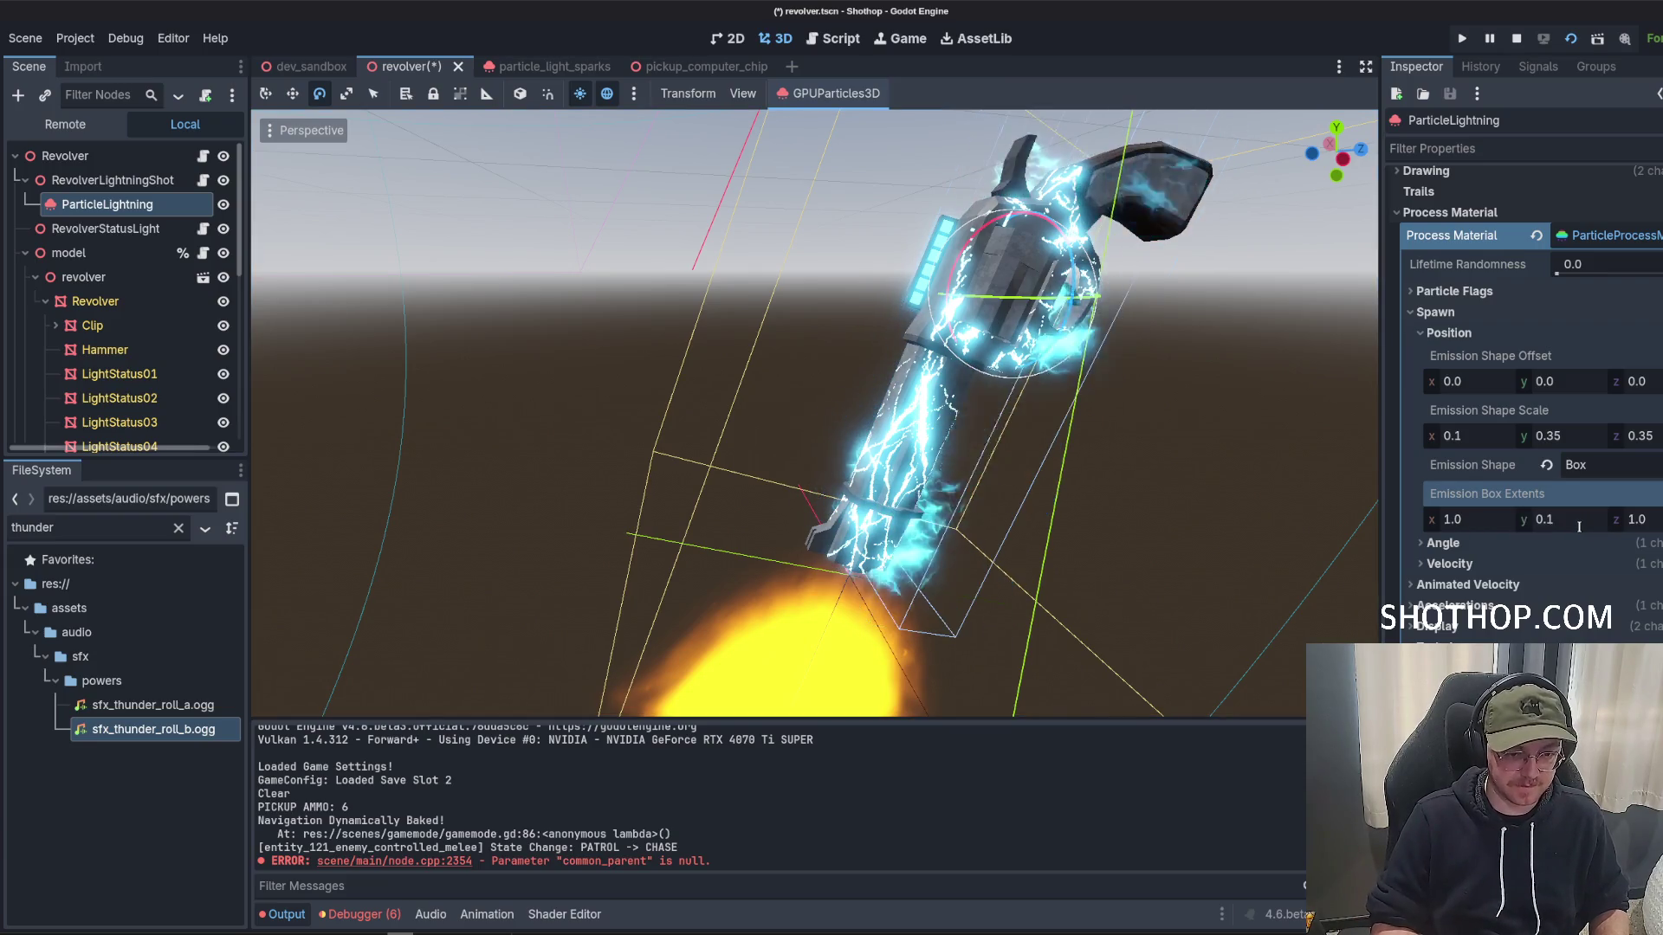
Orbit around the revolver and switch to the Move tool.
drag(1256, 433, 1152, 401)
click(293, 94)
scroll(926, 332, up, 3)
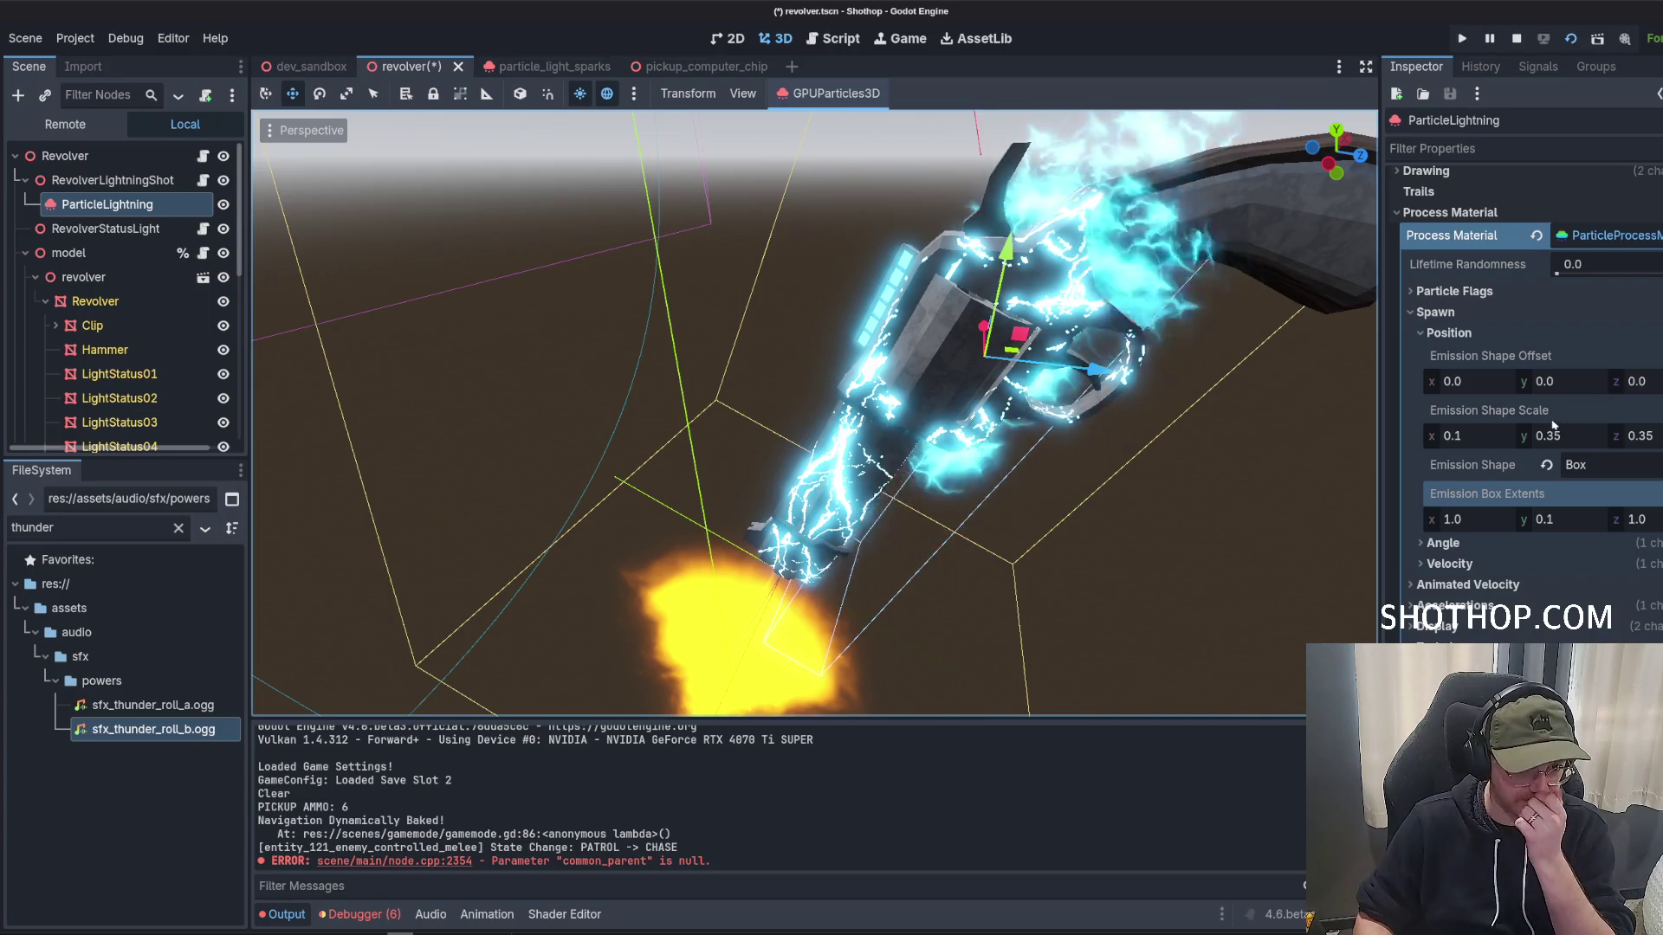
click(1599, 385)
Keep emission offset y at 0.0 and try offset z values of -0.1 and -0.5, then undo.
text(0)
key(Return)
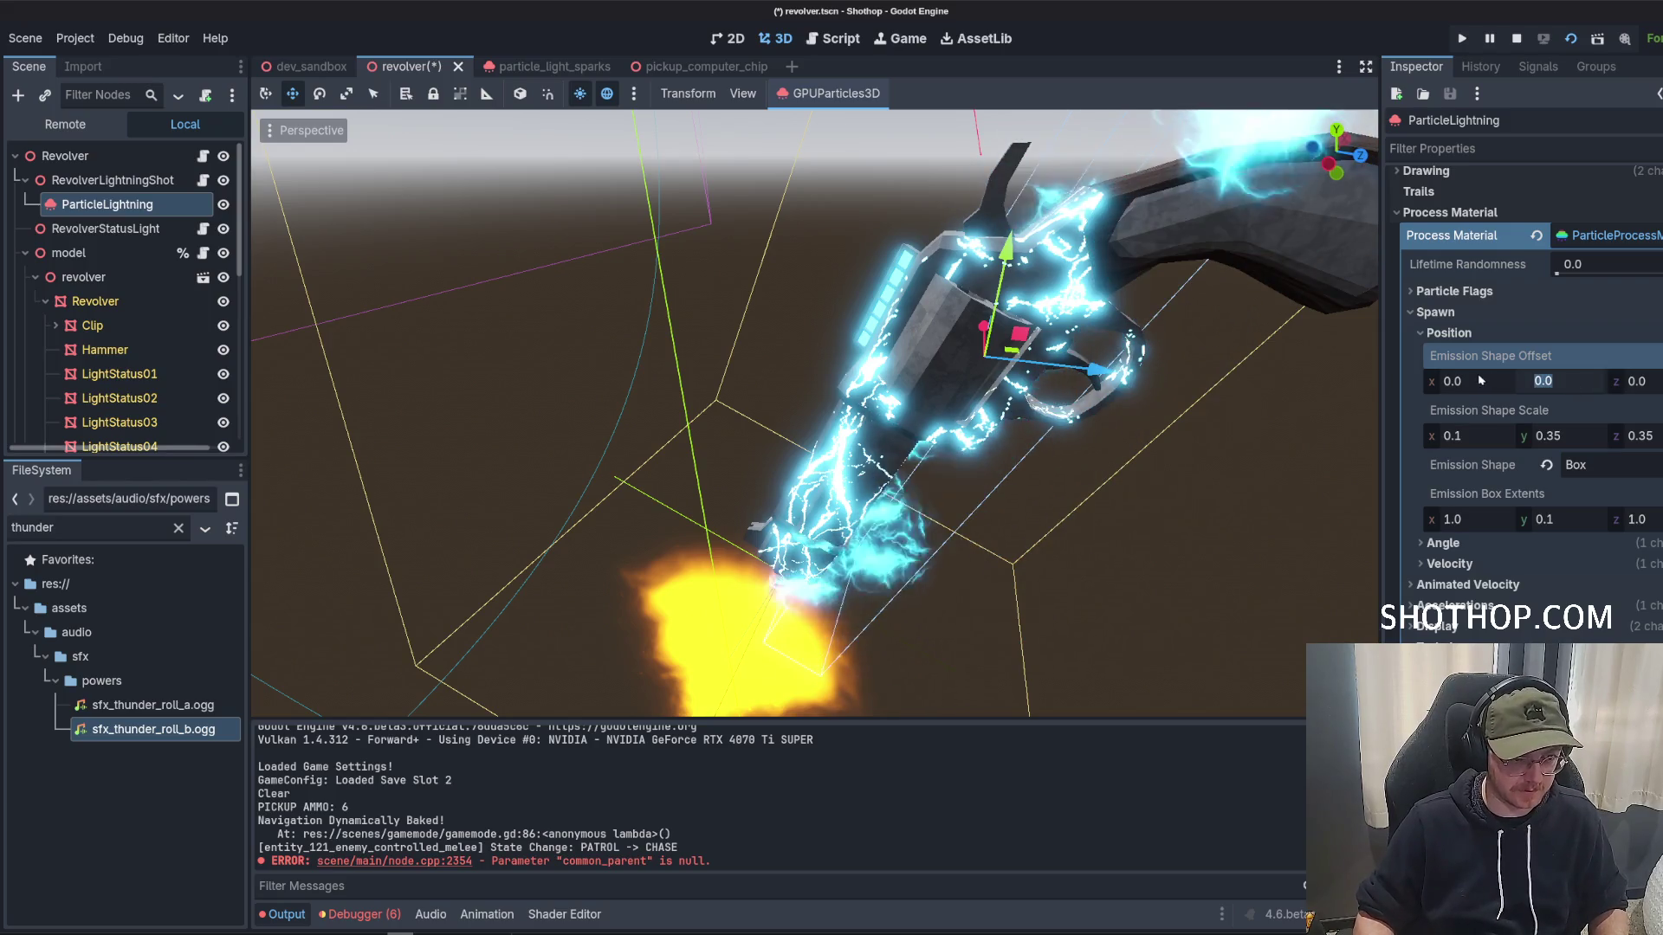
text(0.)
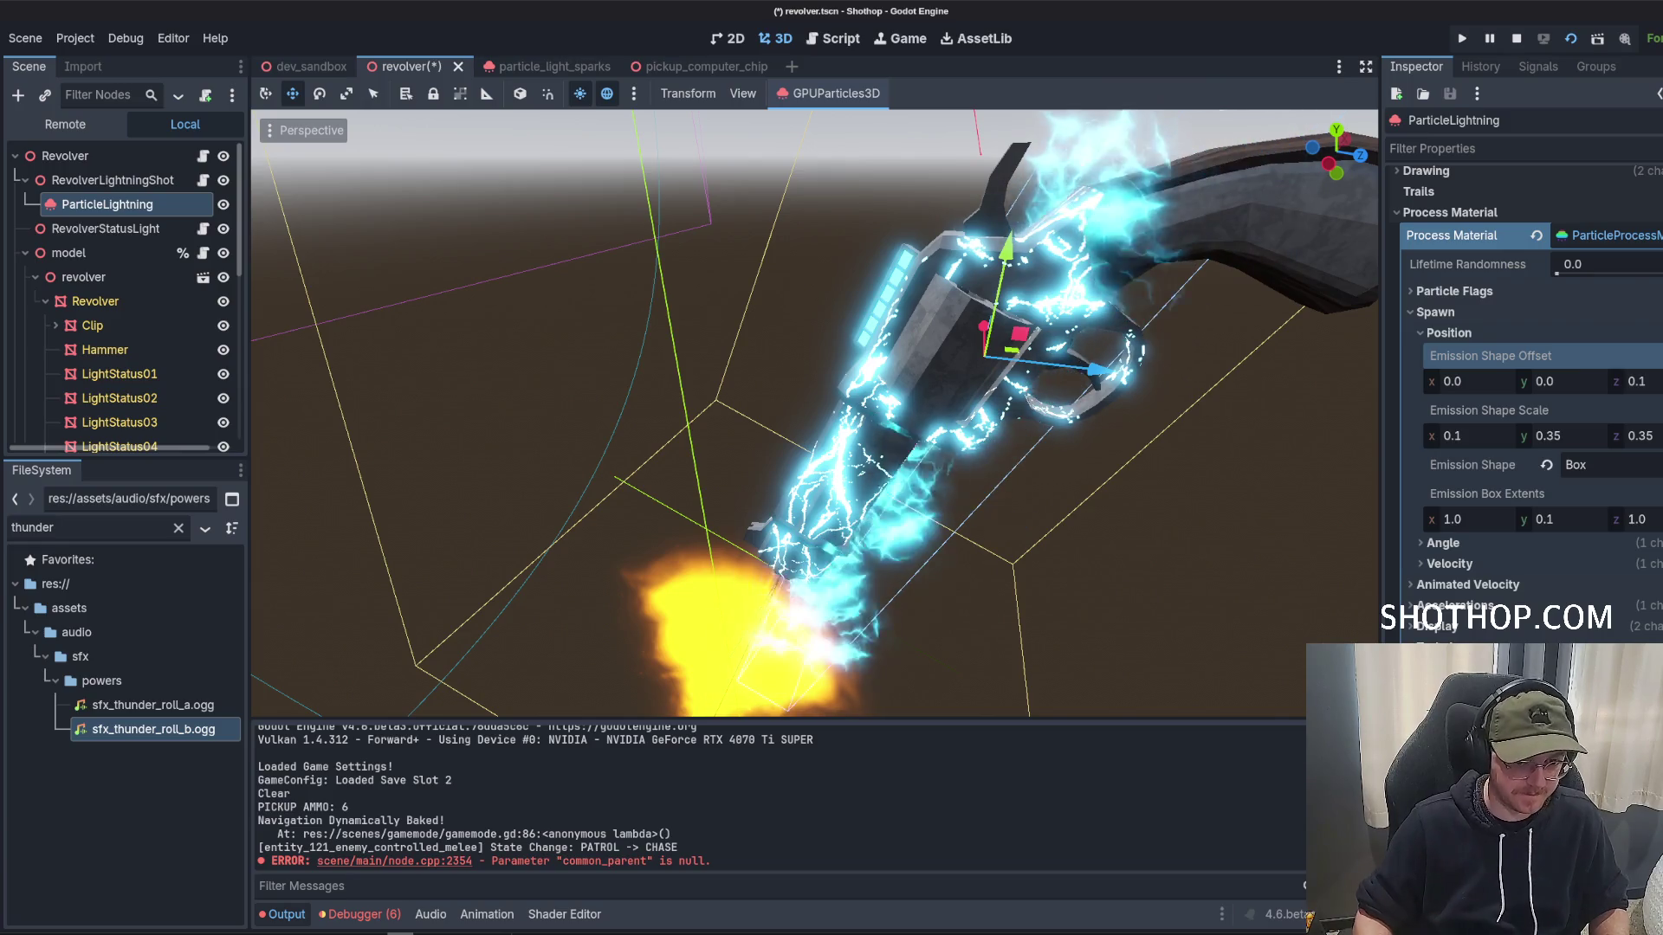
key(BackSpace)
key(BackSpace)
text(-0.1)
key(Return)
text(5)
key(Return)
scroll(1044, 360, down, 4)
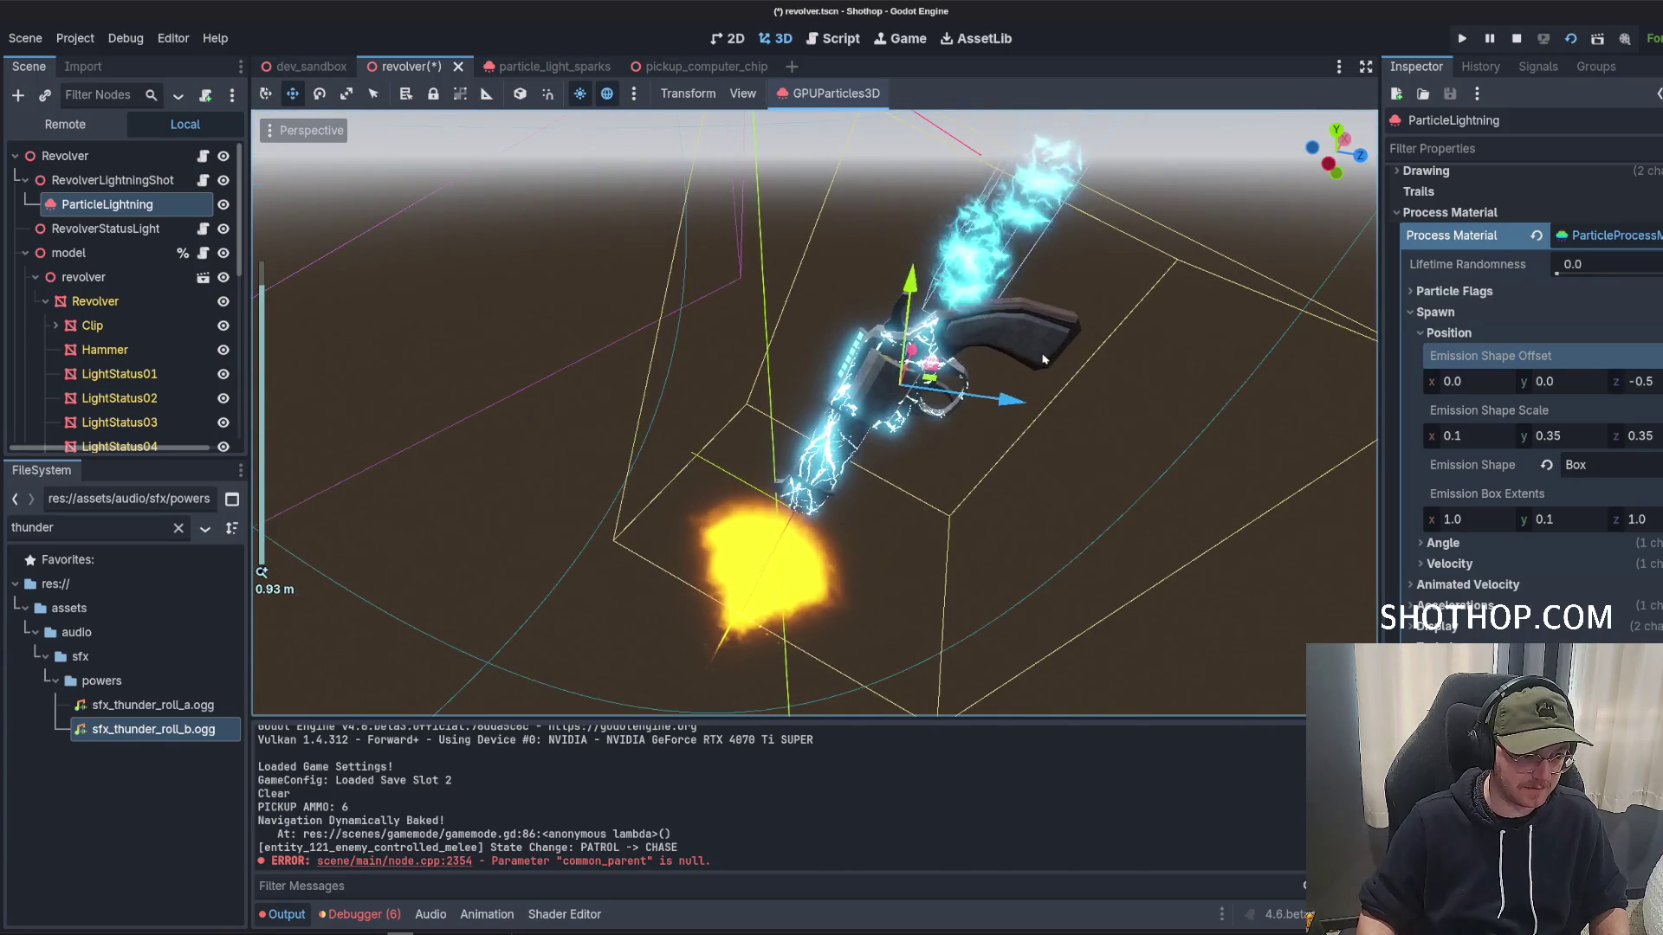
key(ctrl+z)
scroll(1039, 359, up, 3)
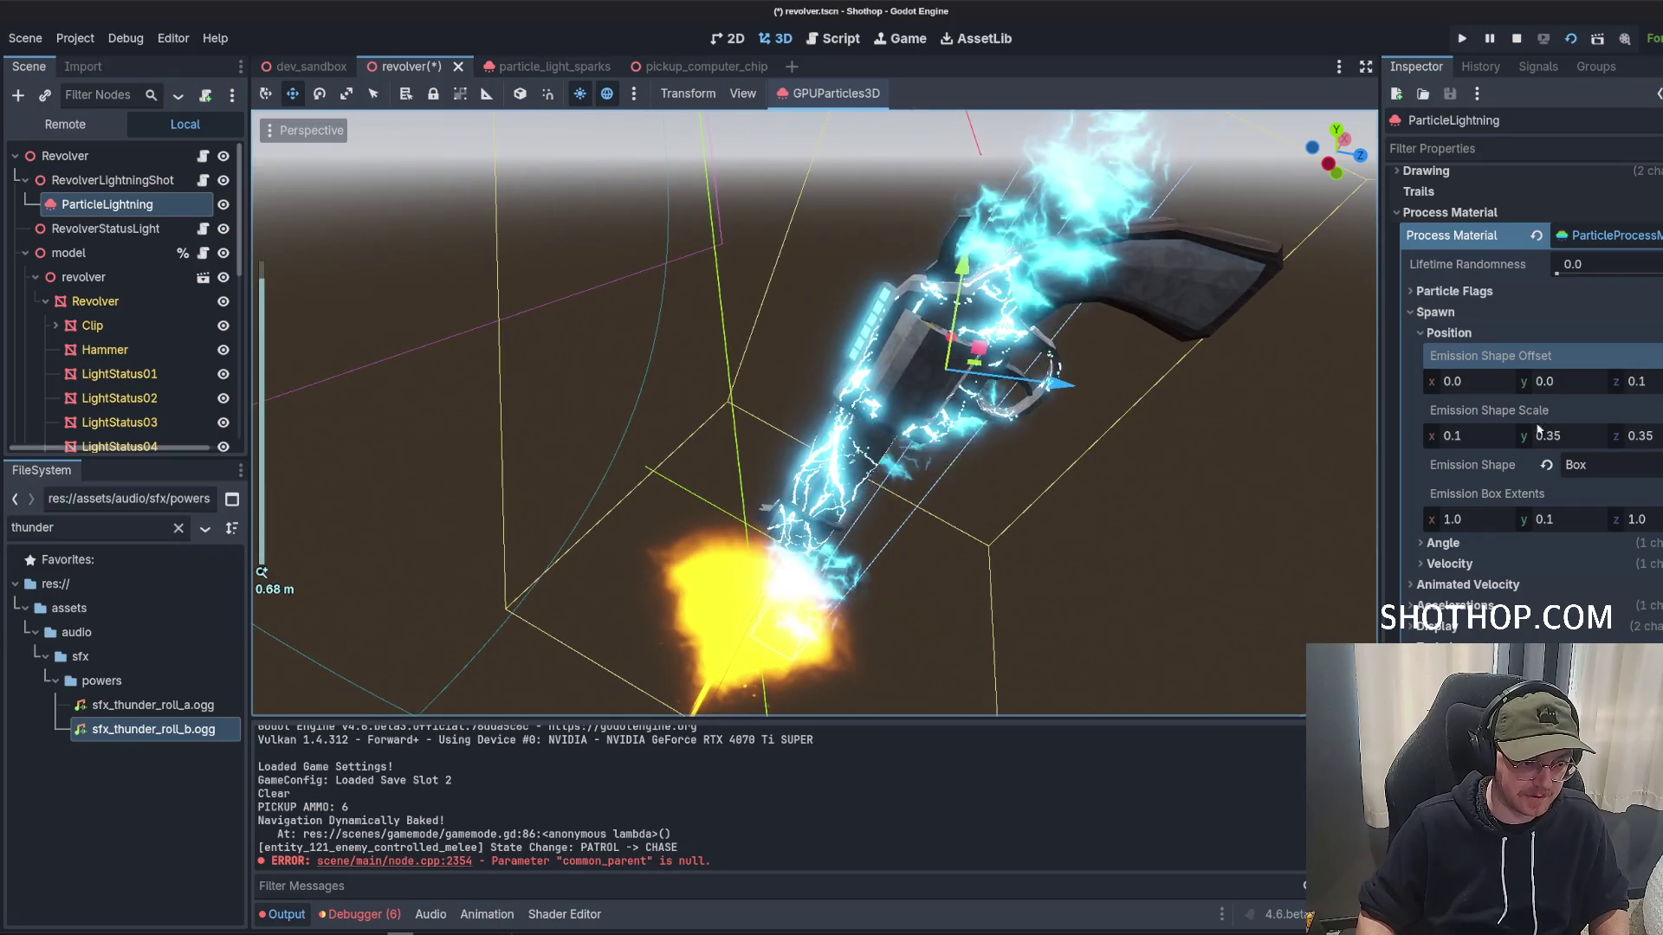
Set emission shape scale z to 0.2 and try, then discard, an offset y of 0.1.
click(1656, 384)
text(0)
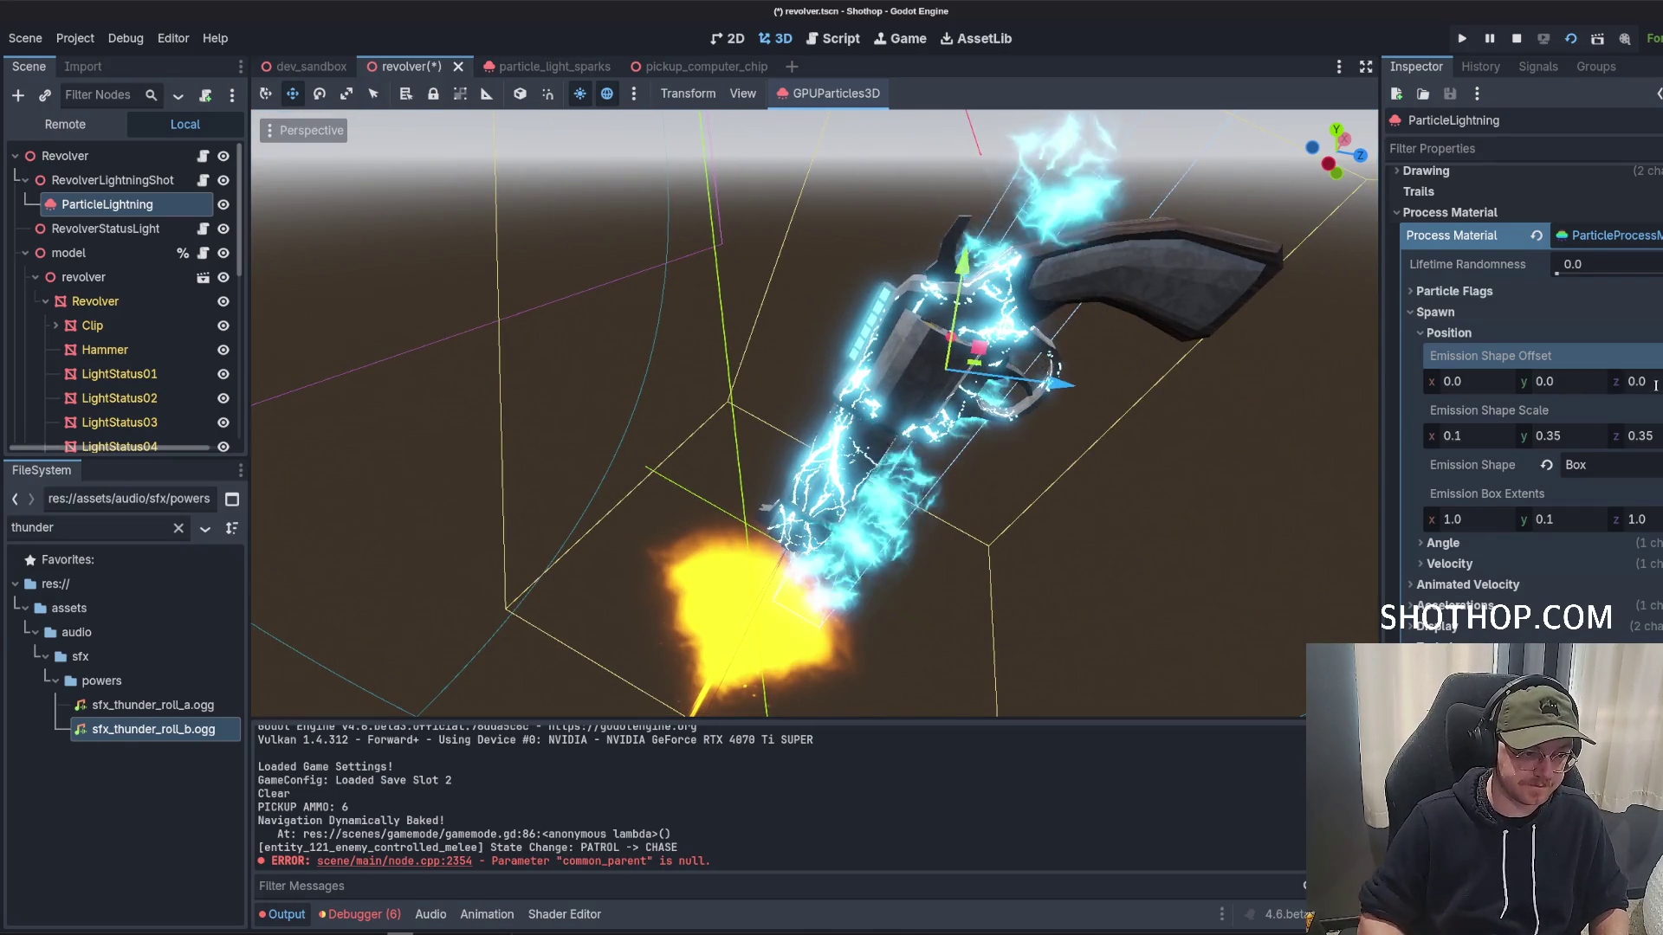
key(Tab)
key(Tab)
key(Tab)
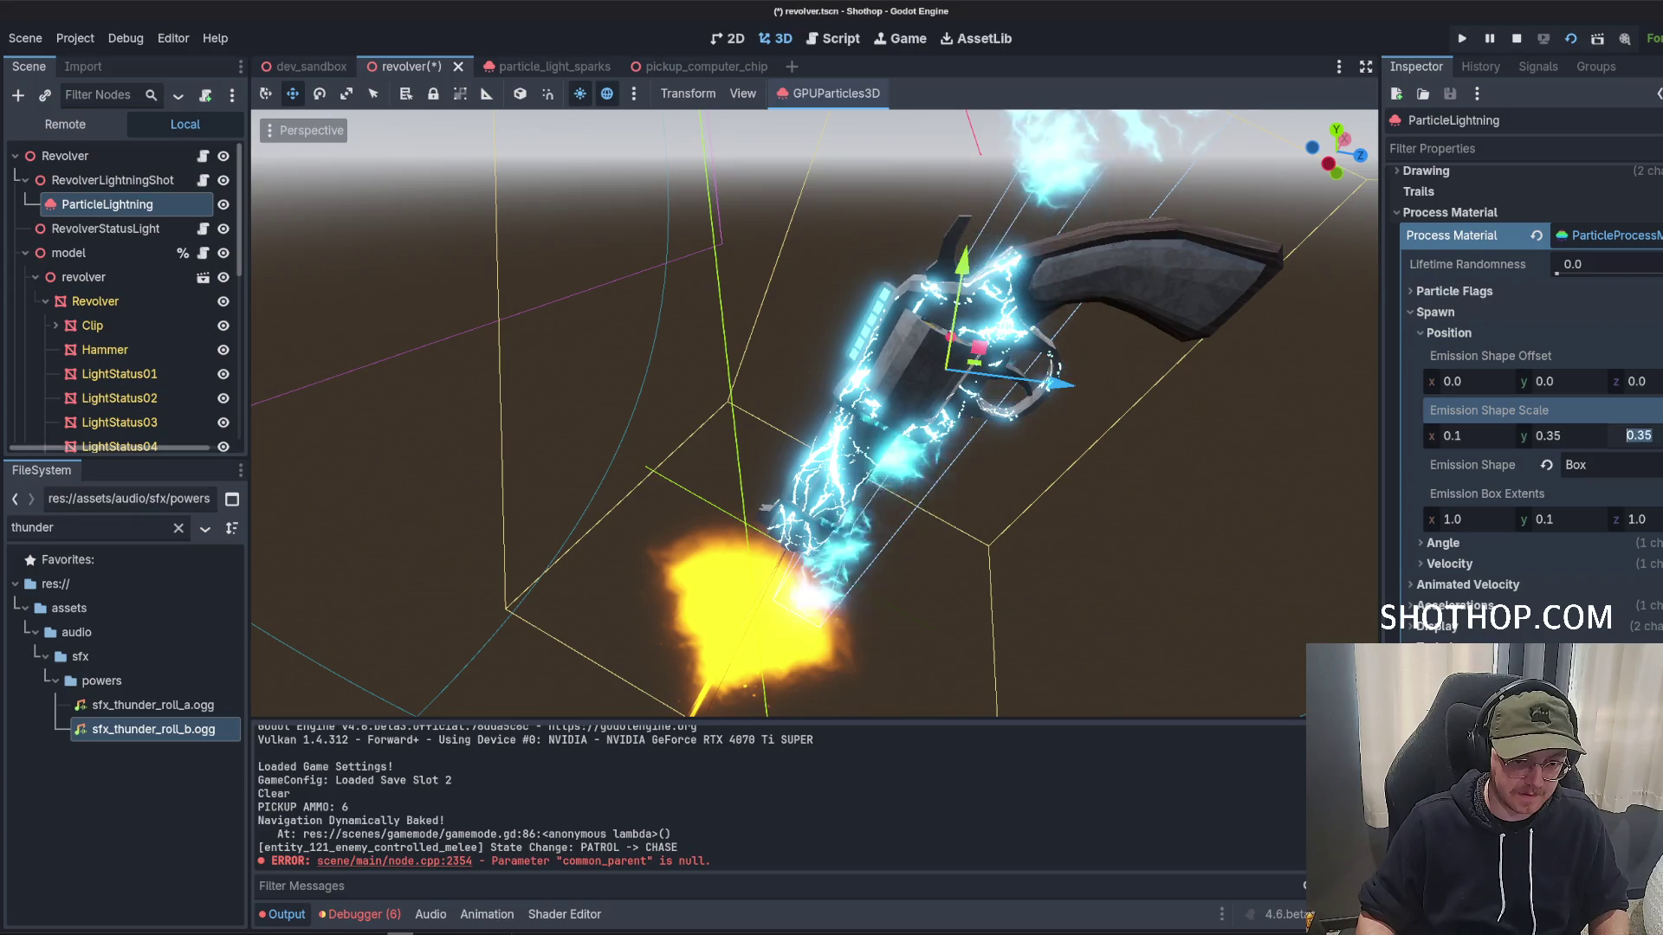
text(0.3)
click(1652, 443)
text(0.2)
key(Return)
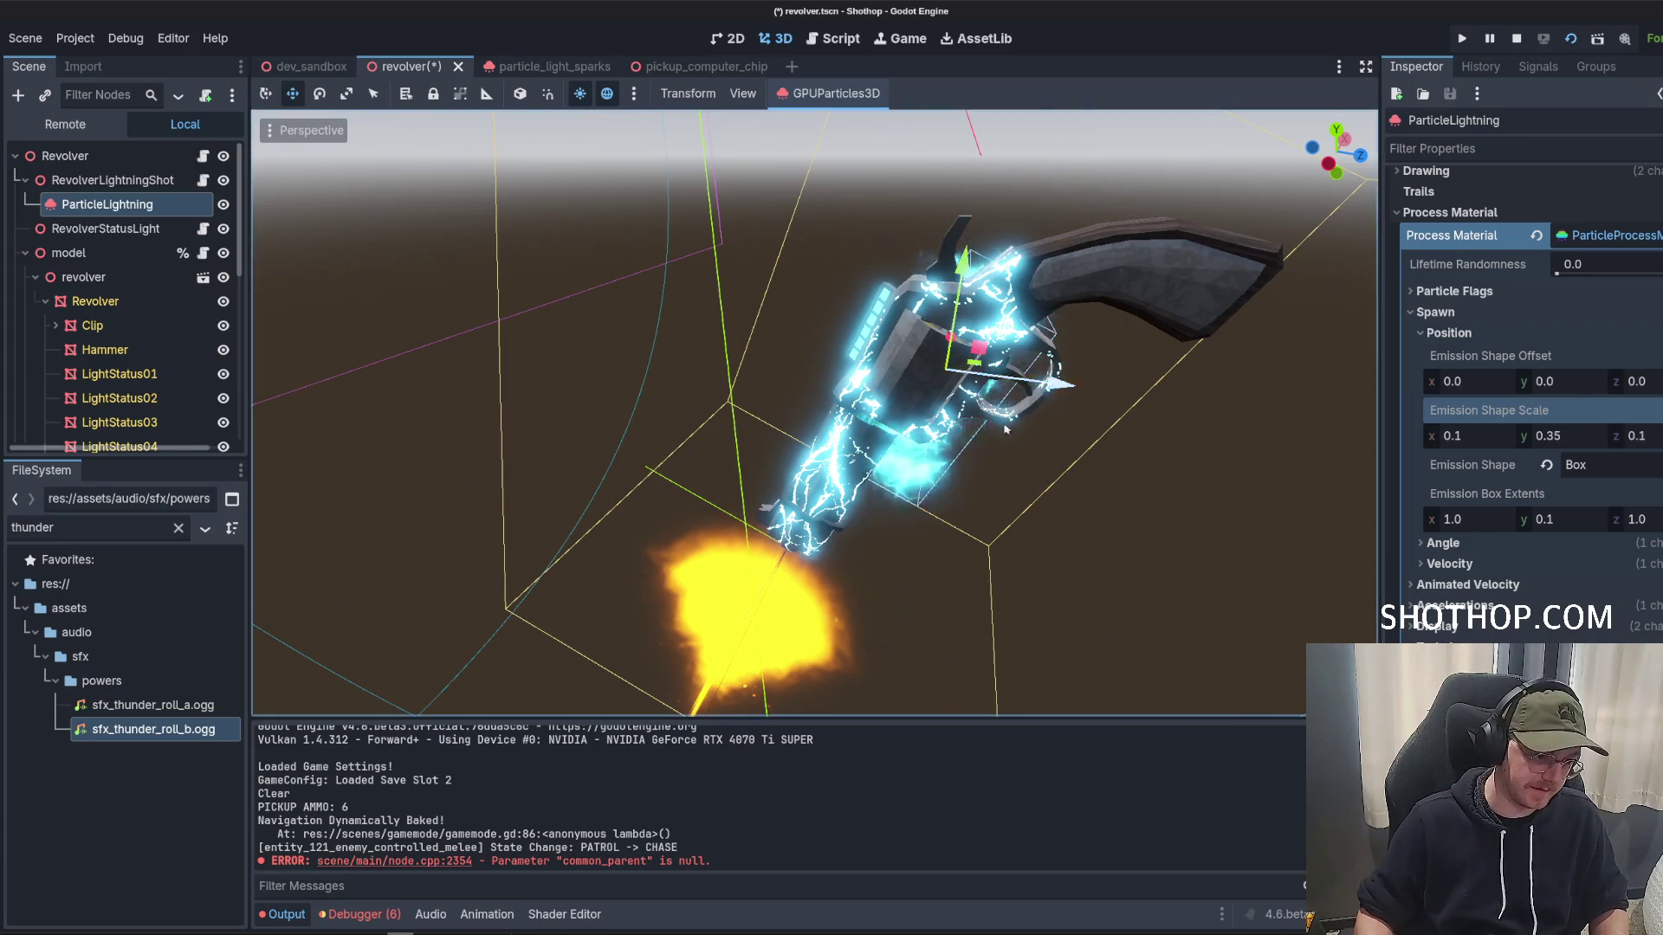
click(1577, 386)
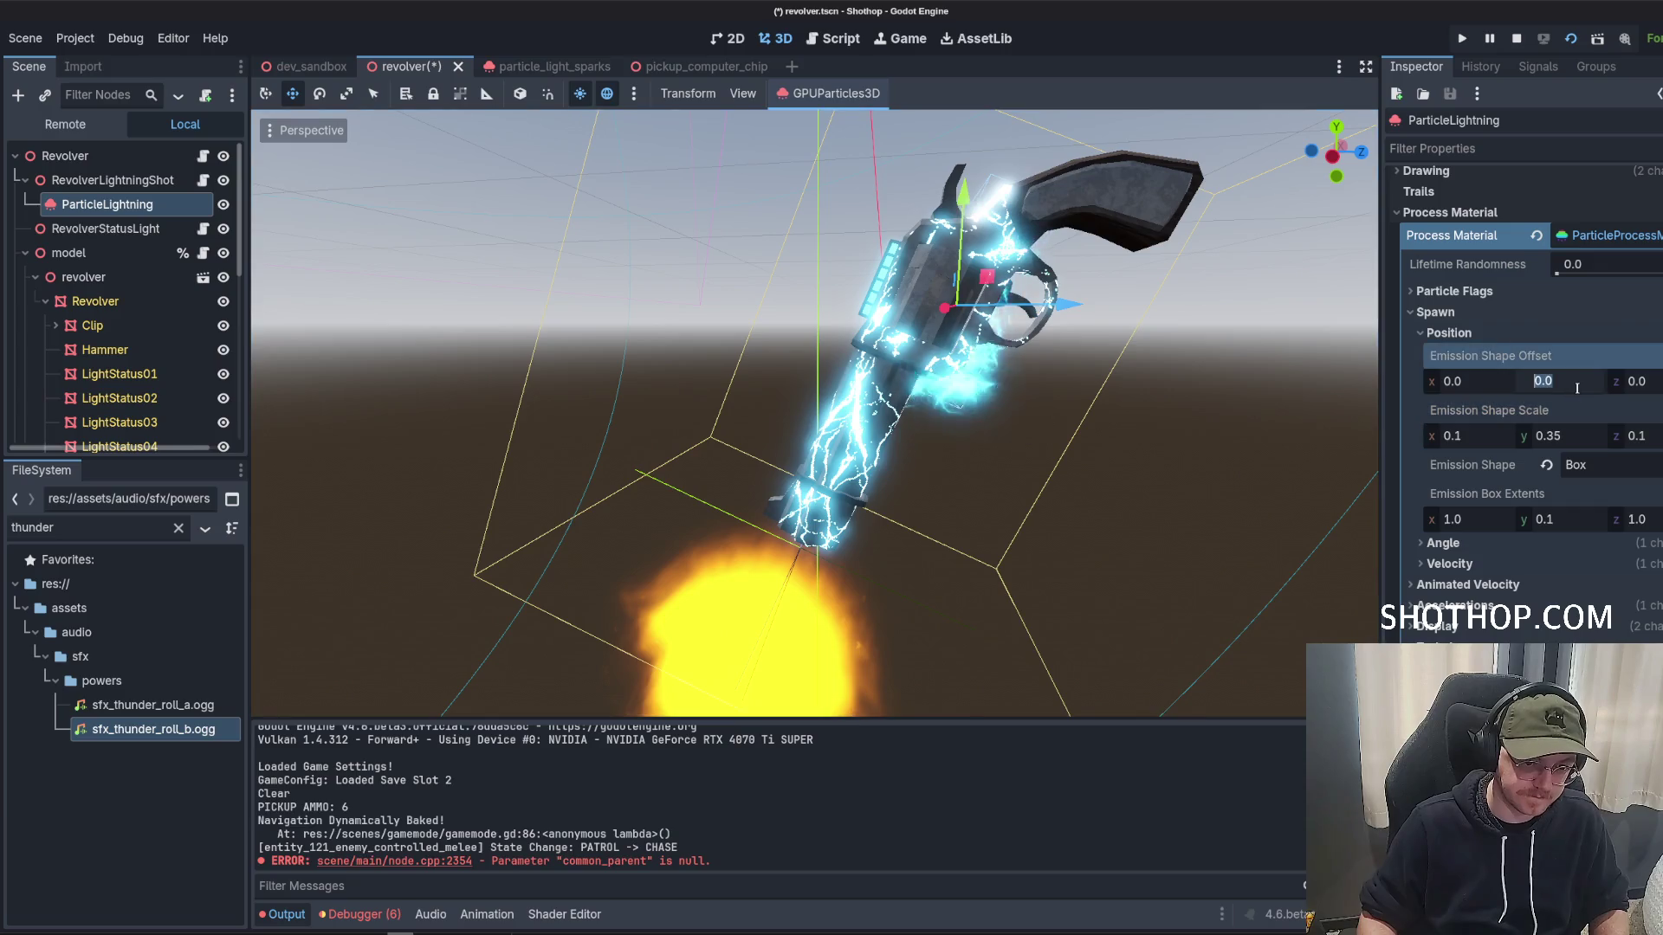
text(0.1)
key(Return)
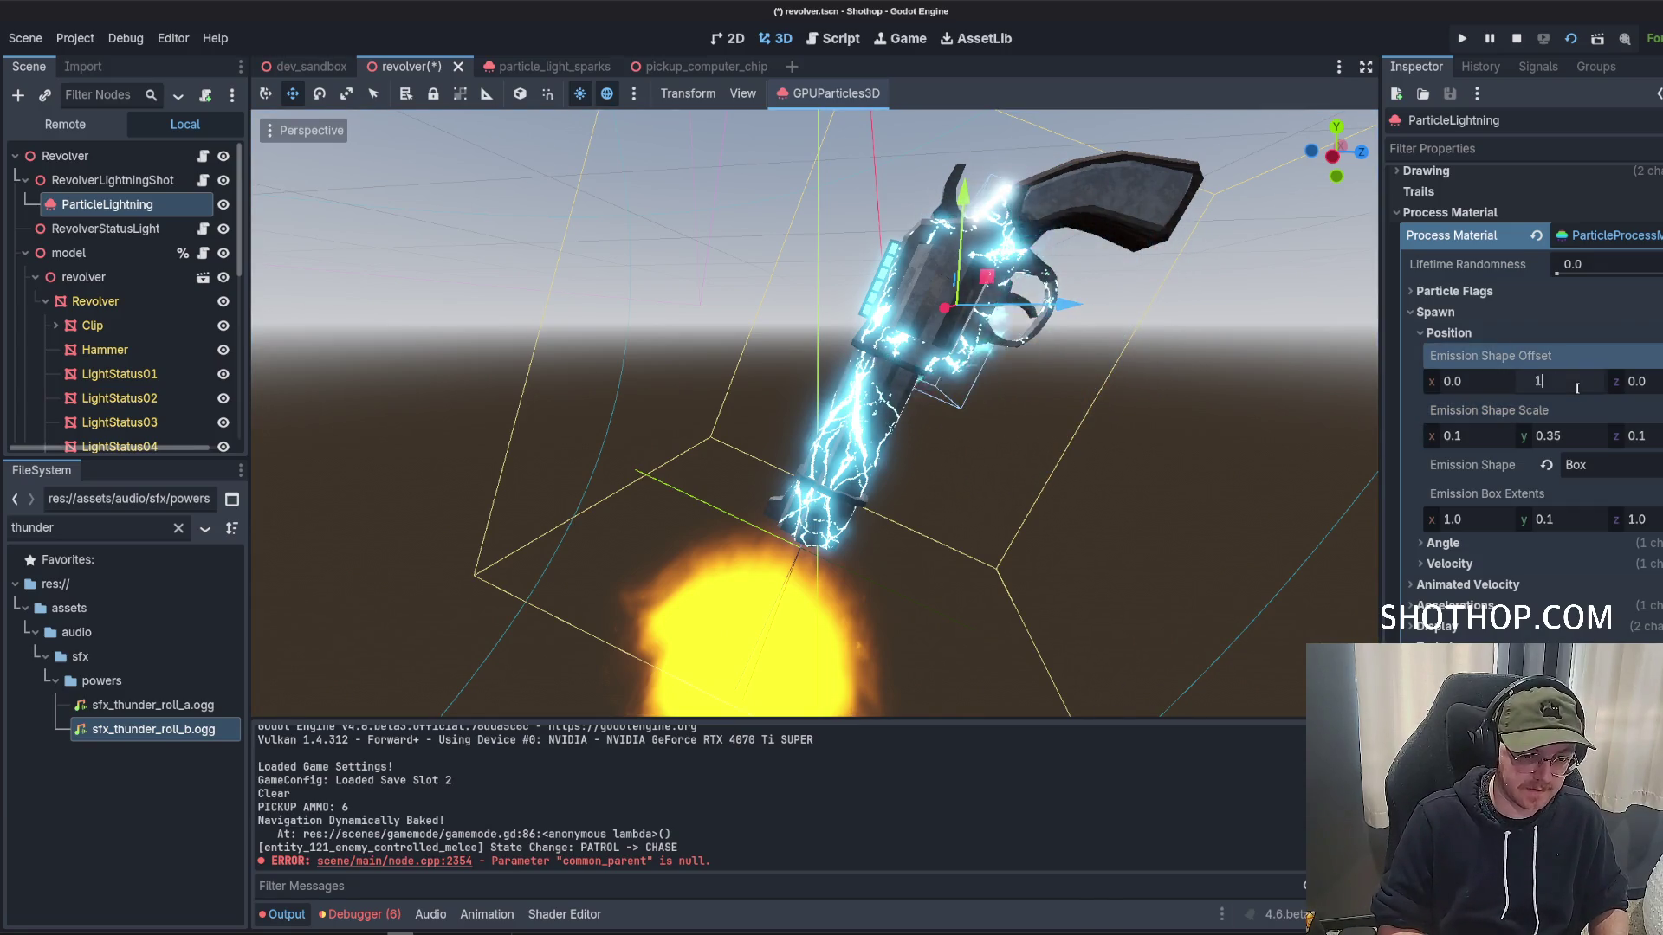
key(Escape)
click(1578, 387)
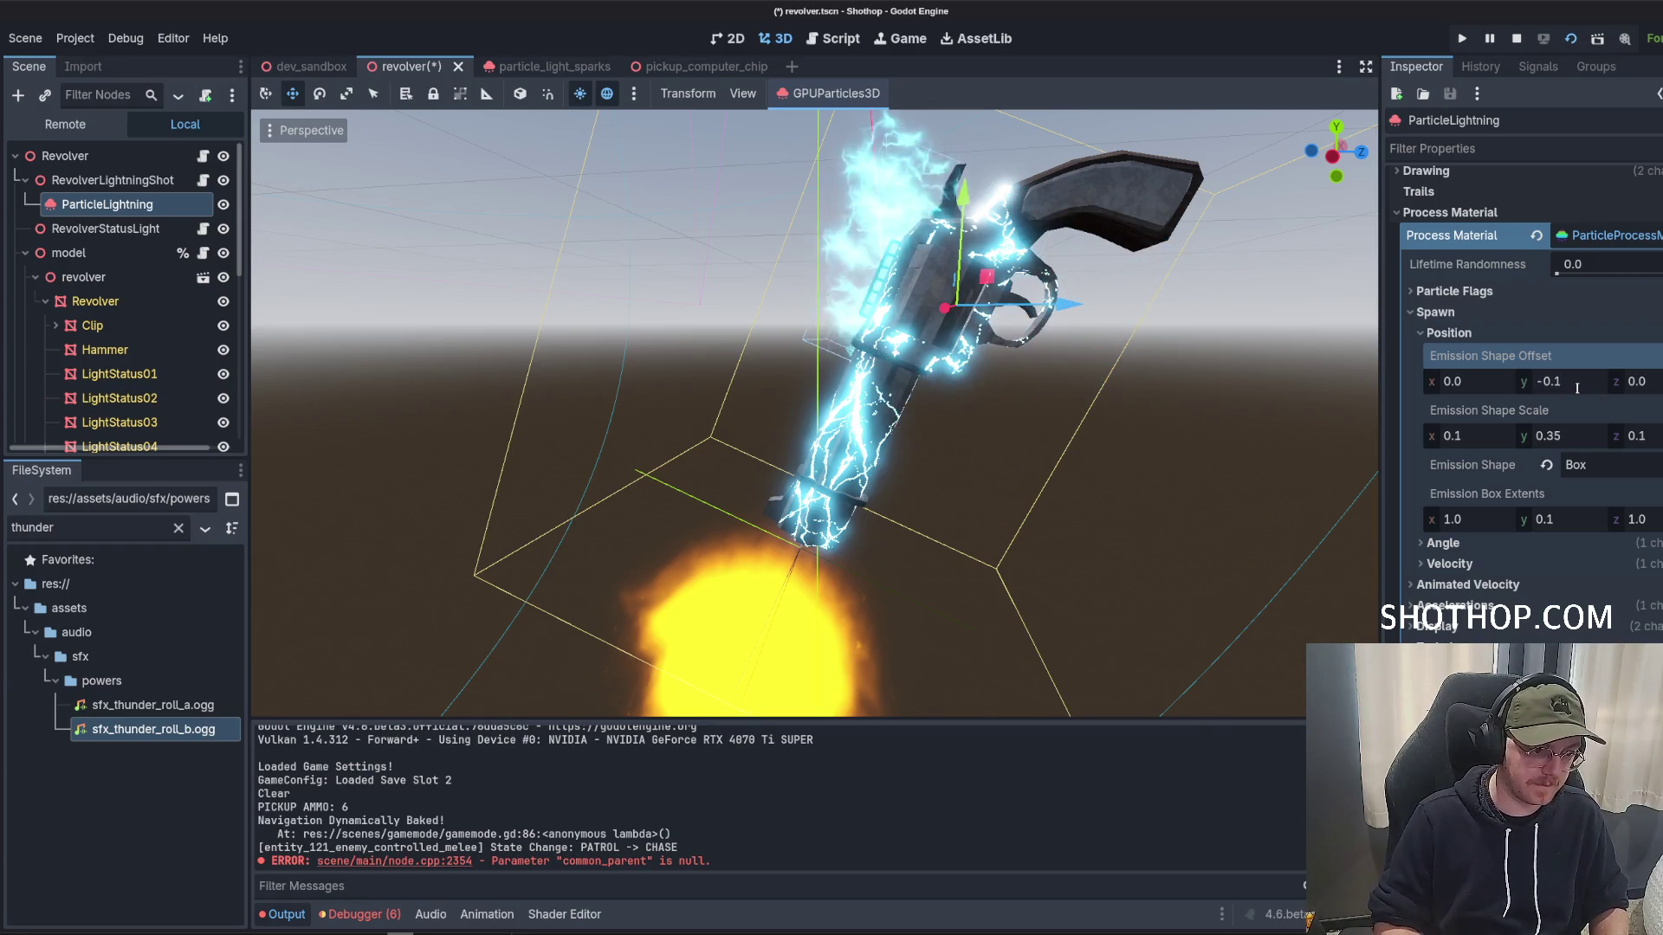
Try emission scale x of 0.2 and undo it, then set scale z to 0.2.
click(1592, 437)
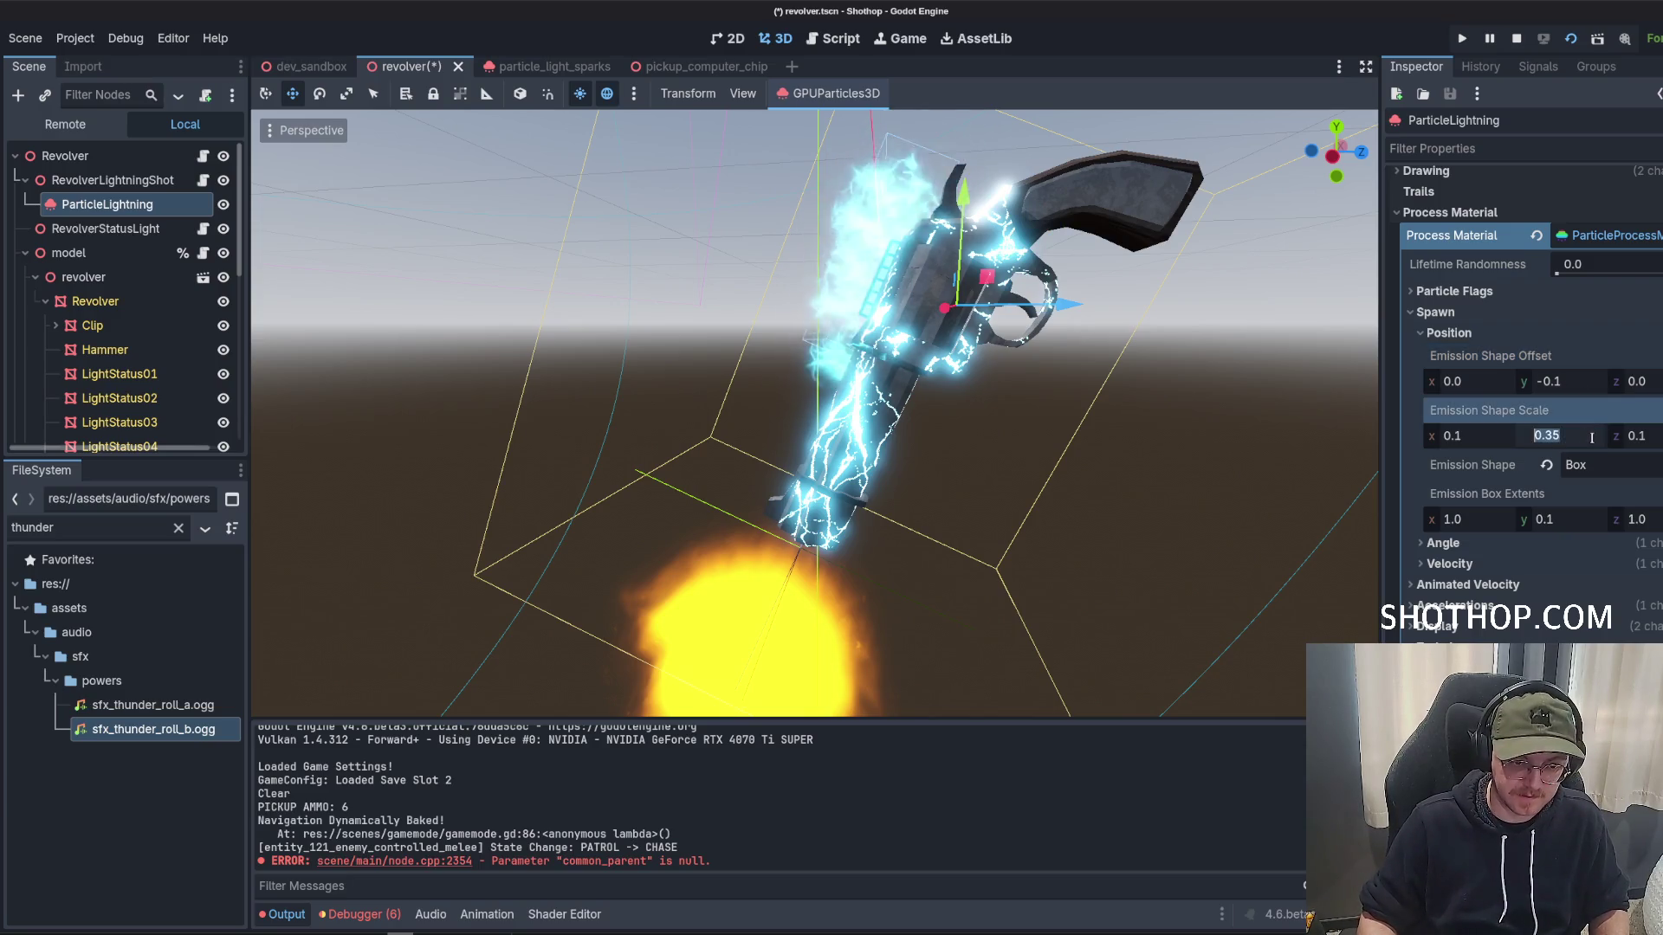
click(1487, 441)
text(0.2)
key(Return)
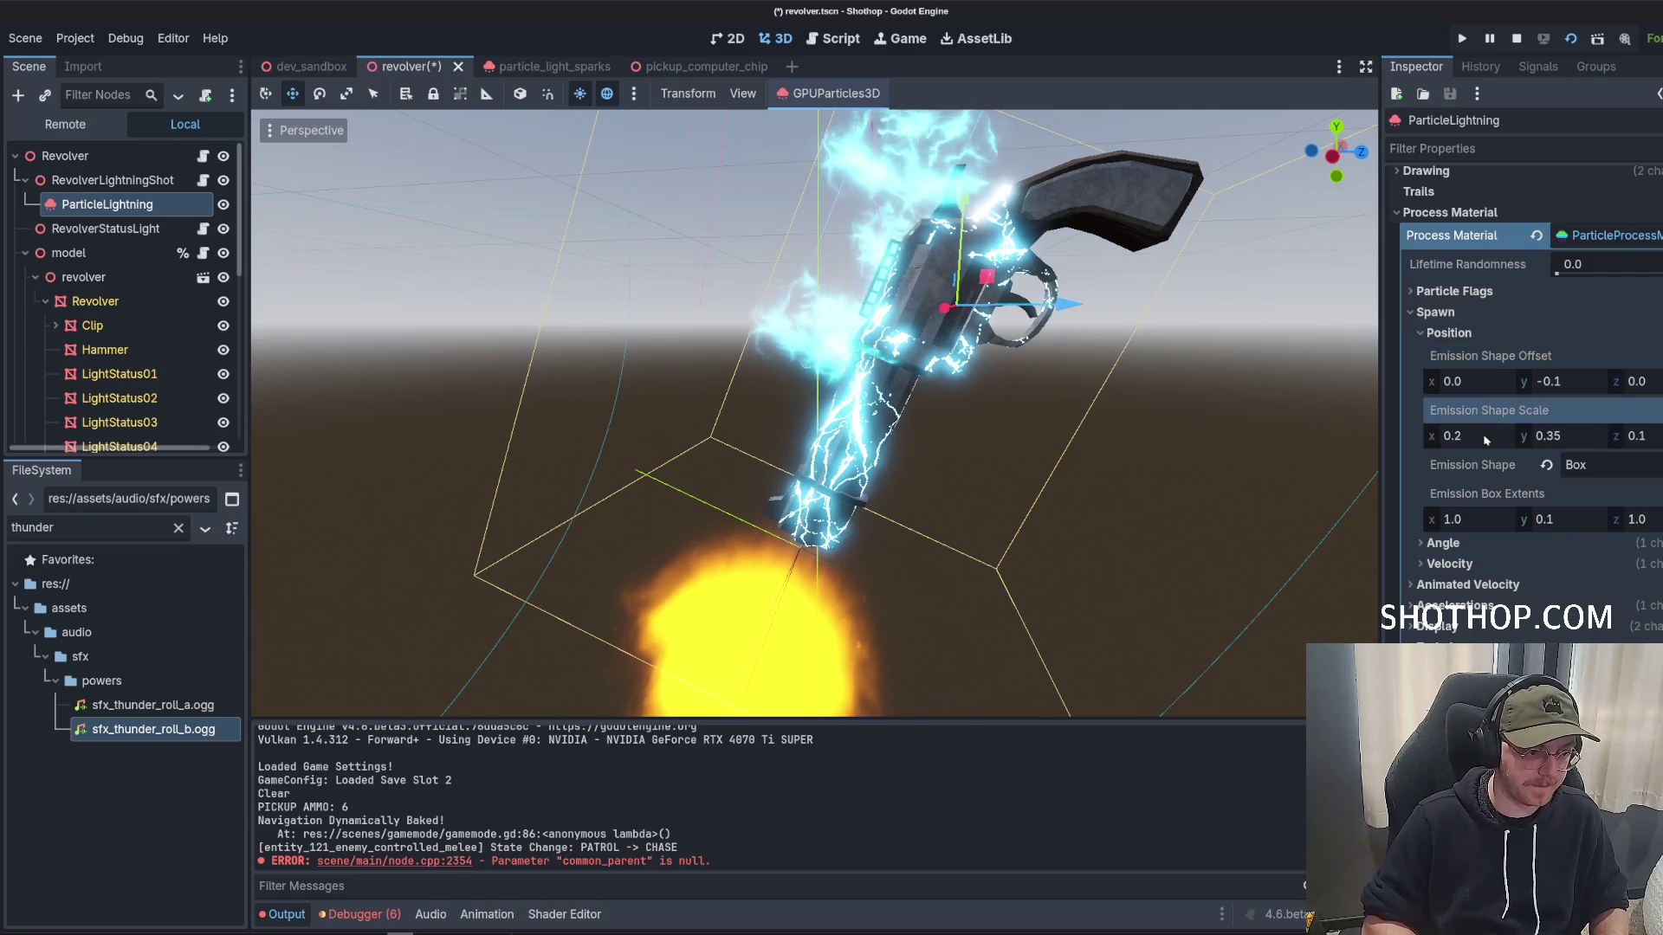
drag(1040, 407, 1124, 390)
key(ctrl+z)
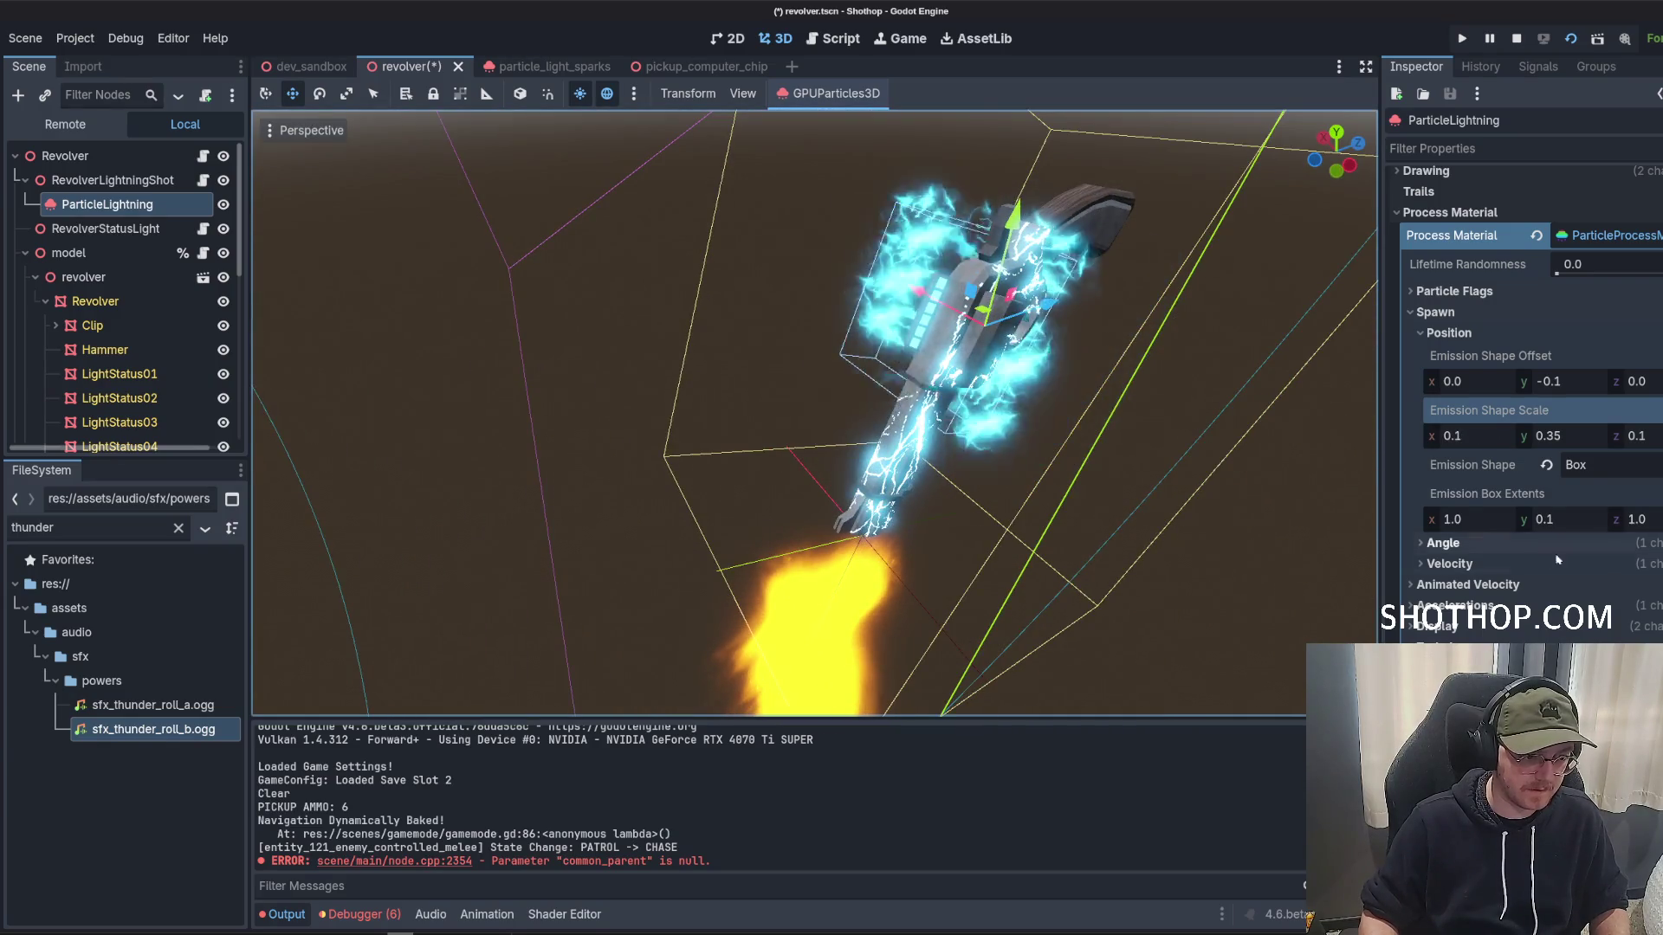
click(1637, 436)
text(0.2)
key(Return)
drag(1056, 408, 1120, 405)
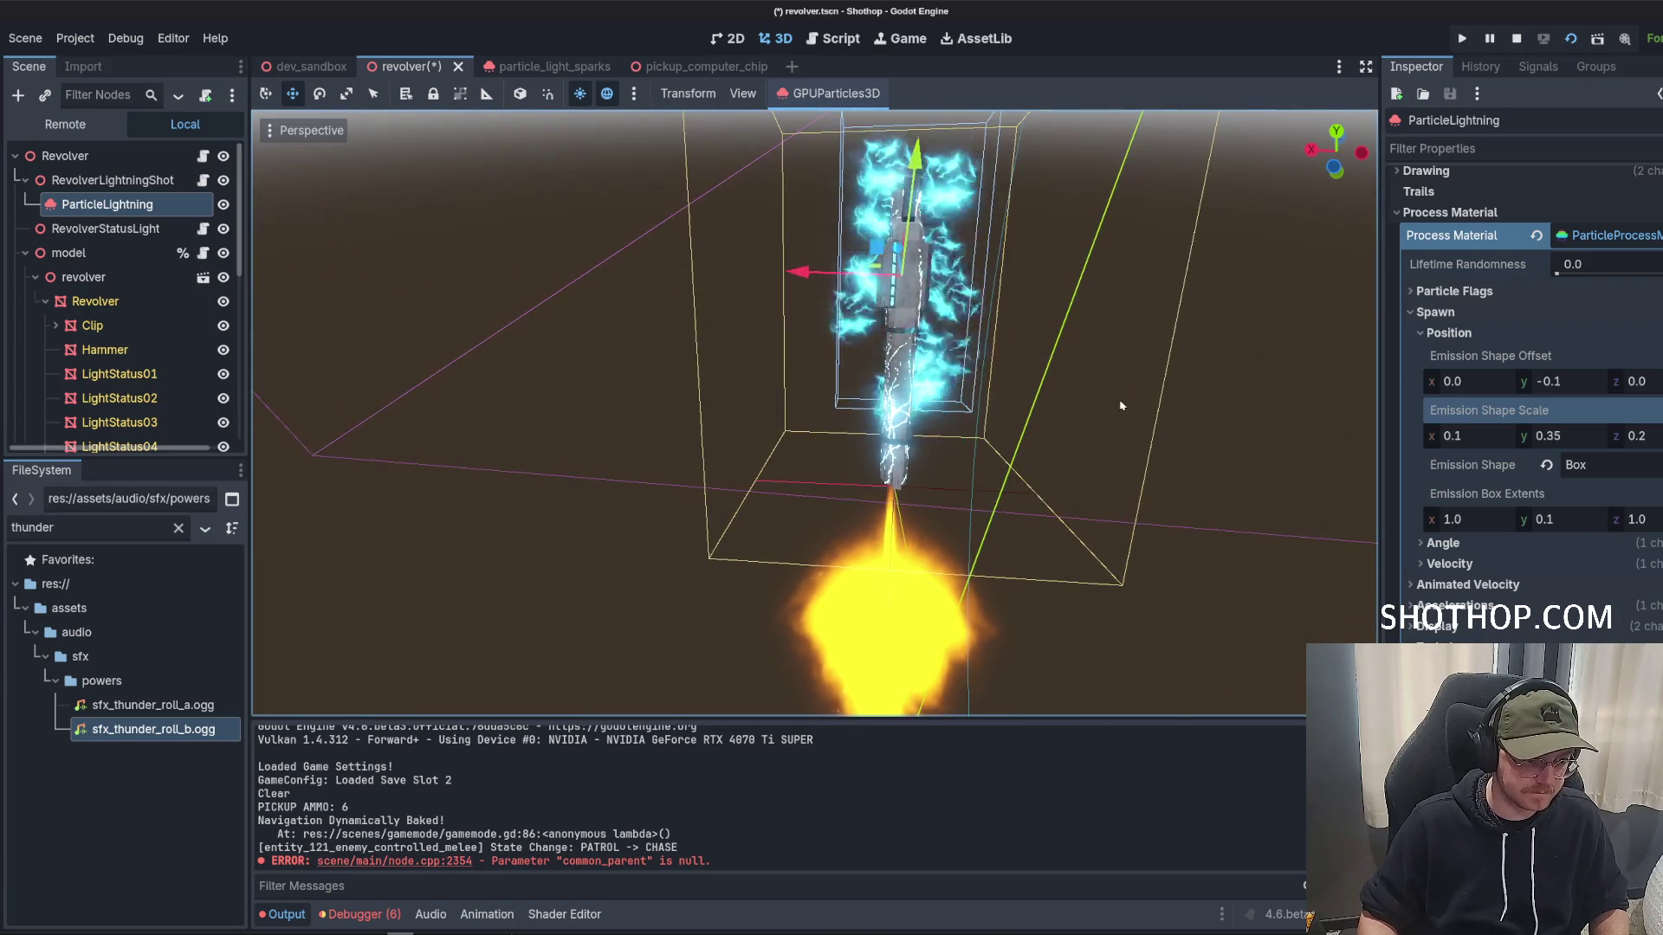
click(1498, 437)
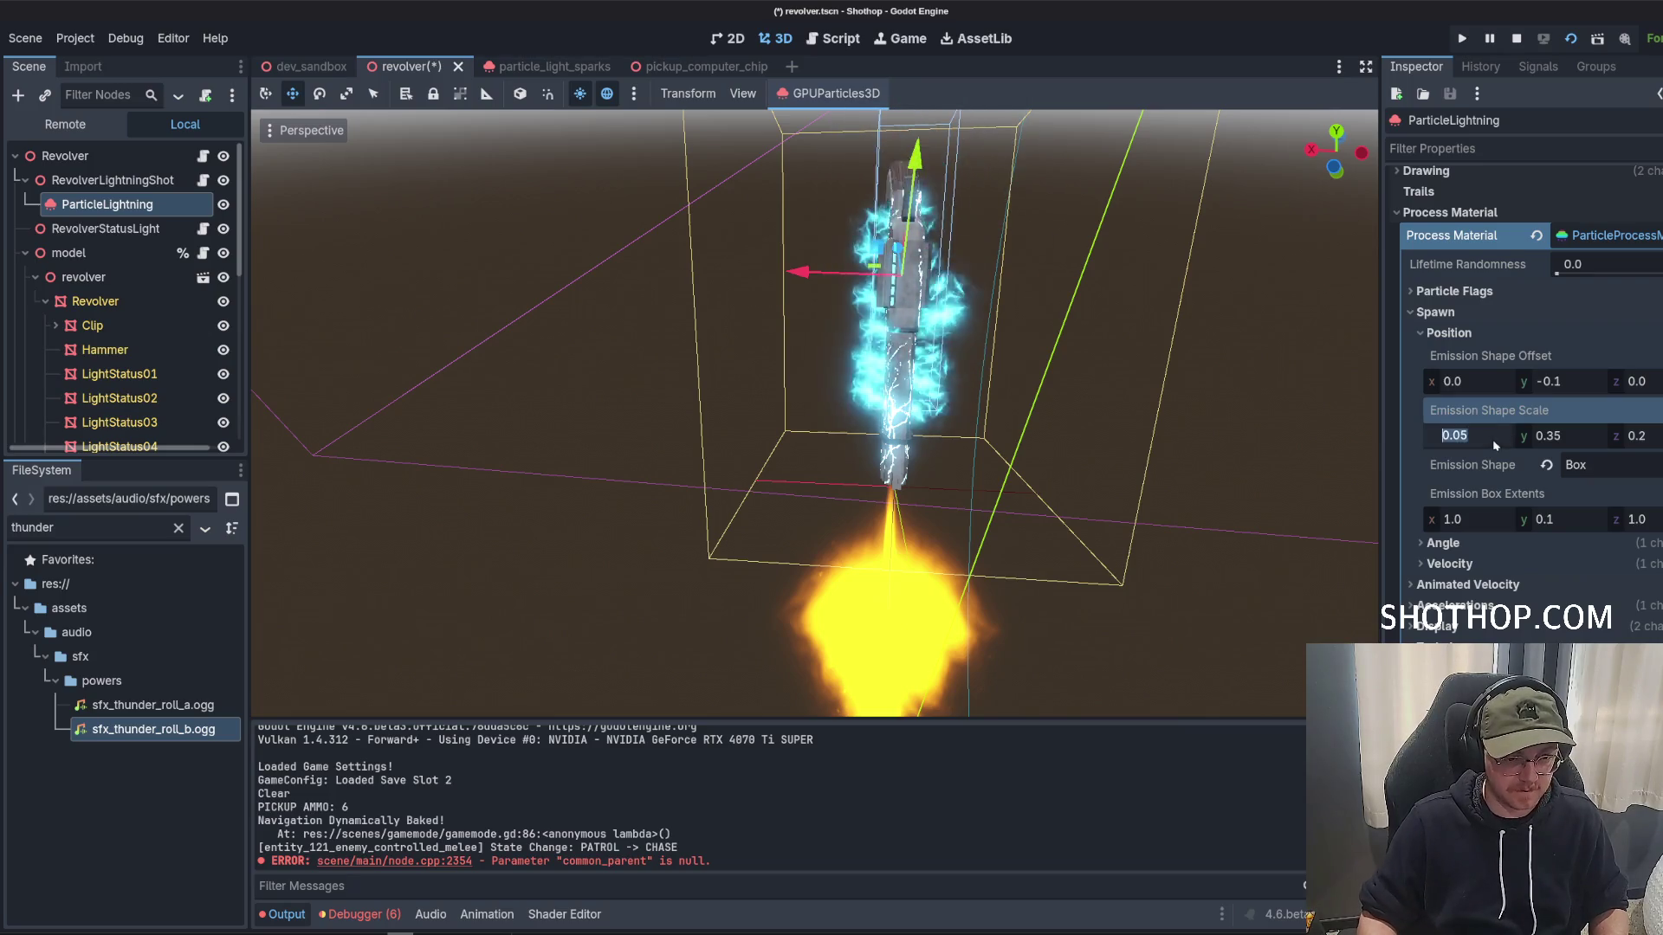
drag(892, 320, 938, 306)
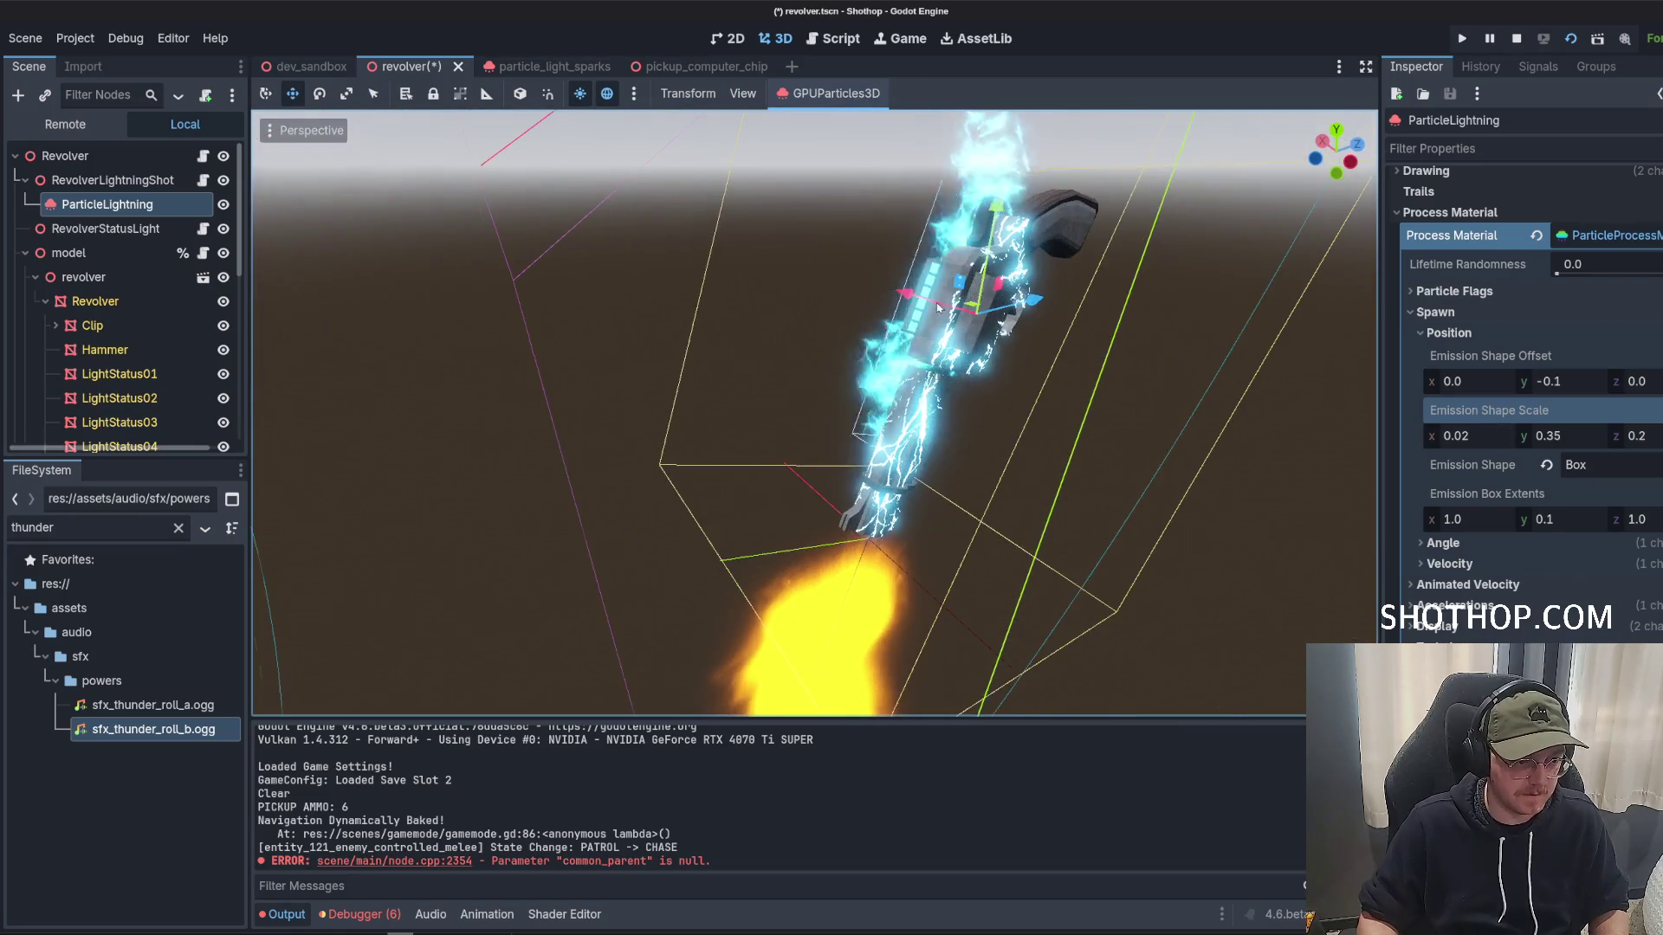
click(1636, 436)
text(0.15)
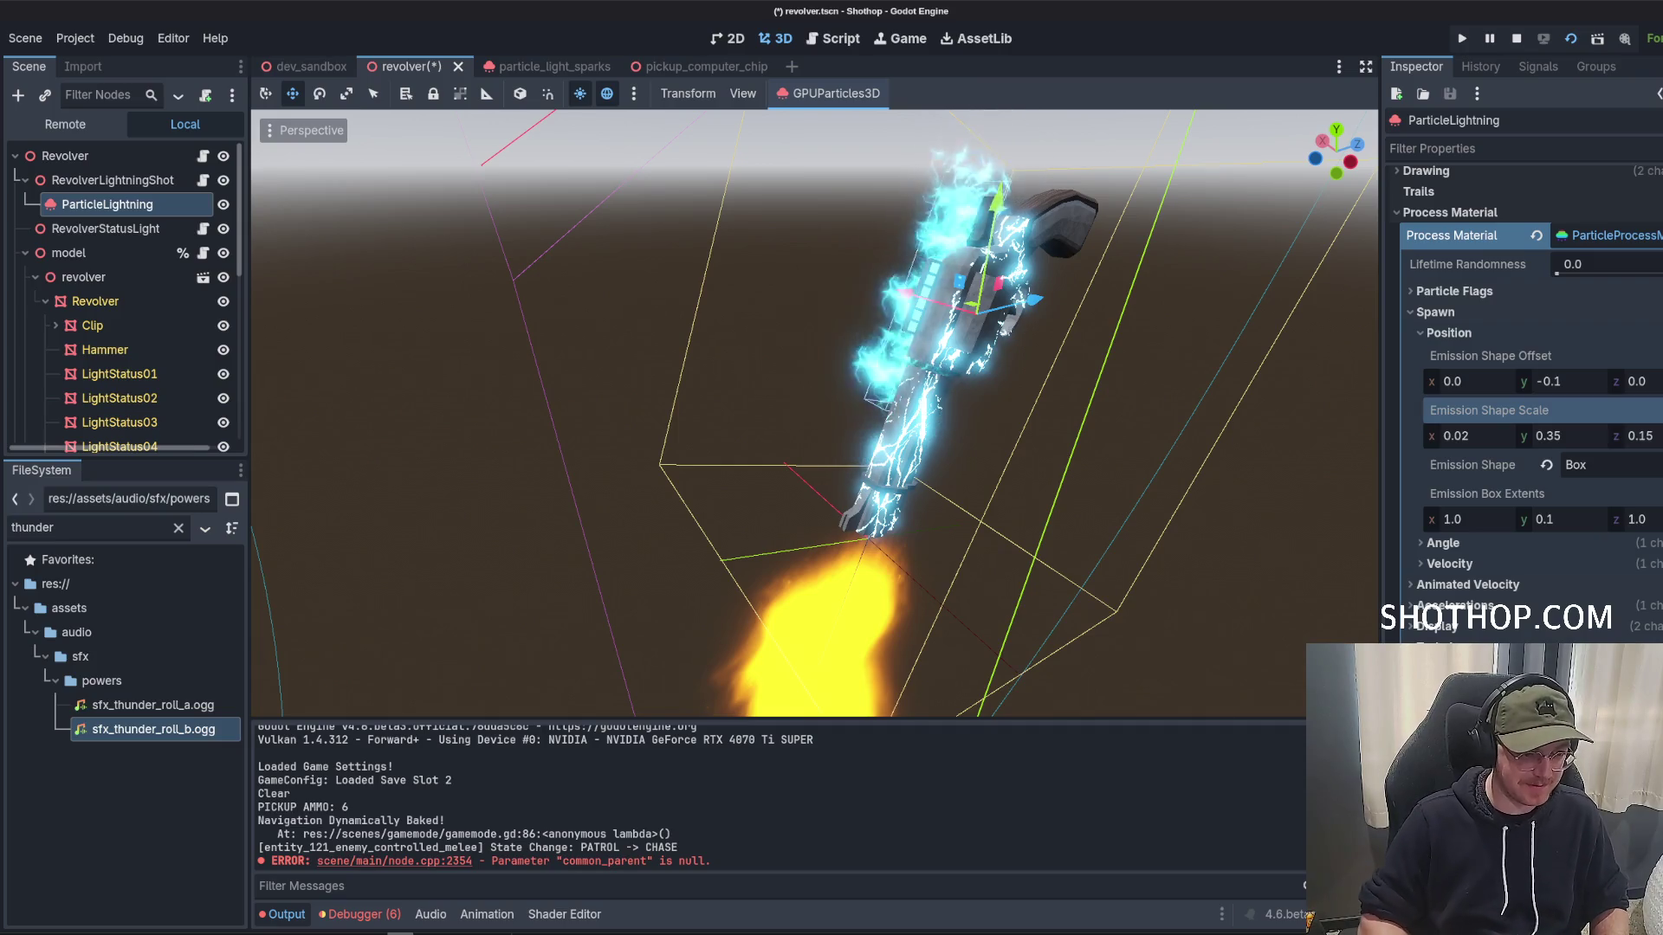
Set the emission offset z to 0.2 and offset y to 0.
click(1637, 381)
text(-0)
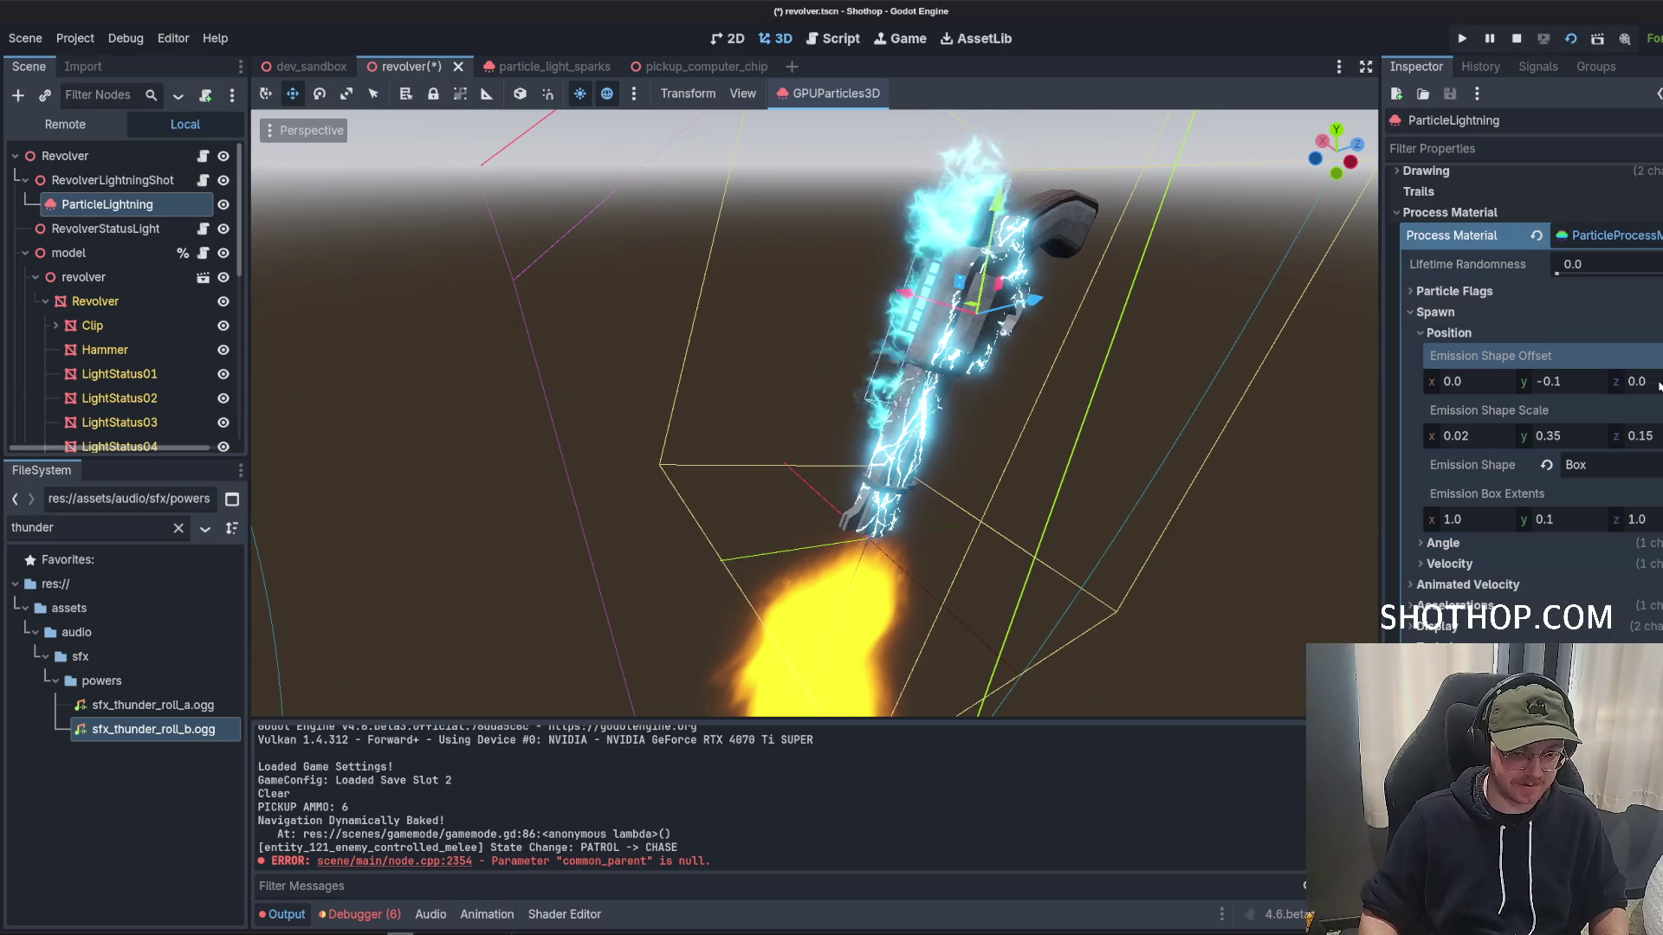
text(.2)
key(Return)
mouse_move(1212, 363)
mouse_down()
mouse_move(1278, 302)
mouse_move(1126, 347)
mouse_move(909, 371)
mouse_move(867, 424)
mouse_move(992, 411)
mouse_move(952, 373)
mouse_up()
click(1594, 437)
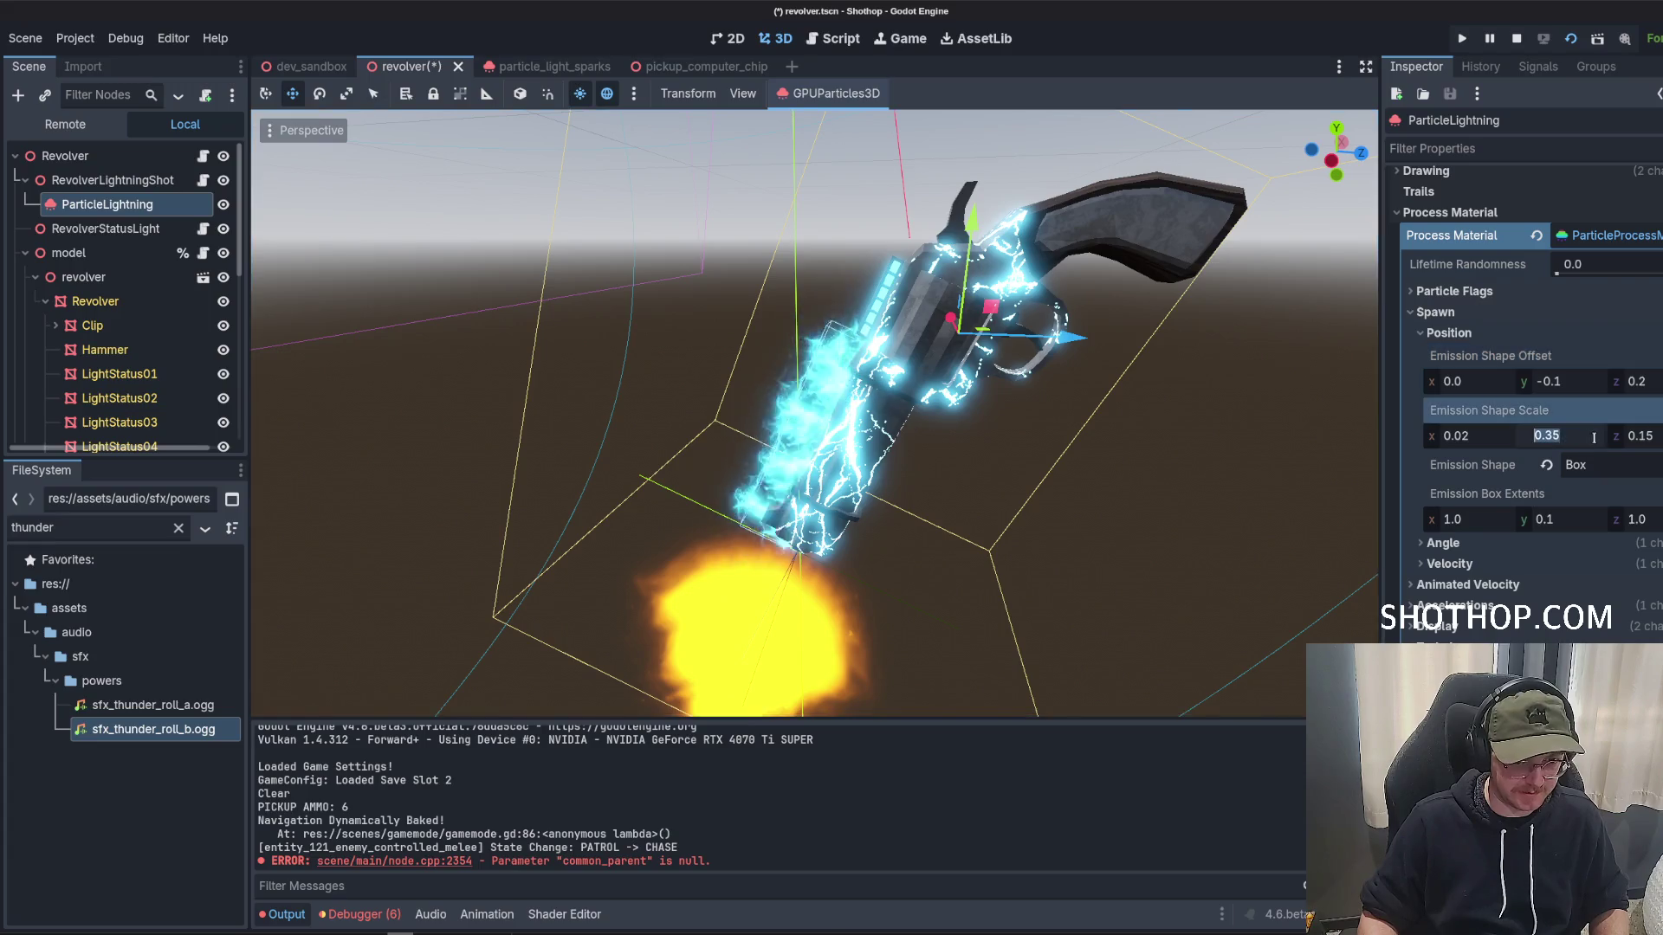
click(1590, 384)
key(BackSpace)
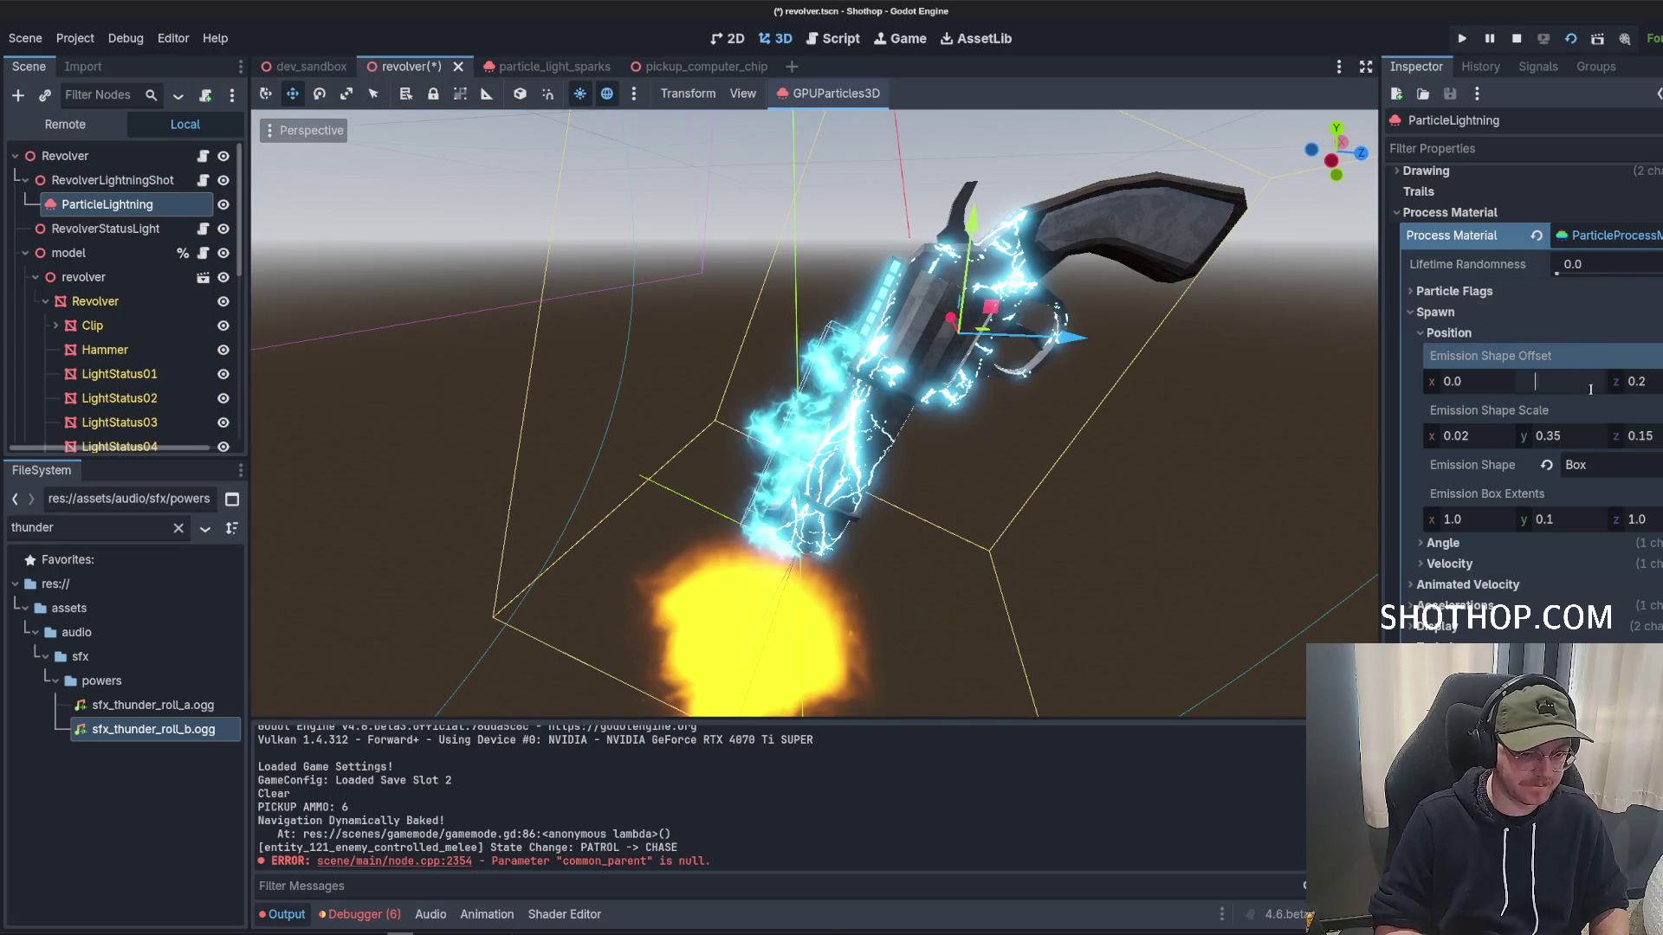
text(0)
key(Return)
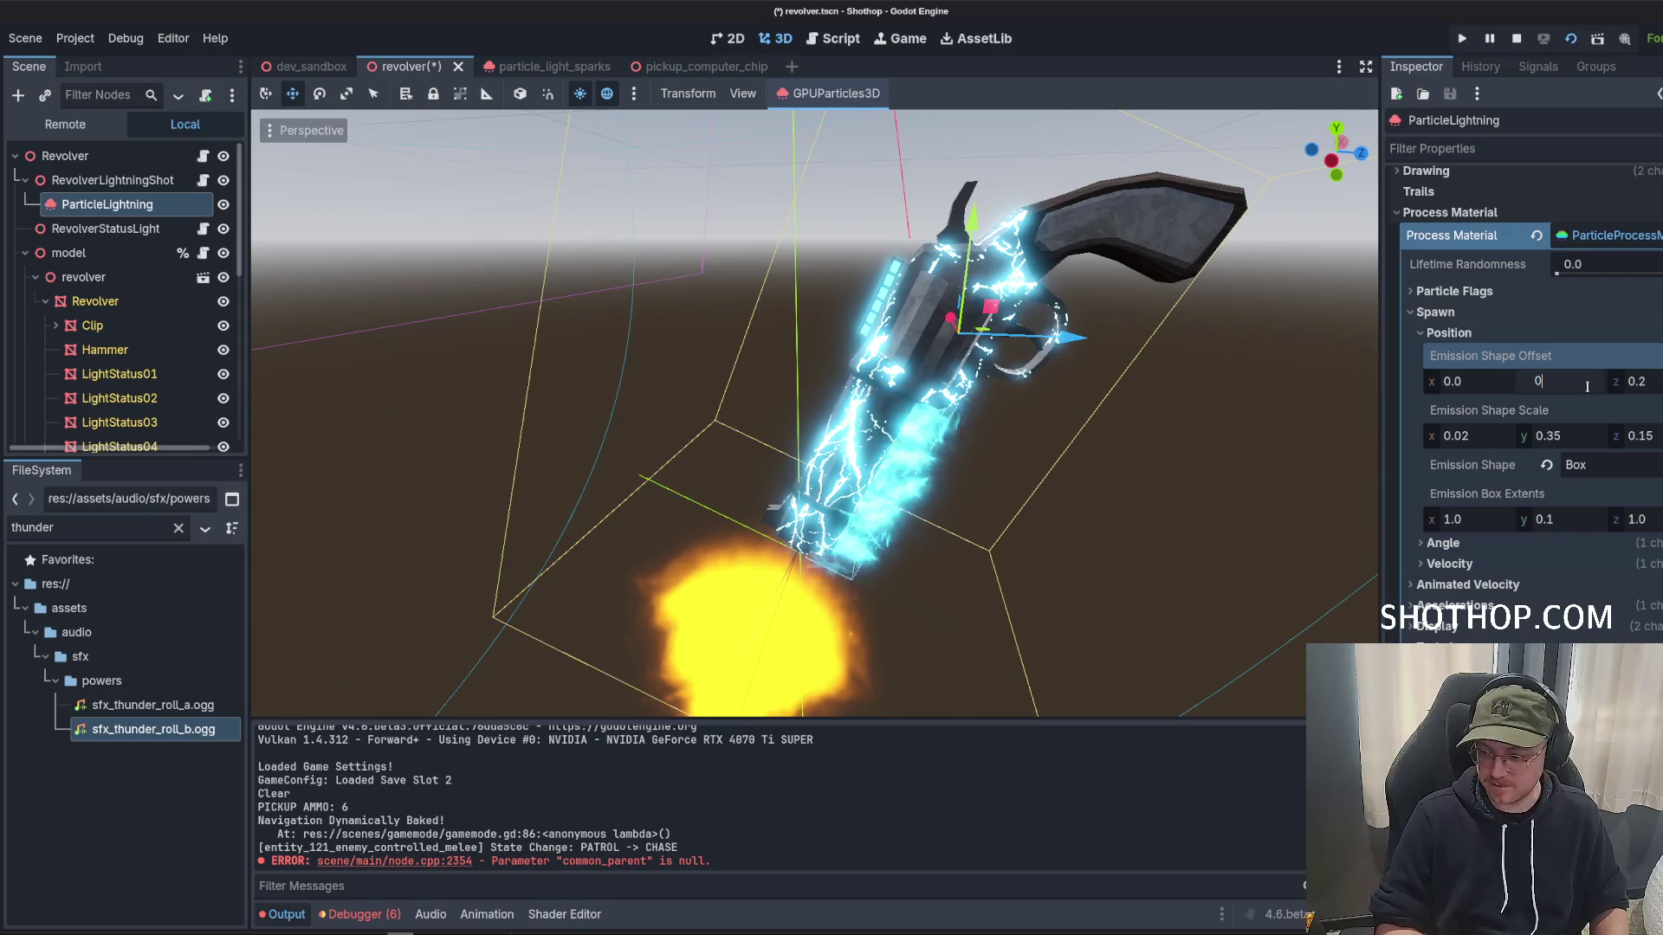
key(Escape)
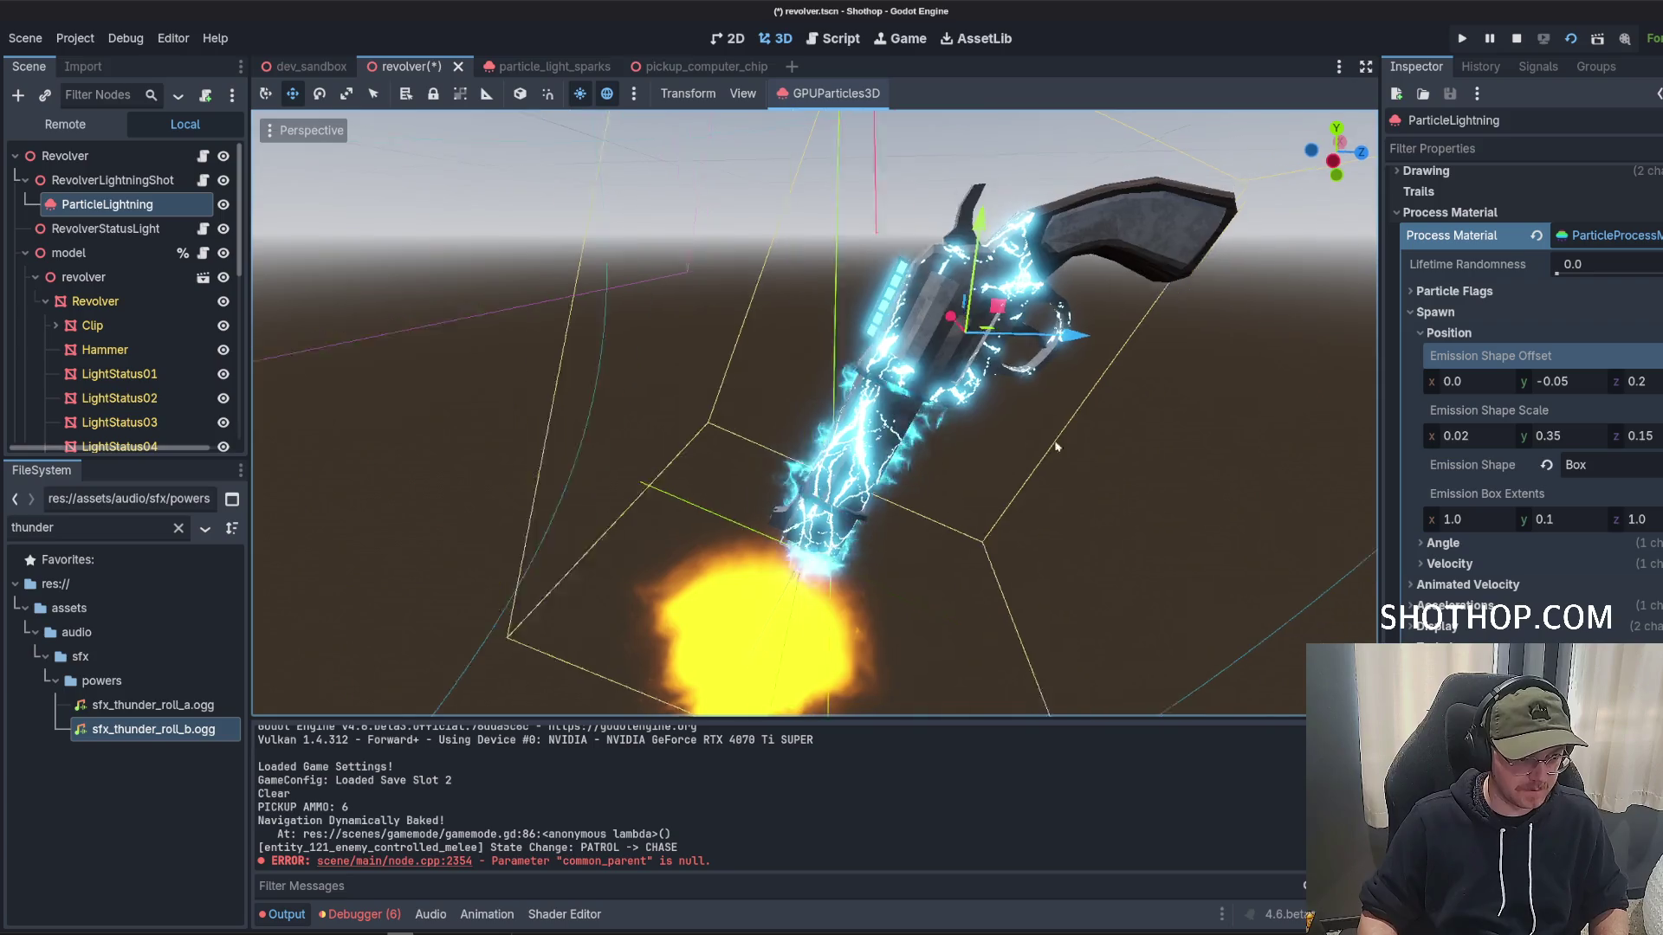
Save the revolver scene and collapse the Spawn and Process Material sections.
key(ctrl+s)
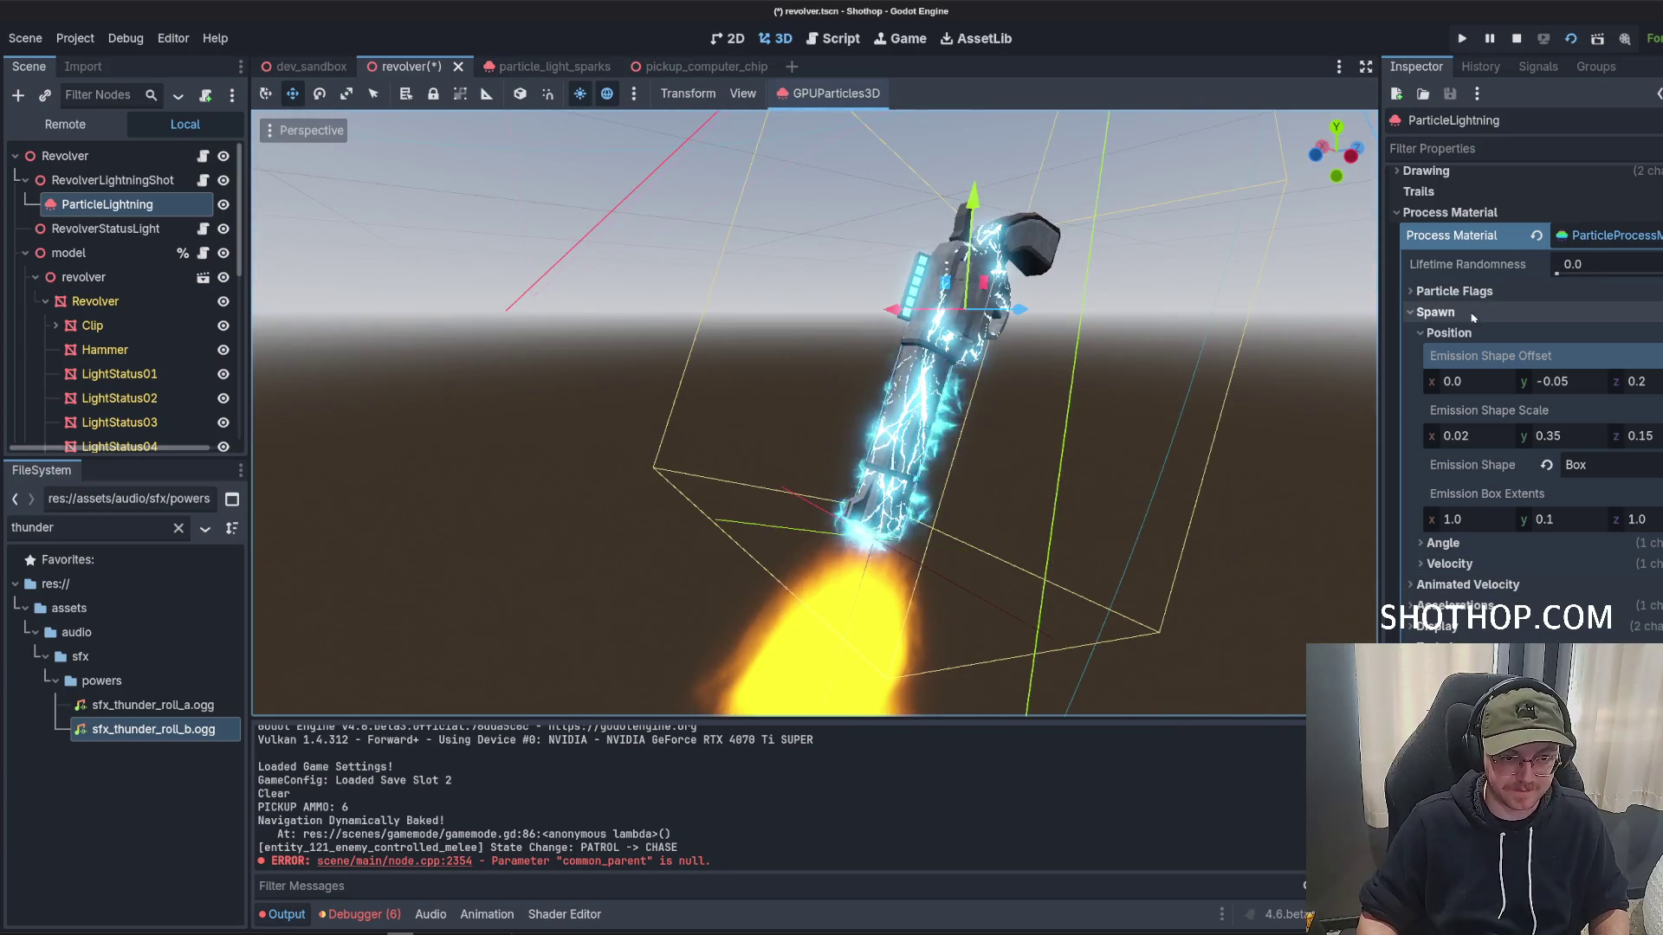
click(1473, 312)
click(1464, 236)
Expand Draw Passes and briefly check the Drawing, Collision and Time sections.
click(1469, 260)
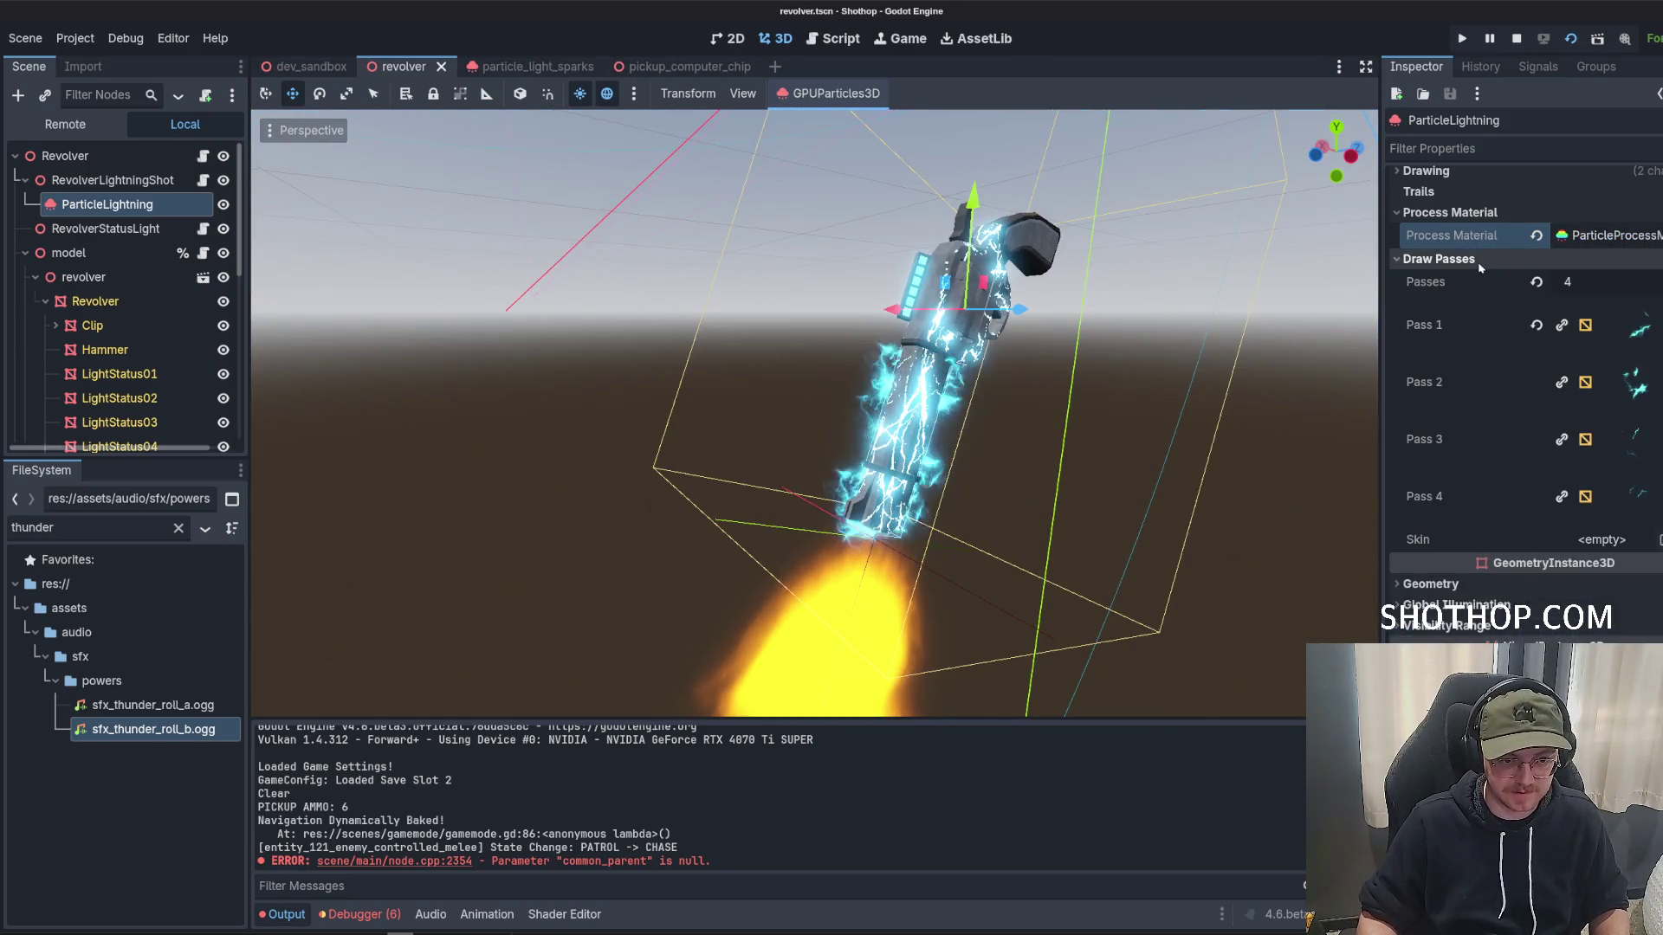
scroll(1465, 460, up, 5)
click(1426, 358)
click(1426, 359)
click(1427, 338)
click(1427, 338)
click(1420, 317)
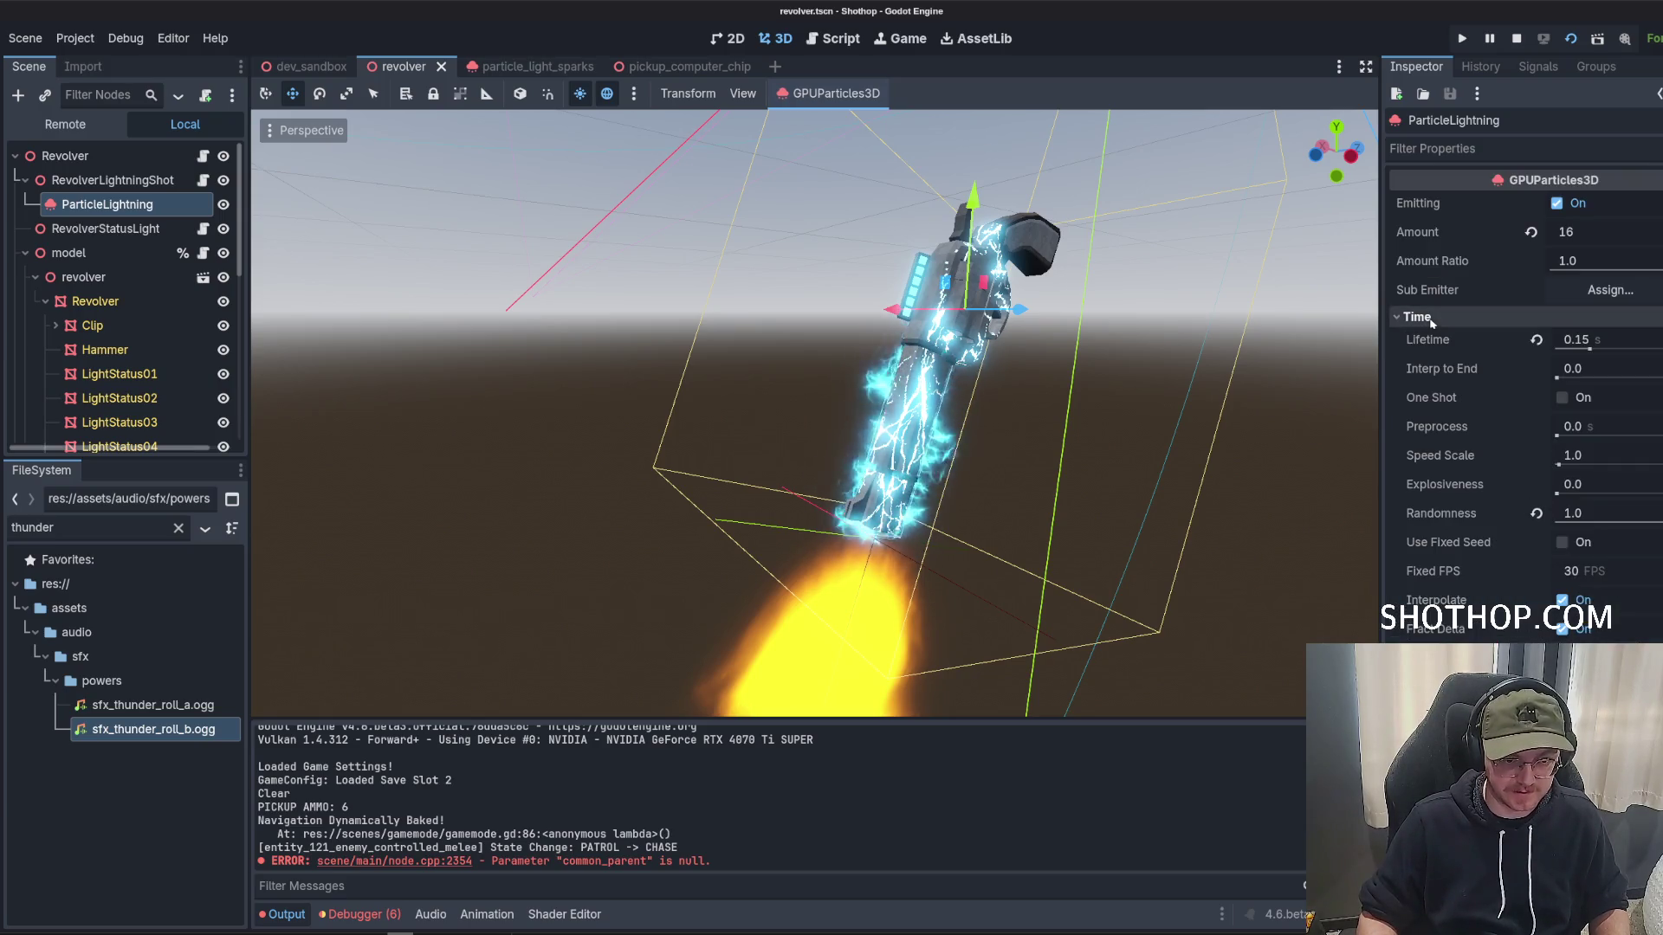
click(1421, 318)
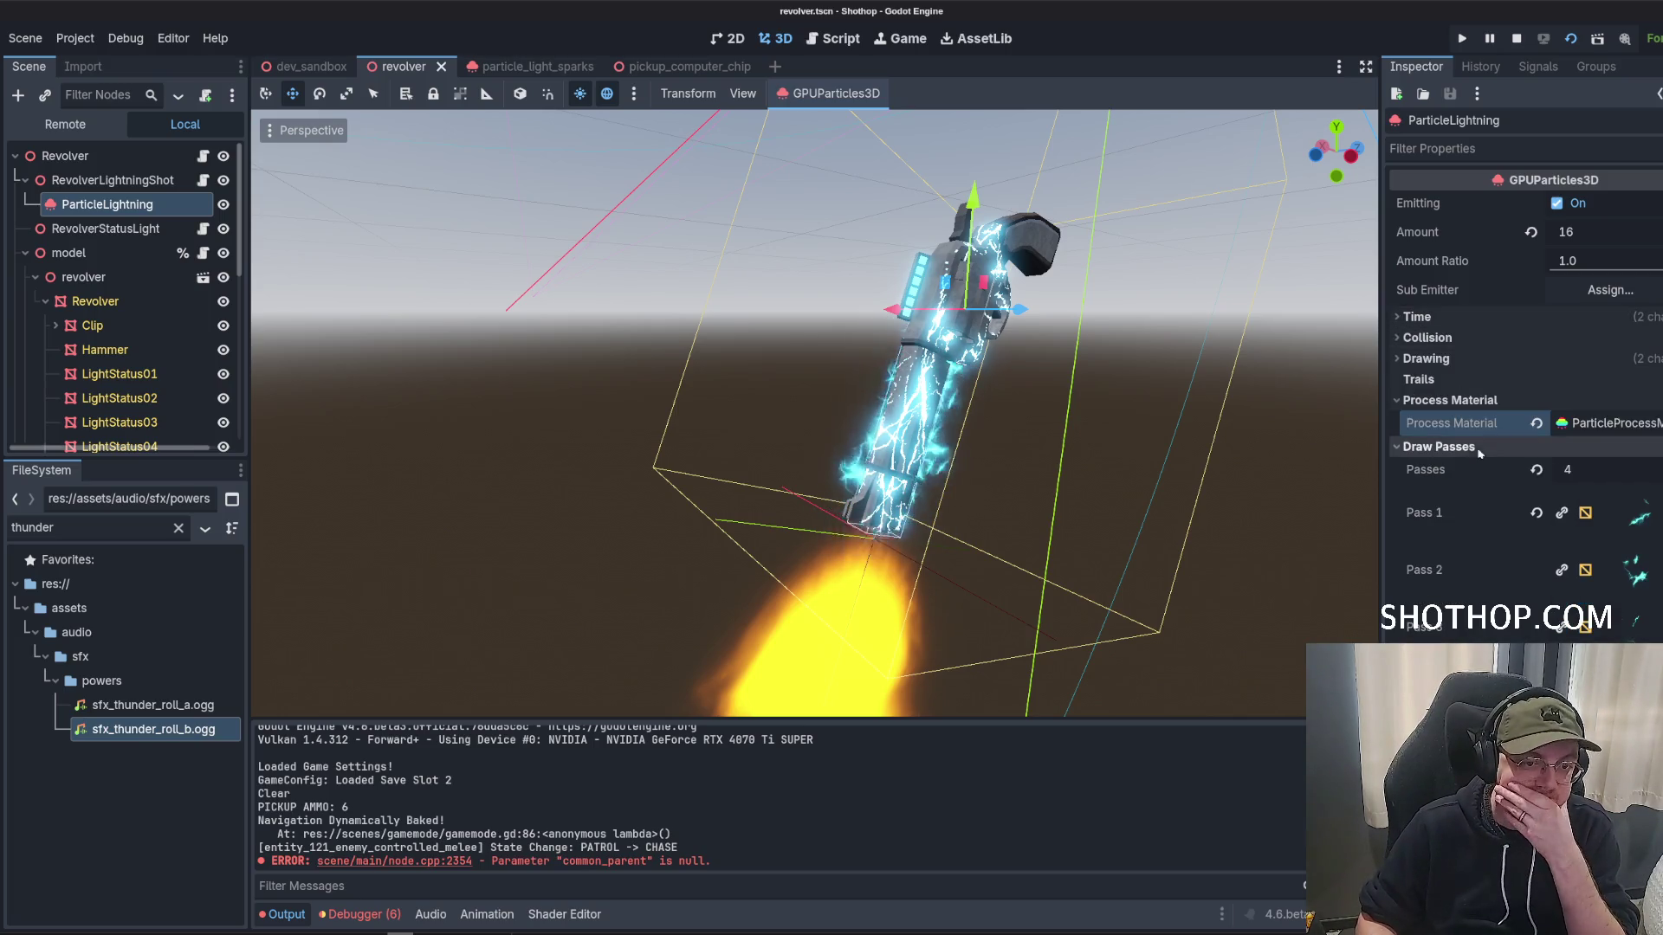
Look over the Geometry settings and bring up the first draw pass's mesh options.
scroll(1478, 465, down, 5)
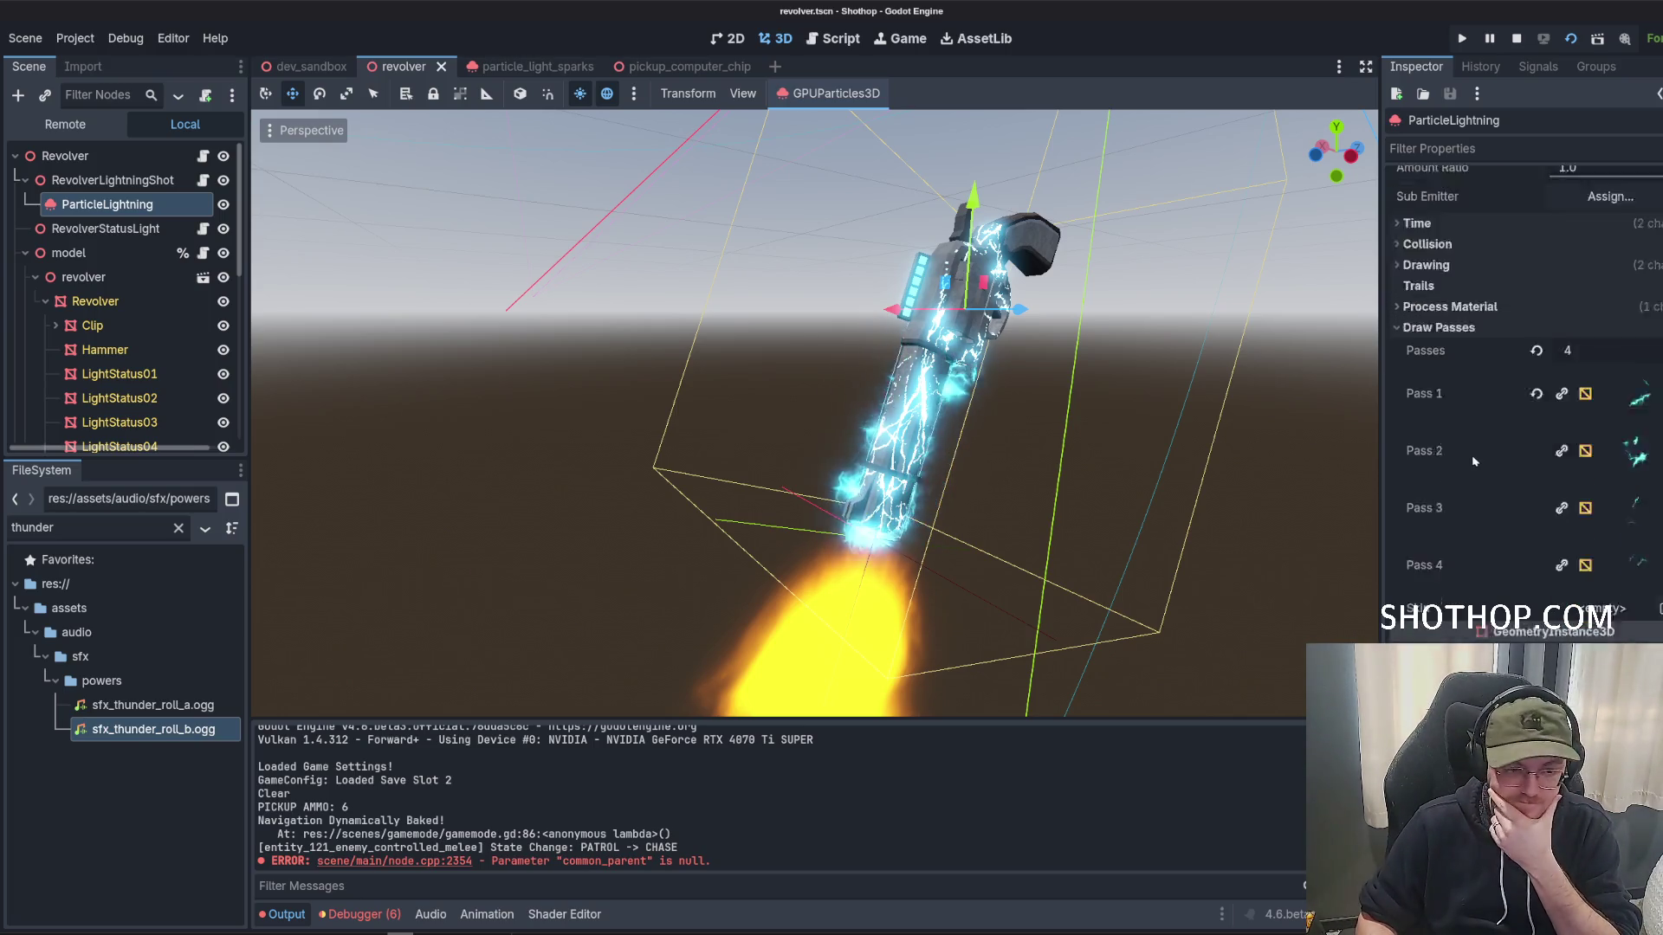
click(1431, 464)
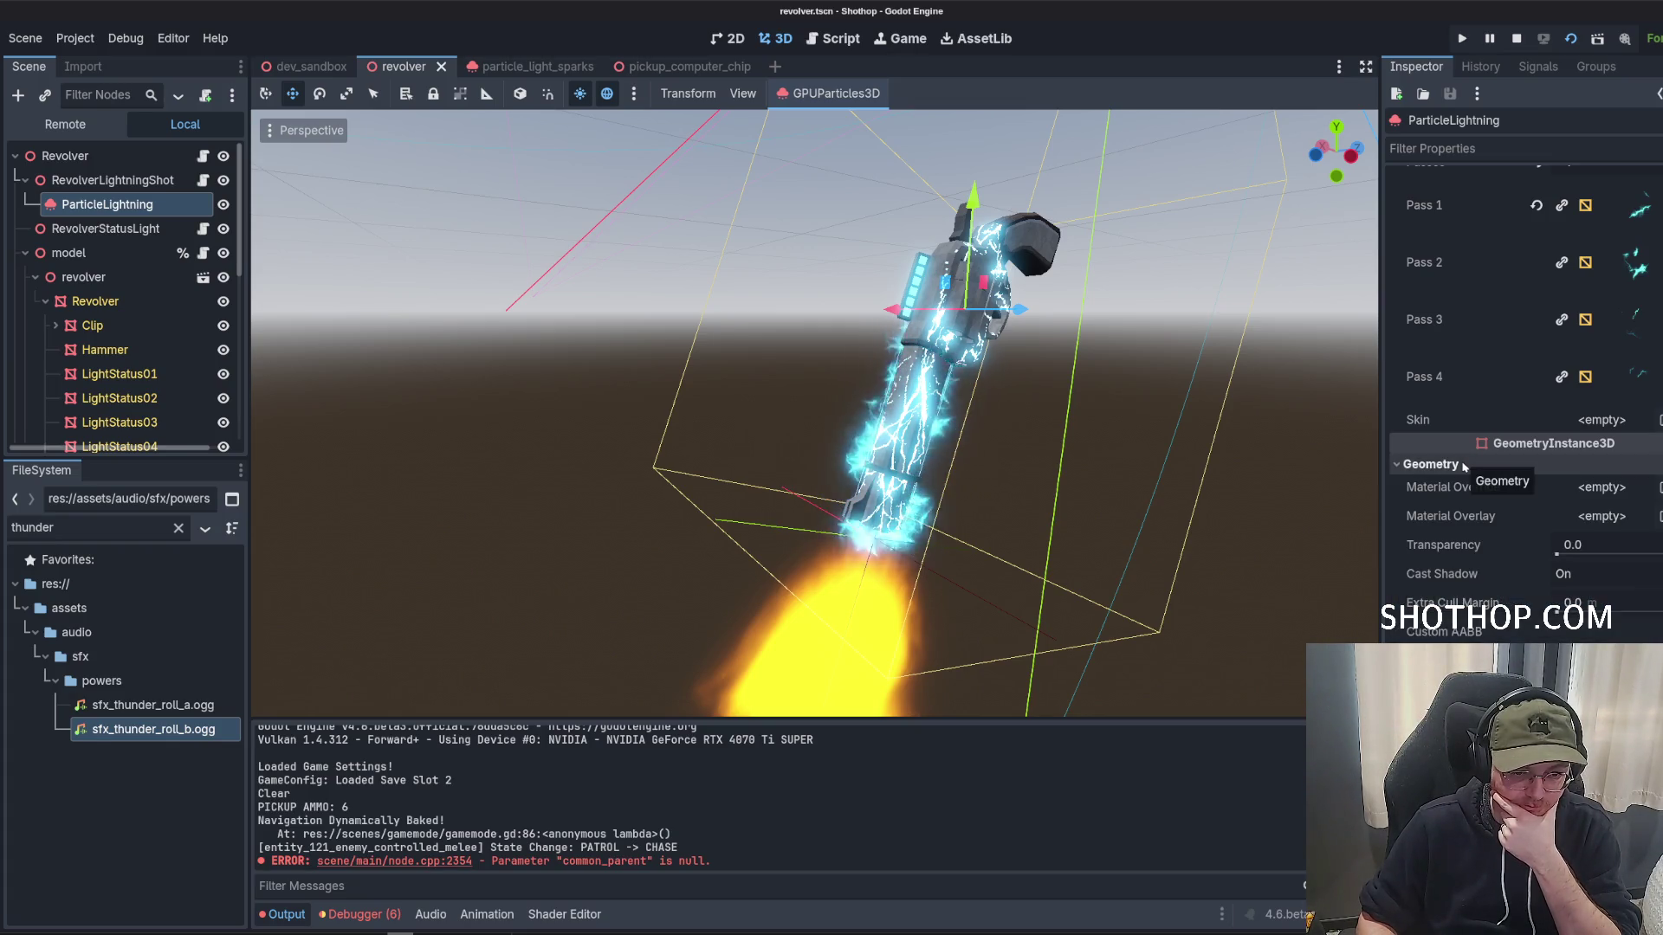
click(1464, 467)
scroll(1520, 419, up, 3)
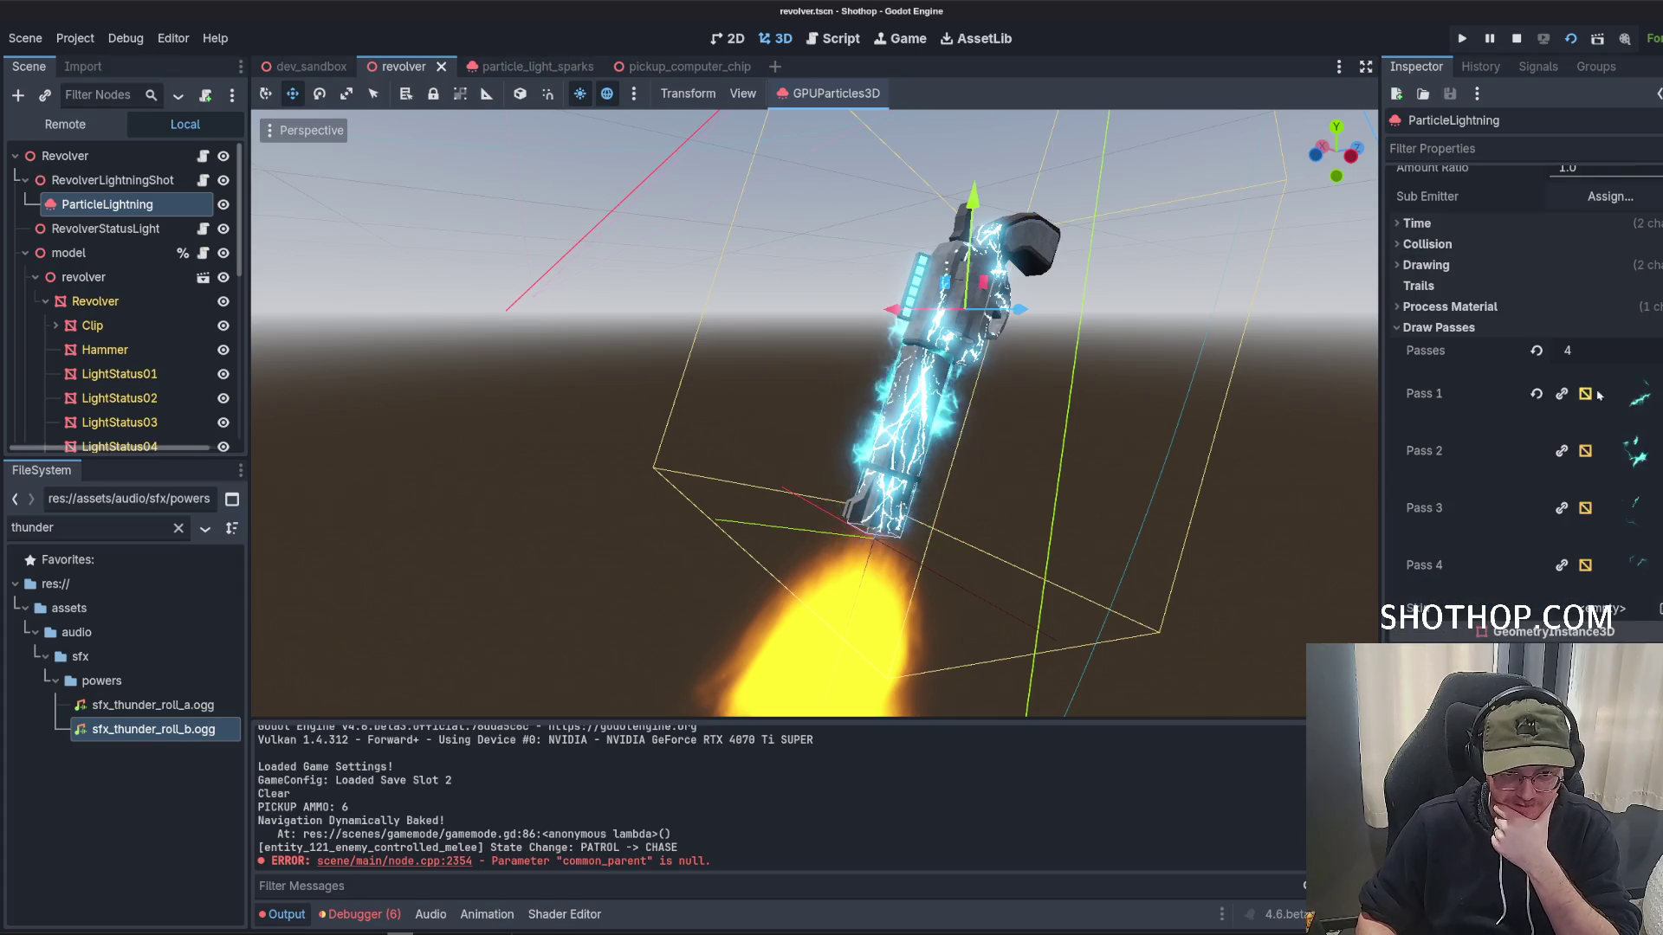
click(1656, 393)
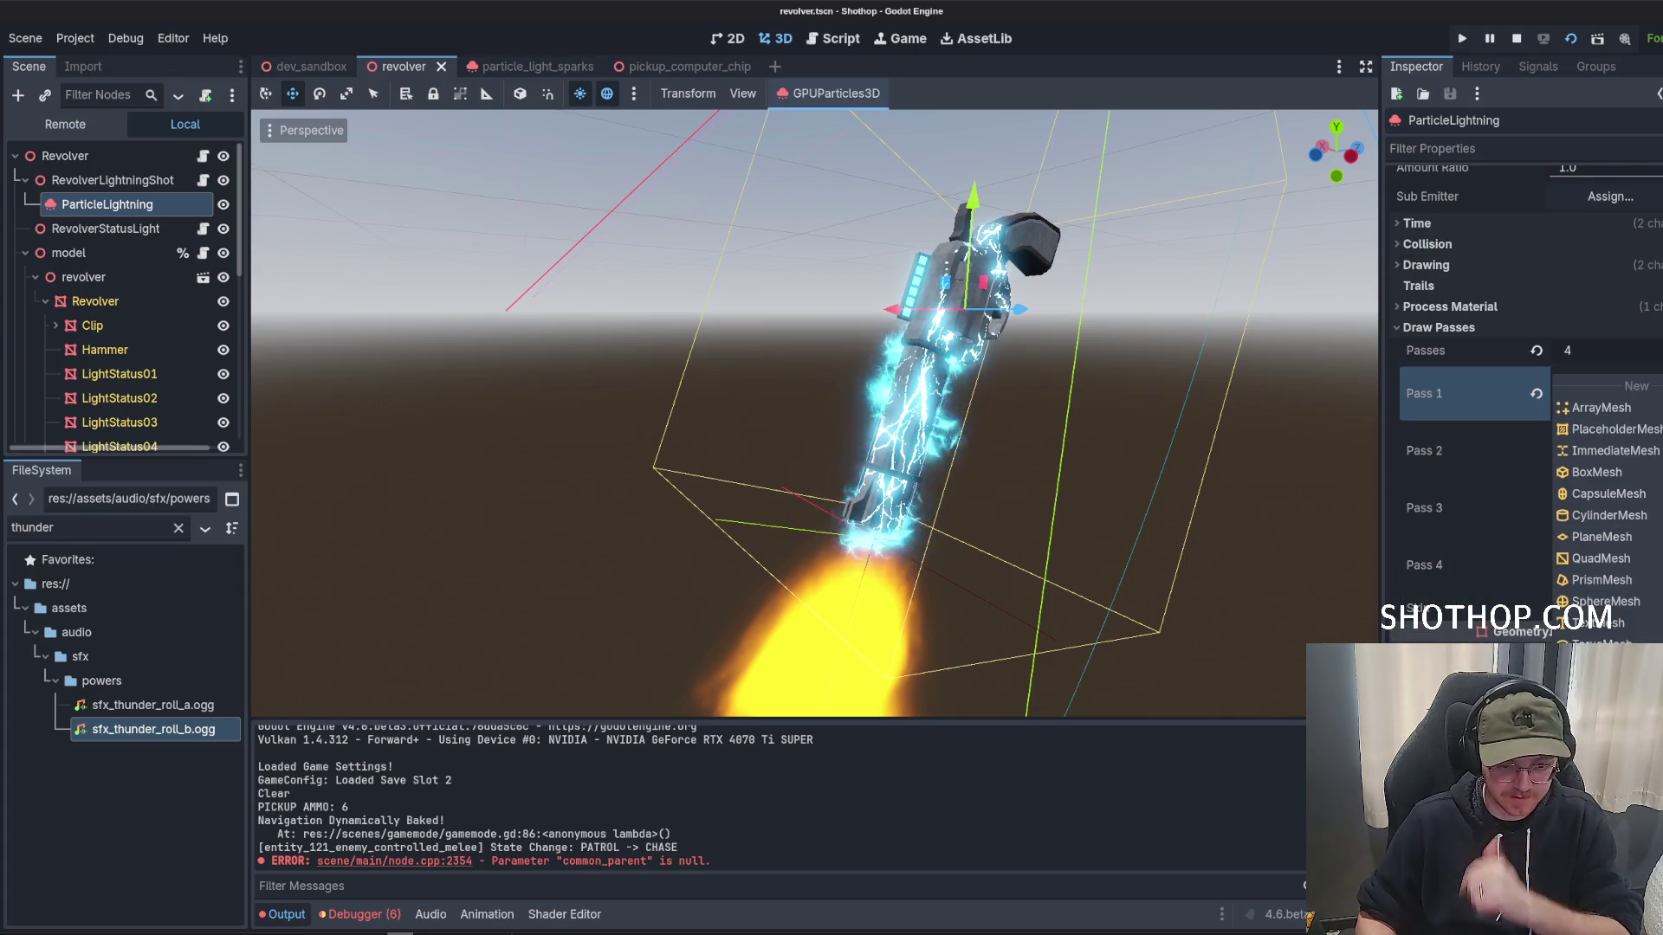
Make the Pass 1 and Pass 2 QuadMeshes, with their material and spark texture, recursively unique.
click(1625, 617)
key(Return)
click(1652, 393)
key(Escape)
click(1654, 509)
click(1651, 582)
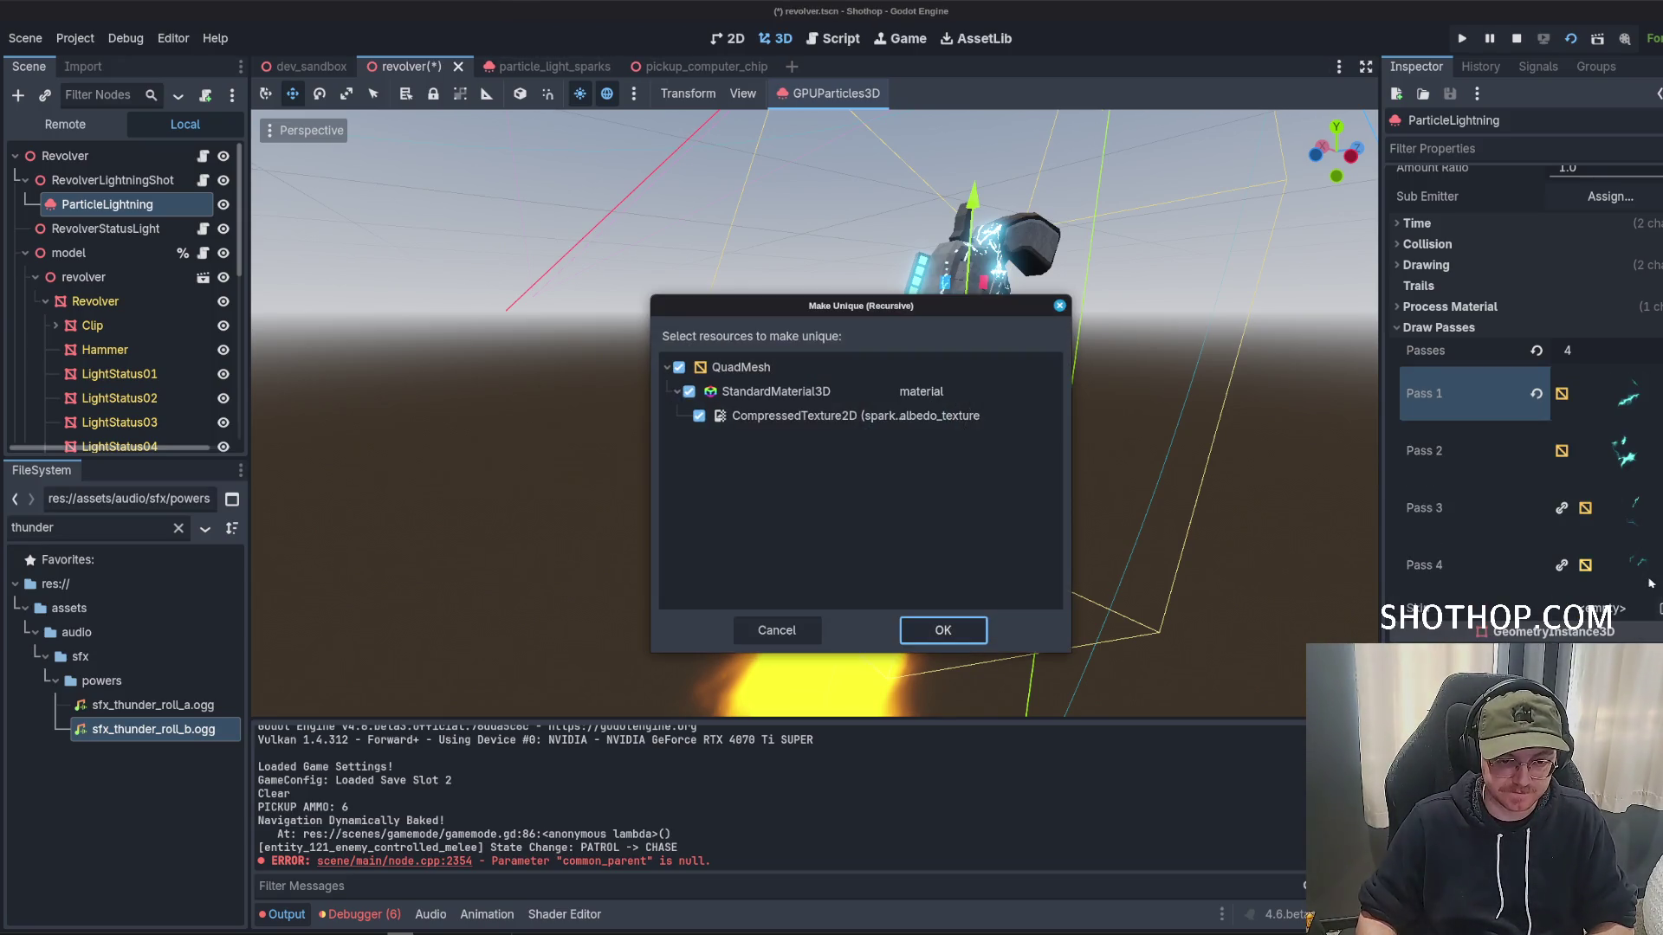
click(941, 625)
right_click(1635, 564)
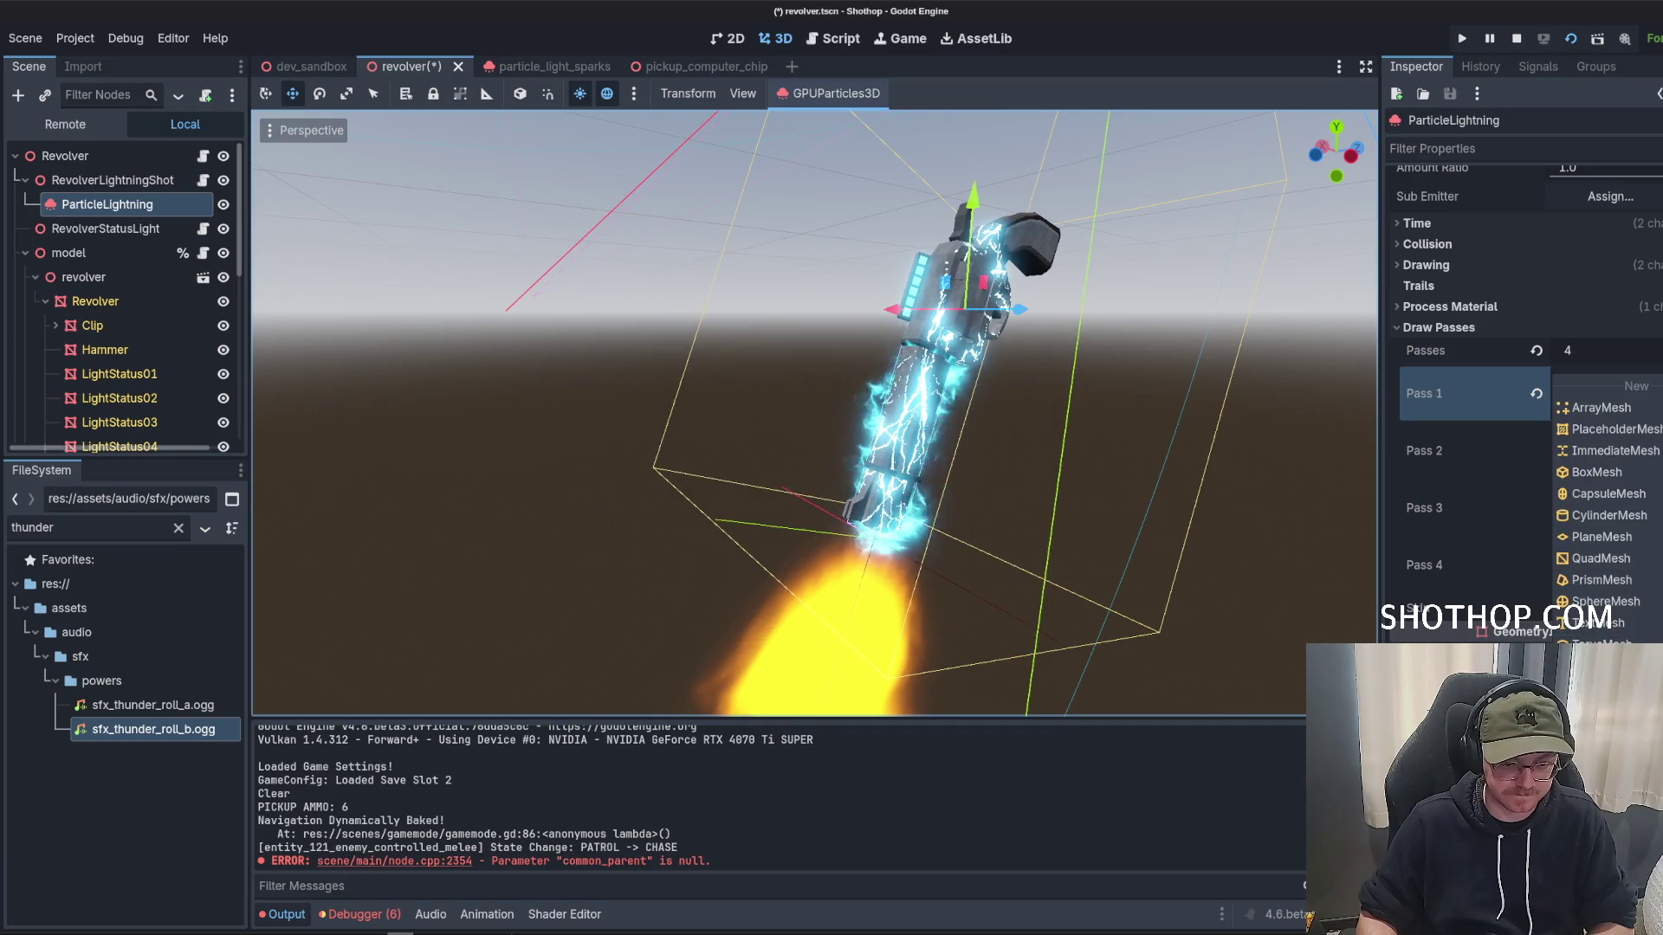
click(947, 627)
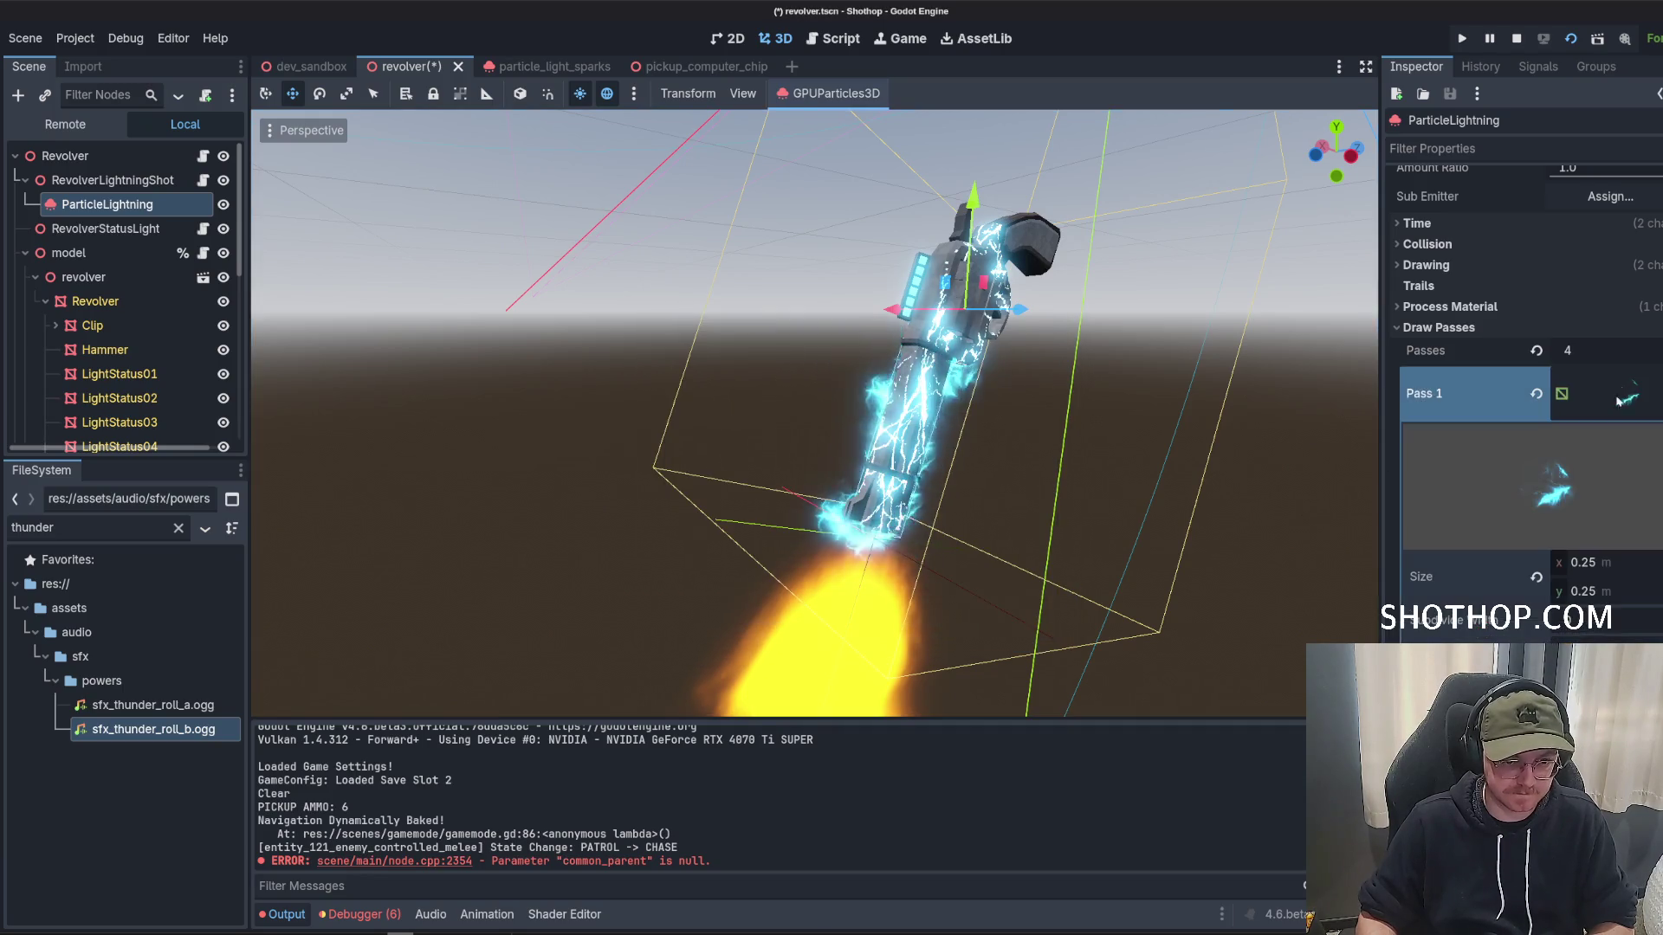
Nudge the first pass mesh material's render priority up, then collapse its settings.
scroll(1468, 519, down, 3)
scroll(1470, 506, down, 2)
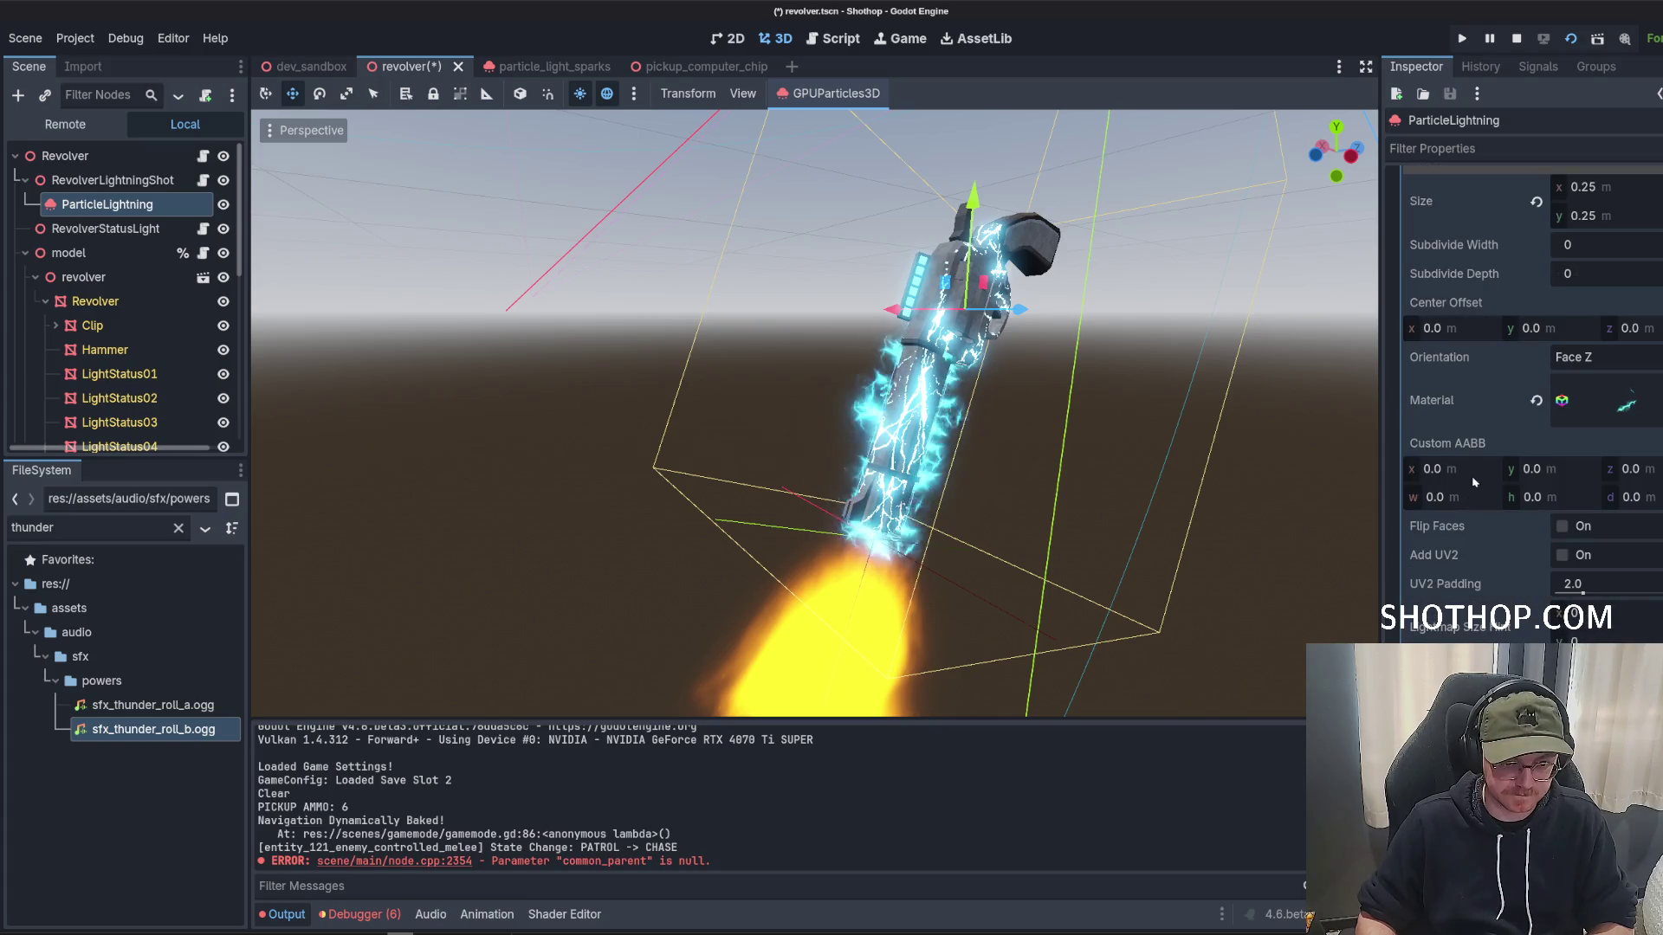
scroll(1476, 473, up, 2)
click(1490, 589)
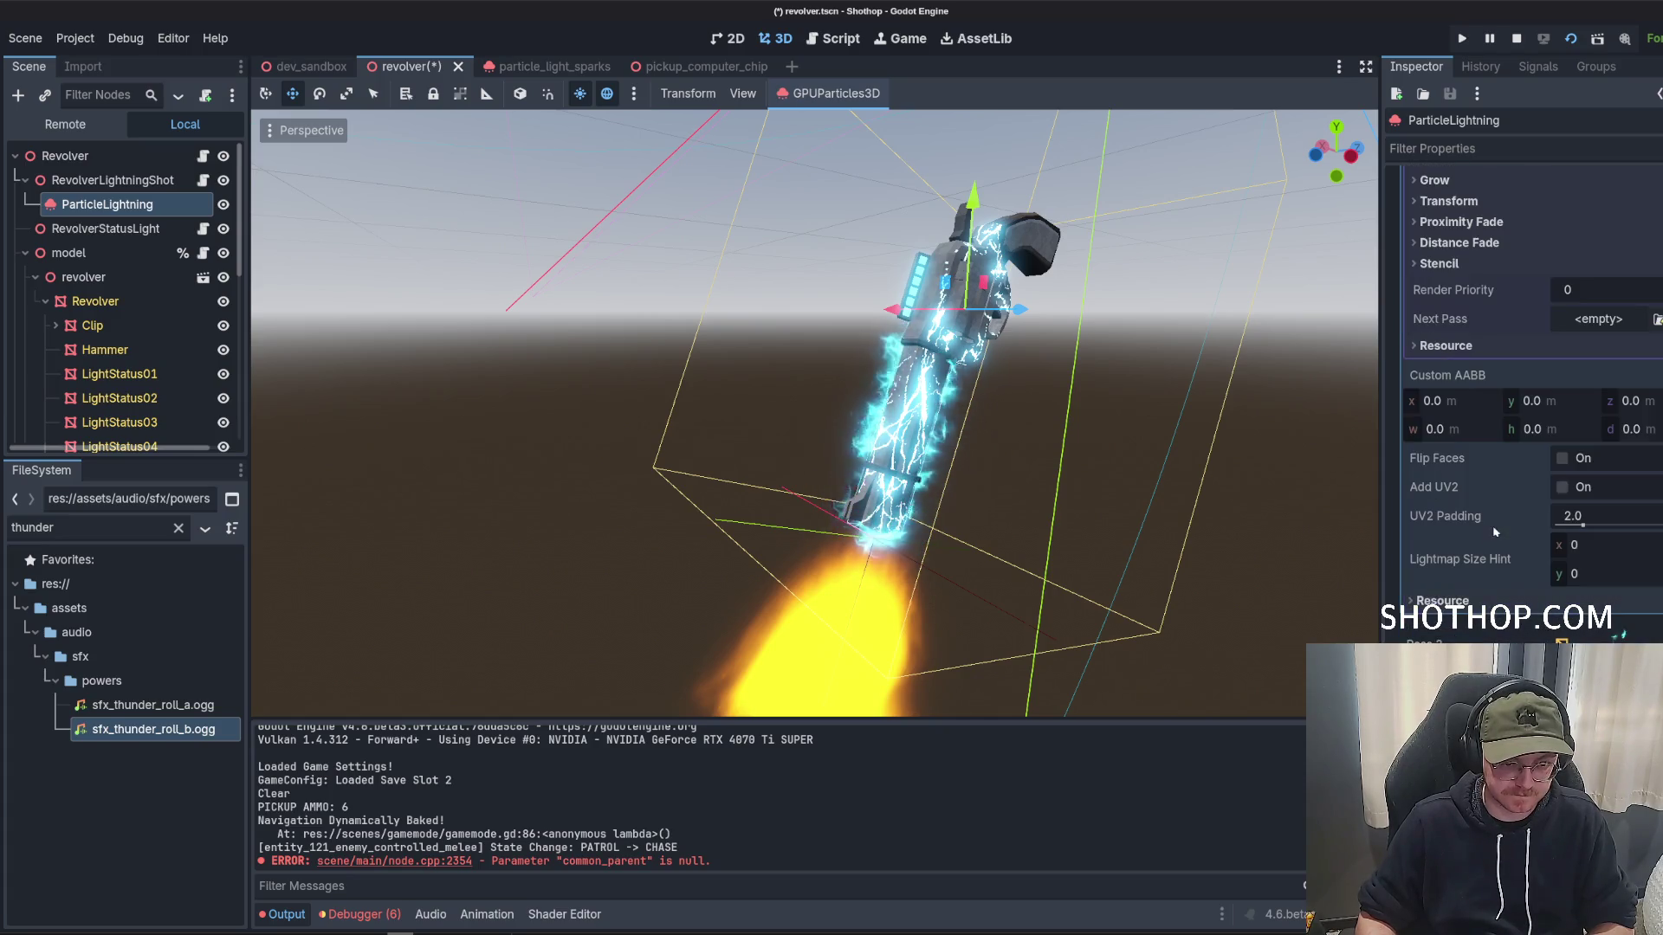
scroll(1501, 495, down, 3)
drag(1585, 383, 1605, 394)
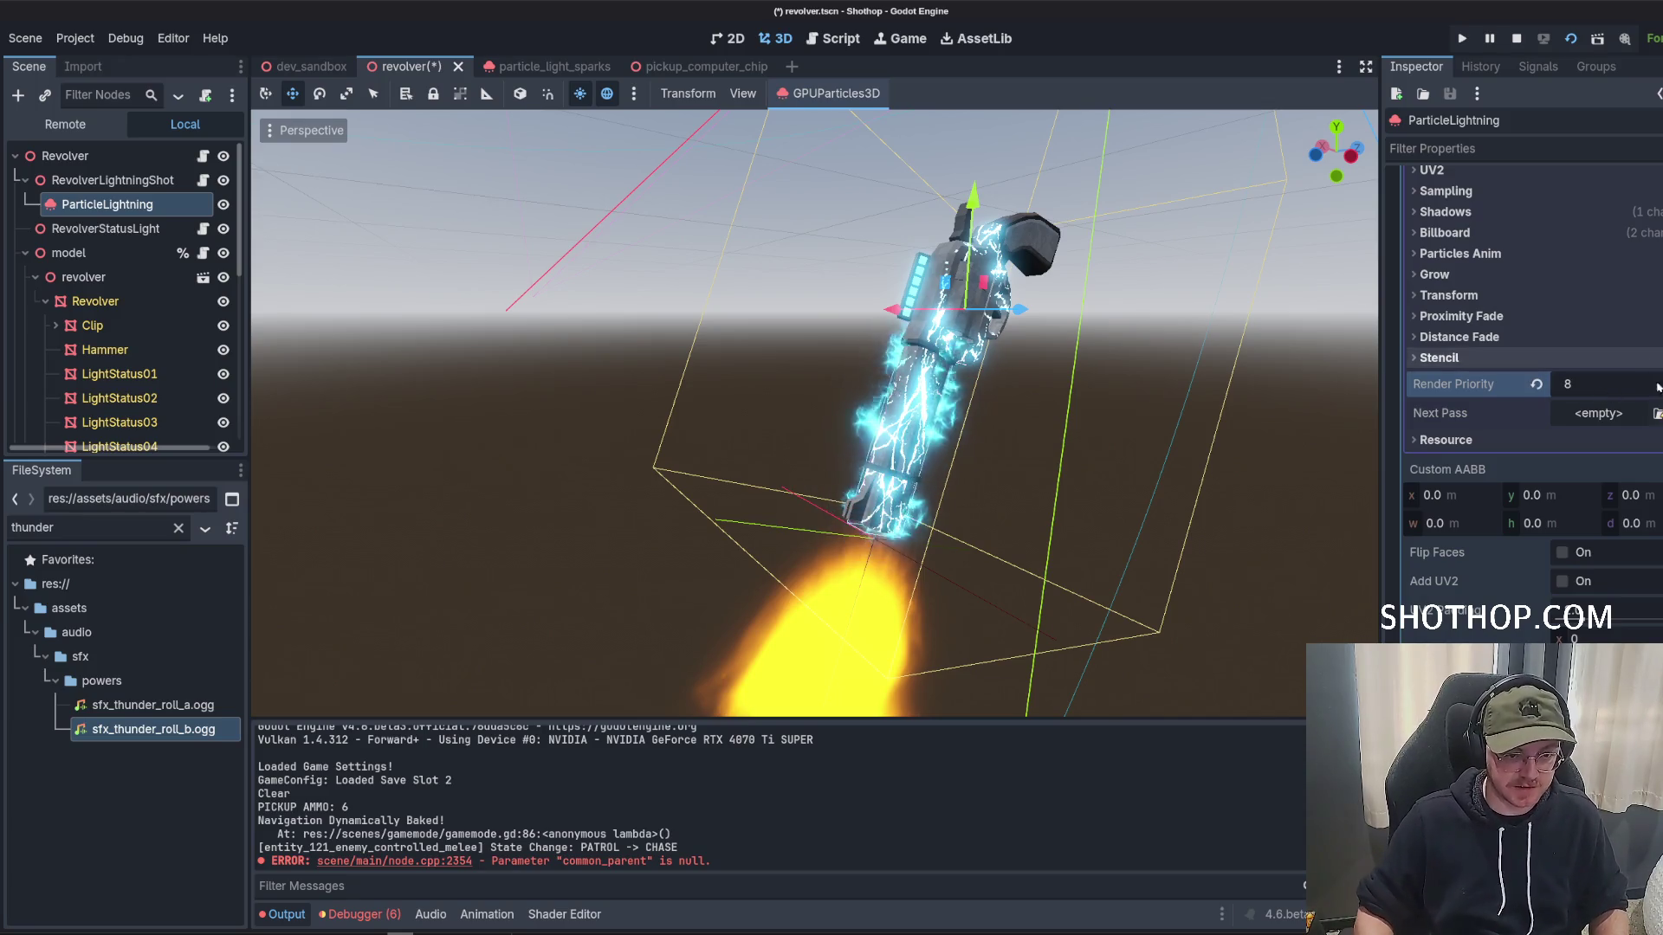
scroll(1609, 364, up, 3)
click(1613, 320)
scroll(1505, 378, up, 5)
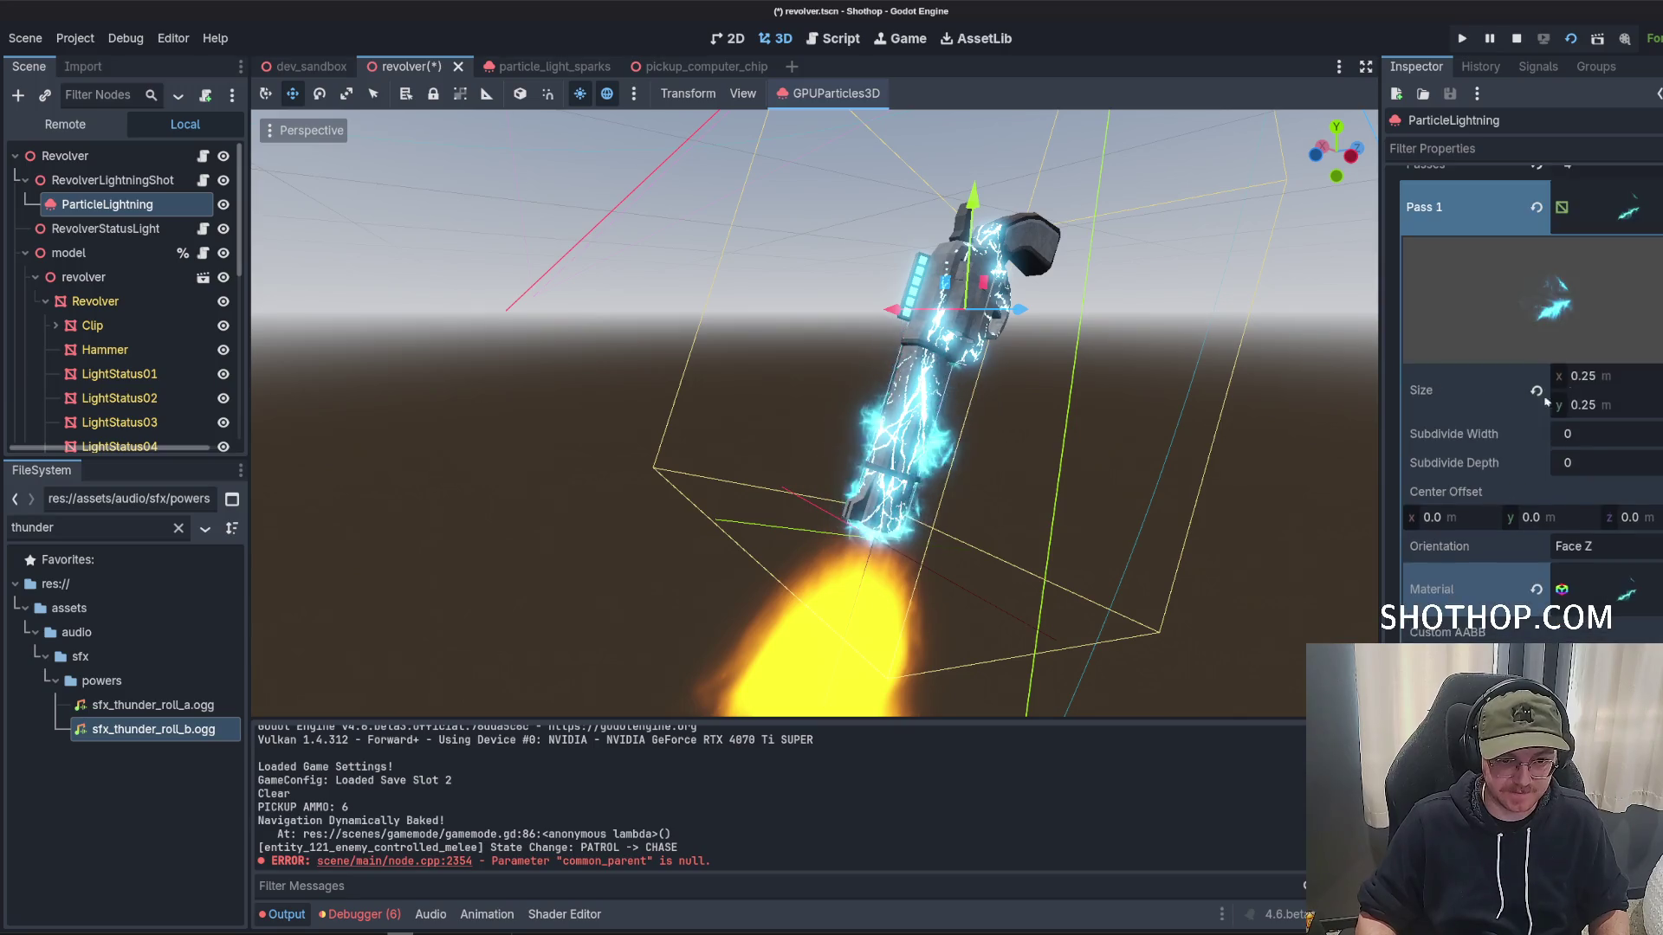
click(1629, 311)
Set the second draw pass material's Render Priority to 8.
click(1626, 358)
scroll(1550, 448, down, 5)
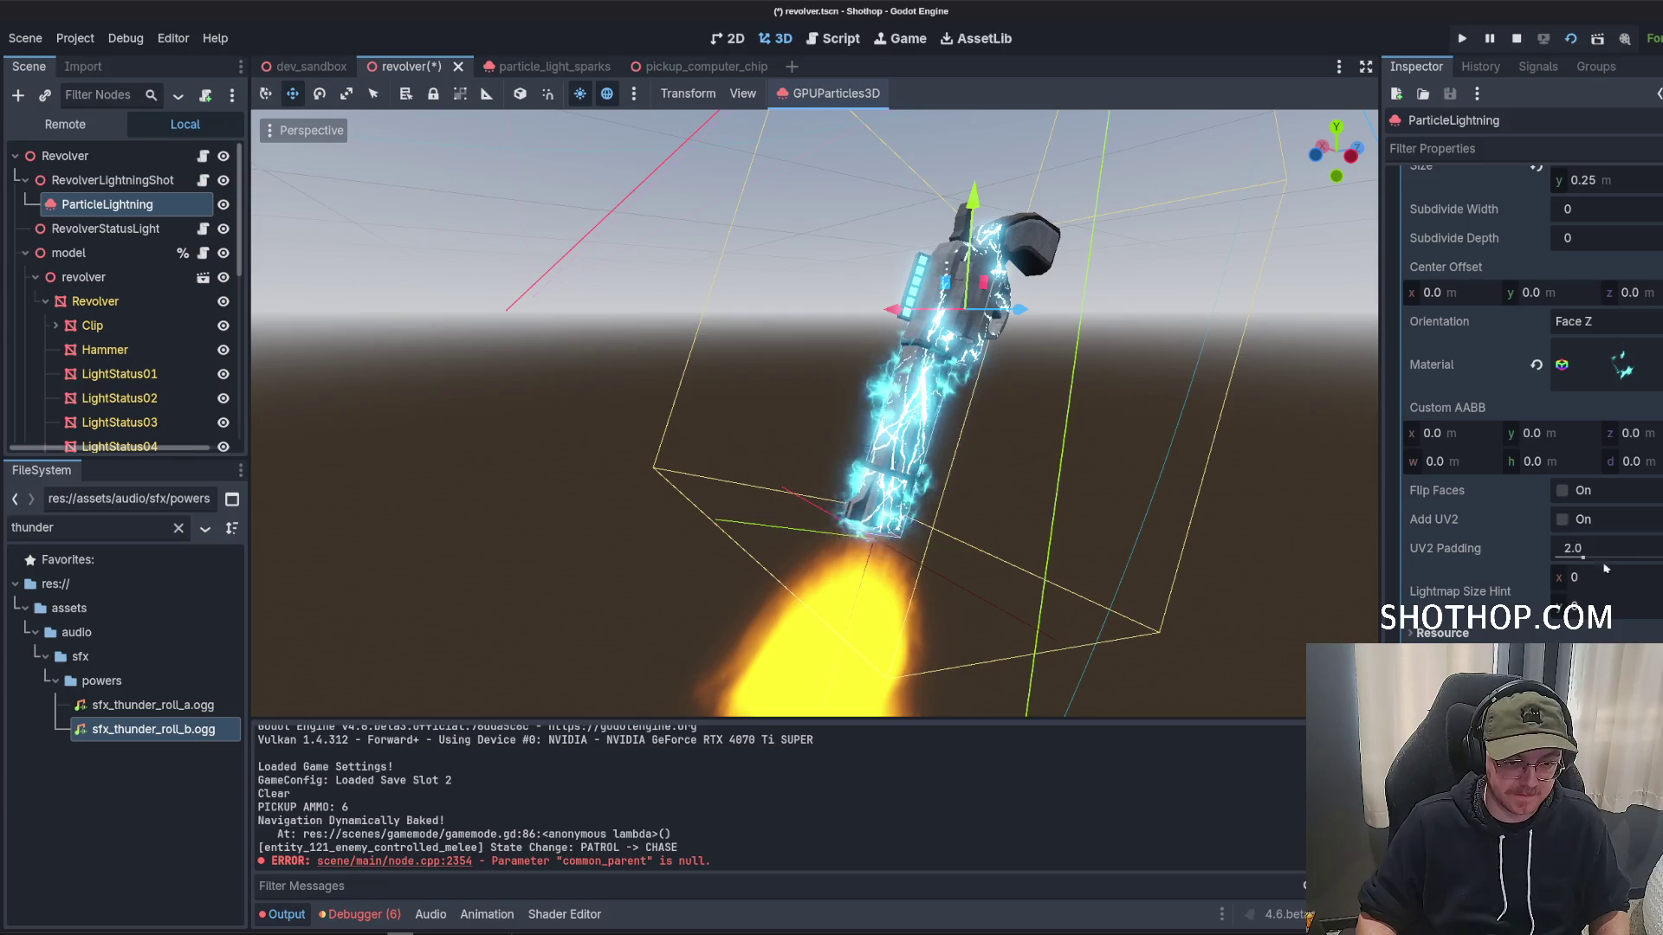
click(1620, 364)
scroll(1559, 433, down, 4)
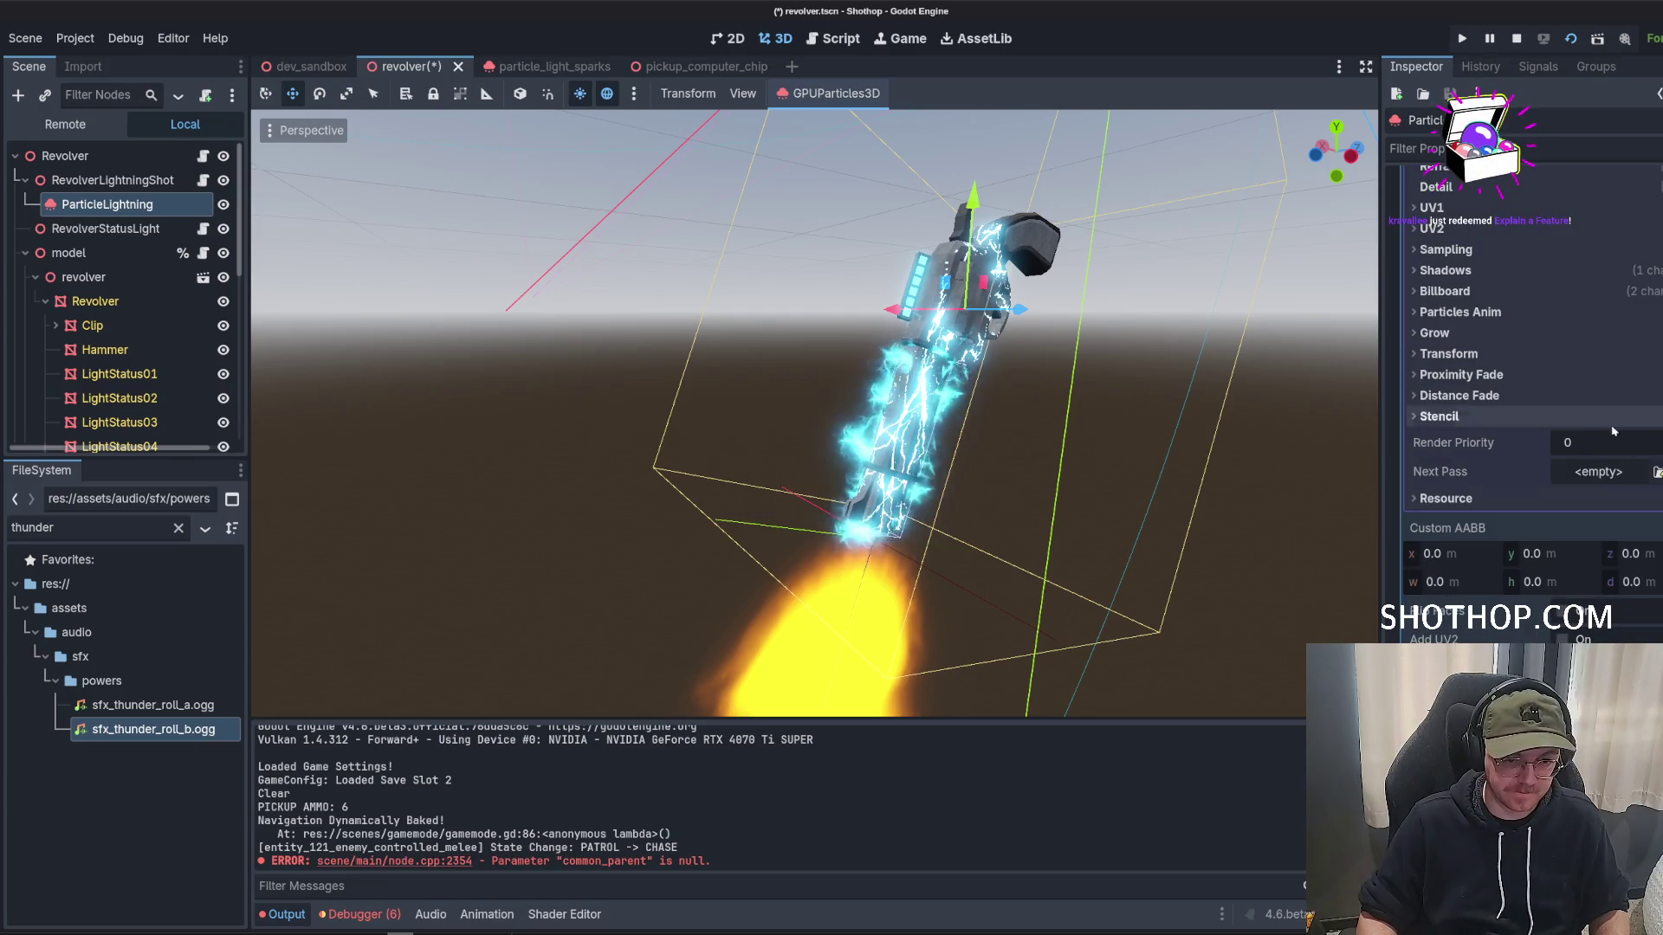
click(1559, 416)
click(1439, 417)
click(1554, 443)
text(8)
key(Return)
Save the revolver scene, re-check the particle material, and save again.
scroll(1559, 476, down, 6)
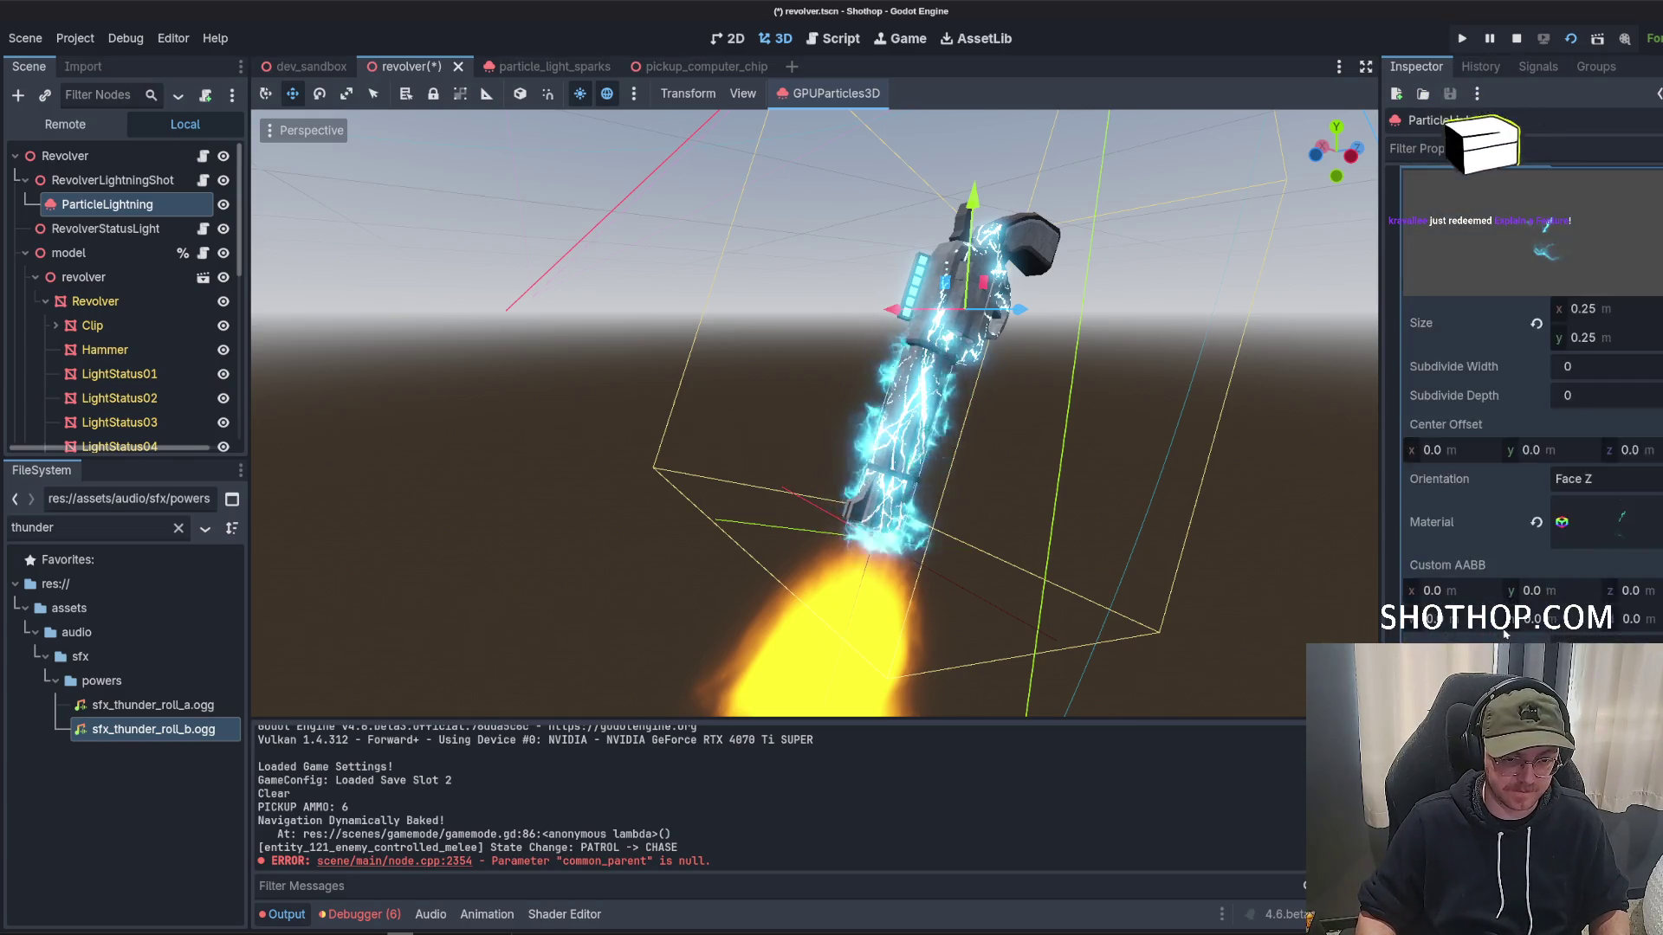
scroll(1607, 387, up, 6)
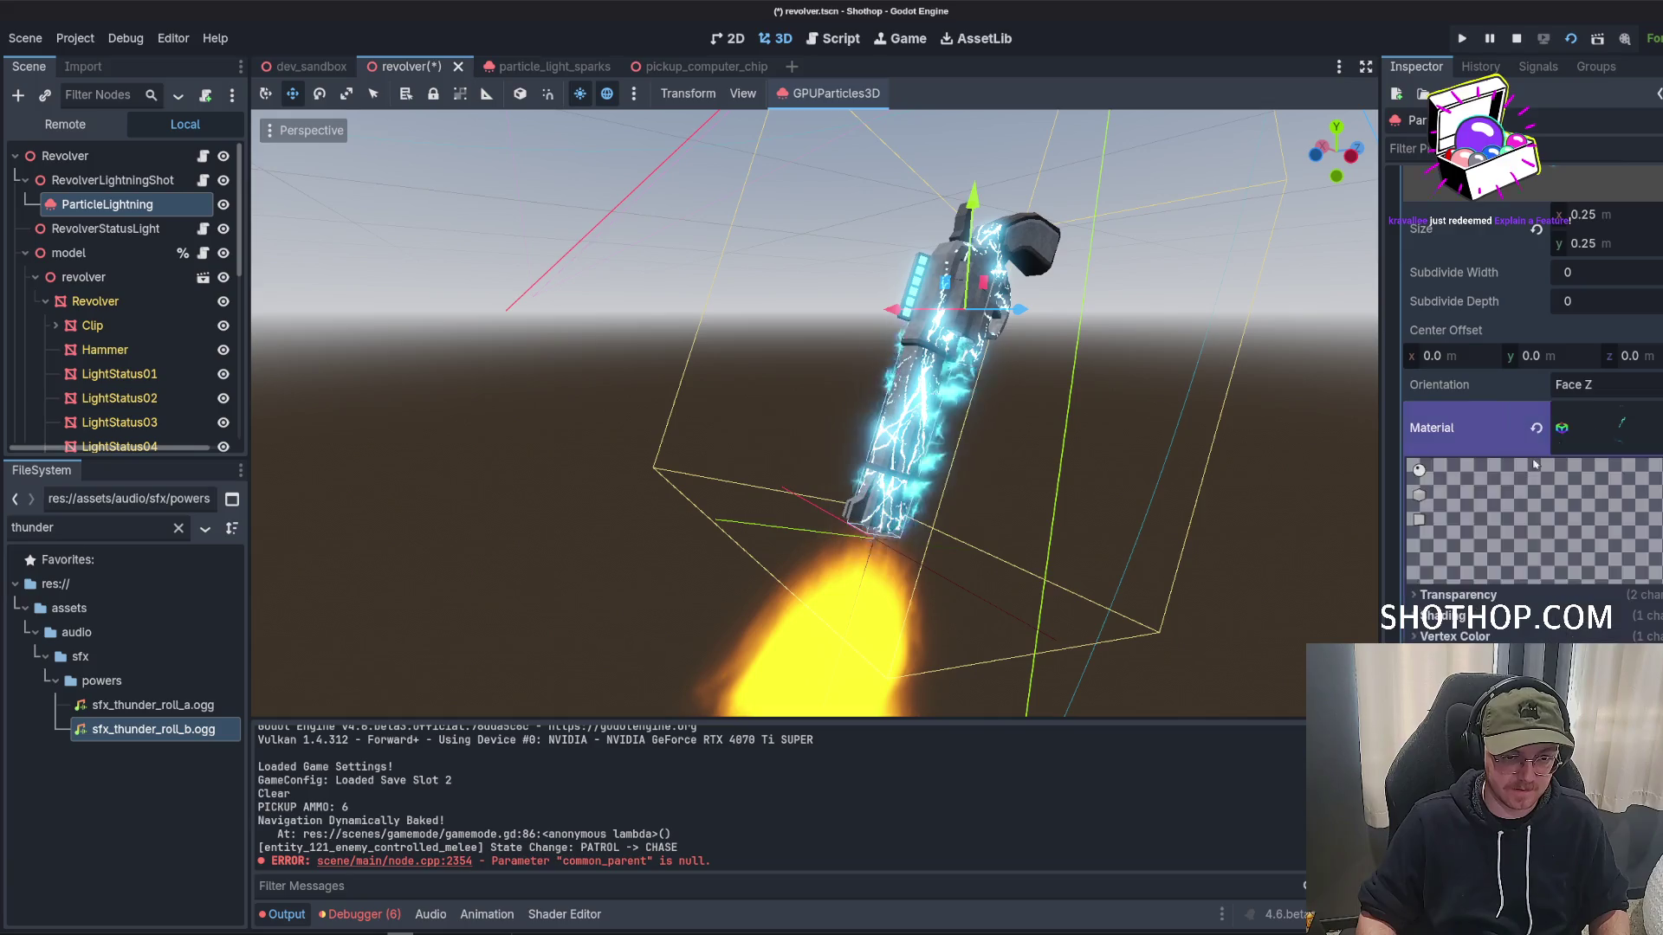
scroll(1494, 504, down, 5)
scroll(1564, 424, up, 5)
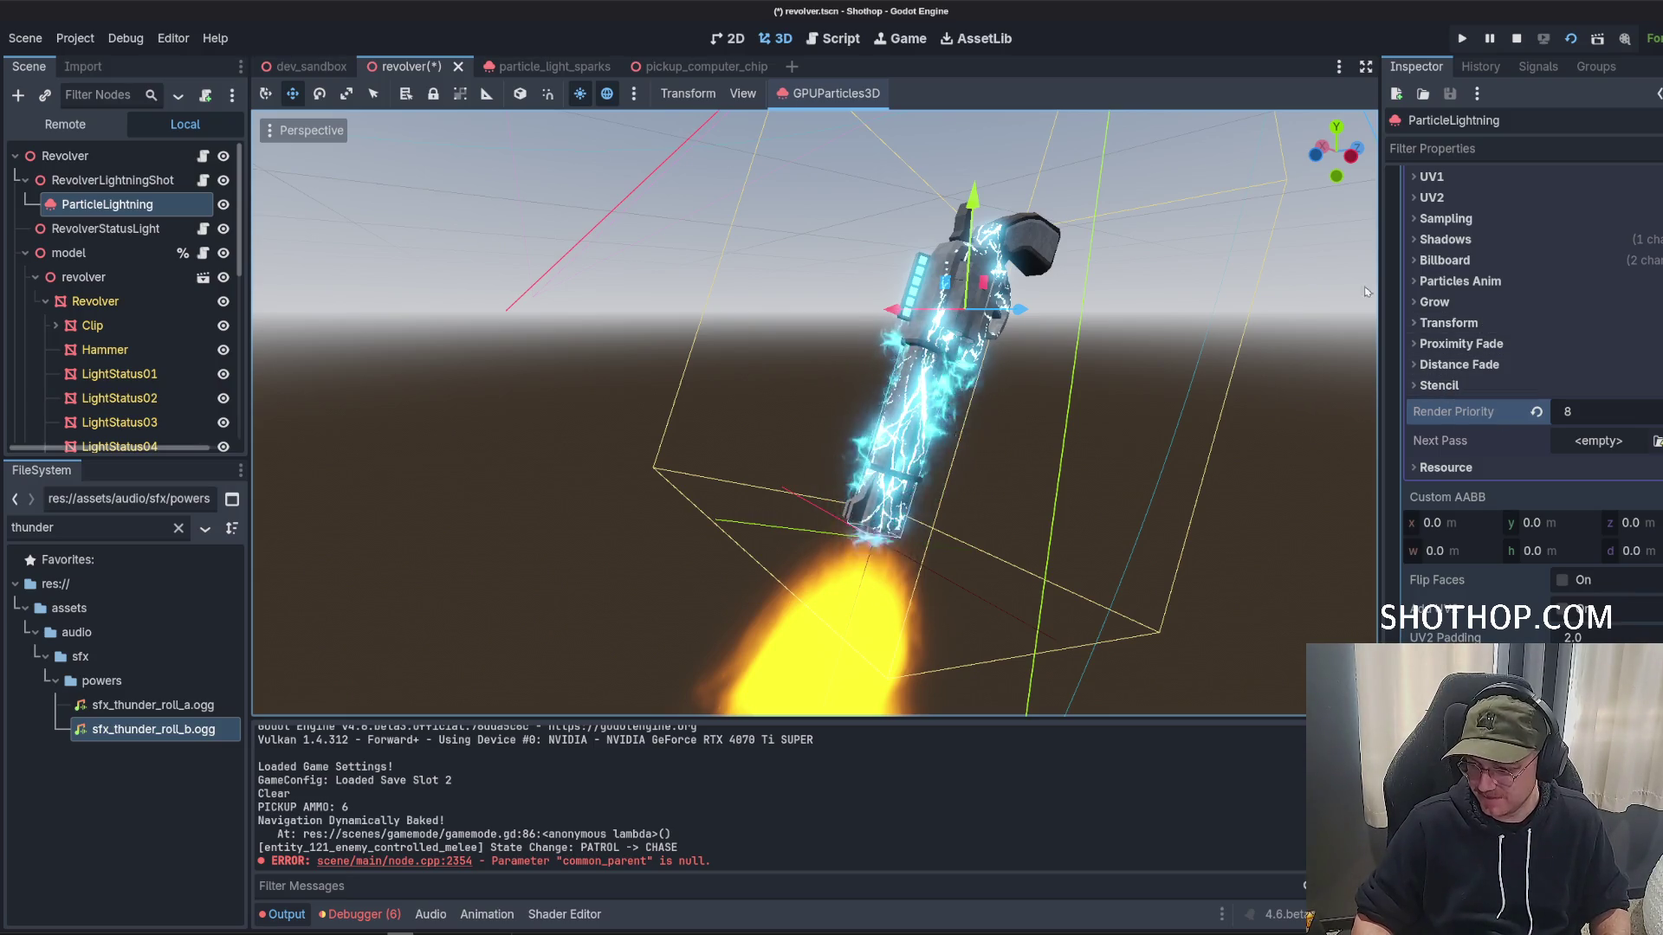
key(ctrl+s)
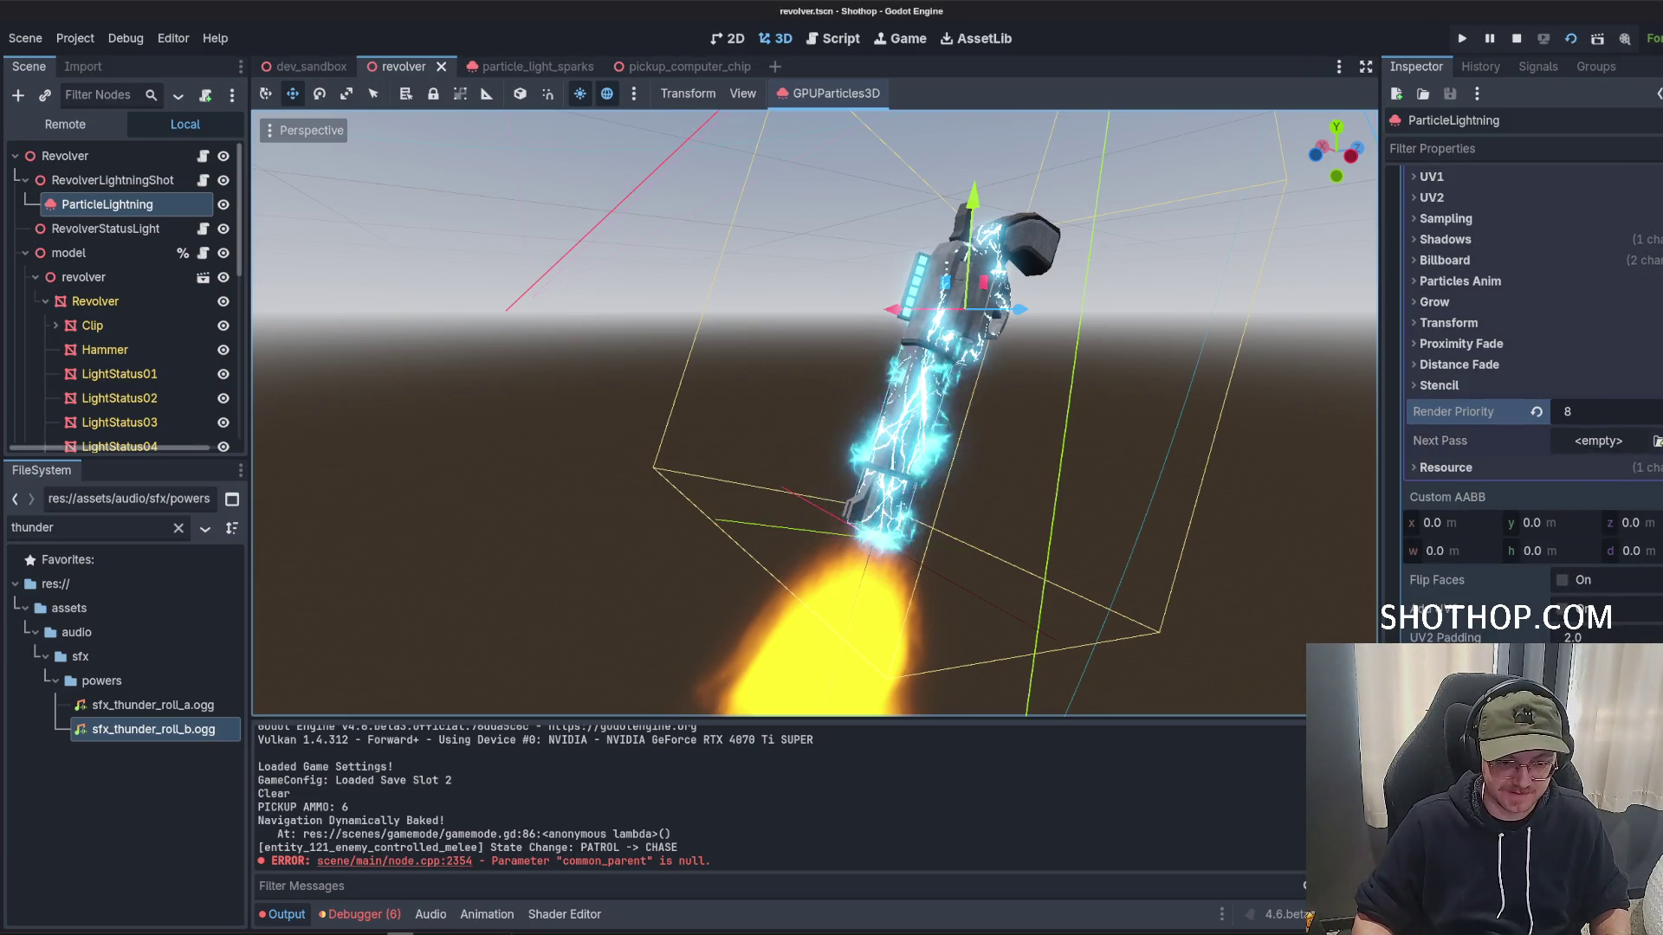
scroll(1533, 399, down, 5)
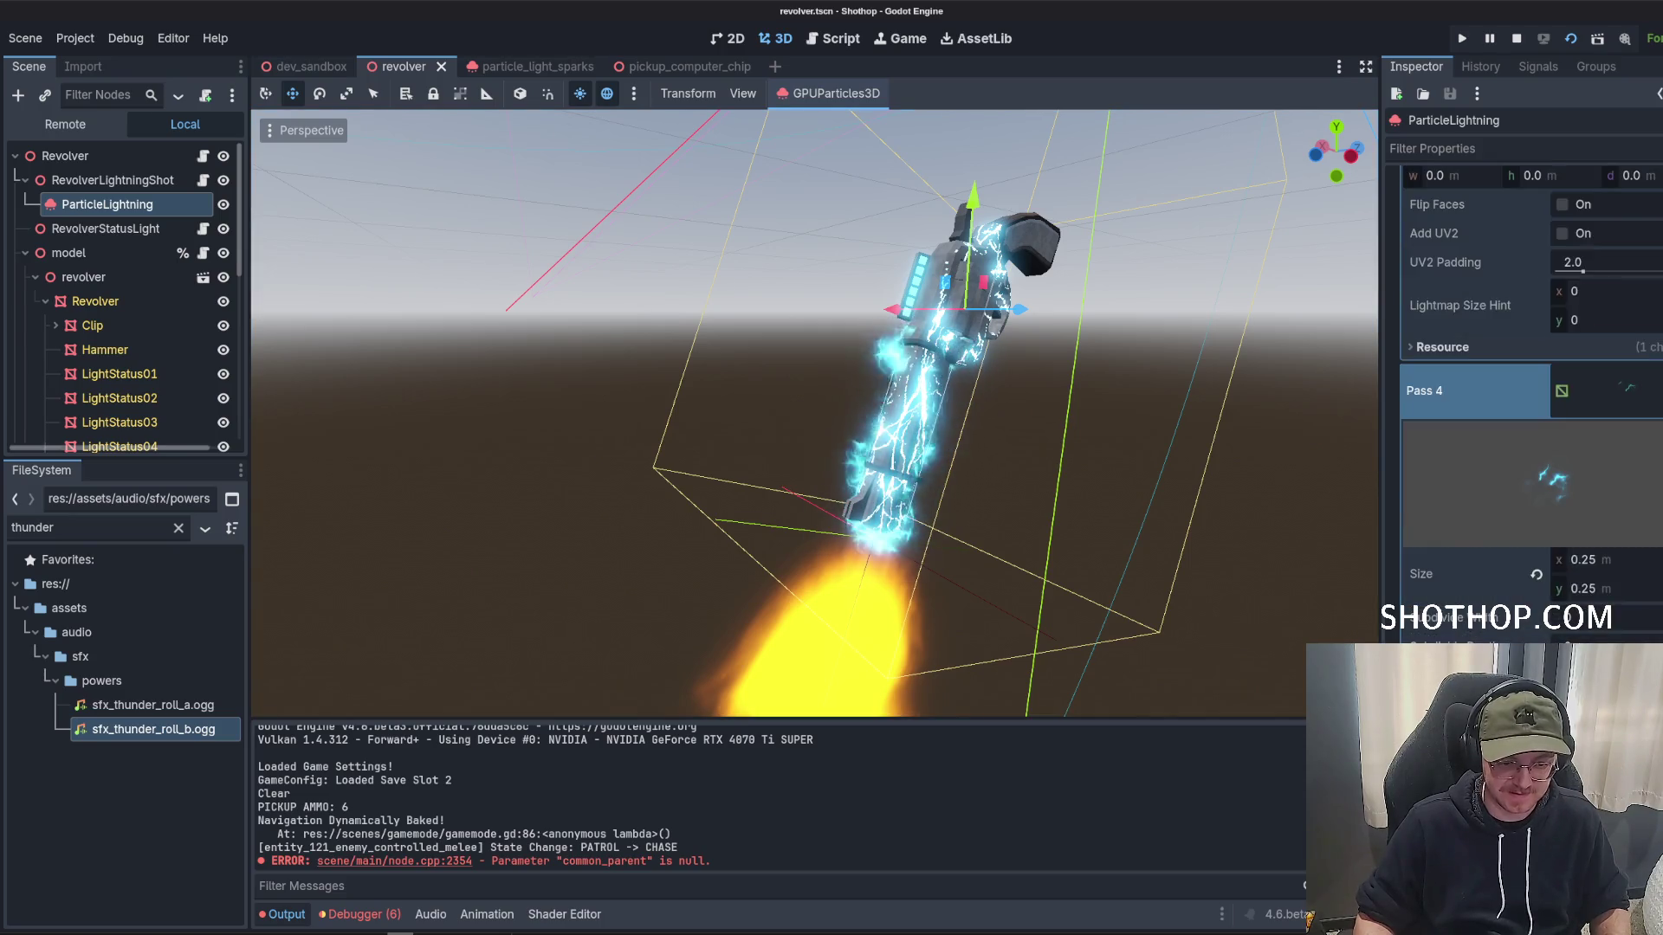
scroll(1592, 422, up, 3)
click(1593, 483)
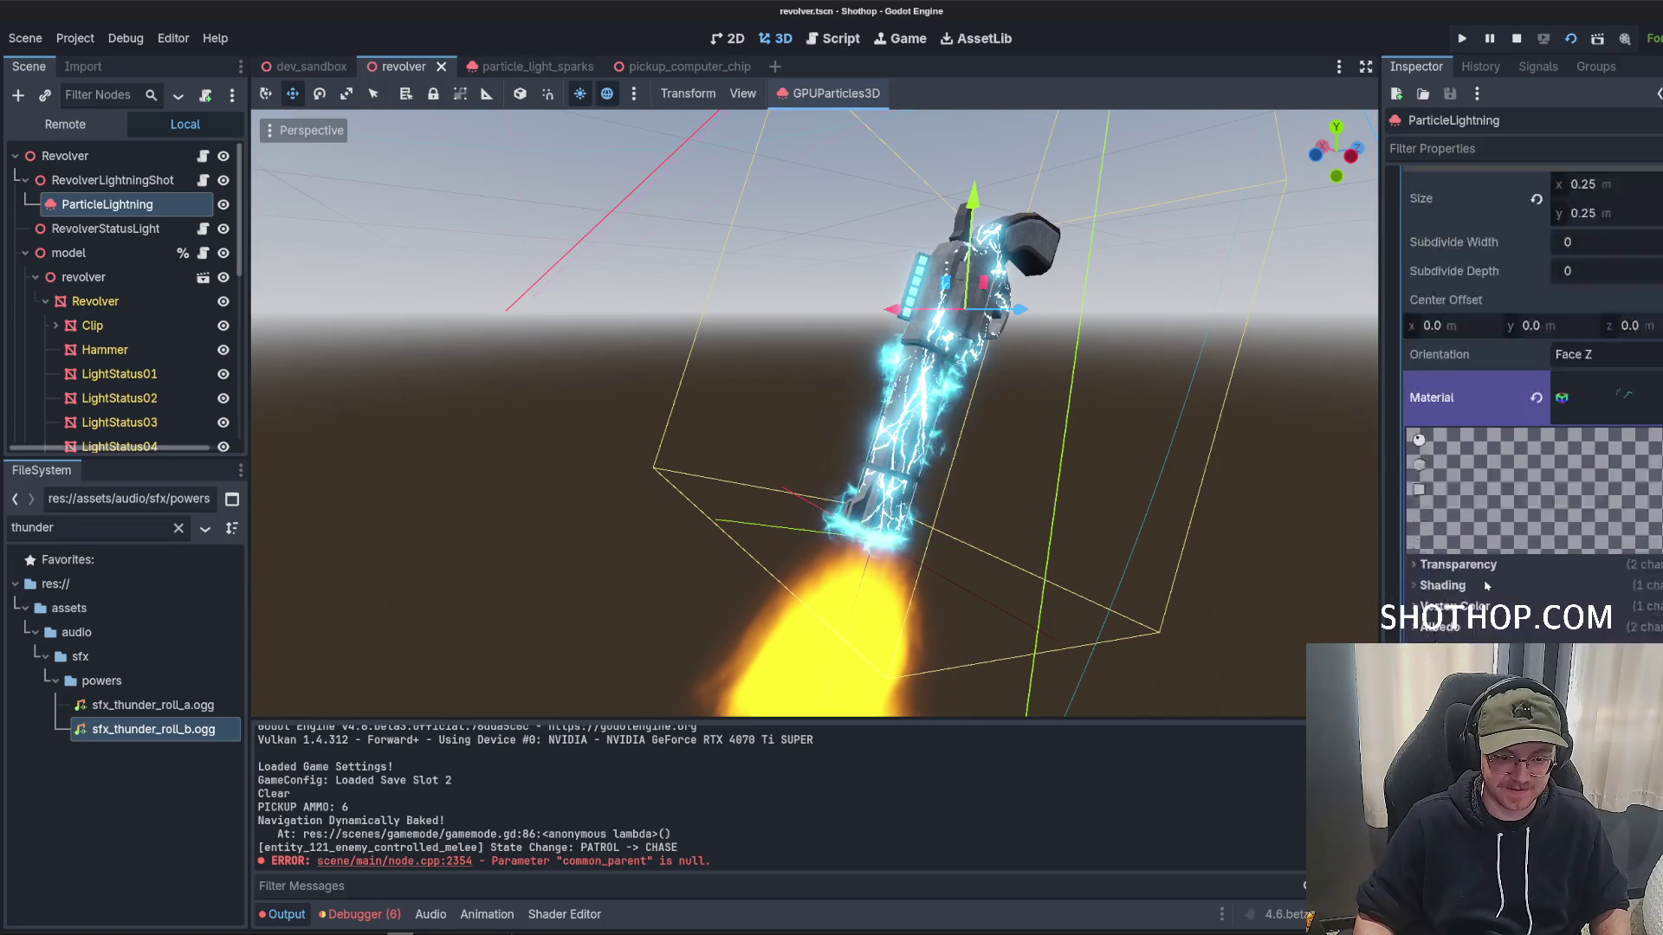
scroll(1594, 483, down, 4)
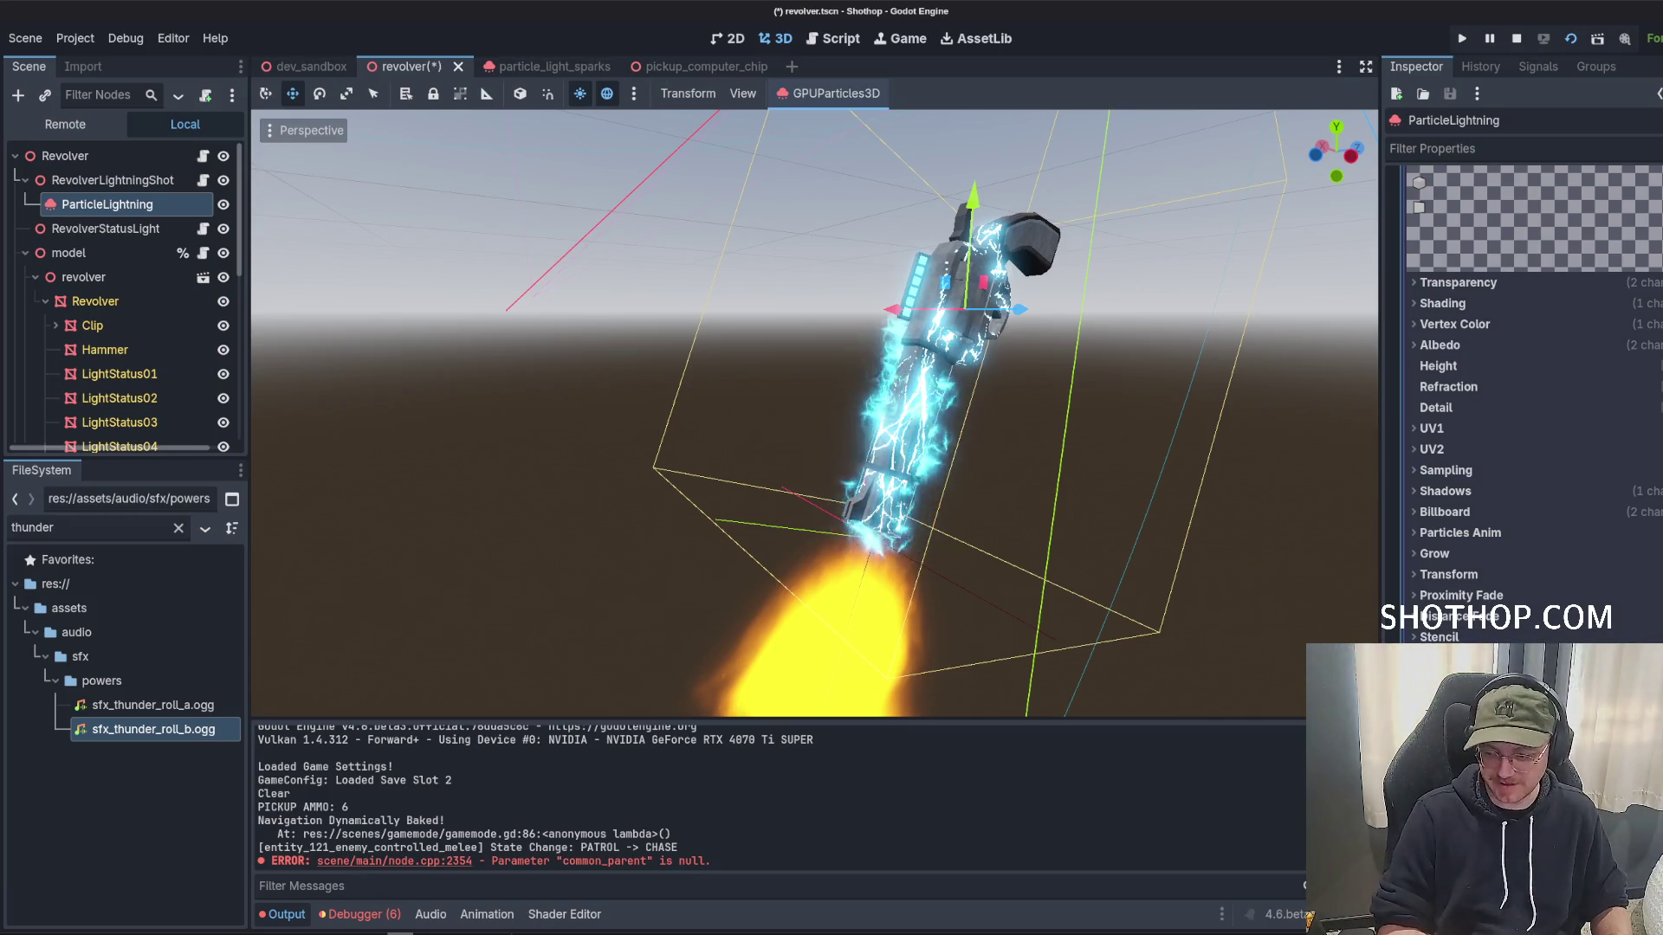
key(ctrl+s)
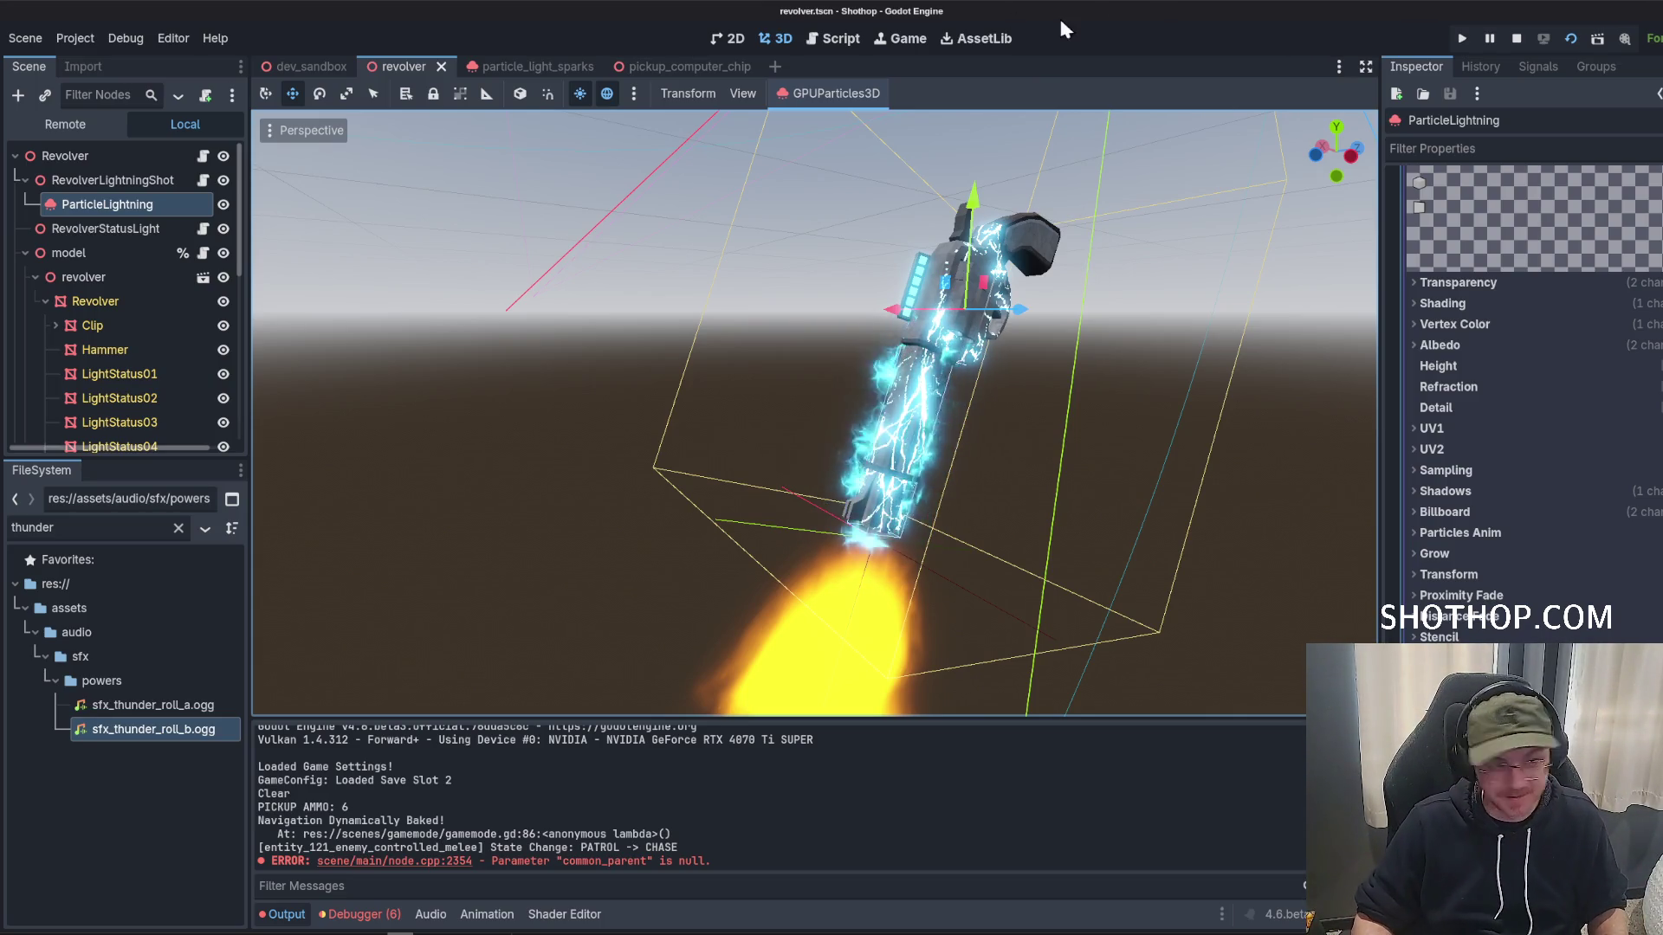
click(308, 66)
click(1519, 39)
key(F5)
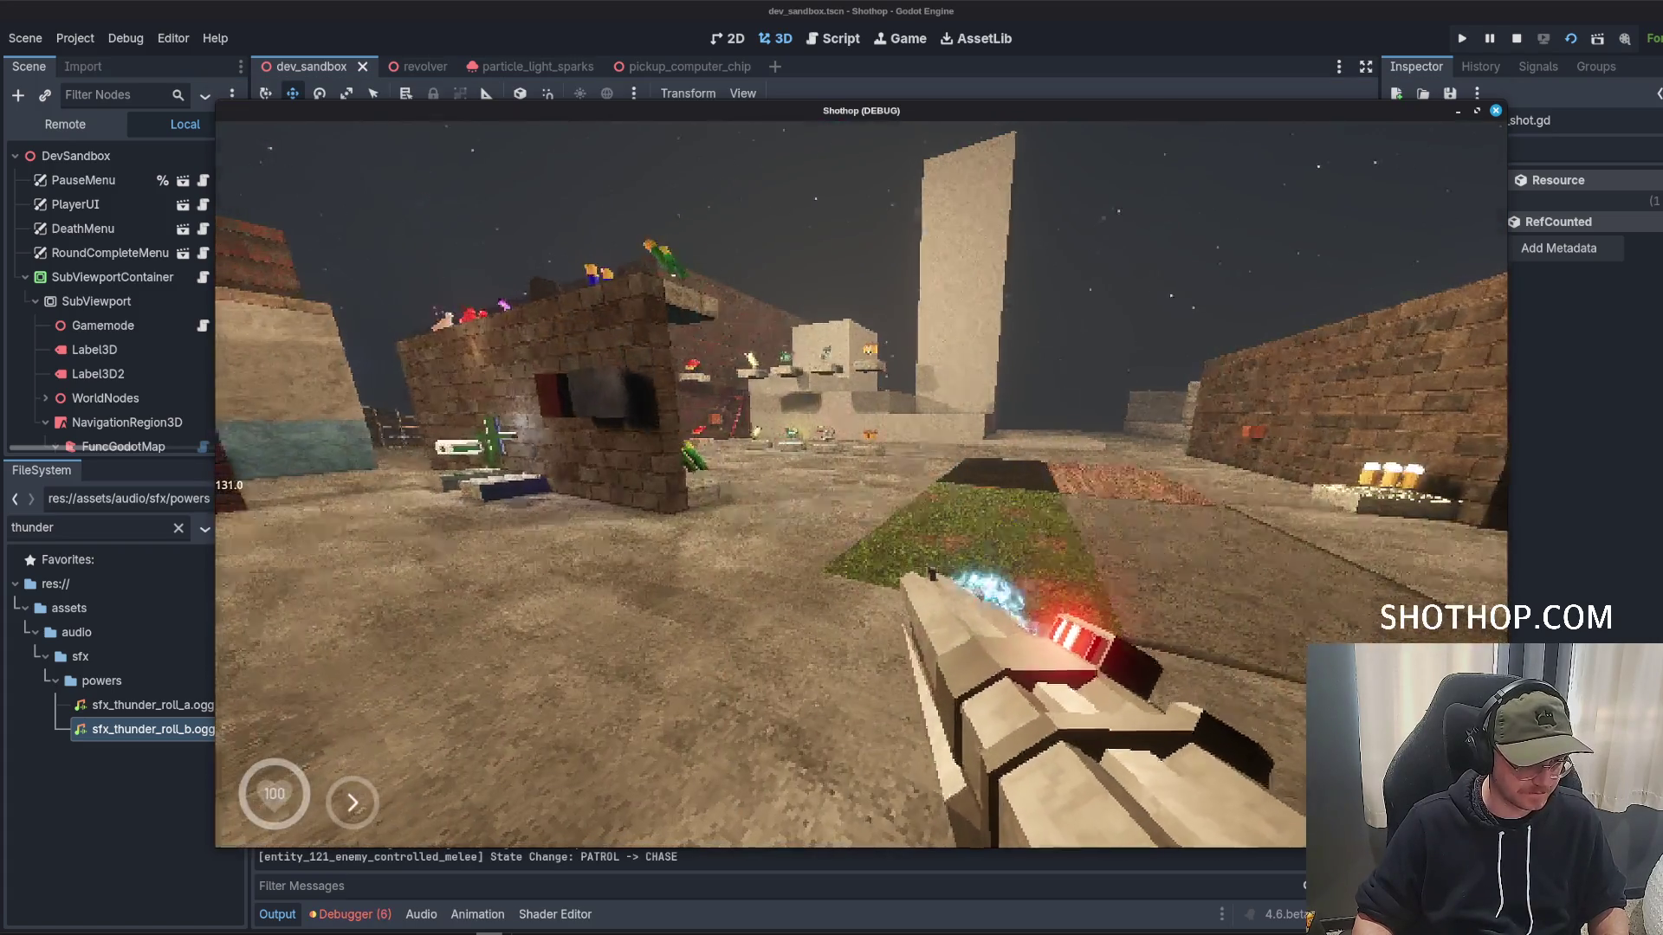
click(1455, 29)
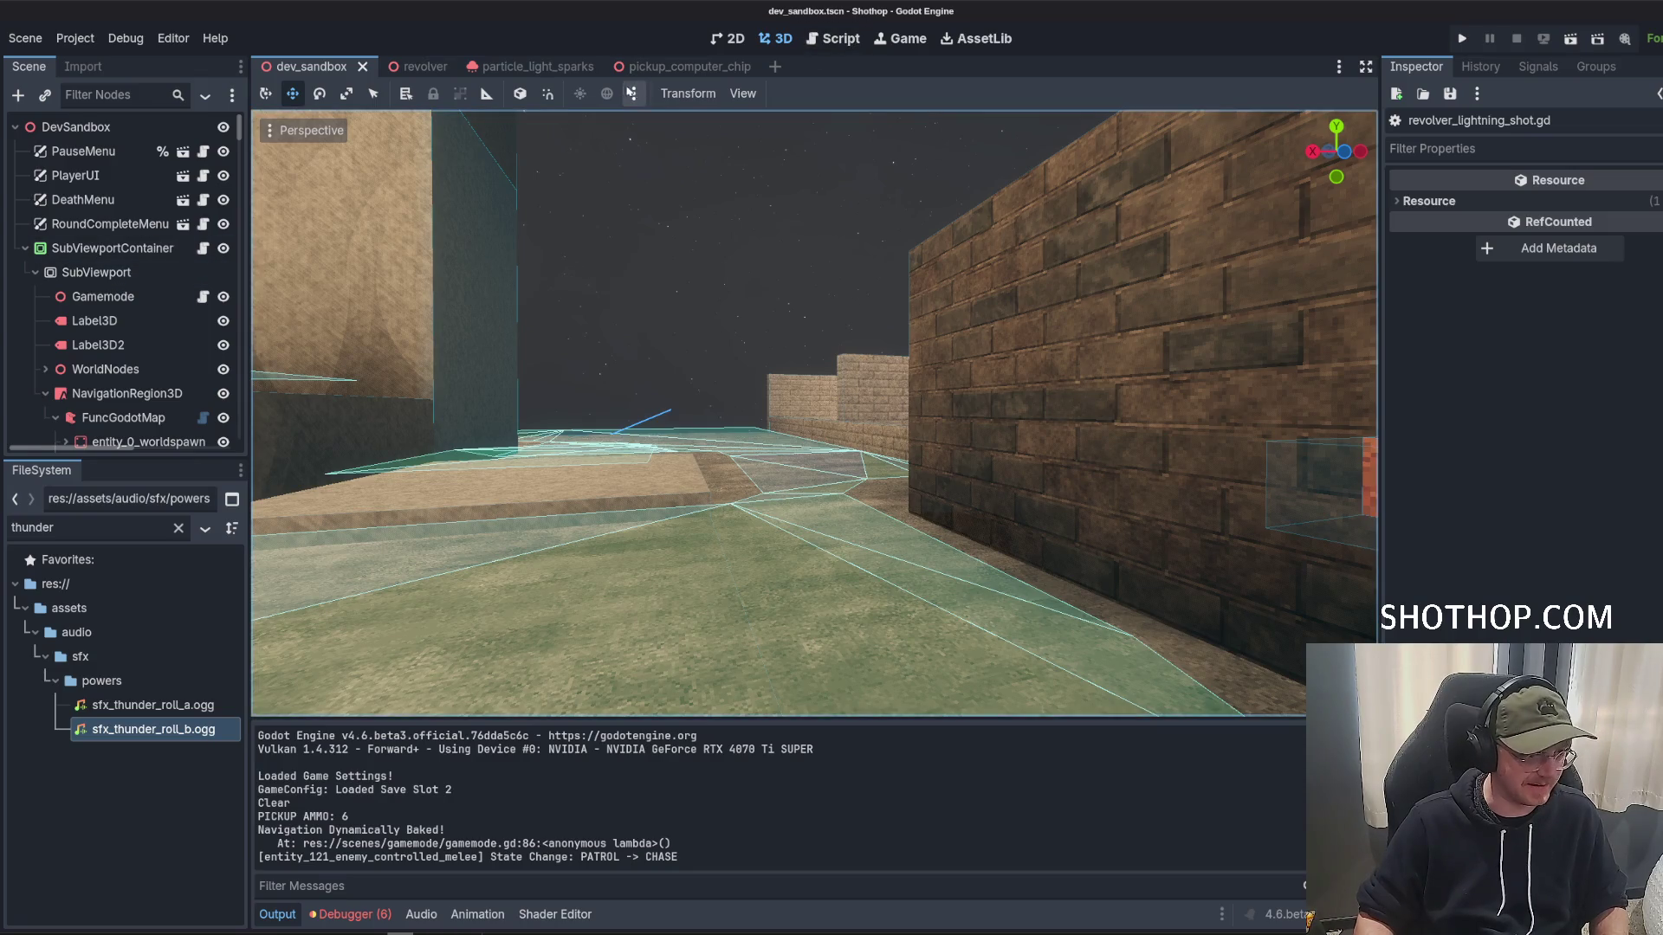
click(416, 66)
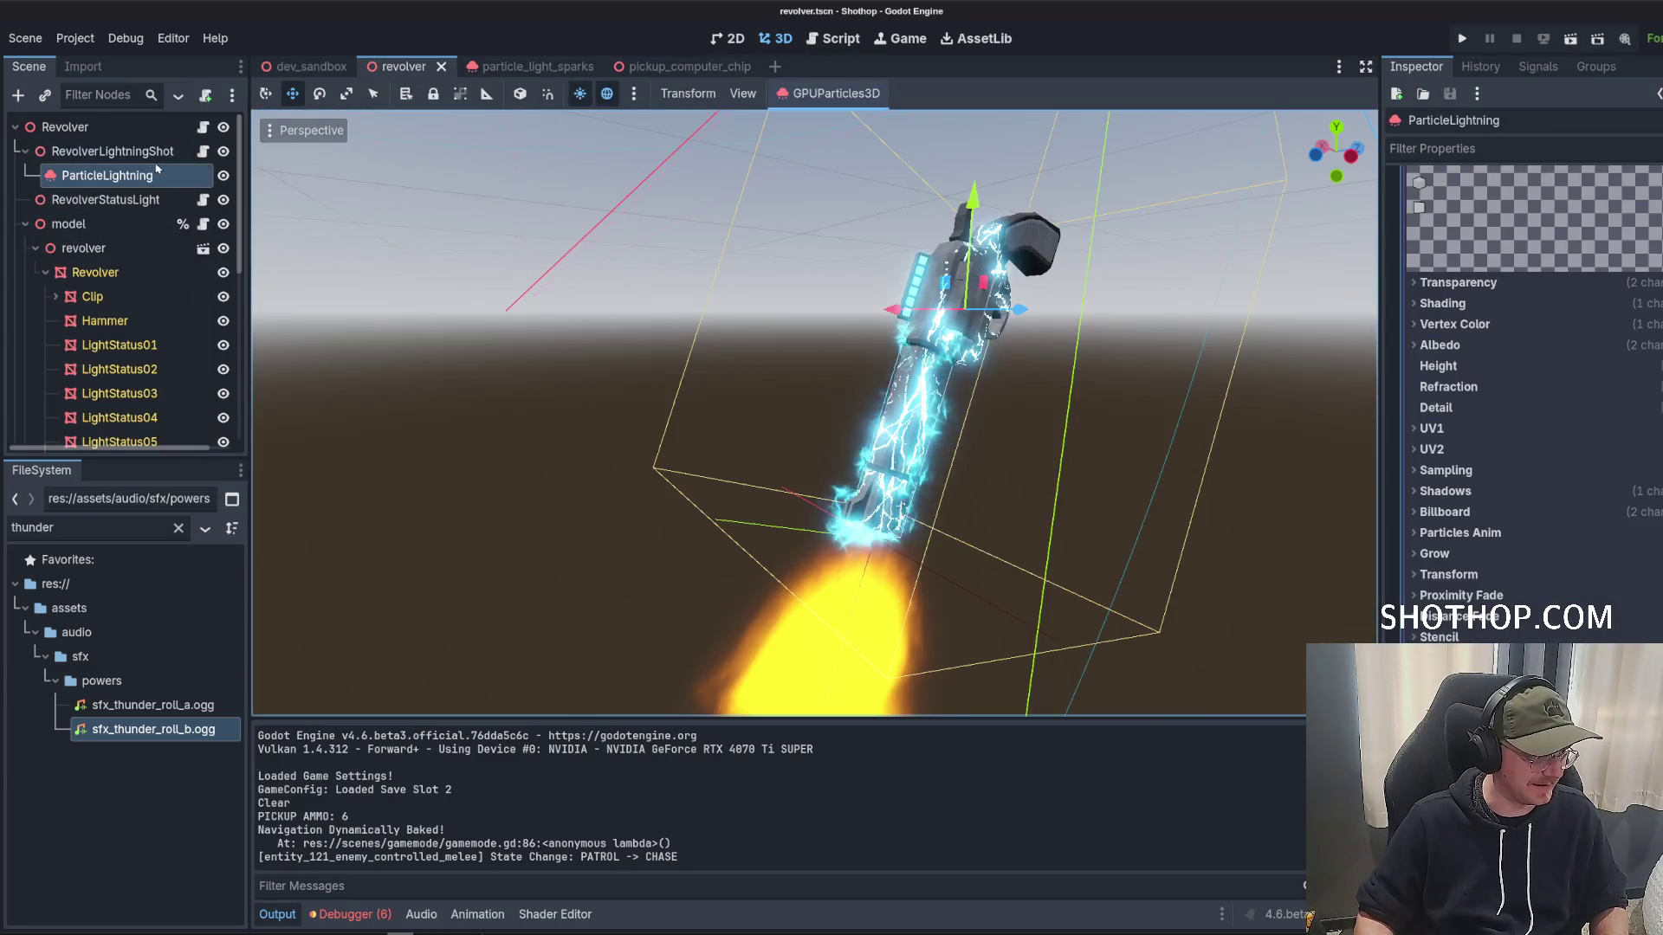
click(199, 158)
click(202, 153)
scroll(505, 221, up, 20)
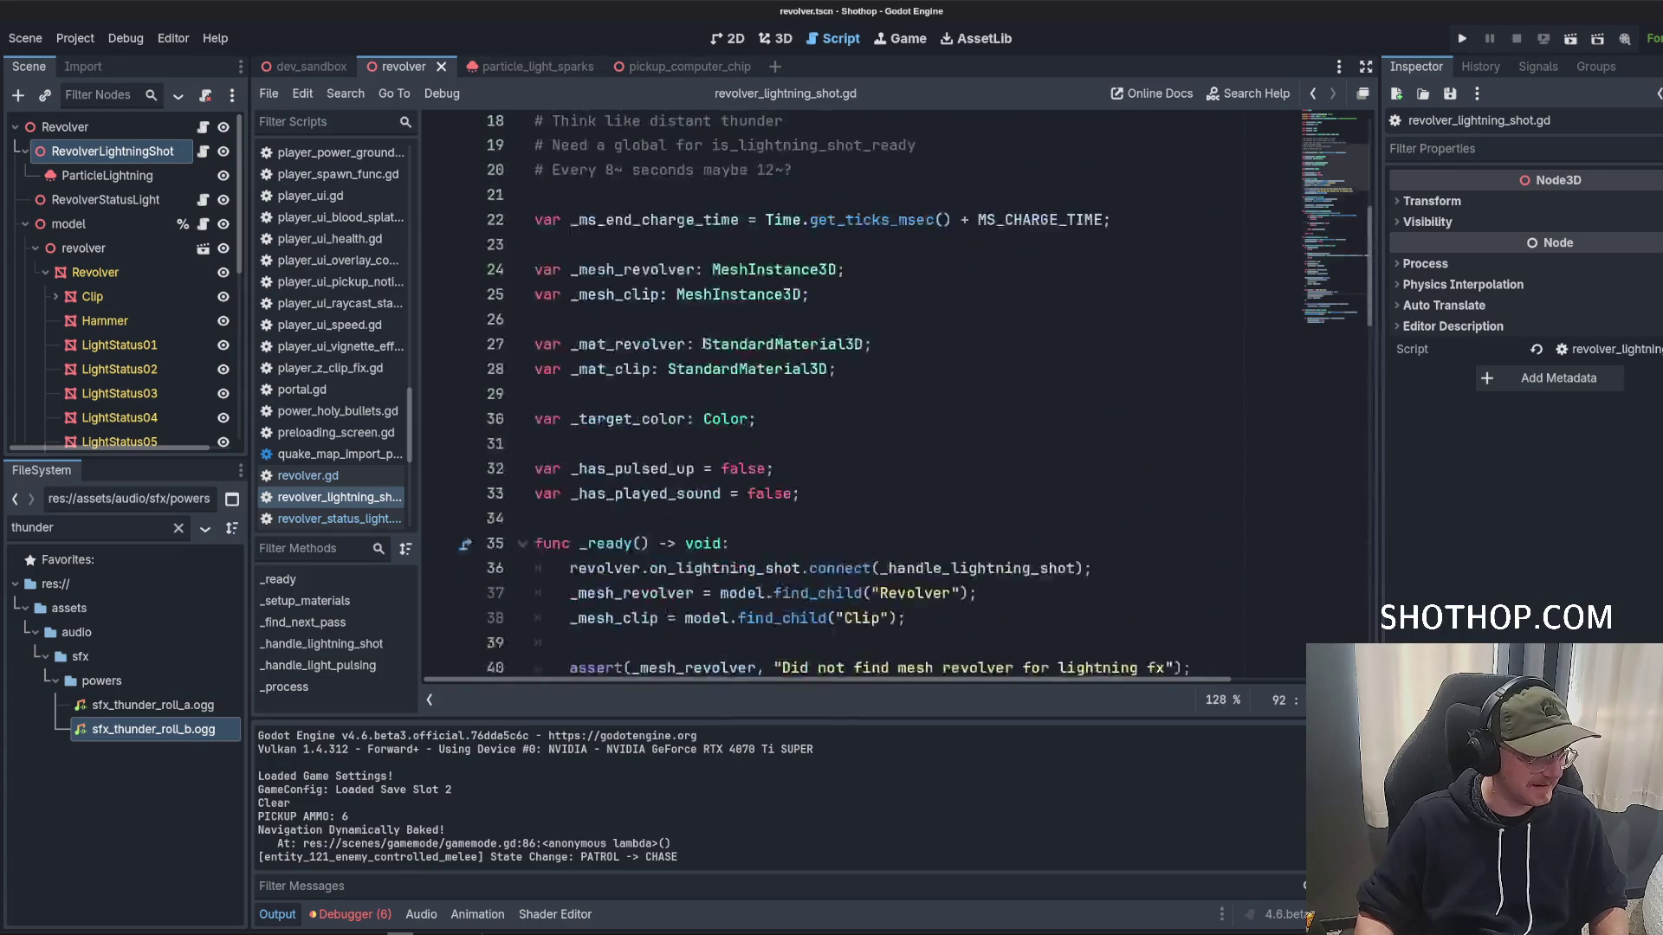
drag(99, 186, 606, 252)
scroll(852, 325, down, 15)
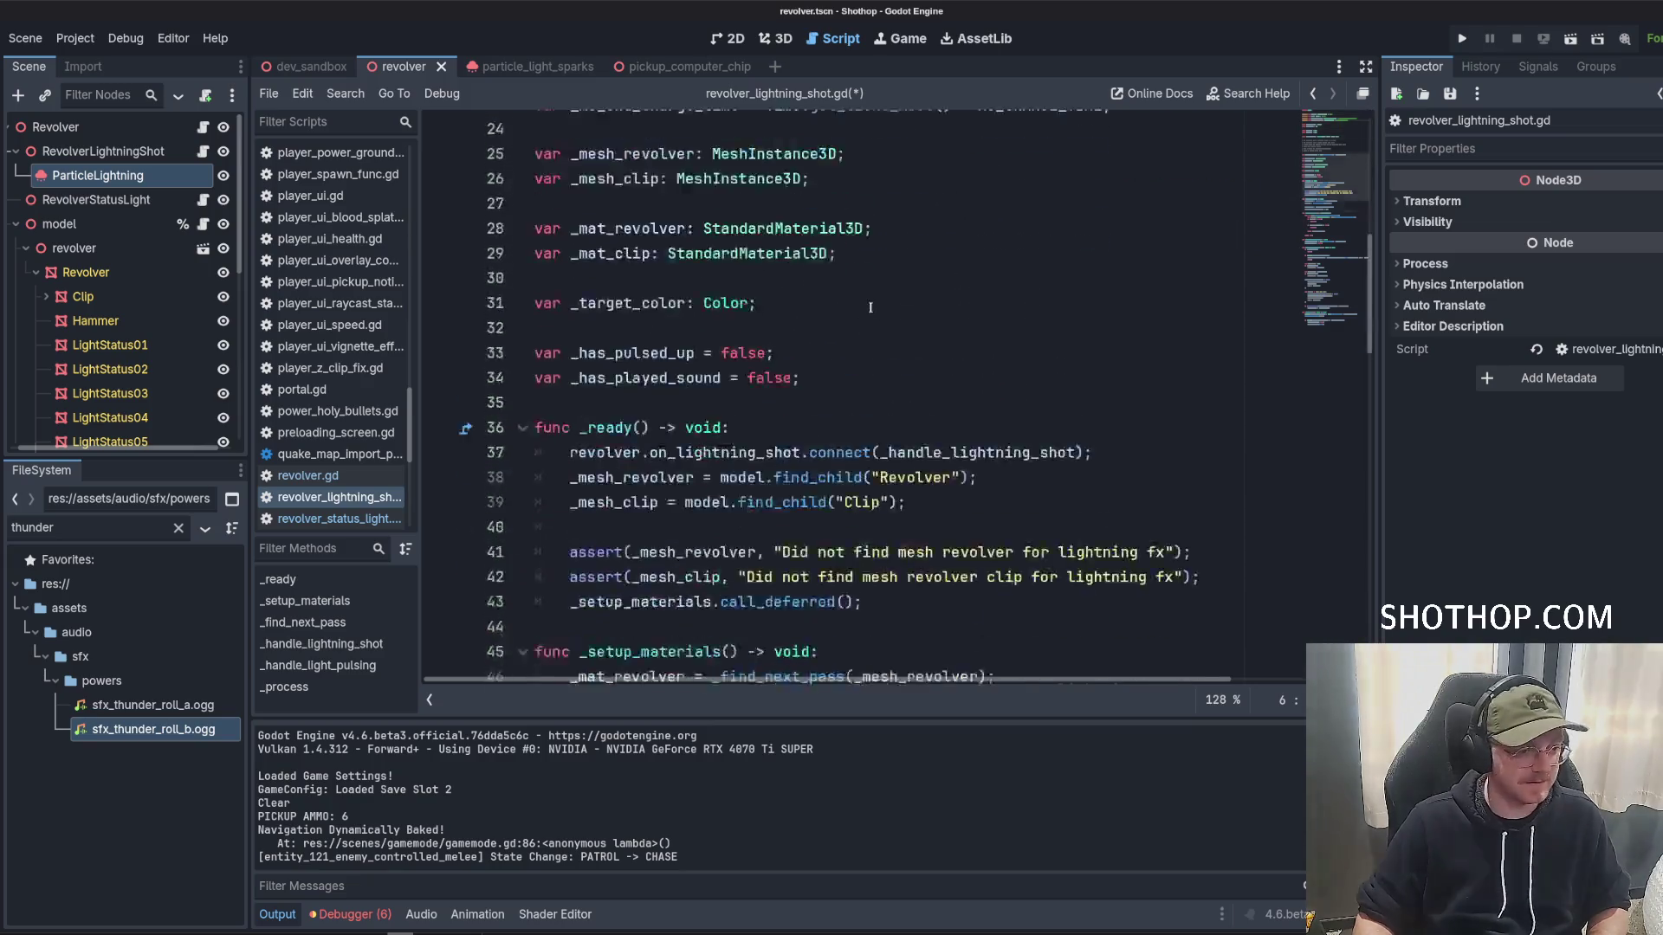
scroll(898, 418, up, 8)
scroll(898, 417, down, 3)
Begin writing the particle_lightning.emitting assignment beside the Globals lightning-ready check.
click(1127, 273)
key(Return)
text(particle_lightning.emitt)
key(Return)
text(= false;)
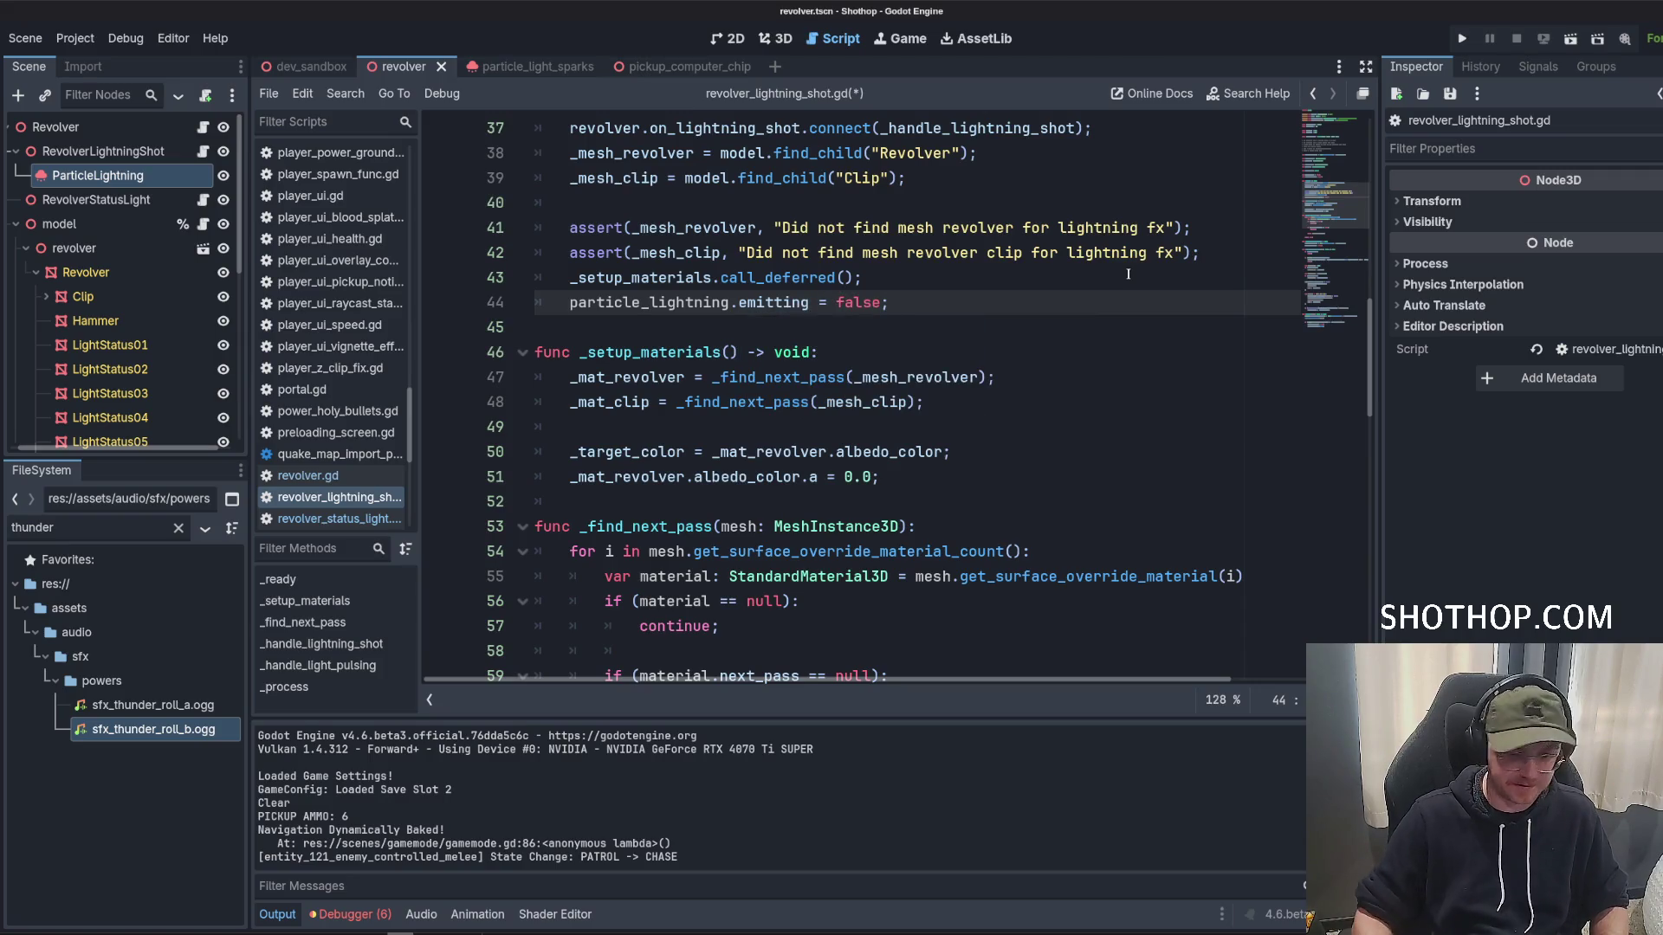
scroll(1128, 273, down, 17)
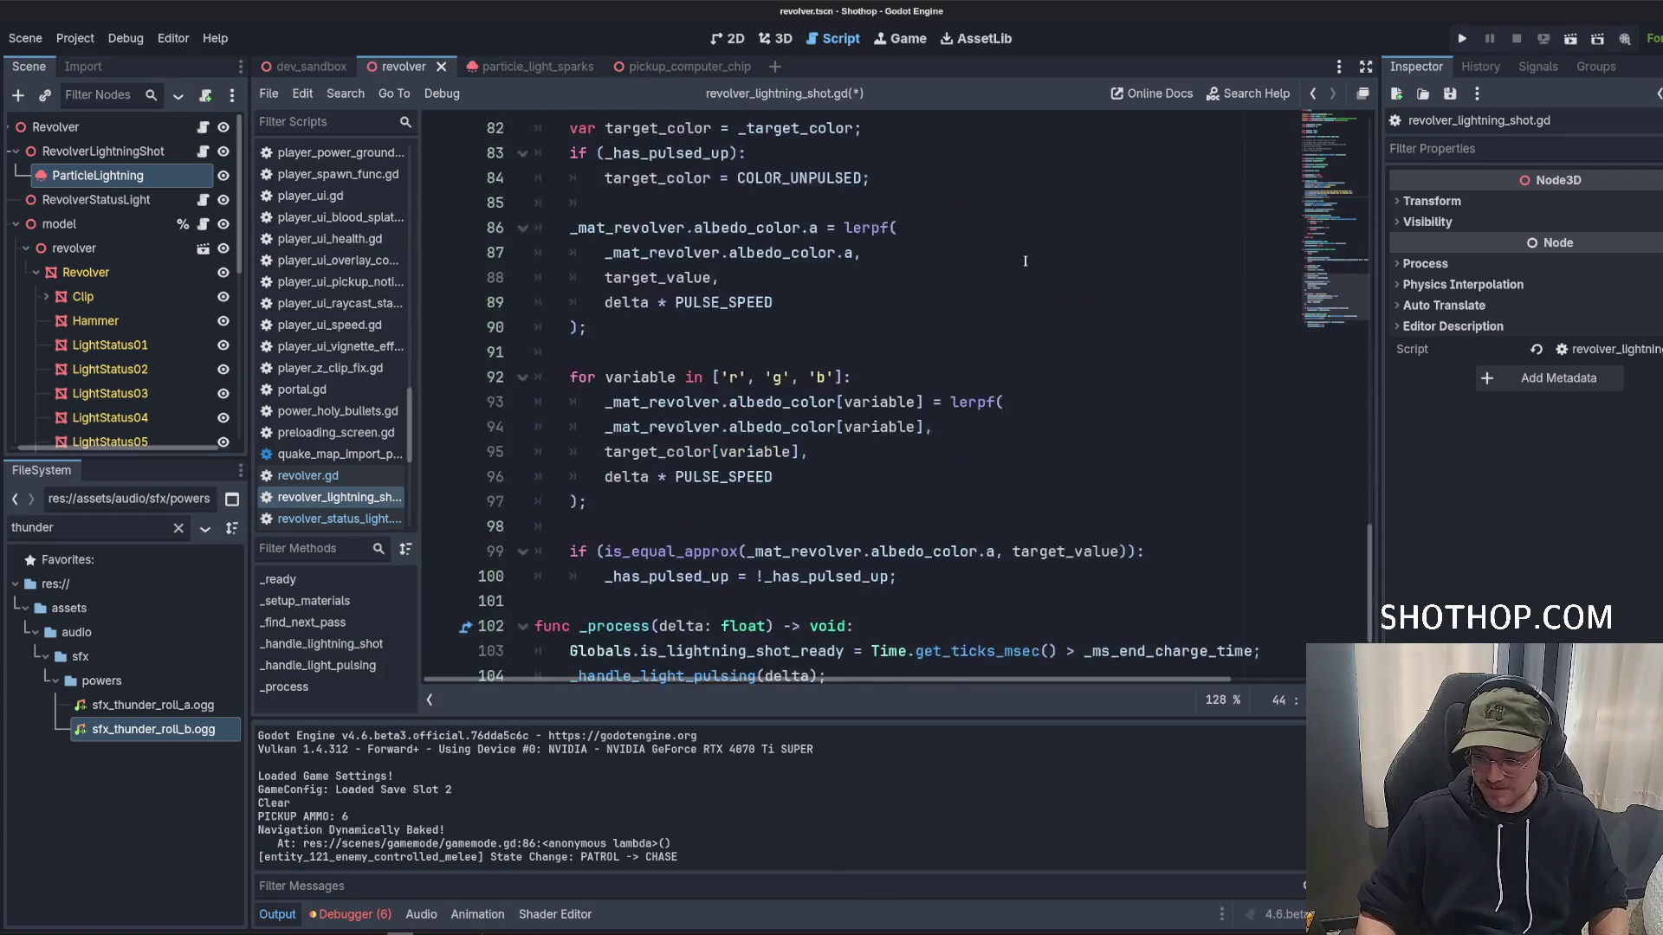
click(1269, 507)
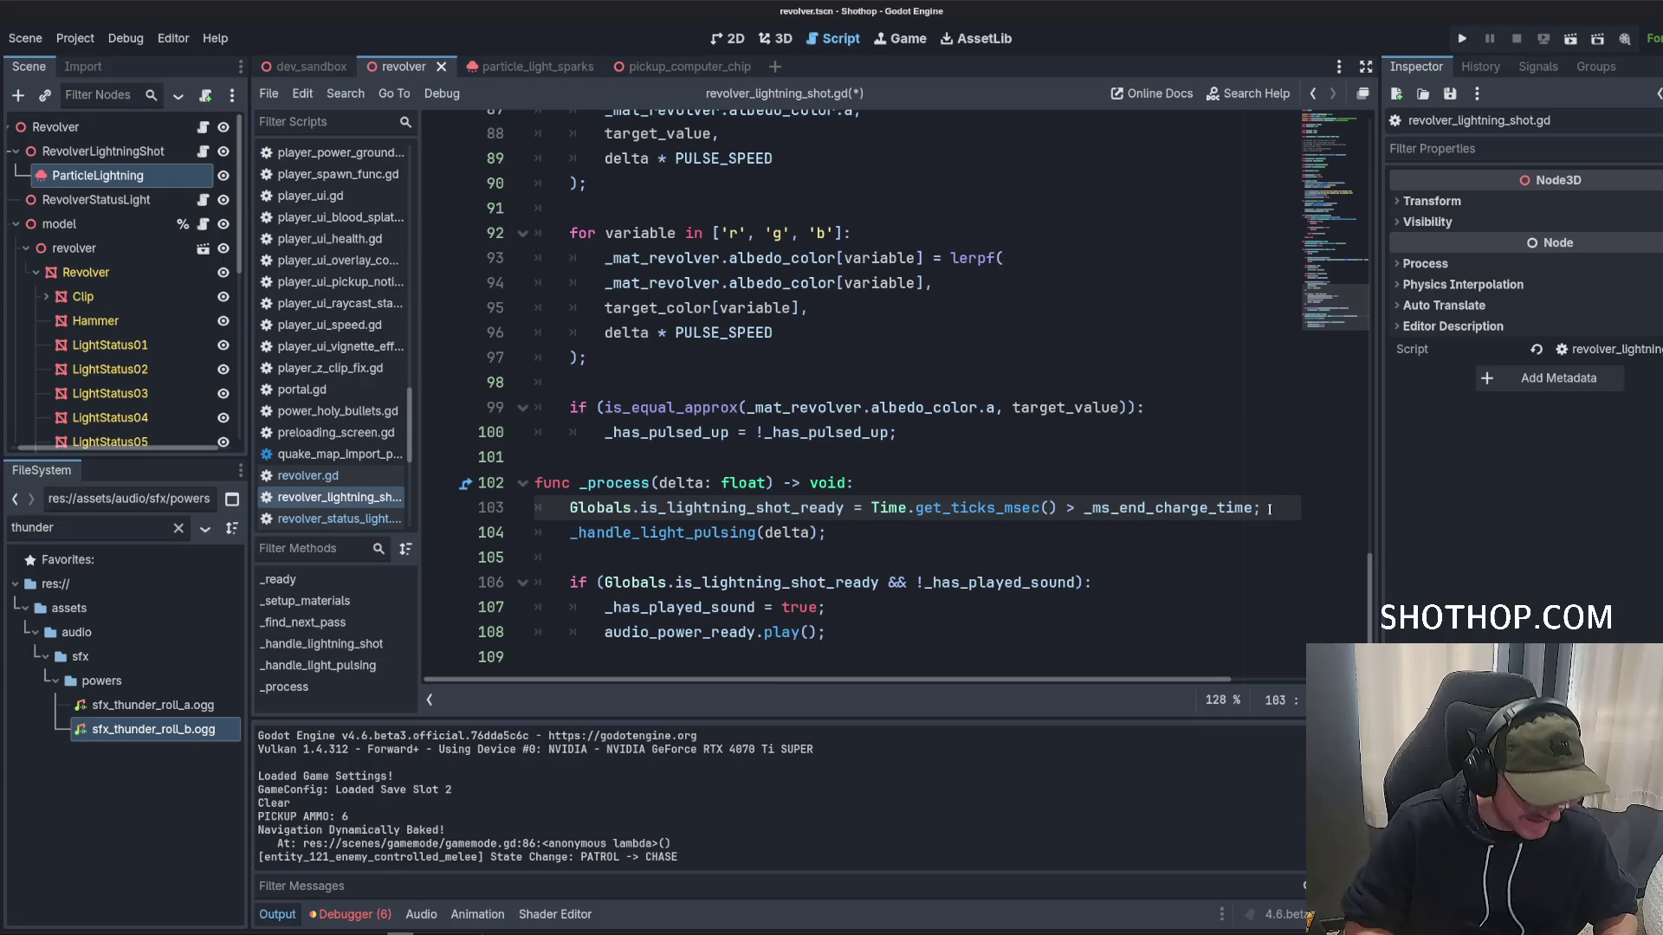
key(Return)
key(BackSpace)
text(o)
key(Return)
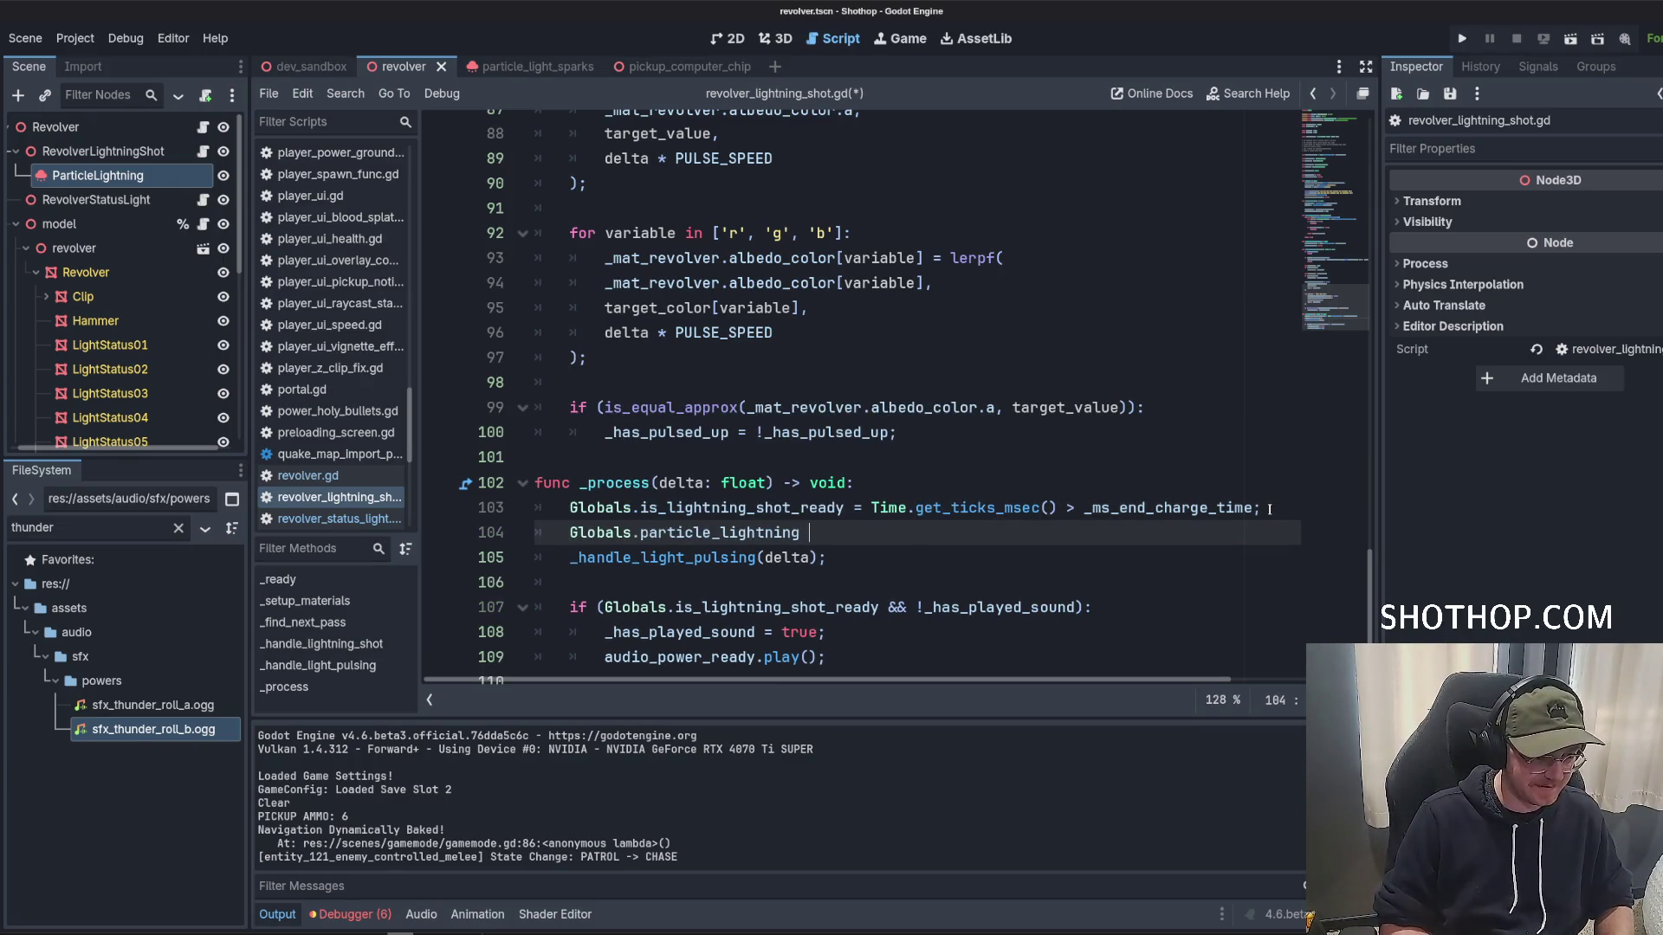
text(=)
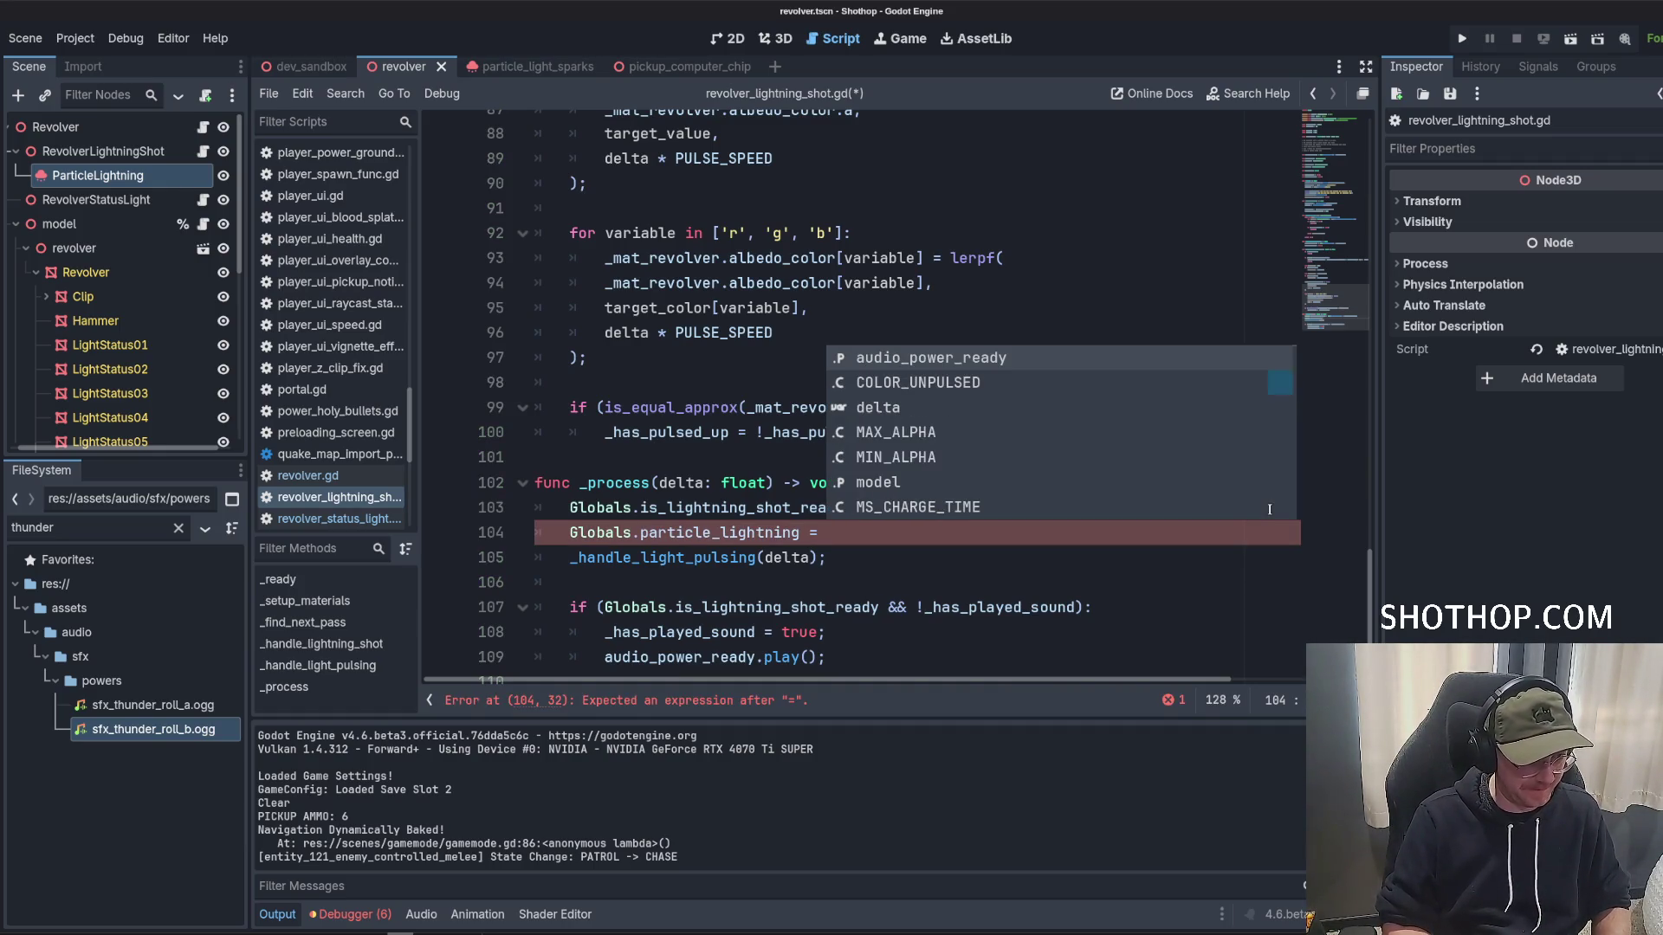
Set 'particle_lightning.emitting = Globals.is_lightning_shot_ready' on line 104 and save the script.
drag(573, 528, 843, 544)
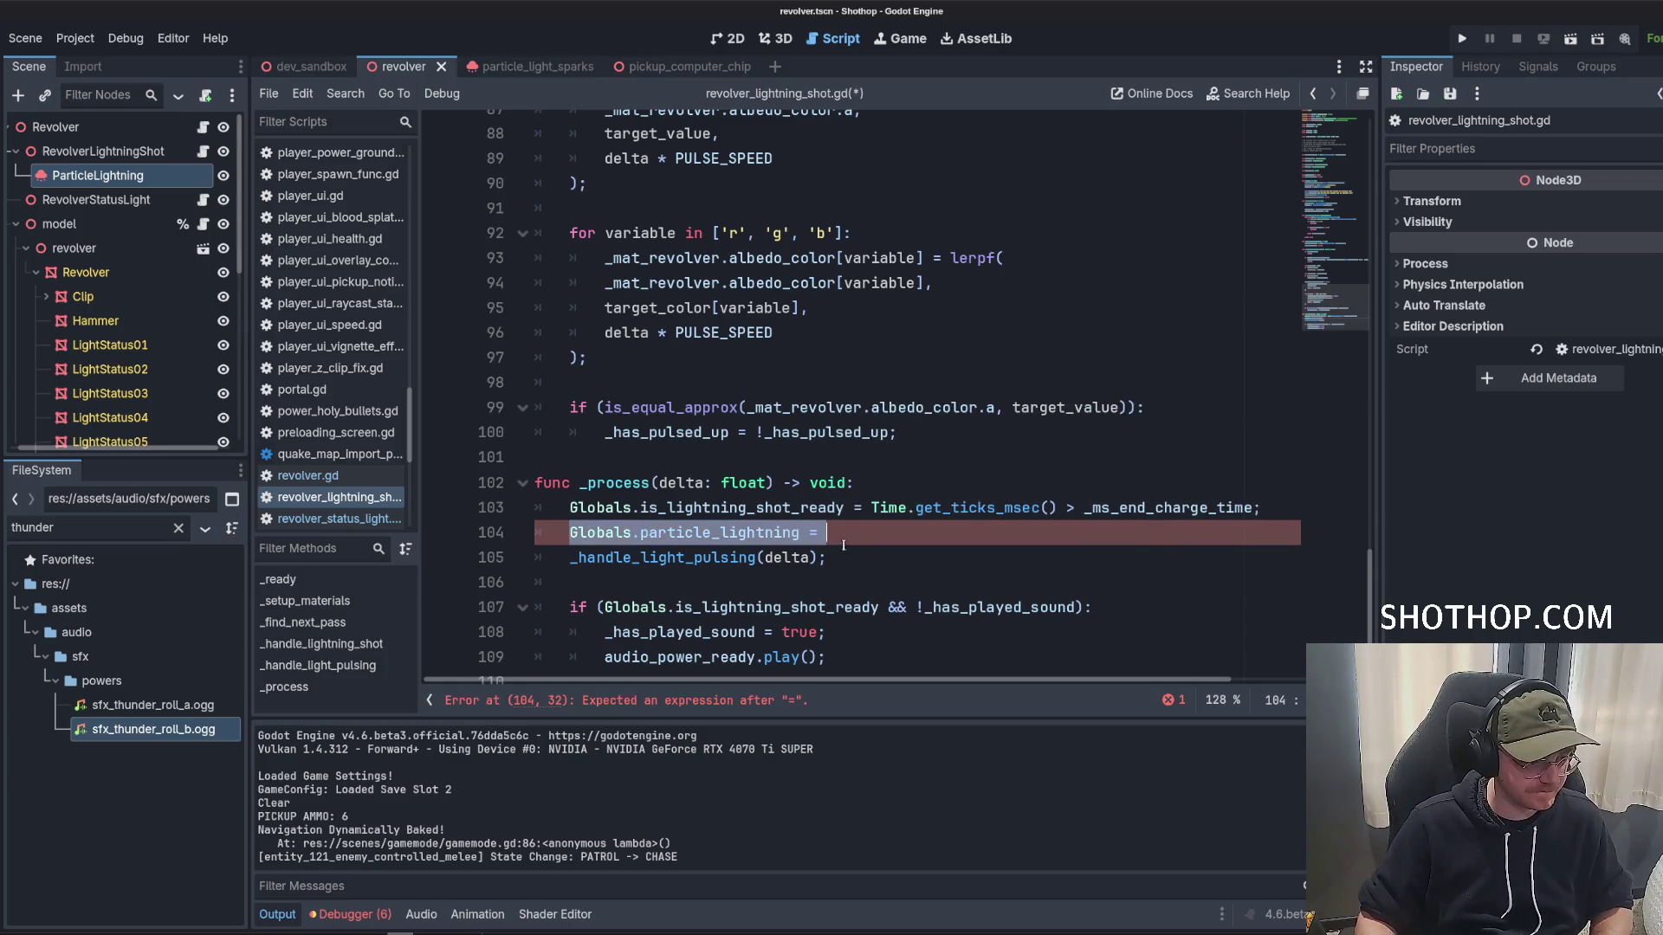
key(BackSpace)
text(particle_lightning)
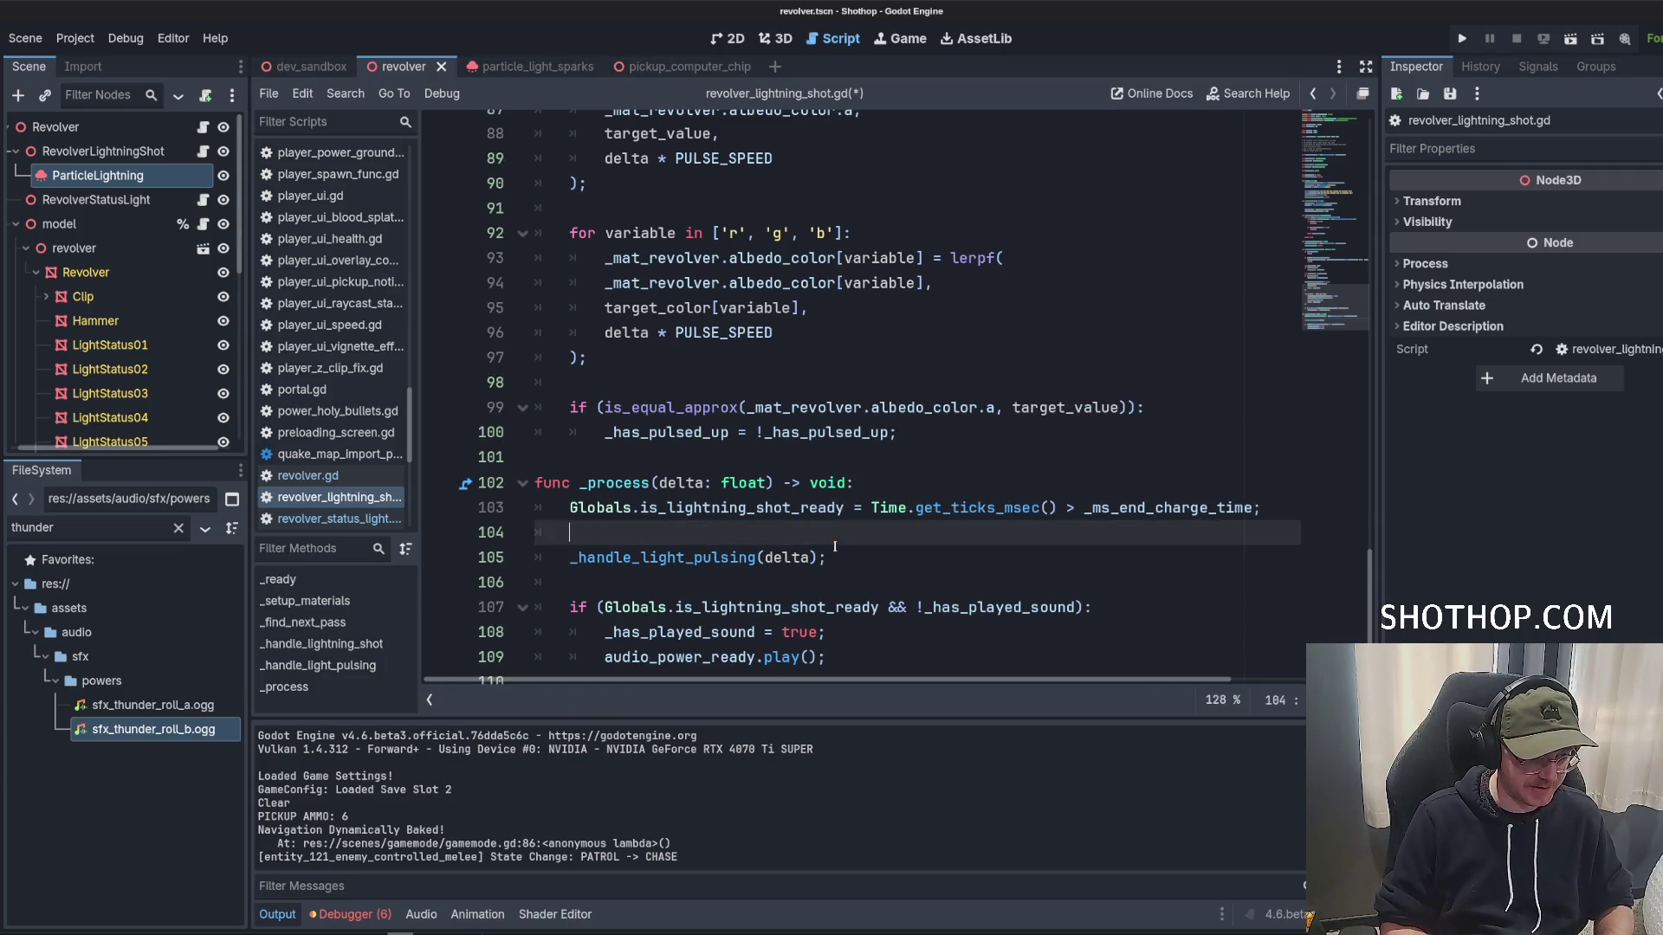
text(particle_lightning.emitting =)
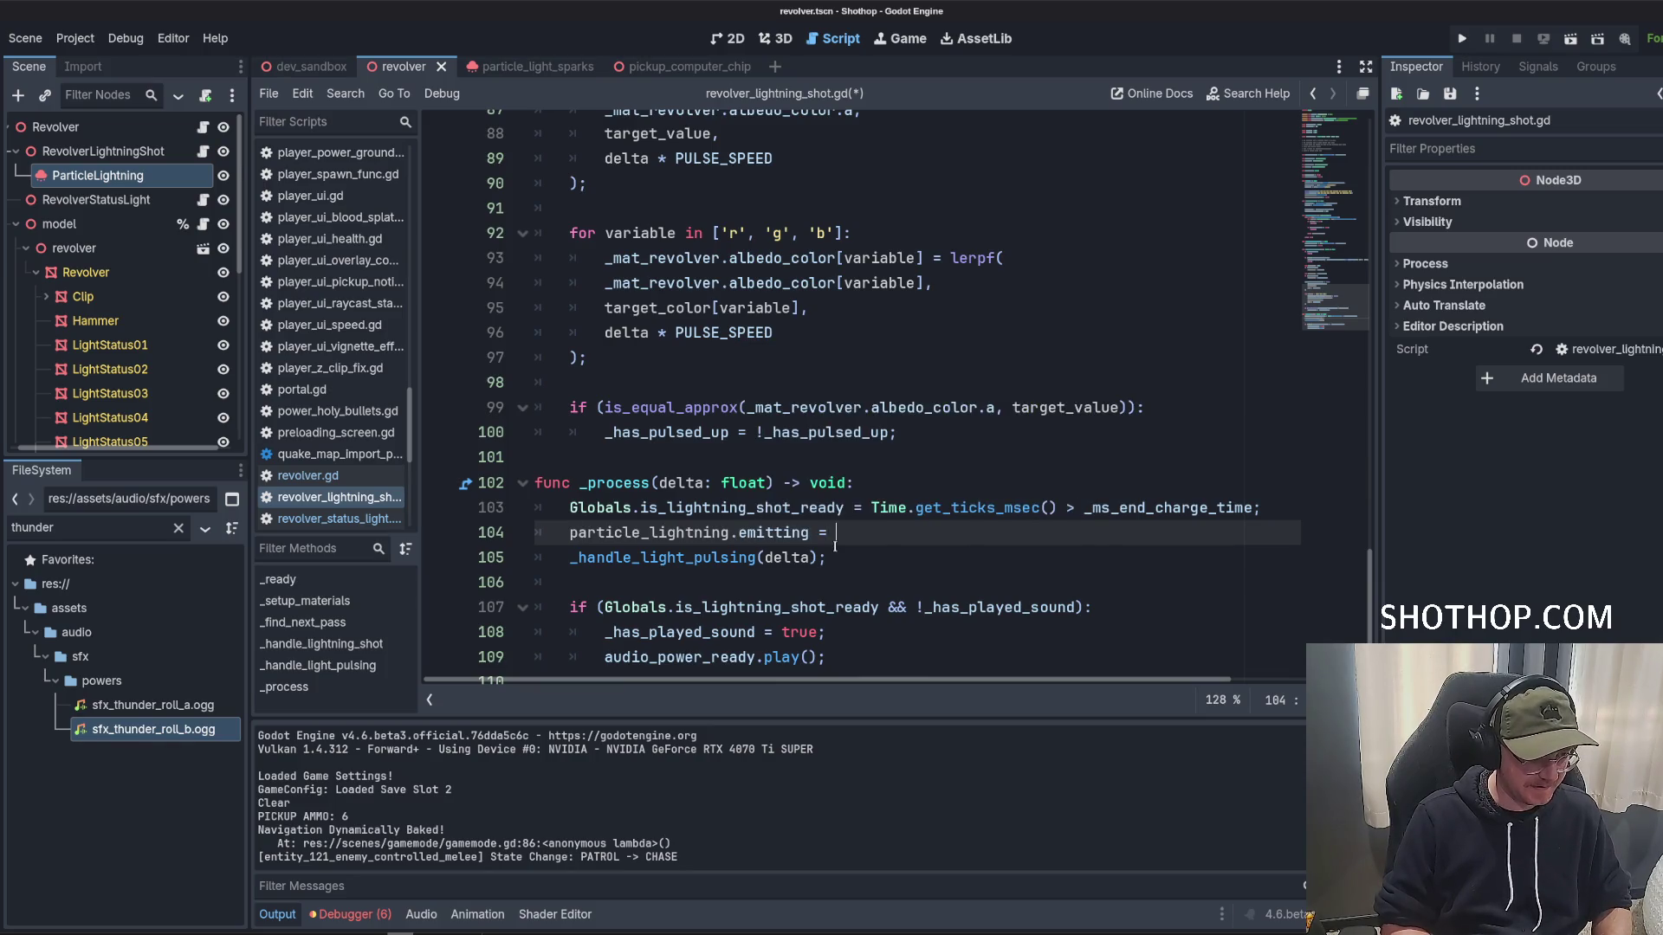
drag(573, 508, 844, 508)
key(ctrl+c)
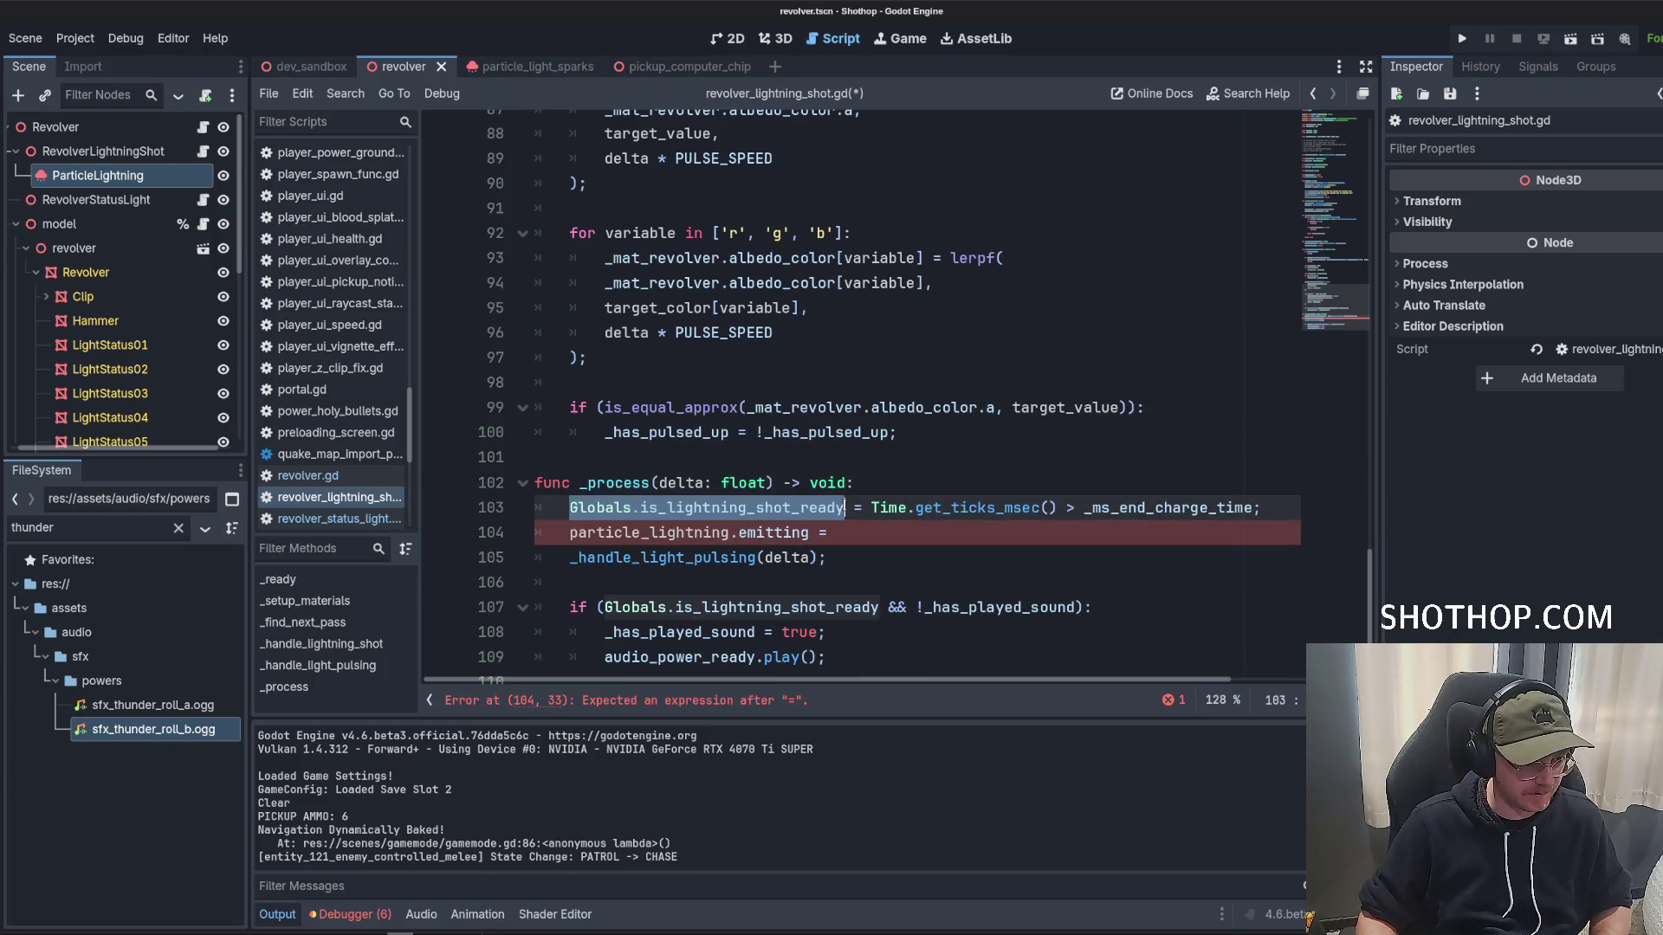
click(863, 533)
key(ctrl+v)
key(ctrl+s)
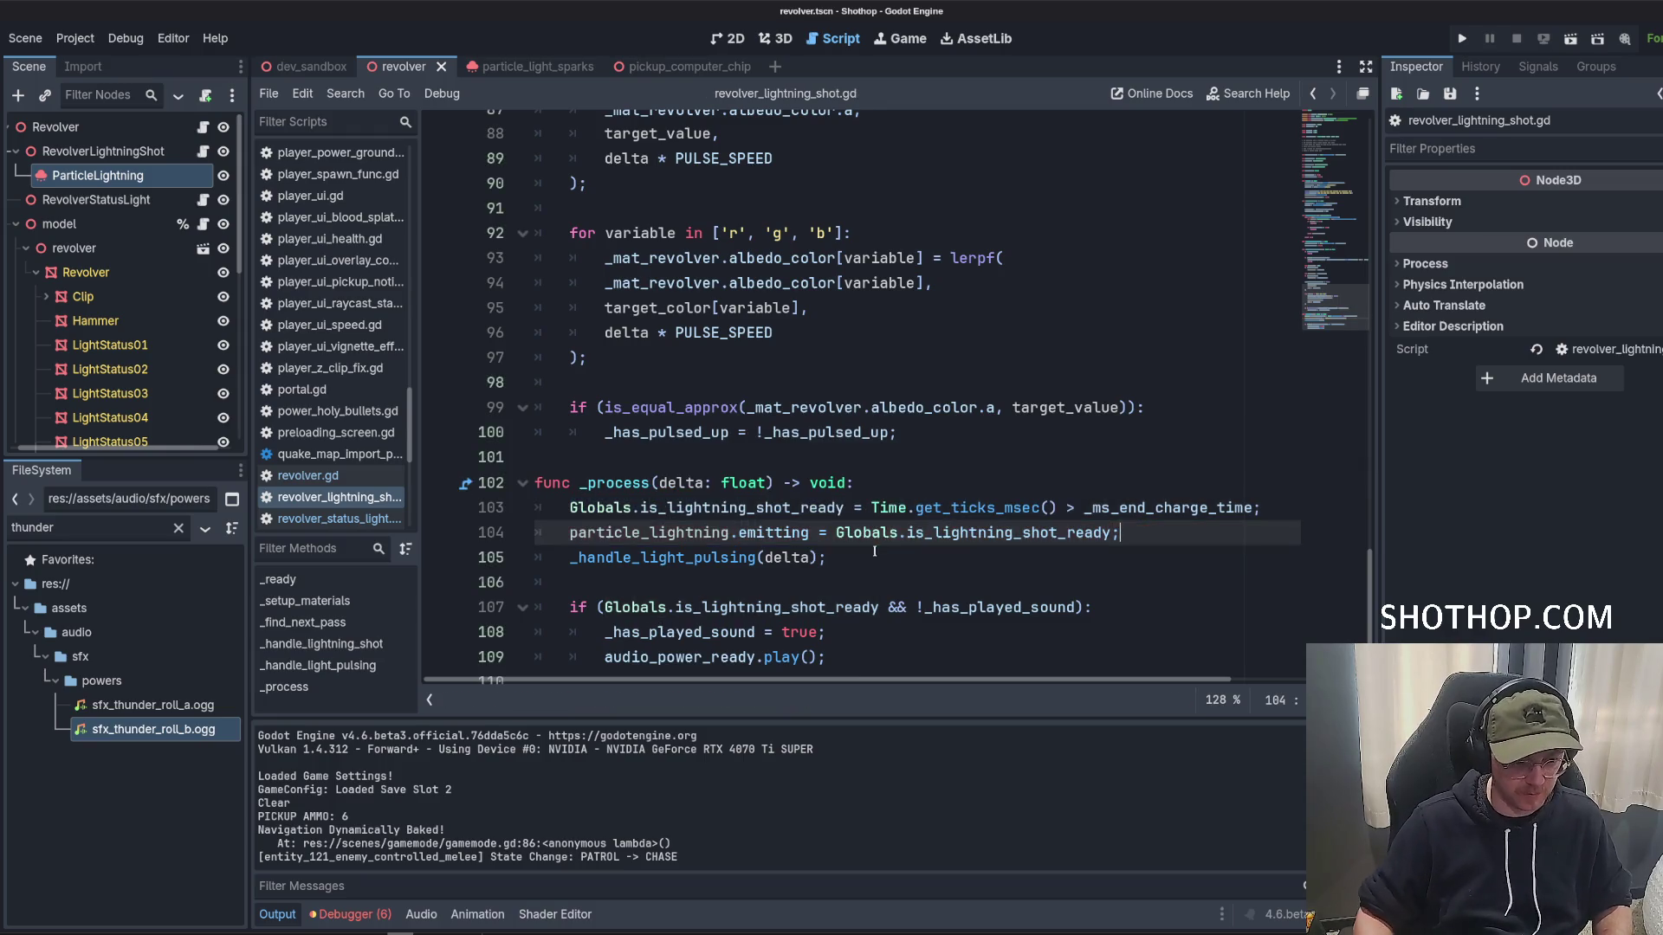
Look over the albedo_color check around lines 97-100, then run the game with F5.
click(996, 408)
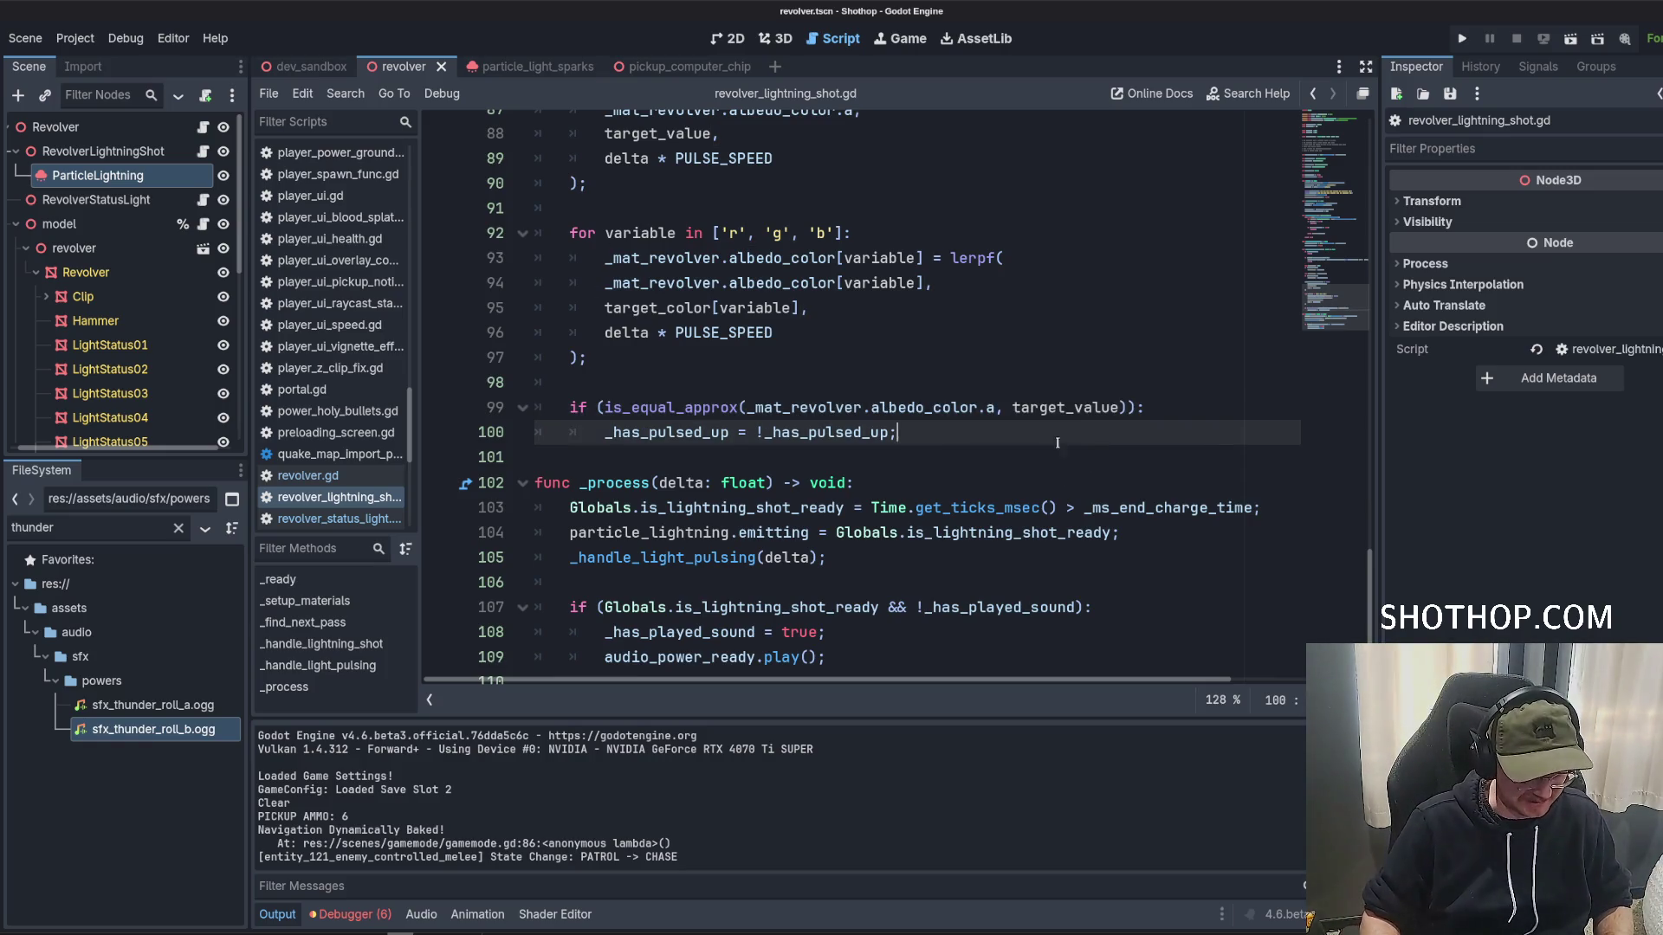
click(1020, 363)
scroll(1041, 382, down, 1)
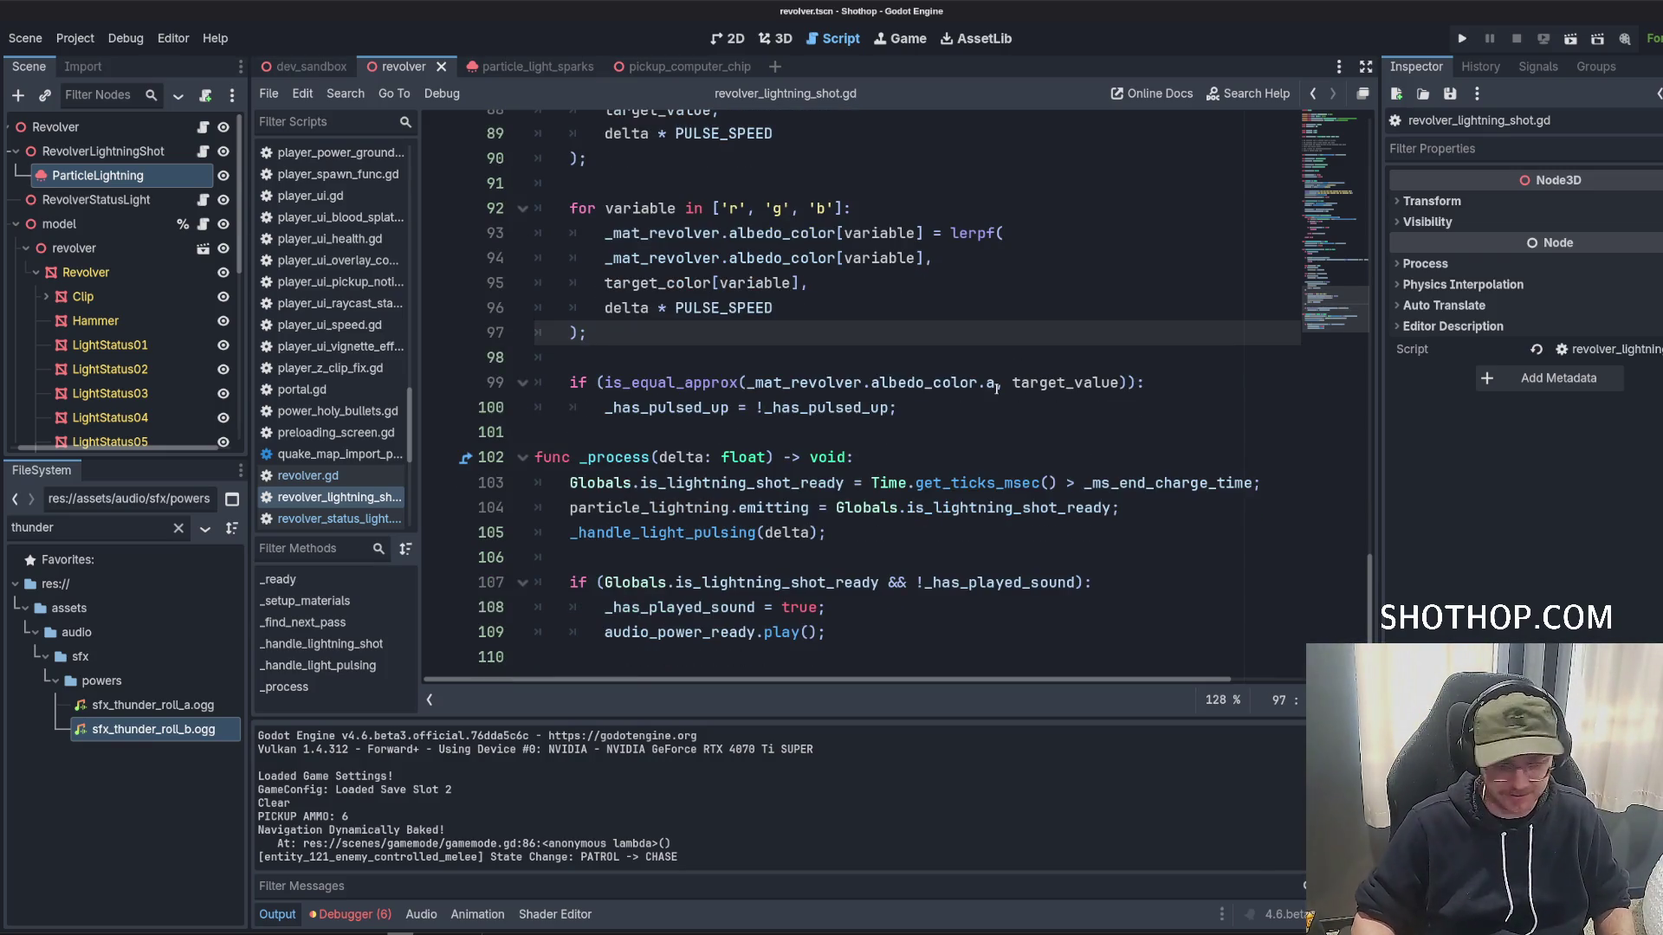
click(936, 410)
mouse_move(911, 378)
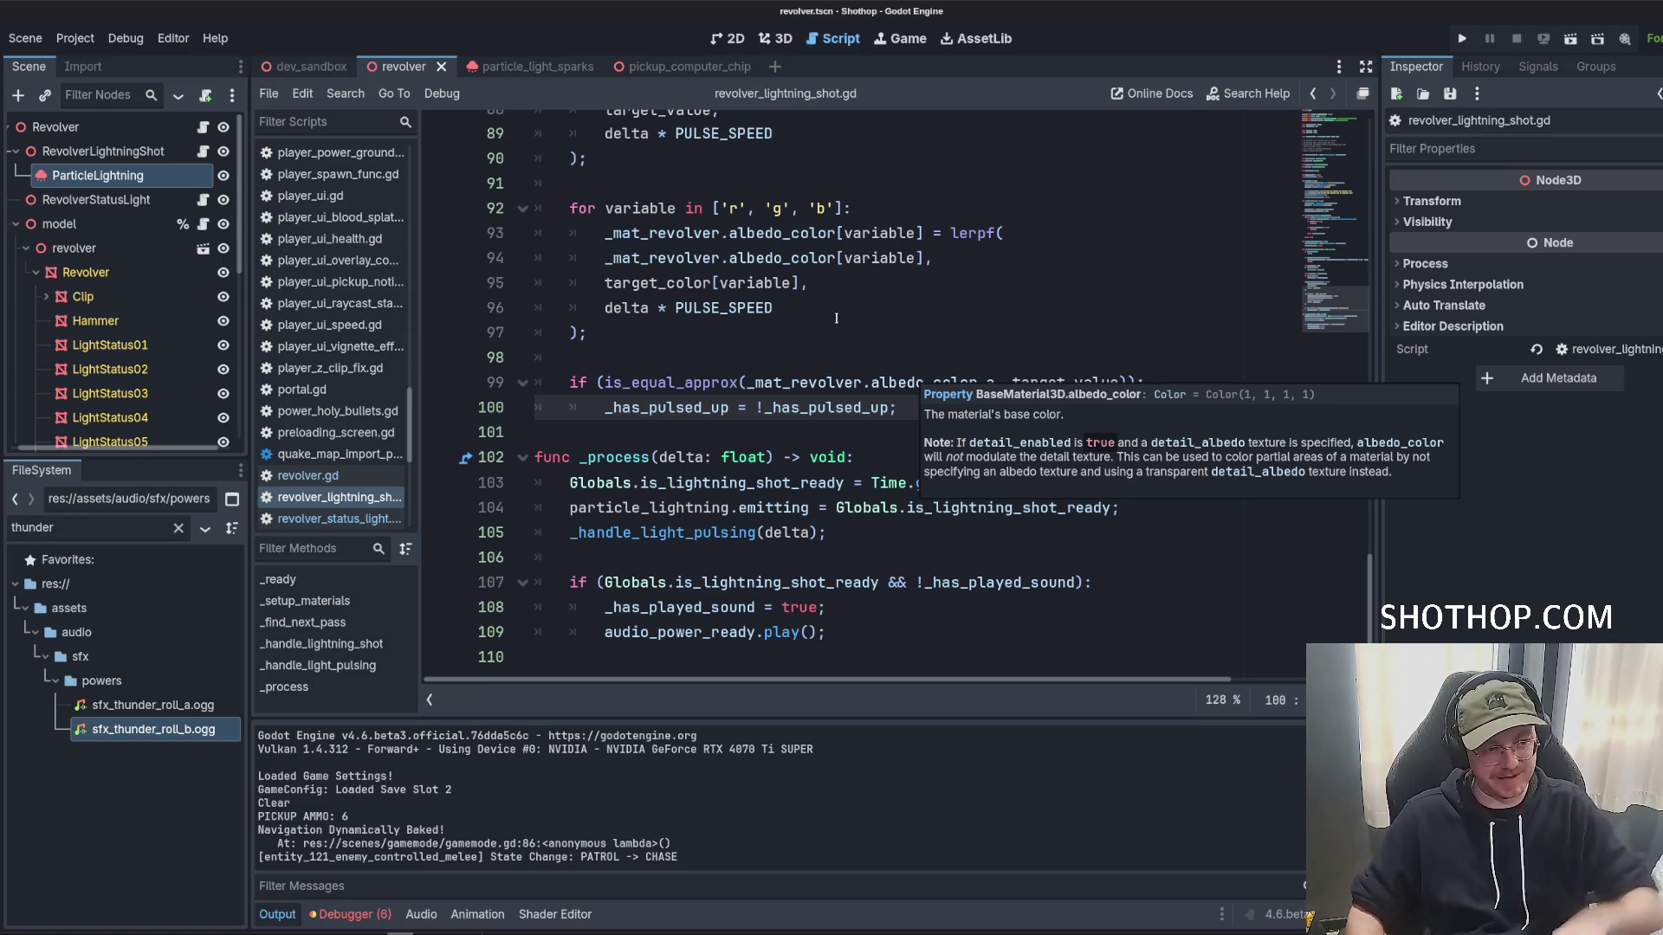
key(F5)
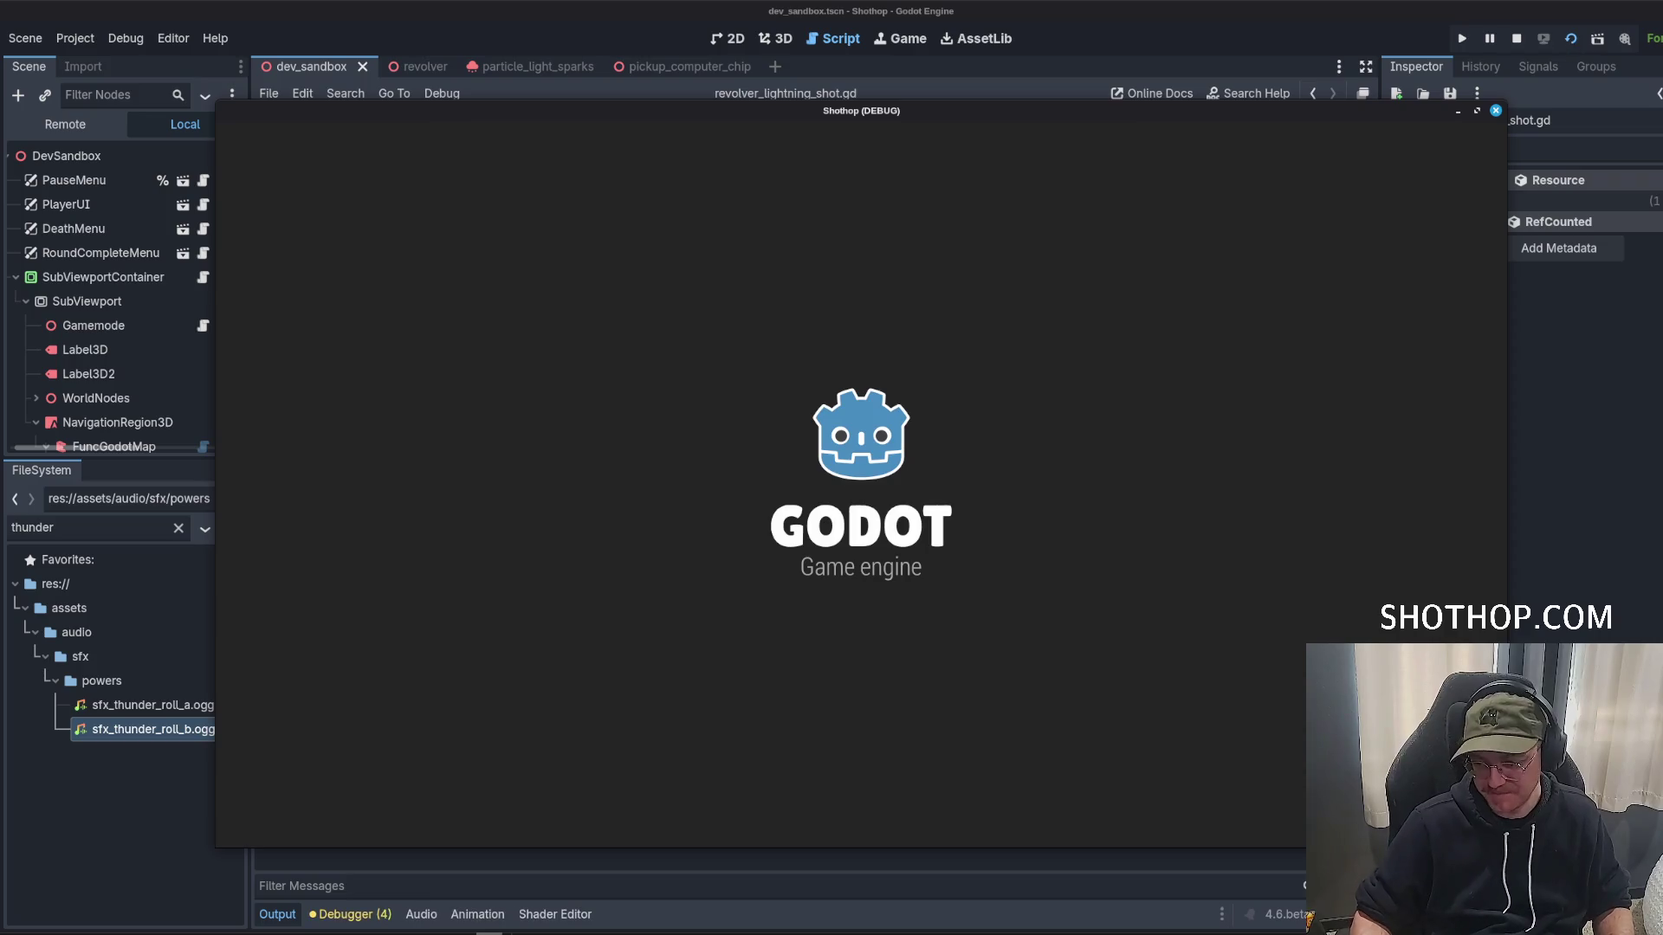
Equip the lightning revolver and dash in game, then stop the run and return to the script.
key(2)
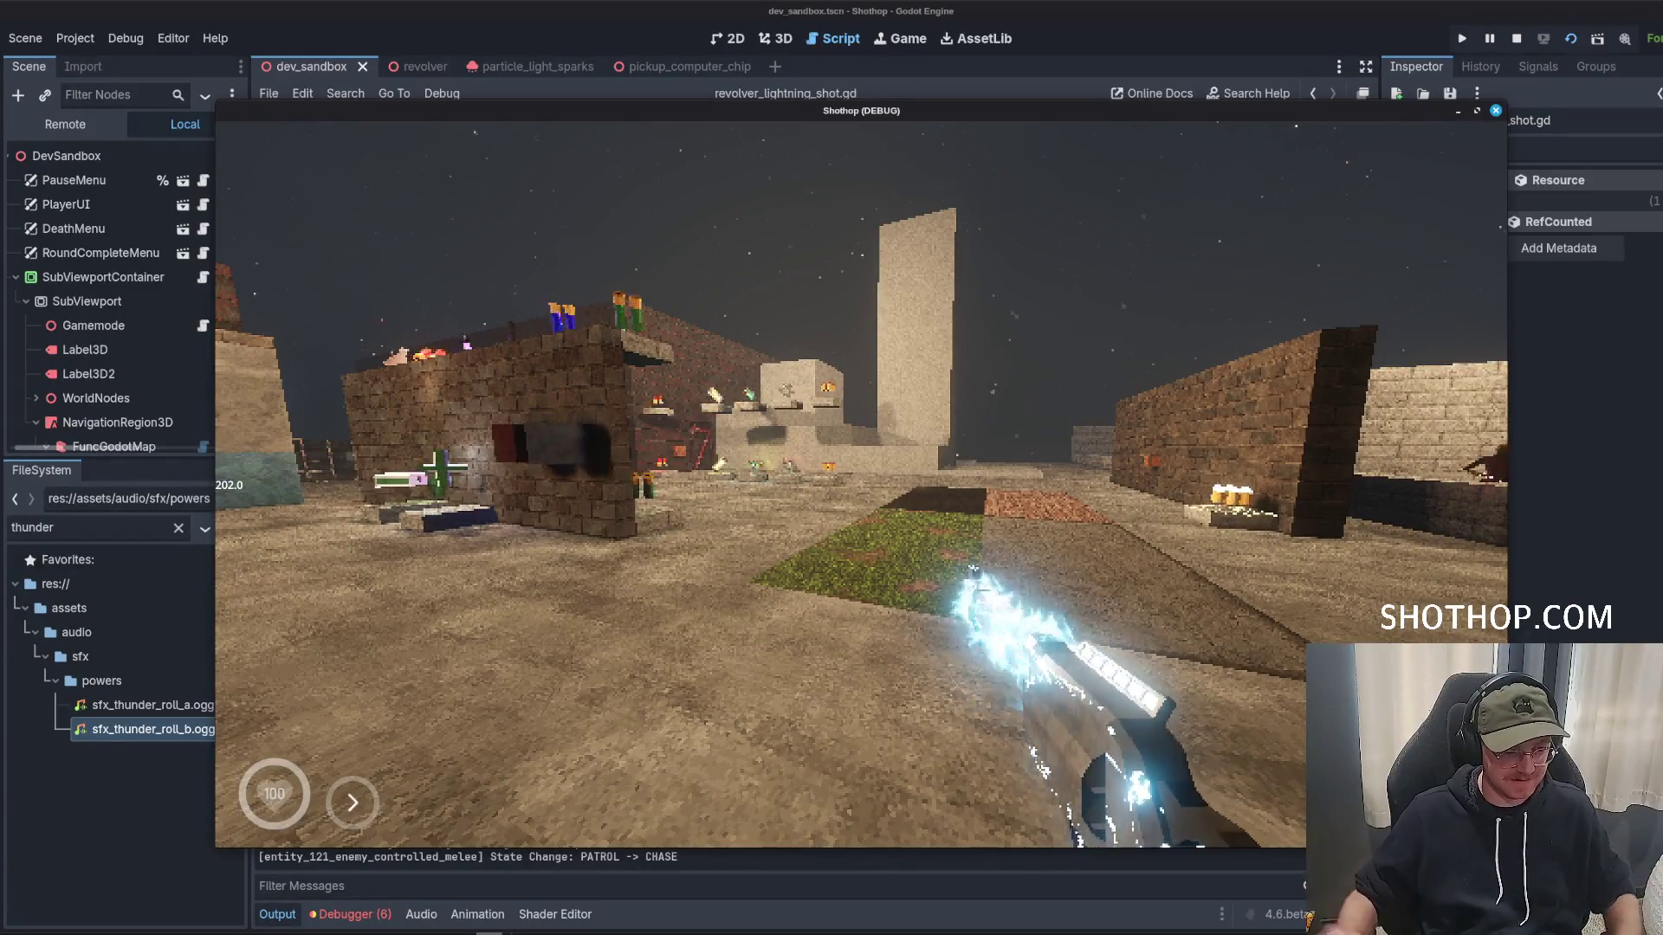
key(shift)
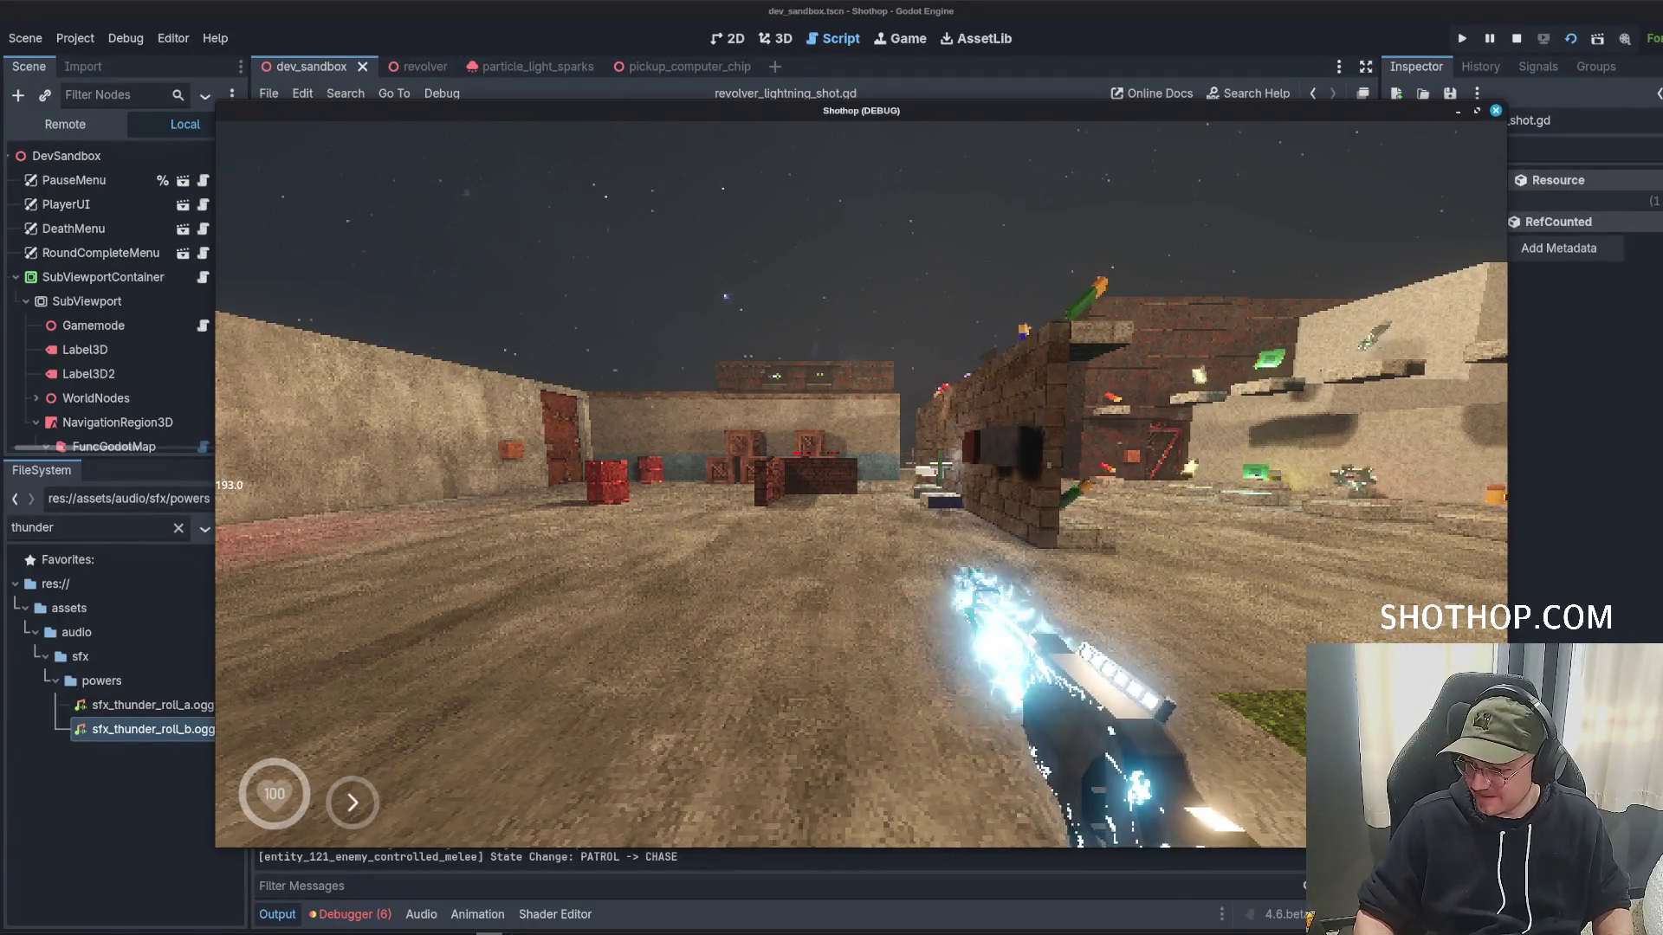
key(Escape)
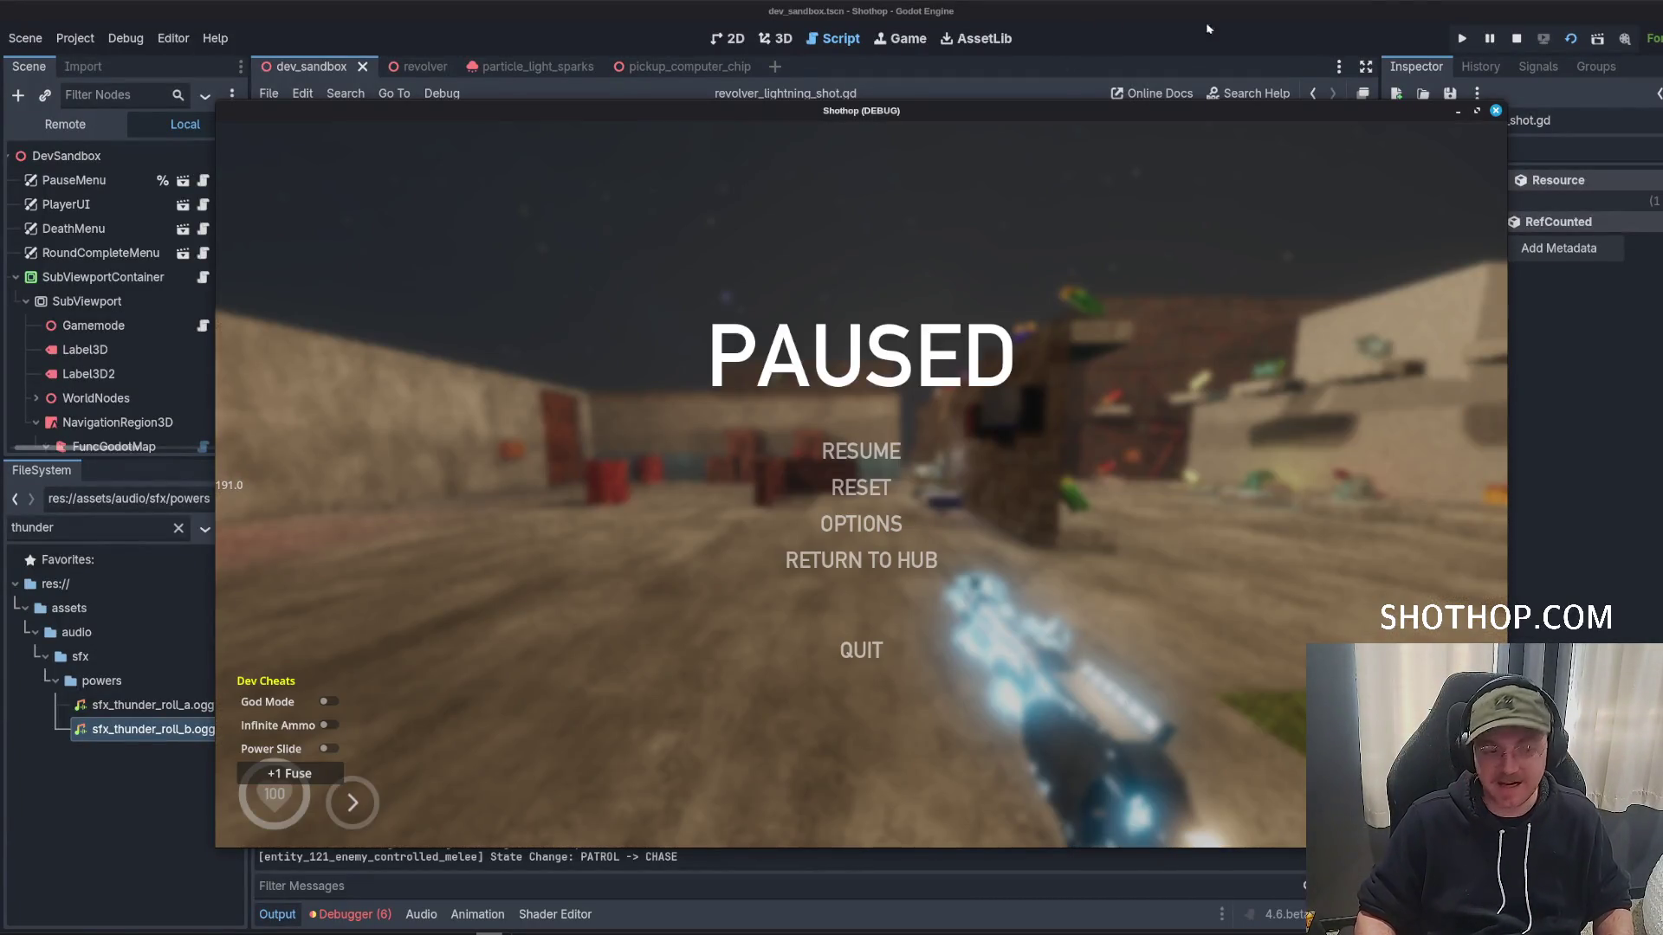
click(1516, 38)
click(775, 354)
click(103, 248)
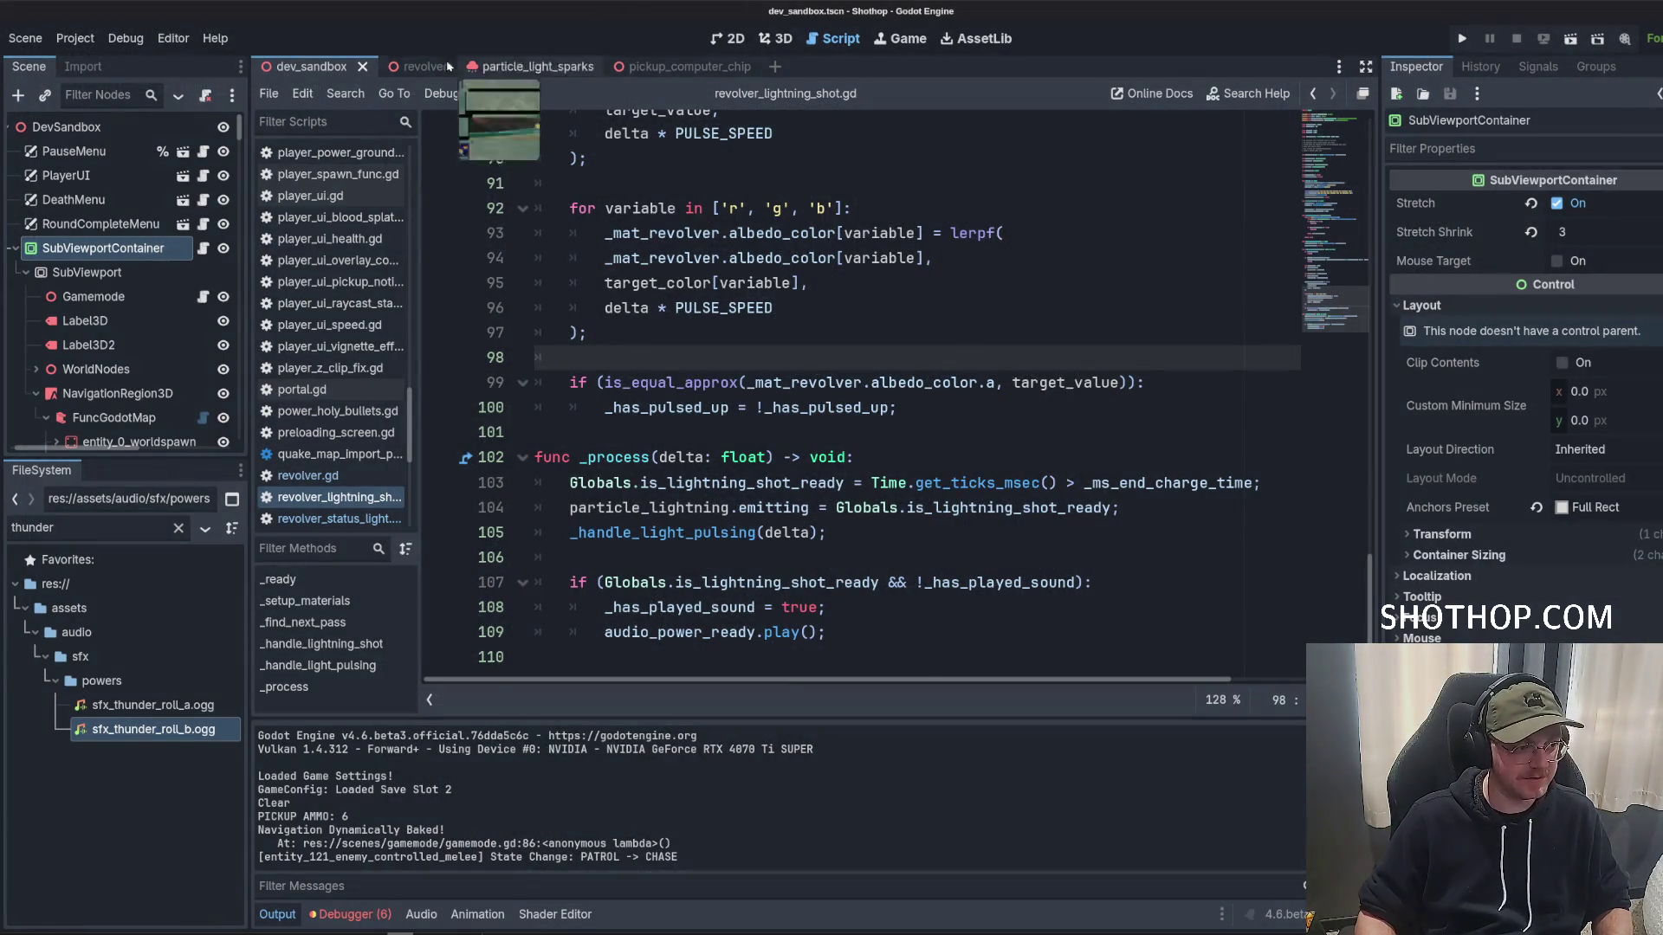
click(1570, 38)
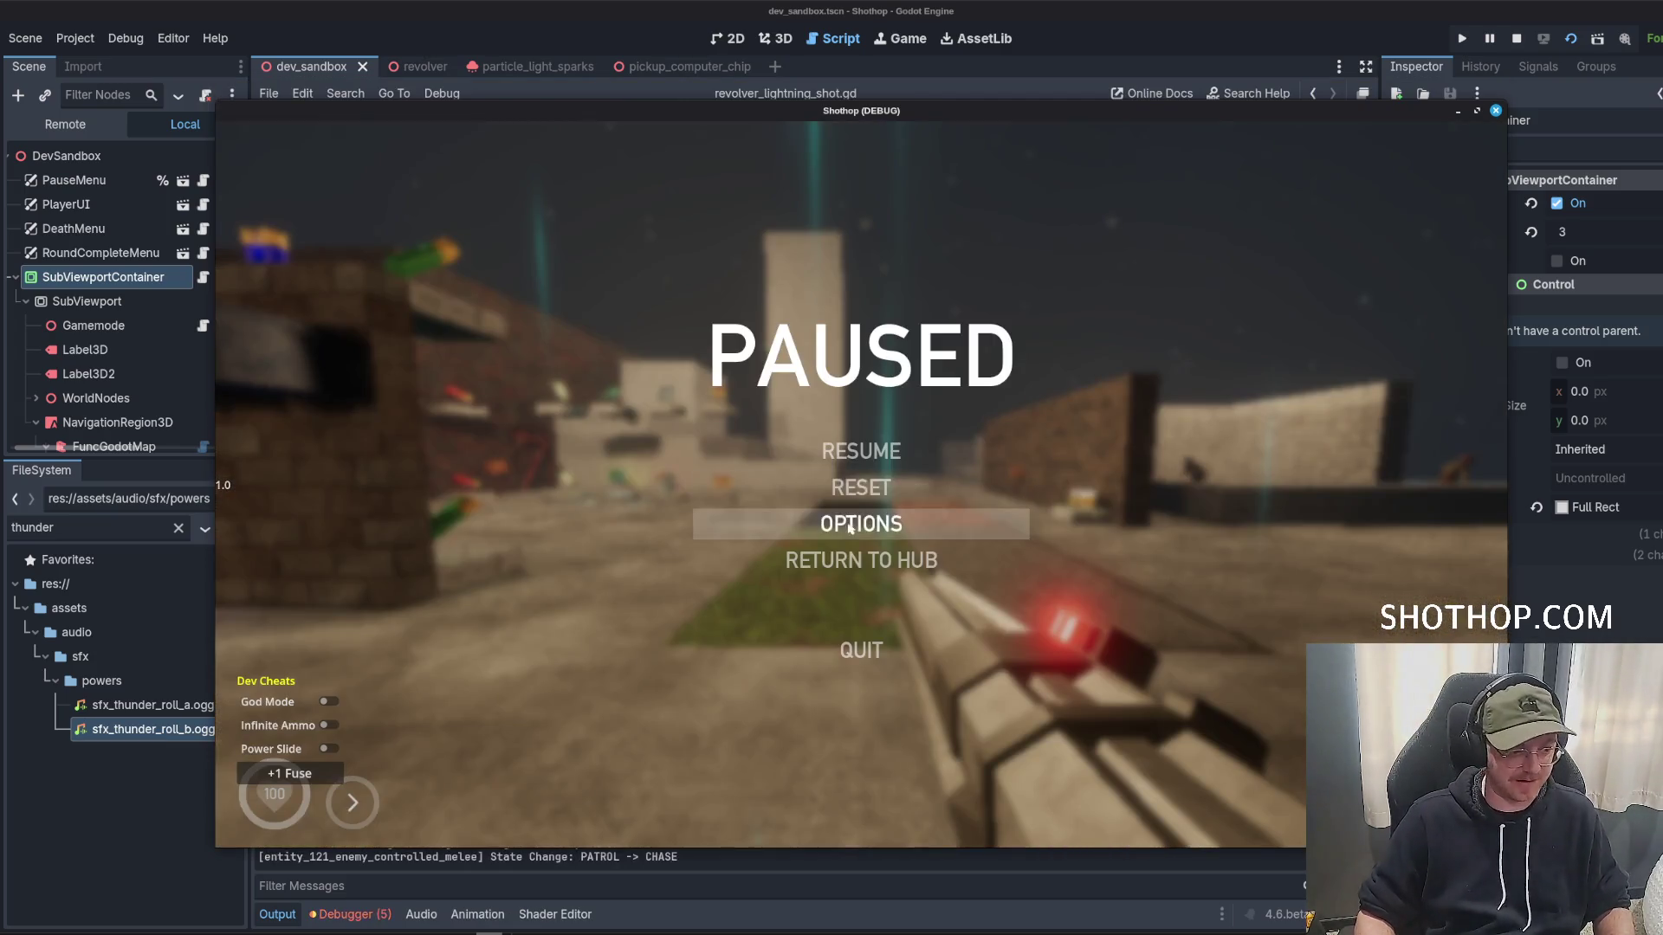
click(838, 511)
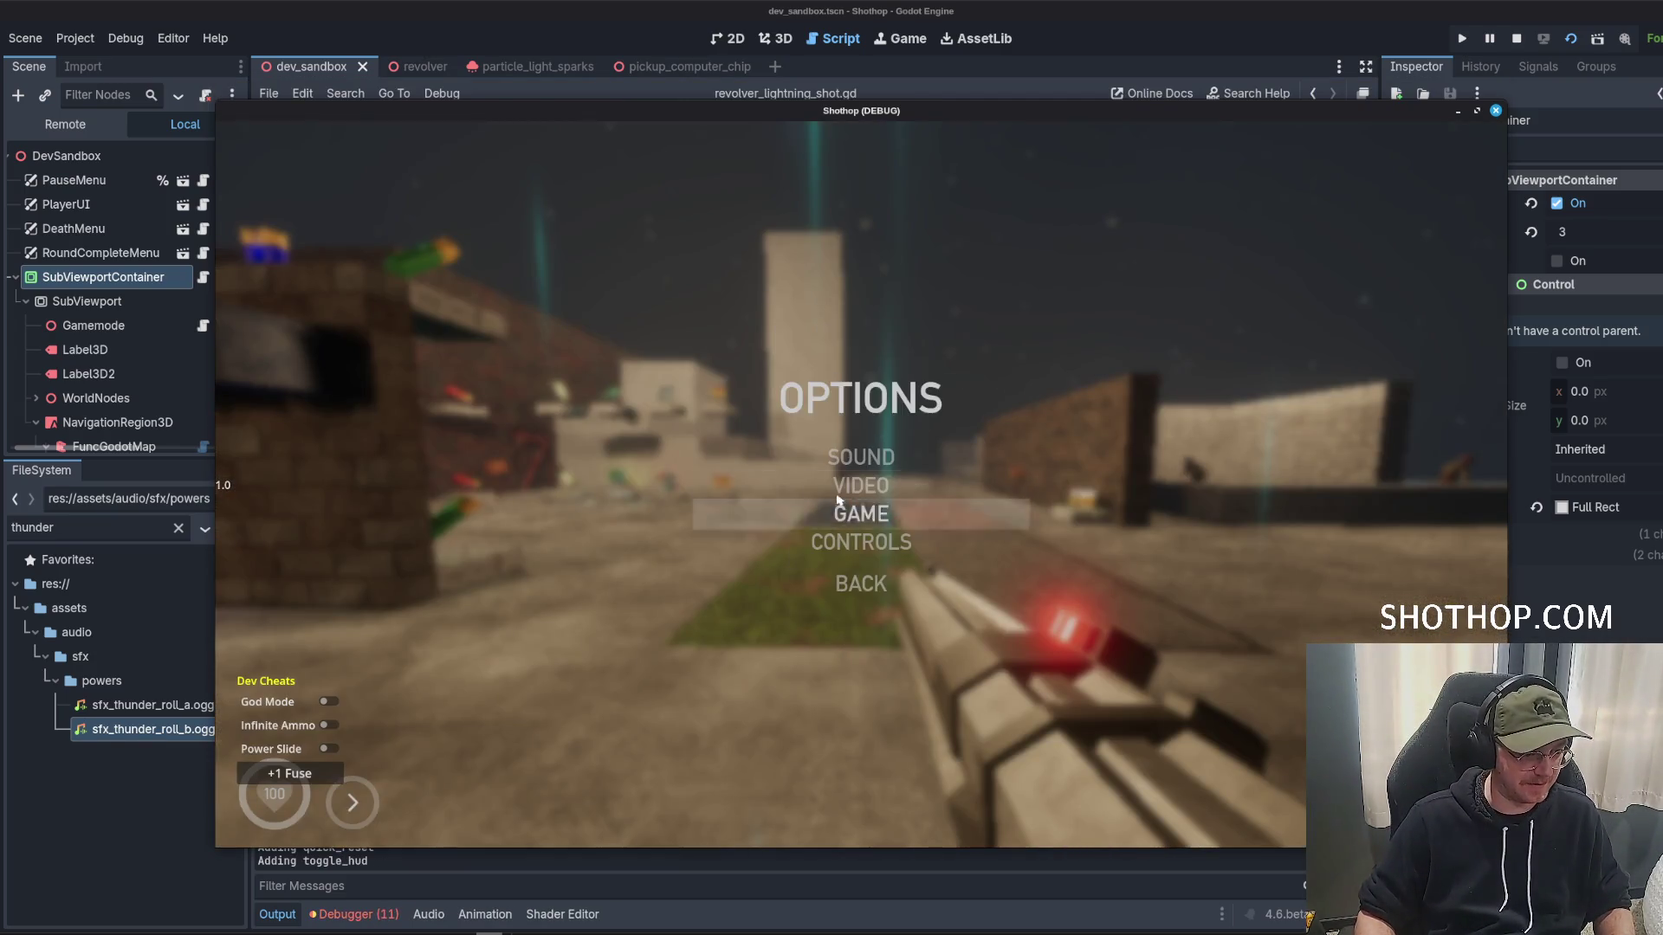
click(837, 488)
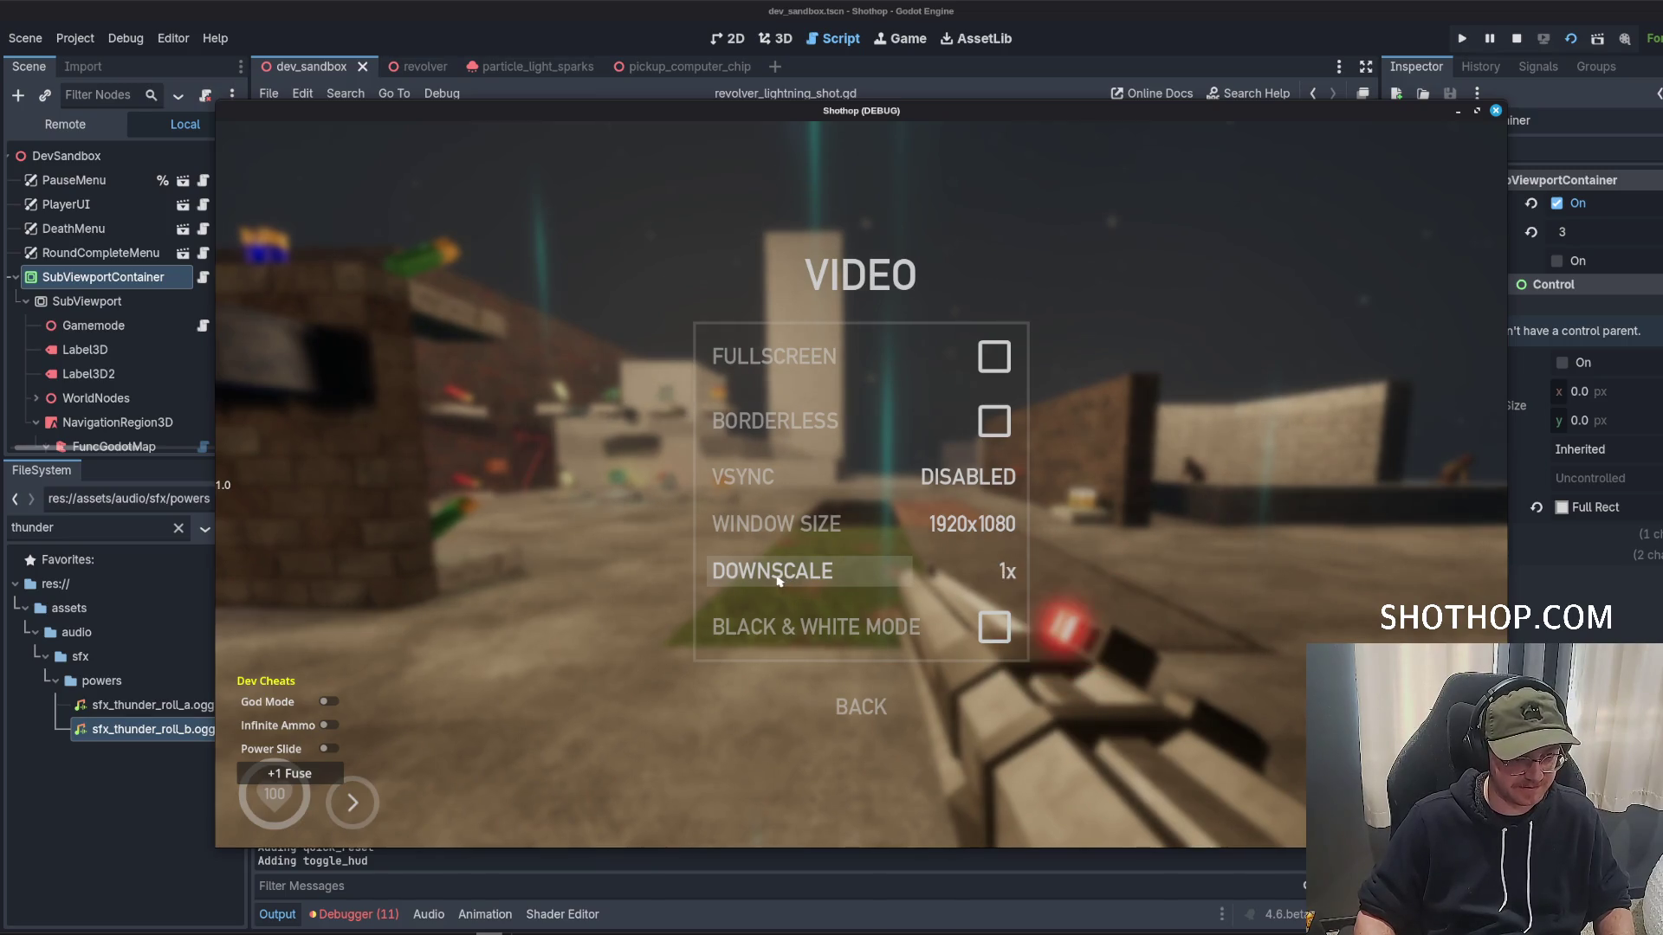
key(Escape)
key(Escape)
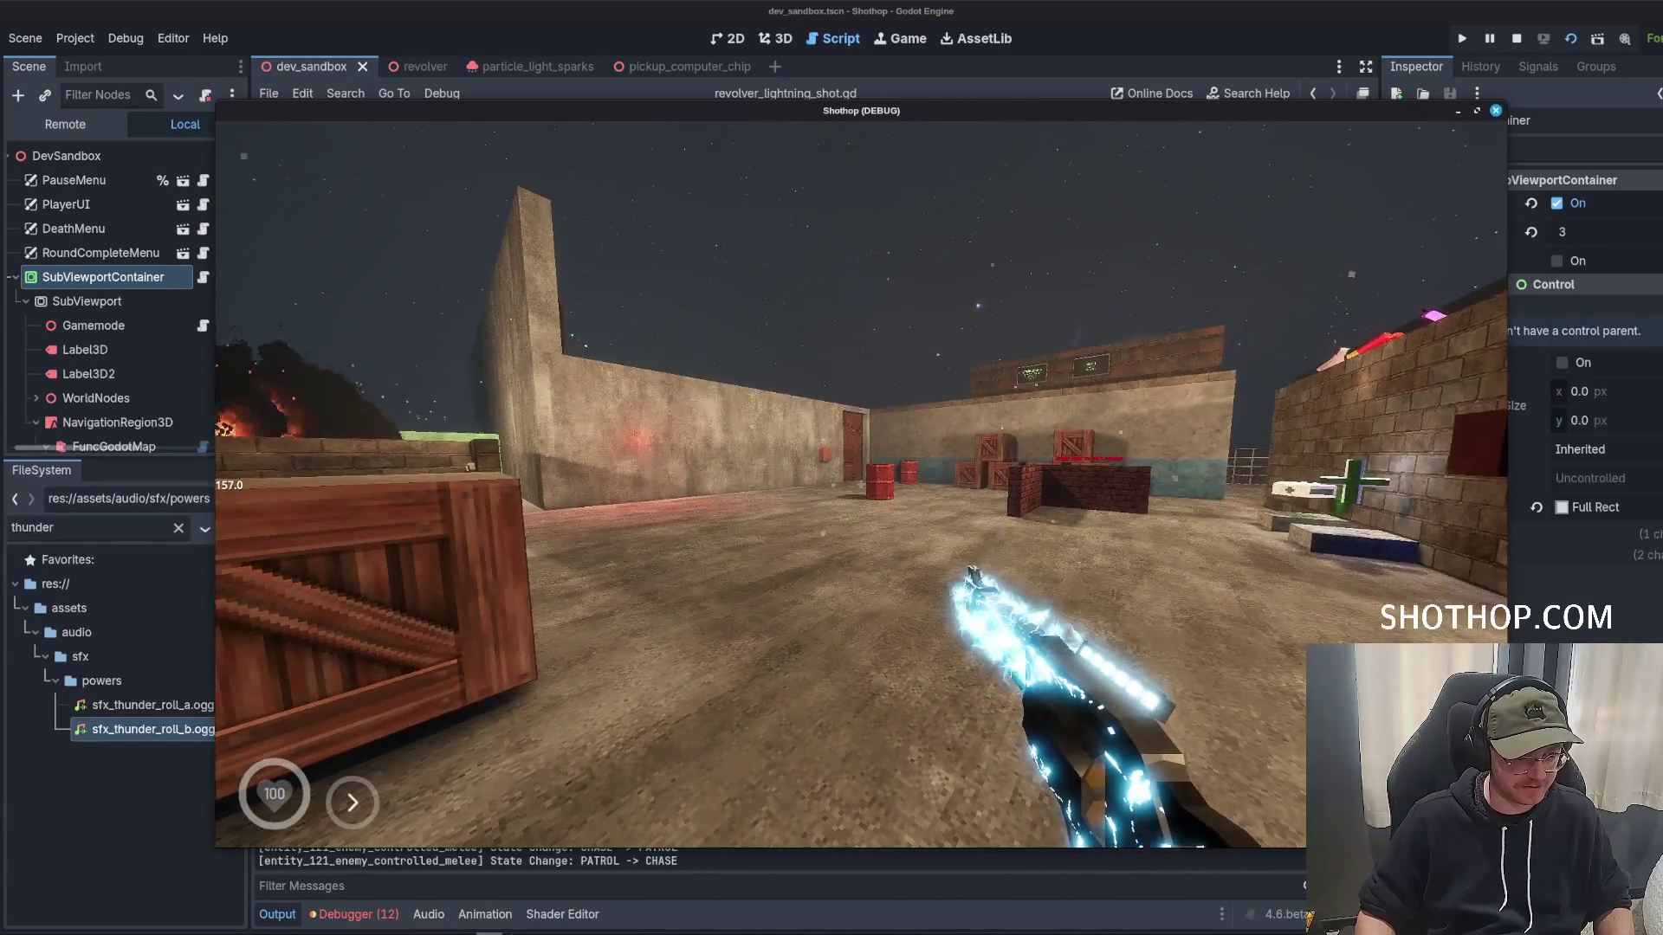
key(shift)
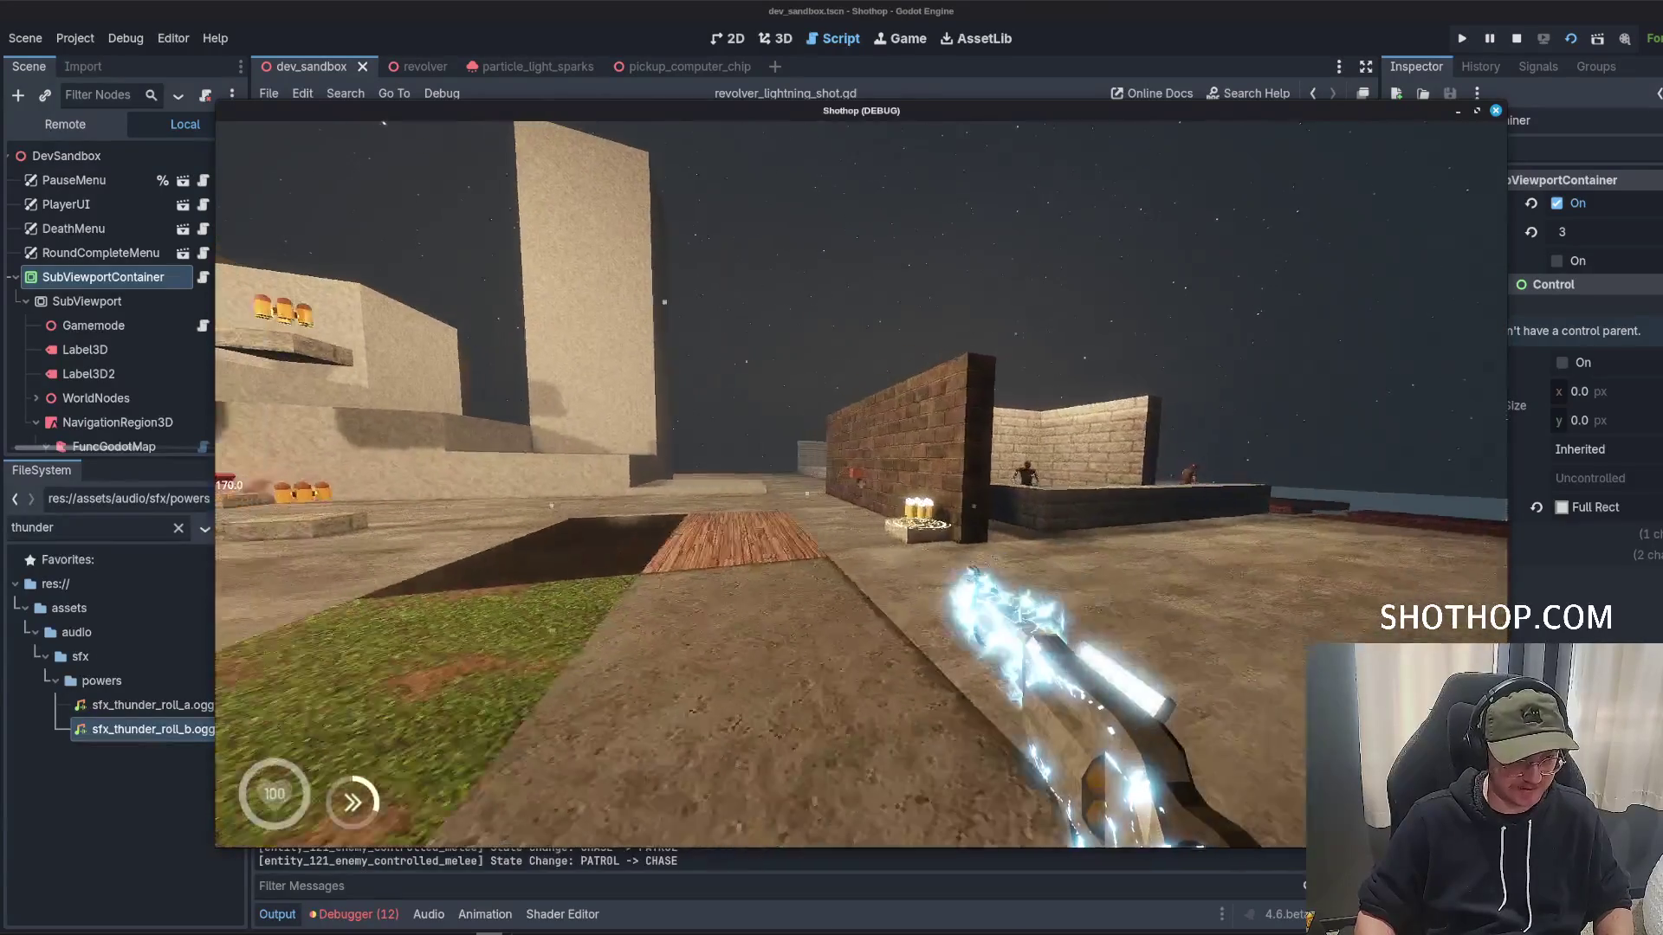
key(space)
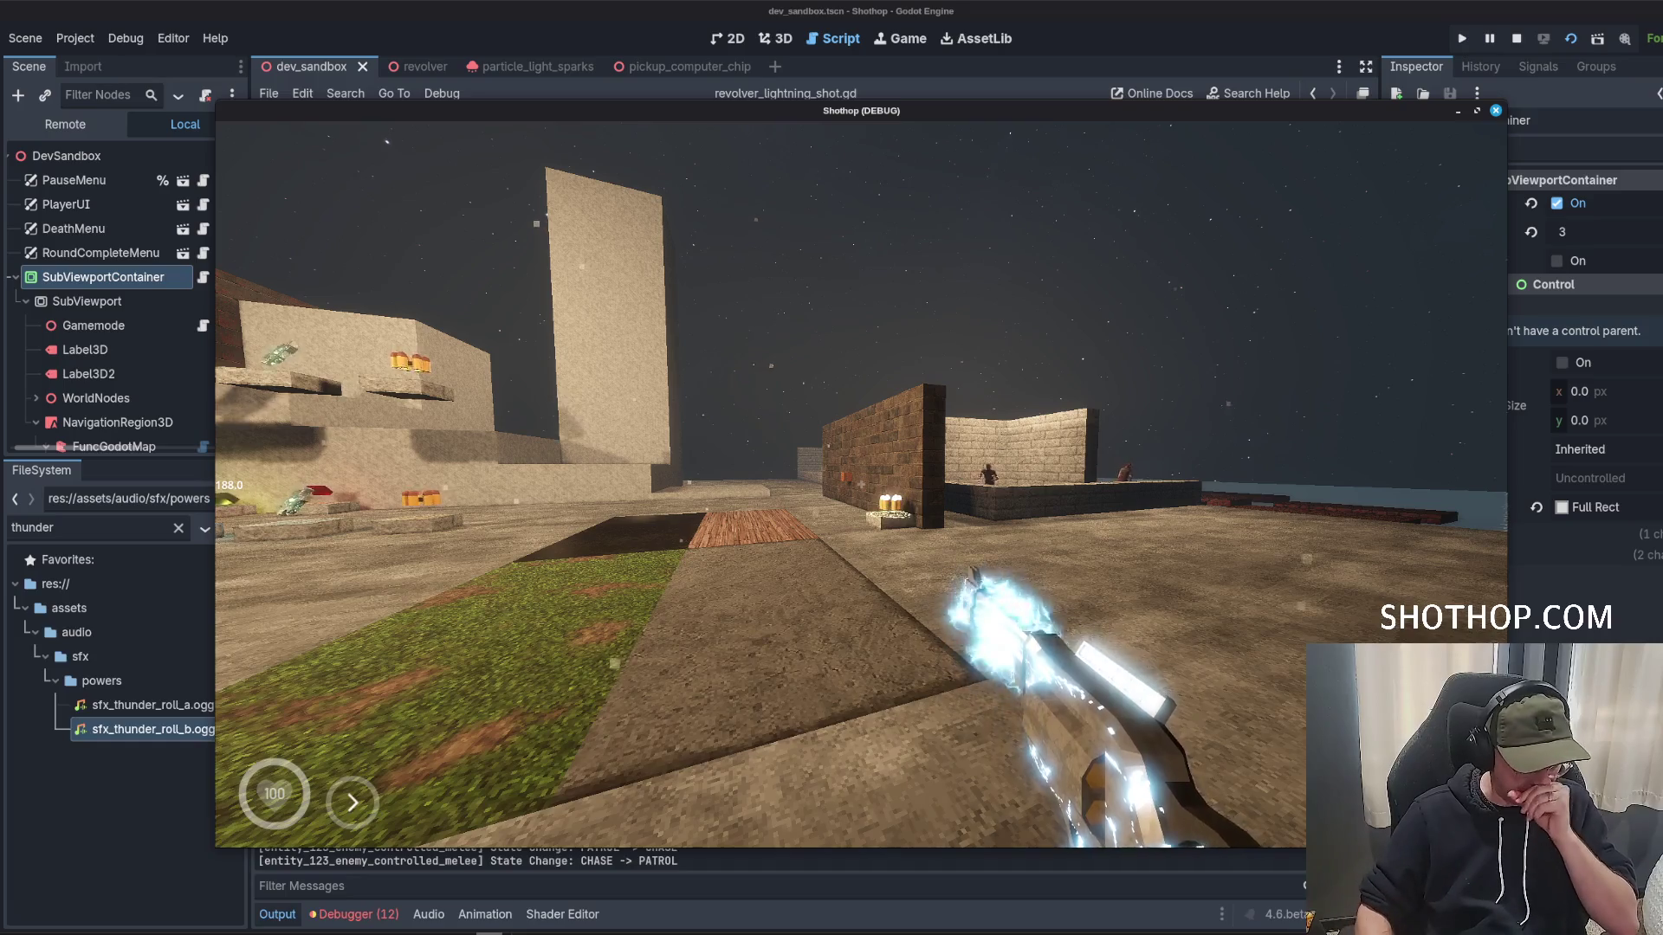
key(shift)
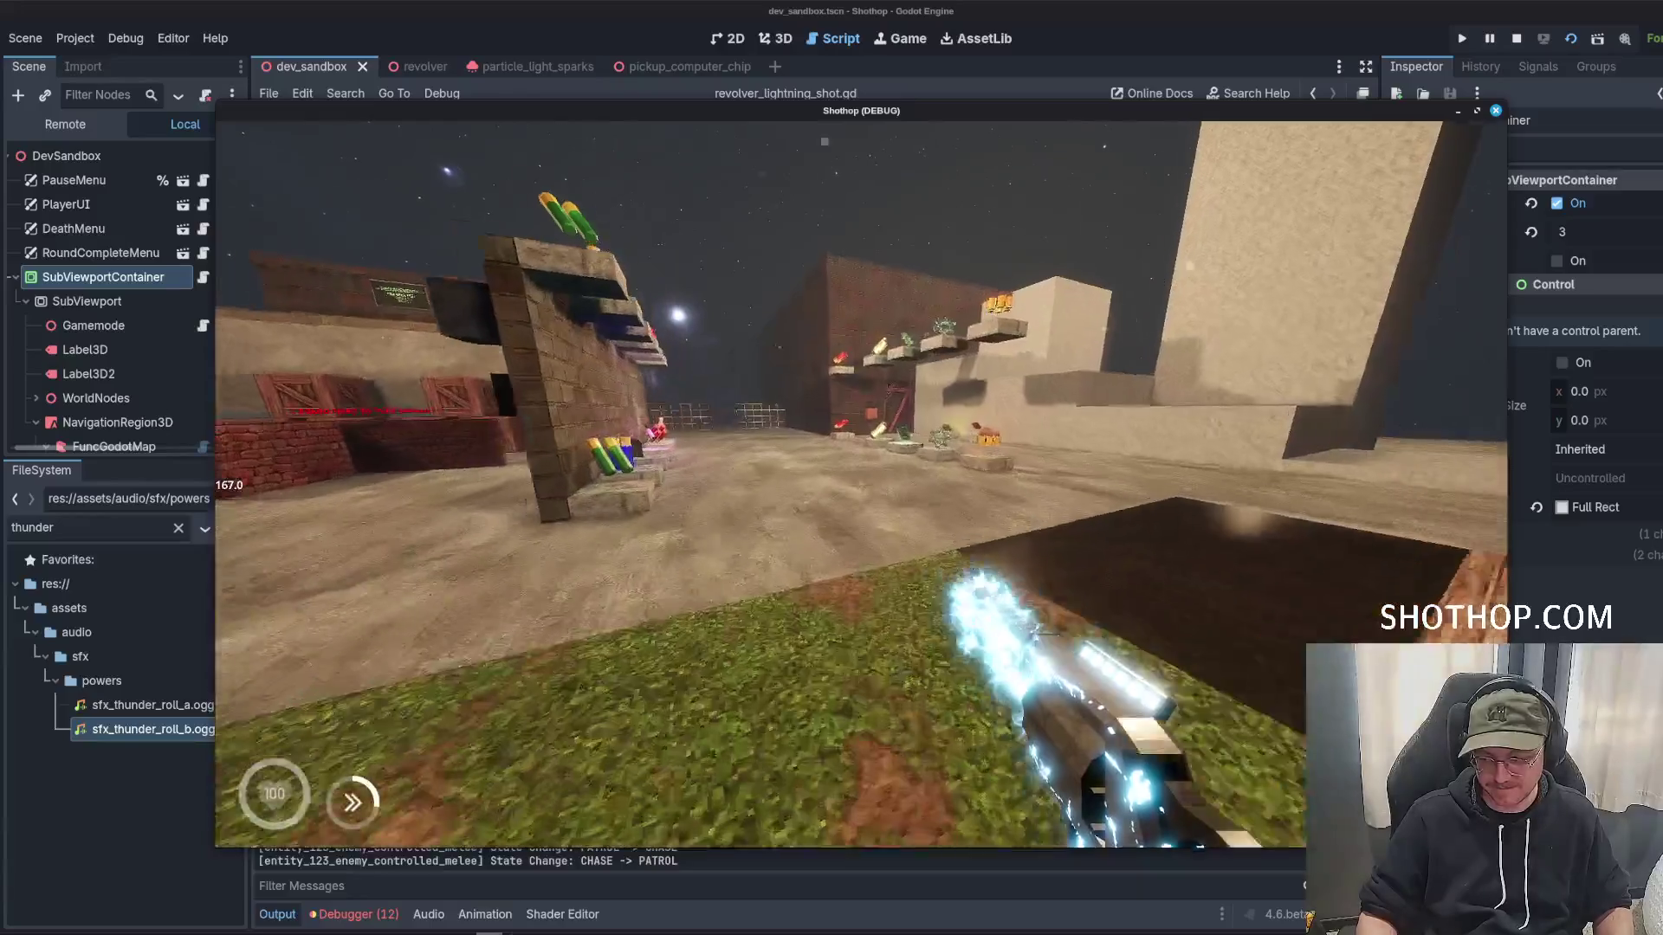
key(Escape)
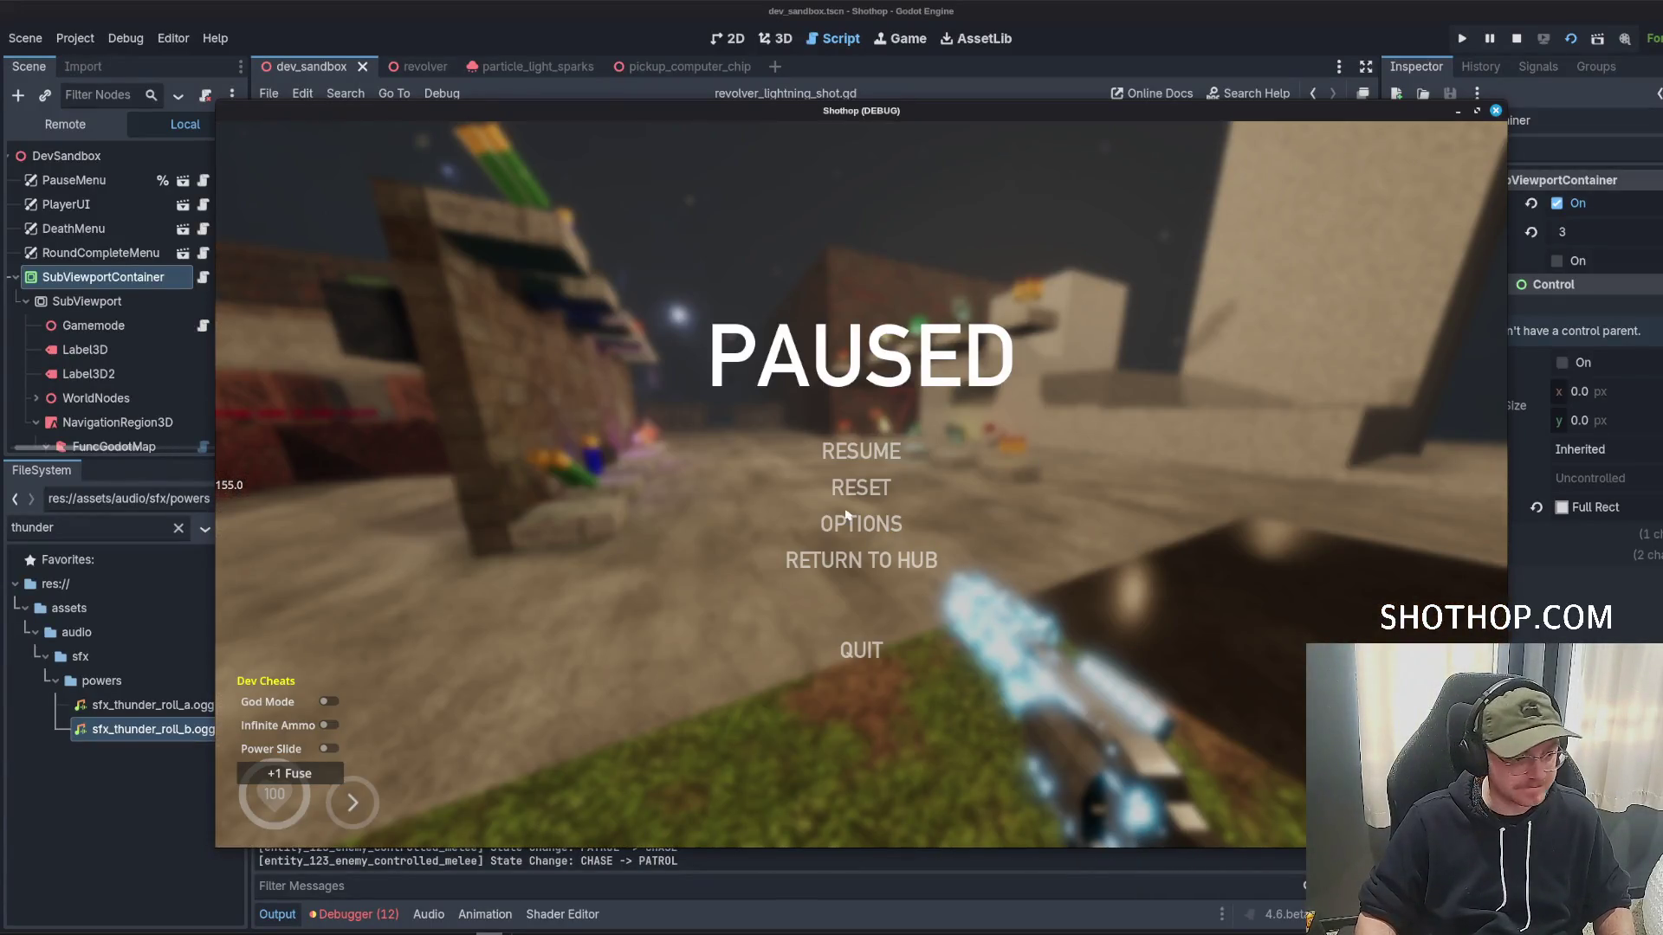
click(849, 522)
click(857, 482)
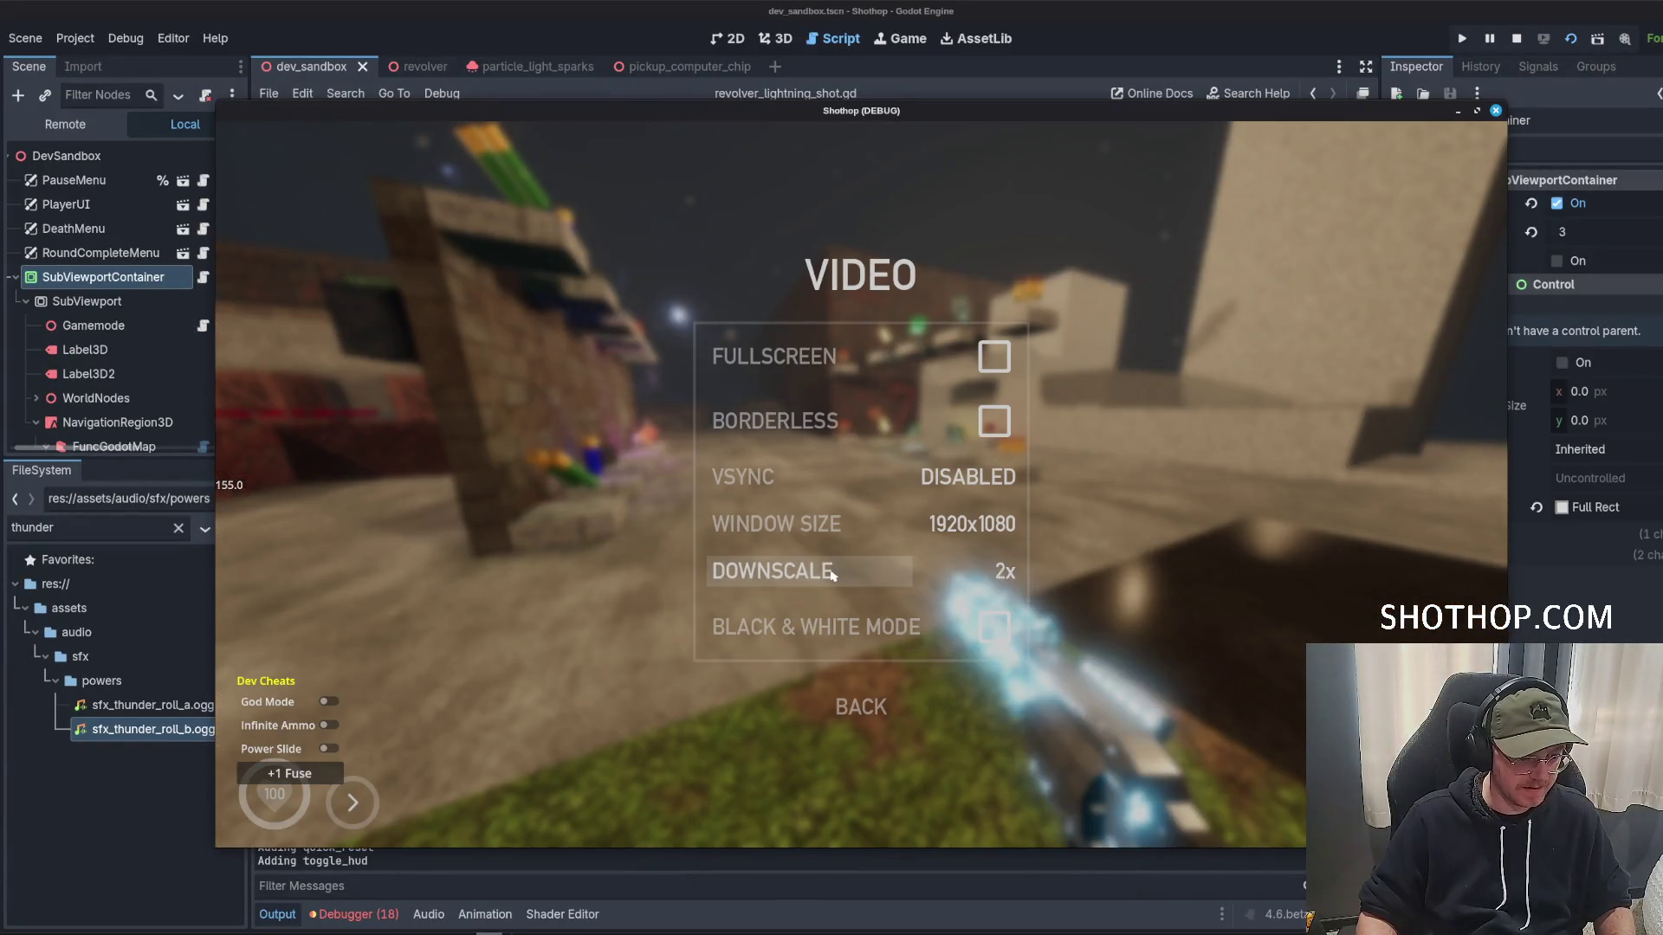
key(Escape)
key(Escape)
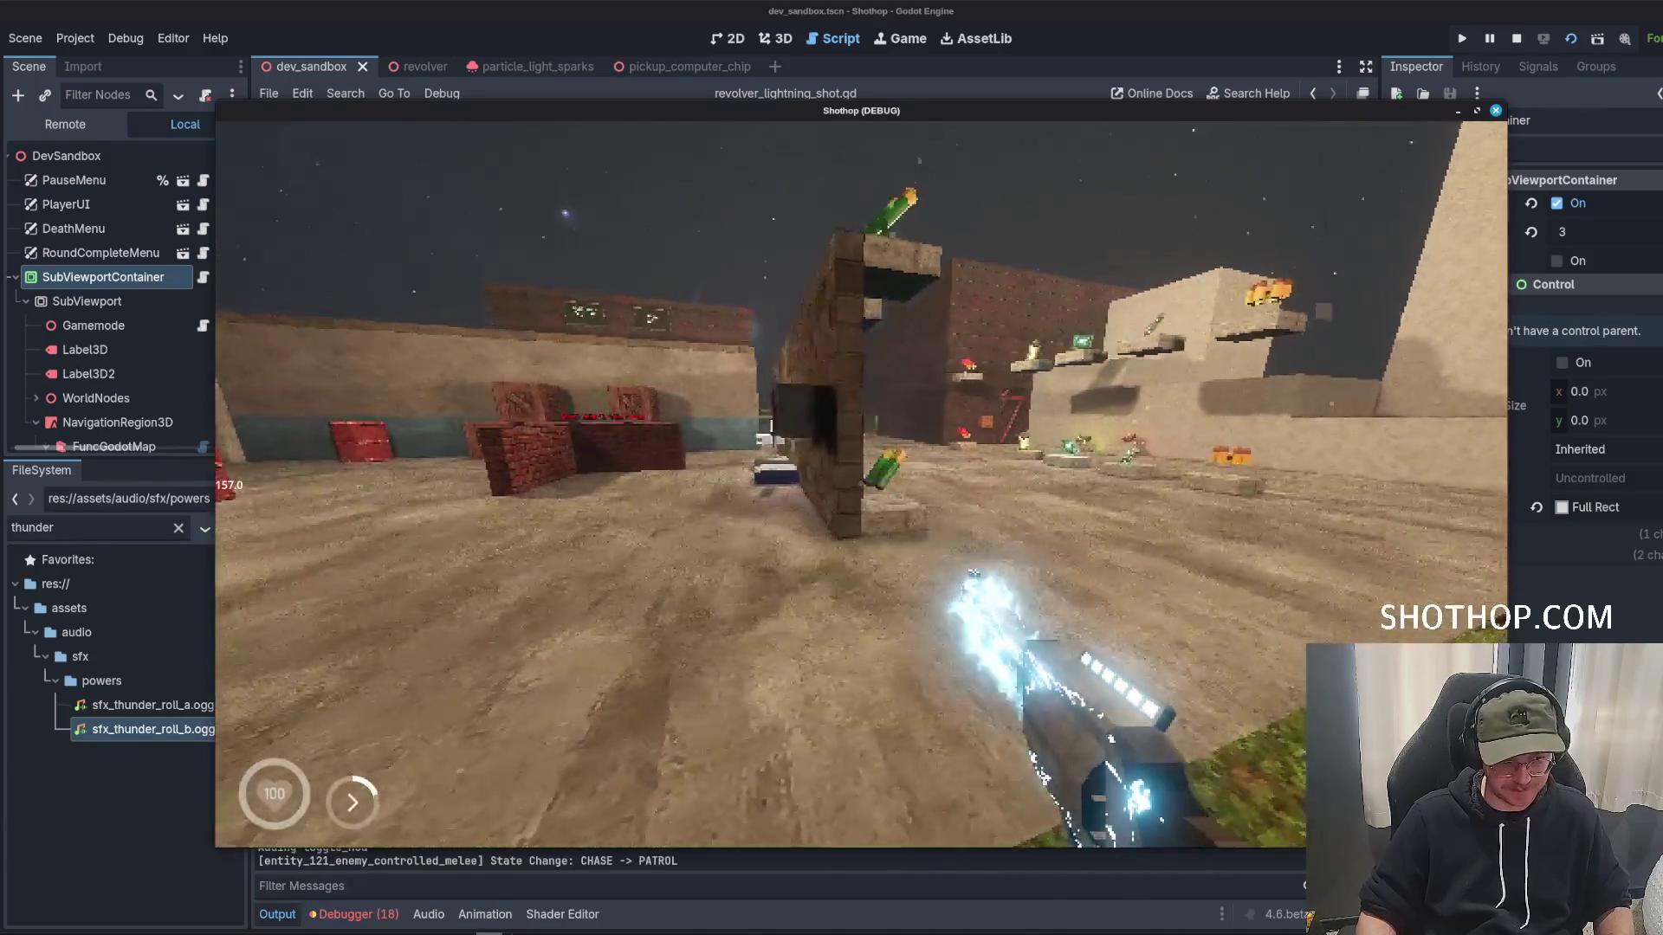
key(Escape)
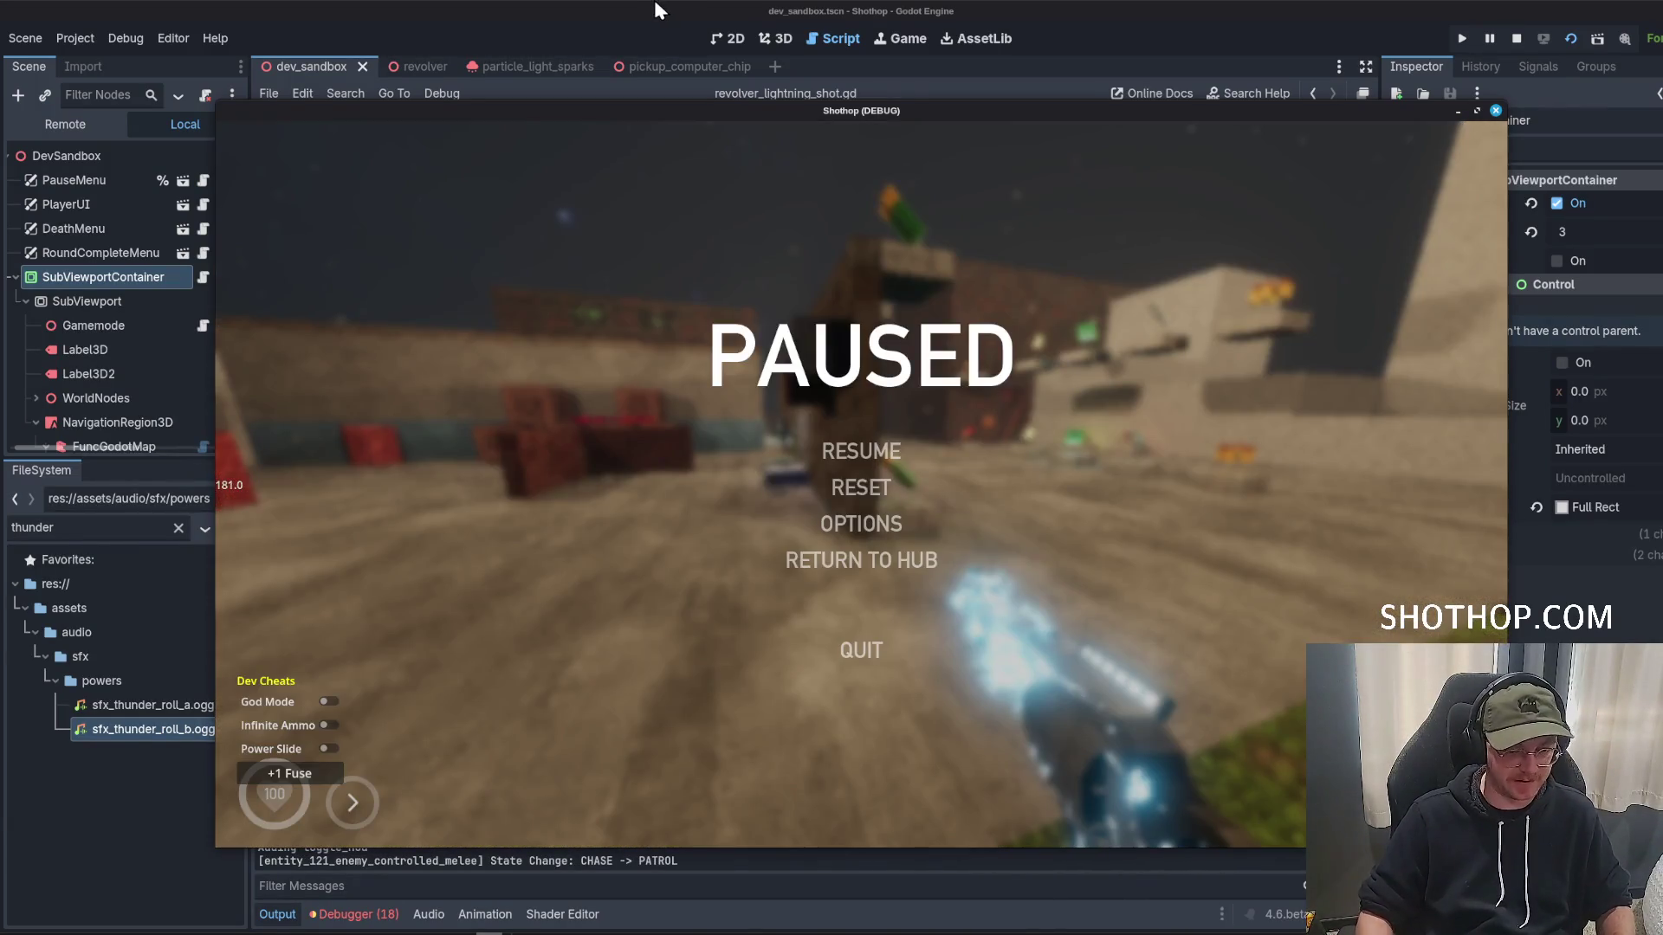
key(Escape)
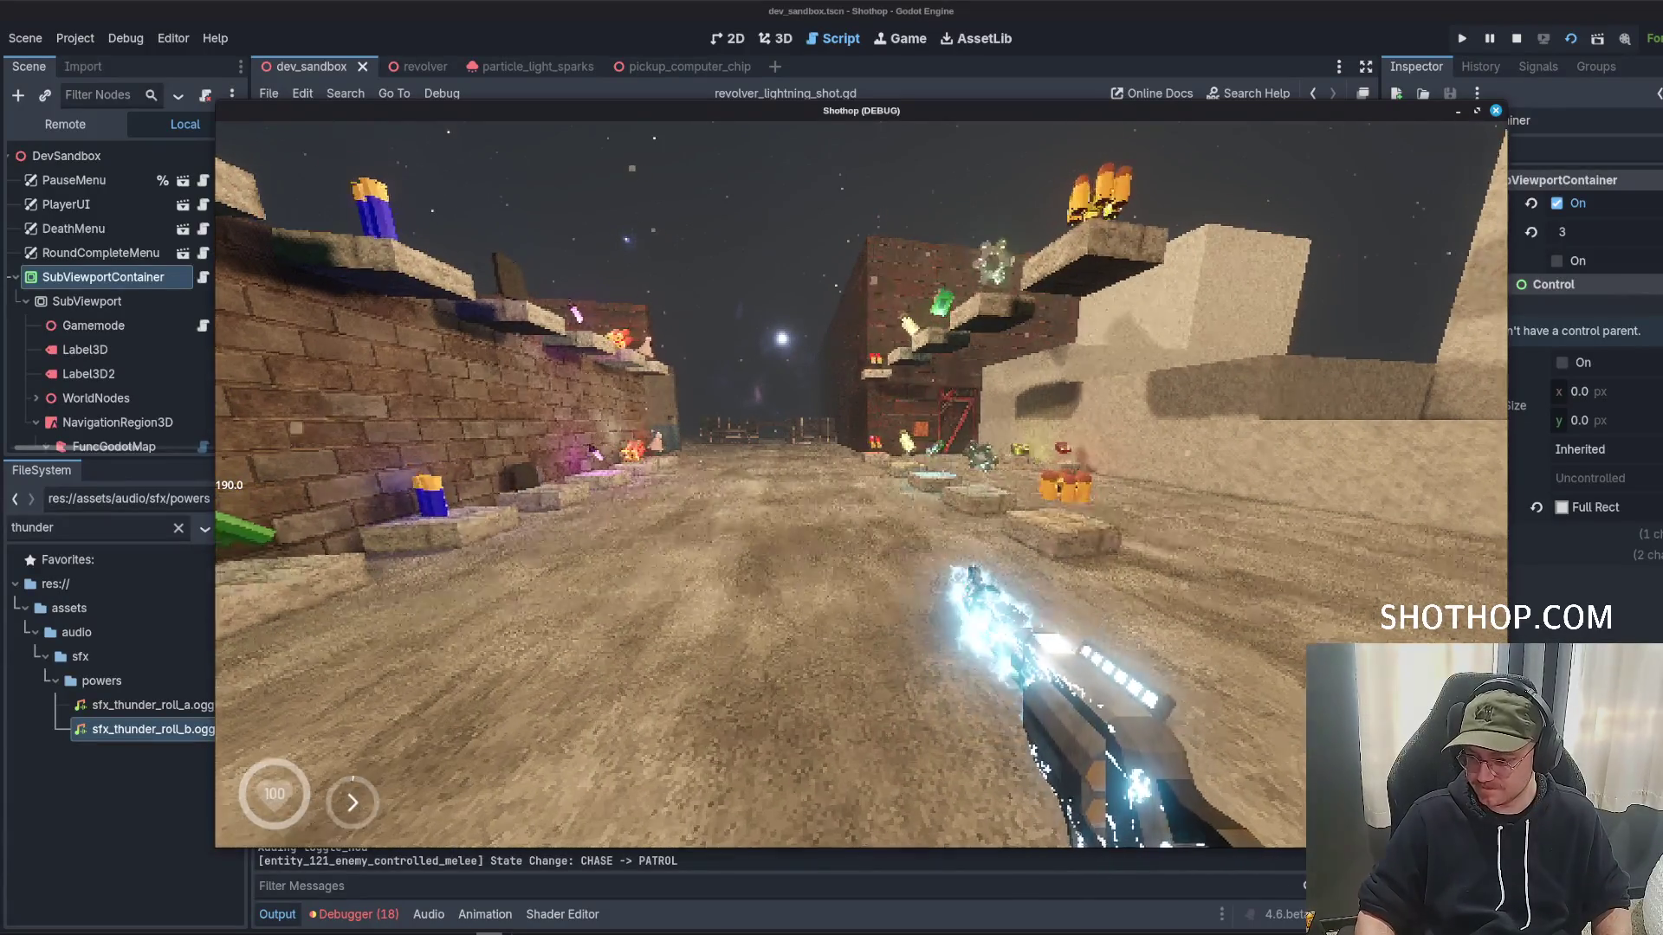
key(shift)
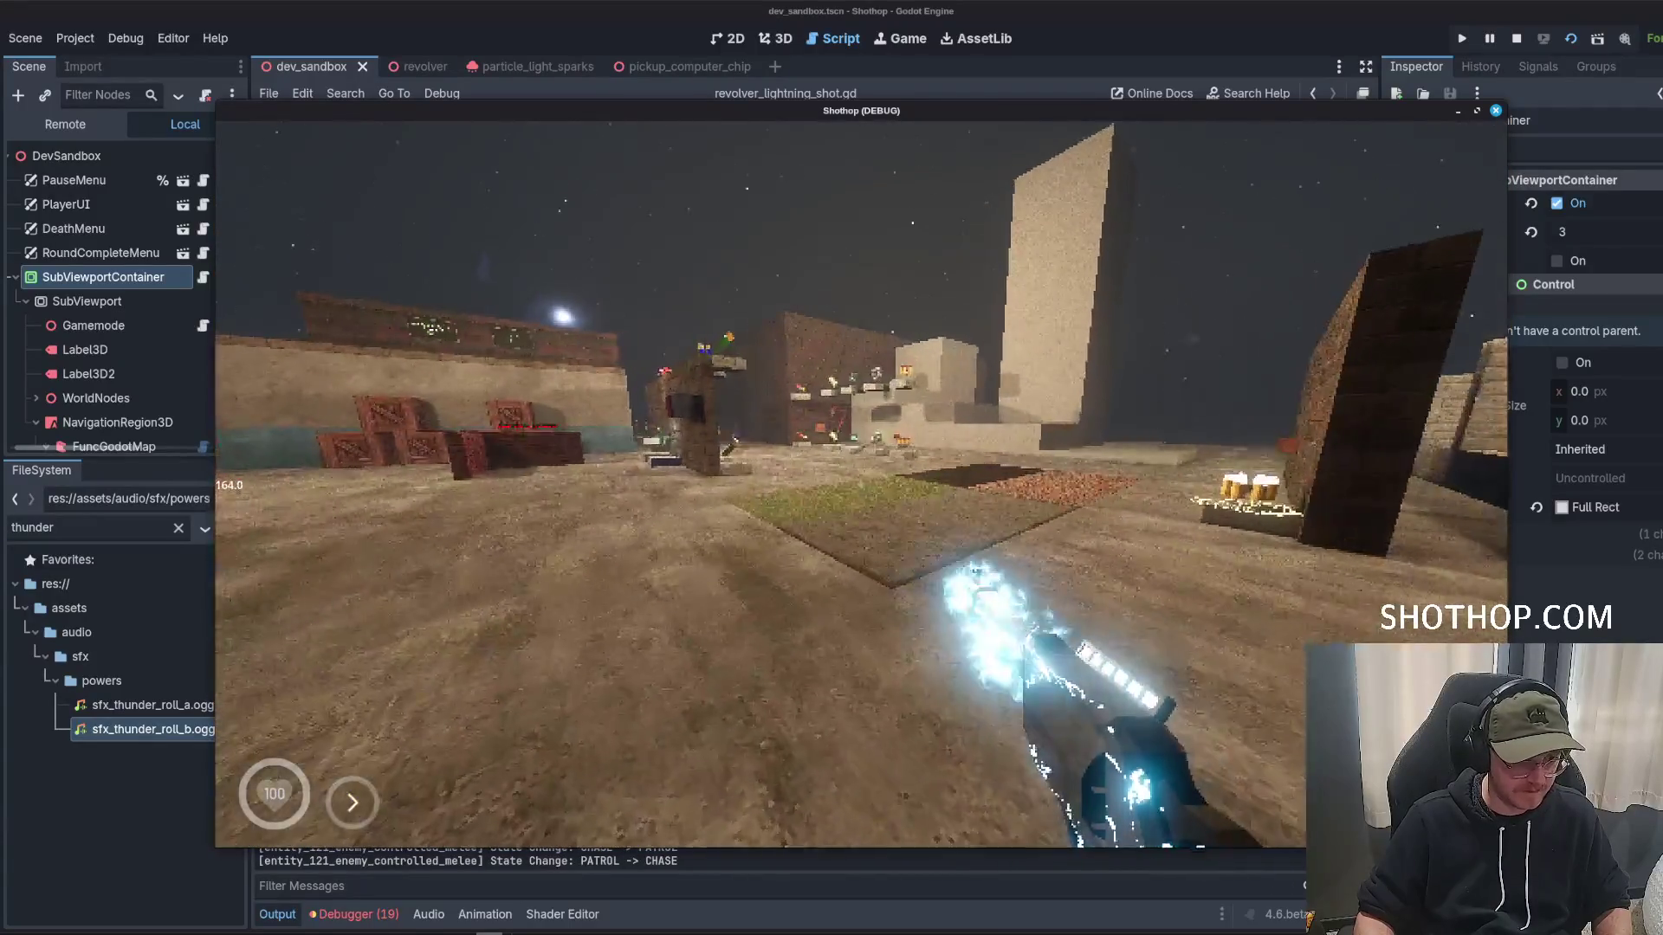
key(Escape)
key(Escape)
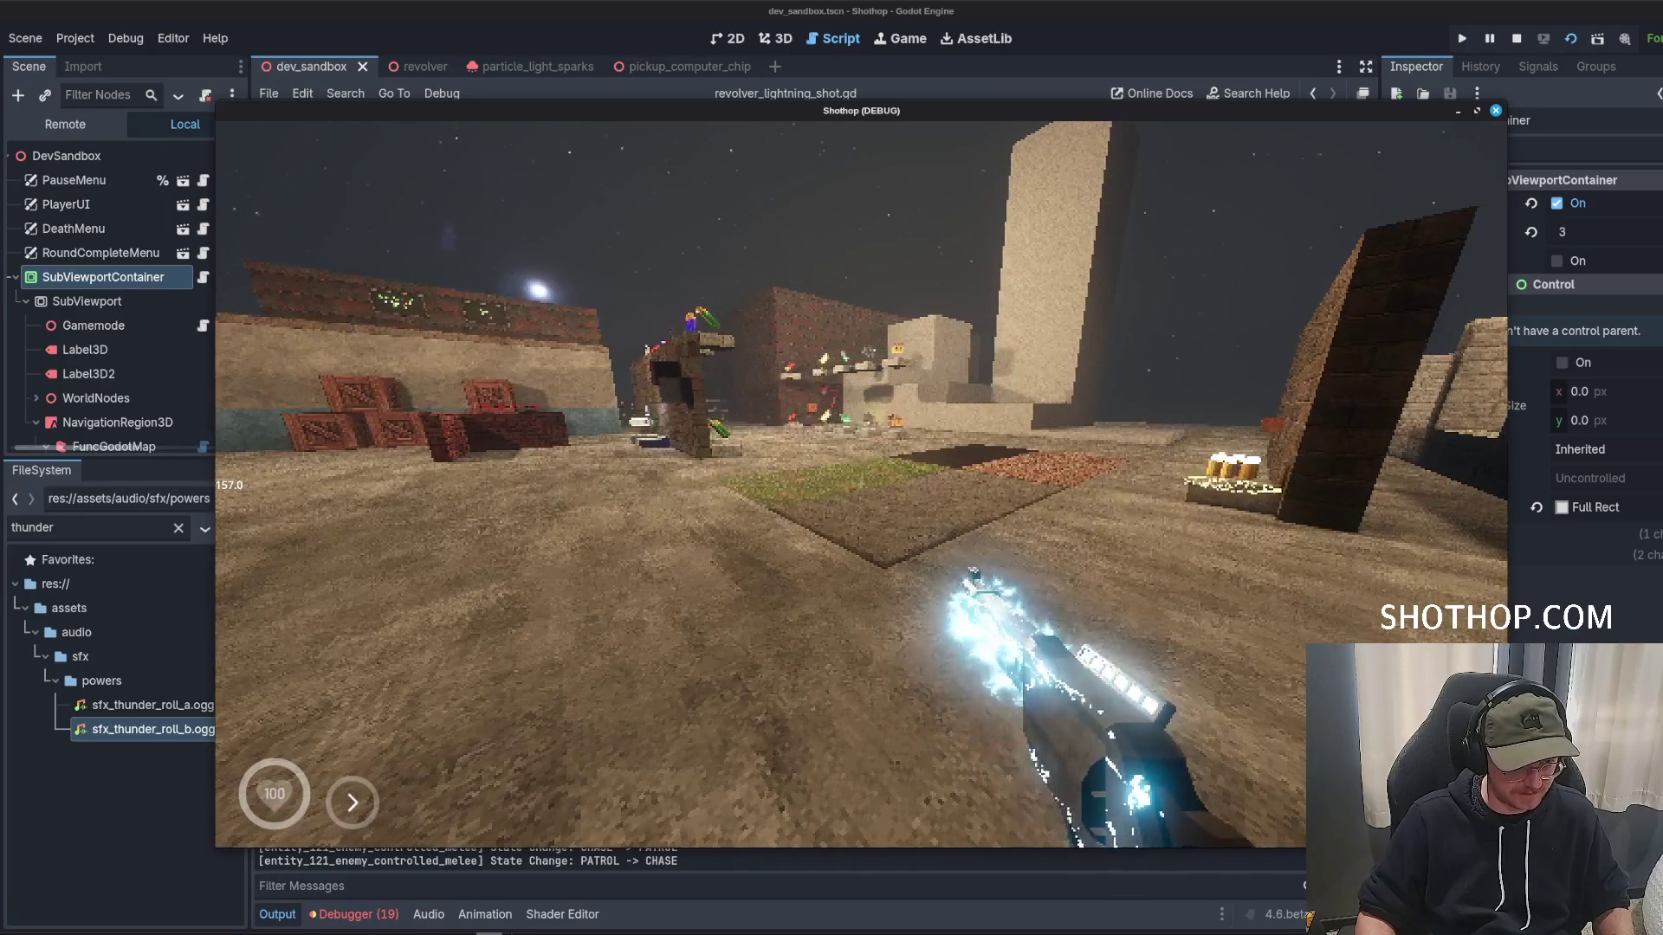
key(Escape)
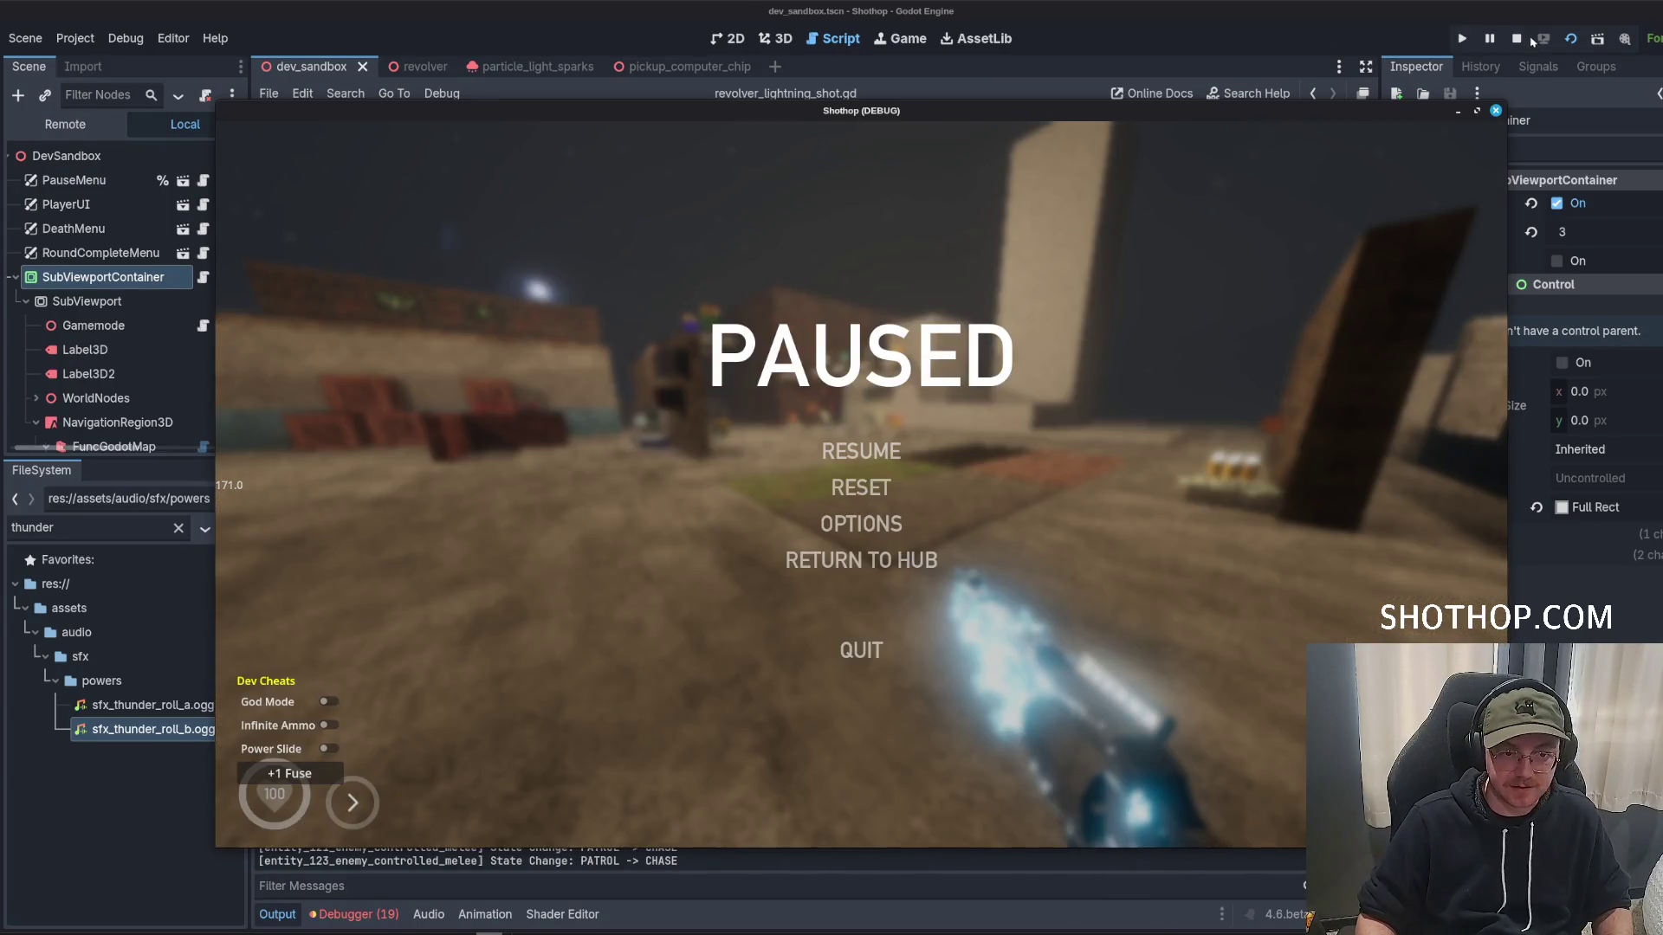
click(1518, 39)
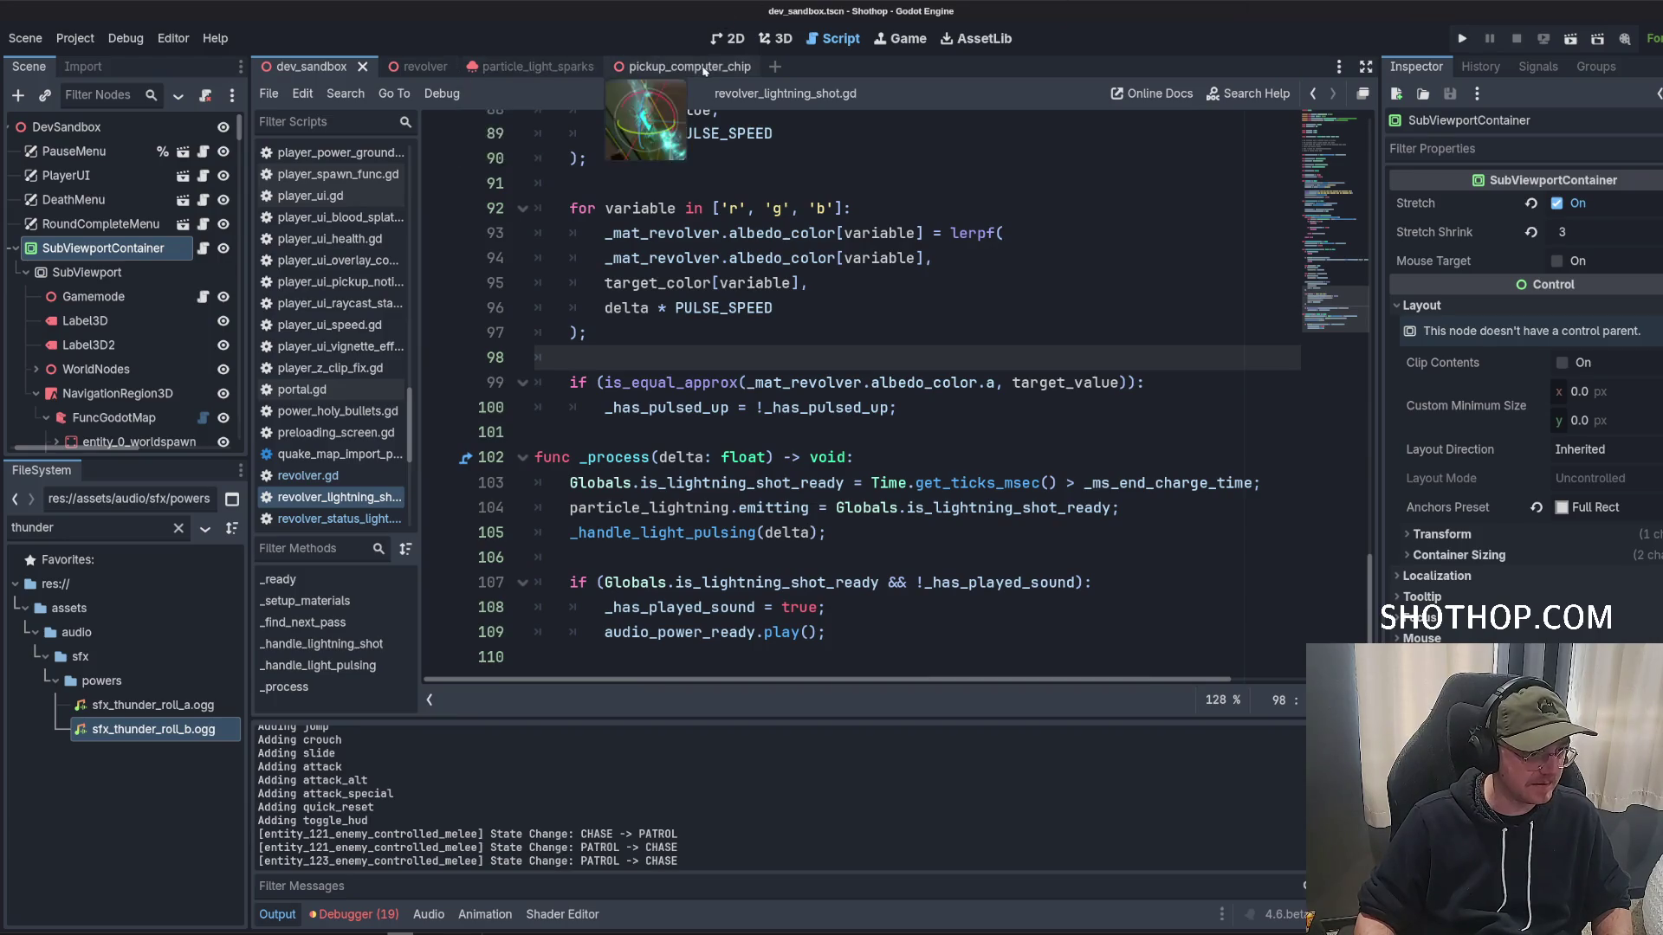
Show the revolver scene in 3D with the model node collapsed and ParticleLightning deselected.
click(405, 66)
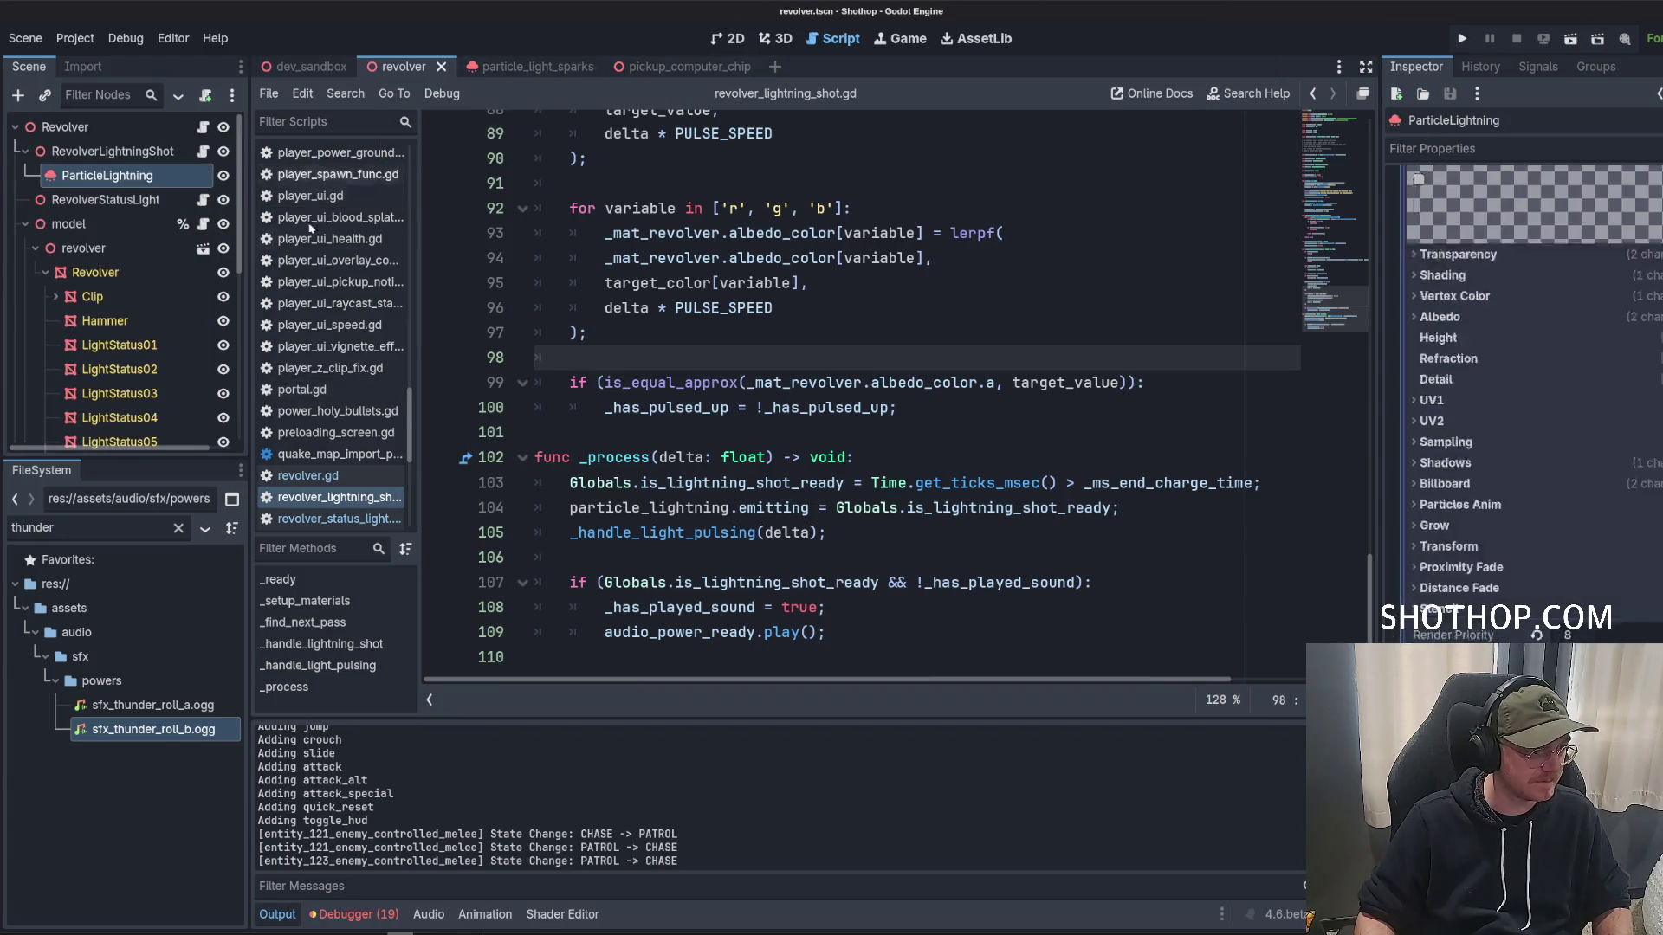
click(23, 224)
click(783, 41)
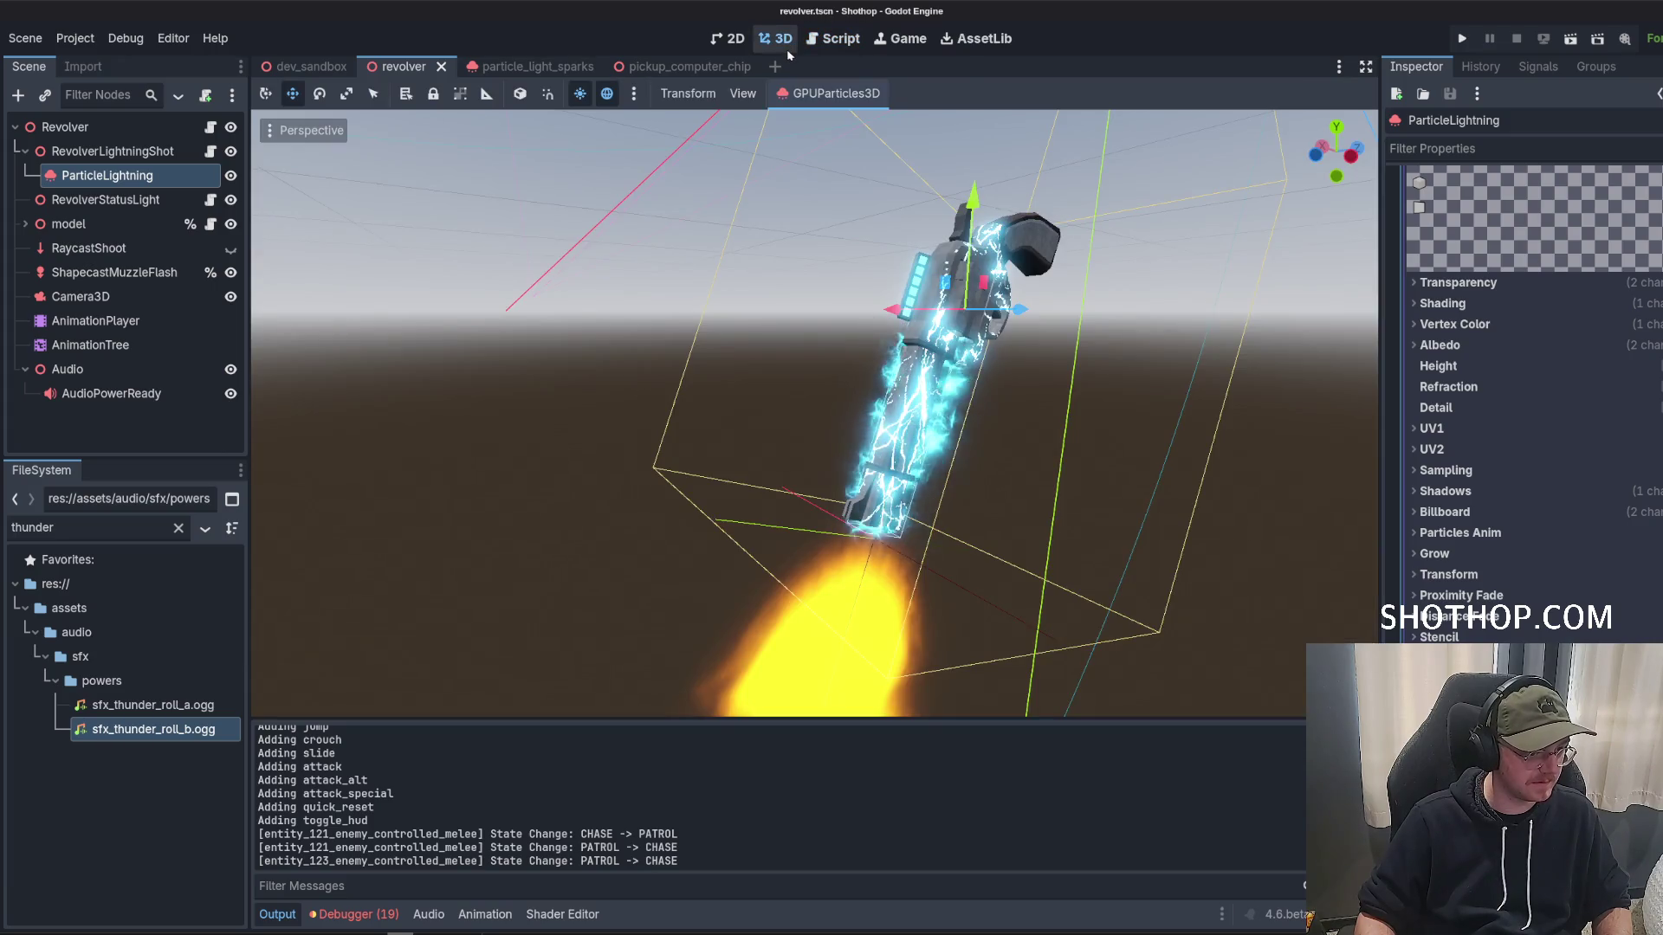
click(59, 440)
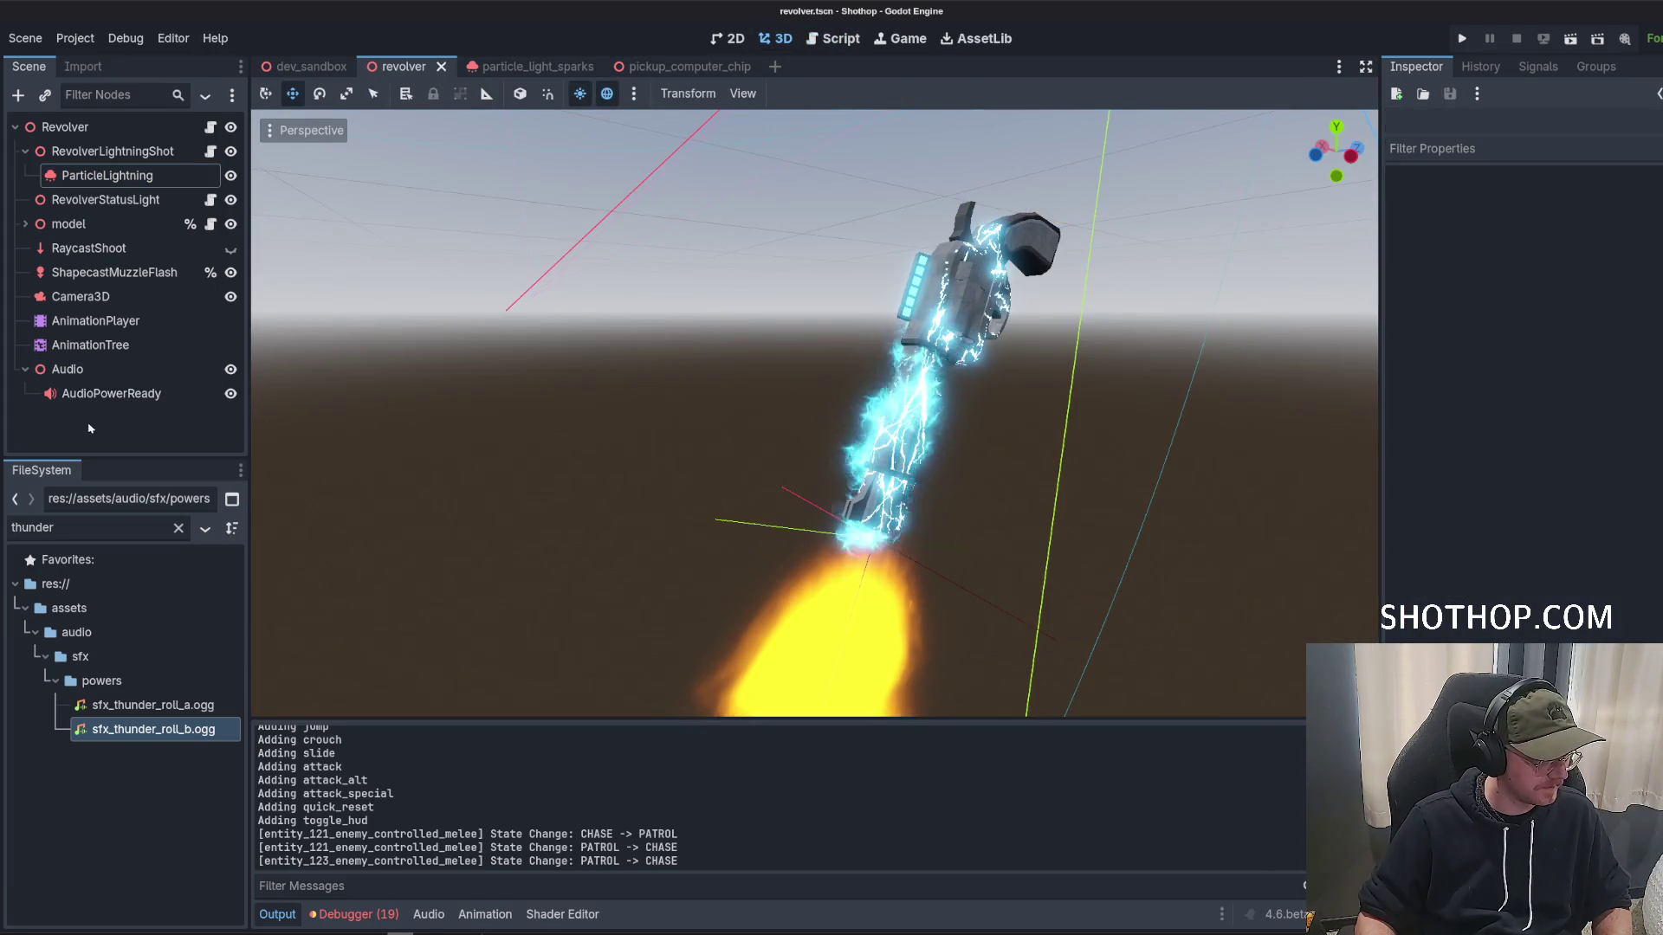
click(74, 530)
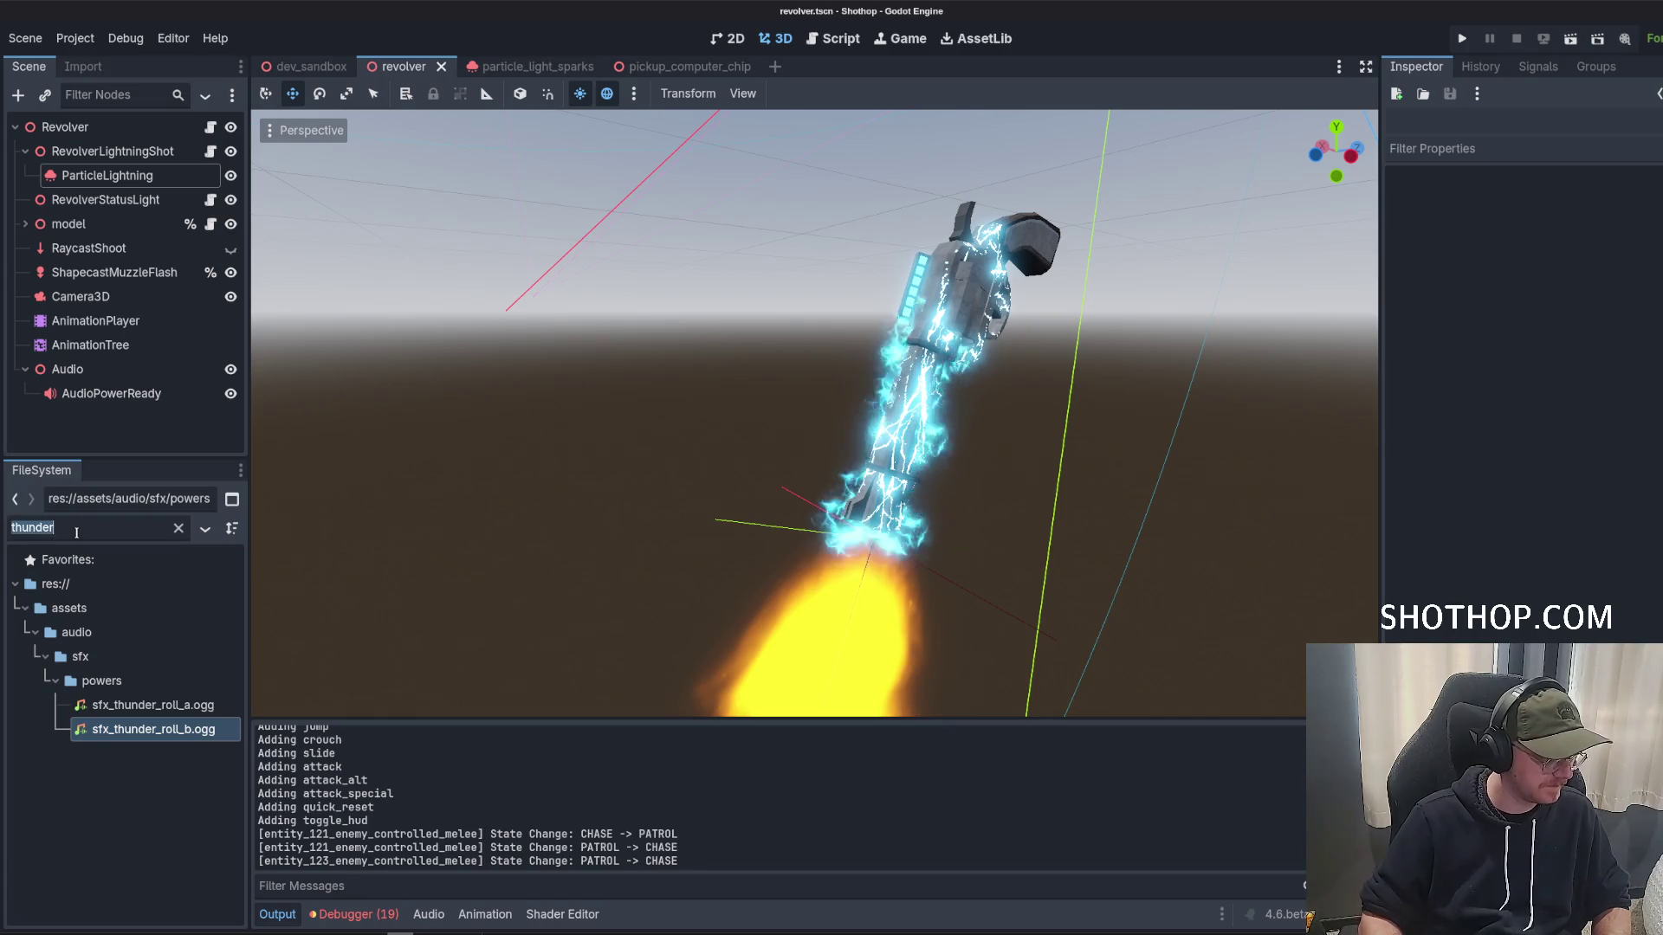
Filter FileSystem for 'spark', preview sfx_fuse_sparking.ogg, then move the sound search window over the editor.
text(spark)
double_click(143, 705)
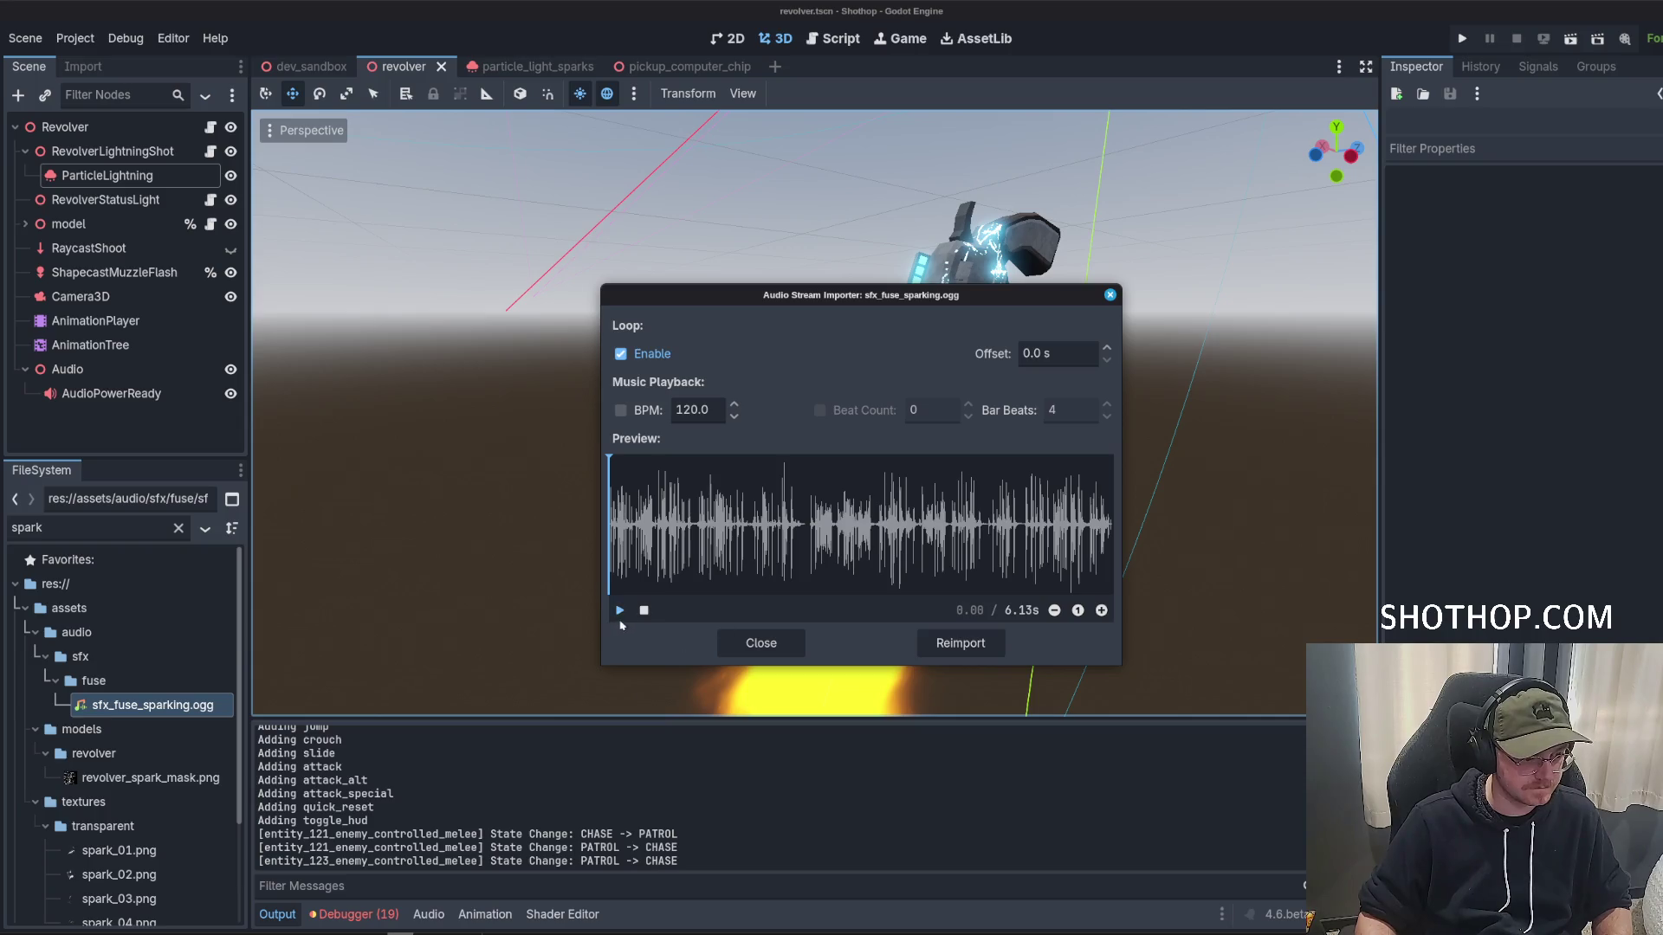
click(760, 642)
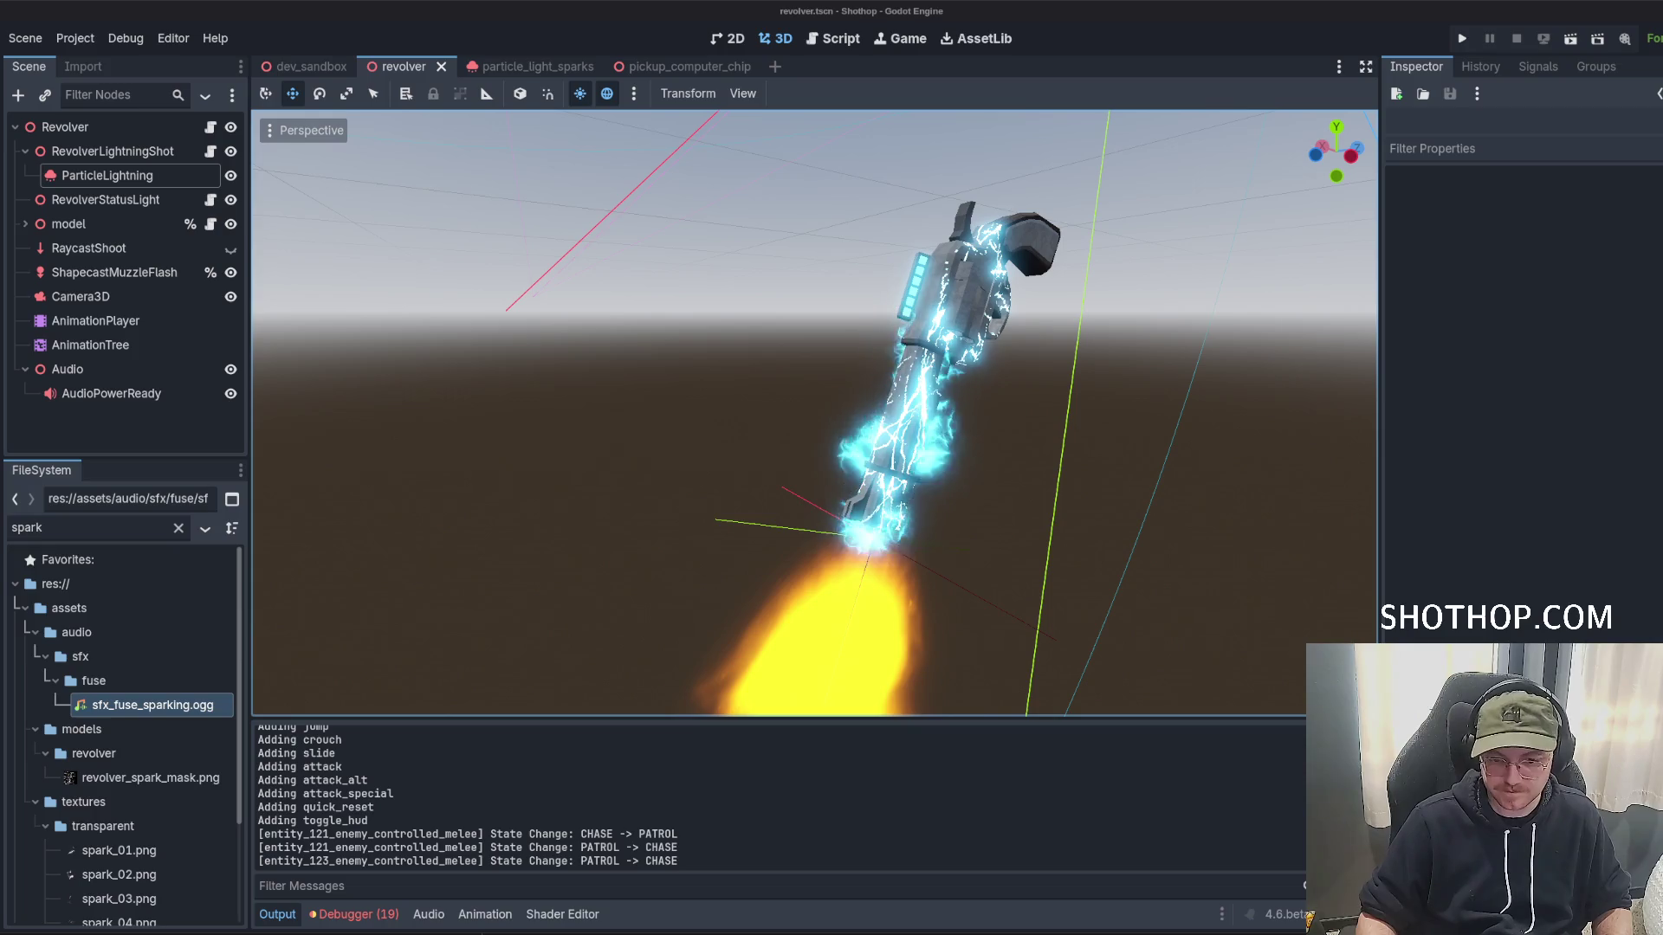
drag(1662, 147, 665, 128)
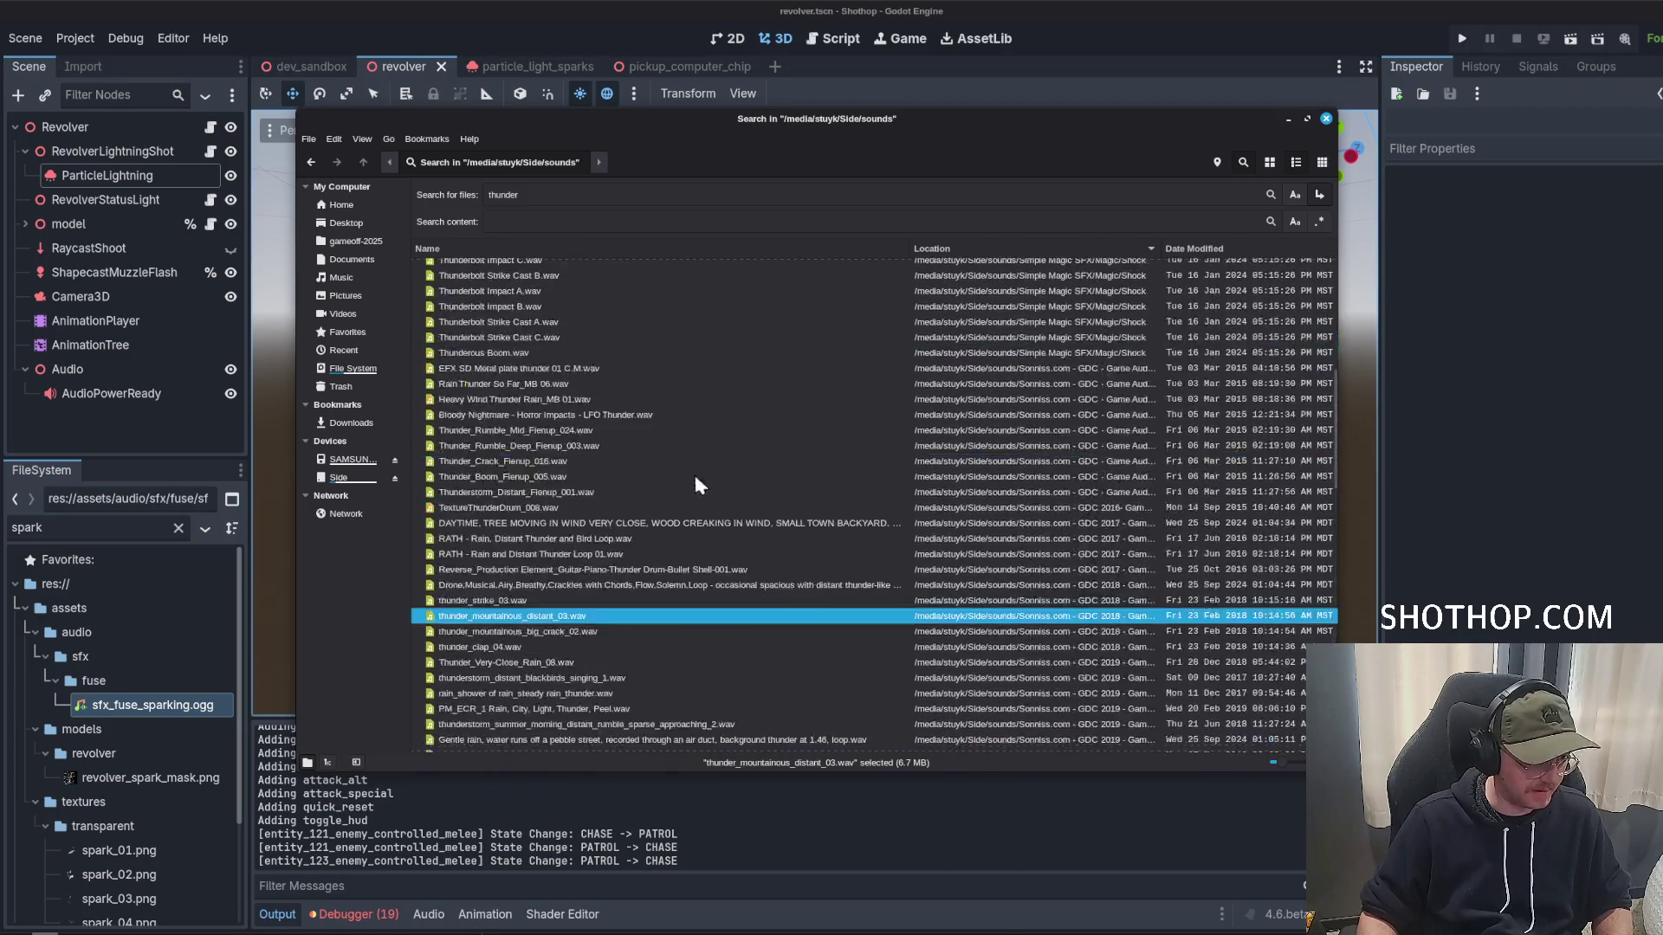
Search the library for 'electric' and audition the hum, whoosh, Heavy Electricity and Sci Fi Electricity files.
triple_click(576, 195)
text(electric)
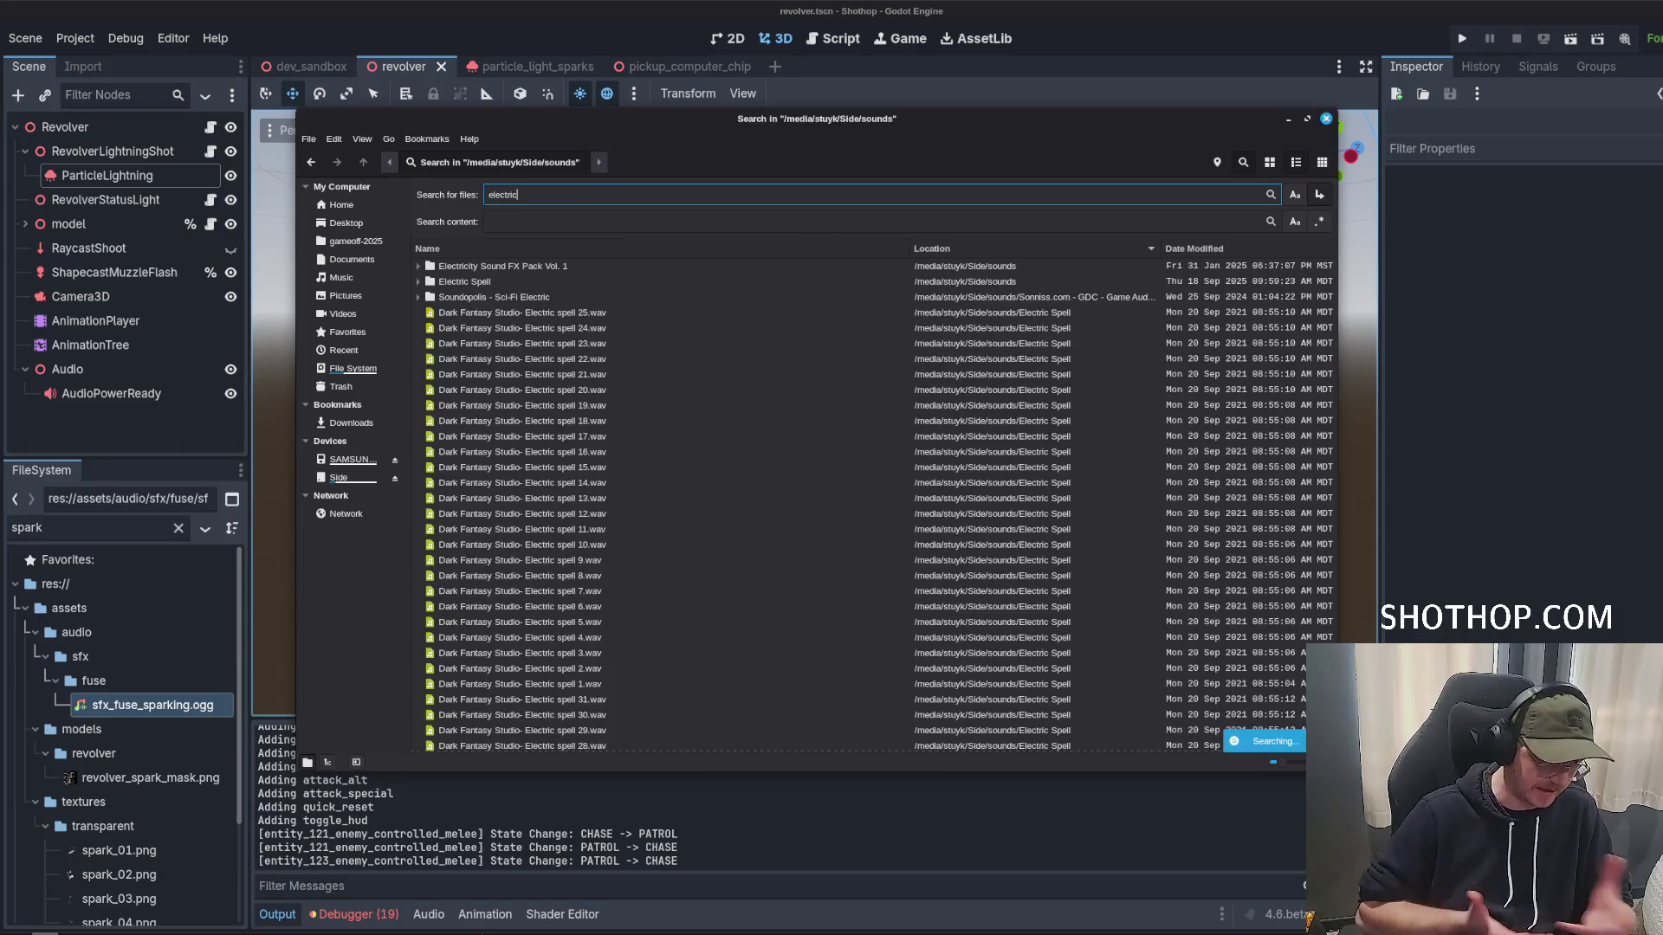
scroll(680, 528, down, 10)
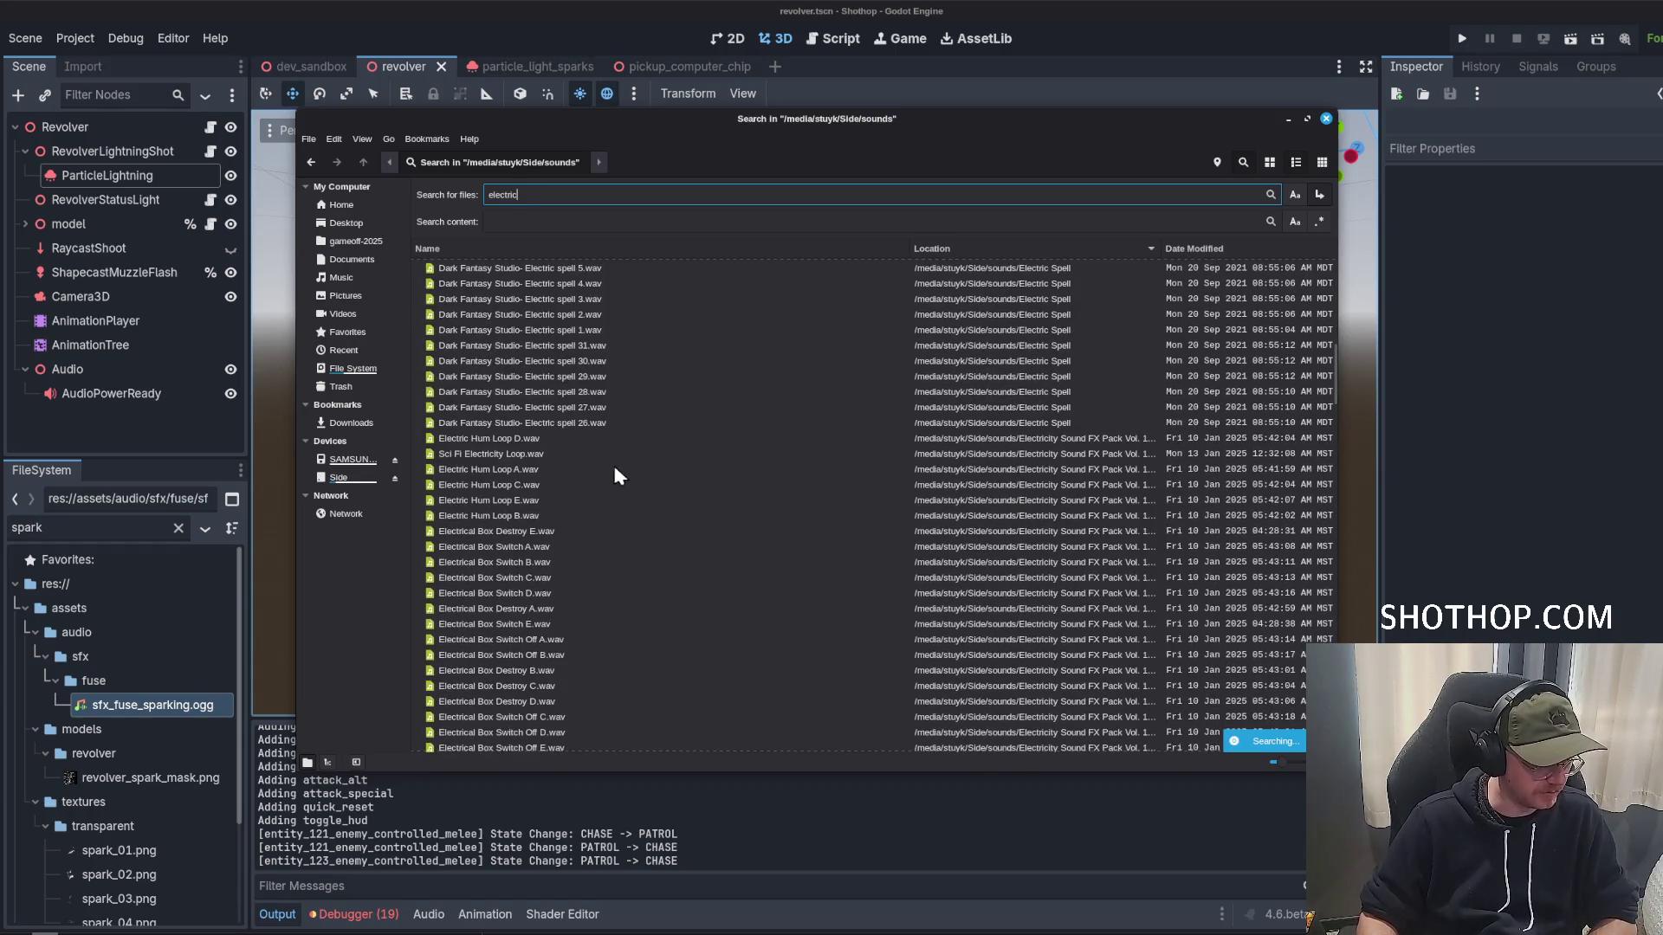
double_click(528, 485)
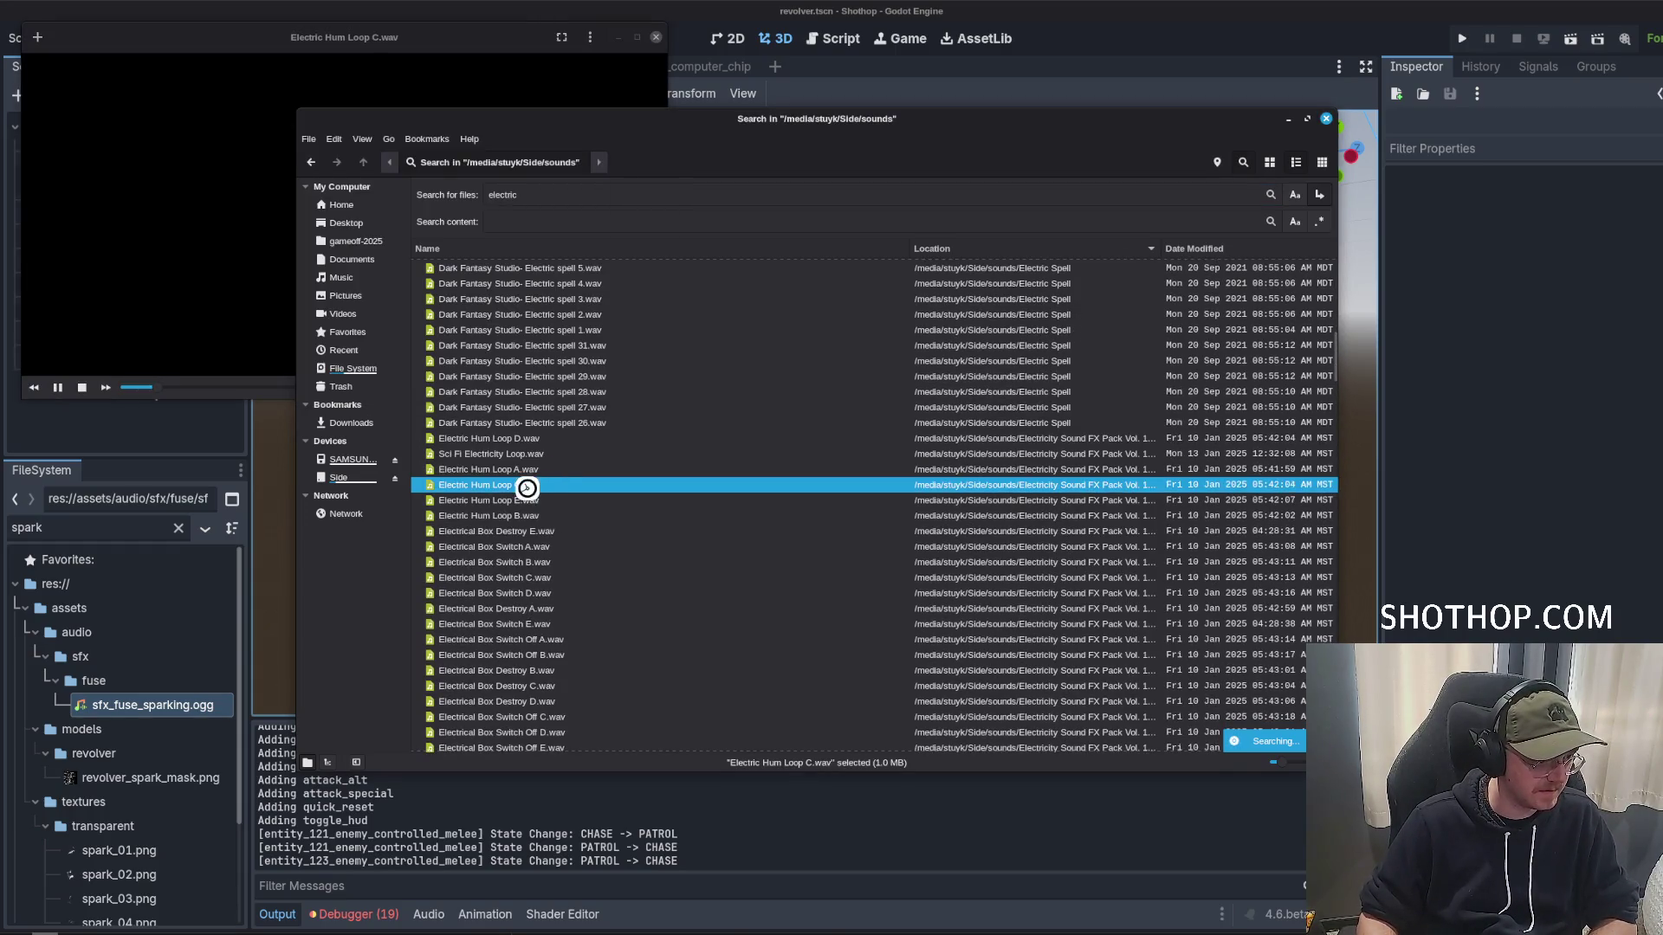
double_click(539, 544)
scroll(554, 533, down, 2)
double_click(561, 527)
scroll(571, 537, down, 1)
scroll(579, 549, down, 3)
double_click(553, 520)
scroll(546, 494, down, 2)
double_click(543, 474)
double_click(549, 521)
double_click(551, 536)
double_click(538, 552)
double_click(525, 488)
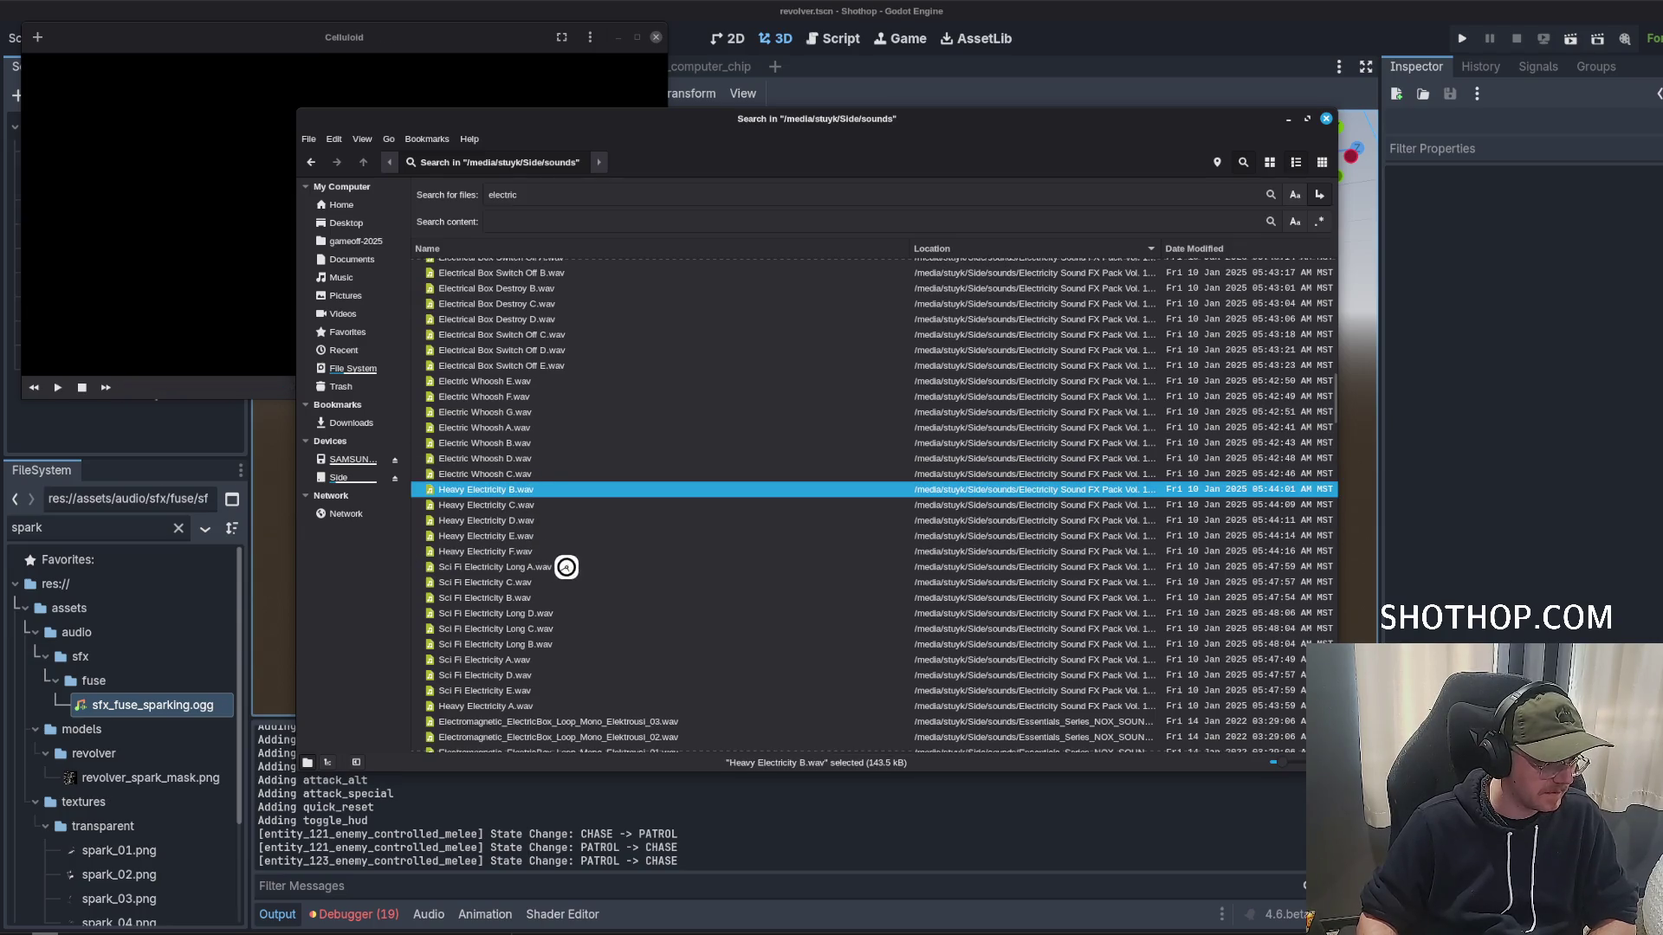
double_click(542, 535)
double_click(549, 582)
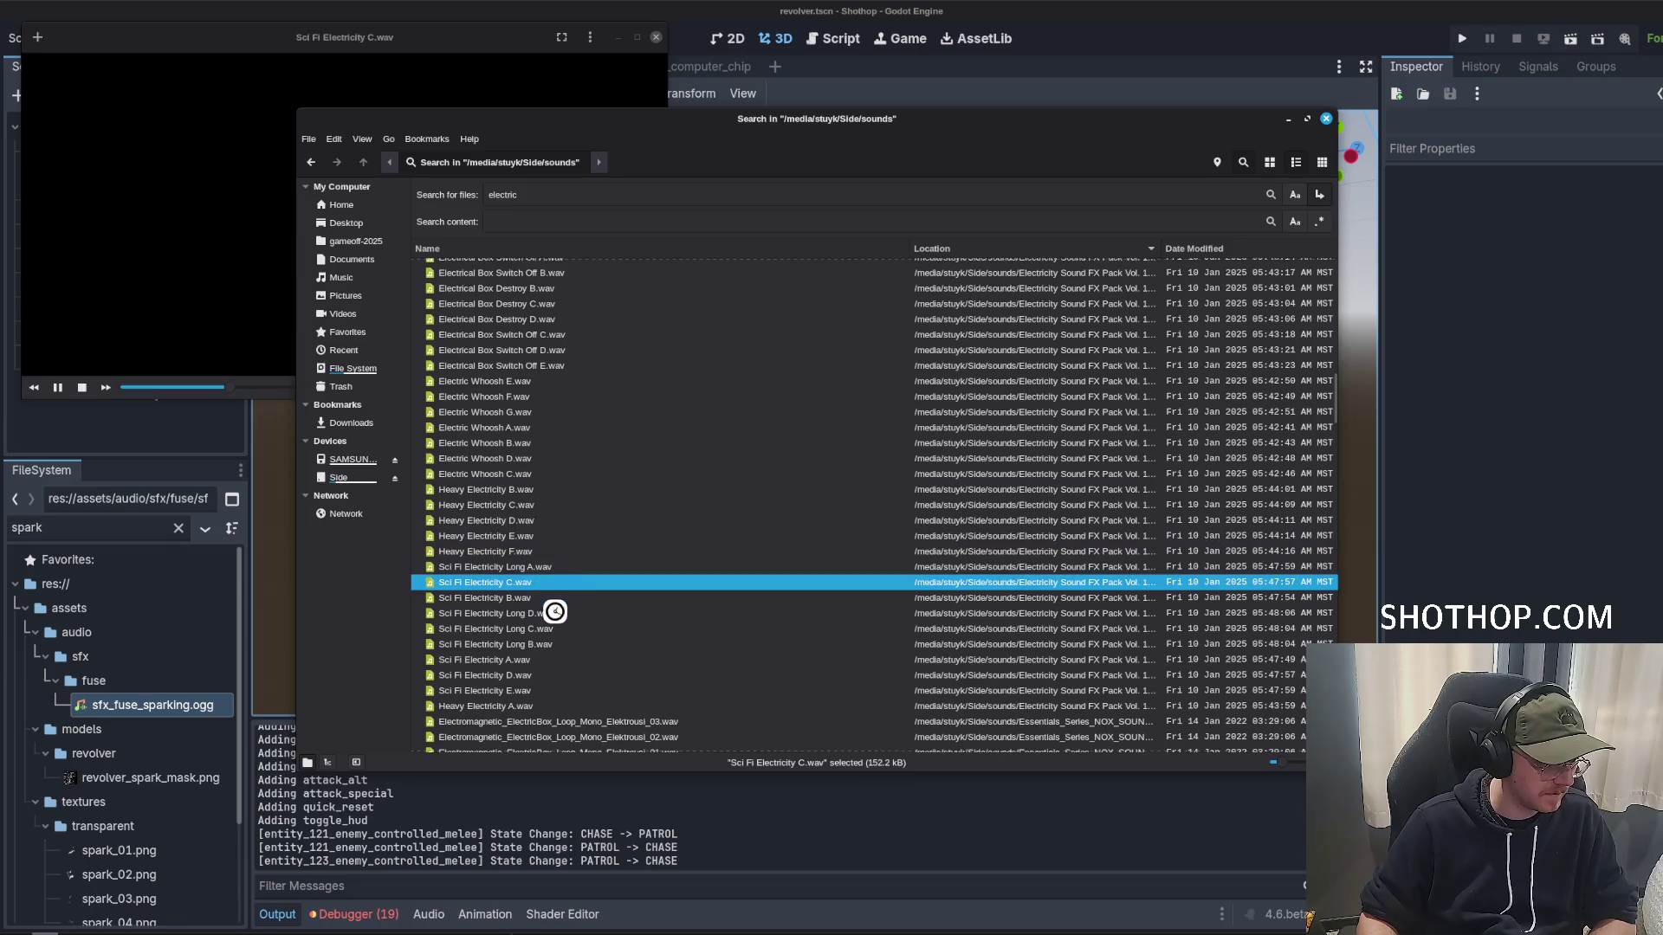
double_click(546, 597)
double_click(543, 566)
Audition the Electromagnetic box loops, surge ambience, welding, static and buzzing electric sounds.
scroll(572, 589, down, 3)
double_click(563, 581)
scroll(563, 578, down, 2)
double_click(547, 504)
double_click(530, 487)
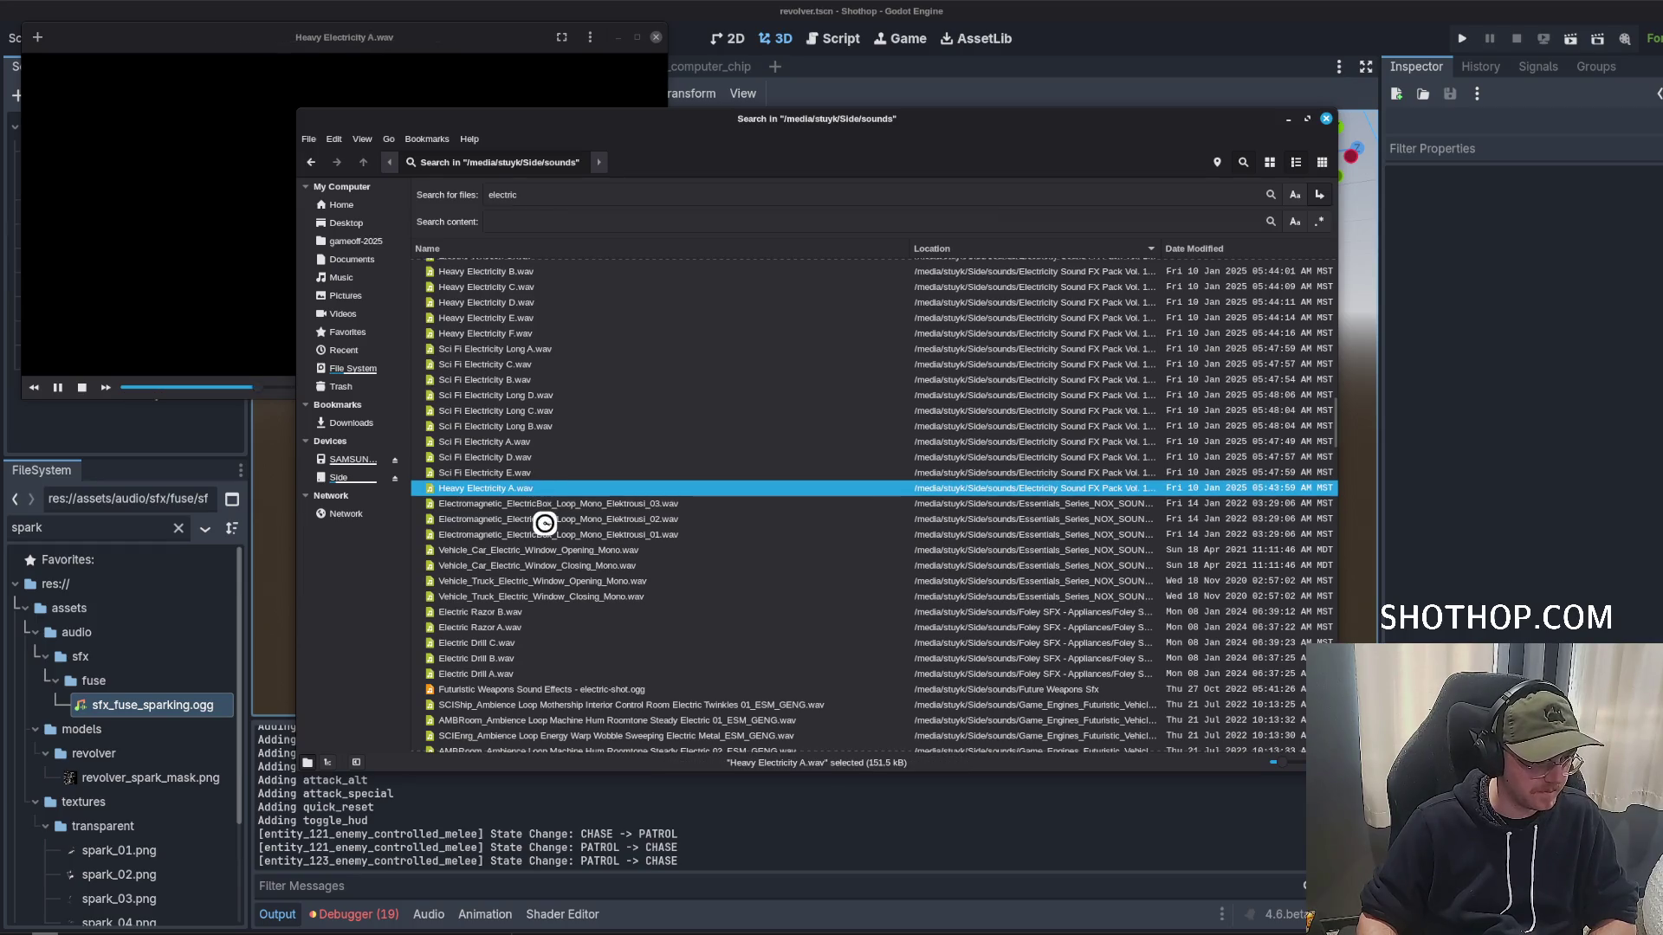
click(544, 523)
double_click(542, 535)
double_click(524, 487)
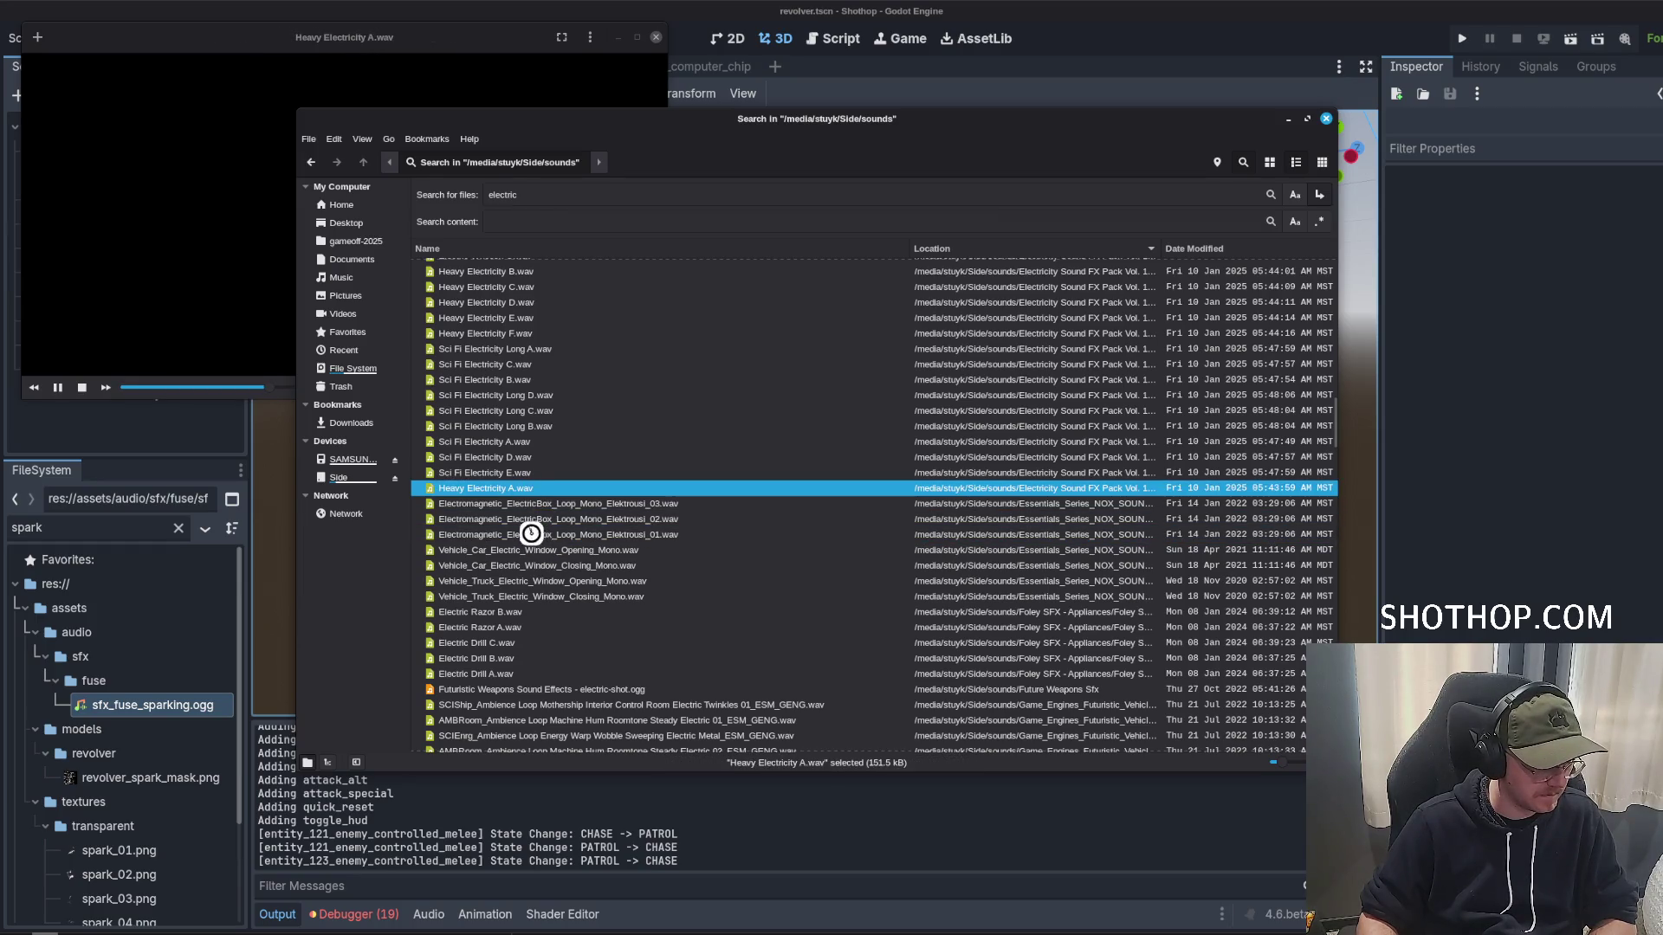
click(531, 519)
double_click(532, 534)
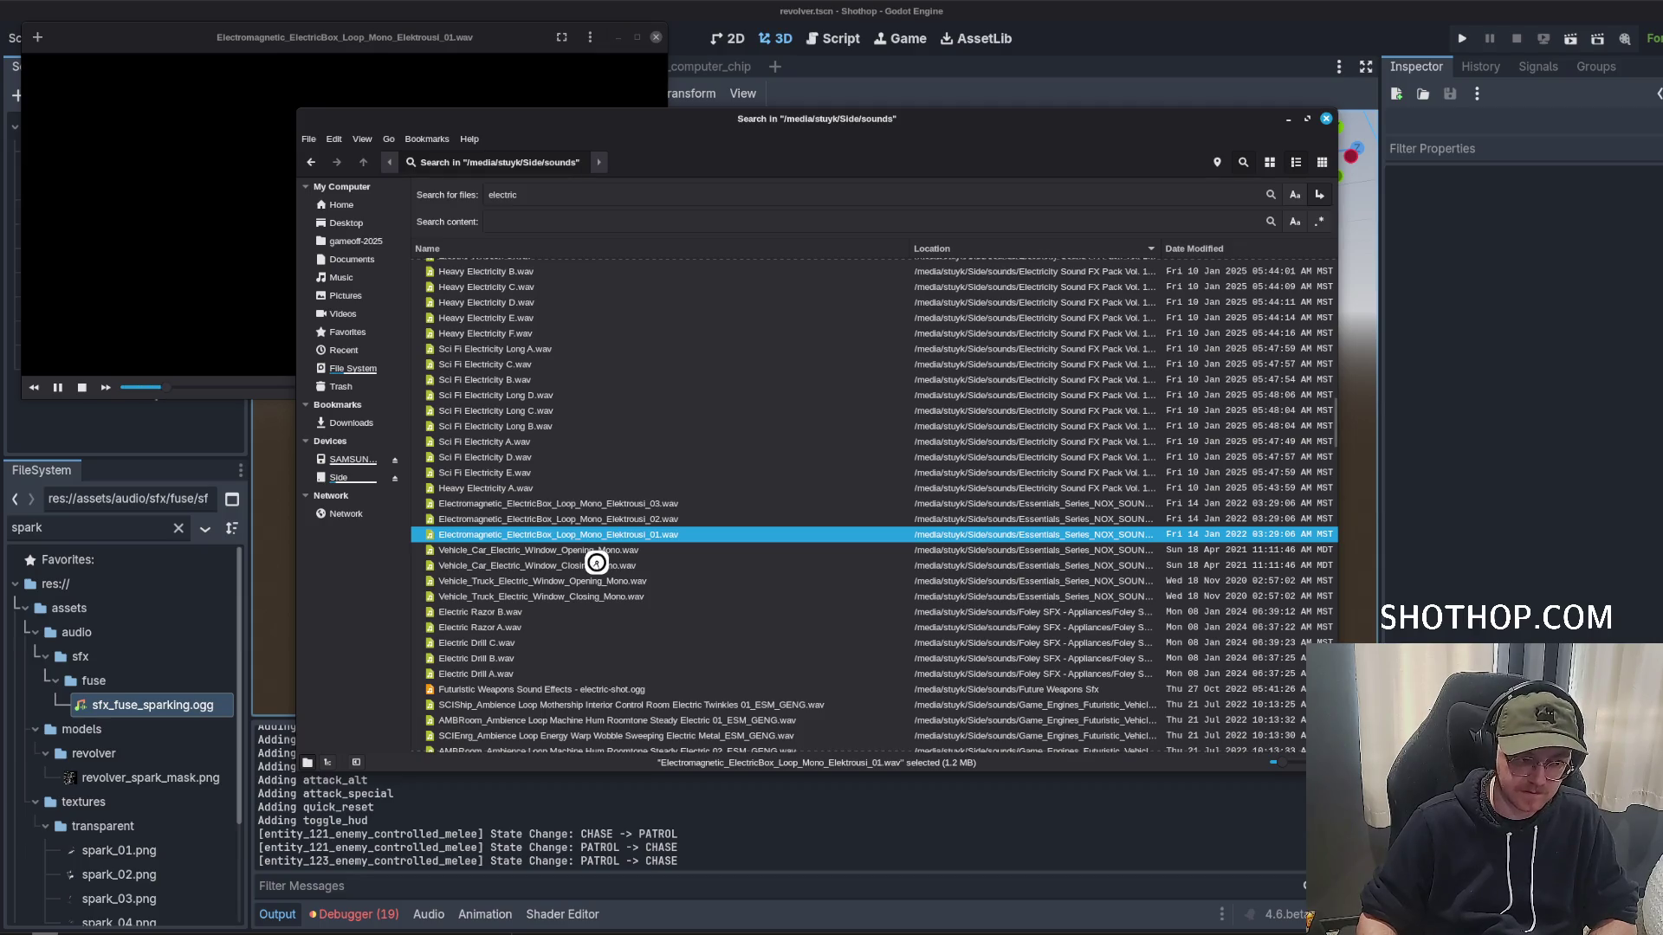
double_click(611, 582)
double_click(569, 612)
scroll(607, 607, down, 2)
double_click(546, 549)
scroll(613, 553, down, 1)
double_click(596, 527)
scroll(602, 511, down, 2)
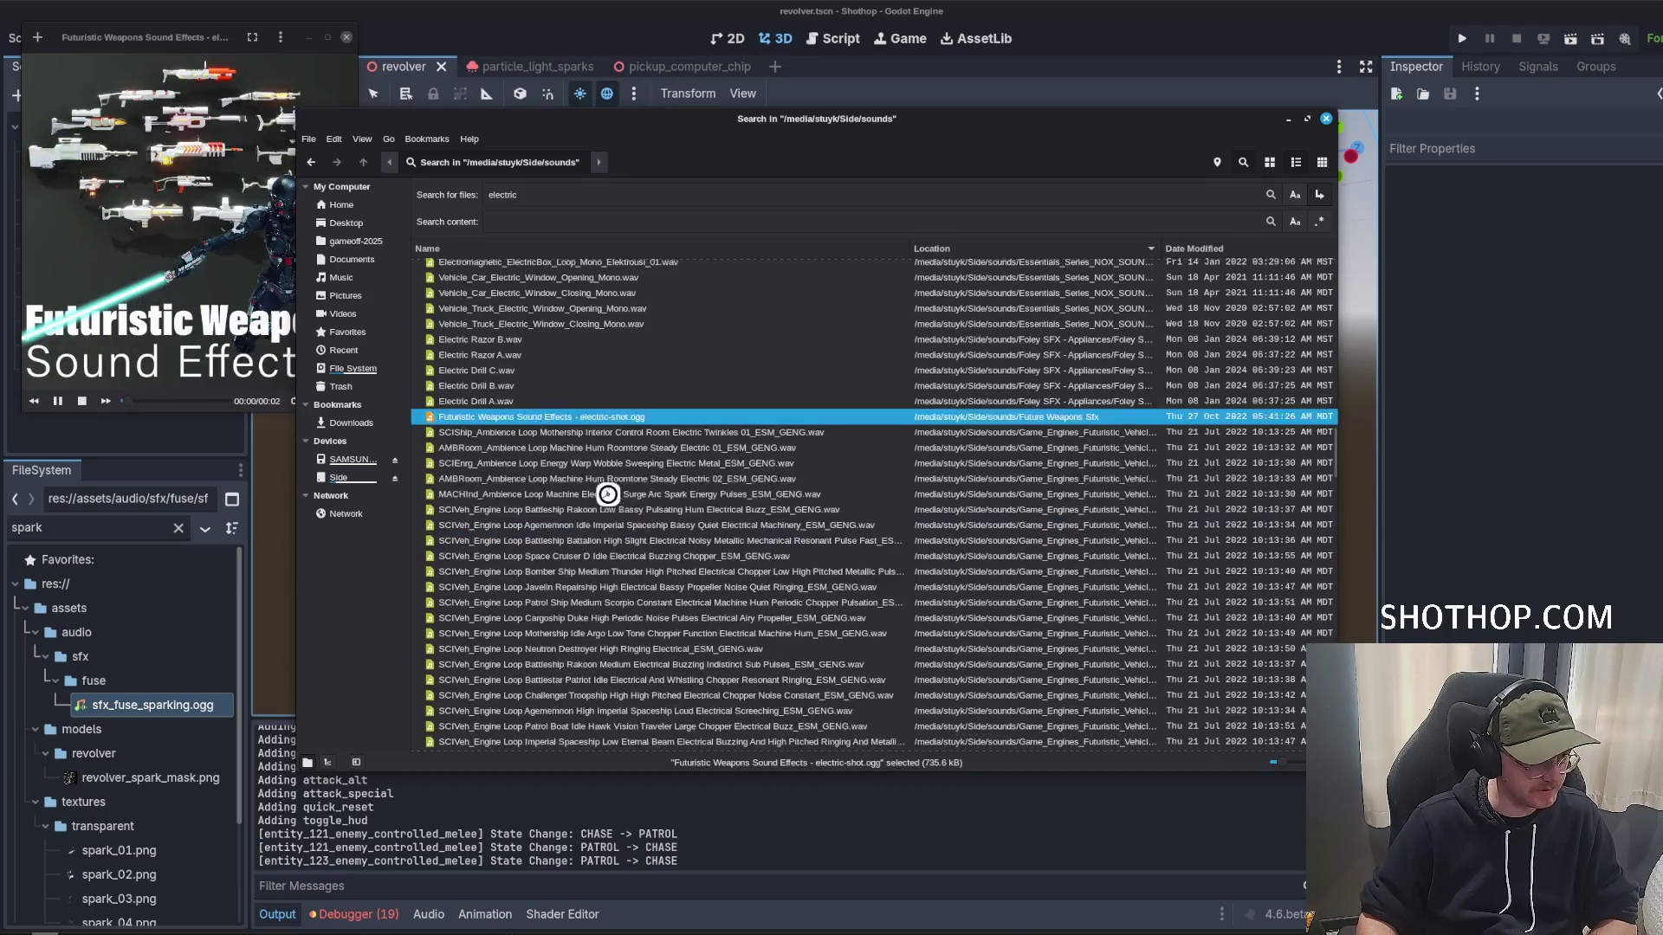
double_click(607, 494)
scroll(639, 581, down, 6)
scroll(625, 571, down, 5)
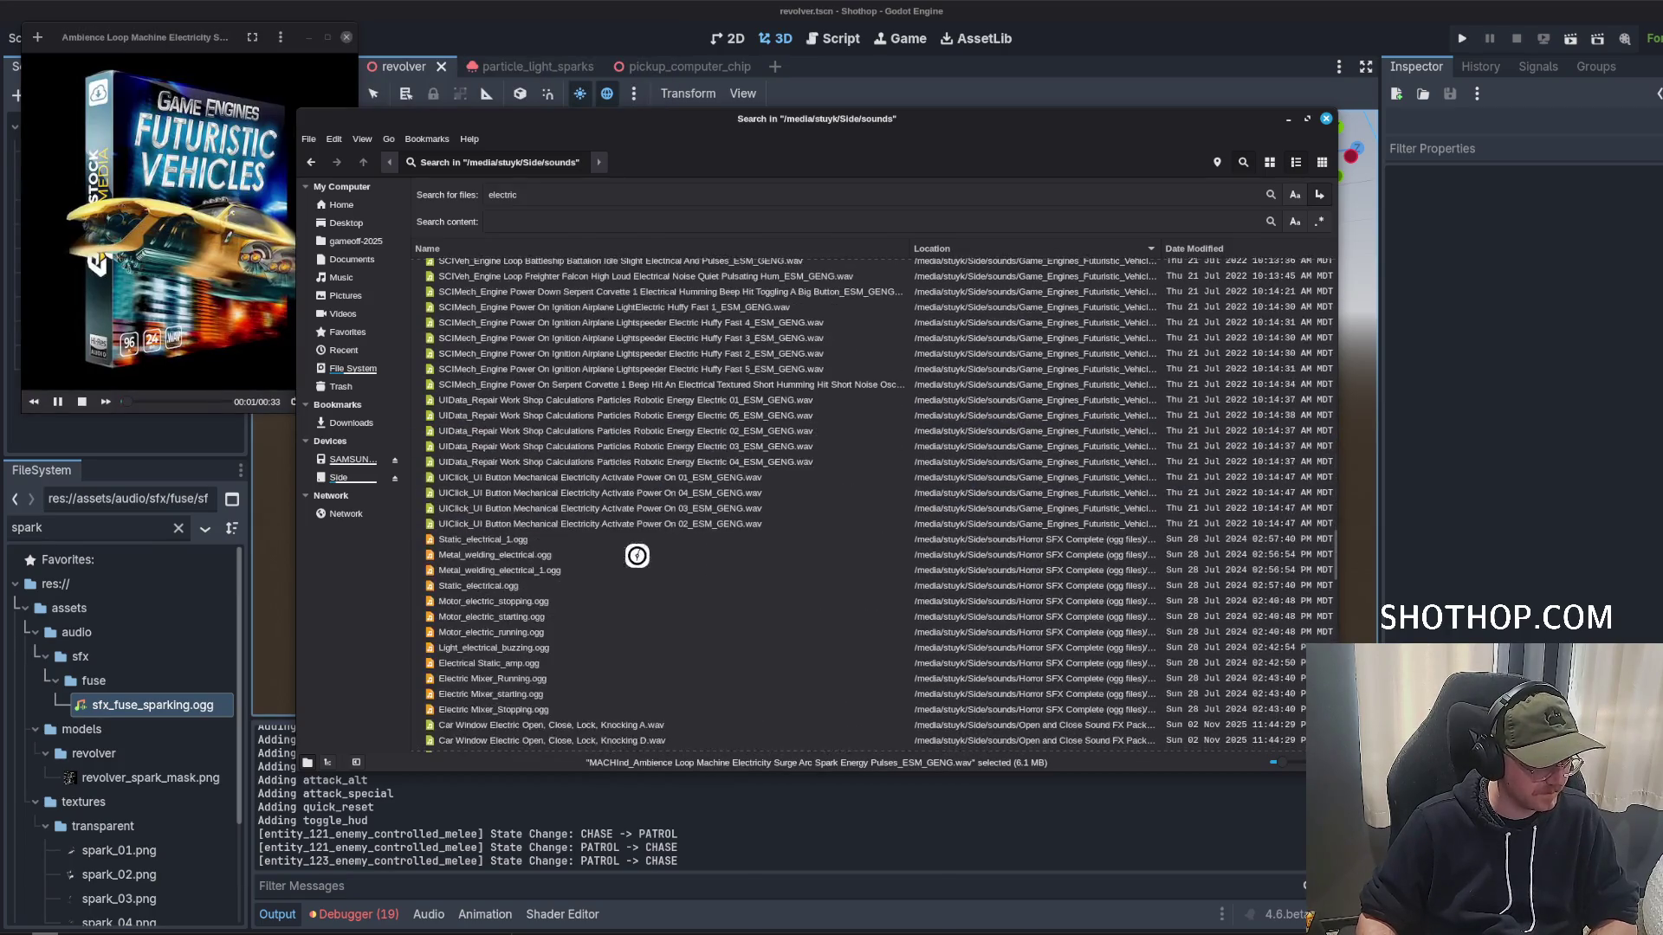
double_click(631, 555)
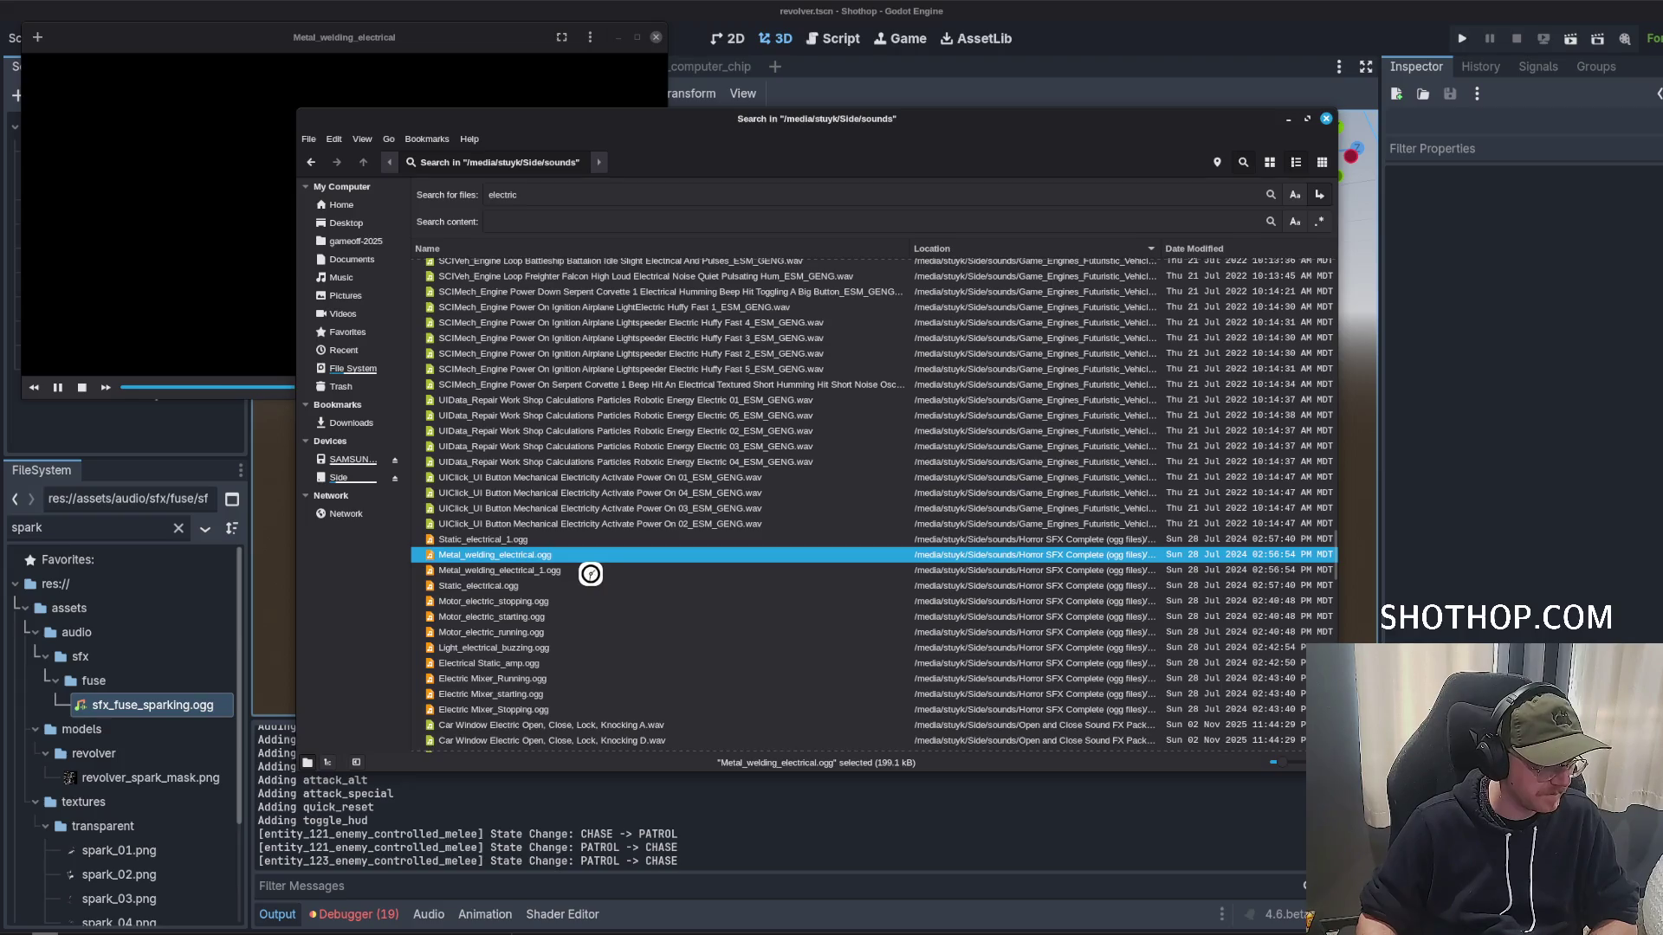
double_click(583, 571)
double_click(547, 587)
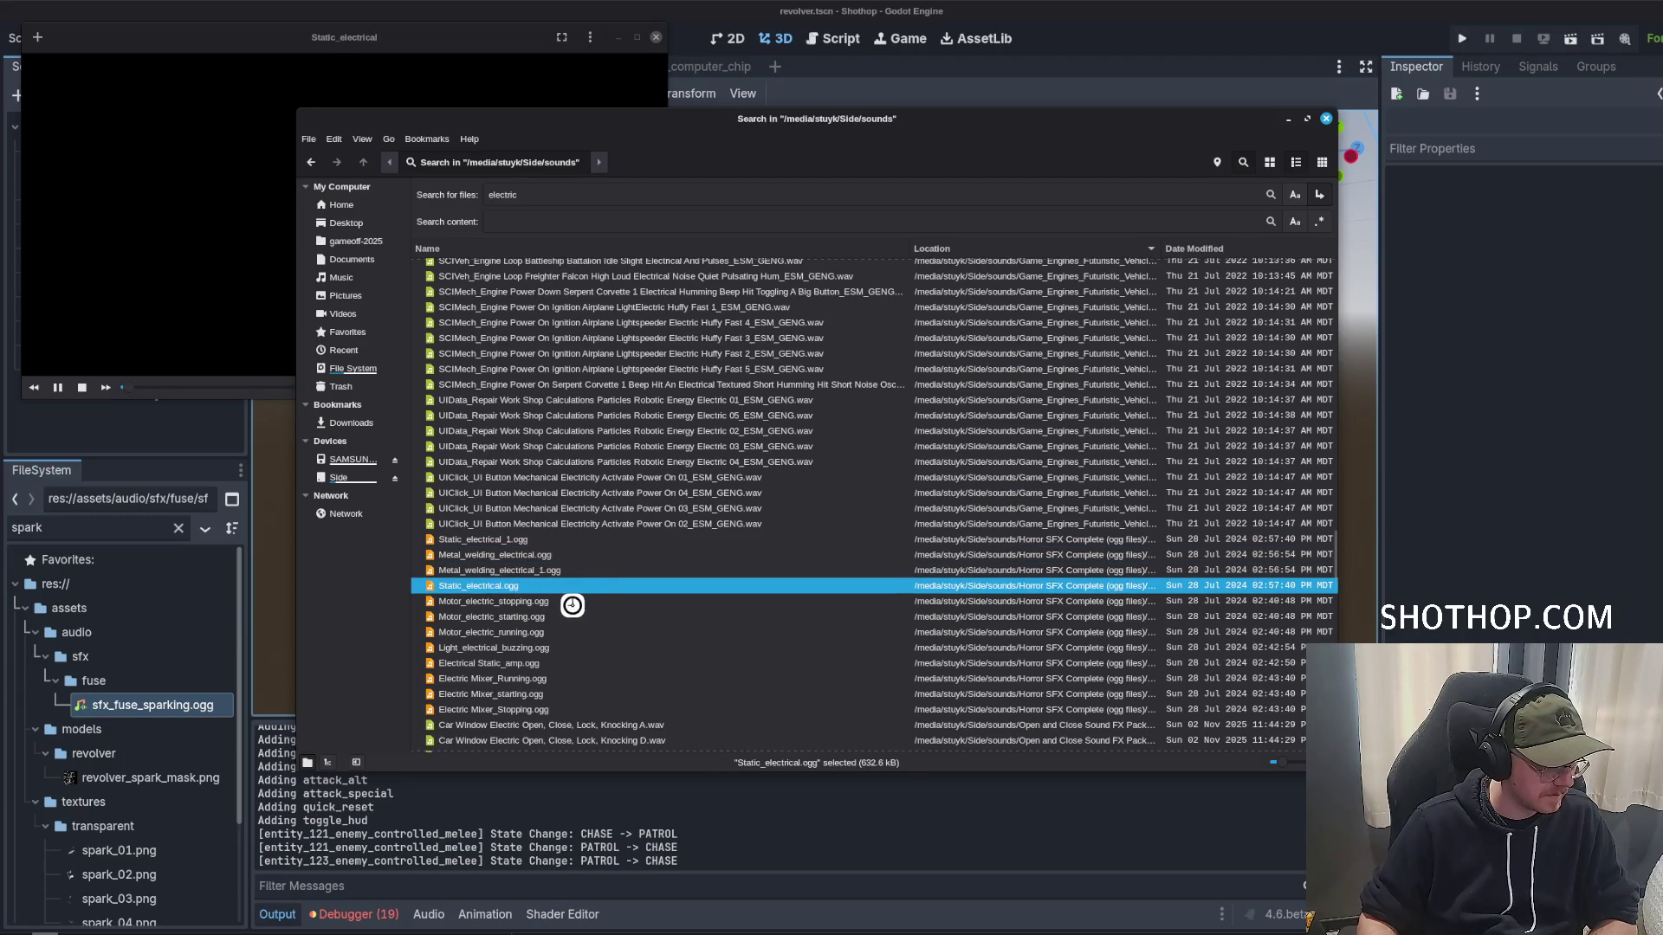
scroll(563, 610, down, 3)
double_click(530, 541)
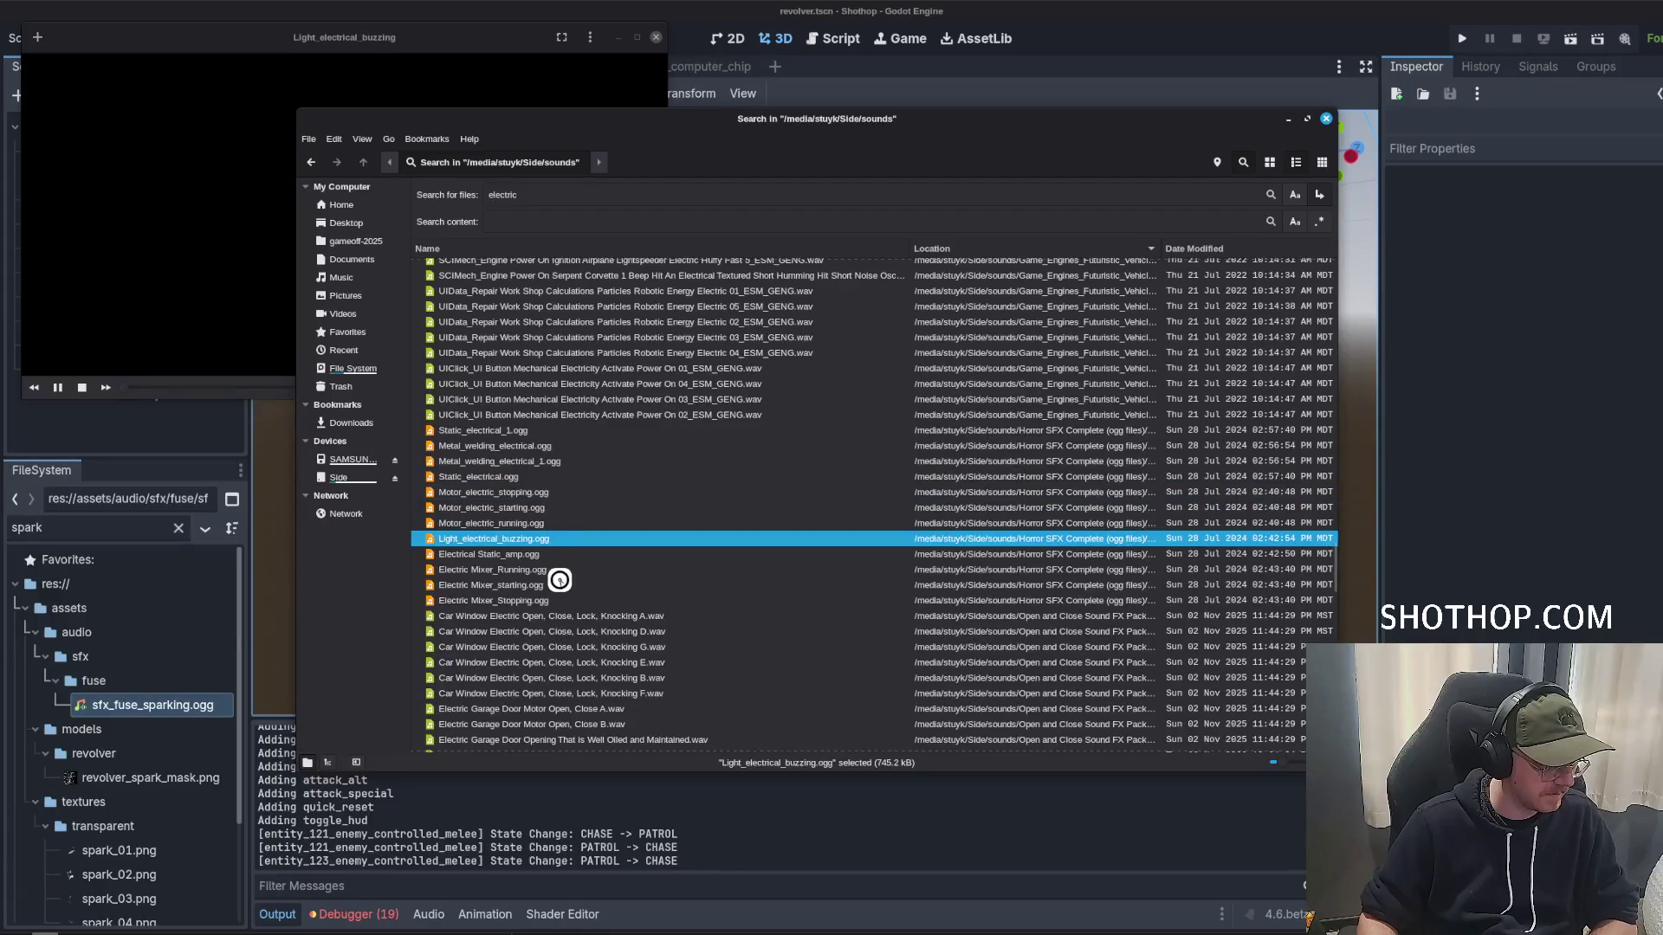
double_click(535, 568)
double_click(549, 634)
Audition the charge, hum and surge sounds, settle on High Voltage Electric Arcs 2.wav, and close the search.
scroll(549, 638, down, 5)
double_click(593, 606)
scroll(563, 580, down, 7)
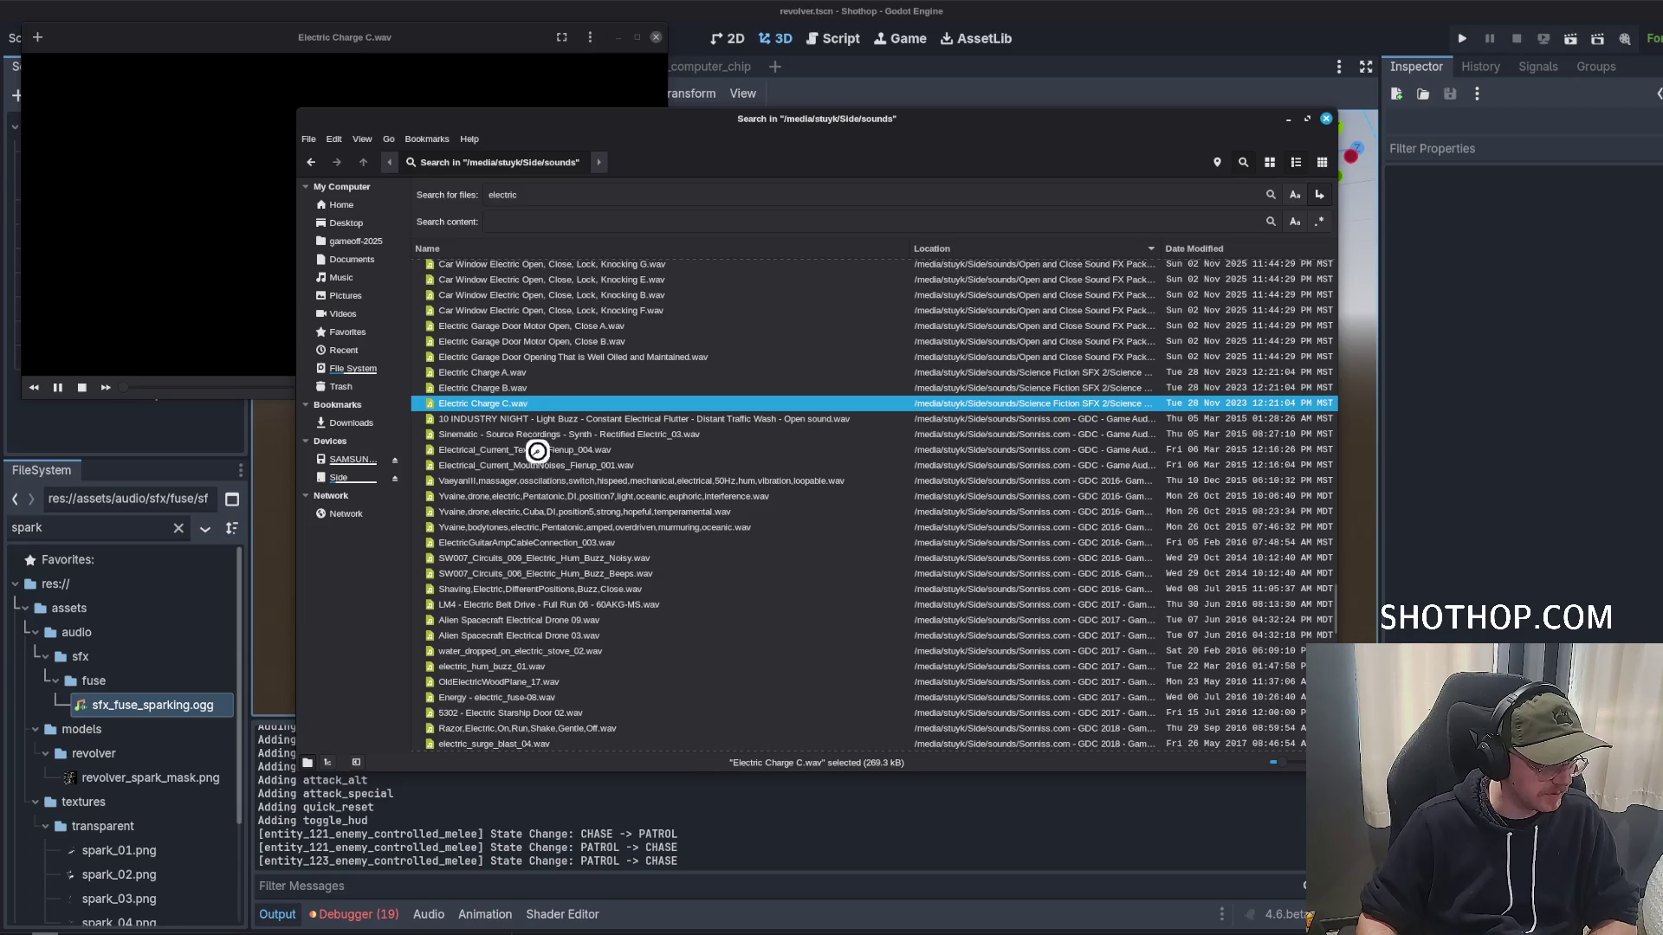
double_click(538, 465)
double_click(543, 543)
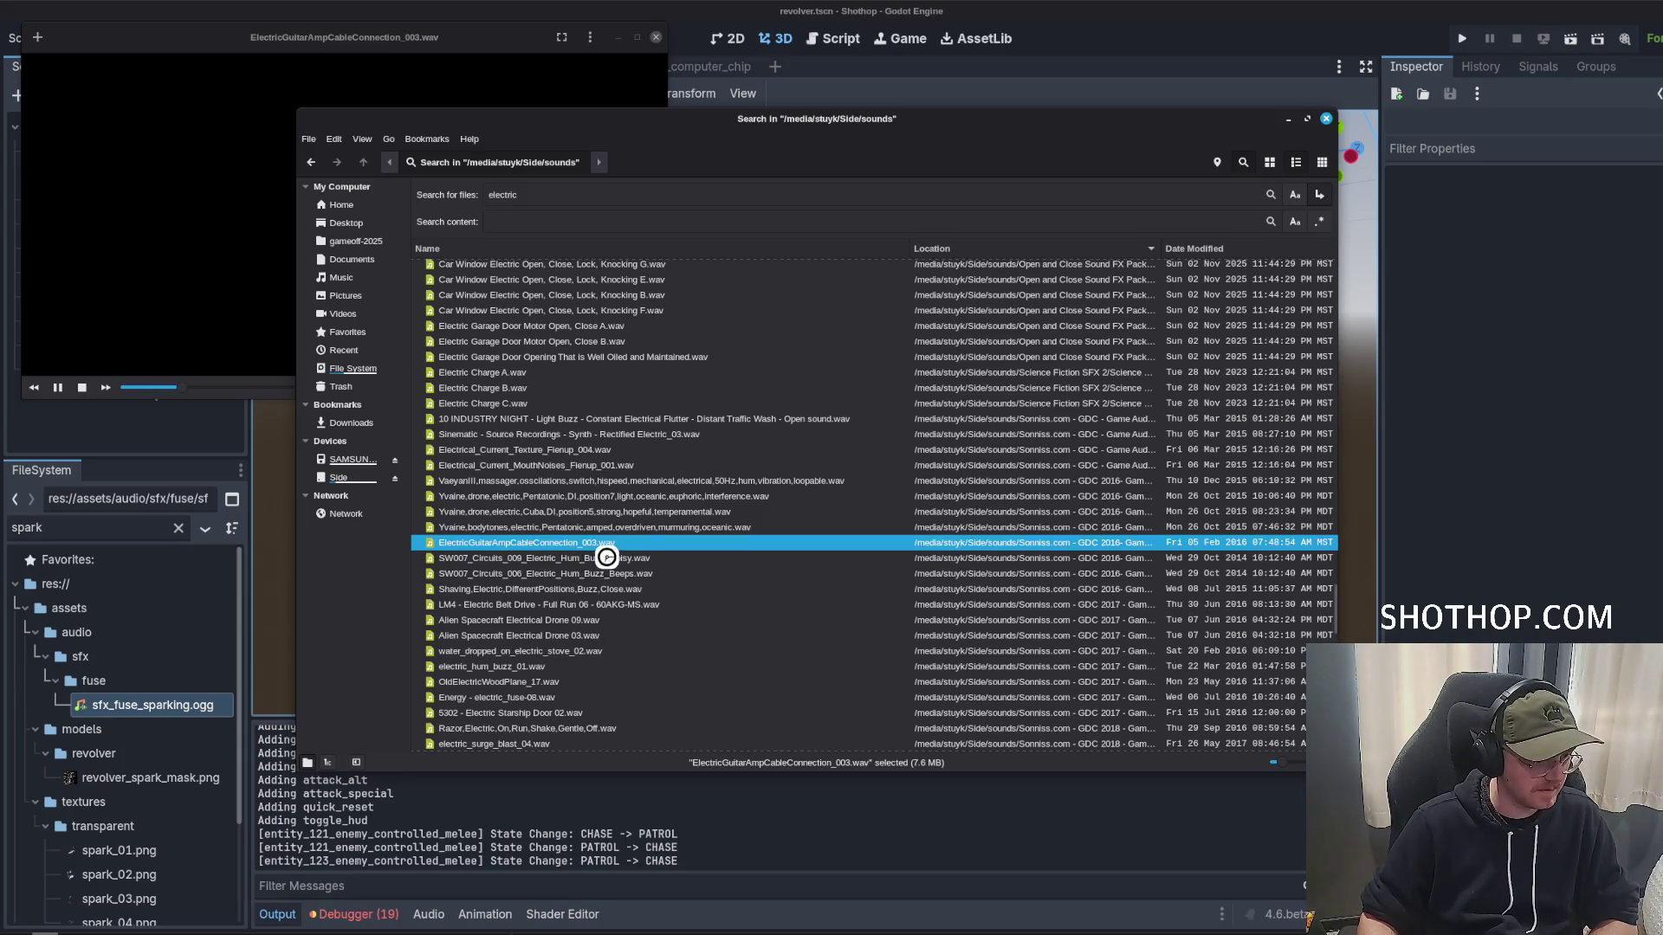
double_click(606, 558)
double_click(606, 590)
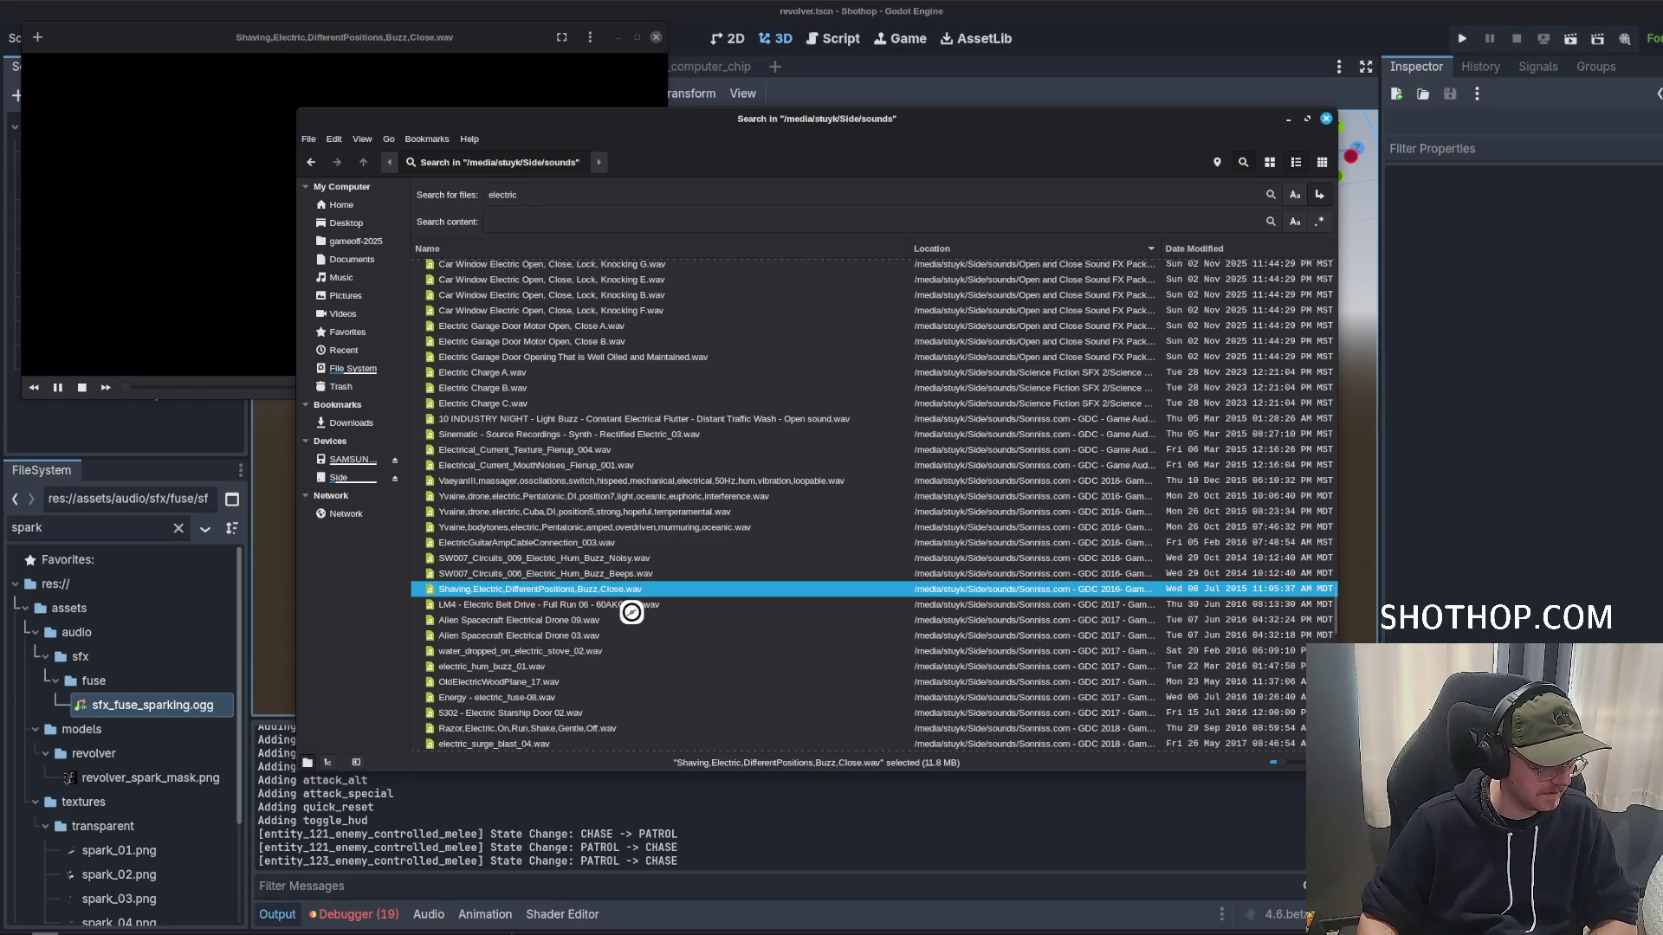
double_click(606, 620)
double_click(619, 652)
double_click(578, 667)
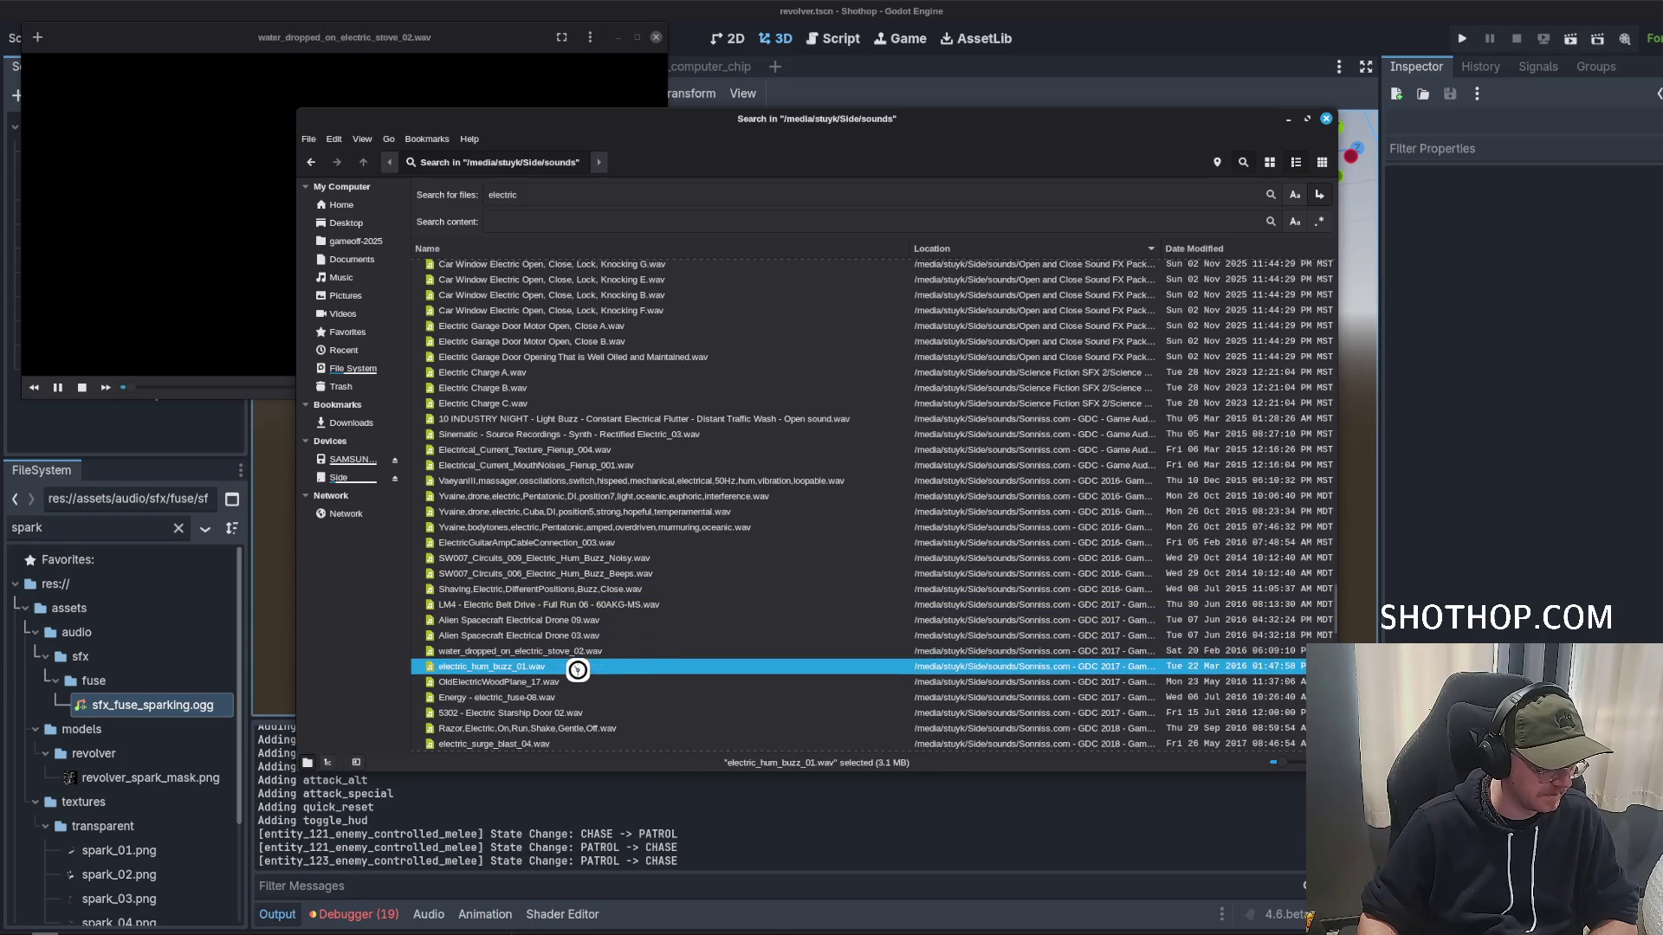
scroll(635, 632, down, 3)
double_click(575, 572)
double_click(554, 588)
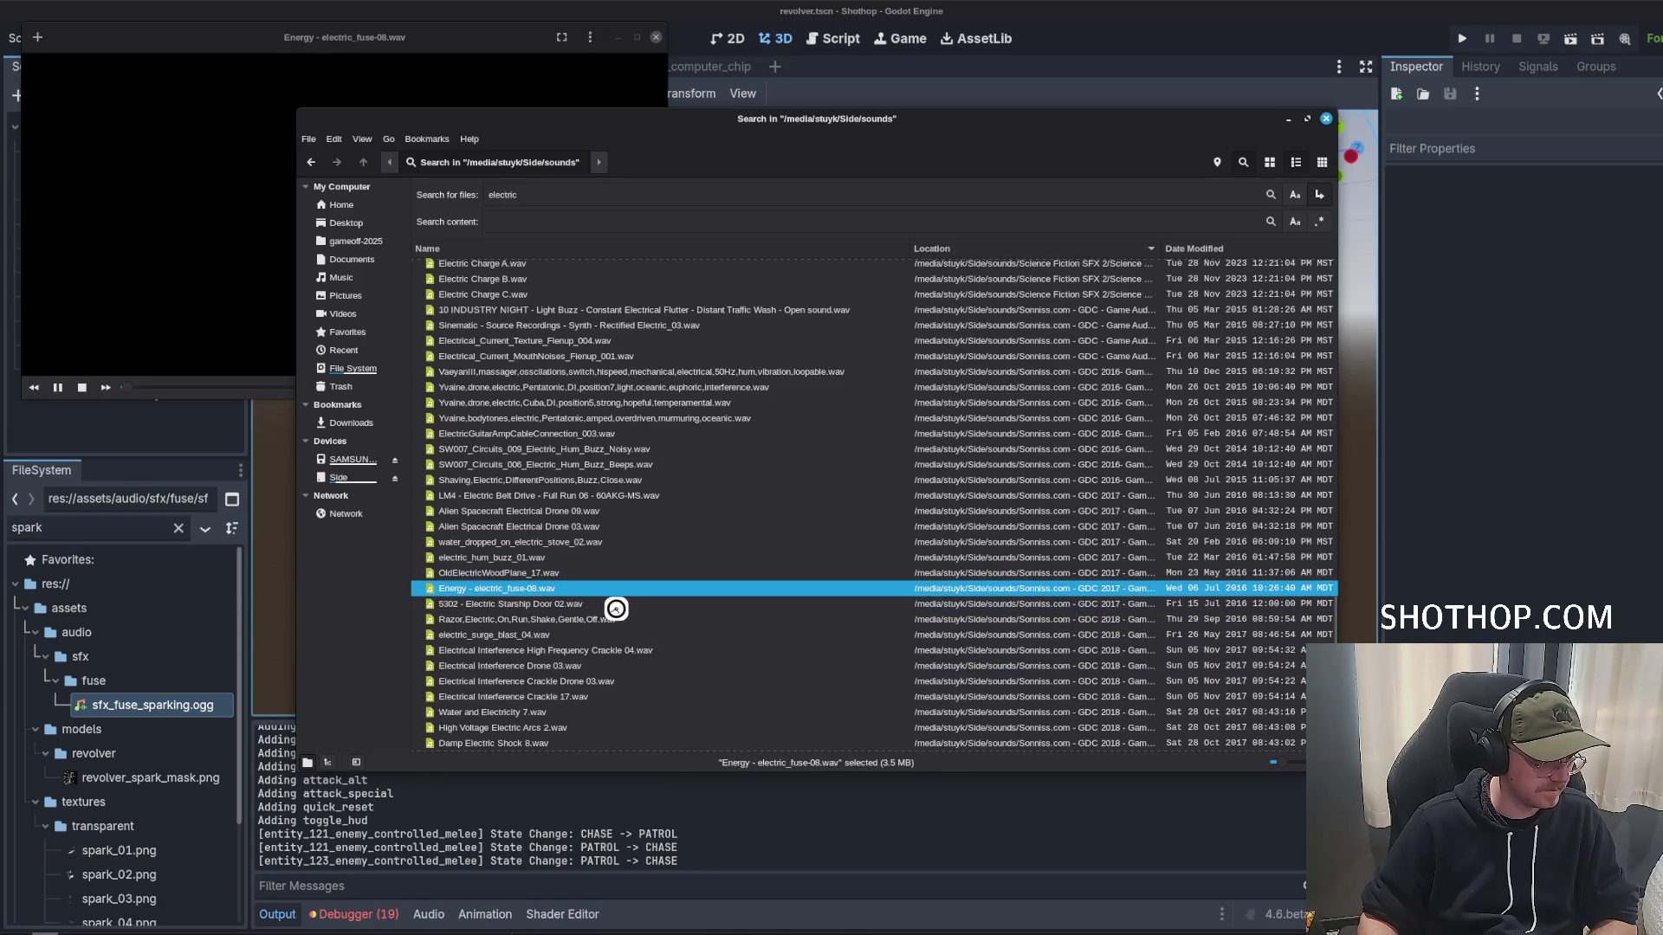
double_click(595, 633)
scroll(594, 631, down, 3)
double_click(576, 571)
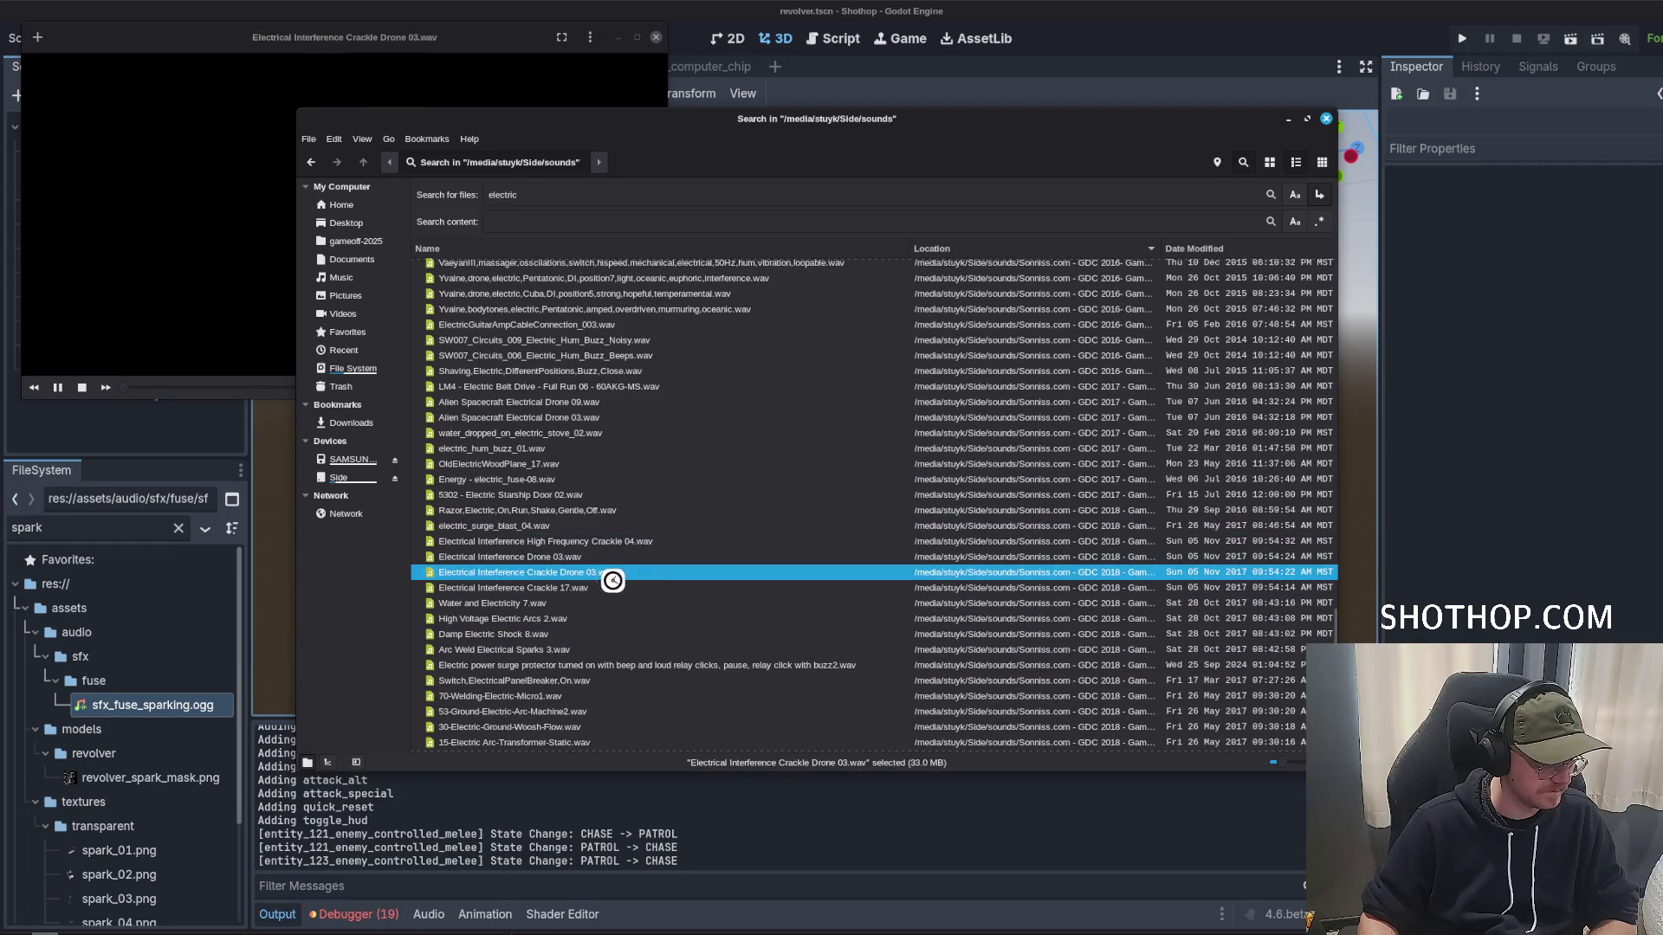
double_click(583, 557)
double_click(524, 526)
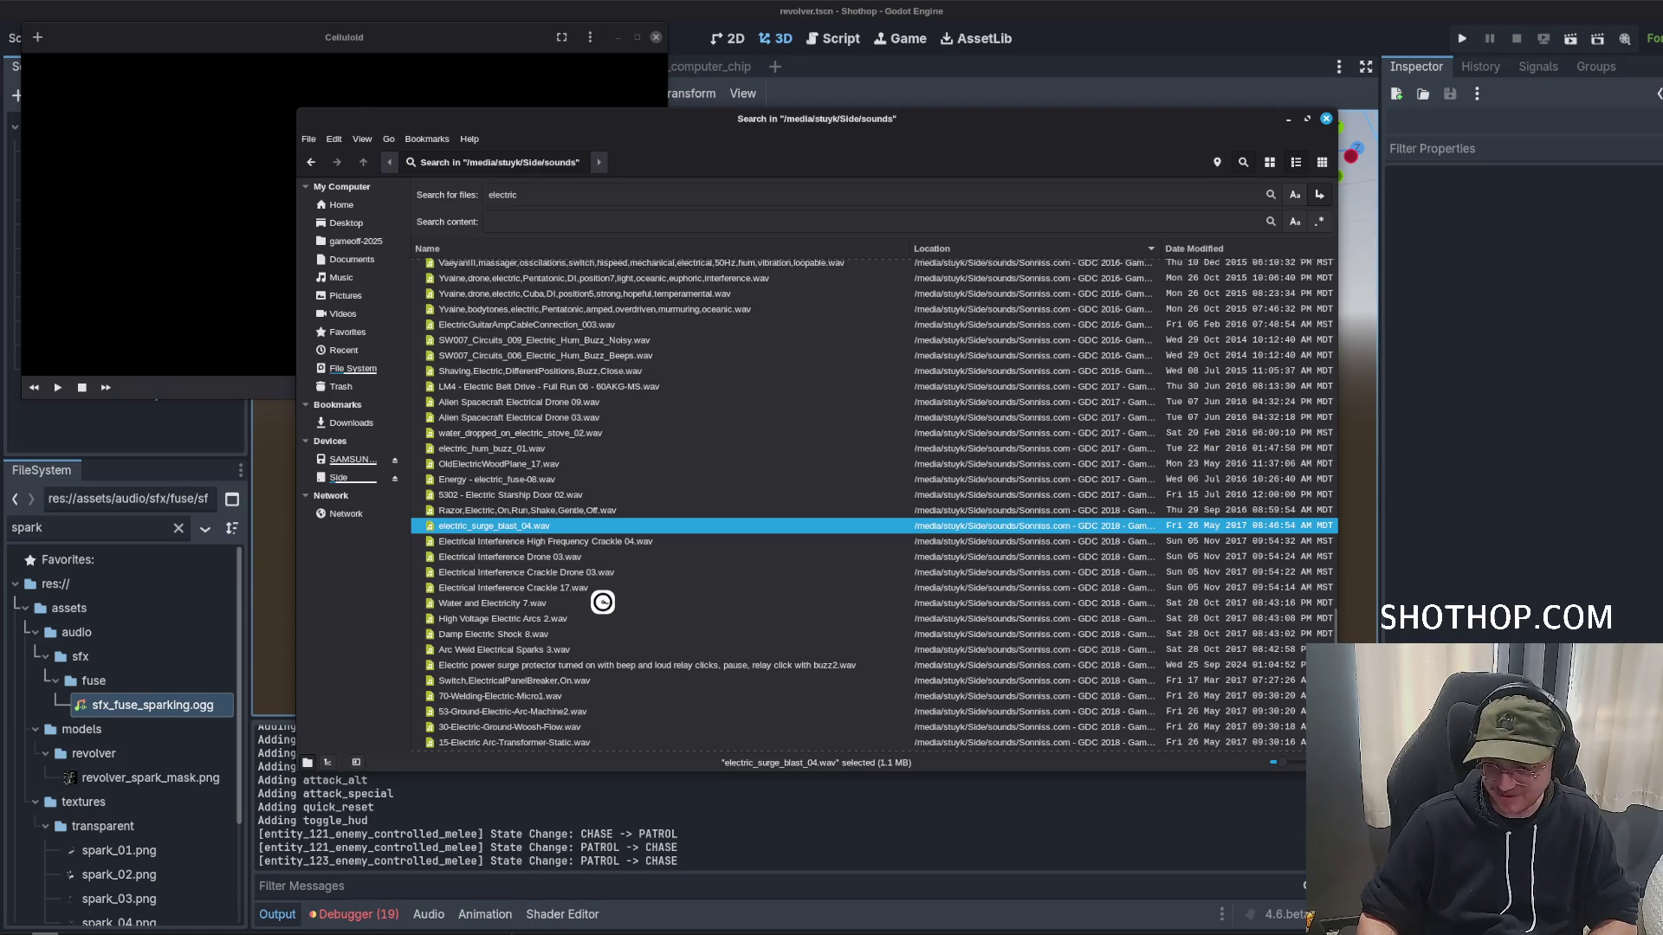
double_click(602, 603)
scroll(604, 603, down, 3)
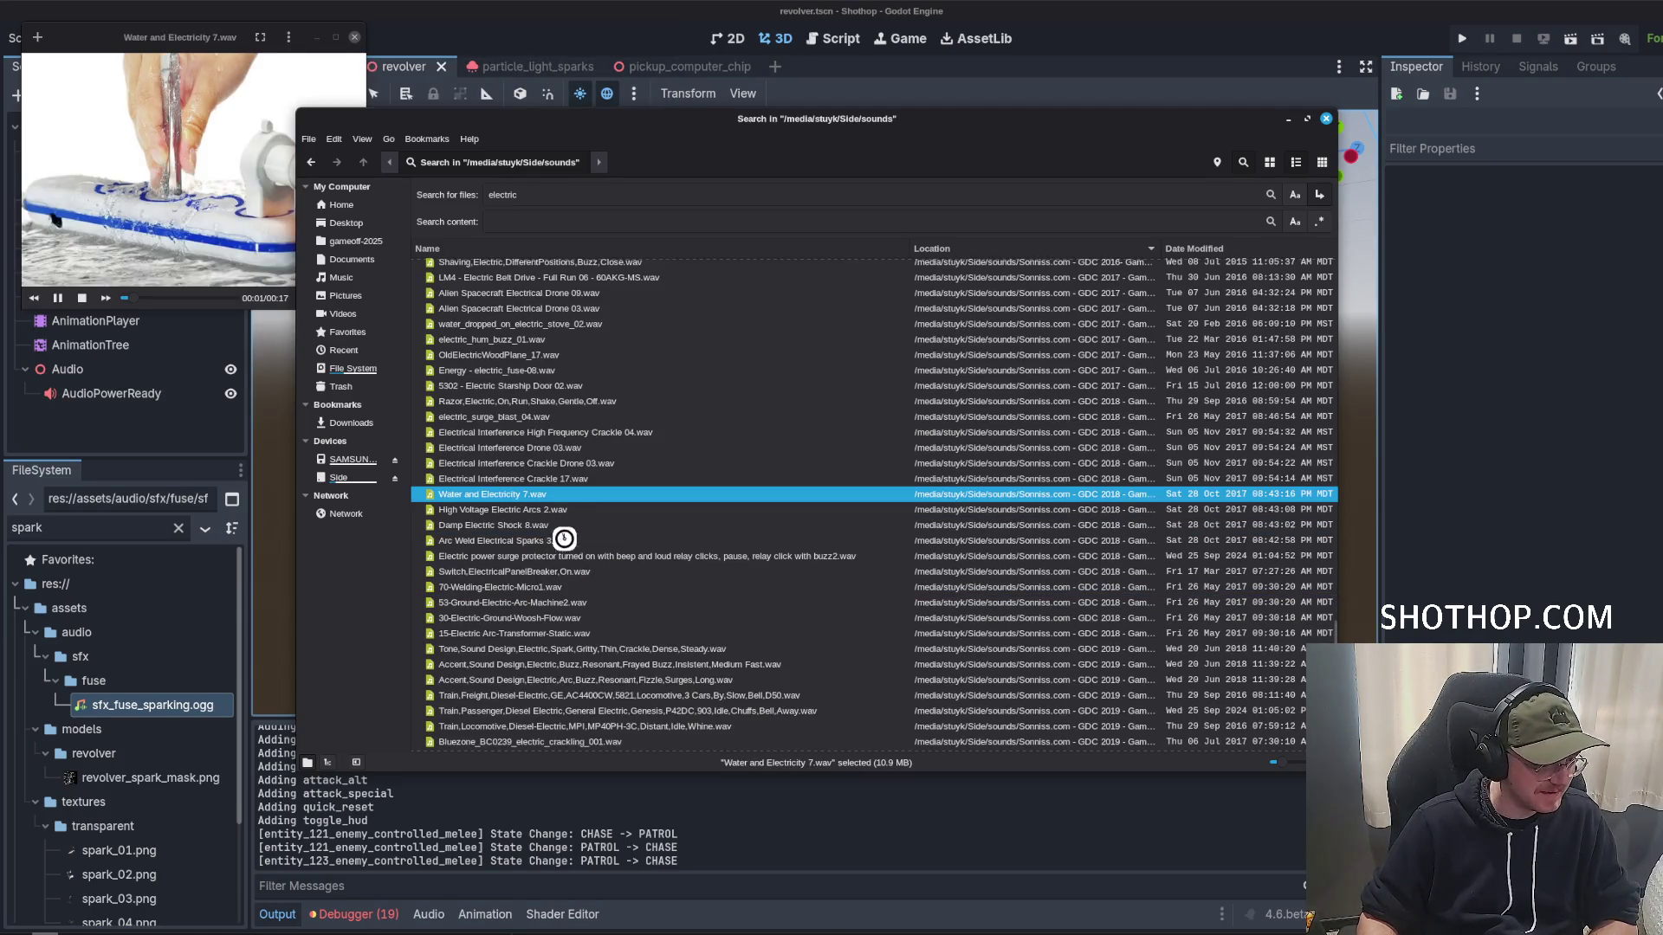
double_click(554, 511)
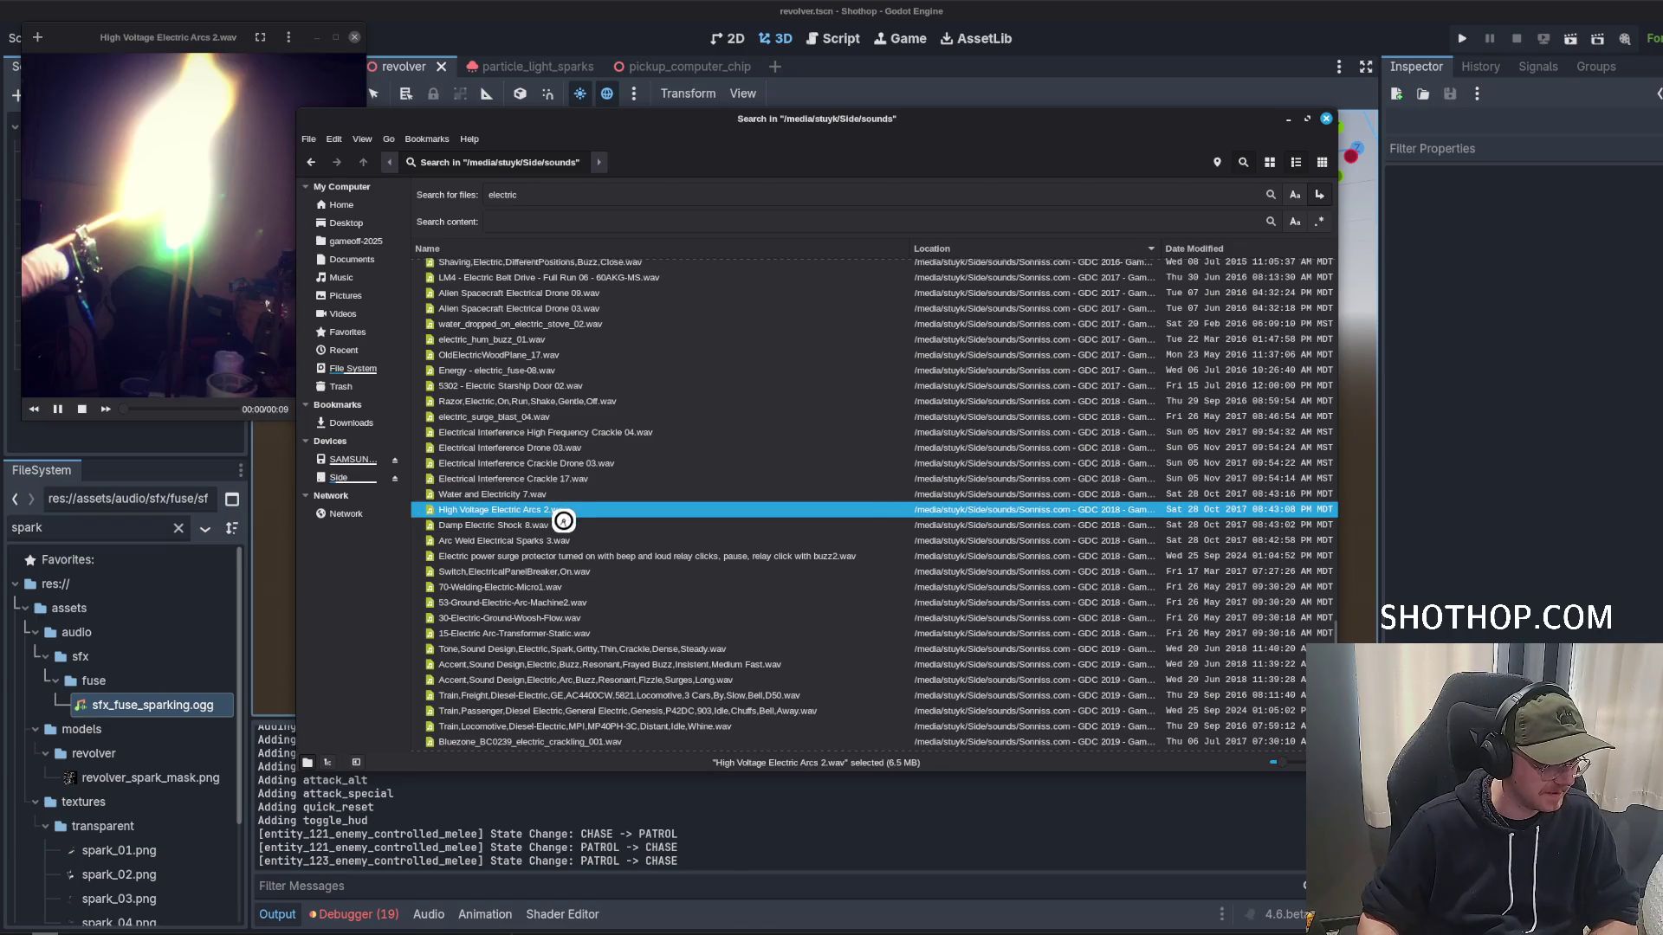
click(179, 409)
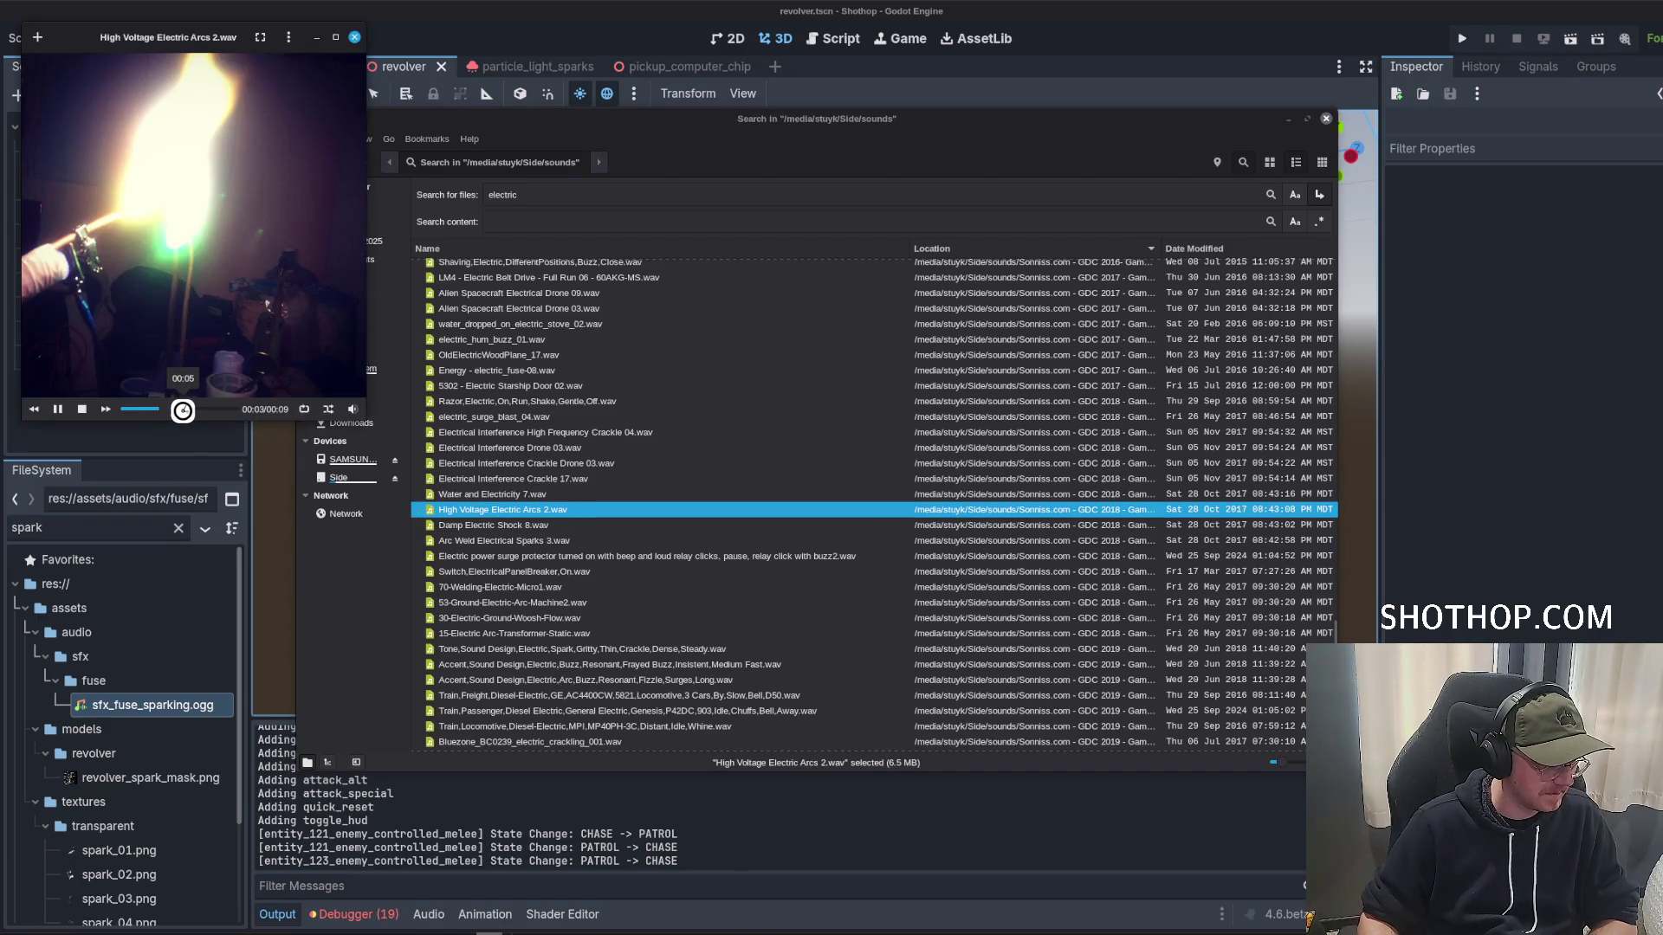
click(352, 33)
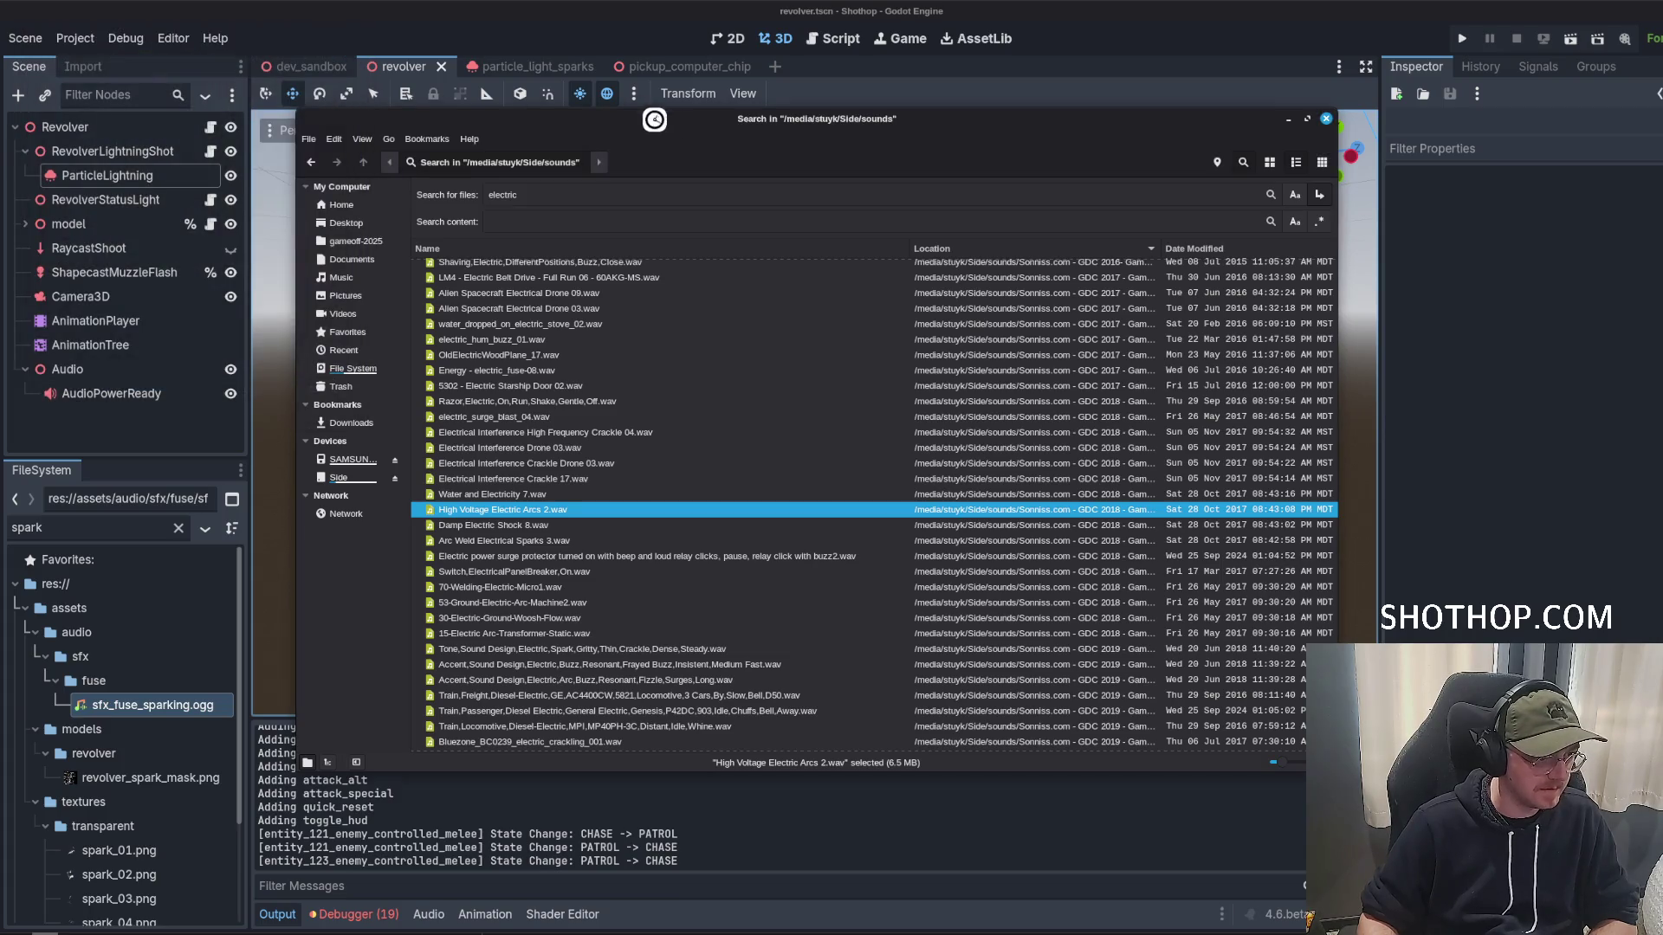
key(alt+Tab)
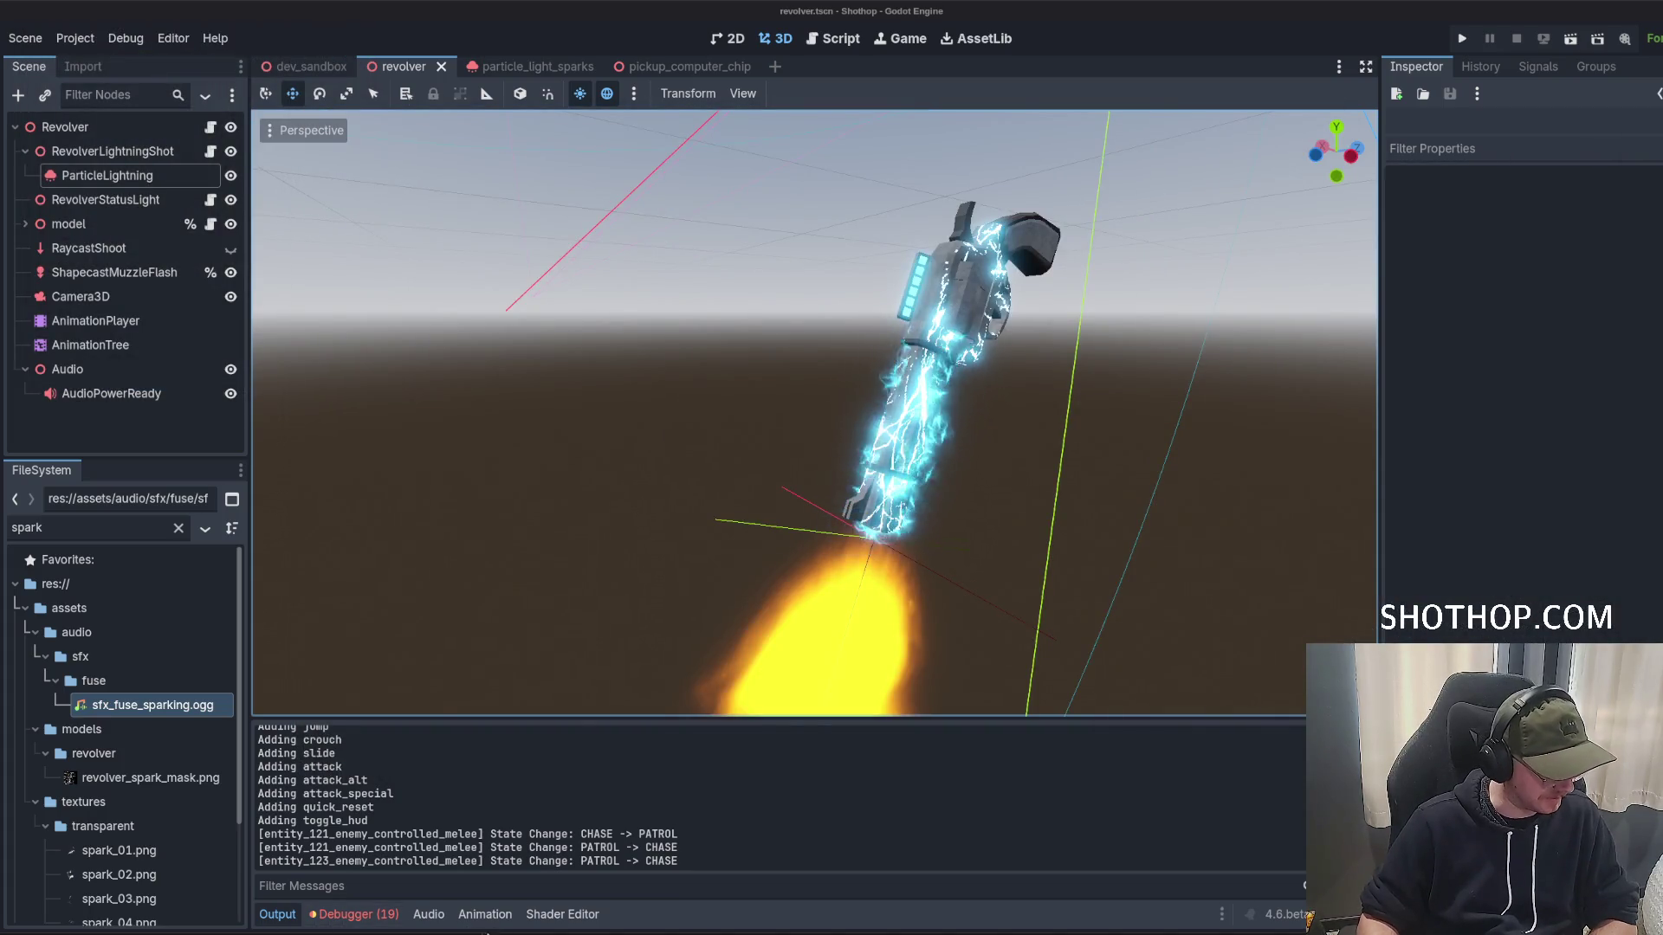
Launch Audacity via the 'auda' app search and remove its leftover thunder track.
key(super)
text(auda)
key(Return)
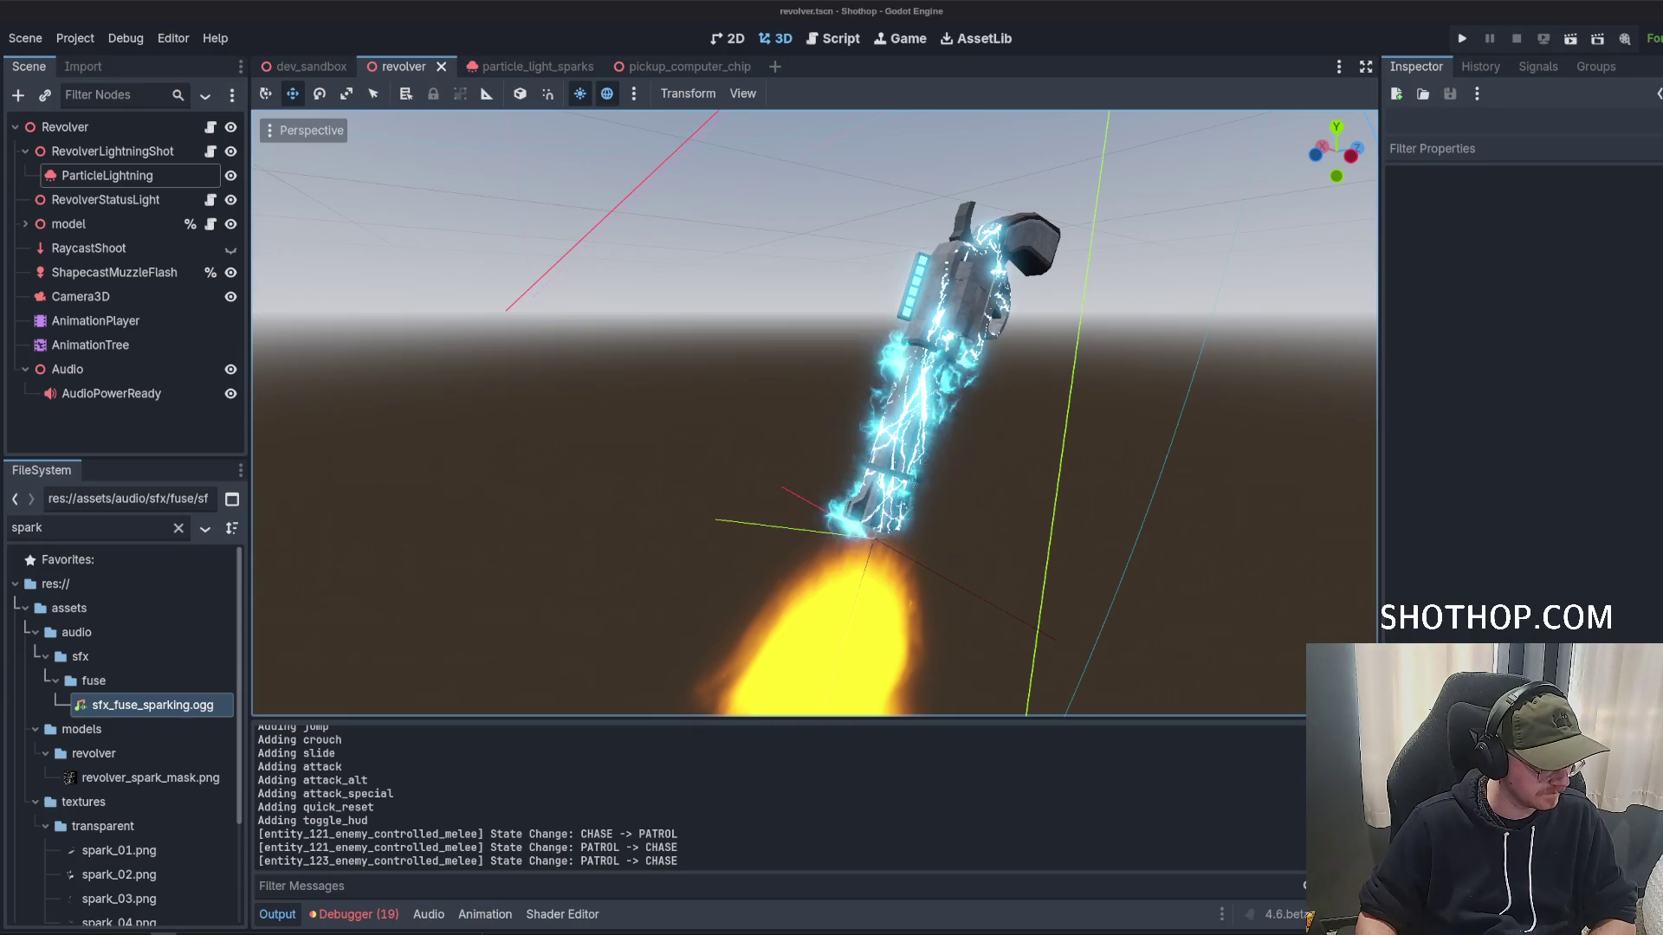
key(alt+Tab)
click(9, 108)
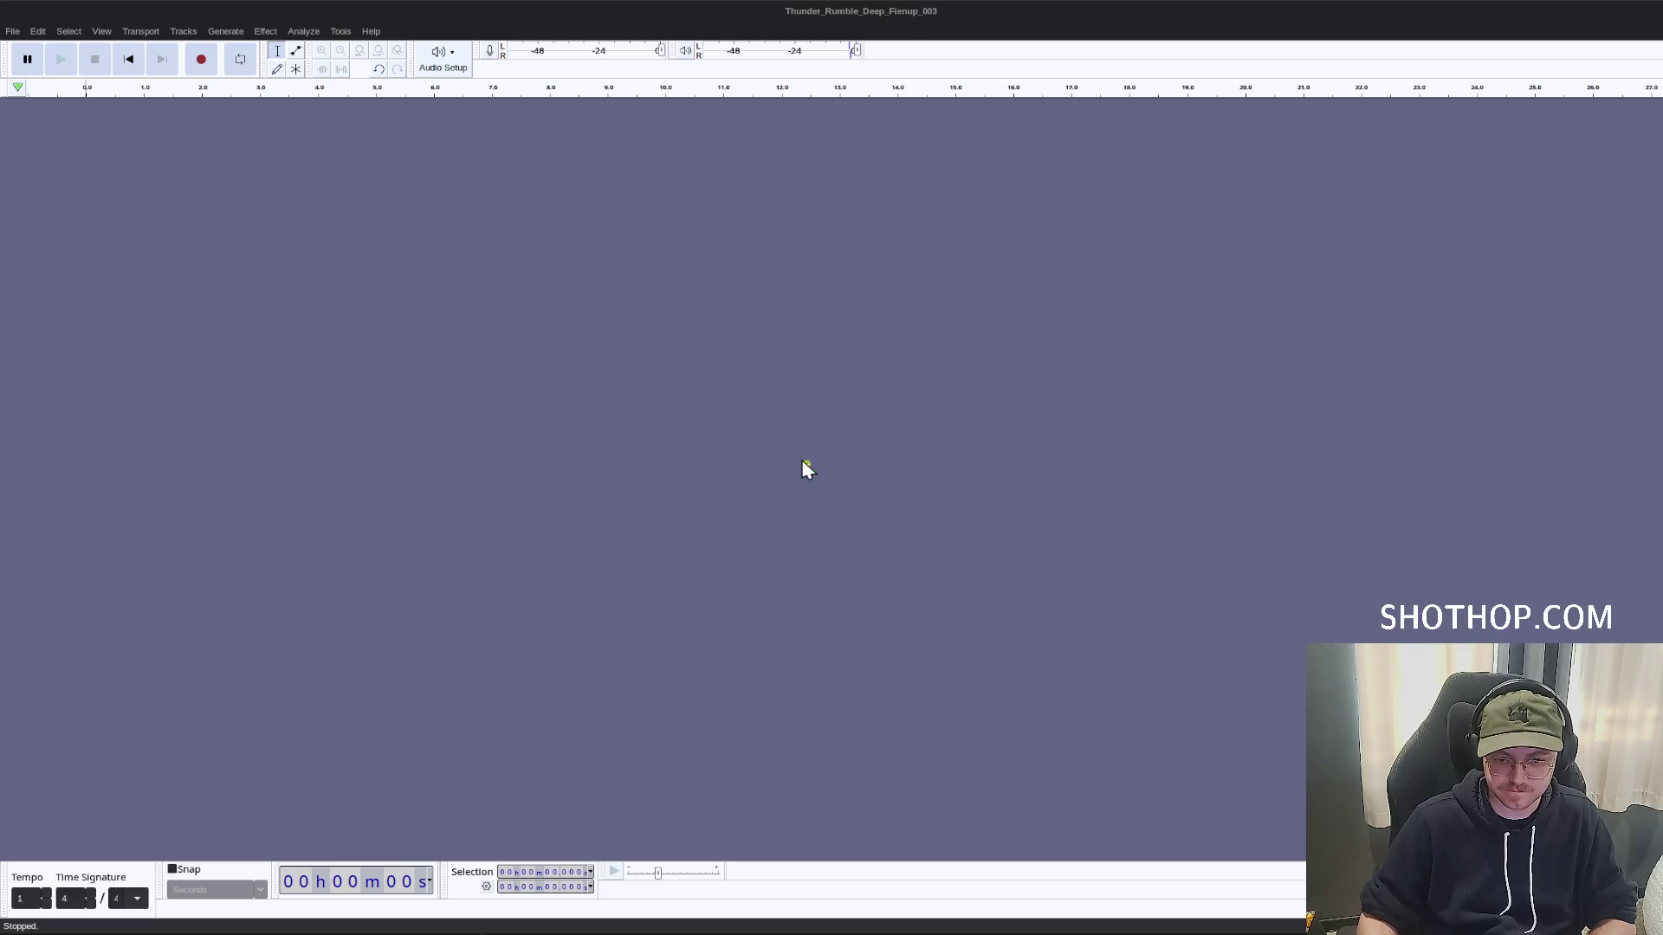
Import High Voltage Electric Arcs 2.wav into Audacity and play it back.
drag(806, 468, 805, 468)
click(62, 59)
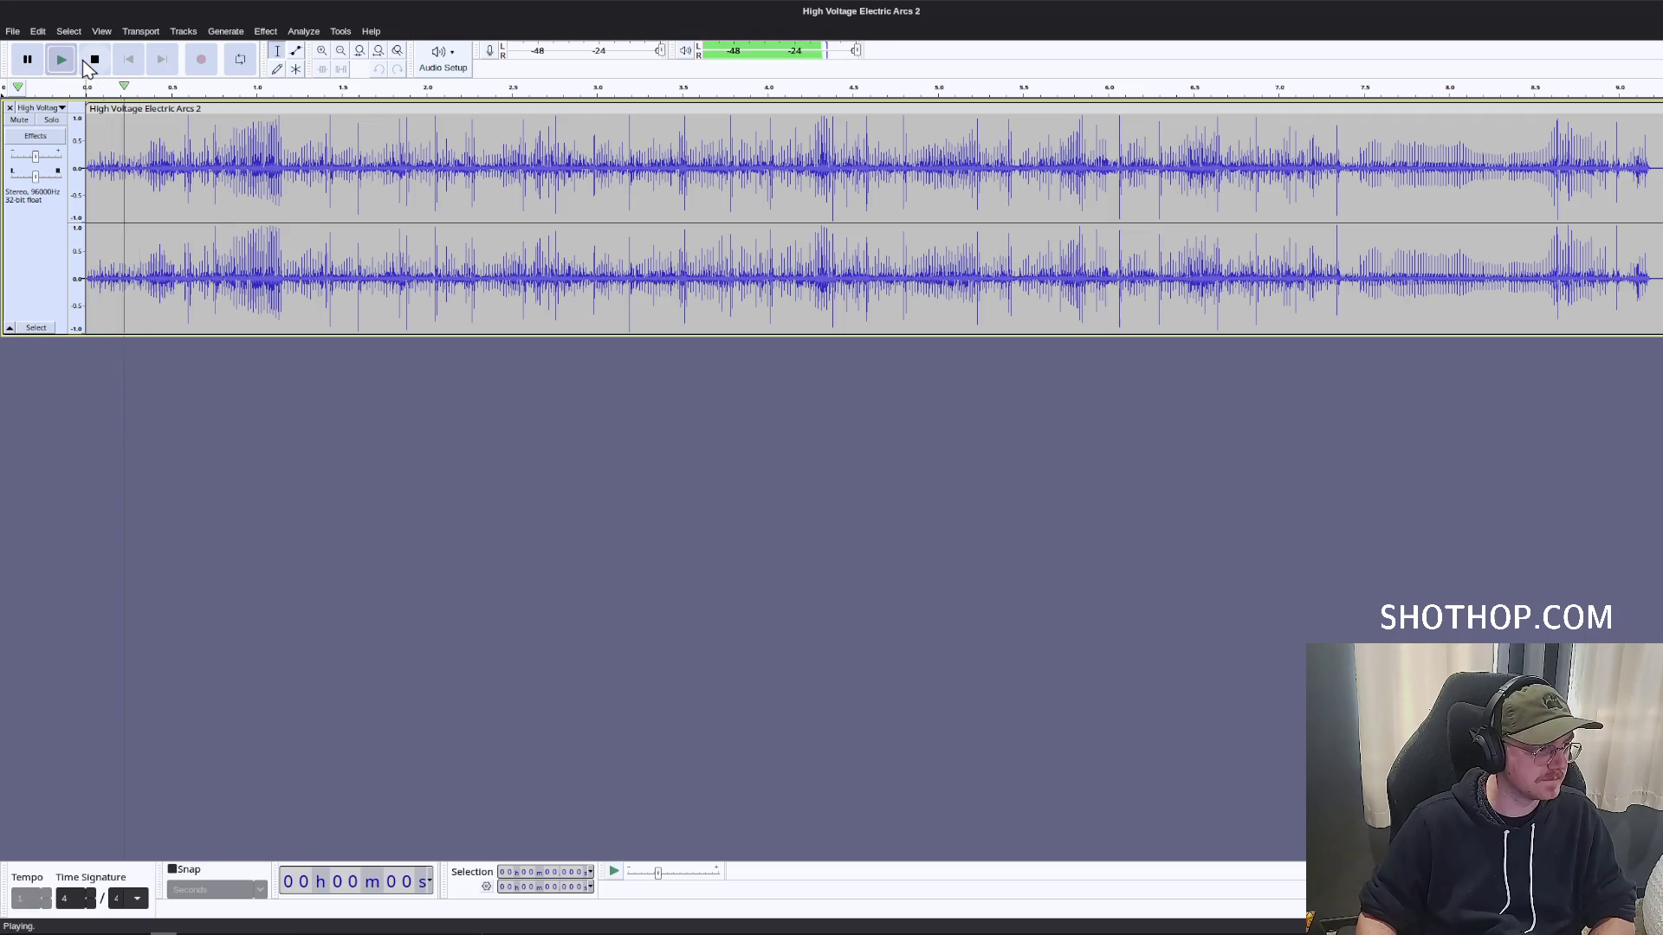
click(94, 59)
Amplify the whole track by -5 dB.
key(ctrl+a)
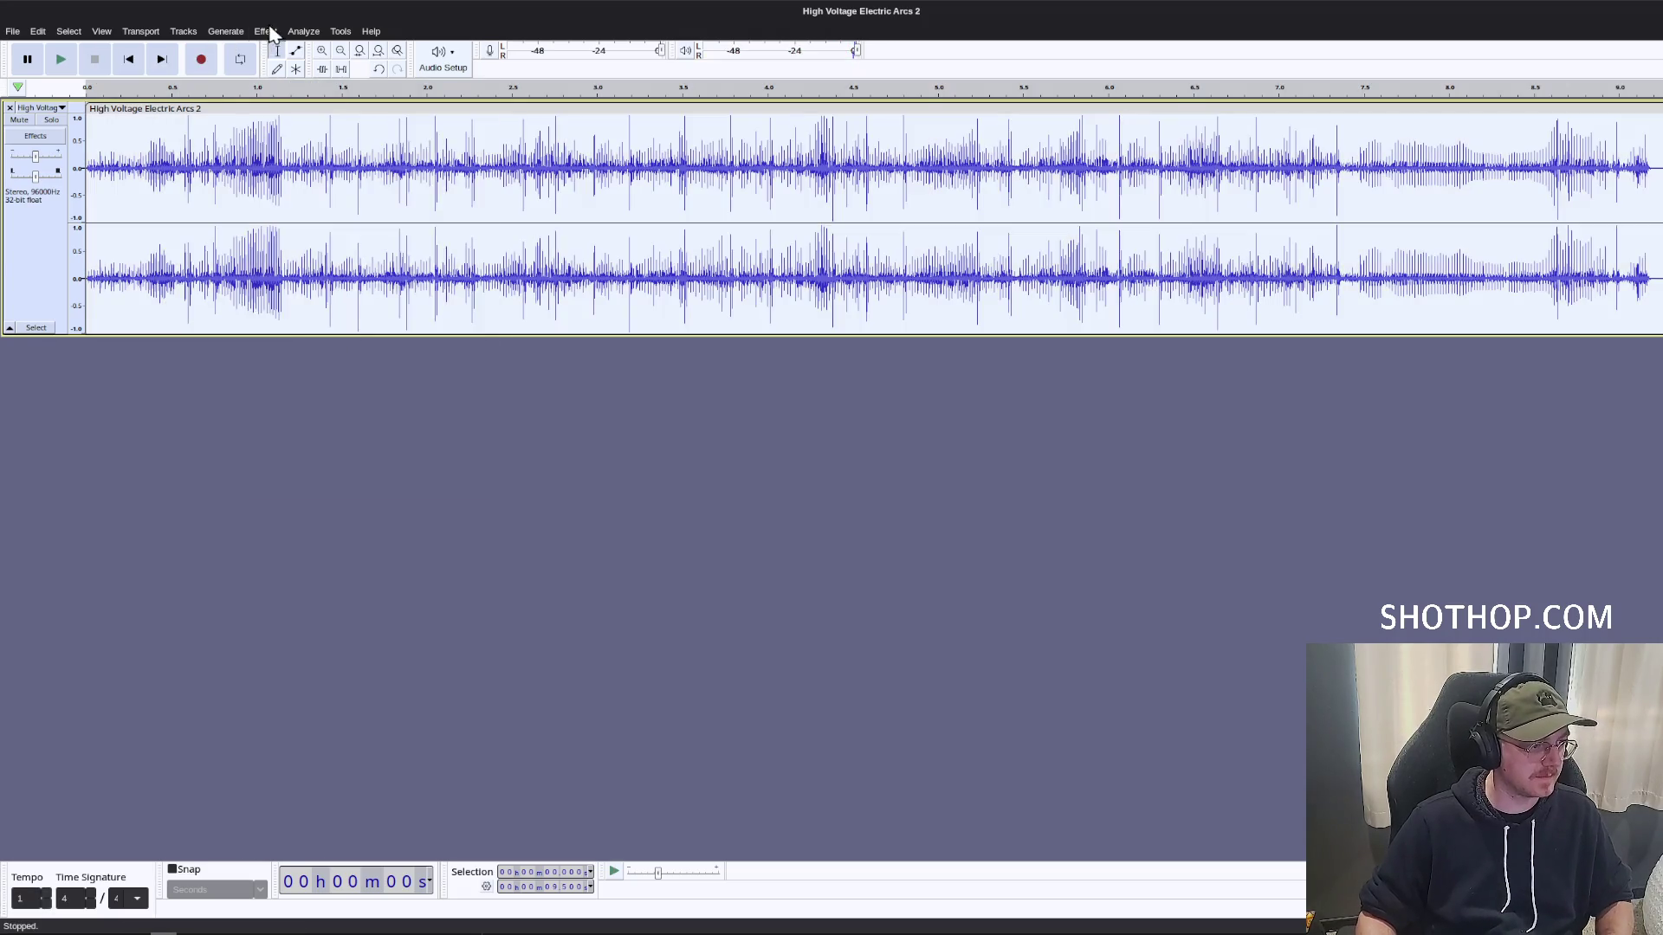
click(265, 31)
mouse_move(304, 120)
click(534, 111)
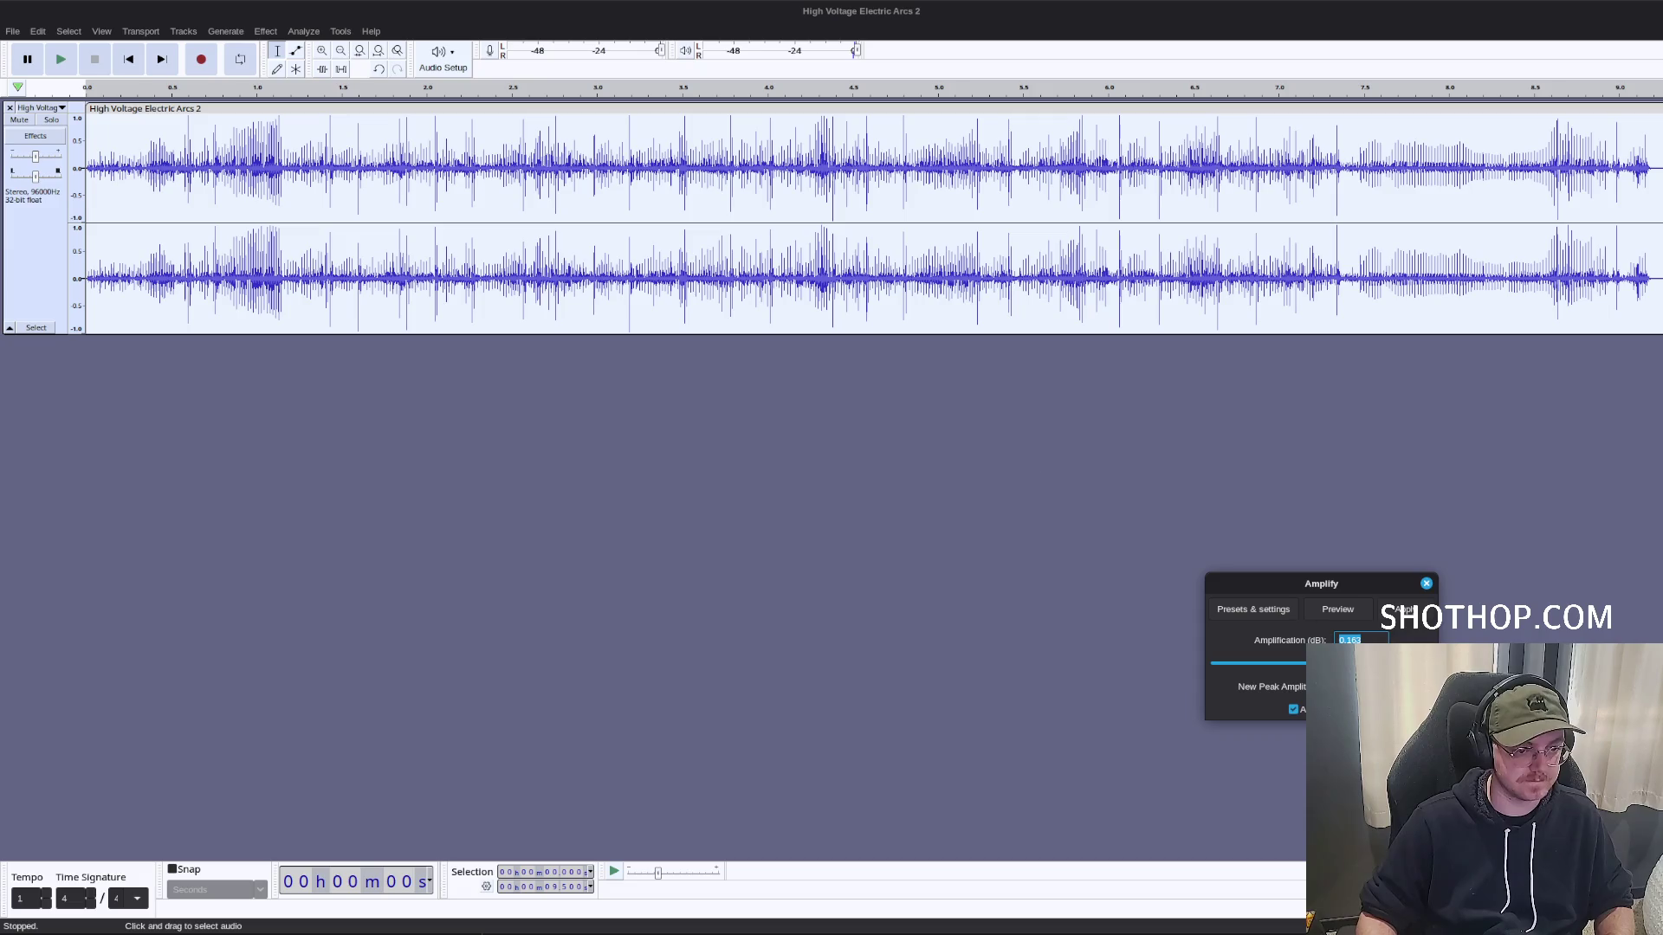
text(-5)
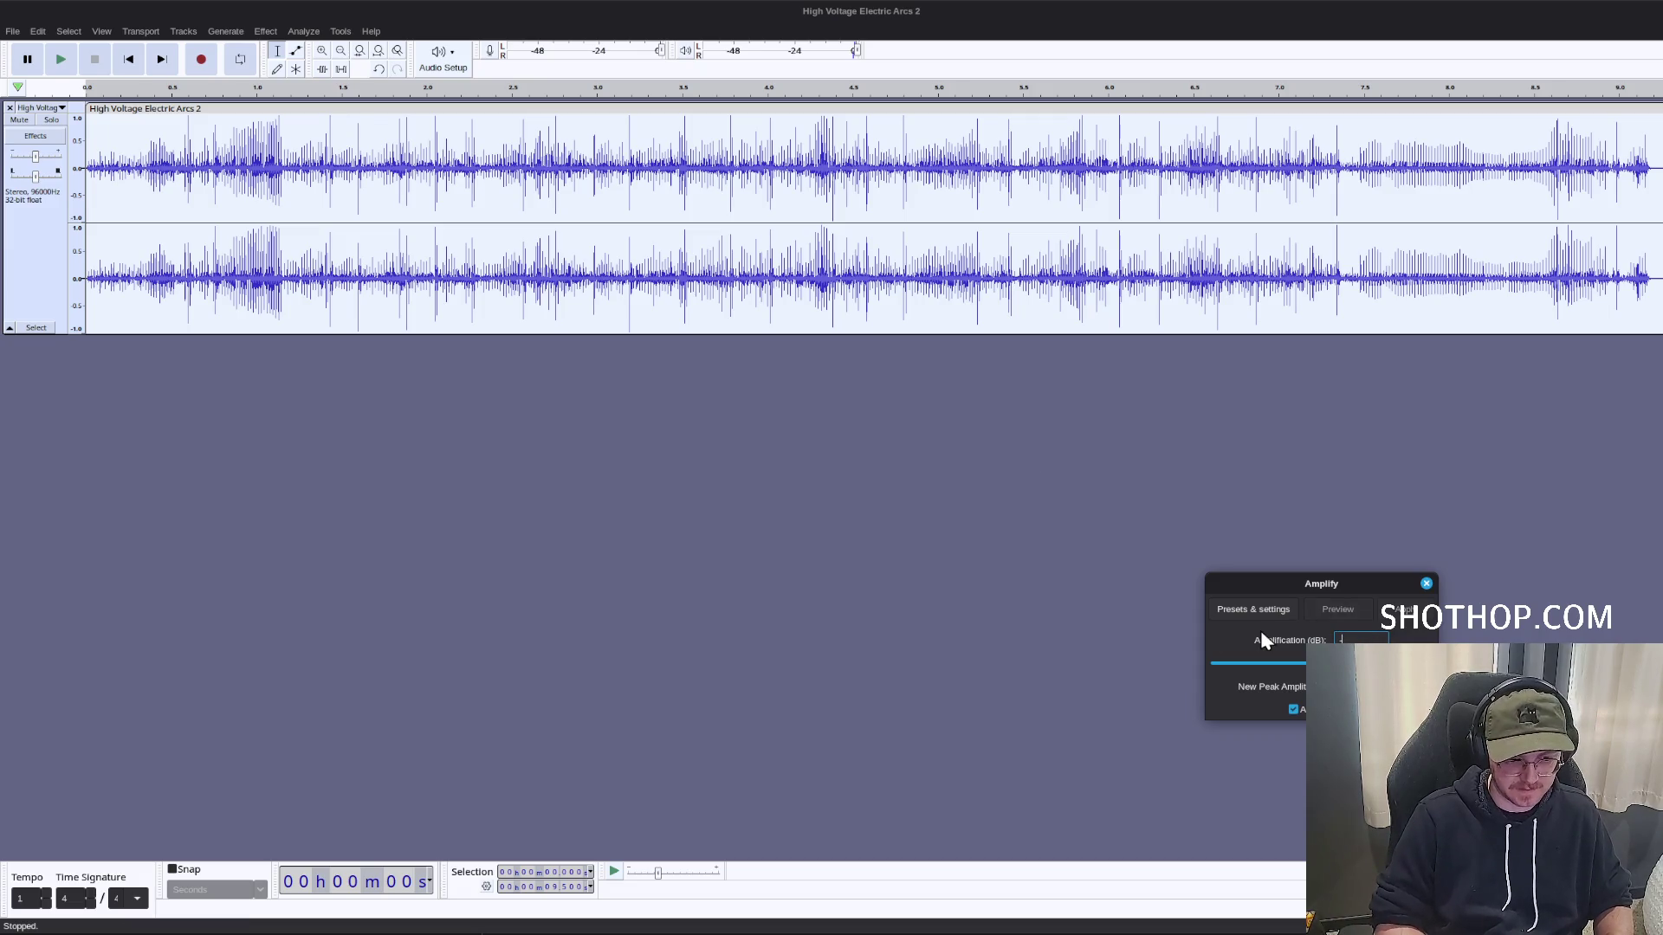
key(Return)
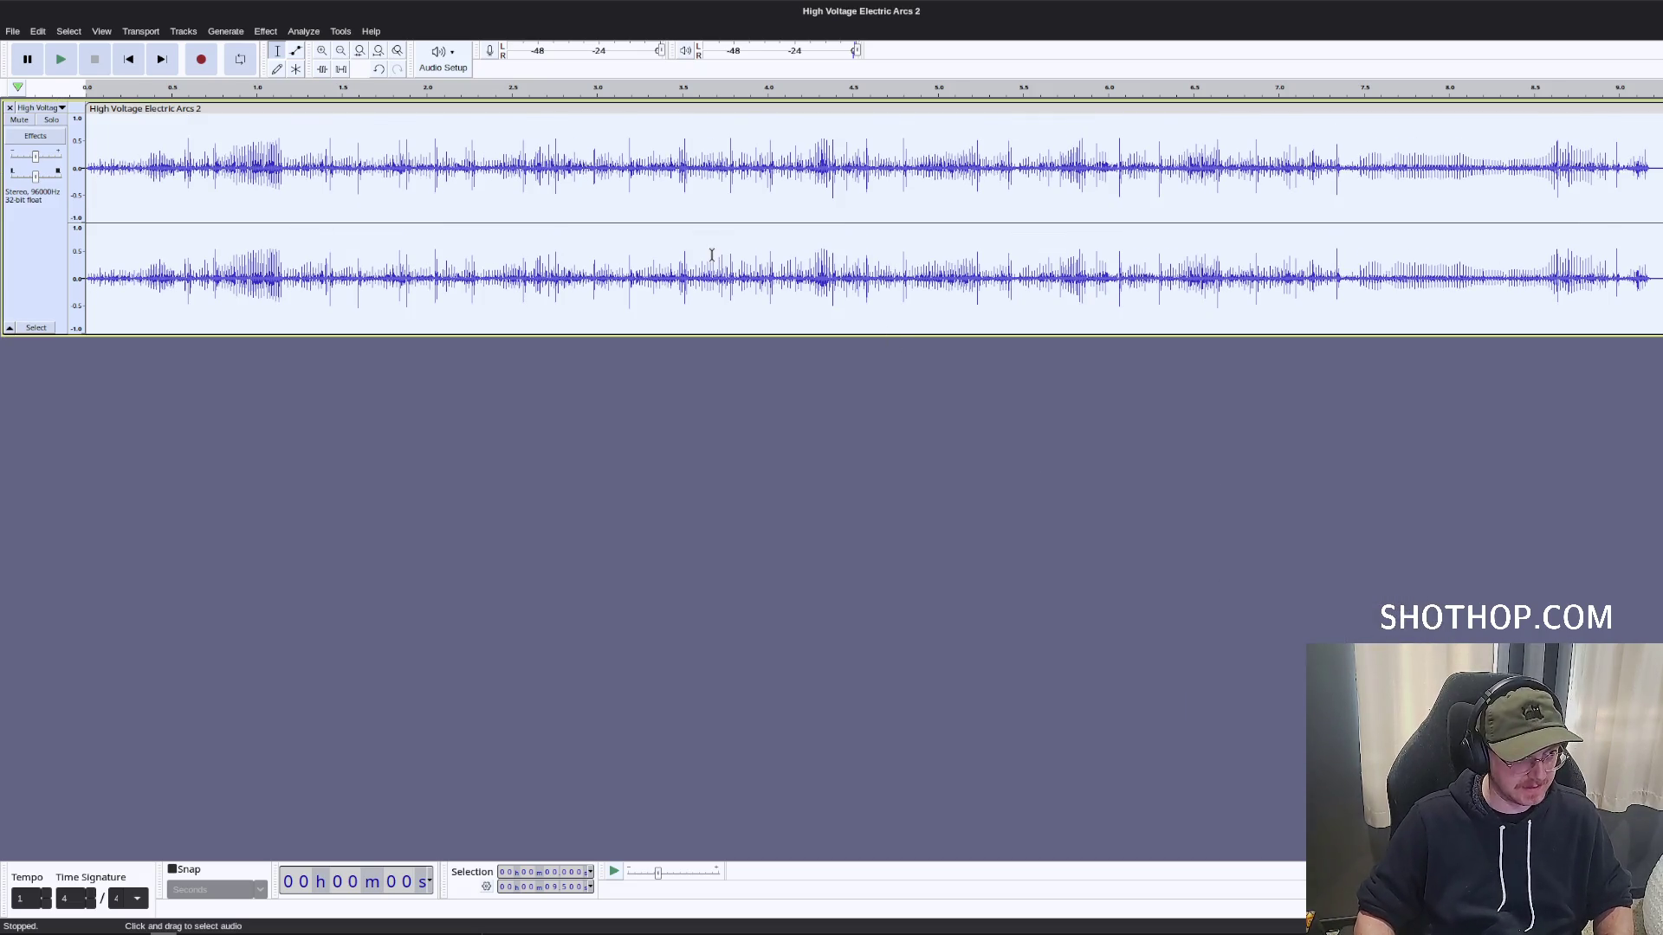
click(712, 256)
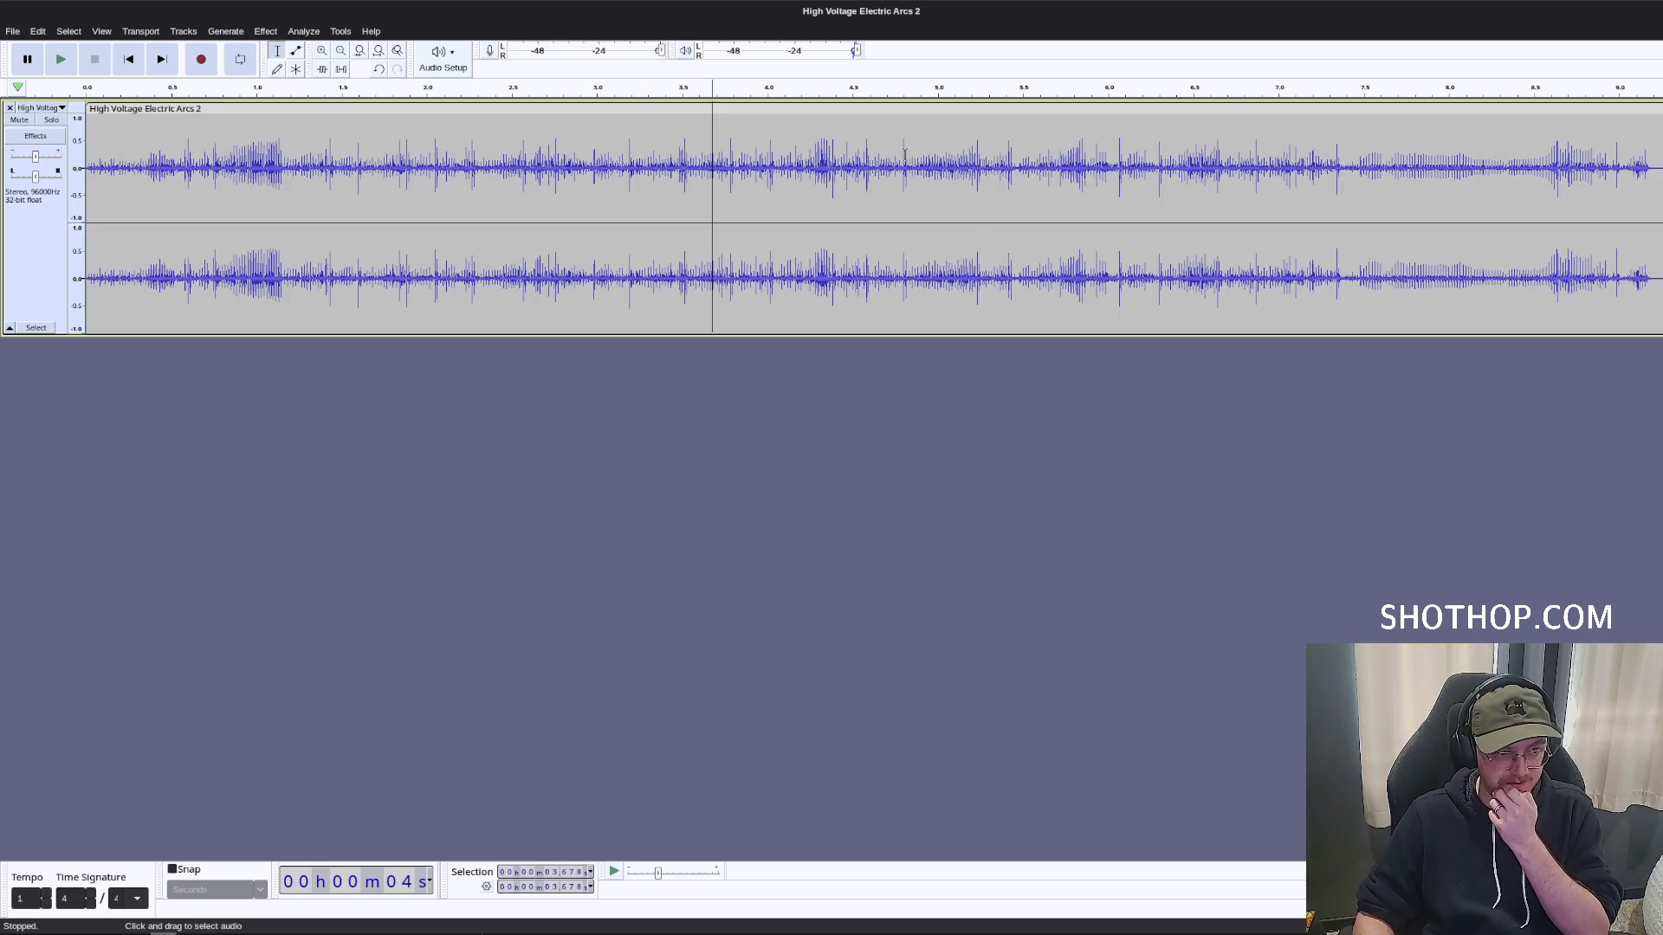
Delete the clip's opening second and its tail beyond about 6.25 s.
click(243, 185)
drag(291, 163, 86, 164)
key(Delete)
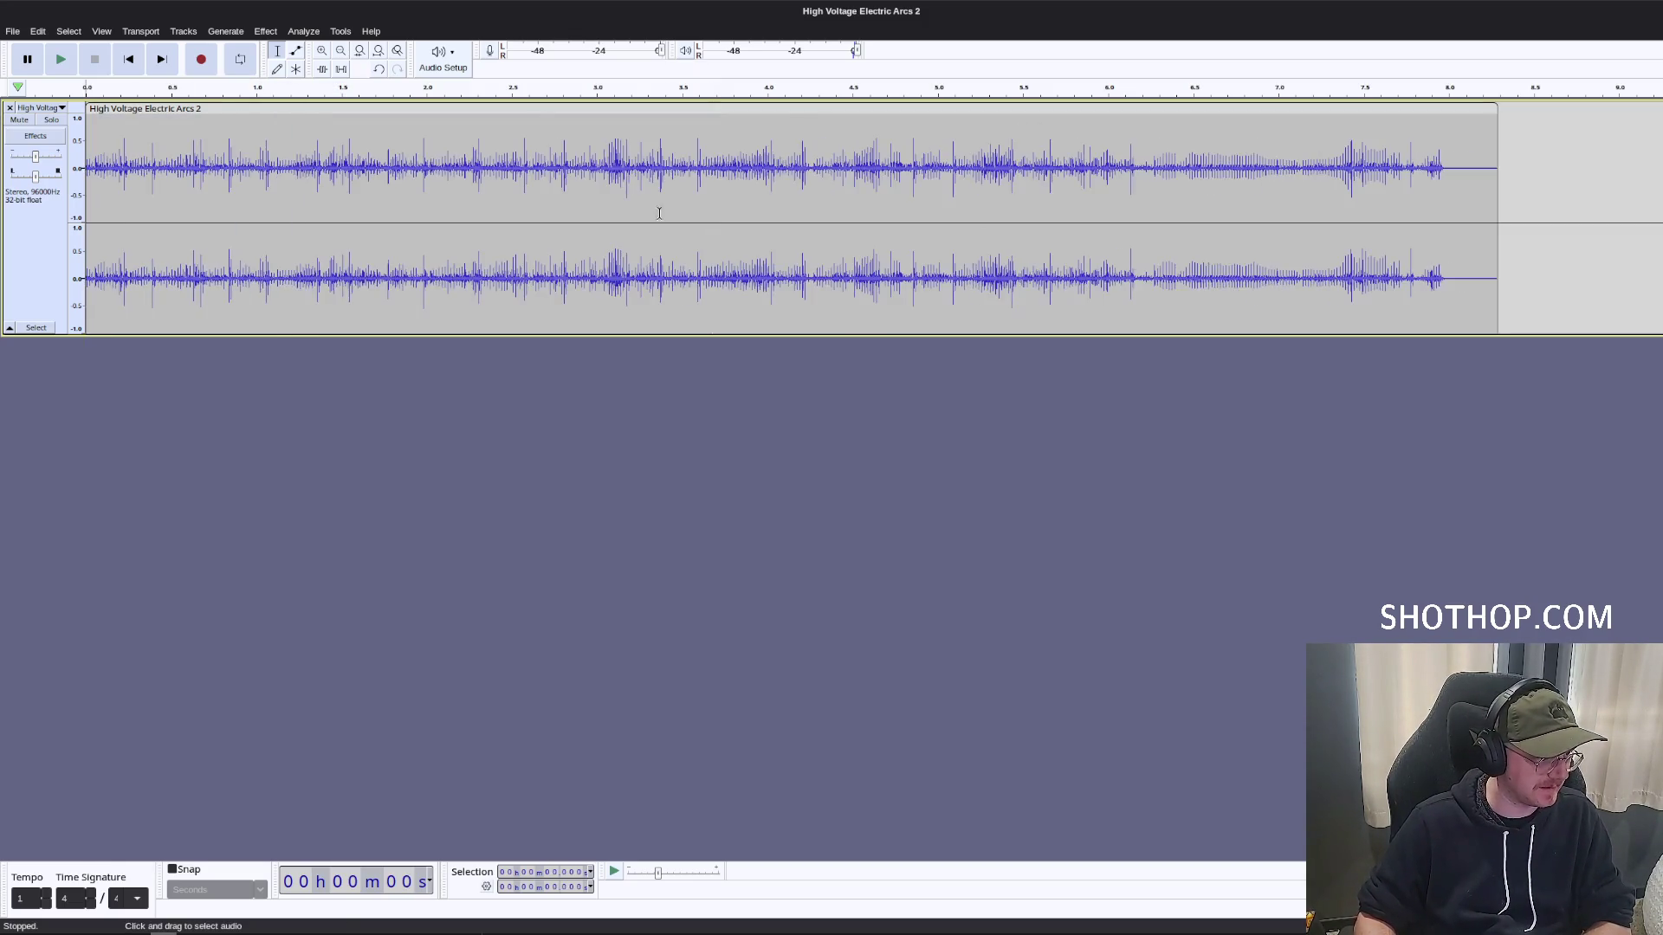
drag(1556, 190, 1143, 192)
key(Delete)
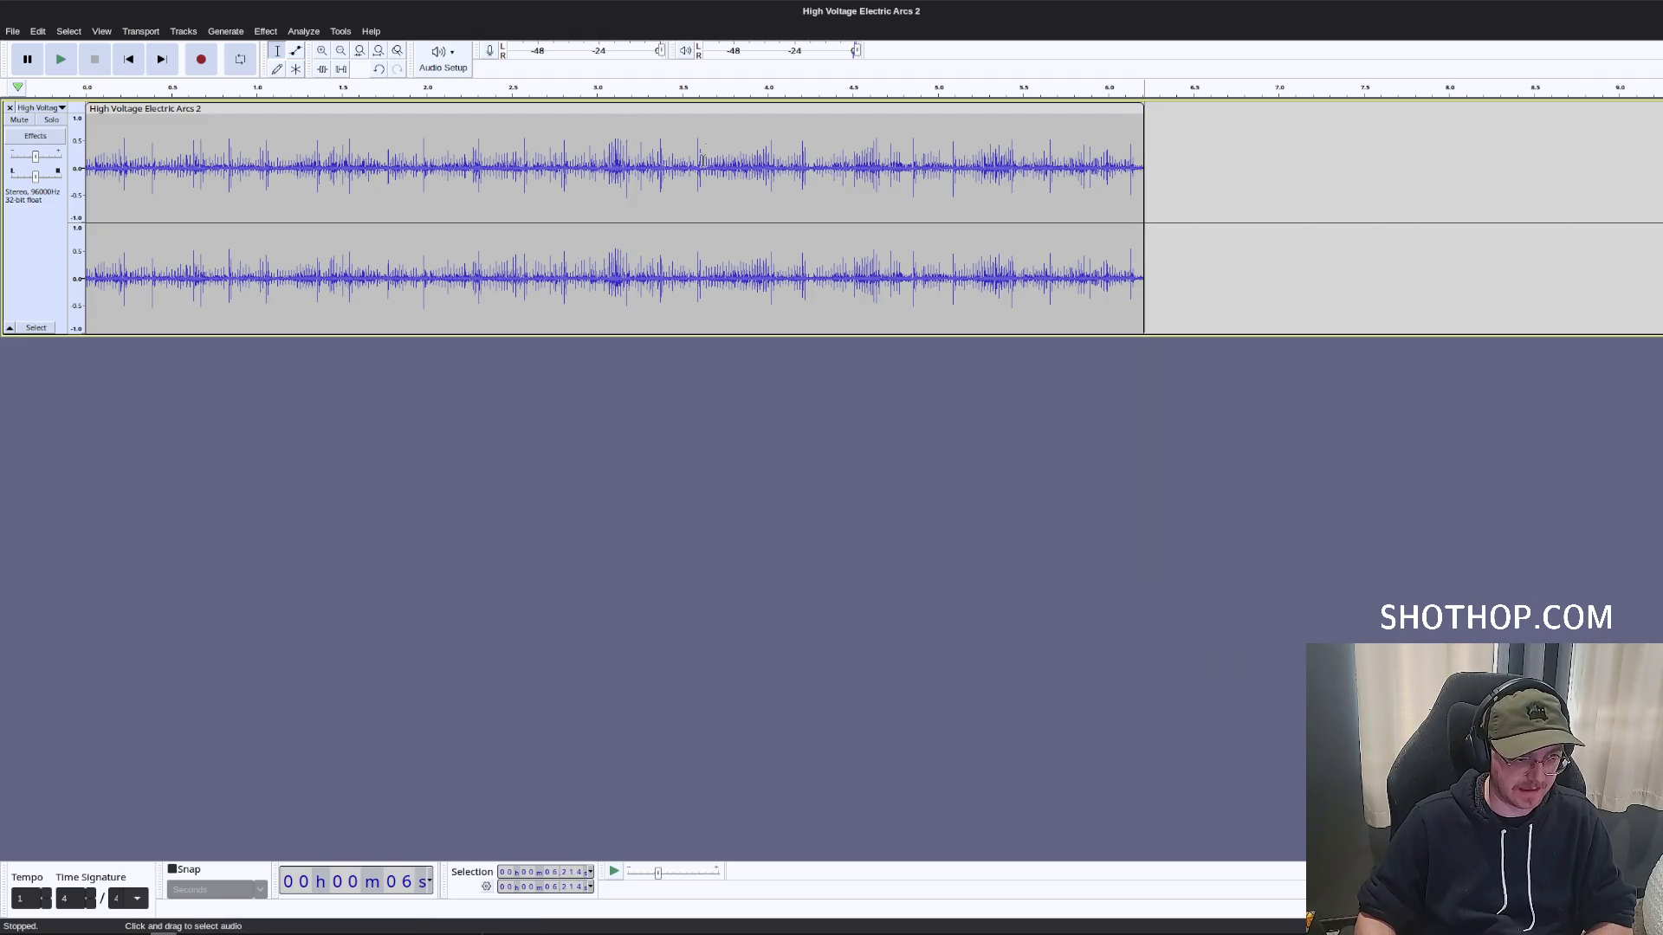
Cut the section from about 4.49 s to the clip end and paste it into a new second track.
mouse_move(1141, 199)
mouse_down()
mouse_move(767, 152)
mouse_move(934, 149)
mouse_up()
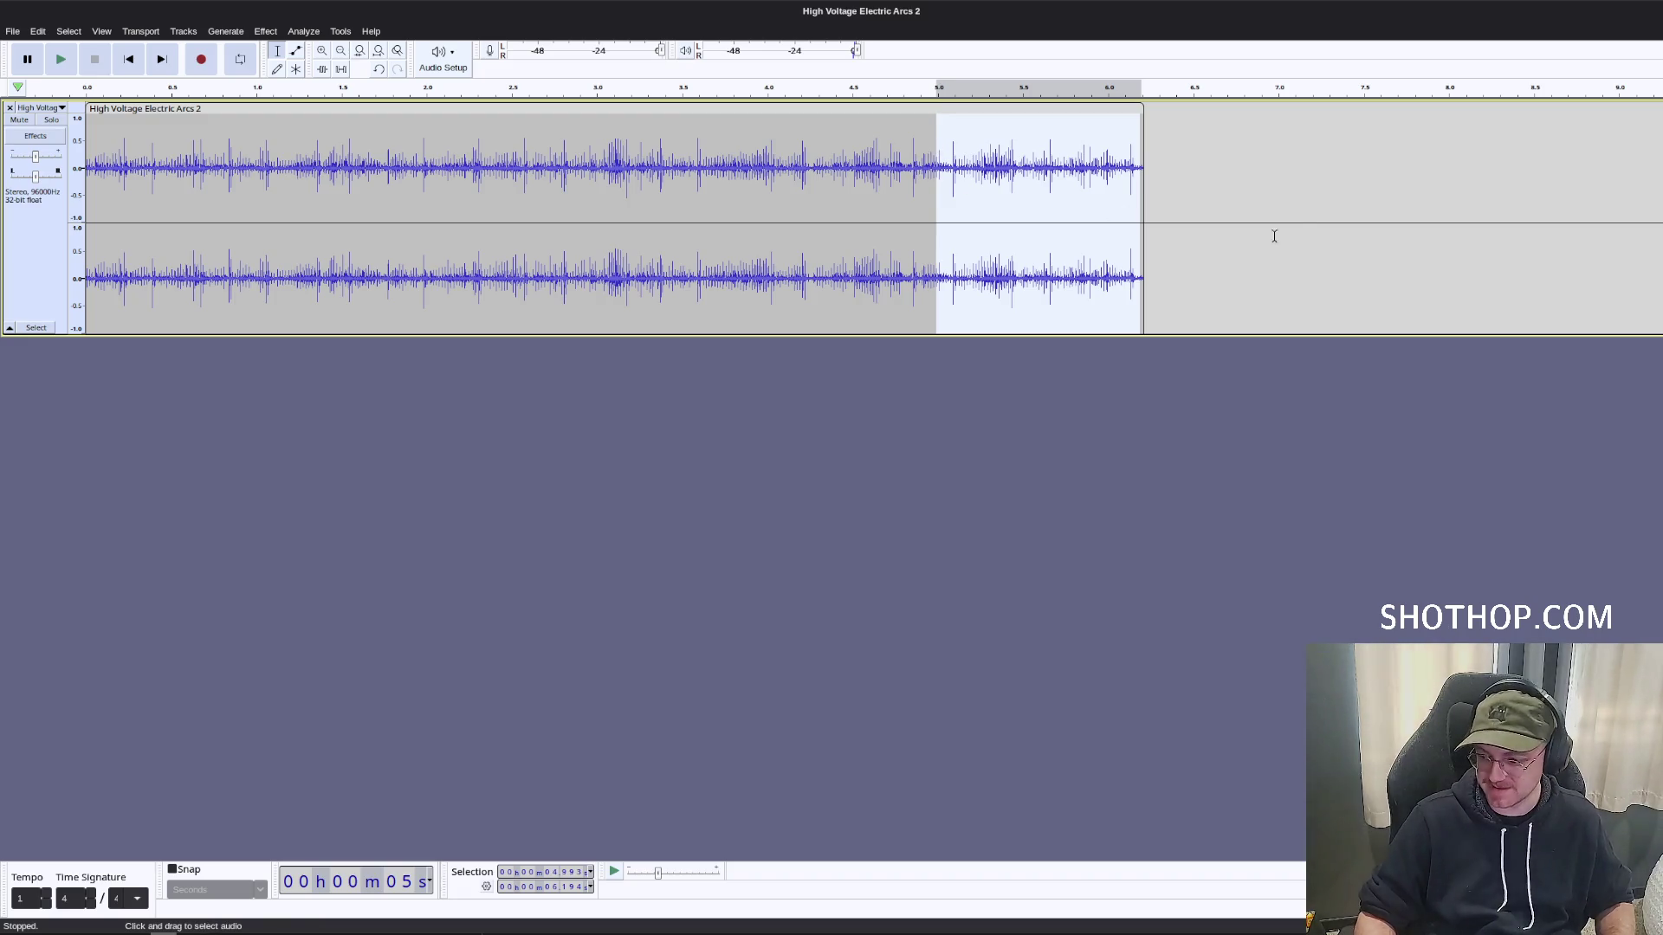
click(1173, 167)
double_click(1024, 159)
click(1016, 156)
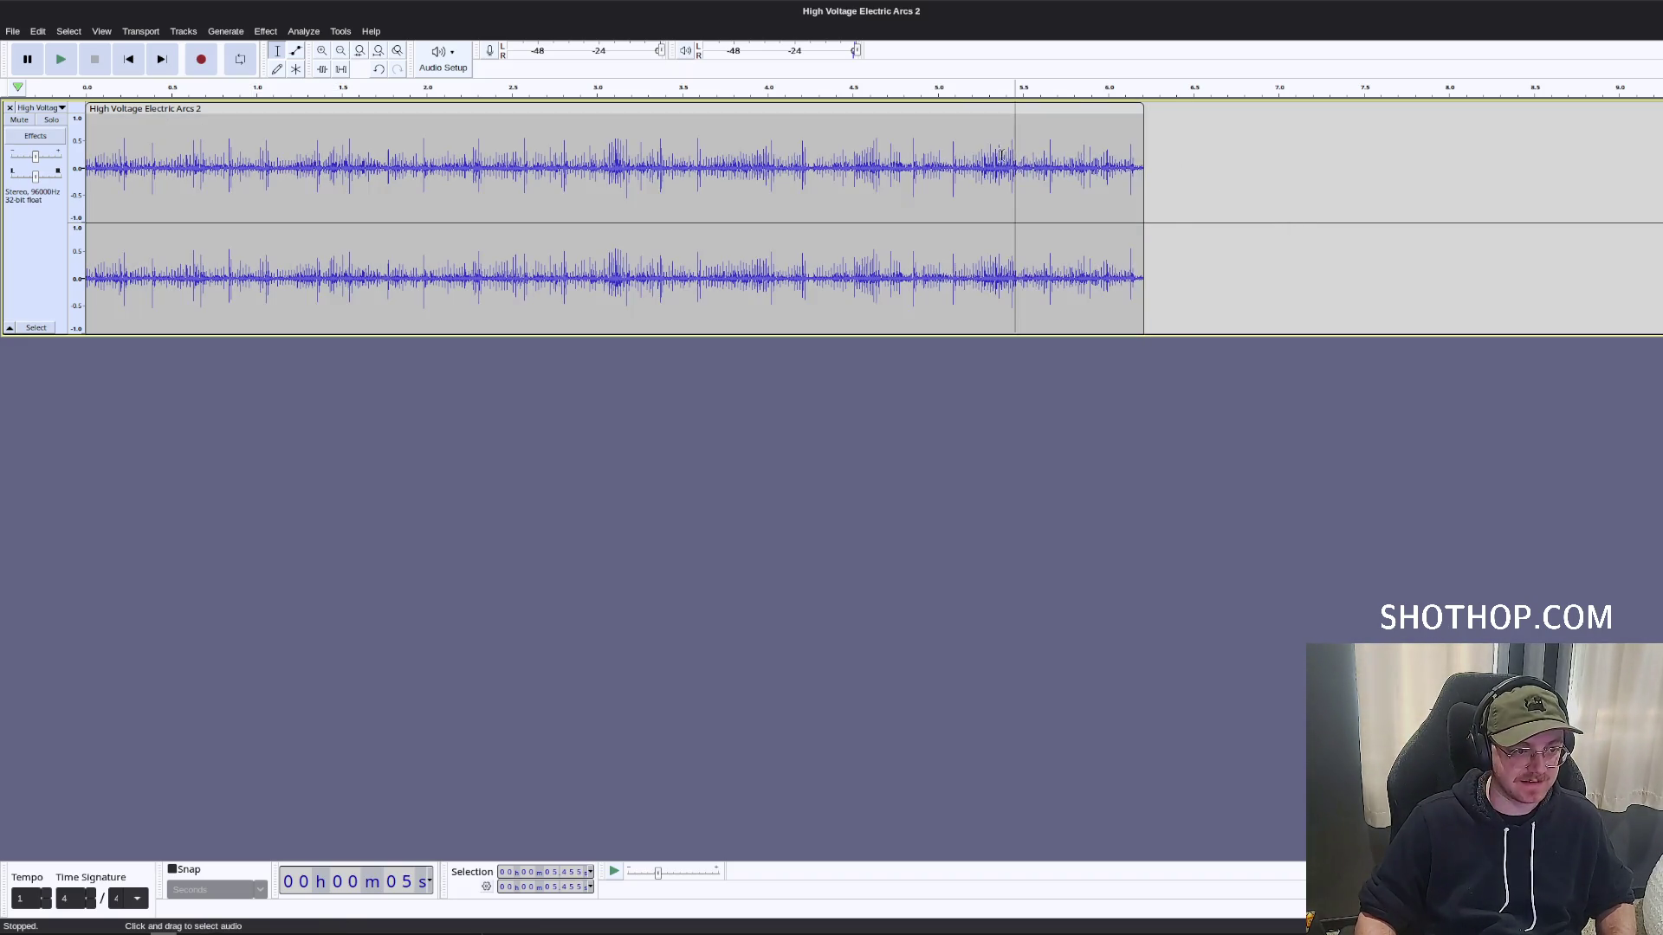
drag(851, 146, 1173, 134)
key(ctrl+x)
click(382, 601)
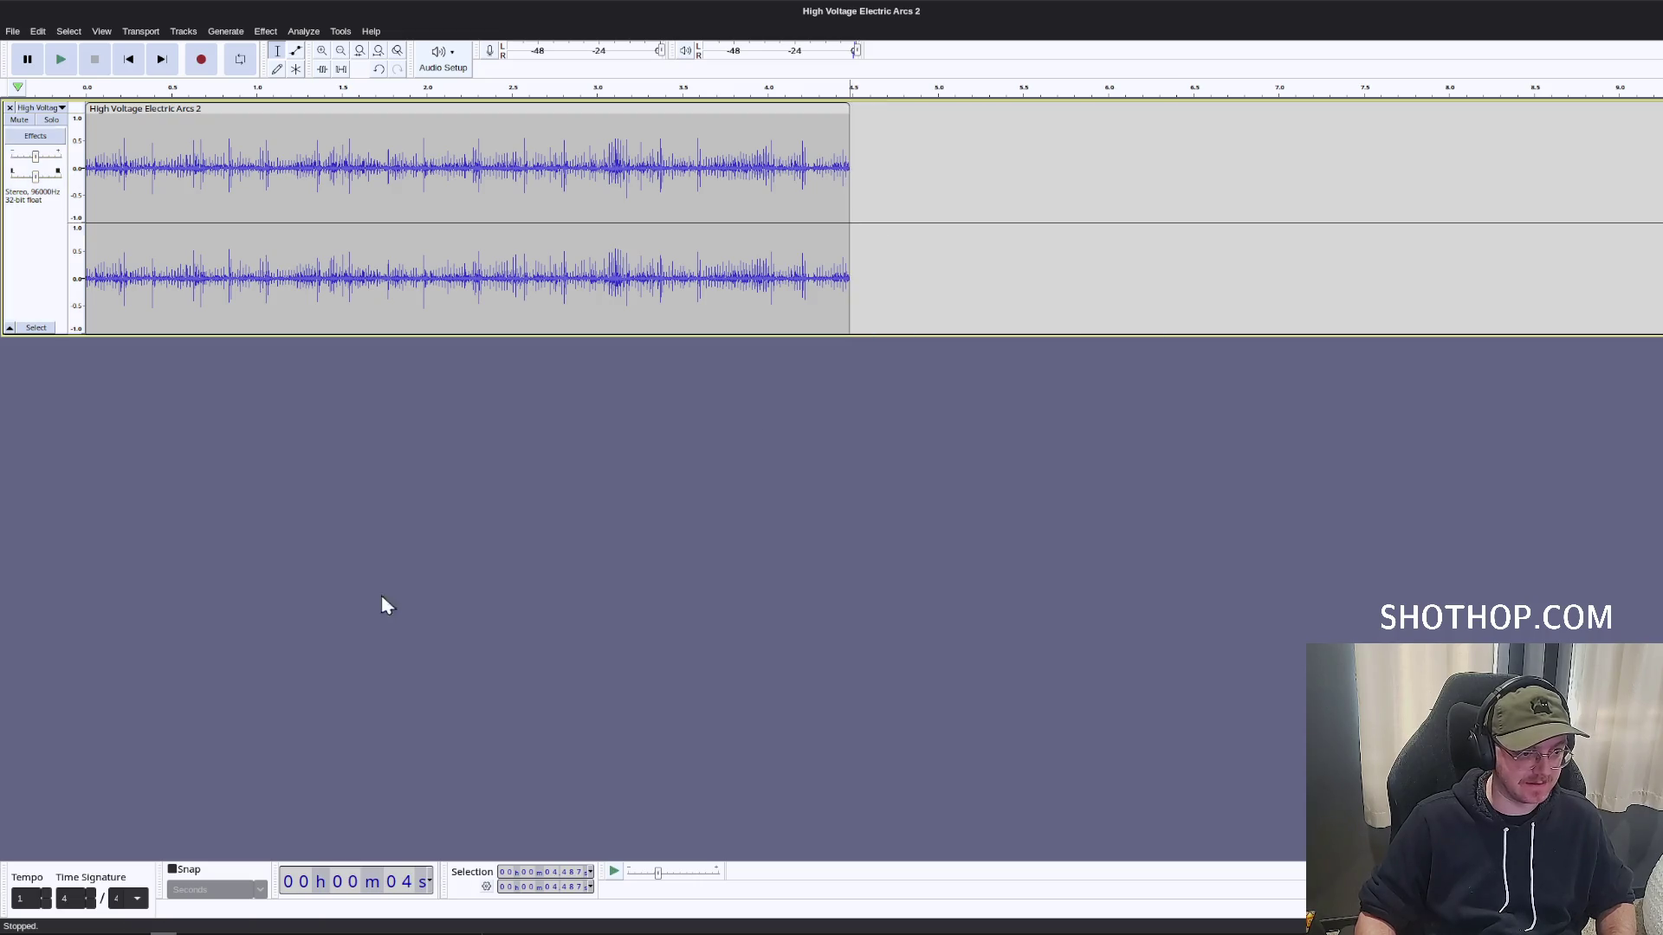
key(ctrl+v)
Select the end of the pasted second track and apply a fade-out to it.
click(256, 404)
mouse_move(217, 403)
mouse_down()
mouse_move(367, 396)
mouse_move(217, 388)
mouse_move(378, 394)
mouse_up()
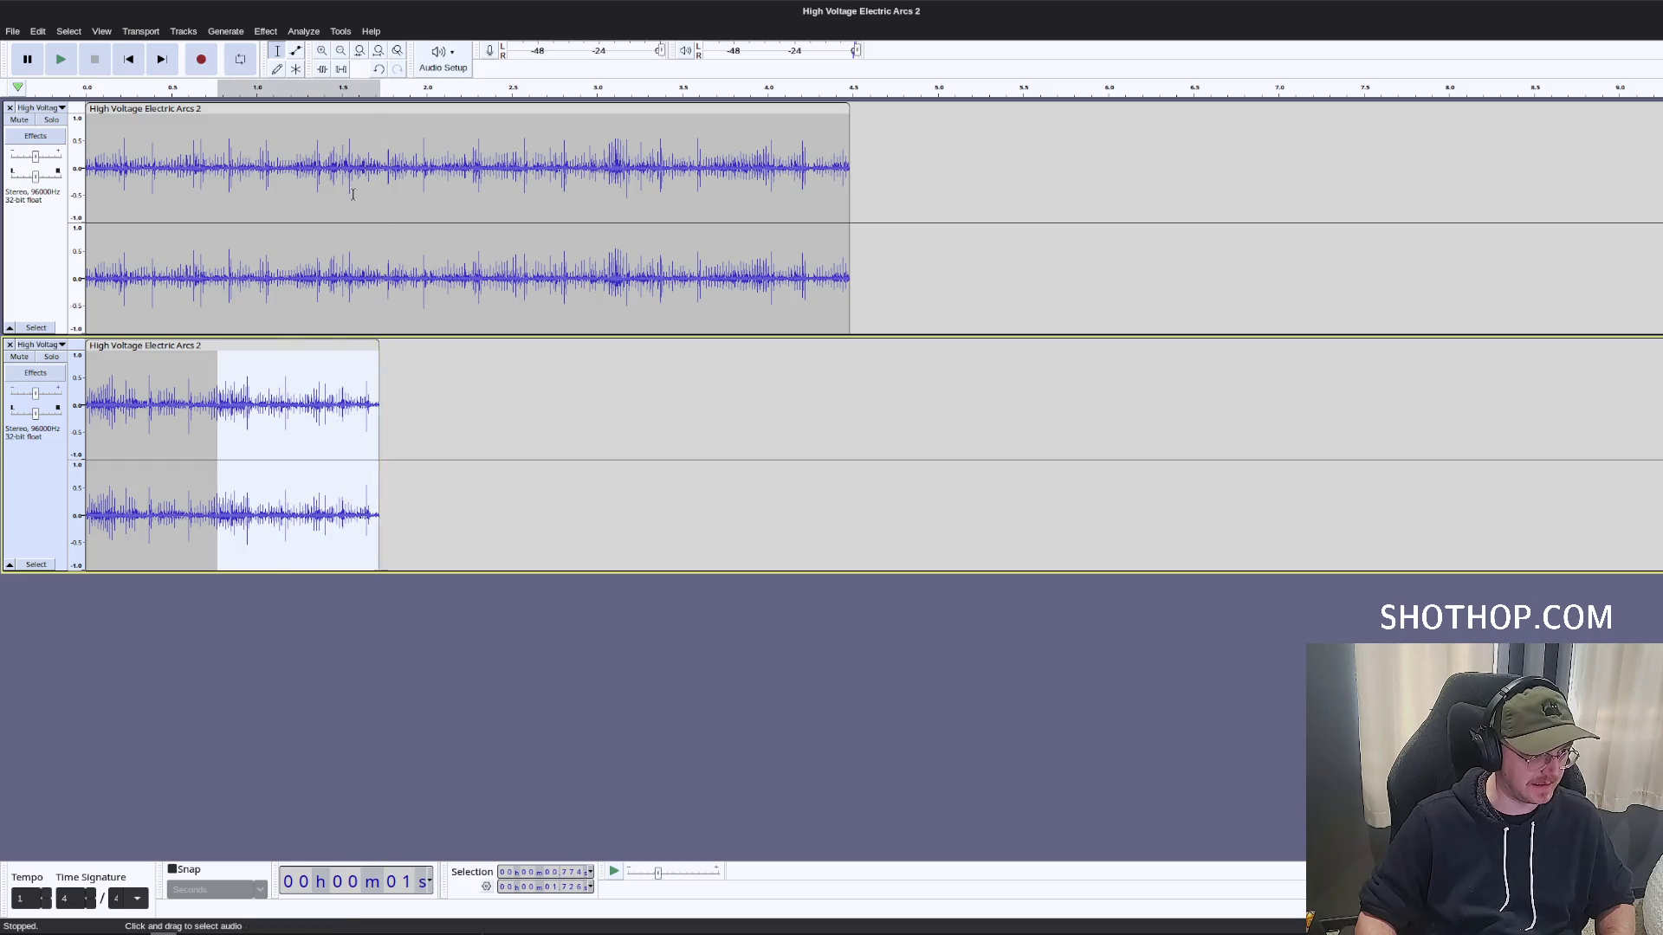
click(266, 31)
mouse_move(305, 137)
click(525, 202)
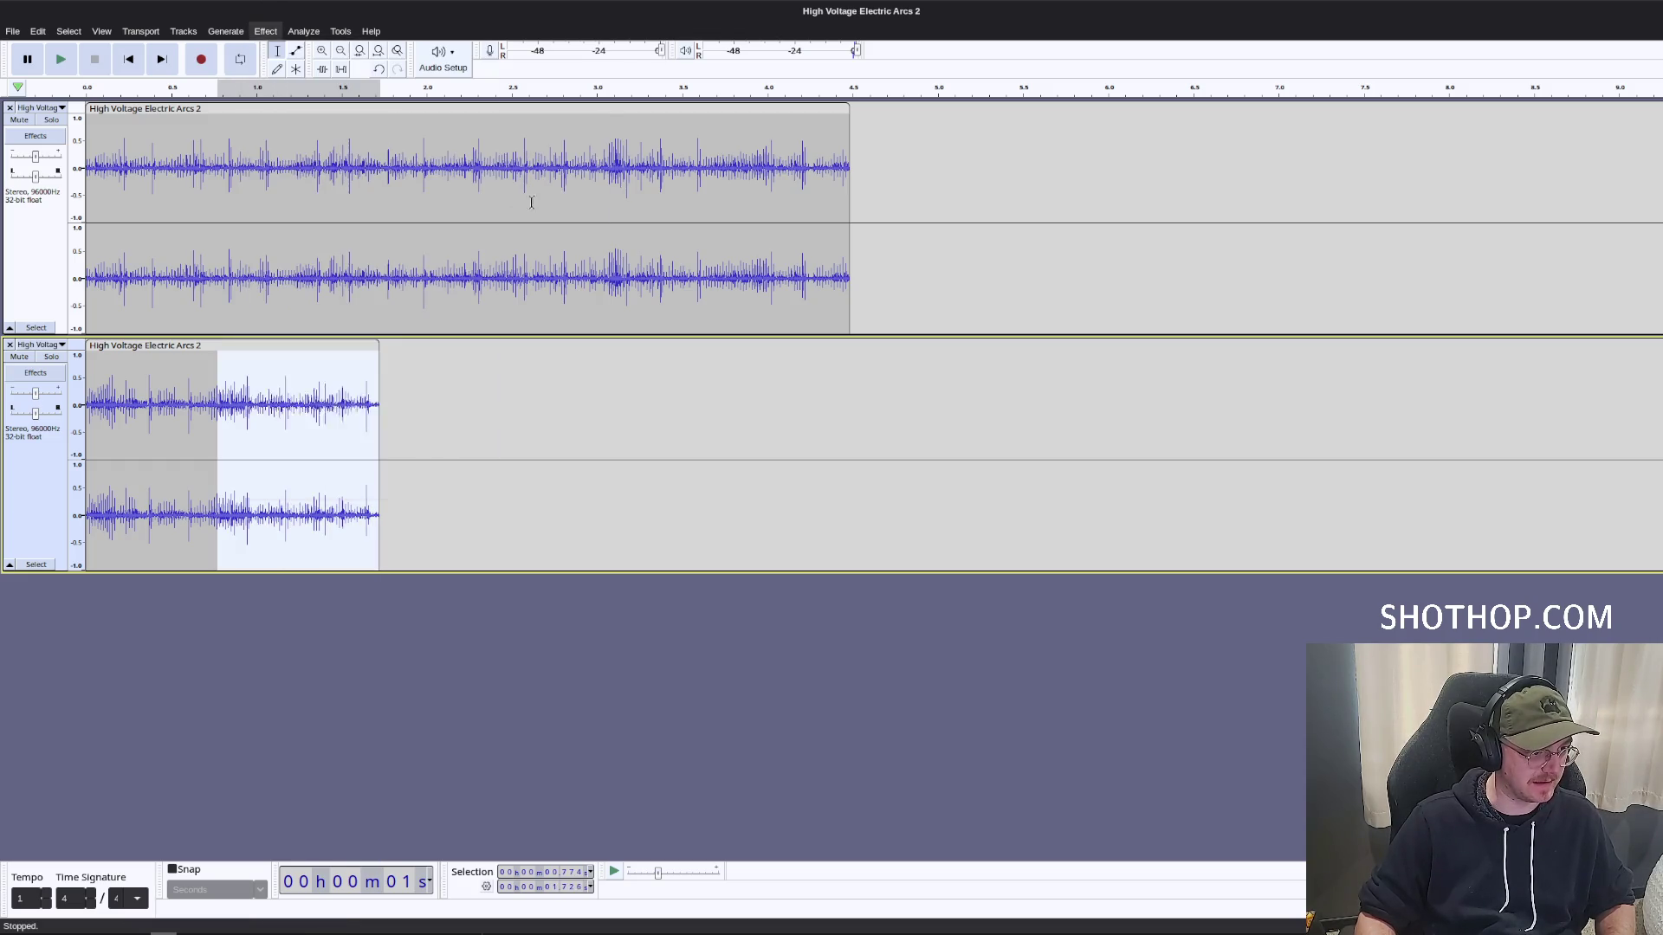
Fade in the first 0.8 s of the first track.
click(232, 299)
drag(222, 305, 83, 294)
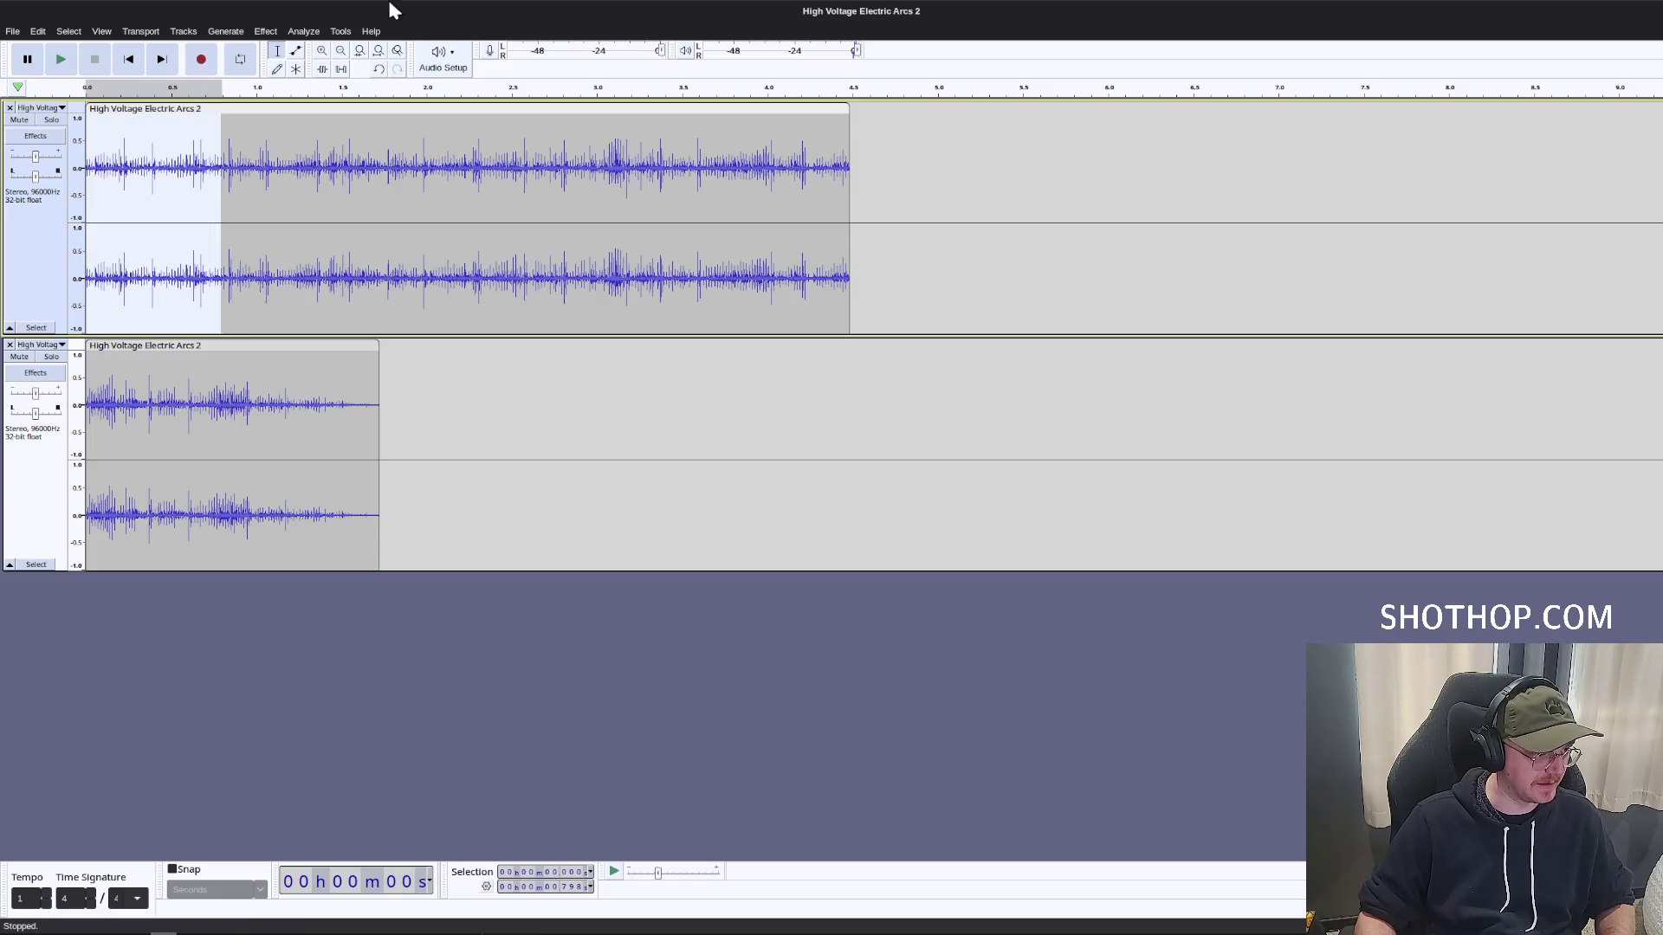
click(266, 31)
mouse_move(305, 132)
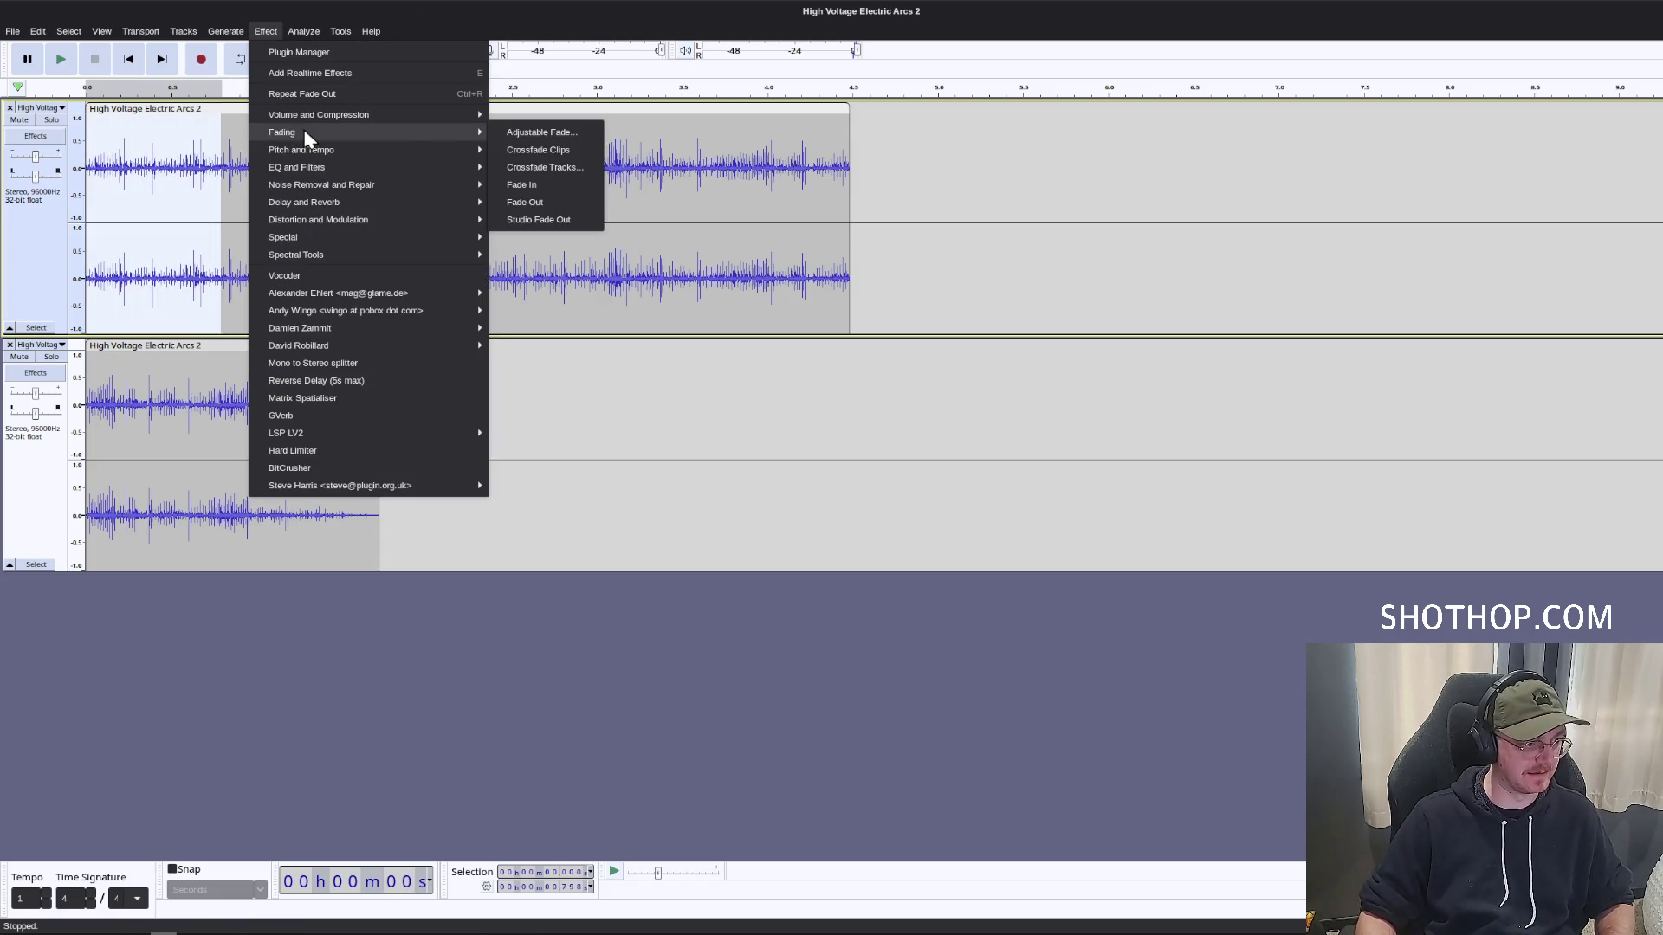
click(532, 188)
Mix and render both tracks into a single Mix 1 track and play the result back.
key(ctrl+a)
click(266, 31)
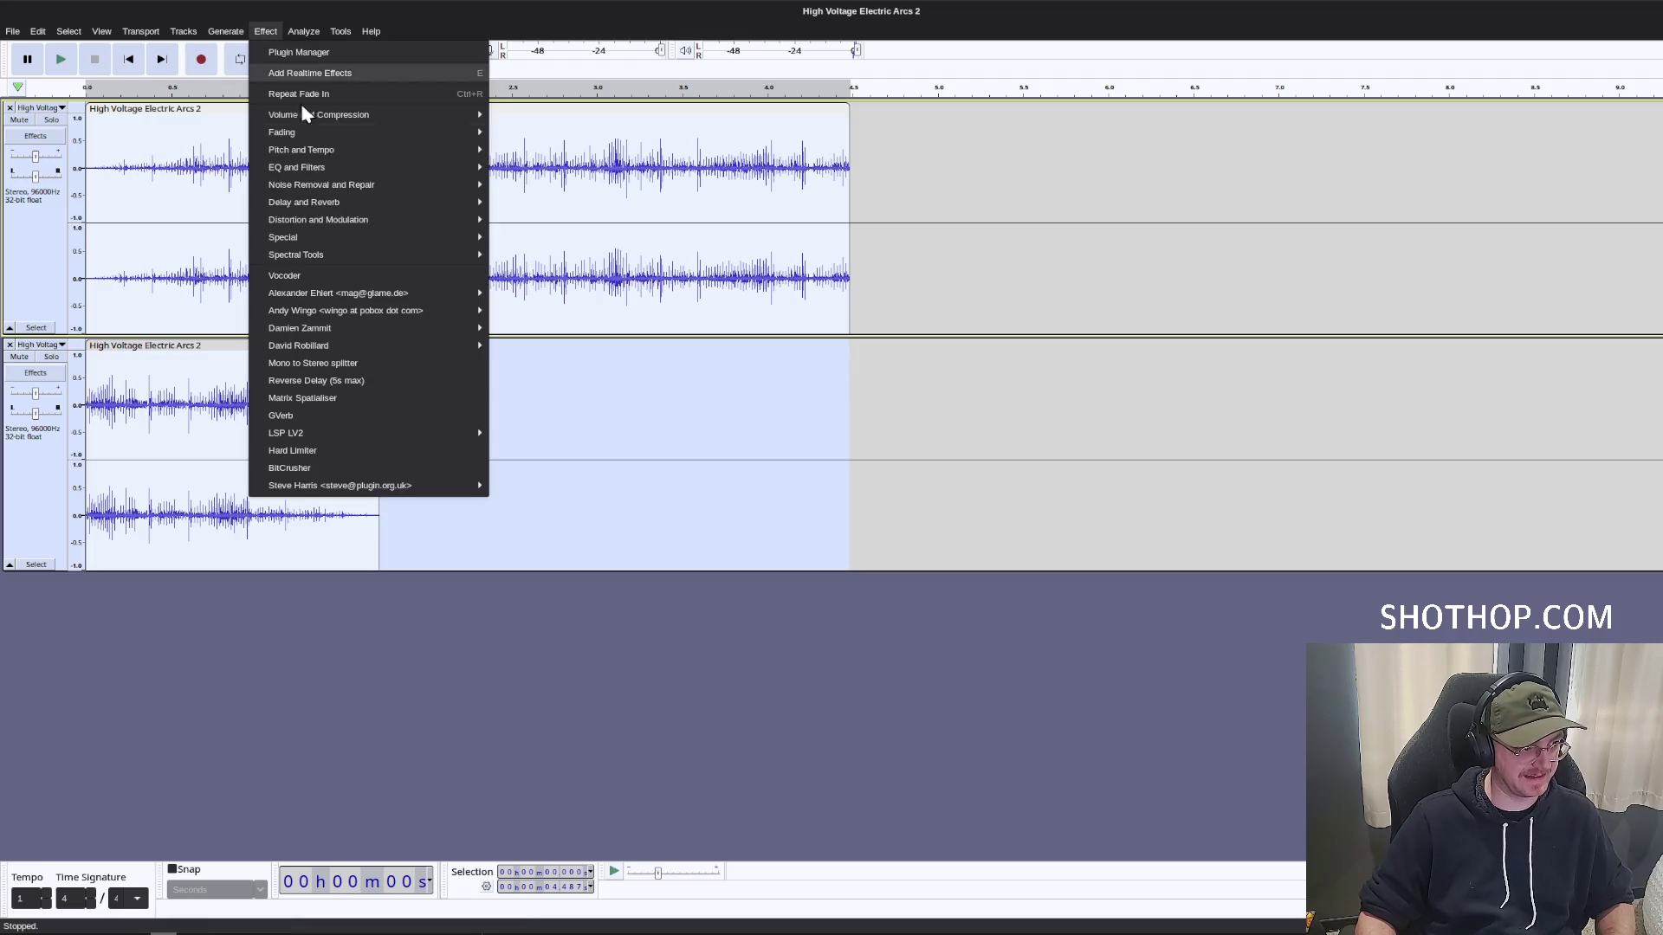
mouse_move(140, 31)
mouse_move(312, 69)
click(415, 87)
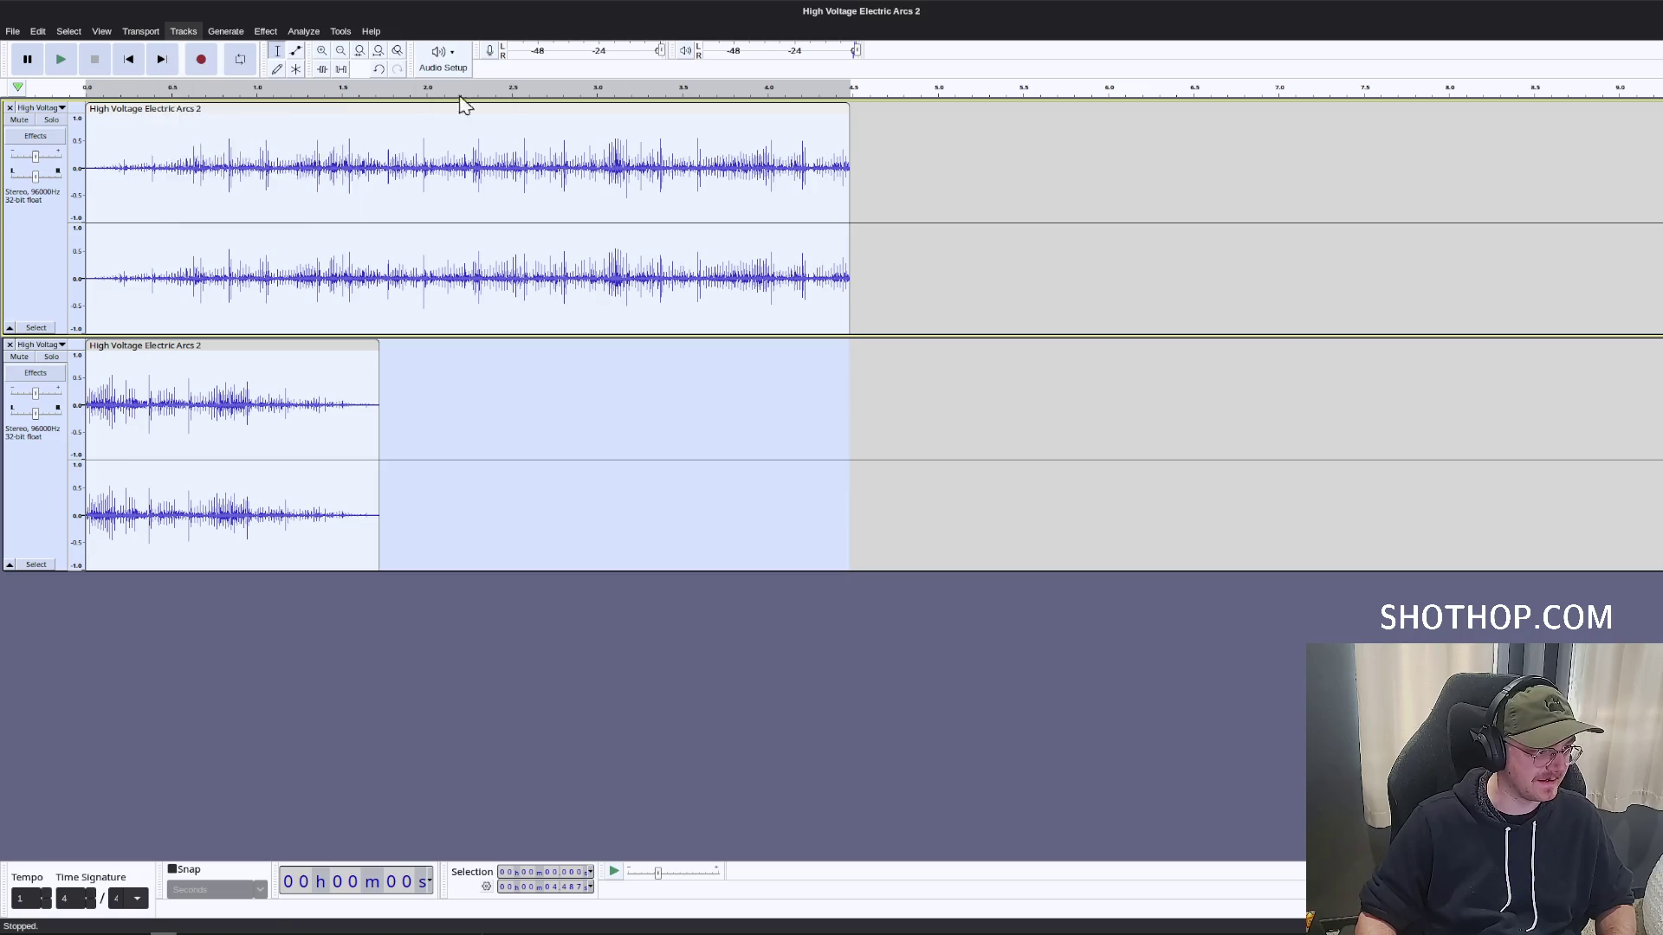
key(space)
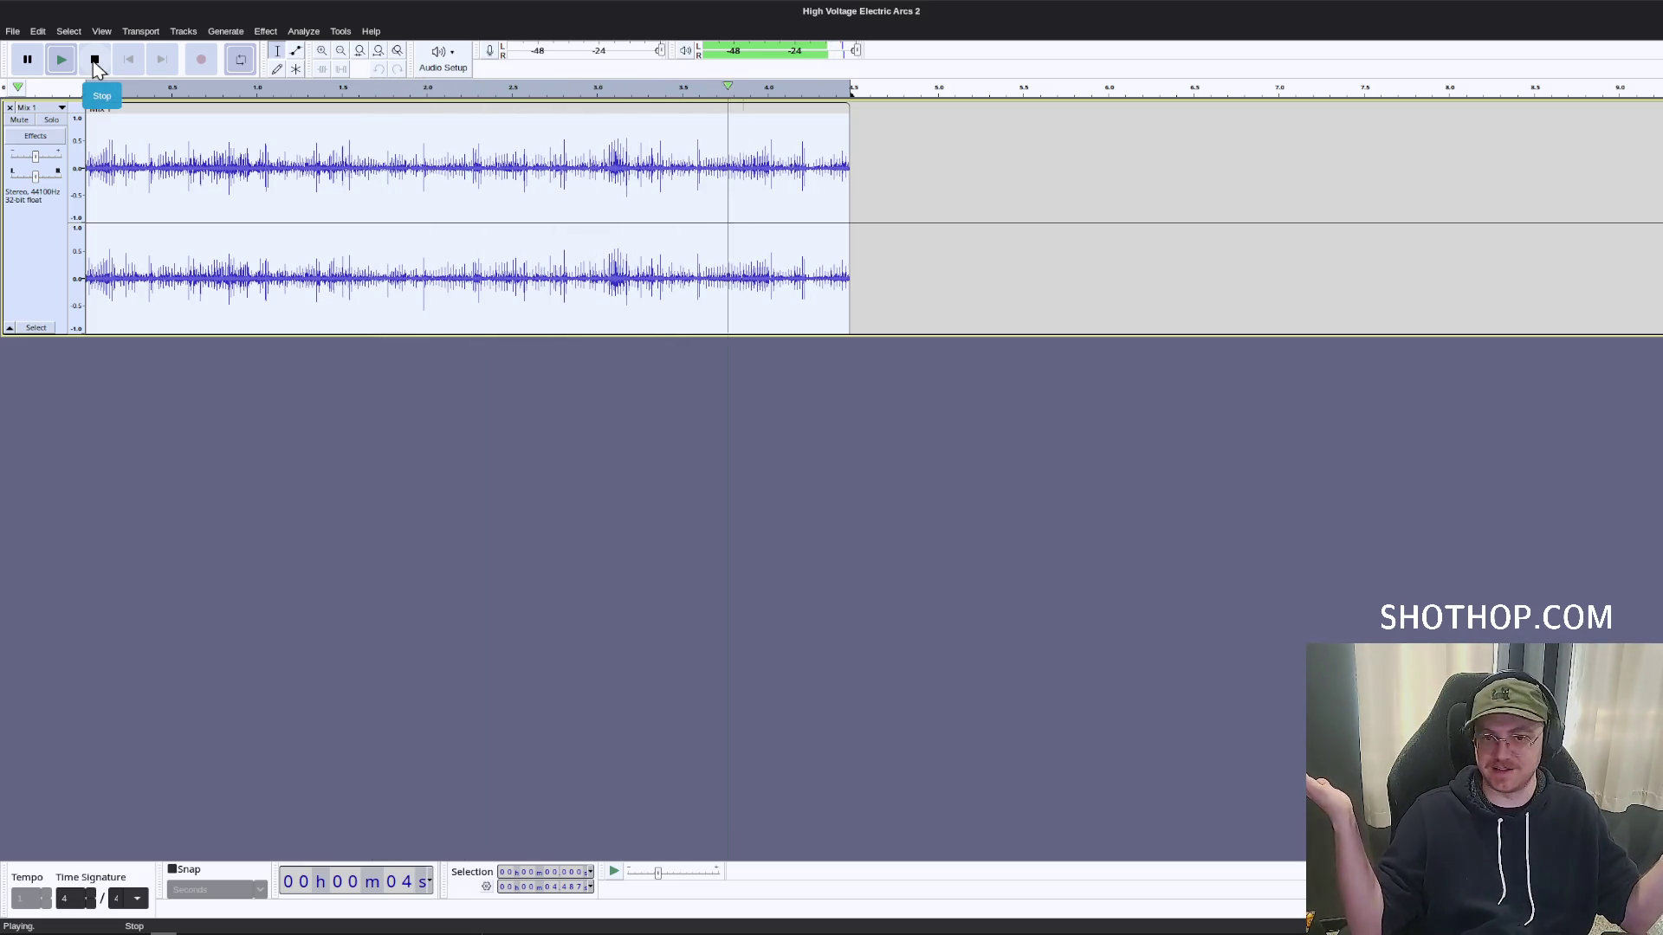
click(95, 60)
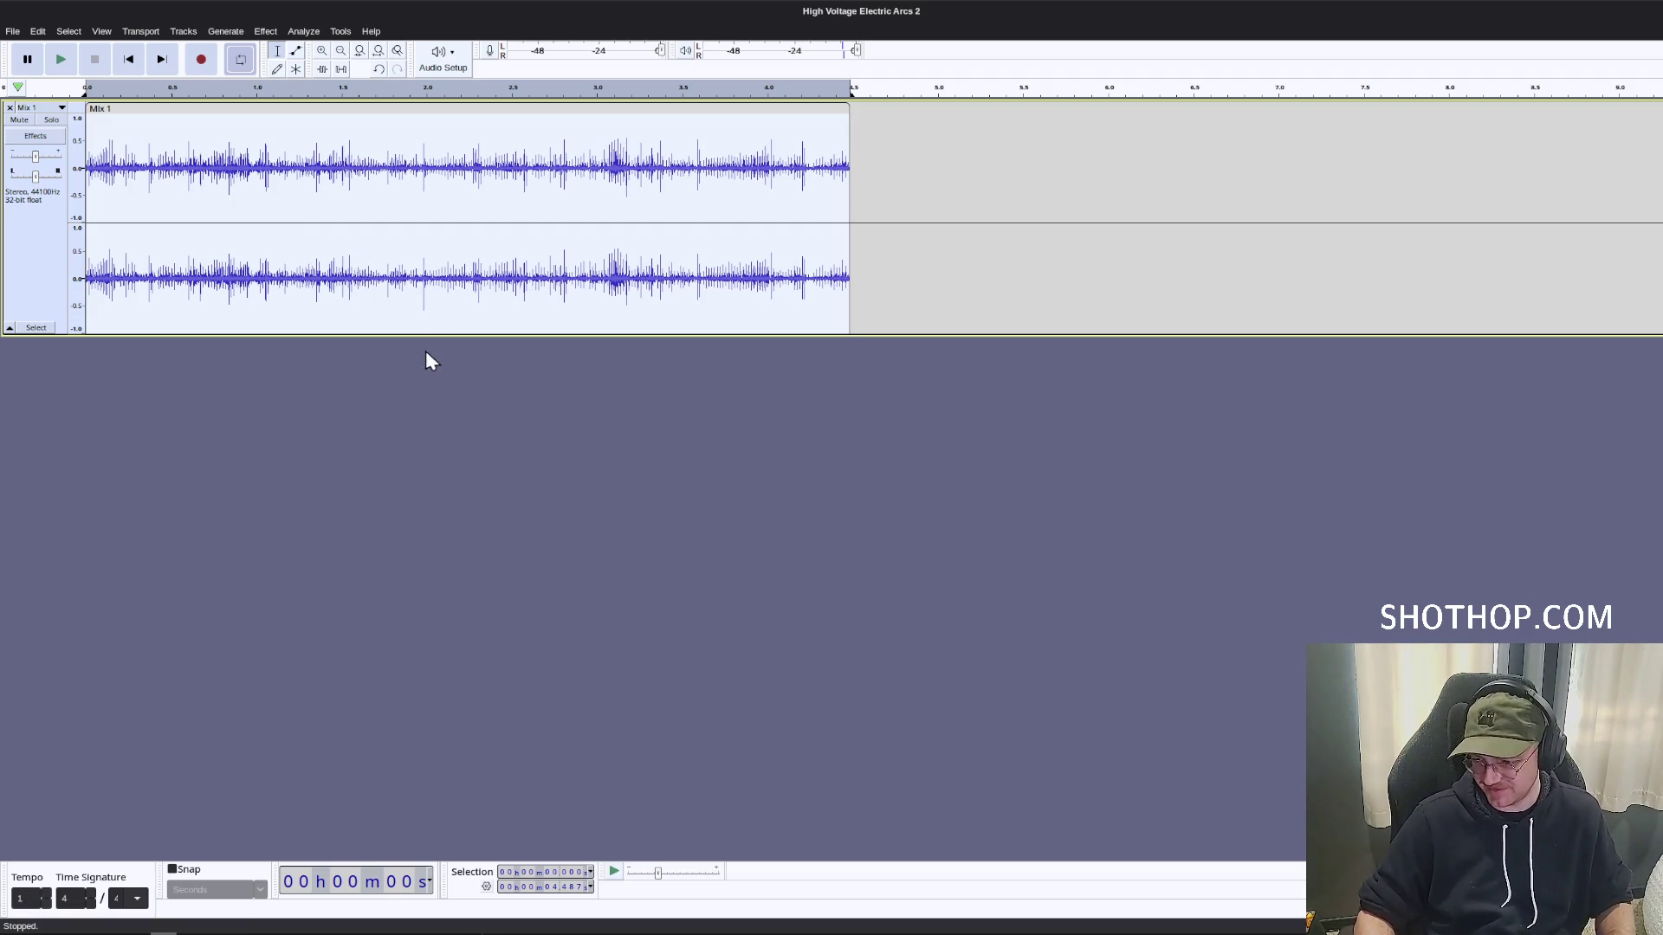
click(342, 216)
Begin an audio export, then cancel it without saving anything.
click(12, 31)
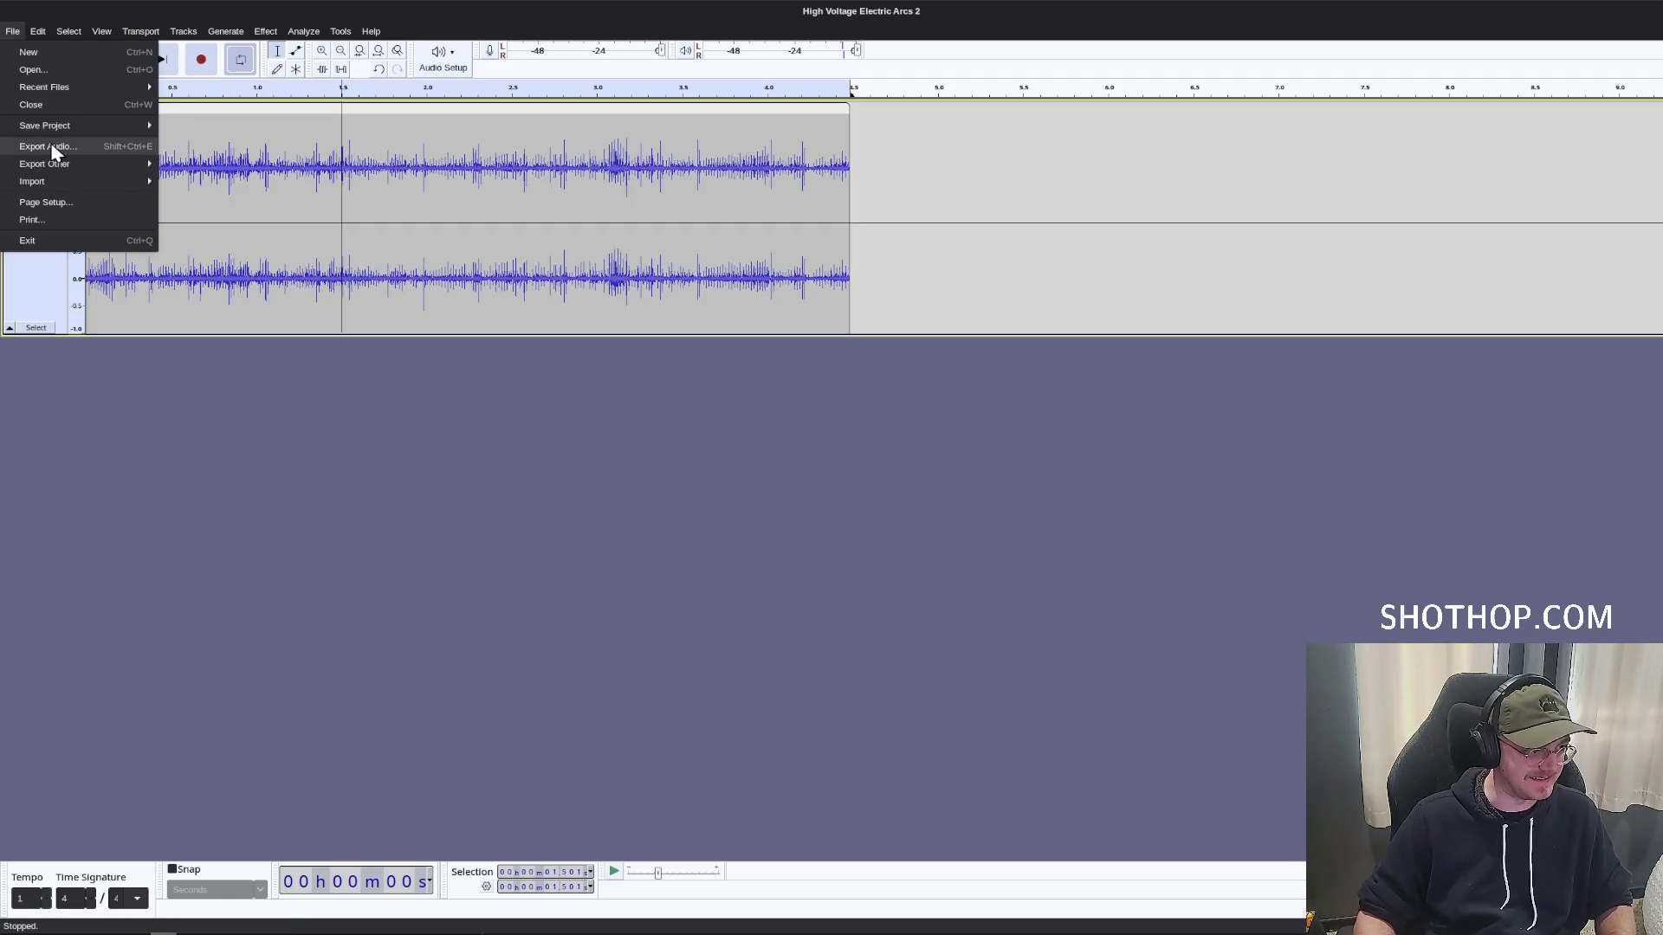
click(47, 146)
click(996, 375)
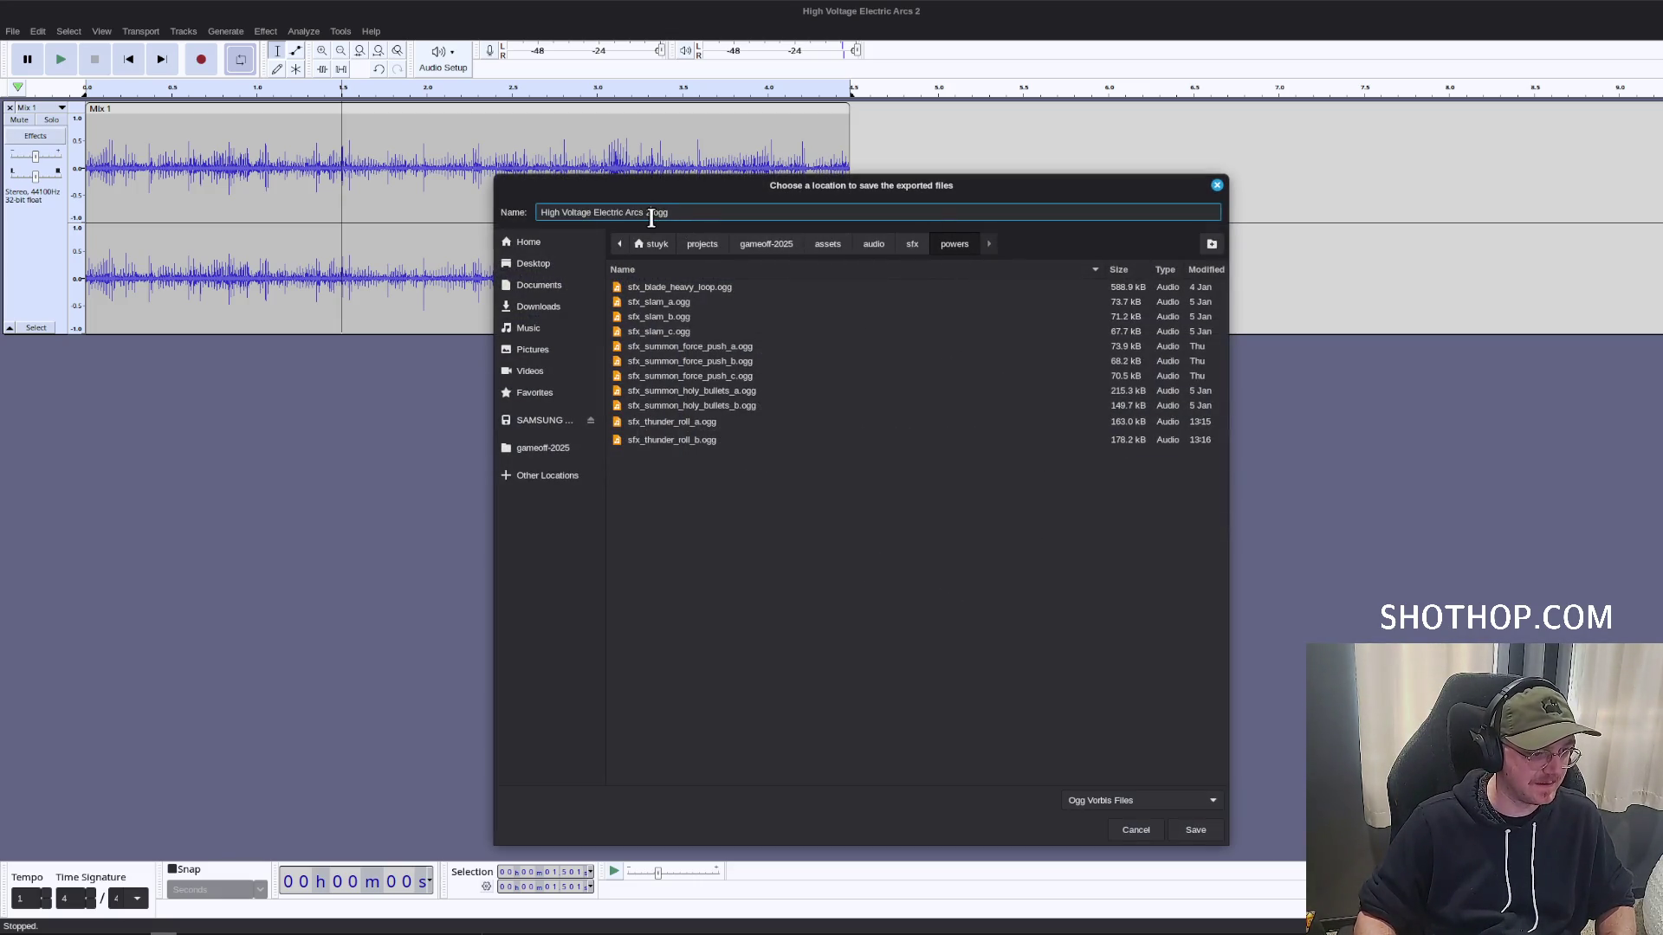
text(sfx_elect)
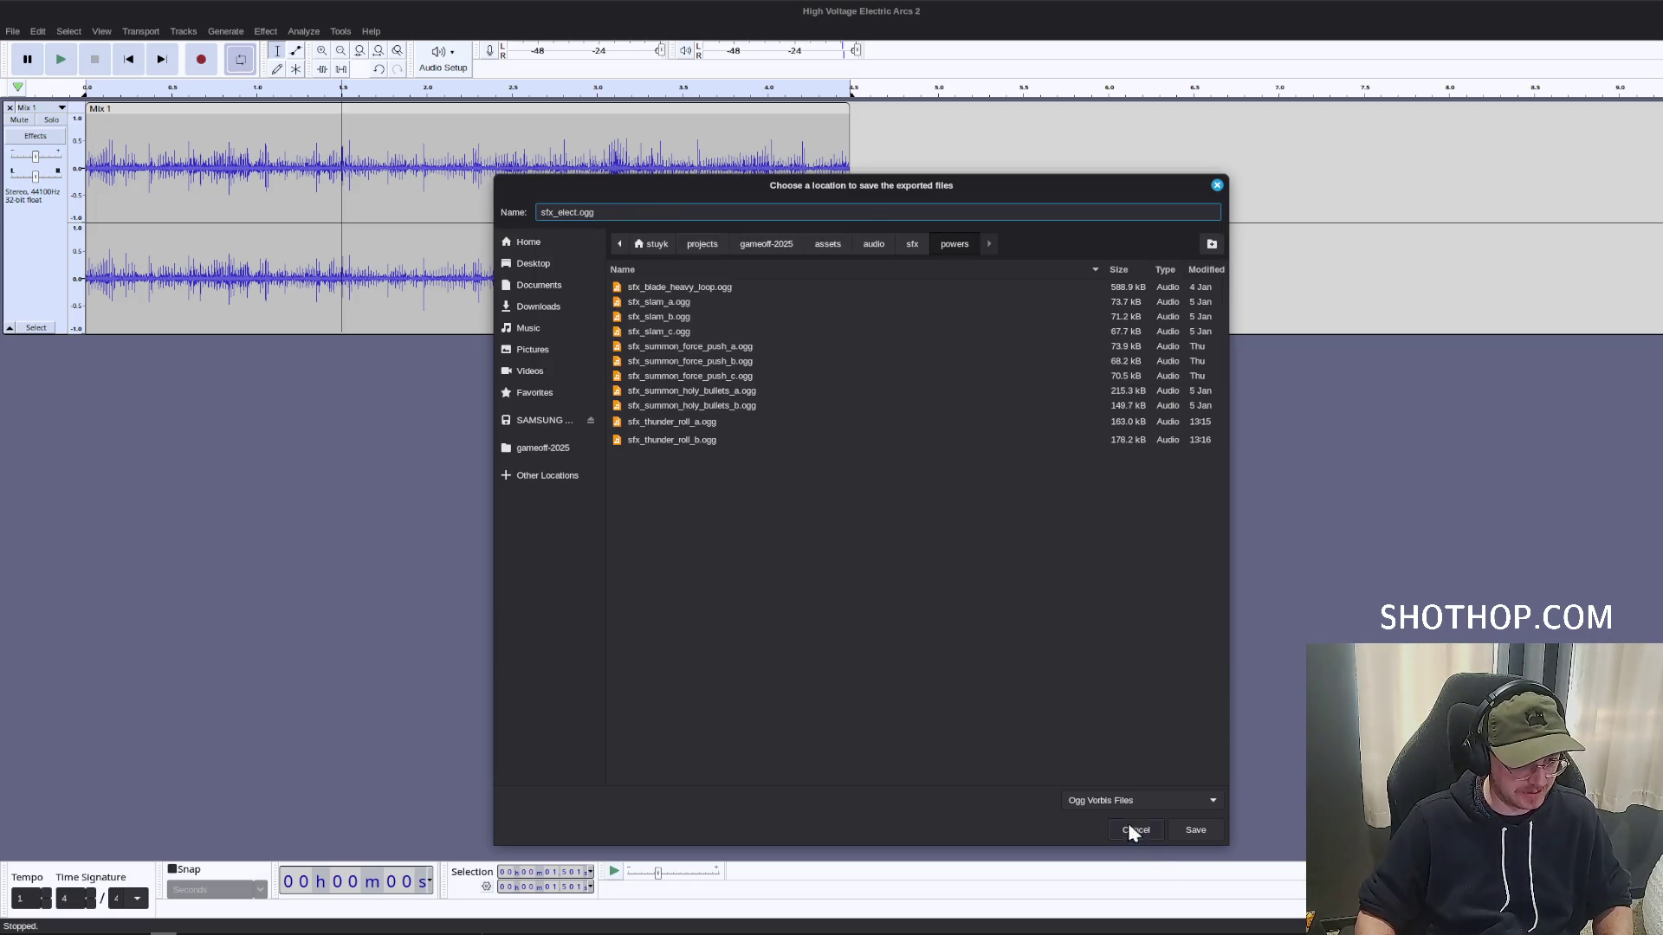
click(1136, 829)
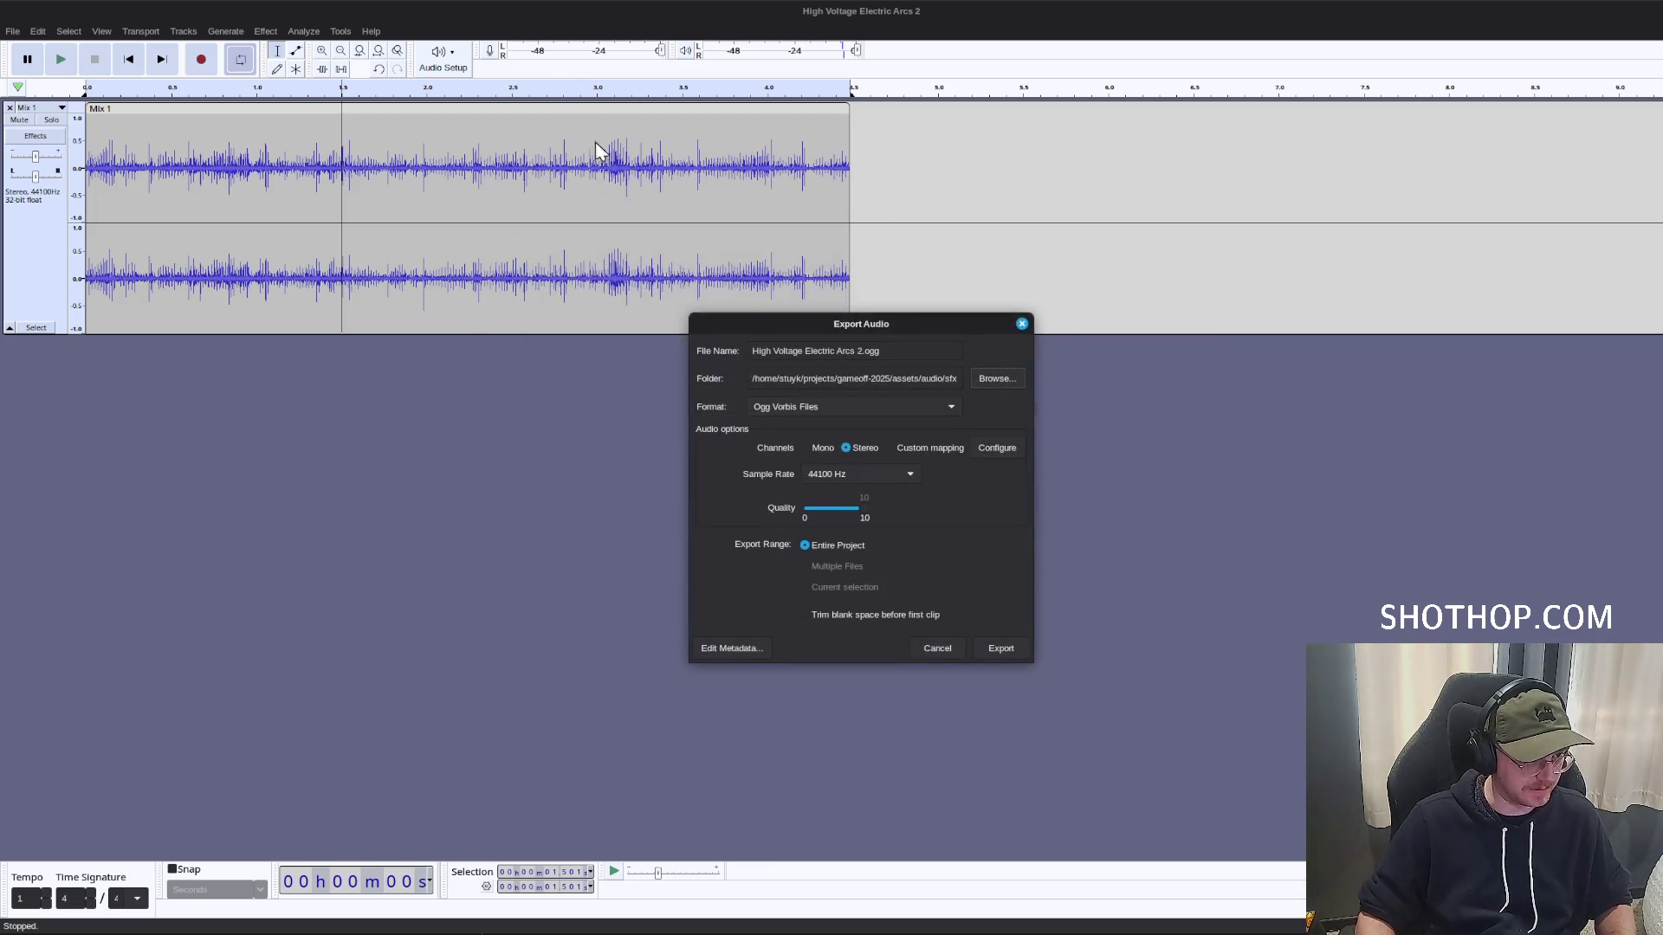
click(925, 652)
Amplify the whole mixed loop down to about -2.1 dB.
key(ctrl+a)
click(265, 31)
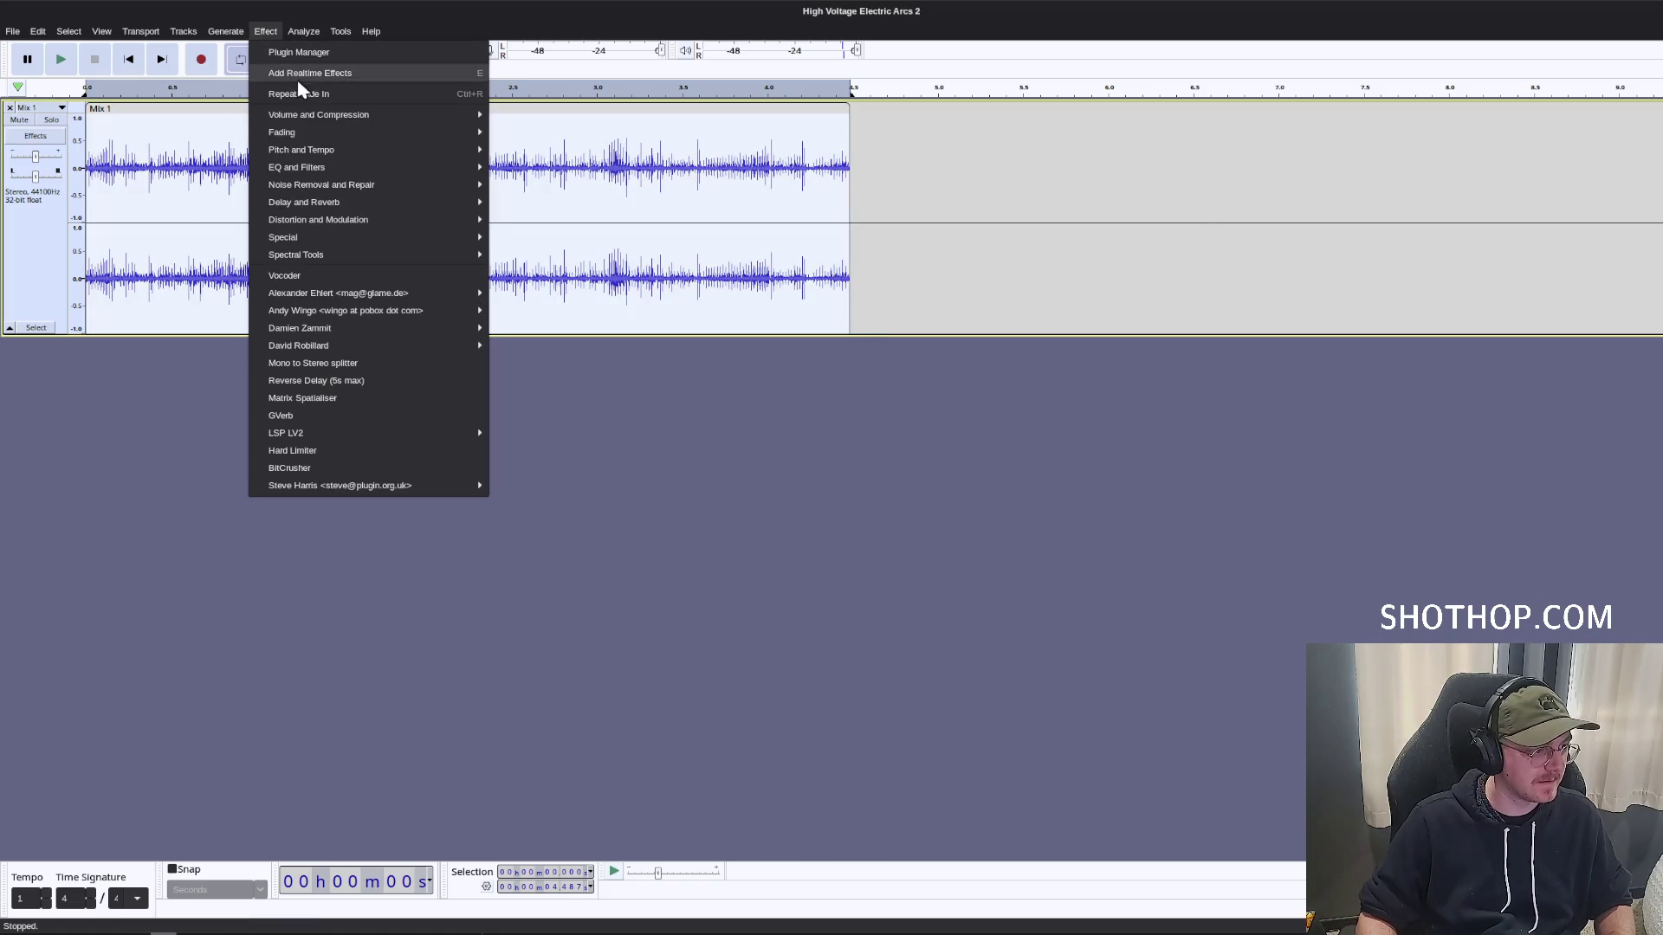
mouse_move(395, 121)
click(529, 118)
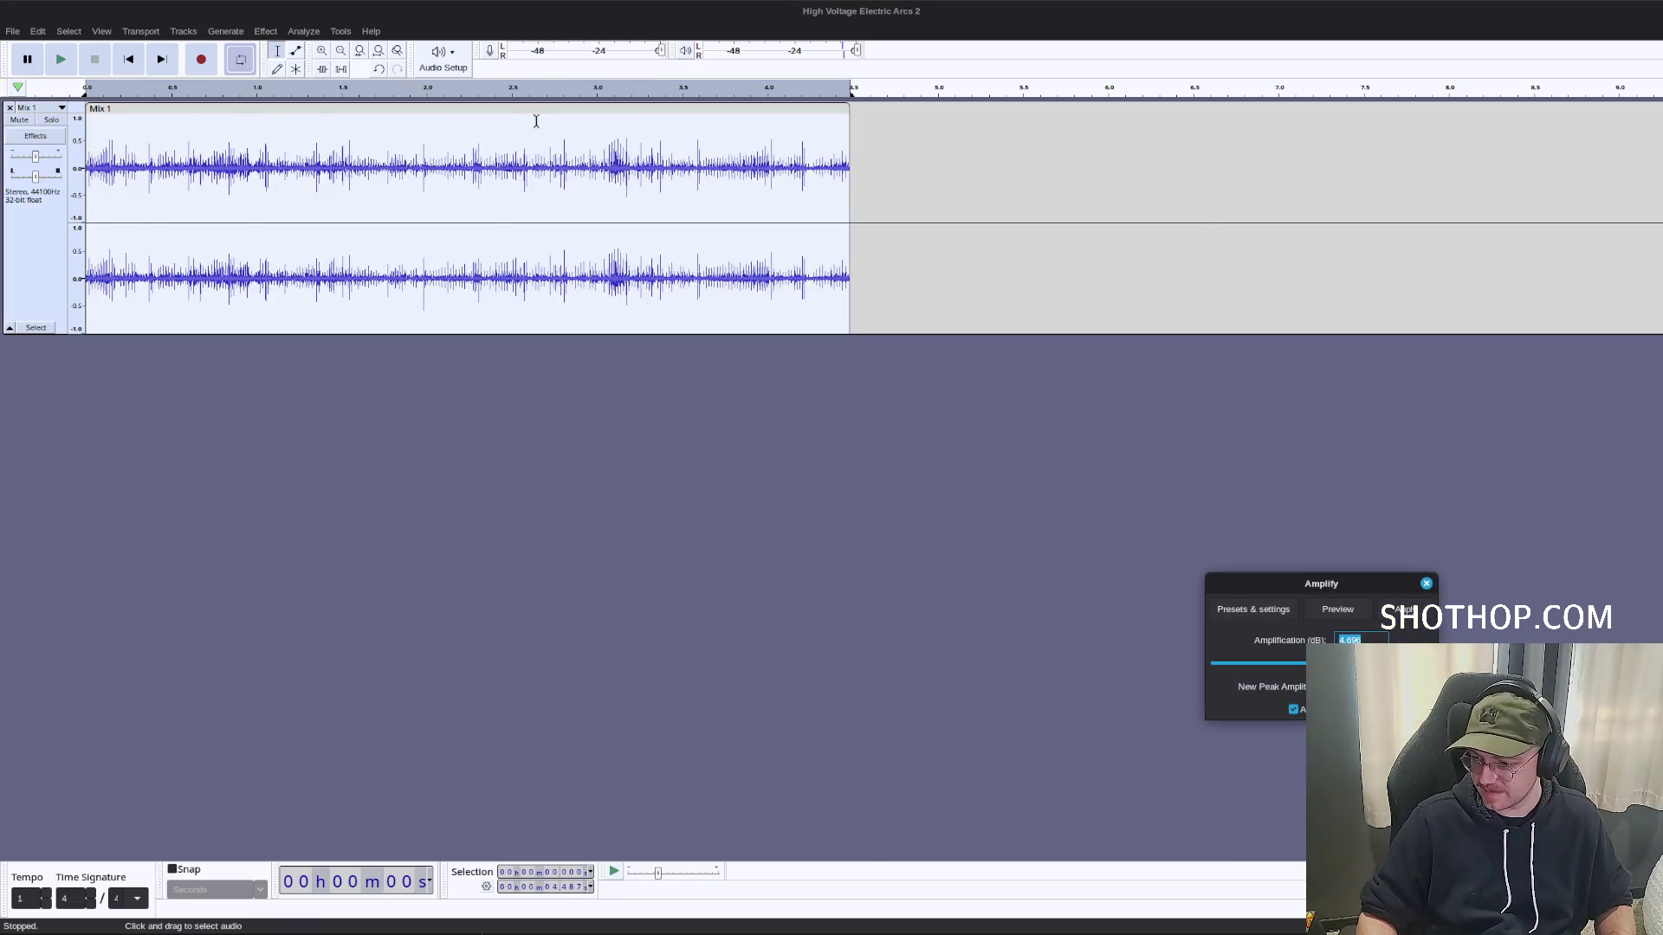
drag(1259, 587, 917, 416)
drag(975, 494, 973, 494)
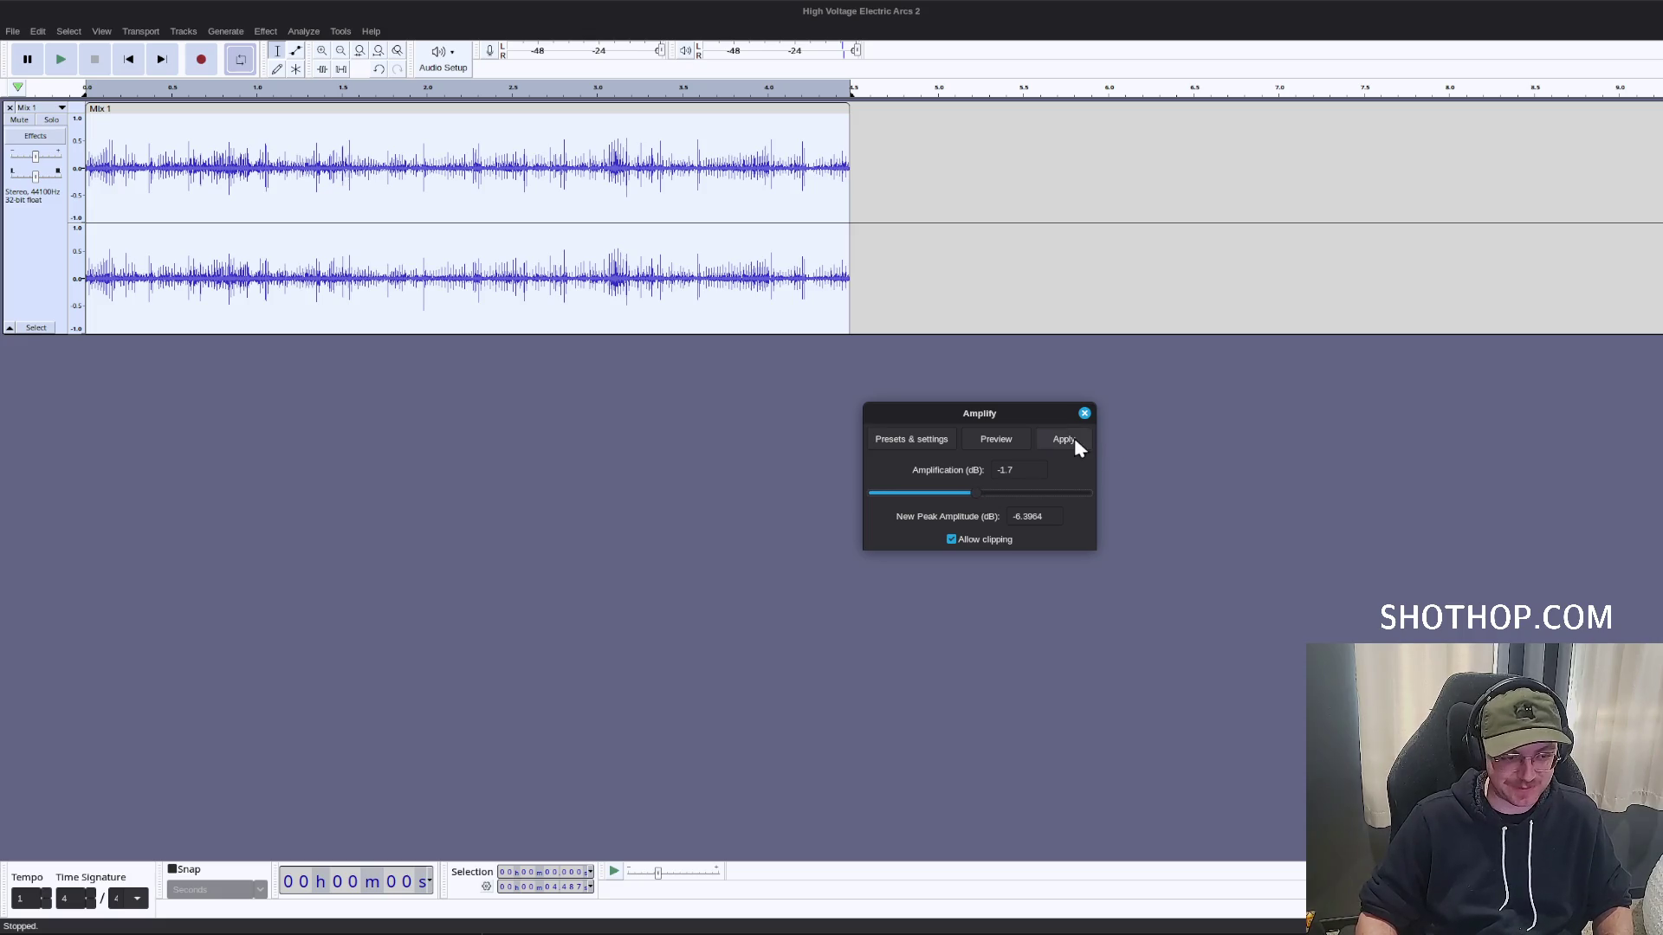
click(1074, 439)
Export the loop as Ogg file sfx_lightning_arc_loop.ogg and go back to Godot.
click(12, 31)
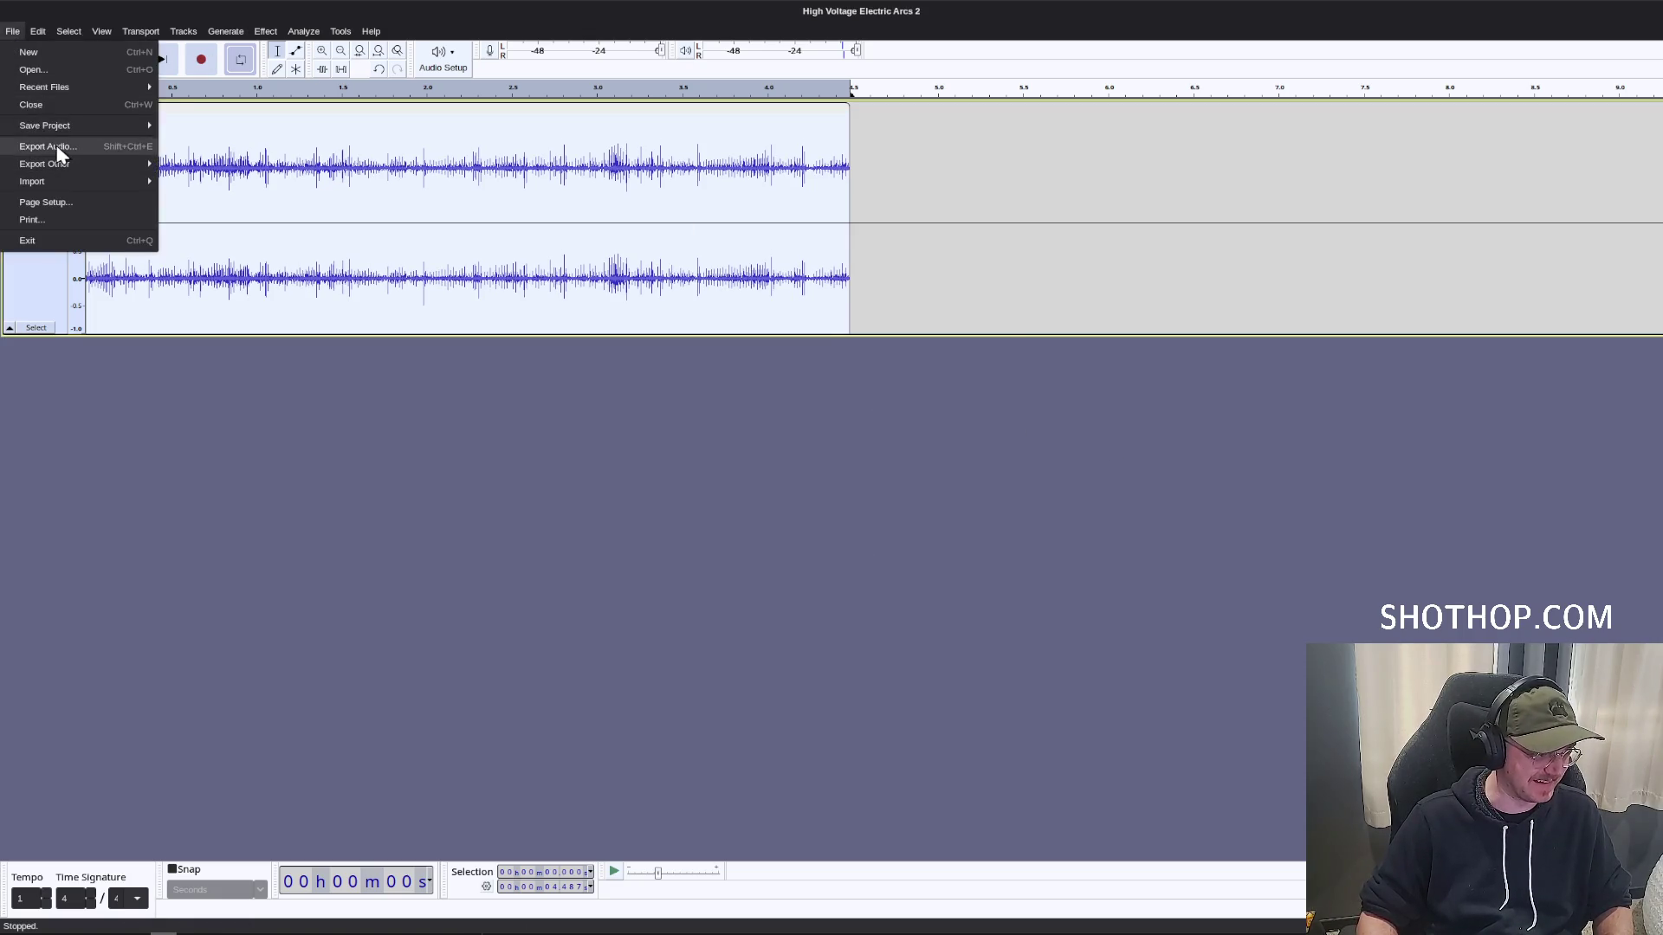
click(58, 147)
click(956, 379)
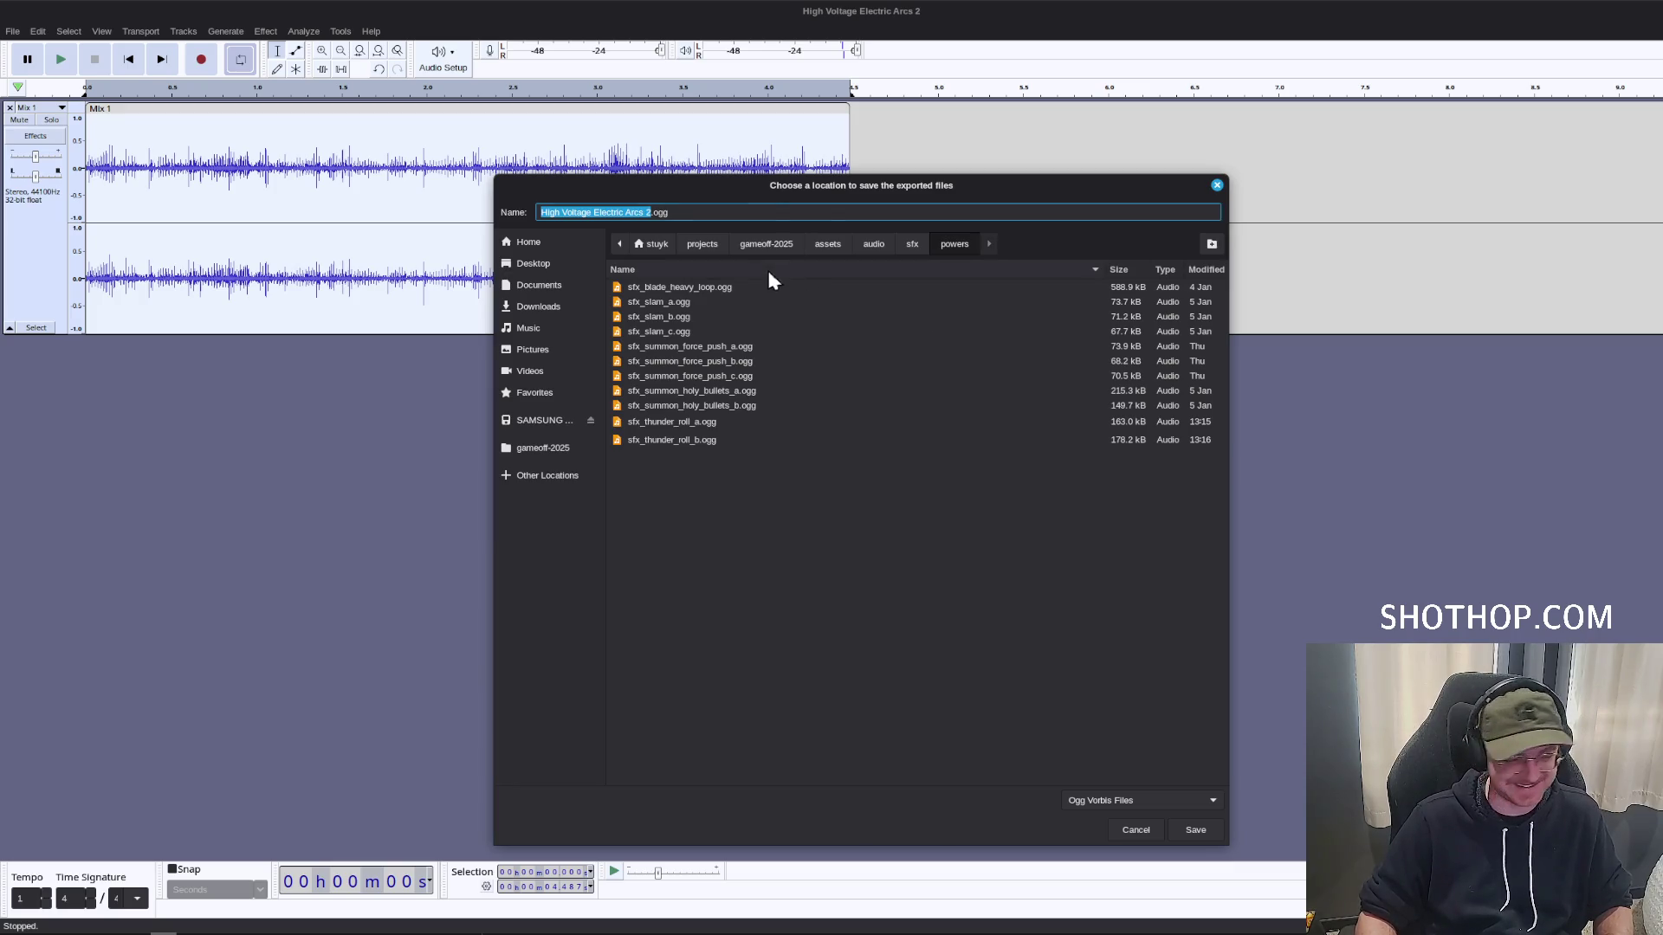
key(BackSpace)
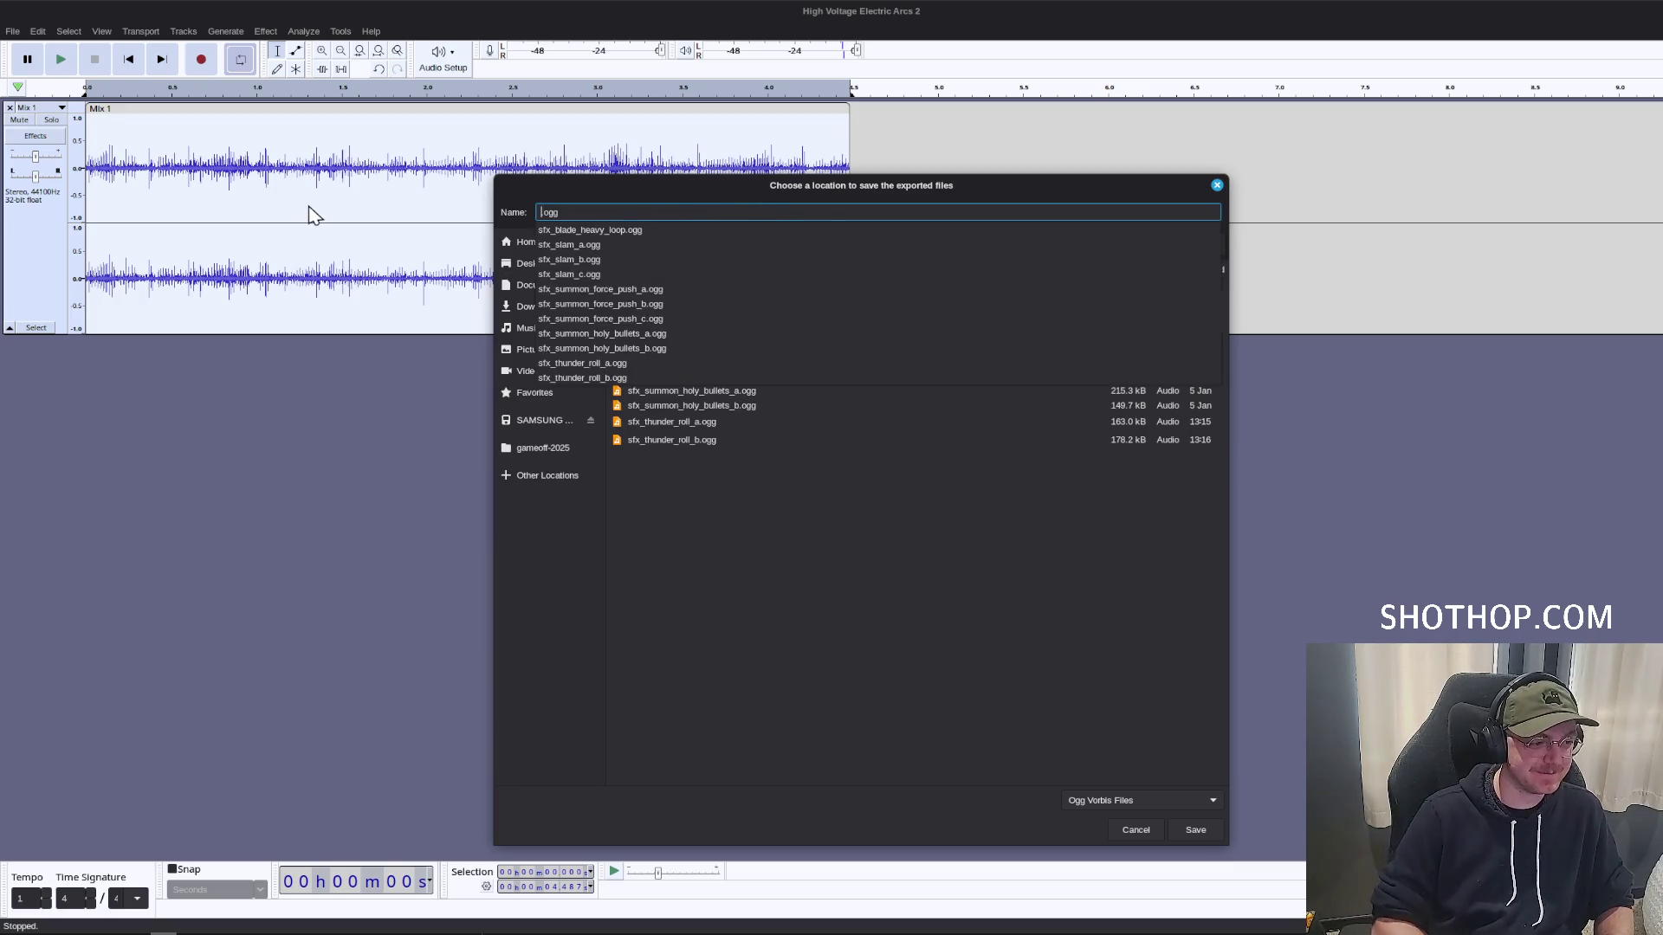
text(sfx_lightning_arc_loop)
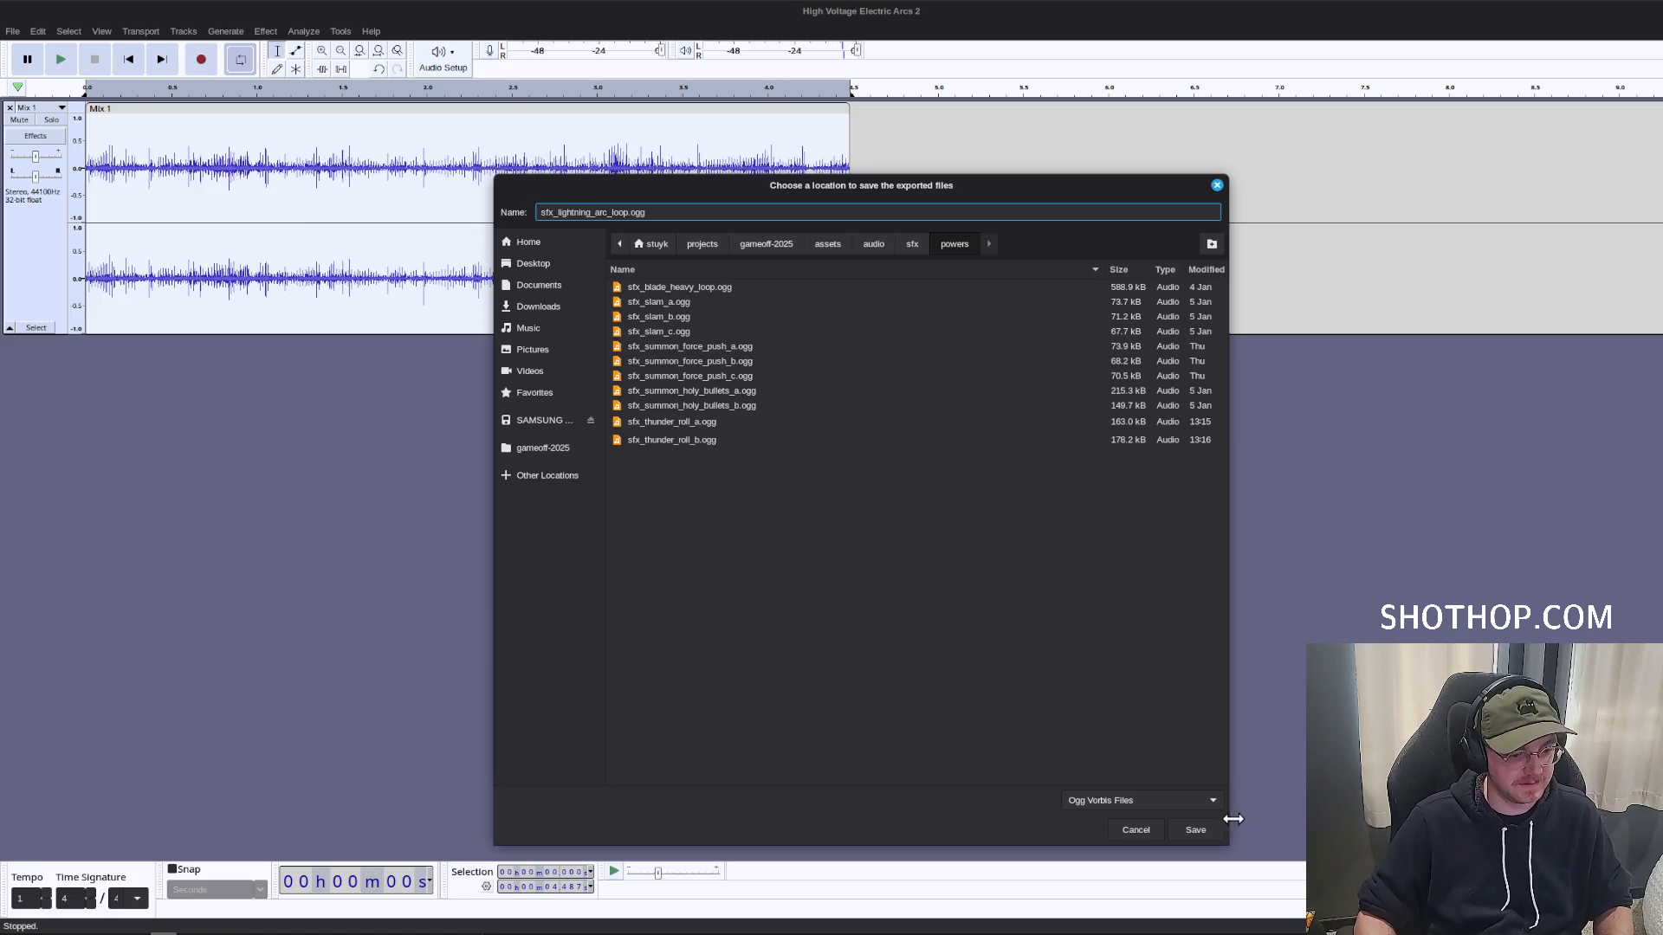
key(Return)
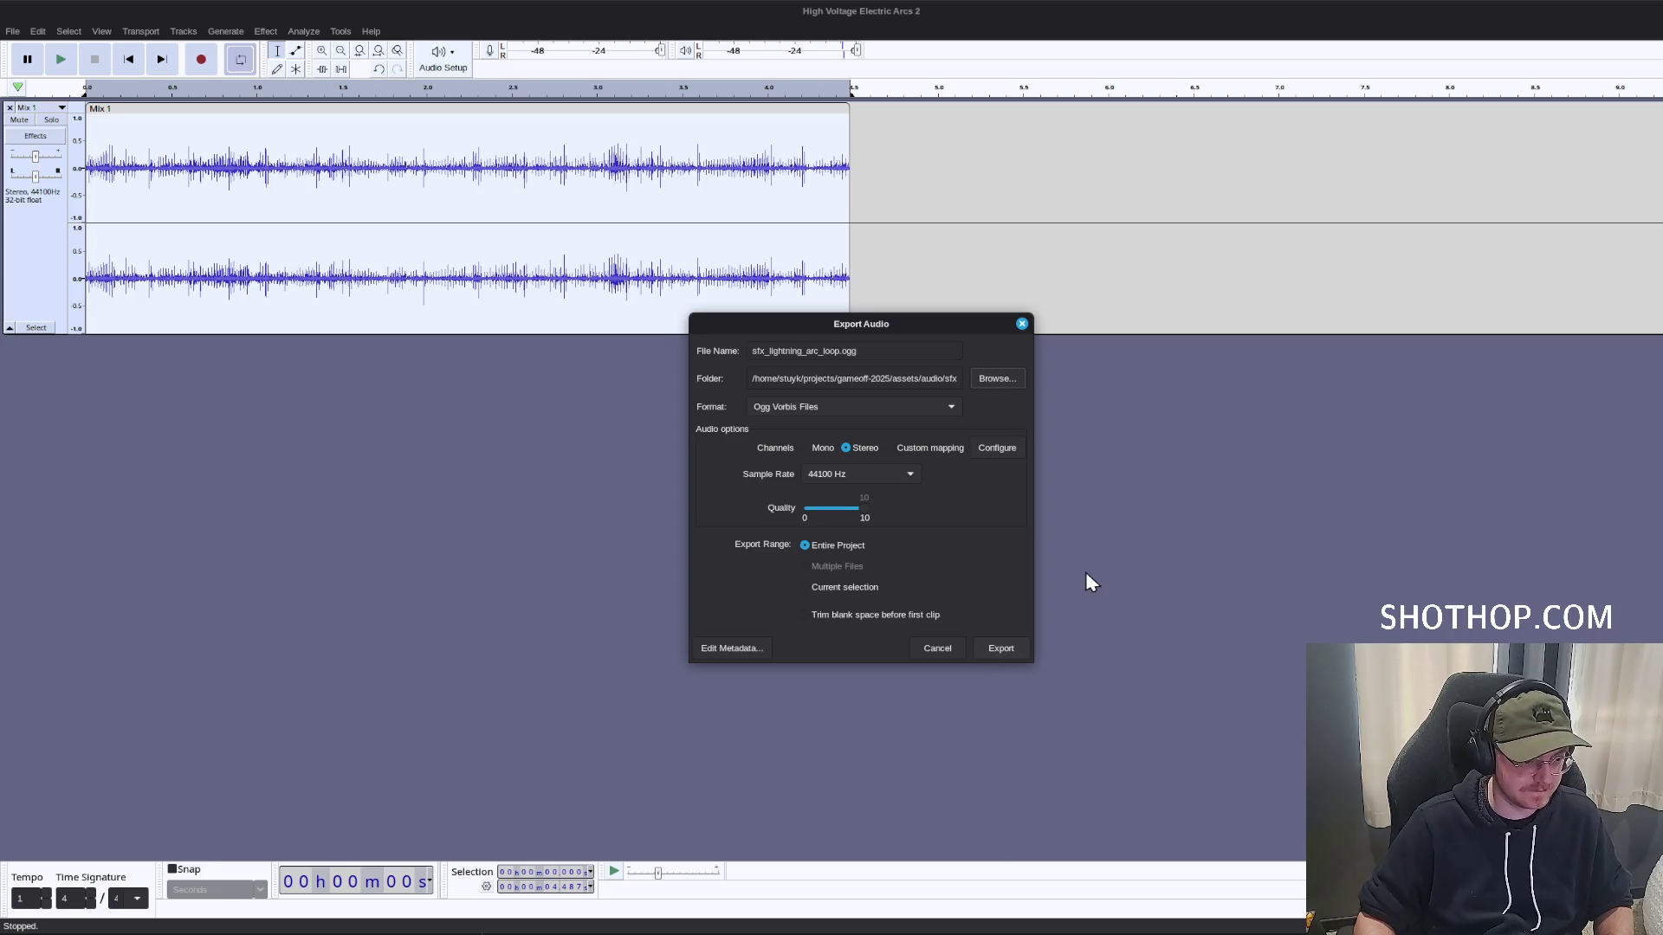
click(996, 657)
key(alt+Tab)
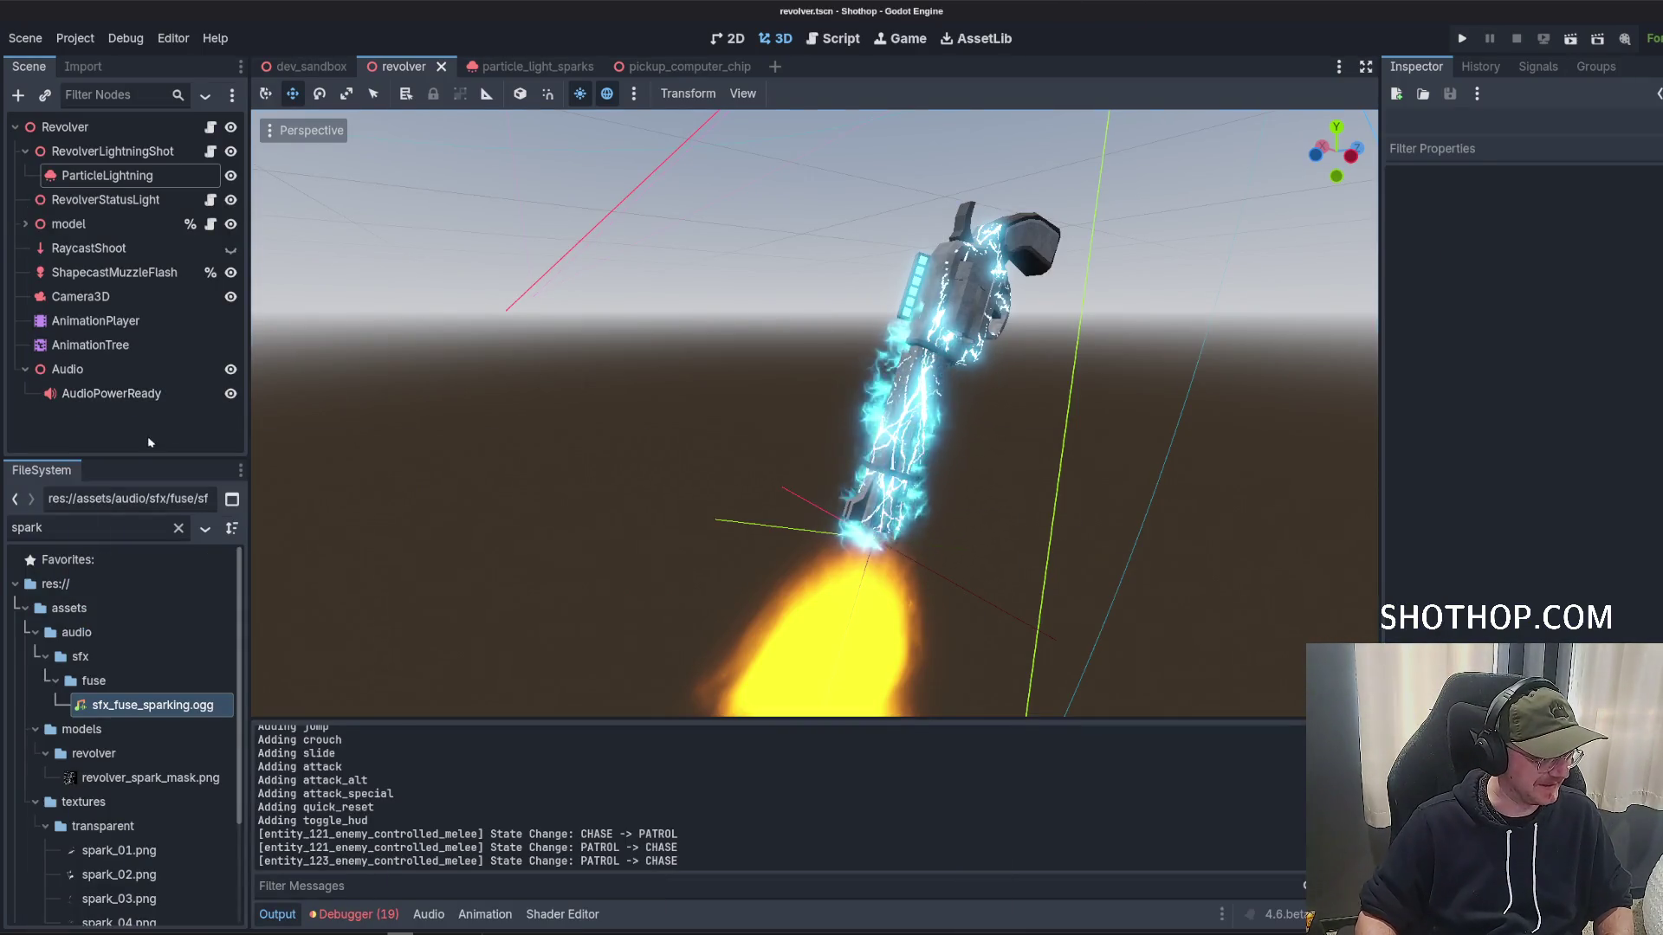
Duplicate AudioPowerReady into a new AudioLightningLoop player and save the scene.
click(69, 369)
right_click(72, 369)
click(104, 393)
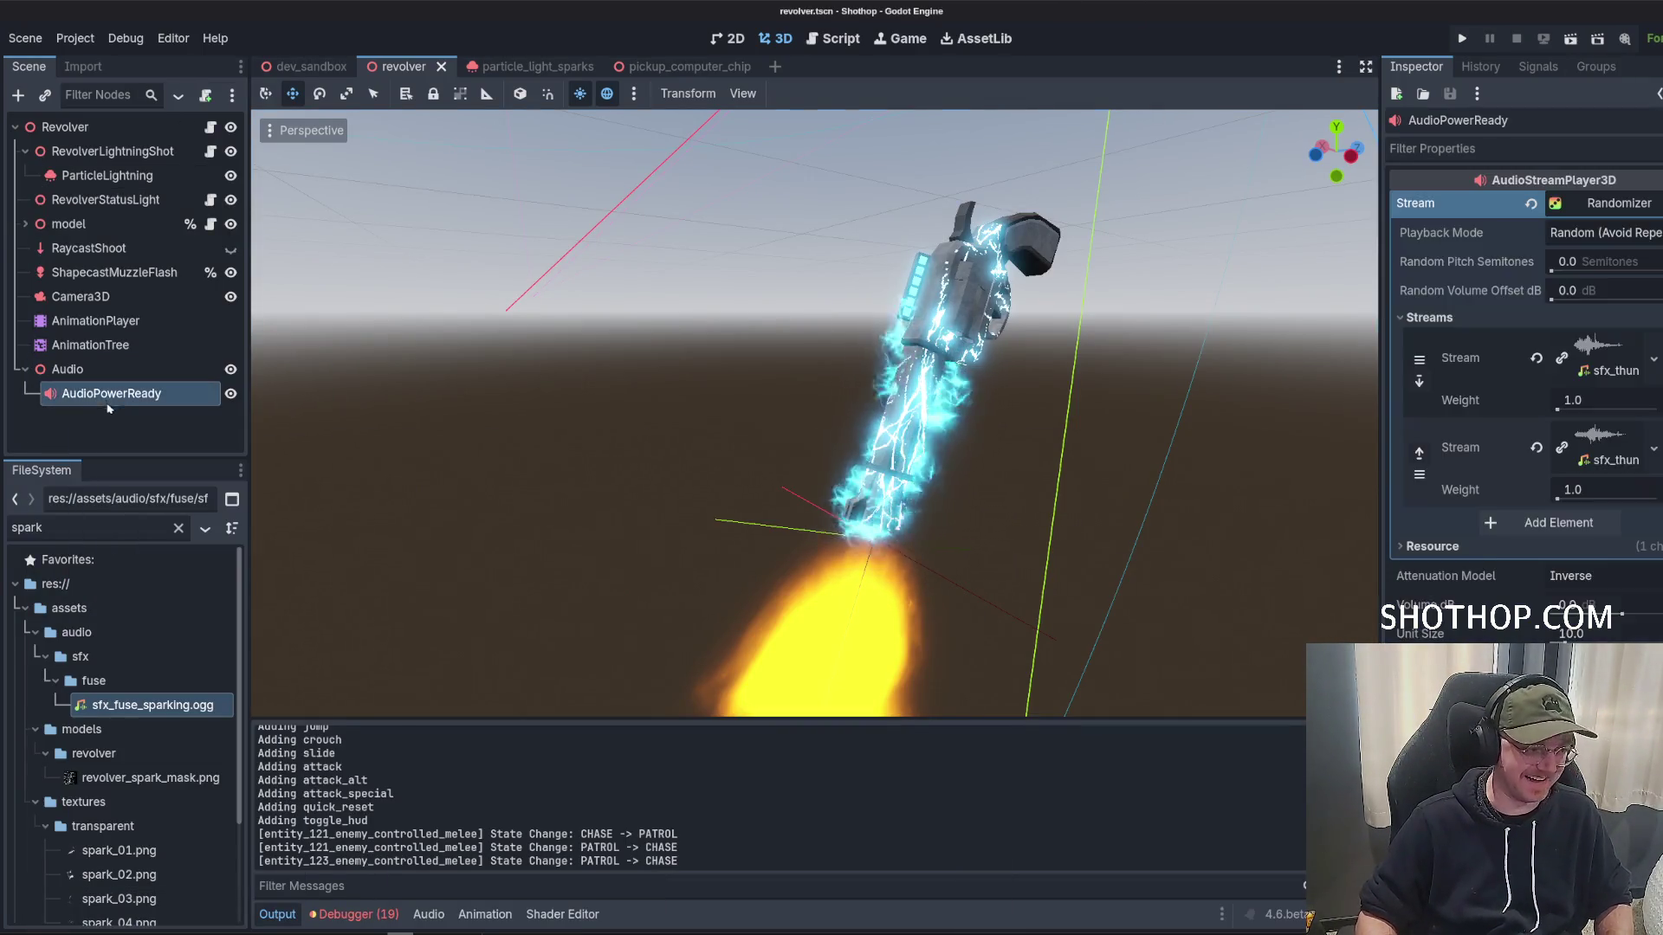
key(ctrl+d)
click(104, 416)
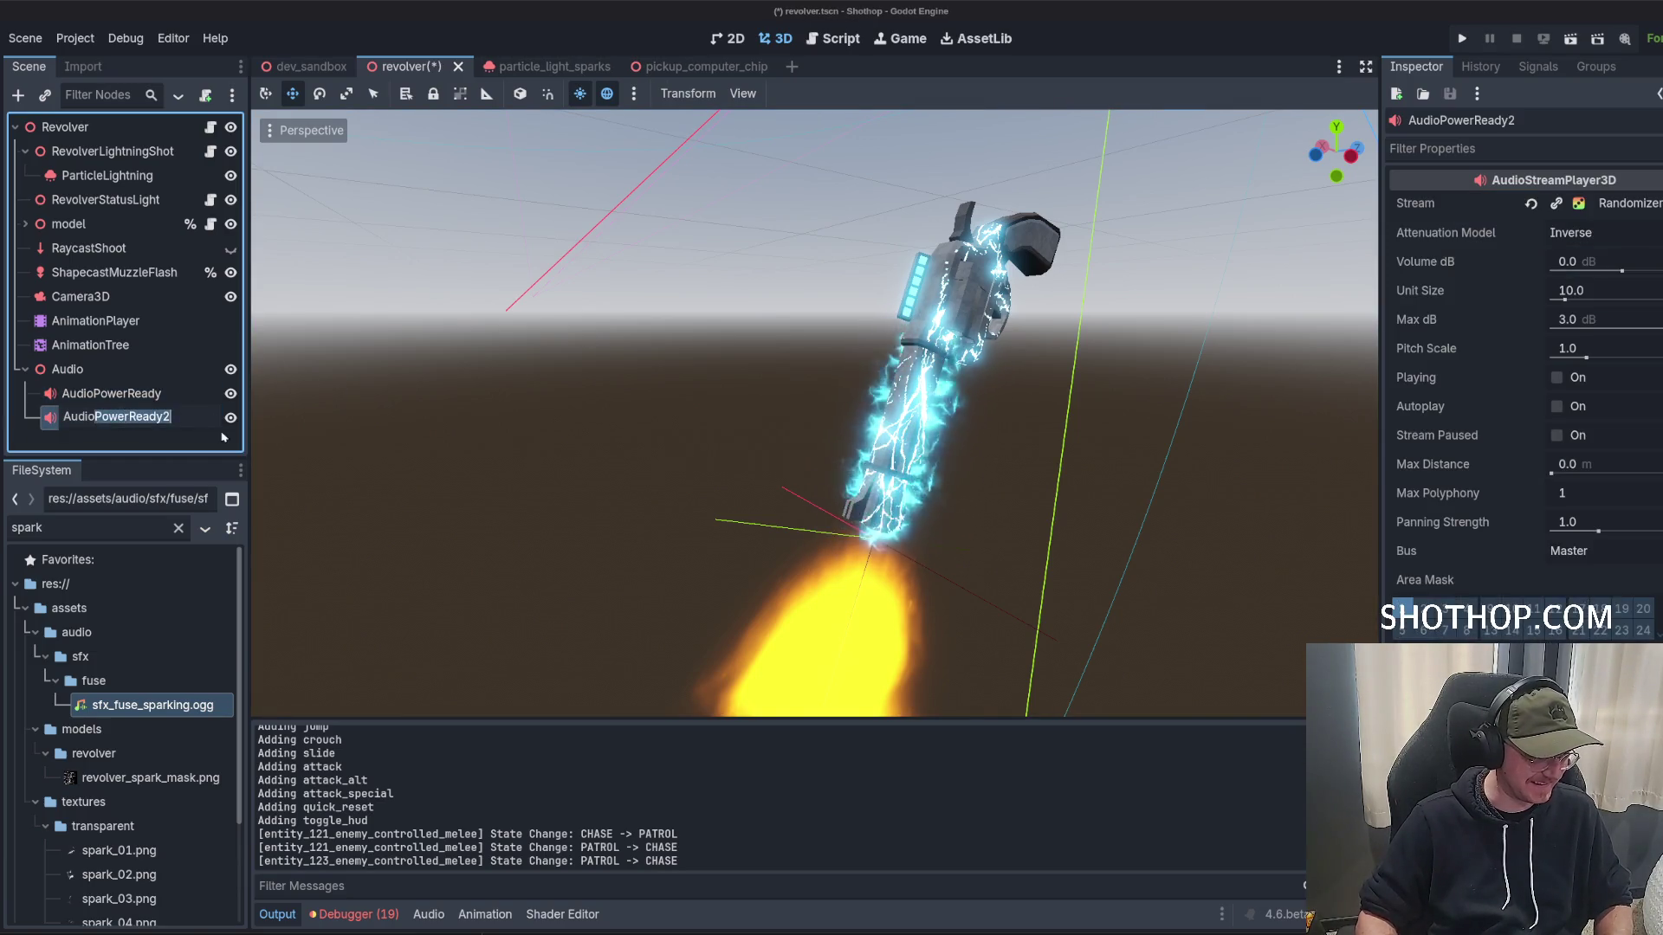
text(LightningLo)
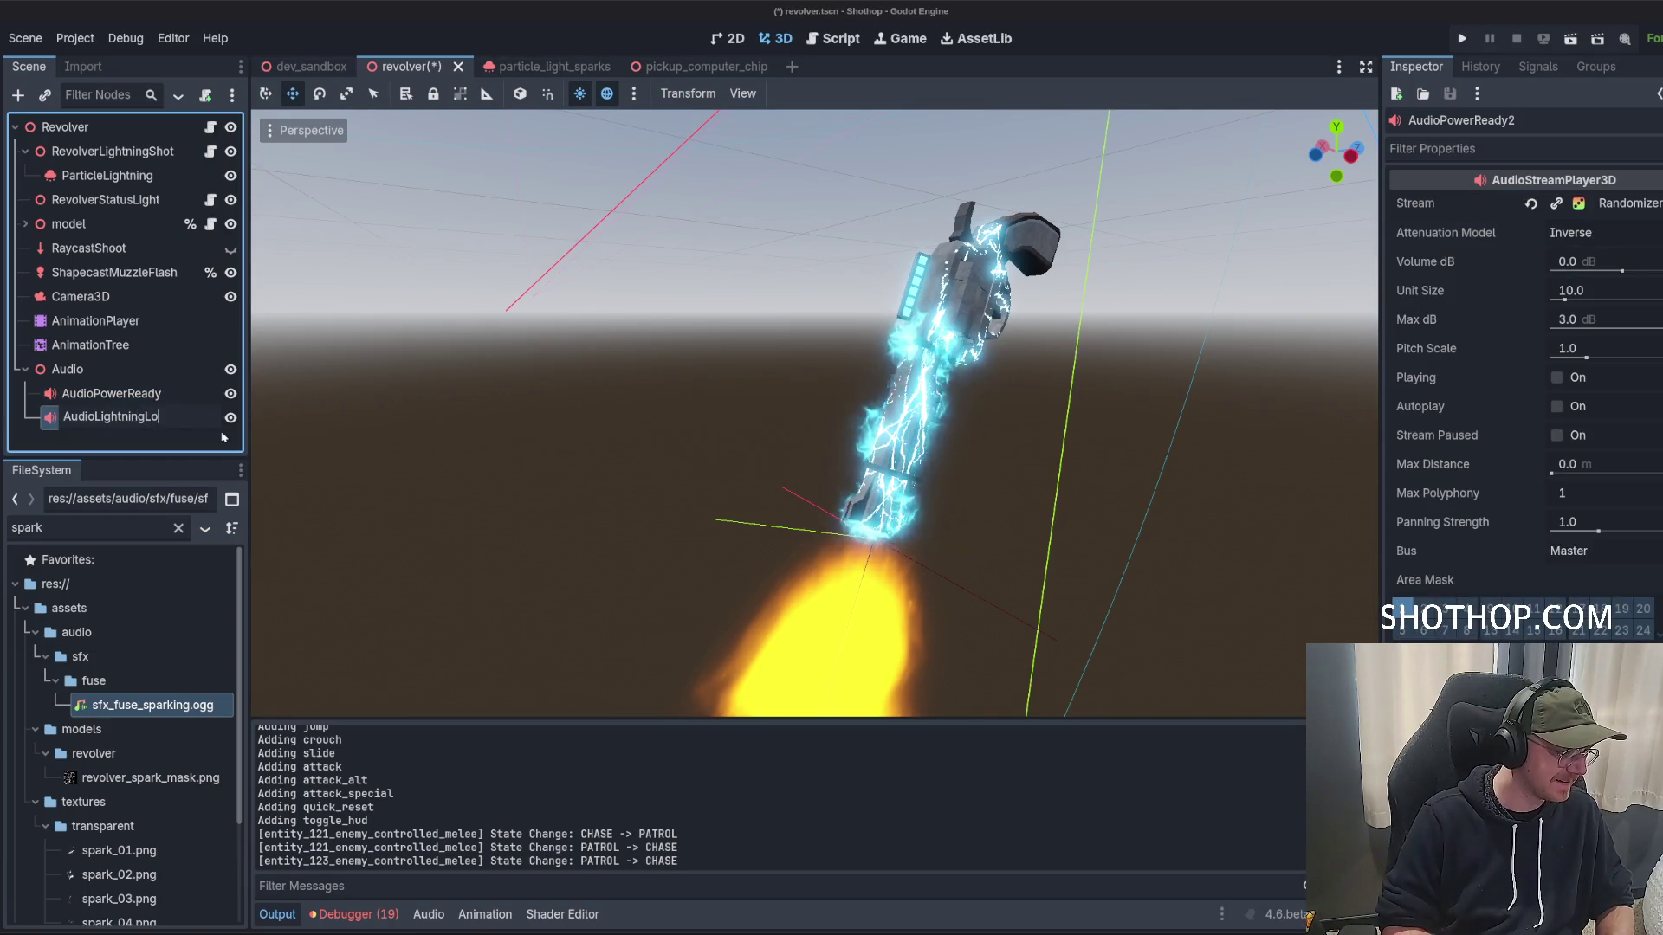
text(op)
key(Return)
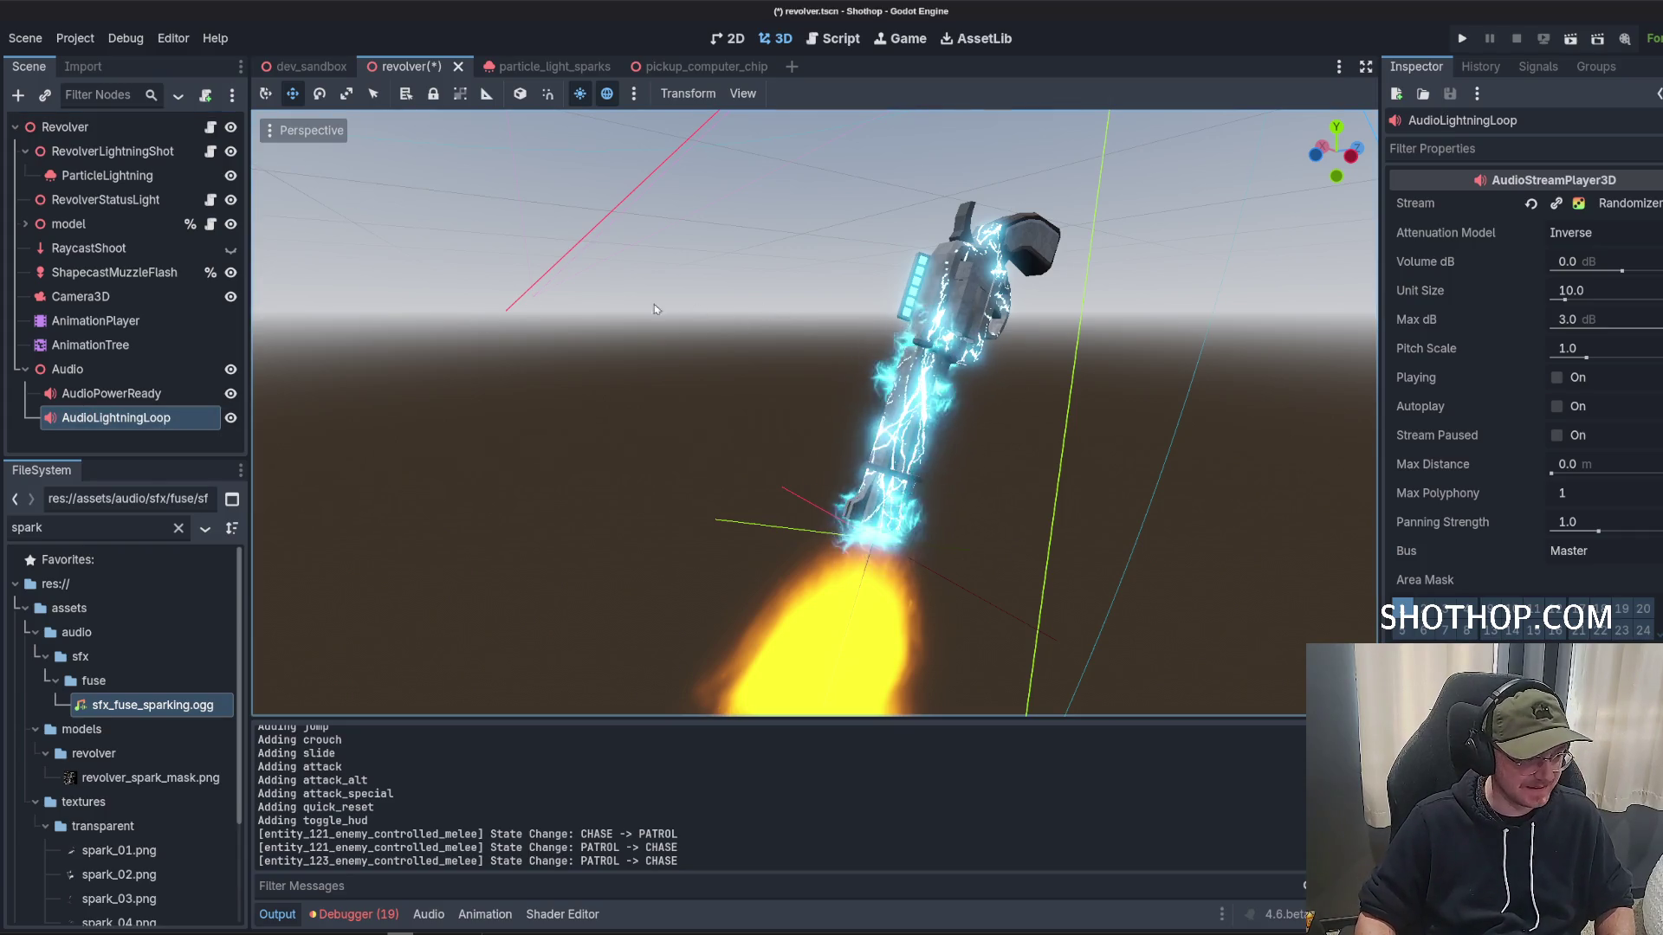
key(f)
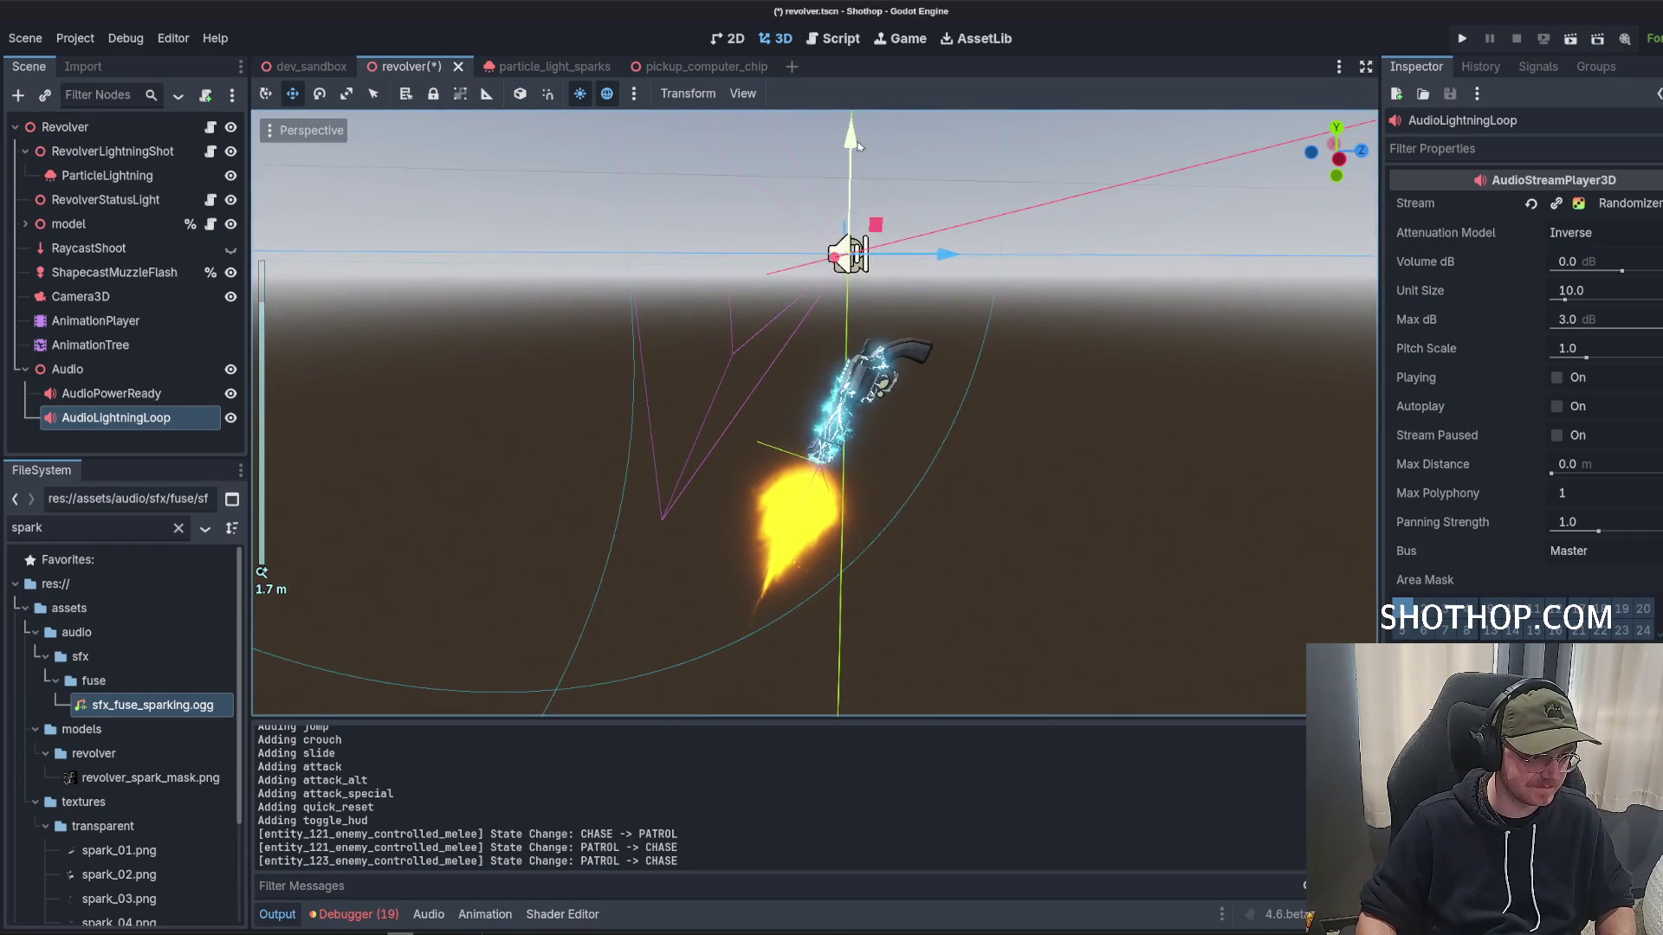
drag(938, 416, 1052, 473)
drag(883, 375, 970, 407)
key(ctrl+s)
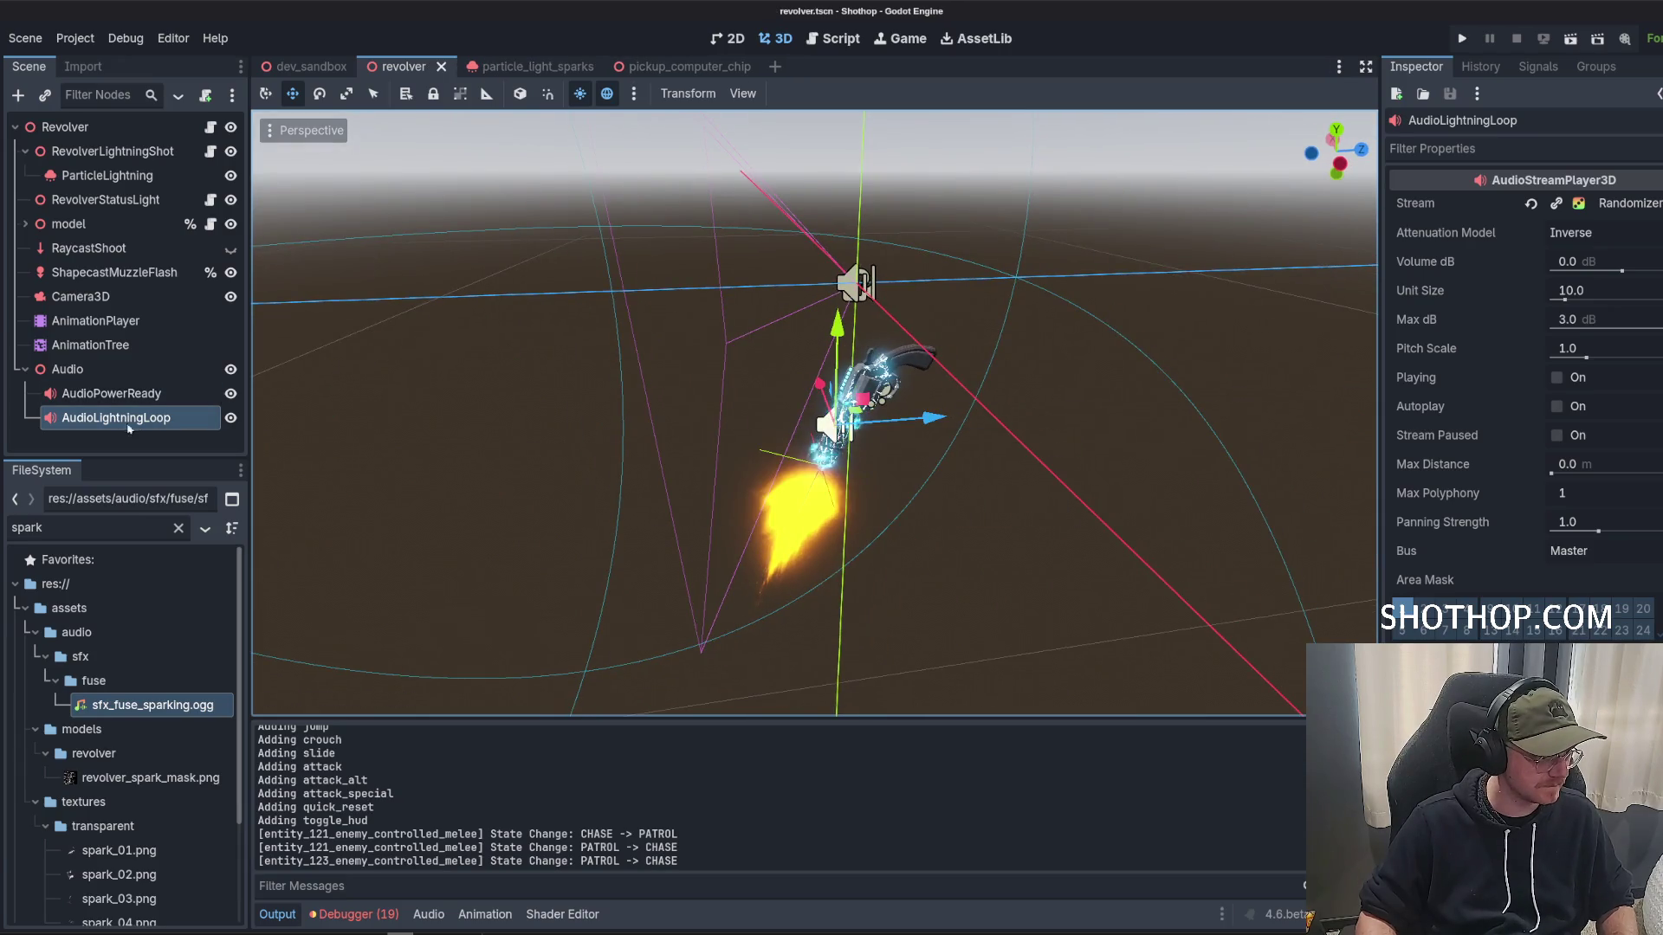
Replace AudioLightningLoop's Randomizer stream with sfx_lightning_arc_loop.ogg, found by filtering 'ligh', and save.
click(1585, 501)
click(1531, 204)
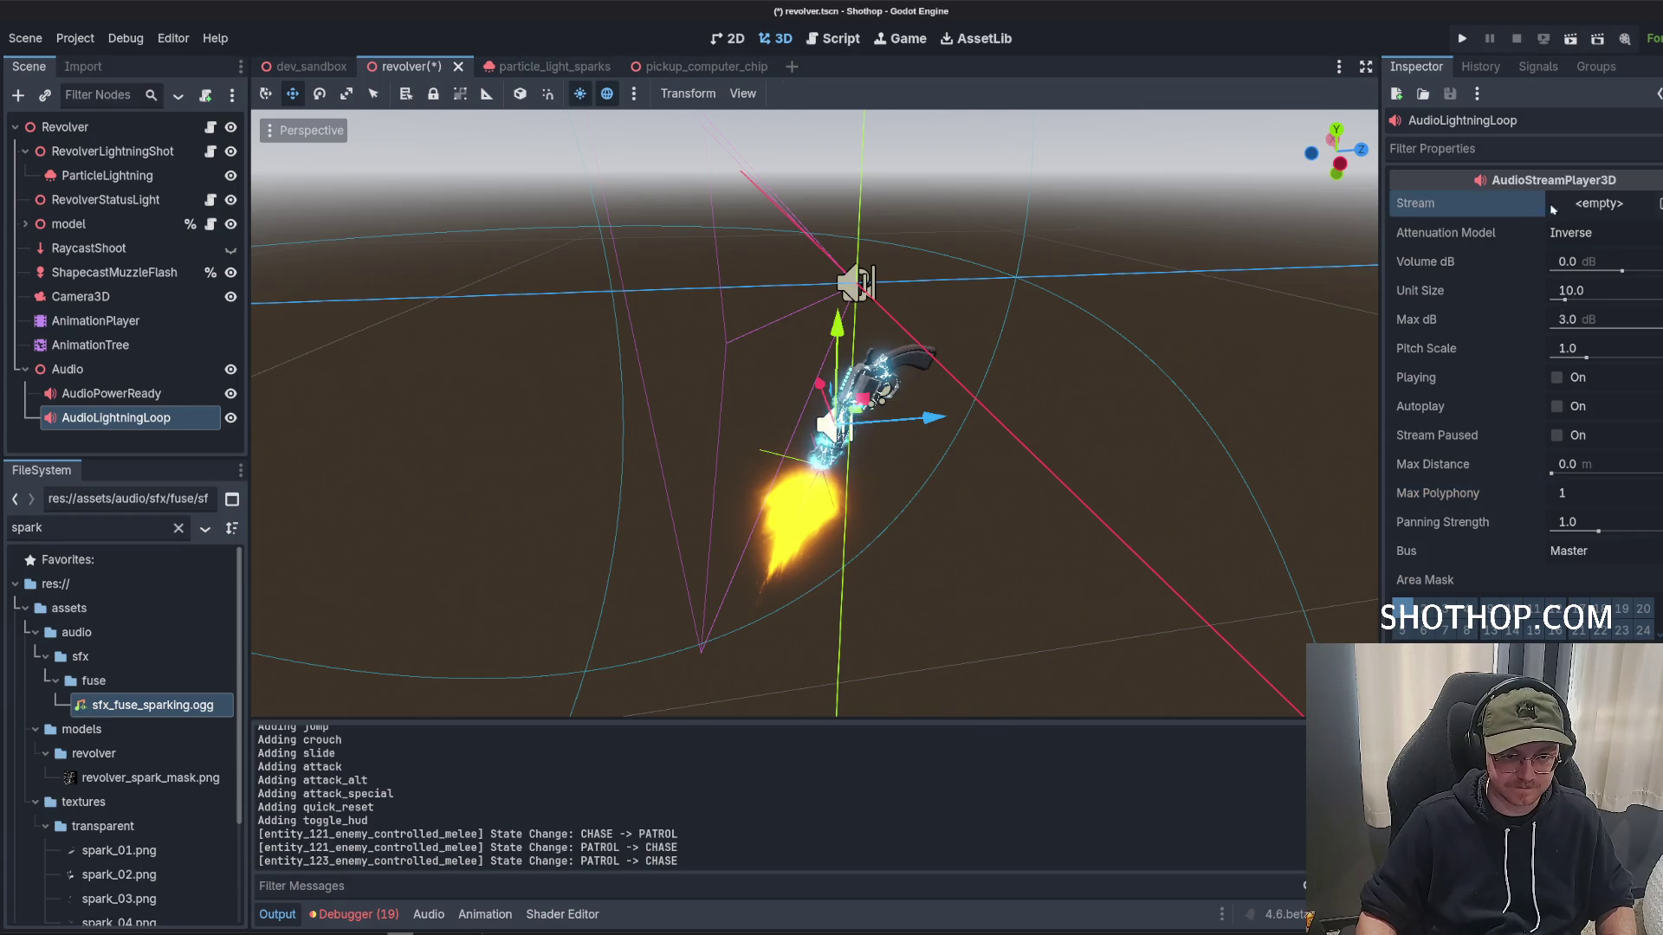
click(1599, 203)
click(74, 531)
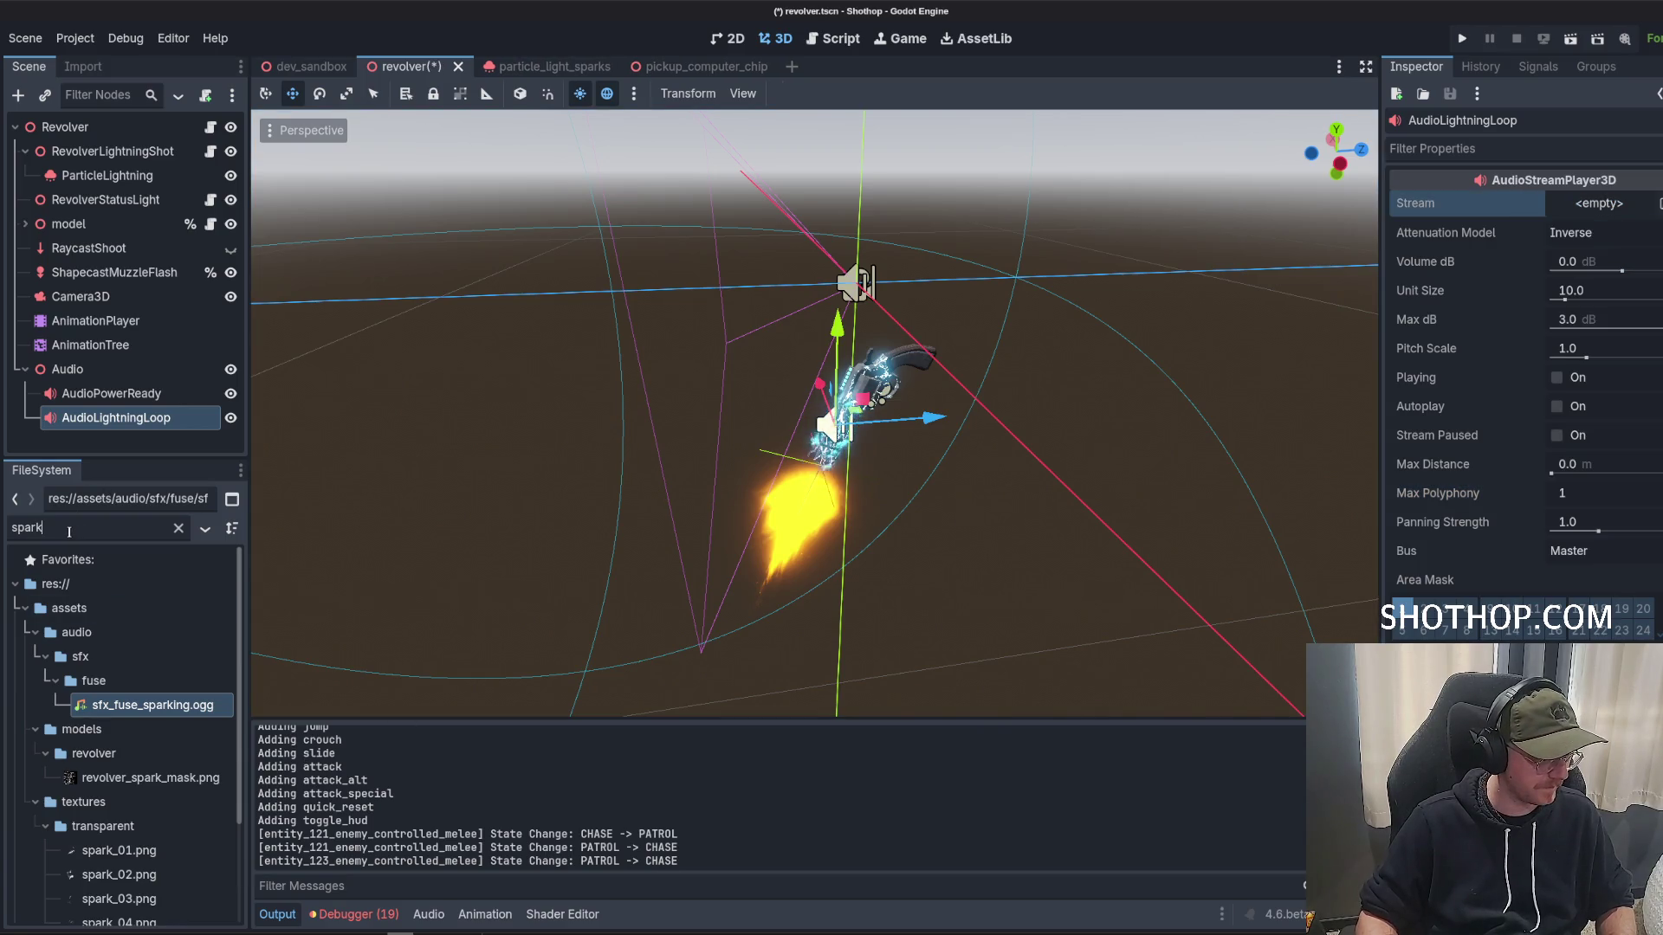
text(ligh)
scroll(130, 693, down, 4)
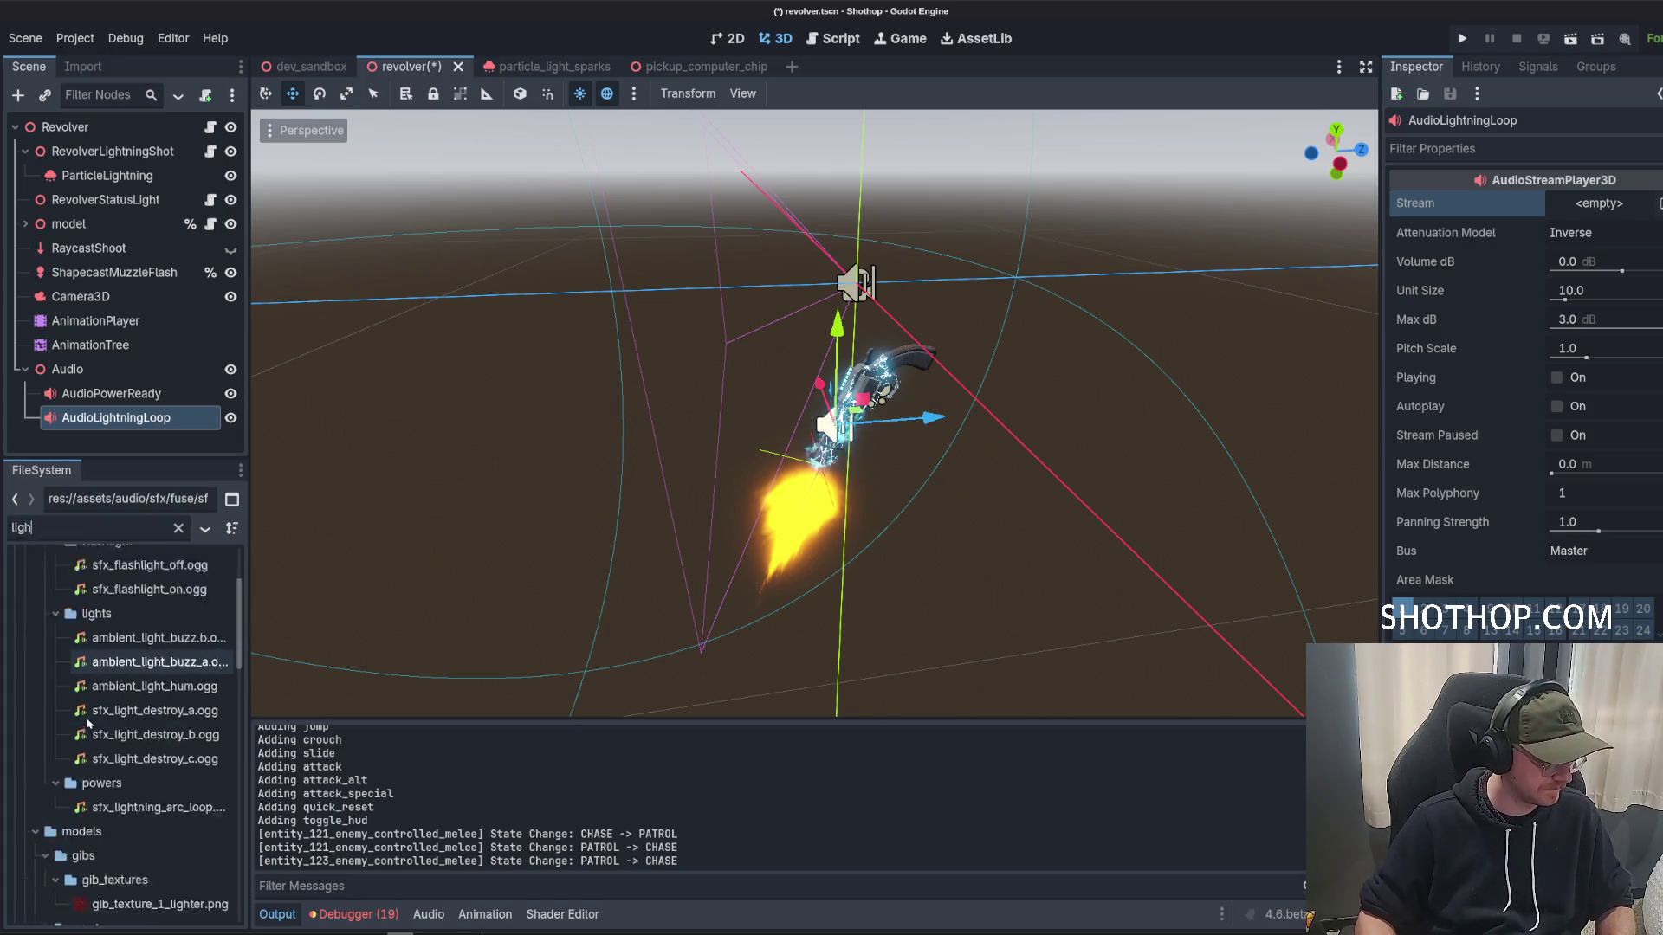
drag(147, 760, 1600, 208)
key(ctrl+s)
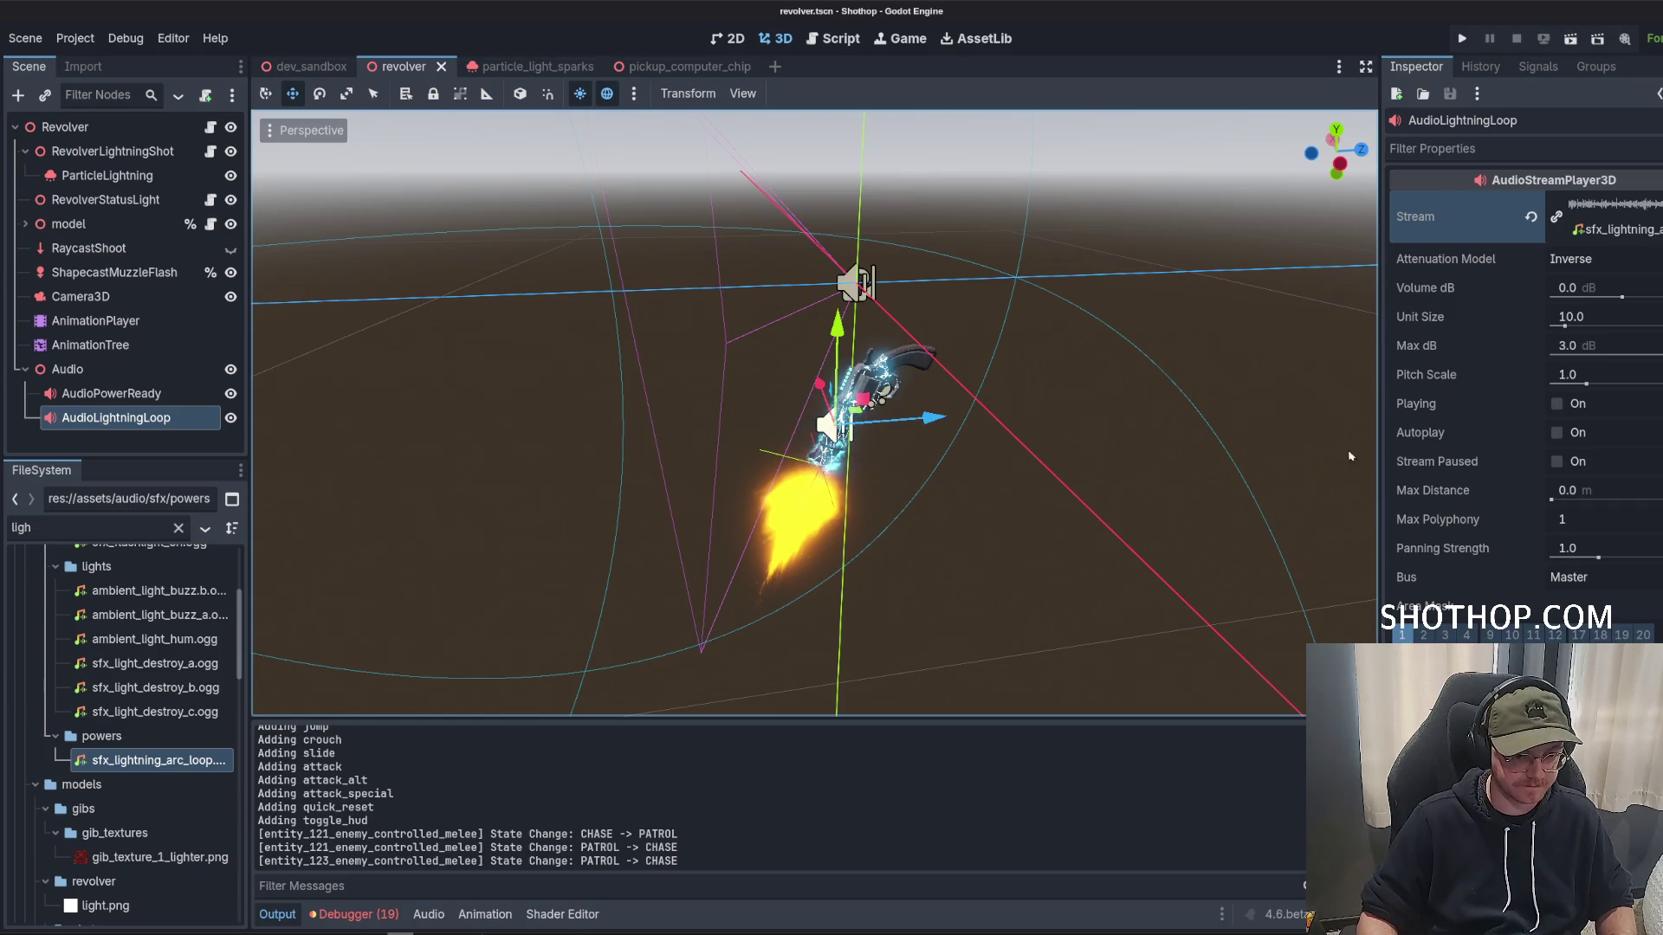
Make AudioPowerReady and AudioLightningLoop unique names, save, and open revolver_lightning_shot.gd.
right_click(143, 389)
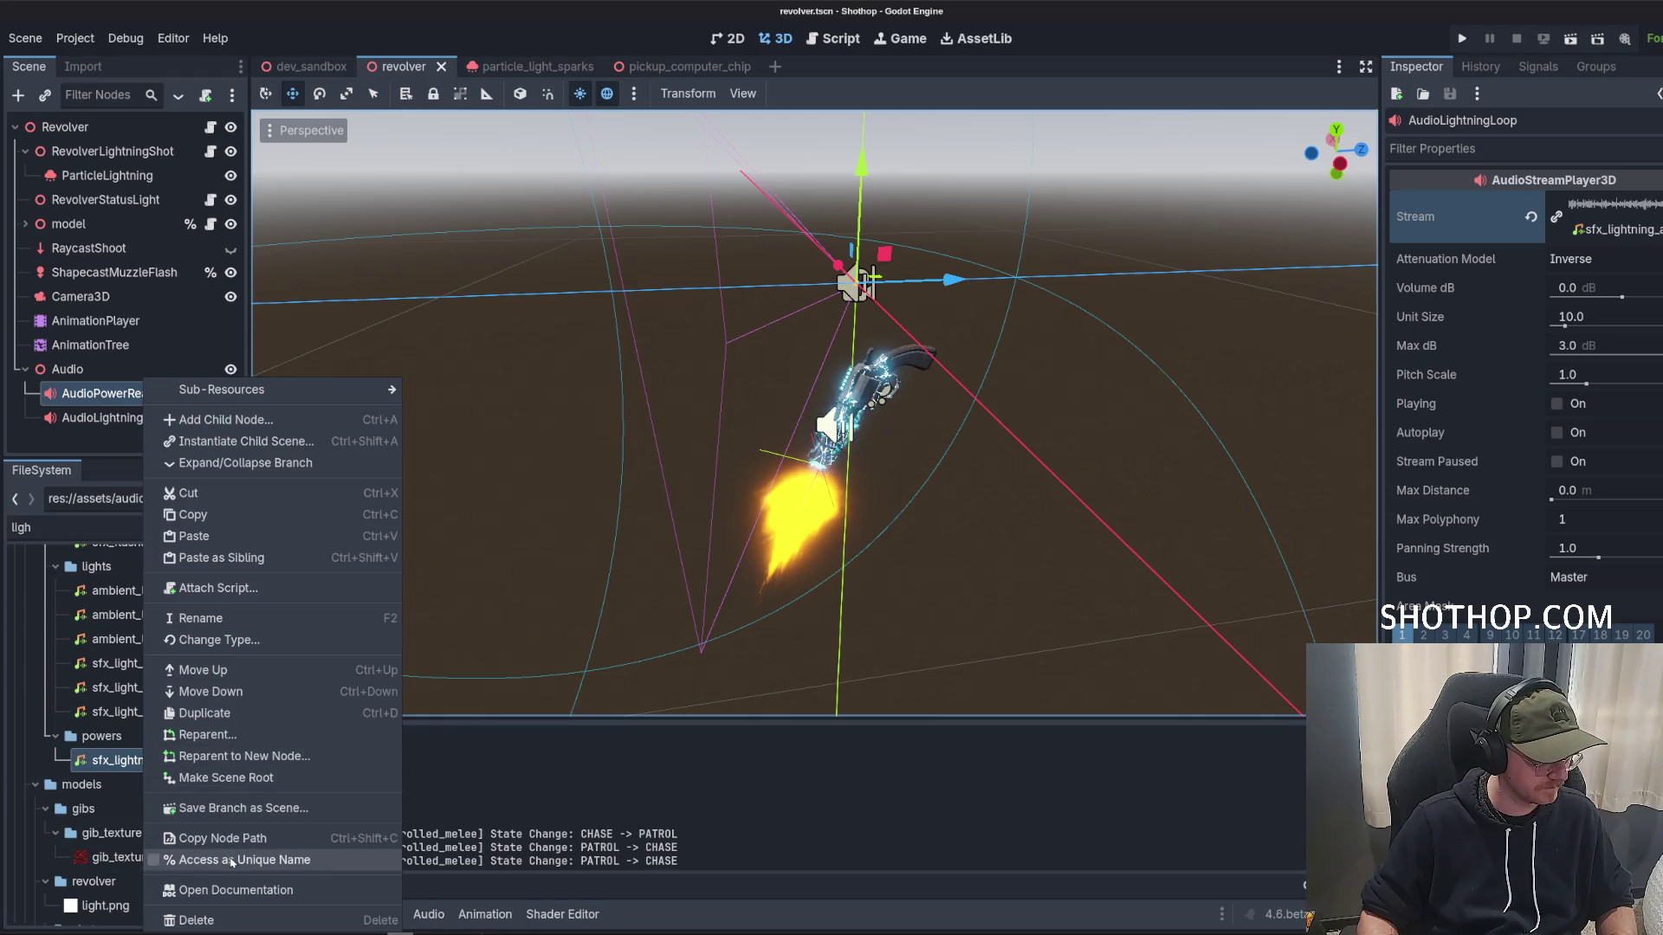
click(225, 860)
click(95, 418)
right_click(105, 418)
click(199, 860)
key(ctrl+s)
click(210, 152)
scroll(526, 452, up, 20)
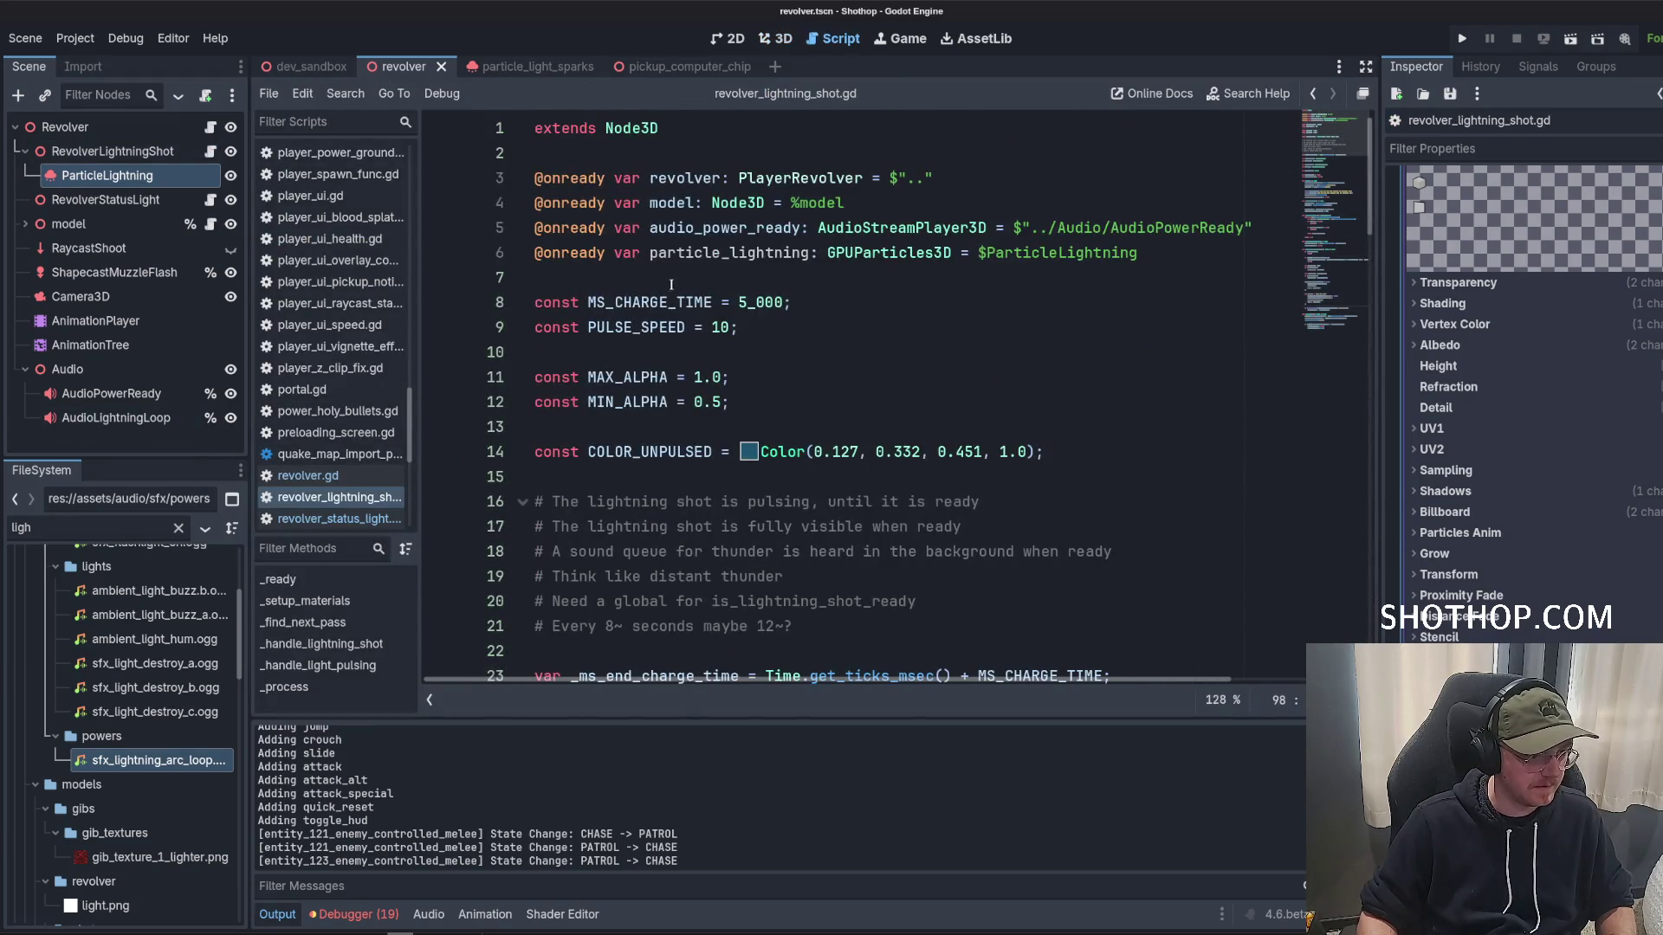
click(1075, 202)
mouse_move(1250, 228)
mouse_down()
mouse_move(971, 228)
mouse_move(866, 253)
mouse_move(464, 228)
mouse_up()
key(BackSpace)
key(BackSpace)
drag(111, 393, 631, 259)
mouse_move(116, 417)
mouse_down()
mouse_move(416, 373)
mouse_move(679, 286)
mouse_move(772, 288)
mouse_up()
double_click(772, 288)
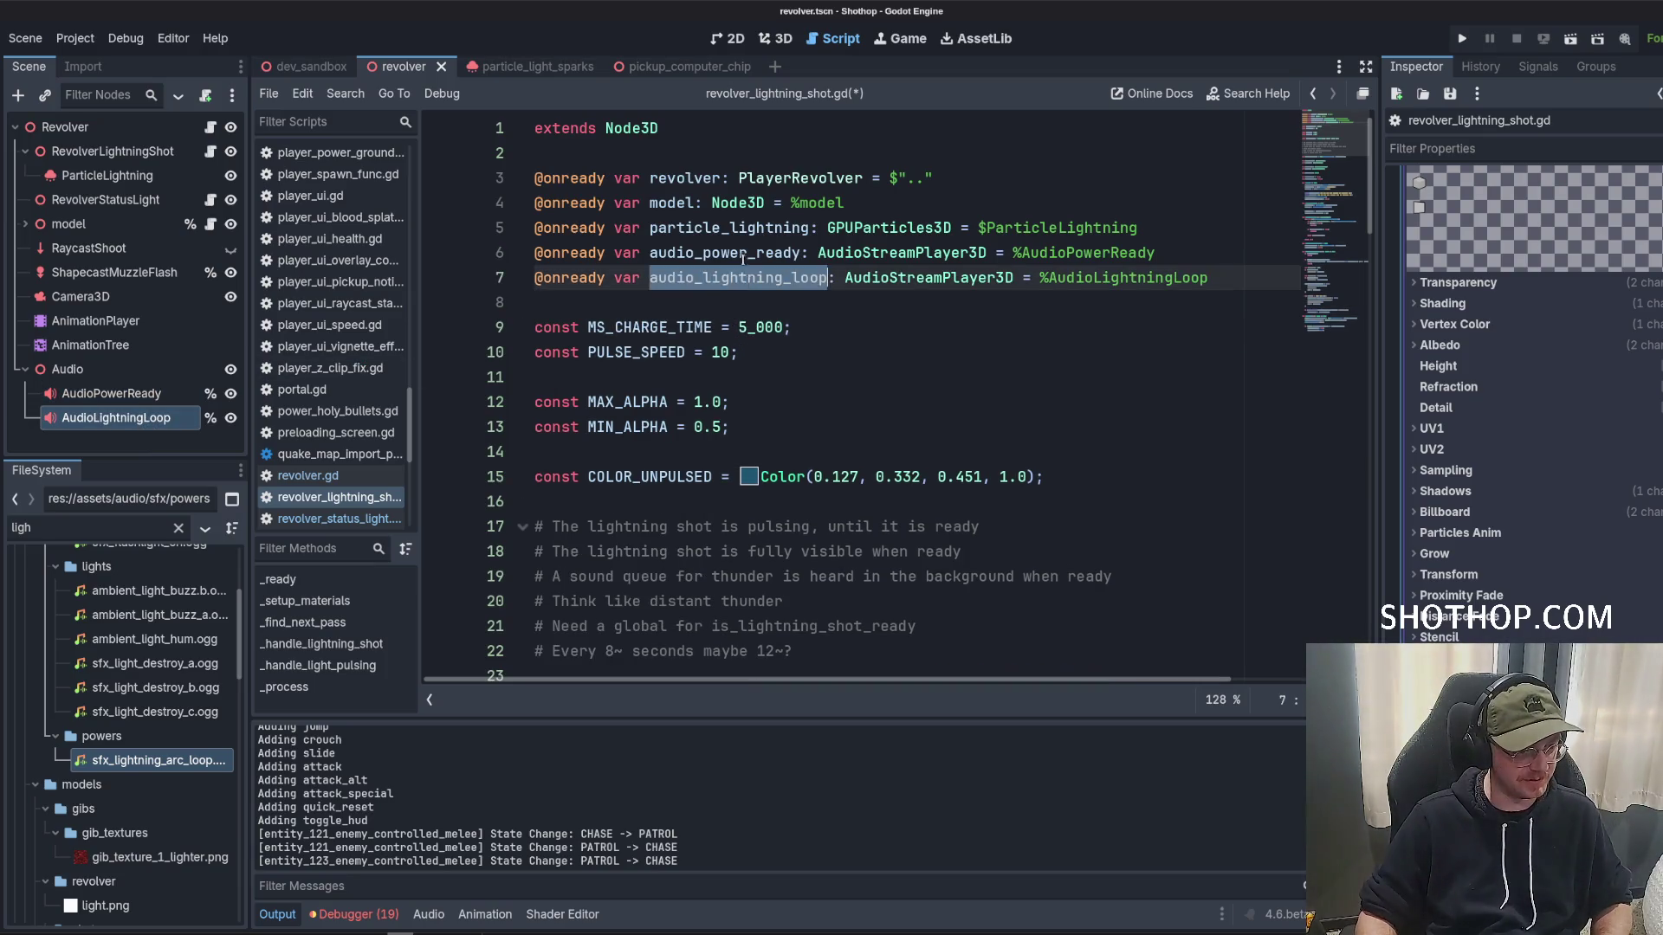
double_click(742, 253)
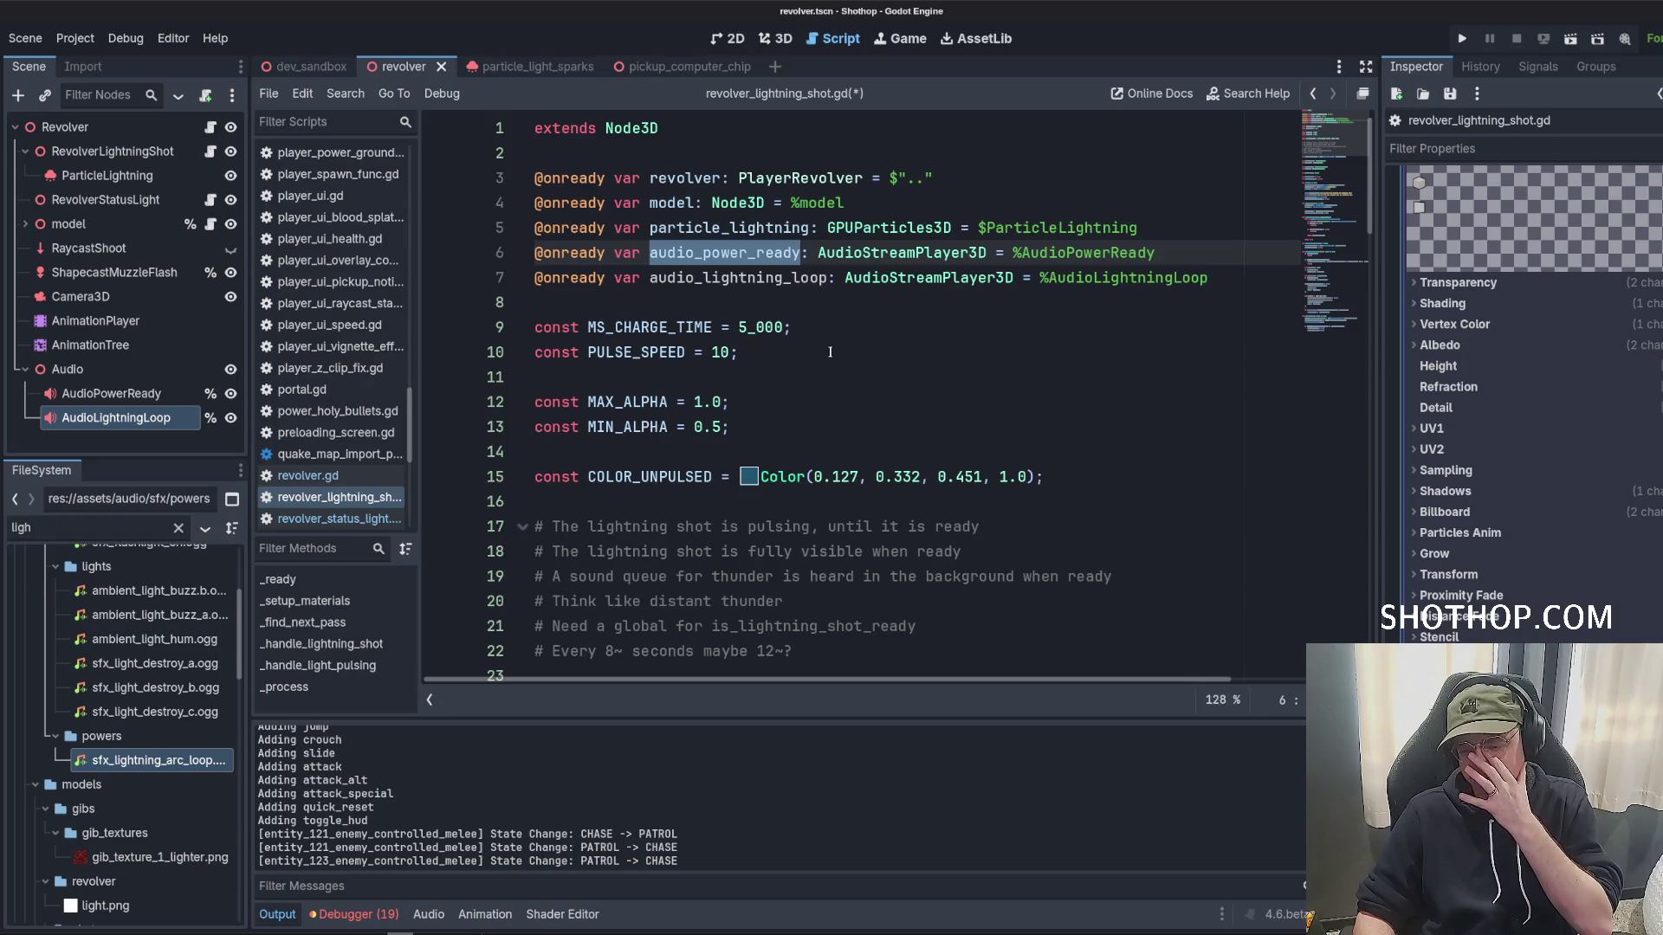
Add an audio_lightning_loop.play() call before the power-ready sound's play call.
scroll(830, 354, down, 13)
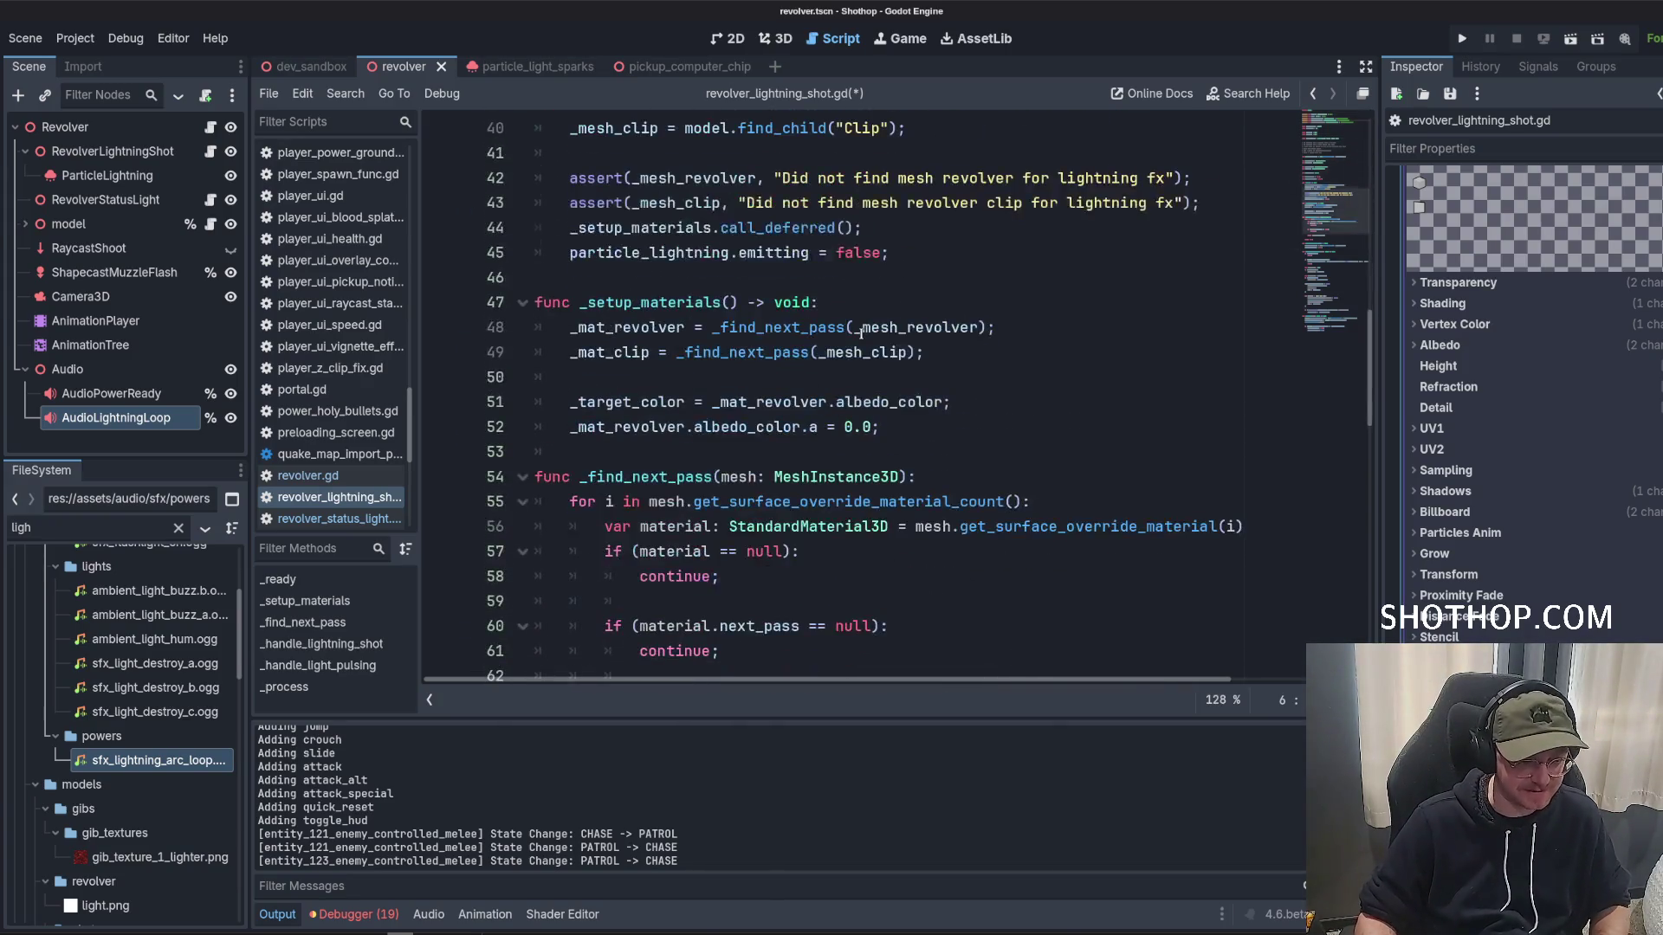
scroll(851, 327, down, 15)
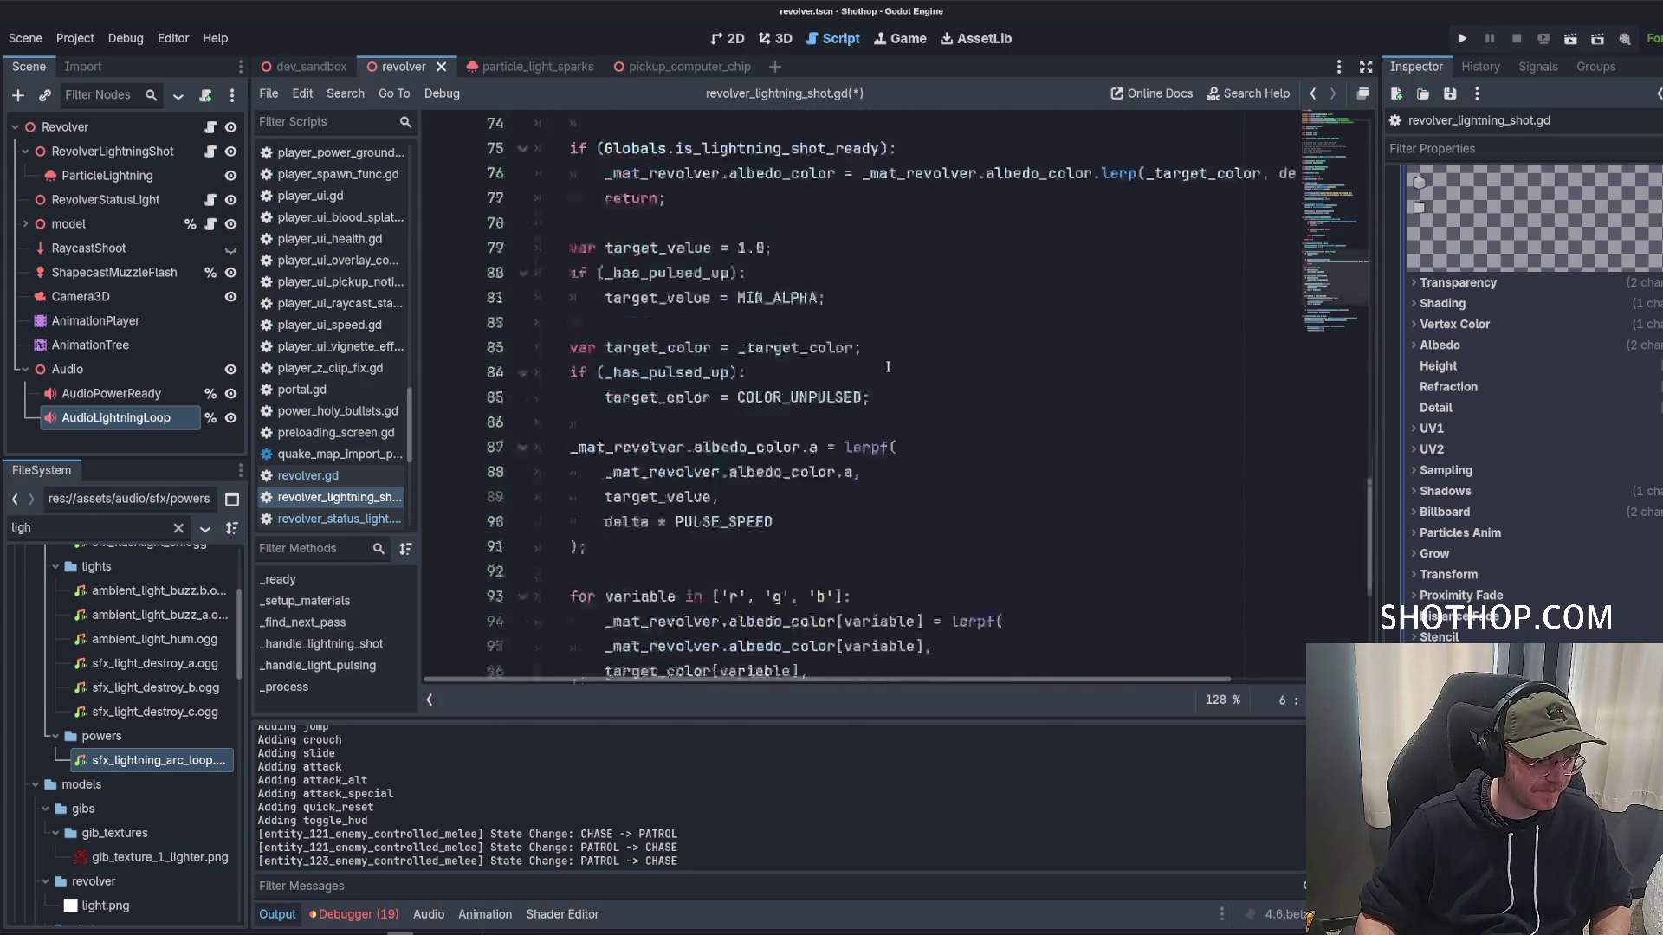
scroll(879, 382, up, 20)
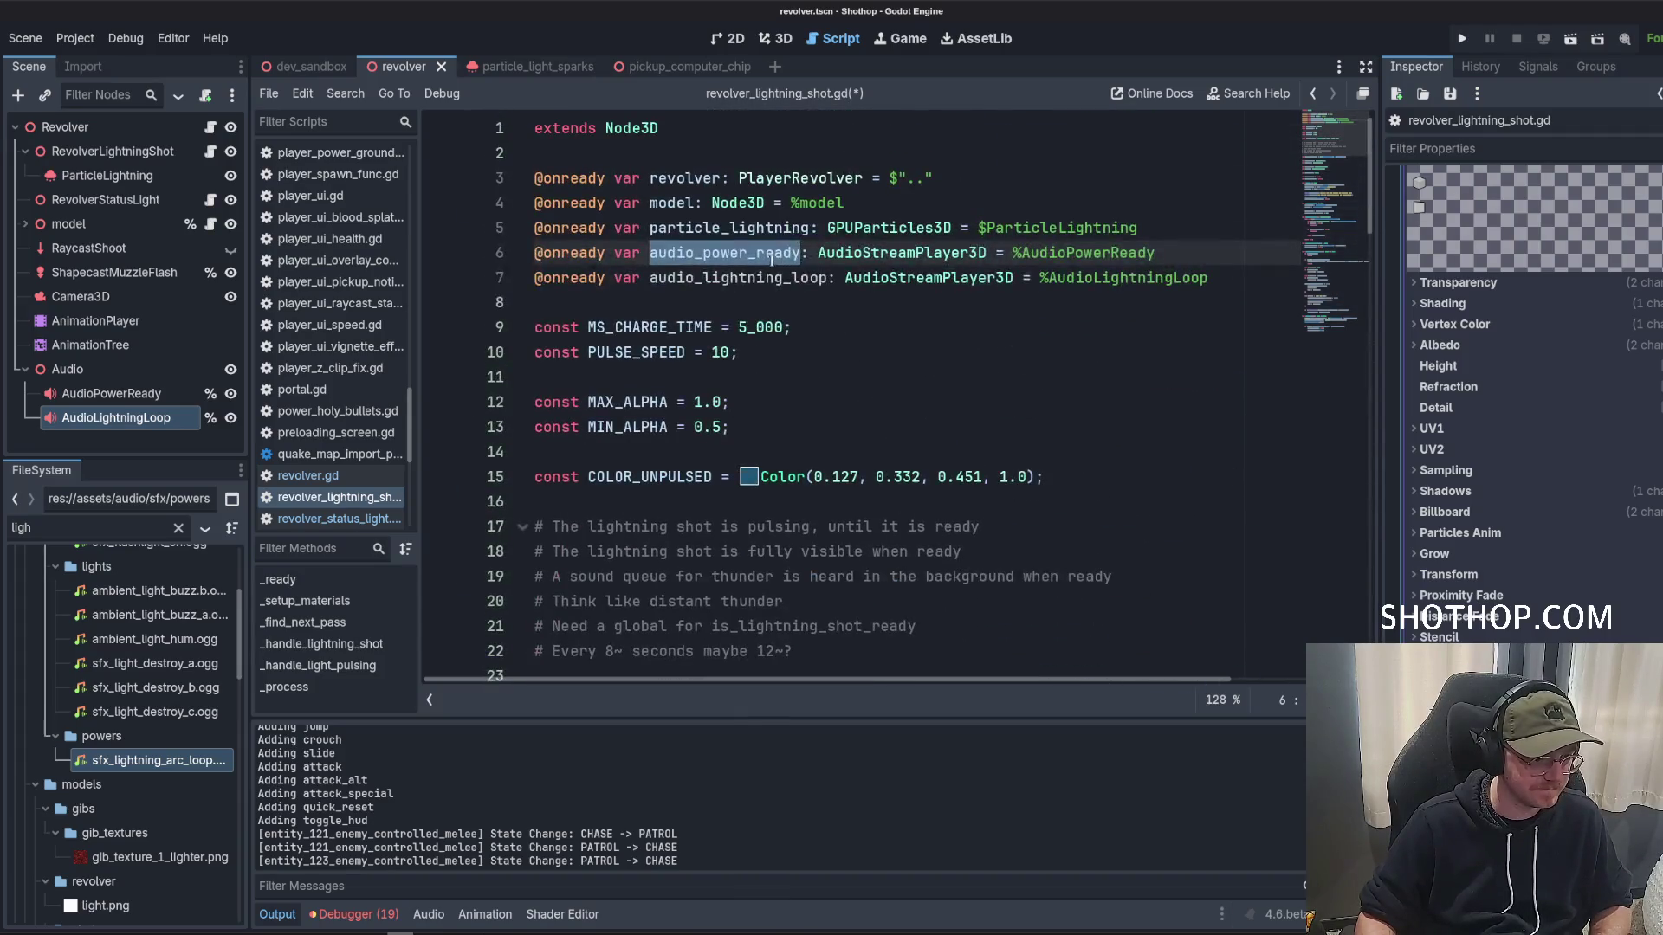
double_click(764, 277)
key(ctrl+c)
scroll(984, 511, down, 20)
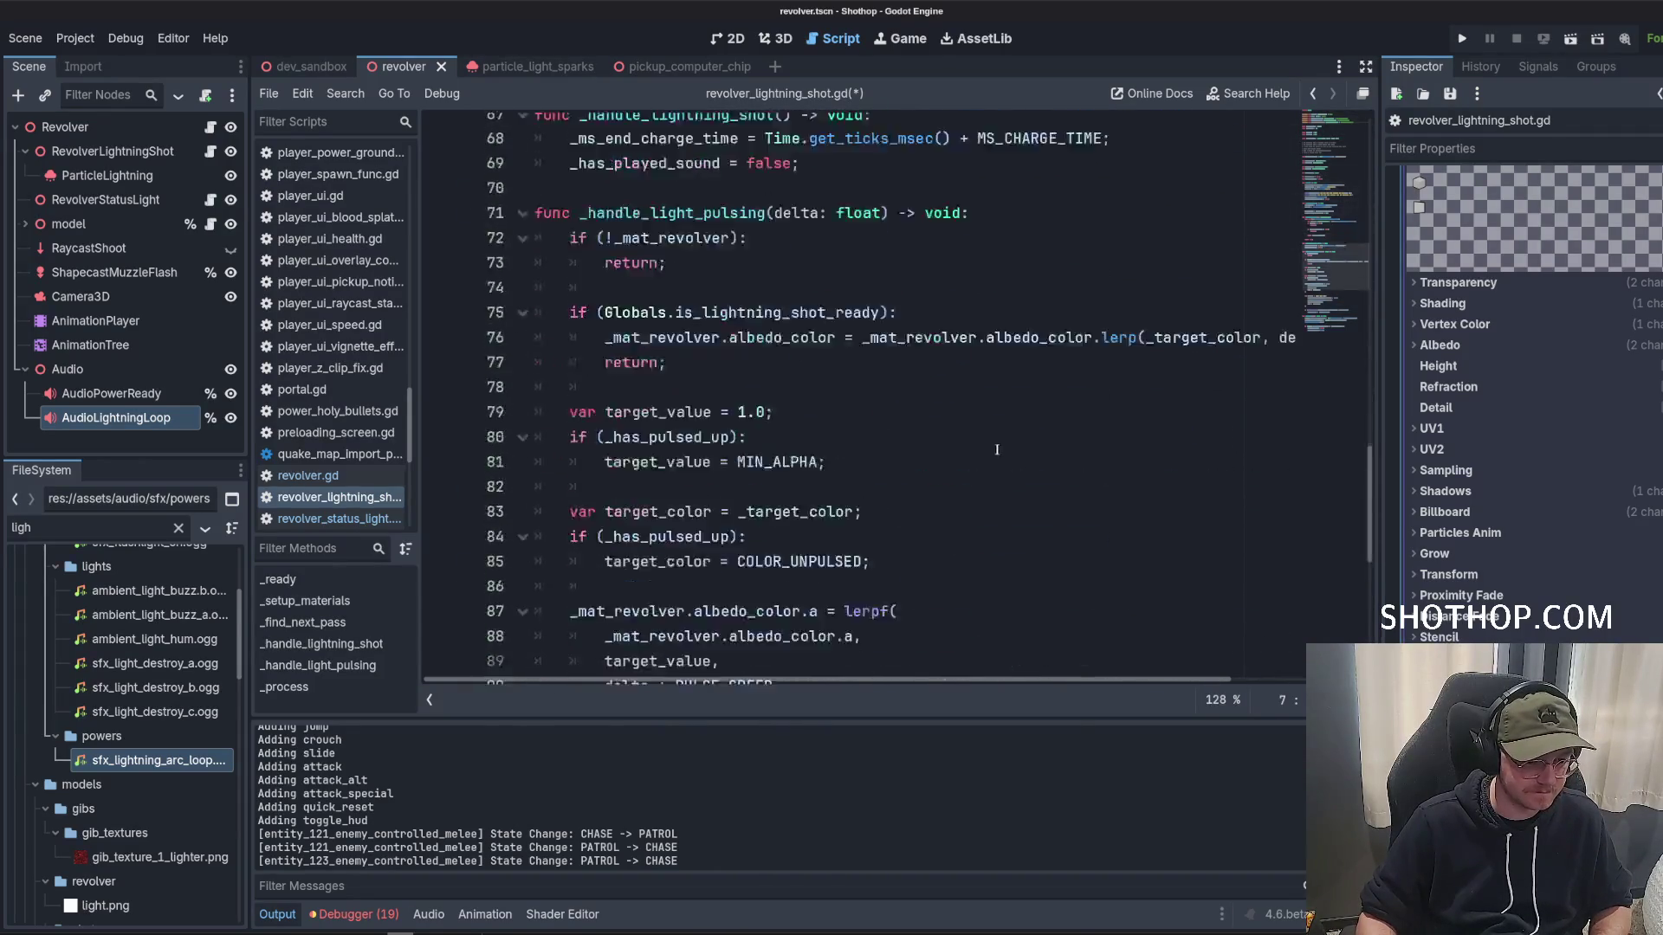
click(882, 614)
key(Return)
key(ctrl+v)
text(.)
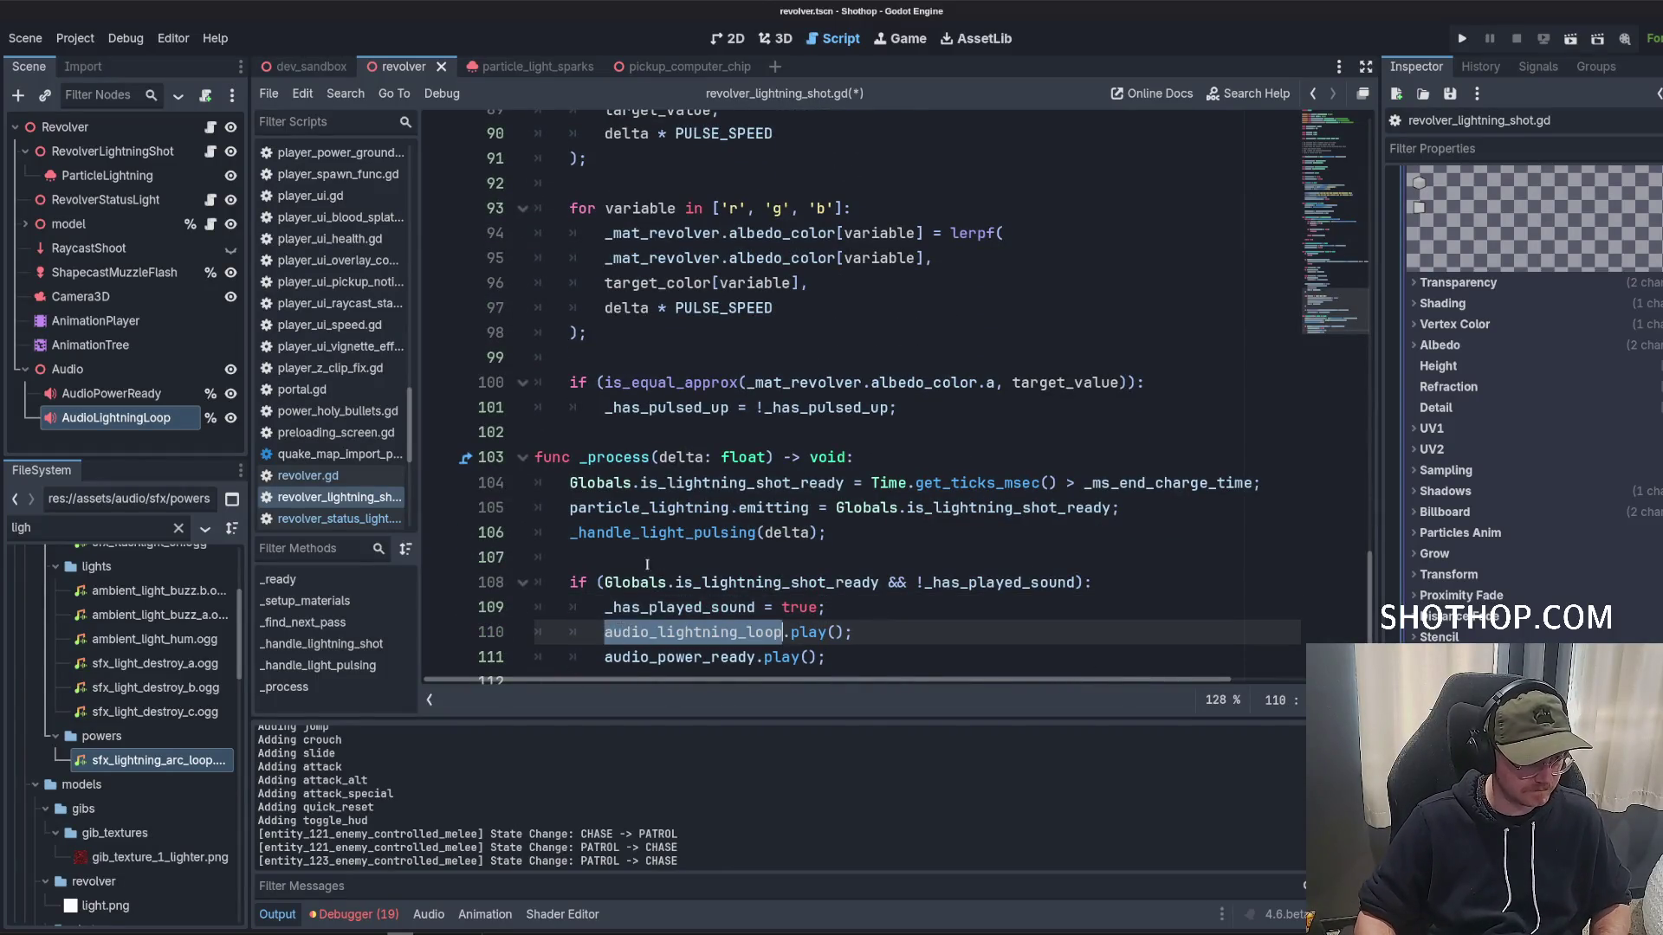
Add audio_lightning_loop.stop() after the charge-time reset, save, and run dev_sandbox.
scroll(931, 496, up, 12)
click(940, 485)
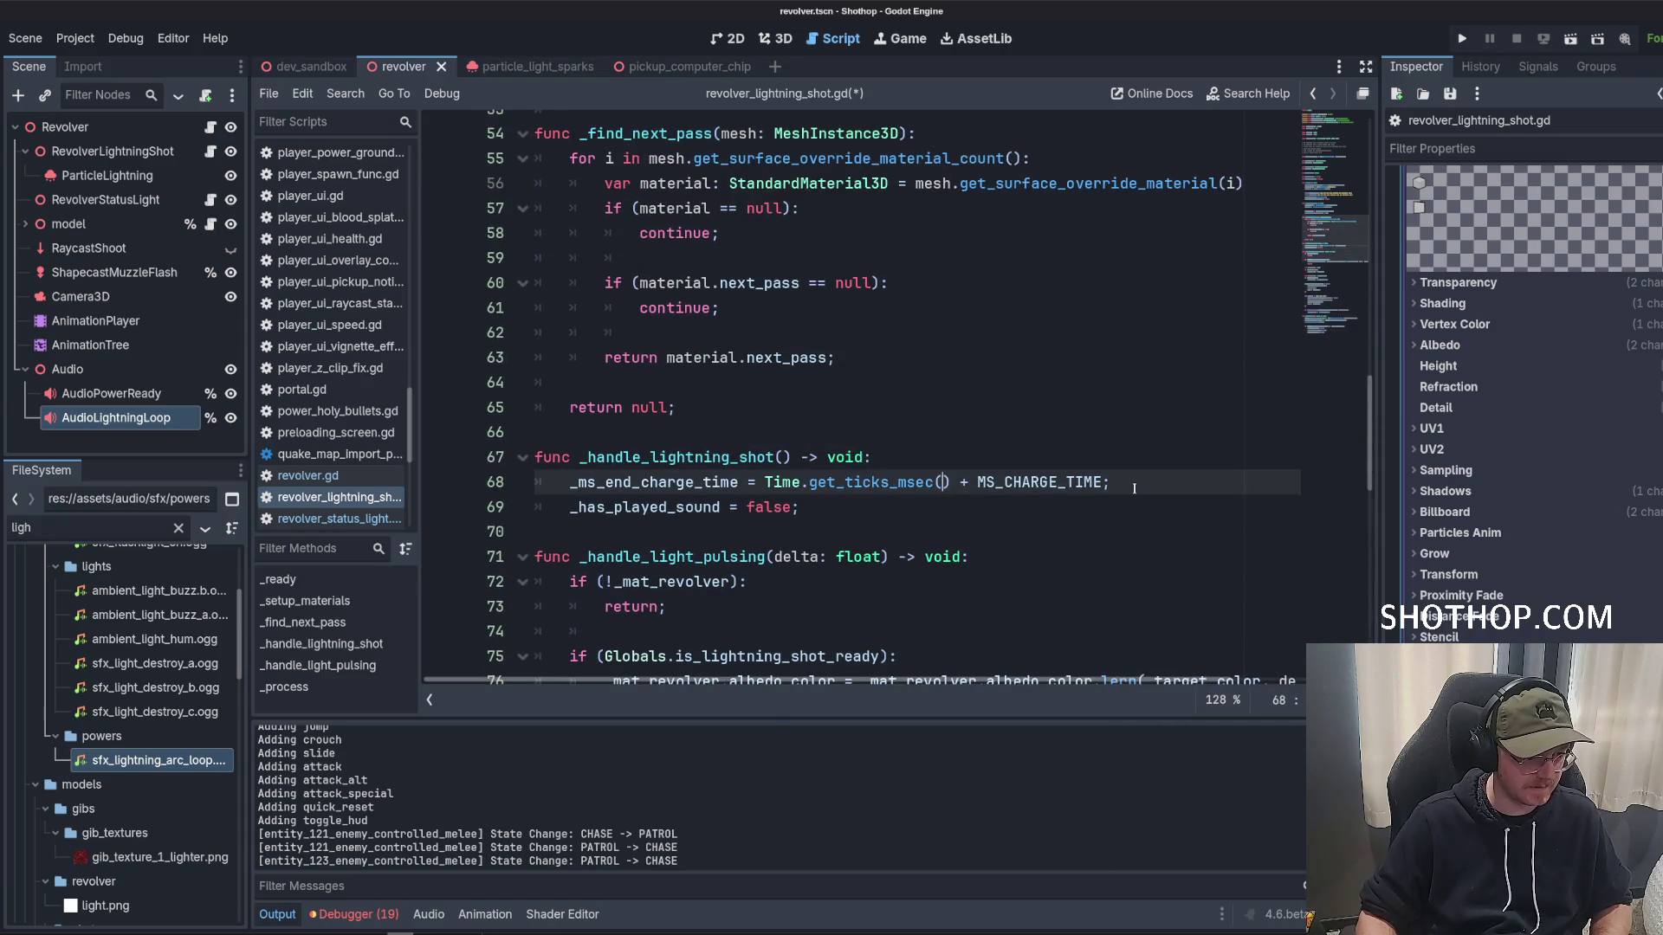
key(Return)
key(ctrl+v)
text(.st)
key(Return)
key(Down)
key(Left)
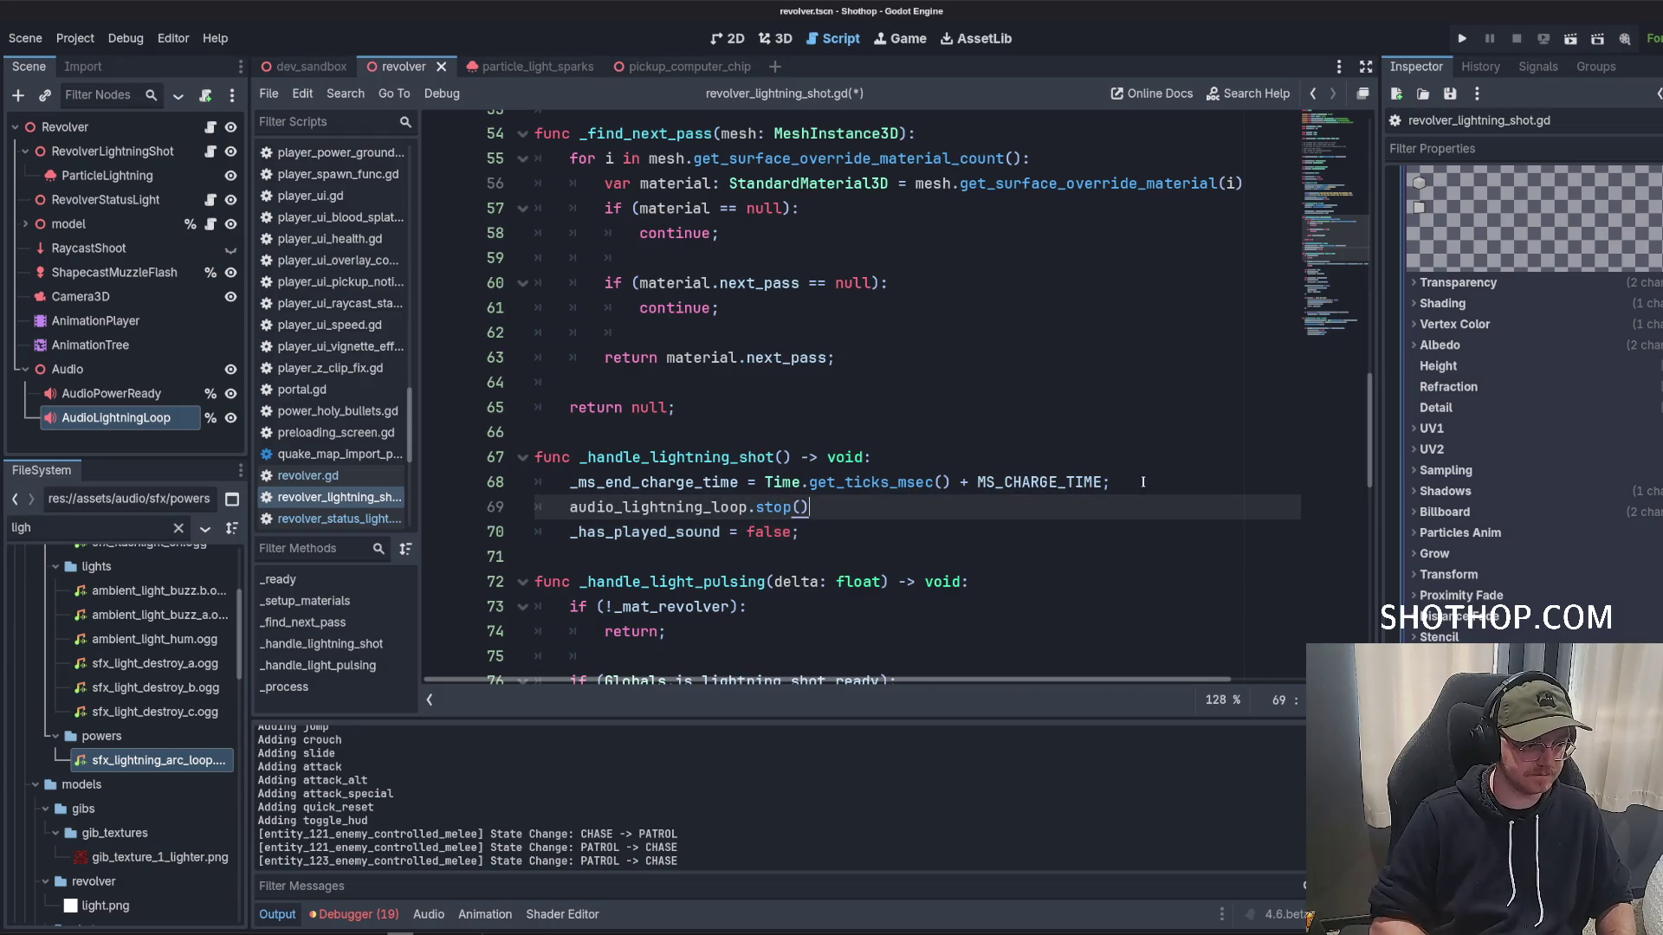
key(ctrl+s)
click(298, 67)
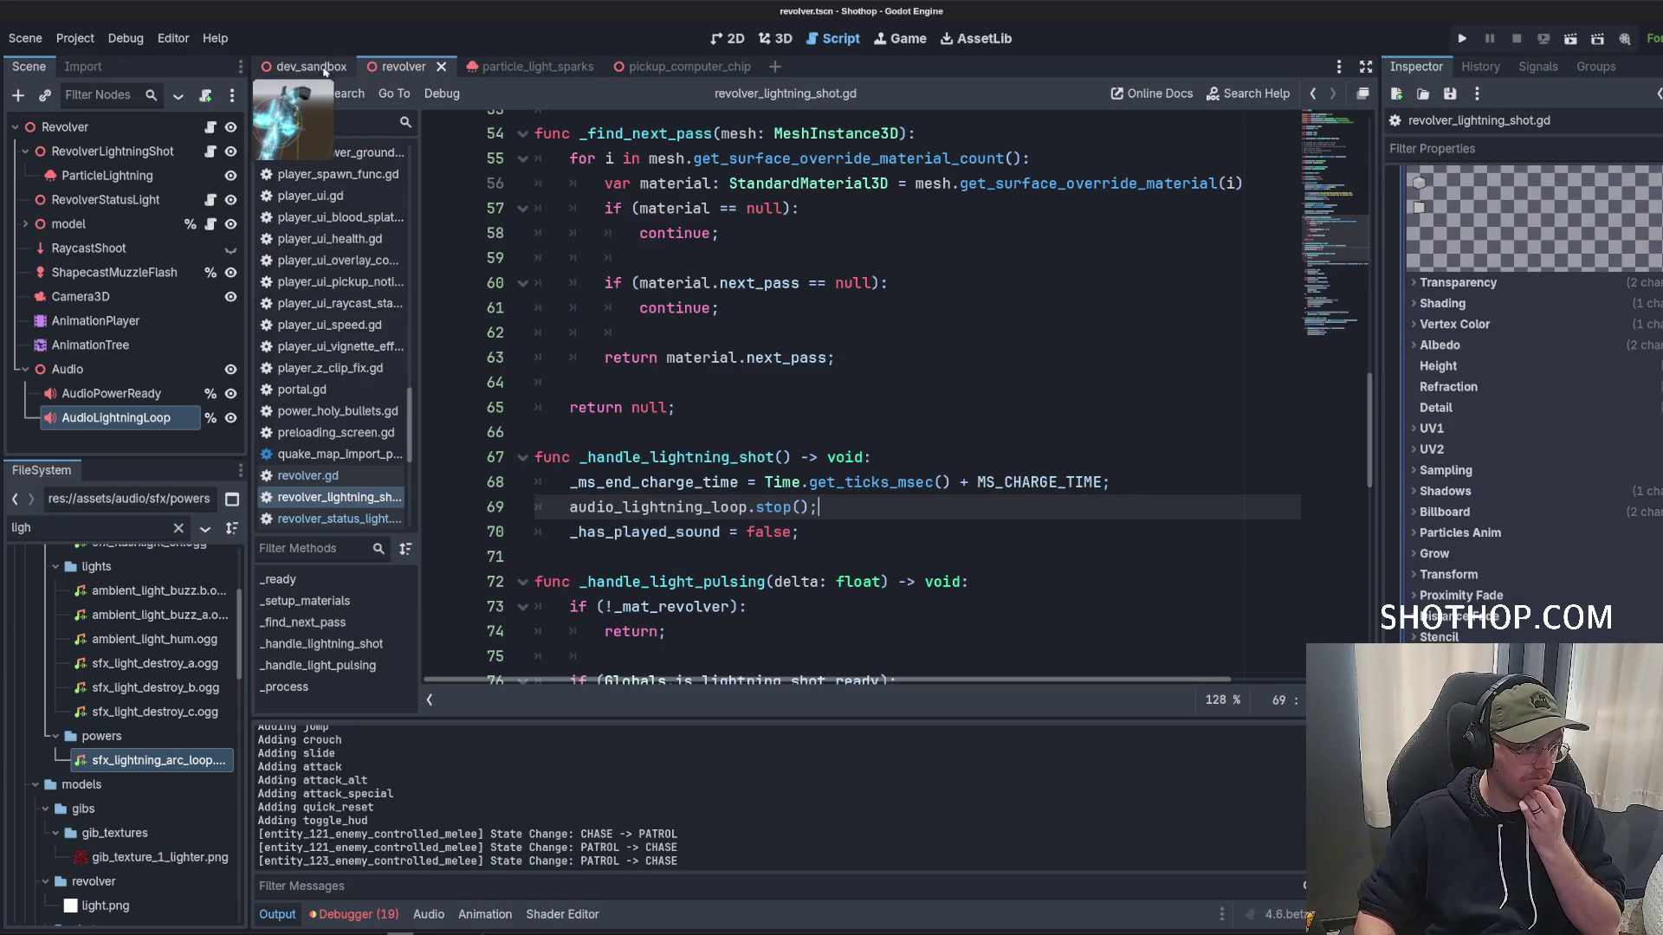
click(1570, 38)
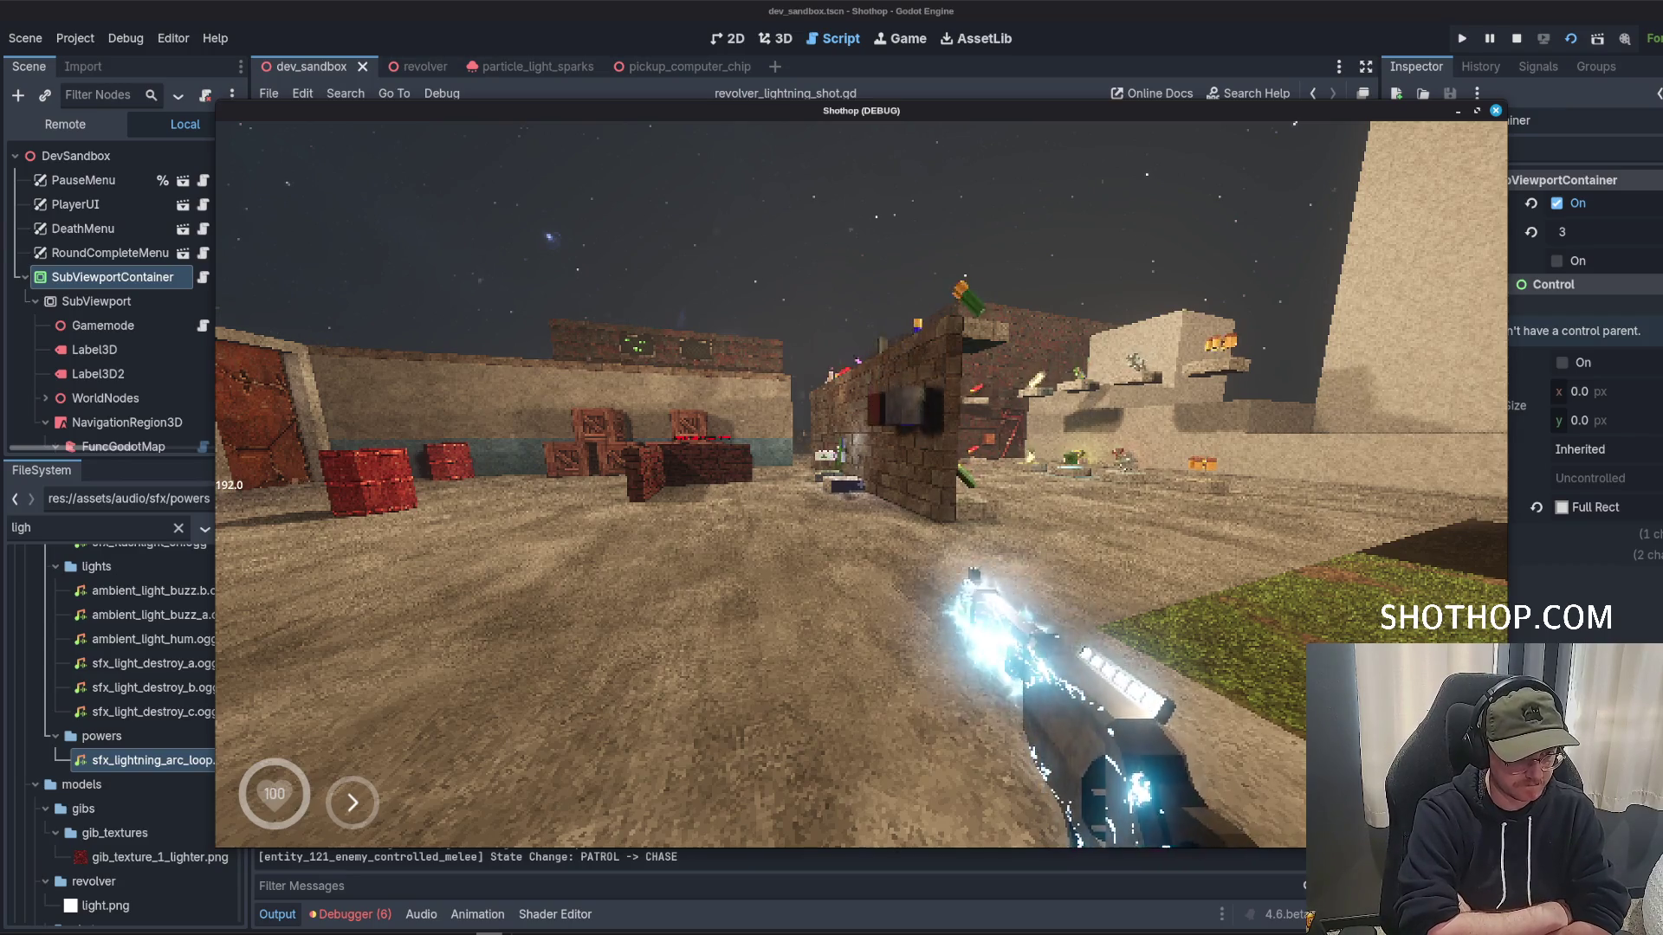
Dash around the test level with the crackling revolver, then pause and return to the editor.
key(shift)
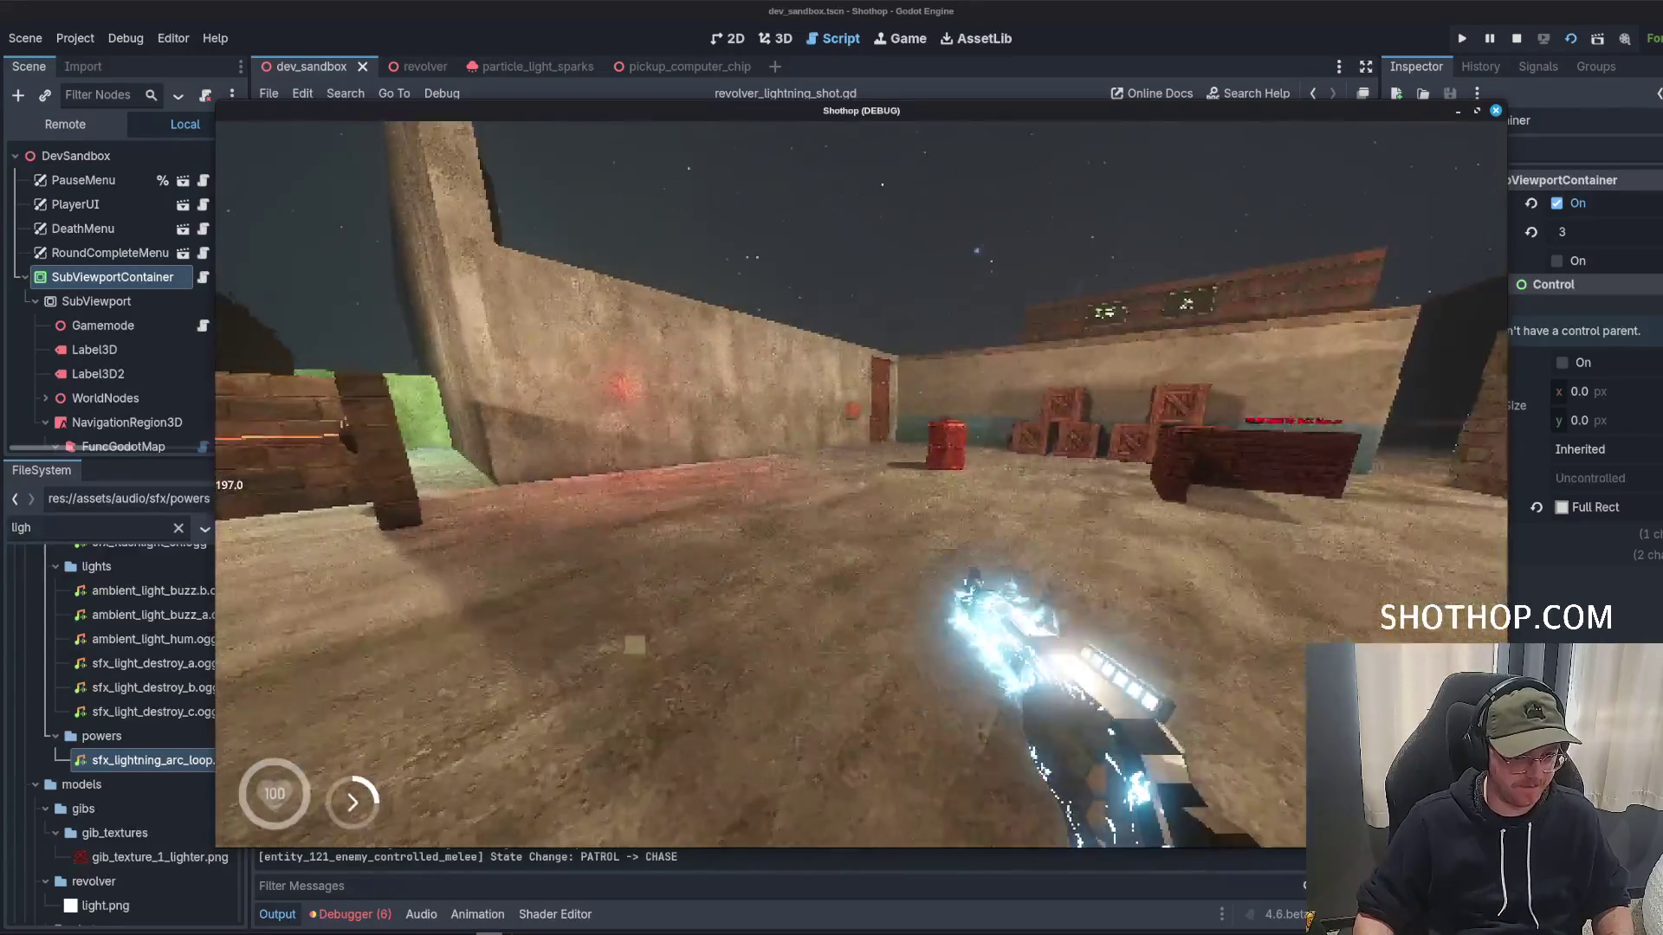
key(Escape)
key(F8)
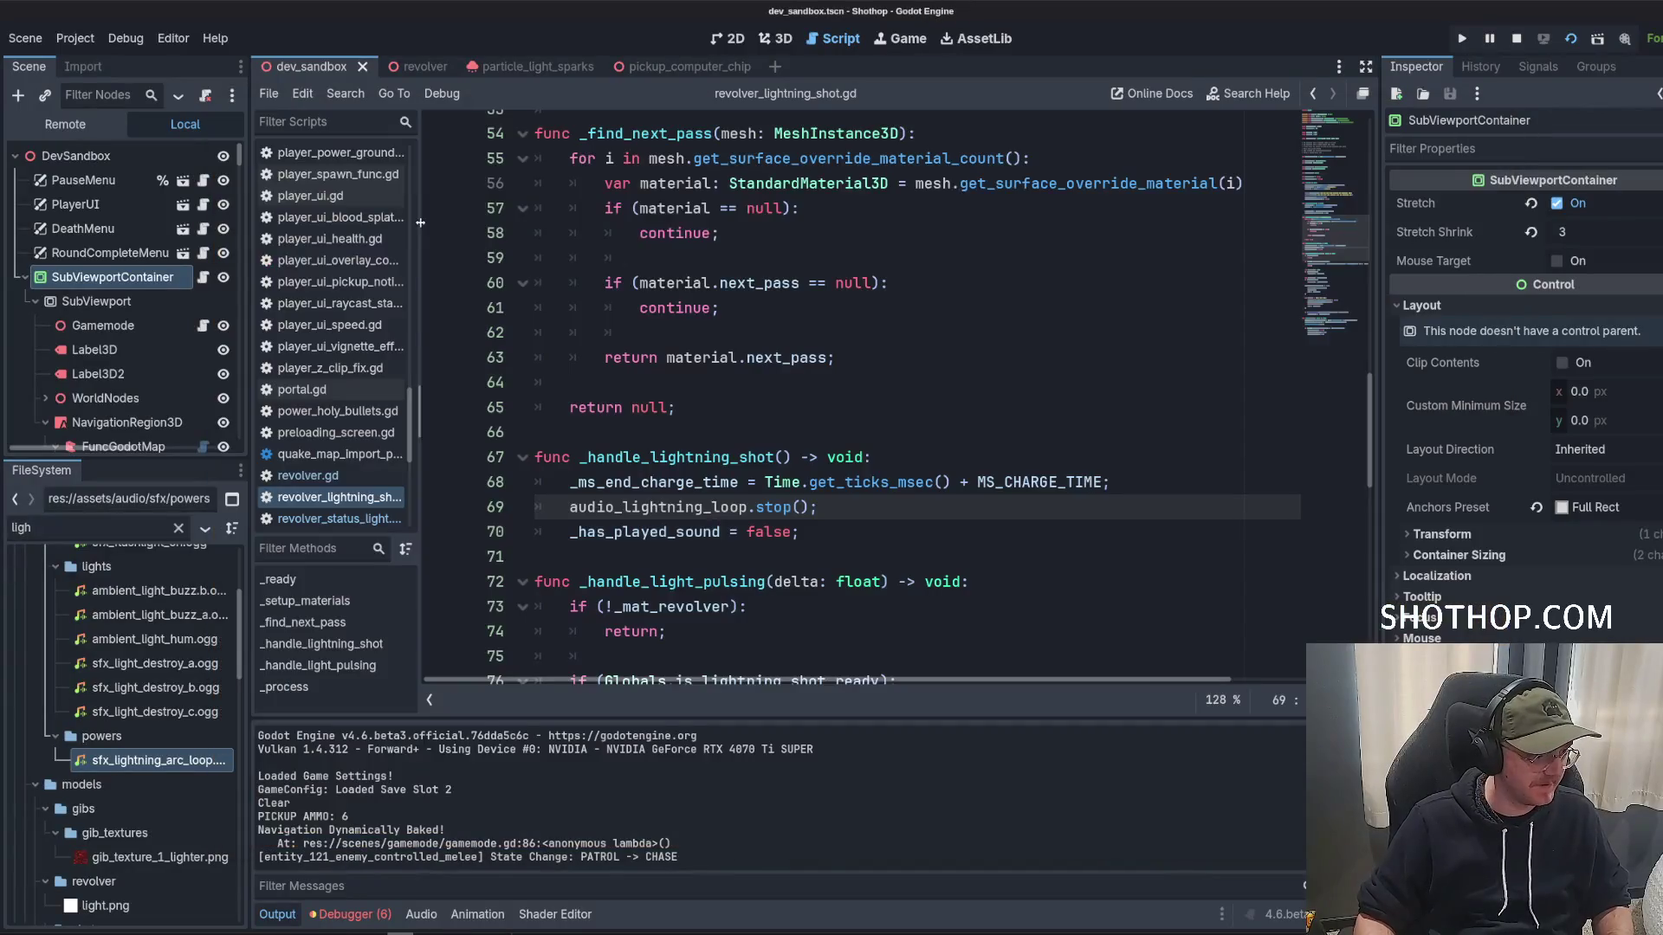
Select AudioLightningLoop's Volume dB field, then reapply Amplify to the whole Mix 1 clip in Audacity.
click(405, 67)
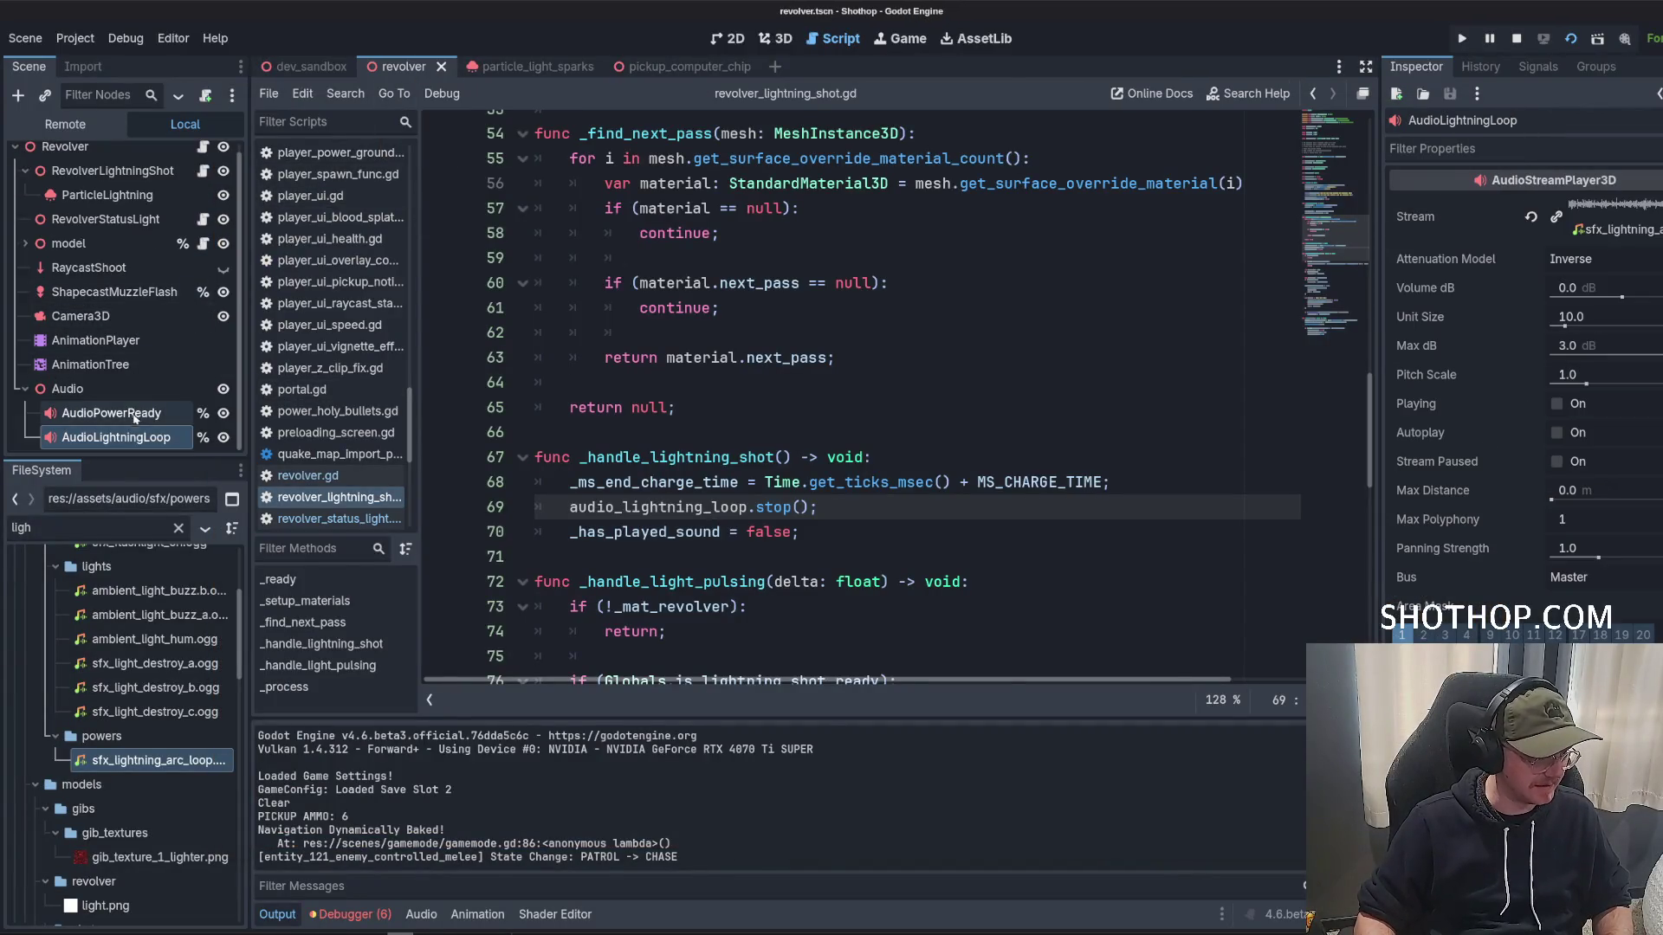
click(1595, 300)
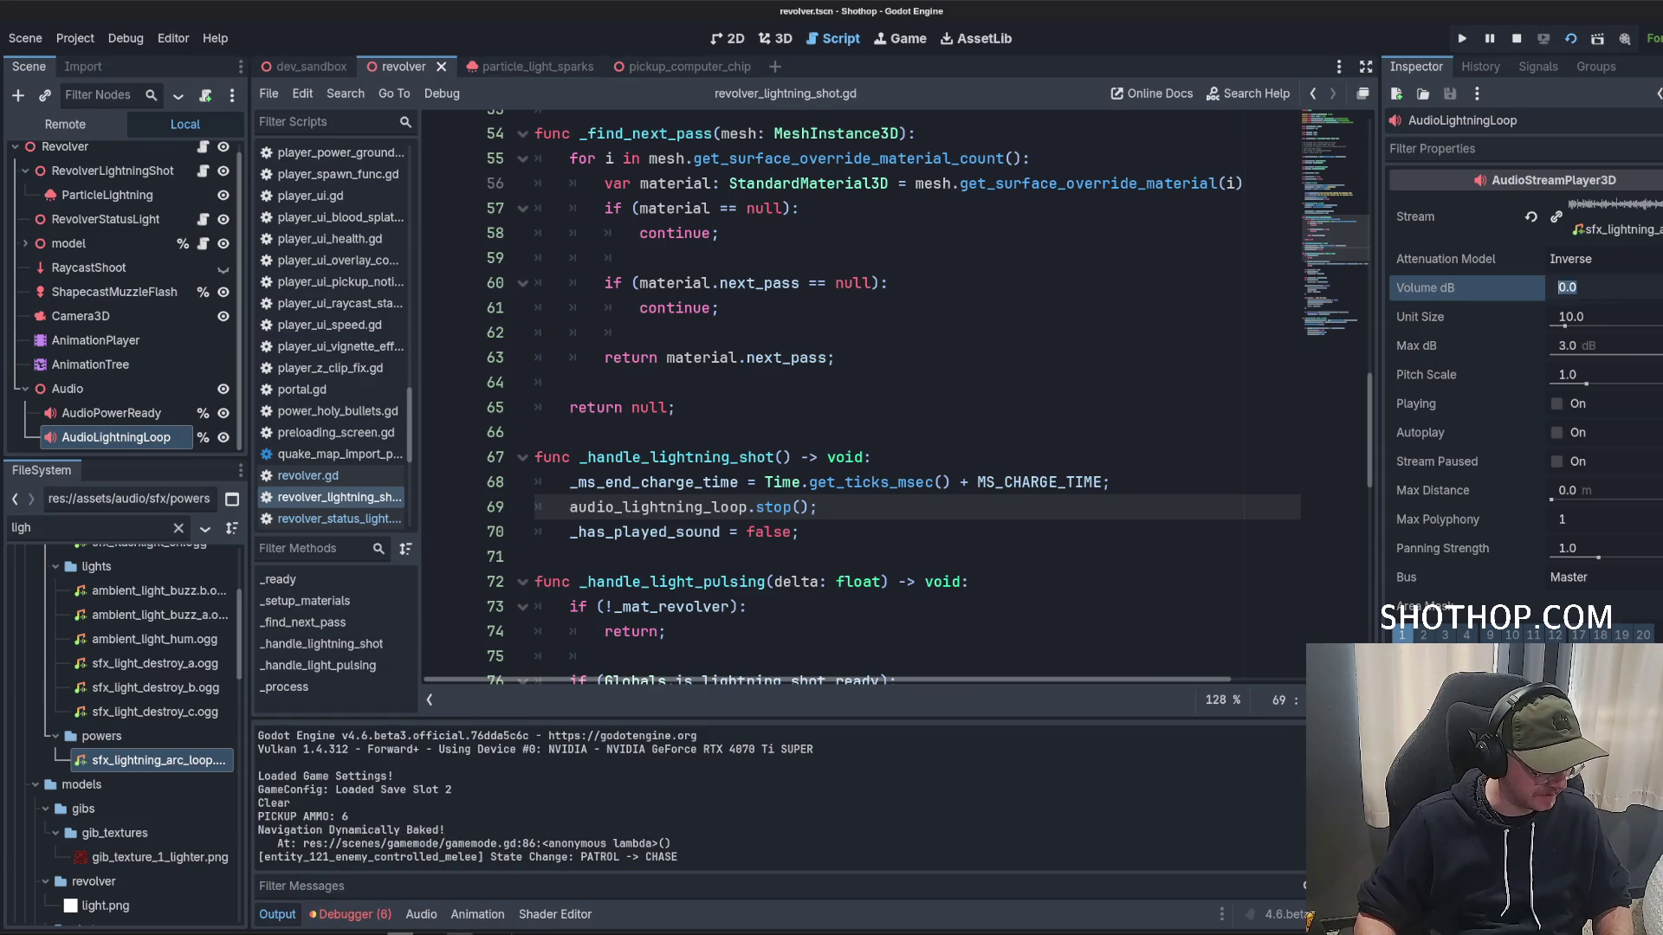
key(alt+Tab)
click(401, 227)
key(ctrl+a)
click(266, 31)
click(301, 95)
click(270, 32)
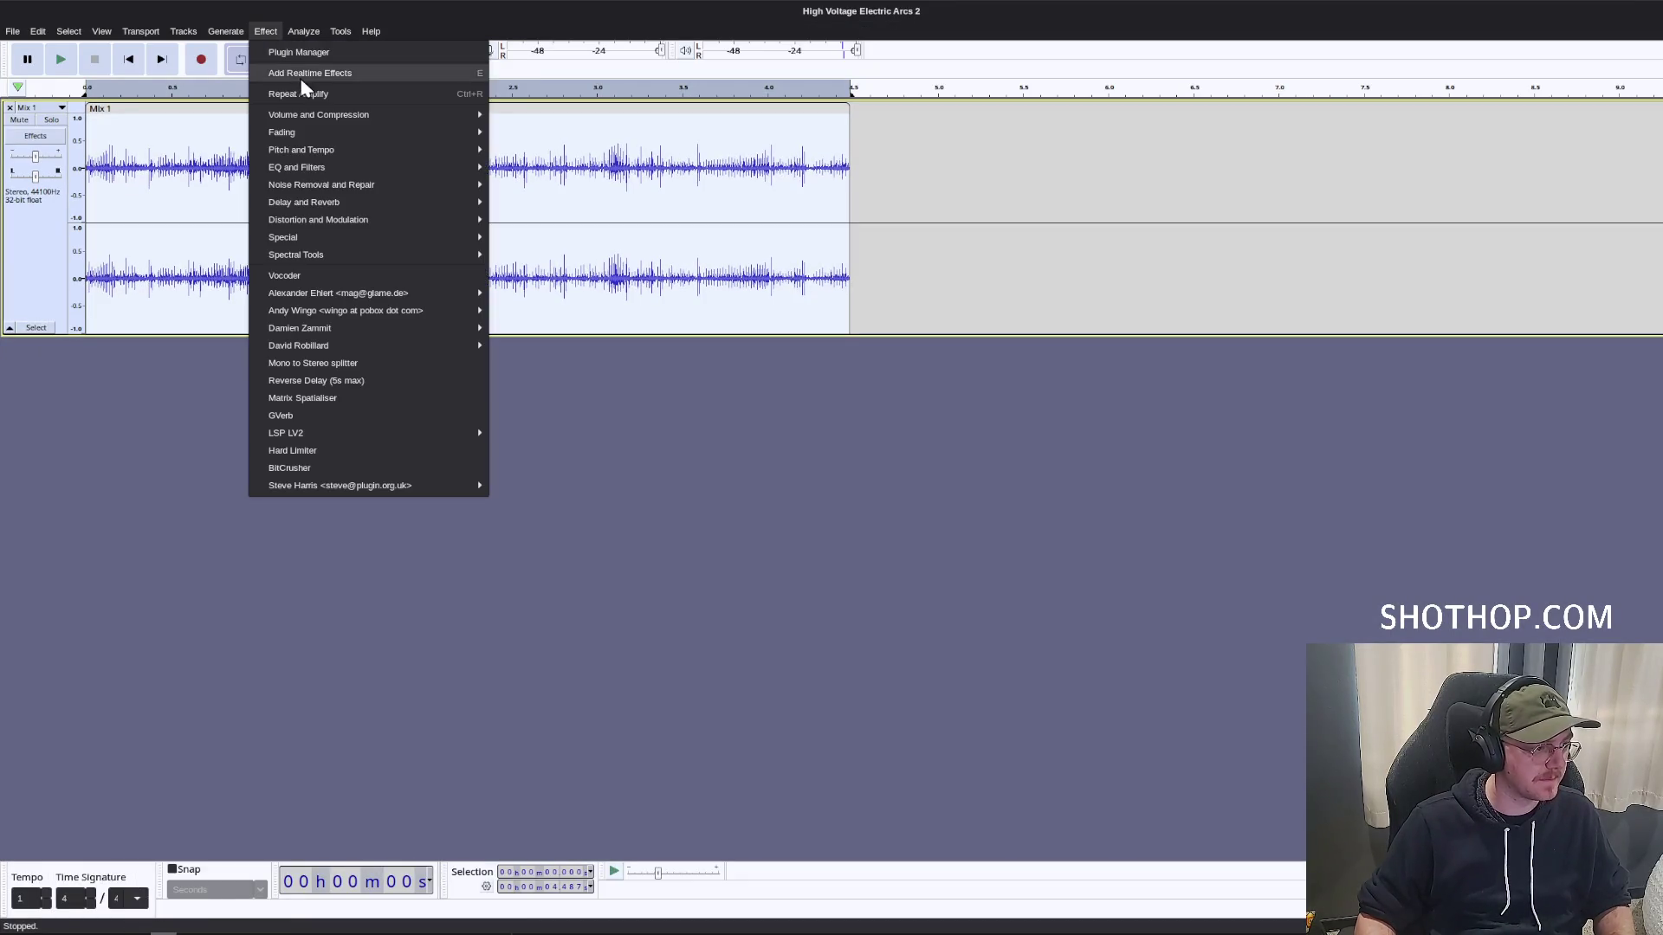
Amplify the loop down twice more and export it over sfx_lightning_arc_loop.ogg, replacing the file.
click(301, 94)
key(ctrl+r)
key(ctrl+r)
key(ctrl+r)
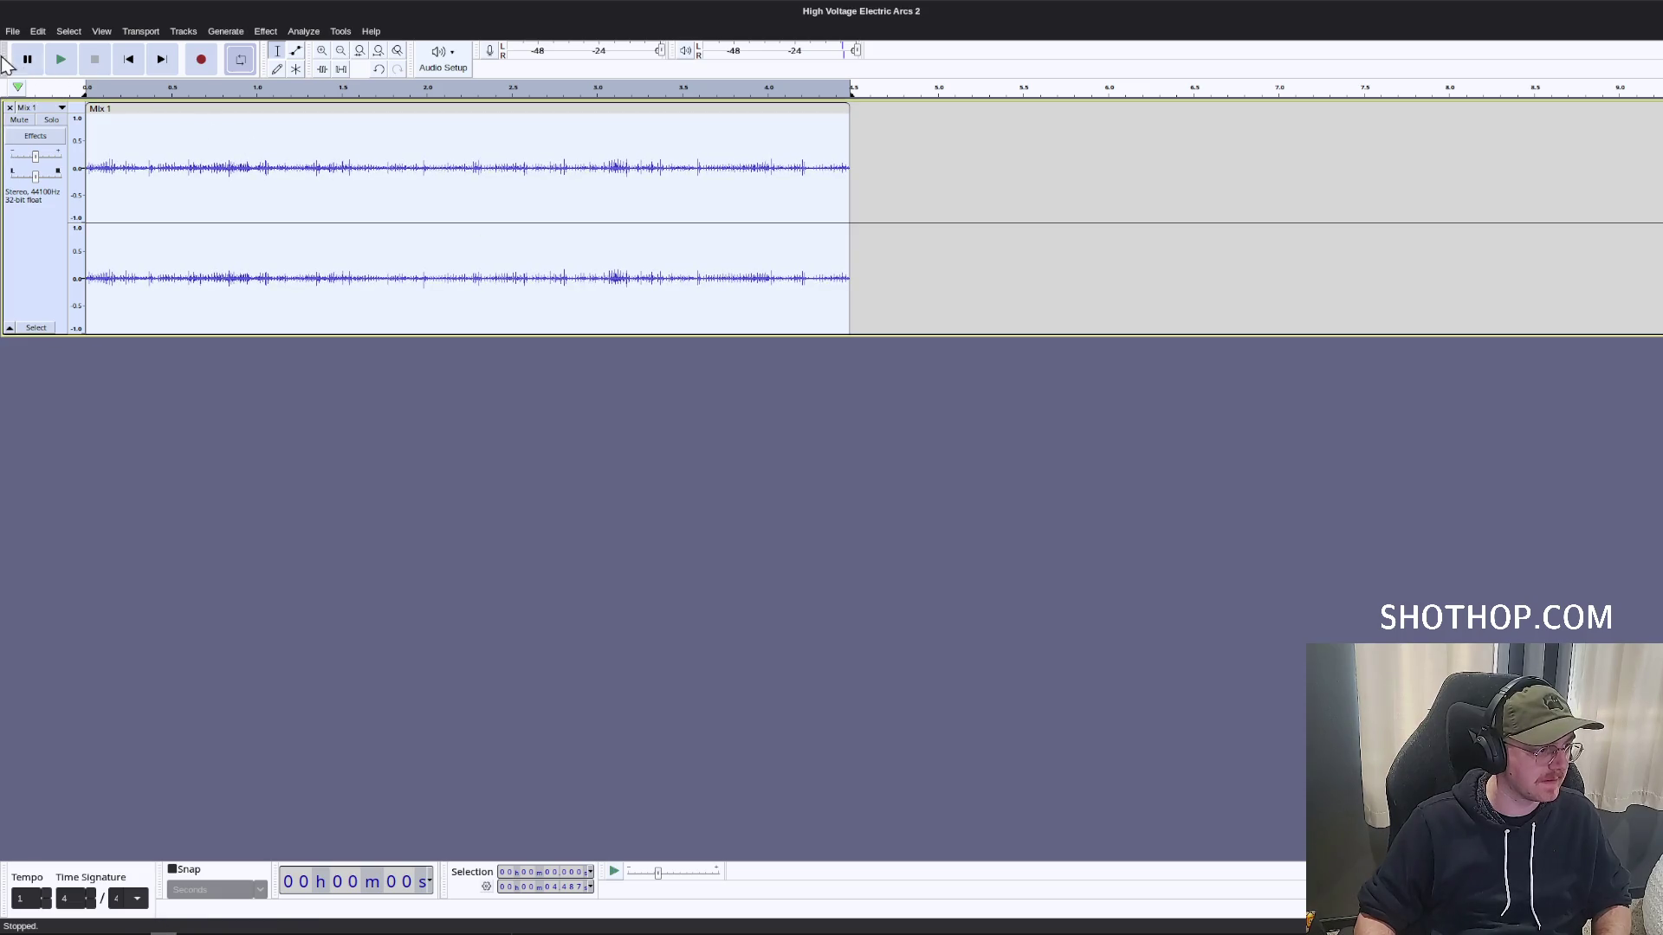
click(12, 31)
click(52, 148)
click(892, 374)
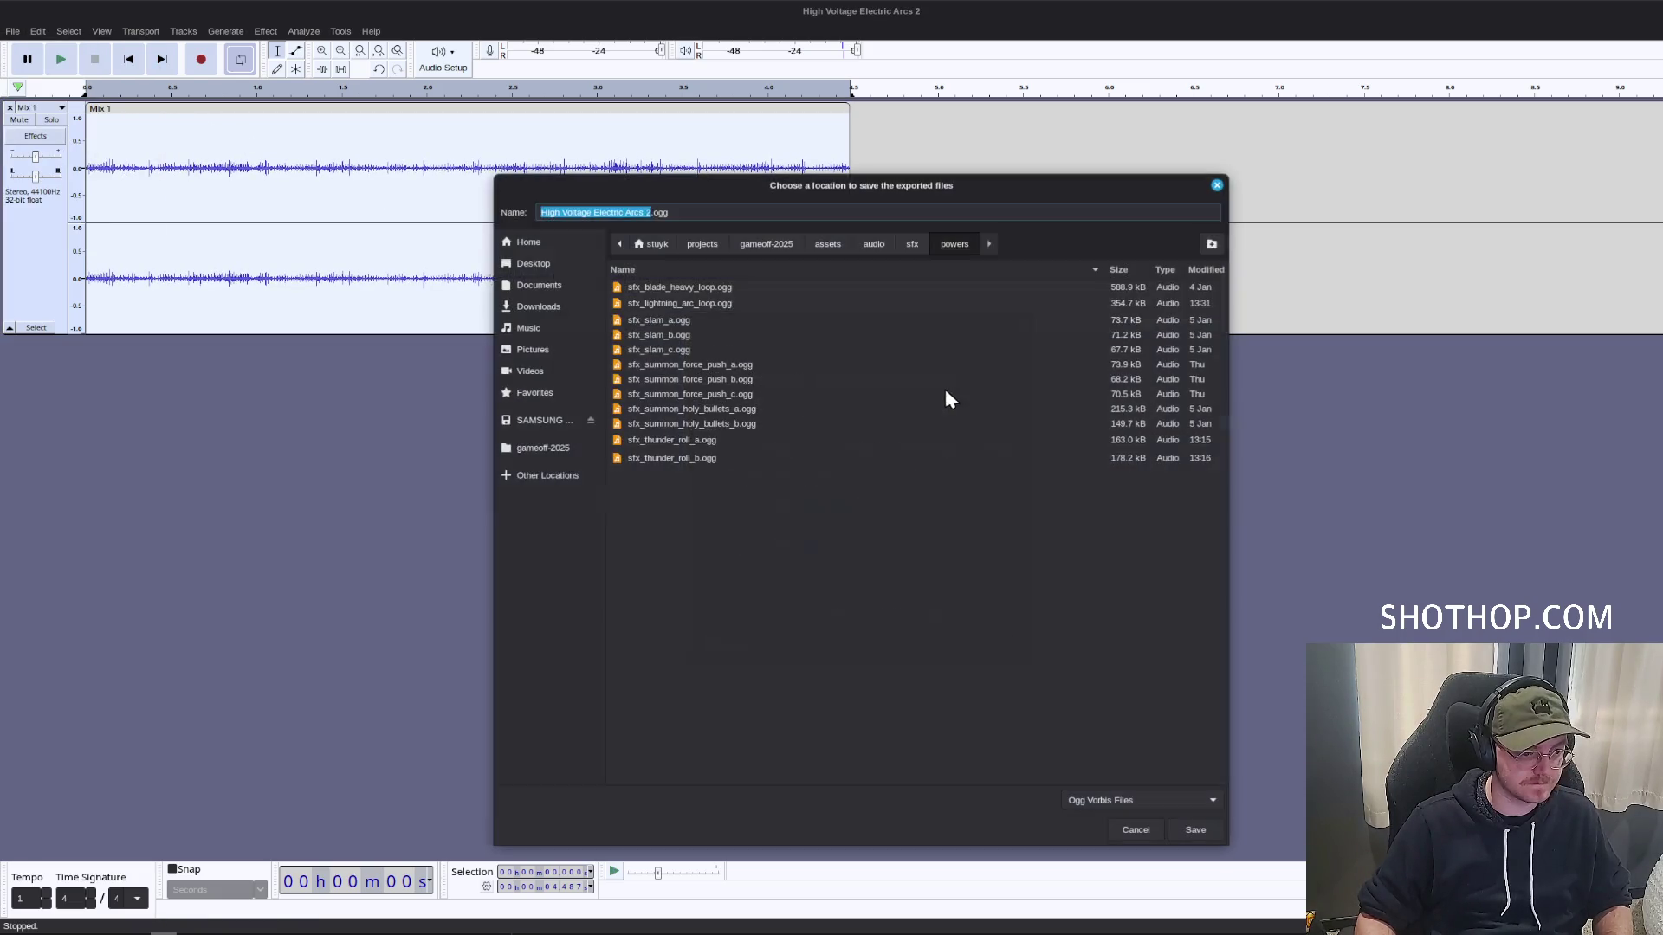
click(690, 303)
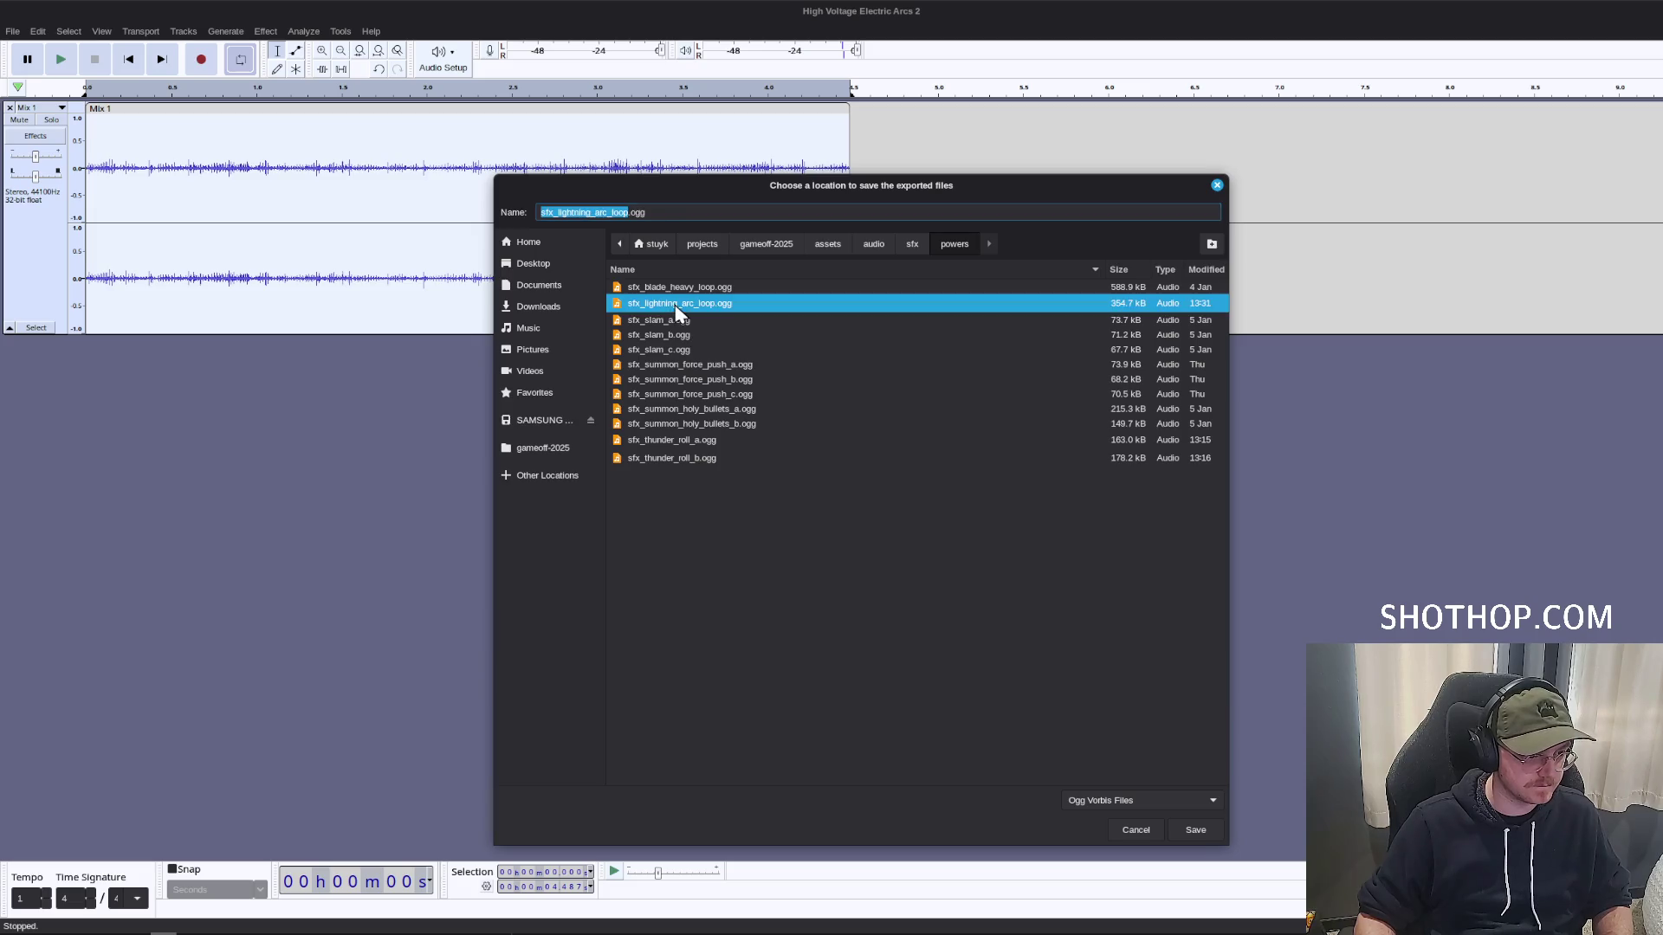
key(Return)
click(1001, 650)
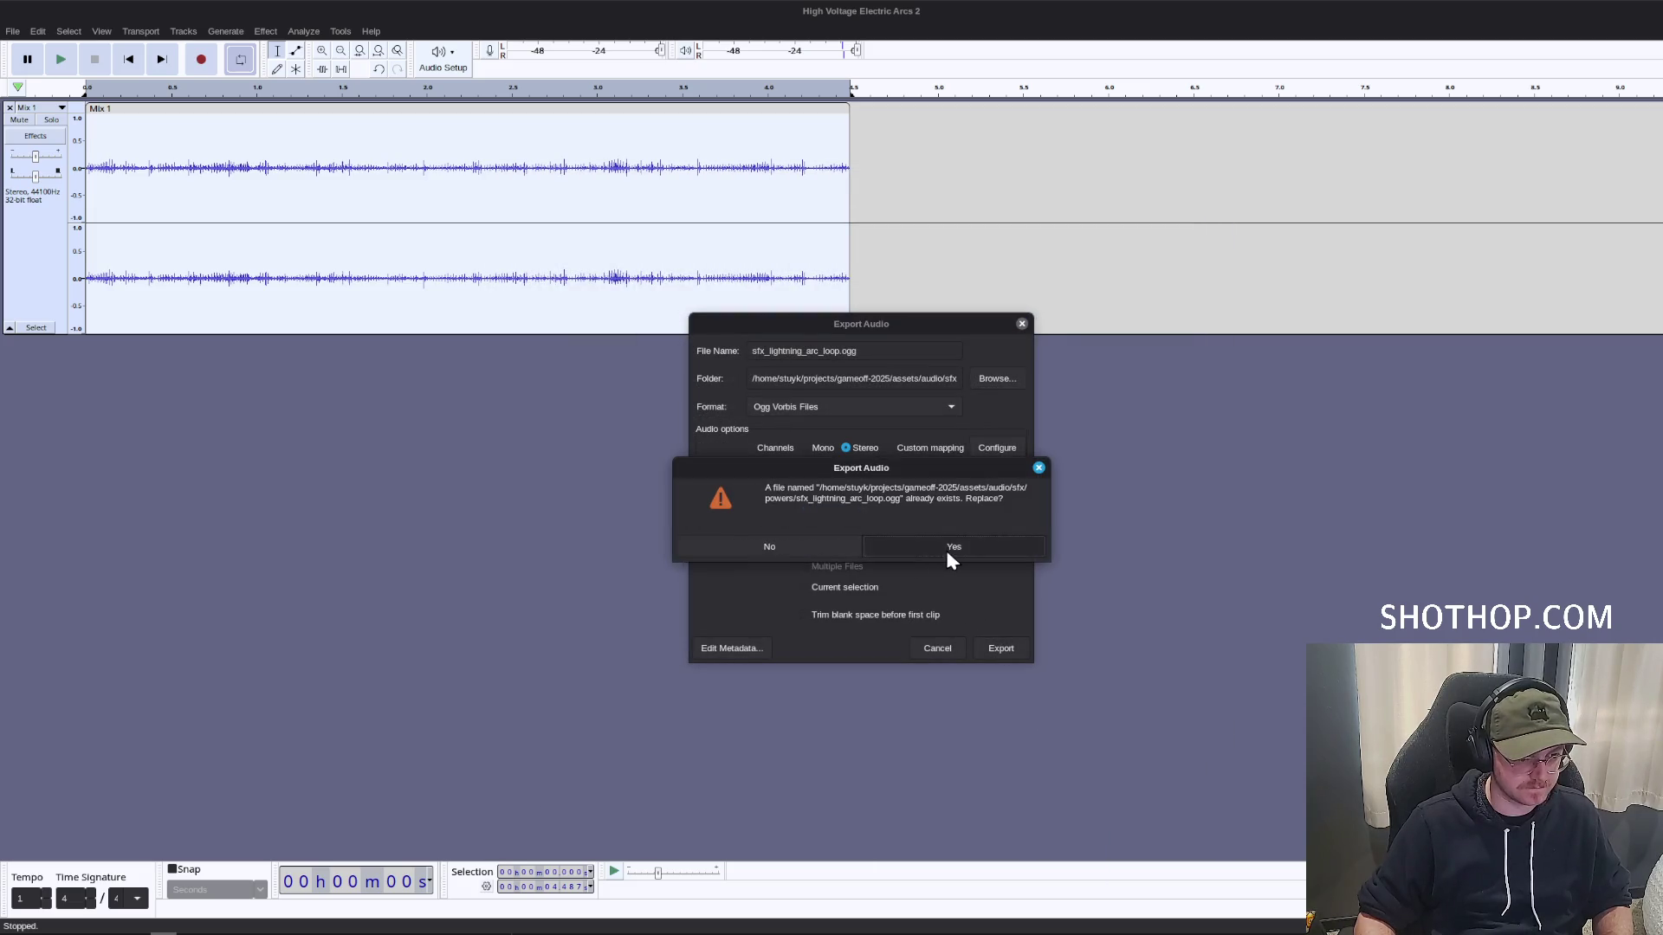
click(950, 548)
mouse_move(459, 931)
click(459, 870)
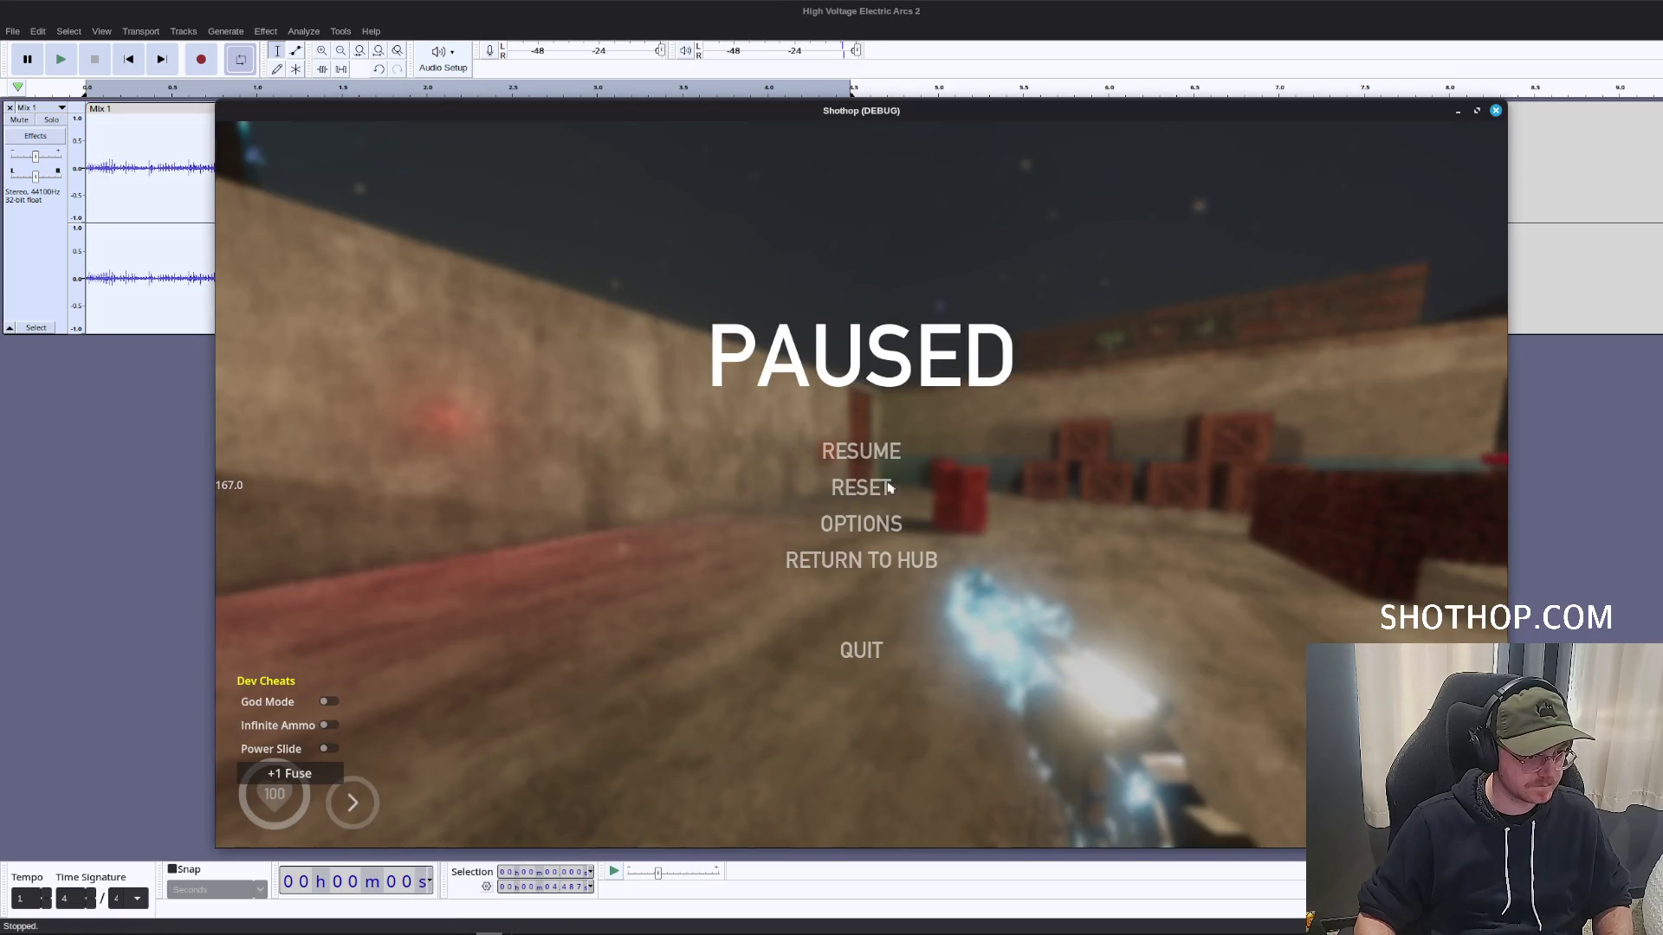
key(alt+Tab)
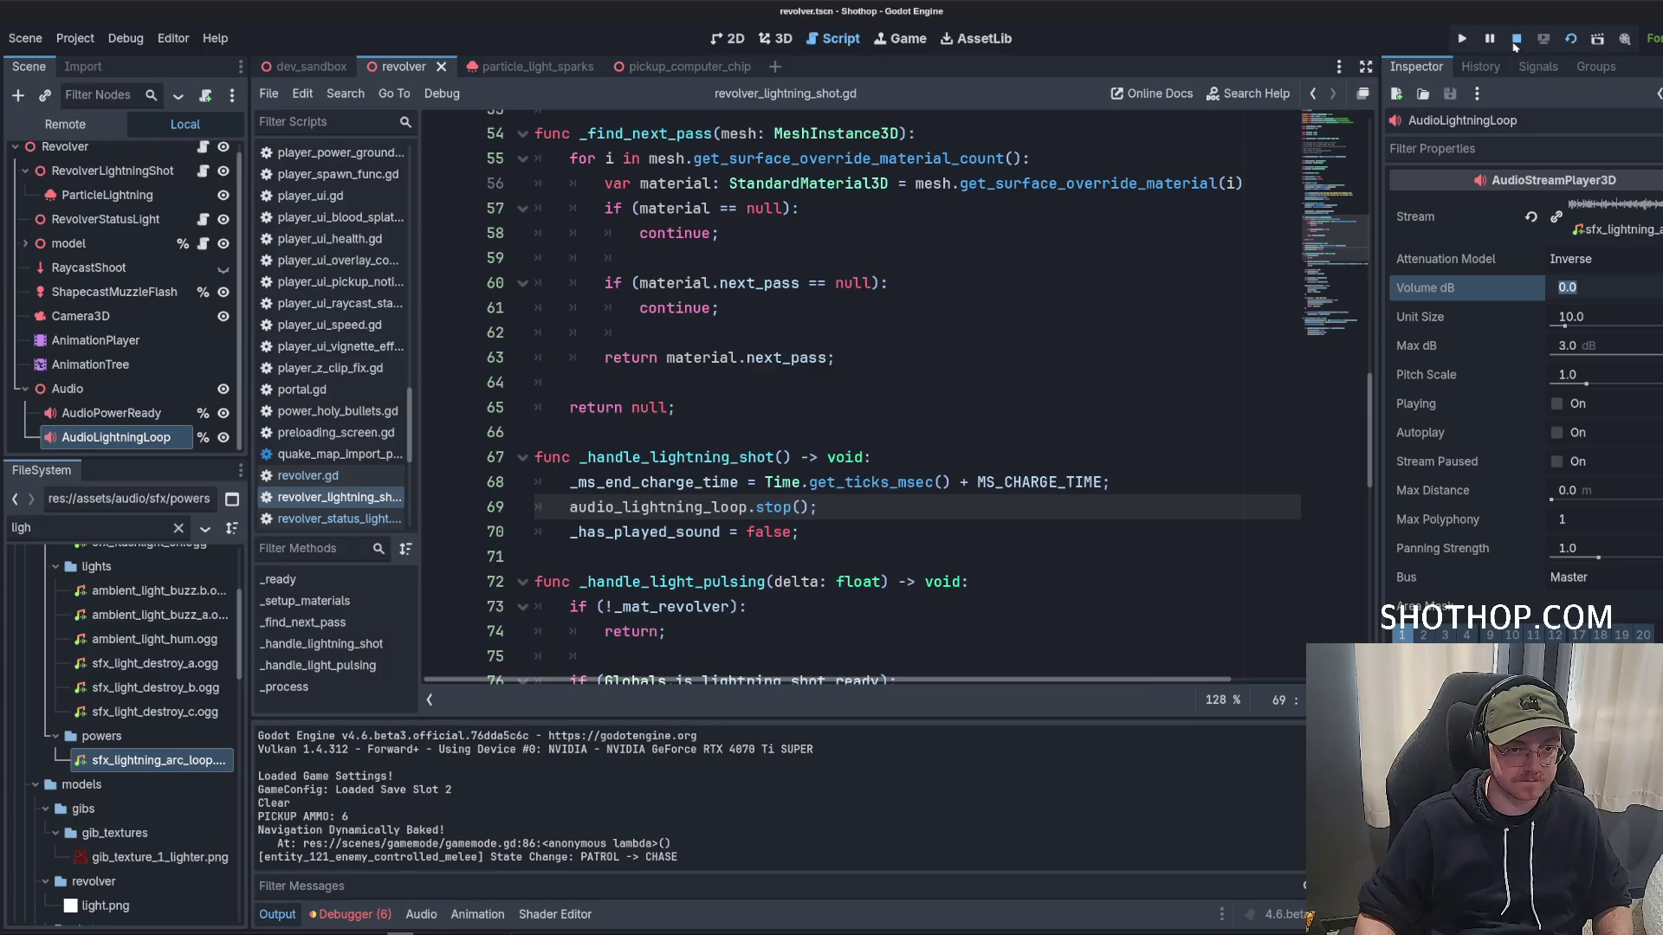
Stop the game, run the project again with F5, and pause it.
click(1516, 40)
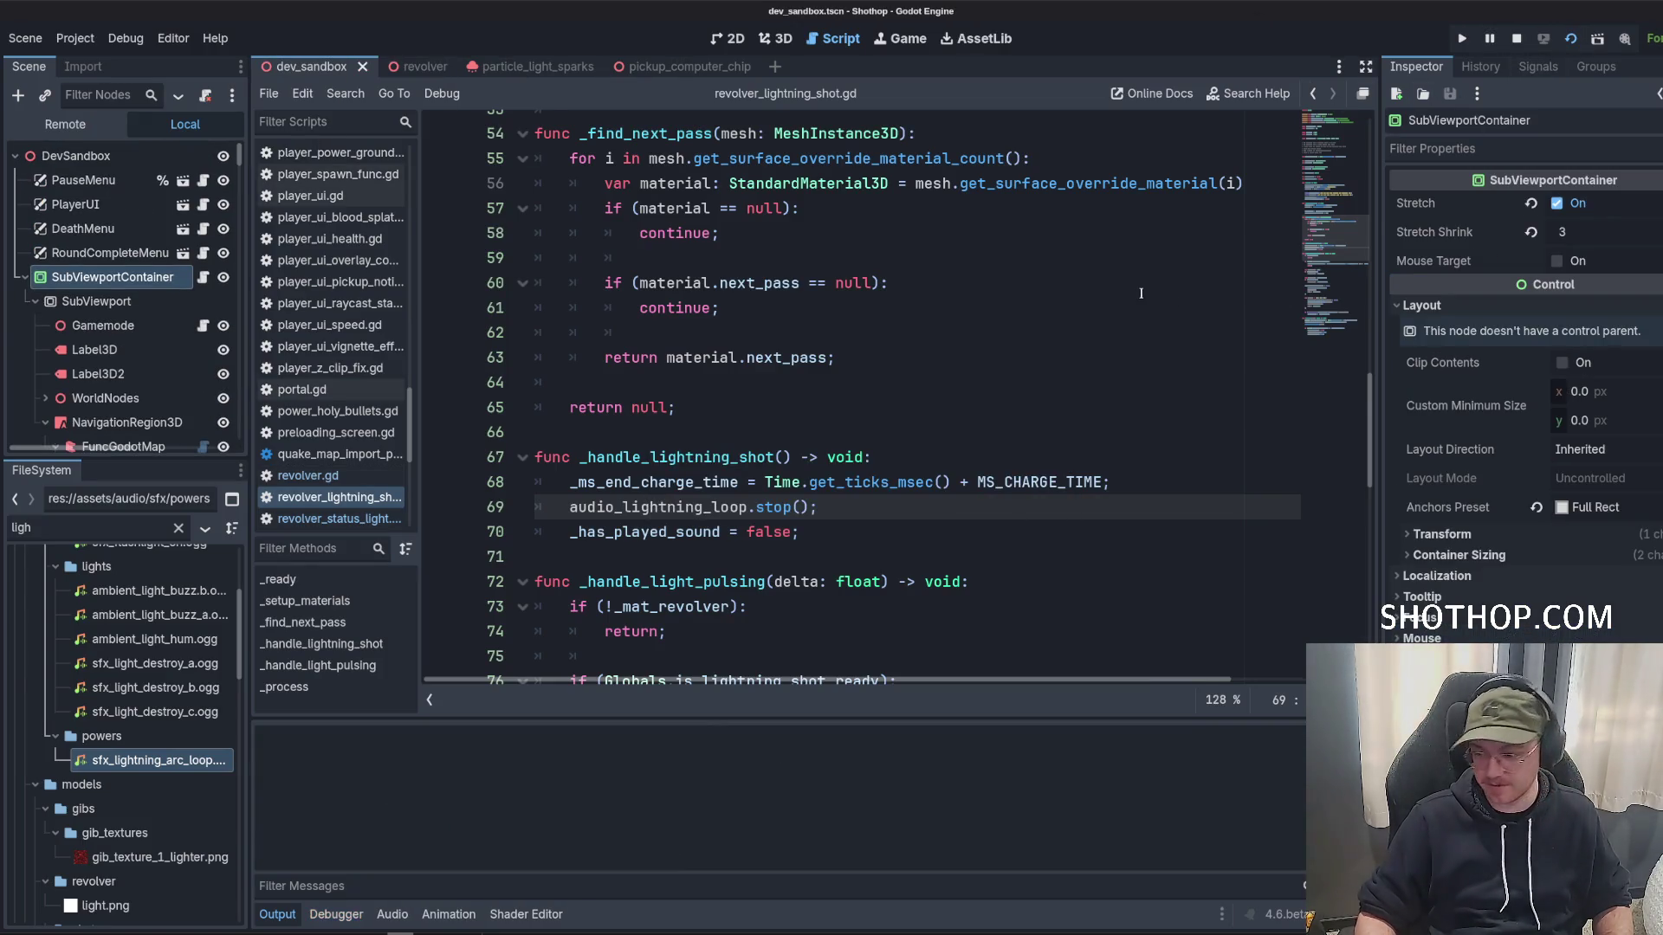
key(F5)
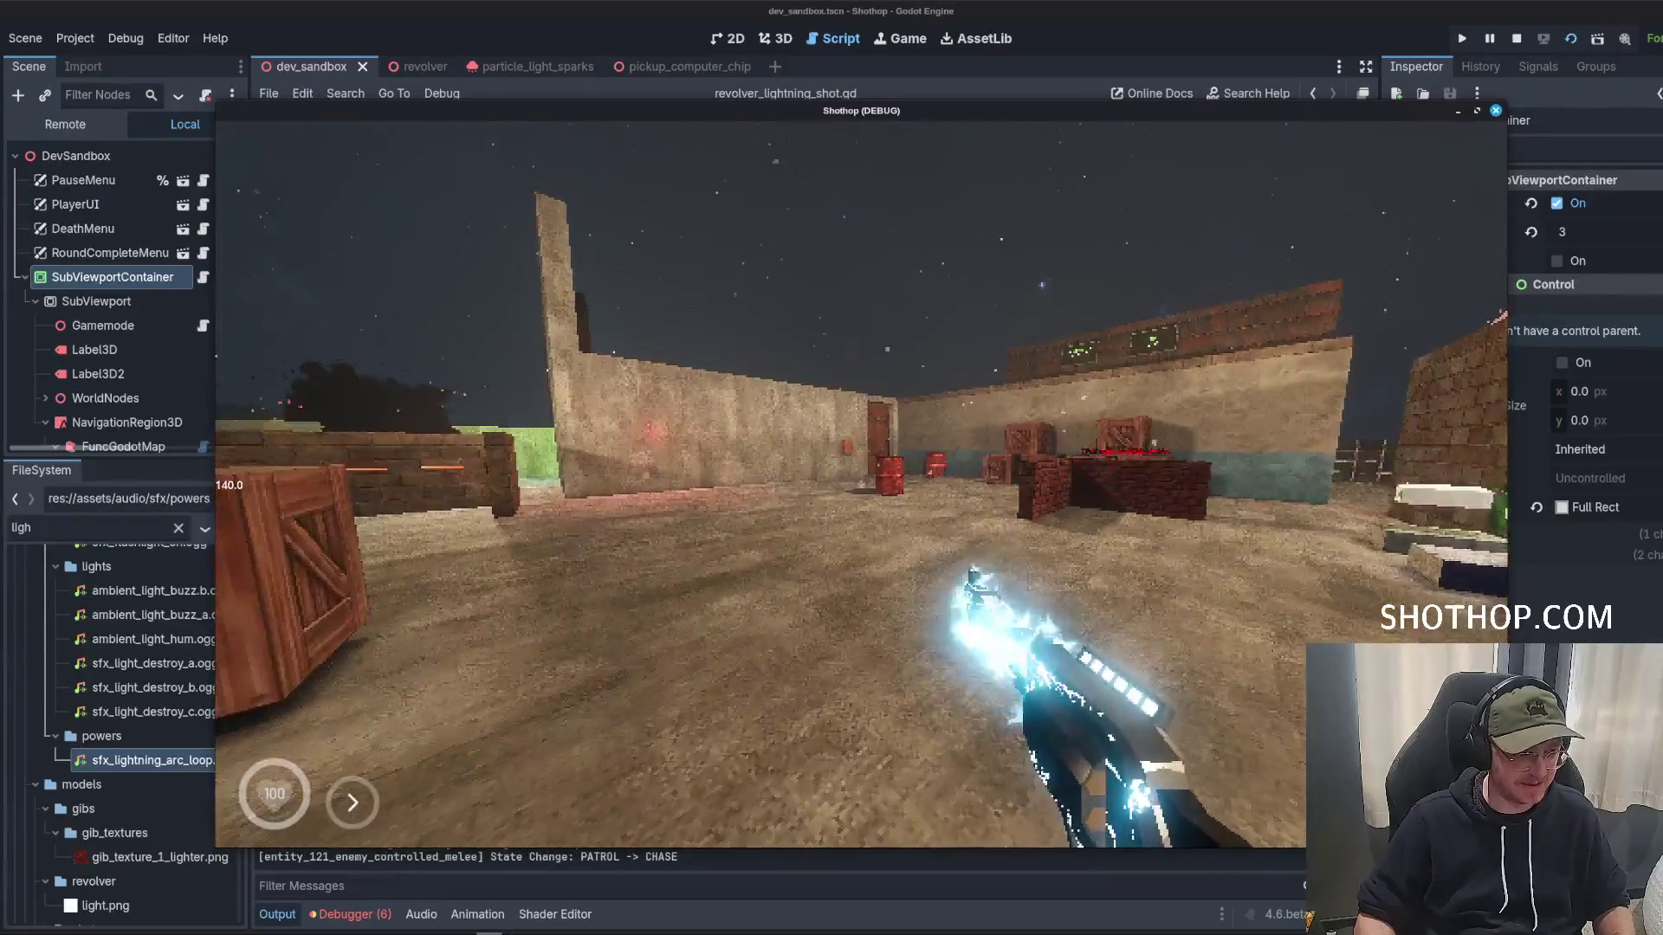
key(Escape)
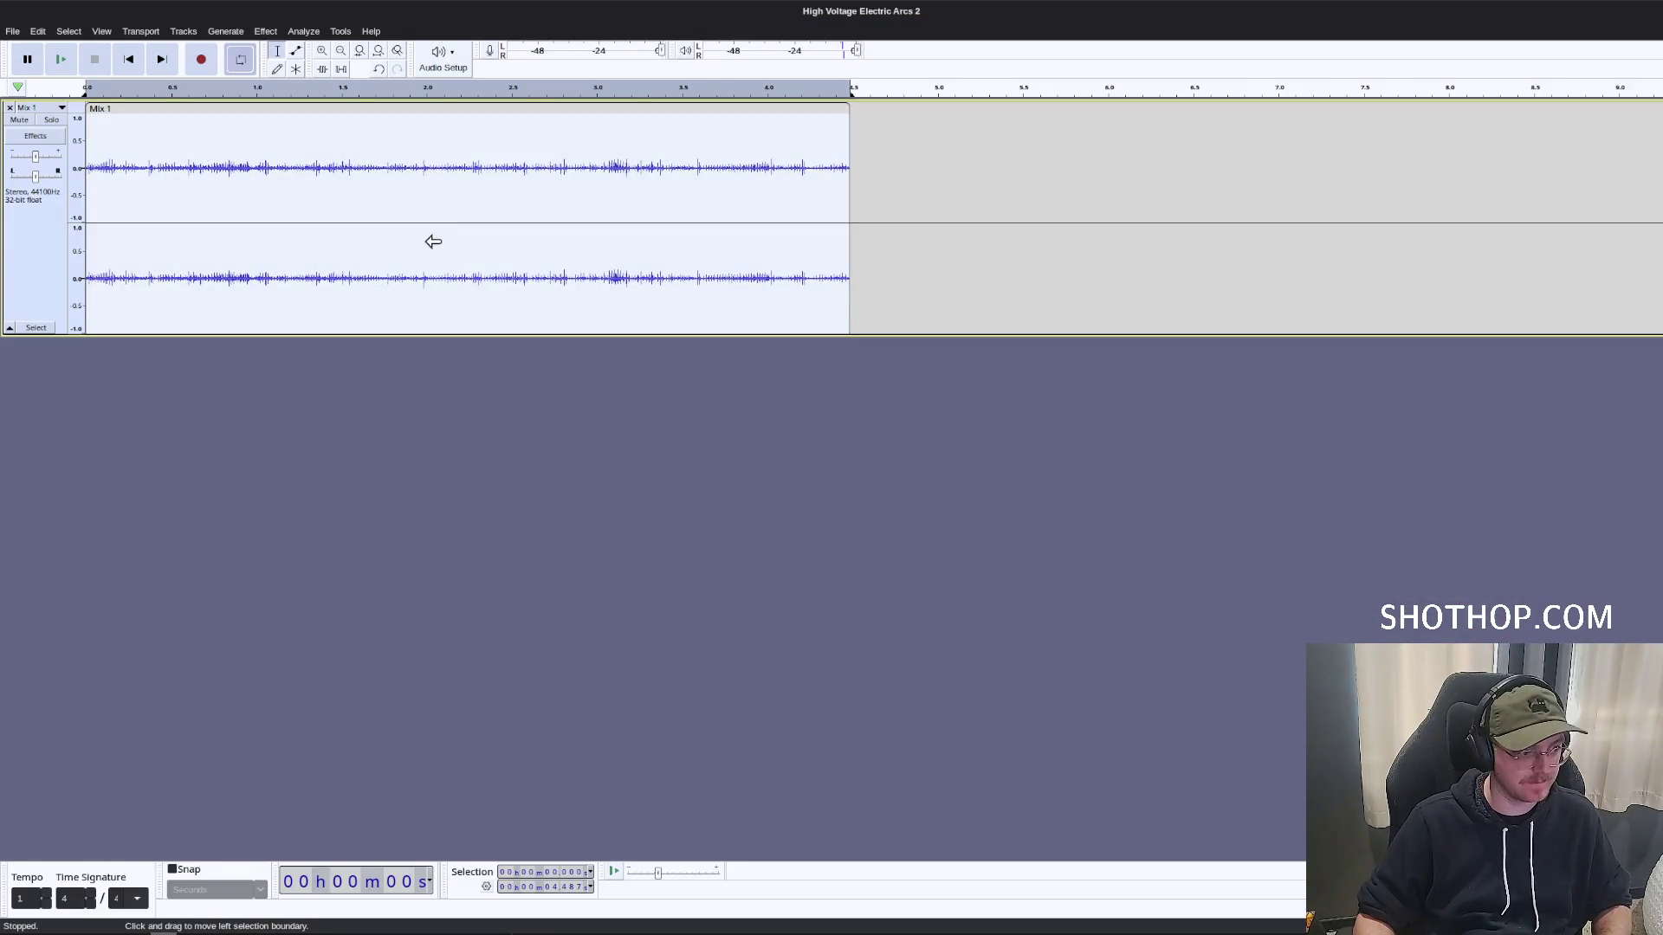
Export the Mix 1 loop again over sfx_lightning_arc_loop.ogg, confirming the overwrite.
click(12, 31)
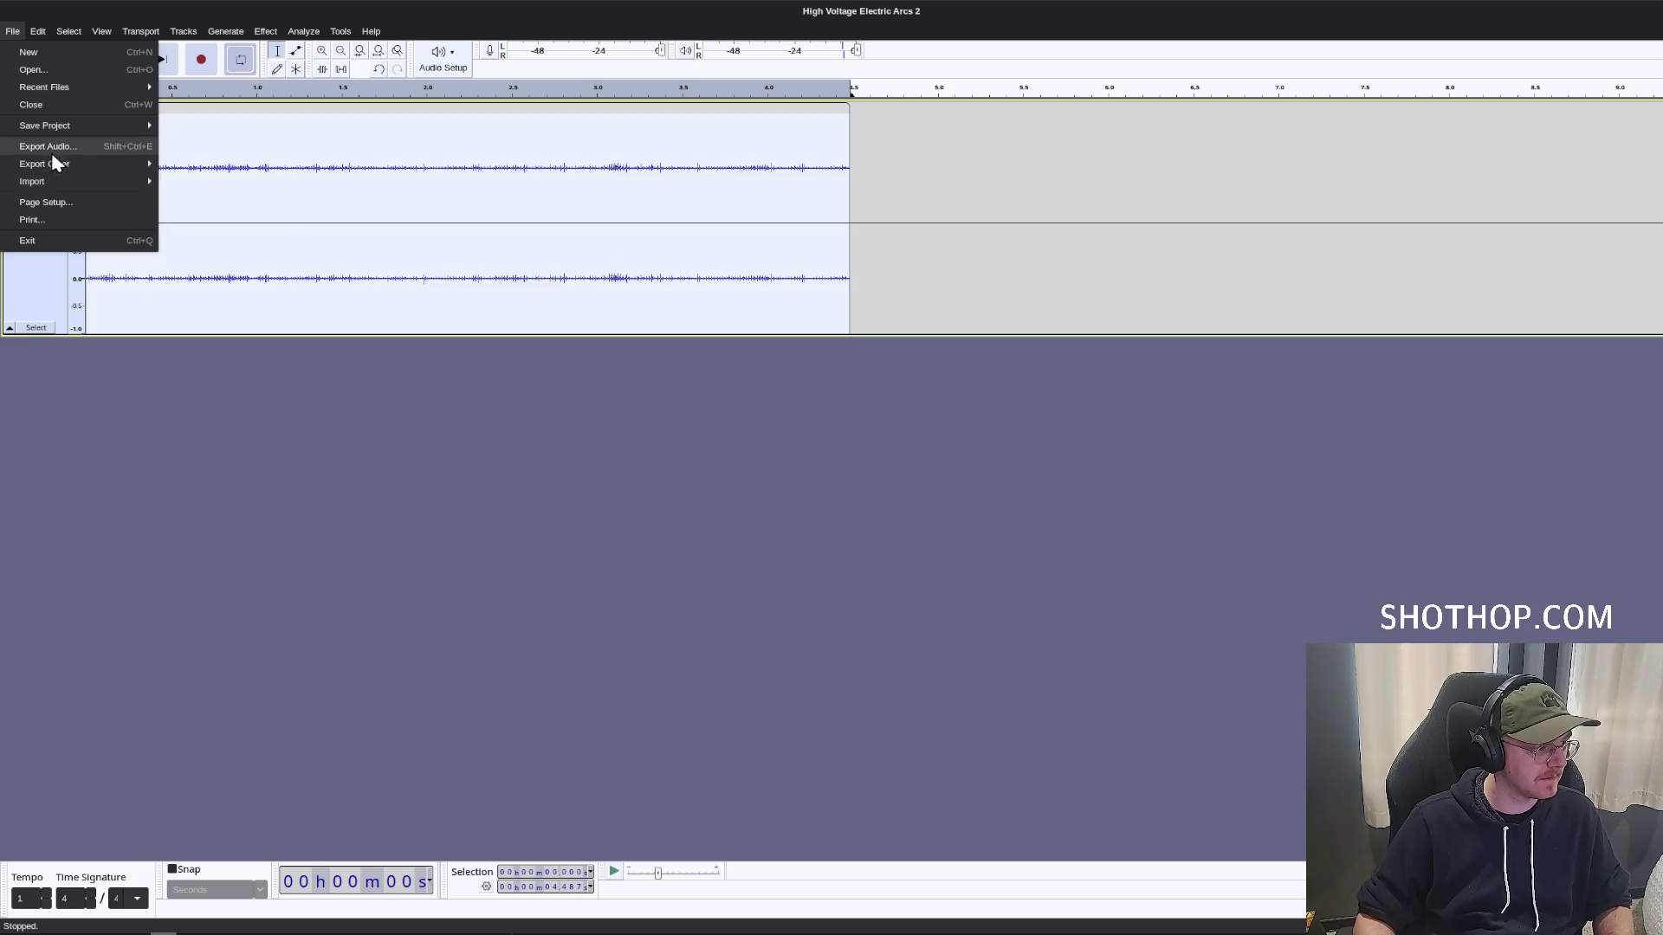
click(52, 147)
click(1010, 382)
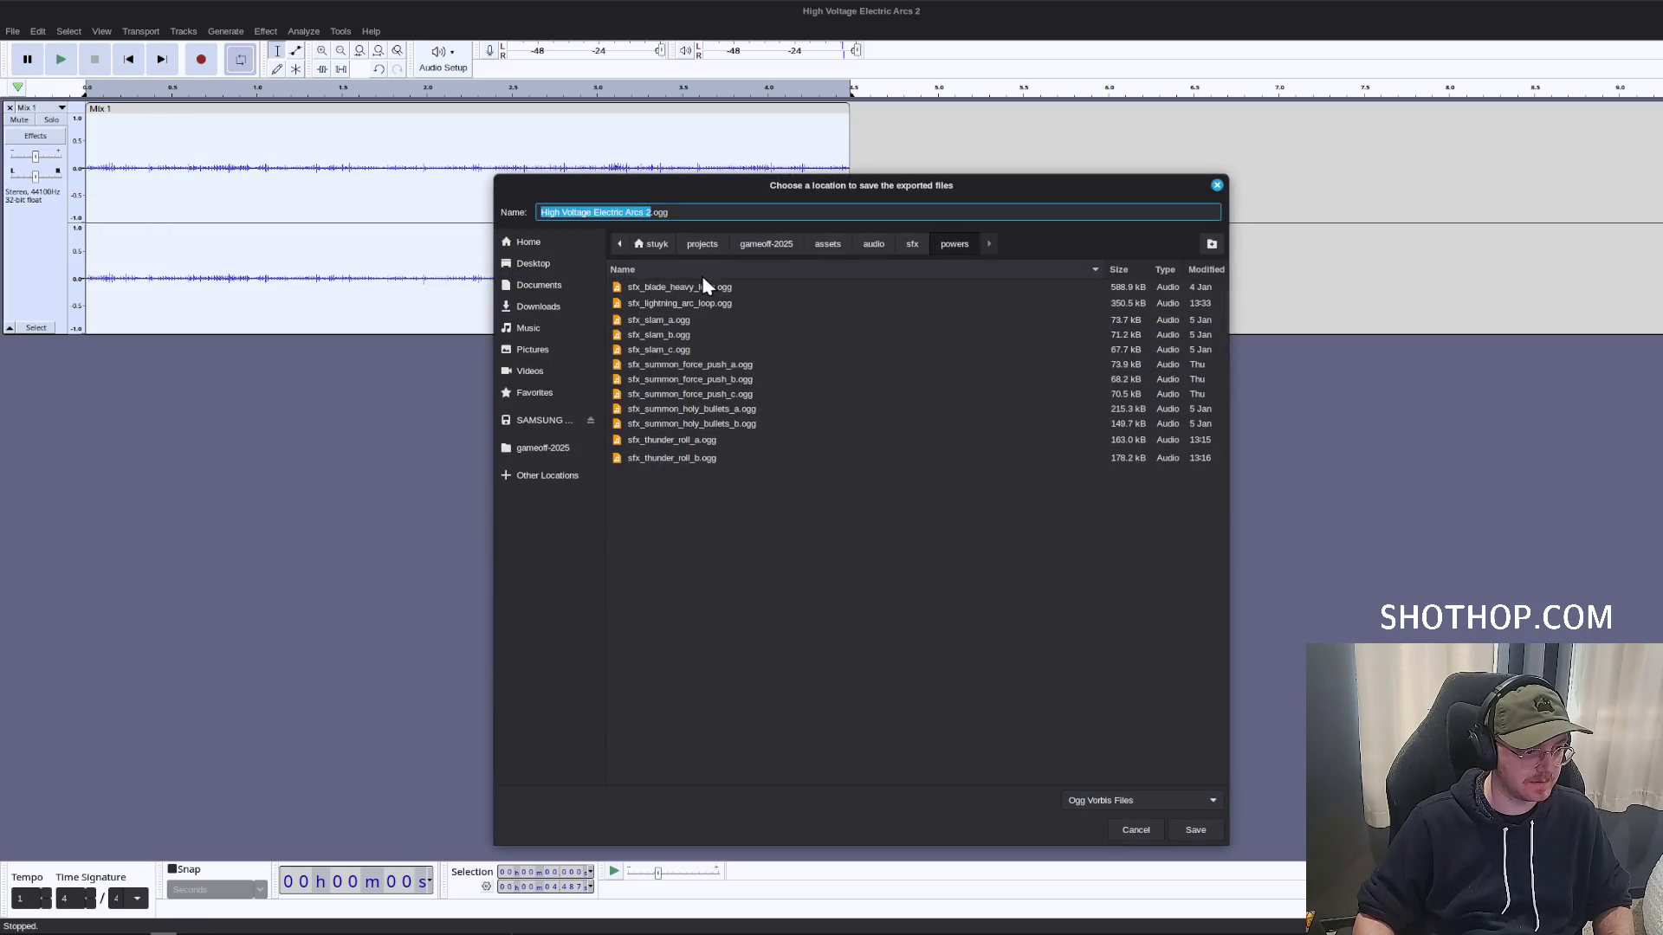
double_click(716, 303)
click(1006, 654)
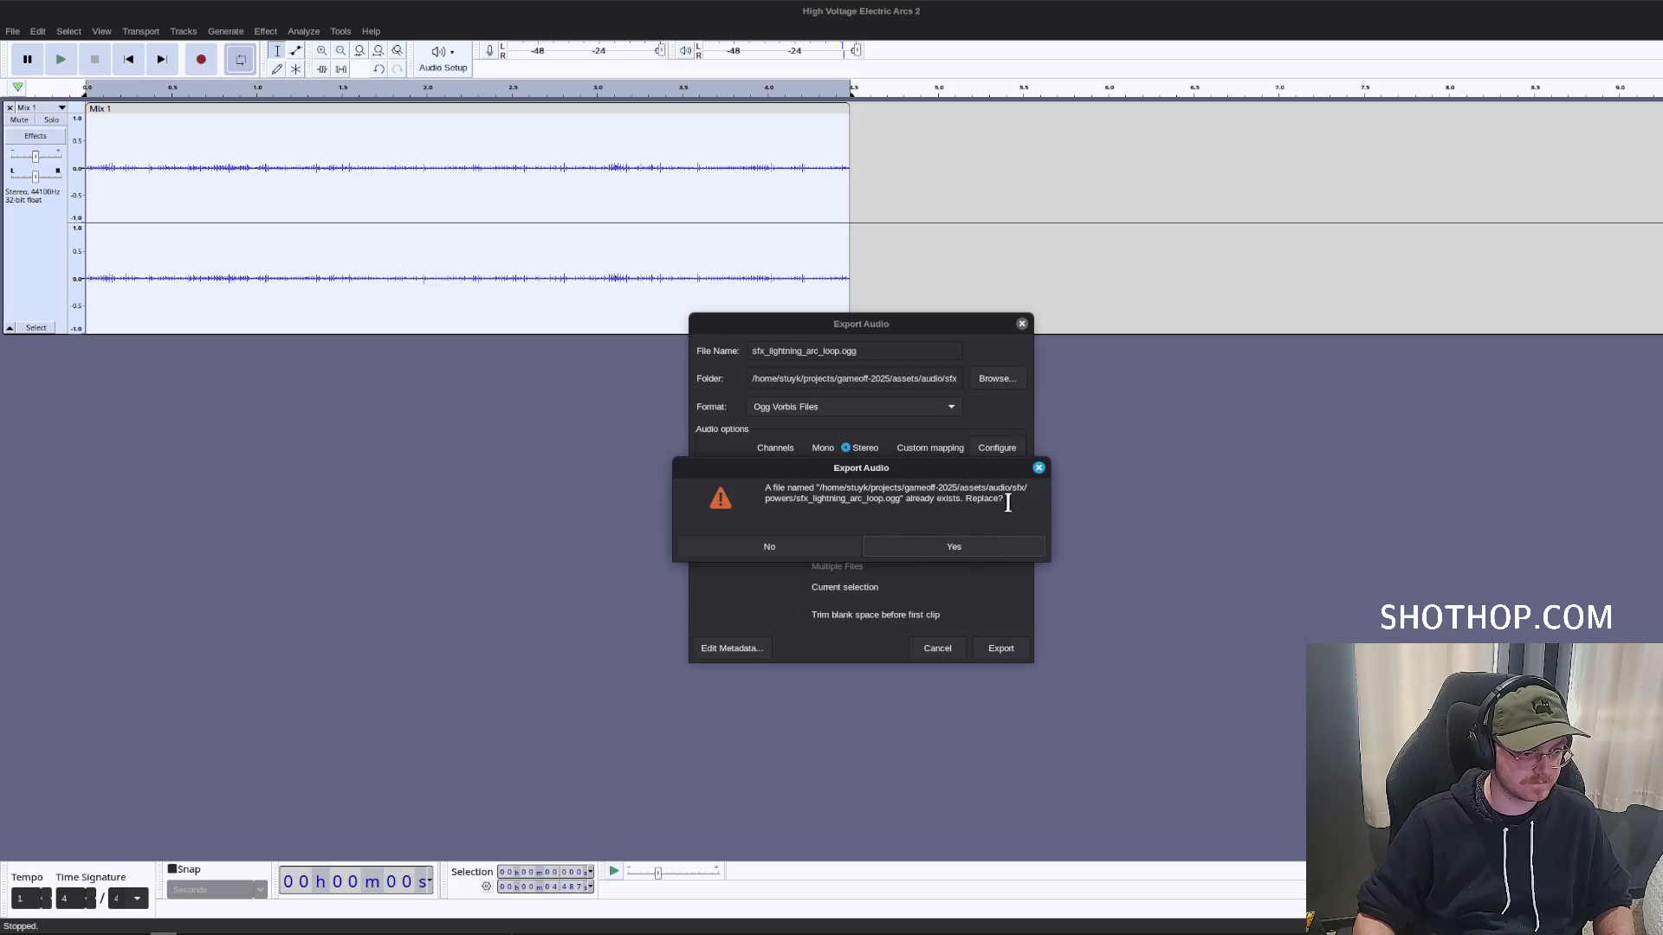
key(Return)
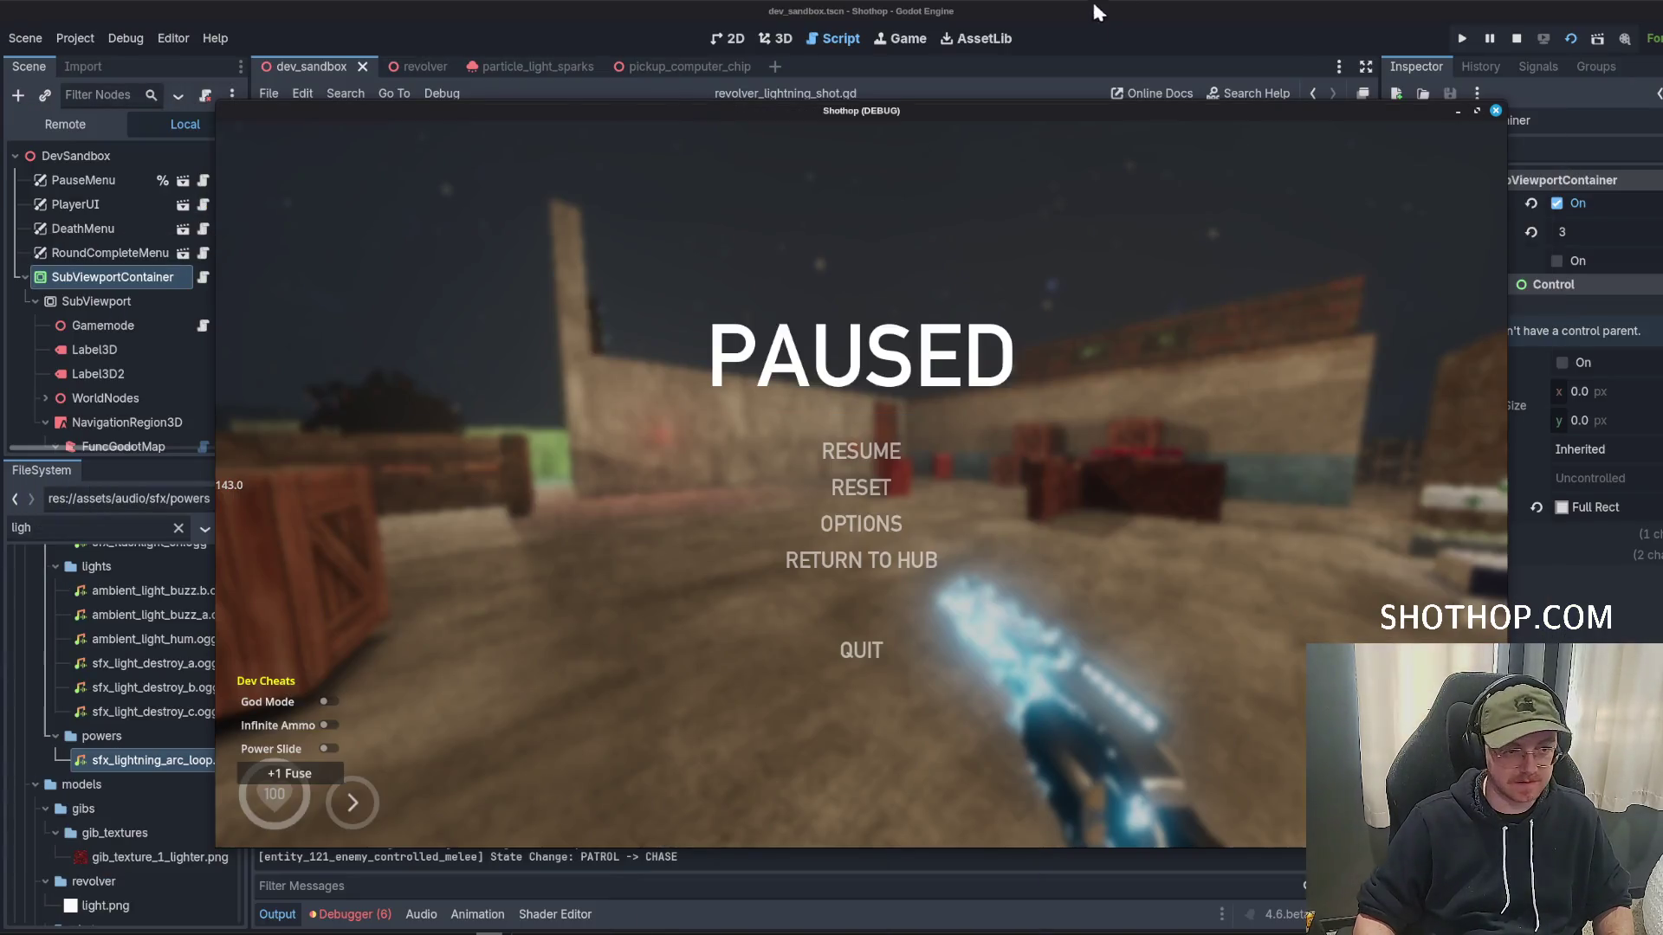
Save and rerun the scene to test the shot, close it, then open sfx_lightning_arc_loop.ogg's import settings.
key(F6)
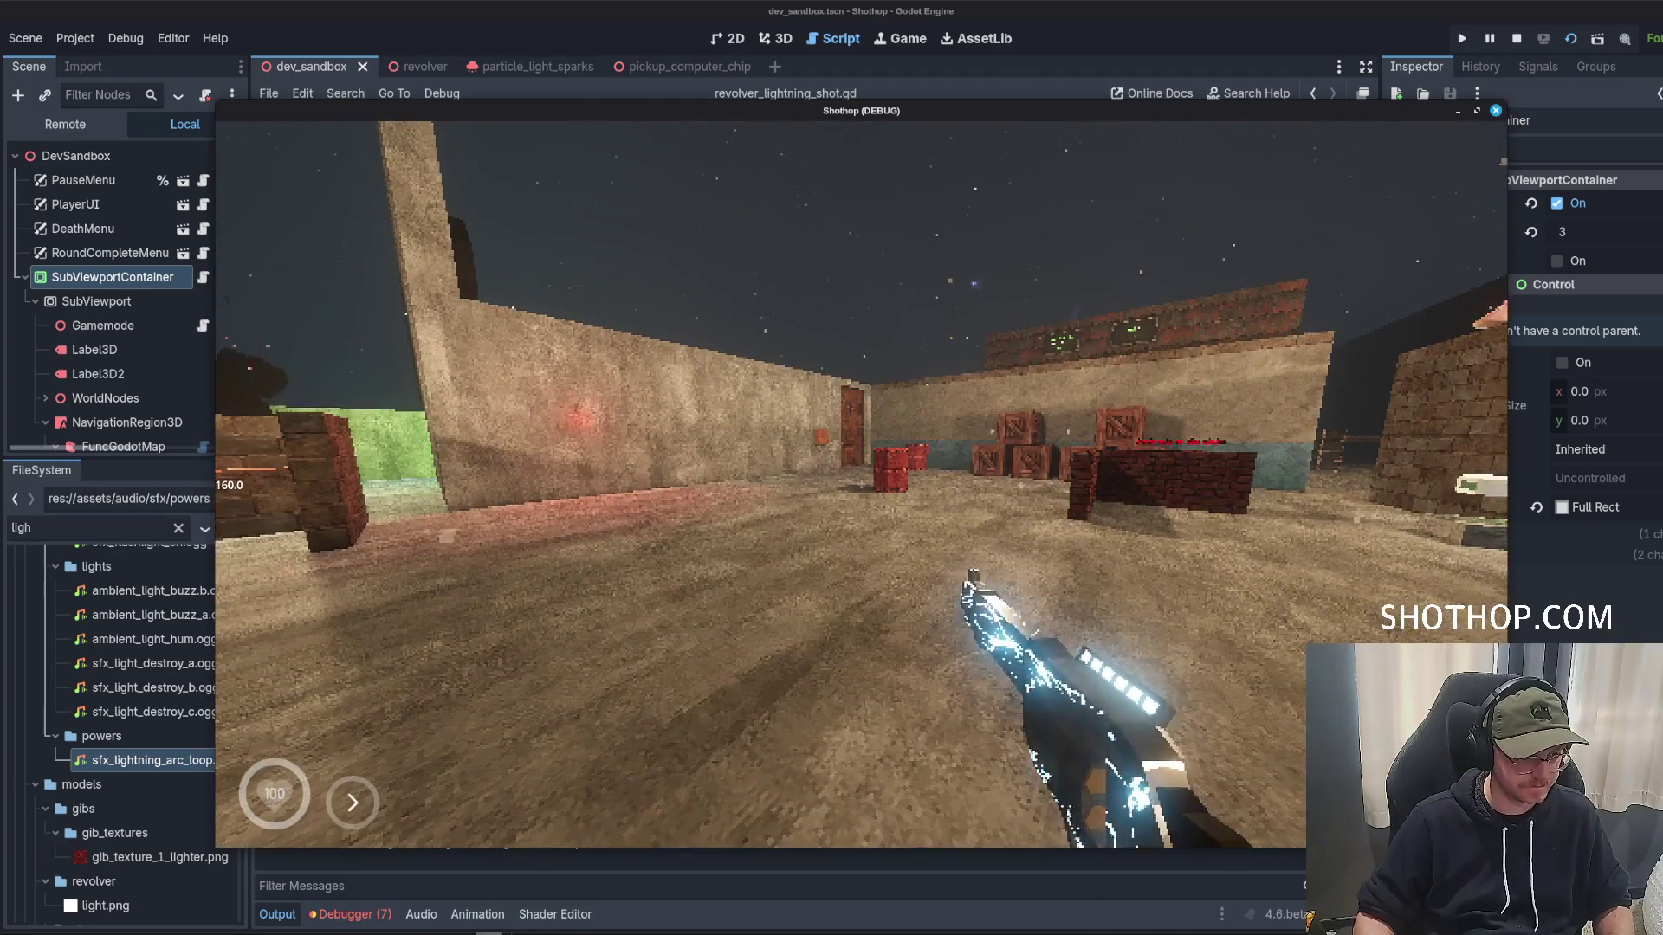
key(shift)
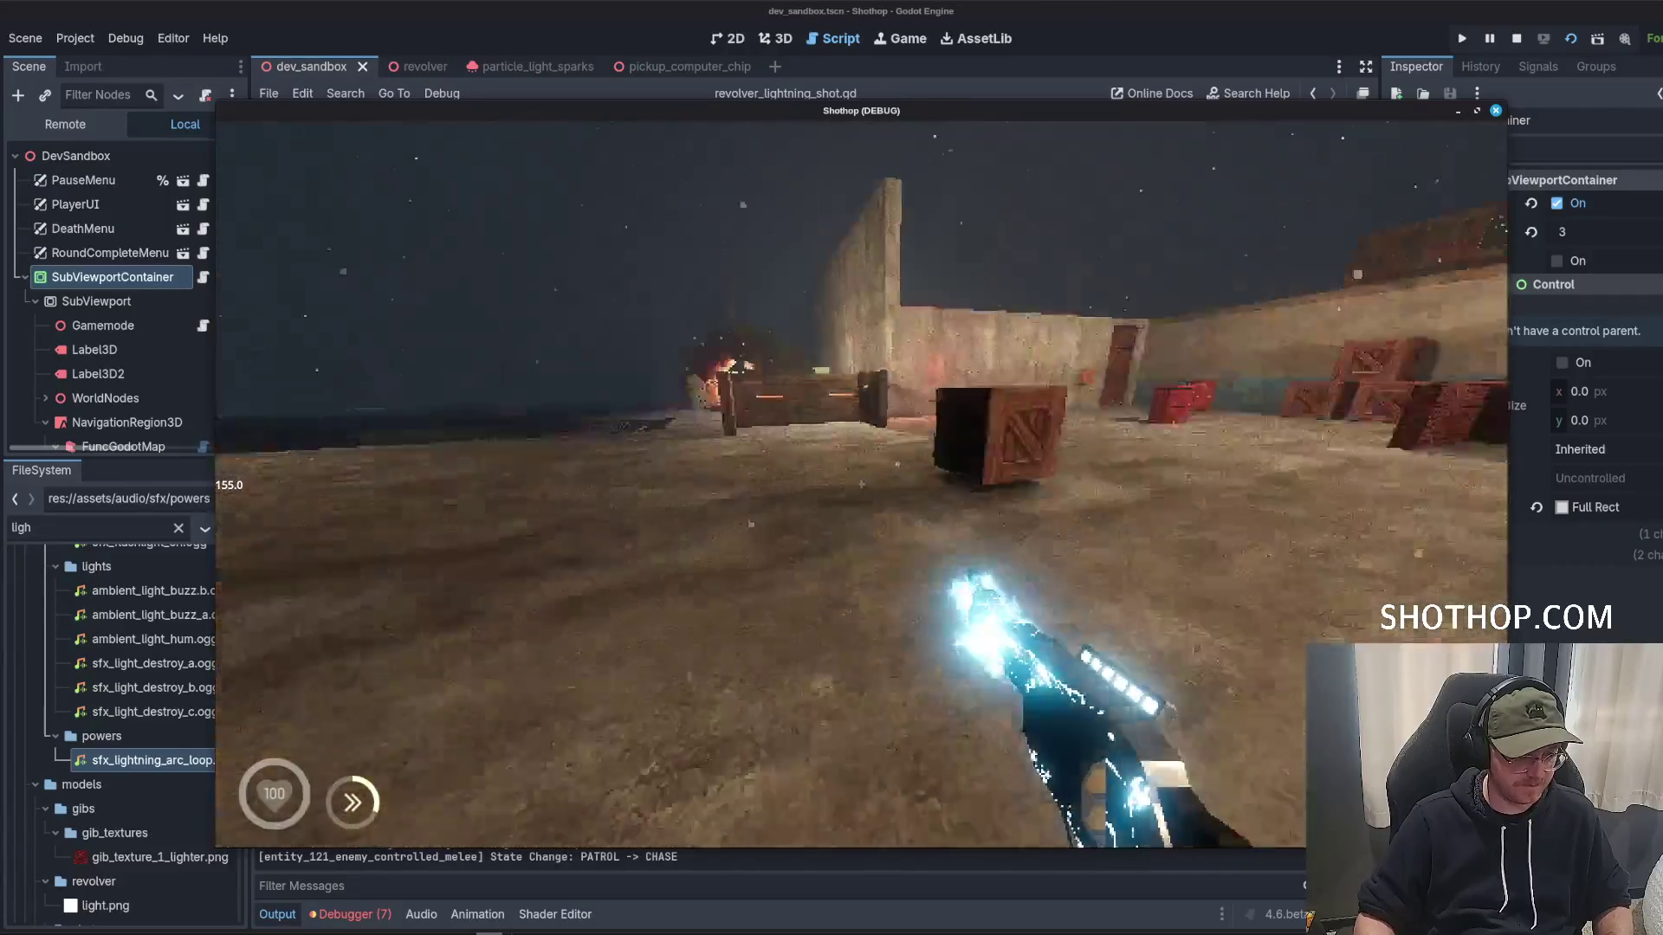
key(F8)
double_click(138, 762)
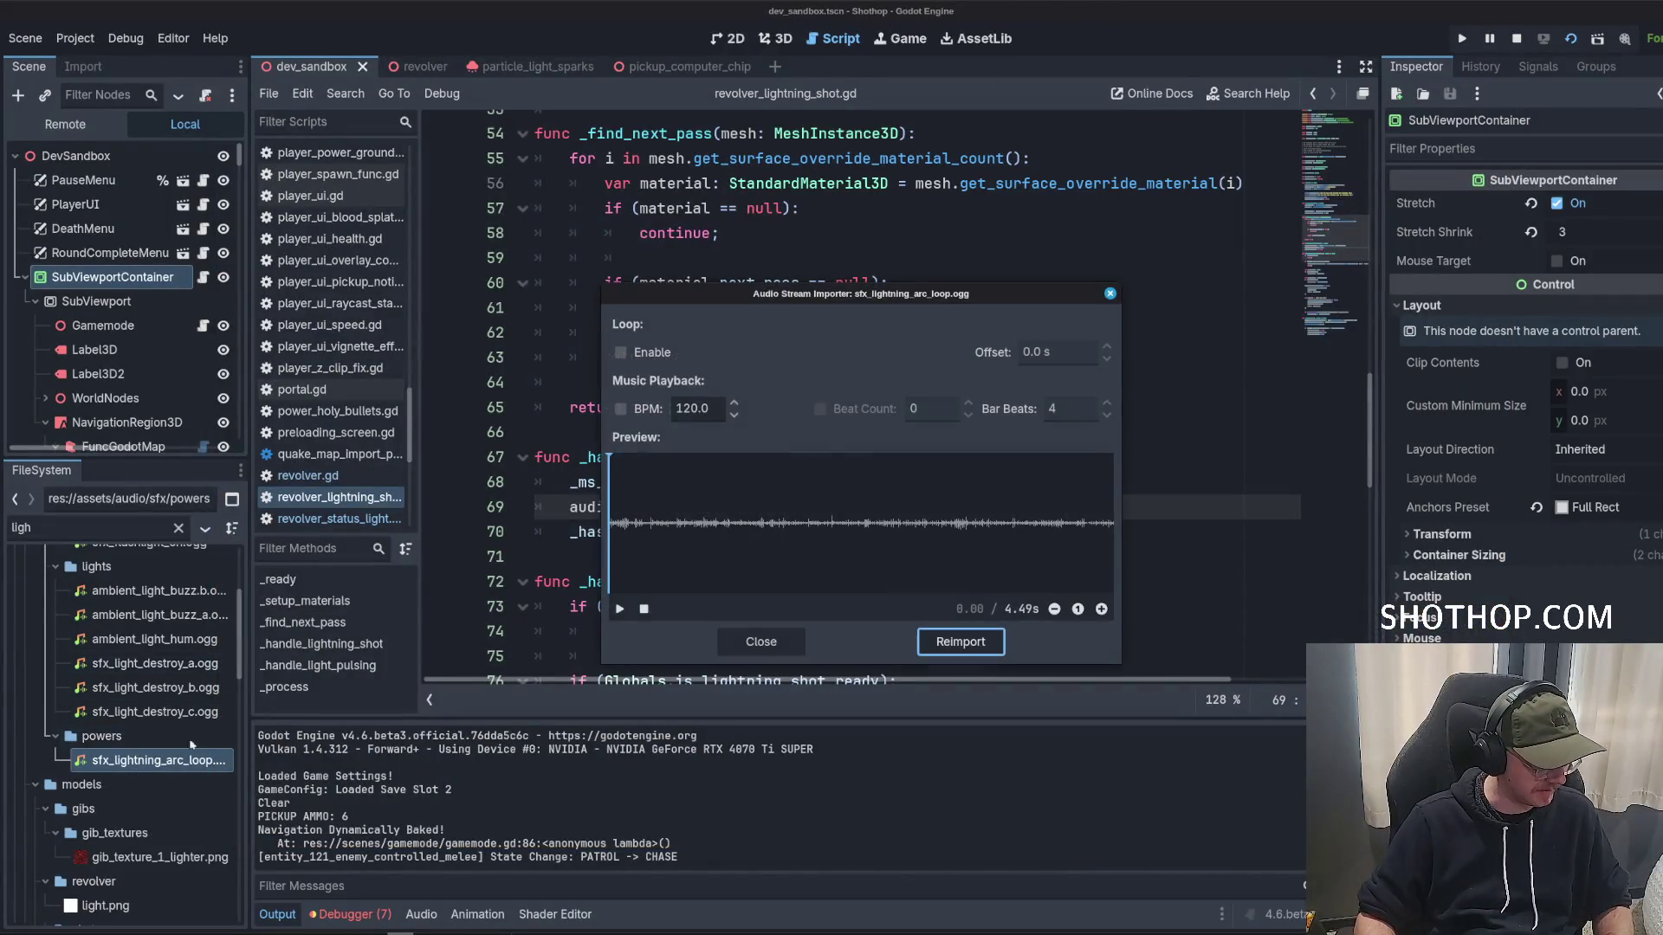
Reimport sfx_lightning_arc_loop.ogg and launch the game with F5.
click(960, 642)
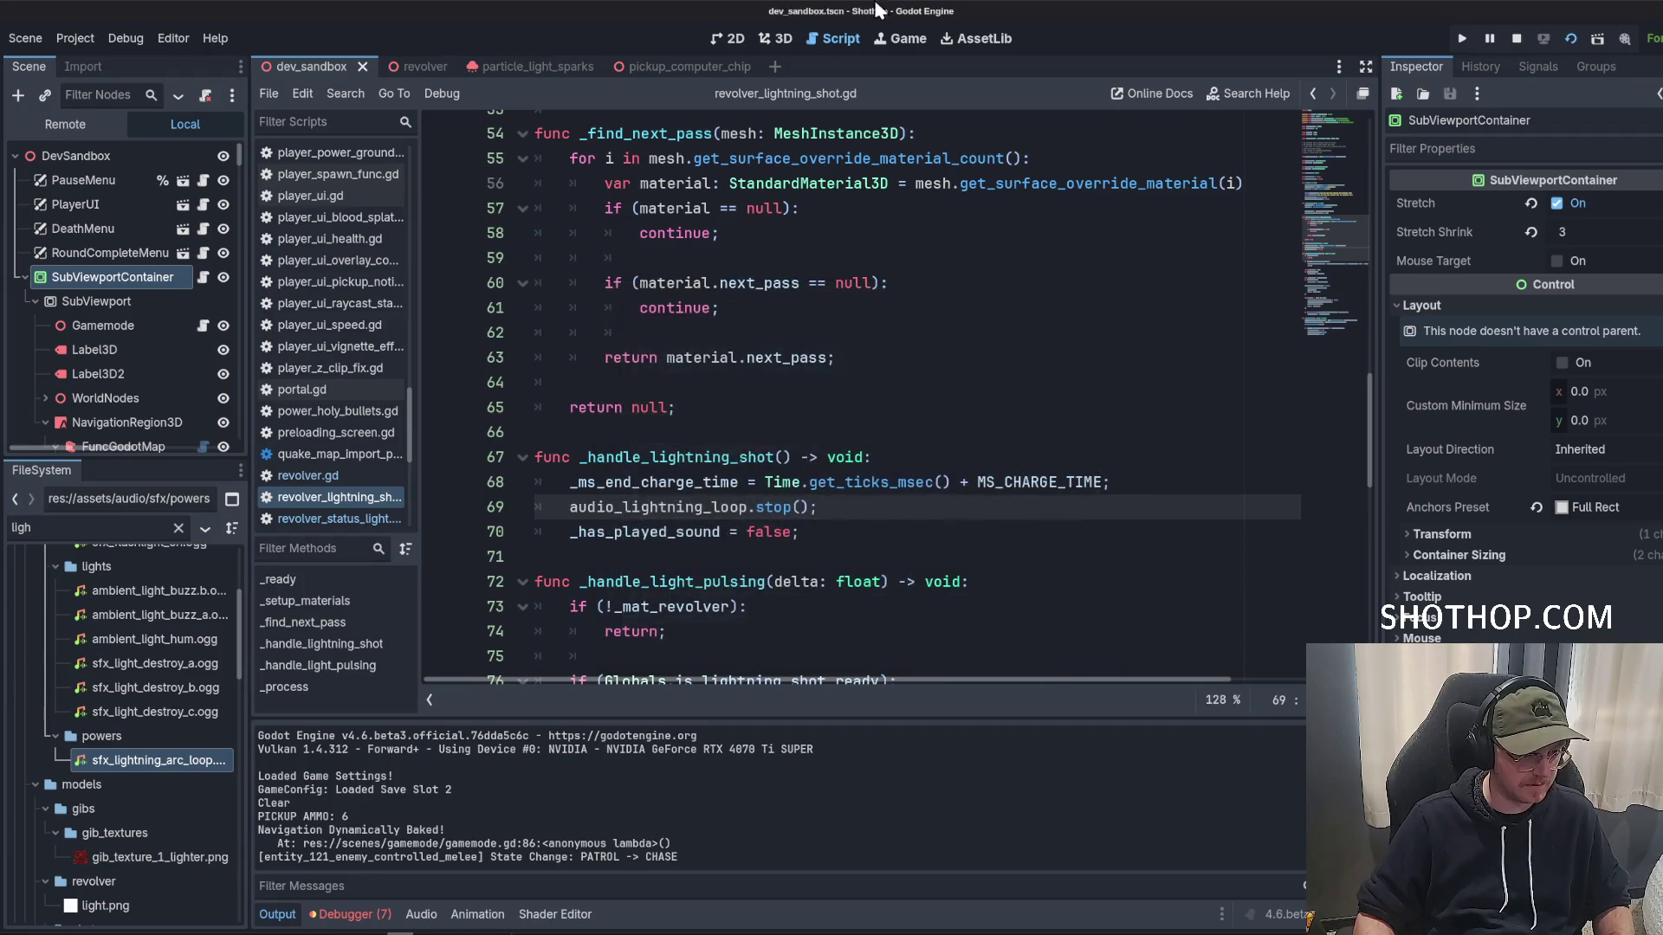
click(1004, 432)
key(F5)
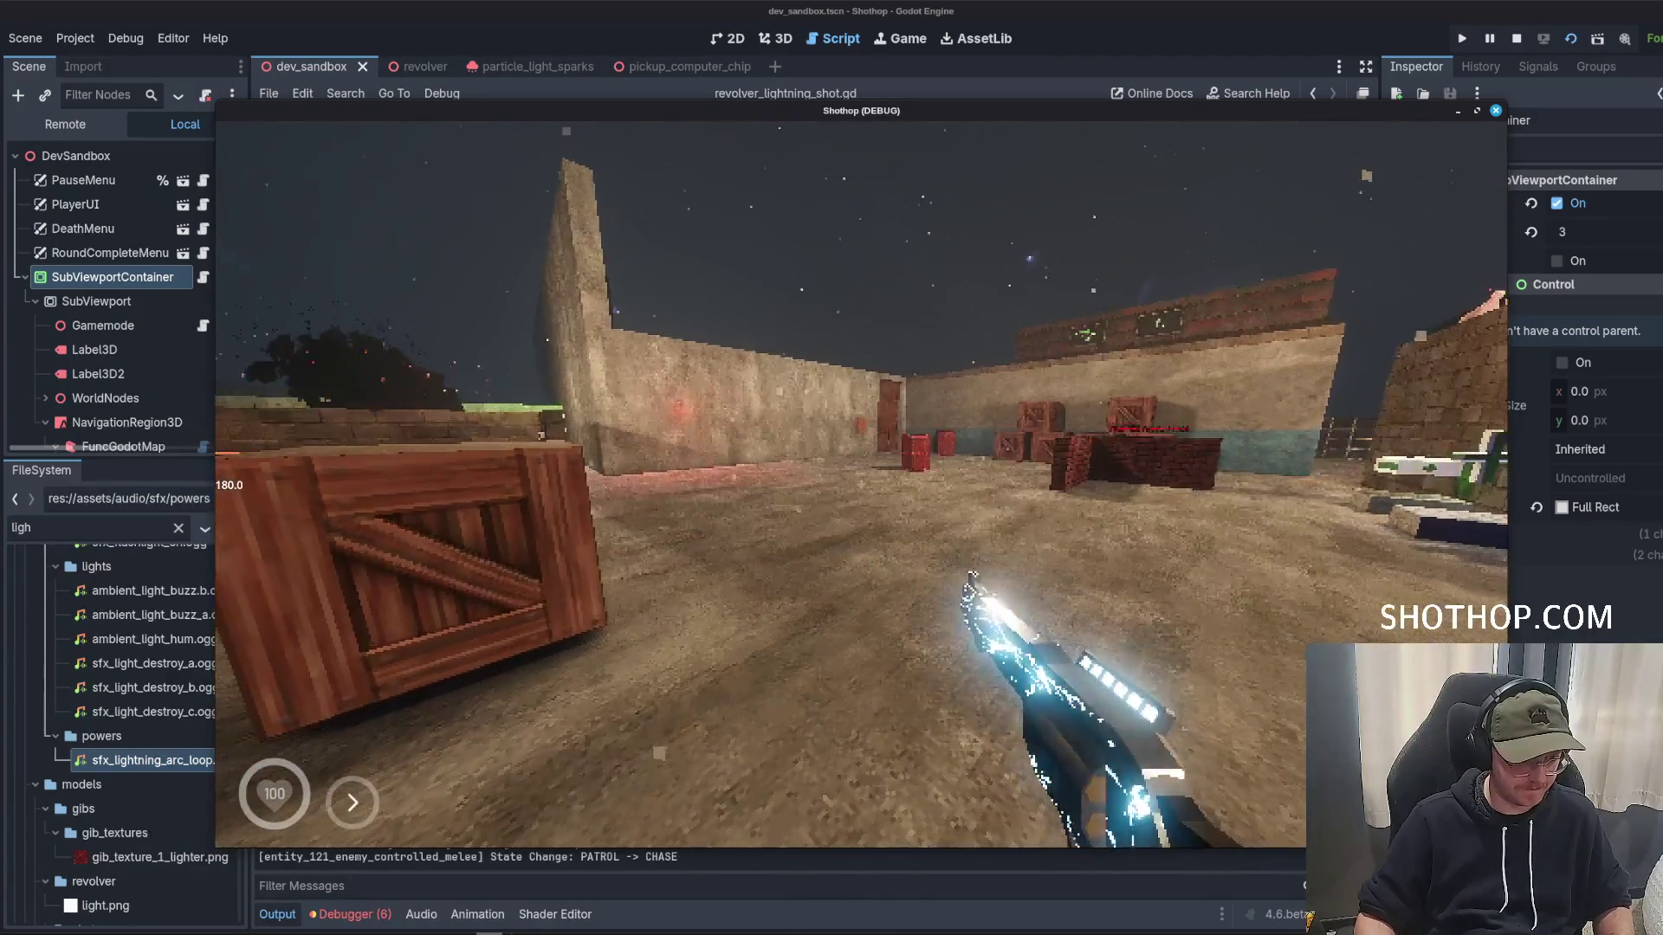
Pause and resume, move toward the crate and dash to test the lightning shot, then stop the game.
key(Escape)
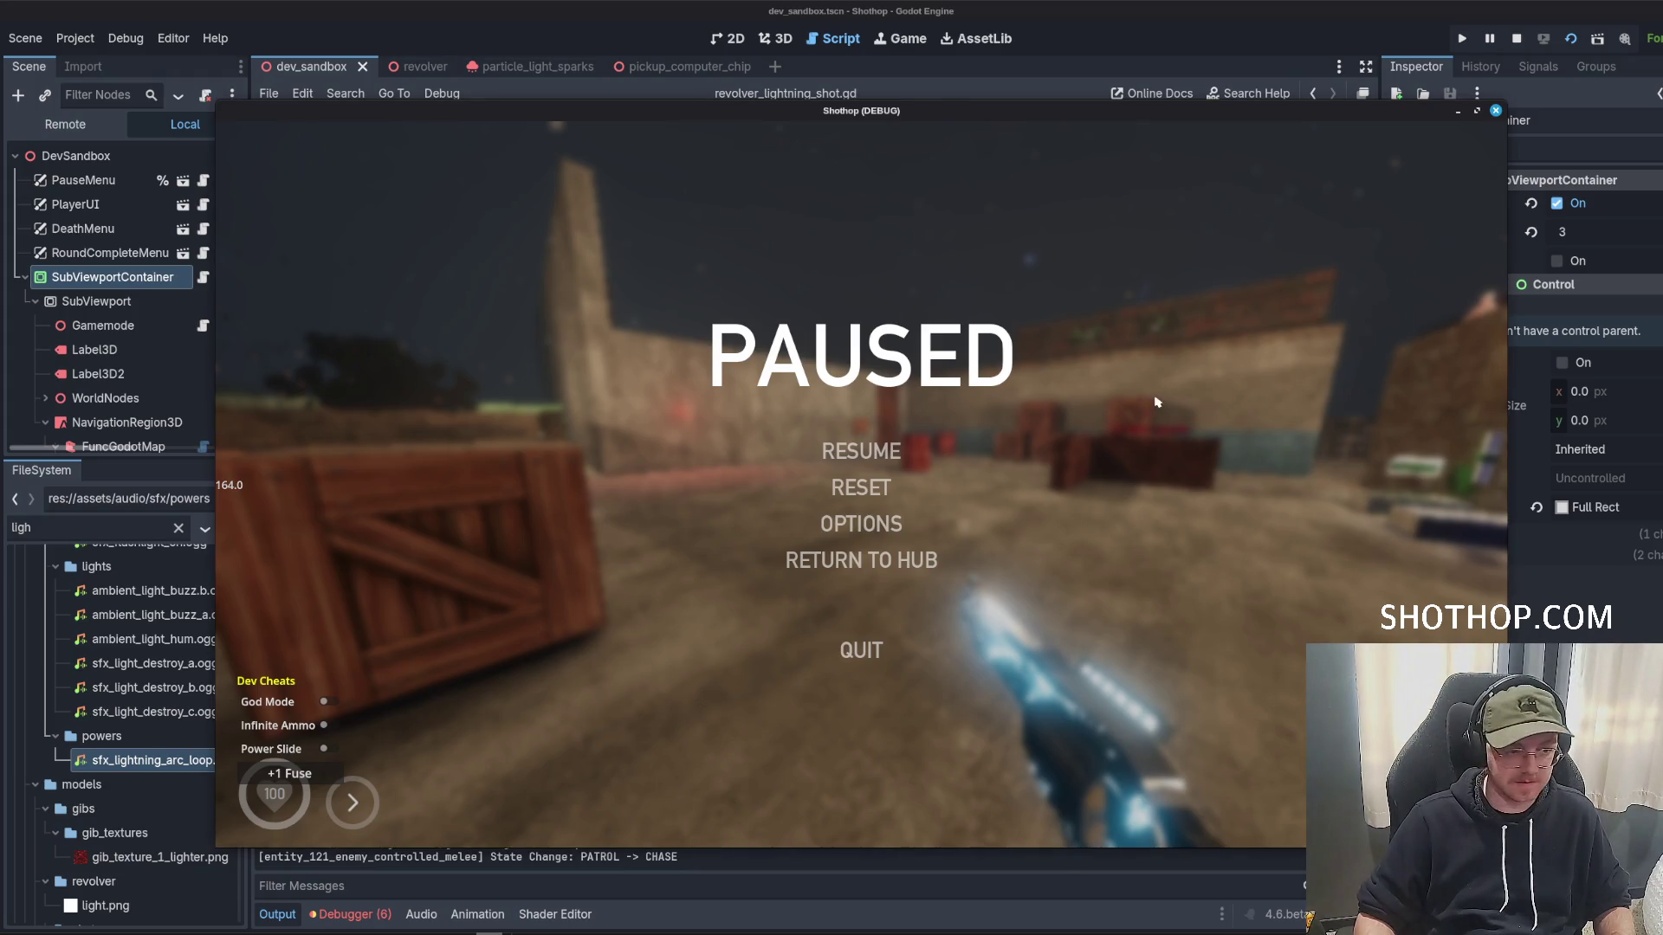
key(Escape)
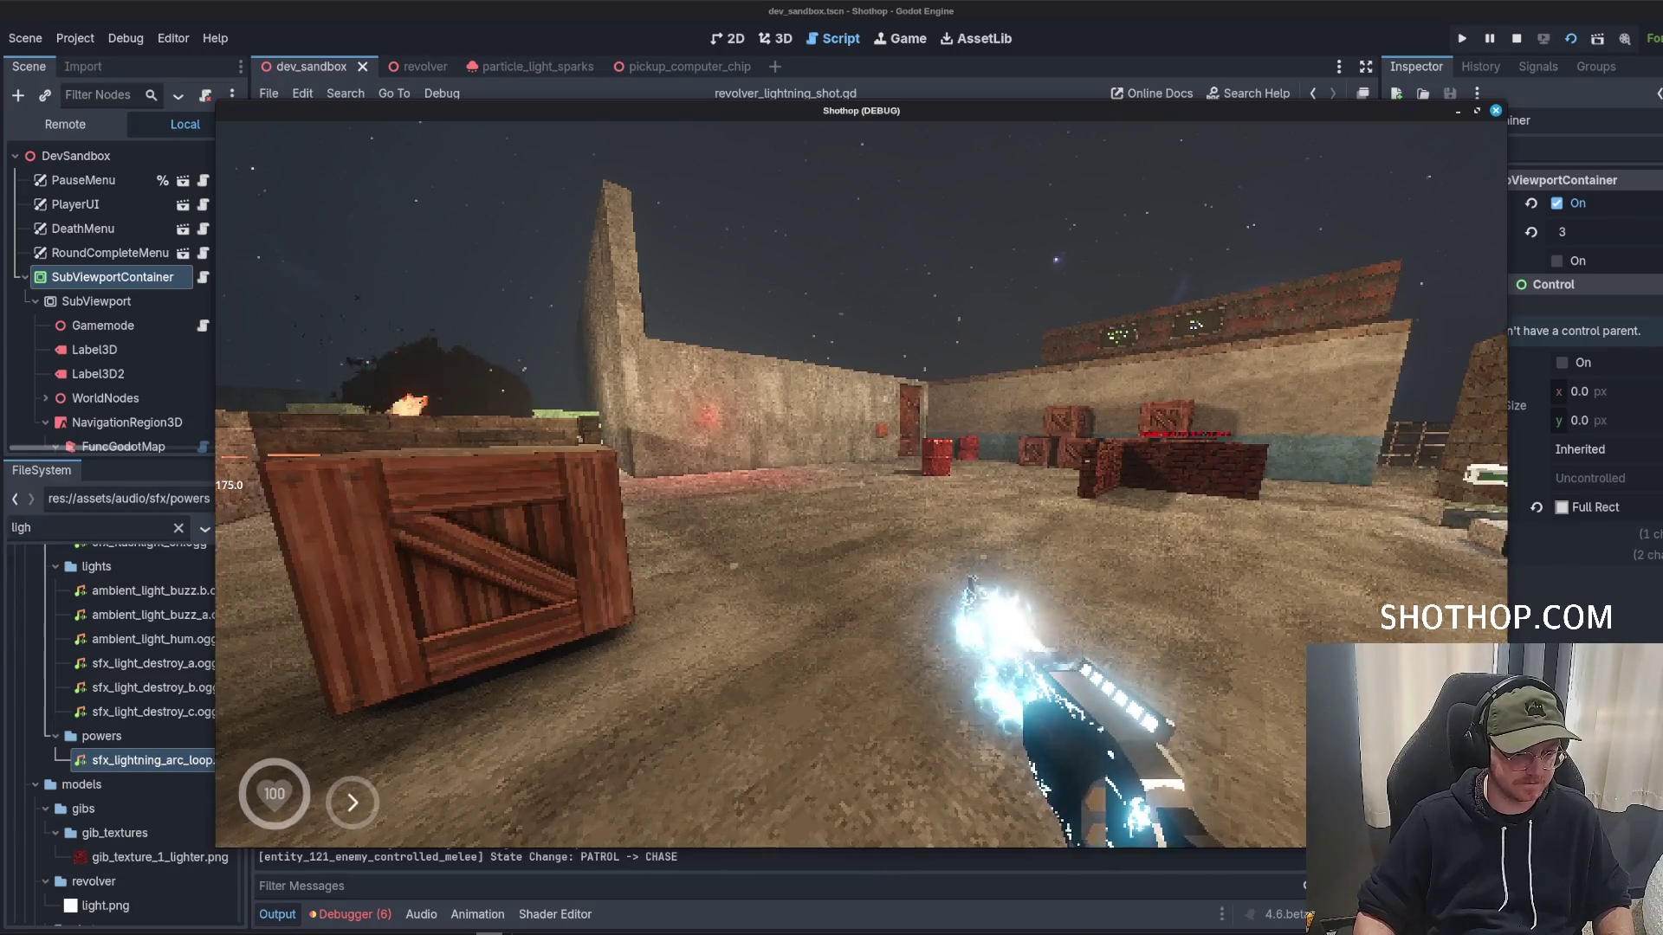
key(s)
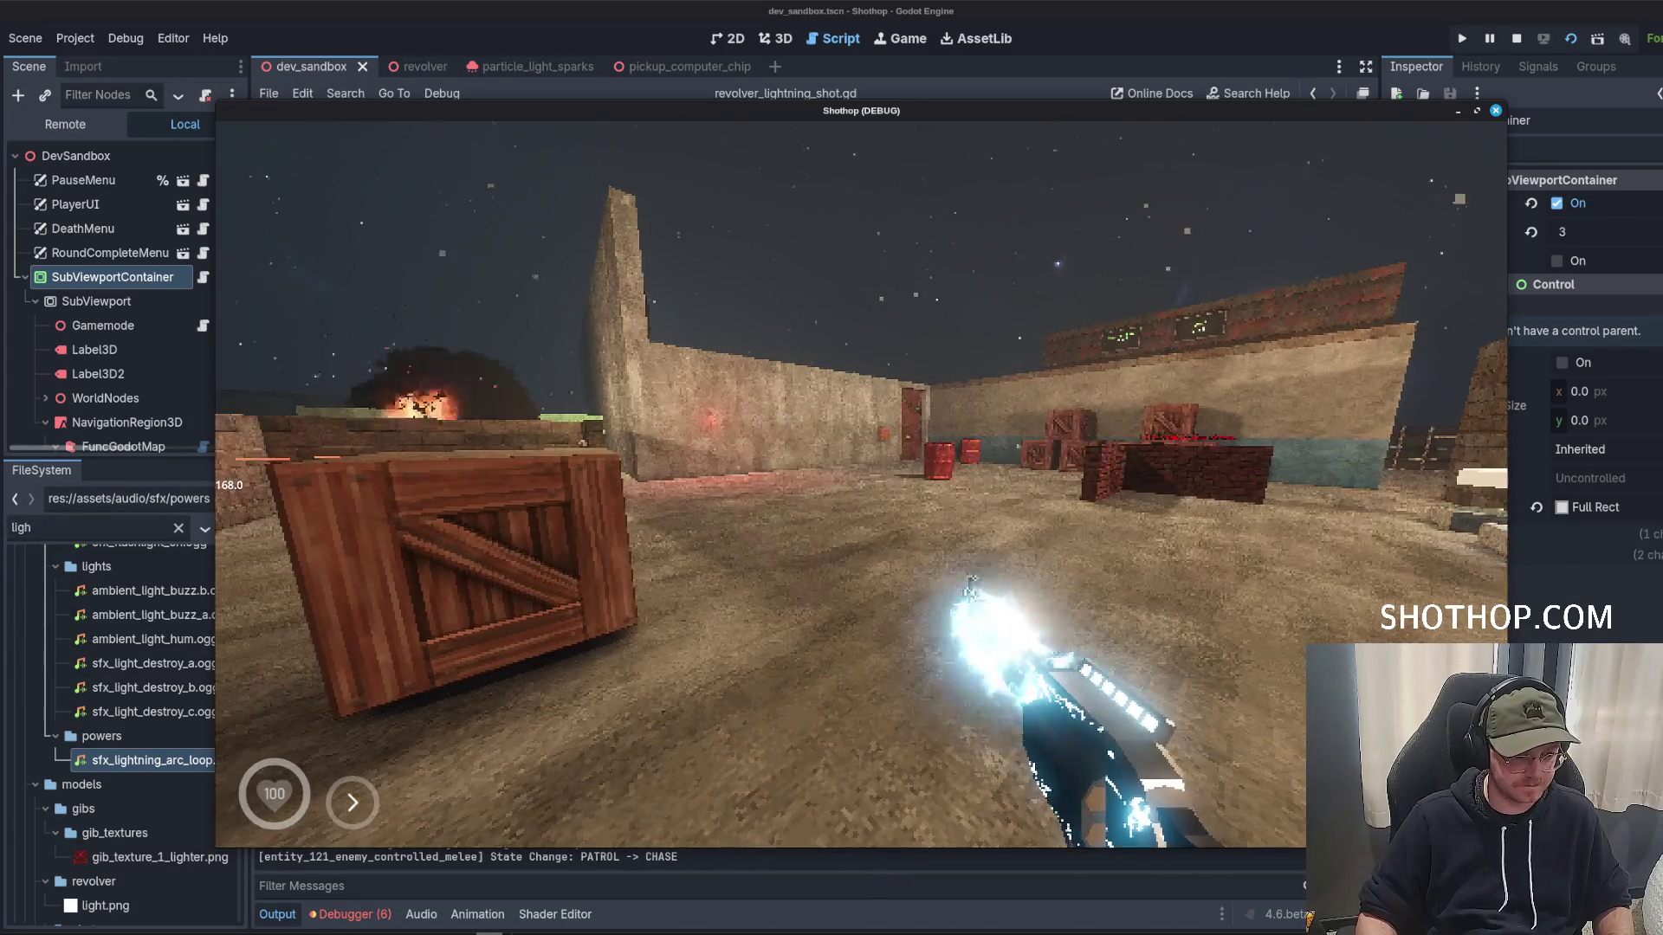
key(w)
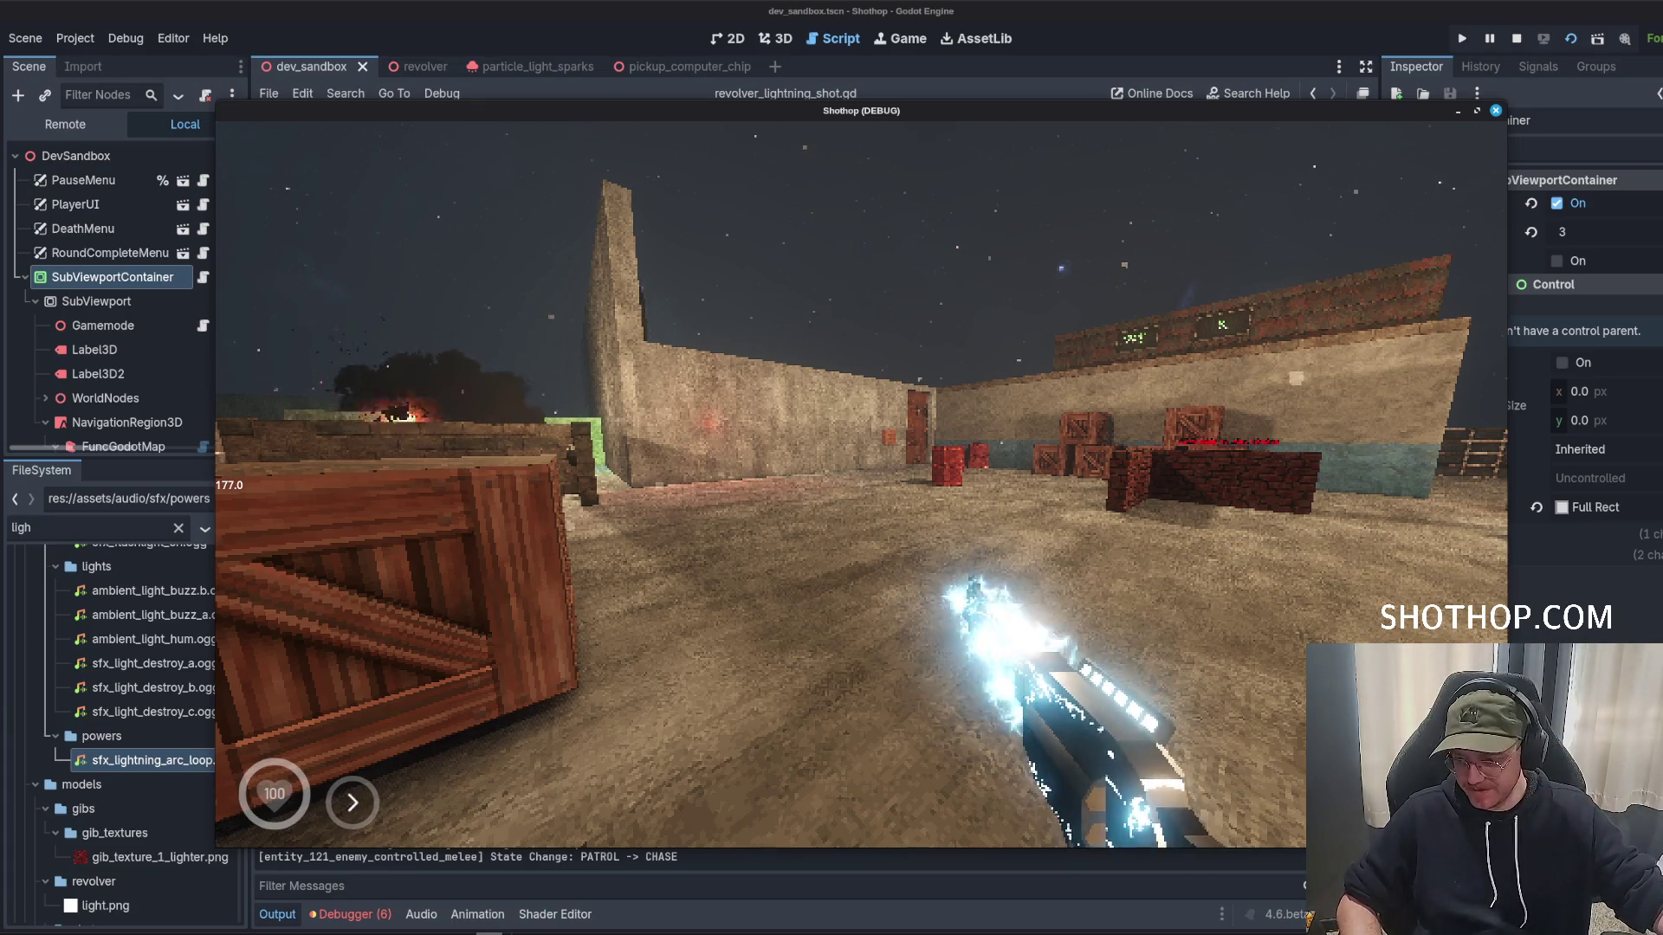
key(shift)
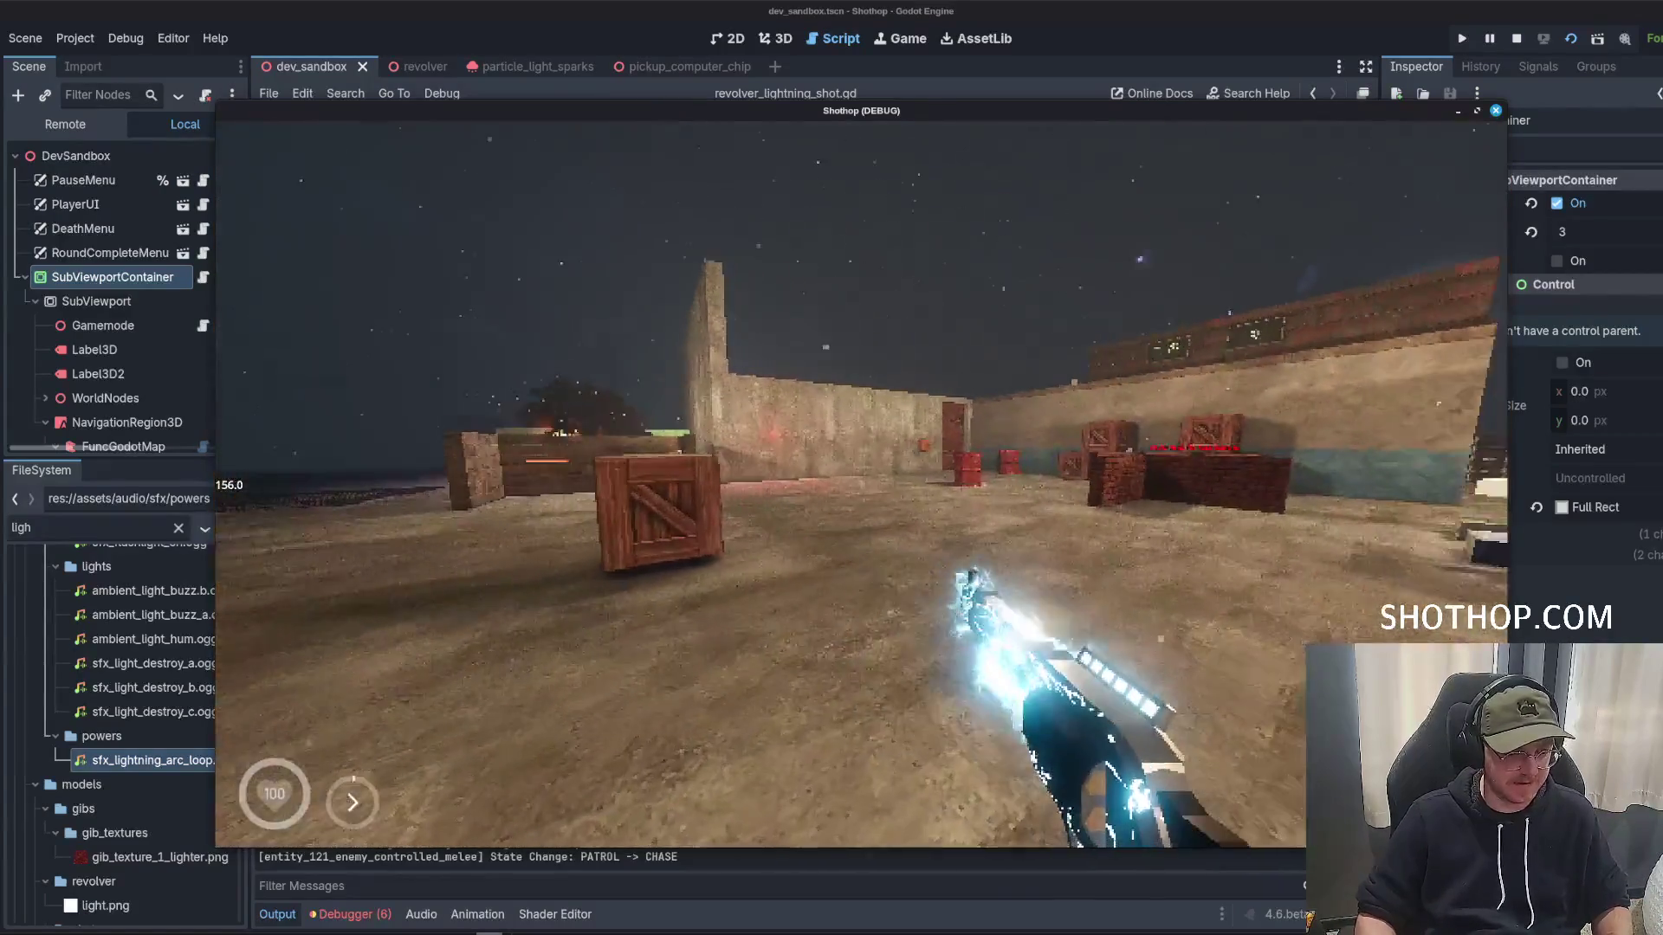
click(1515, 35)
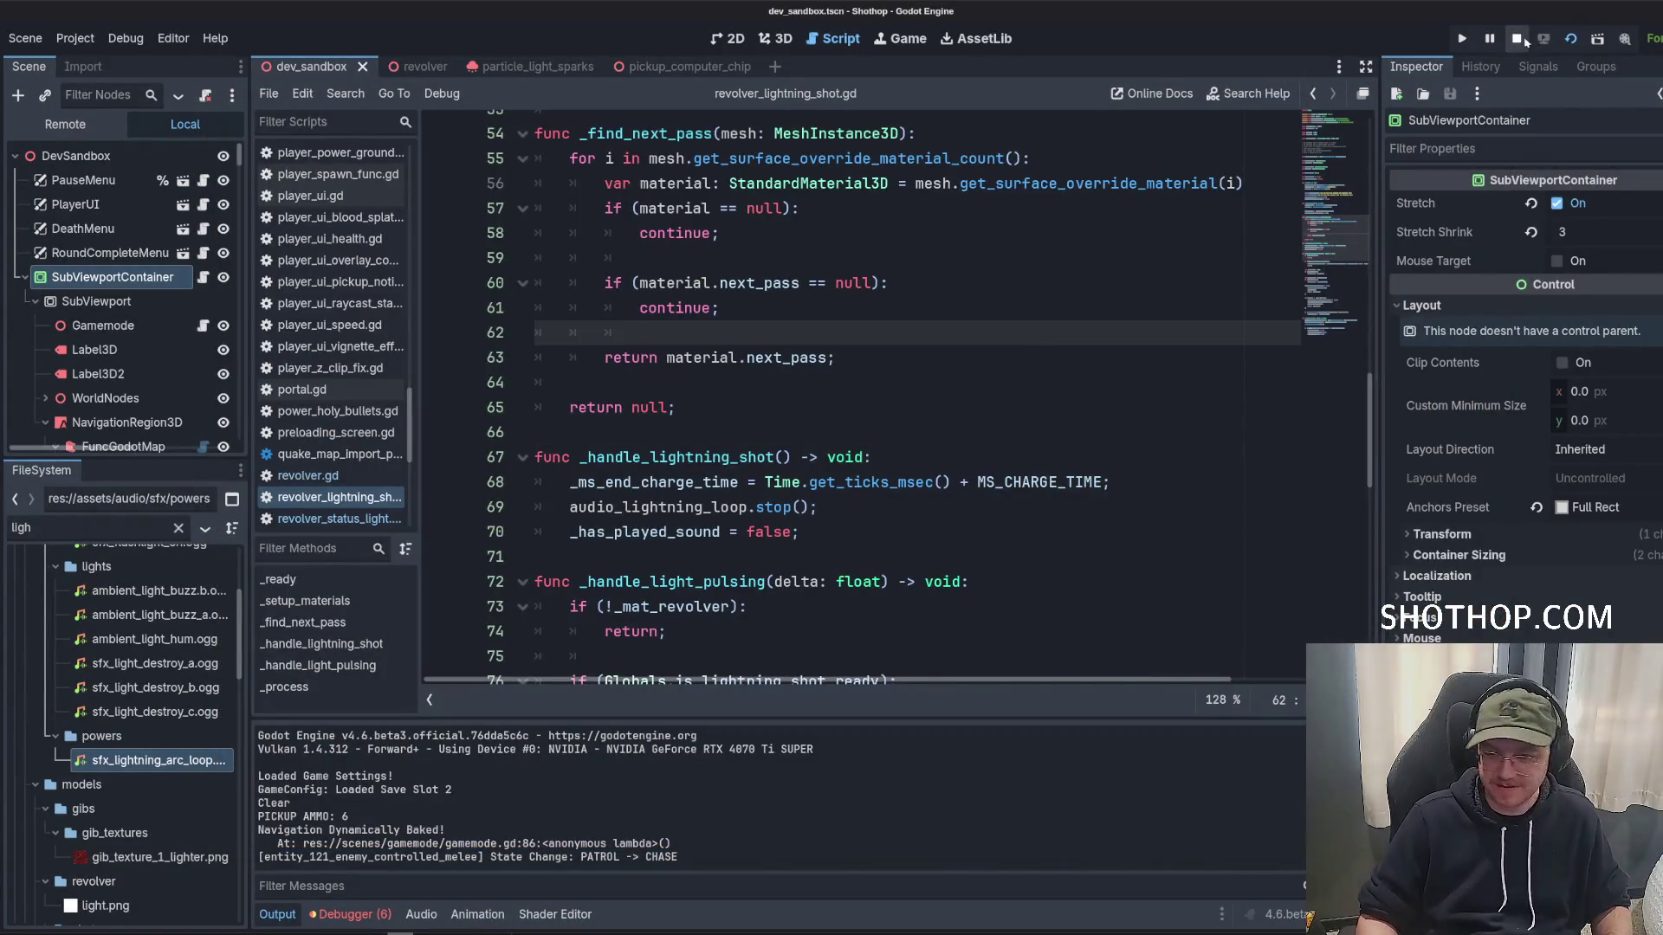
Locate and select the planning comment block near the top of revolver_lightning_shot.gd.
click(884, 407)
scroll(891, 390, down, 4)
scroll(892, 390, down, 9)
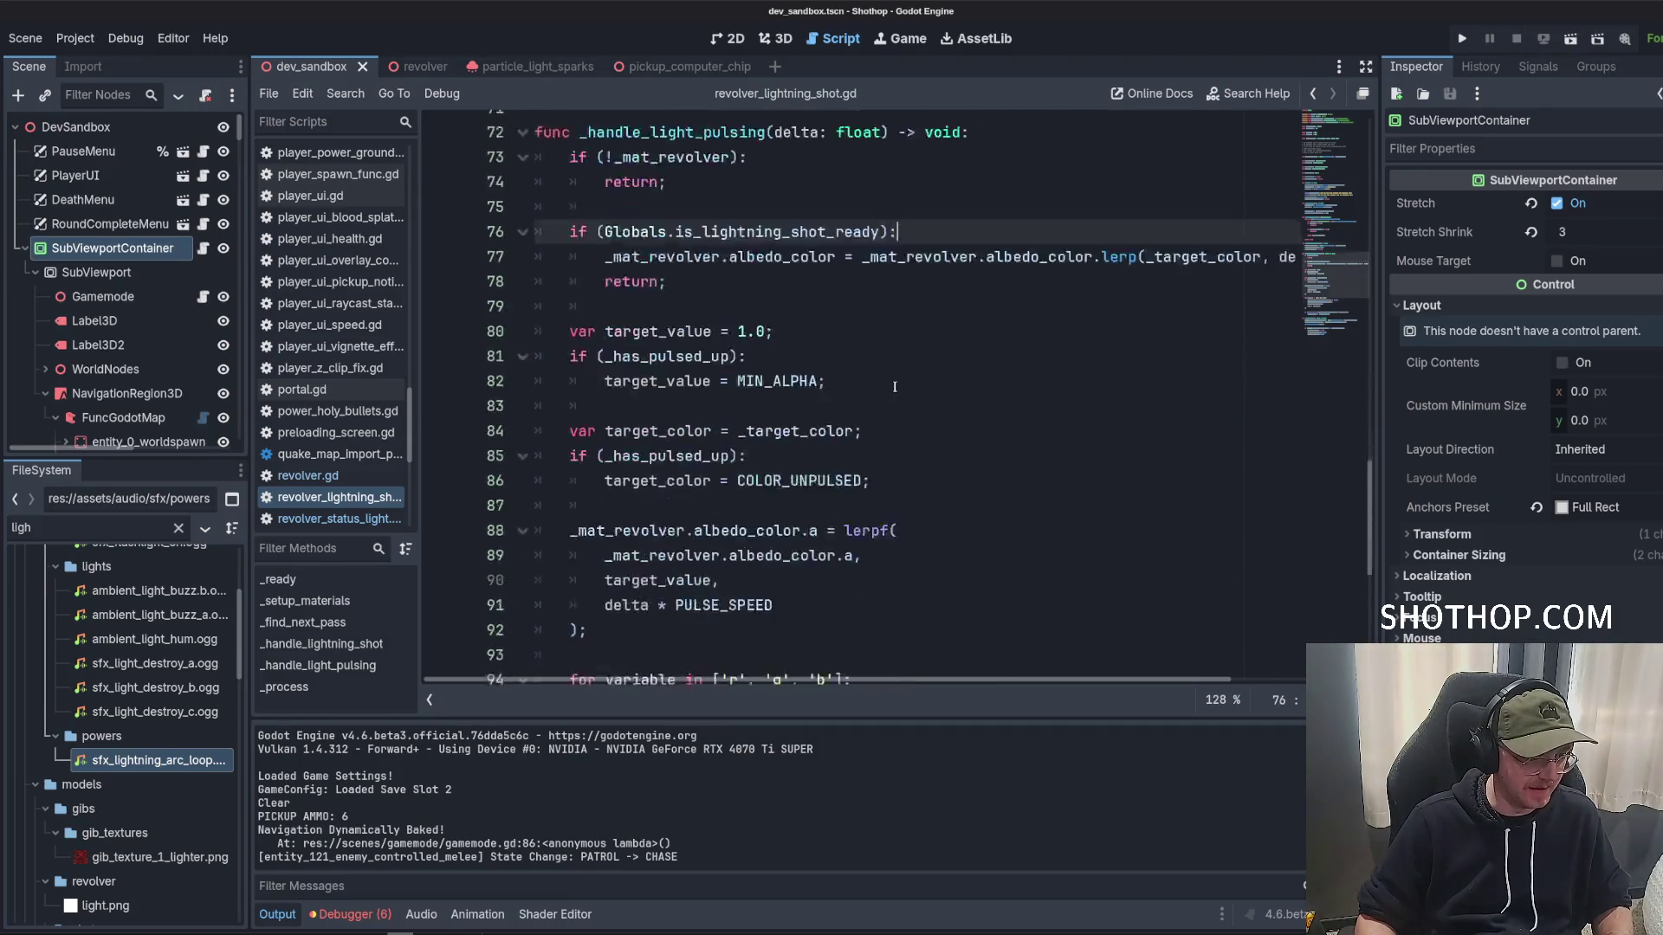
scroll(889, 401, up, 20)
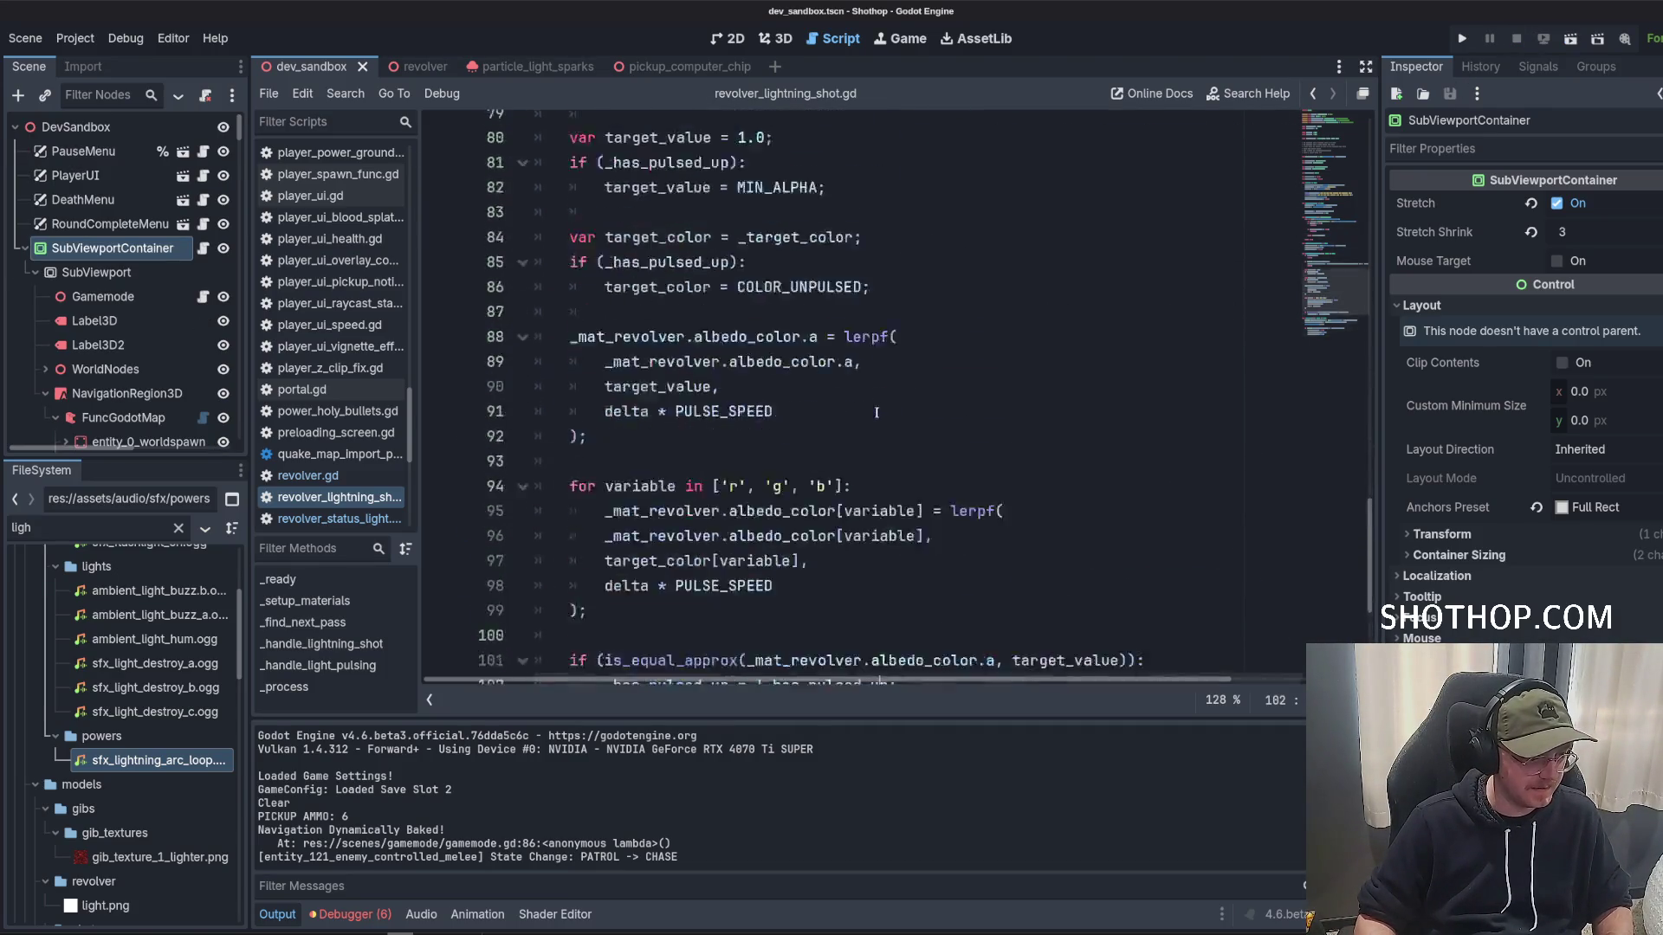
scroll(852, 518, down, 4)
mouse_move(801, 351)
mouse_down()
mouse_move(918, 326)
mouse_move(535, 202)
mouse_up()
scroll(997, 296, up, 1)
drag(801, 427, 535, 302)
Delete comment lines 17–22 from the script and open a terminal in the project.
click(827, 402)
drag(916, 401, 499, 398)
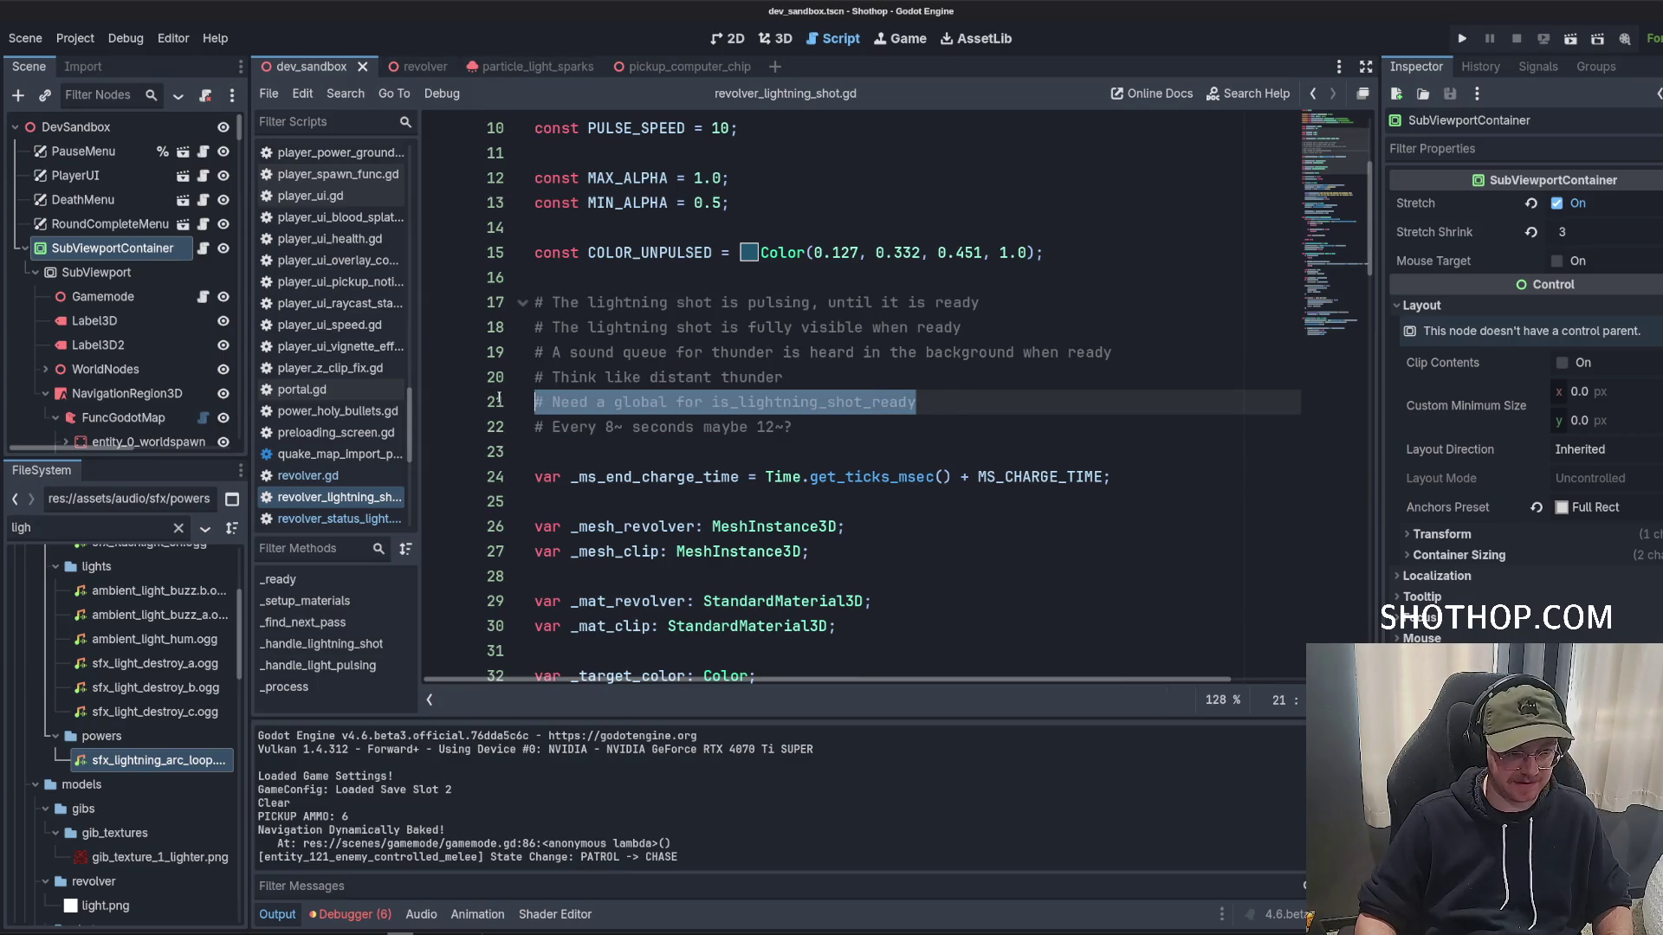
drag(535, 452, 505, 297)
key(BackSpace)
key(BackSpace)
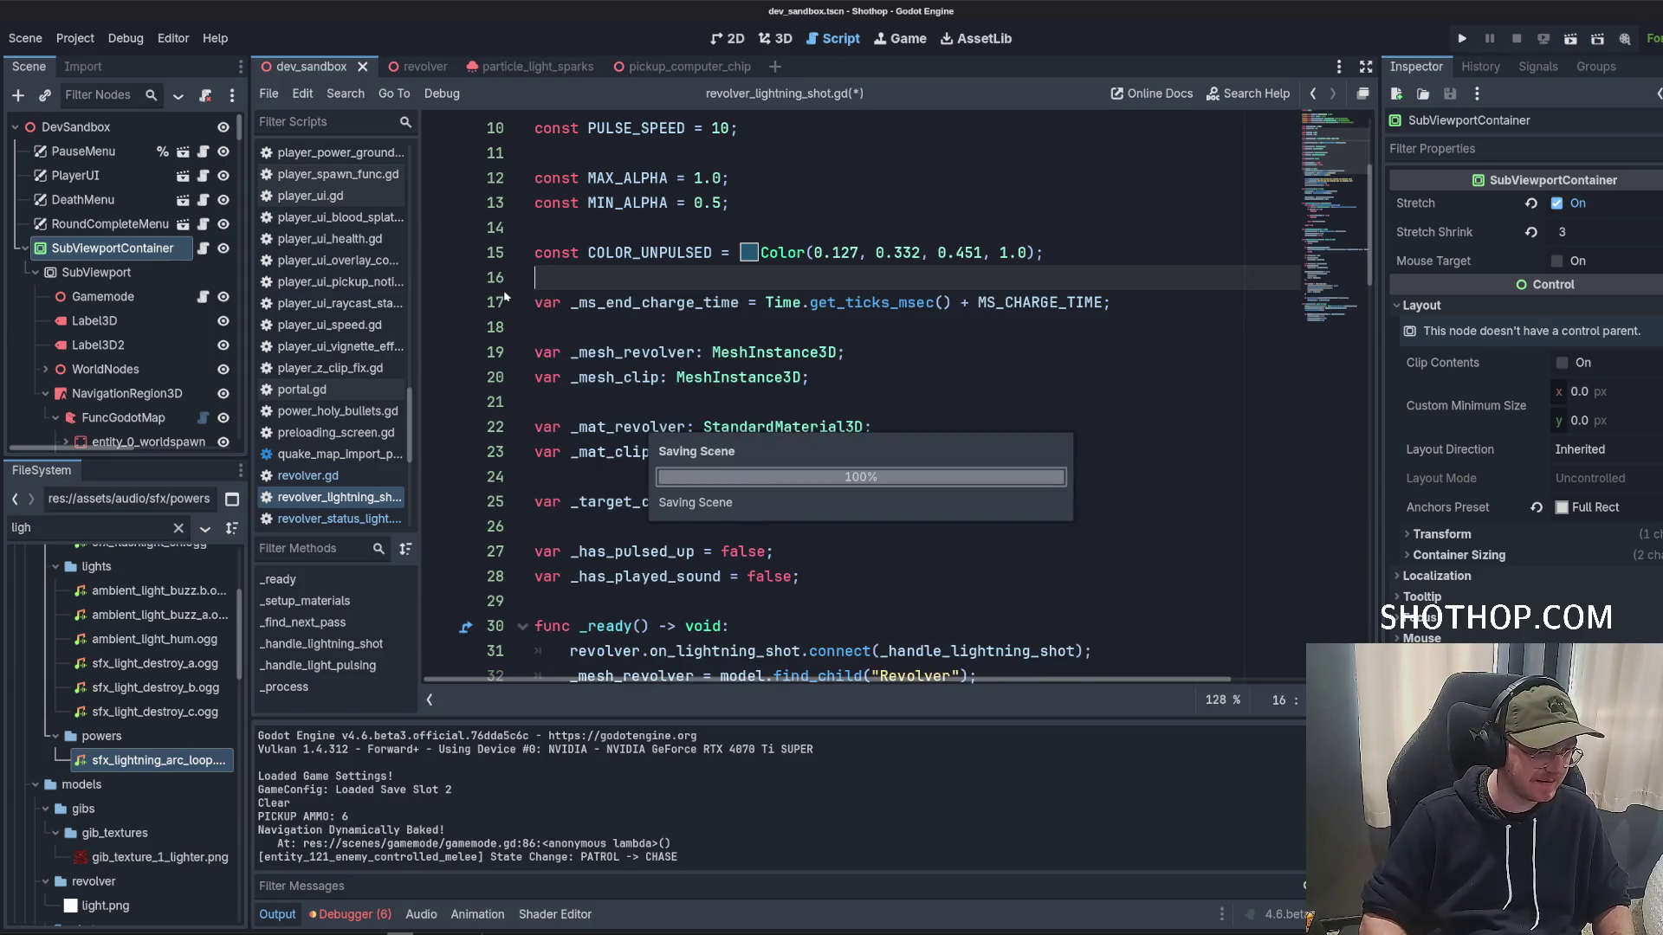
key(ctrl+alt+t)
Stage all changes, commit with message "feat: lightning charge", and push to origin main.
text(git add .)
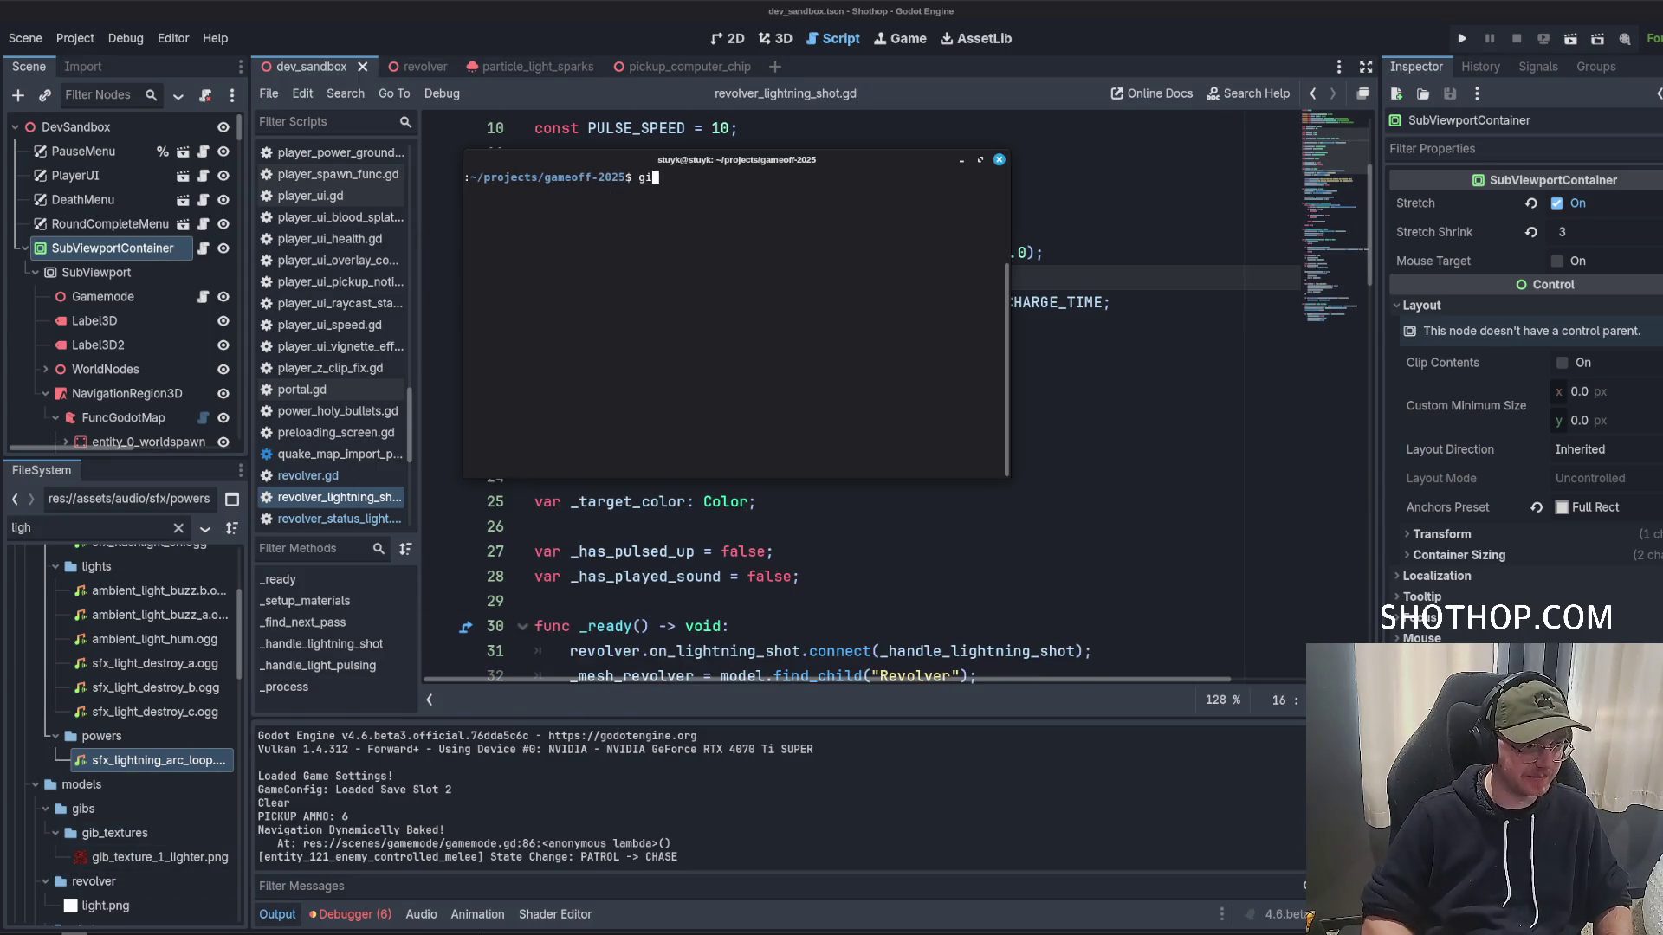
key(Return)
text(git commit -m "feat: lightning charge")
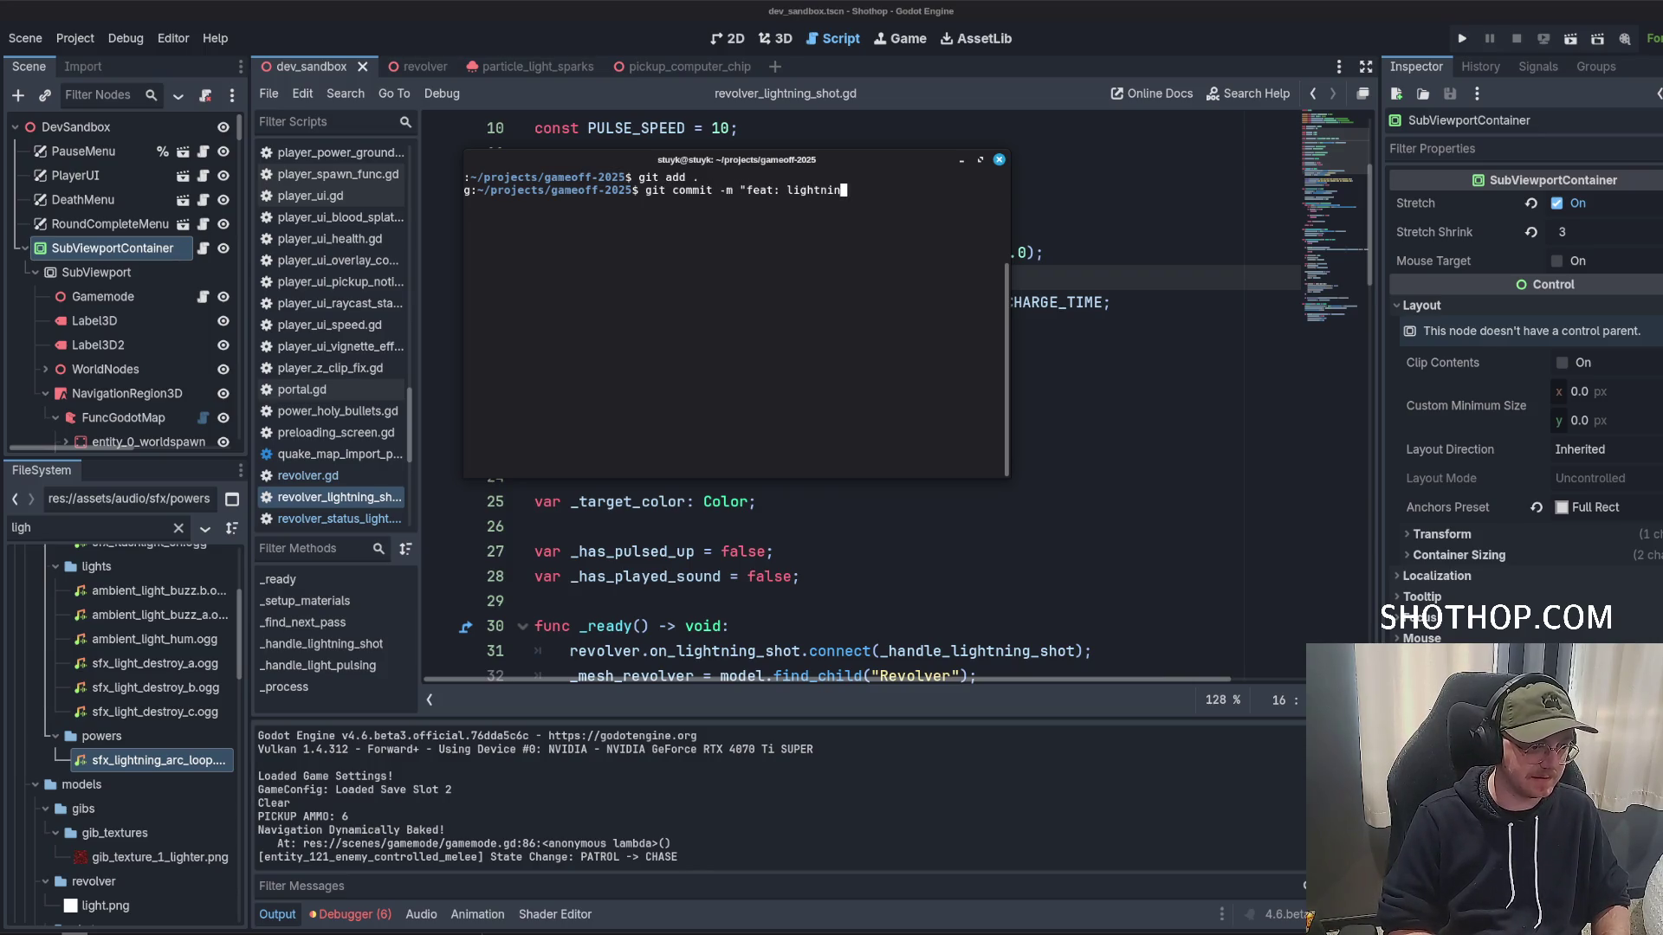
key(Return)
text(git push origin main)
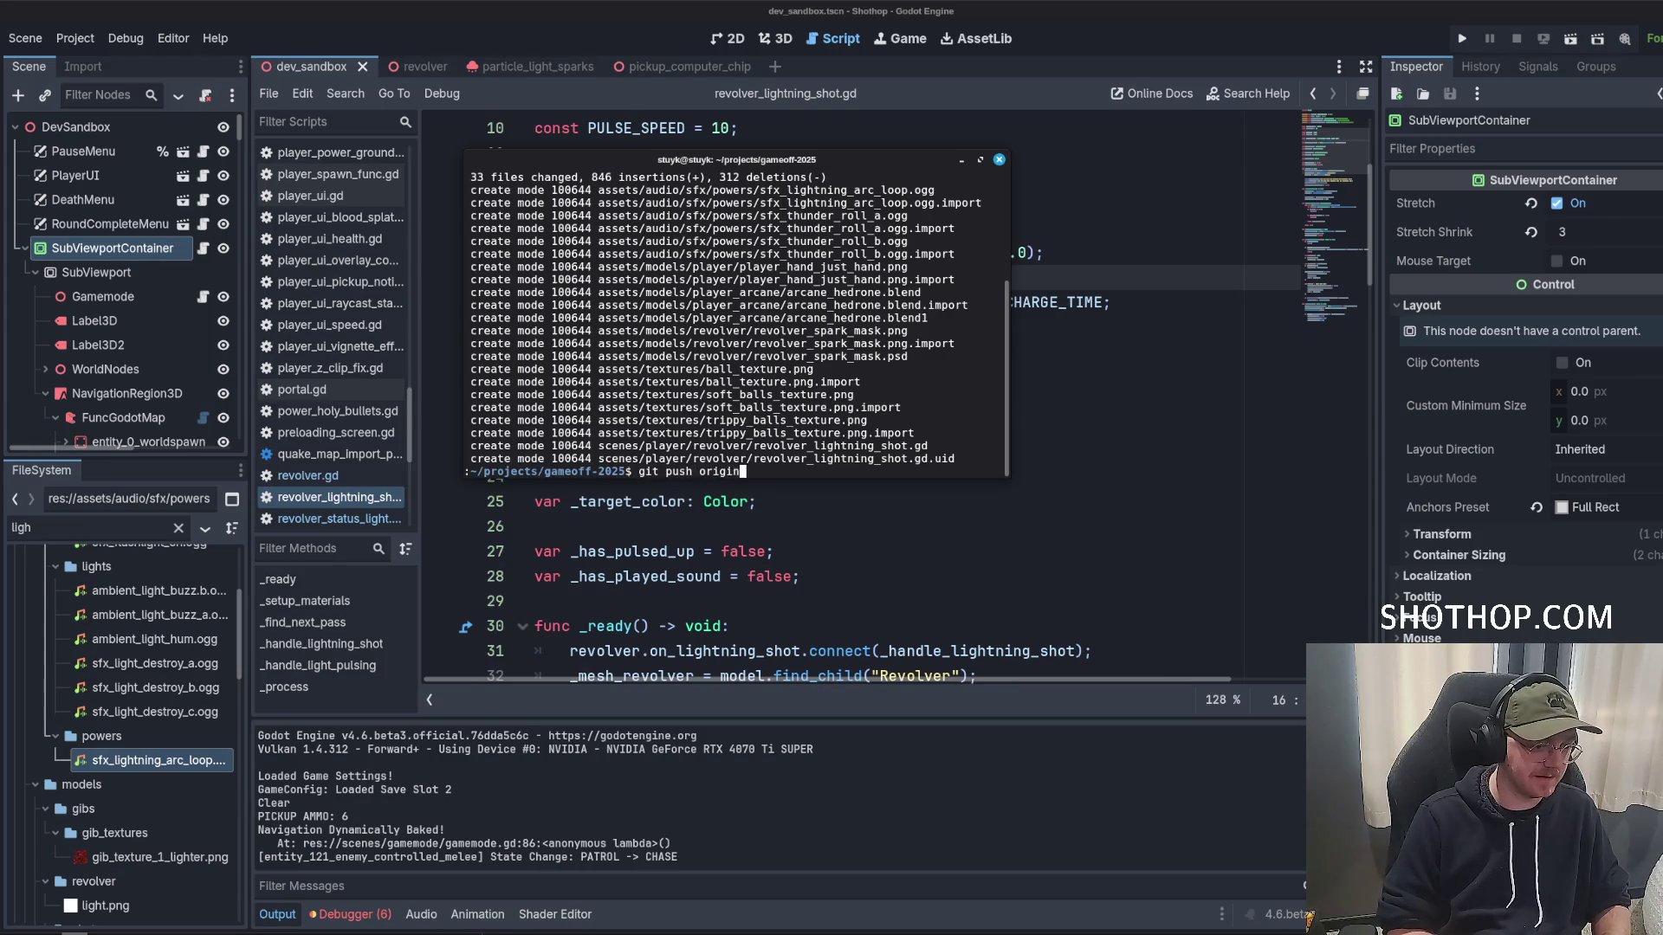
key(Return)
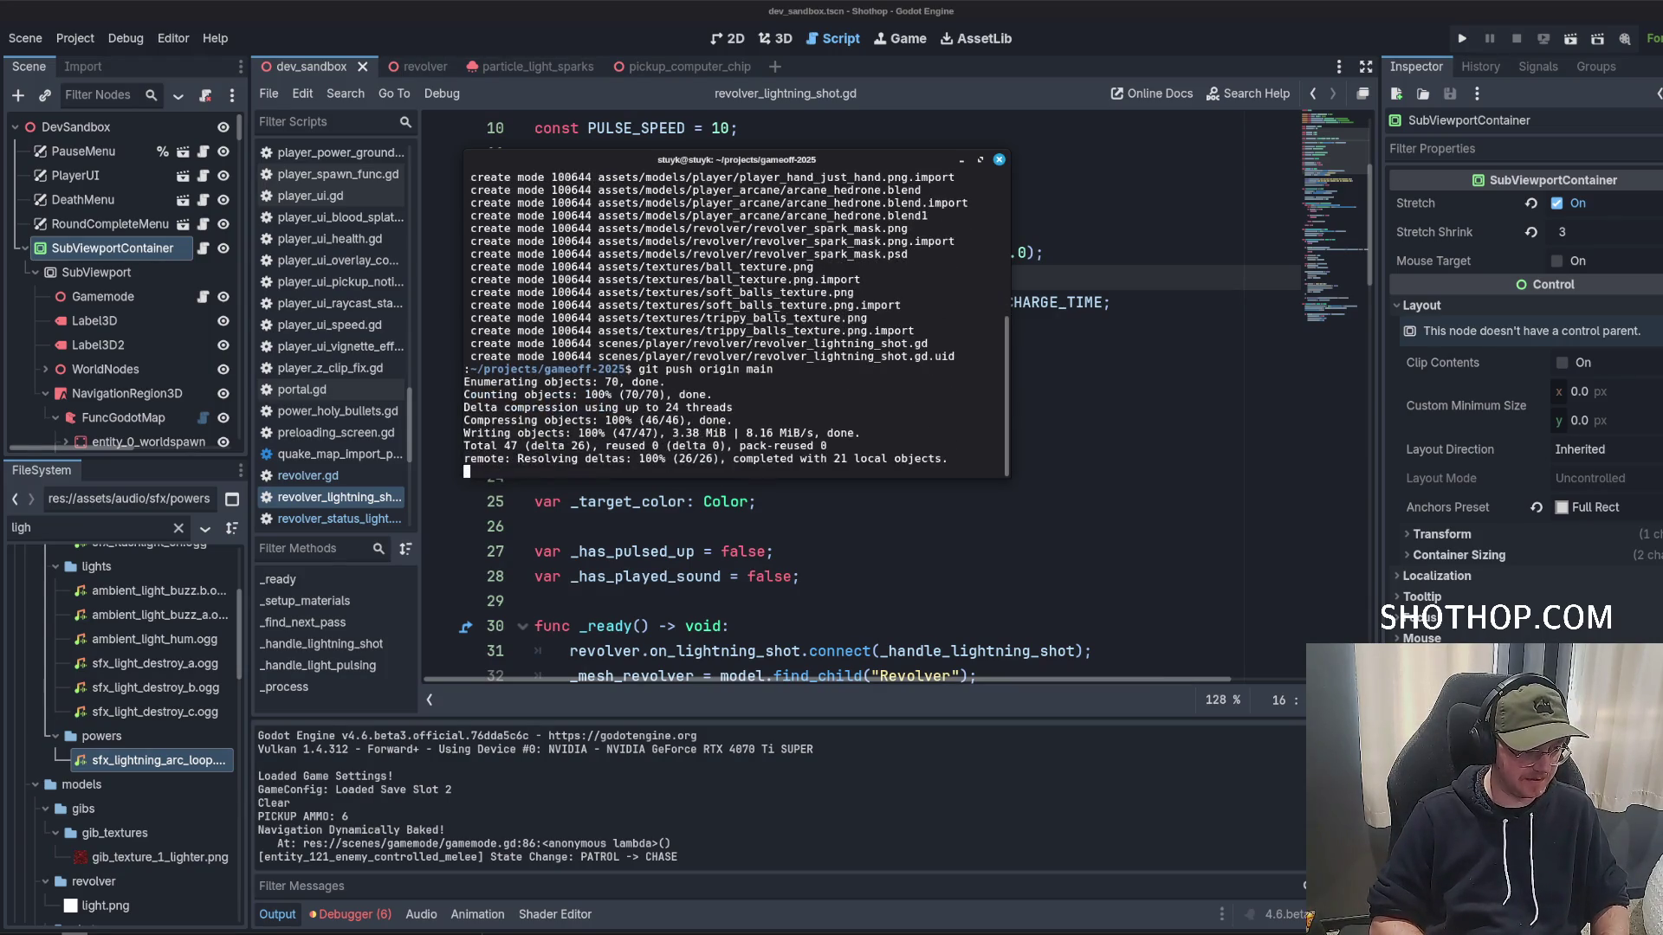
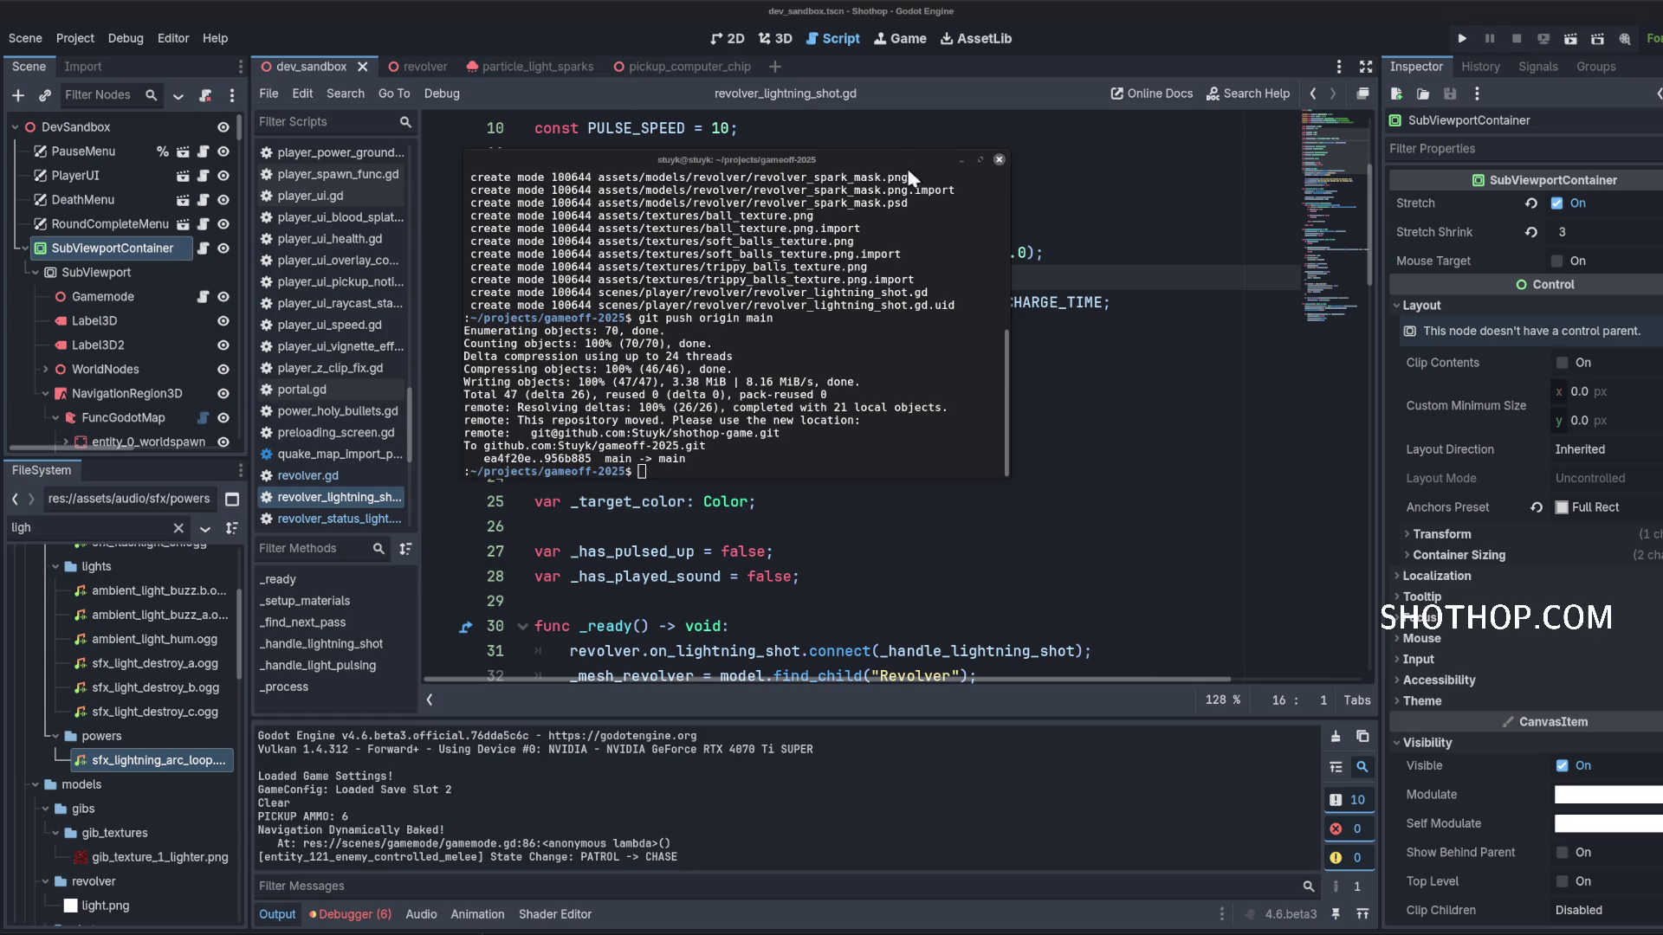
Dismiss the covering terminal and review revolver_lightning_shot.gd's _process logic in the Script editor.
click(960, 160)
click(891, 223)
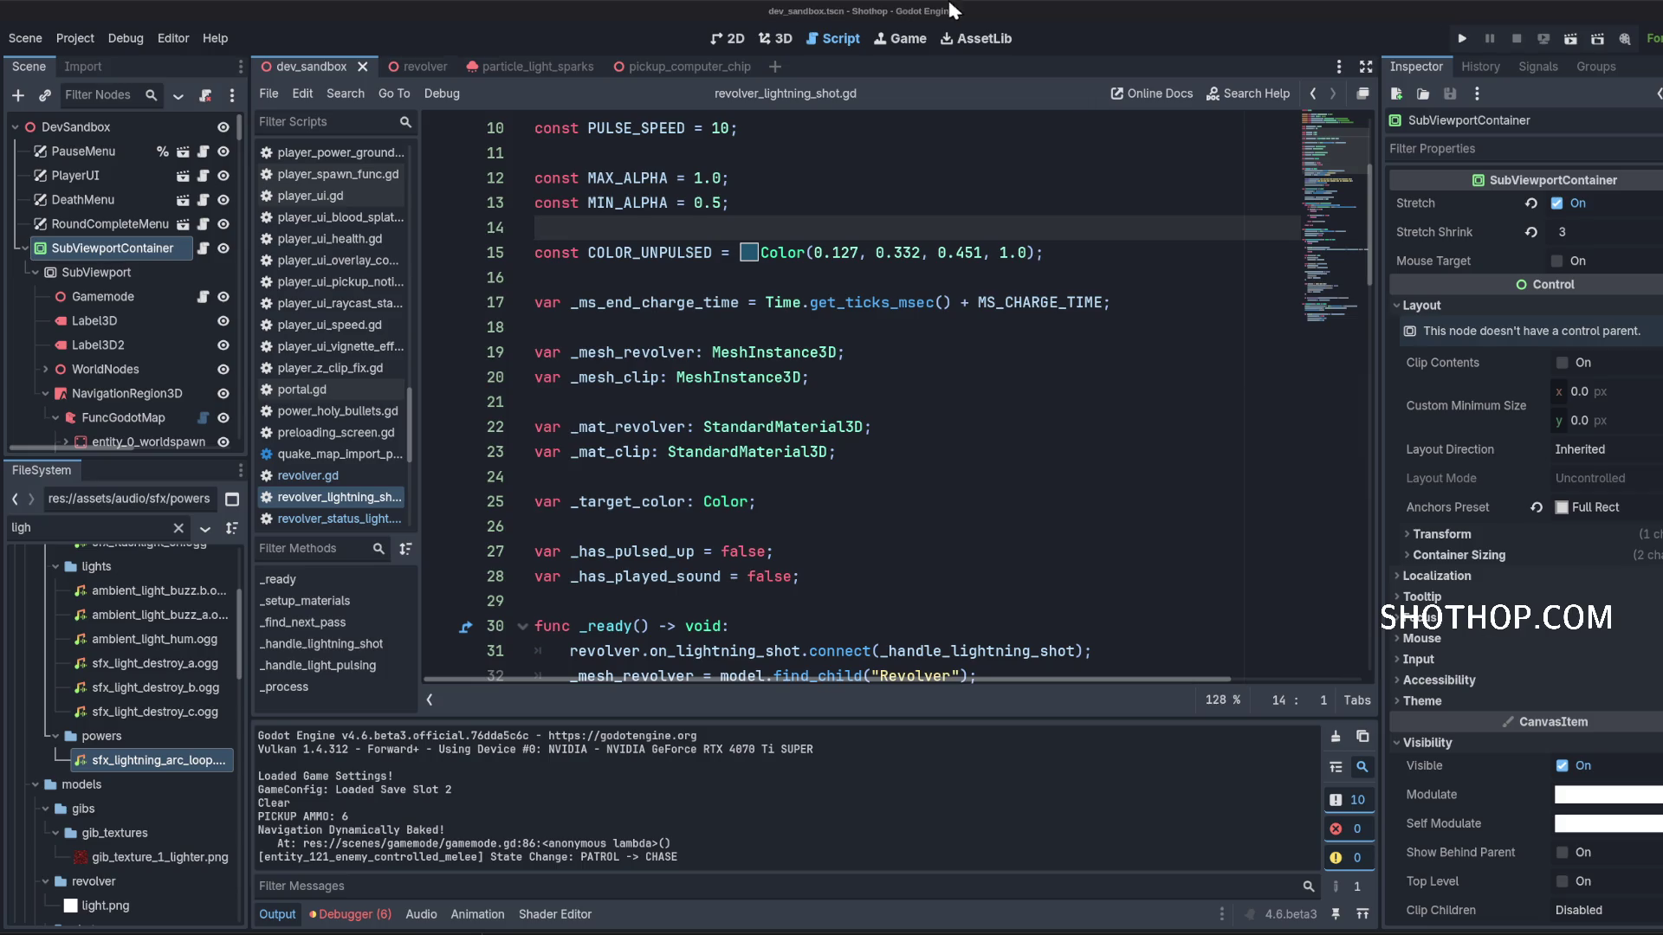
scroll(937, 287, down, 8)
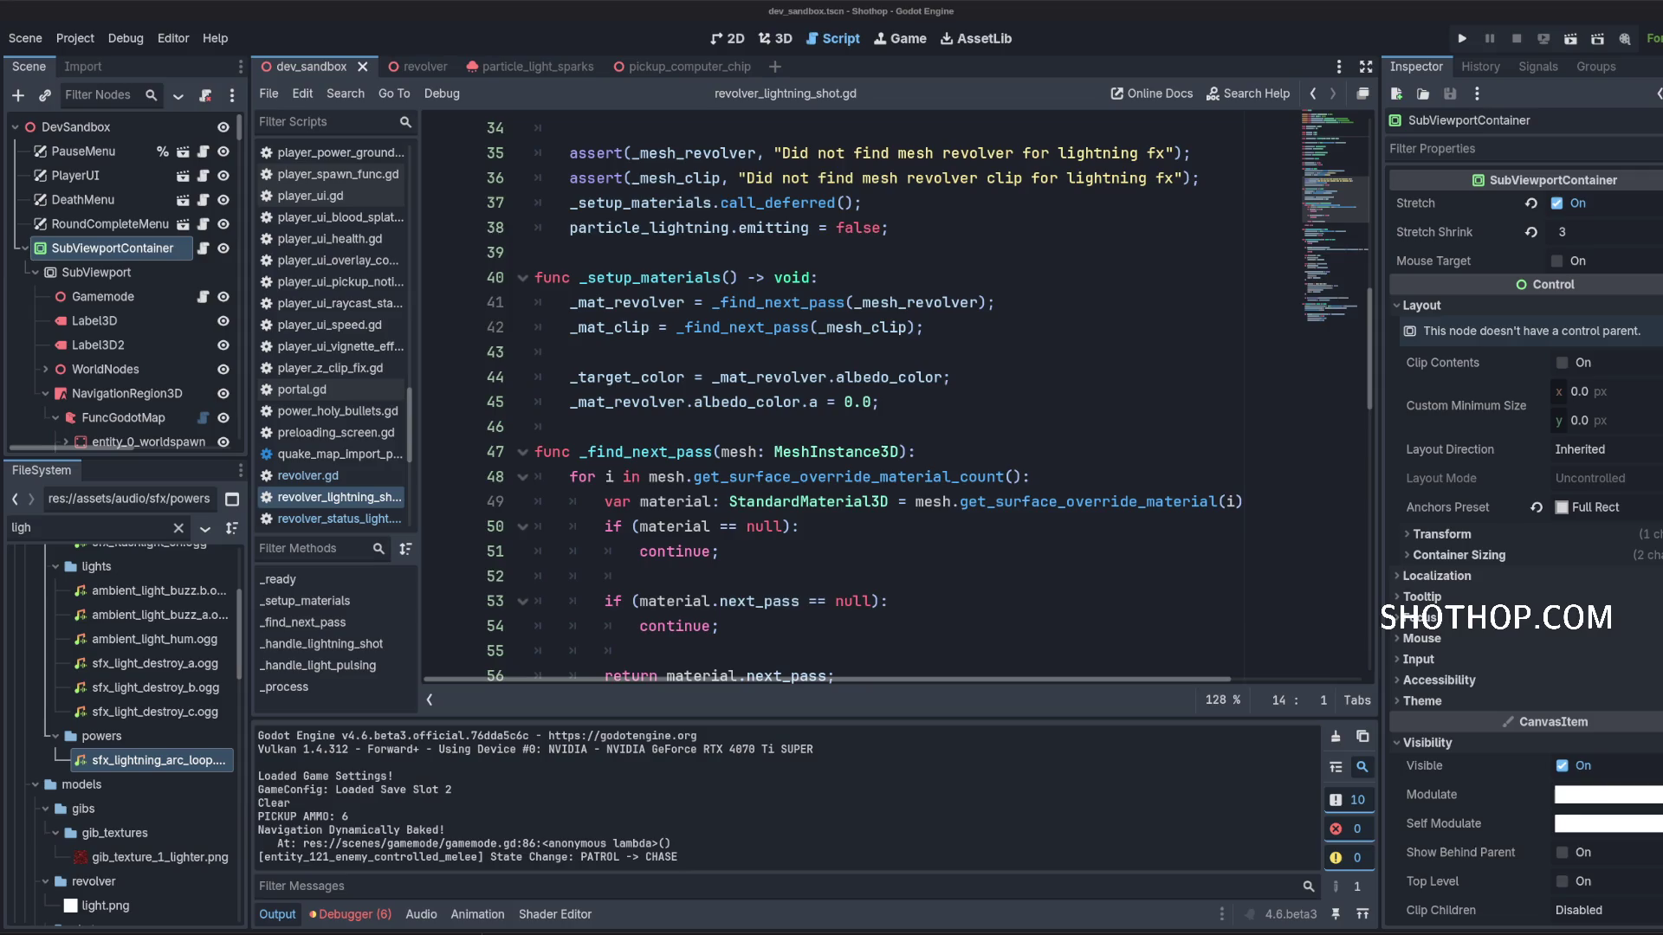
click(1073, 307)
scroll(1069, 303, up, 11)
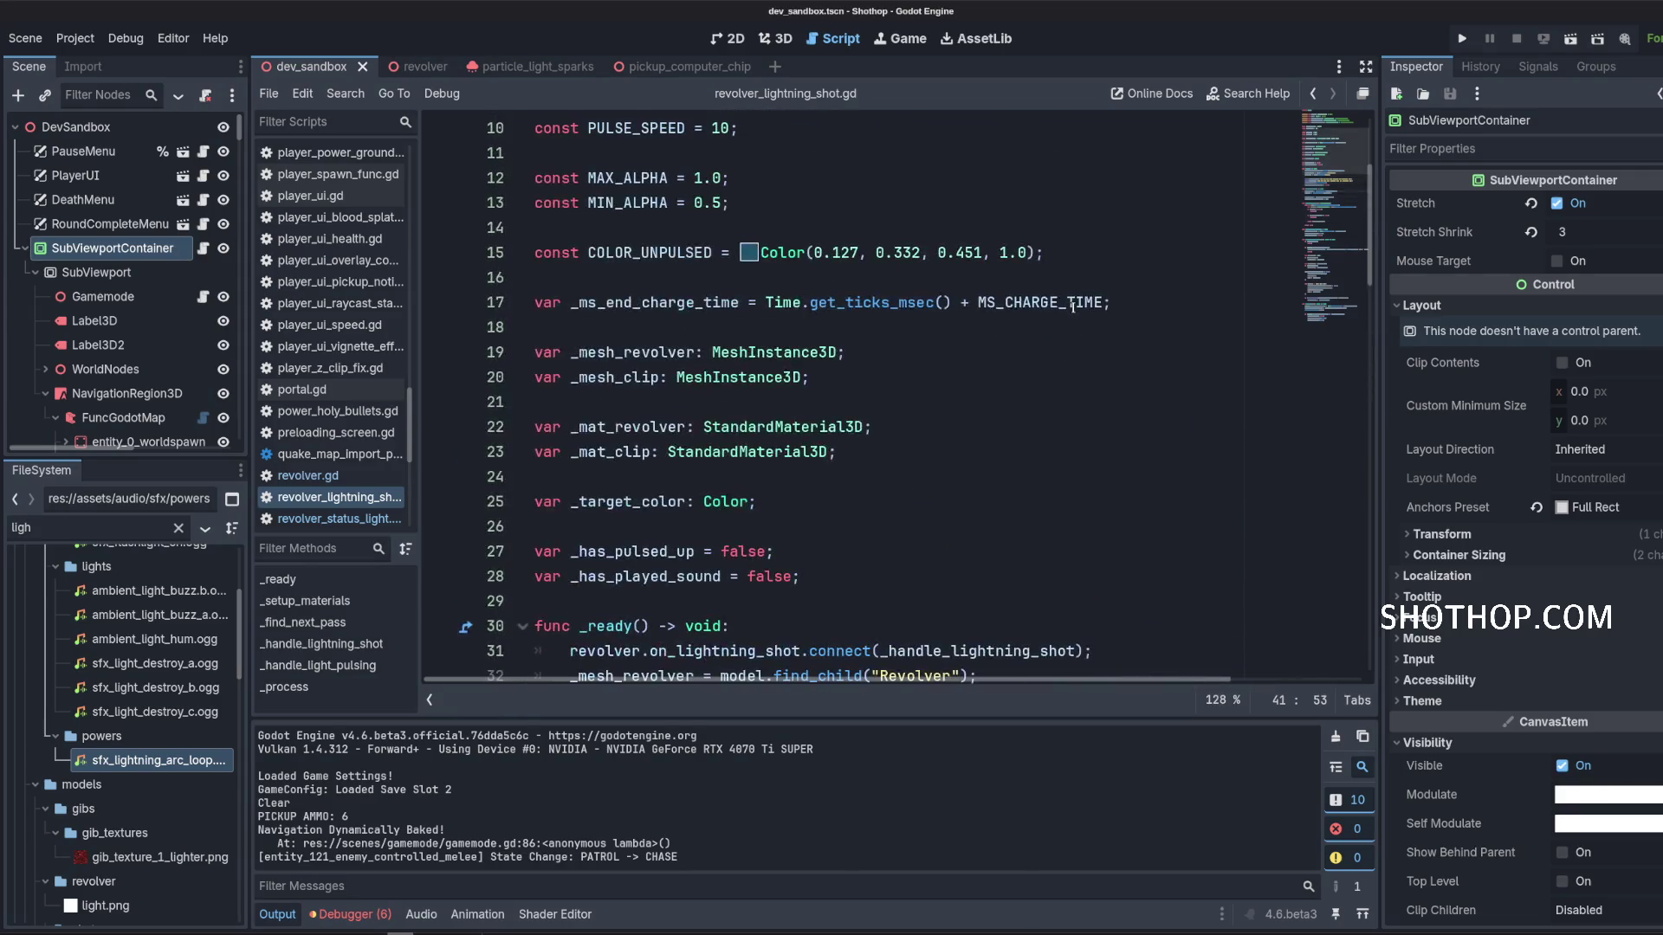
scroll(1048, 294, down, 20)
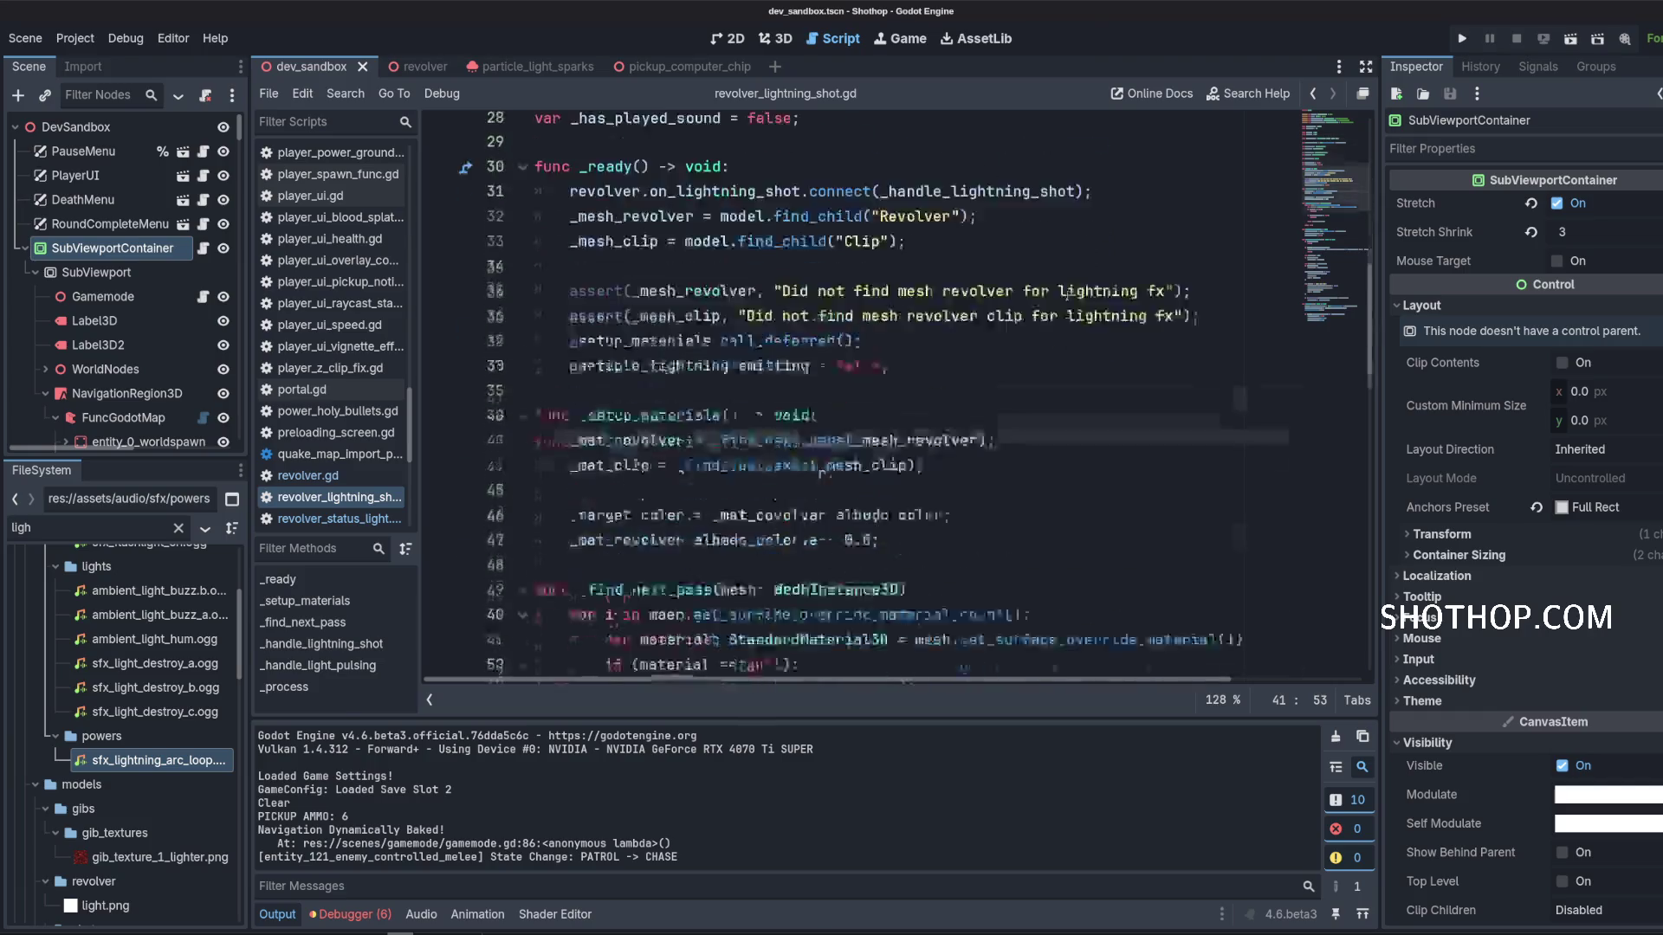
scroll(1031, 291, down, 1)
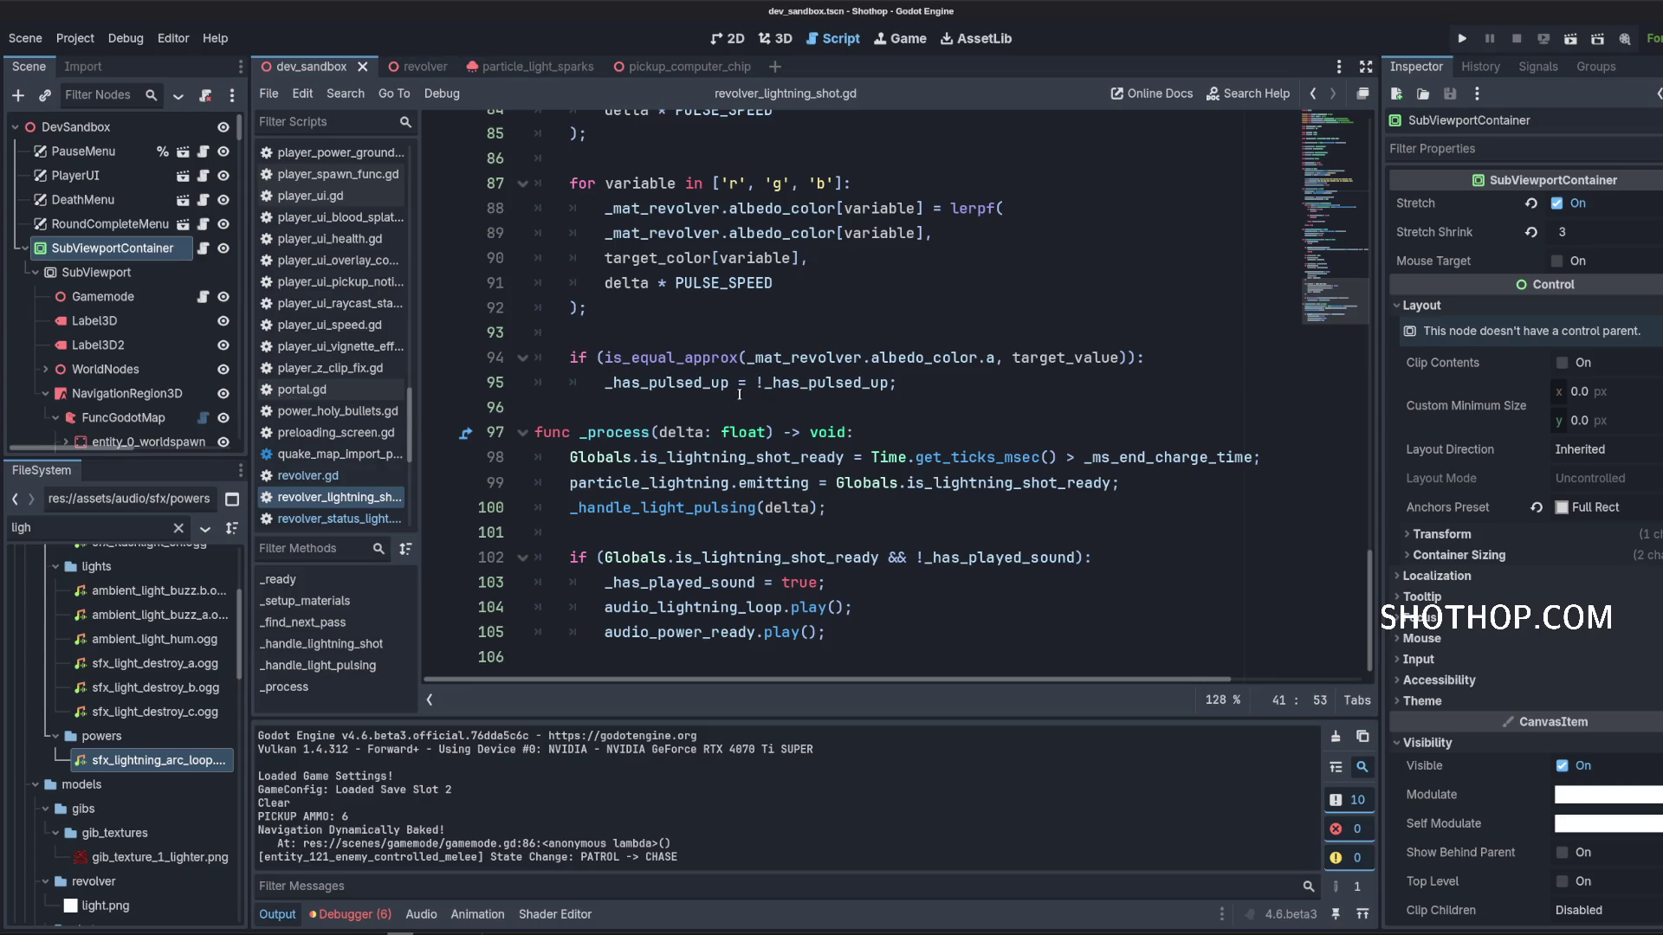
scroll(333, 329, up, 15)
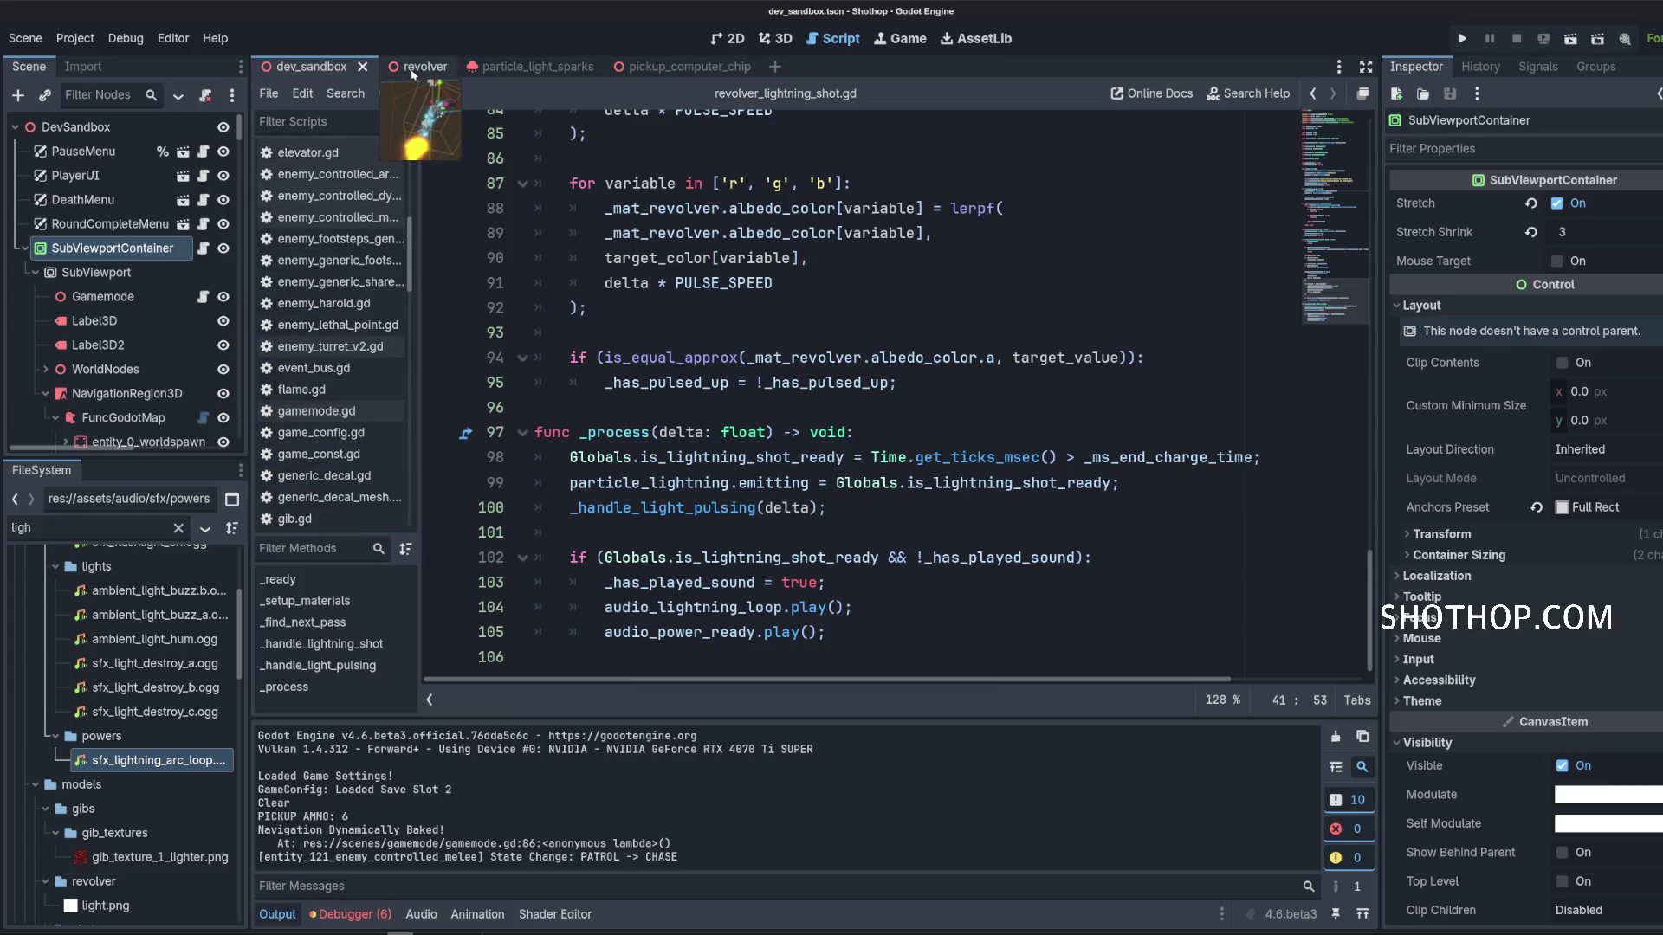
Open the revolver scene and inspect it in the 3D workspace.
click(410, 69)
click(650, 233)
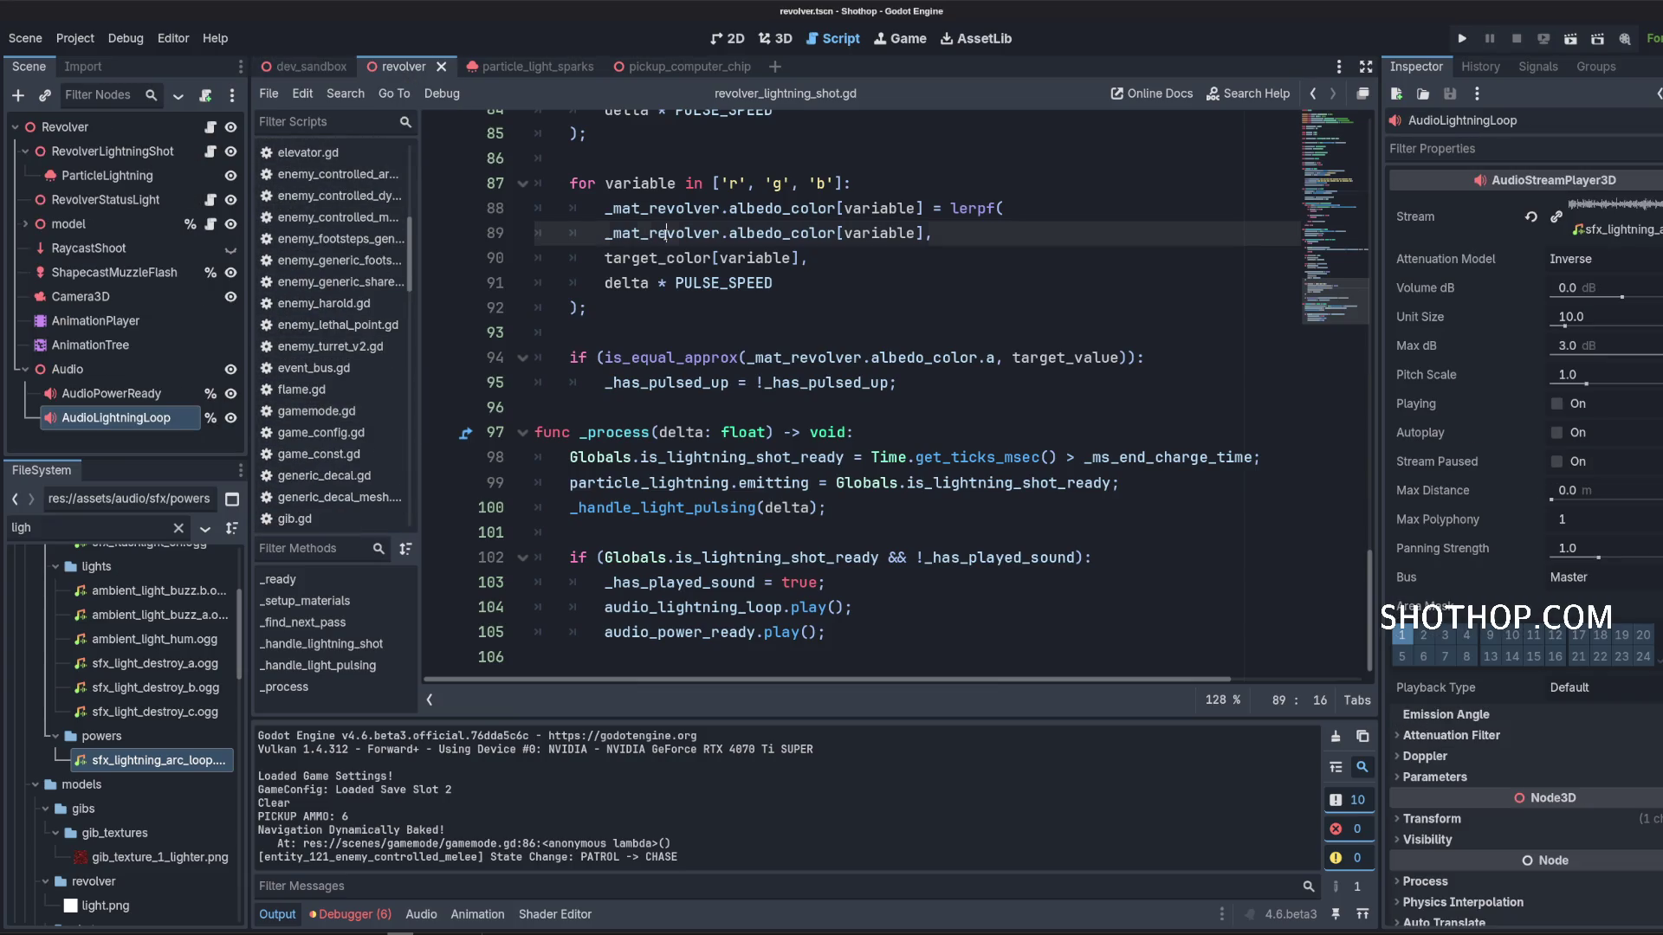
scroll(376, 294, up, 5)
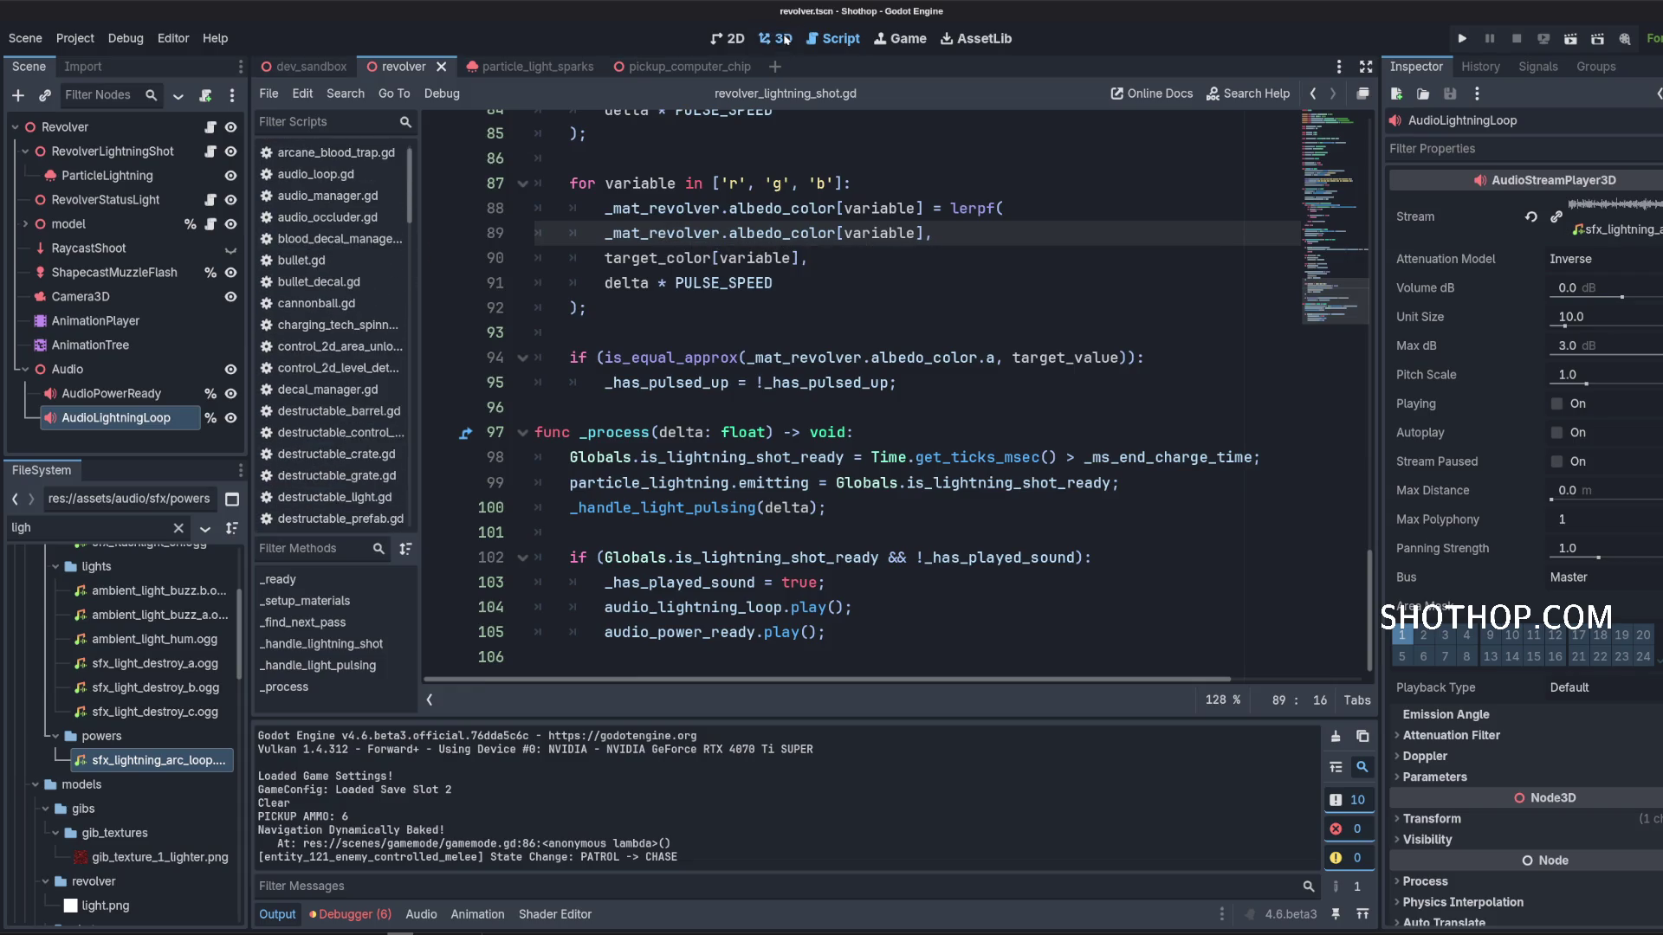
click(777, 38)
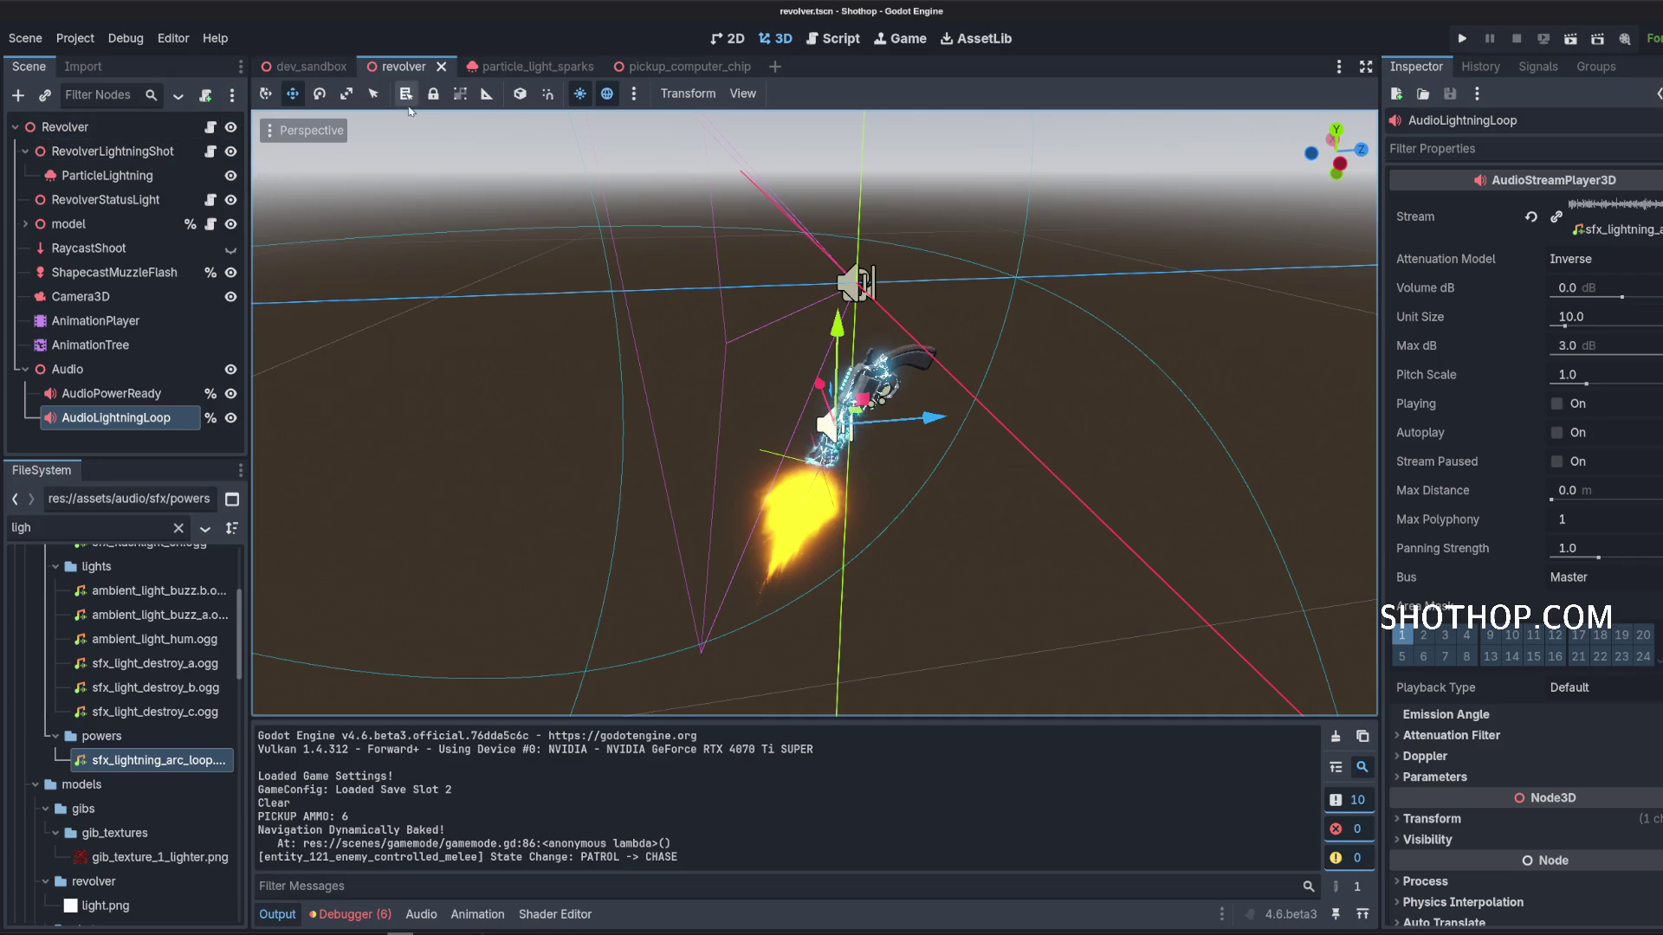
Return to revolver_lightning_shot.gd in the Script workspace, showing its _ready function.
click(836, 39)
scroll(780, 433, up, 15)
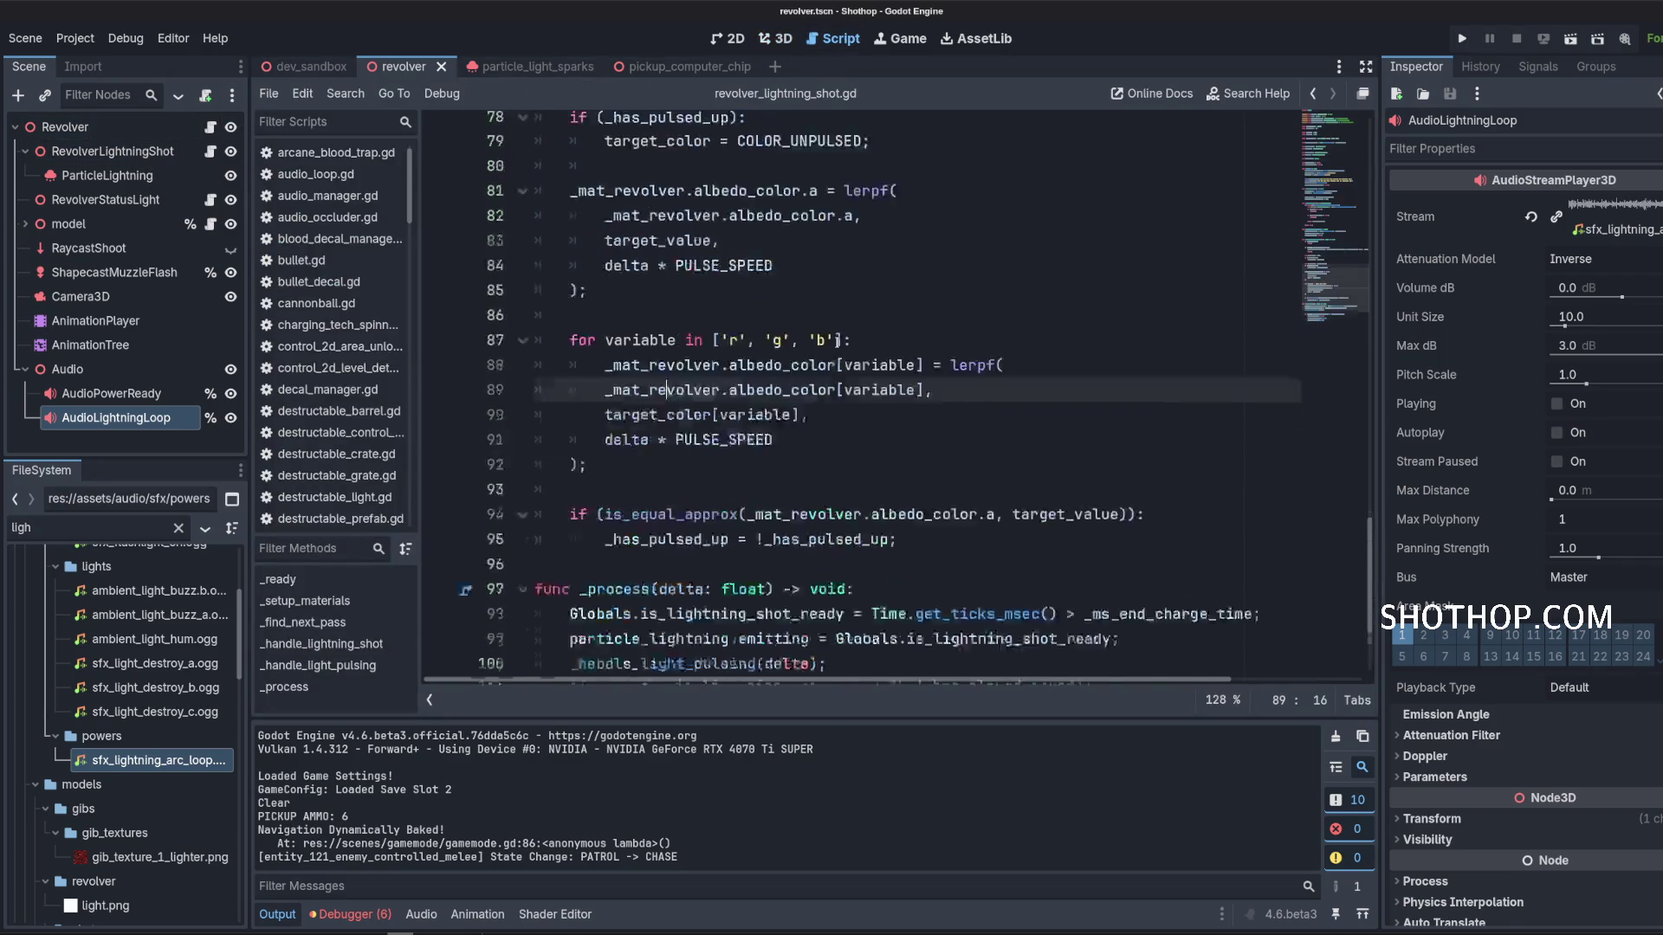
scroll(780, 459, up, 3)
scroll(745, 390, down, 4)
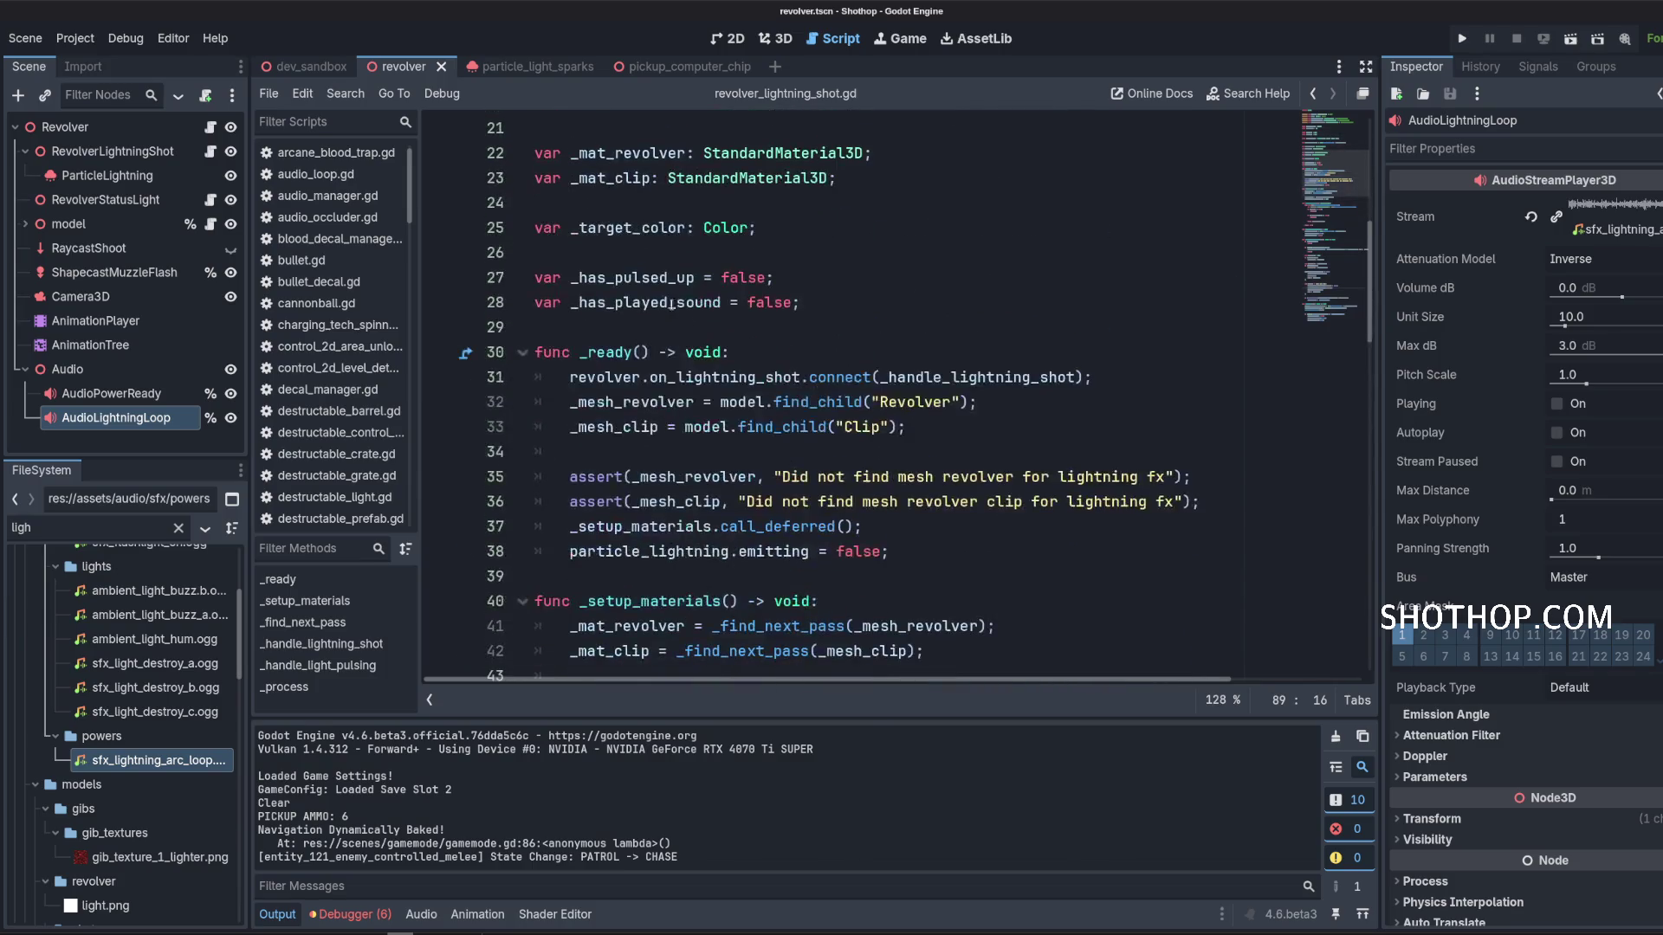
Below line 29, add comments '# On shoot' and 'Create a new type of bullet'.
click(708, 328)
key(Return)
key(Return)
key(Return)
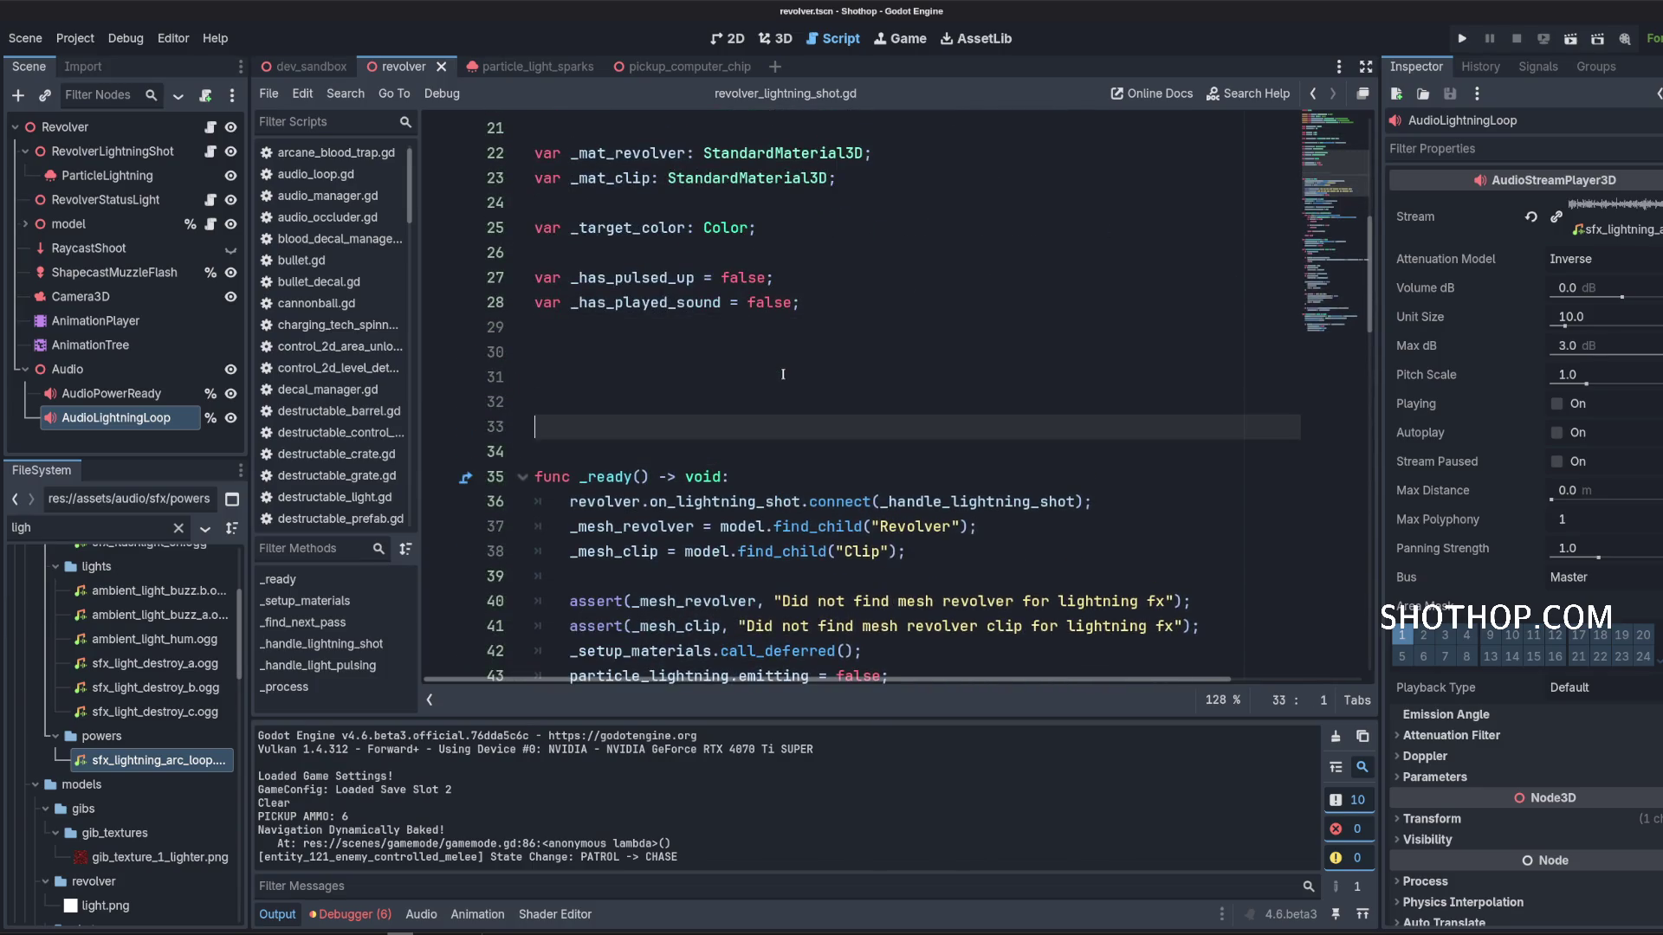
key(Up)
key(Up)
key(Up)
text(# )
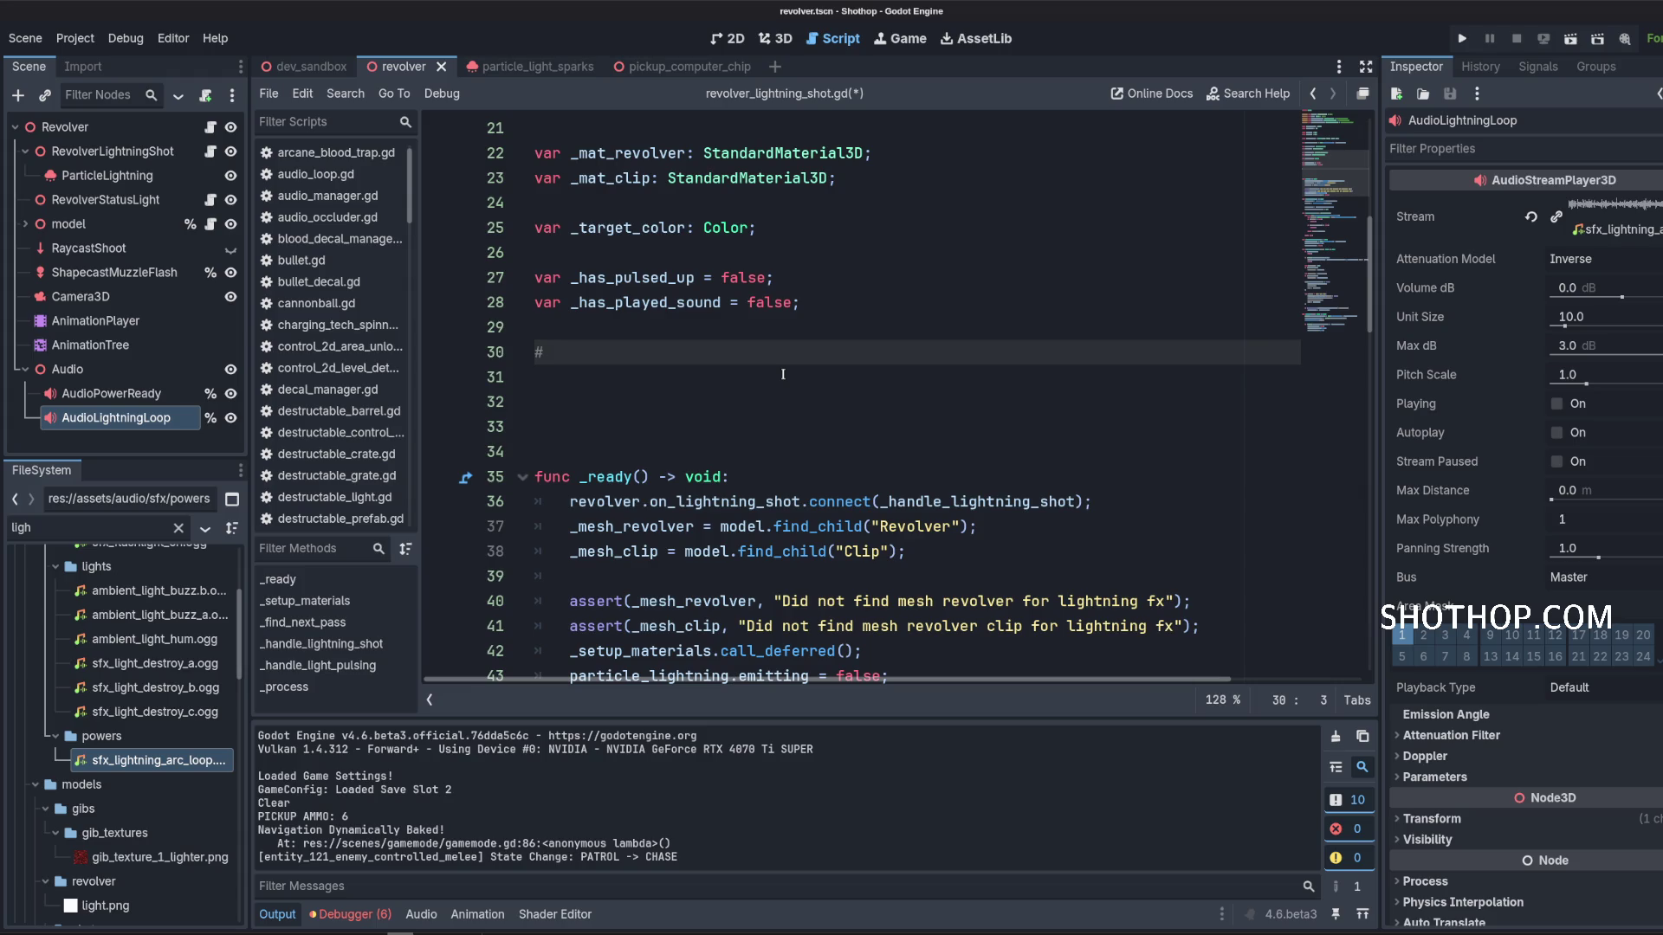
text(On shoot)
key(Return)
text(Oreate a new type of)
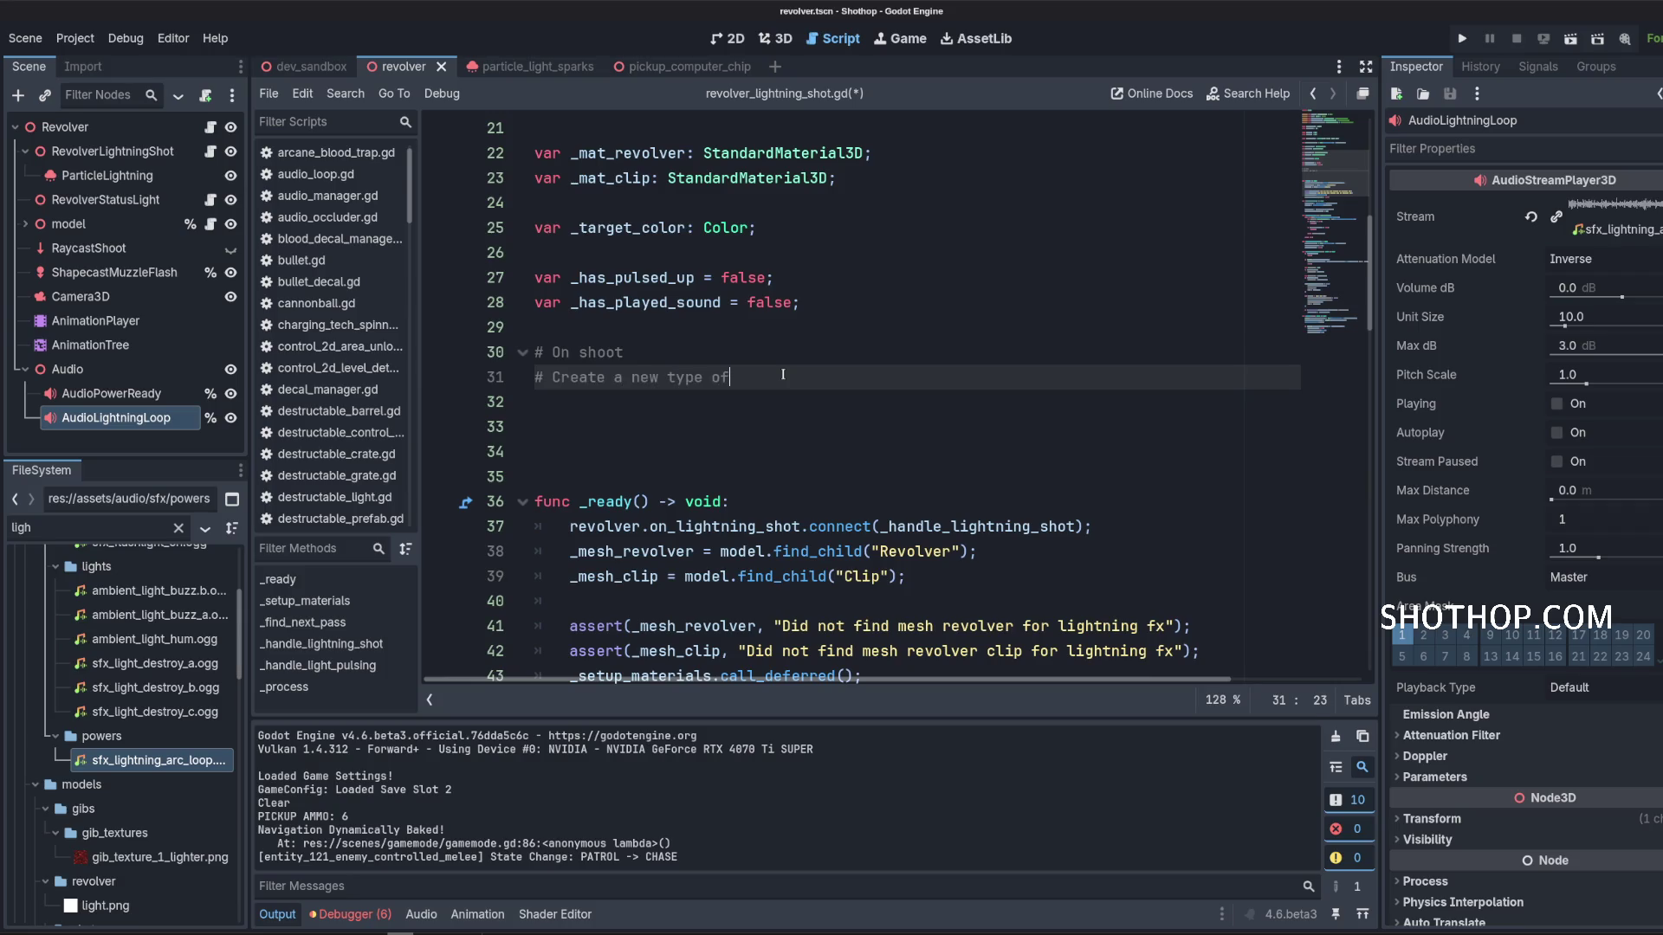
text( 'bullet')
key(Return)
Add comments '# This lightning arc will intercept an enemy' and '# Make it much wider / larger sphere'.
text(# This )
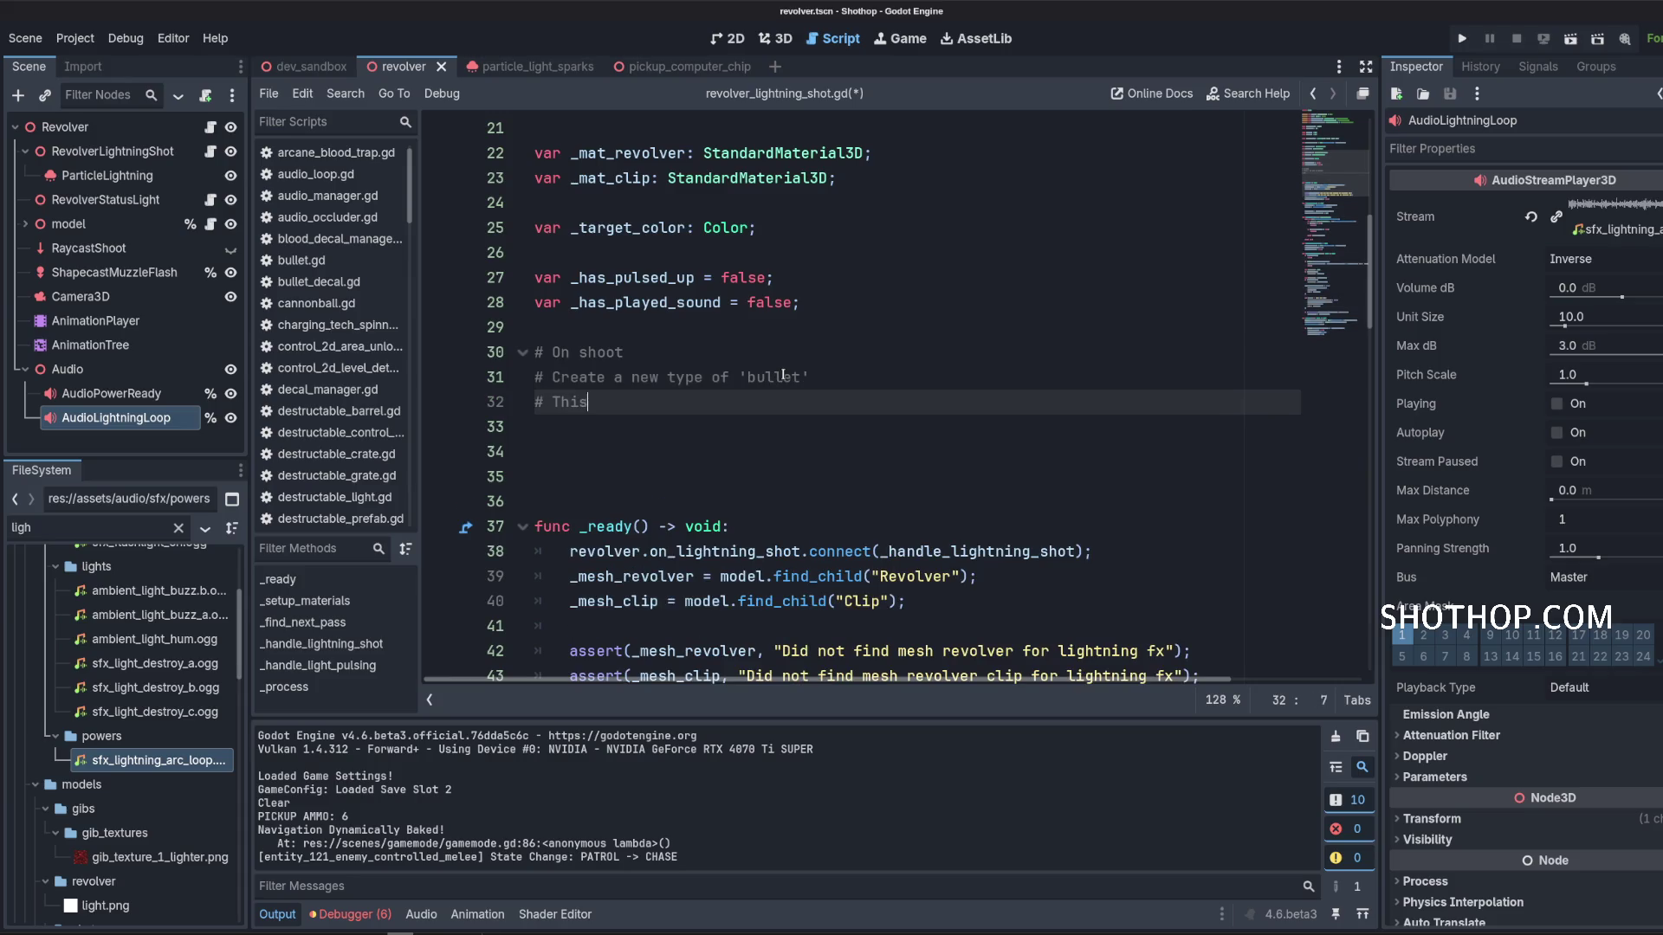
text(lightning arc will intercept en)
key(BackSpace)
key(BackSpace)
text(an enemy)
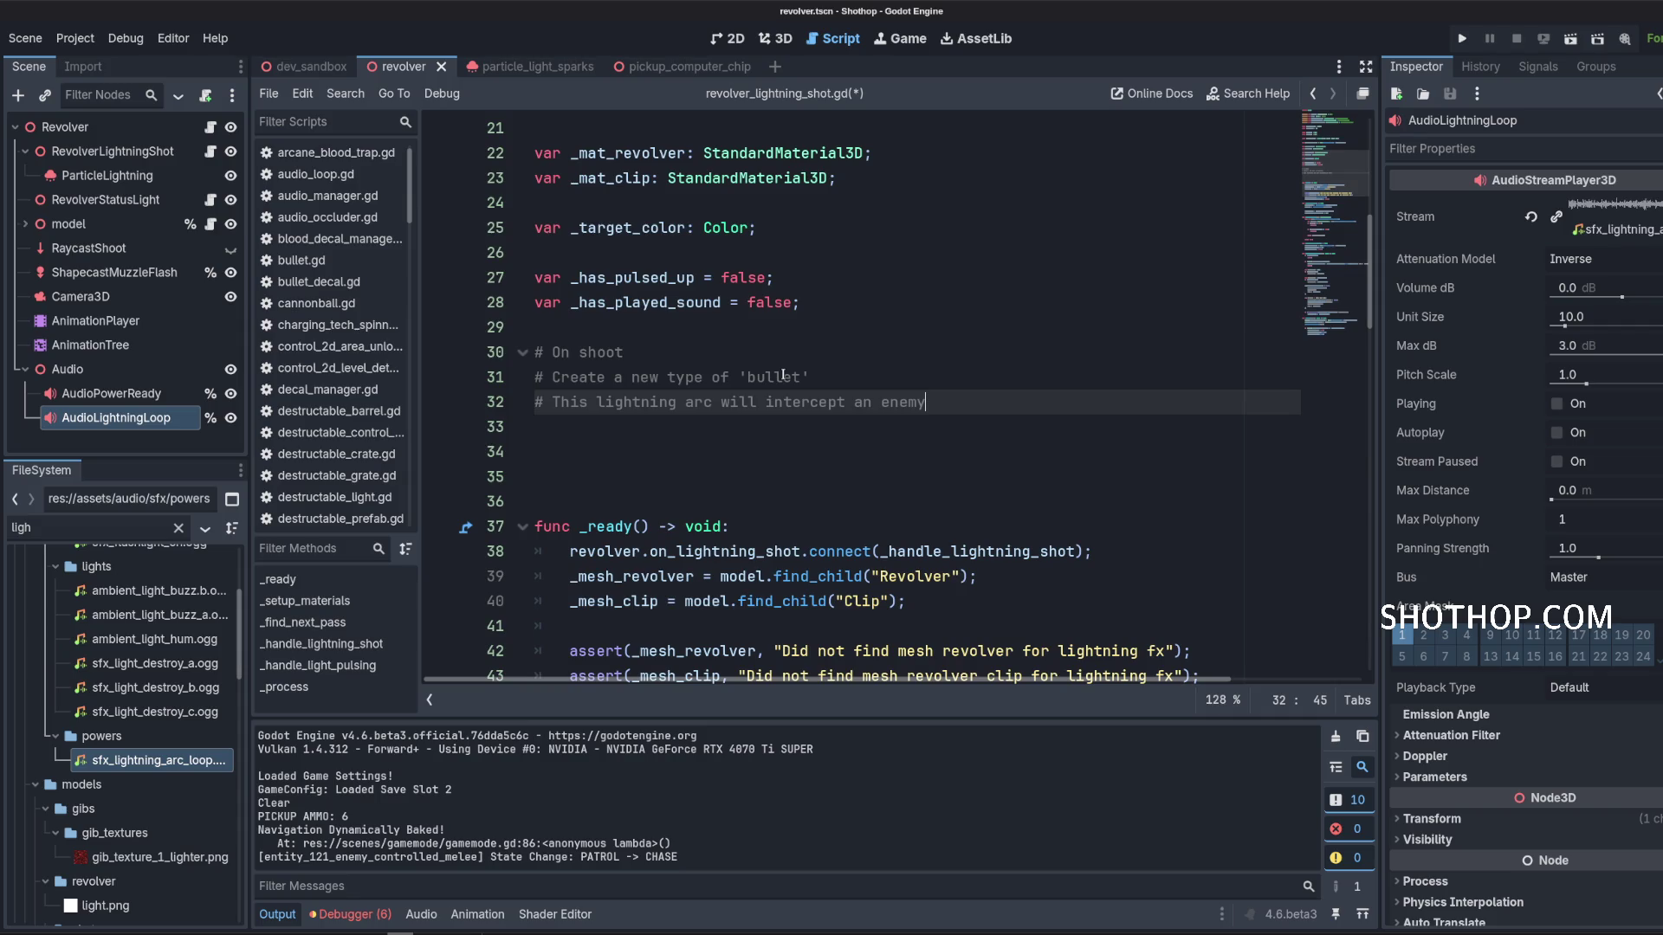
key(Return)
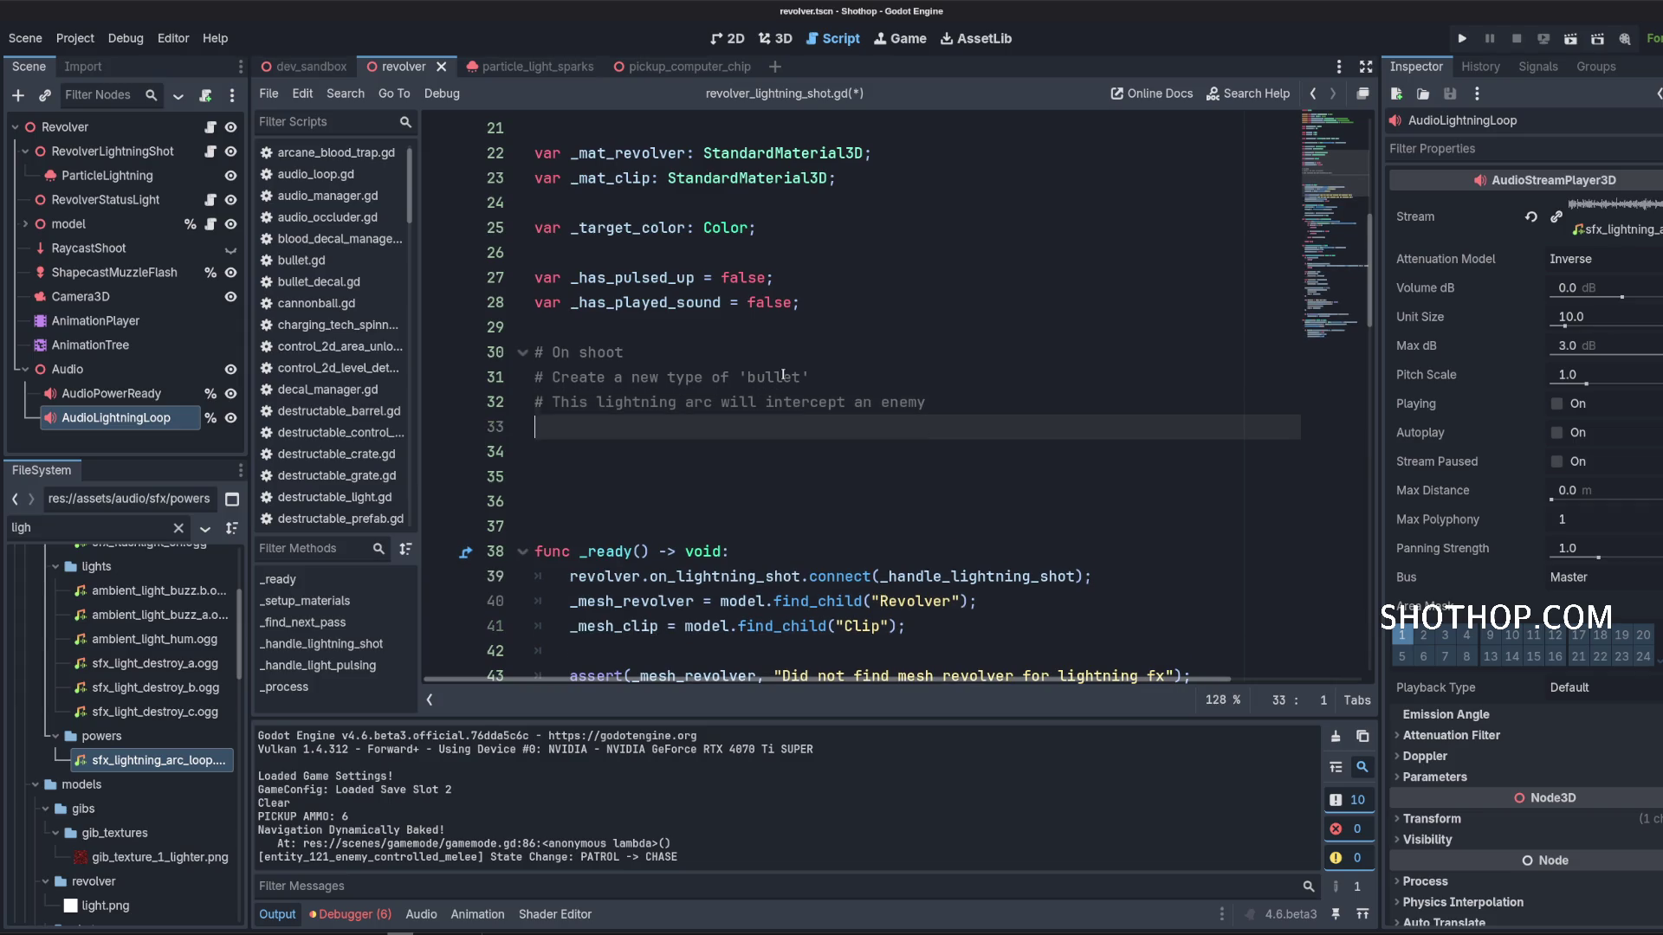
text(# Make it much)
text( wider / larger sphere)
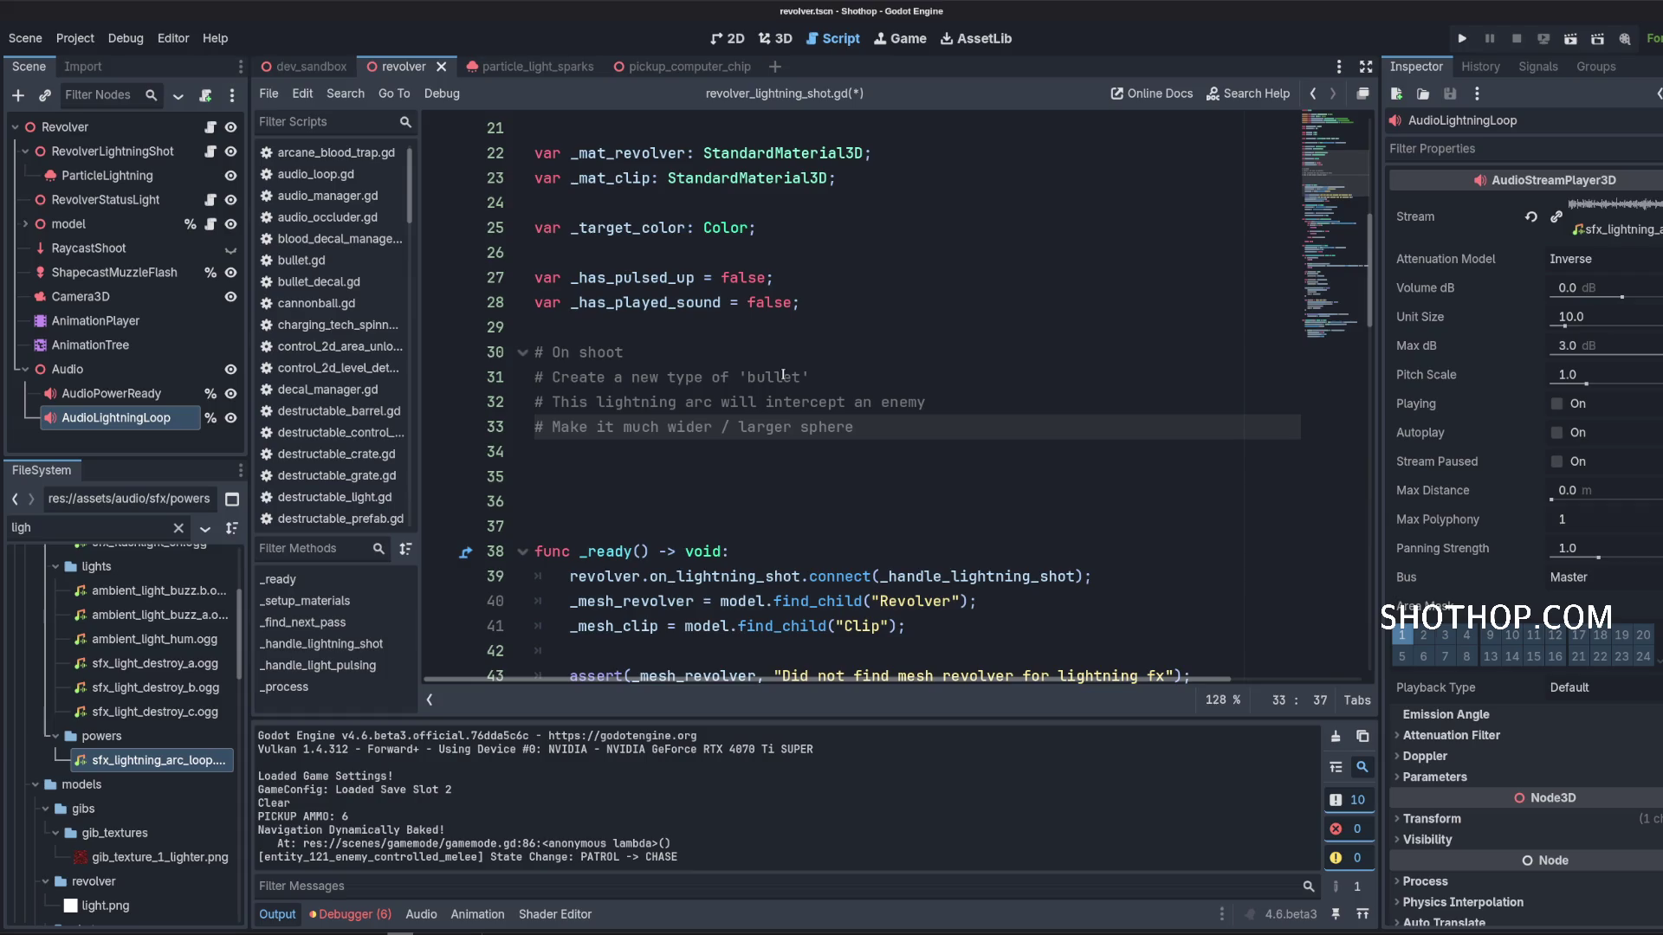
Add comments on stunning/damaging hit enemies, a deeper lightning_stun state, and wild enemy animations.
key(Return)
text(# )
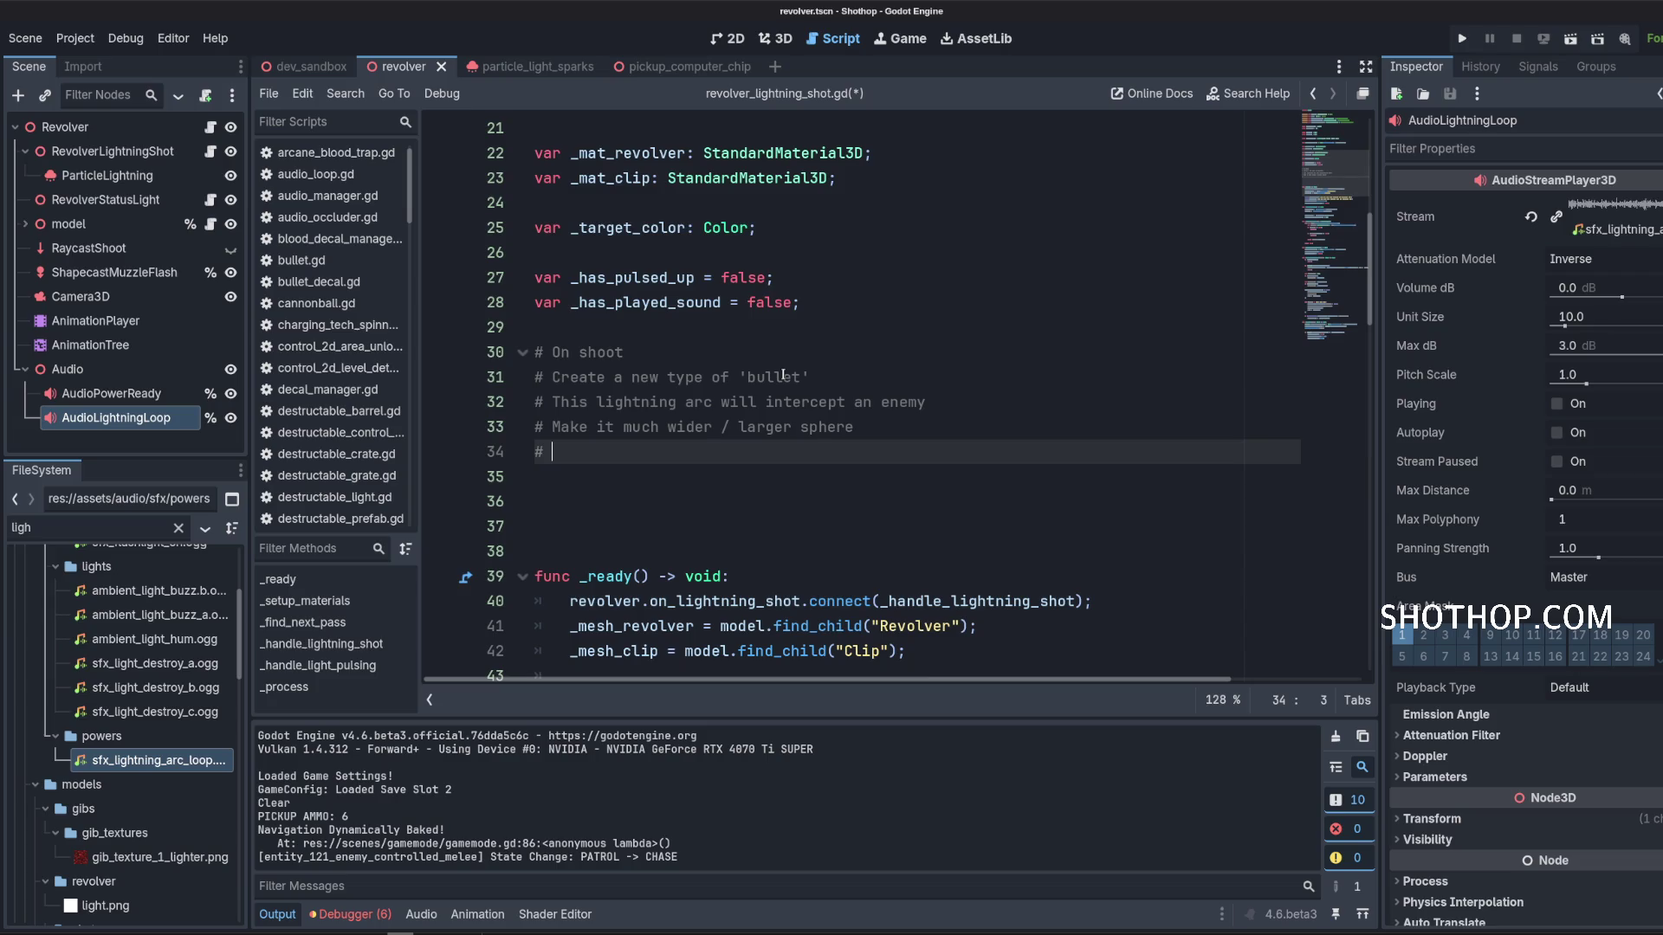
text(On hit, it needs to stun the ne)
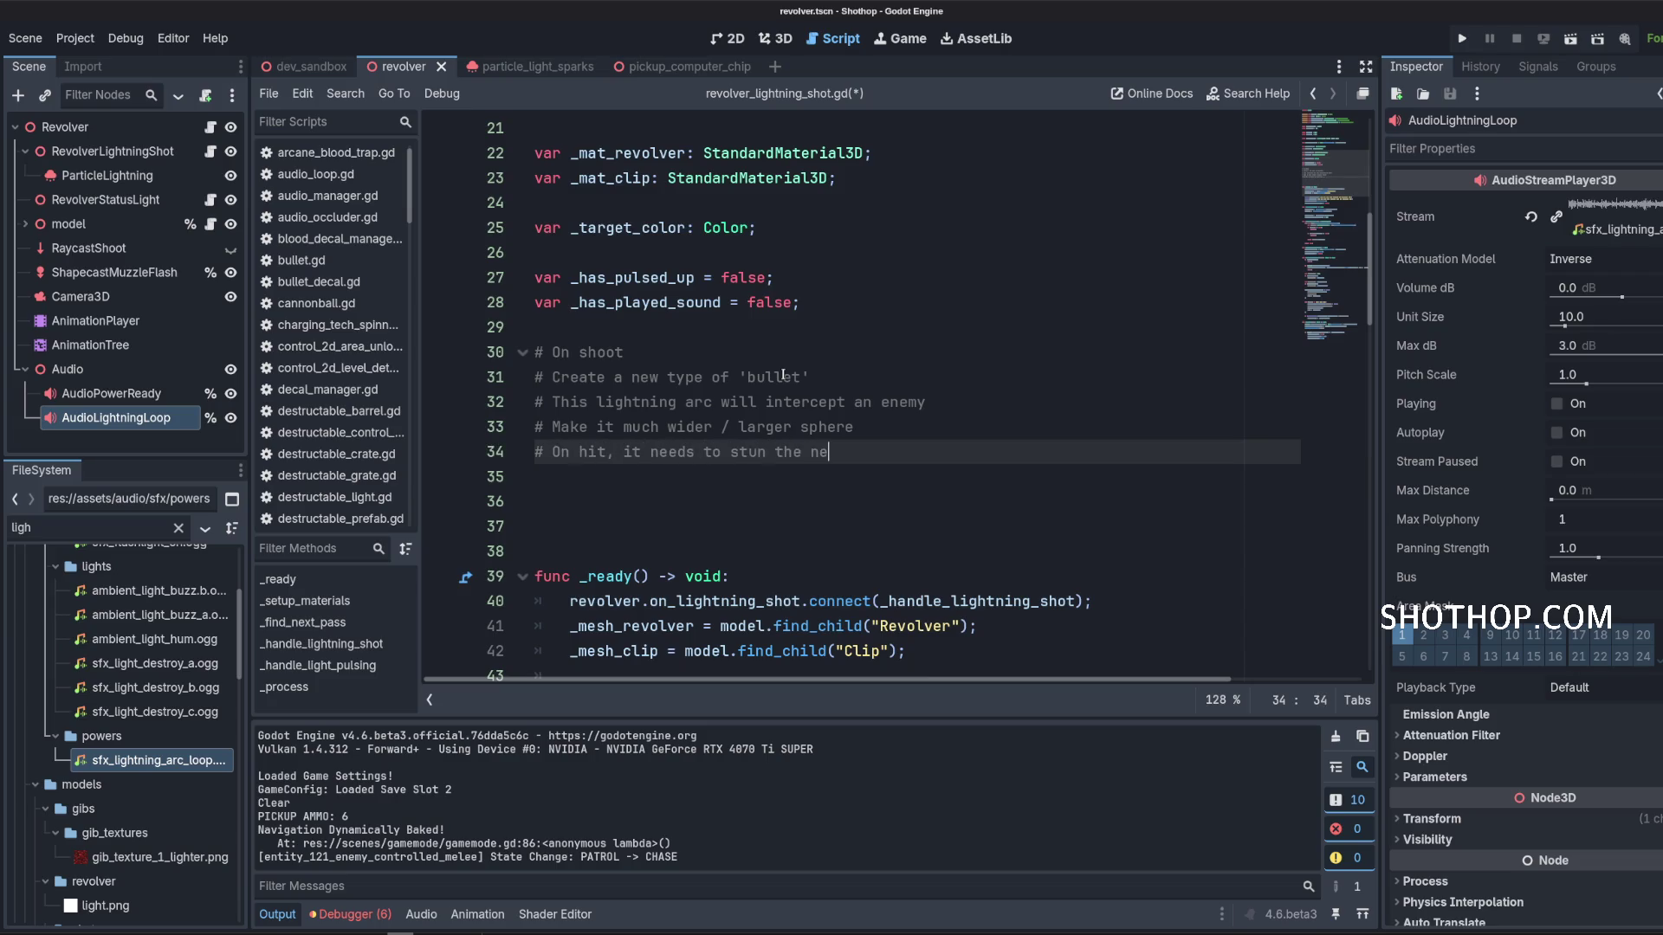
key(BackSpace)
key(BackSpace)
text(enemy / damage the enemy)
key(Return)
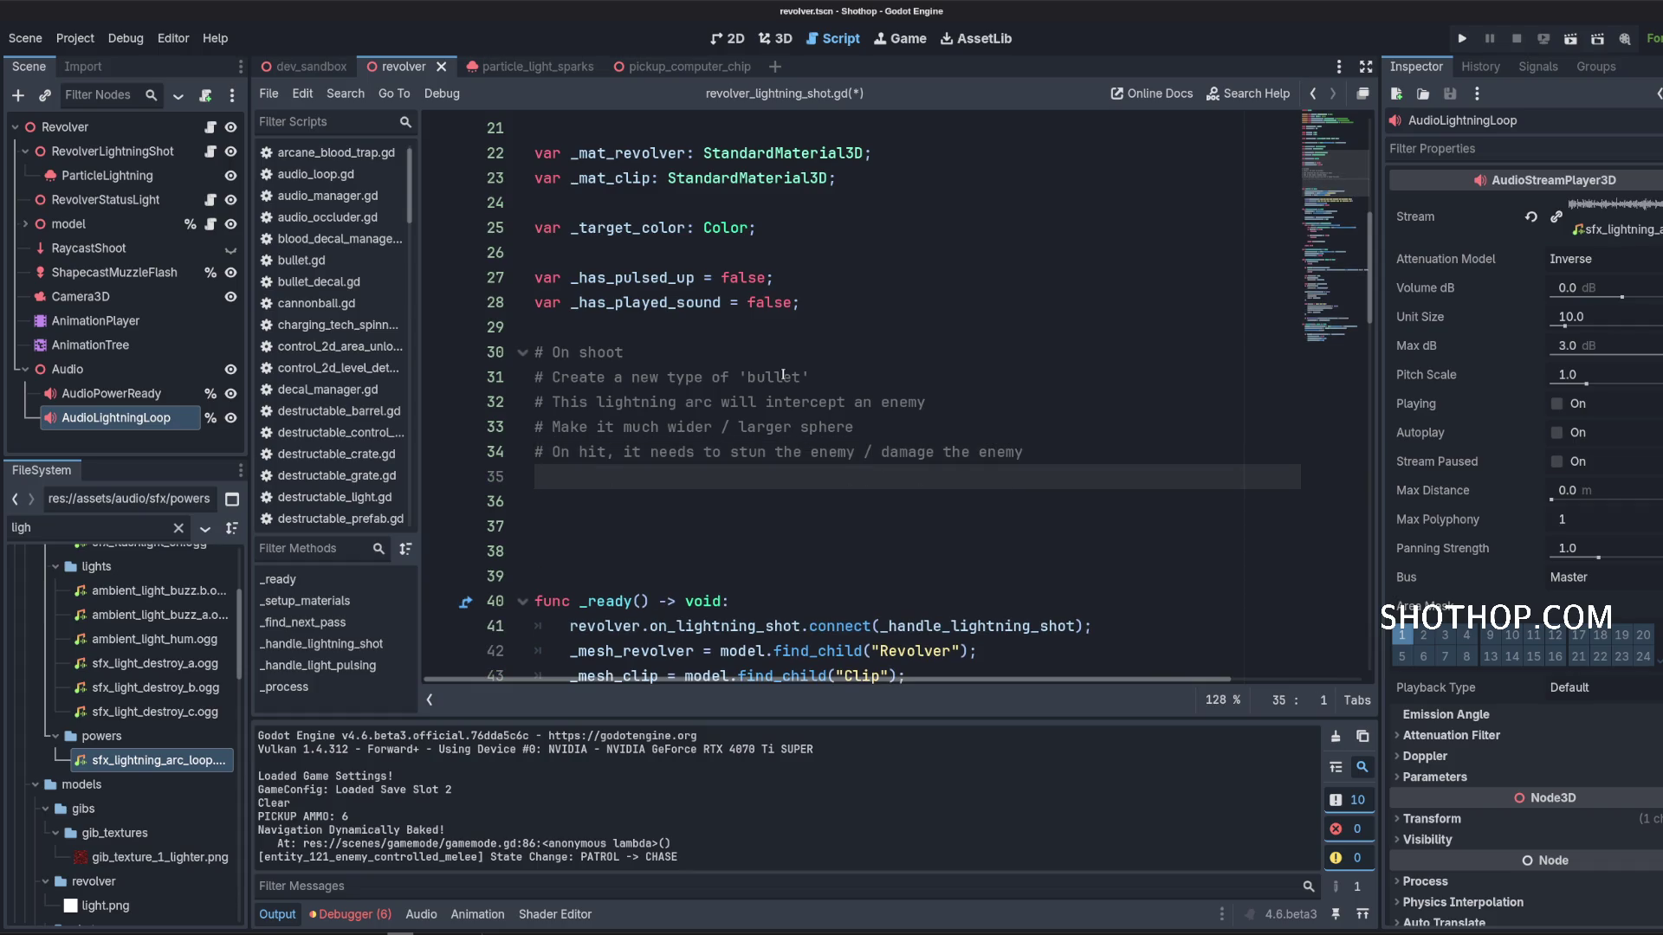
text(# Additionally )
text(toggle a deeper )
text(lightning_stun state)
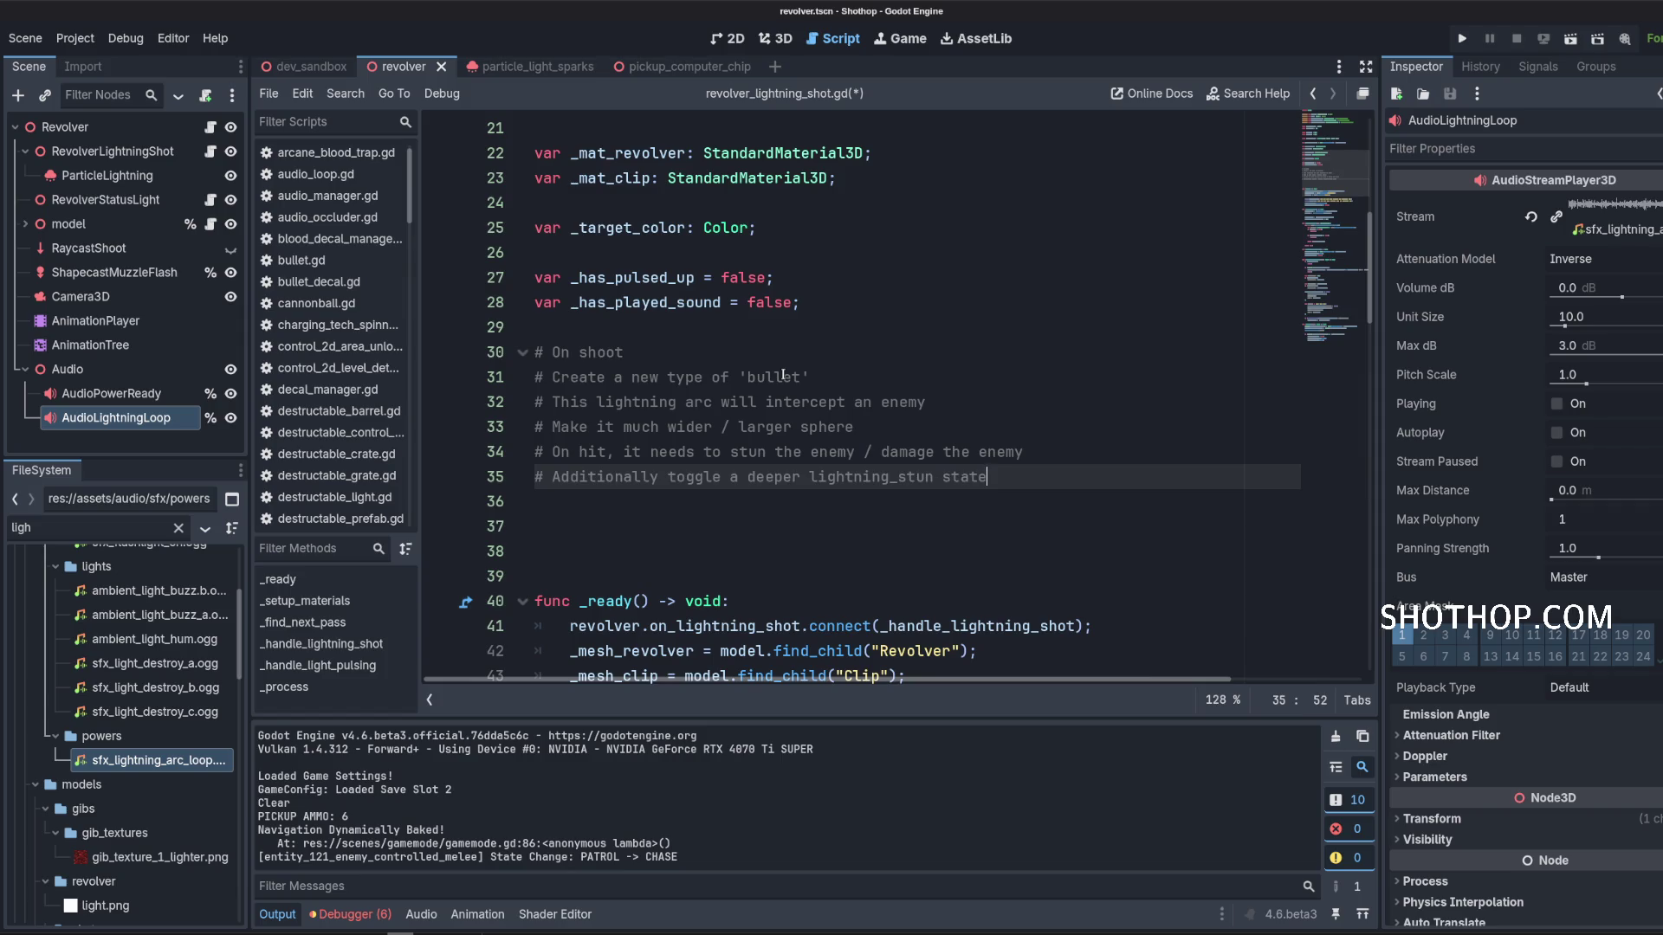
key(Return)
text(# Make the enemy freak the fuck out and do weird animations)
Add comments 'Create a shape cast sphere', '# Find enemies around', '# Arc out to all enemies around / in area'.
key(Return)
text(# )
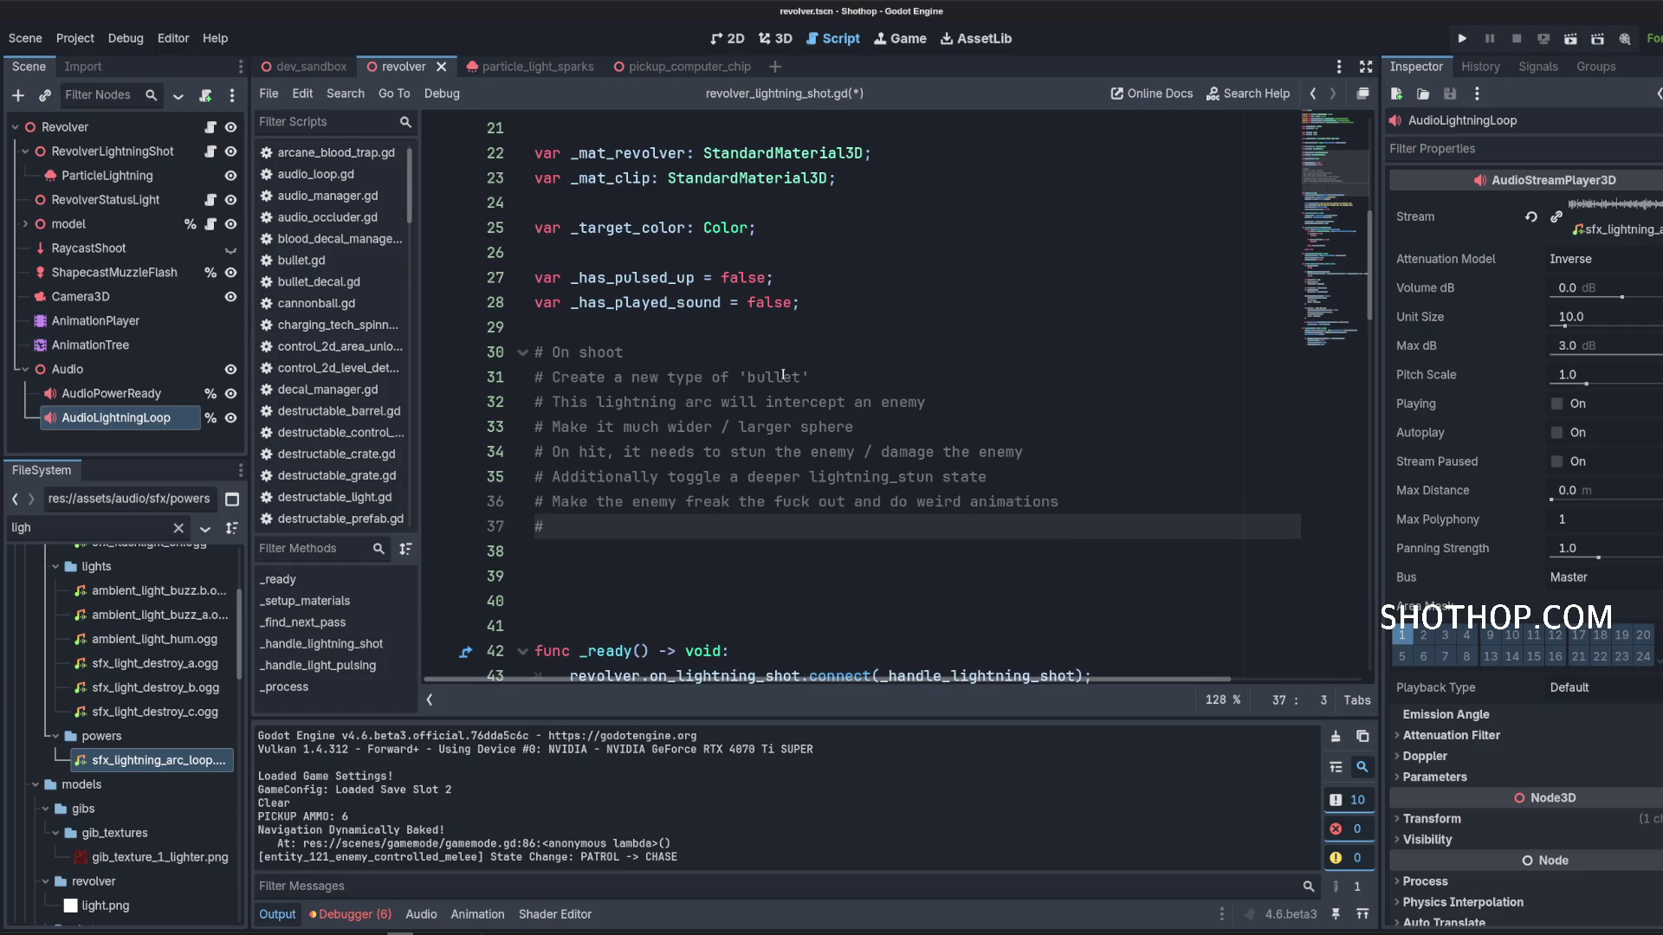
text(Arch t)
key(BackSpace)
key(BackSpace)
key(BackSpace)
text(Create a )
text(shape cast sp)
text(here)
key(Return)
text(# )
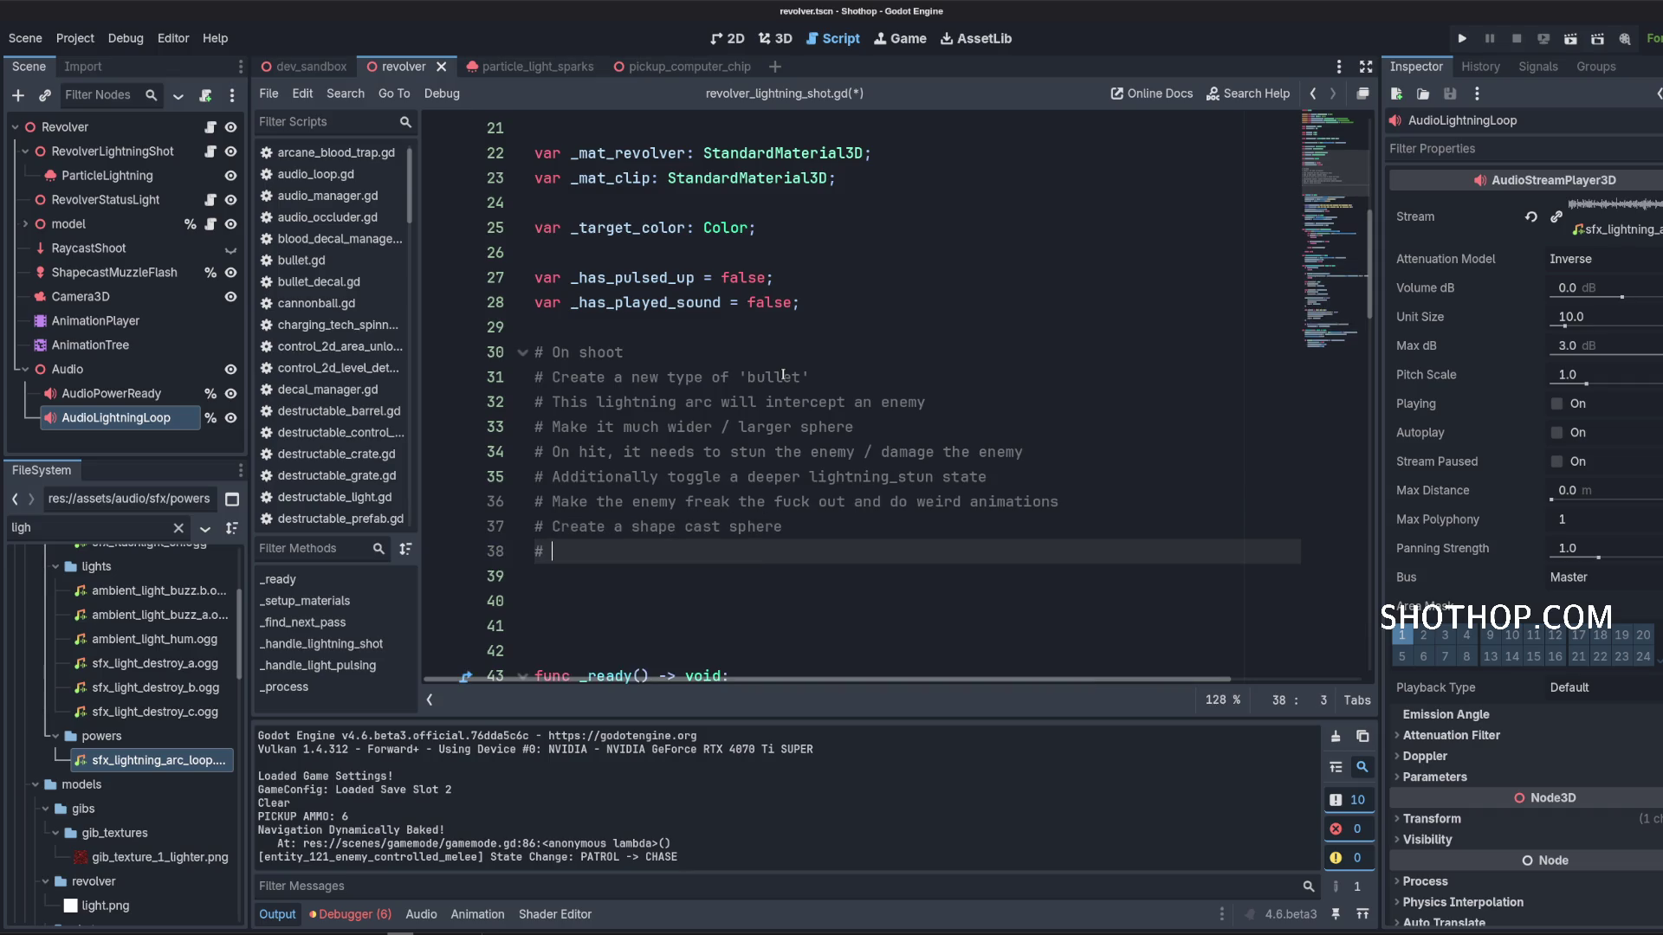
text(Find enemies around,)
key(Return)
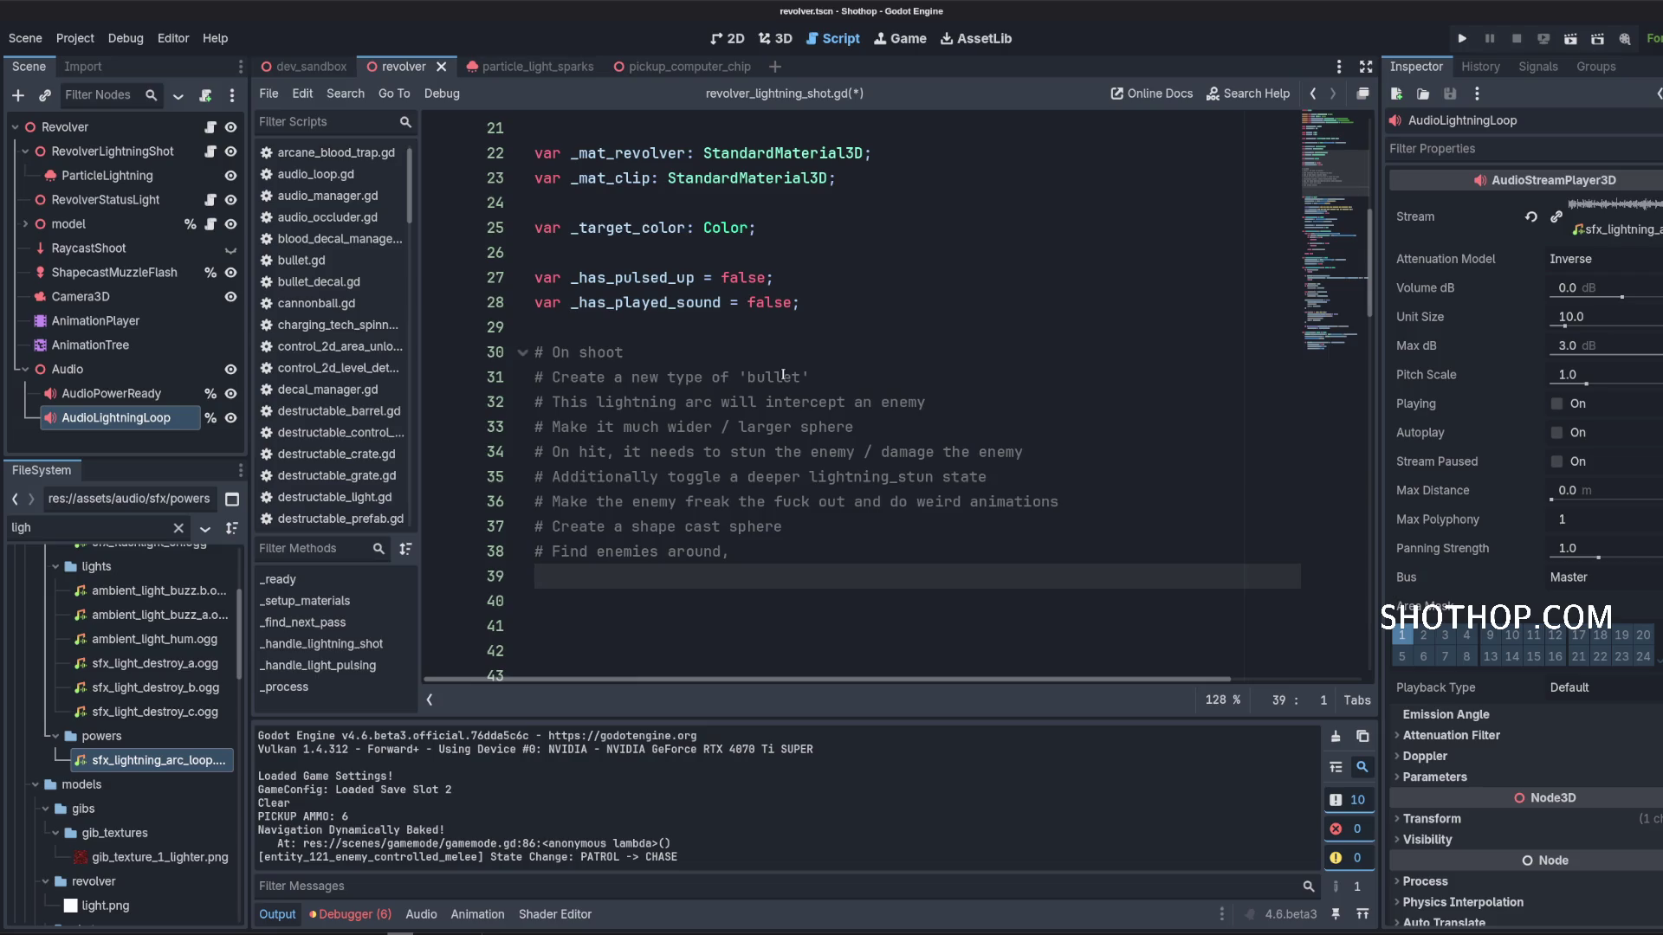
text(# Arc ou)
text(t to all enemies aro)
text(und)
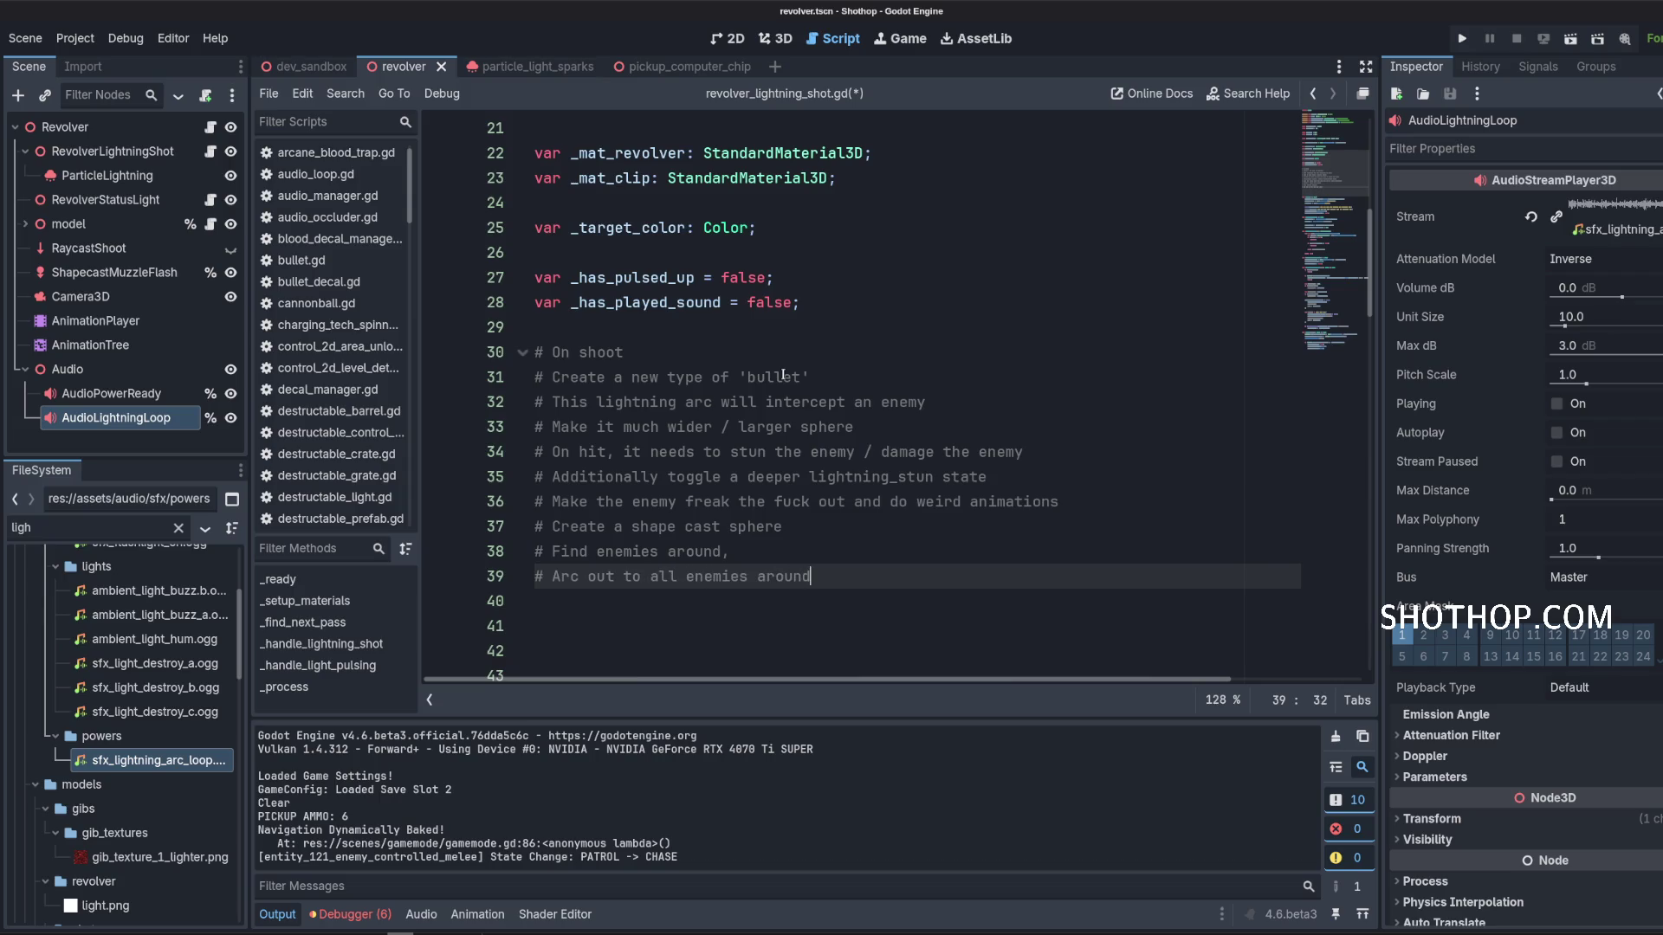
text( / in area)
Select the new comment block with Shift+Up and Shift+Home, then deselect it.
scroll(880, 254, down, 3)
key(shift+Up)
key(shift+Up)
key(shift+Up)
scroll(1043, 318, up, 2)
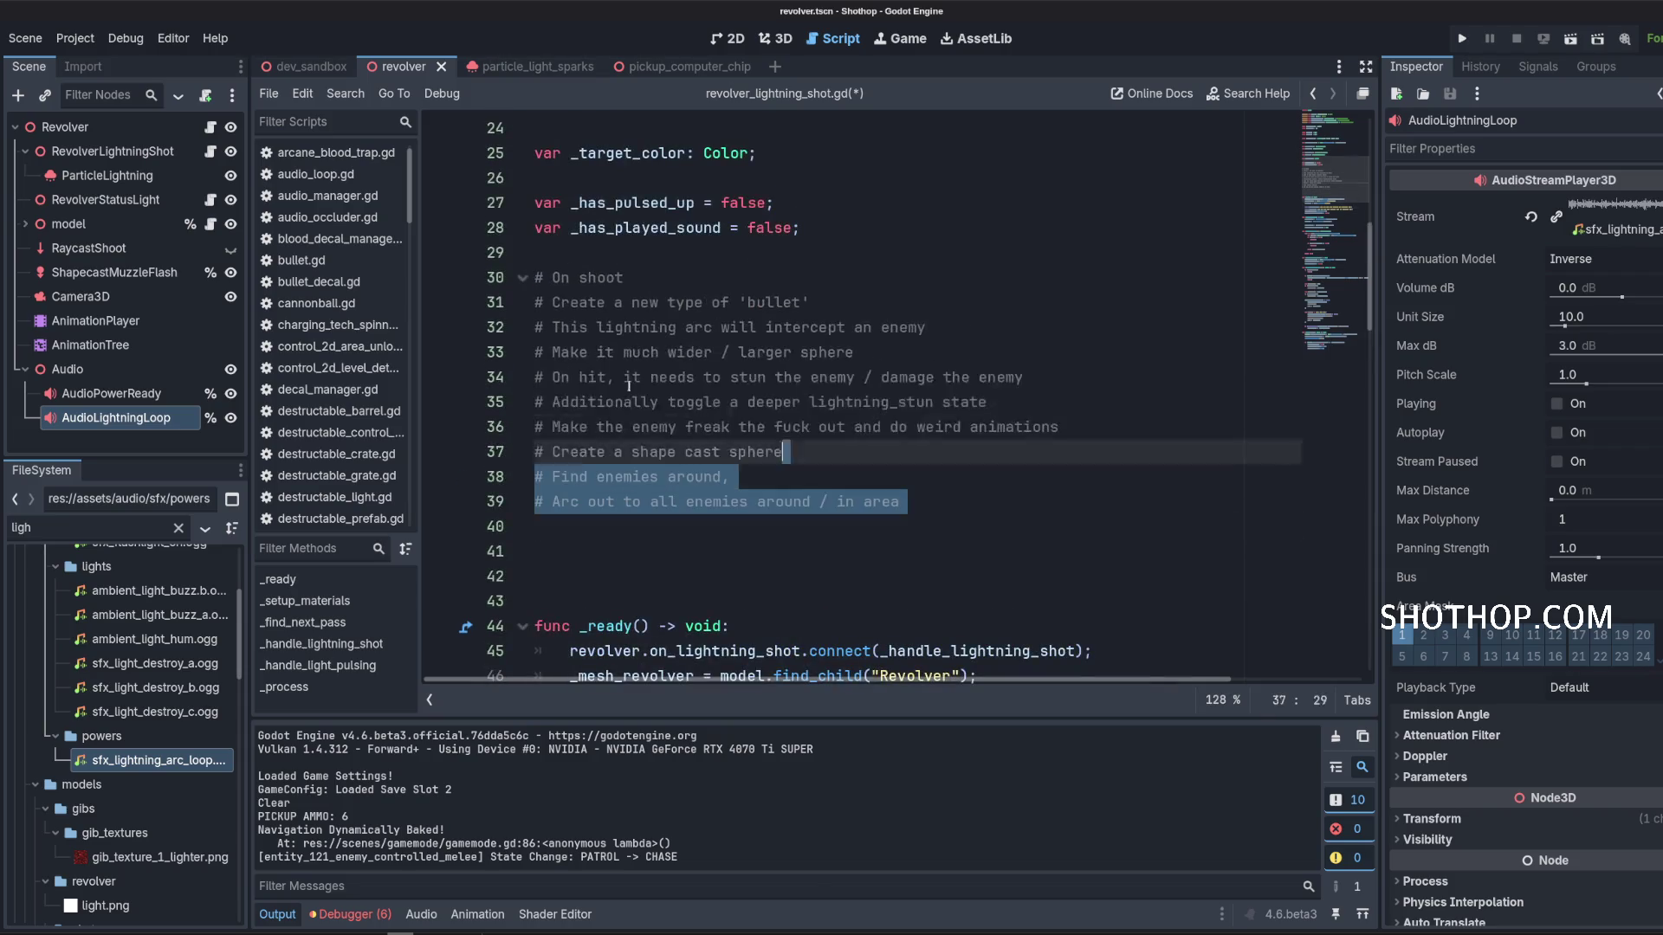
key(shift+Home)
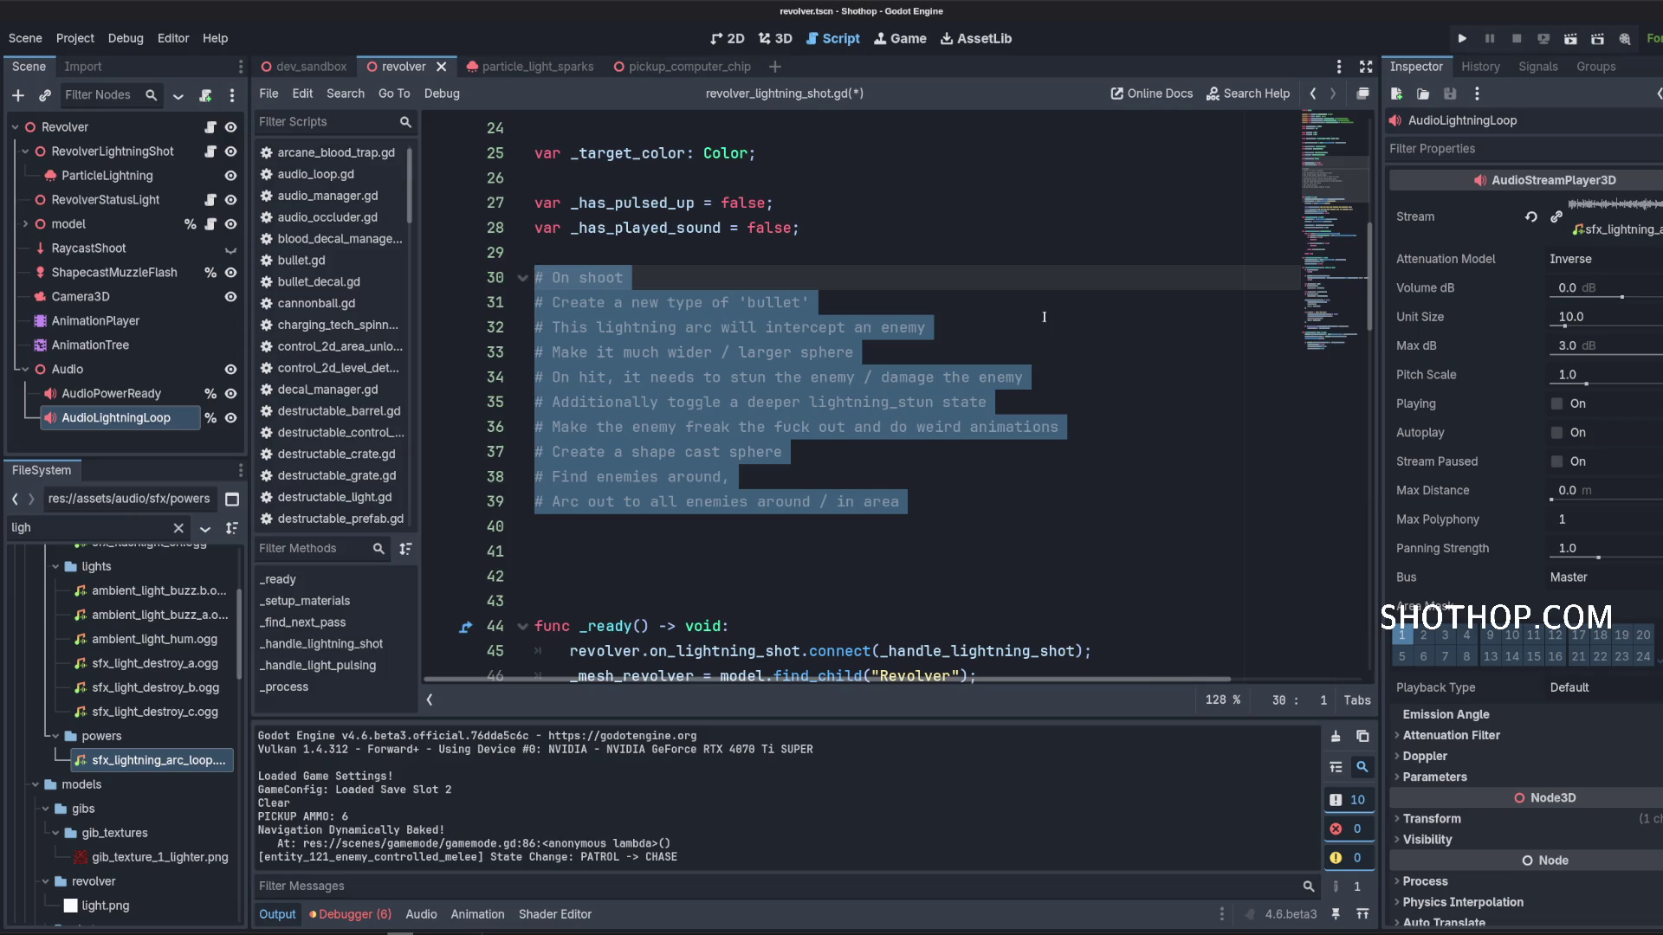
click(1044, 317)
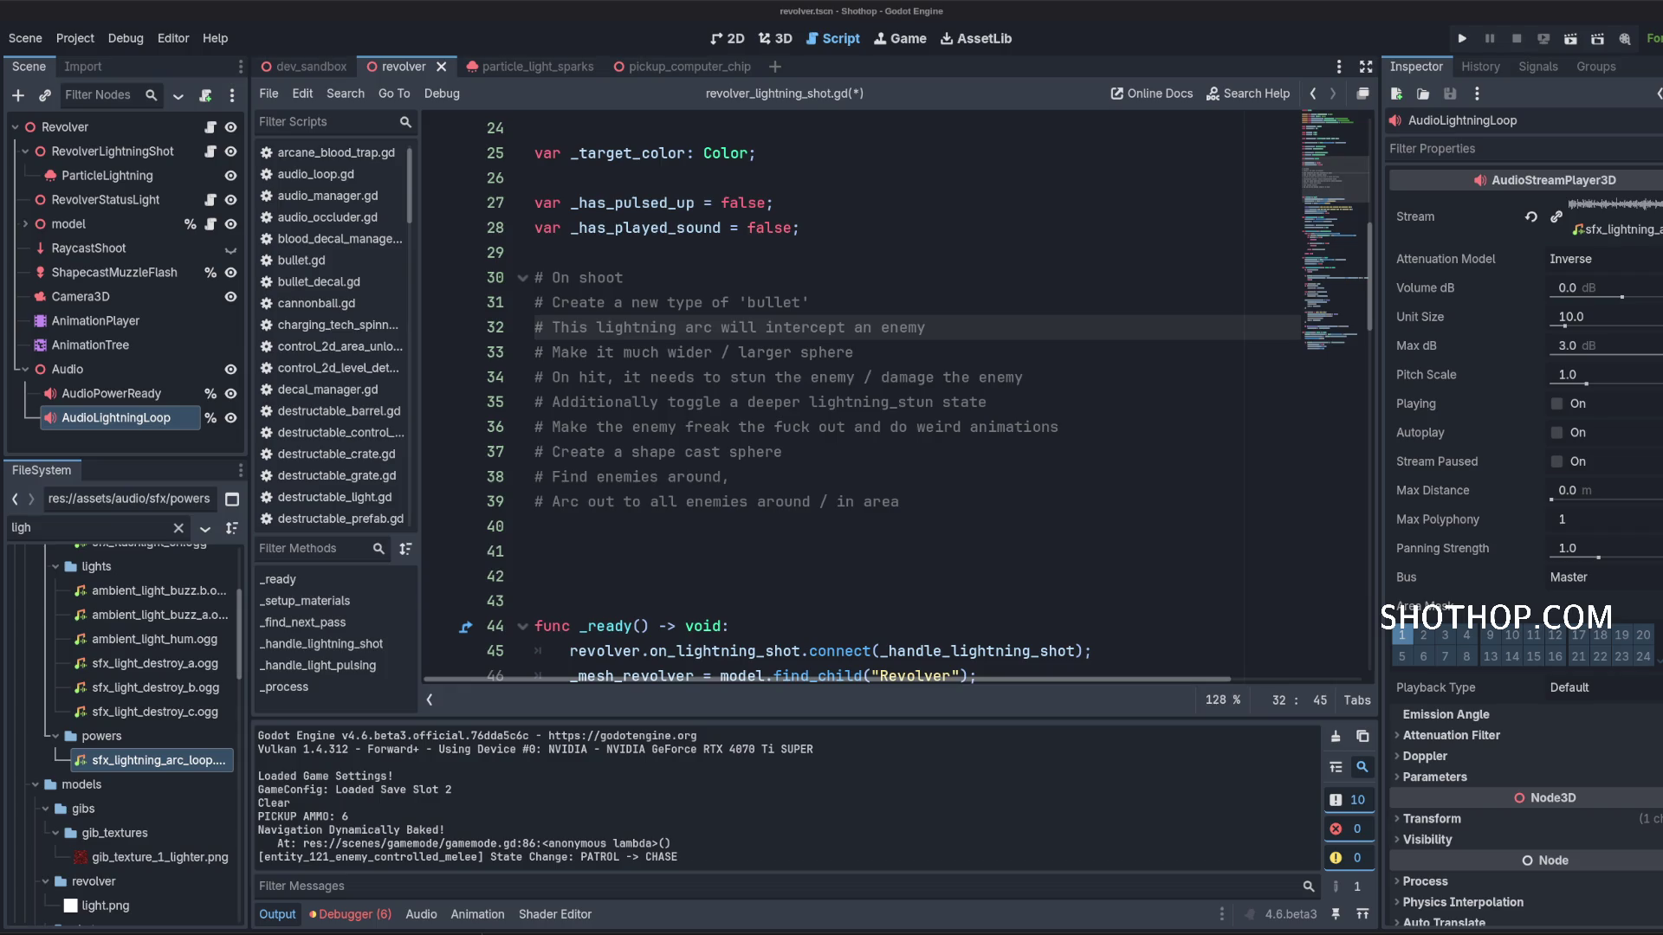
Switch to the revolver's 3D view and orbit until the revolver stands upright.
click(783, 568)
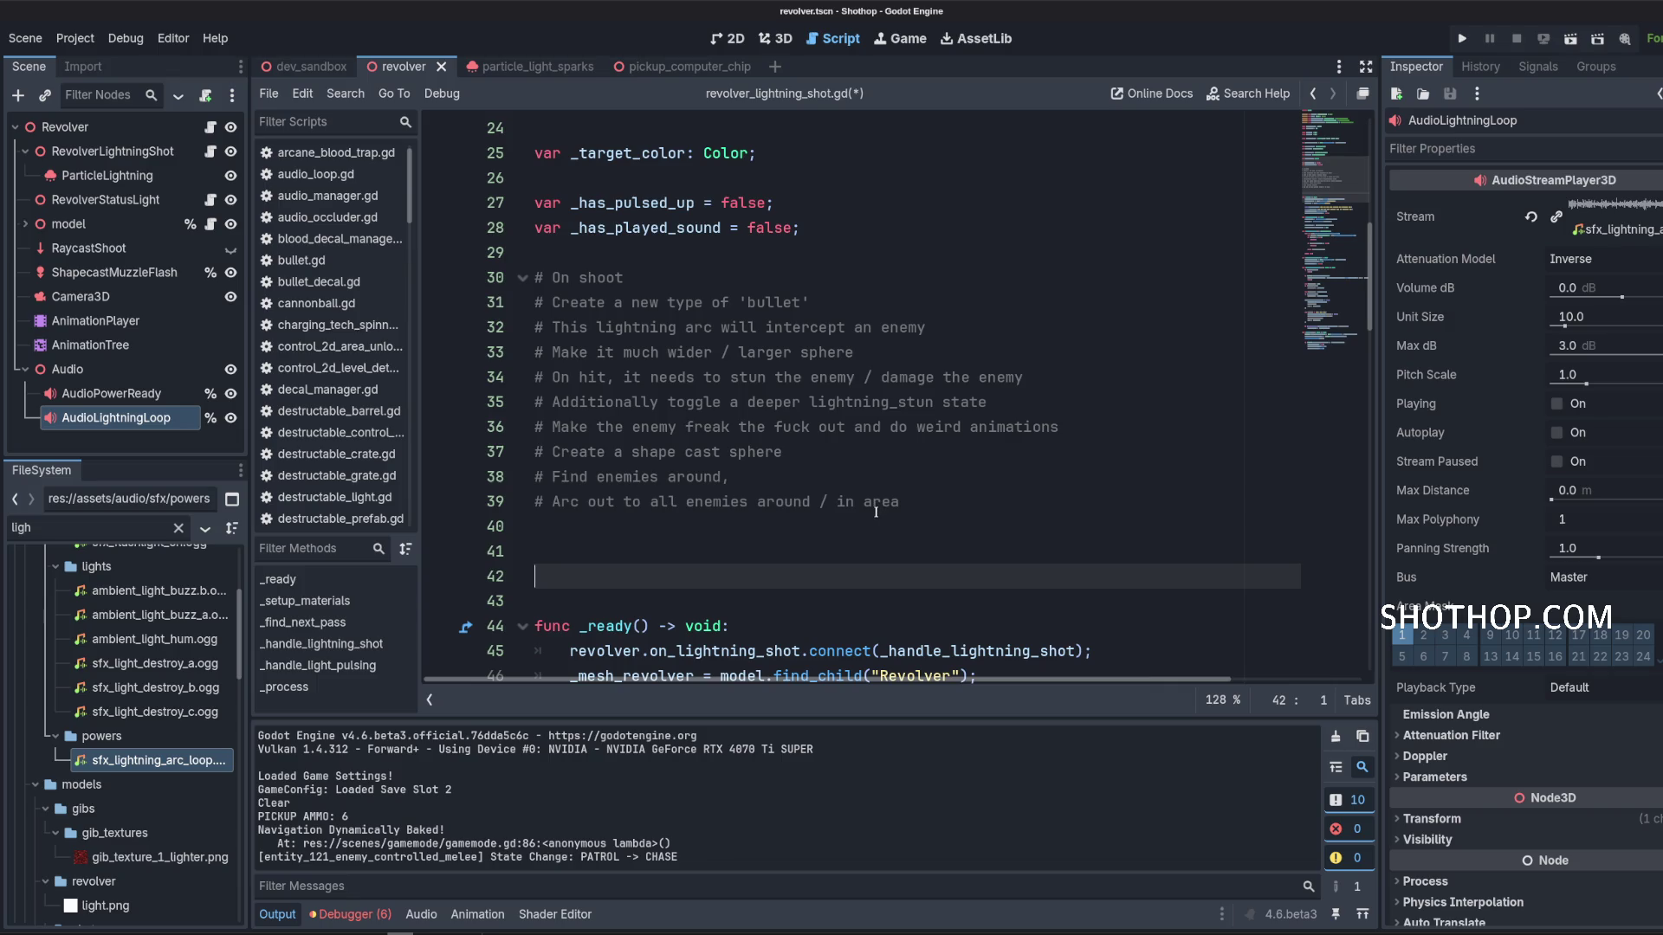
click(776, 38)
scroll(826, 463, up, 3)
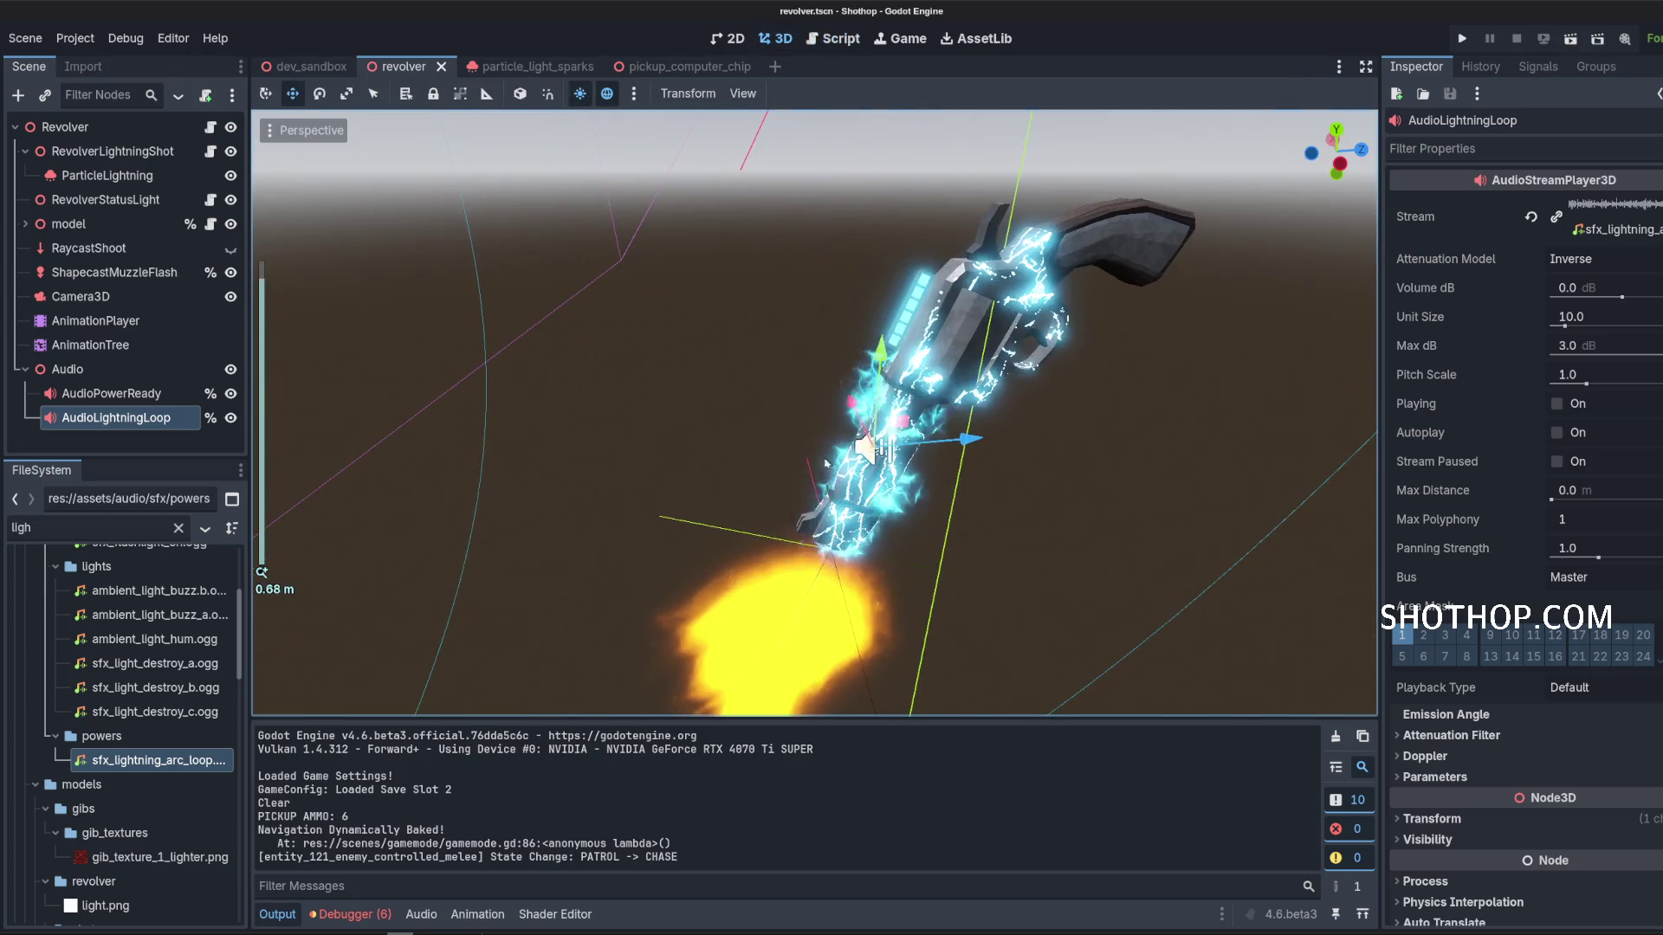
drag(946, 541, 860, 430)
mouse_move(938, 365)
mouse_down()
mouse_move(875, 355)
mouse_move(918, 342)
mouse_move(906, 335)
mouse_up()
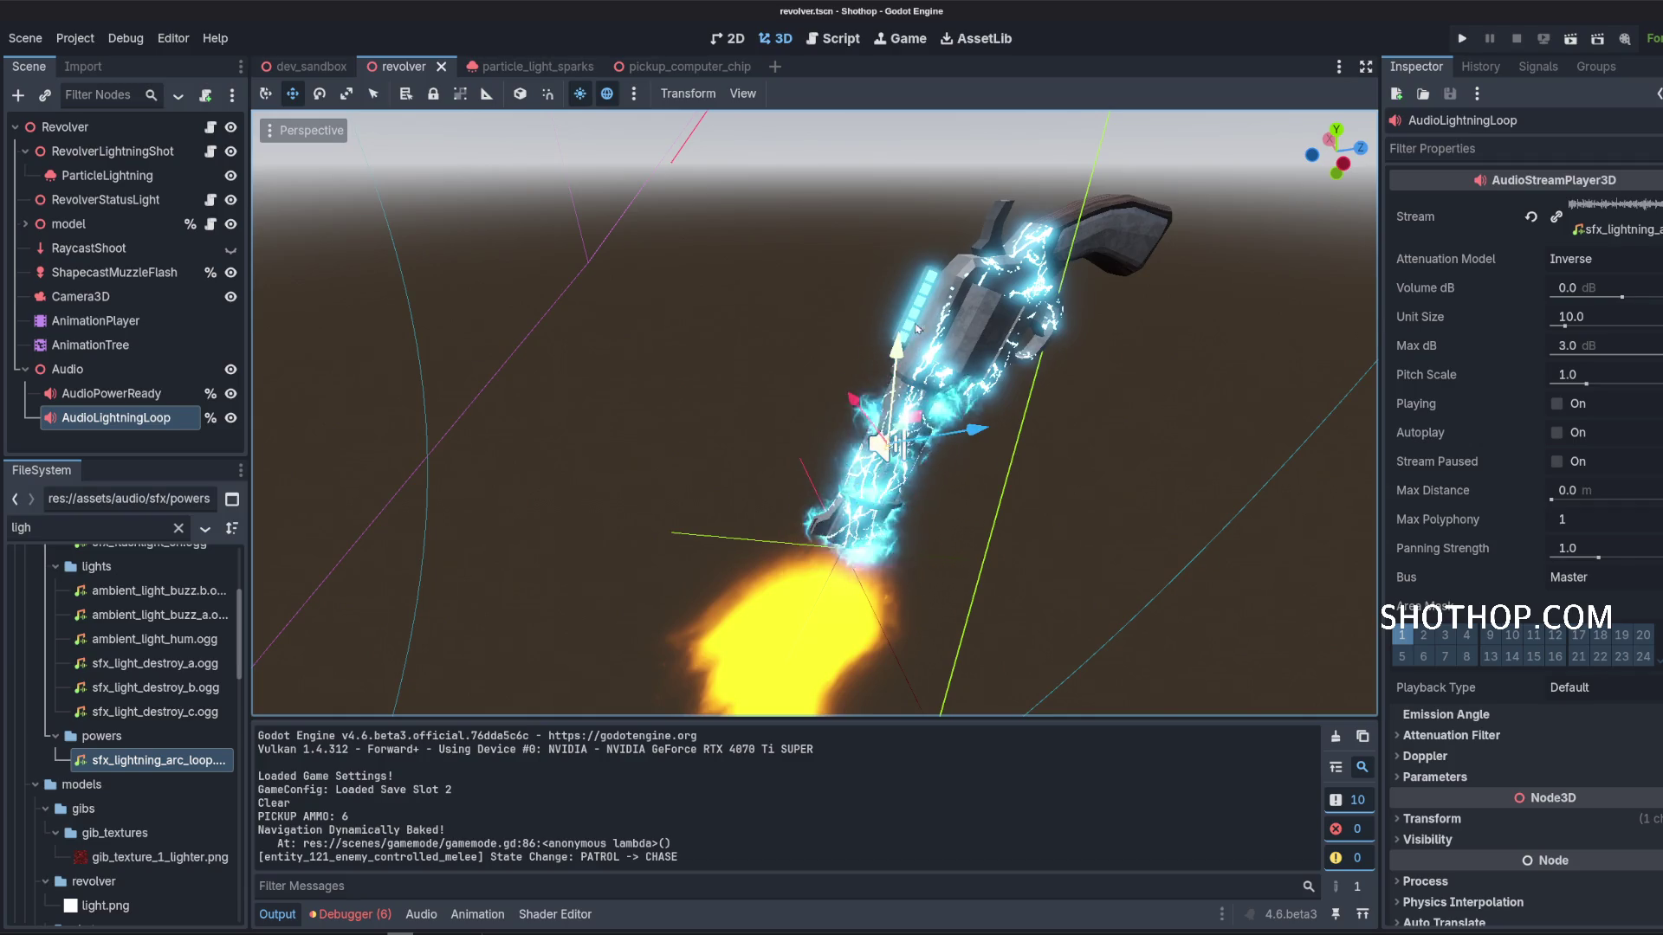
drag(924, 451, 575, 326)
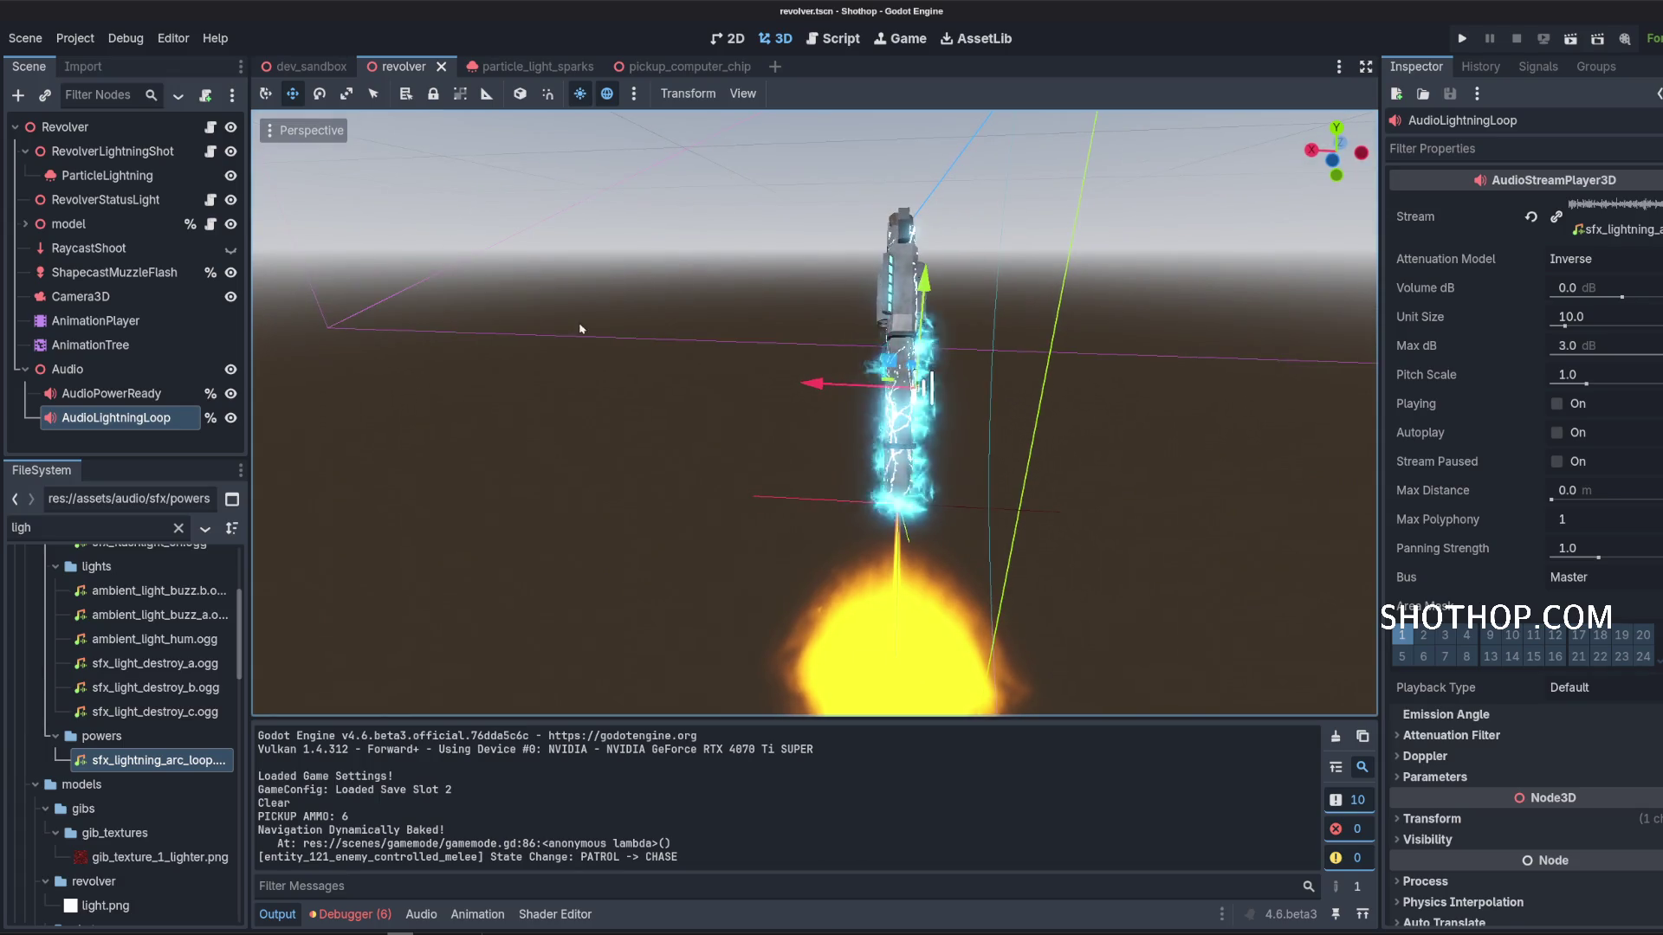
Select ParticleLightning, zoom in on the effect, then open the dev_sandbox scene.
click(121, 176)
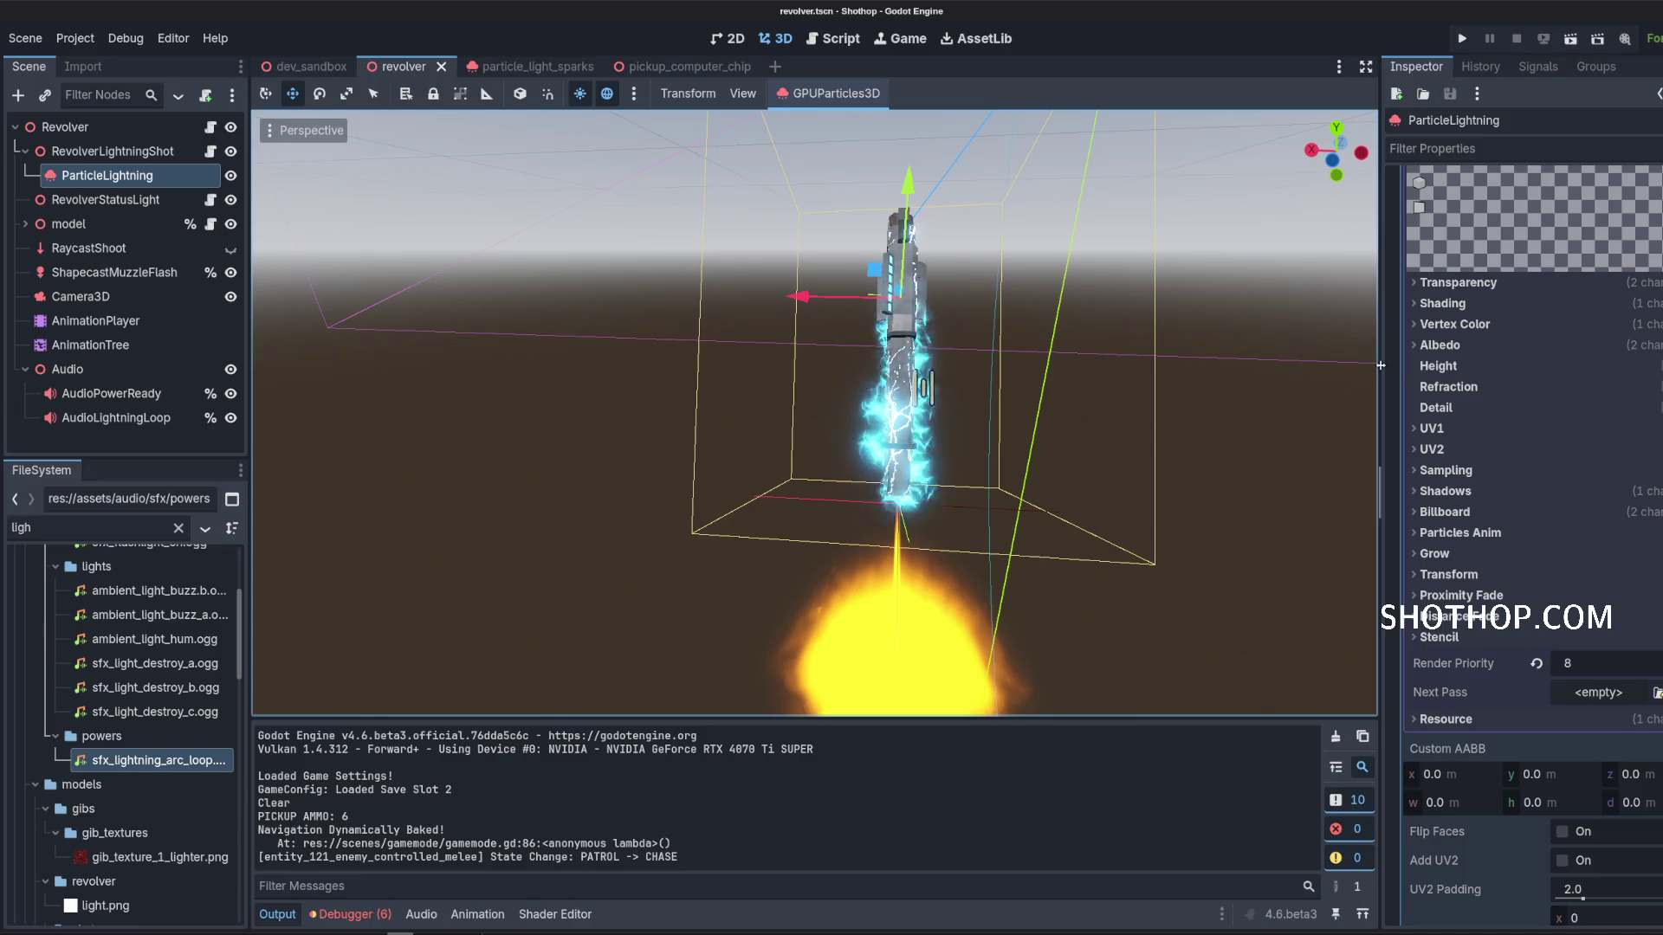
scroll(749, 479, up, 5)
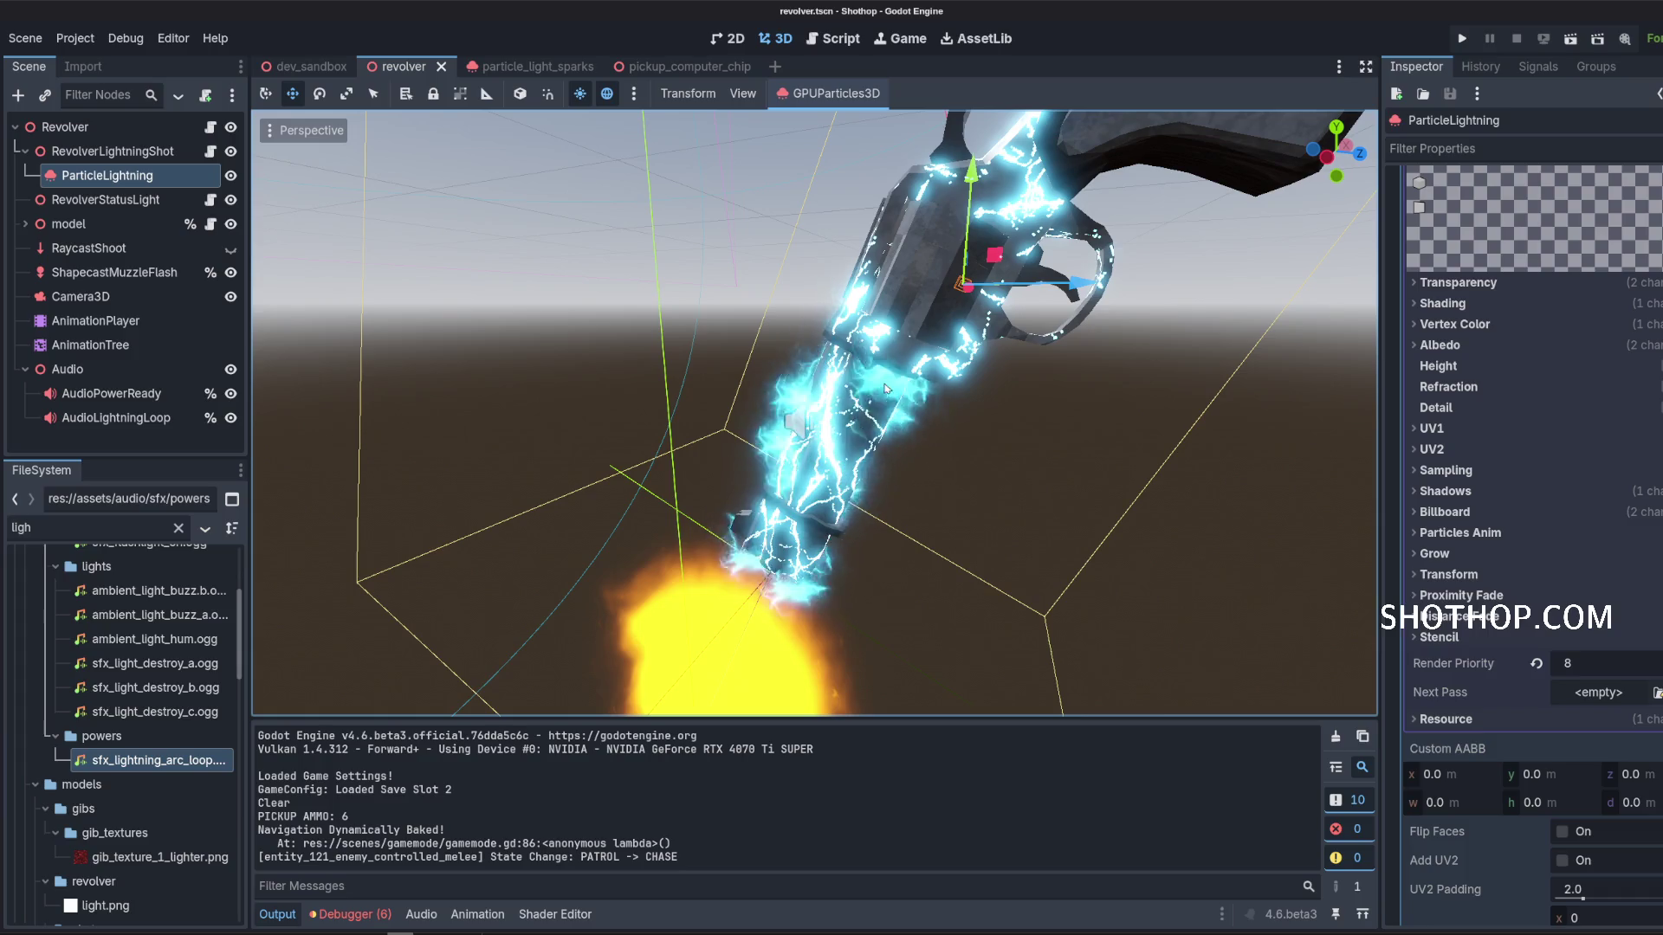
click(310, 67)
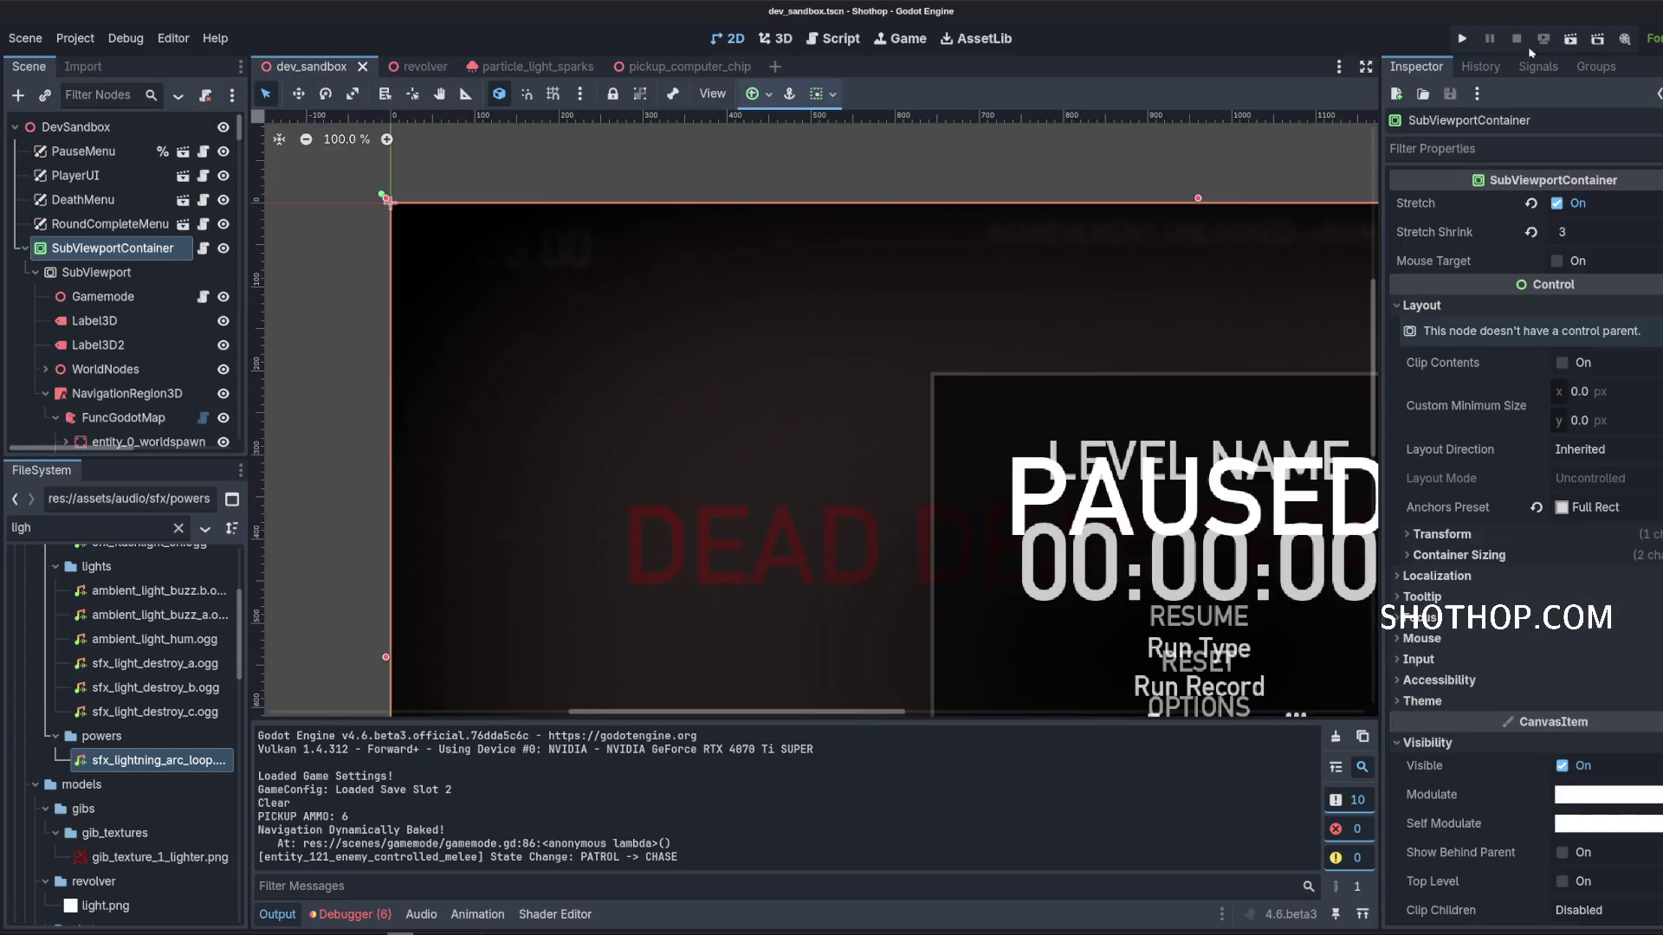
Run the dev_sandbox scene, move through the level toward the crates, and pause the game.
click(1574, 39)
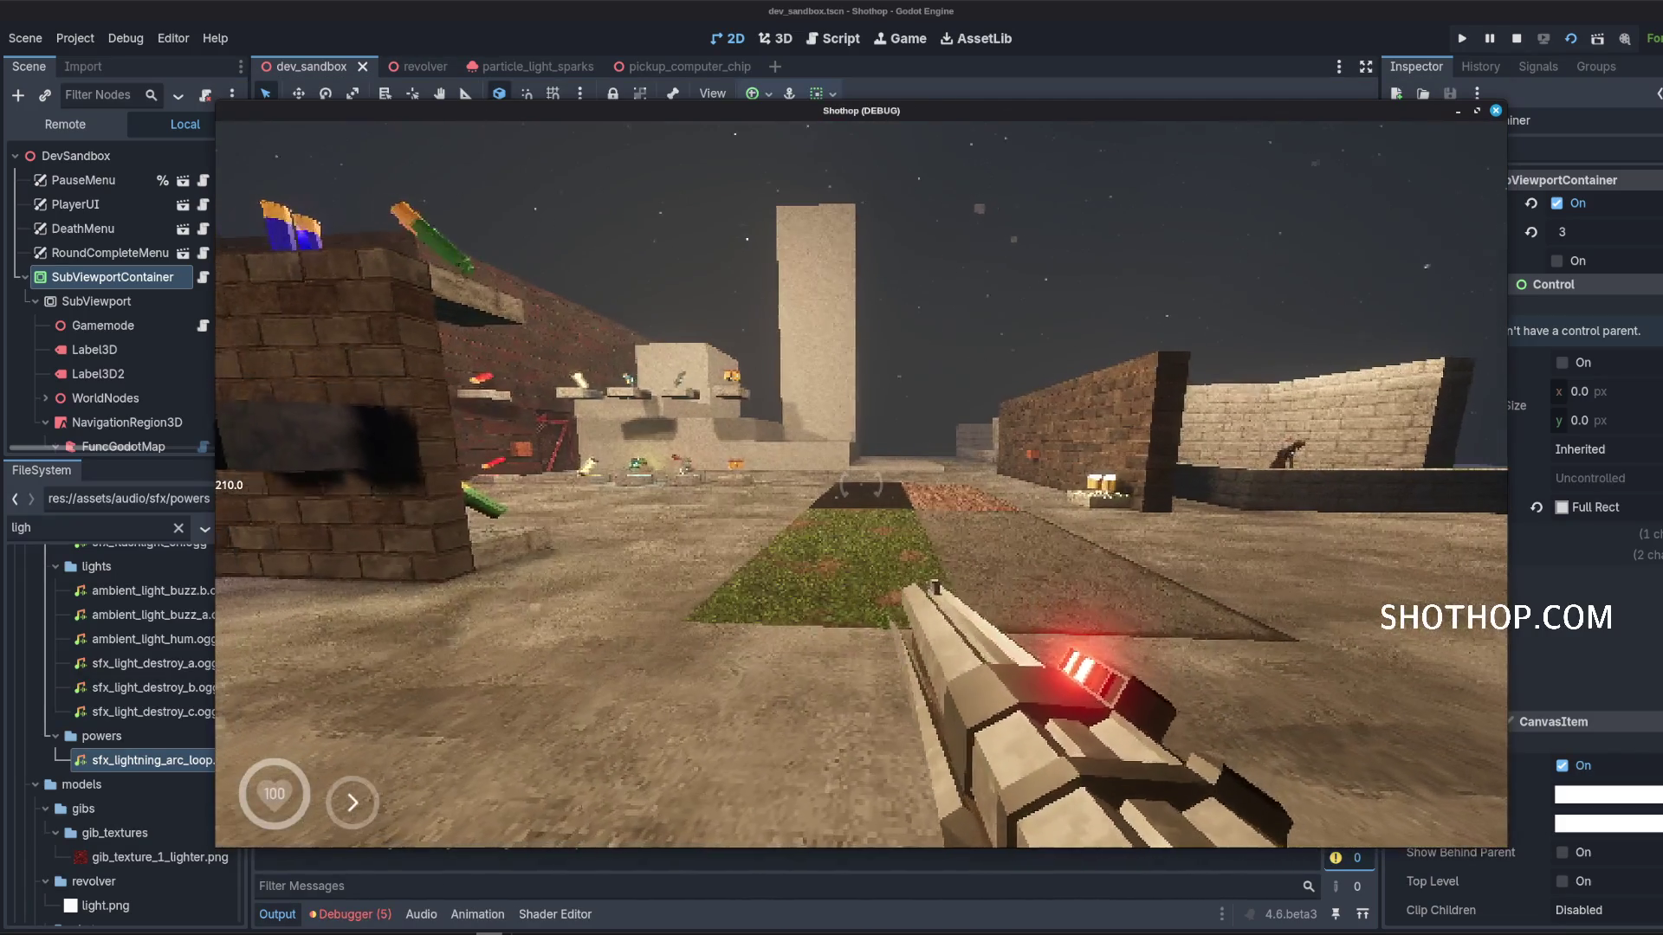
key(e)
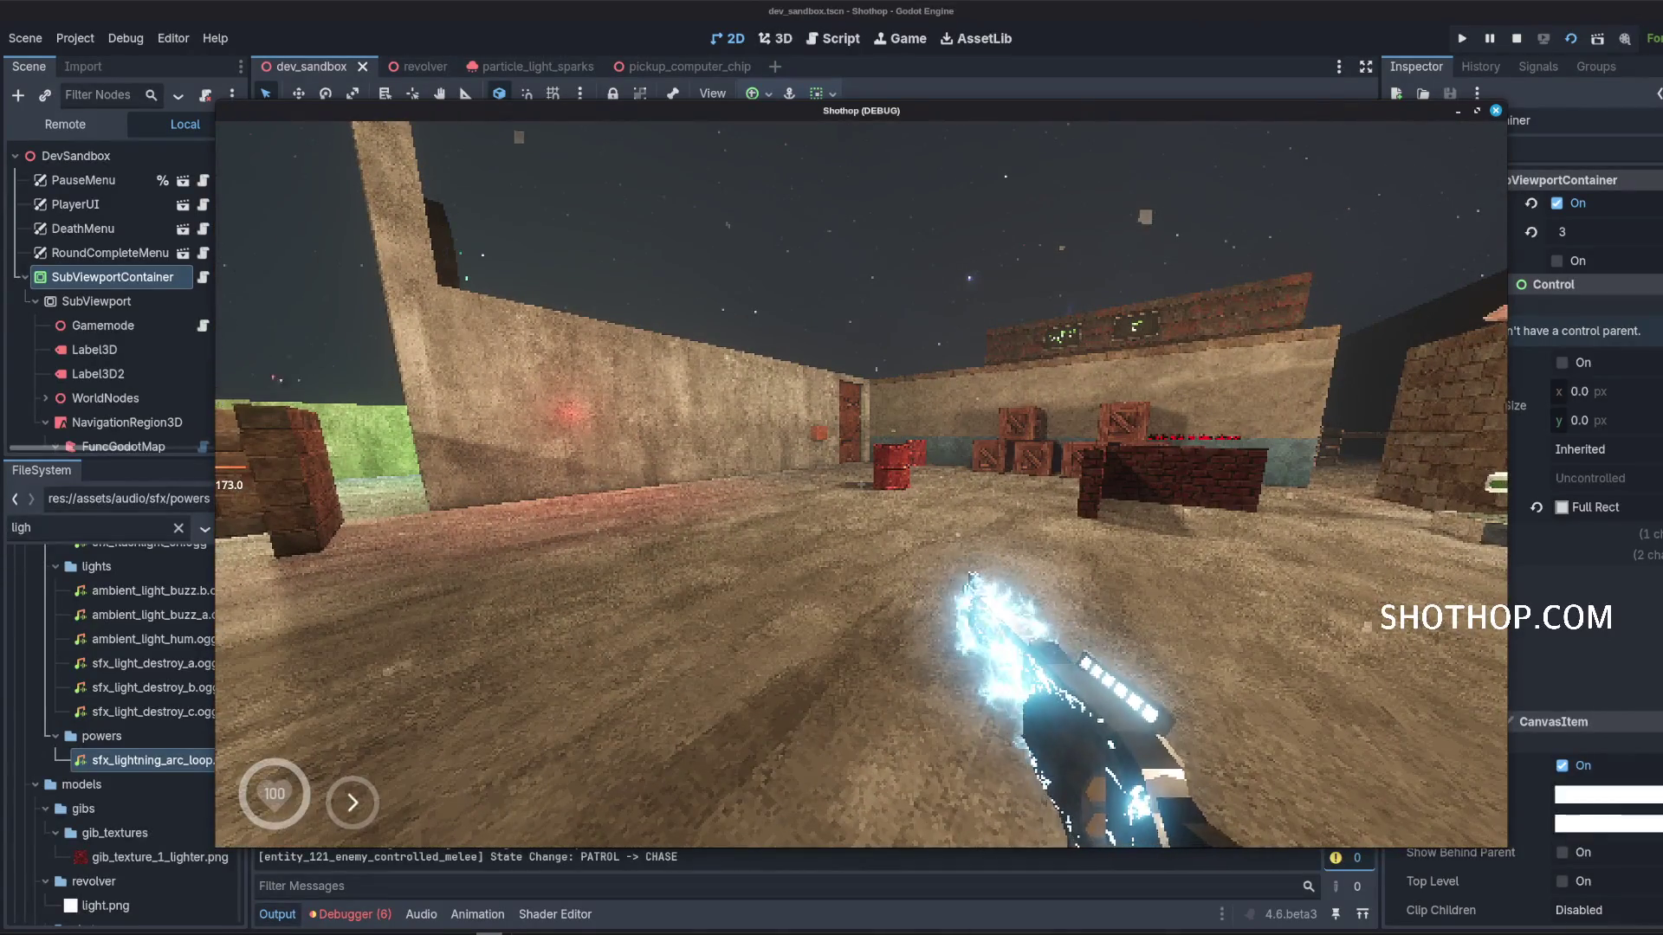
key(shift)
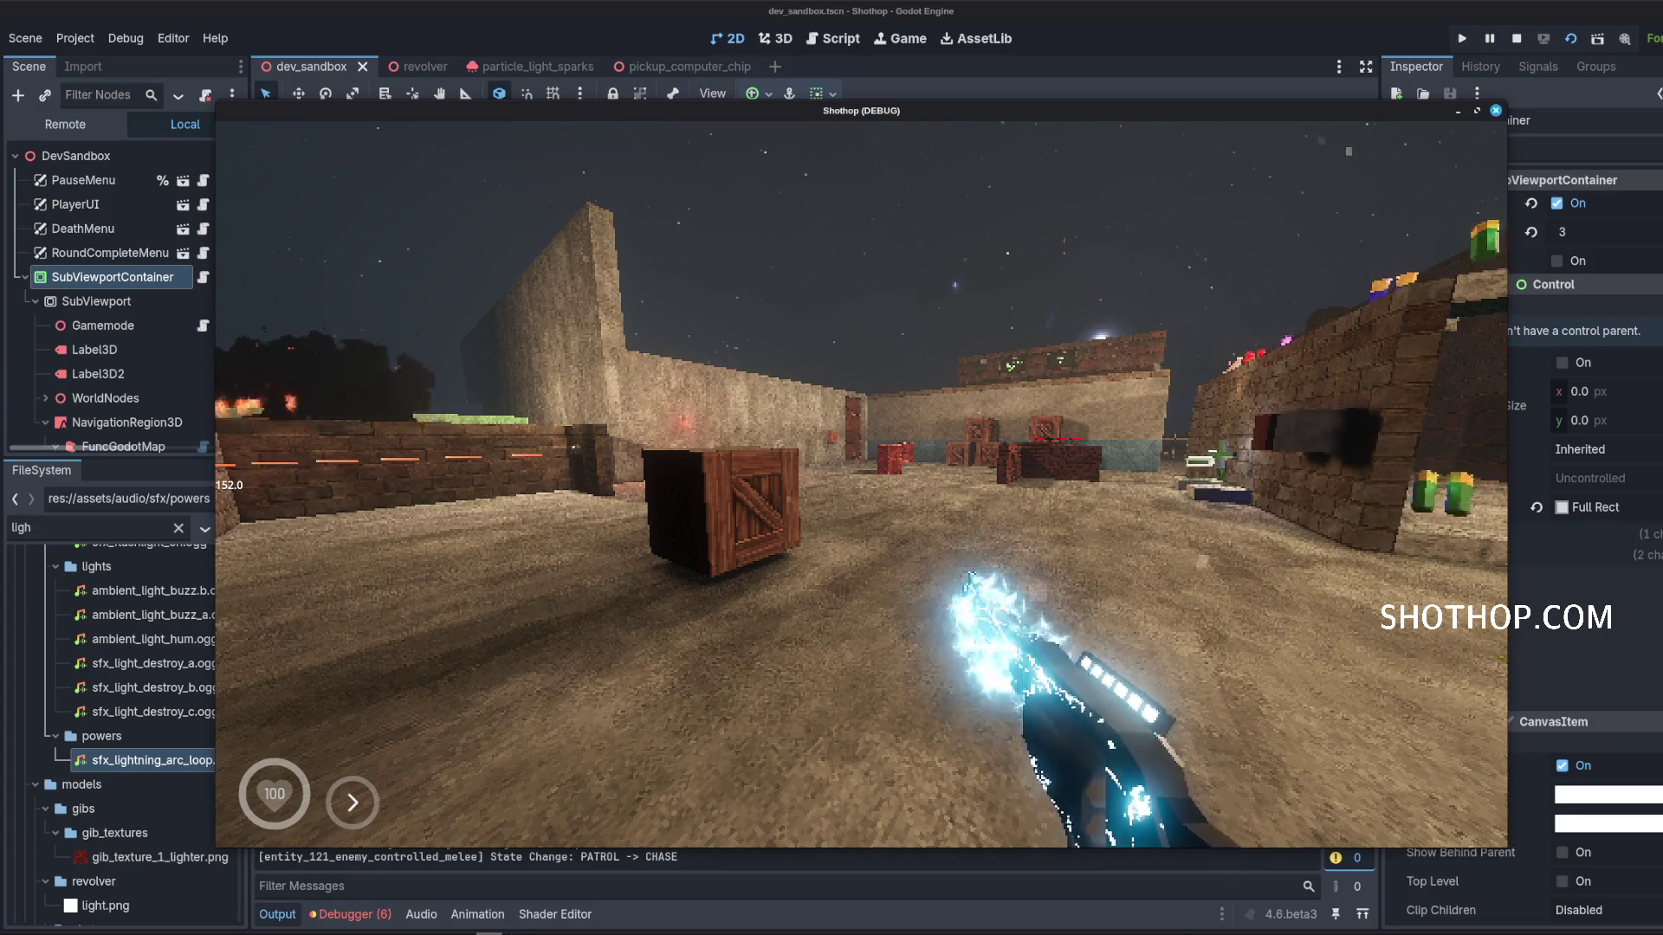
key(w)
key(Escape)
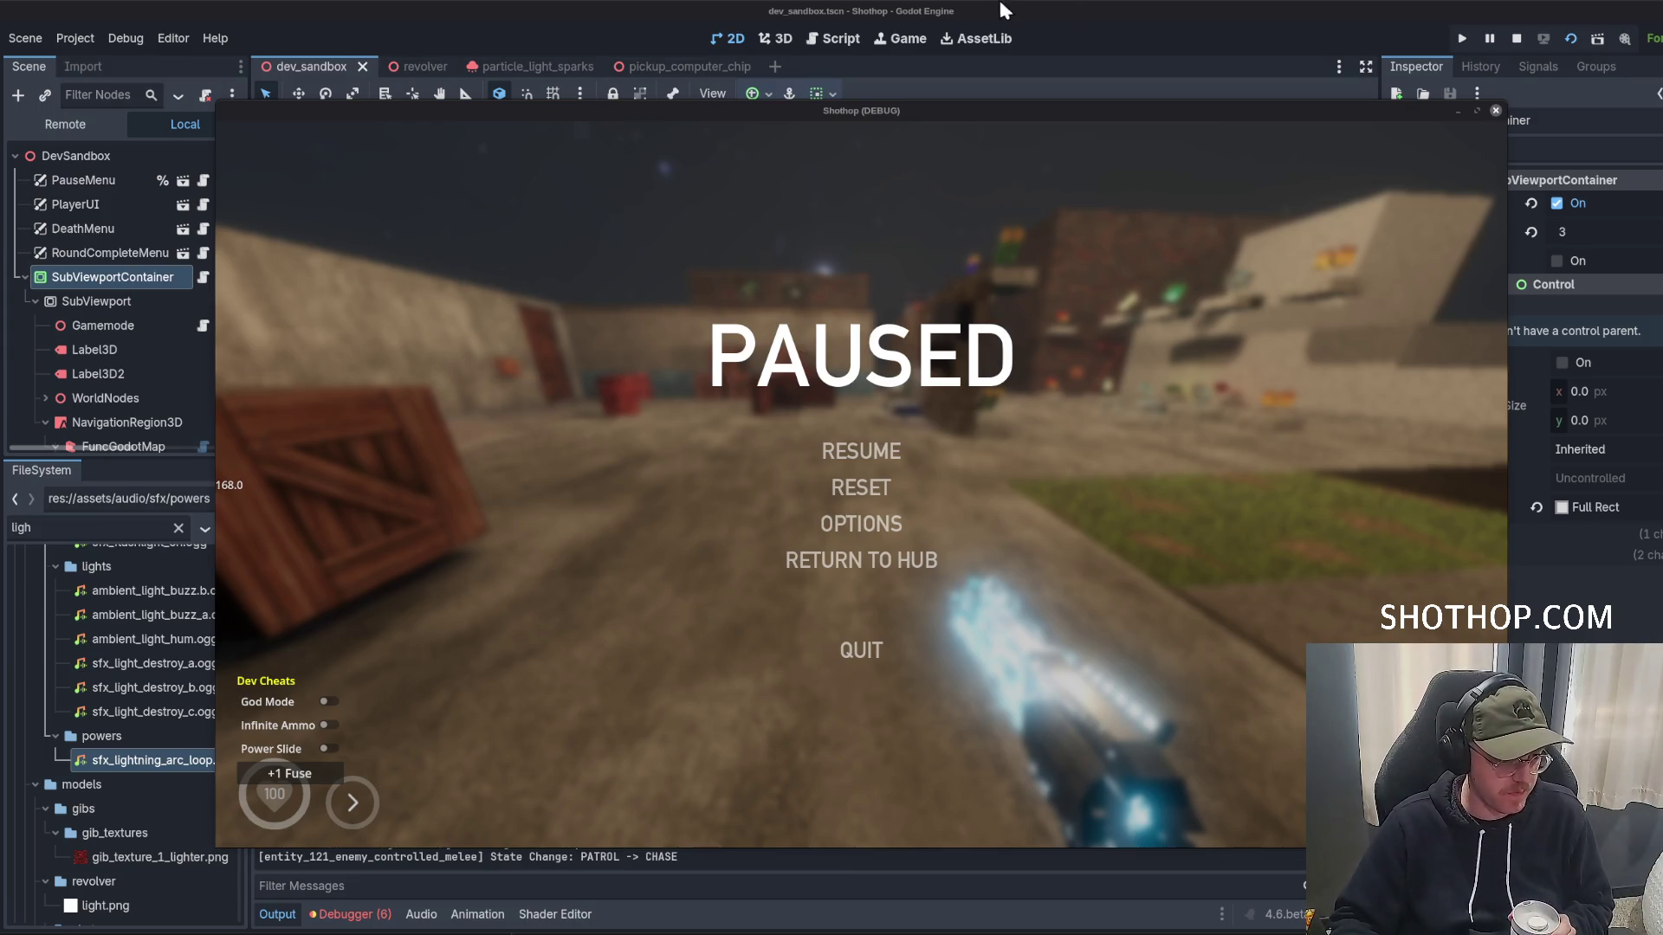
Briefly switch to the editor and back, then resume the paused Shothop game.
key(F8)
key(alt+Tab)
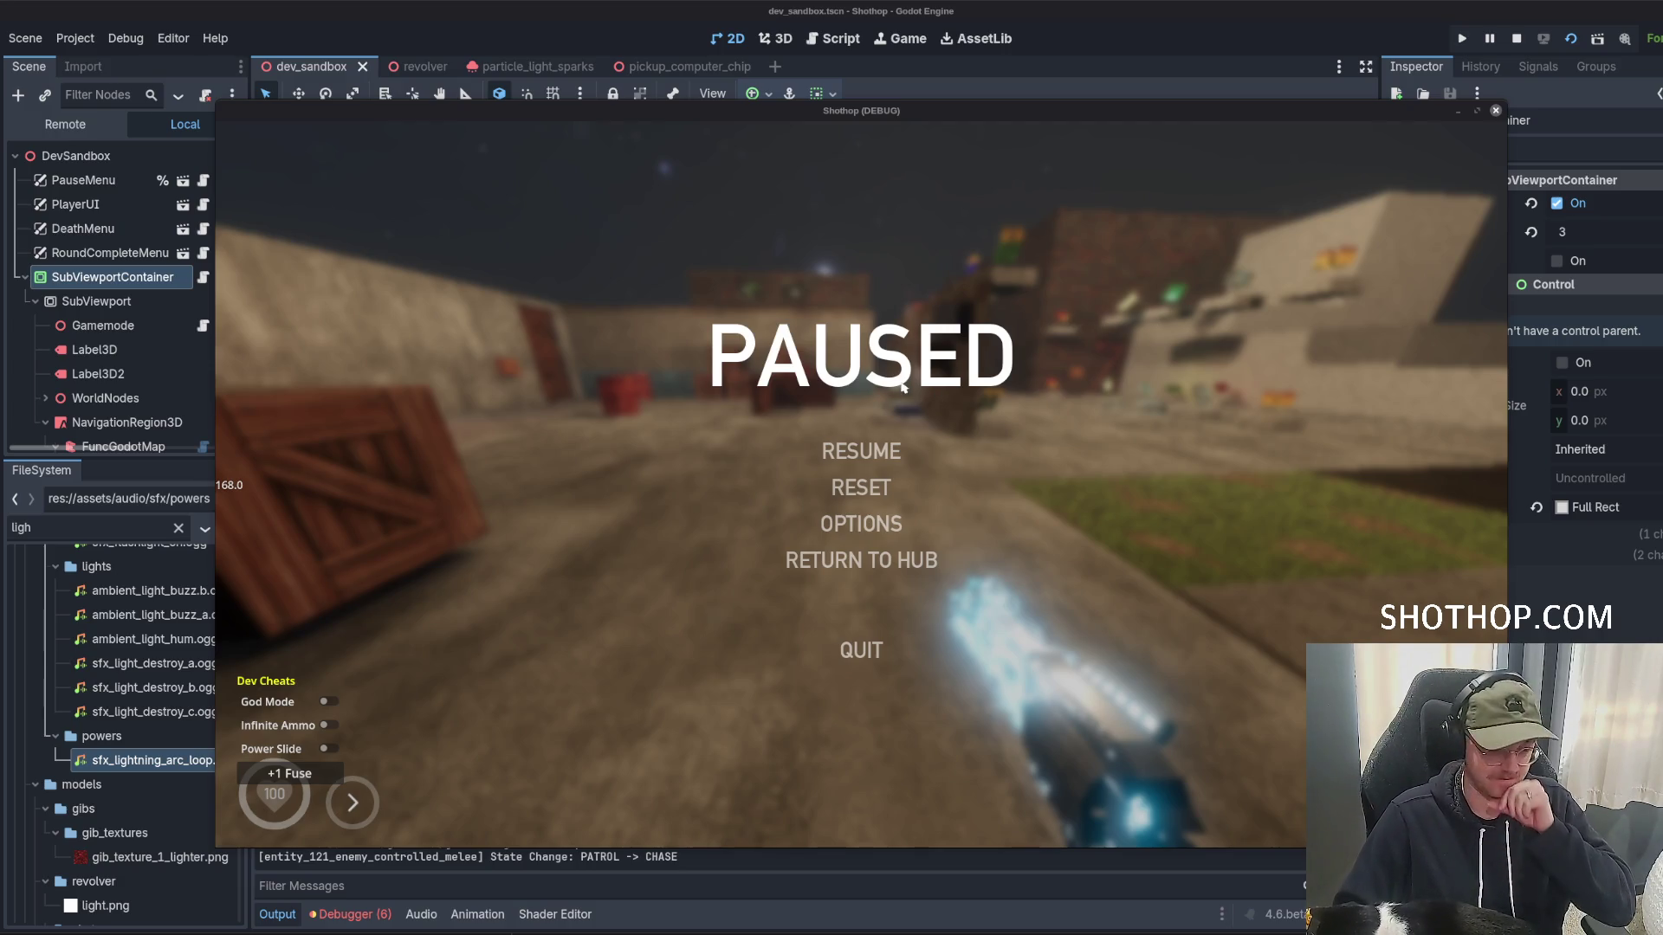
click(861, 451)
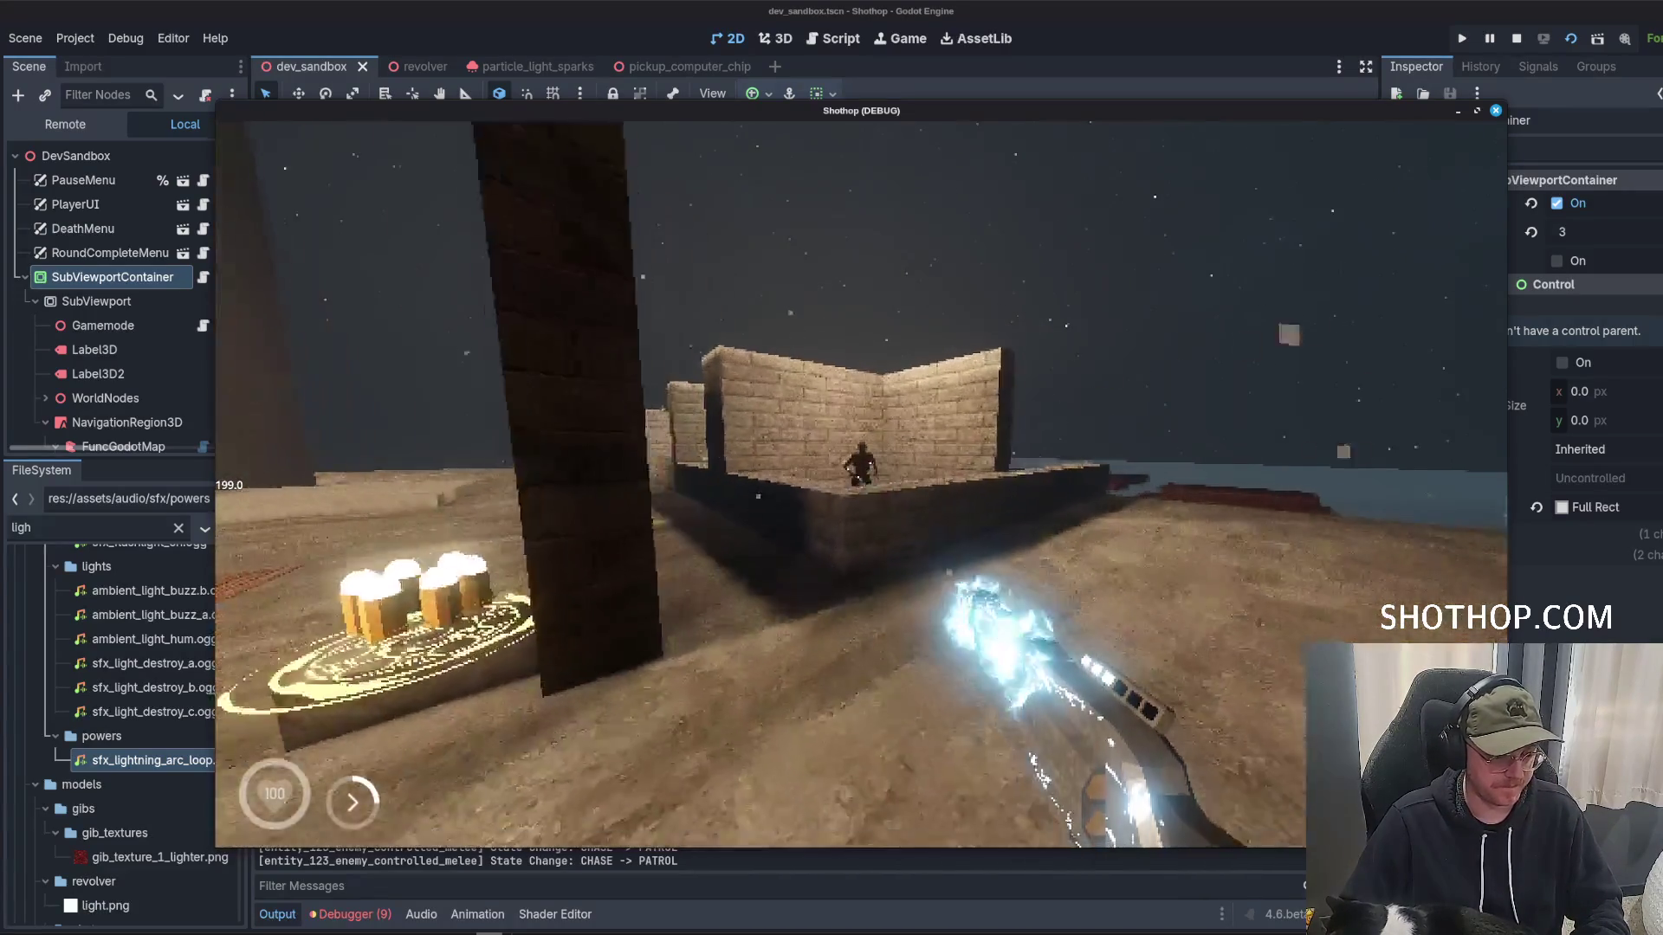
Walk into the brick enclosure, shoot a crate, dash past, and reset the level.
key(w)
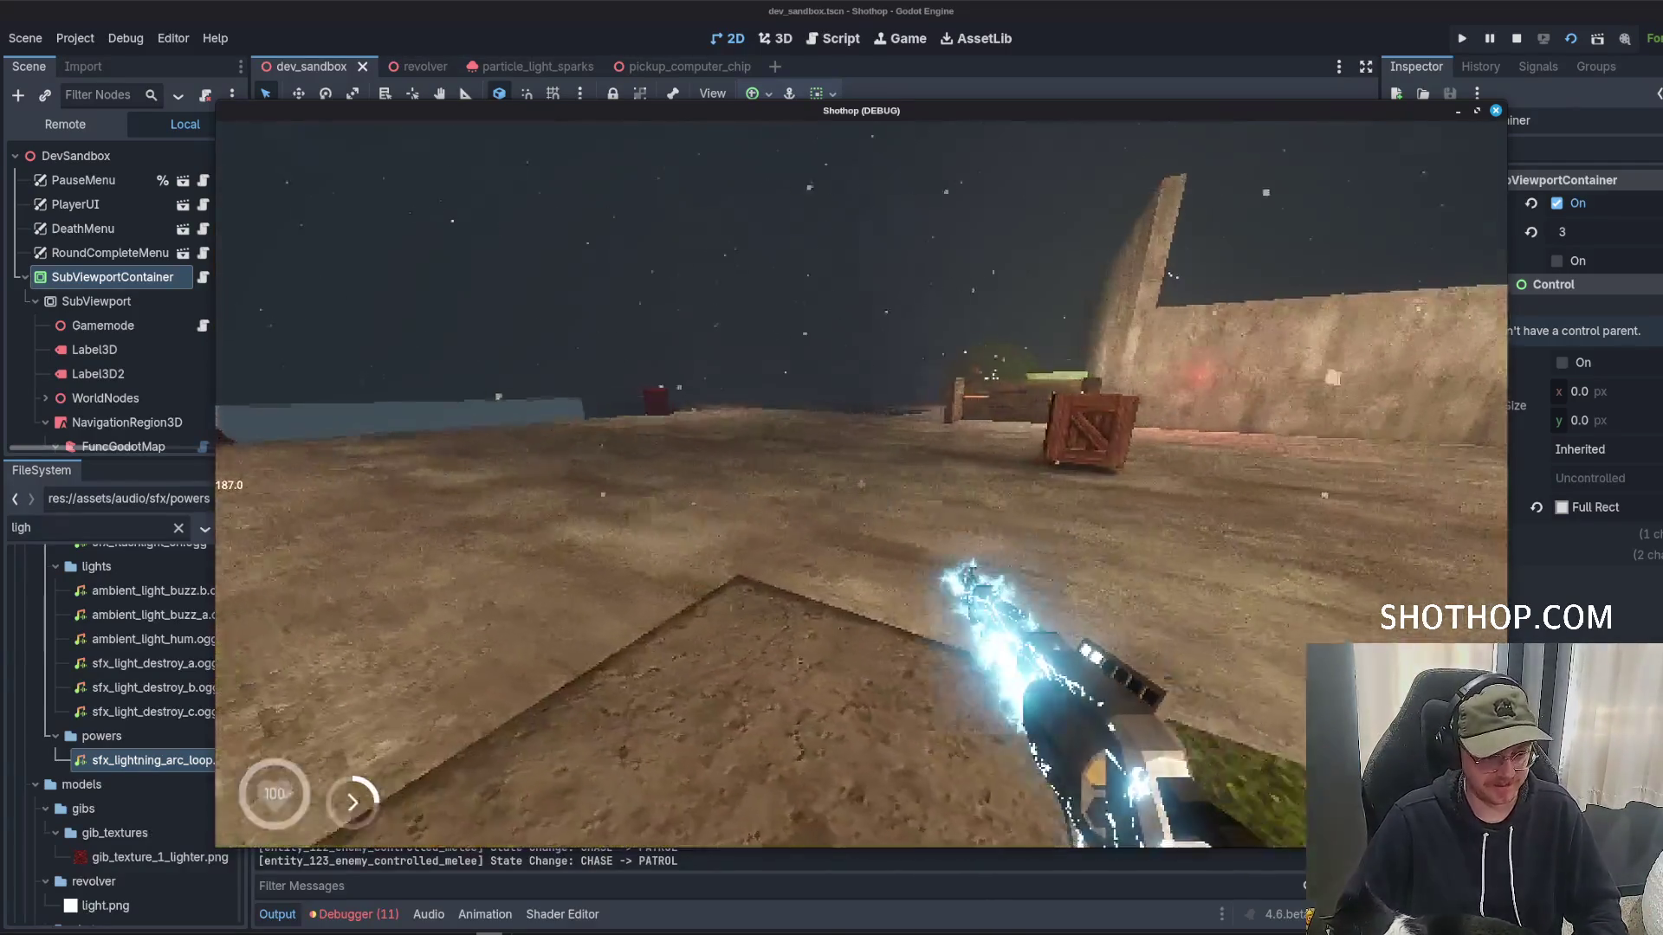
click(862, 483)
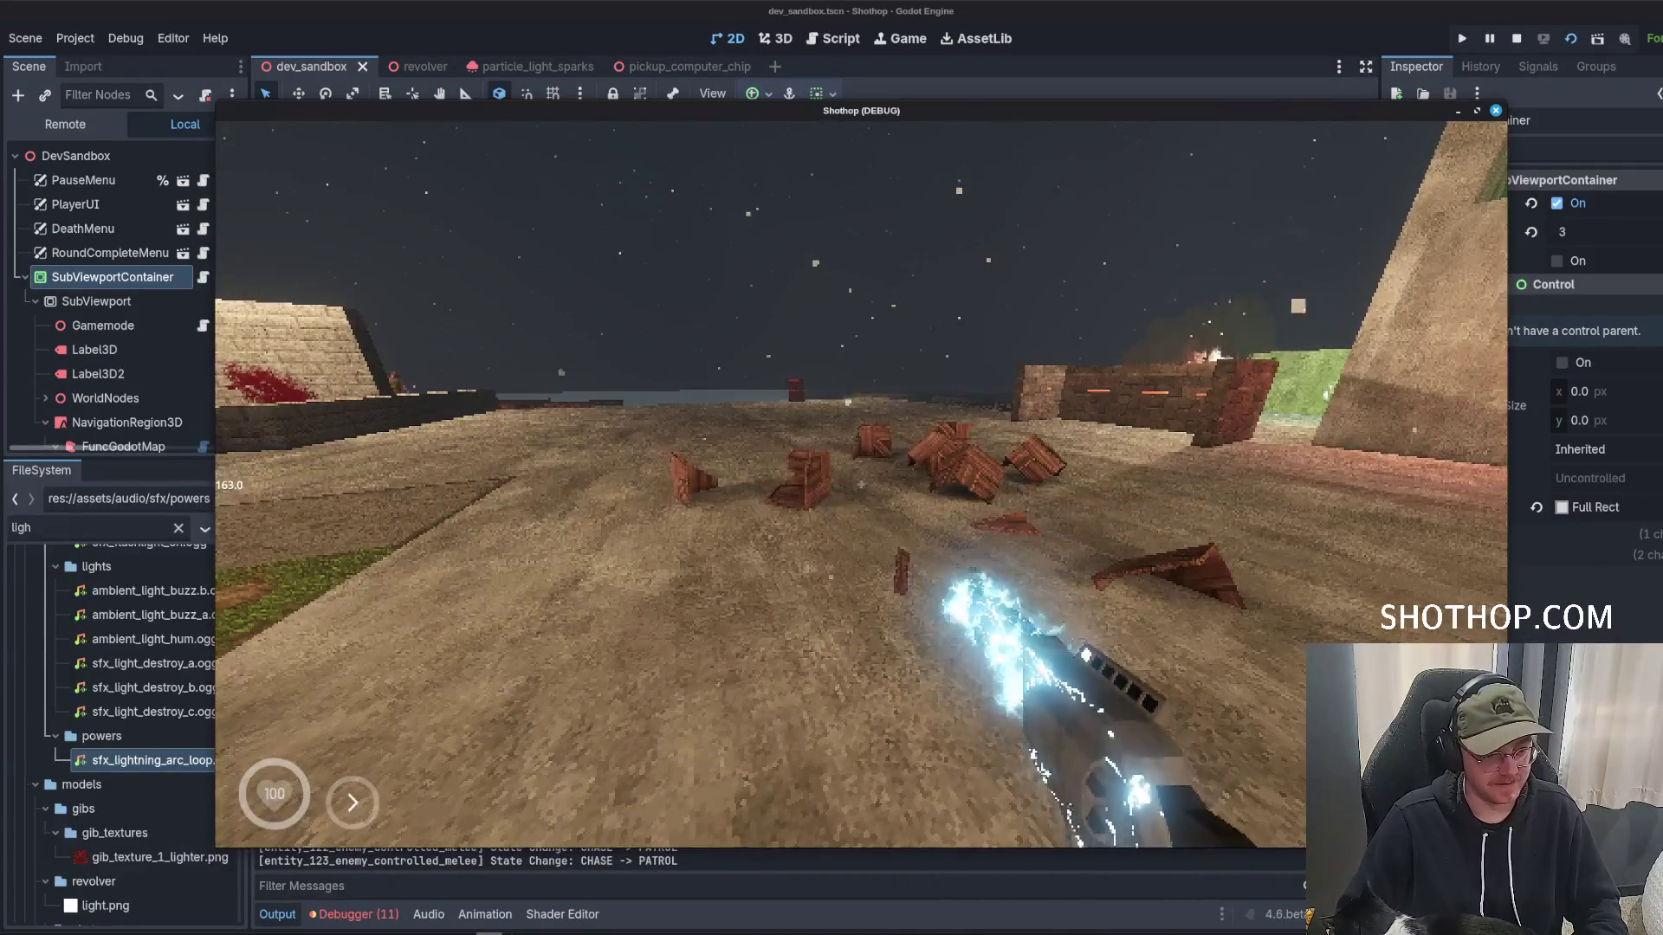
key(shift)
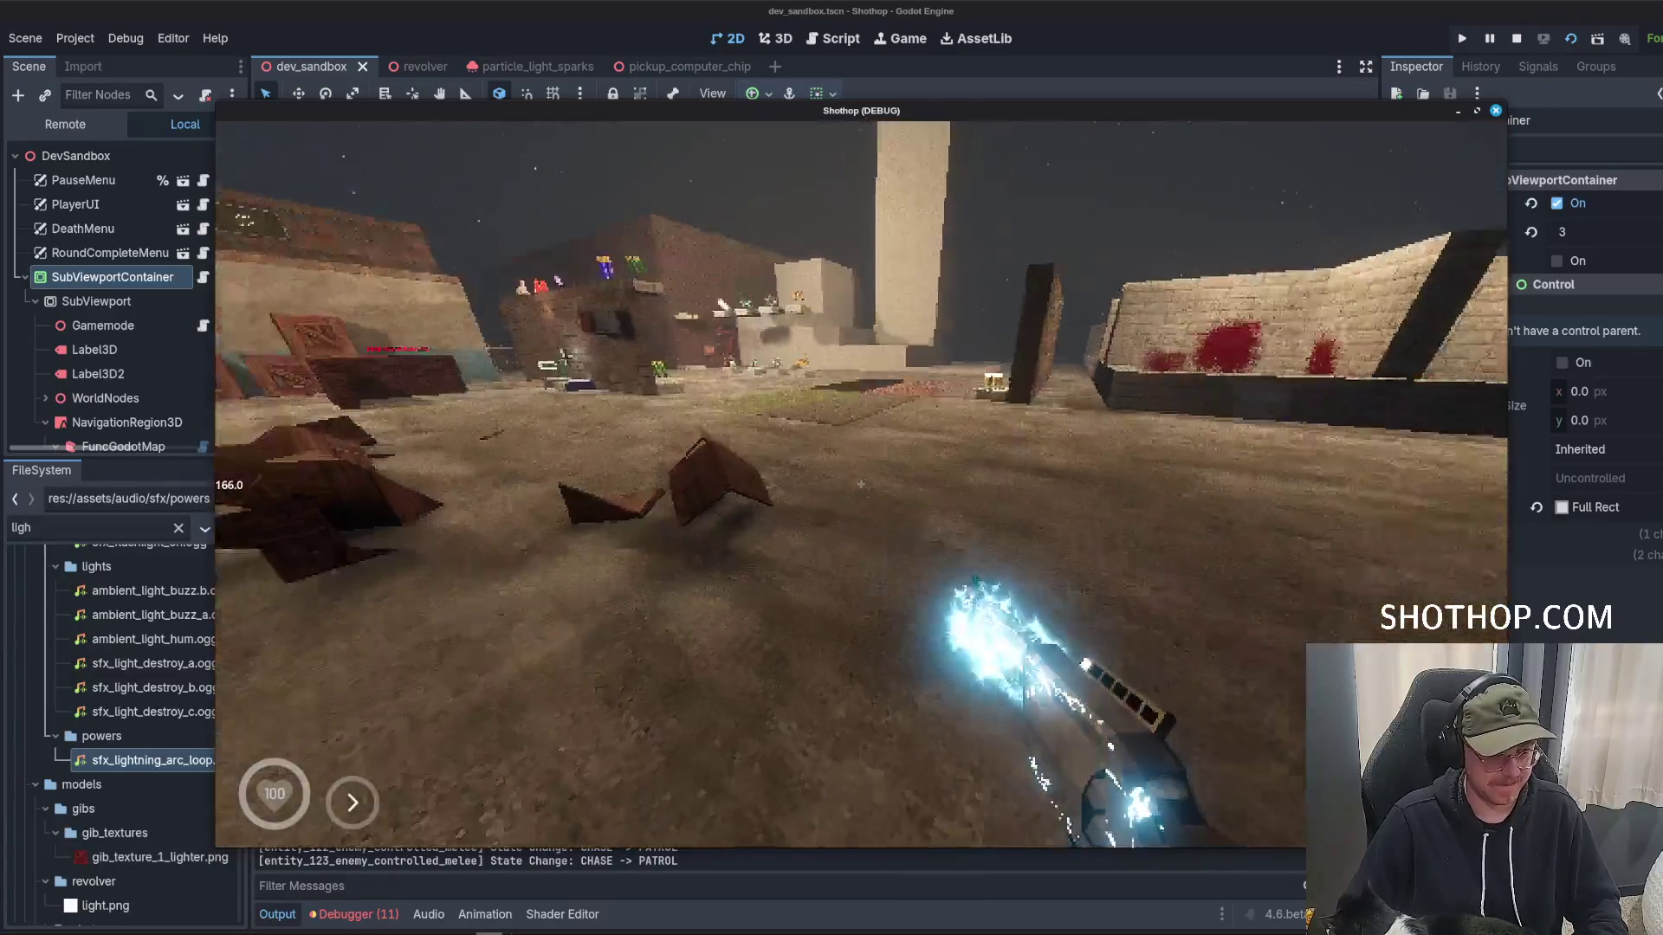
key(Escape)
click(863, 489)
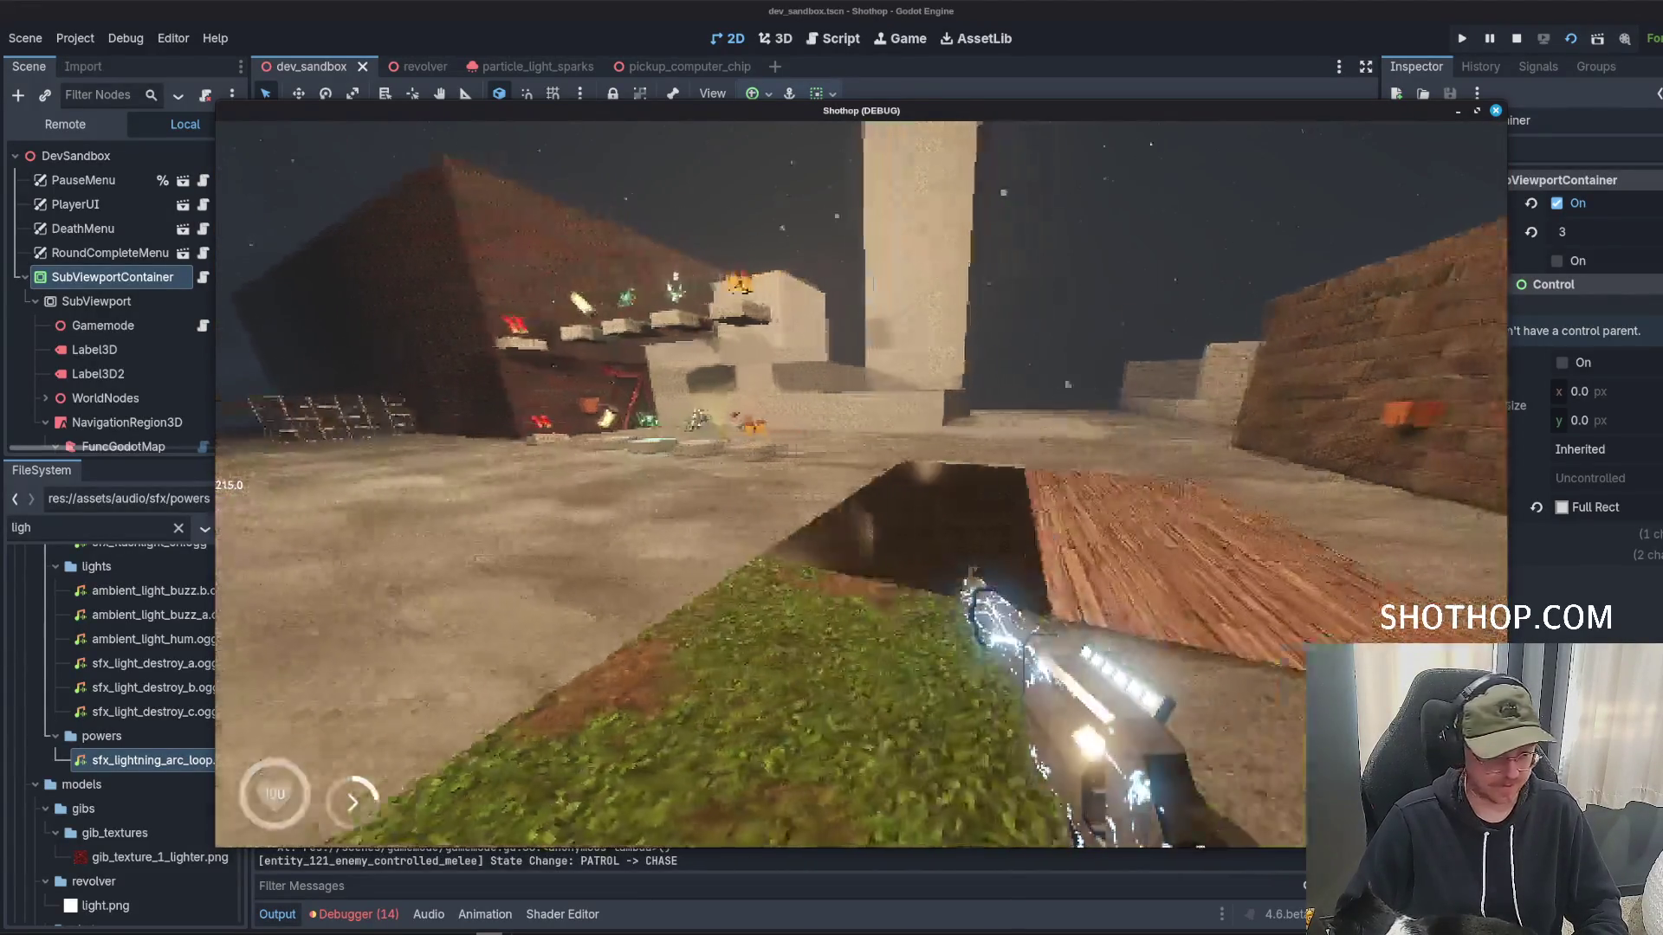
Swap to weapon 2, pause, and return to the editor's revolver scene.
key(2)
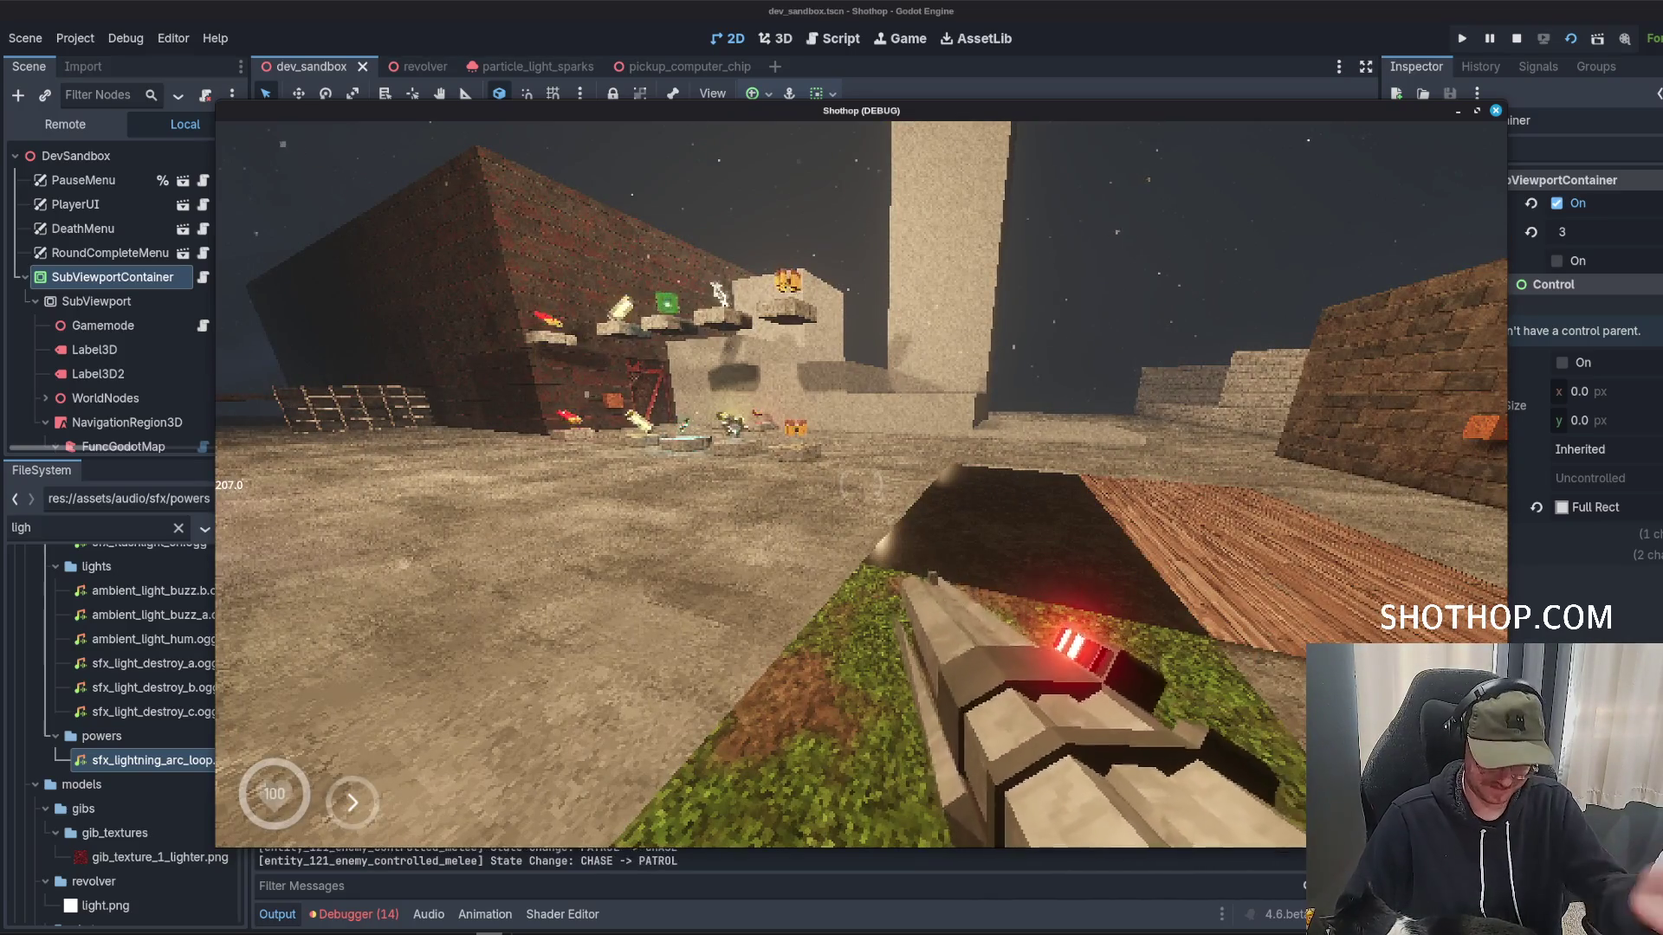
key(Escape)
click(994, 11)
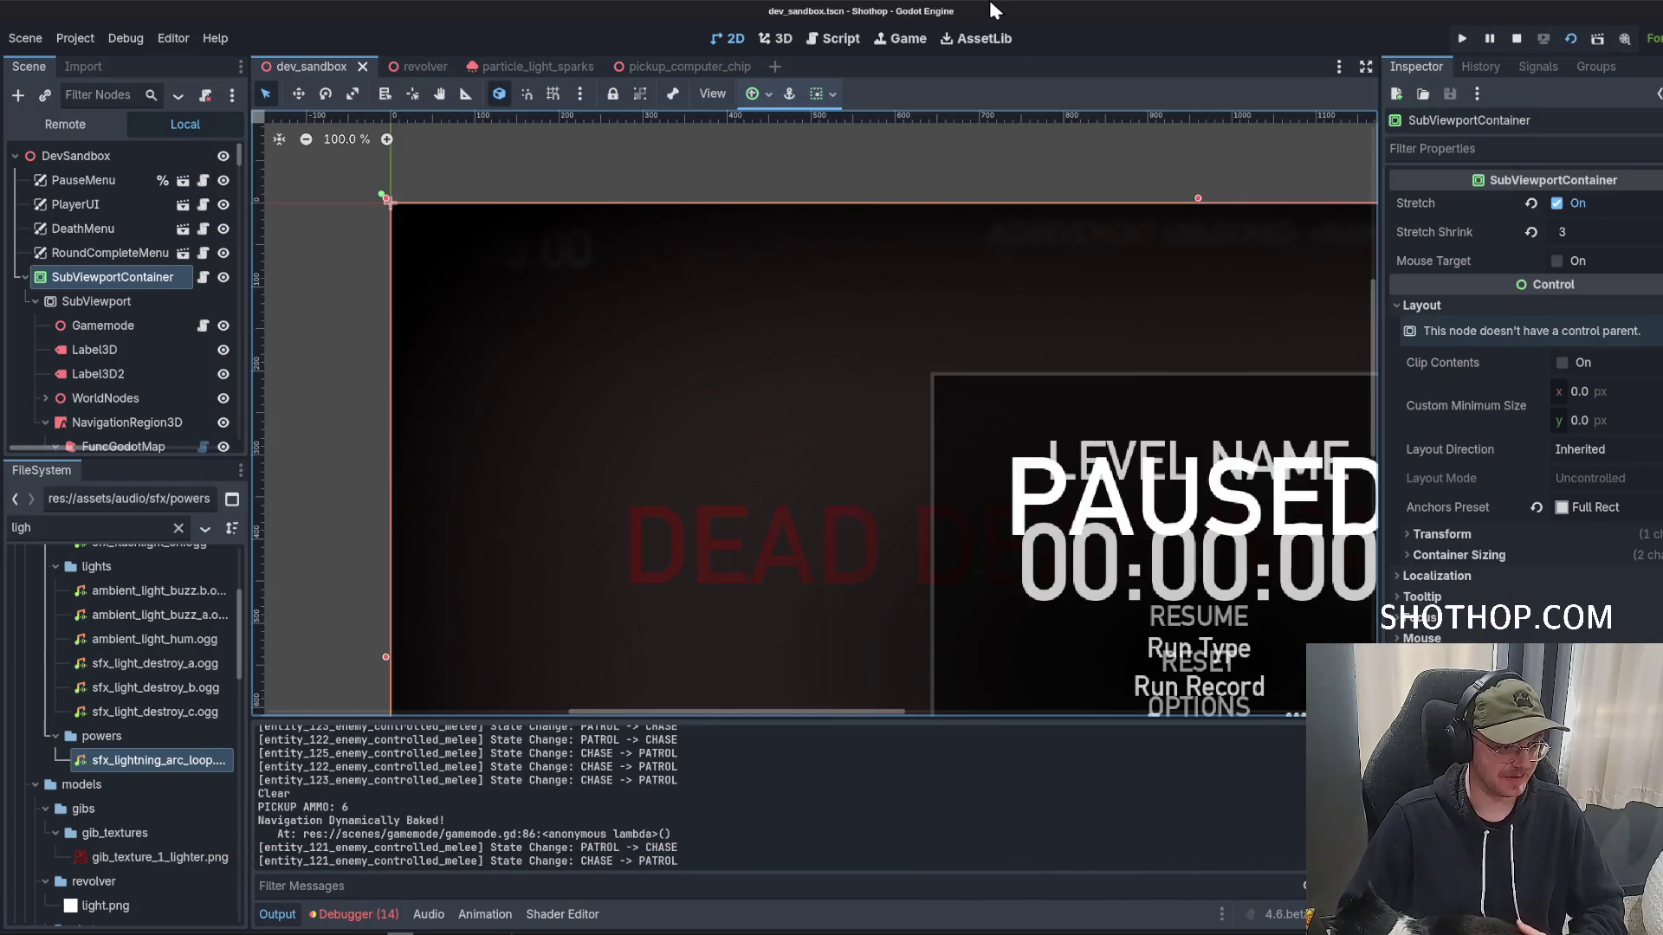
click(421, 68)
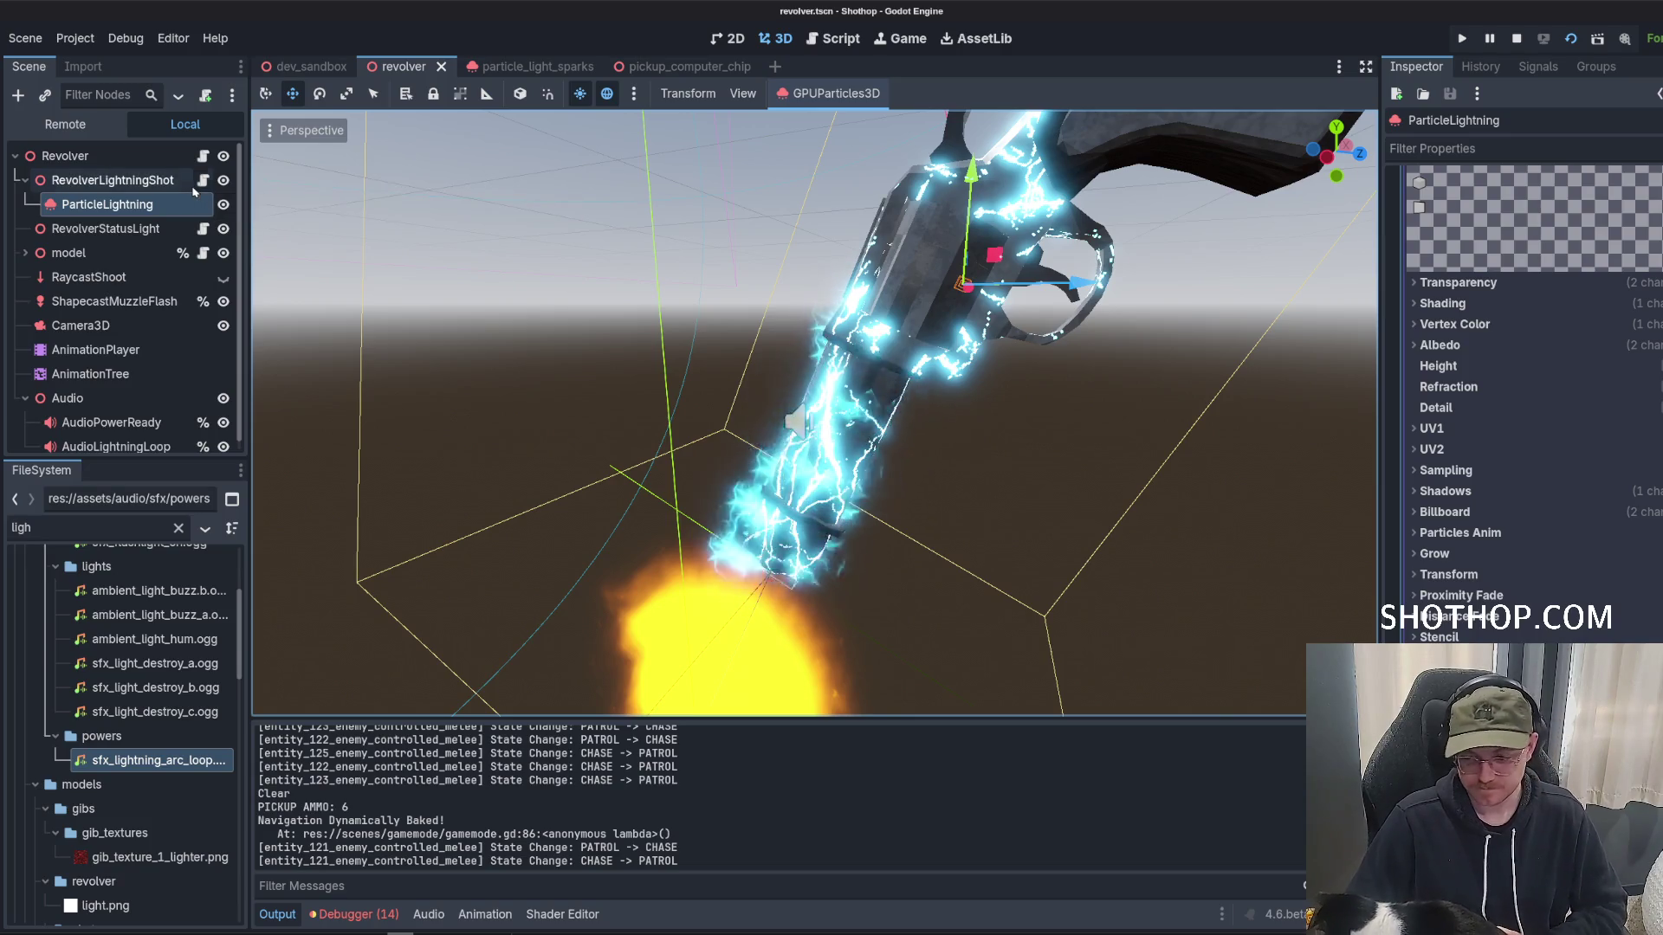
Open the RevolverLightningShot node's script and go to the emission line in _ready.
click(24, 181)
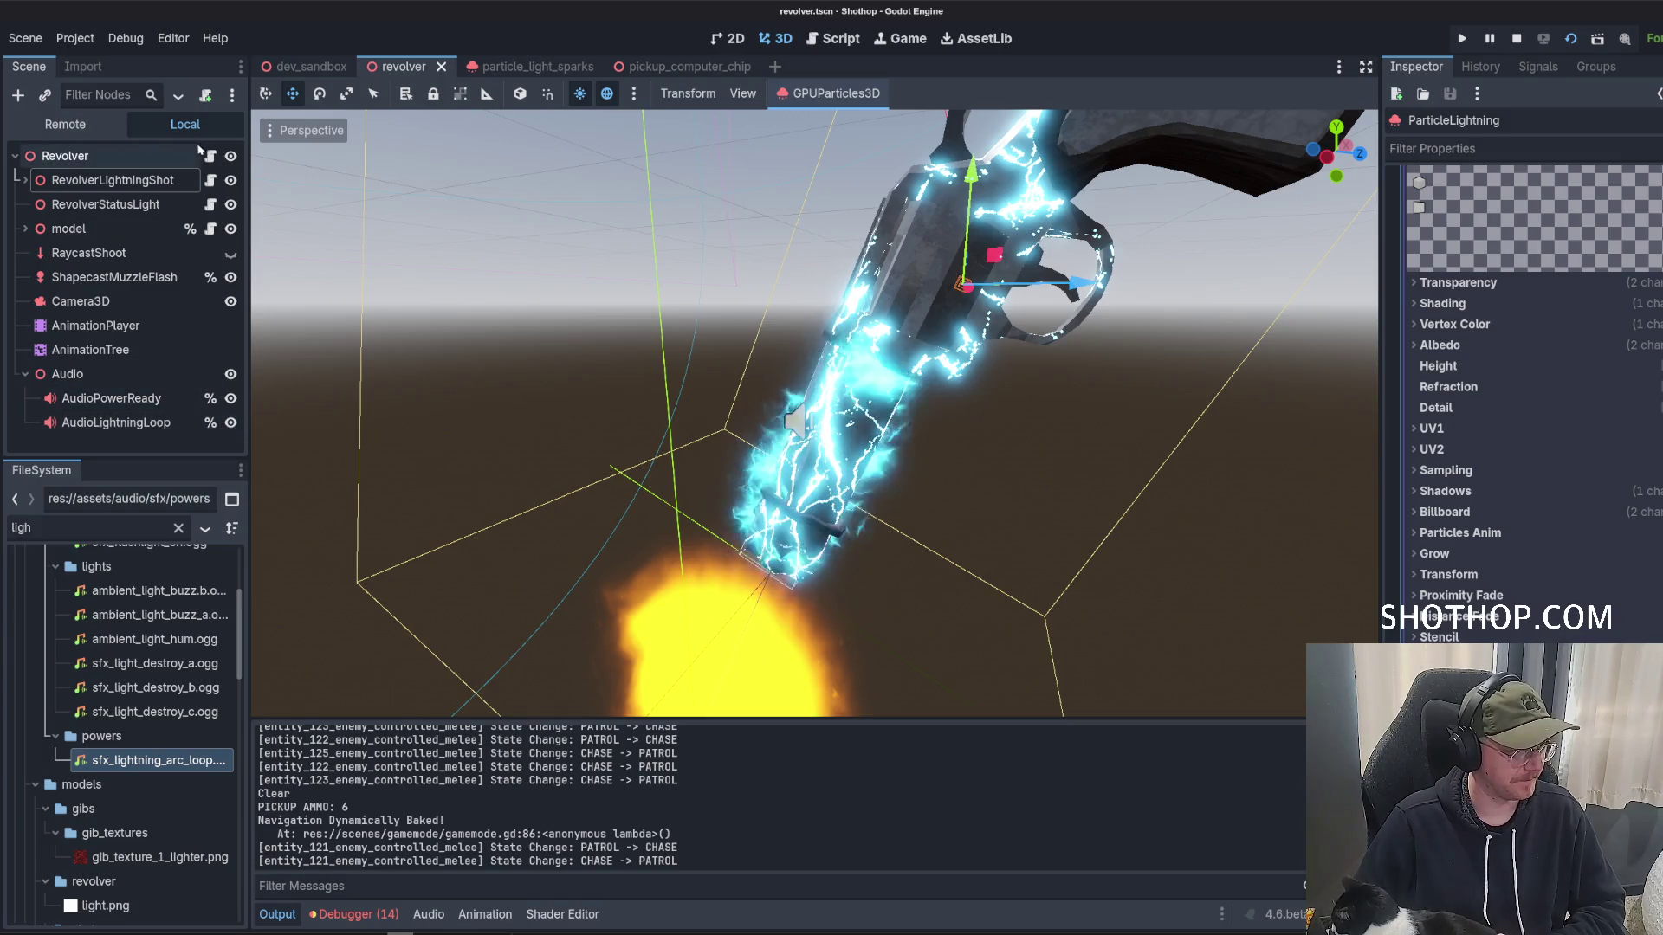
click(211, 181)
scroll(699, 298, down, 4)
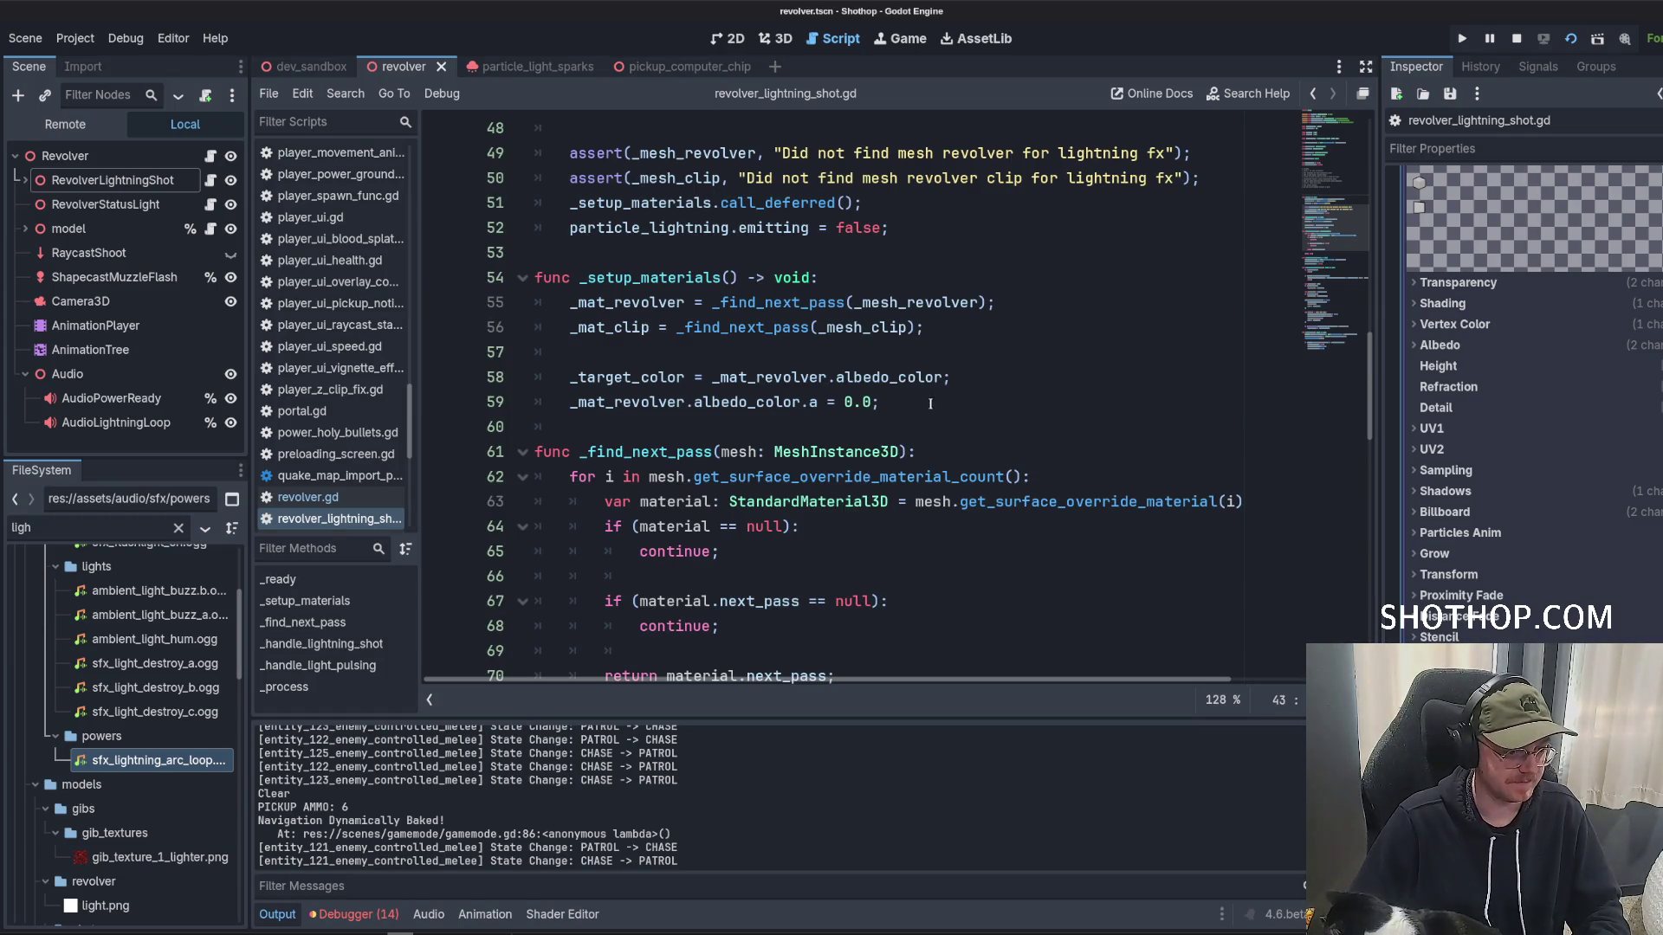
click(940, 402)
scroll(952, 433, up, 5)
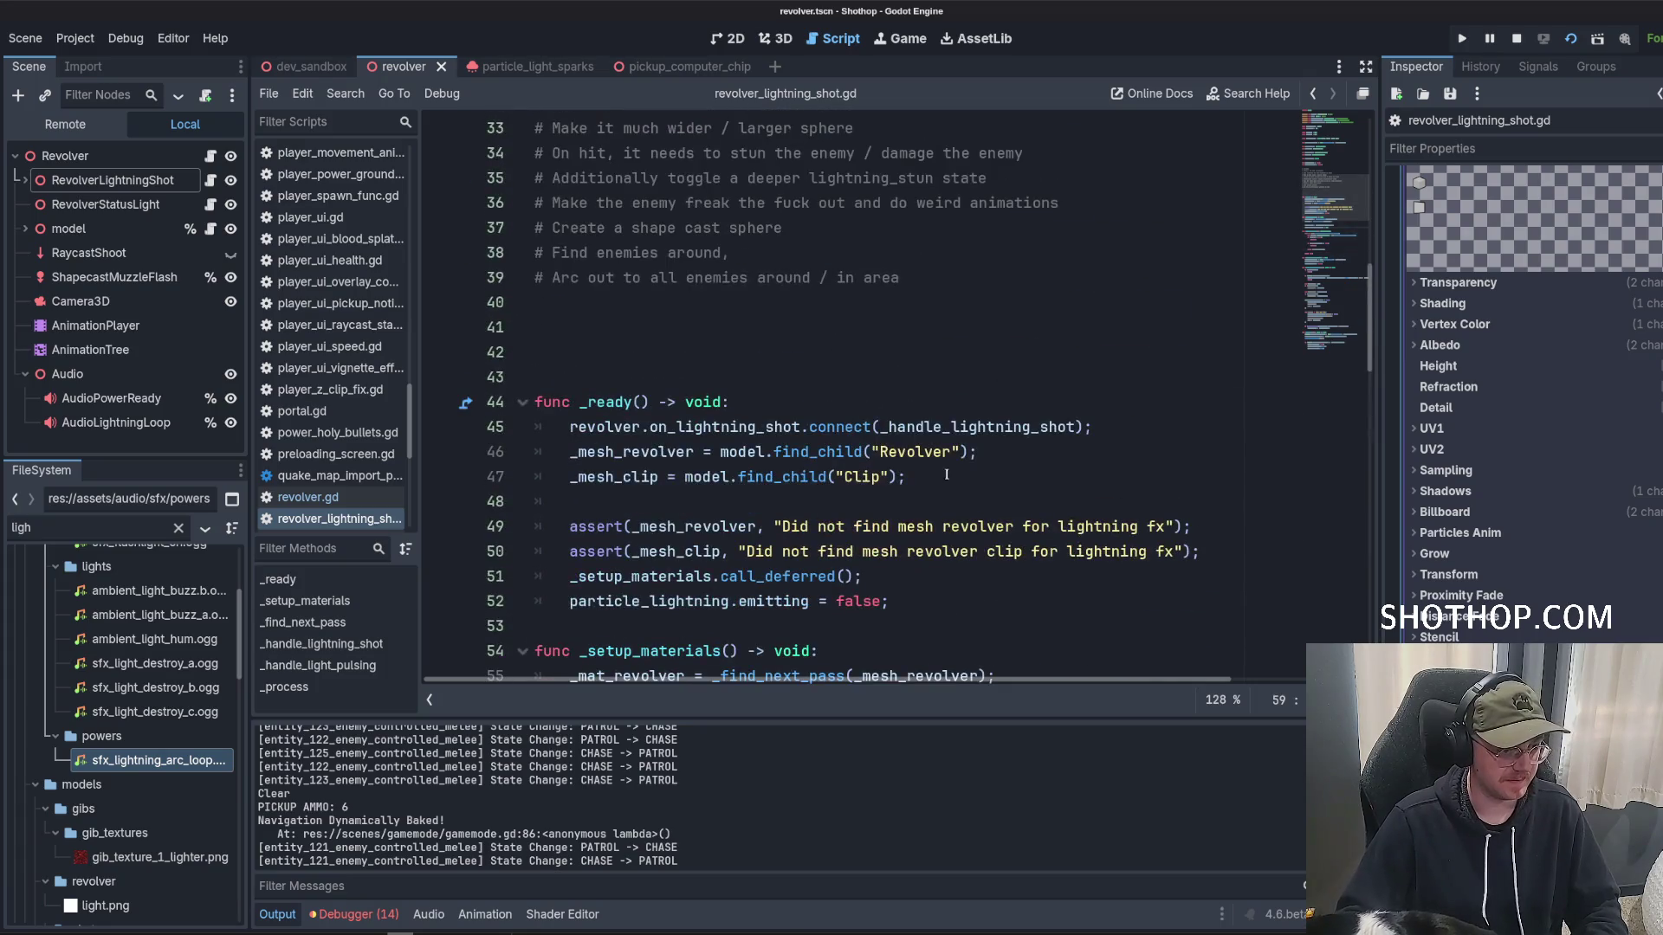
click(986, 486)
scroll(1005, 520, down, 3)
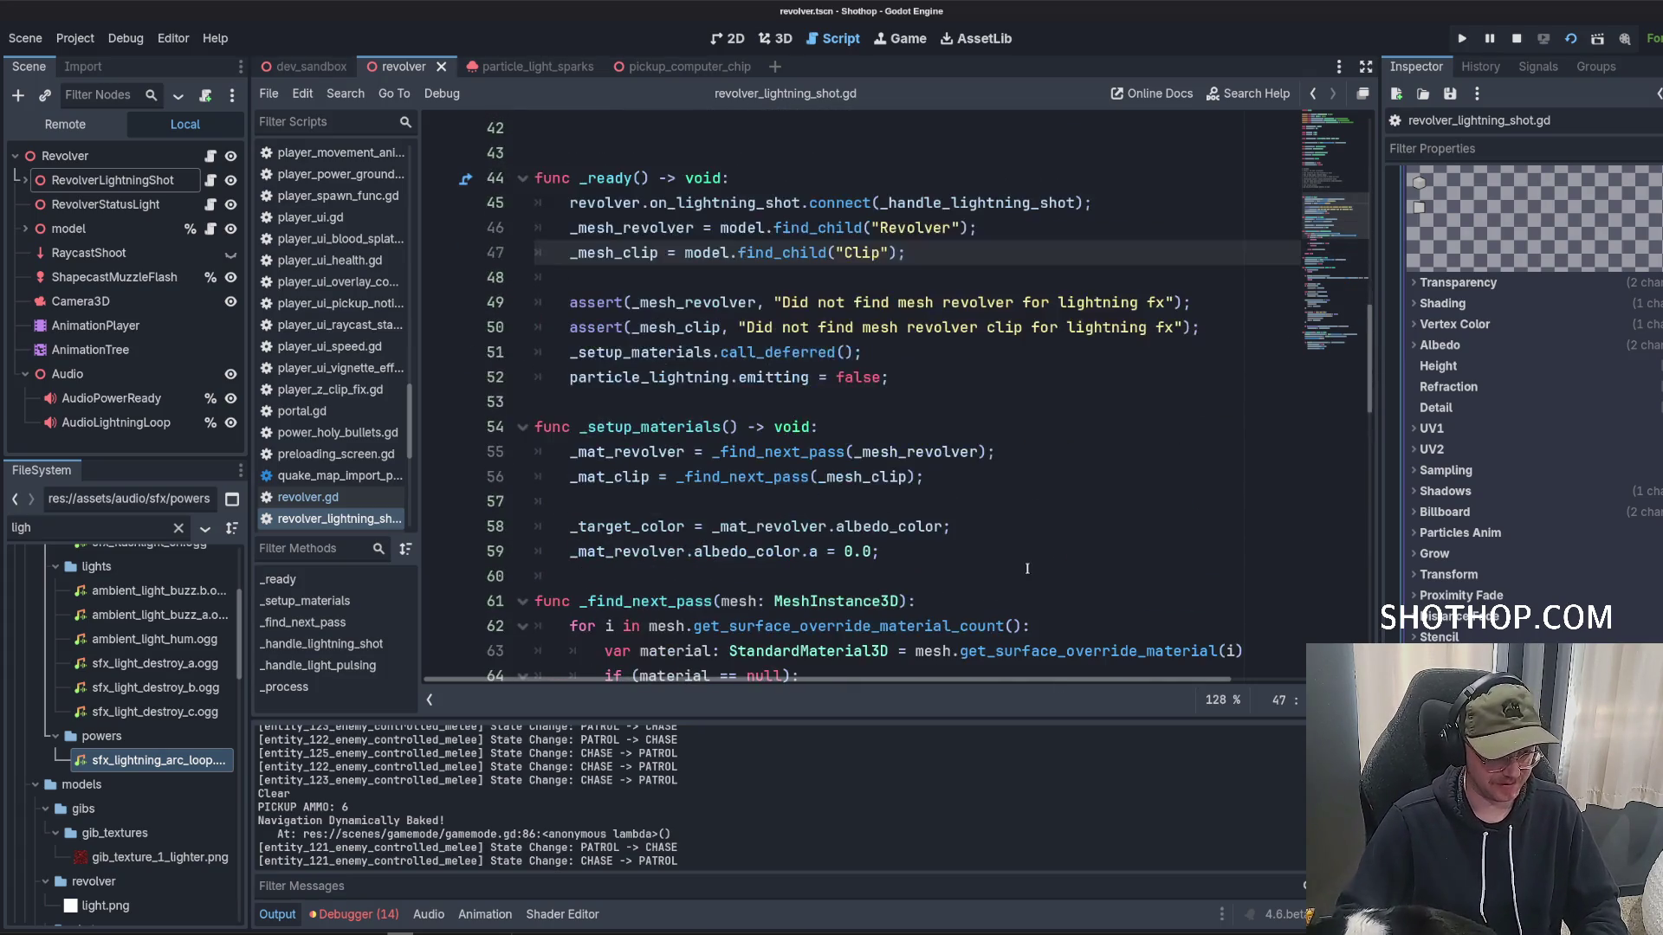
click(920, 379)
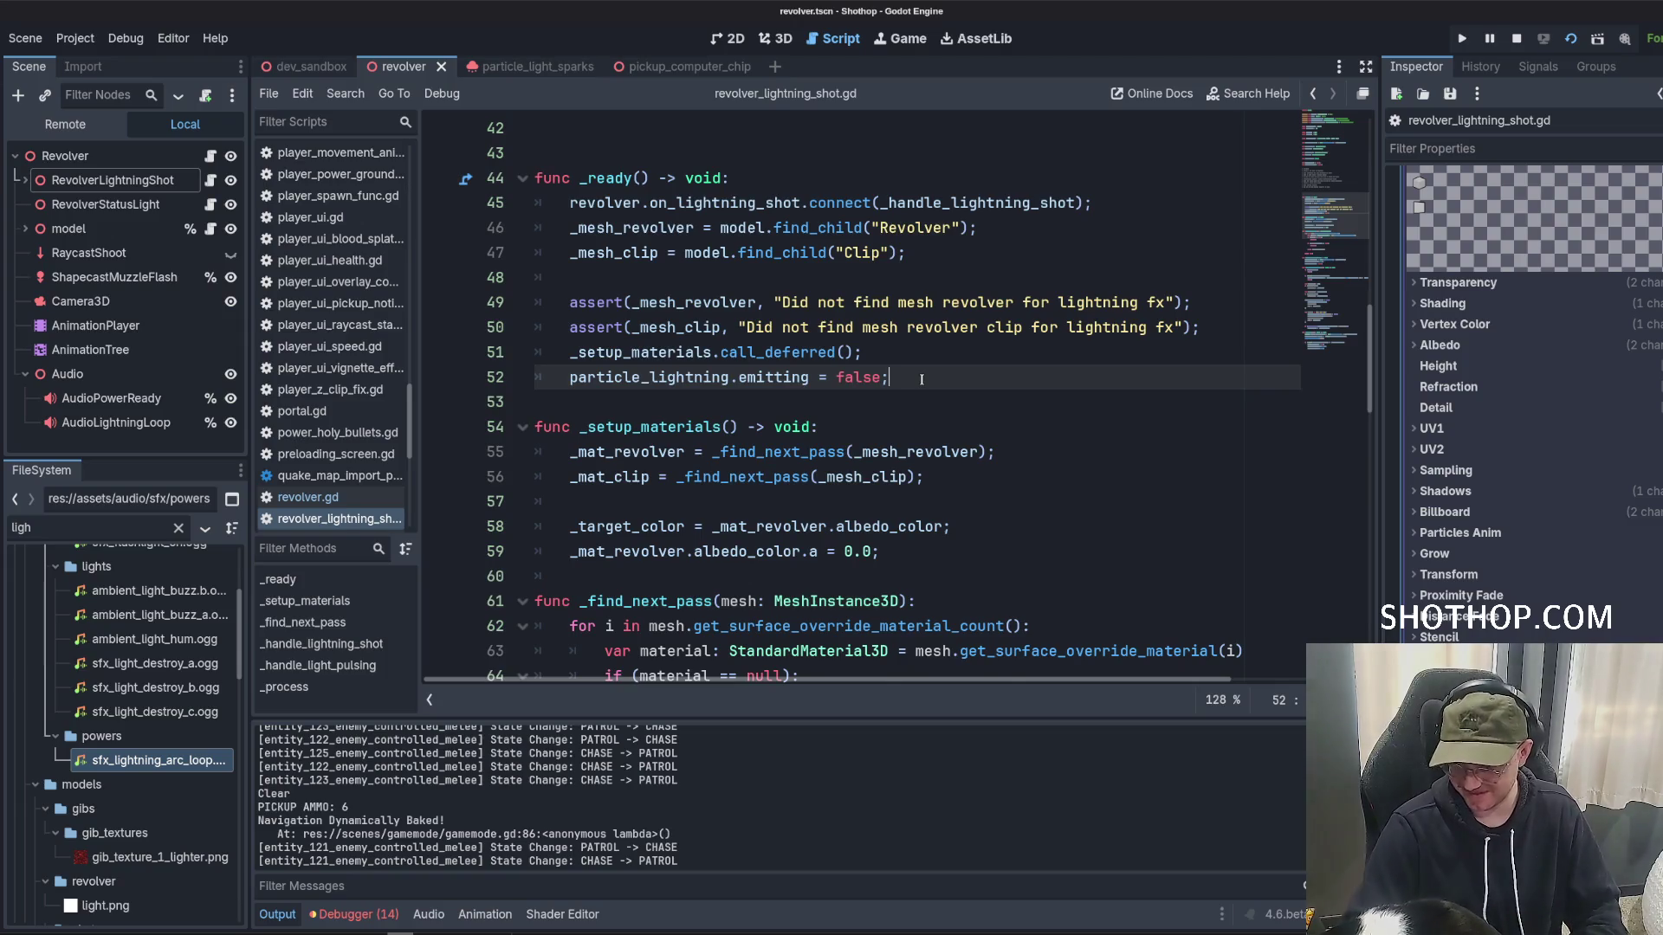
Add EventBus.on_weapon_swap.connect() in _ready after the emitting line.
key(Return)
key(Return)
text(.weapon)
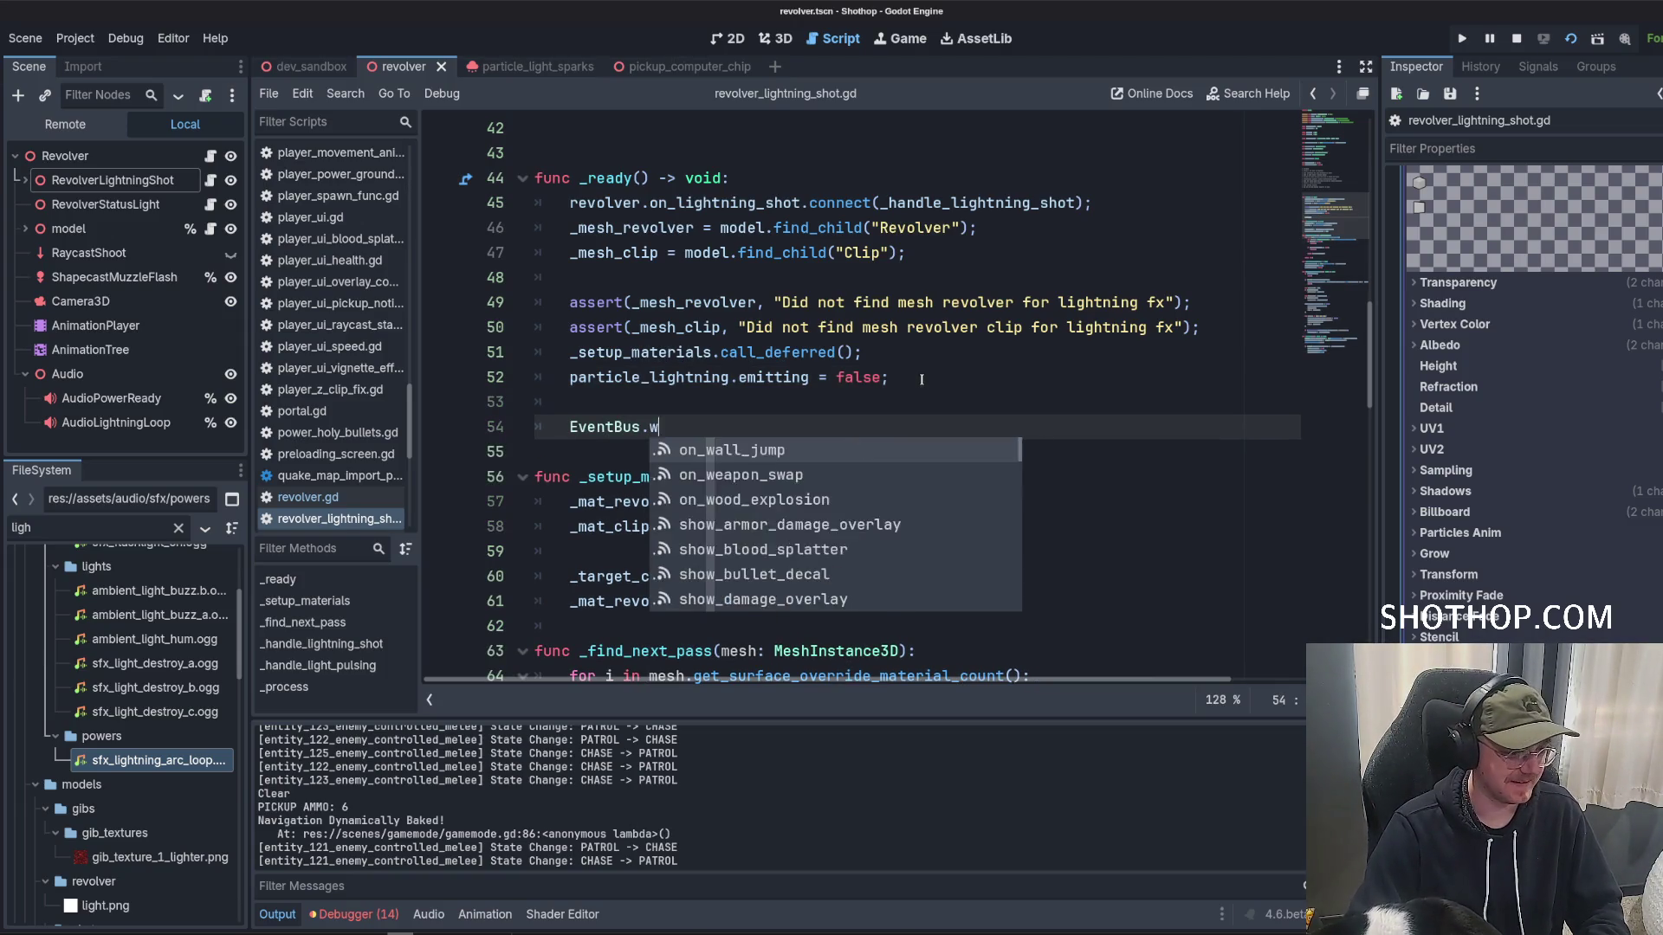
key(Return)
text(o)
key(Return)
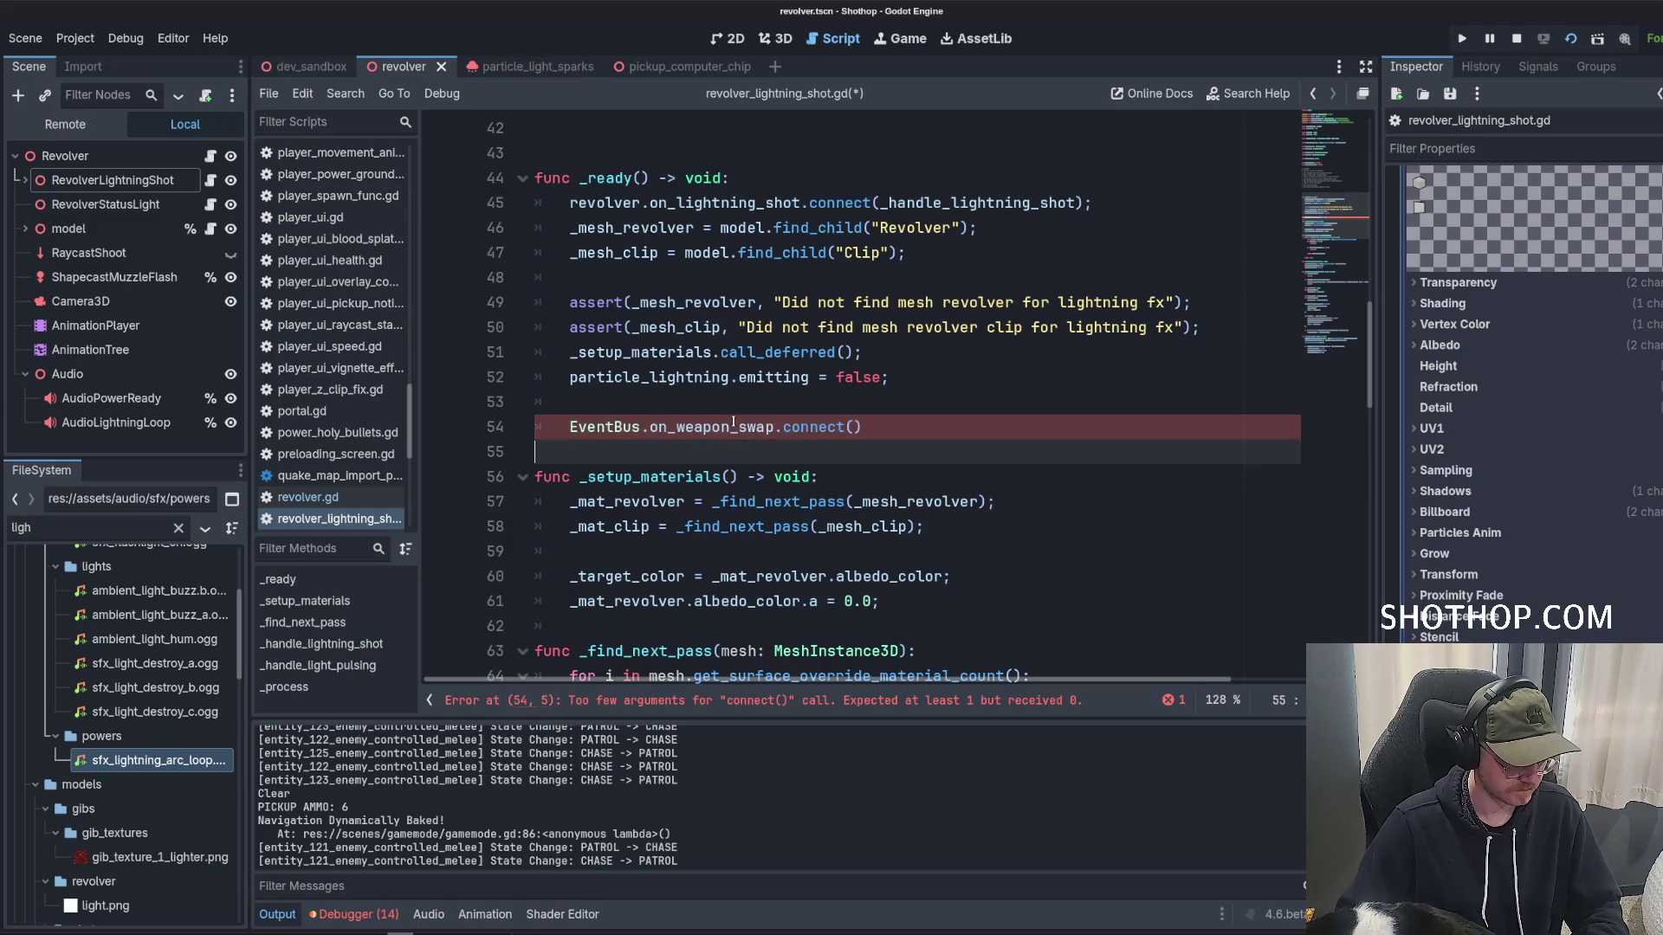
Begin declaring func _on_weapon_swap(type: Globals.WEAPON) -> void below the connect call.
key(Return)
key(Return)
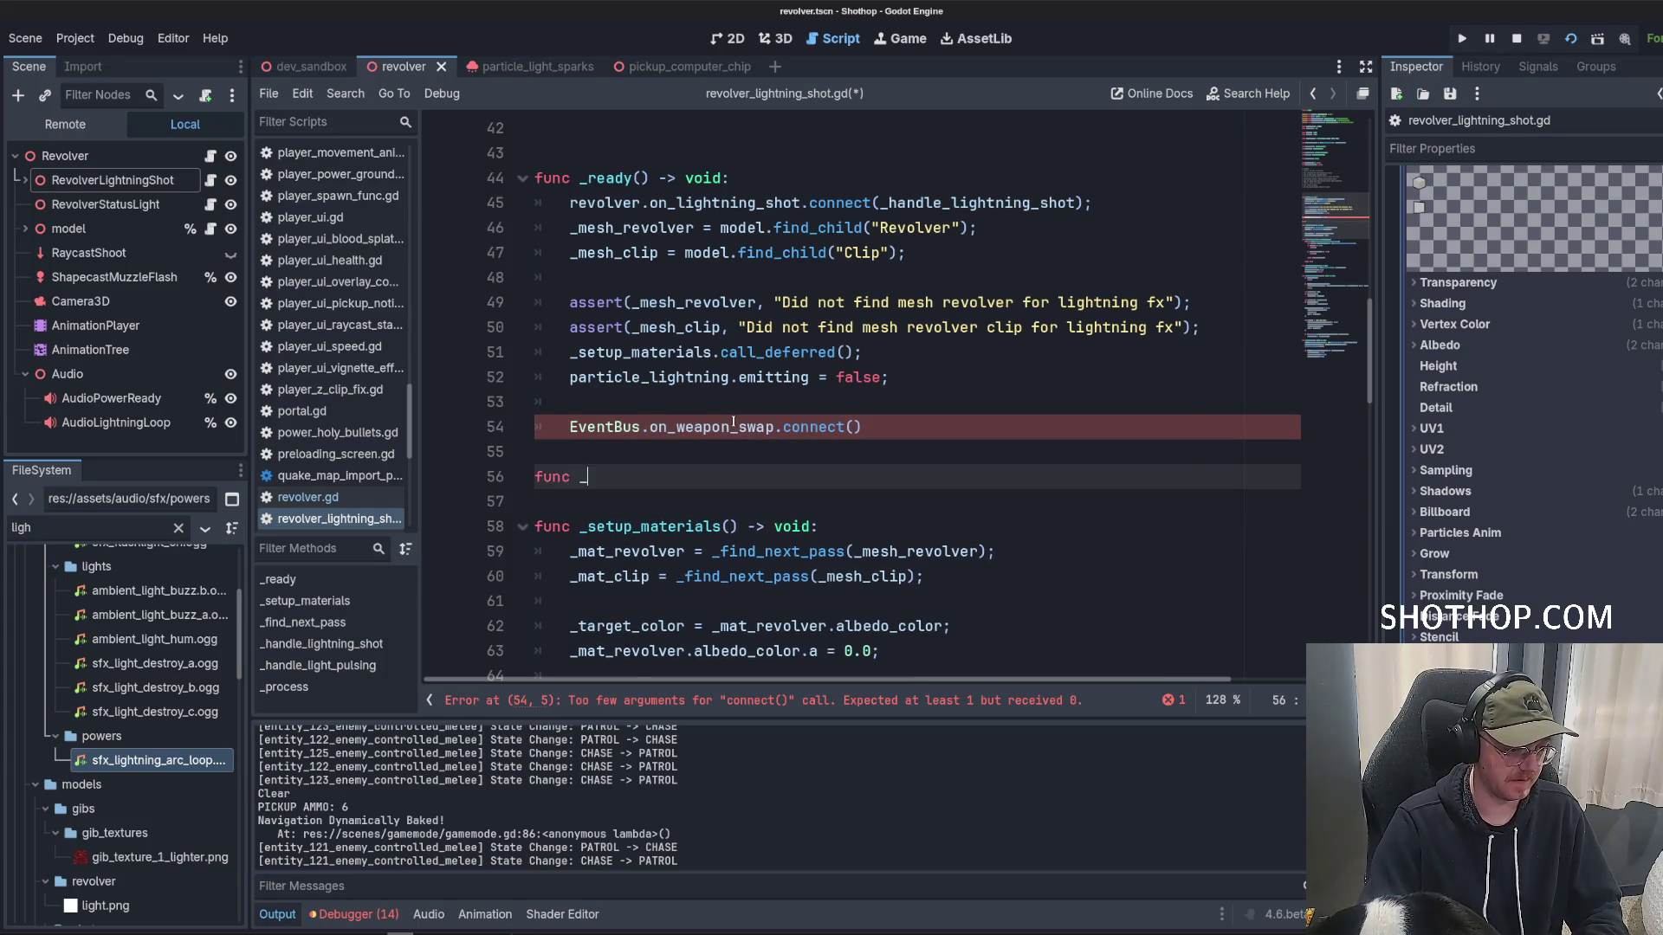
text(on_weapon_swap(typ)
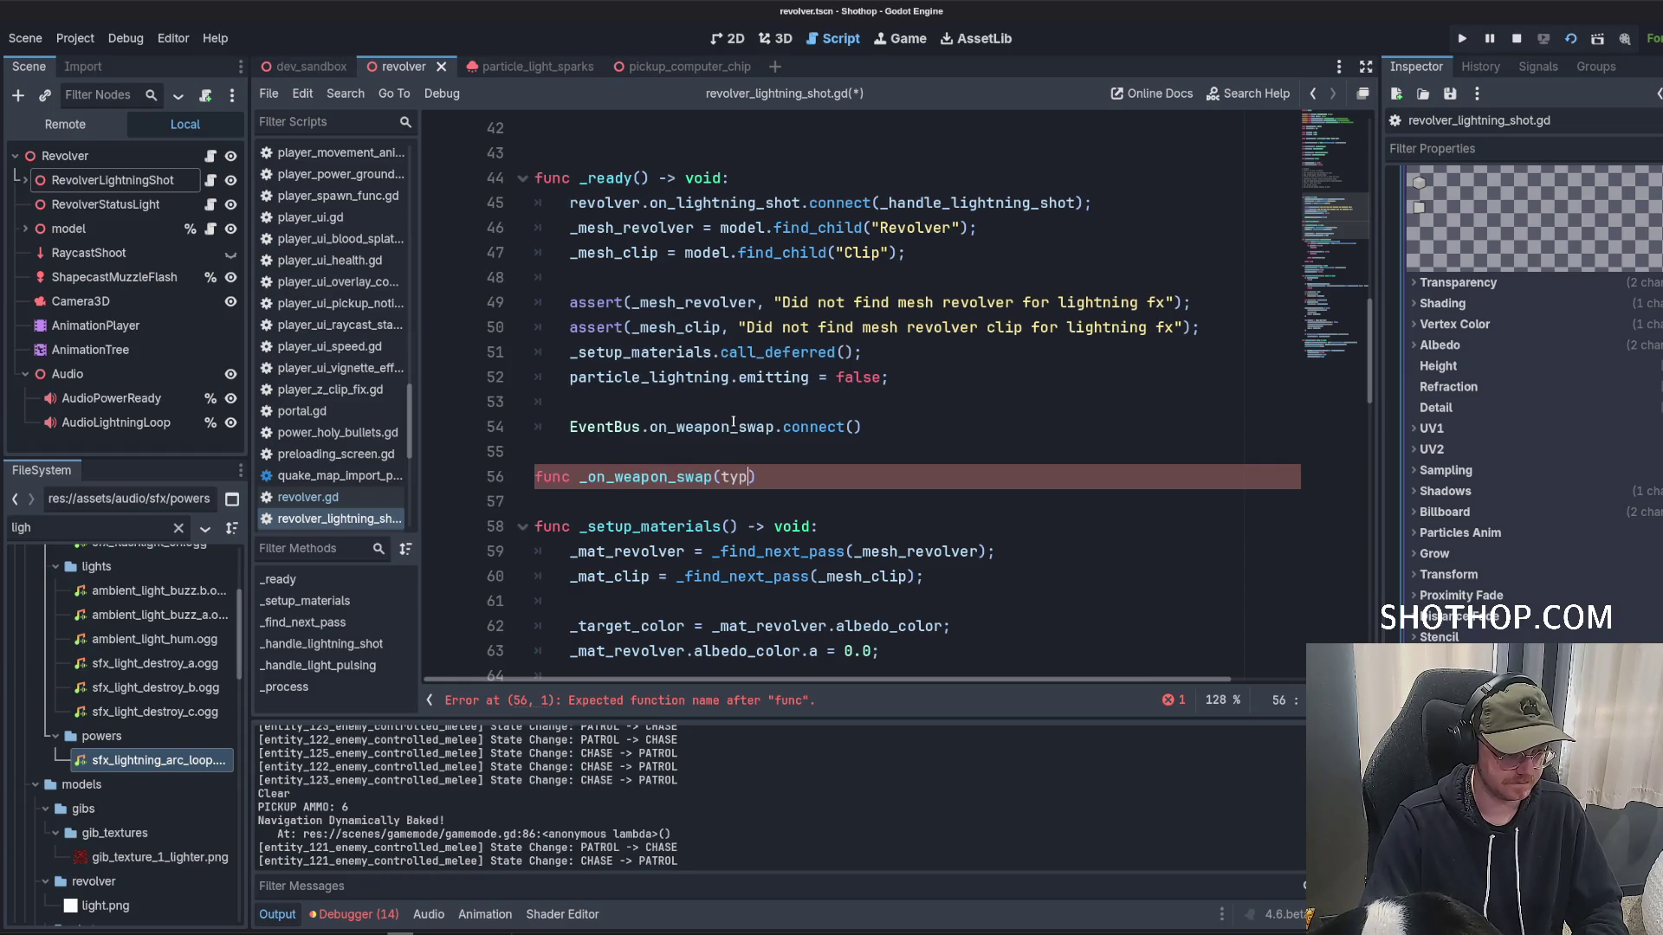
text(W)
key(BackSpace)
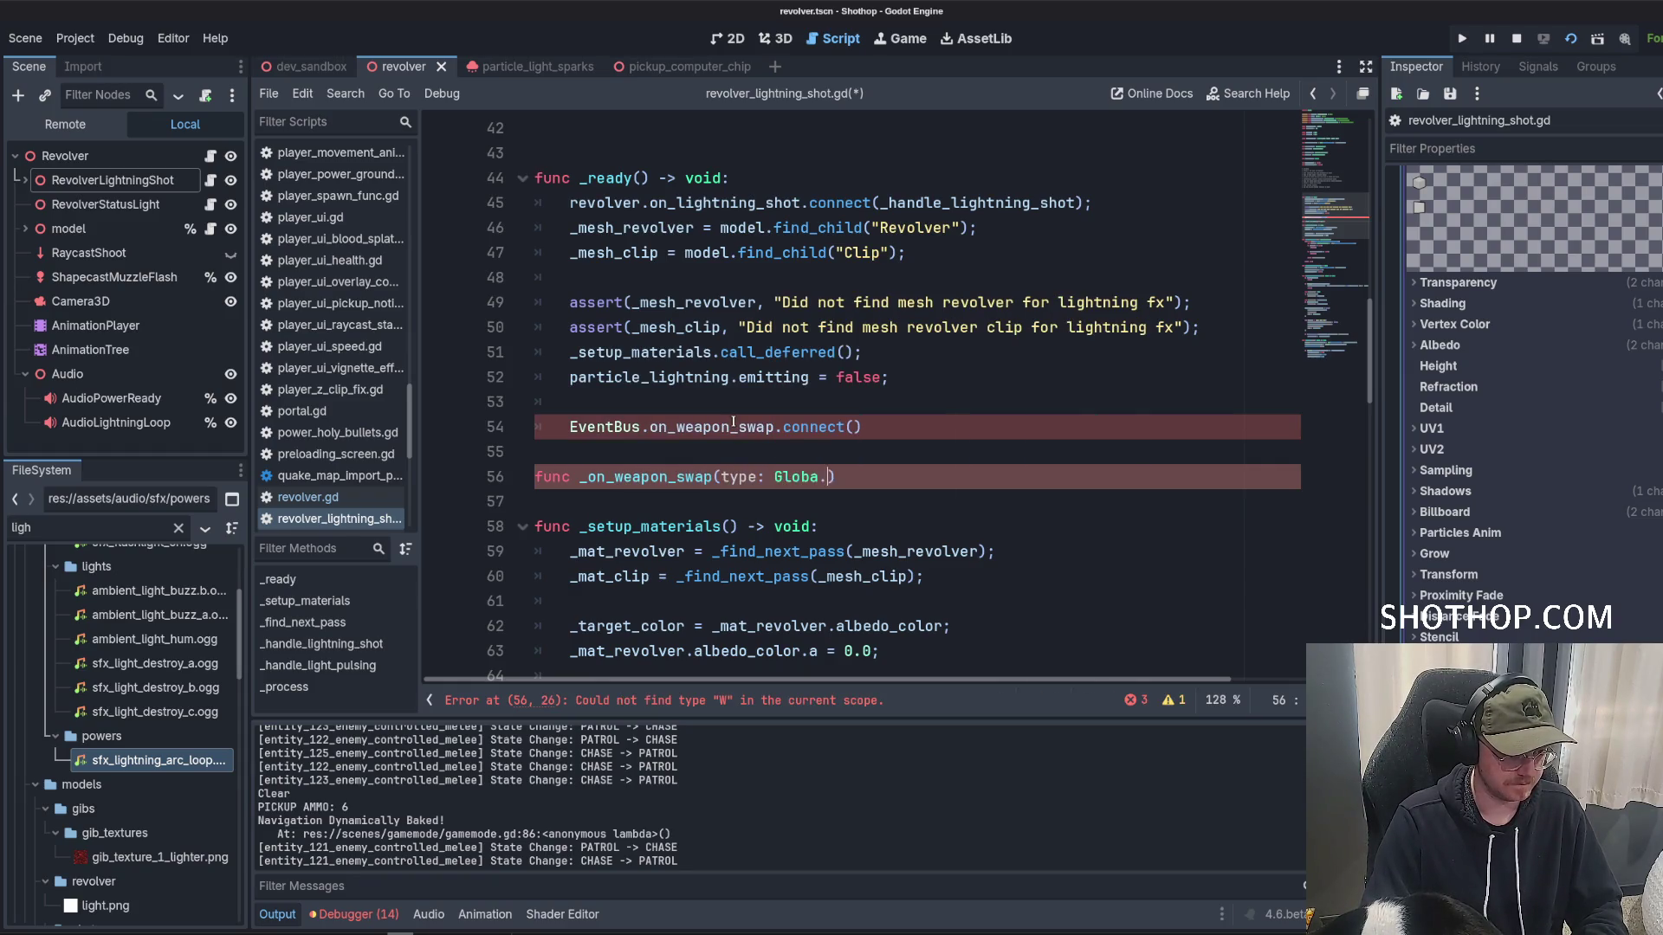
text(ls.WEA)
key(Return)
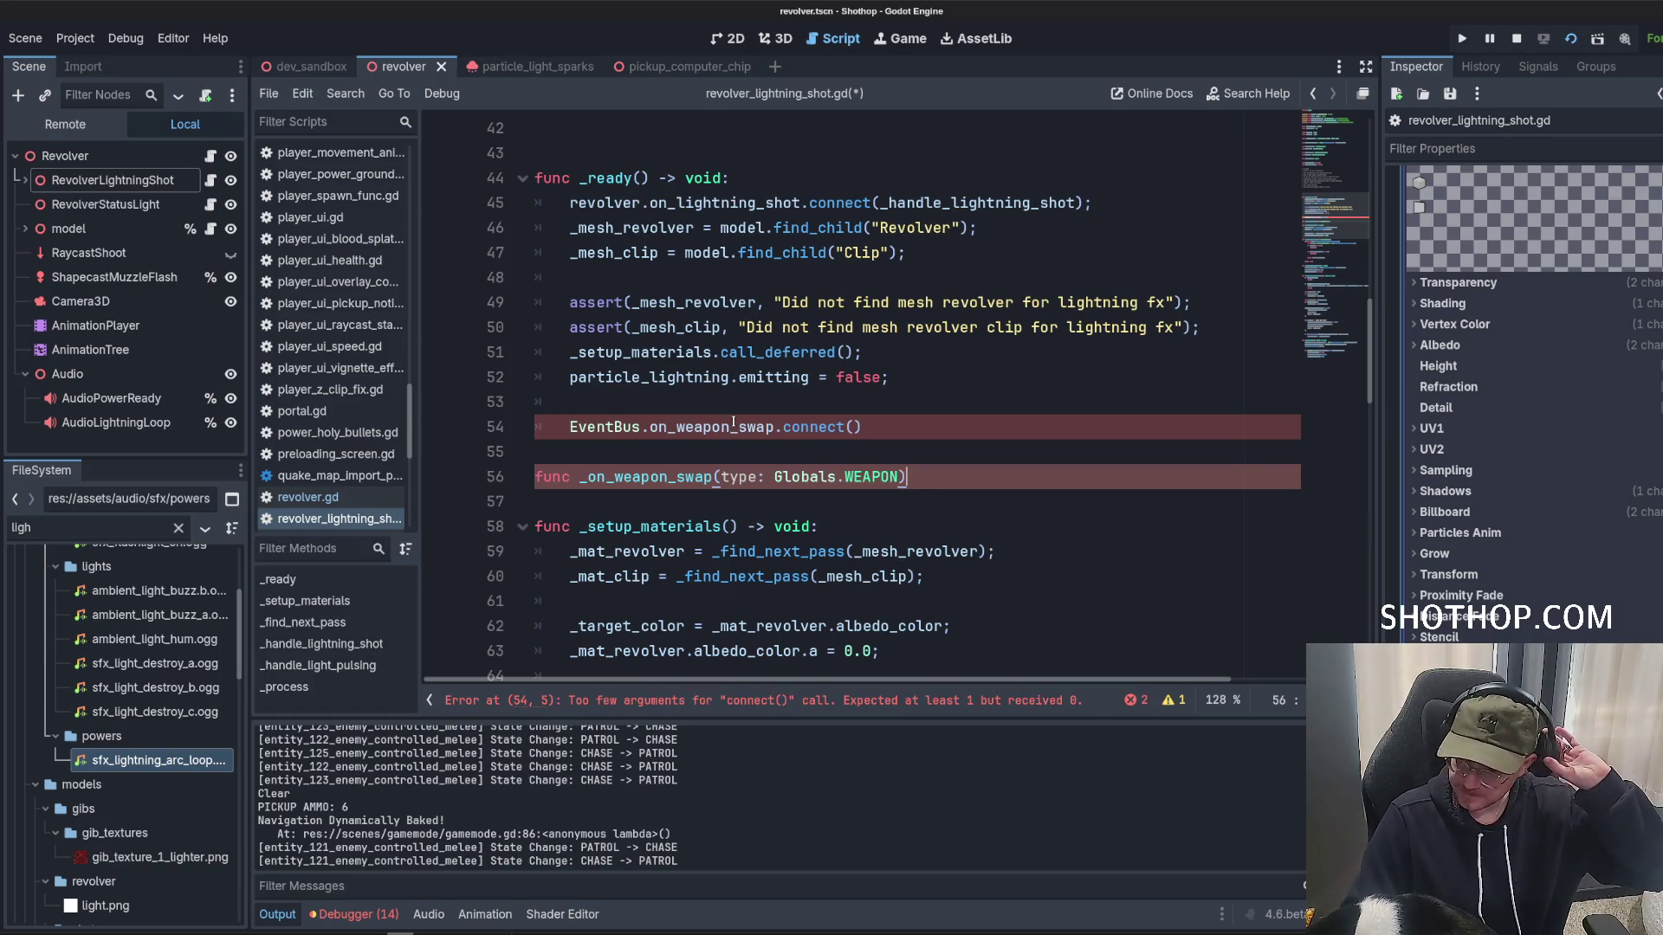
Finish declaring the _on_weapon_swap handler and paste its name into the connect() call.
text(-,)
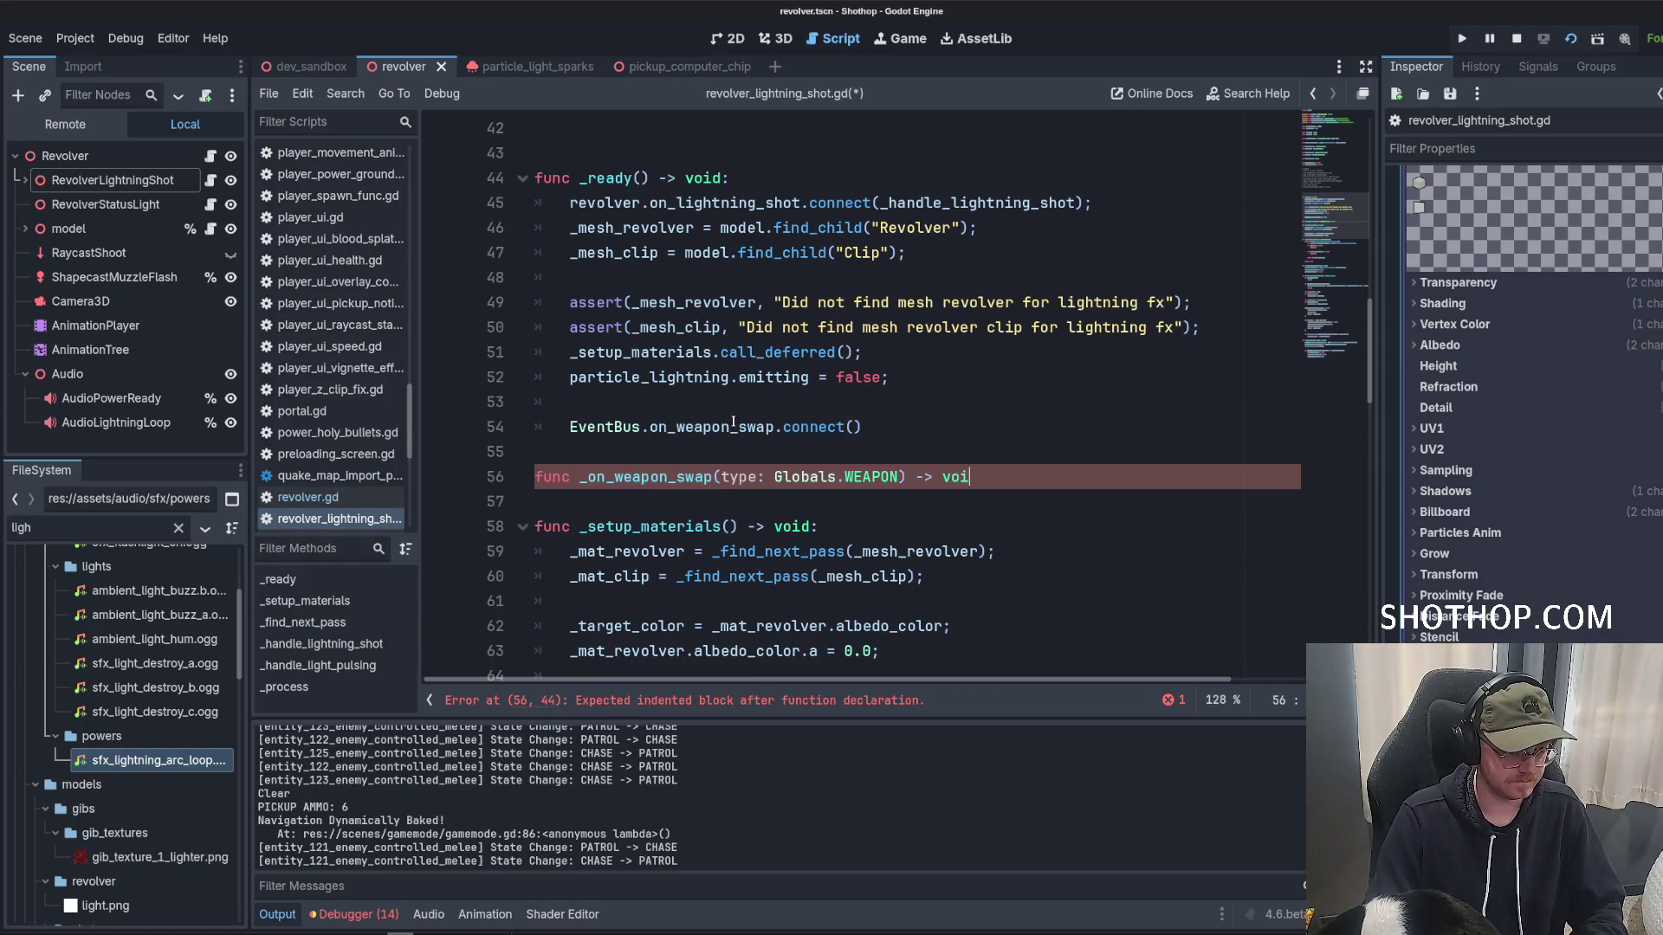
text(d:)
key(Return)
double_click(640, 476)
key(ctrl+c)
click(855, 427)
key(ctrl+v)
click(901, 501)
scroll(900, 424, down, 1)
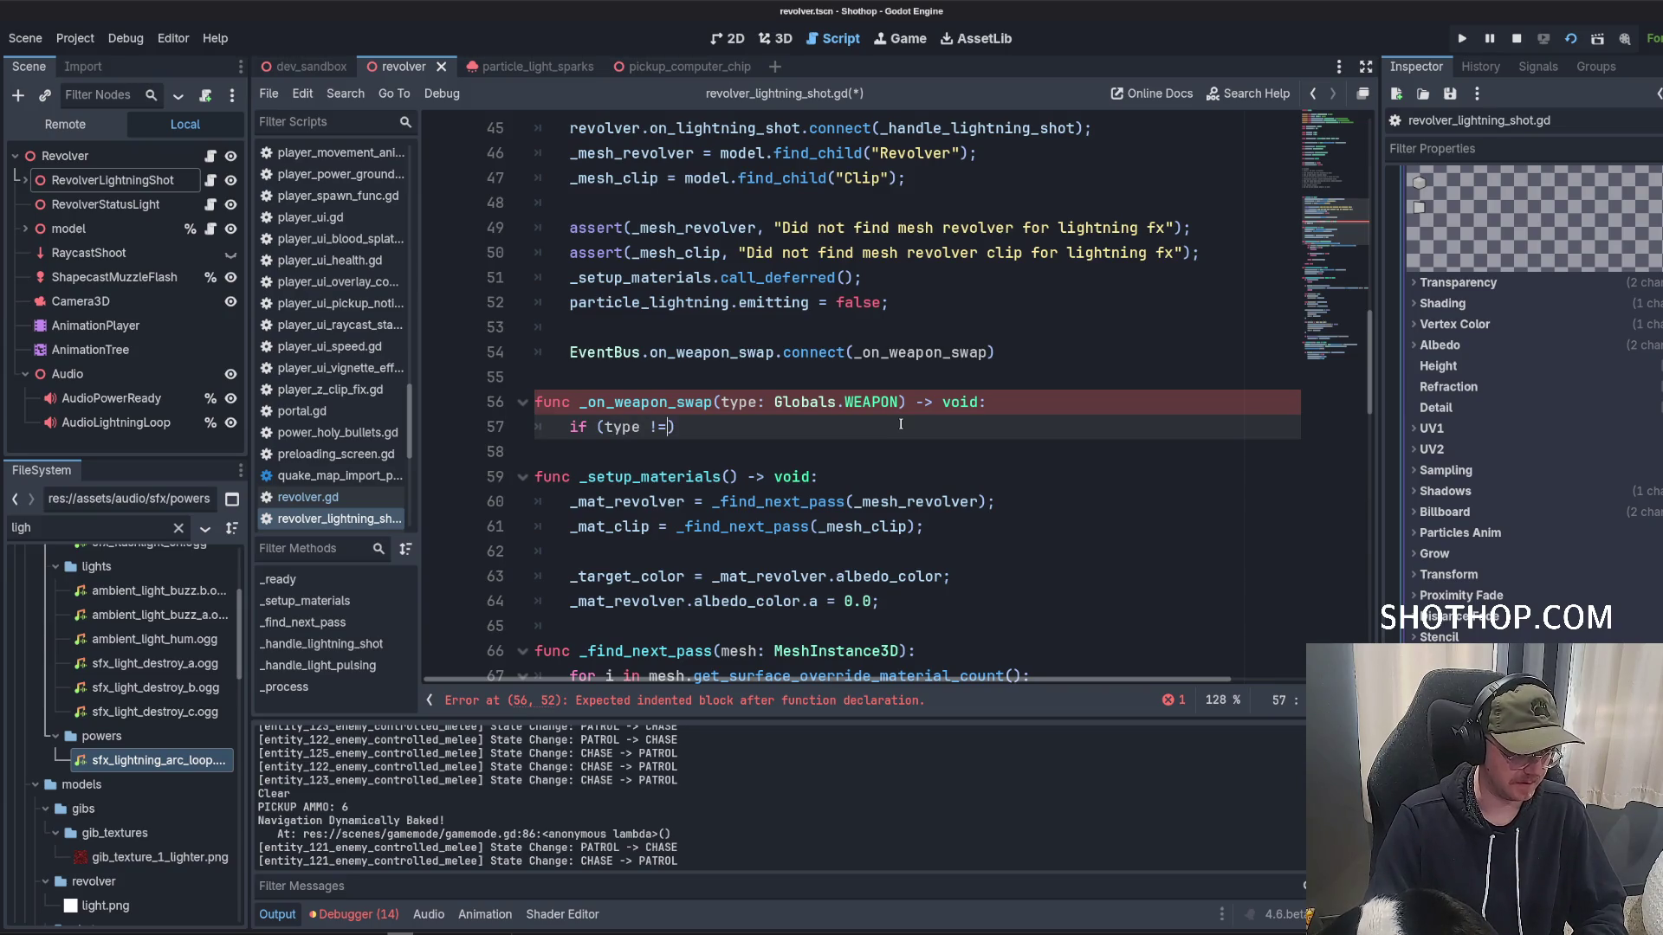
Add an early-return check for when the equipped weapon isn't Globals.WEAPON.REVOLVER.
text(Globals.)
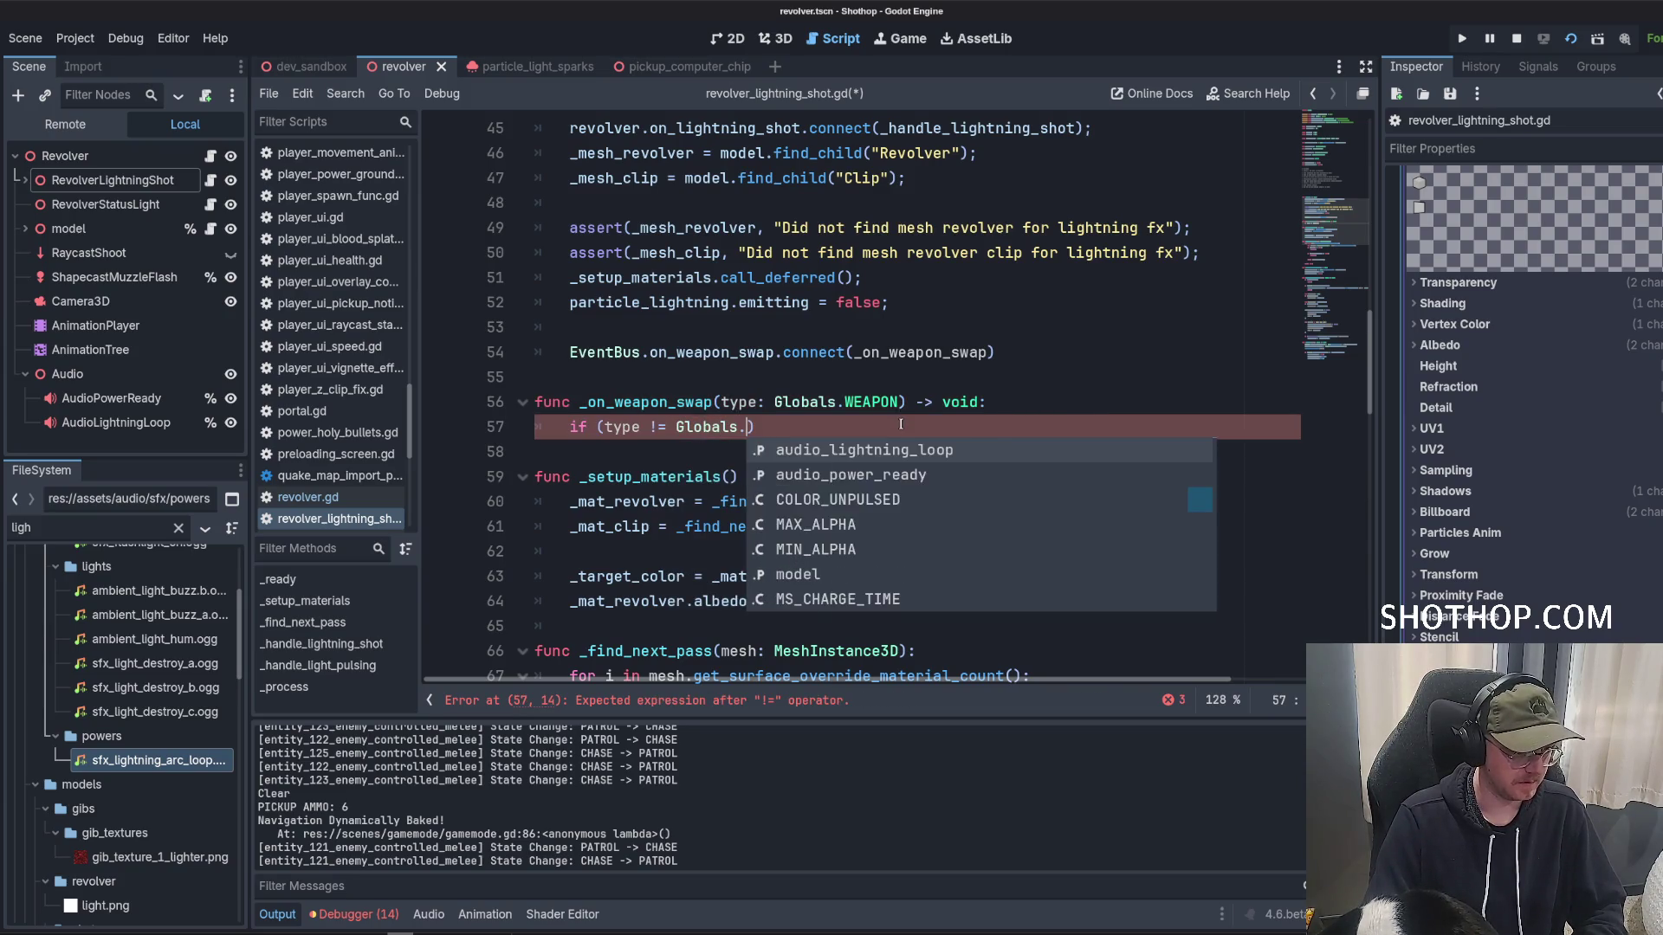
text(WEAPON.RE)
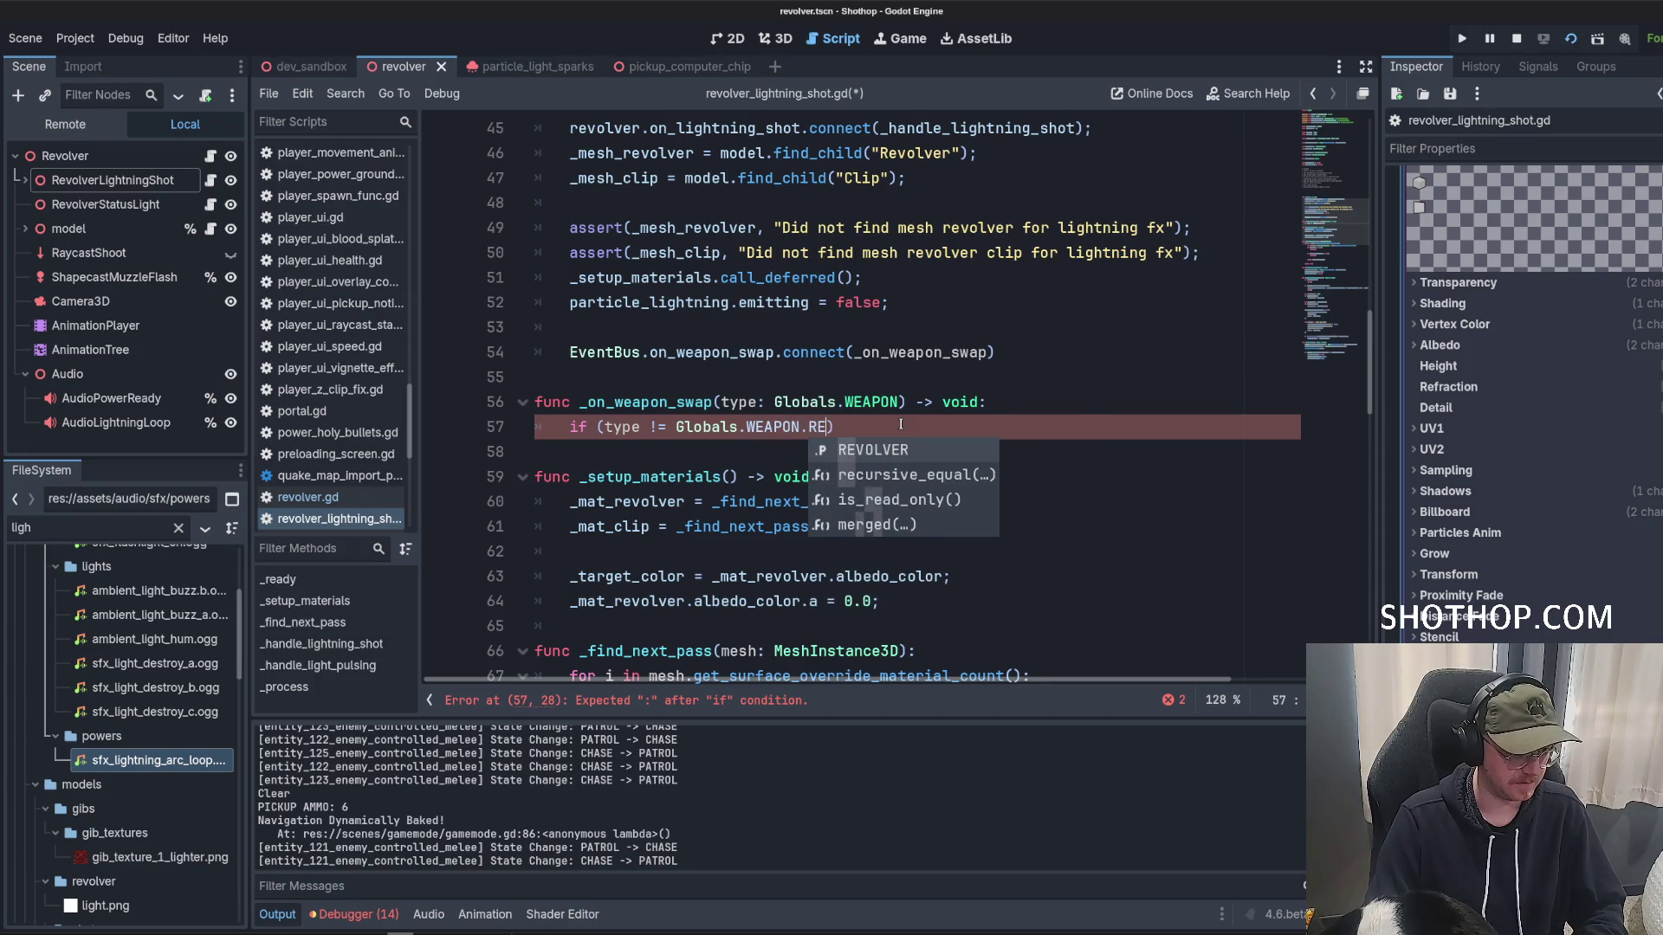
key(Return)
text():)
key(Return)
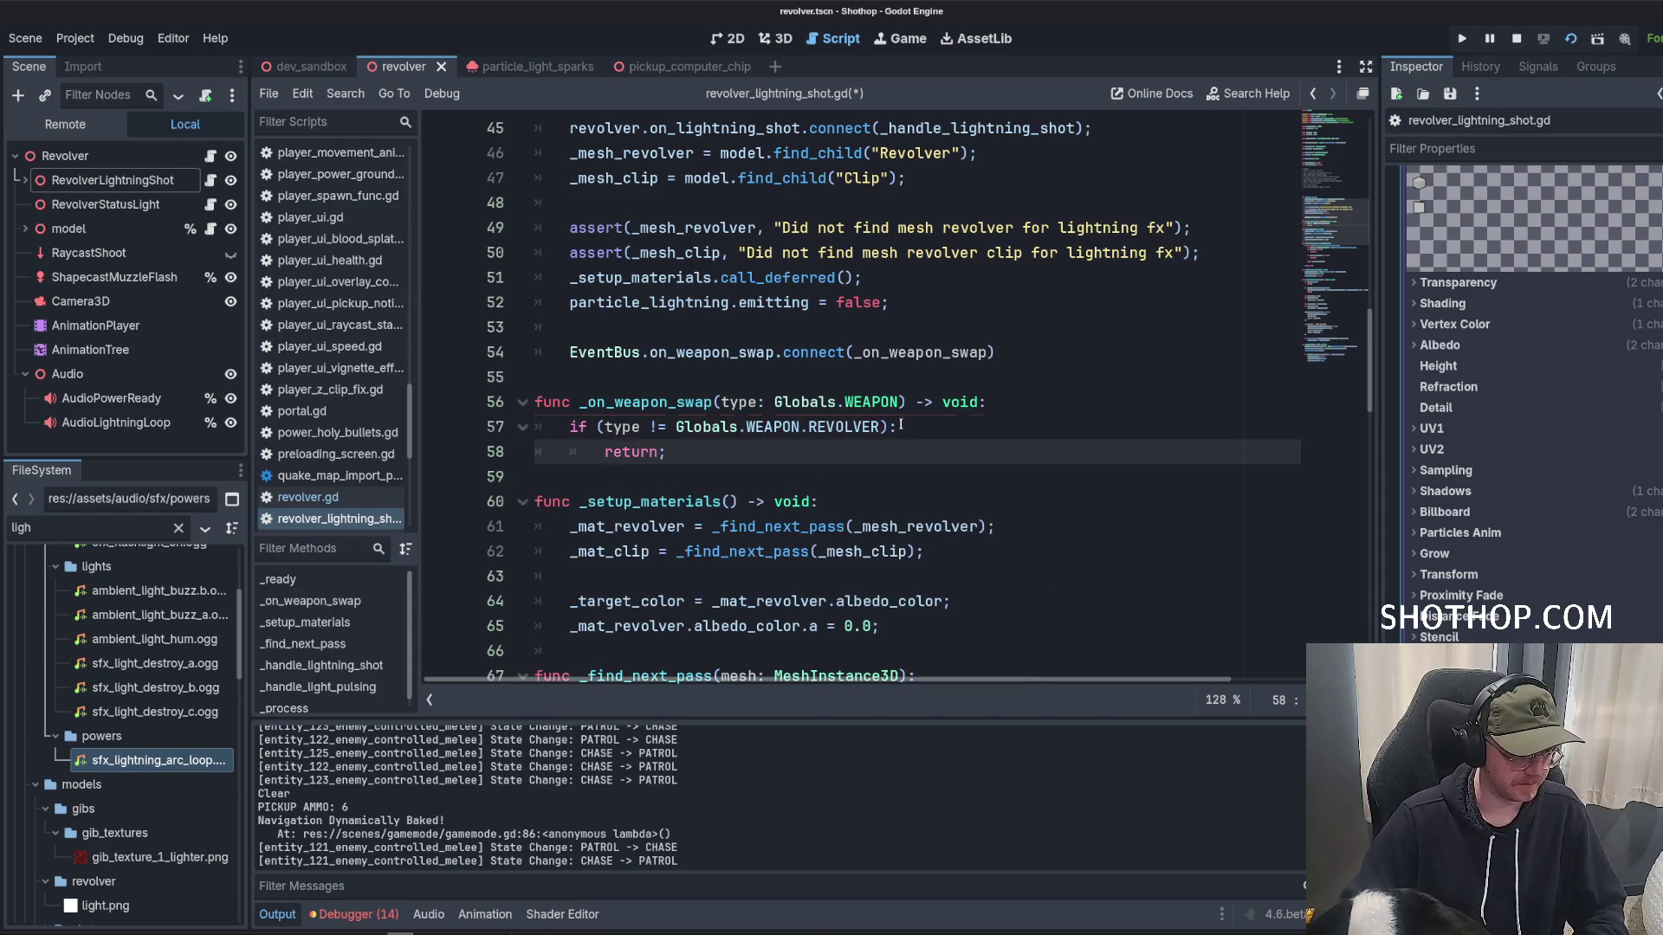
scroll(842, 456, down, 2)
key(ctrl+shift+Return)
key(ctrl+shift+Return)
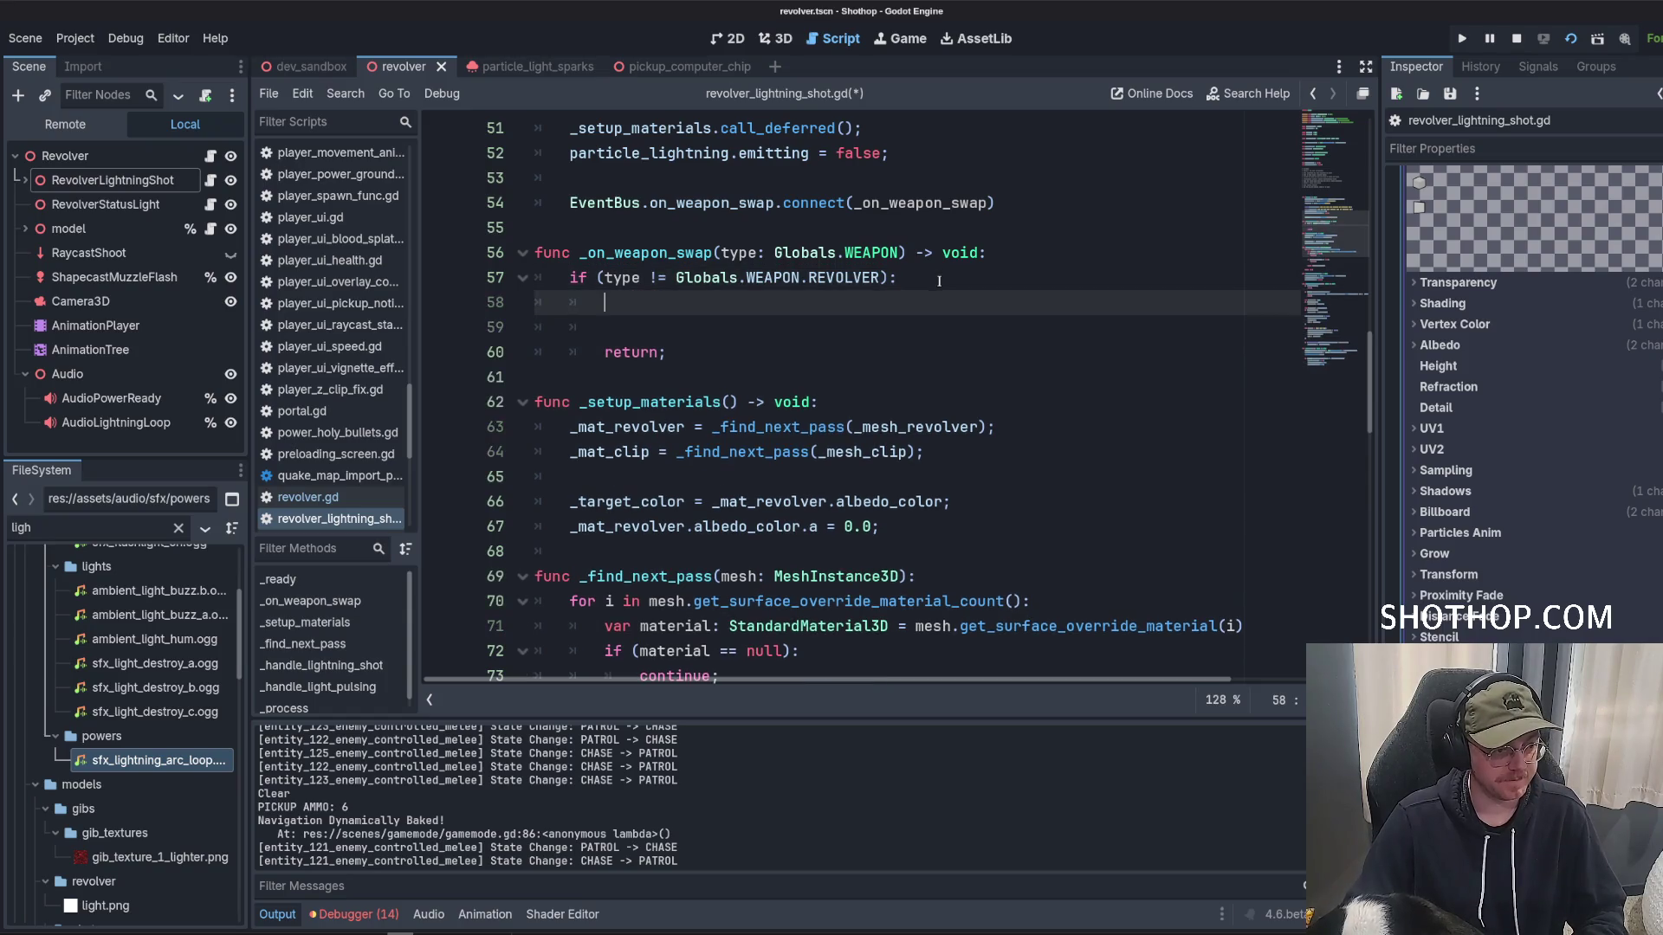
scroll(684, 313, up, 15)
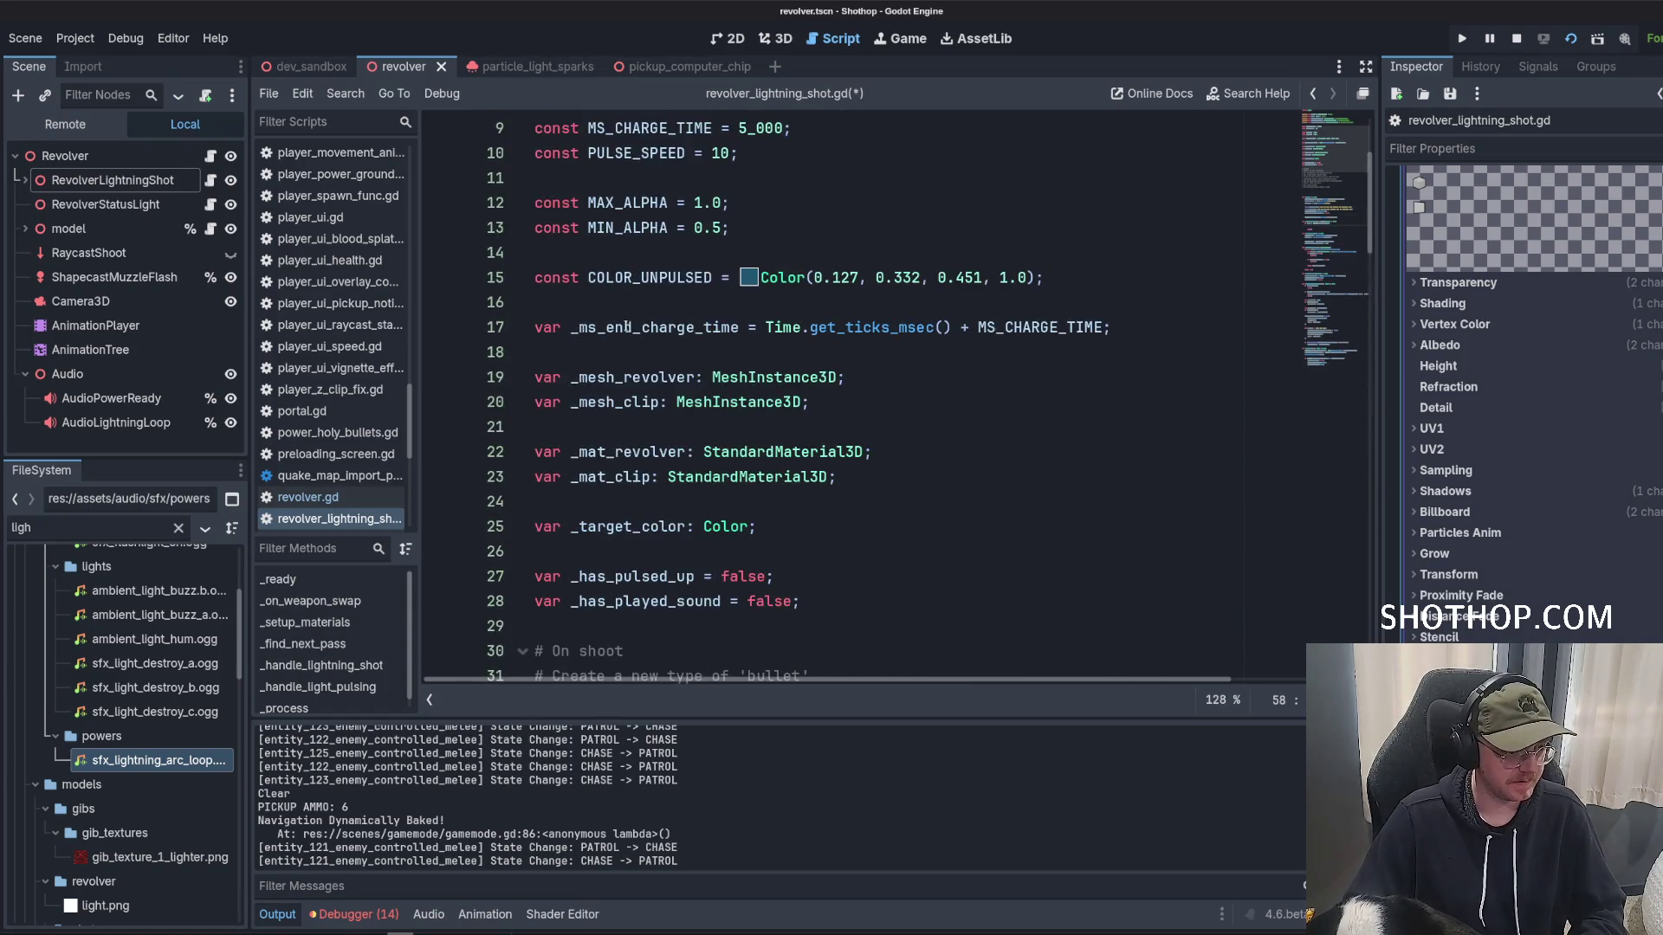
scroll(684, 252, down, 16)
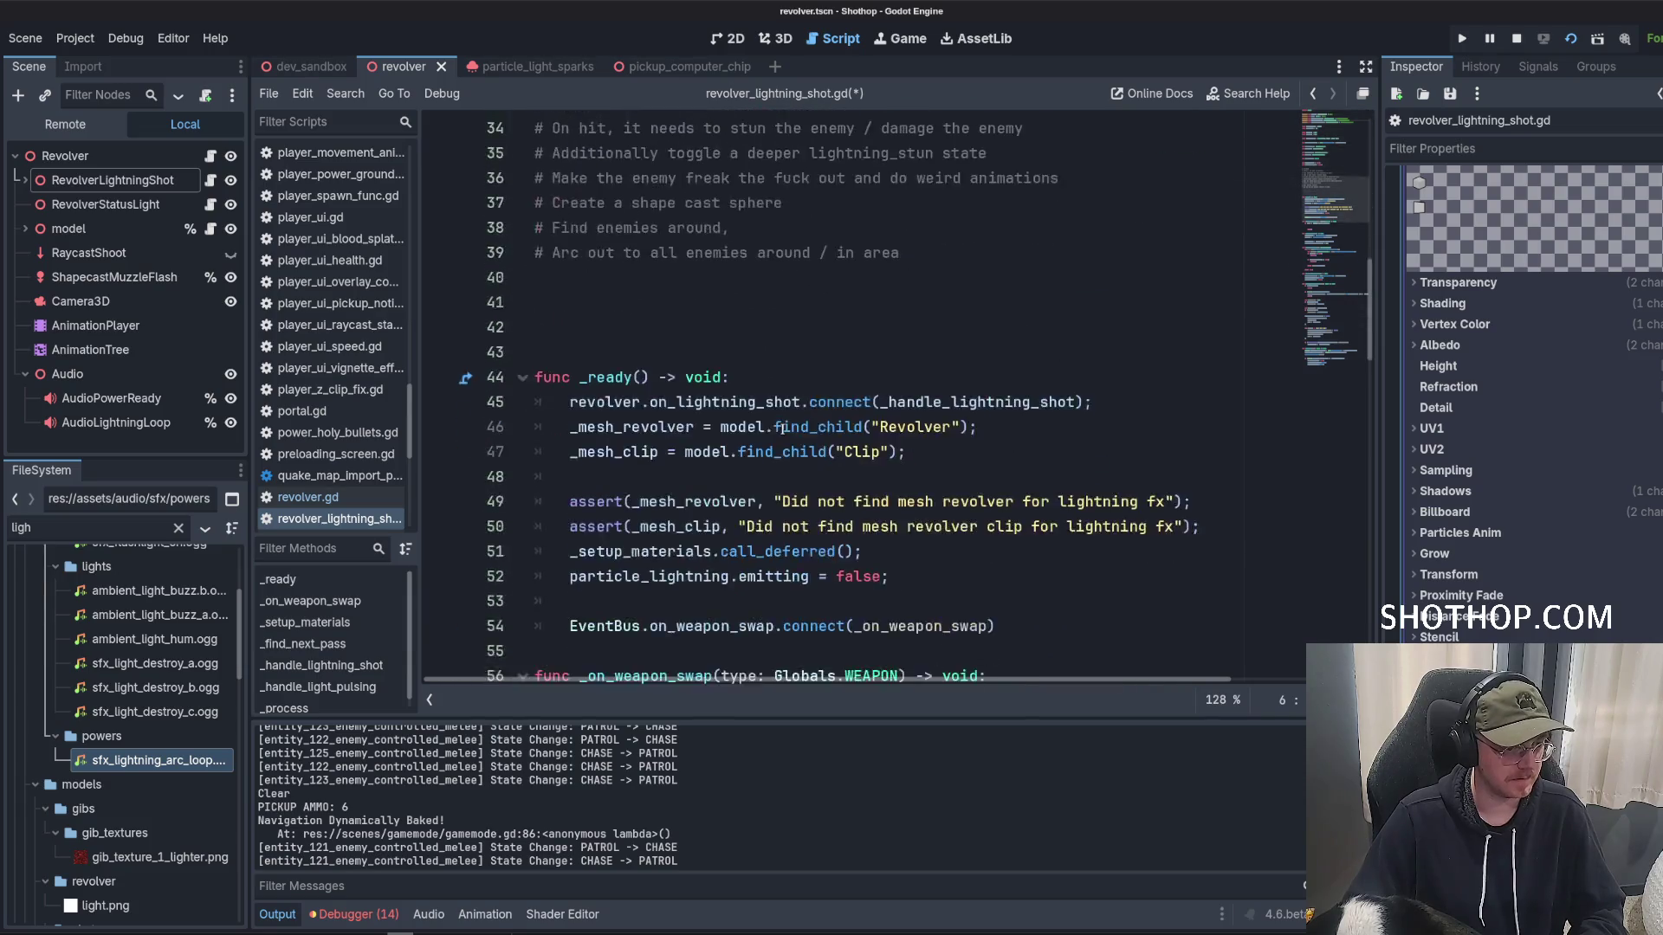
Make the non-revolver branch stop audio_lightning_loop before returning.
text(audio_power_ready.)
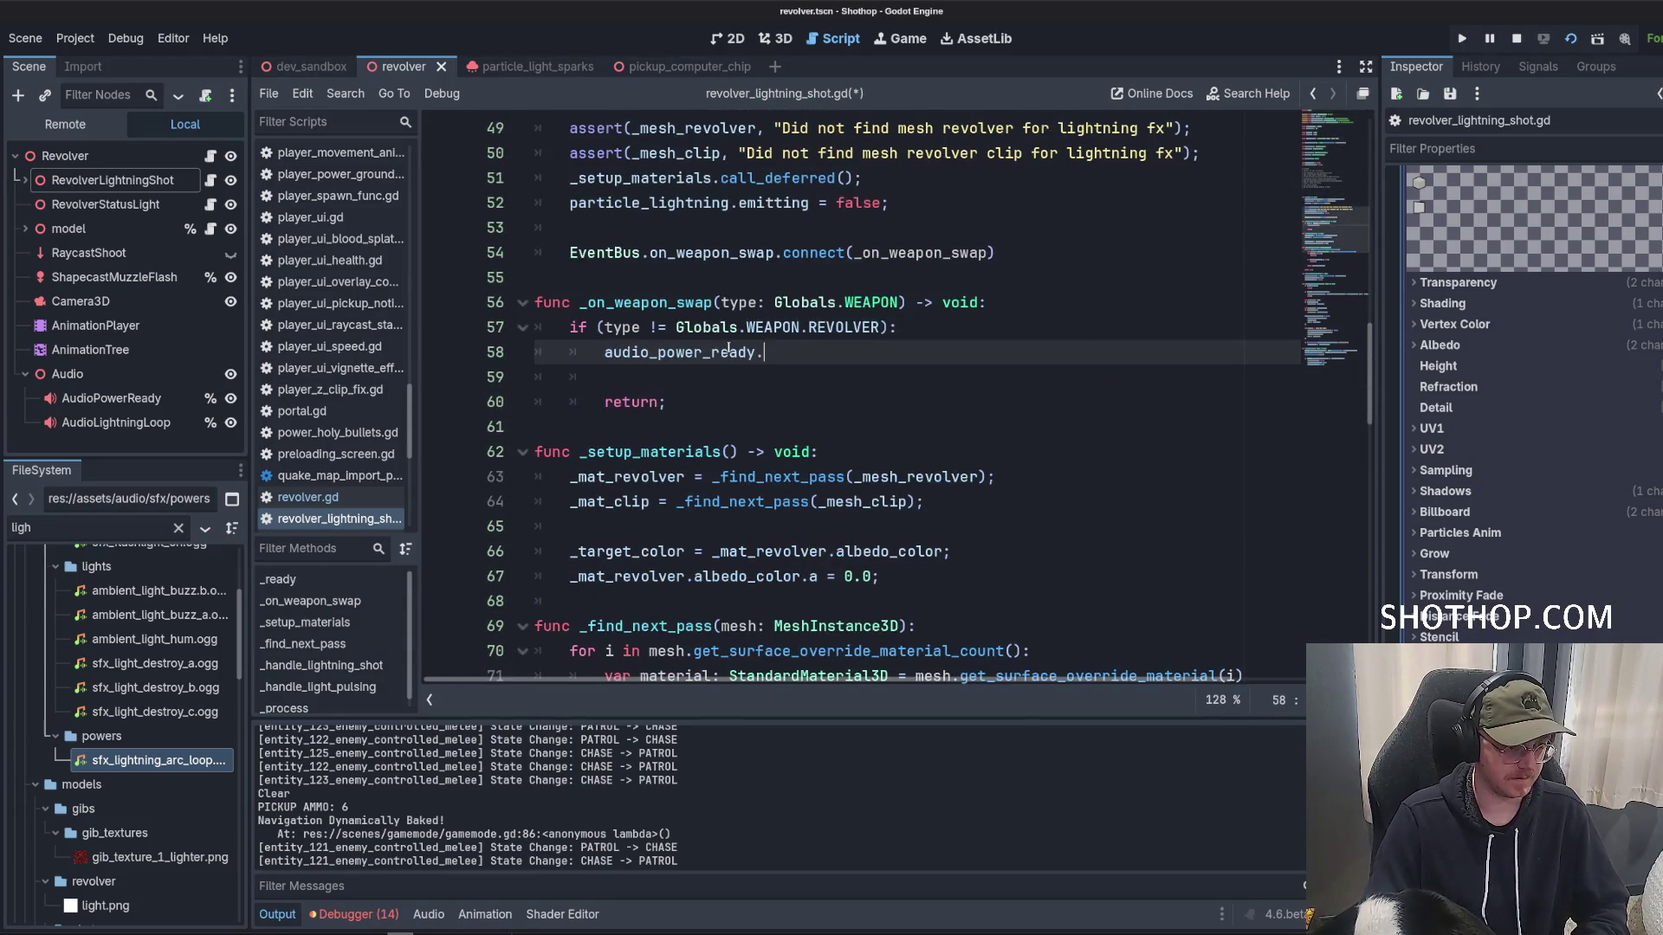
key(Return)
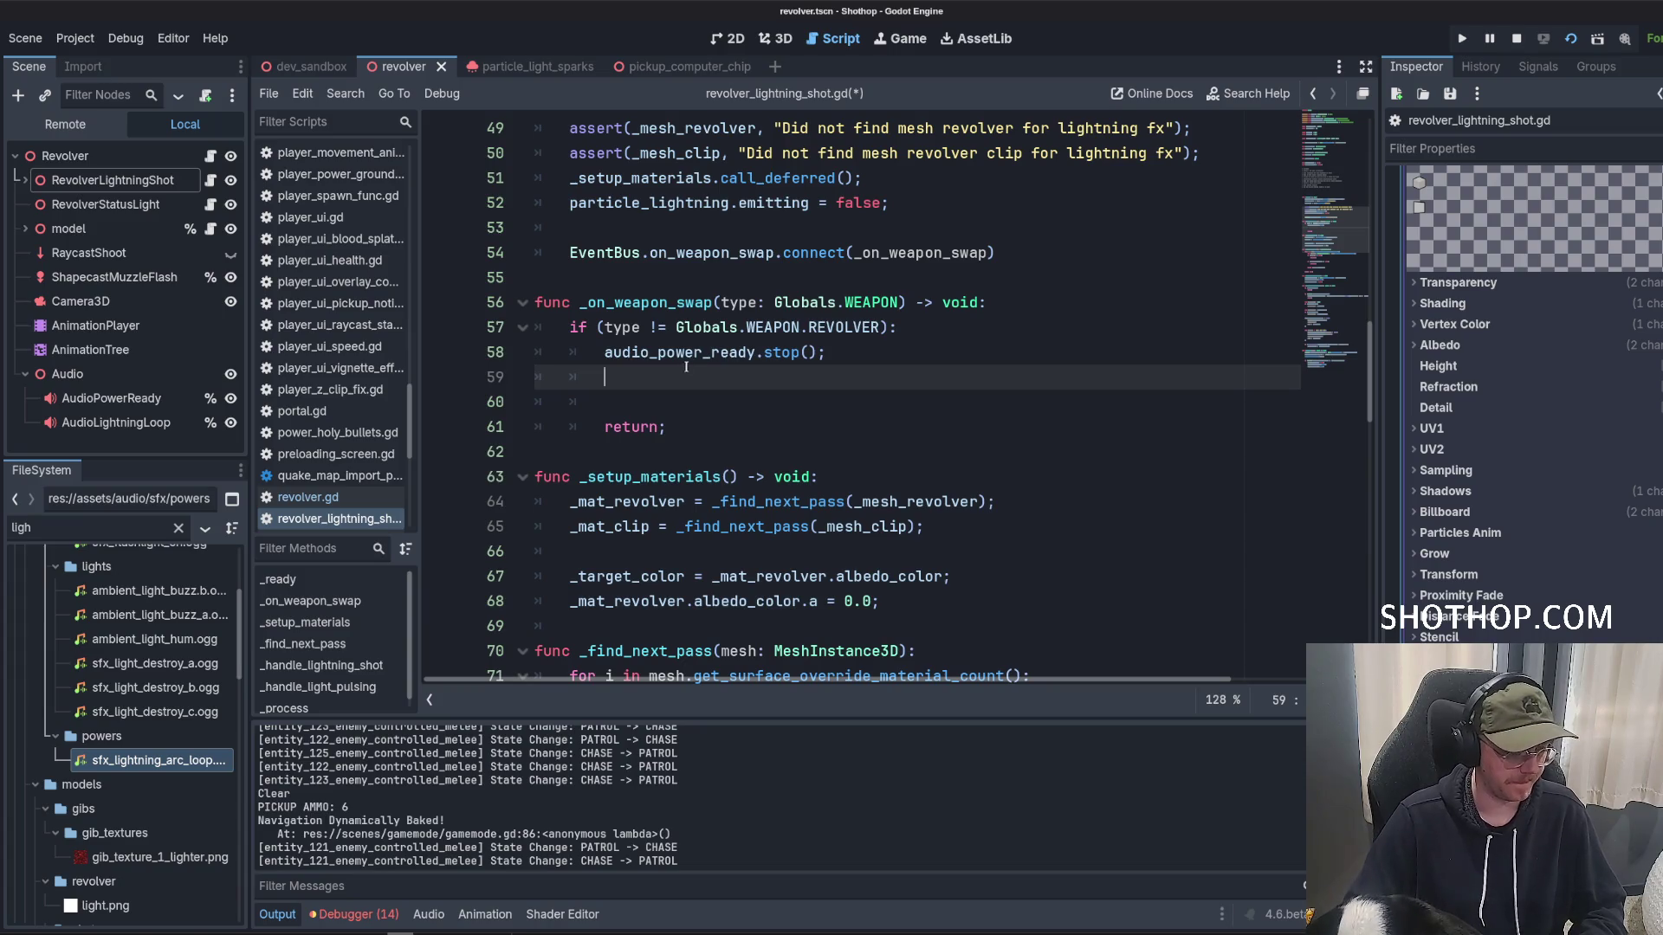
scroll(686, 367, up, 16)
click(706, 300)
double_click(707, 278)
key(ctrl+c)
scroll(707, 356, down, 14)
double_click(671, 505)
key(ctrl+v)
click(606, 551)
key(BackSpace)
key(BackSpace)
key(Down)
key(Down)
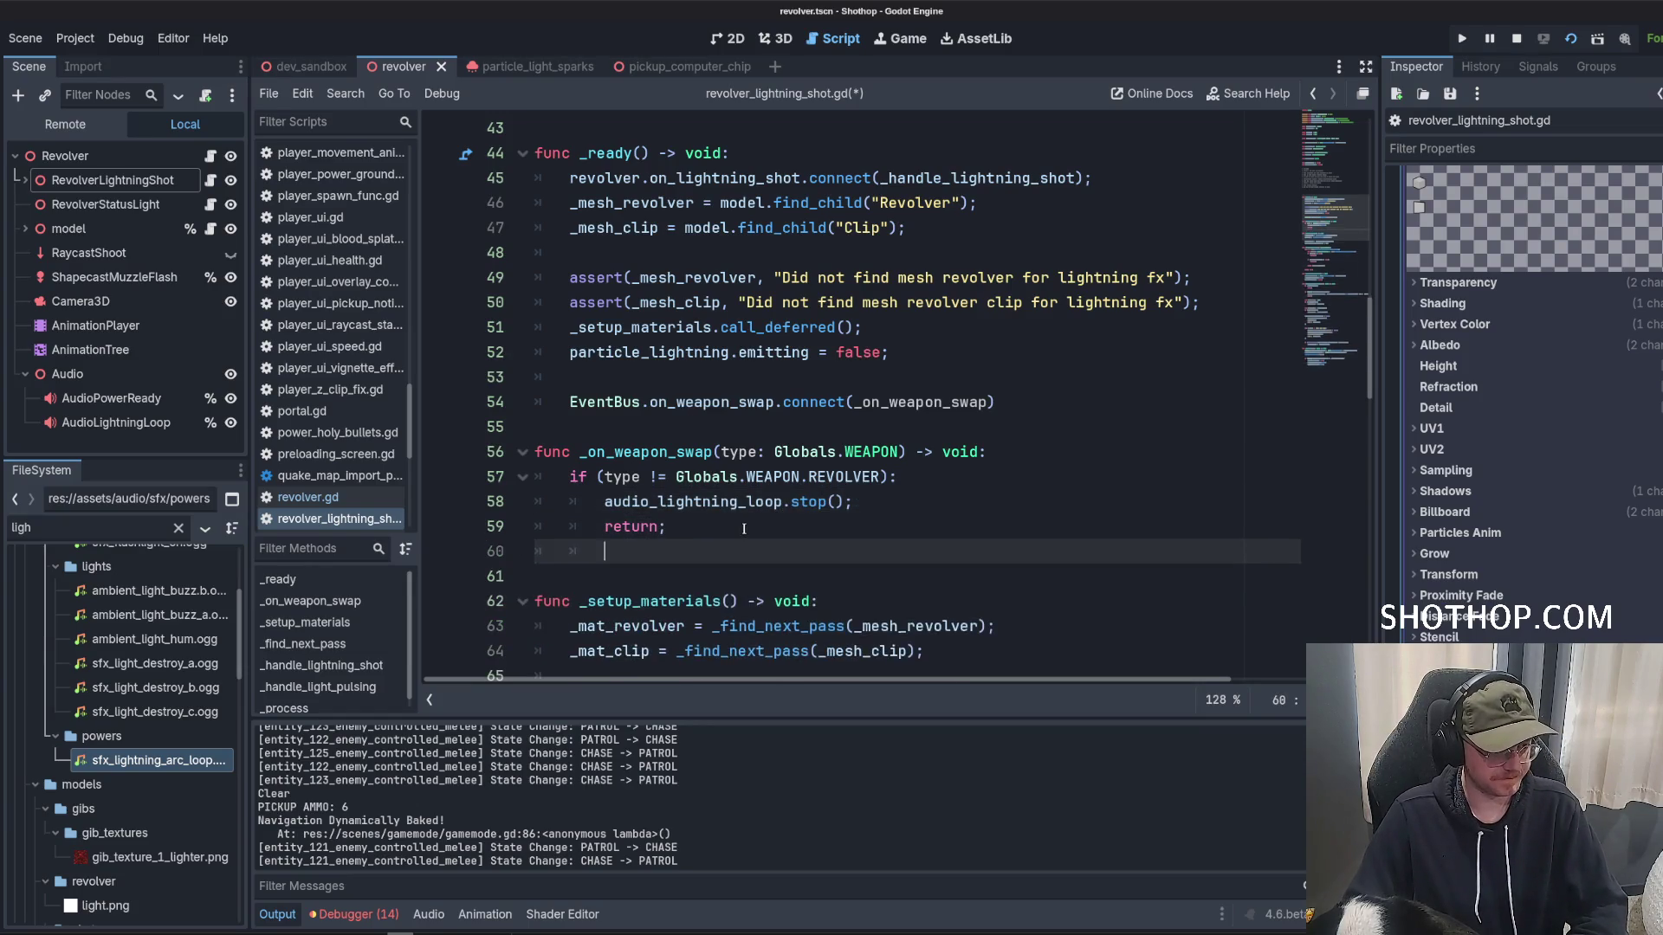
key(Return)
Add an if Globals.is_lightning_shot_ready: condition that plays audio_lightning_loop.
text(Globals.is_)
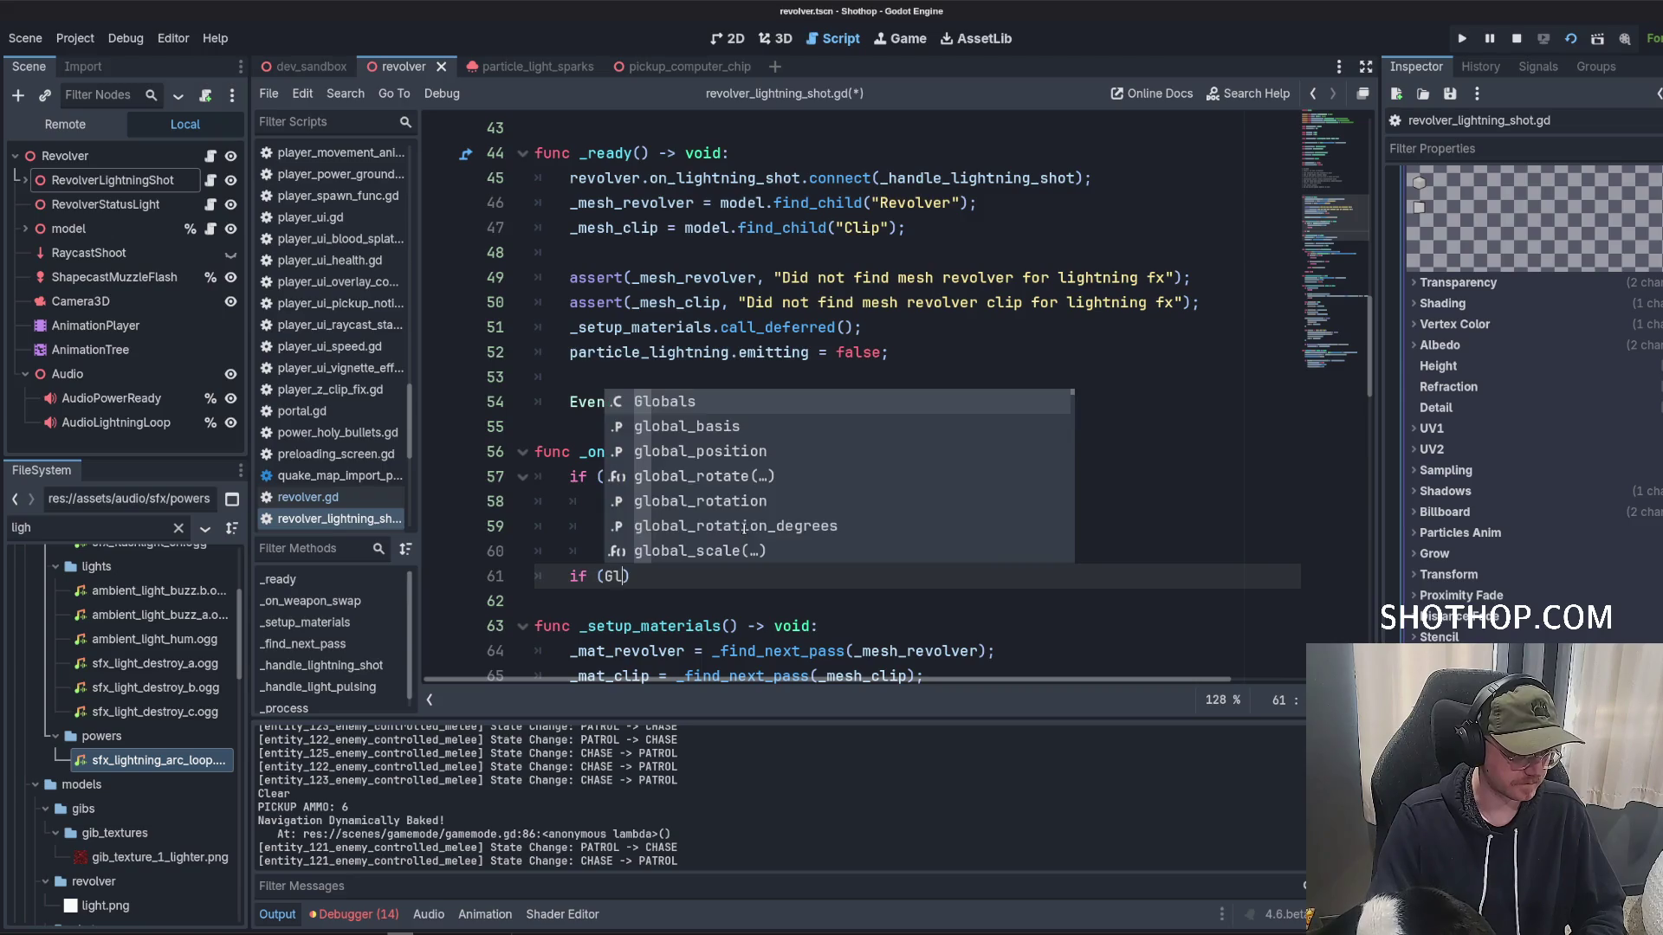
text(ligh)
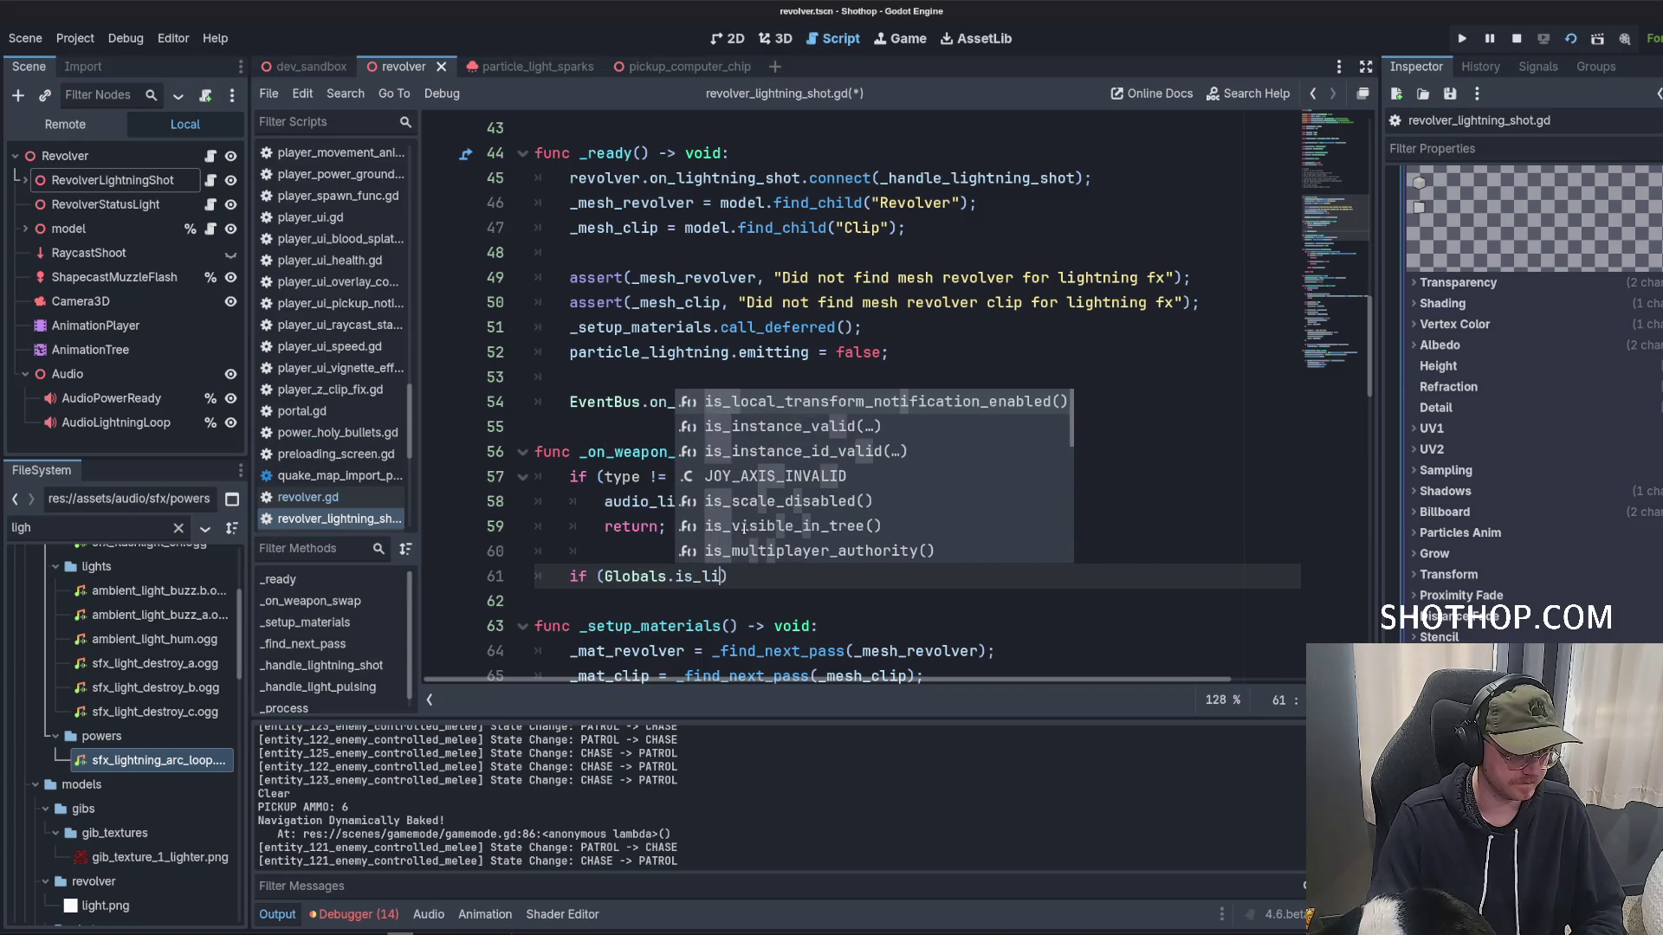
key(Return)
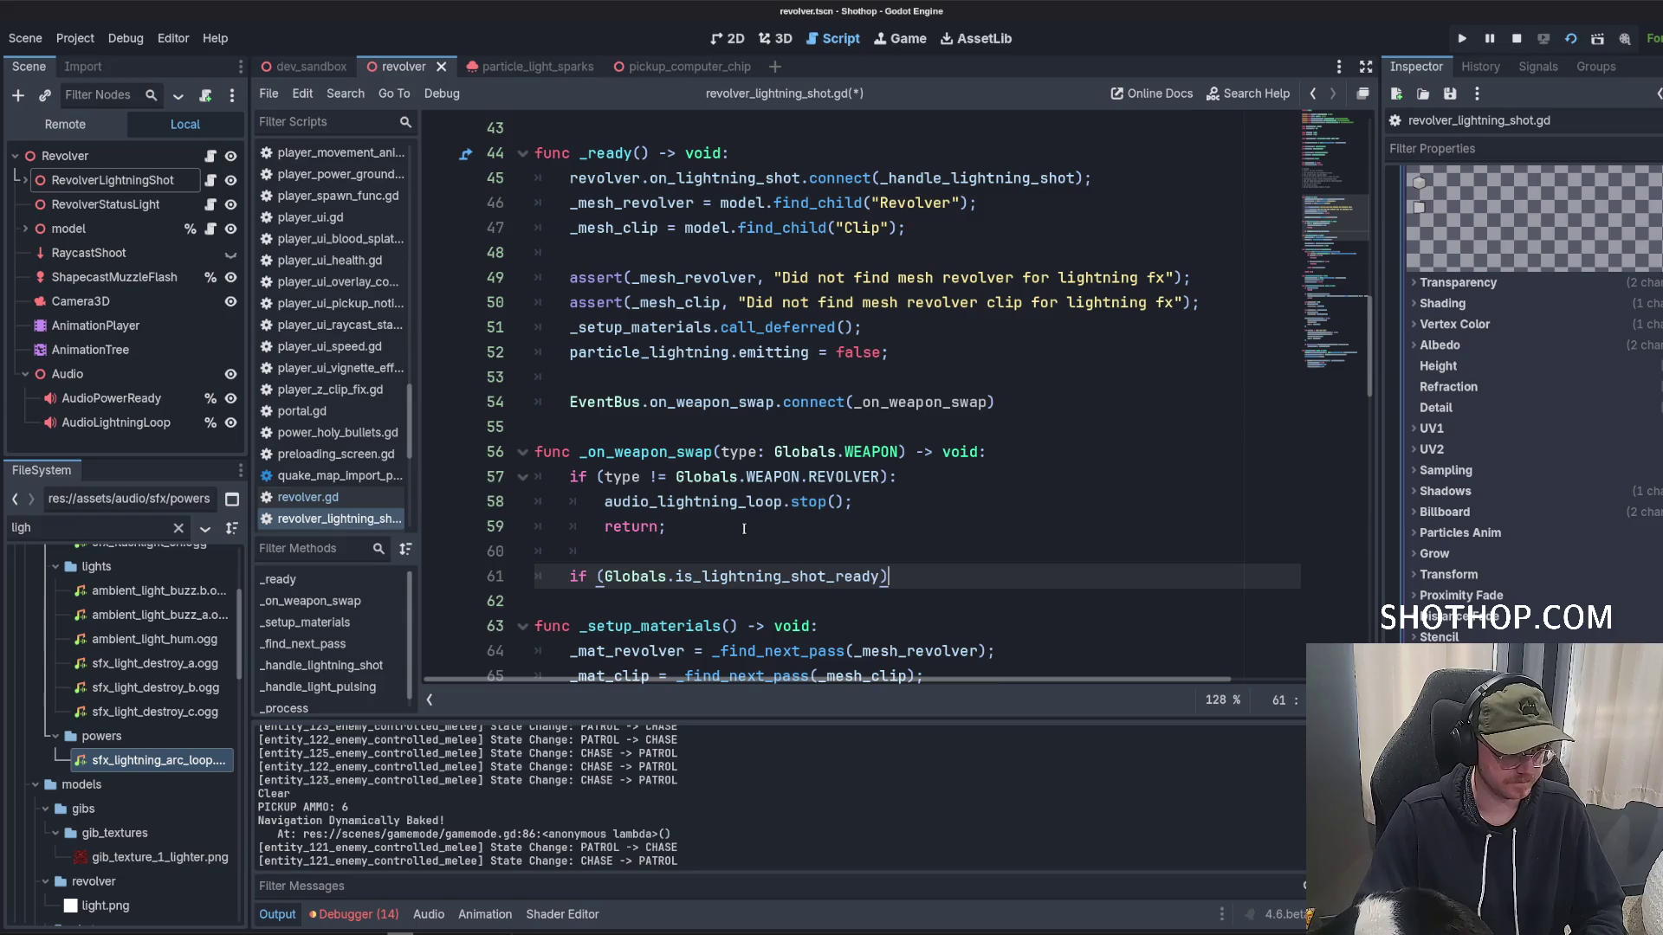
text():)
key(Return)
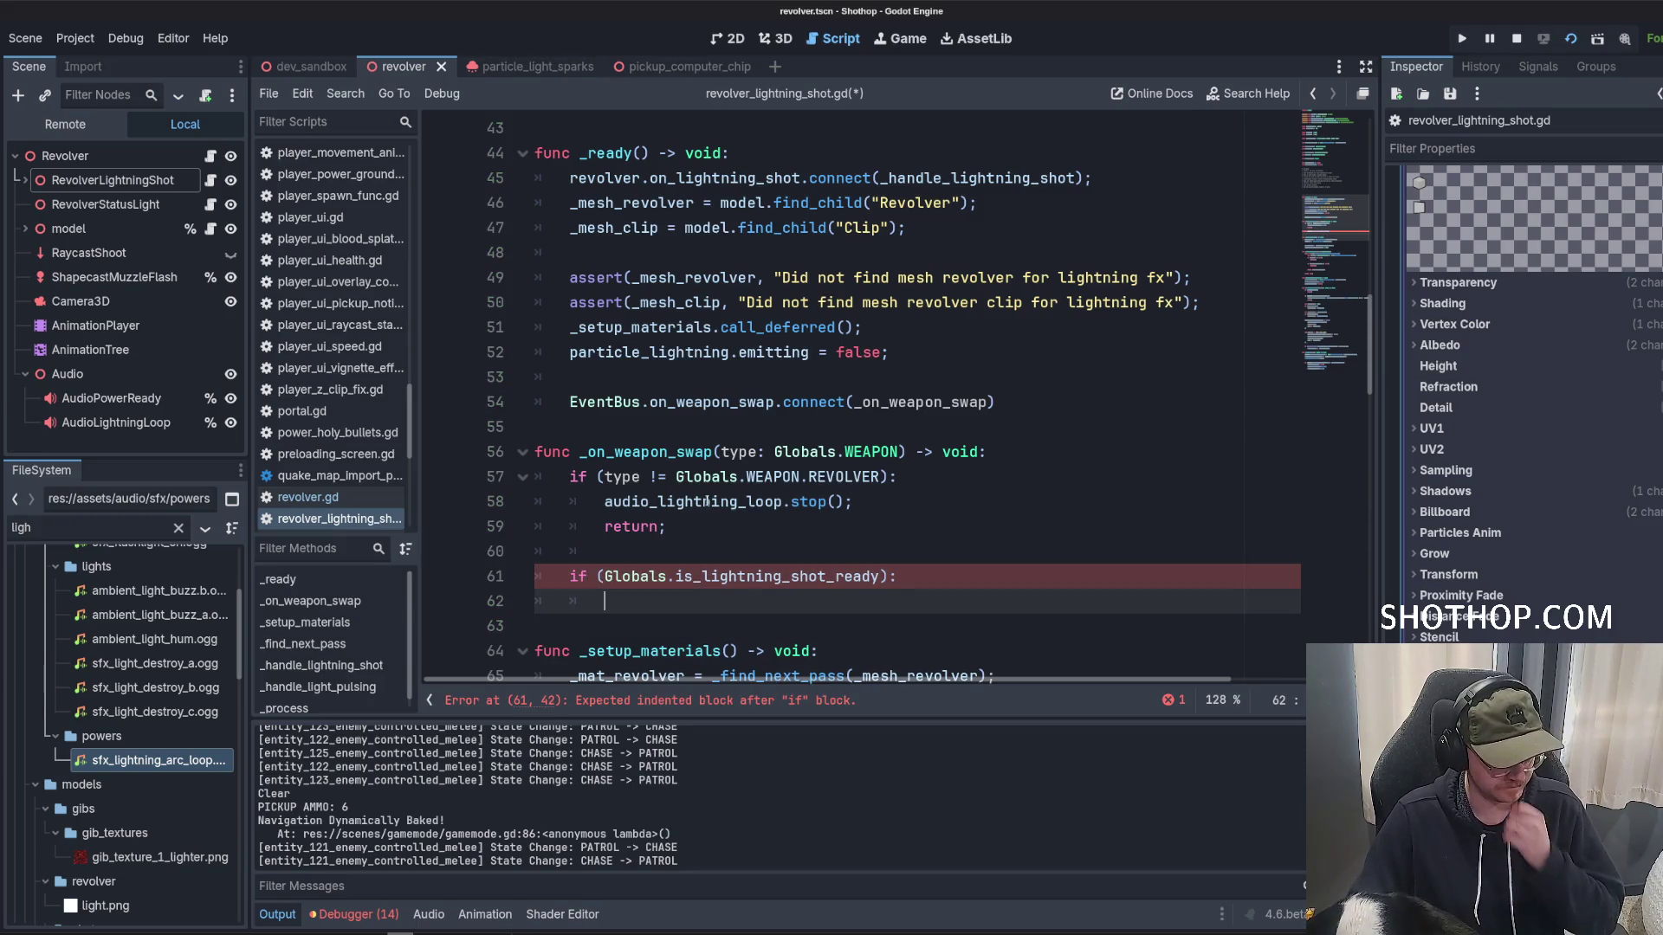
double_click(706, 503)
key(ctrl+c)
scroll(705, 503, down, 3)
click(699, 381)
key(ctrl+v)
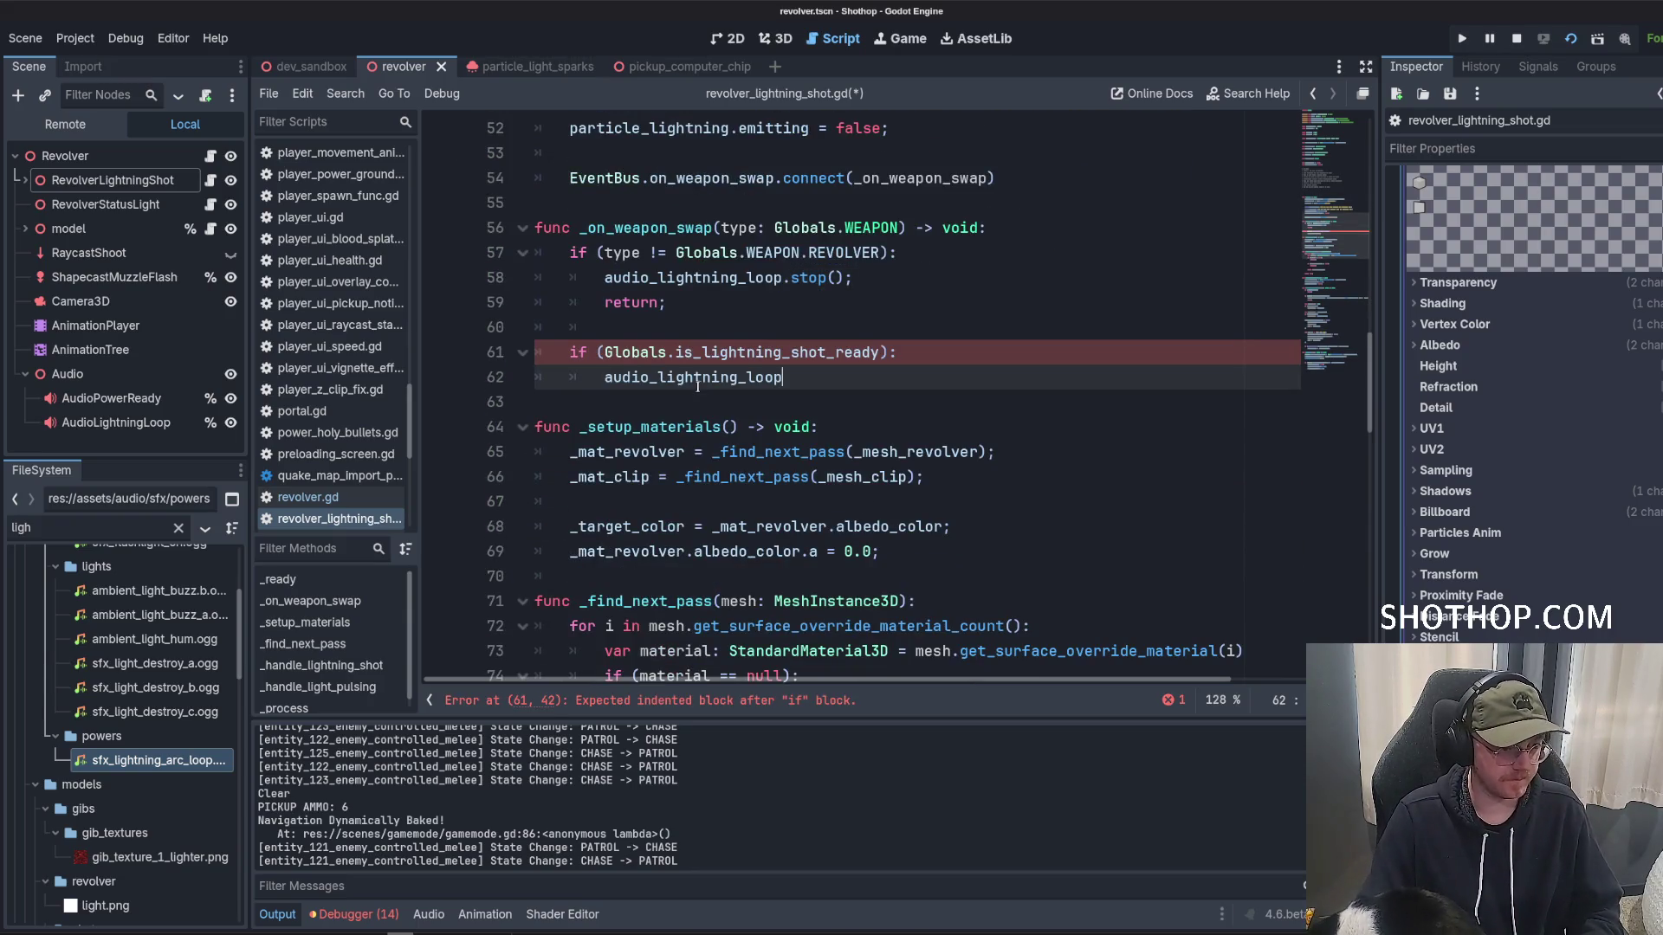
text(.s)
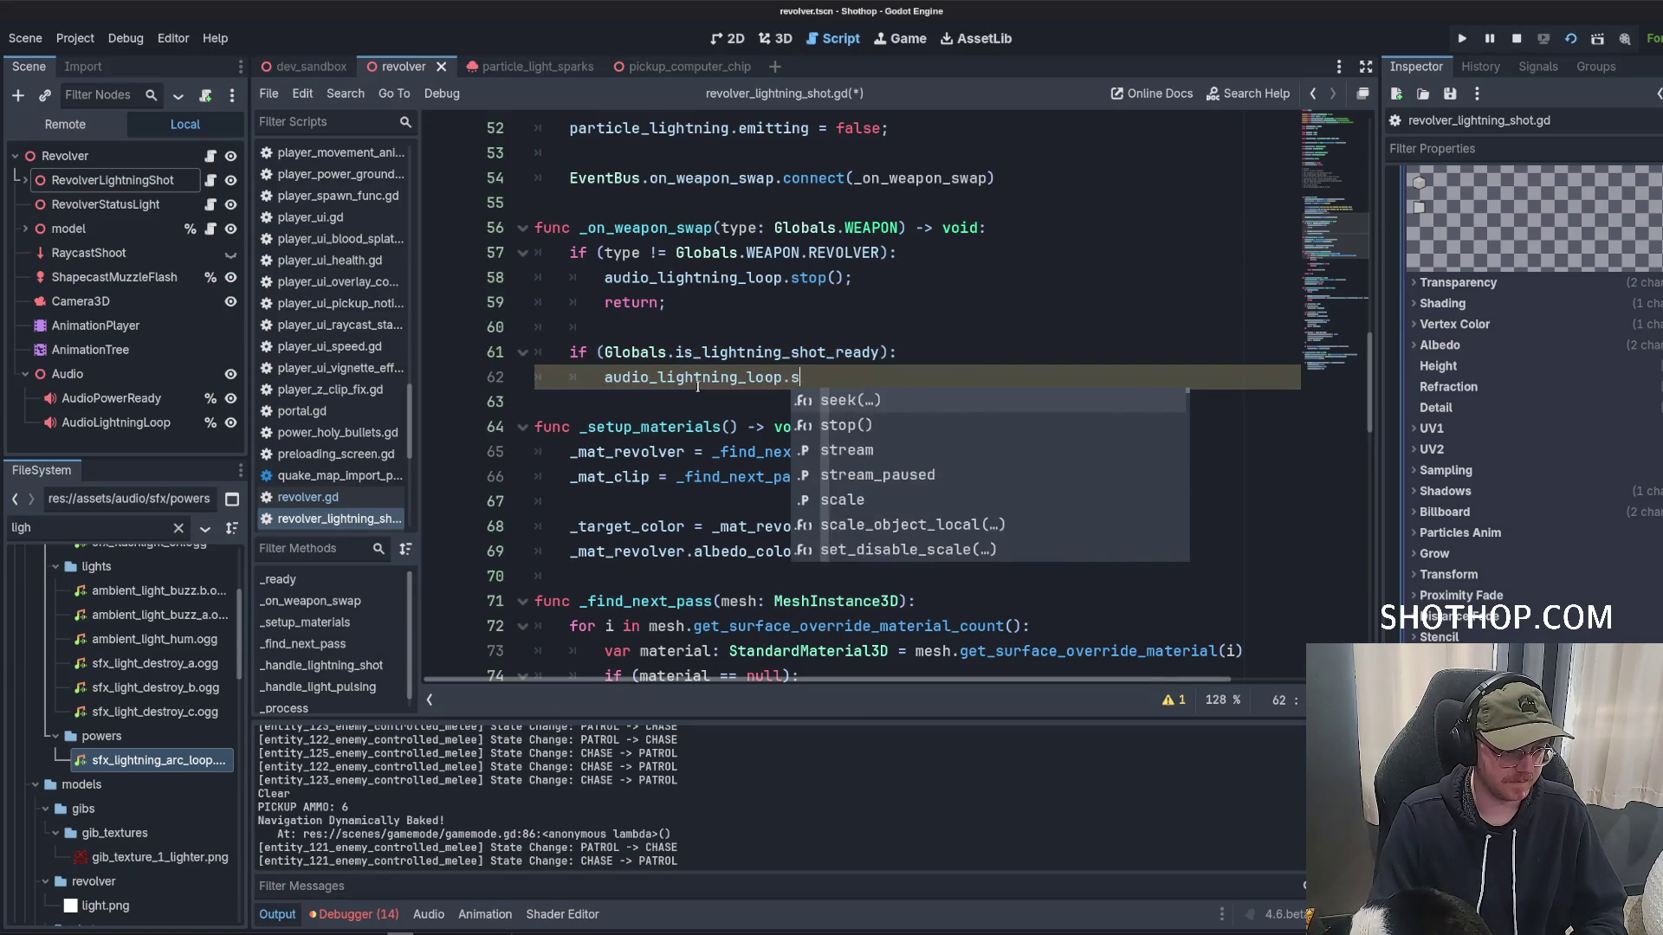
key(BackSpace)
text(play)
key(Return)
key(Up)
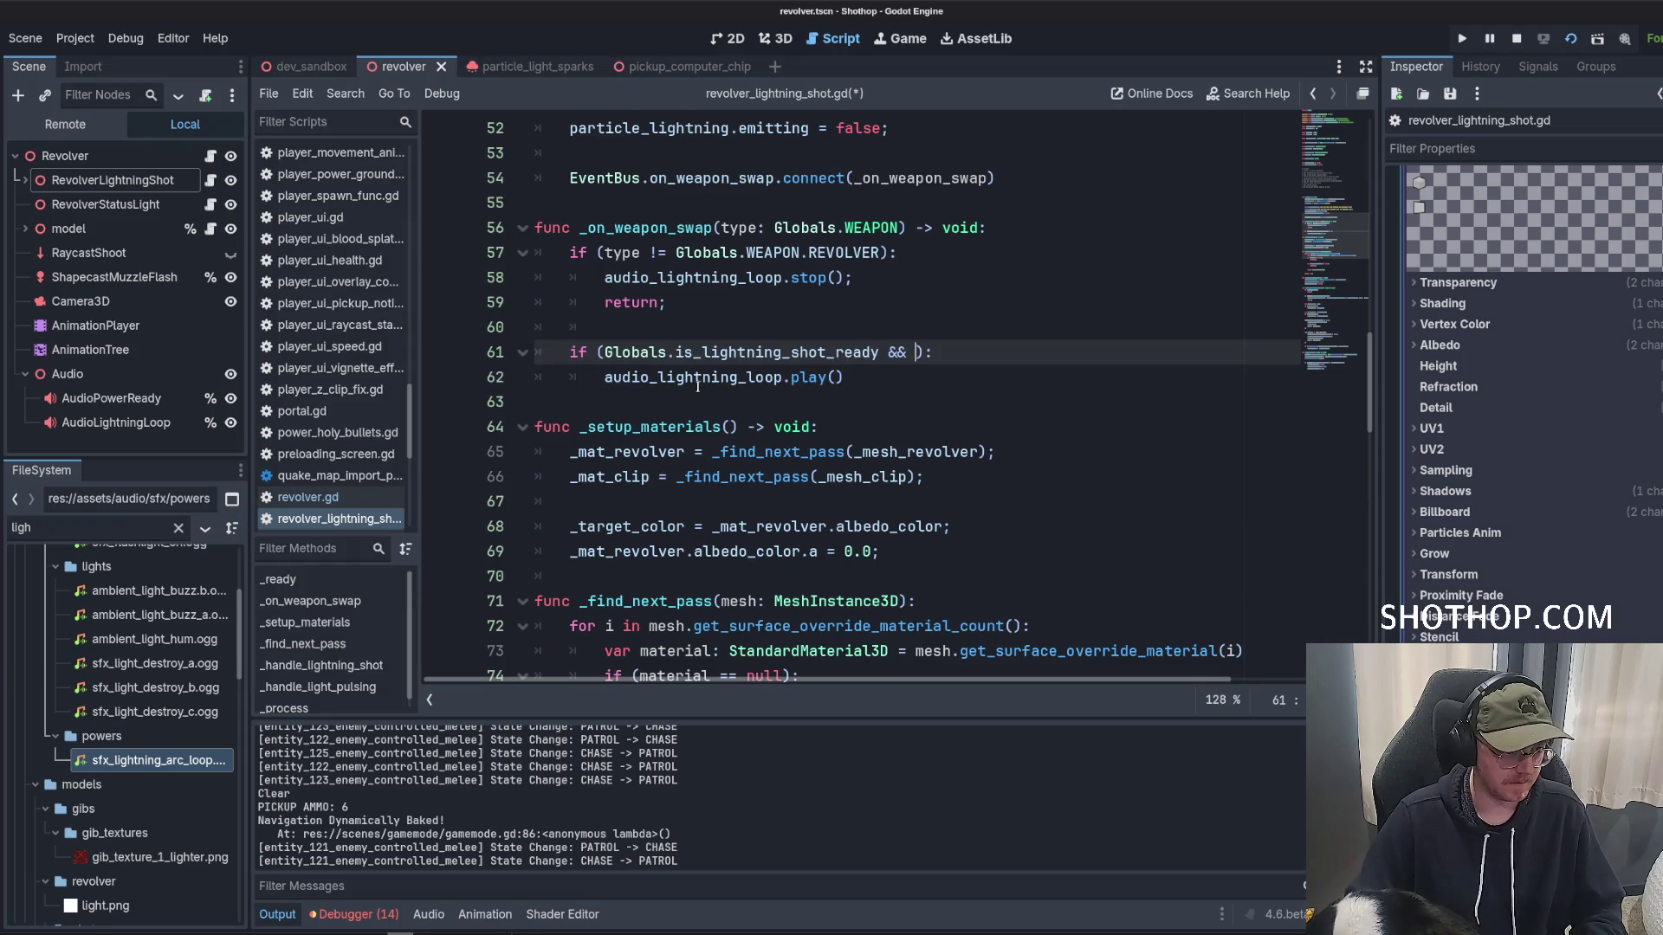
Extend the ready condition so it only plays when audio_lightning_loop isn't already playing.
double_click(615, 377)
key(ctrl+c)
click(916, 352)
key(ctrl+v)
text(.p)
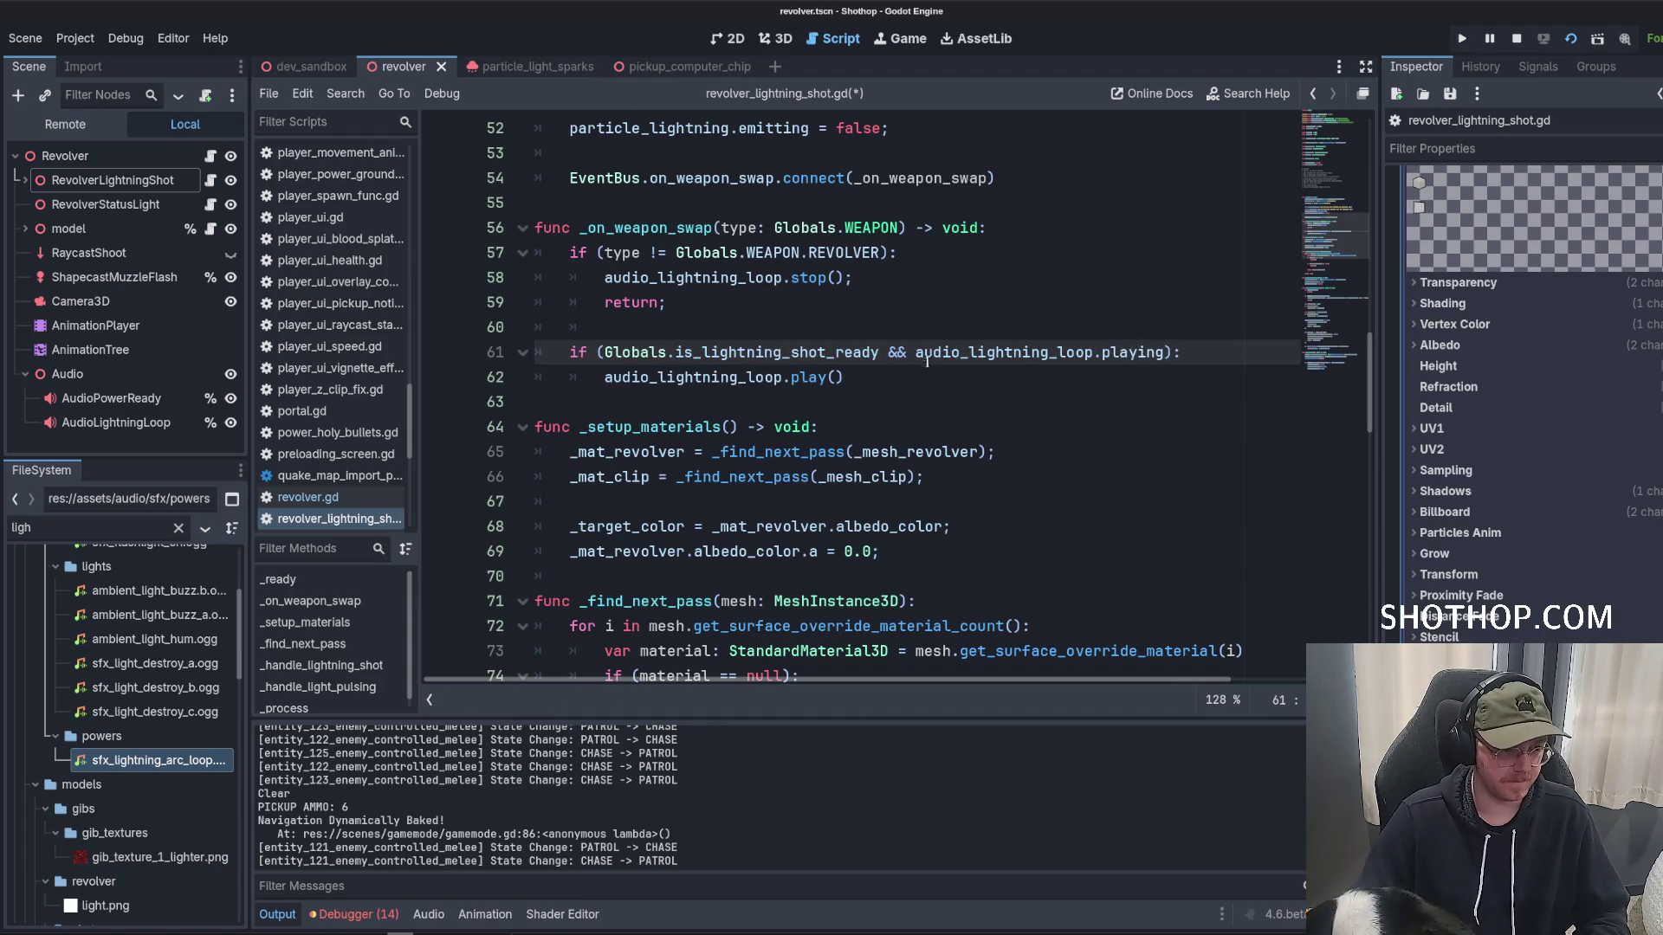
text(!)
click(944, 318)
Save the script and switch to the dev_sandbox scene.
key(ctrl+s)
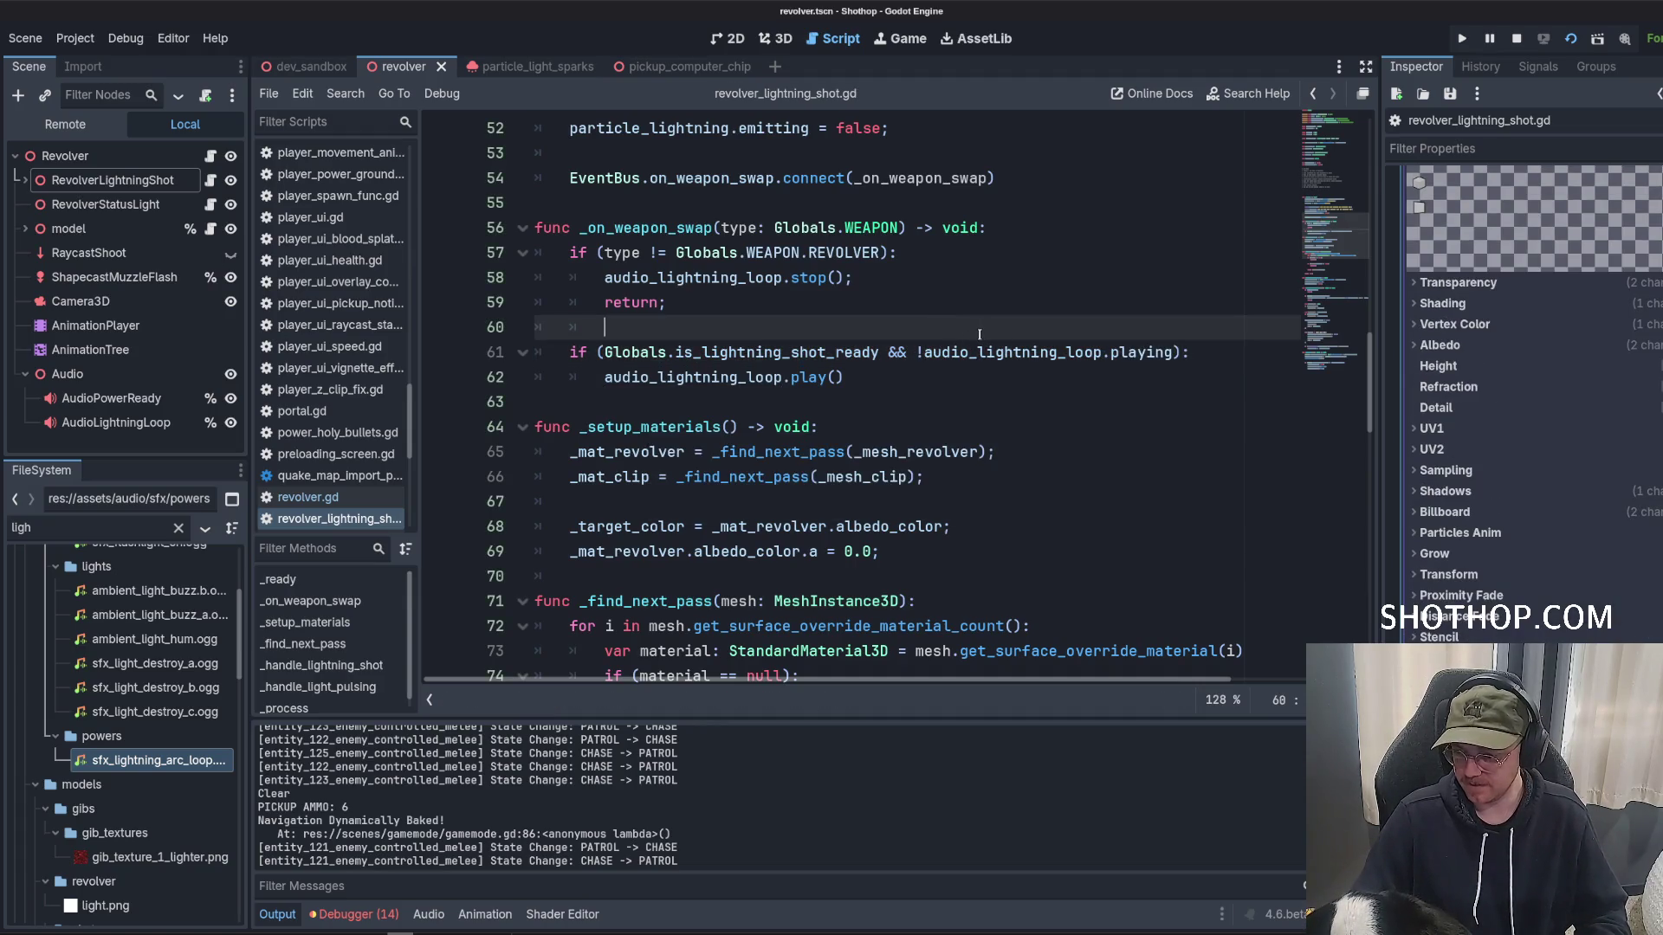
click(953, 373)
text(;)
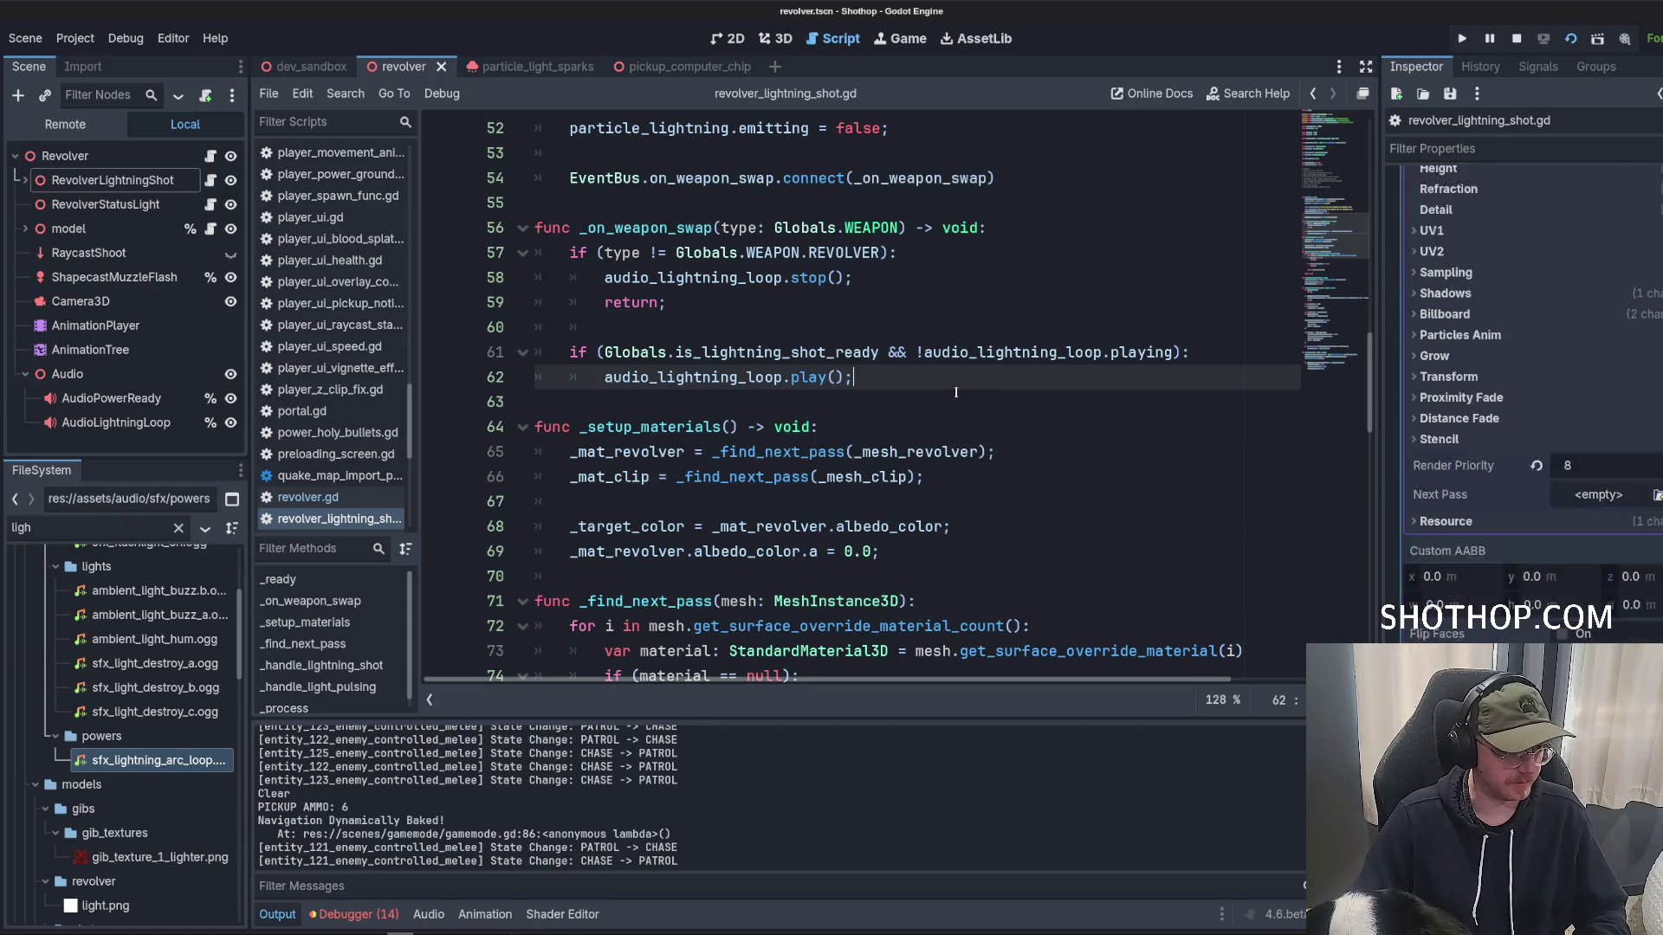
click(301, 67)
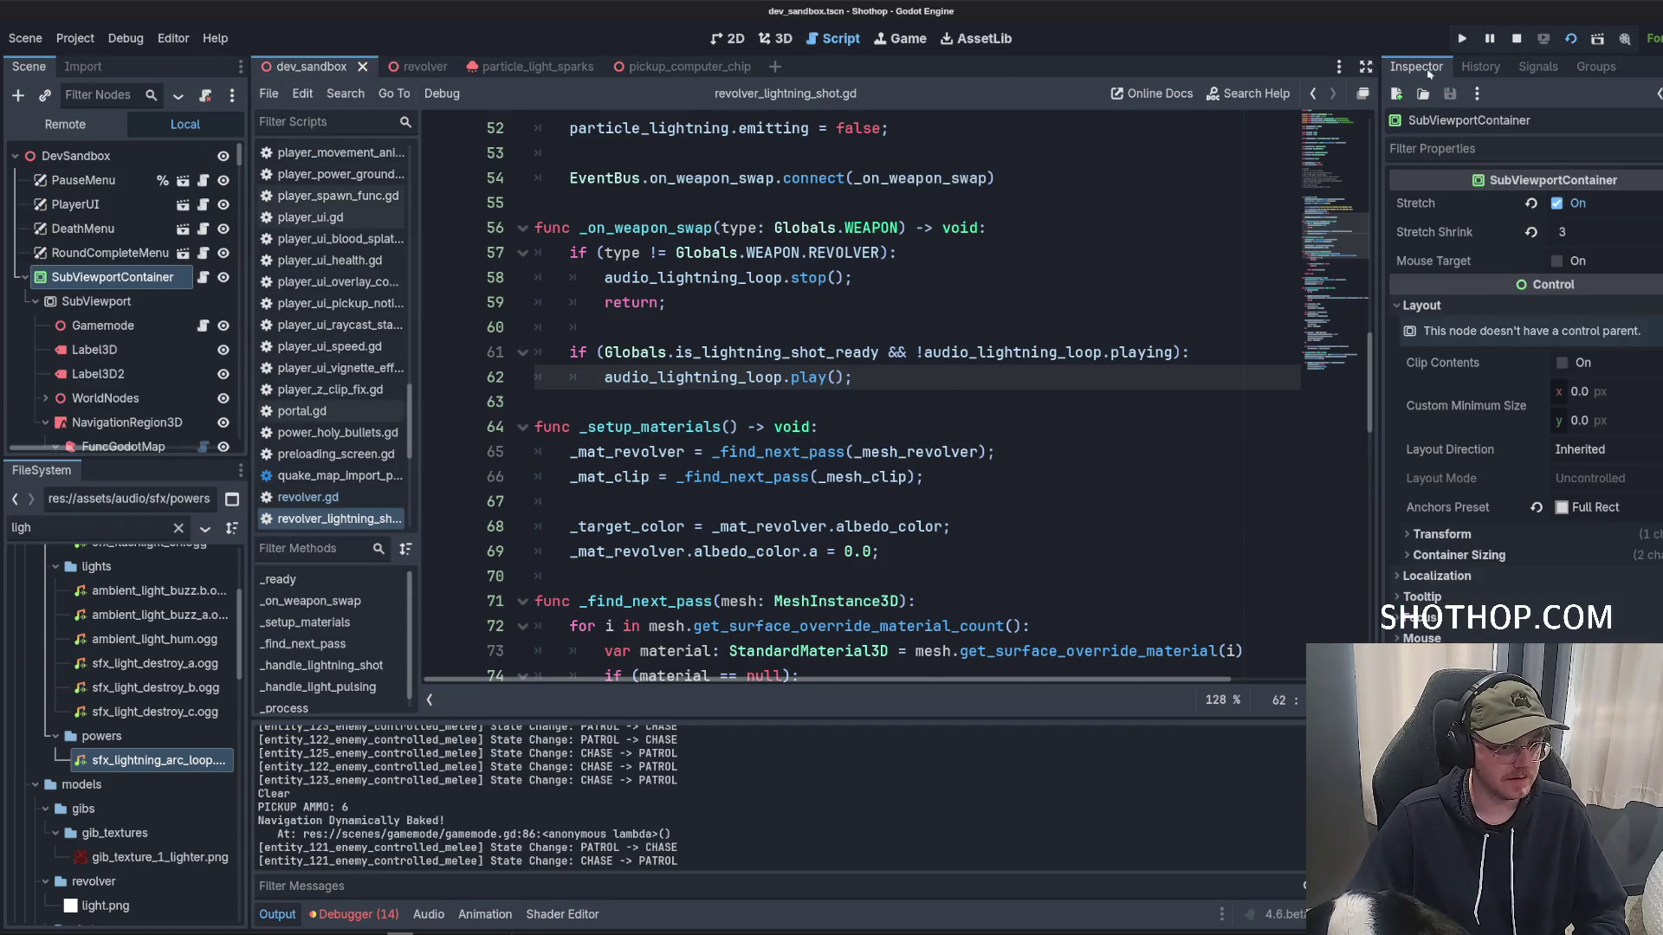
click(1598, 38)
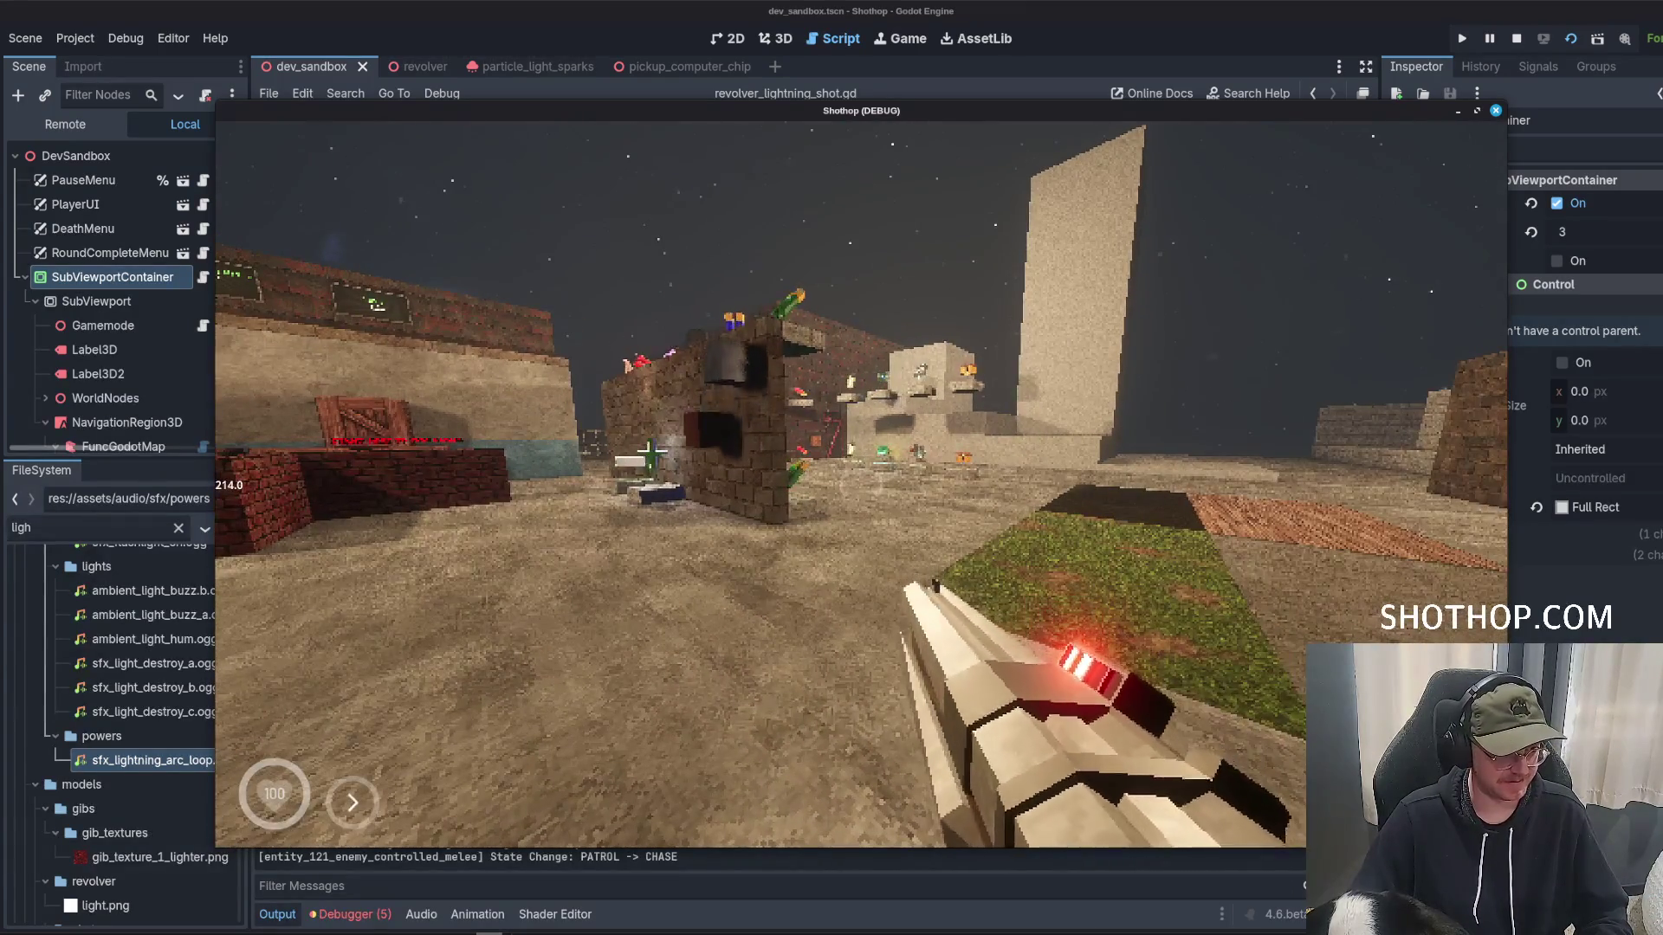
key(F8)
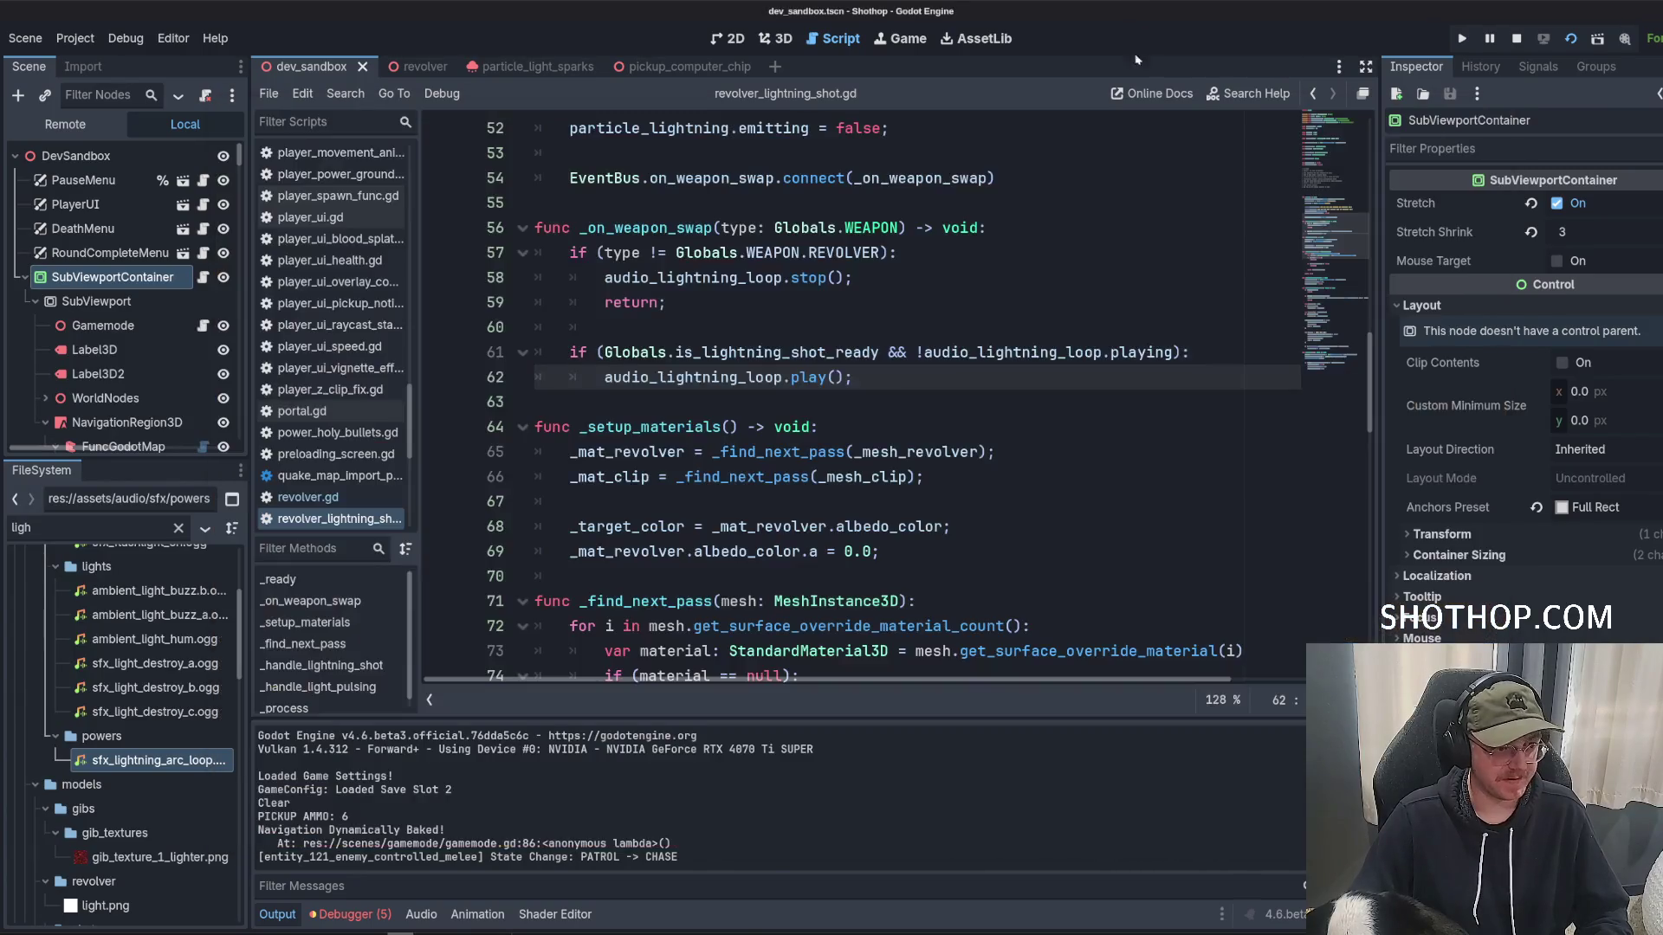
In _process, move audio_power_ready.play() above the lightning loop play call.
click(780, 286)
scroll(652, 340, down, 18)
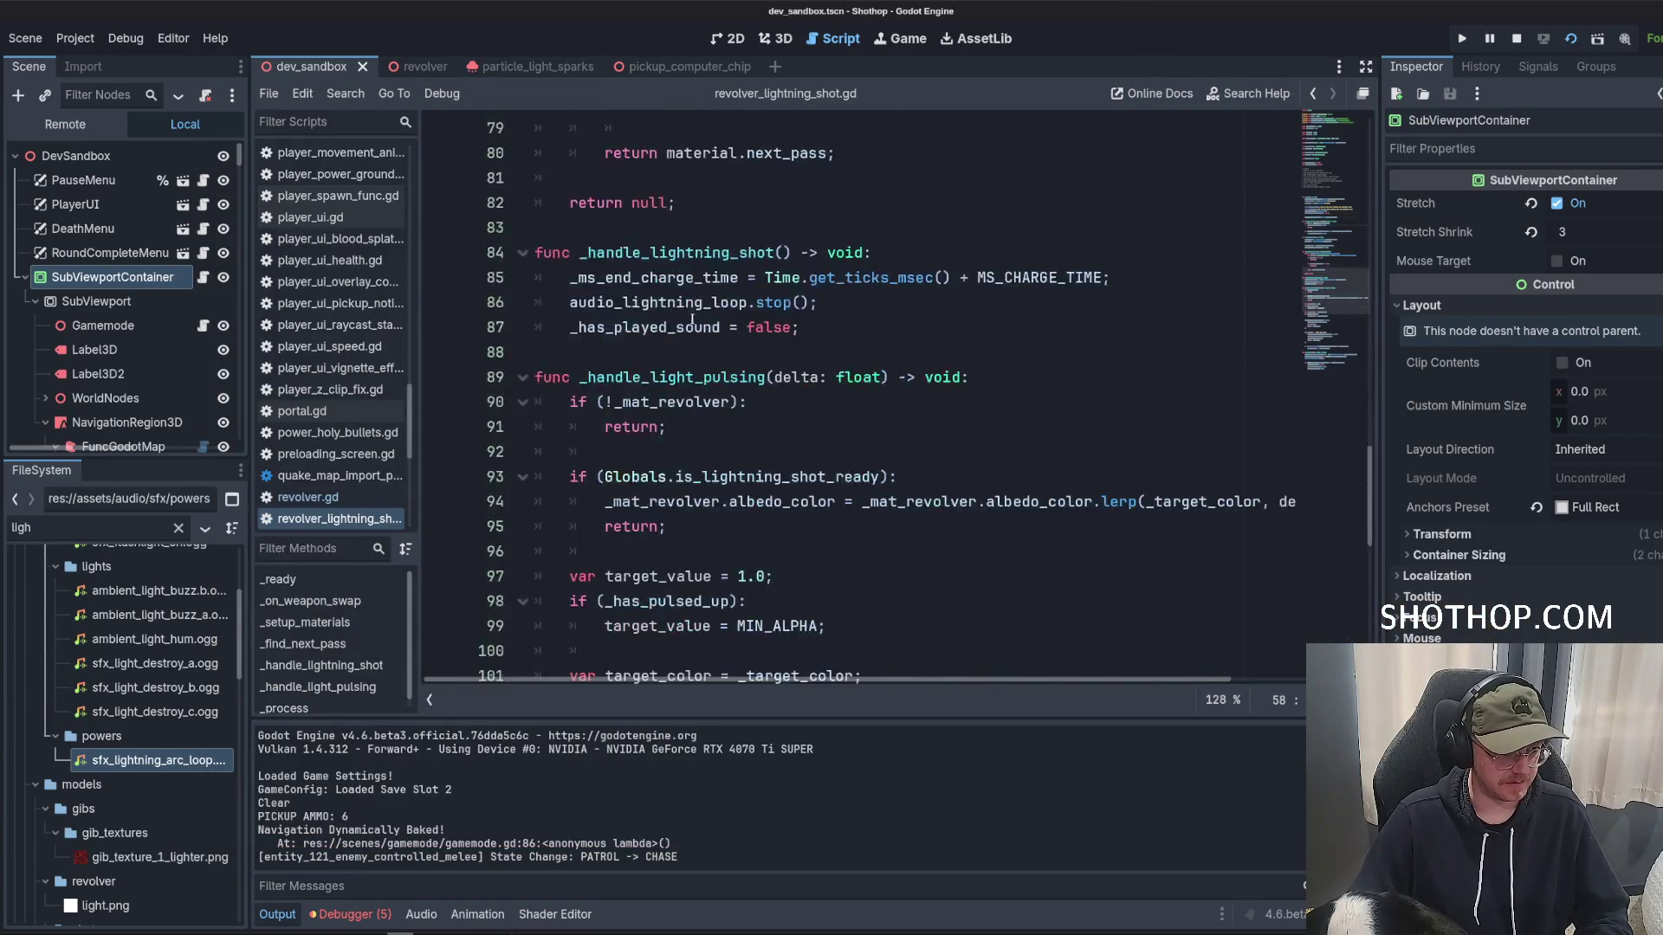
click(695, 509)
double_click(779, 557)
click(928, 585)
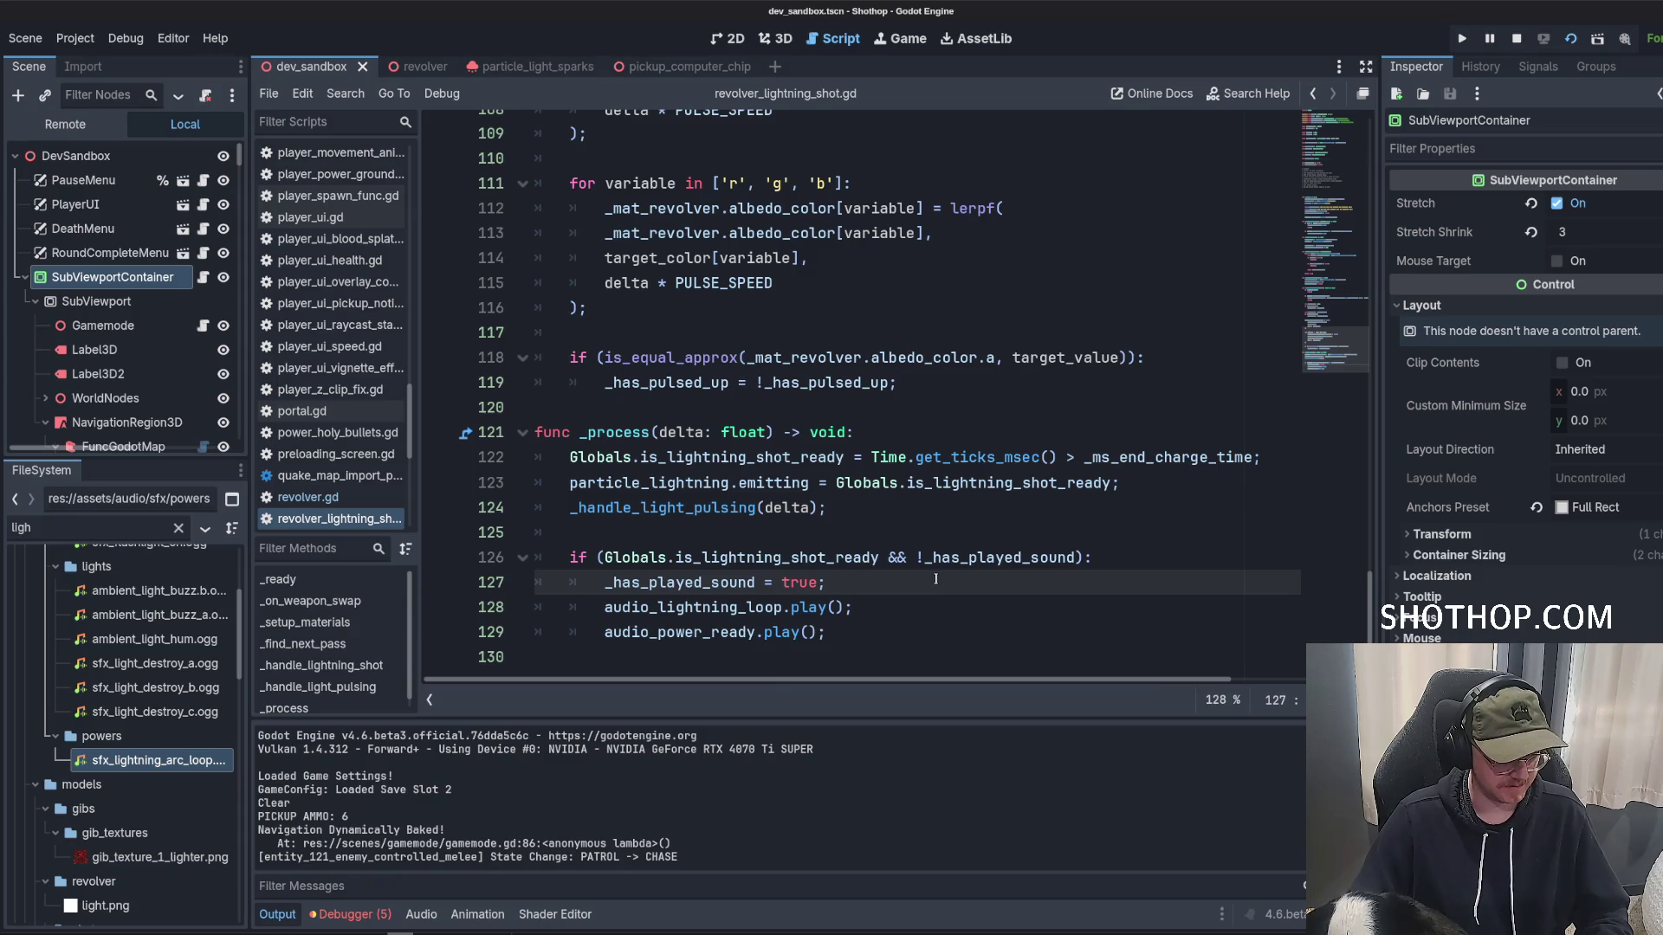
click(909, 626)
key(alt+Up)
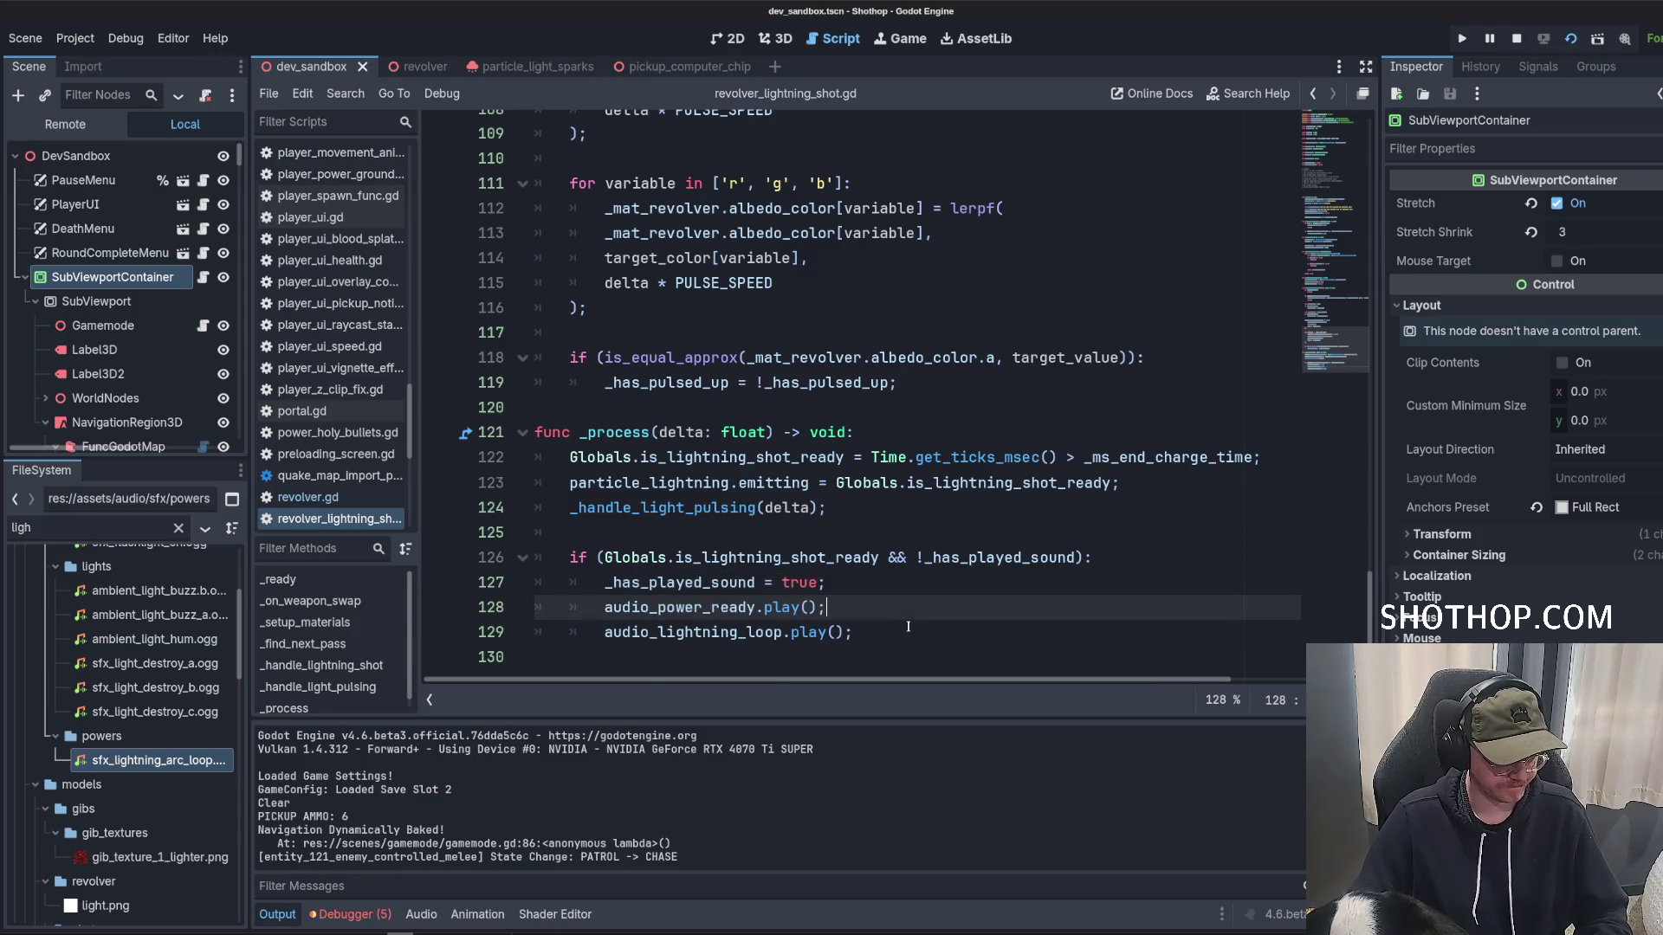
Wrap audio_lightning_loop.play() in a player_weapon == Globals.WEAPON.REVOLVER check.
key(Return)
key(Return)
text(if )
text(curren)
text(.weapon)
key(Down)
key(Return)
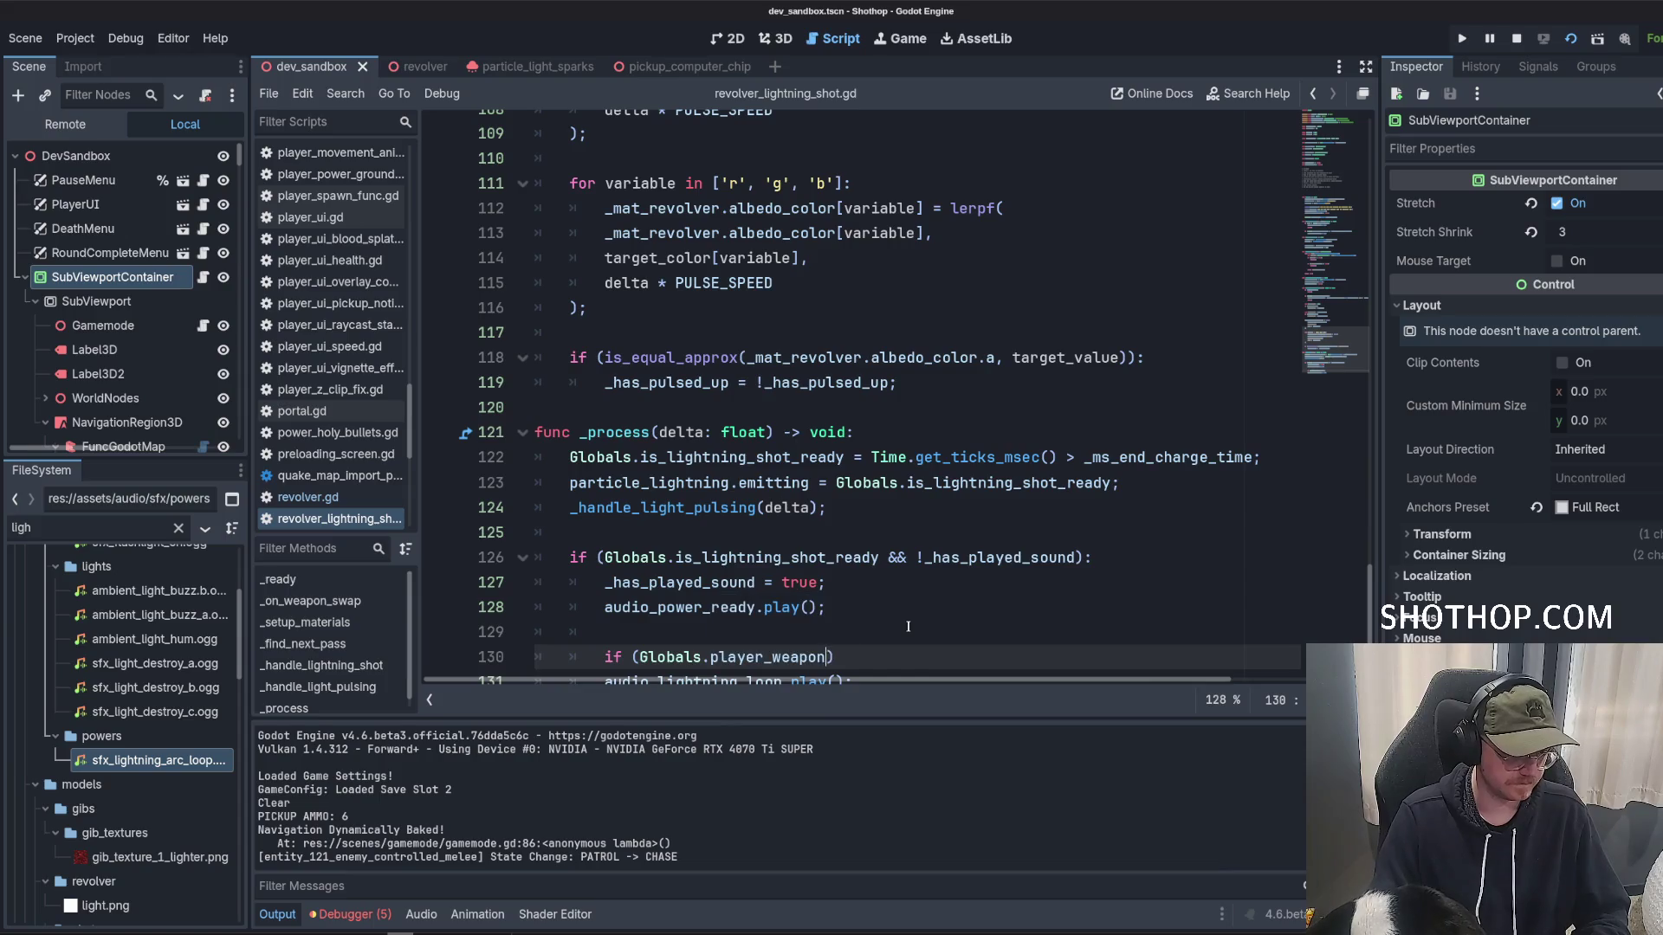
text( == Globals.WEAPON)
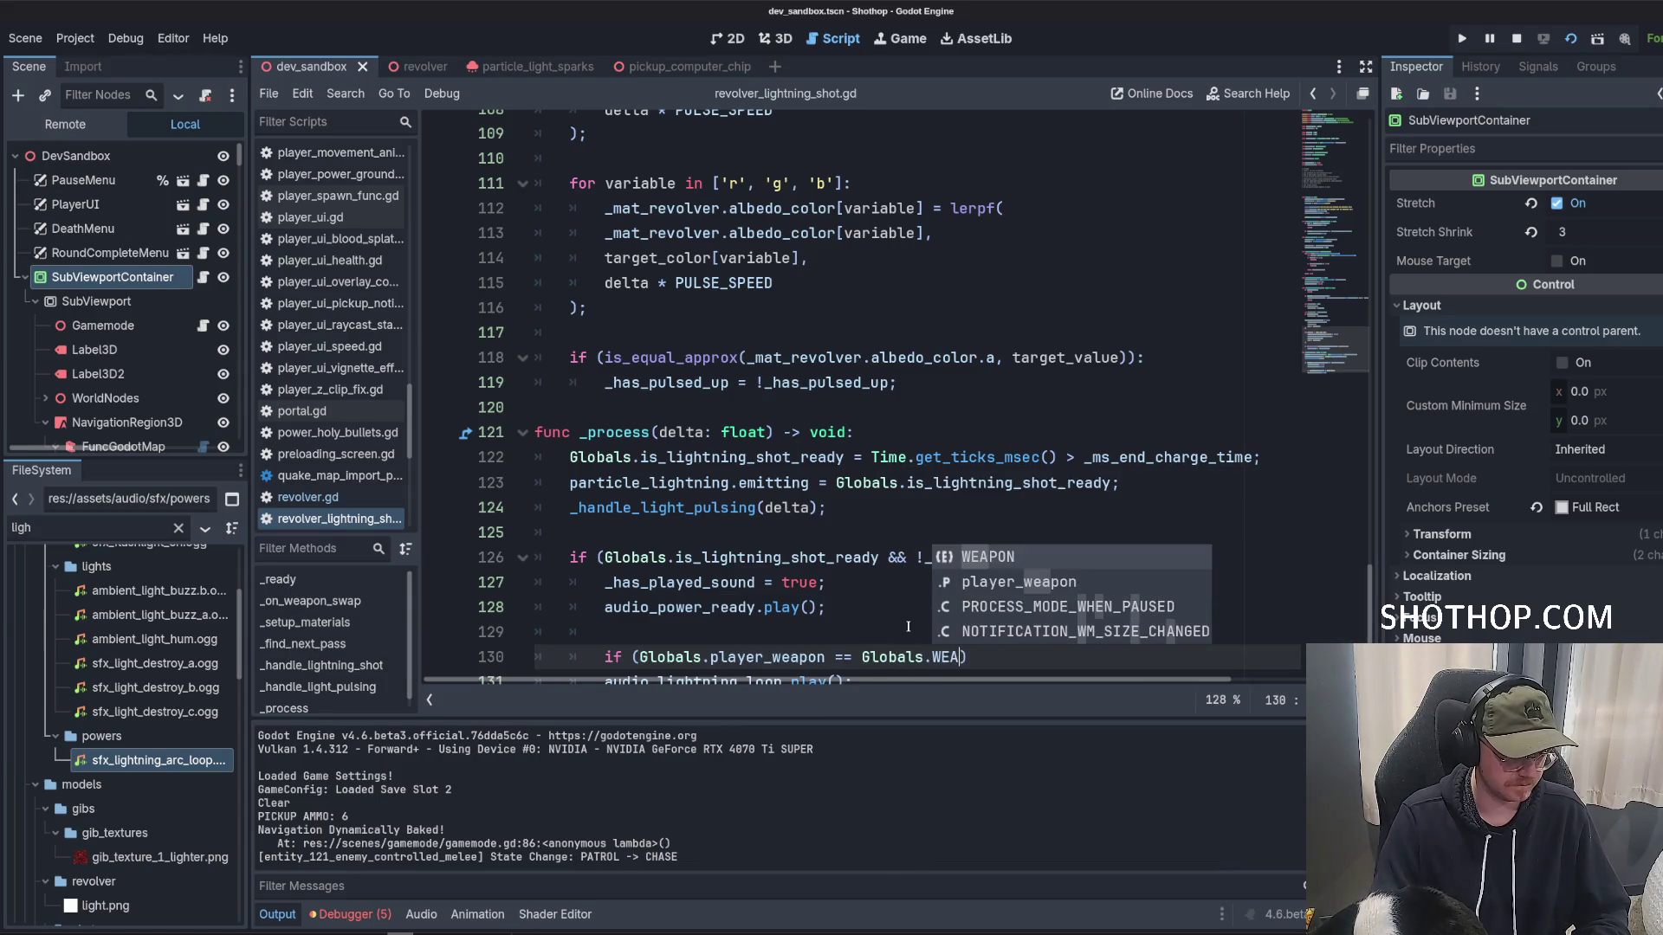
text(.)
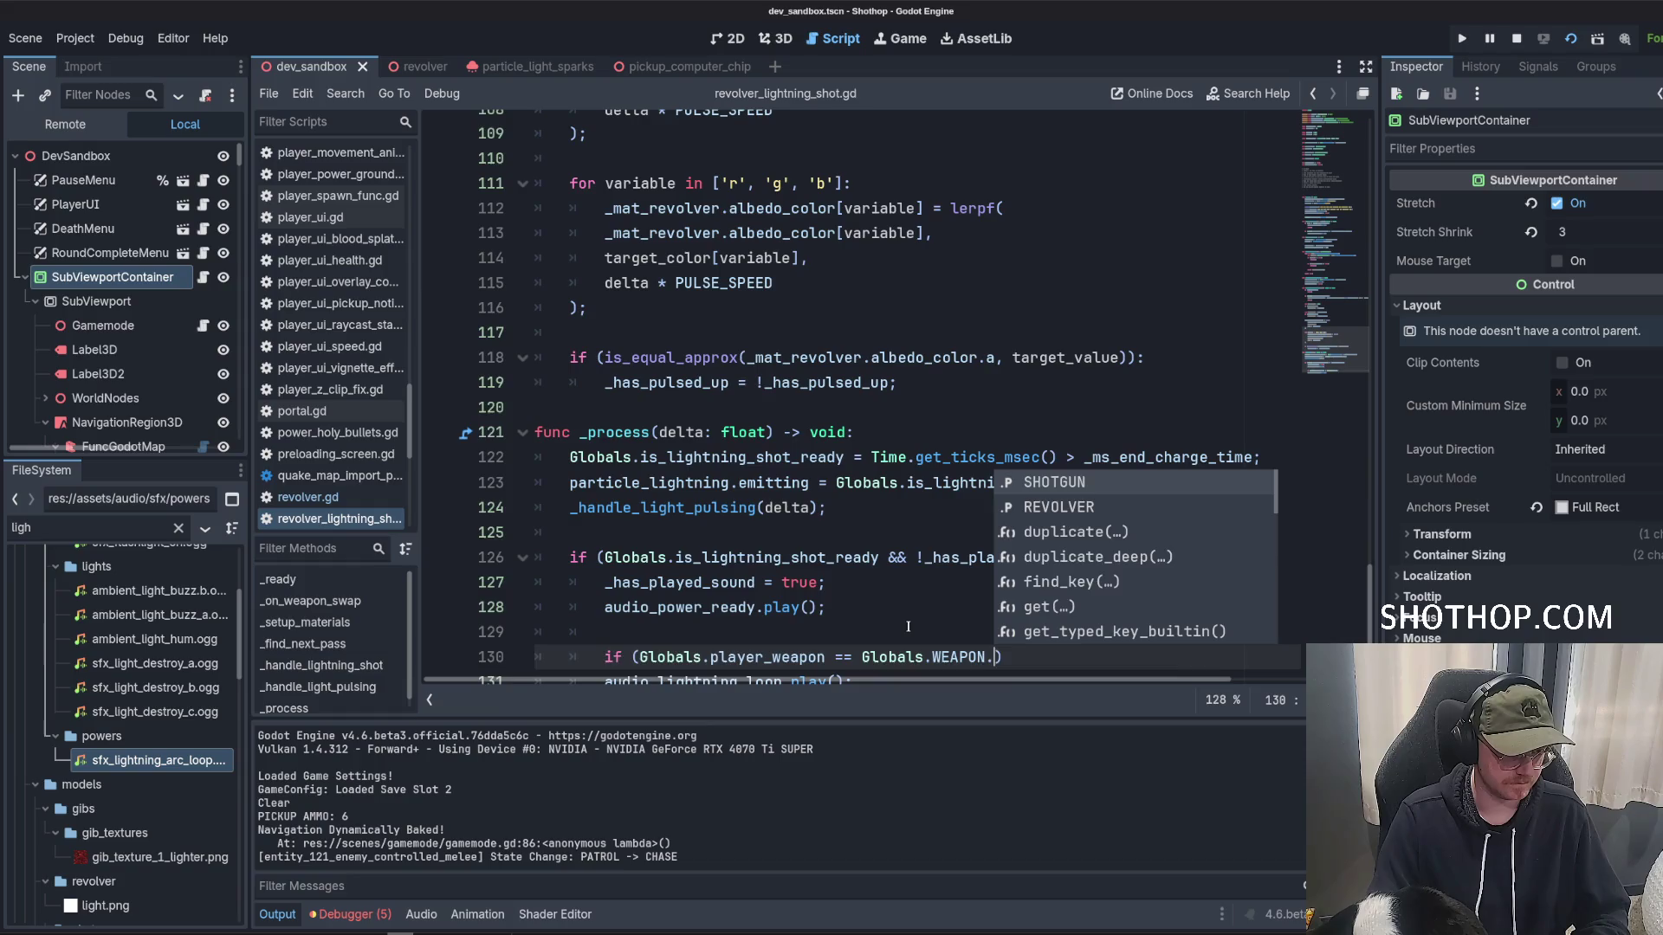
text(R)
key(Return)
scroll(656, 615, down, 1)
click(598, 638)
key(Tab)
Save the script and relaunch the game.
click(1231, 617)
click(830, 457)
key(ctrl+s)
click(1570, 38)
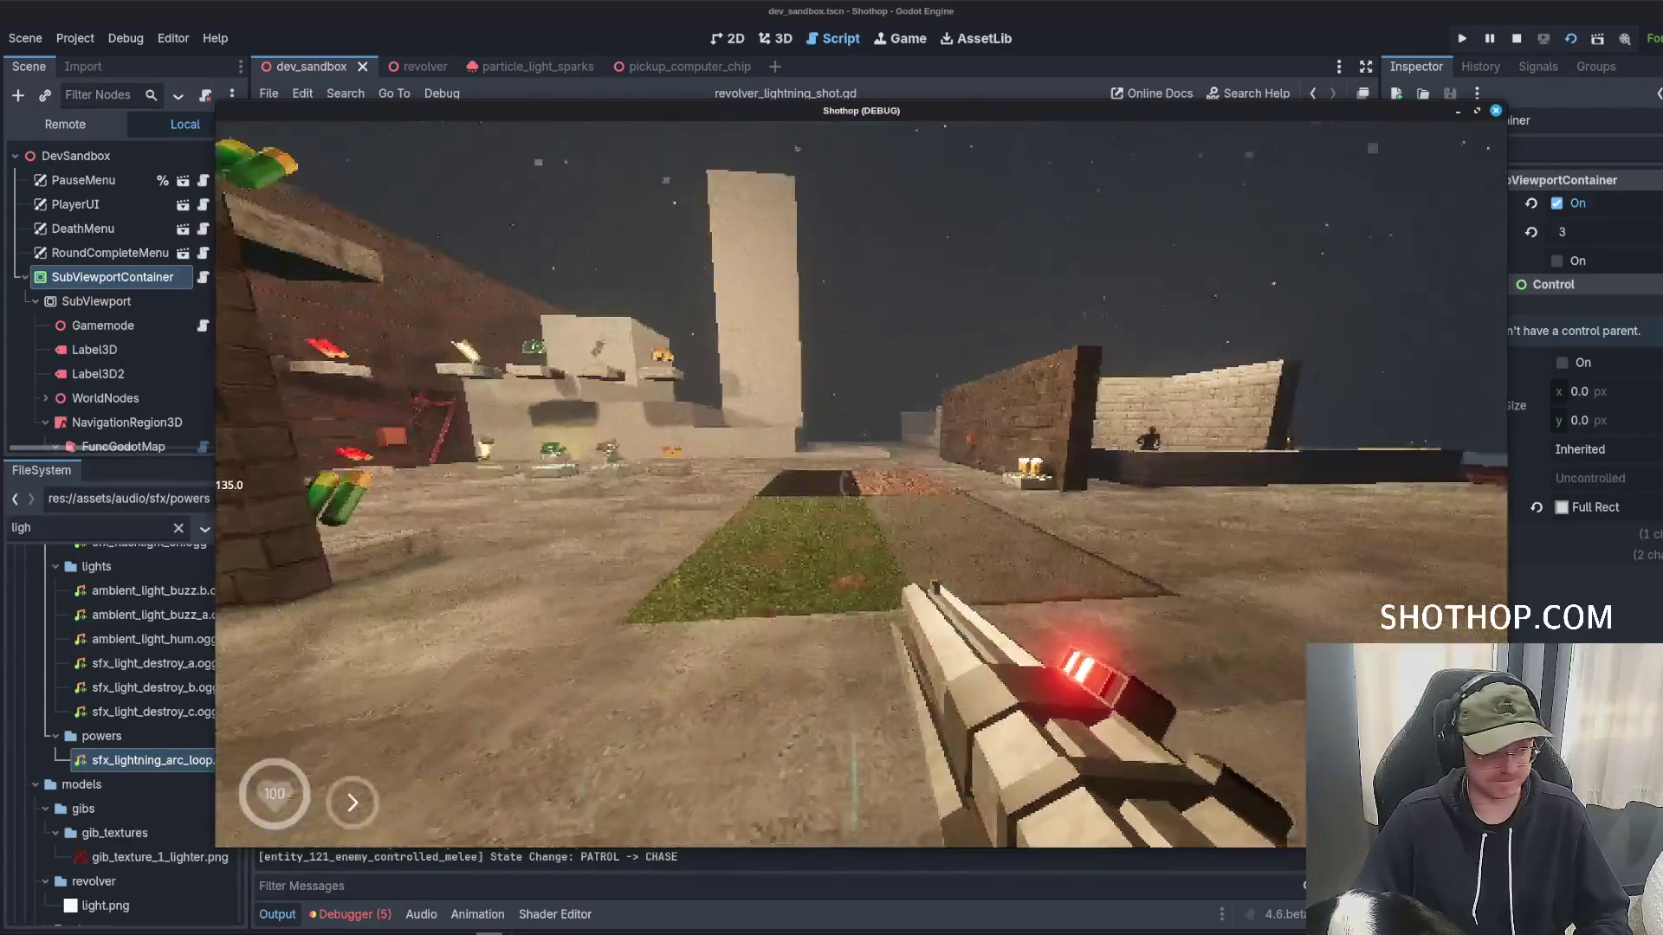
Walk toward the tower and crates while the revolver charges, then stop the test with F8.
key(w)
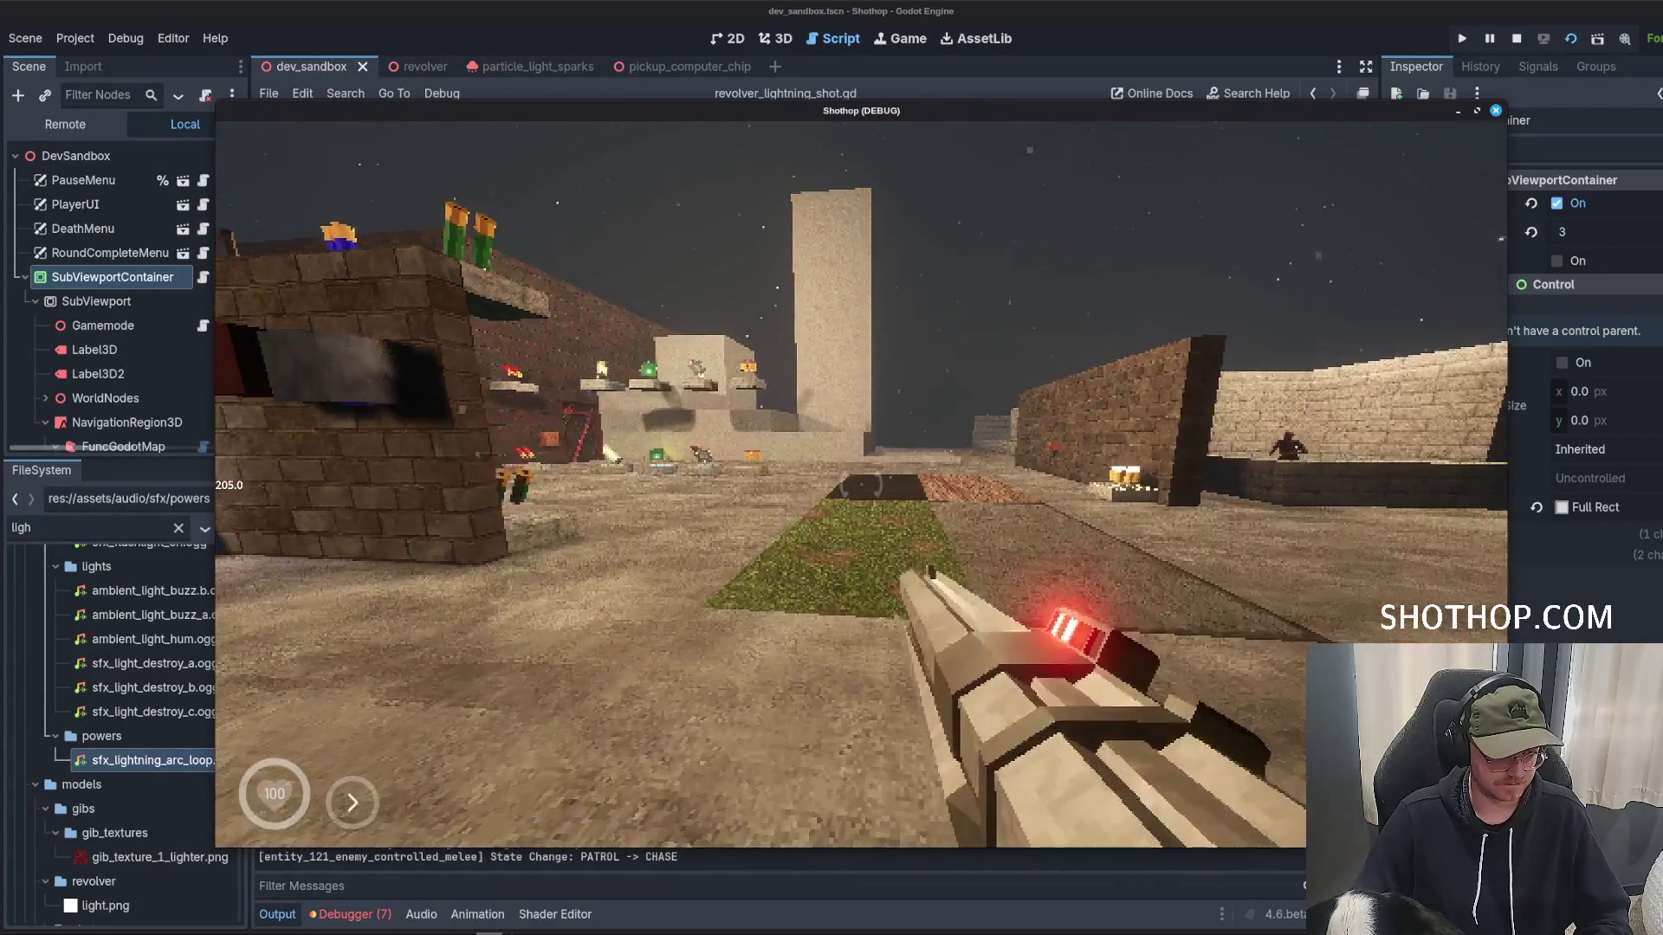
key(w)
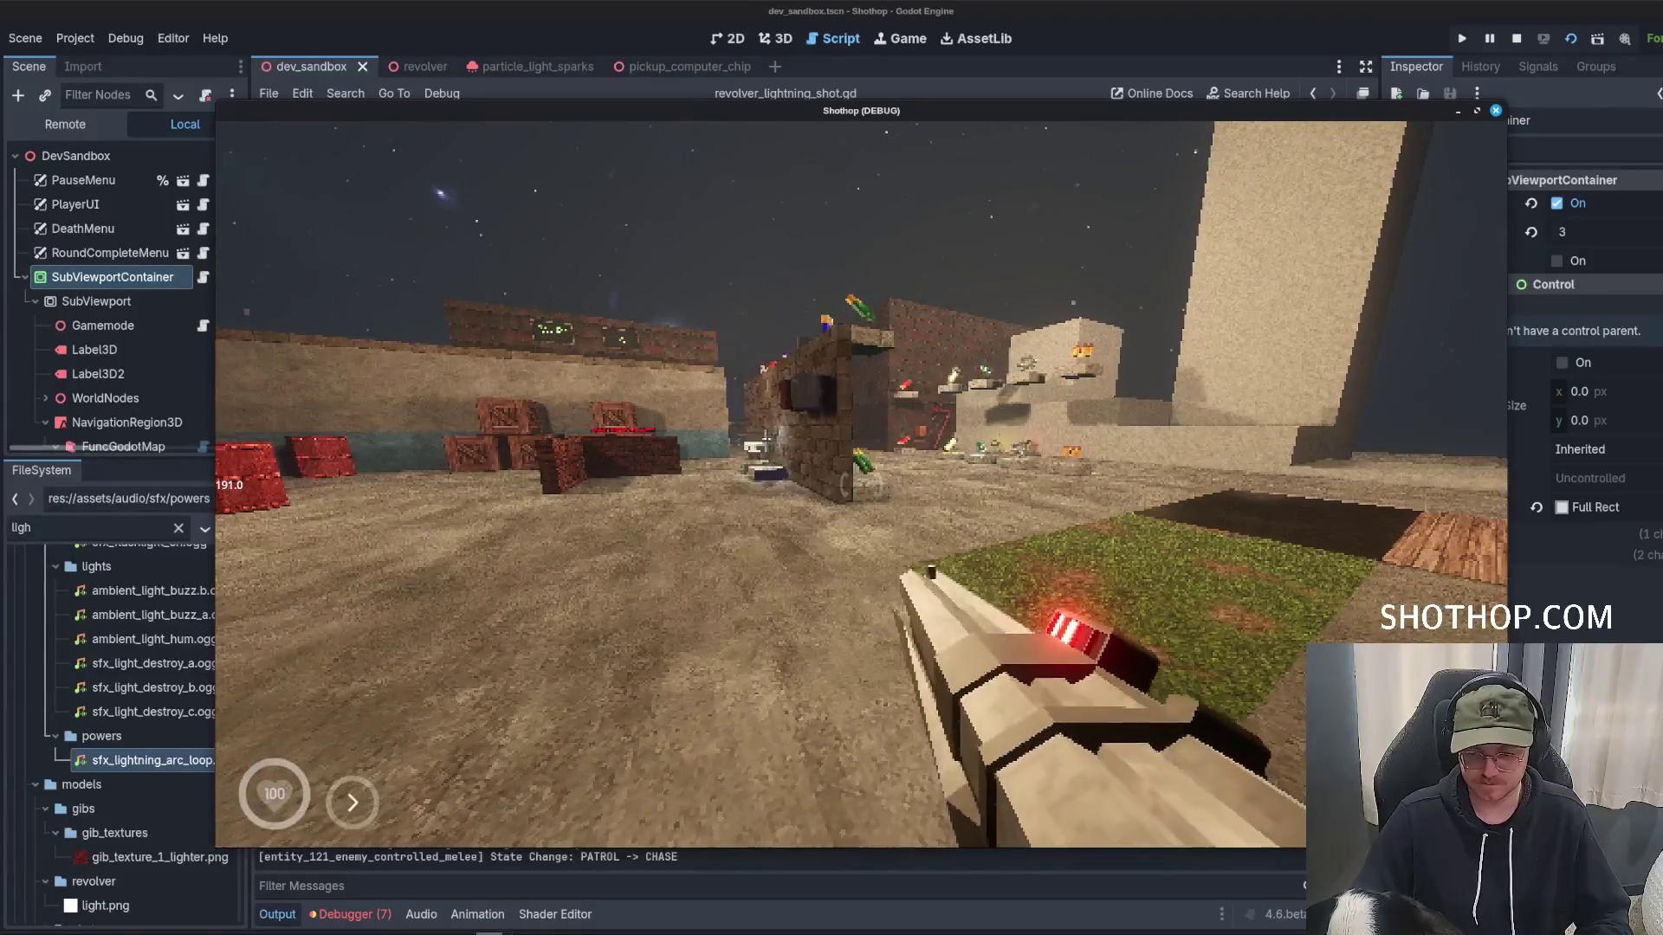
key(w)
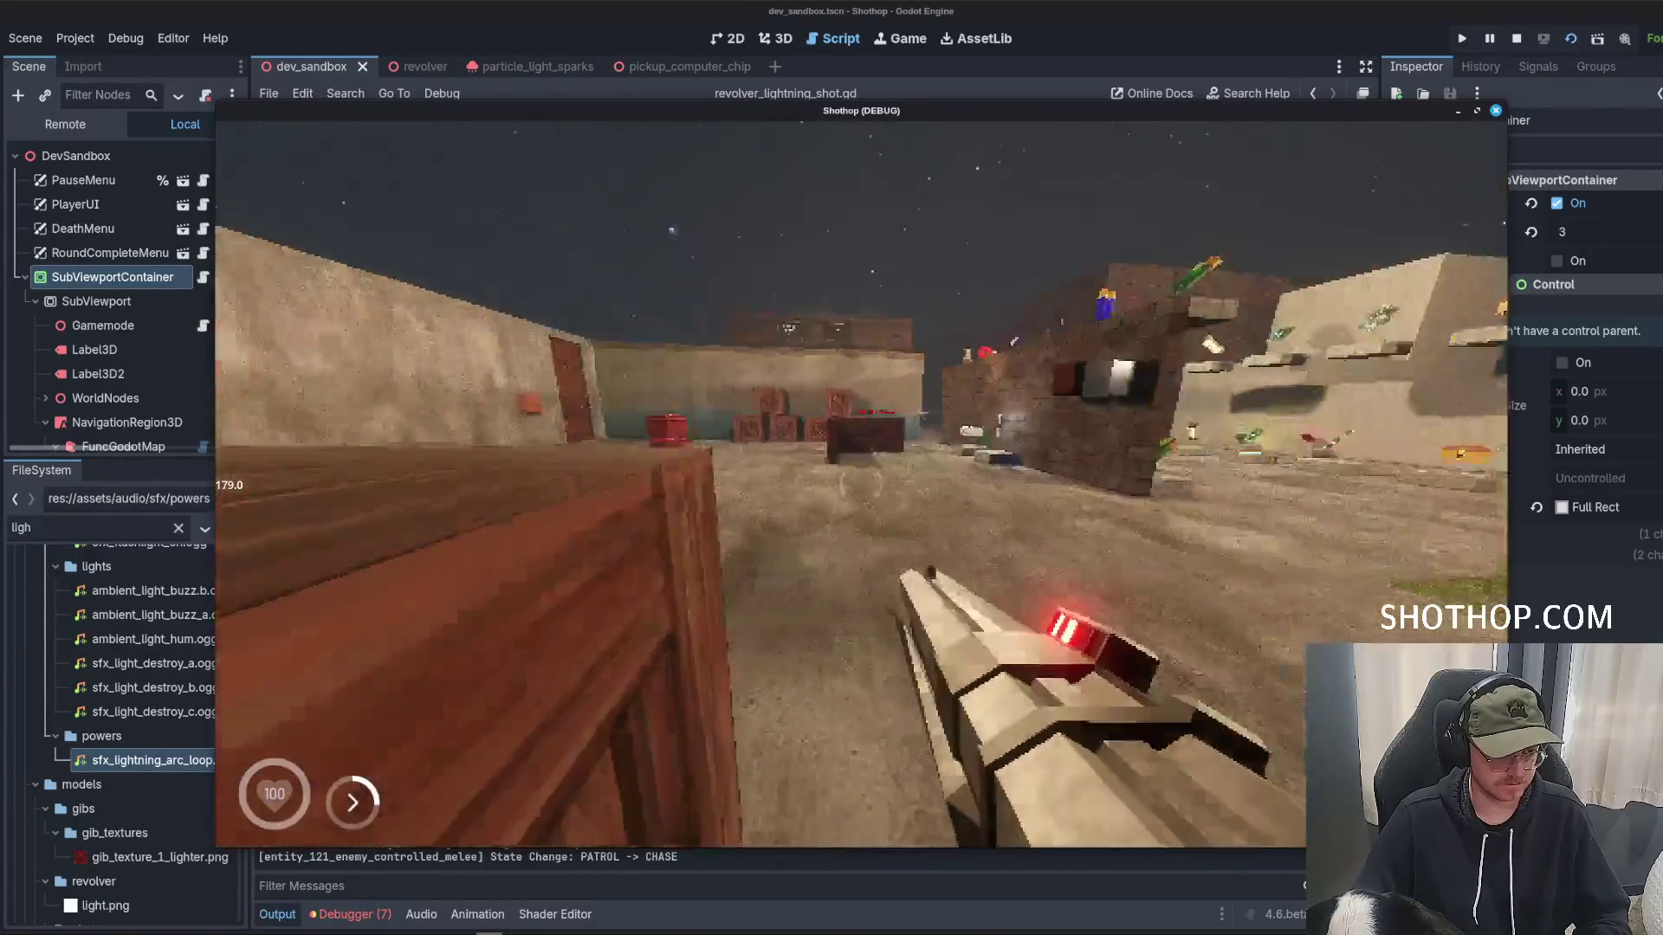
key(w)
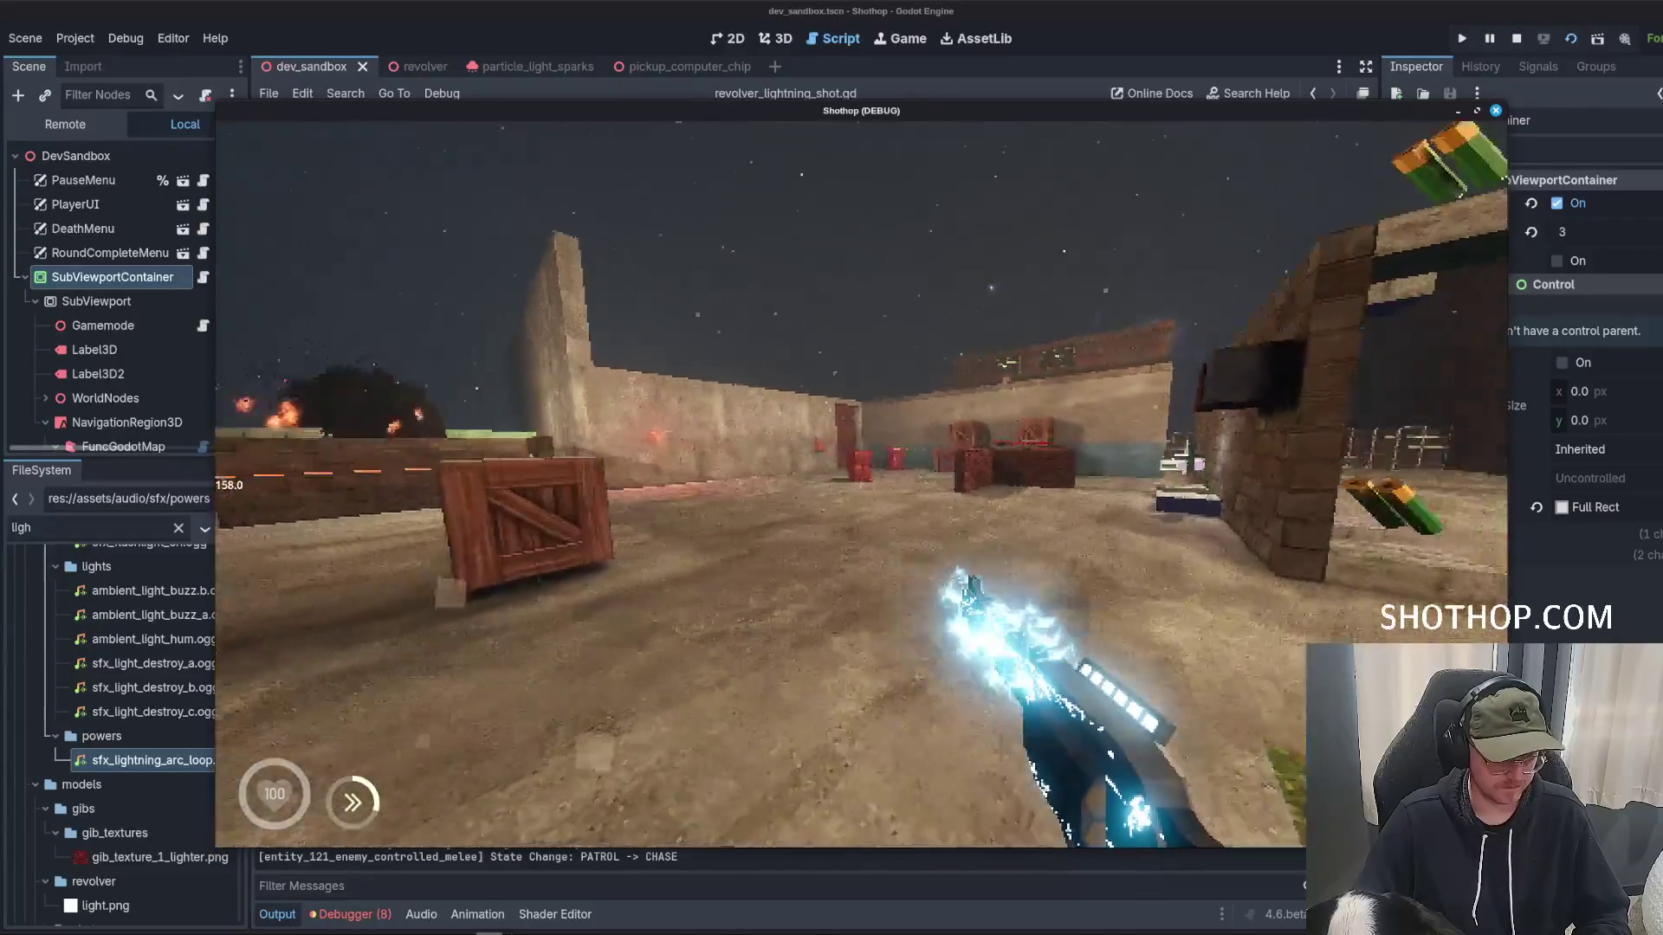
key(w)
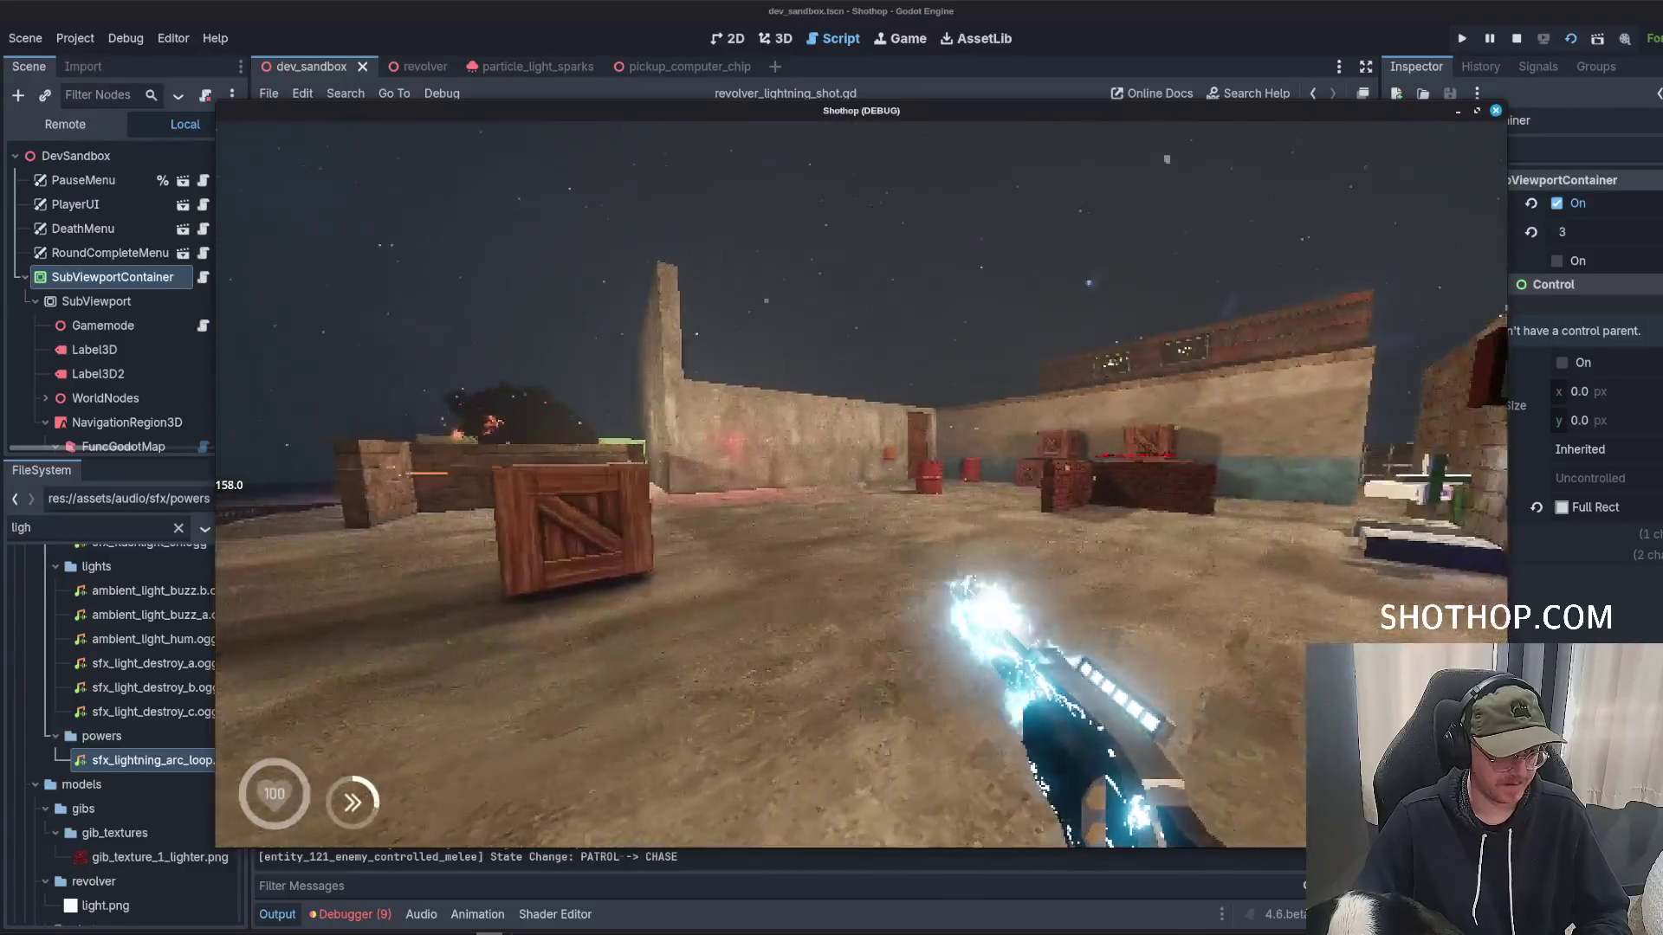
key(F8)
click(1013, 432)
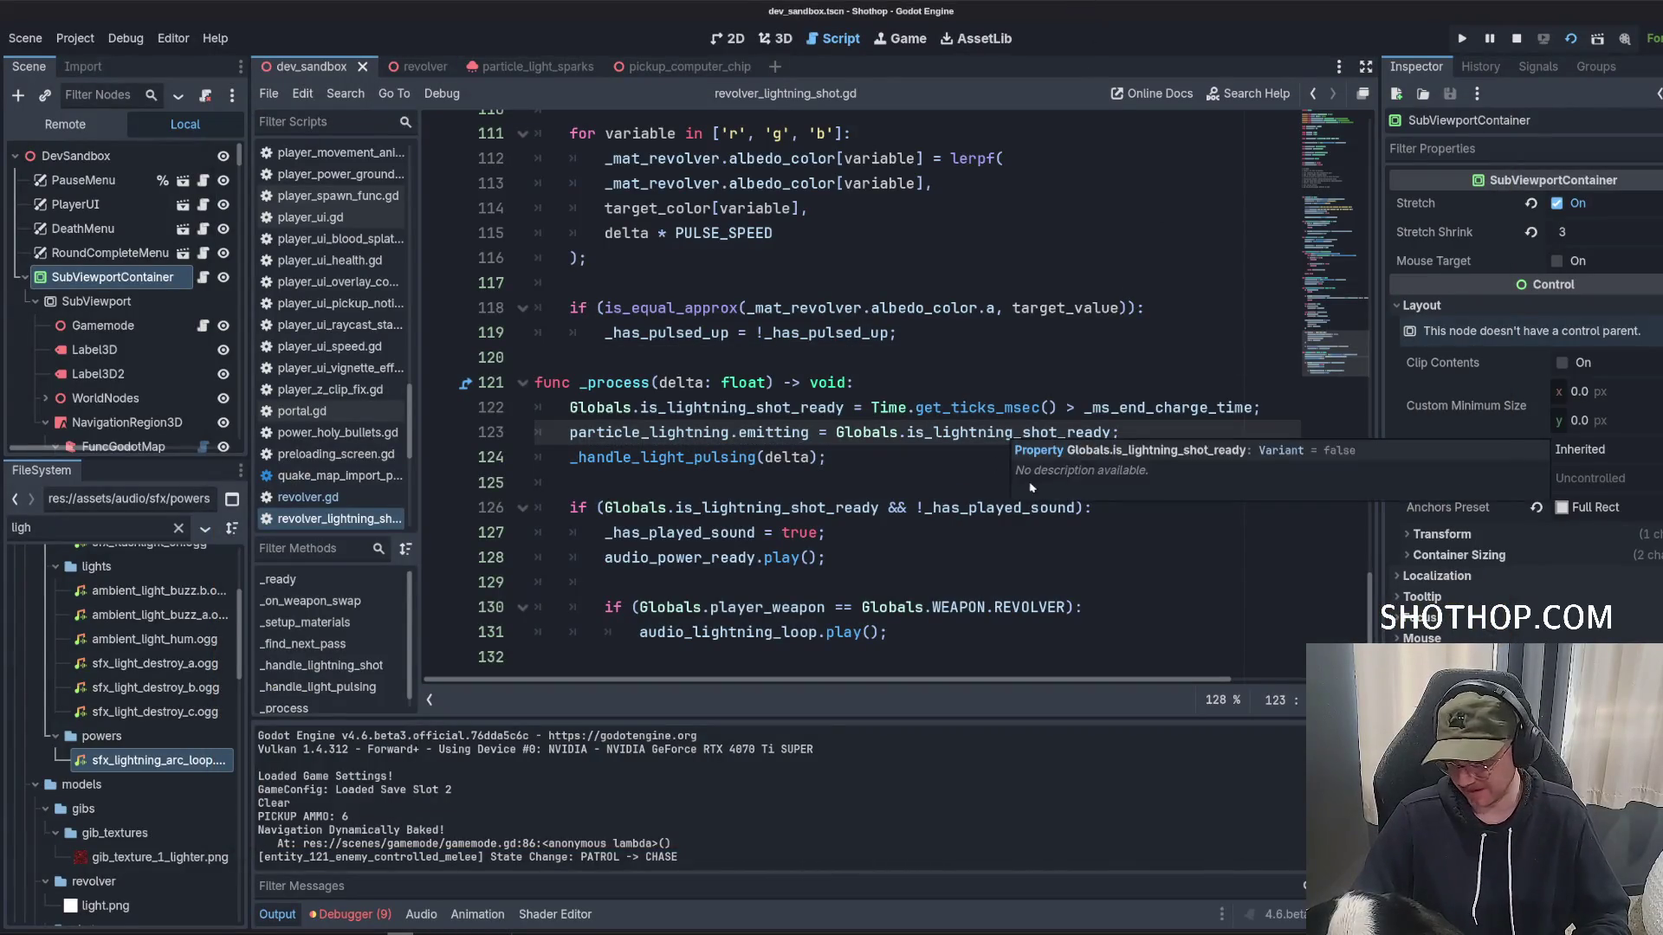
Commit as "fix: revolver sound bugs", run git push origin main, and return to Godot.
key(alt+Tab)
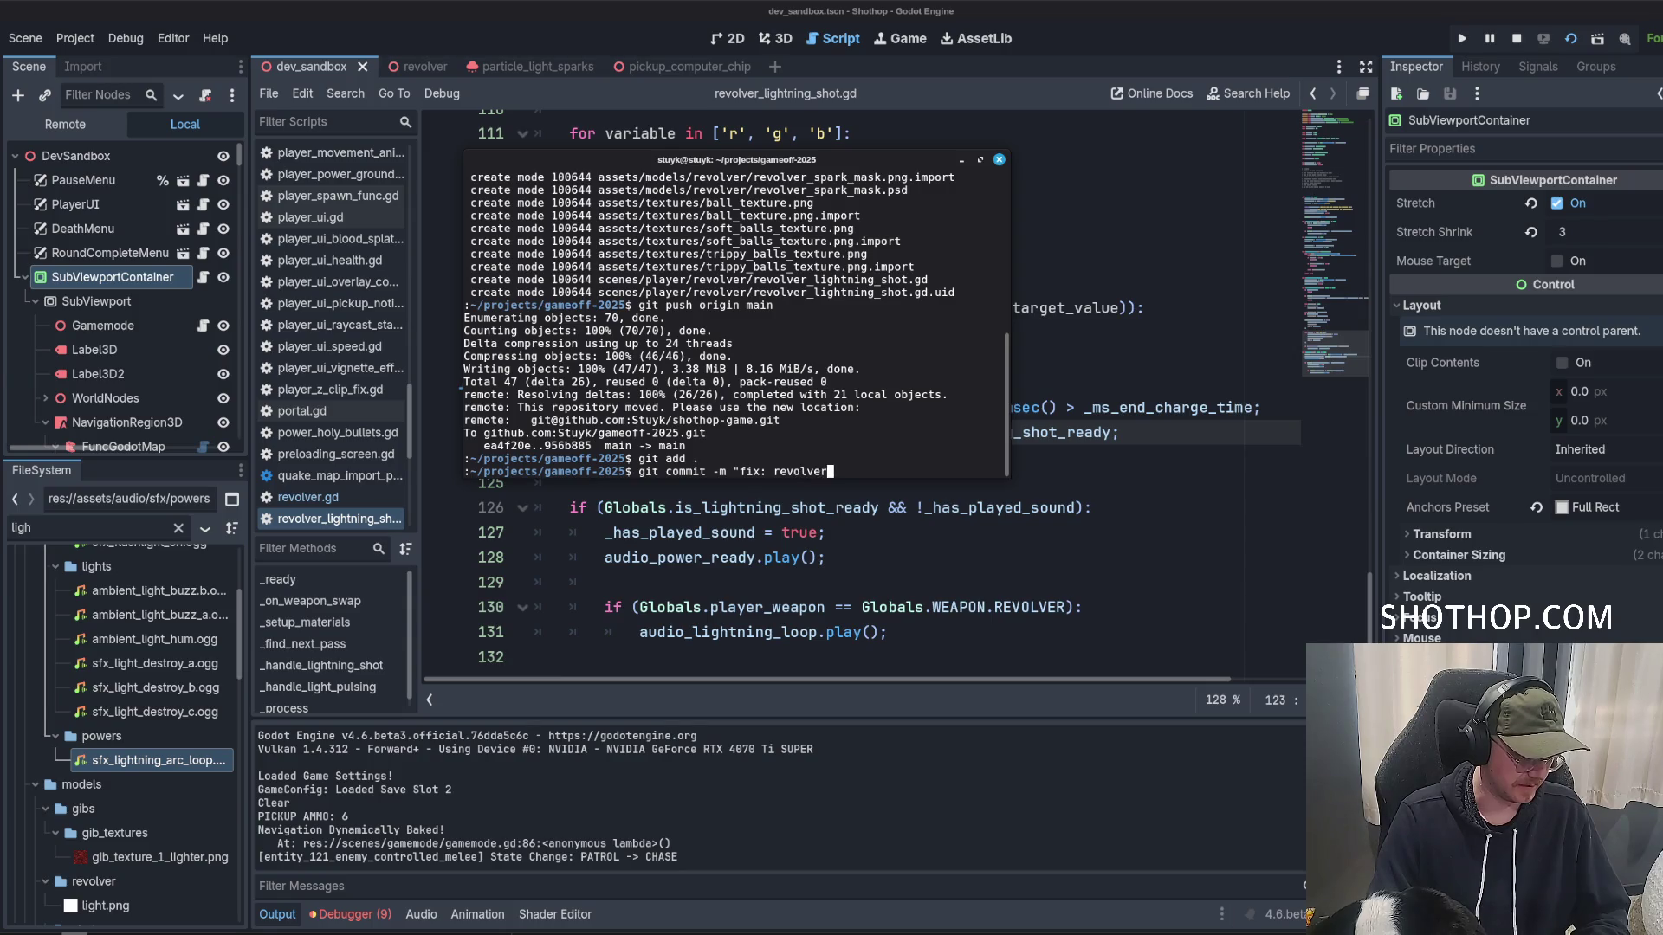
text(")
key(Return)
text(gin )
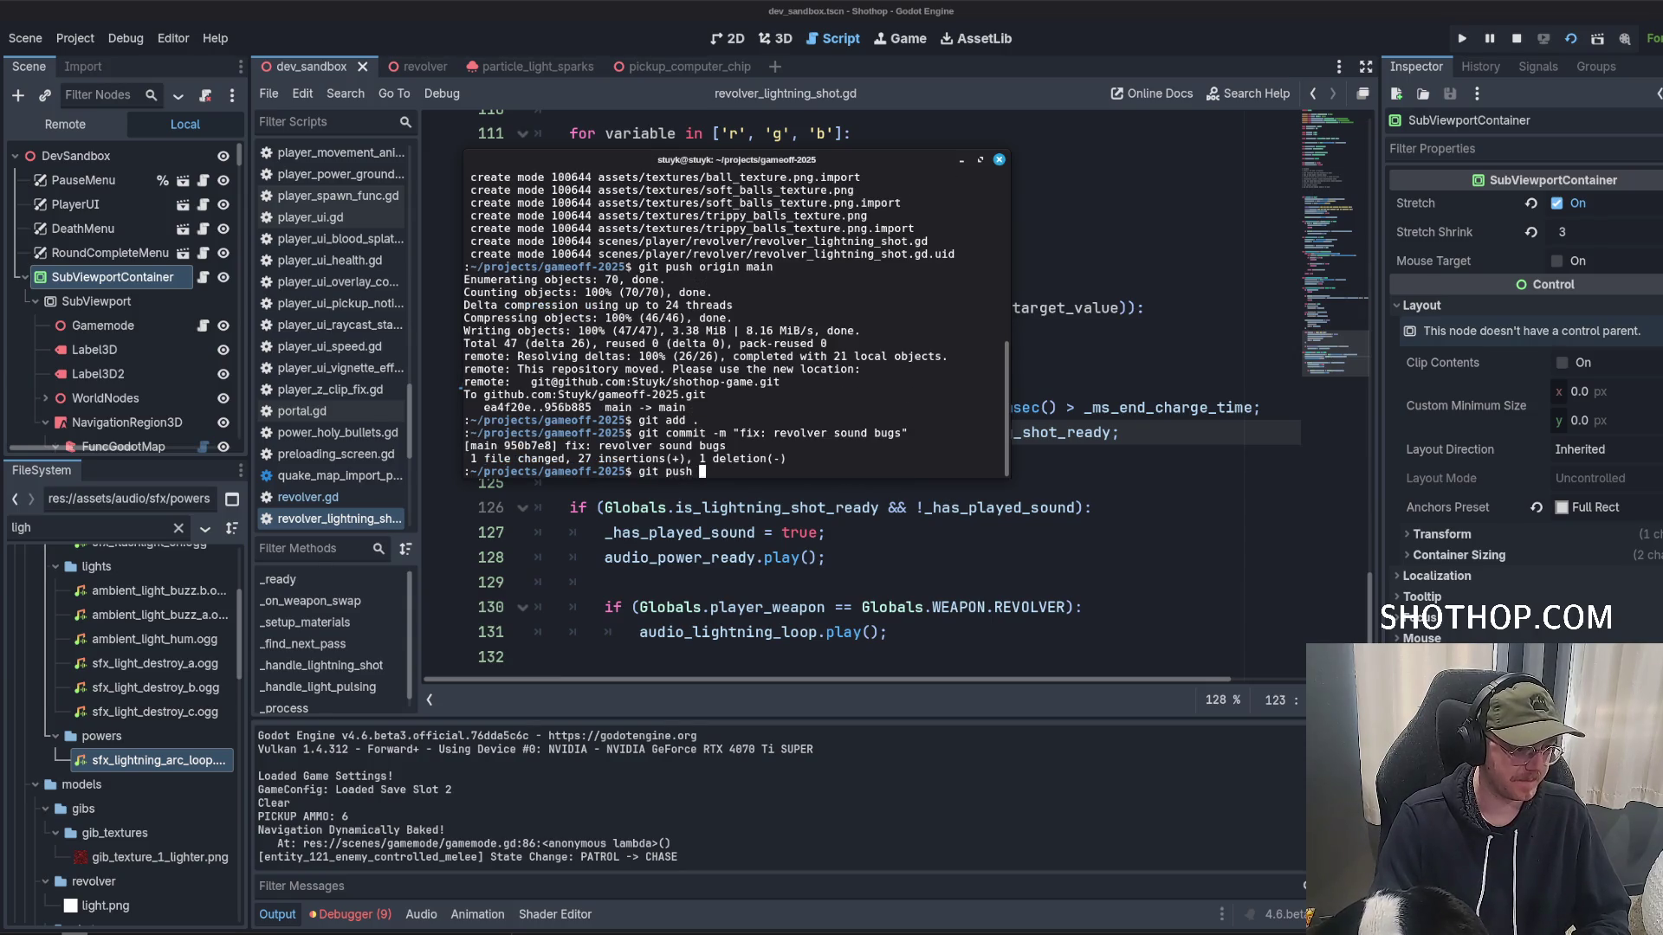
text(main)
key(Return)
click(293, 925)
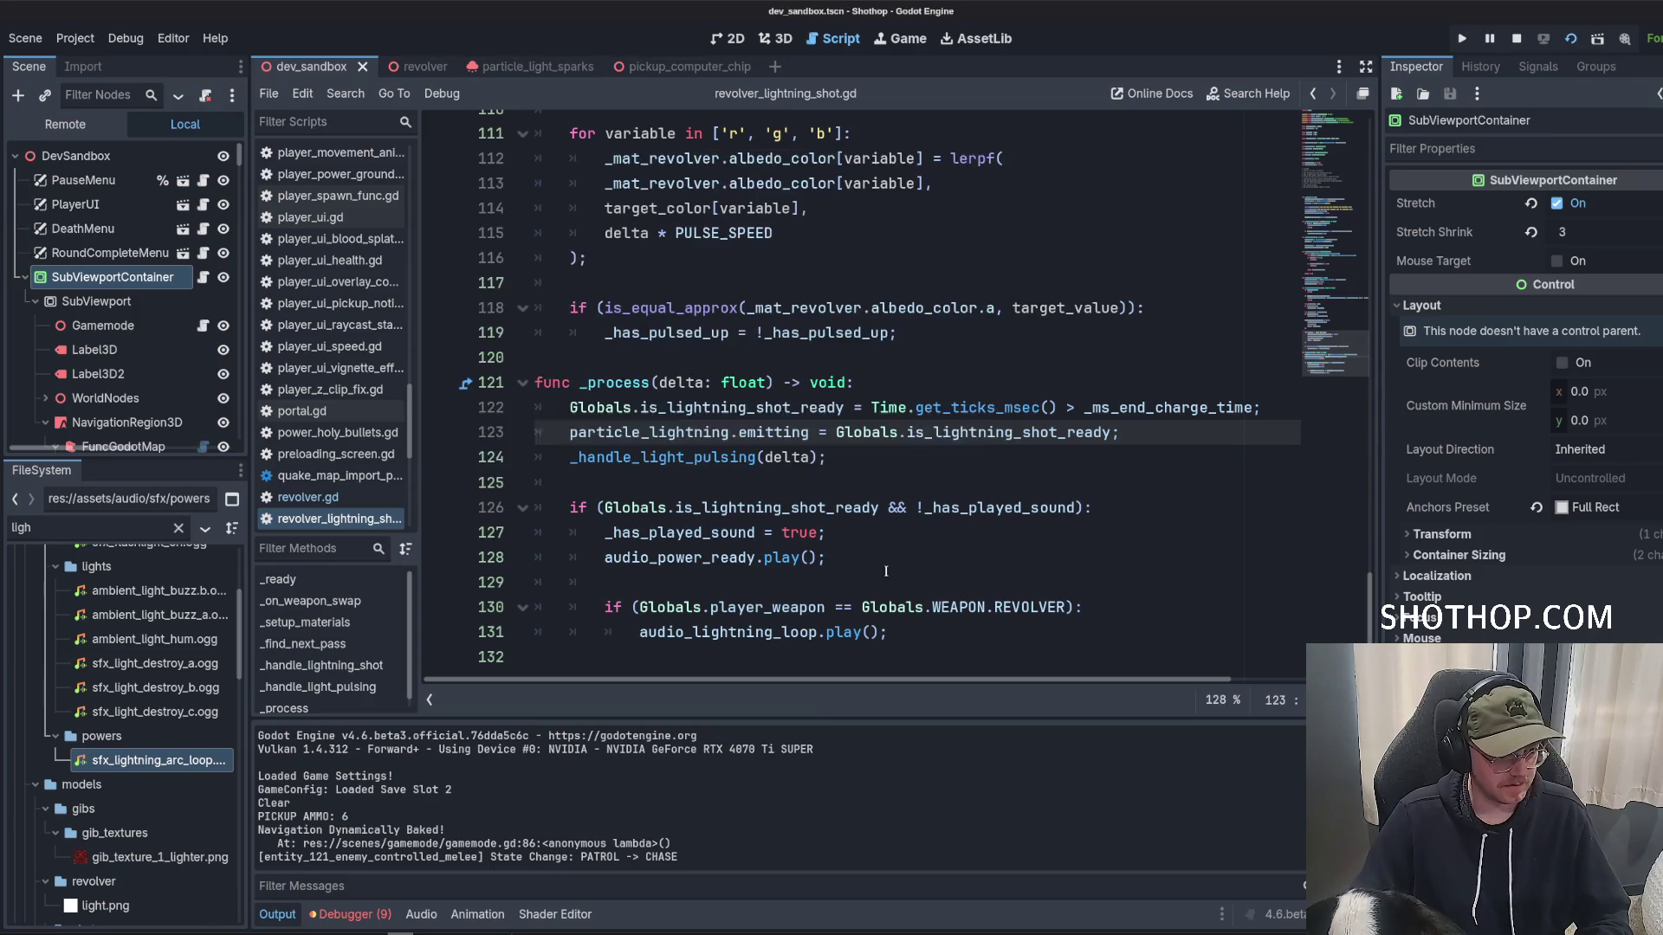
click(953, 557)
Widen the script list and open bullet.gd.
drag(1370, 606, 1371, 121)
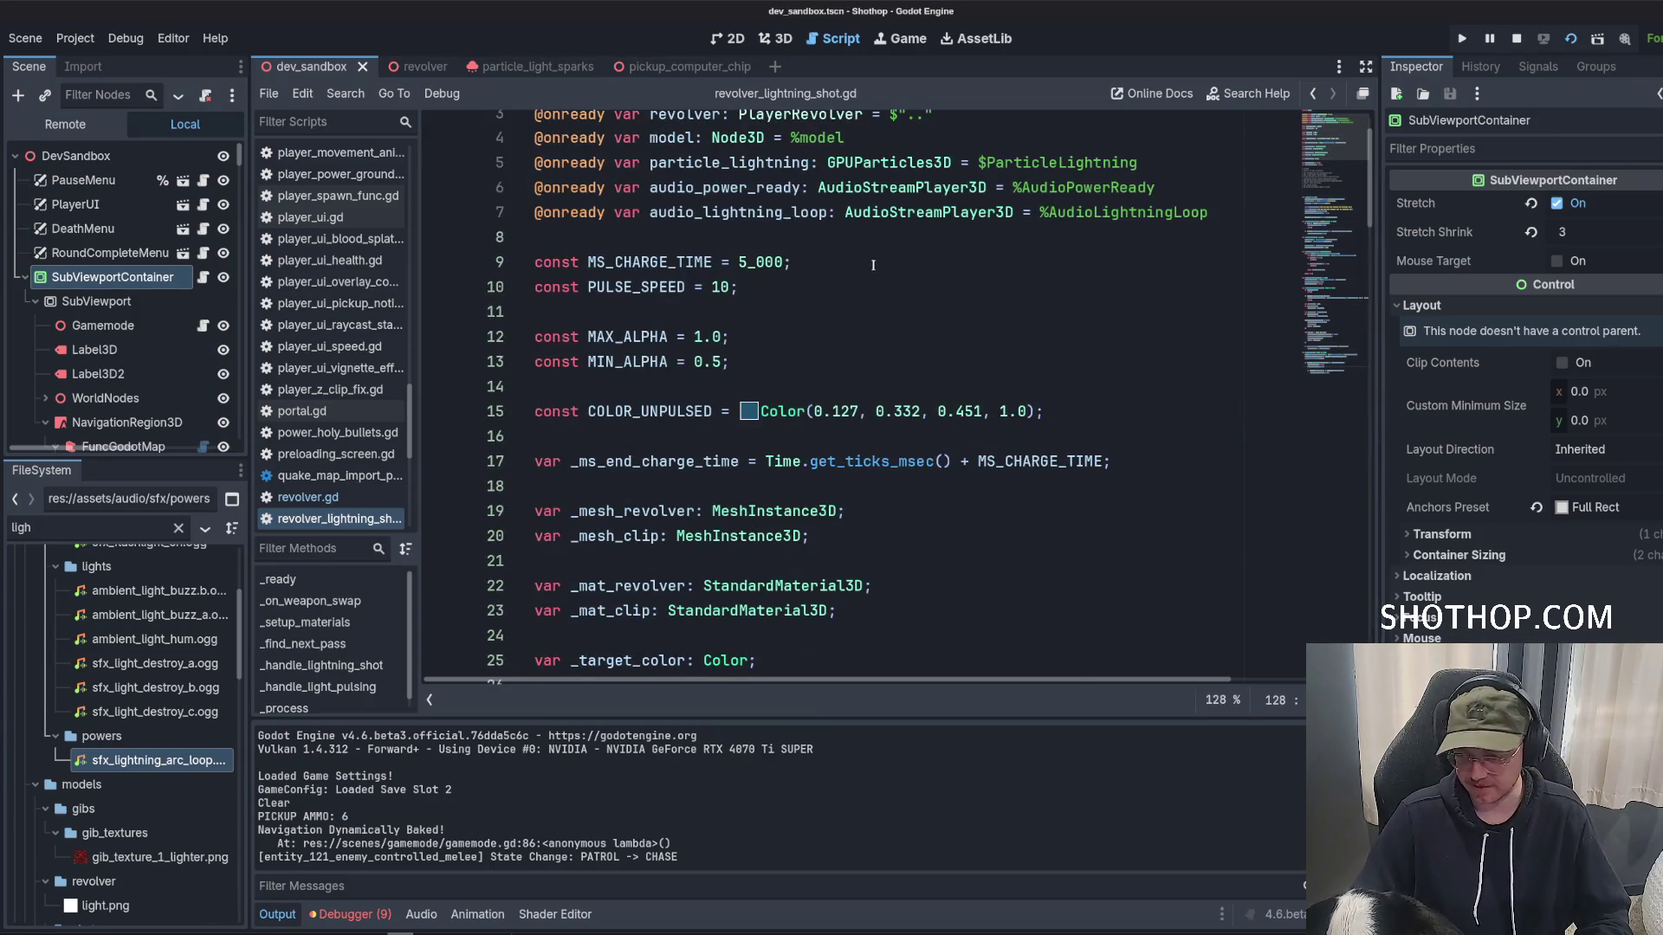
click(666, 258)
scroll(666, 372, down, 7)
scroll(666, 373, up, 3)
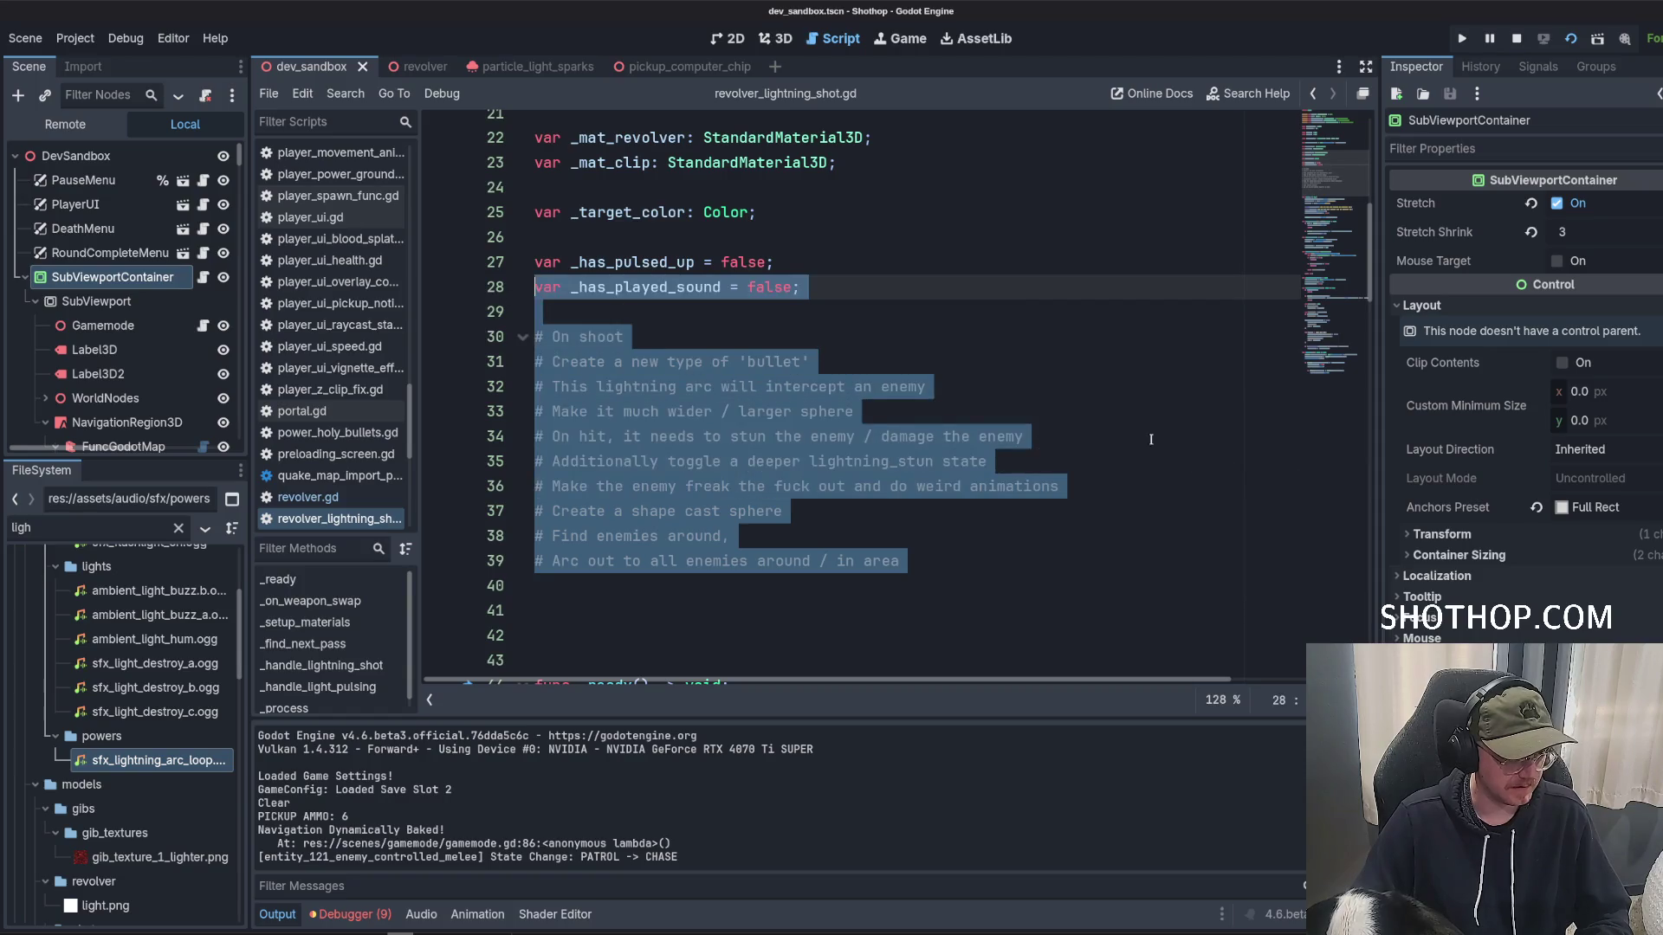
drag(968, 555, 535, 337)
click(968, 552)
drag(416, 424, 482, 433)
scroll(298, 457, up, 15)
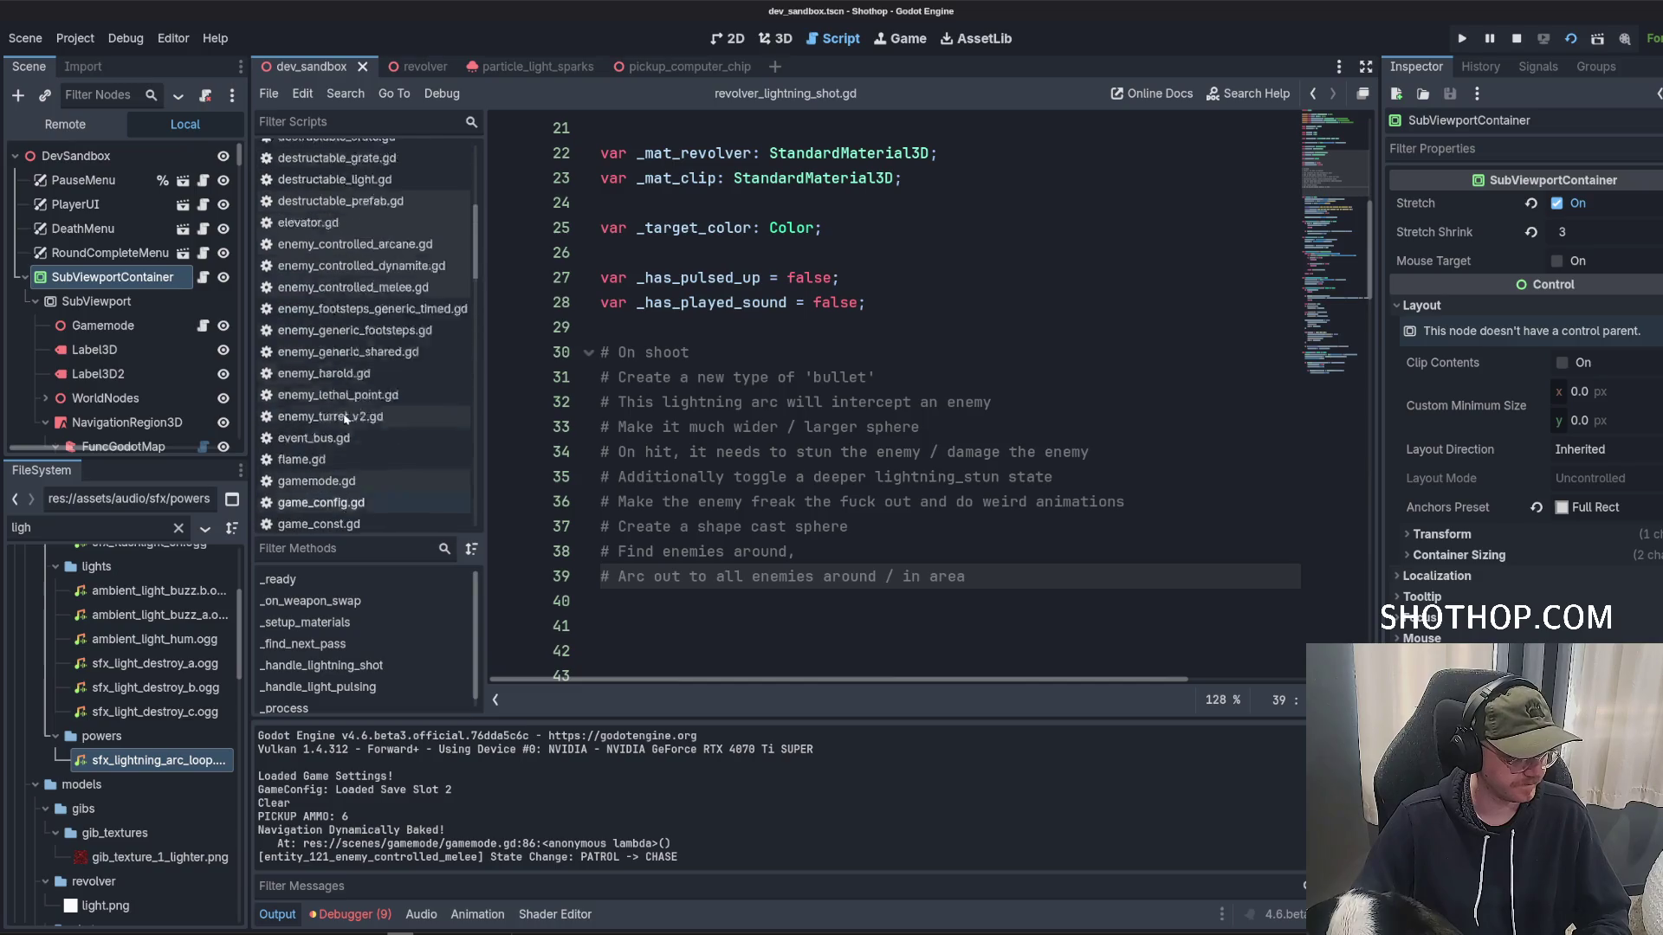
click(303, 282)
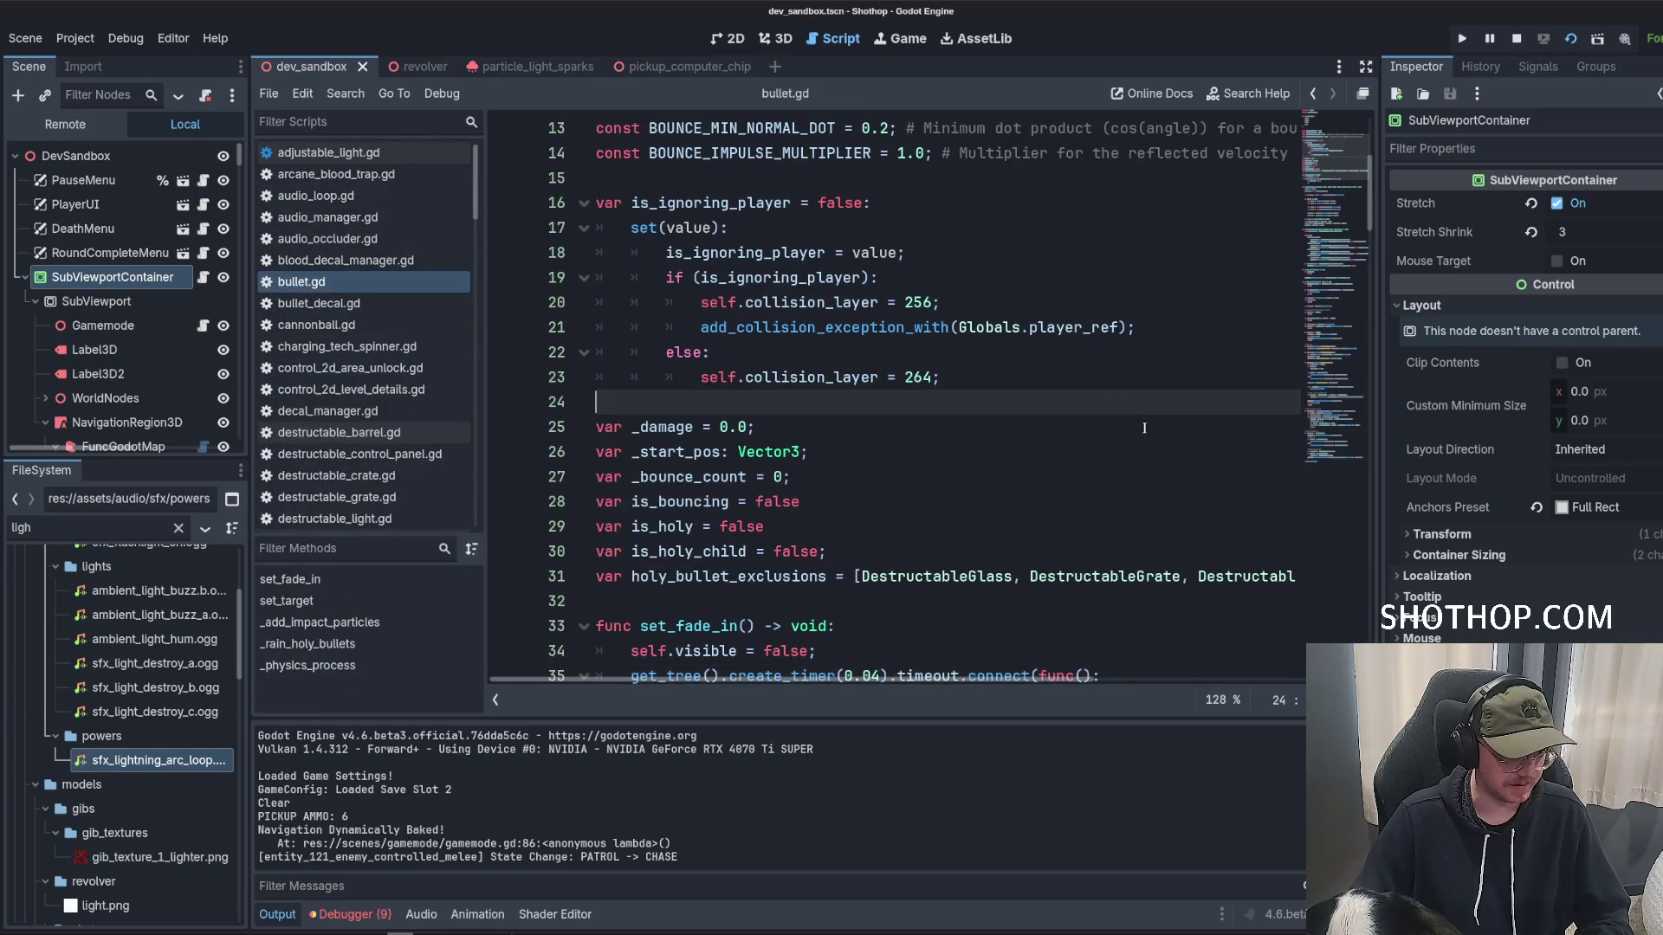
Give the code editor more width and select every is_holy occurrence in bullet.gd.
scroll(1194, 368, up, 4)
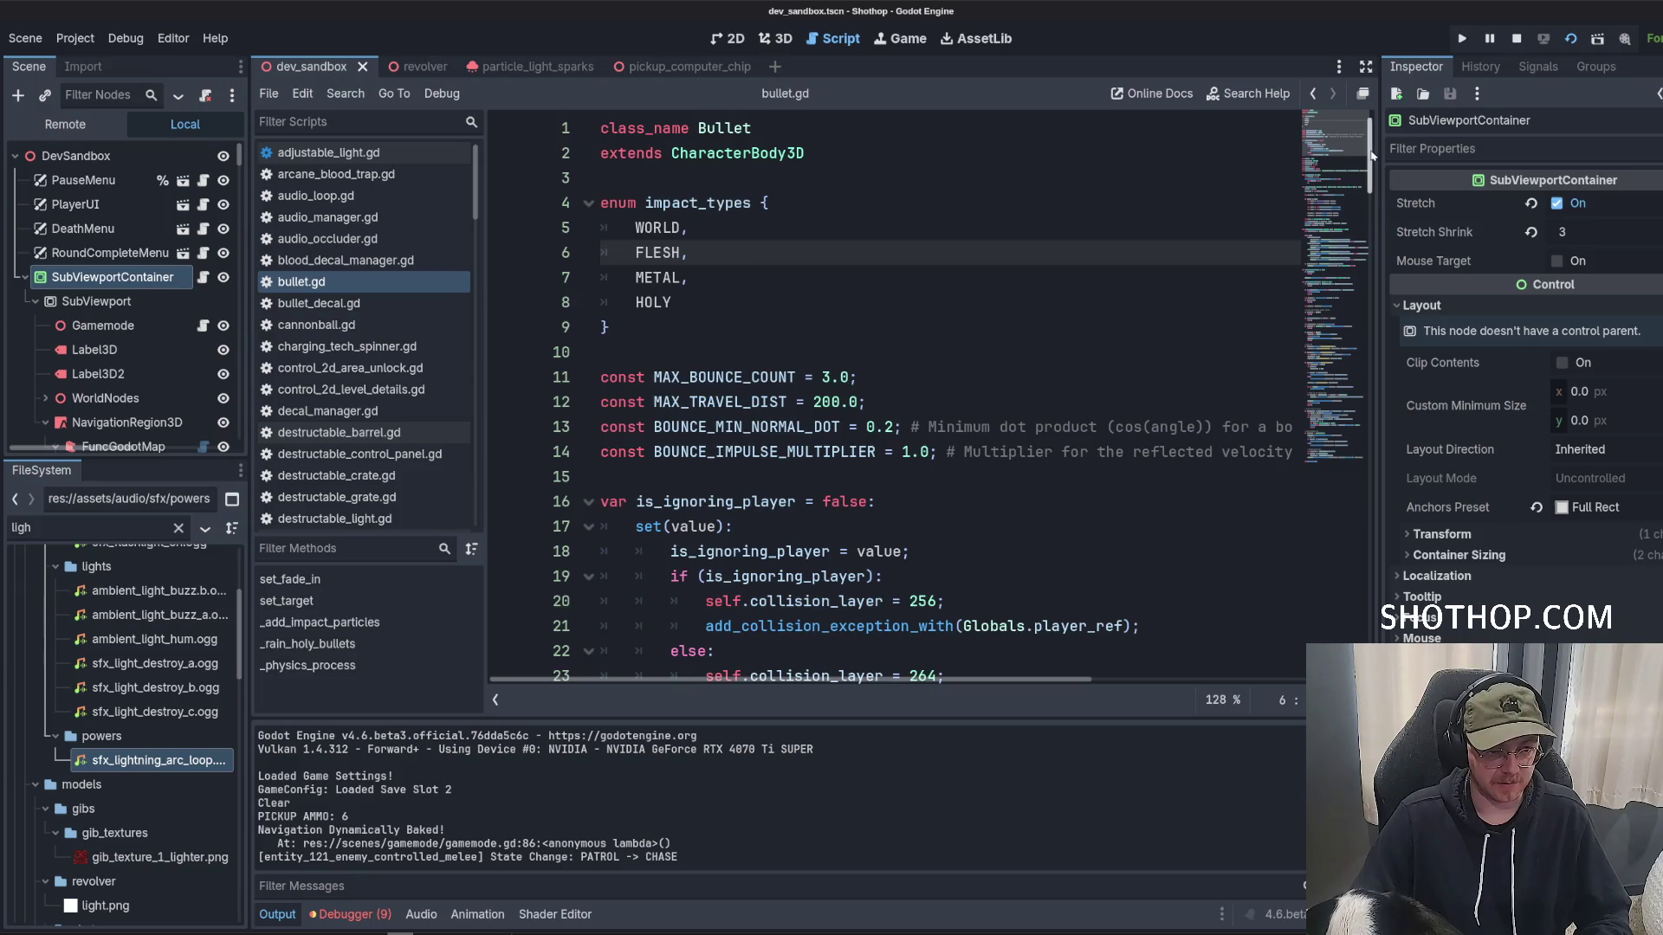
click(1326, 526)
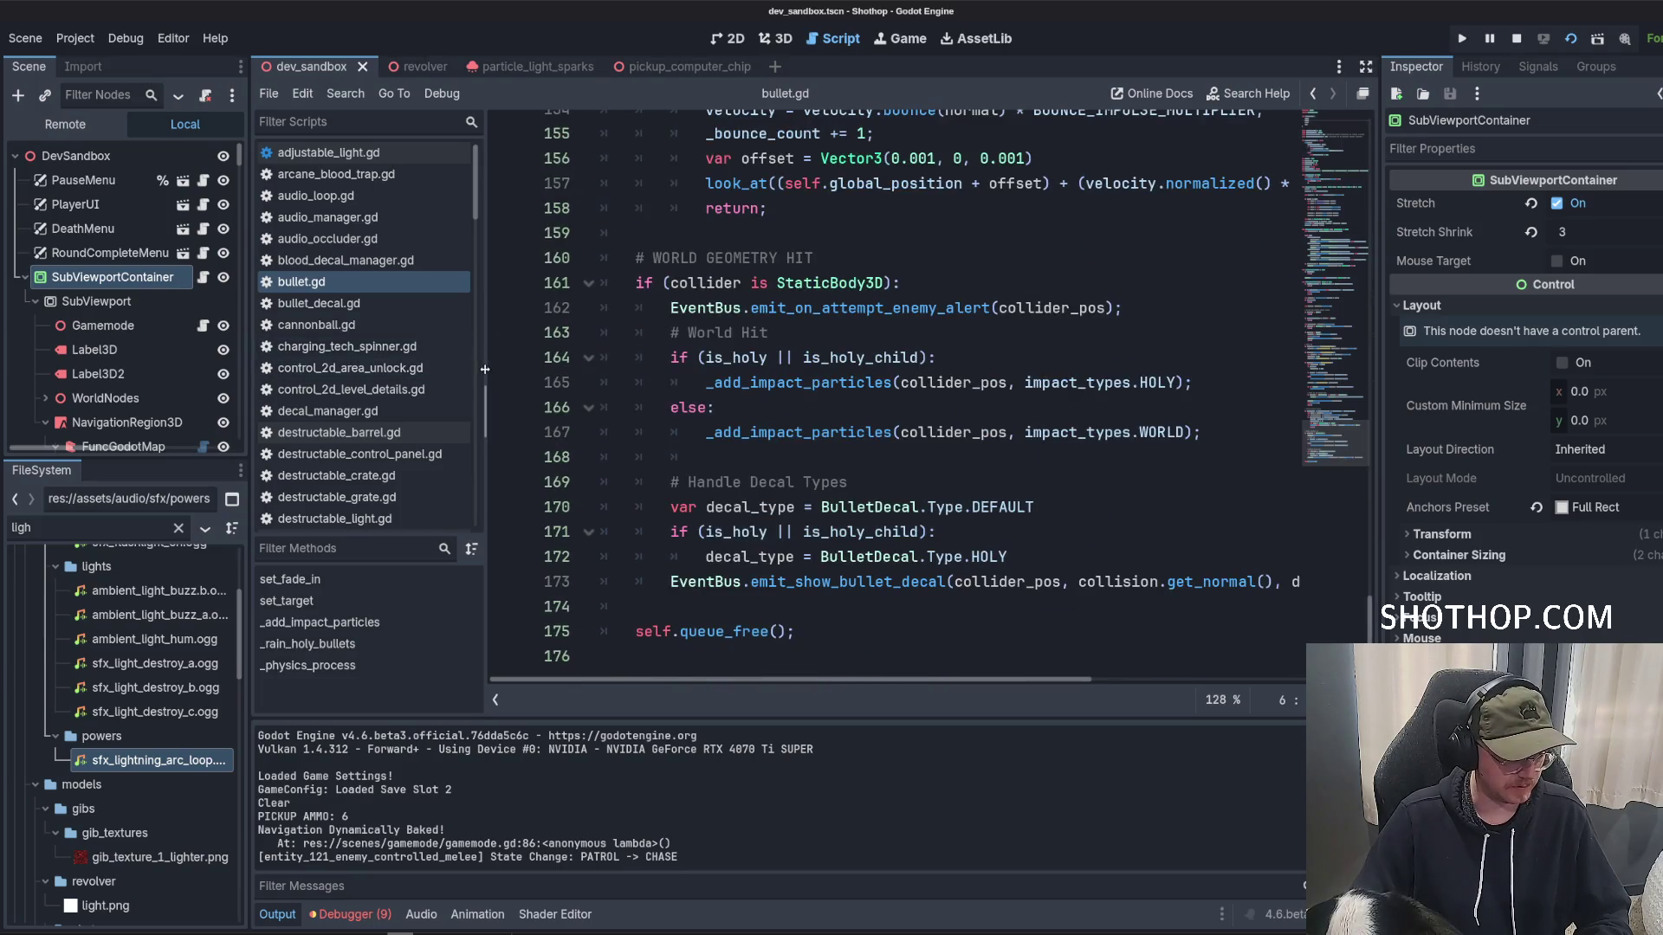
drag(486, 412, 444, 413)
drag(247, 365, 223, 365)
click(836, 457)
scroll(821, 448, up, 20)
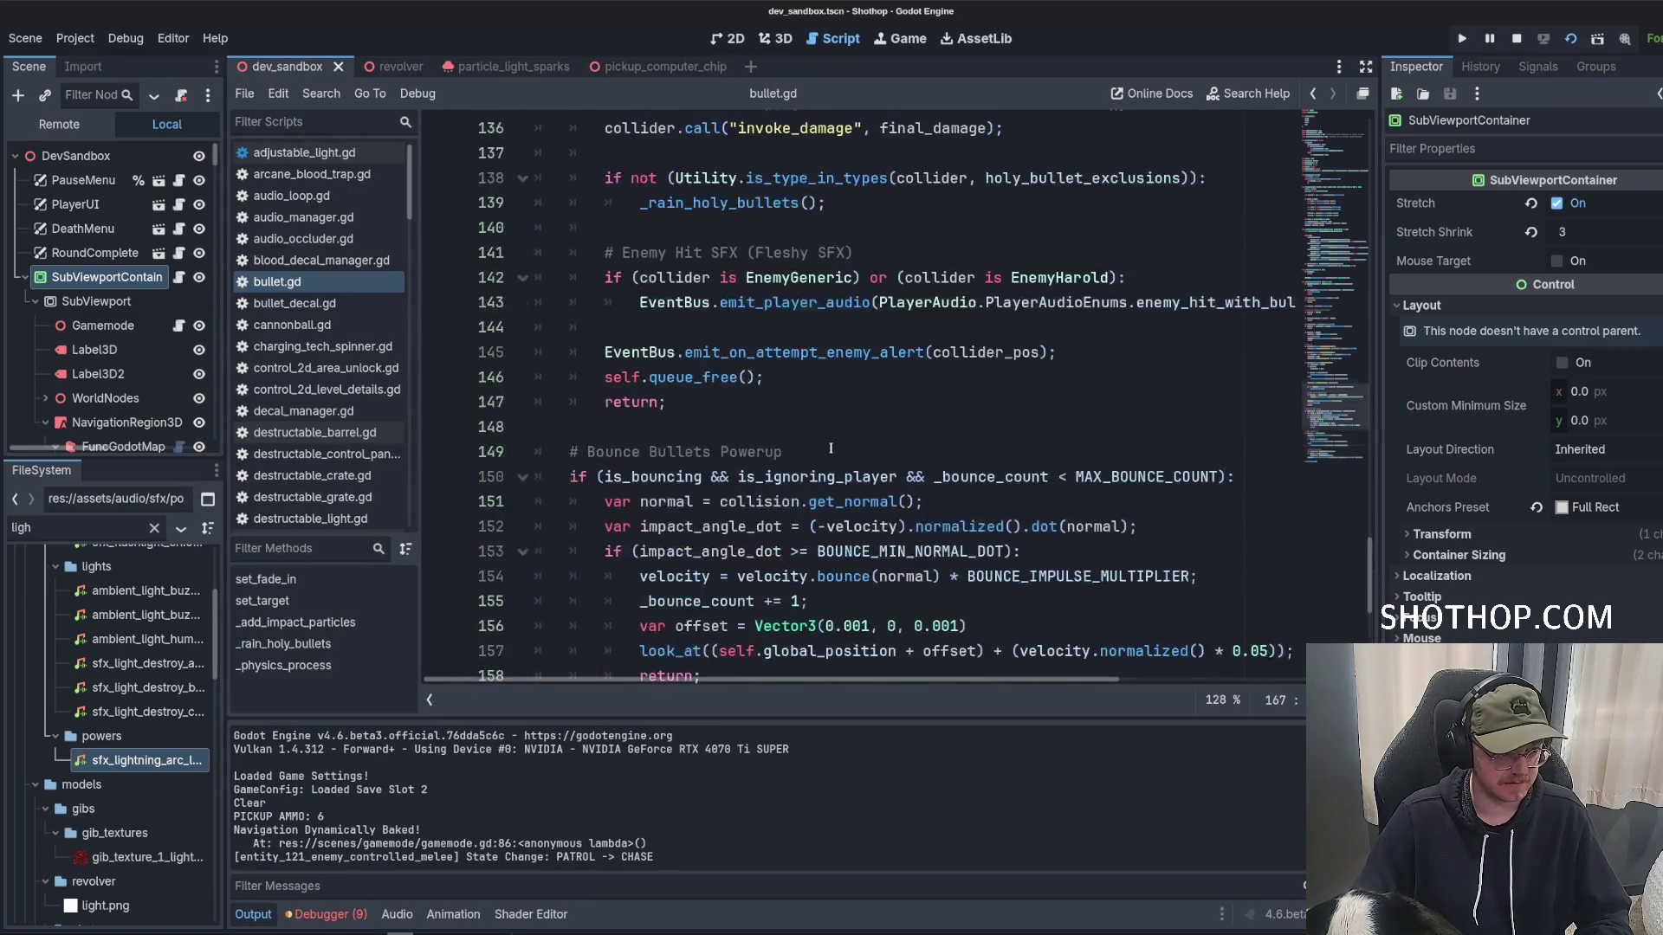
scroll(885, 228, down, 5)
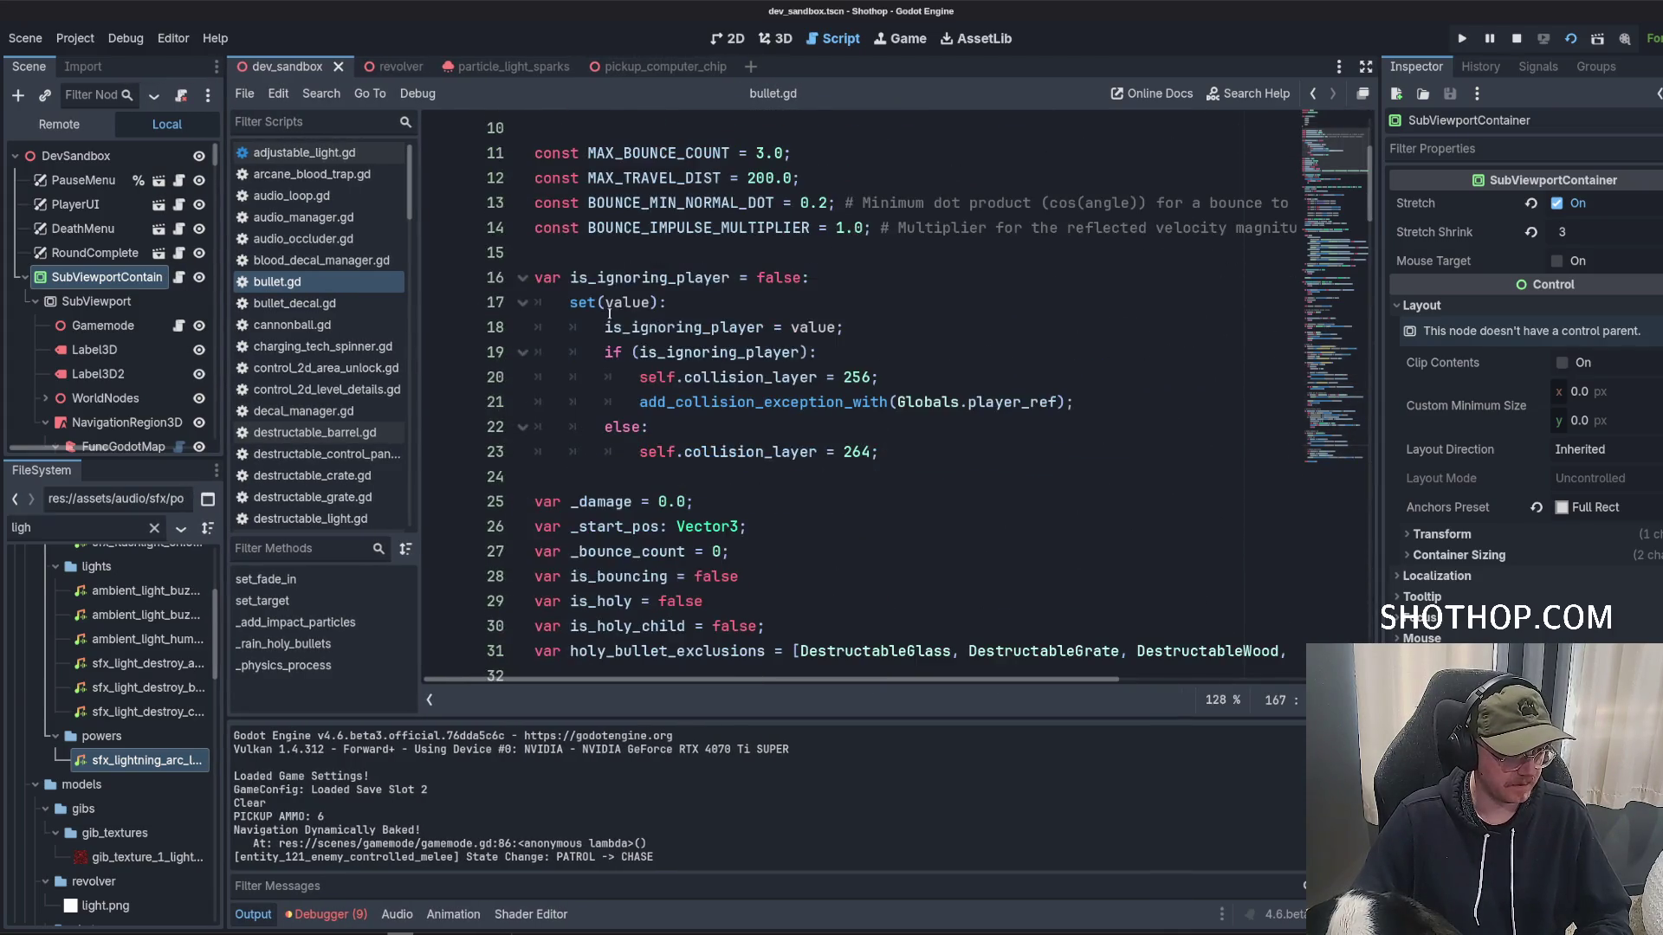
click(607, 377)
double_click(599, 474)
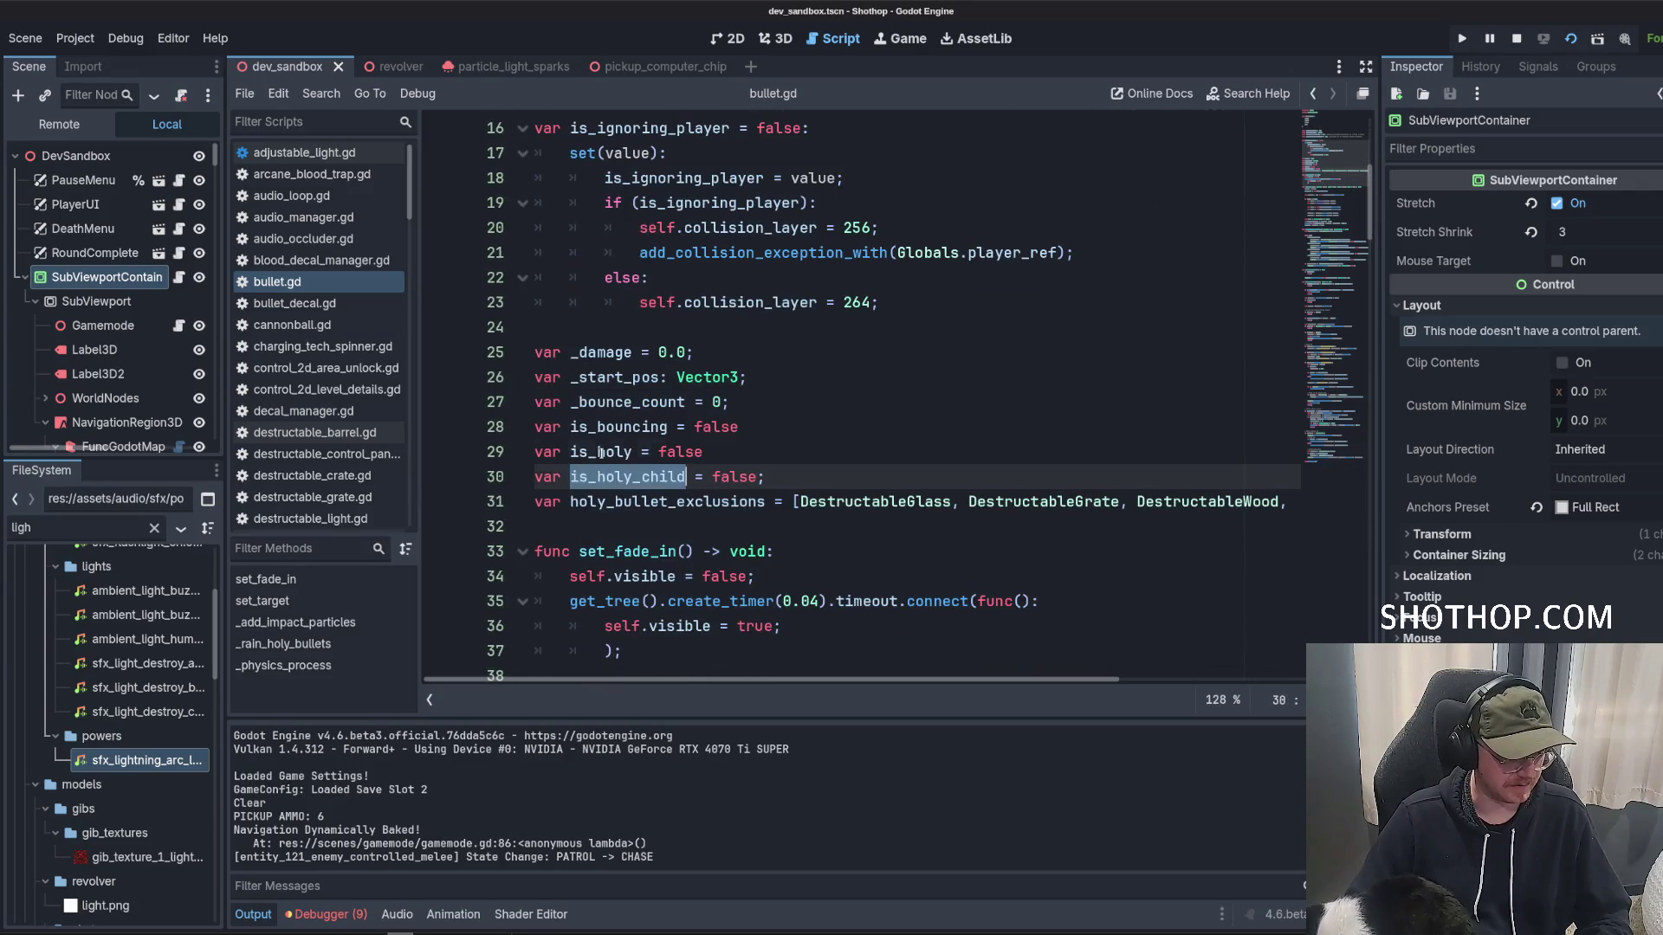
double_click(599, 451)
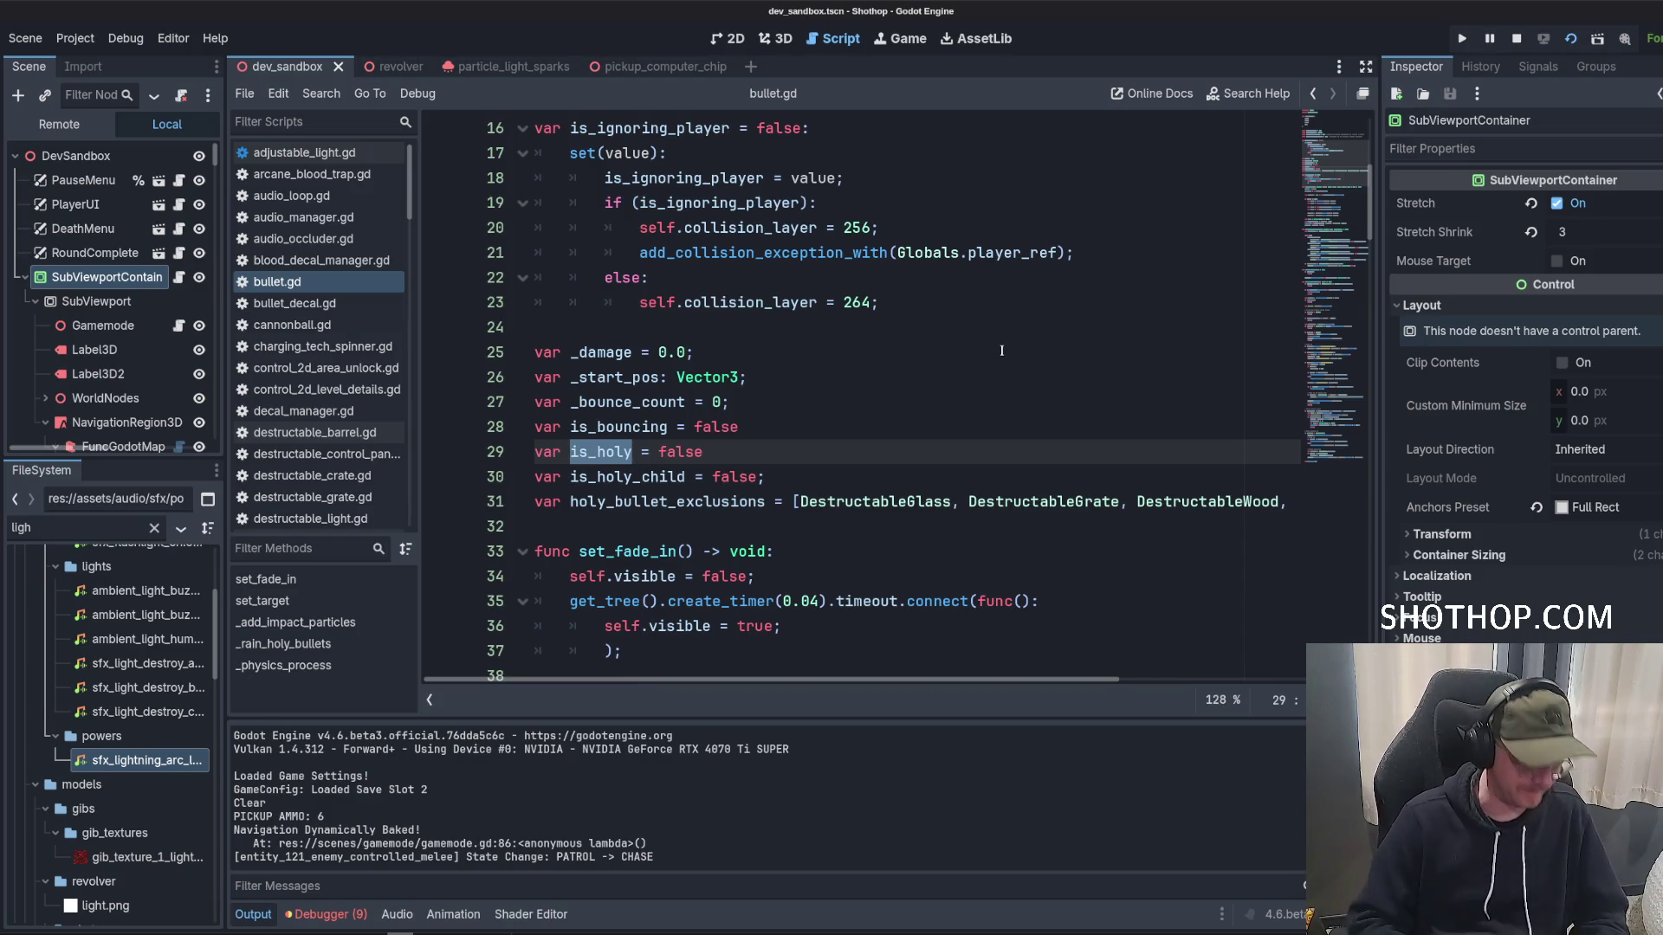
key(ctrl+d)
key(ctrl+d)
key(ctrl+d)
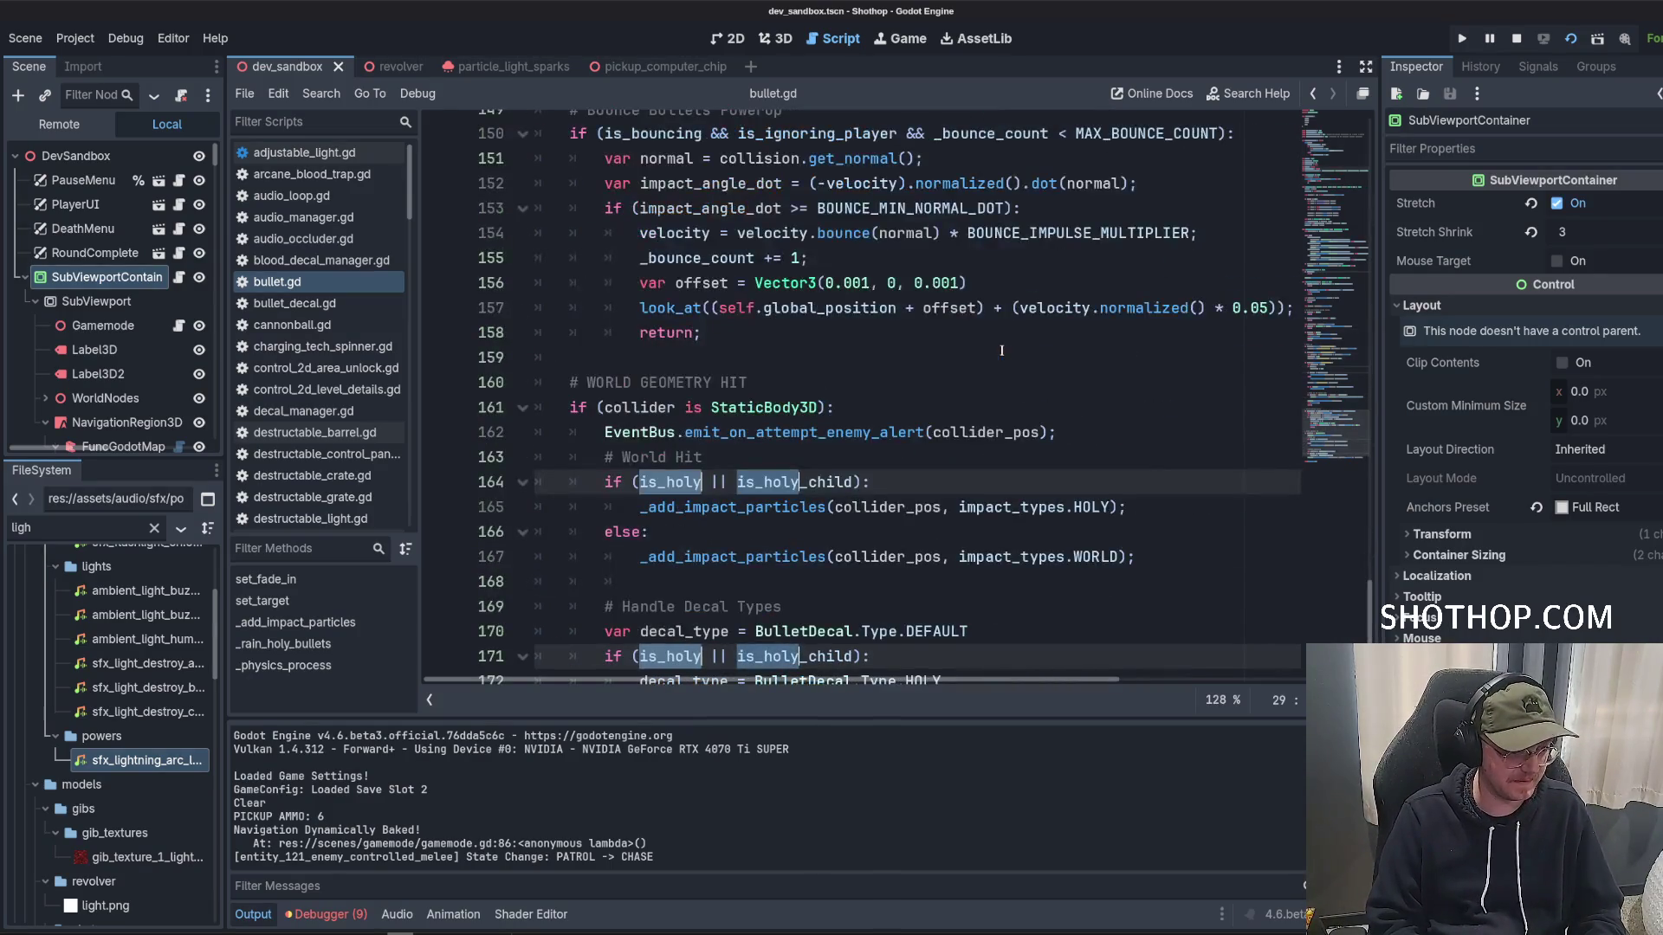
Rename all is_holy occurrences to is_lightning.
text(var is_lightning = false)
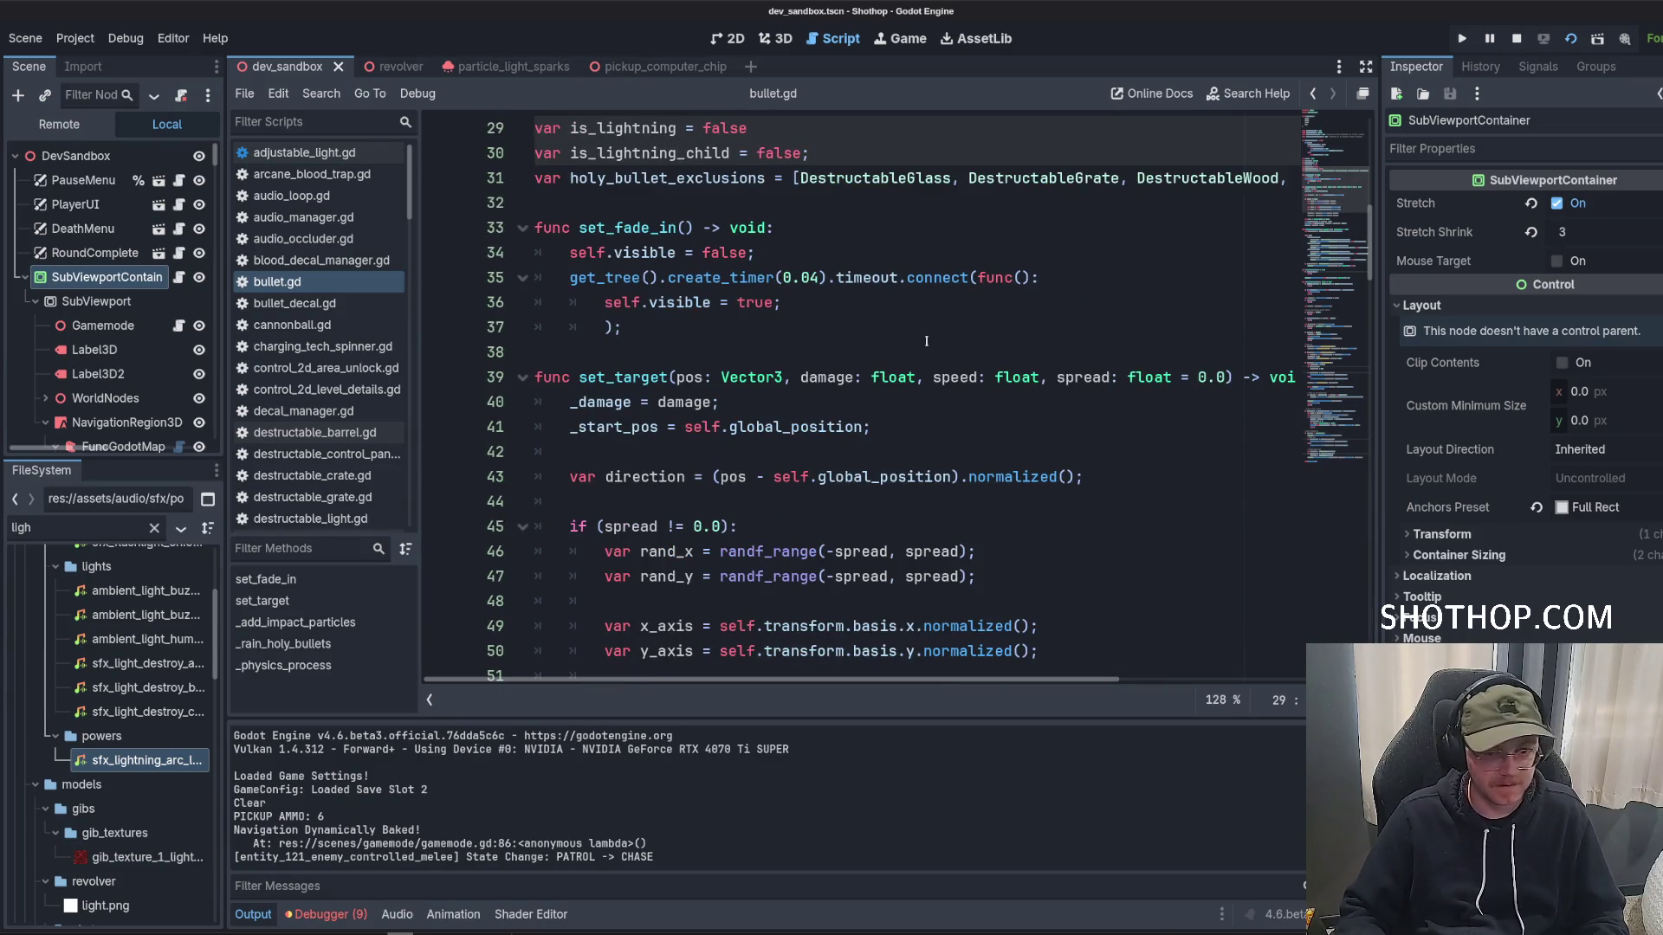
click(762, 227)
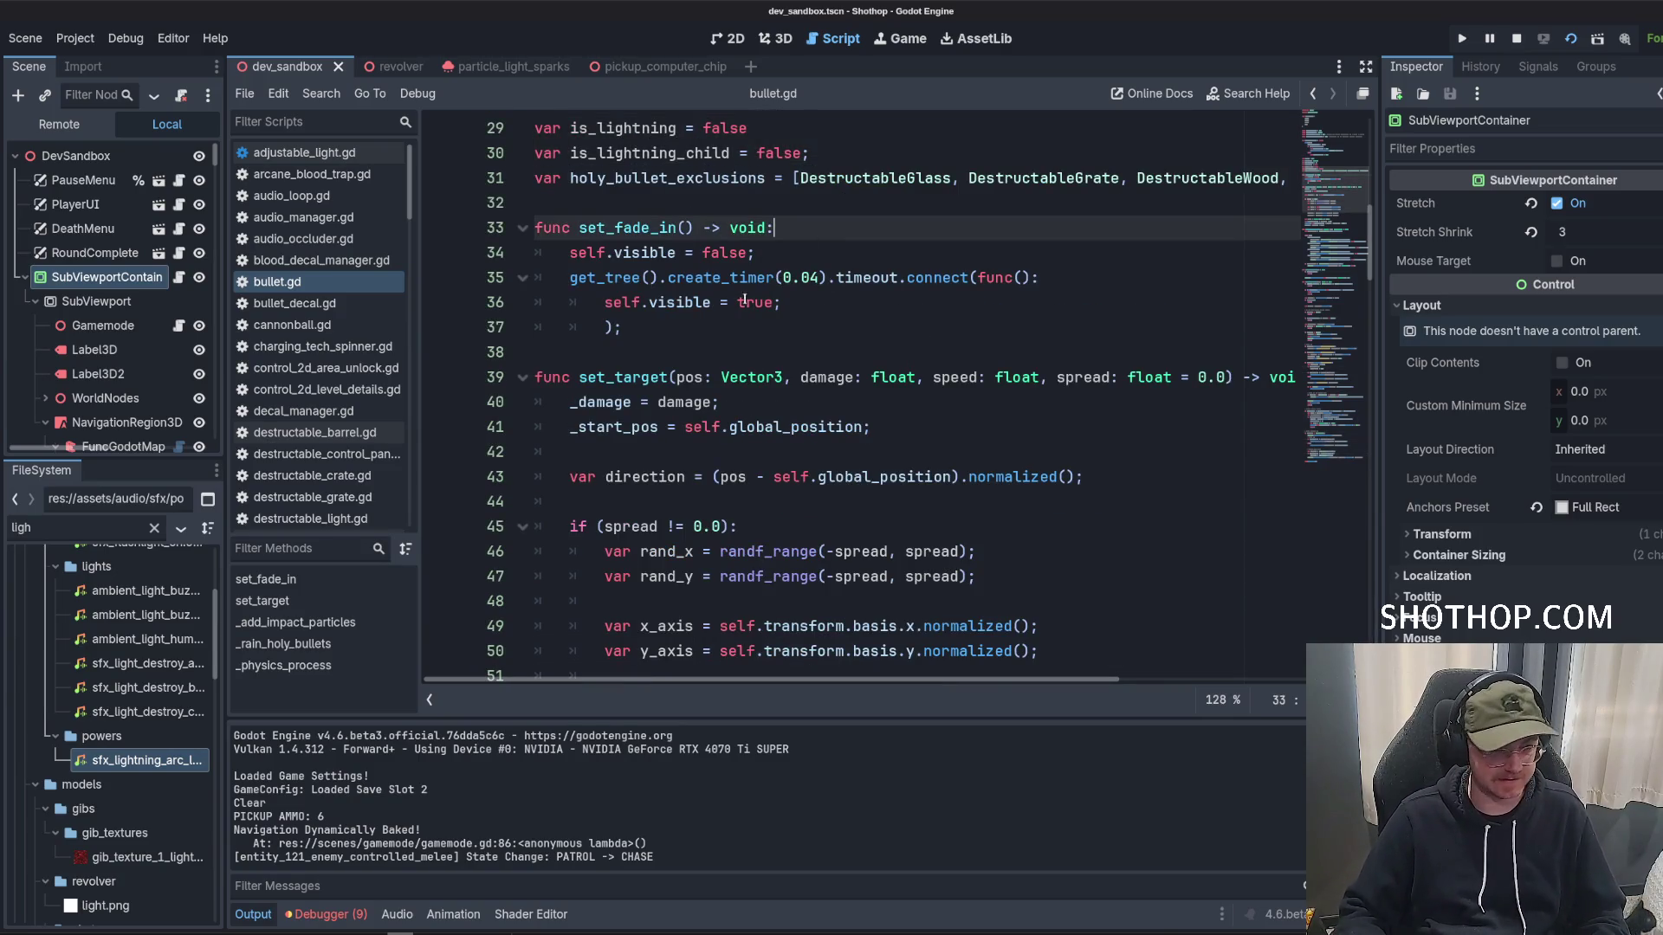
click(761, 201)
scroll(760, 259, up, 3)
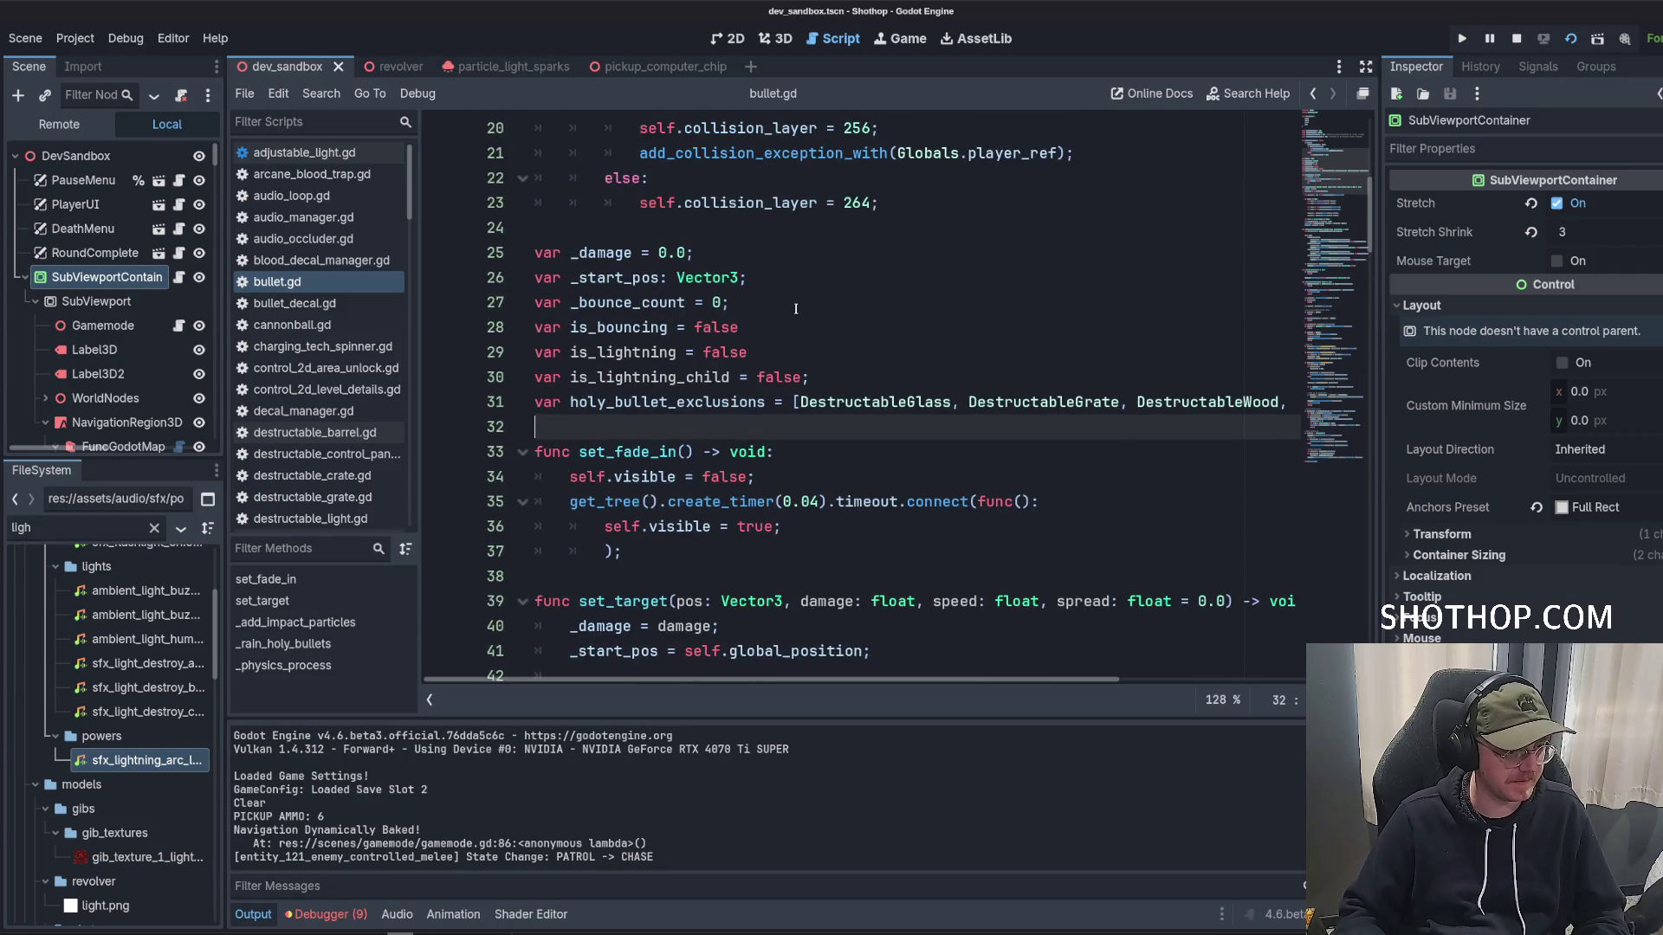
click(793, 346)
Rename both holy_bullet_exclusions occurrences to lightning_exoclusions and save bullet.gd.
double_click(698, 379)
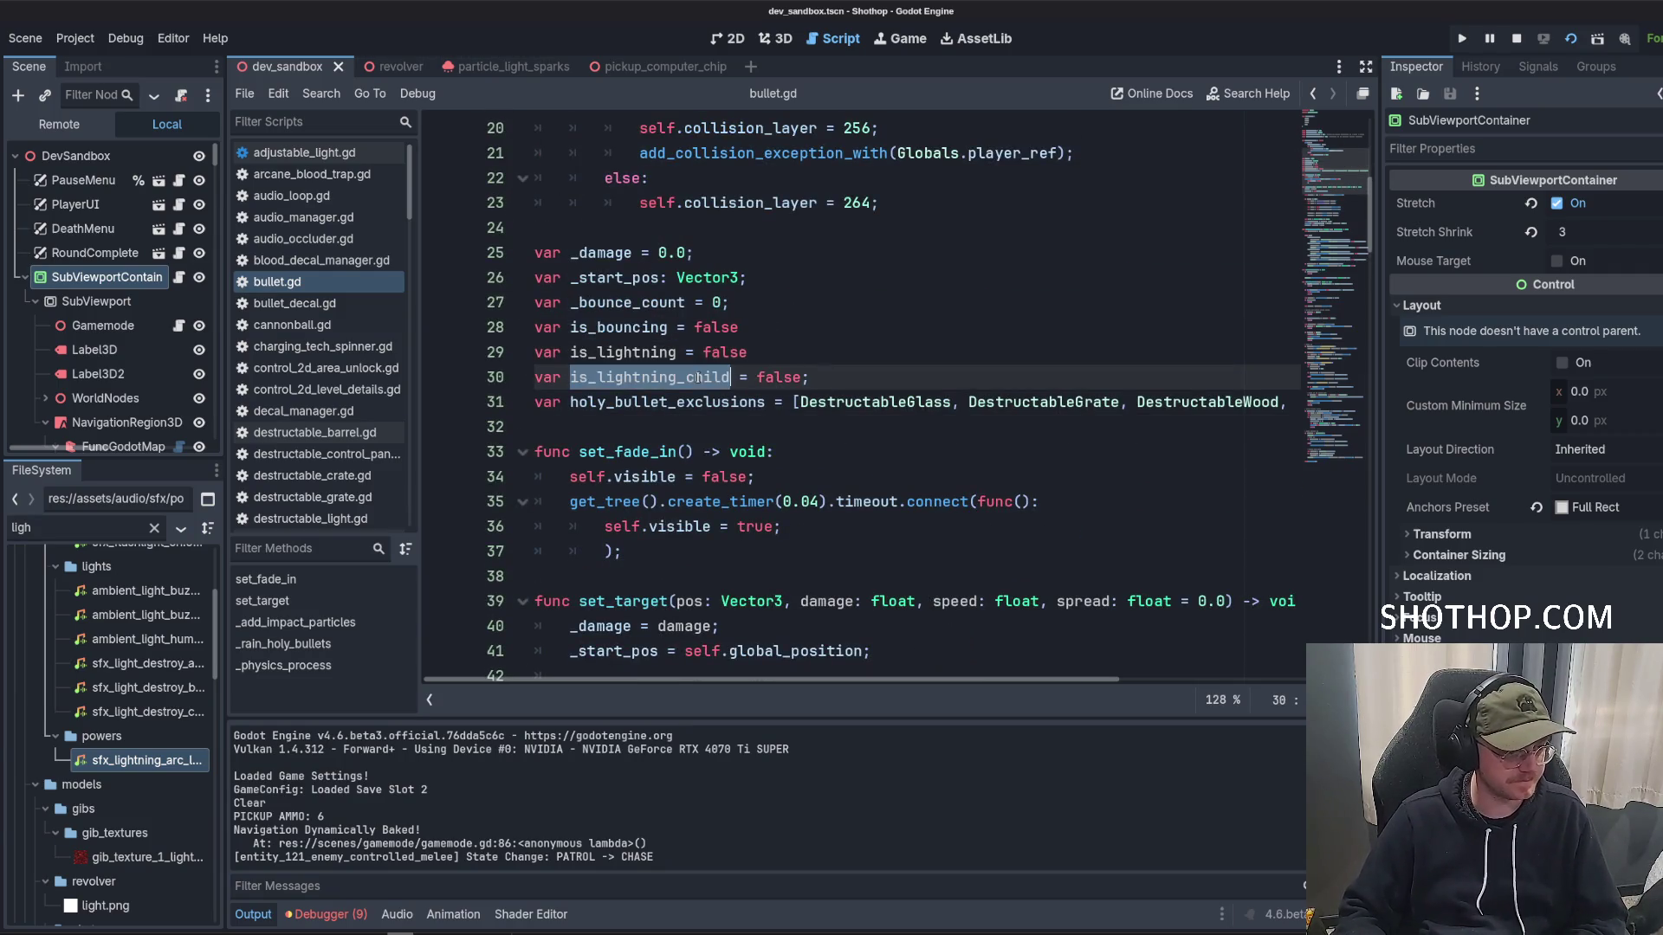
double_click(698, 401)
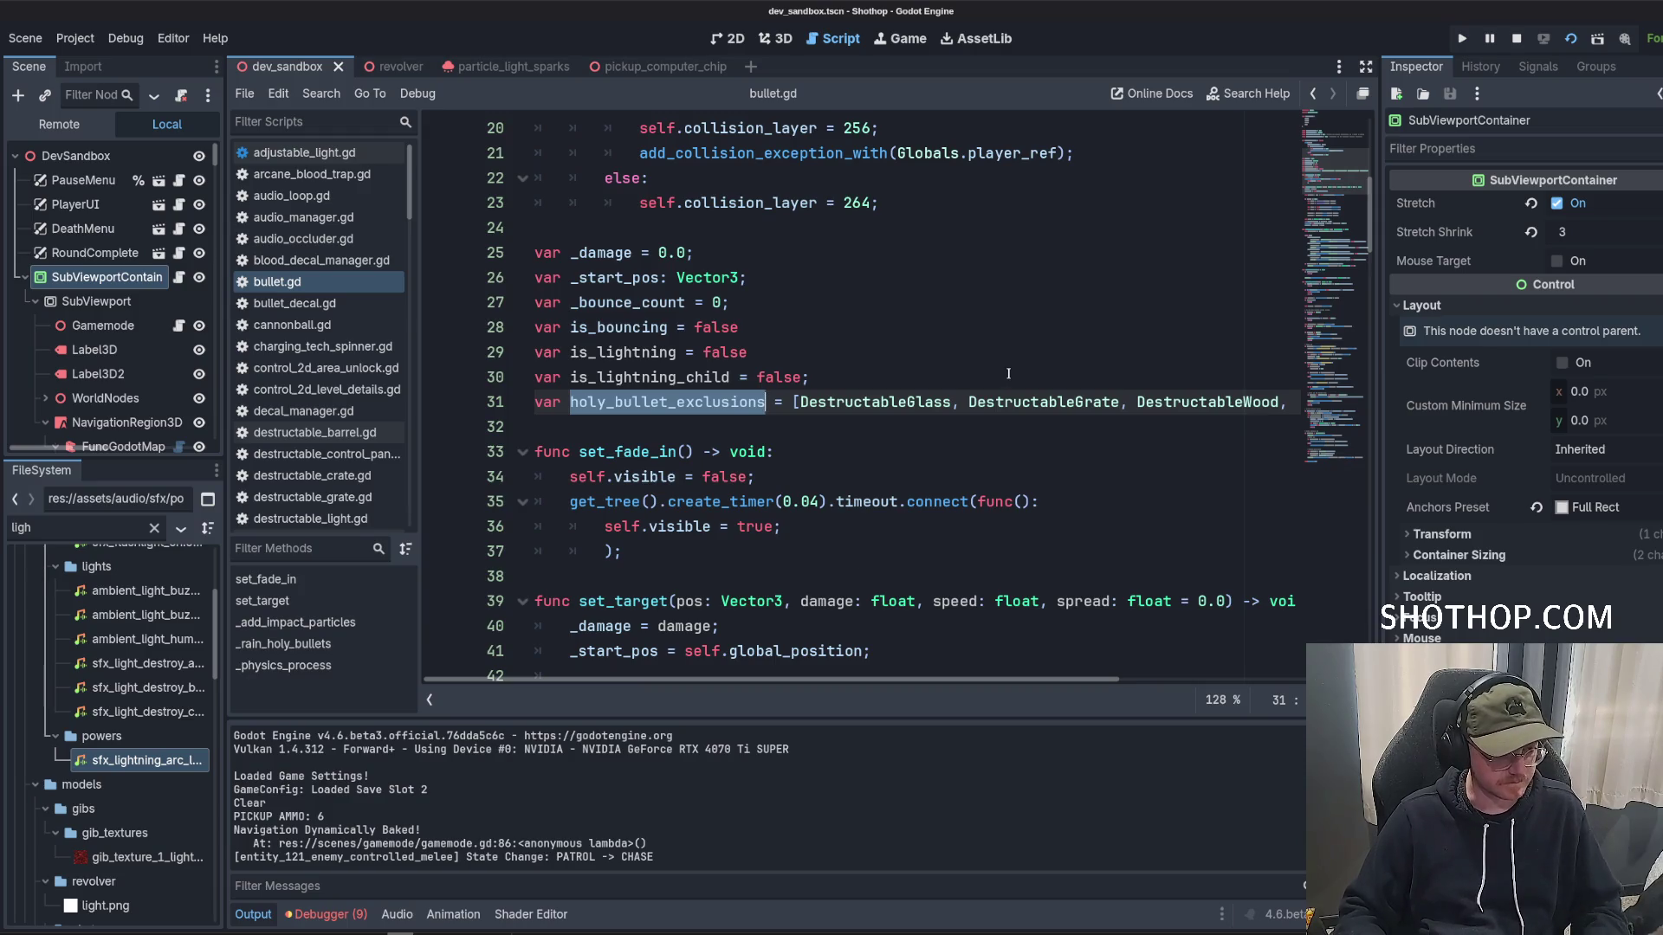
key(ctrl+d)
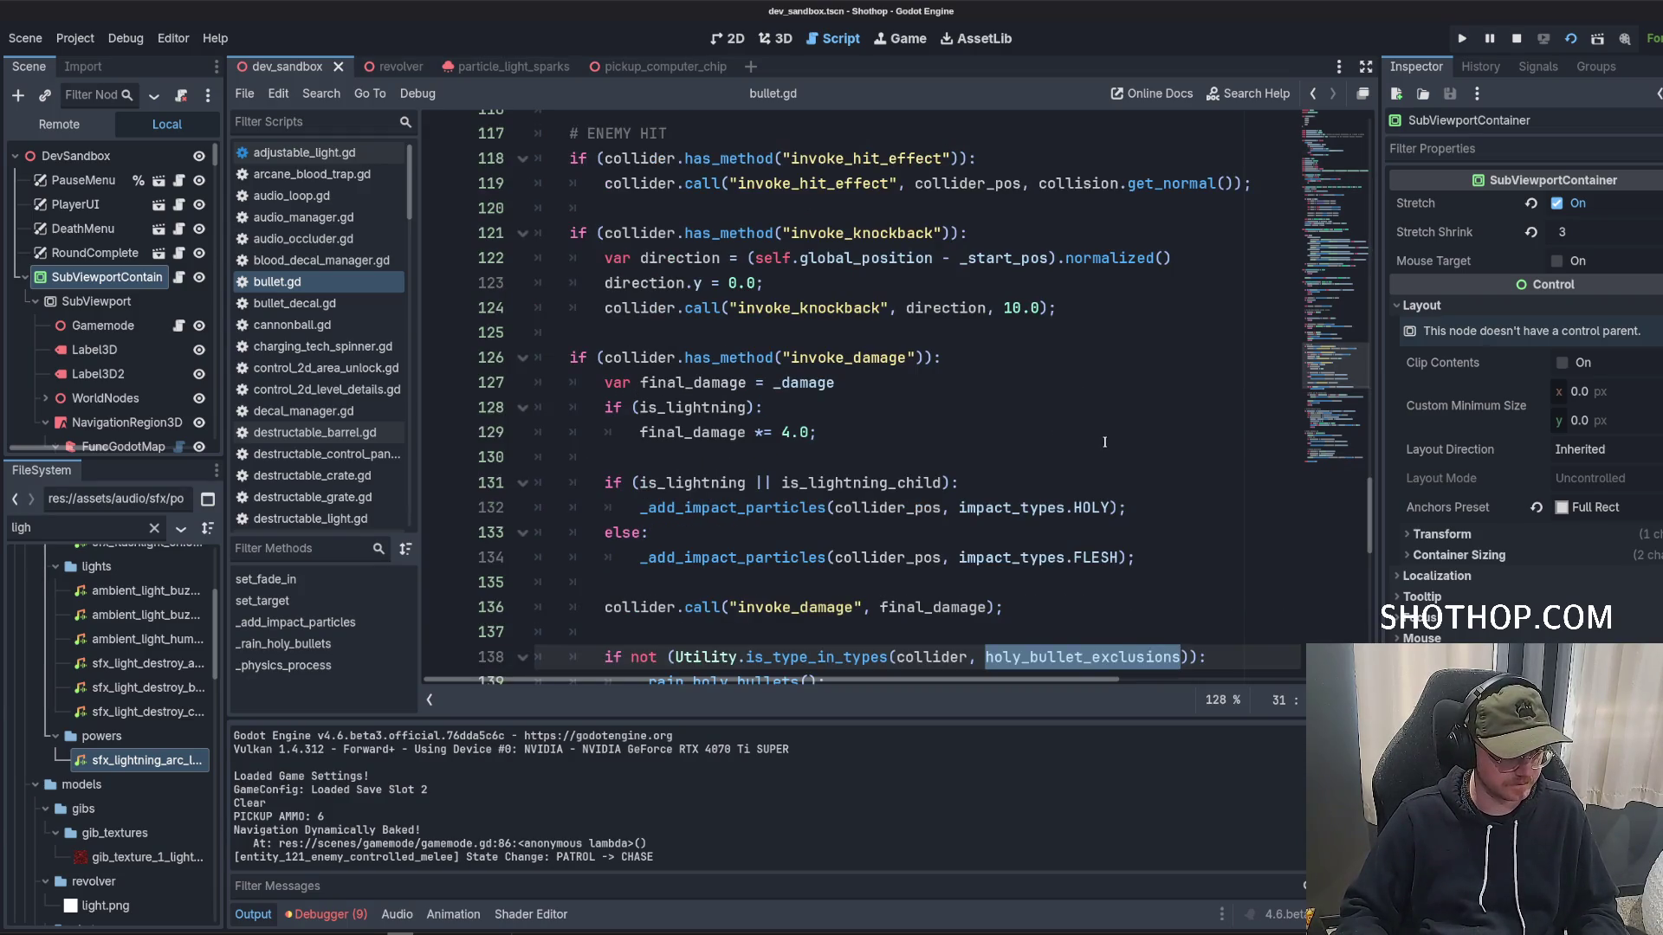
text(ligh)
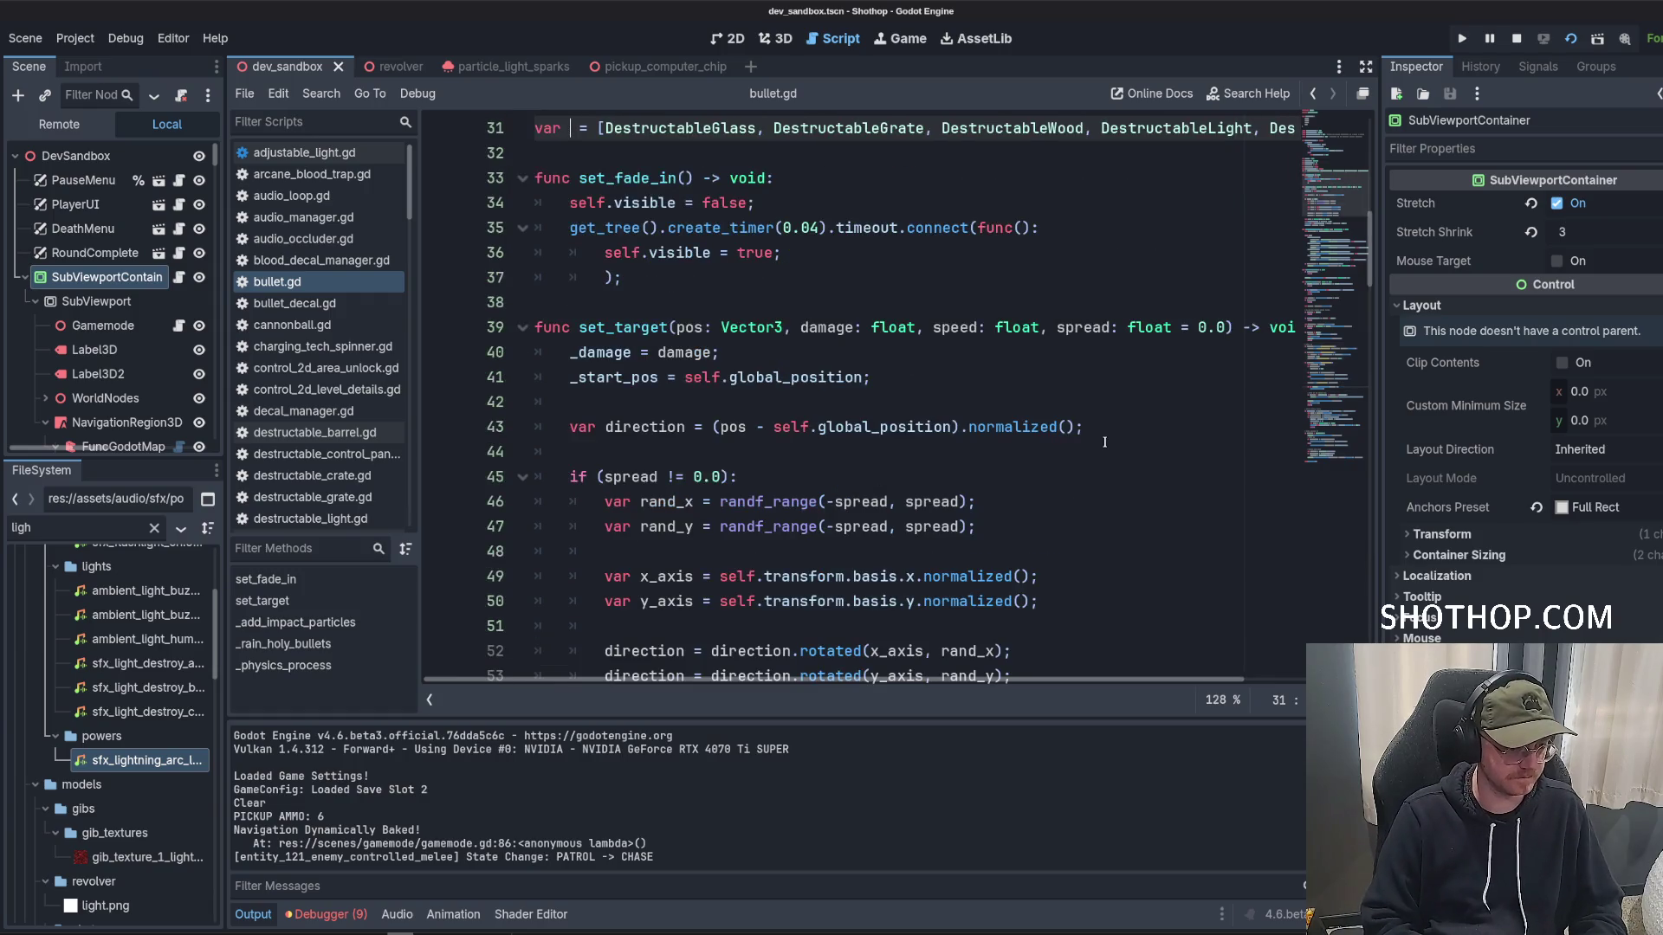
text(tning_exoclusions)
scroll(994, 417, up, 3)
key(ctrl+s)
Insert a blank line after the is_bouncing declaration, then open revolver.gd.
click(865, 286)
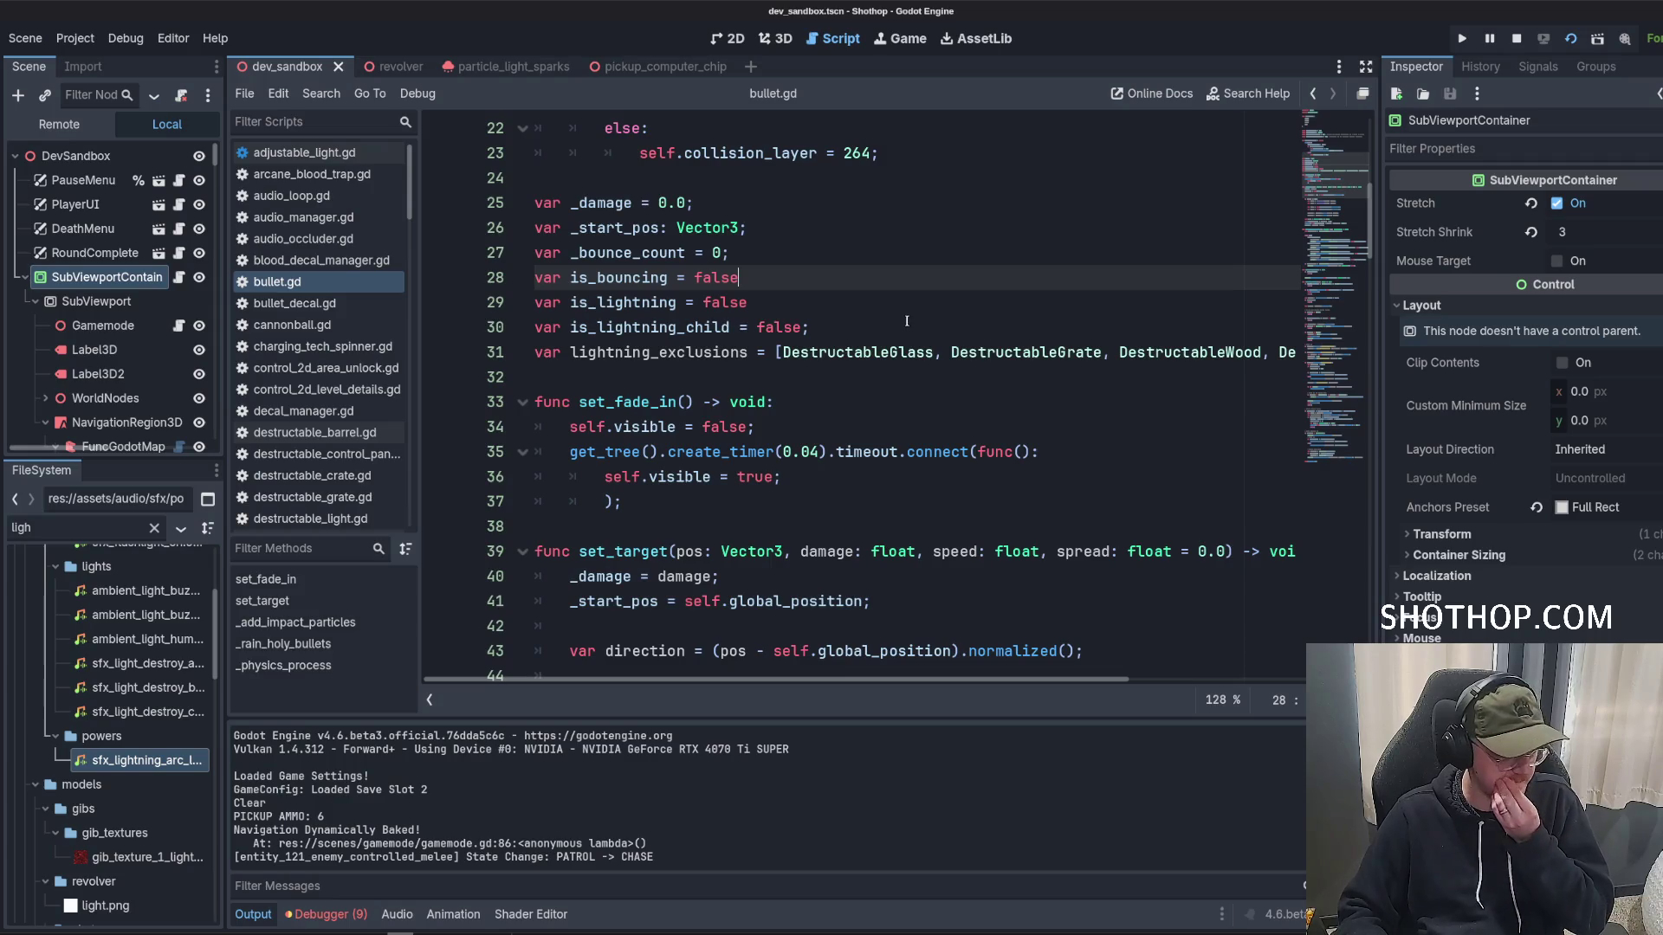
key(Return)
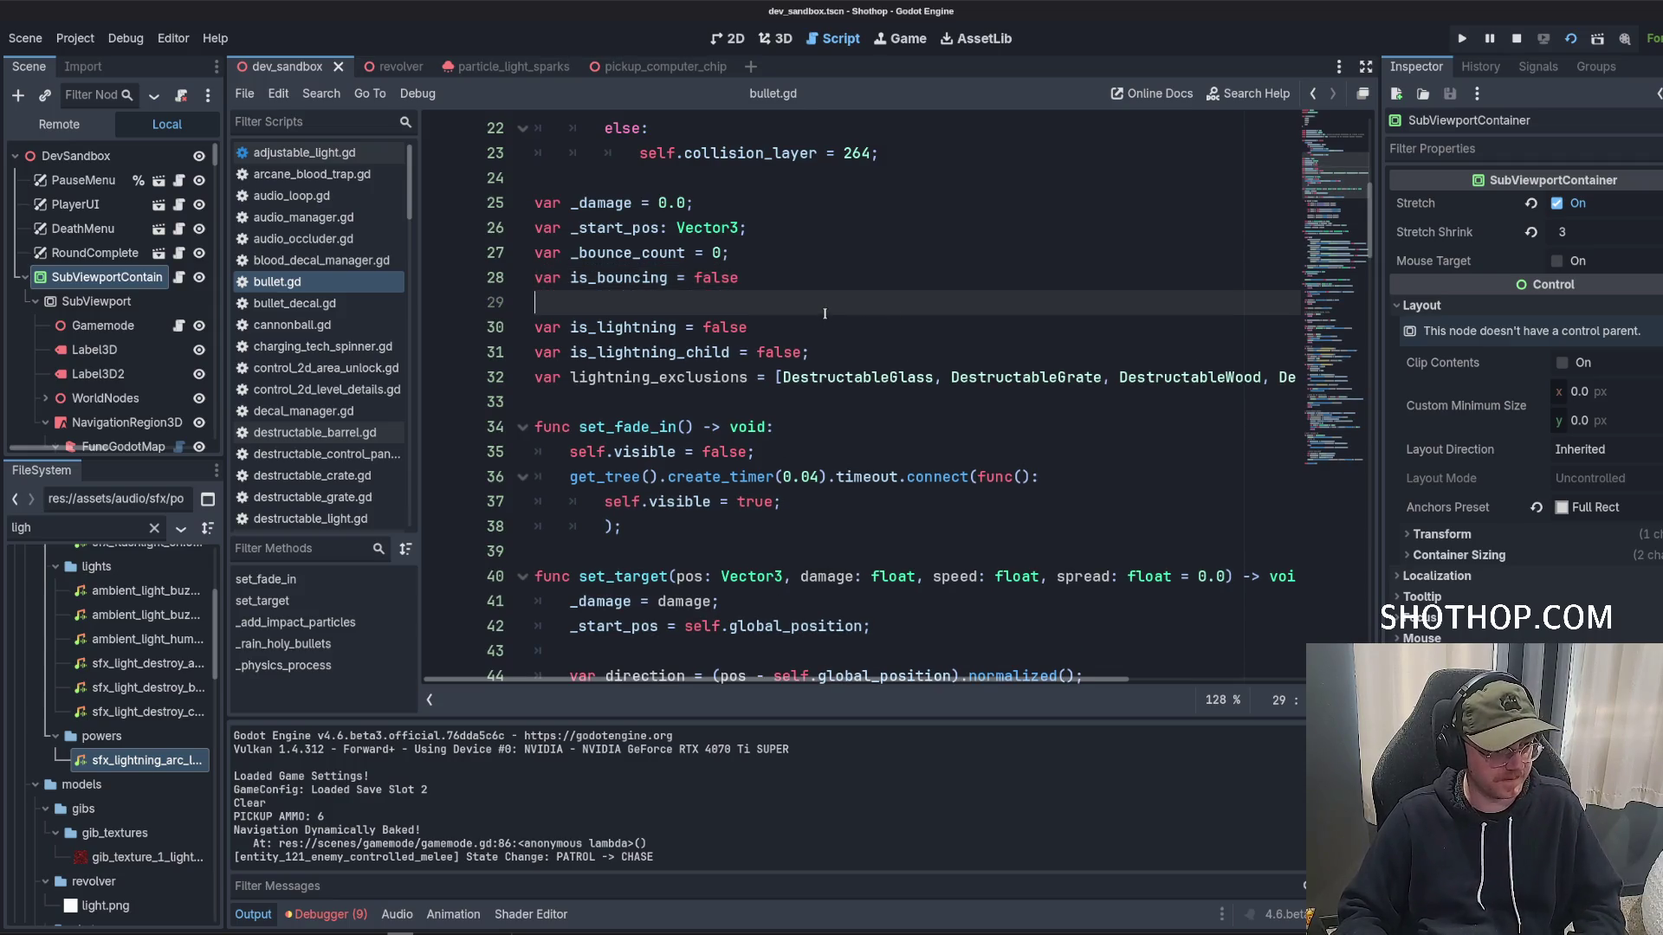
click(885, 260)
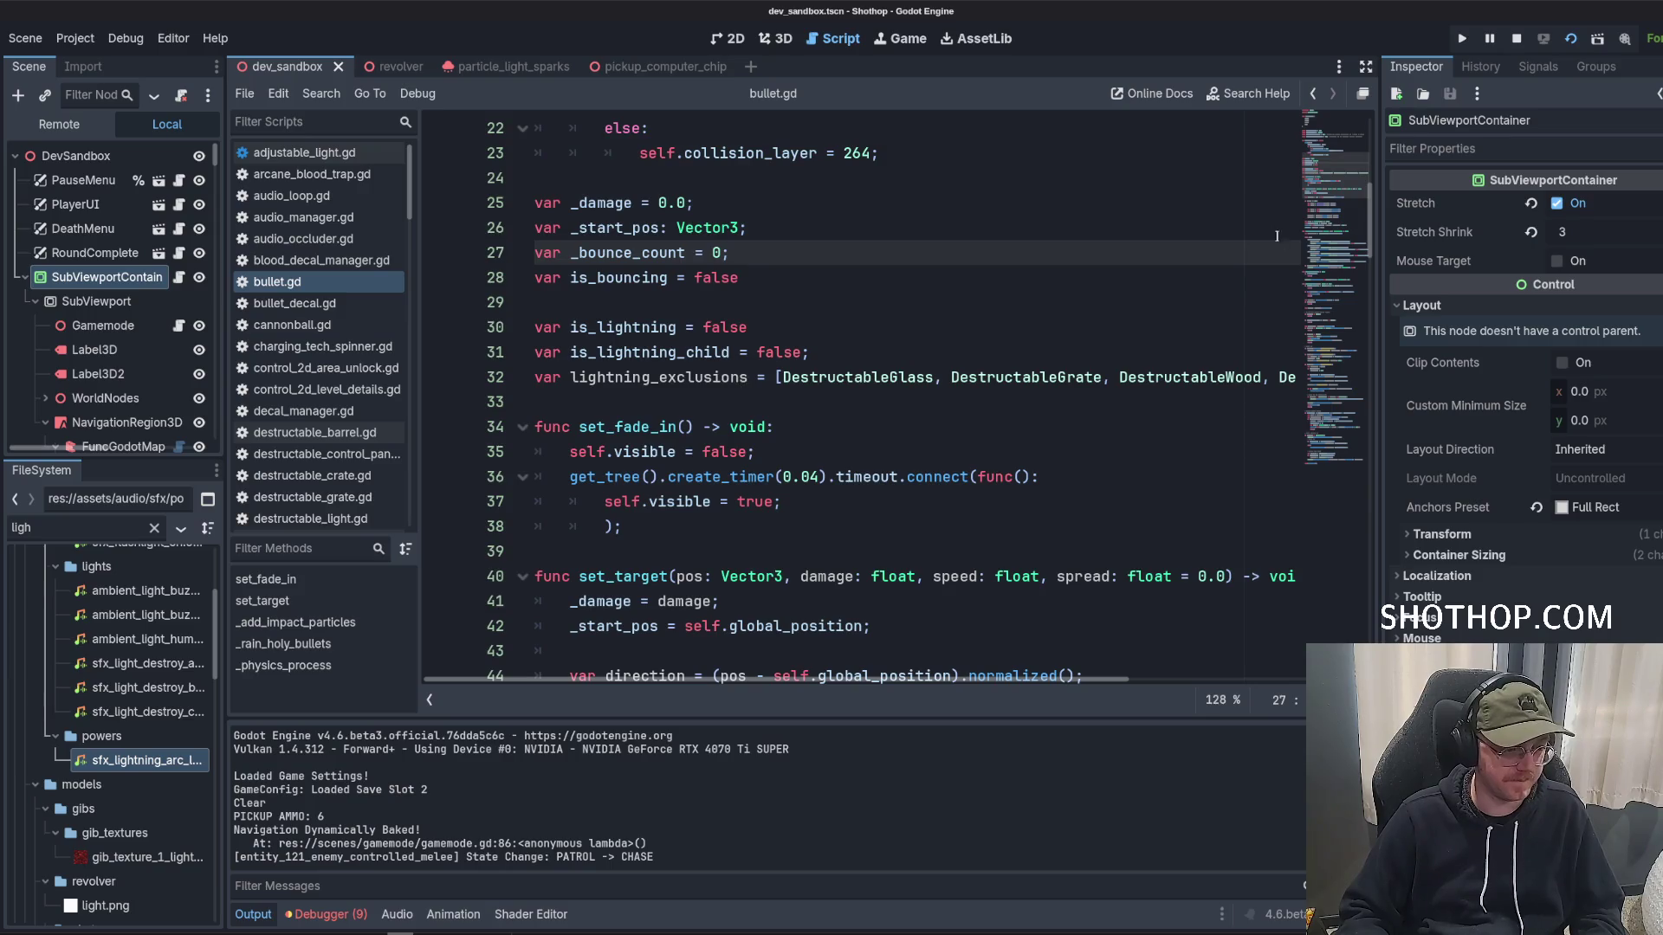
click(1333, 446)
scroll(352, 317, down, 5)
scroll(353, 317, down, 15)
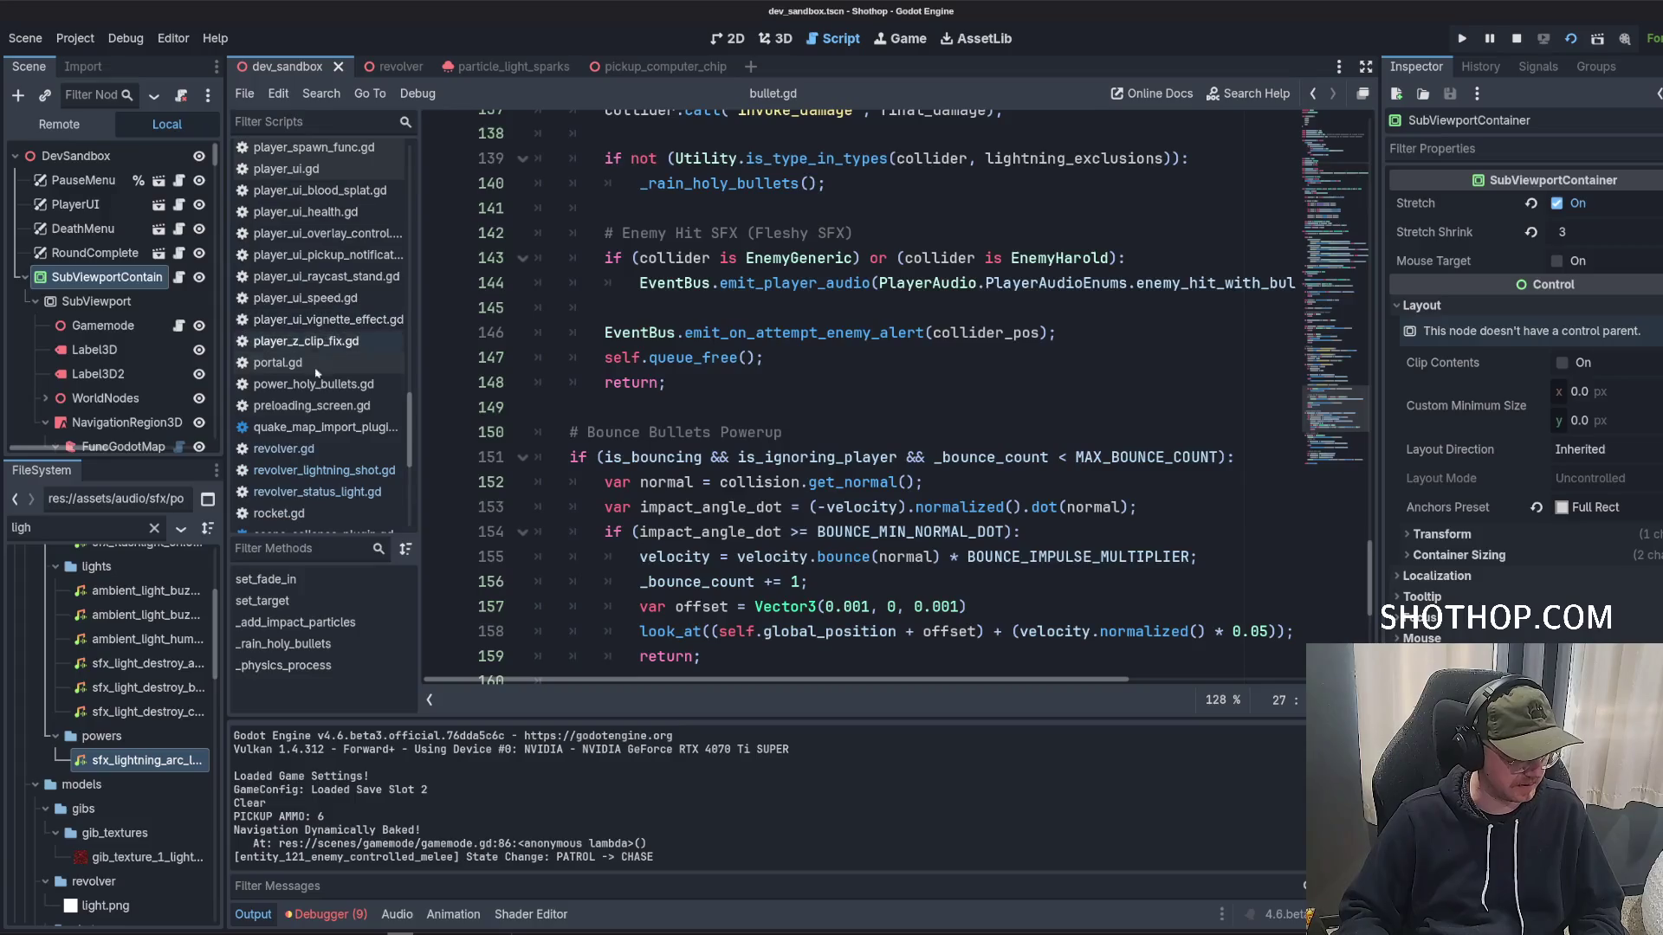
click(284, 449)
Search revolver.gd for 'holy' and rename is_holy_bullet to is_lightning_bullet.
key(ctrl+f)
text(holy)
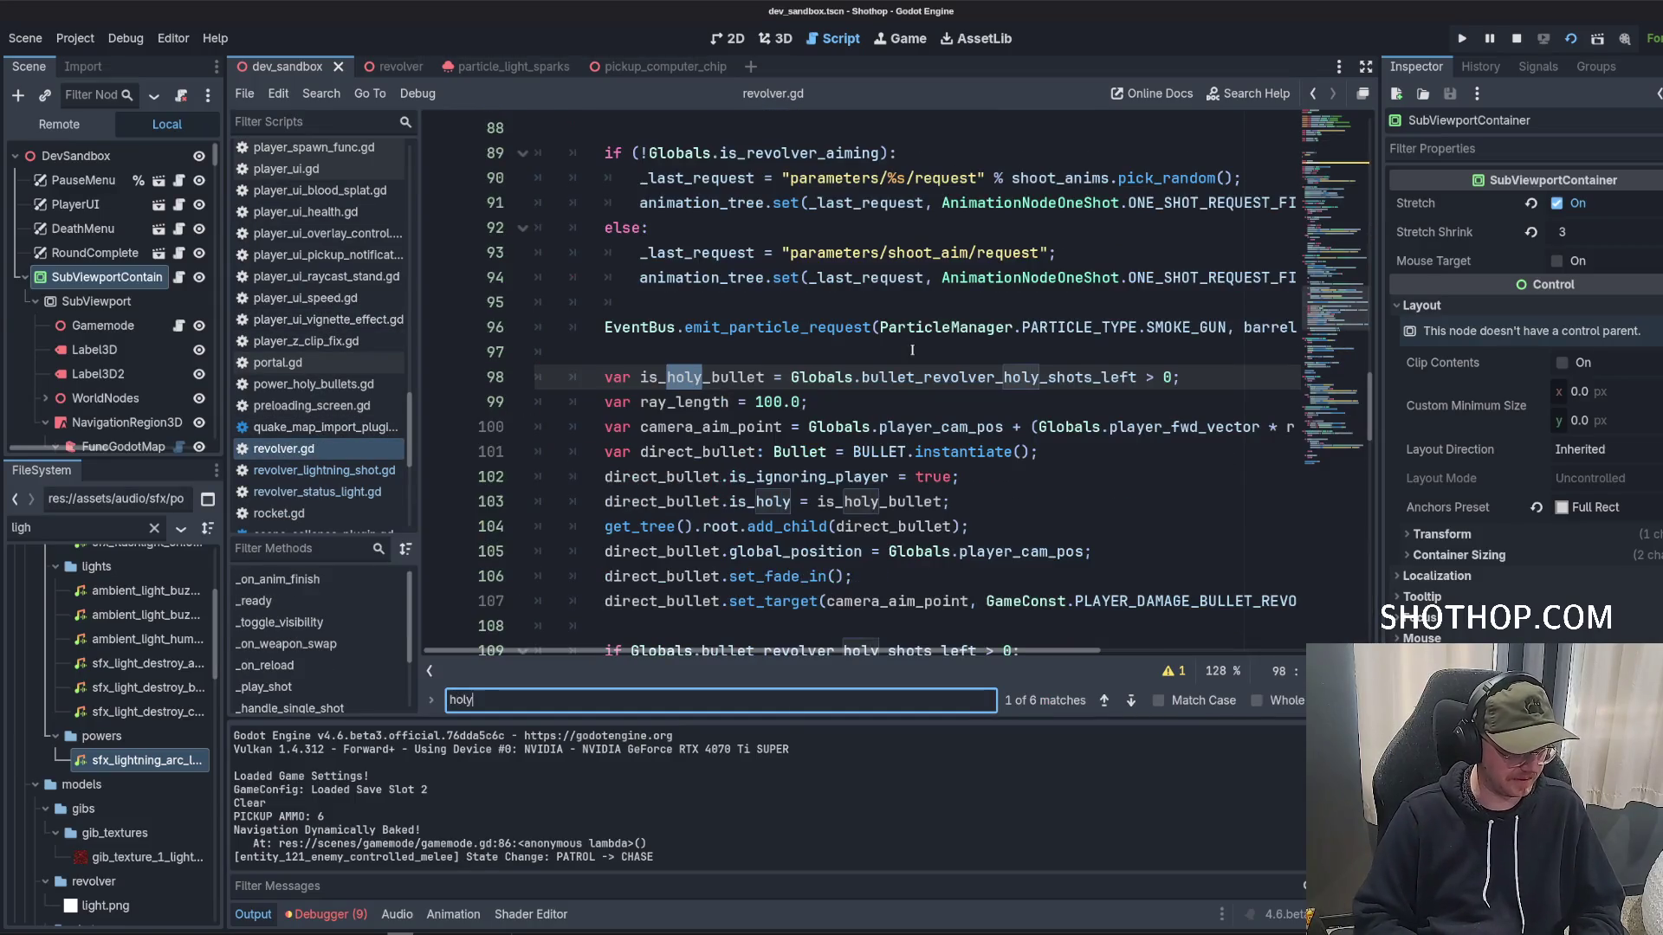
click(735, 362)
double_click(686, 372)
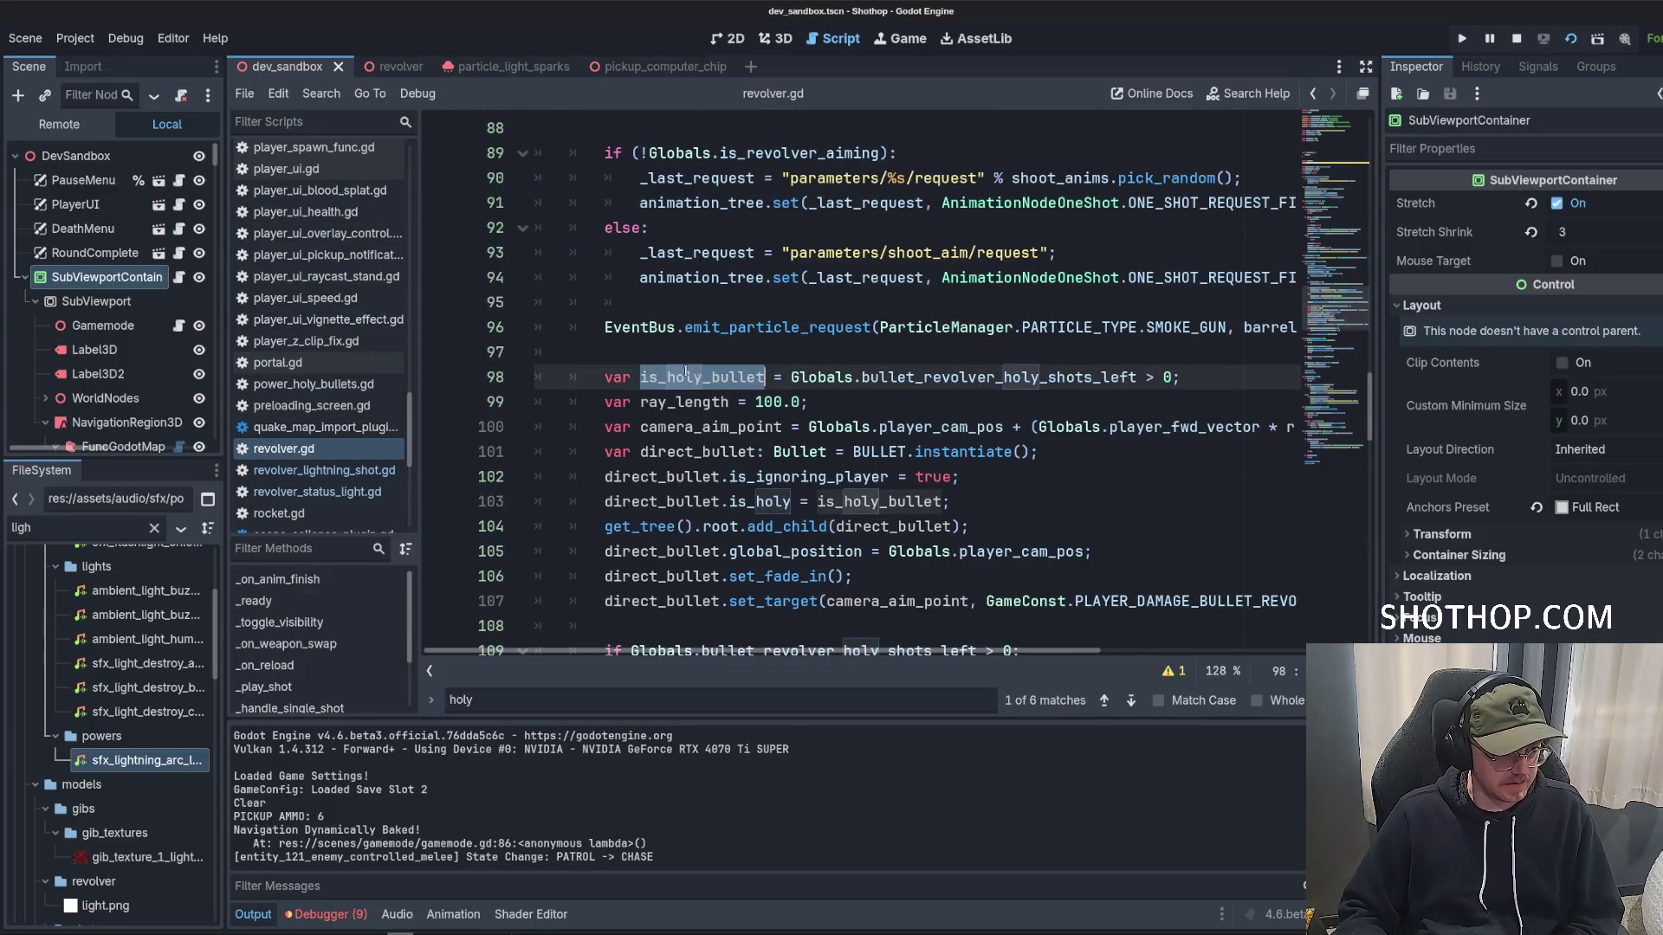
scroll(1150, 382, down, 4)
scroll(1146, 409, up, 2)
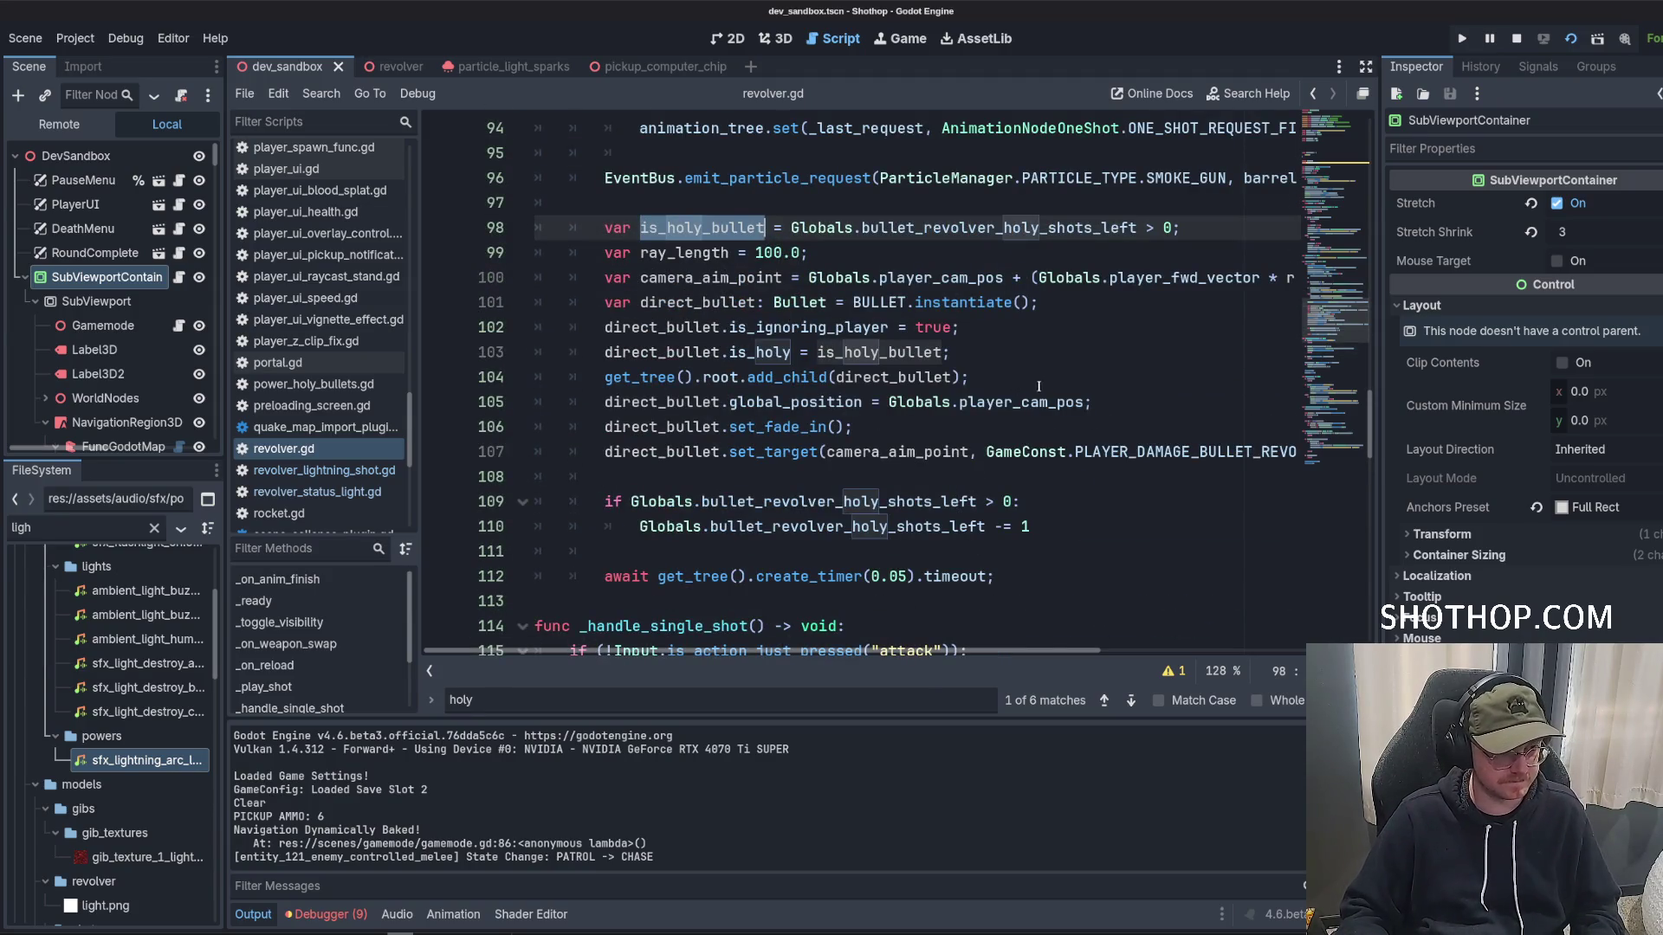
key(ctrl+d)
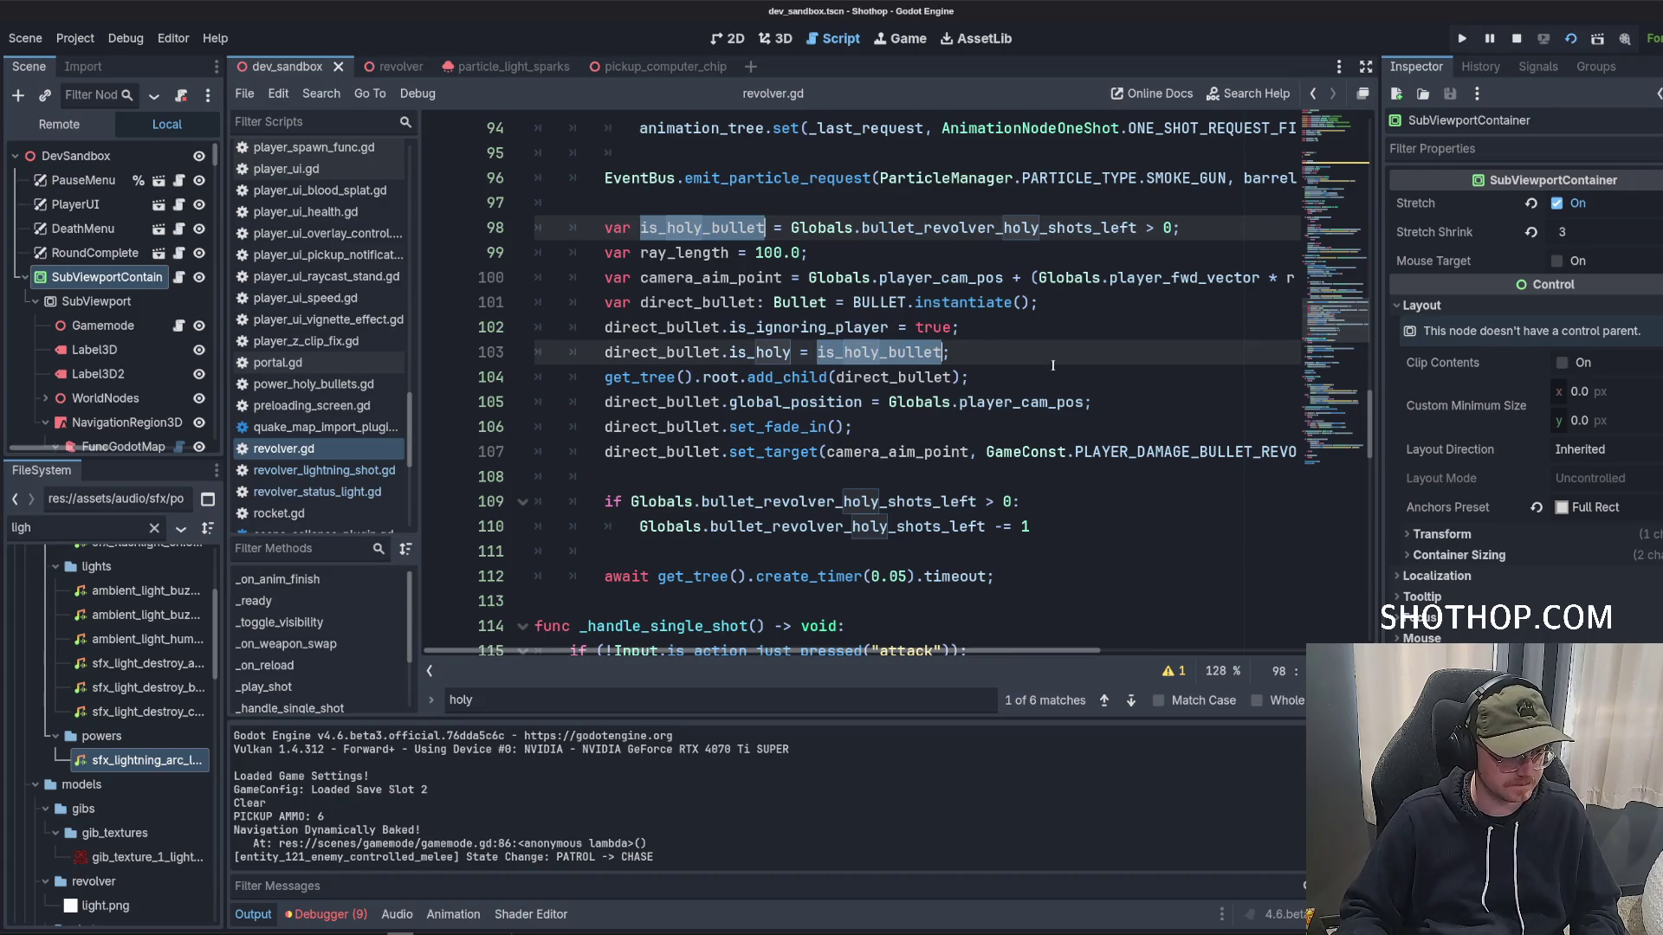
text(is_lightning_bullet)
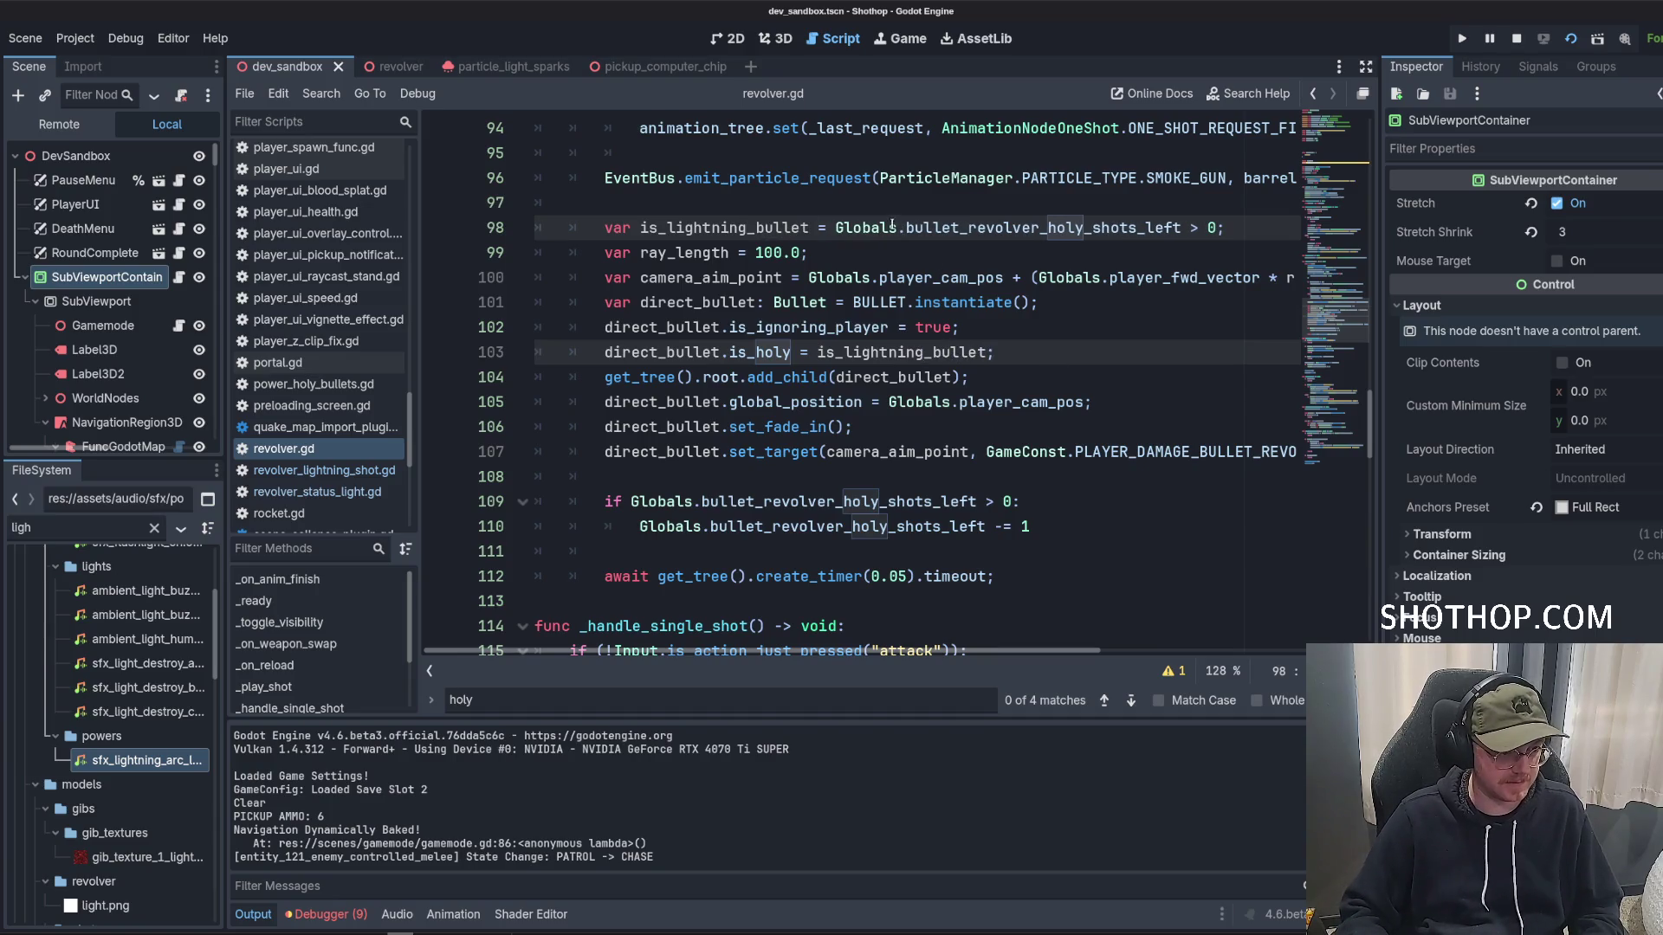
Change direct_bullet's is_holy property to is_lightning, save, and open globals.gd.
double_click(754, 351)
text(is_lightning)
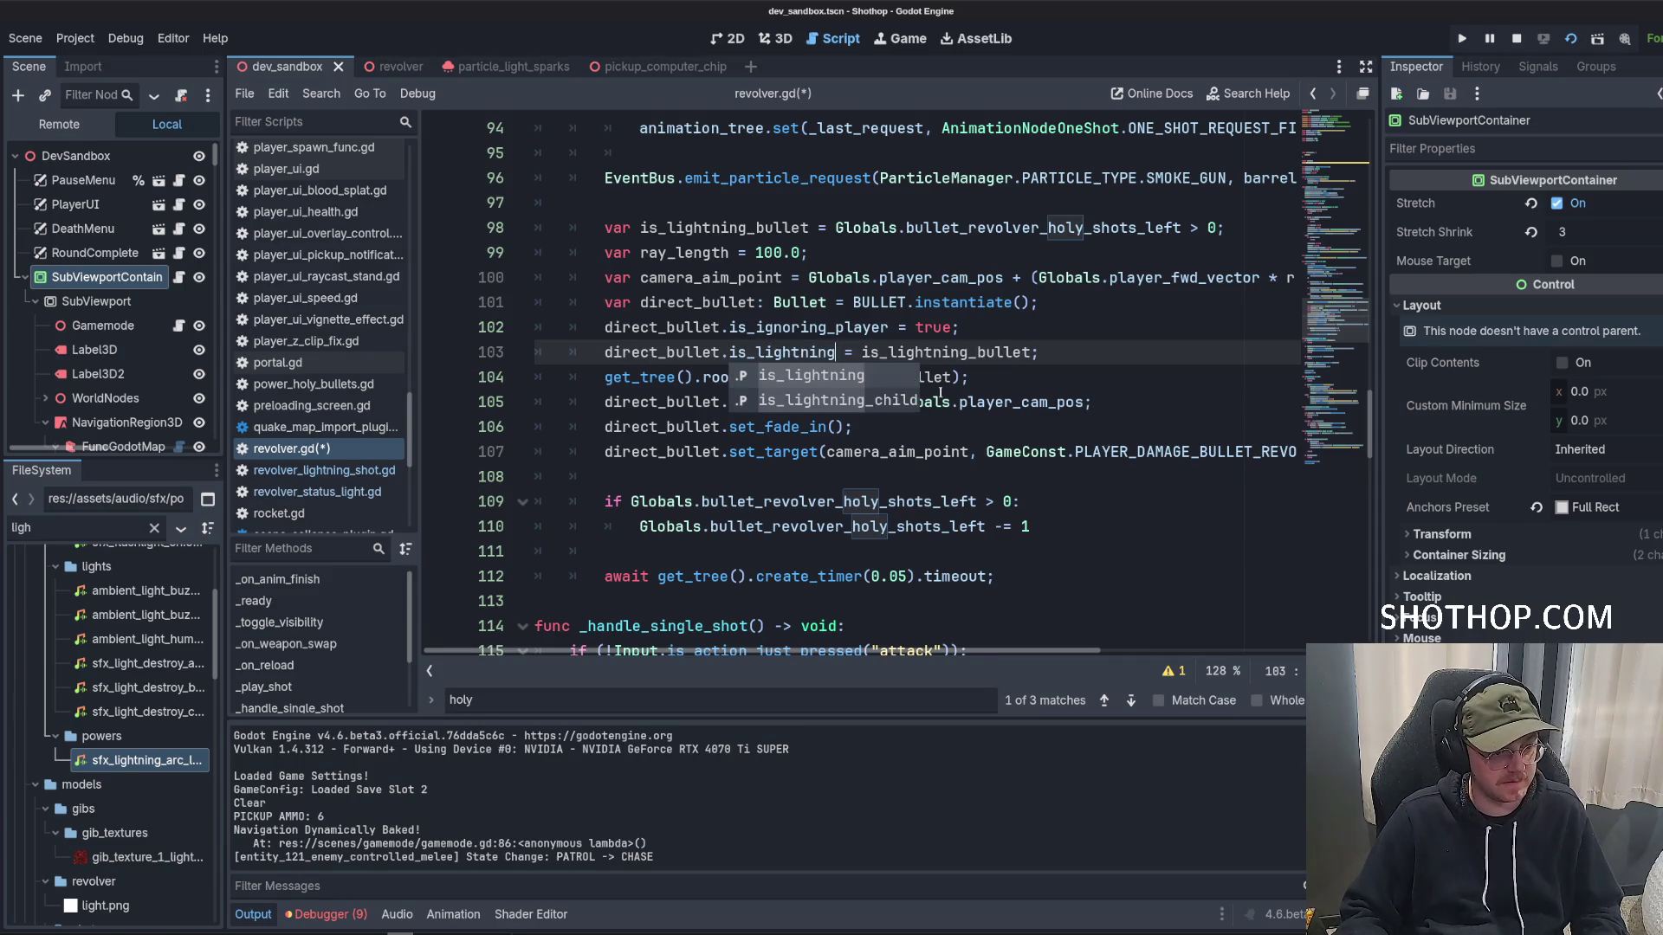
key(ctrl+s)
click(996, 301)
double_click(897, 452)
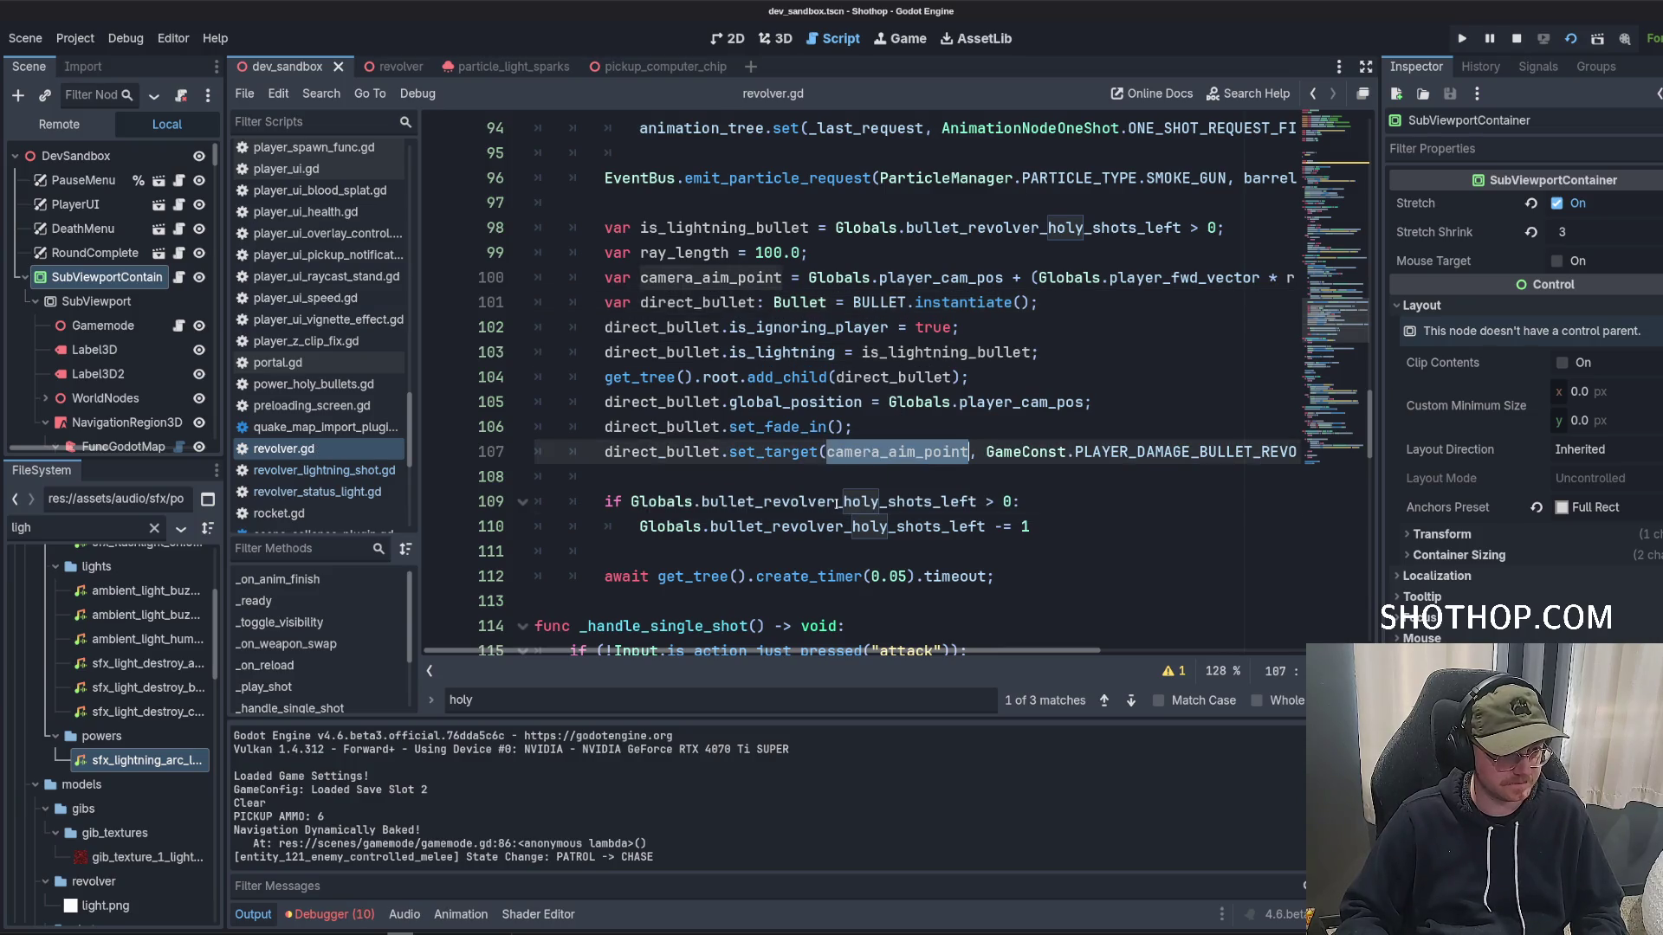
double_click(838, 502)
key(ctrl+c)
scroll(380, 290, up, 10)
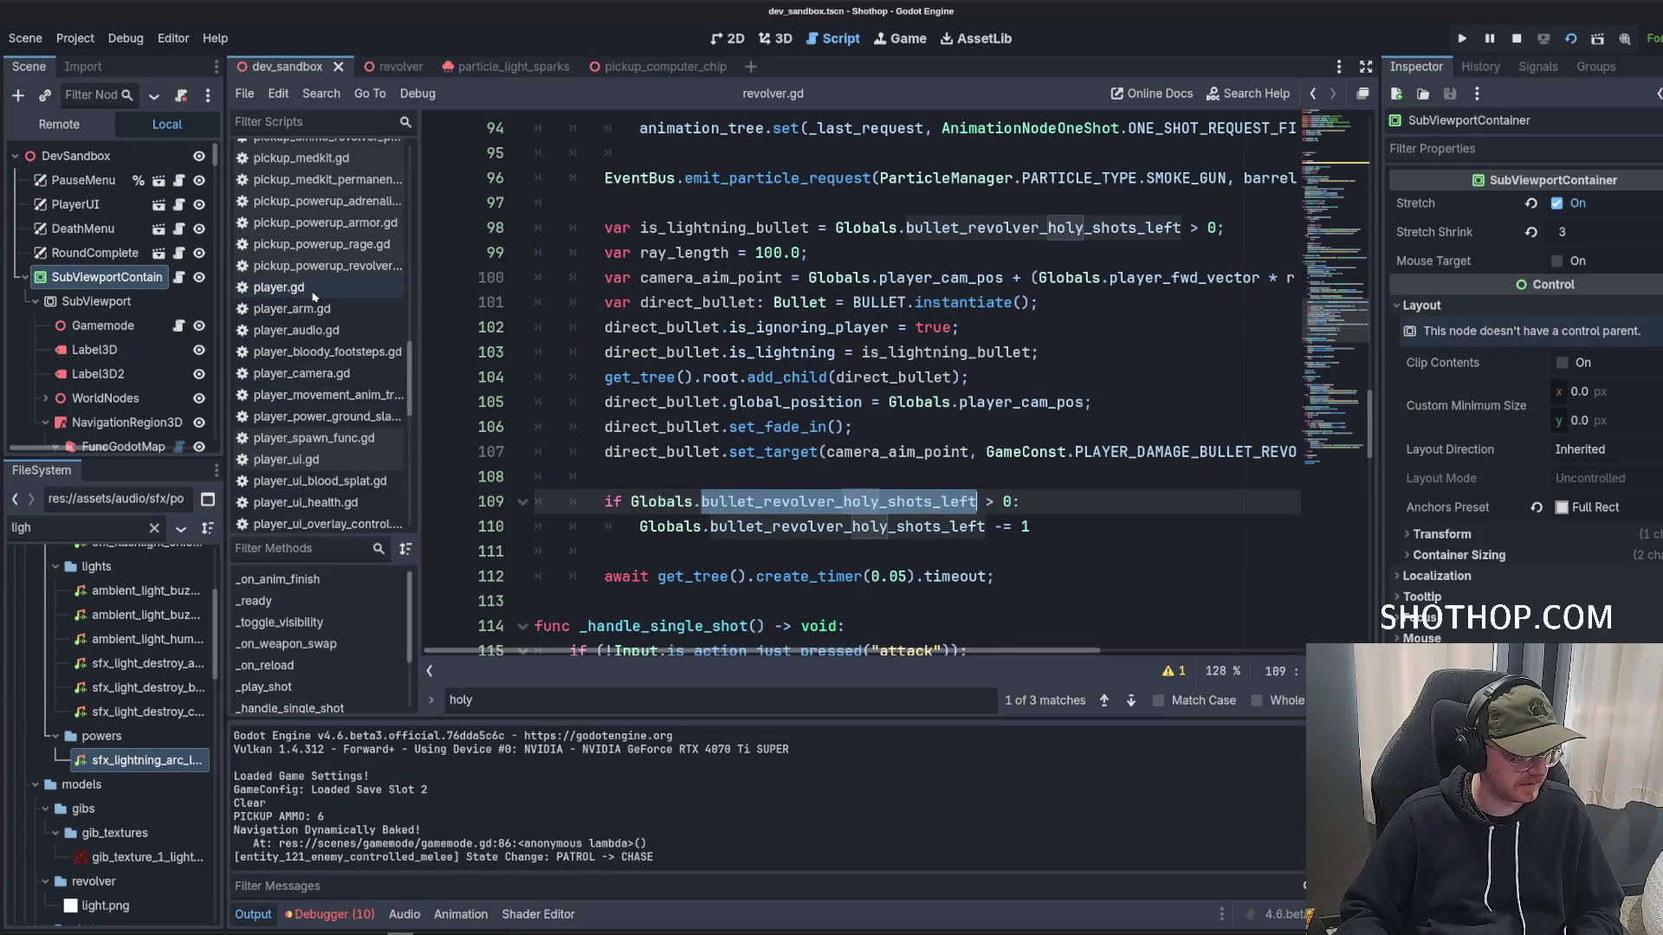
click(282, 293)
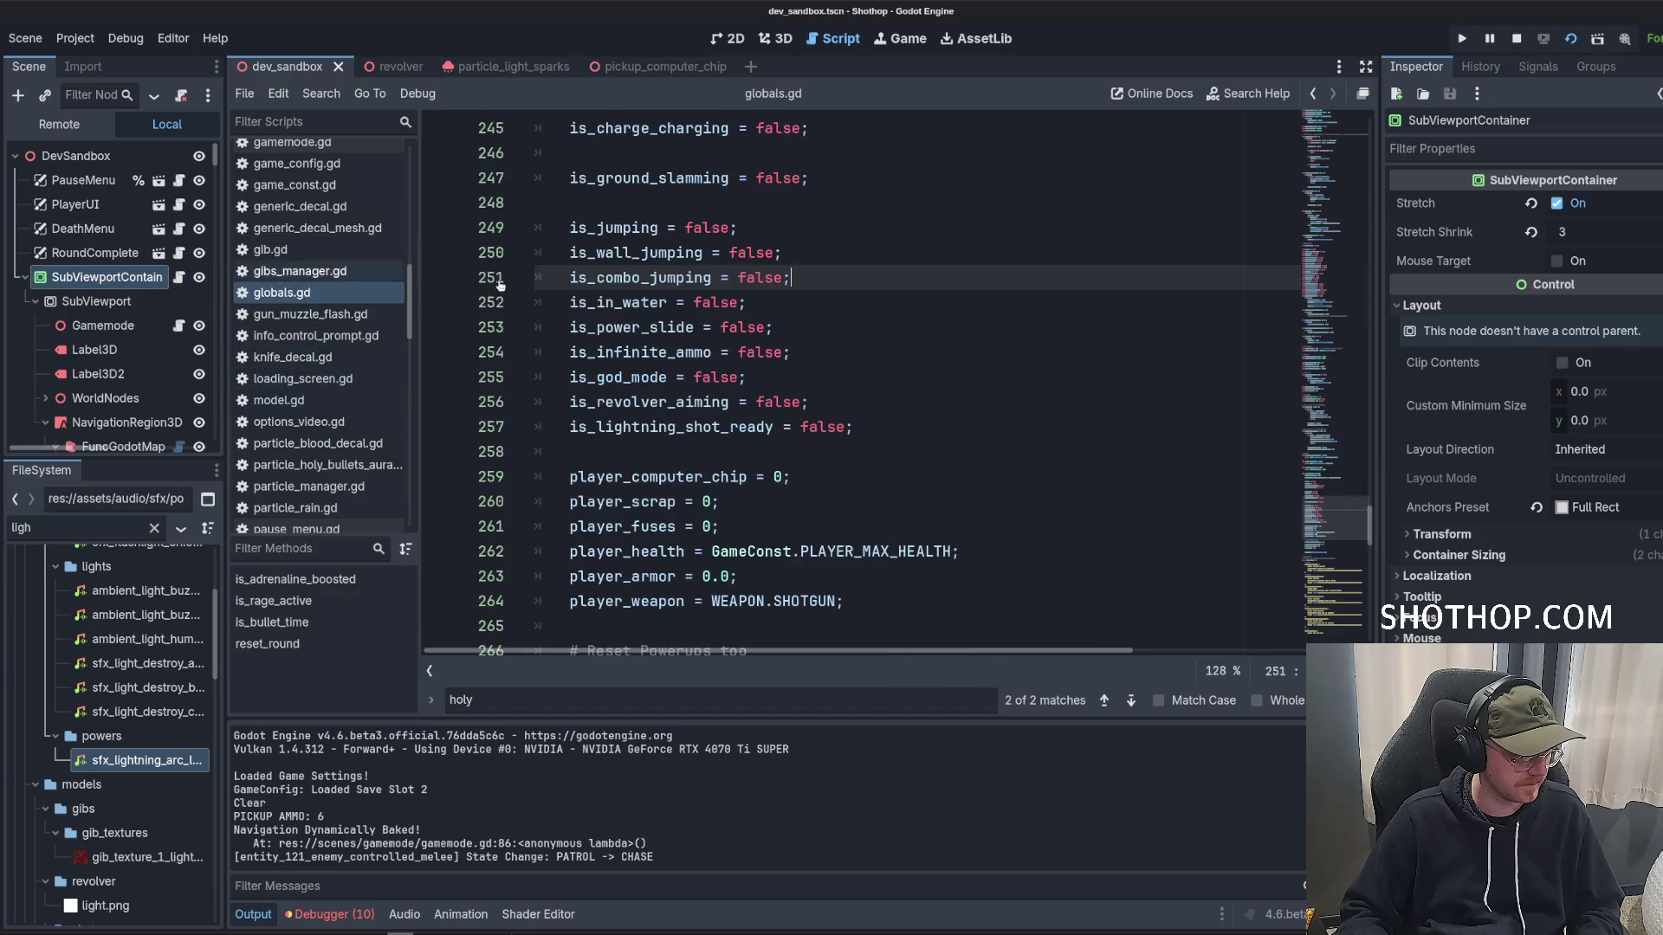
Find bullet_revolver_holy_shots_left in globals.gd and select both of its occurrences.
click(958, 326)
key(ctrl+f)
key(ctrl+v)
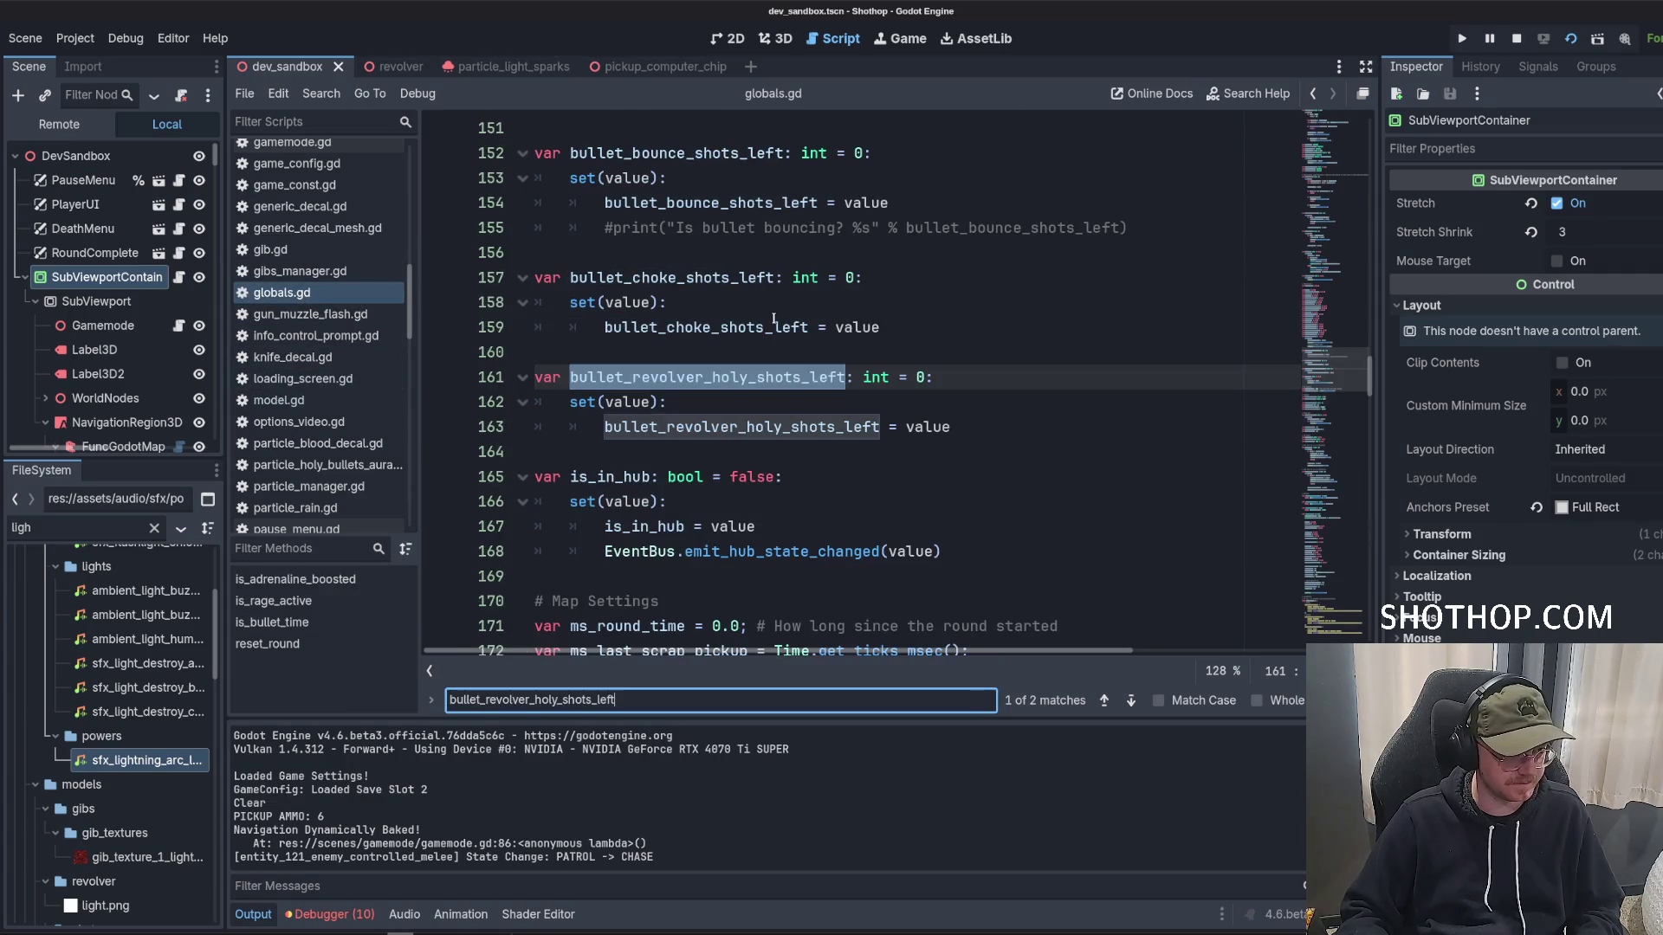
key(ctrl+d)
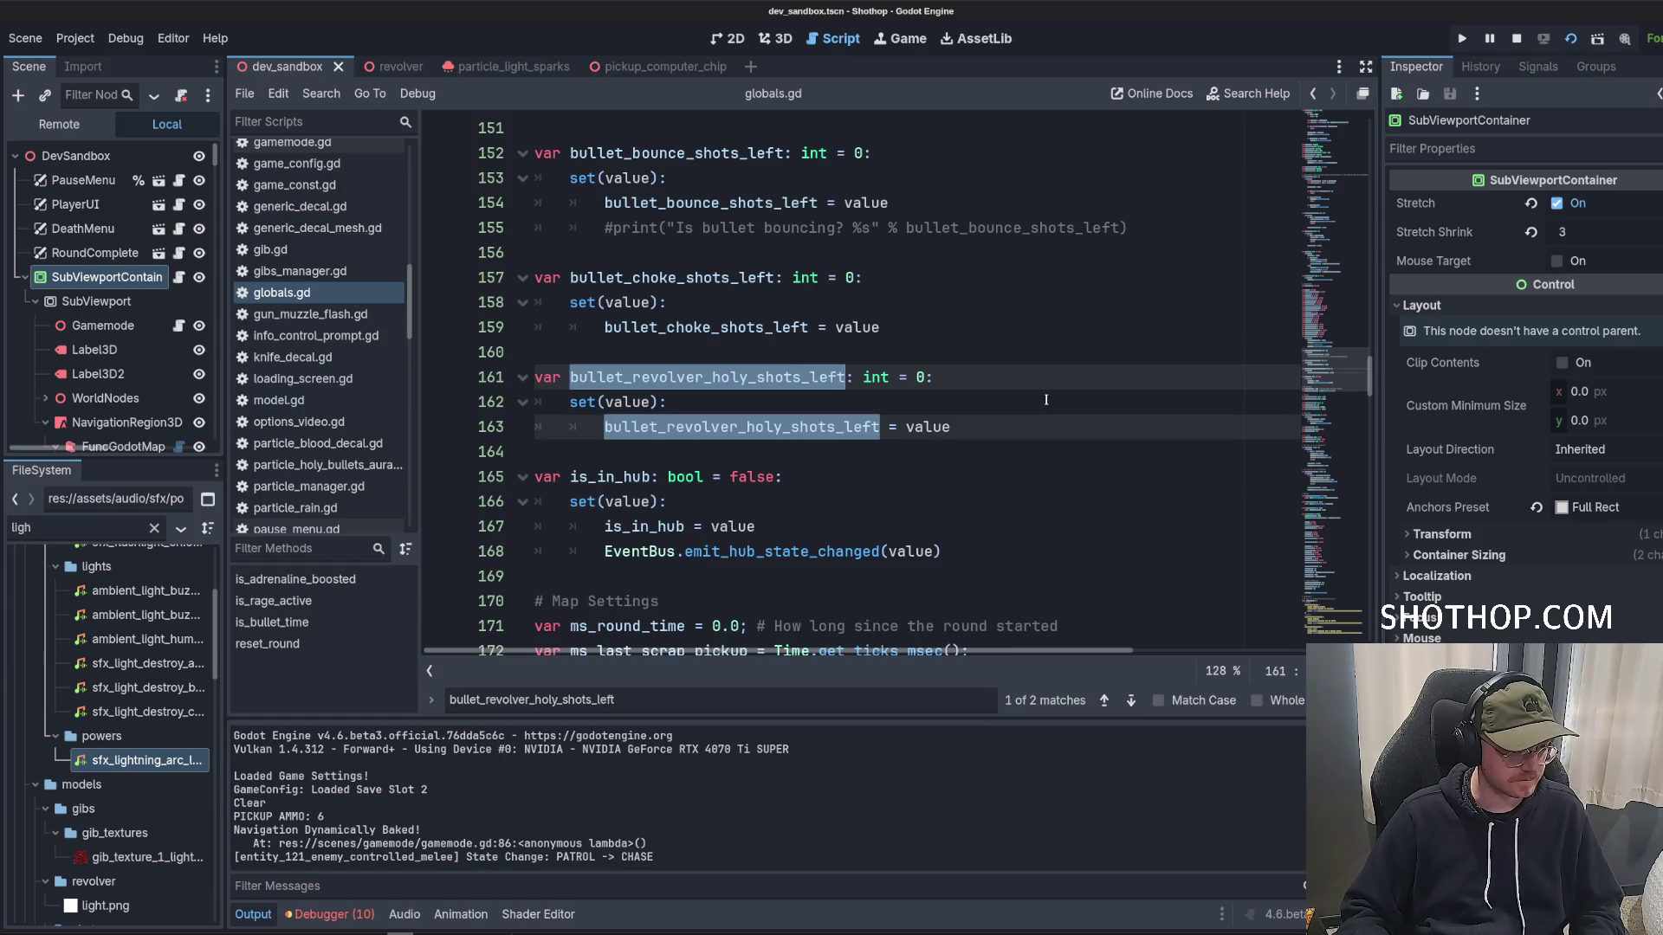
Replace bullet_revolver_holy_shots_left with bullet_revolver_lightning_storm_shots_left across all project files, then open the pickup script.
key(ctrl+shift+f)
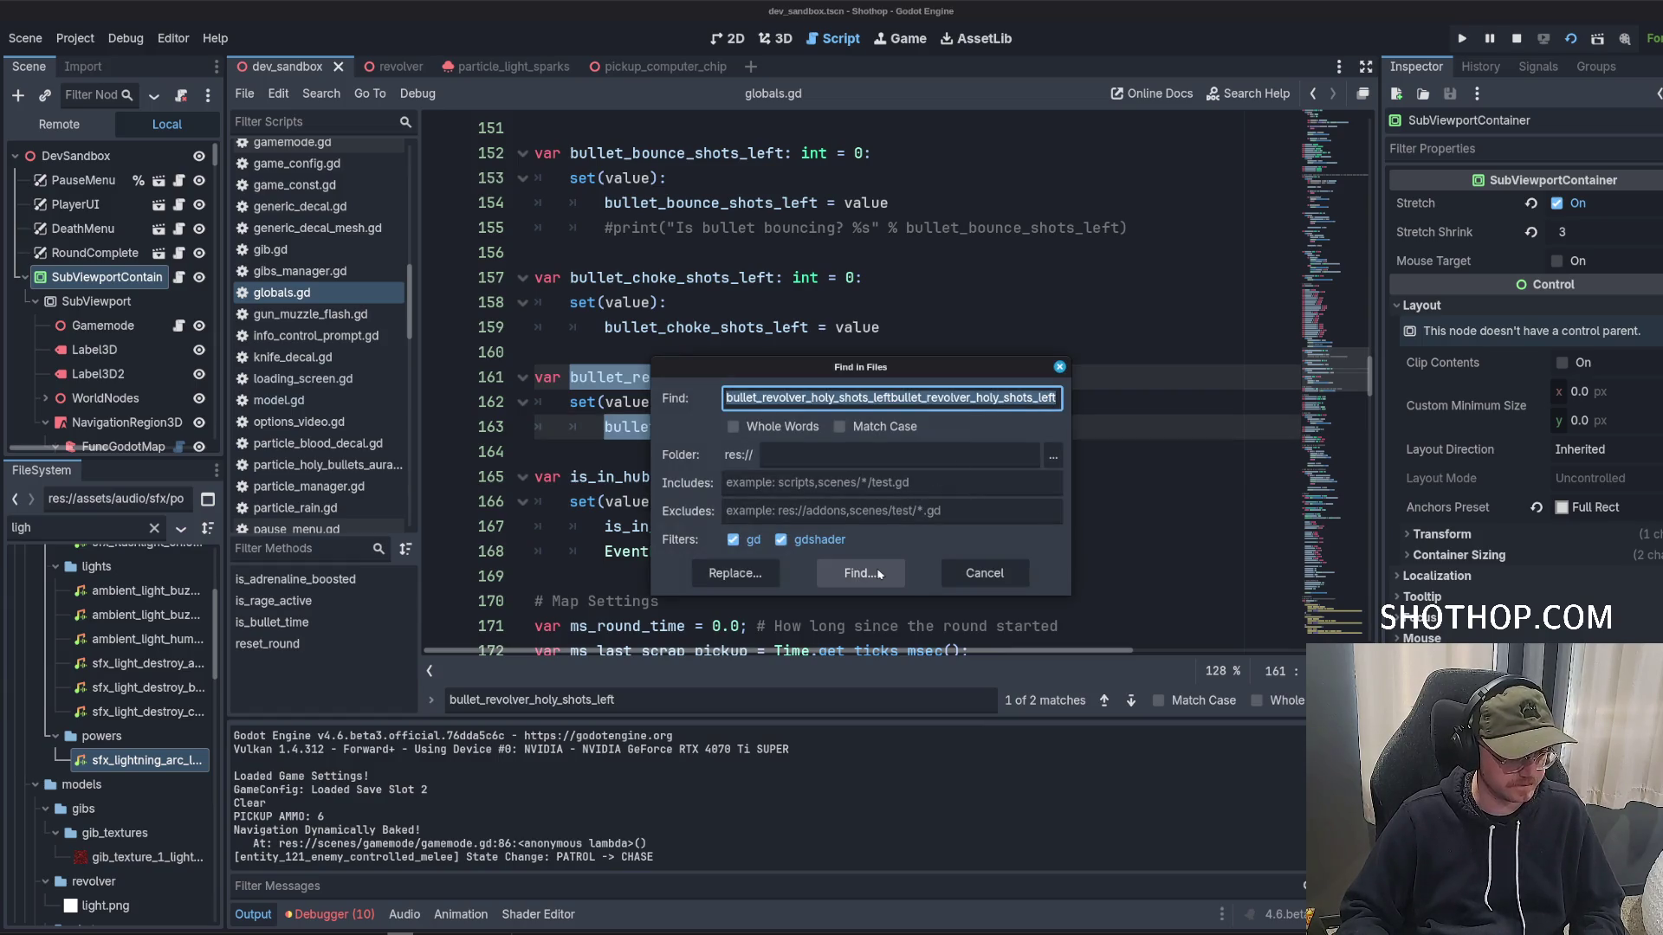
key(ctrl+v)
click(860, 572)
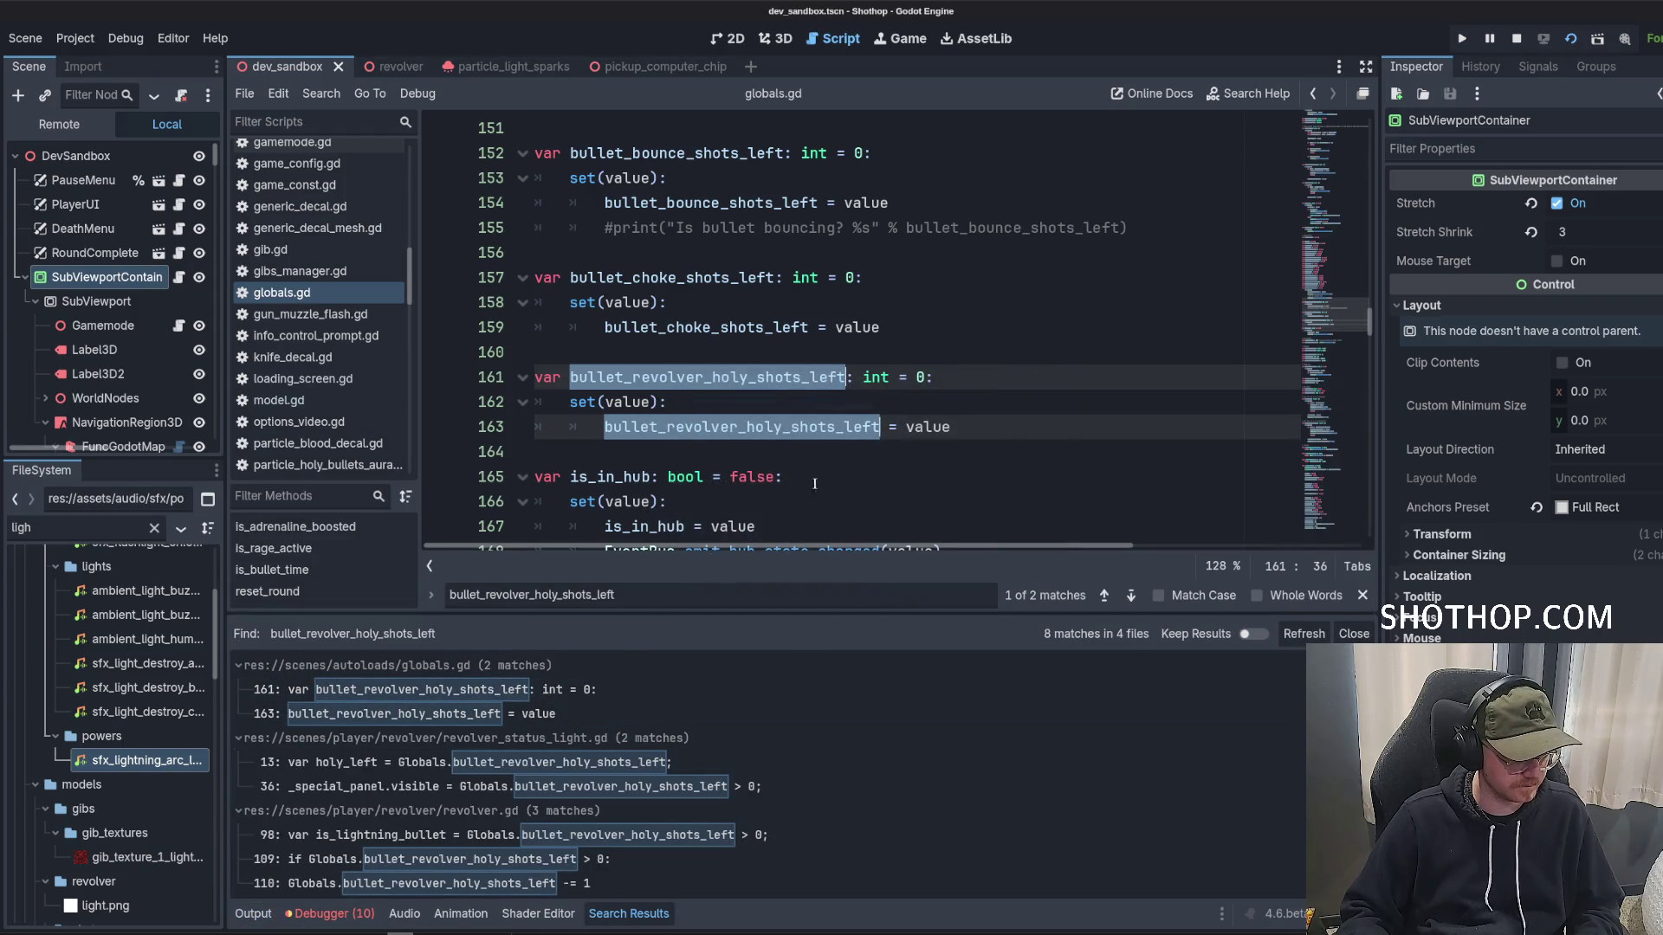
key(ctrl+shift+f)
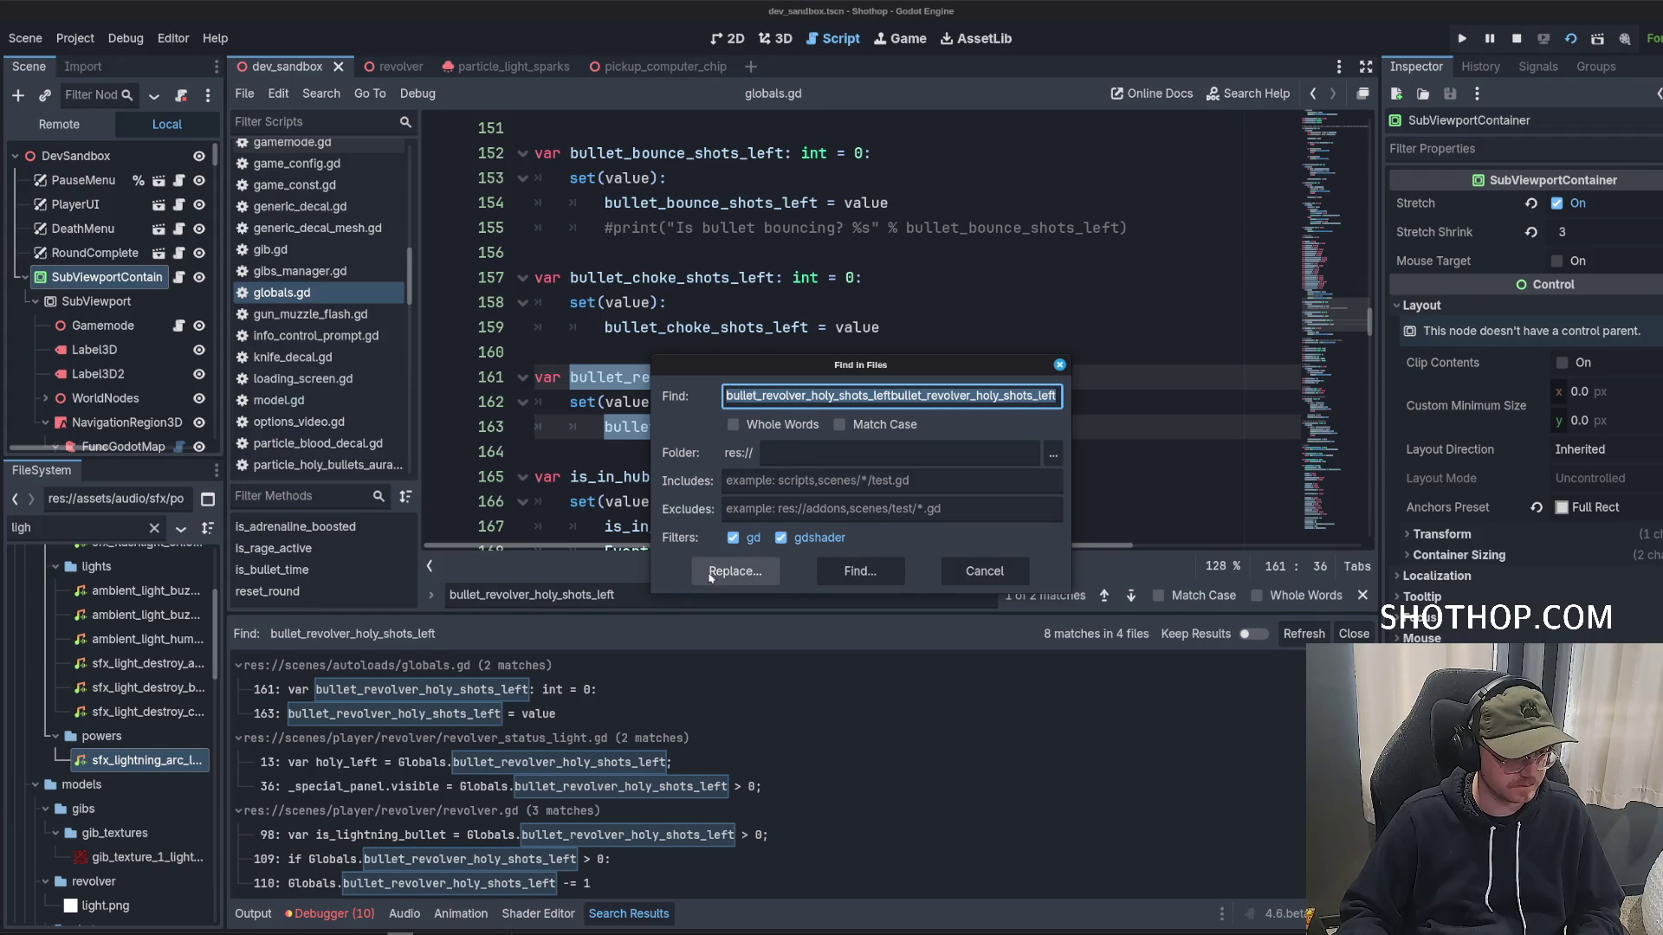
click(735, 570)
click(920, 392)
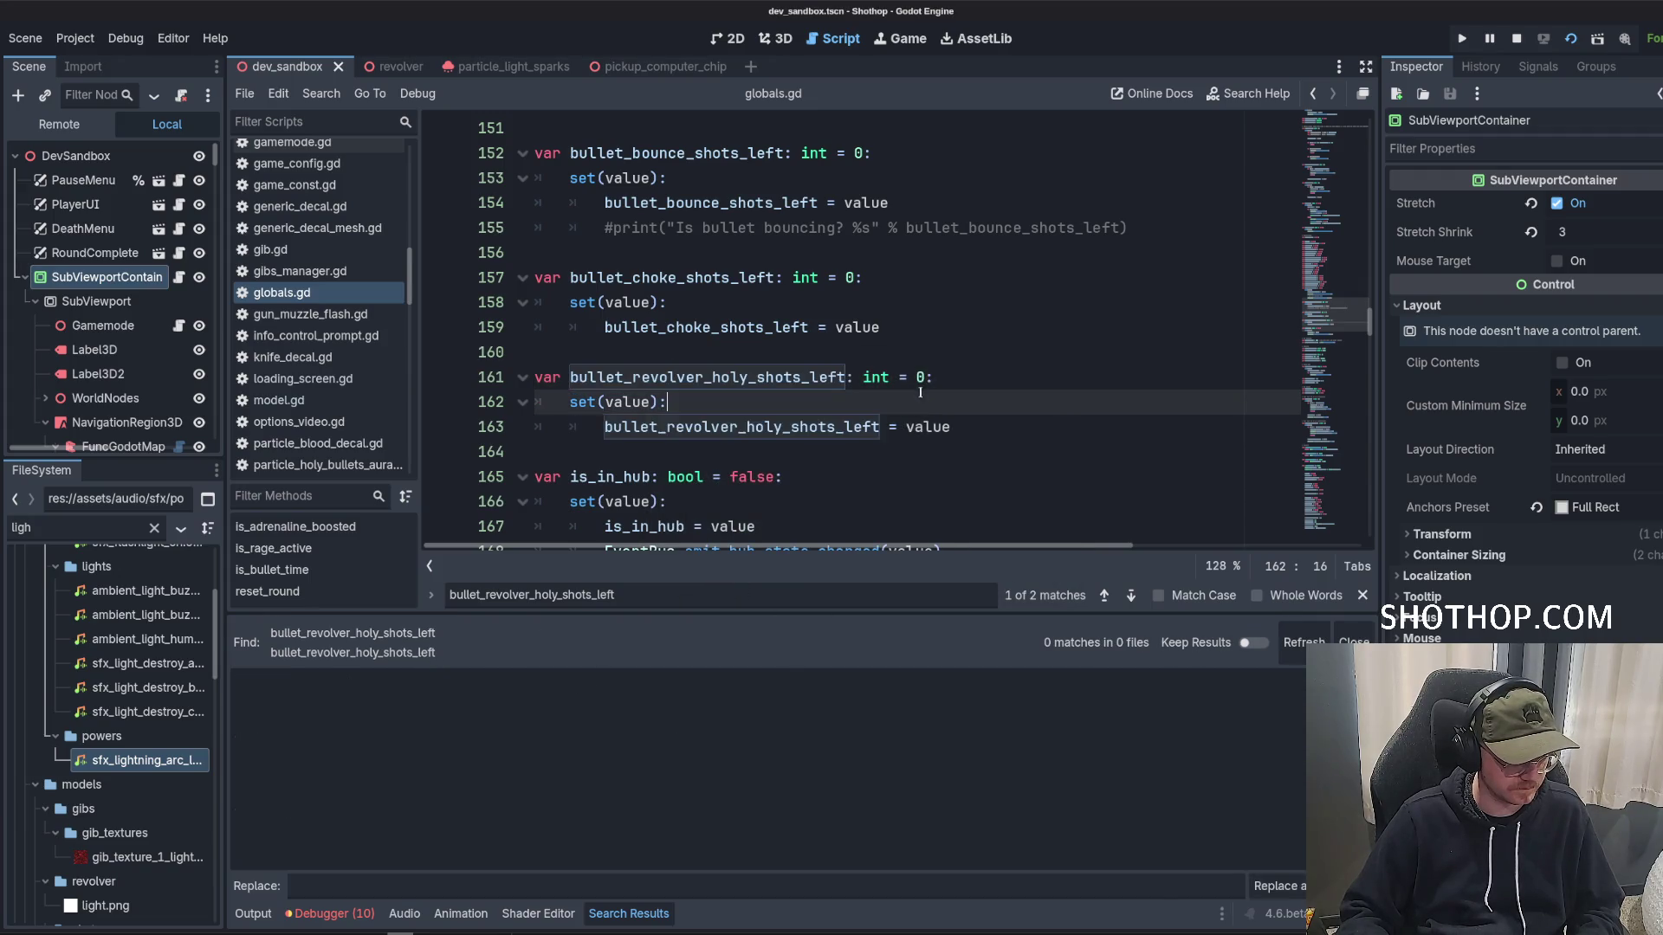
key(ctrl+shift+f)
text(bullet_revolver_holy_shots_left)
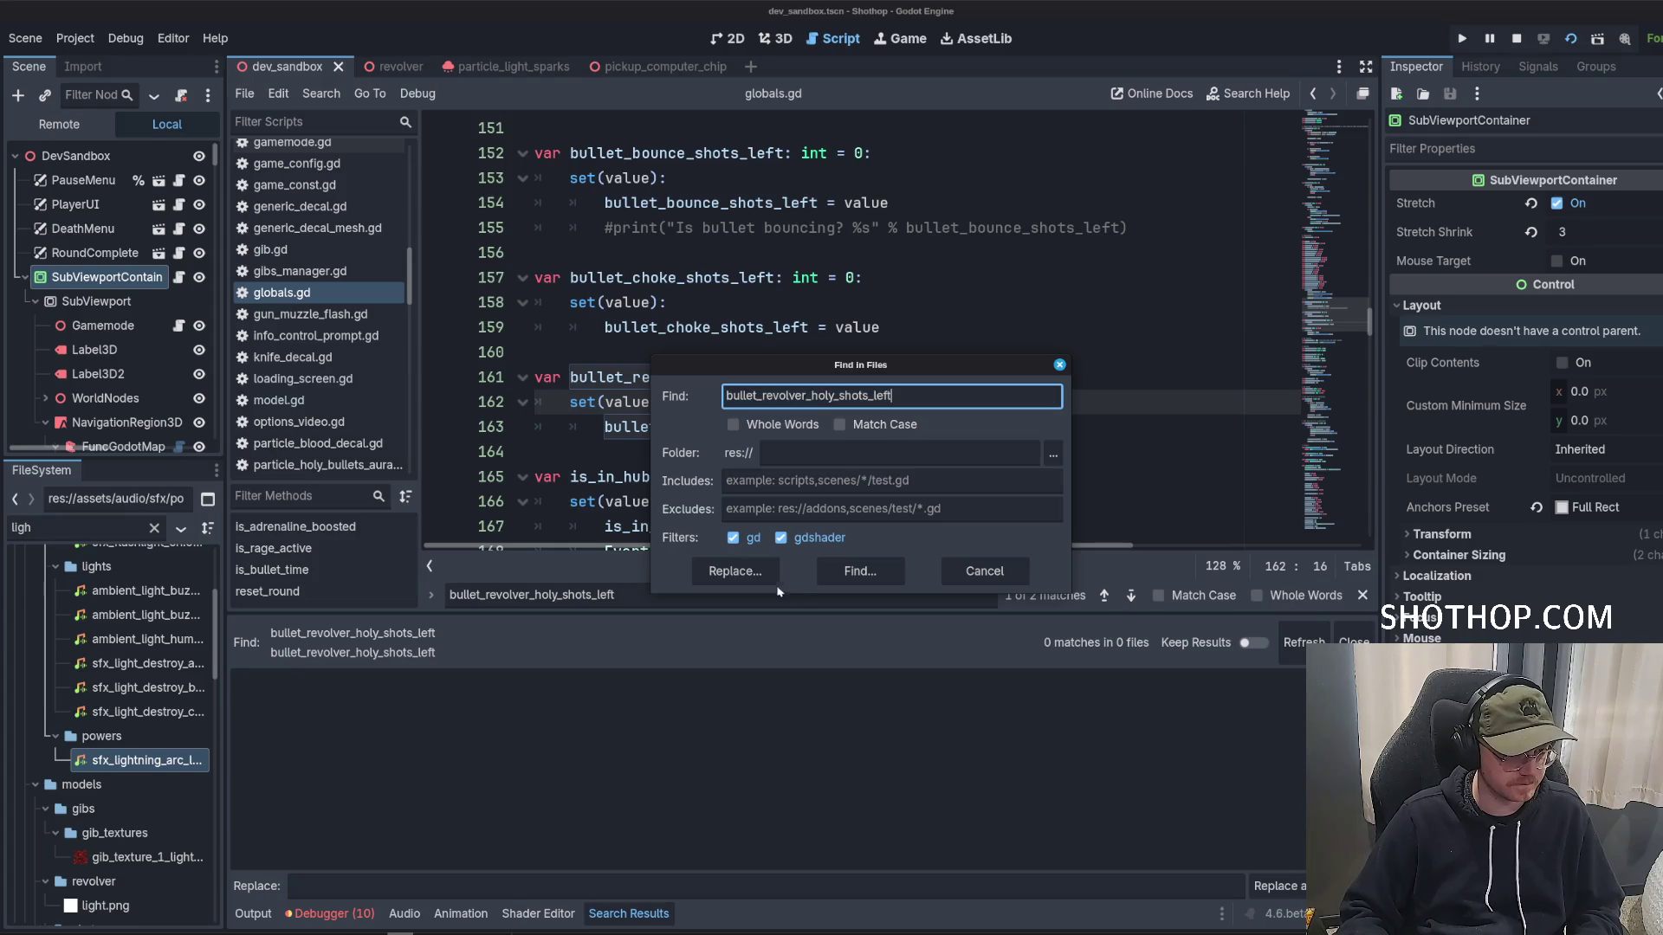
click(735, 571)
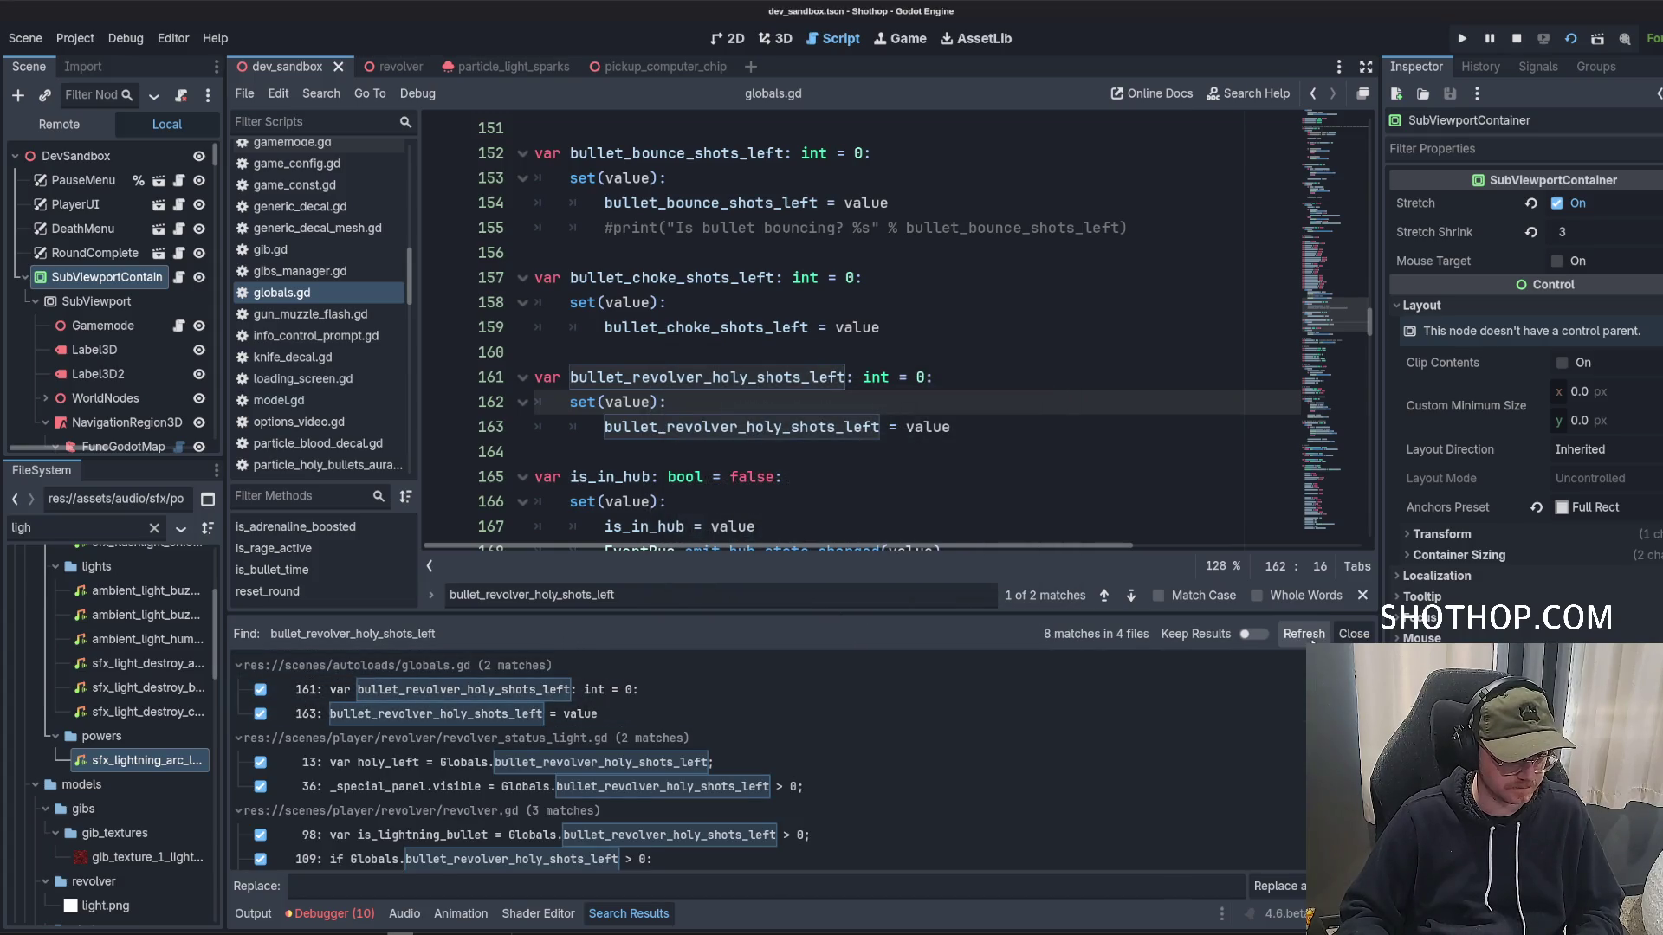
click(1363, 596)
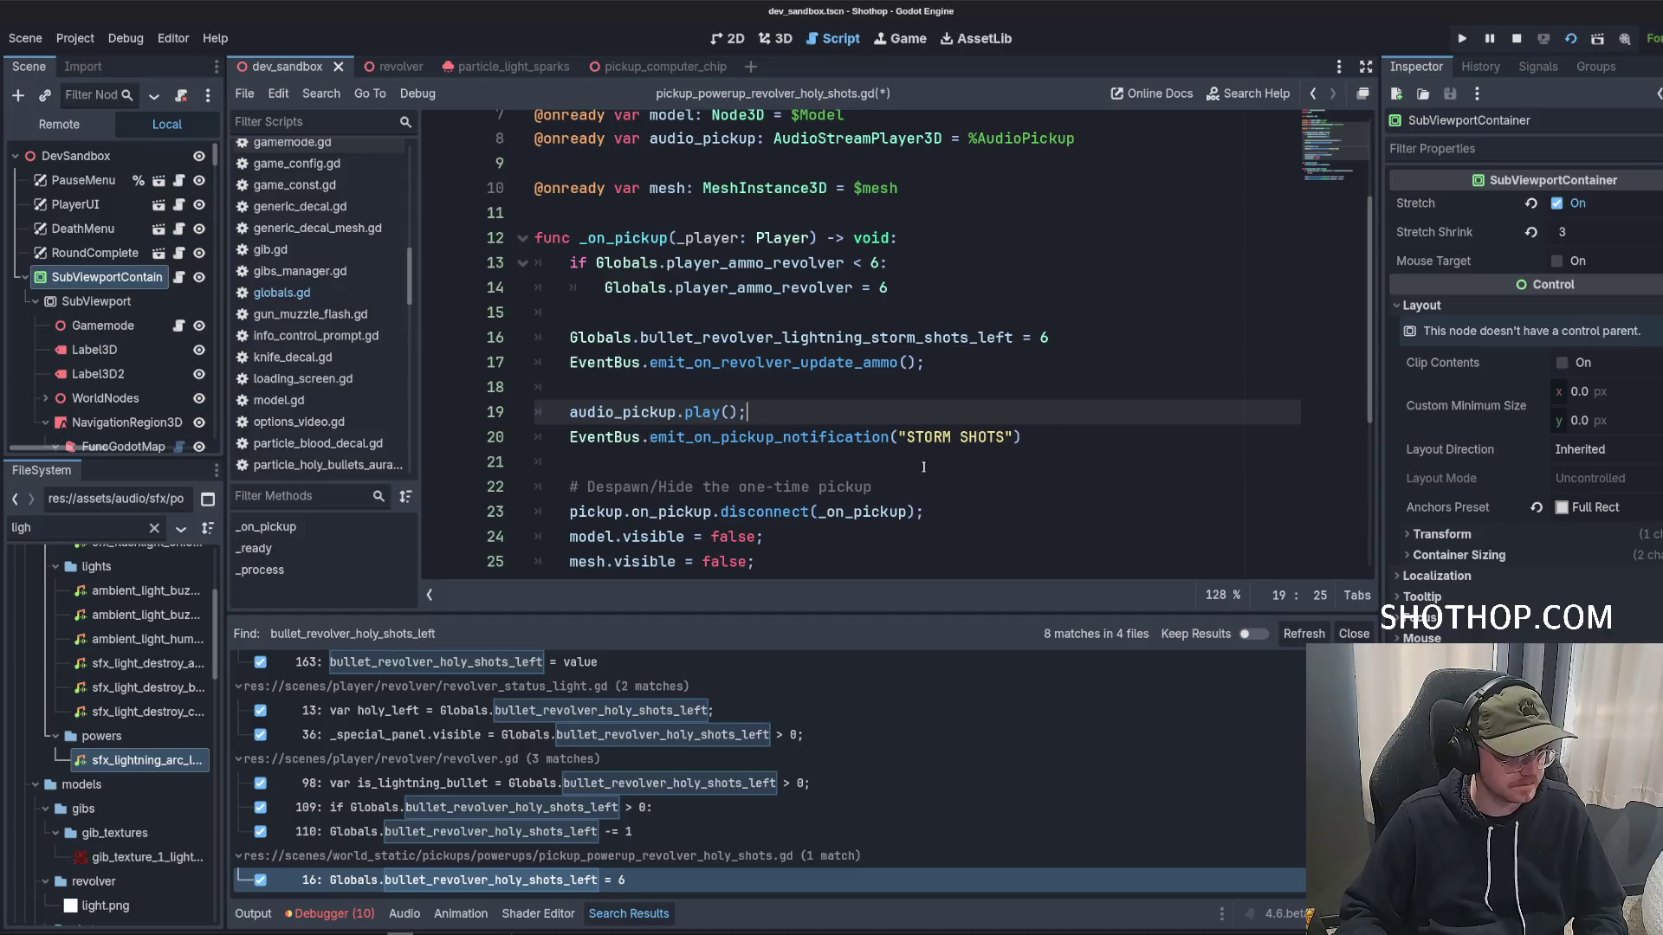
click(947, 477)
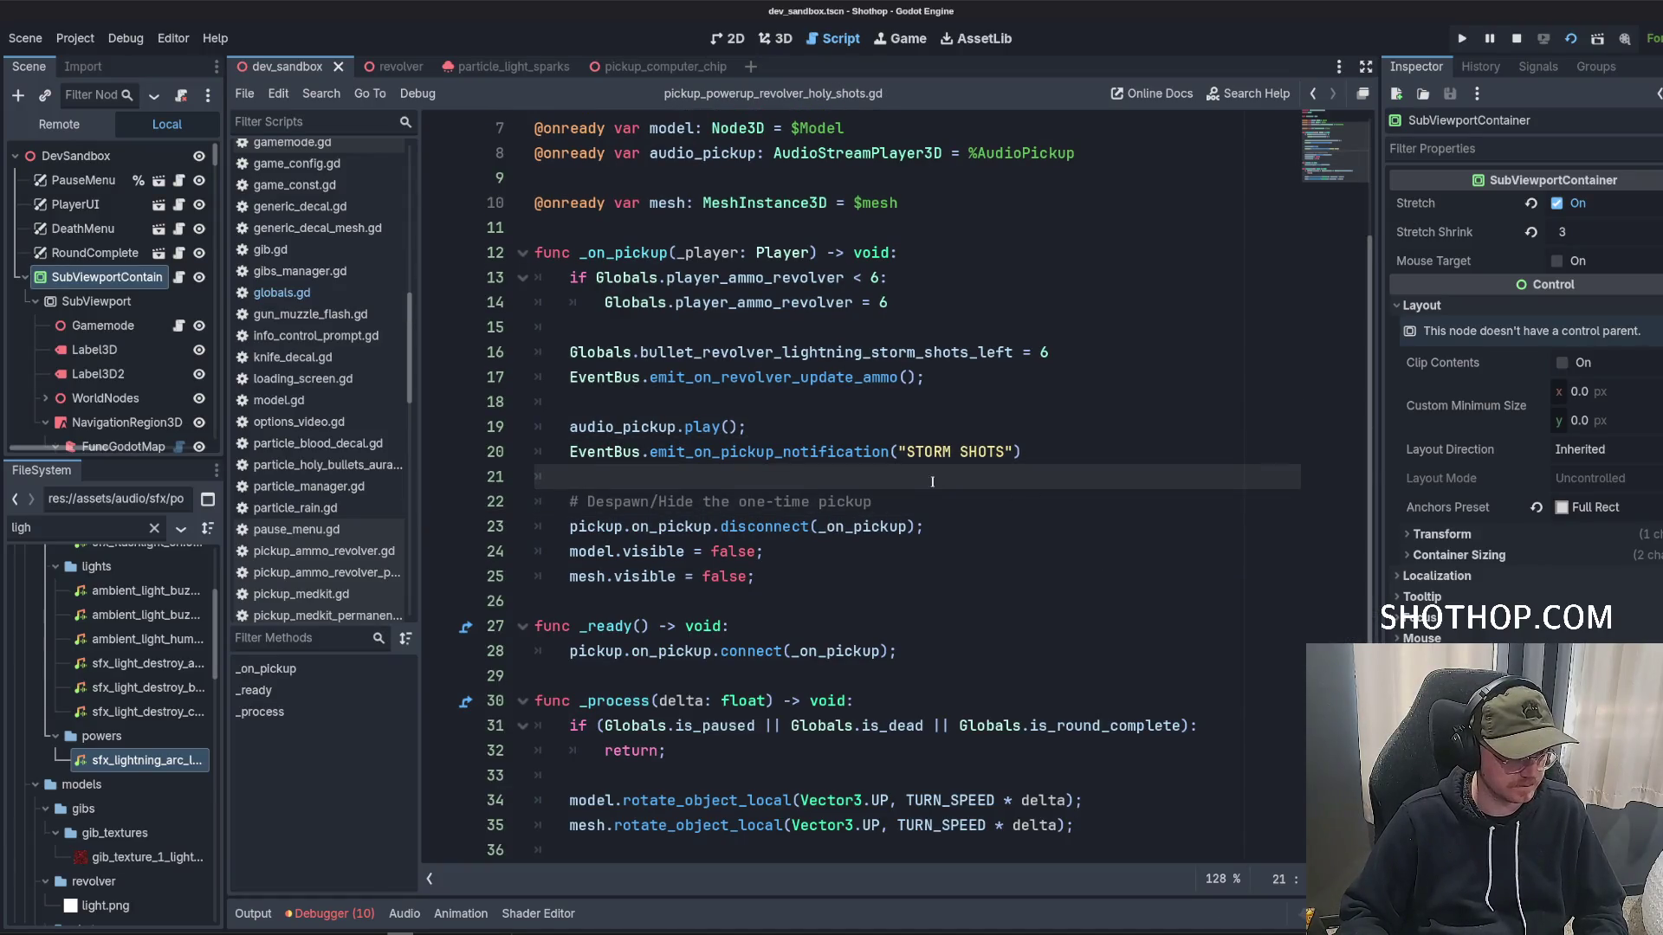
Open the bullet.gd script.
scroll(389, 403, up, 5)
scroll(346, 373, down, 10)
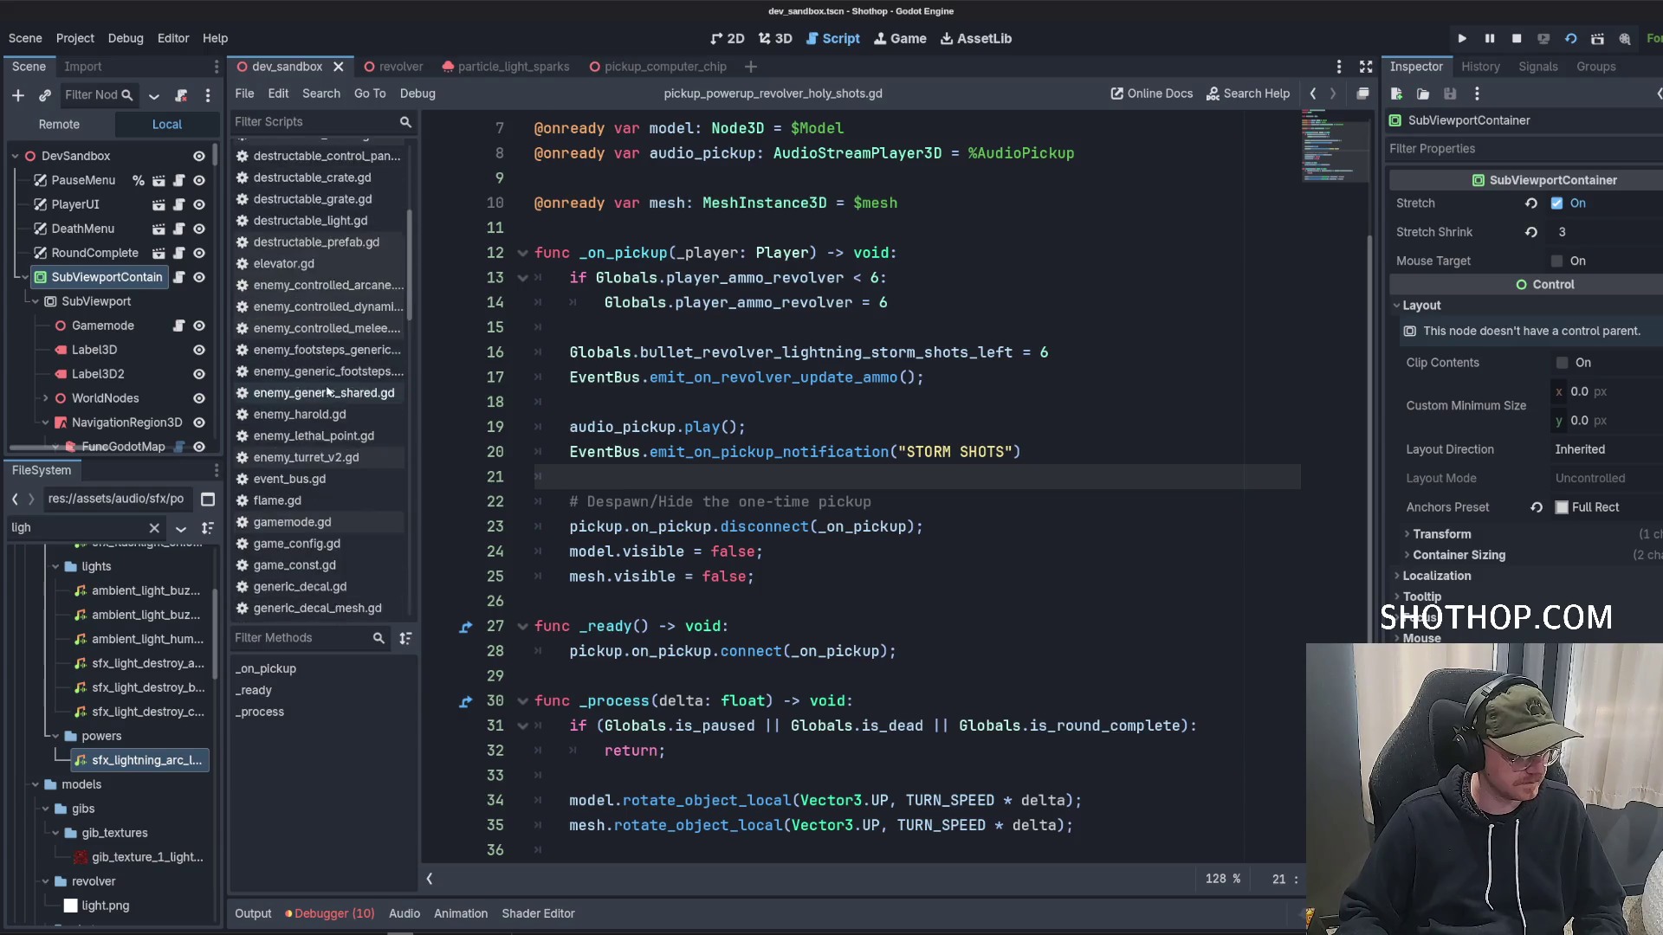
scroll(332, 360, up, 10)
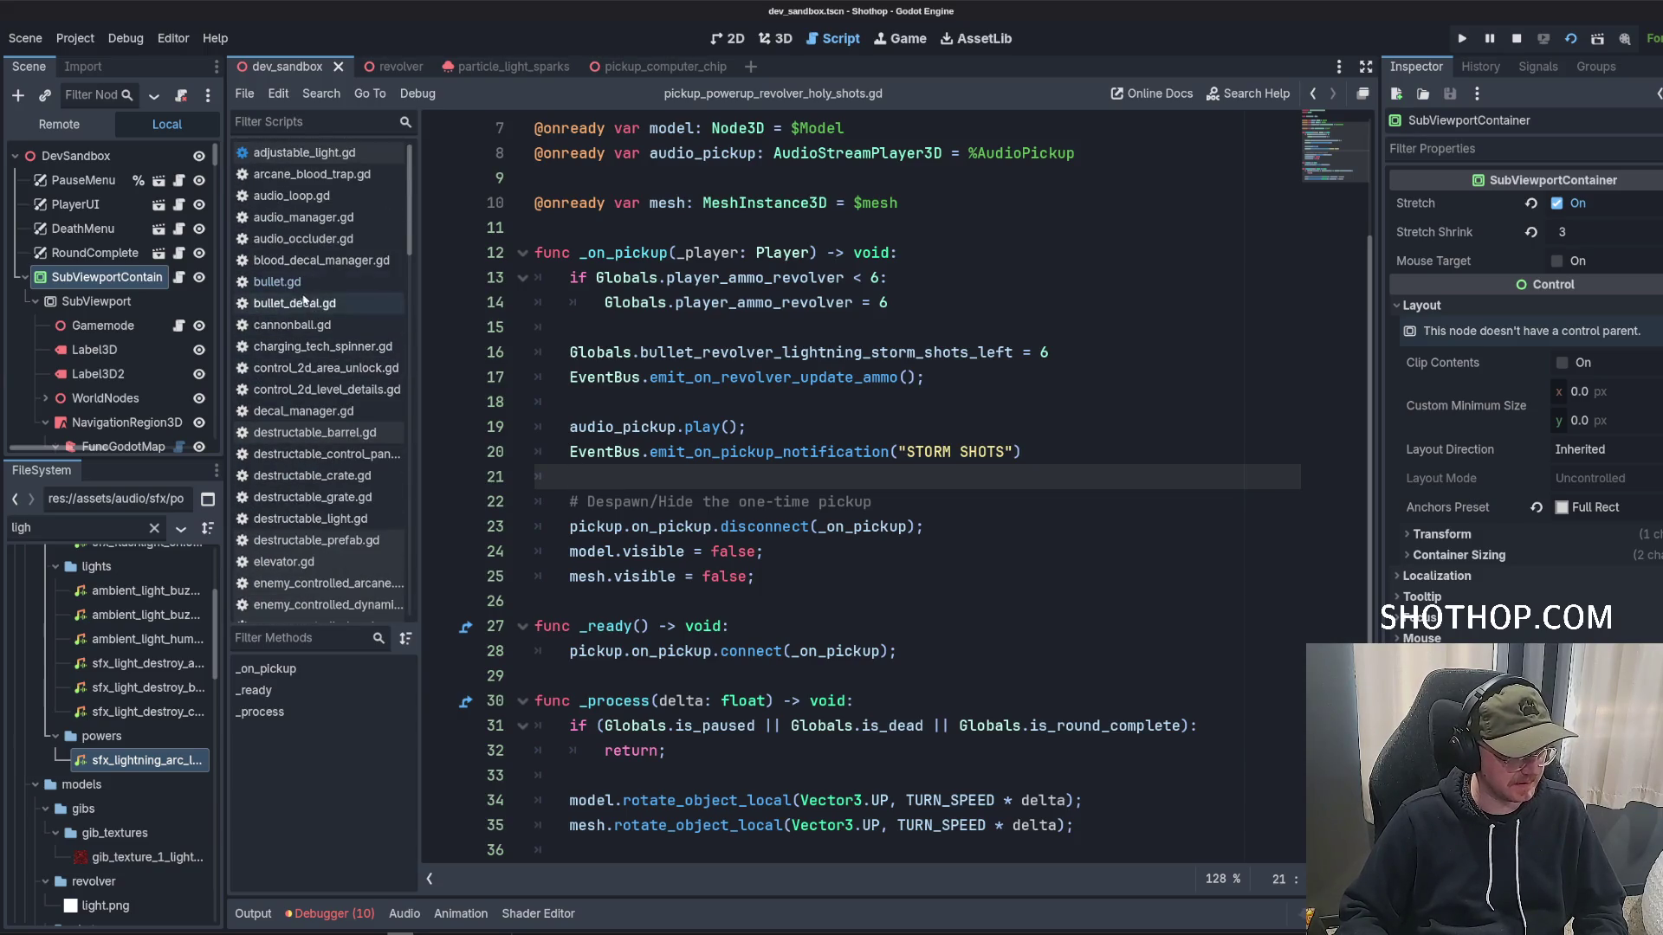
click(277, 282)
click(865, 406)
scroll(866, 406, up, 20)
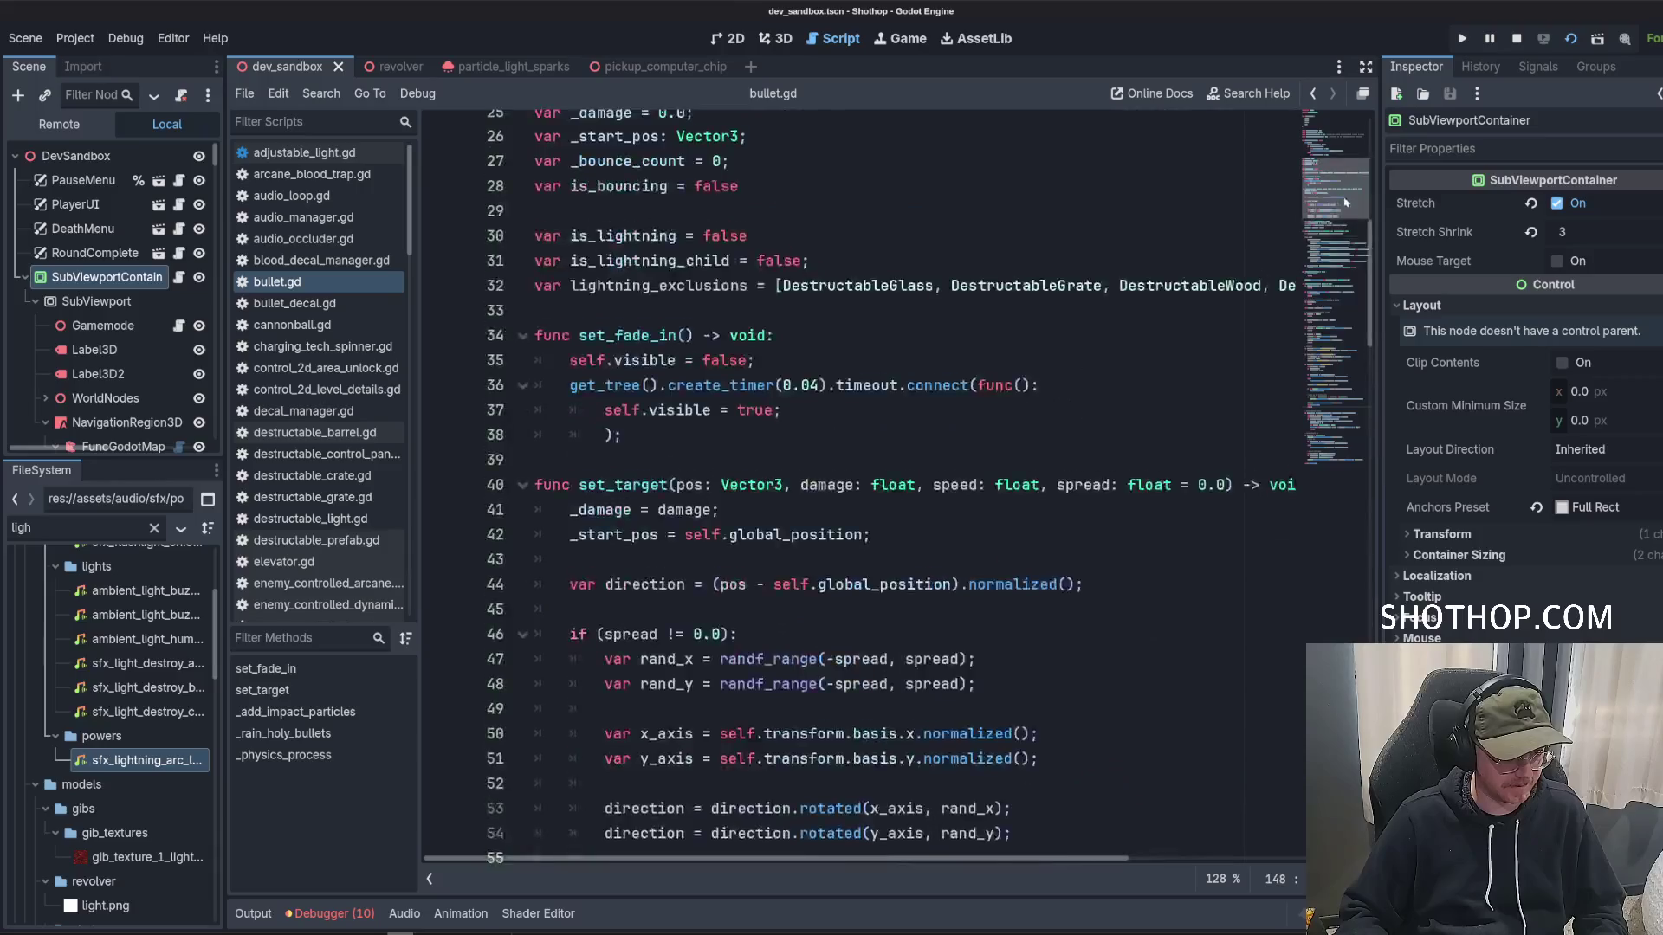
Append _storm to every is_lightning occurrence, giving is_lightning_storm and is_lightning_storm_child.
double_click(623, 526)
scroll(1056, 391, down, 2)
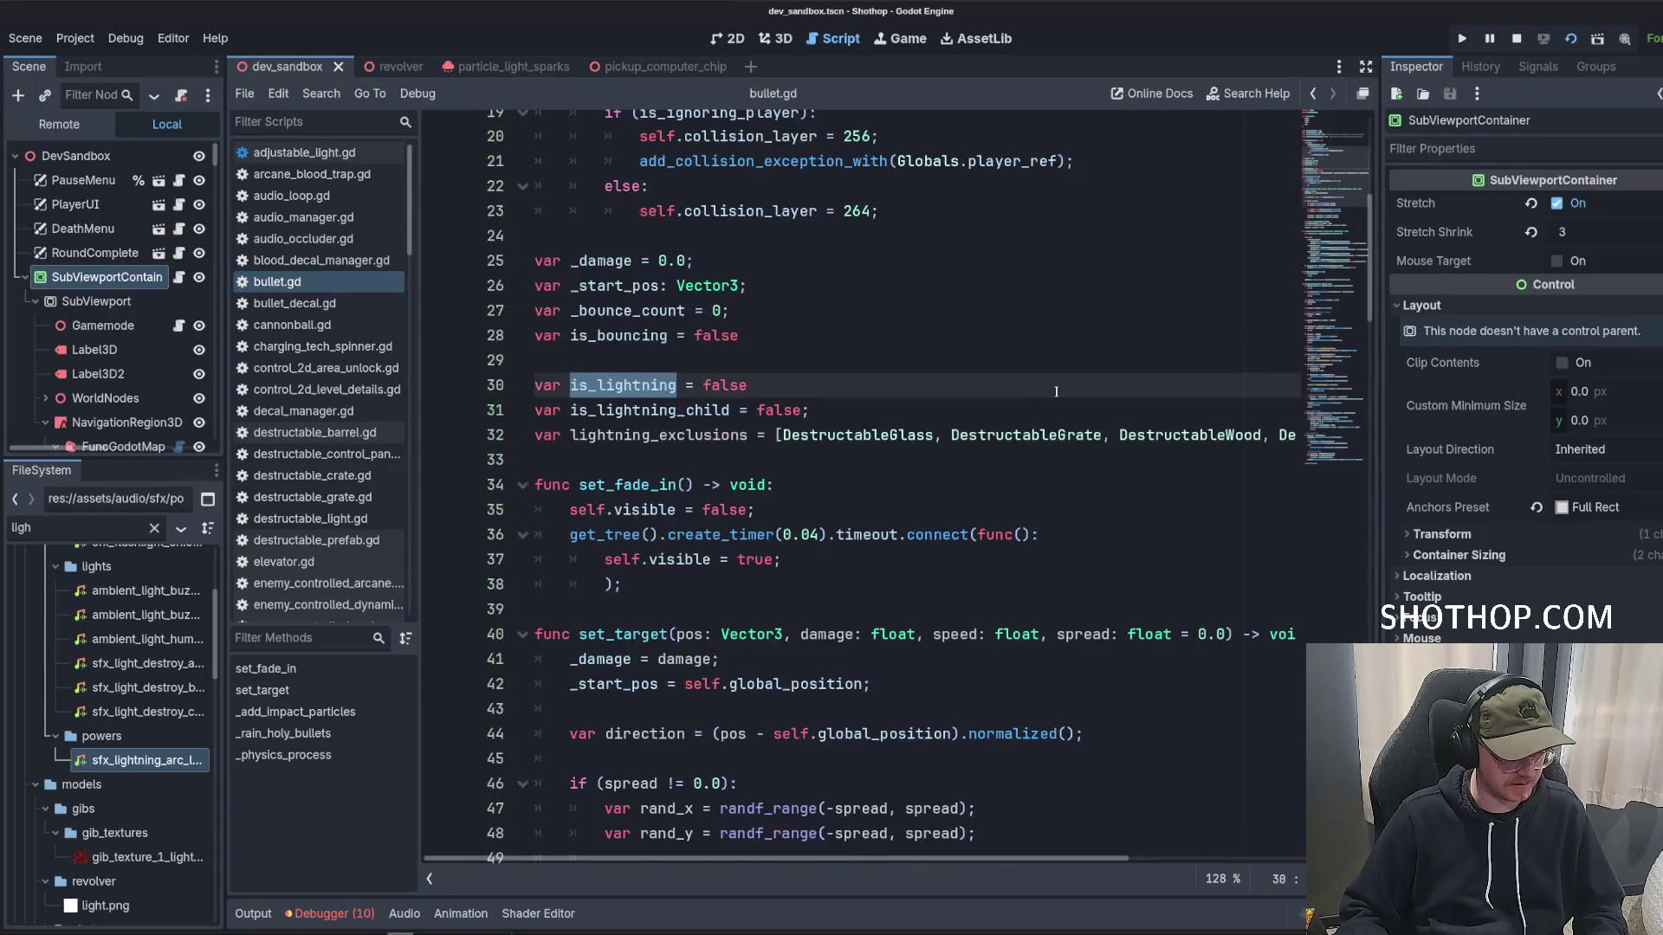
key(ctrl+d)
key(ctrl+d)
key(ctrl+d)
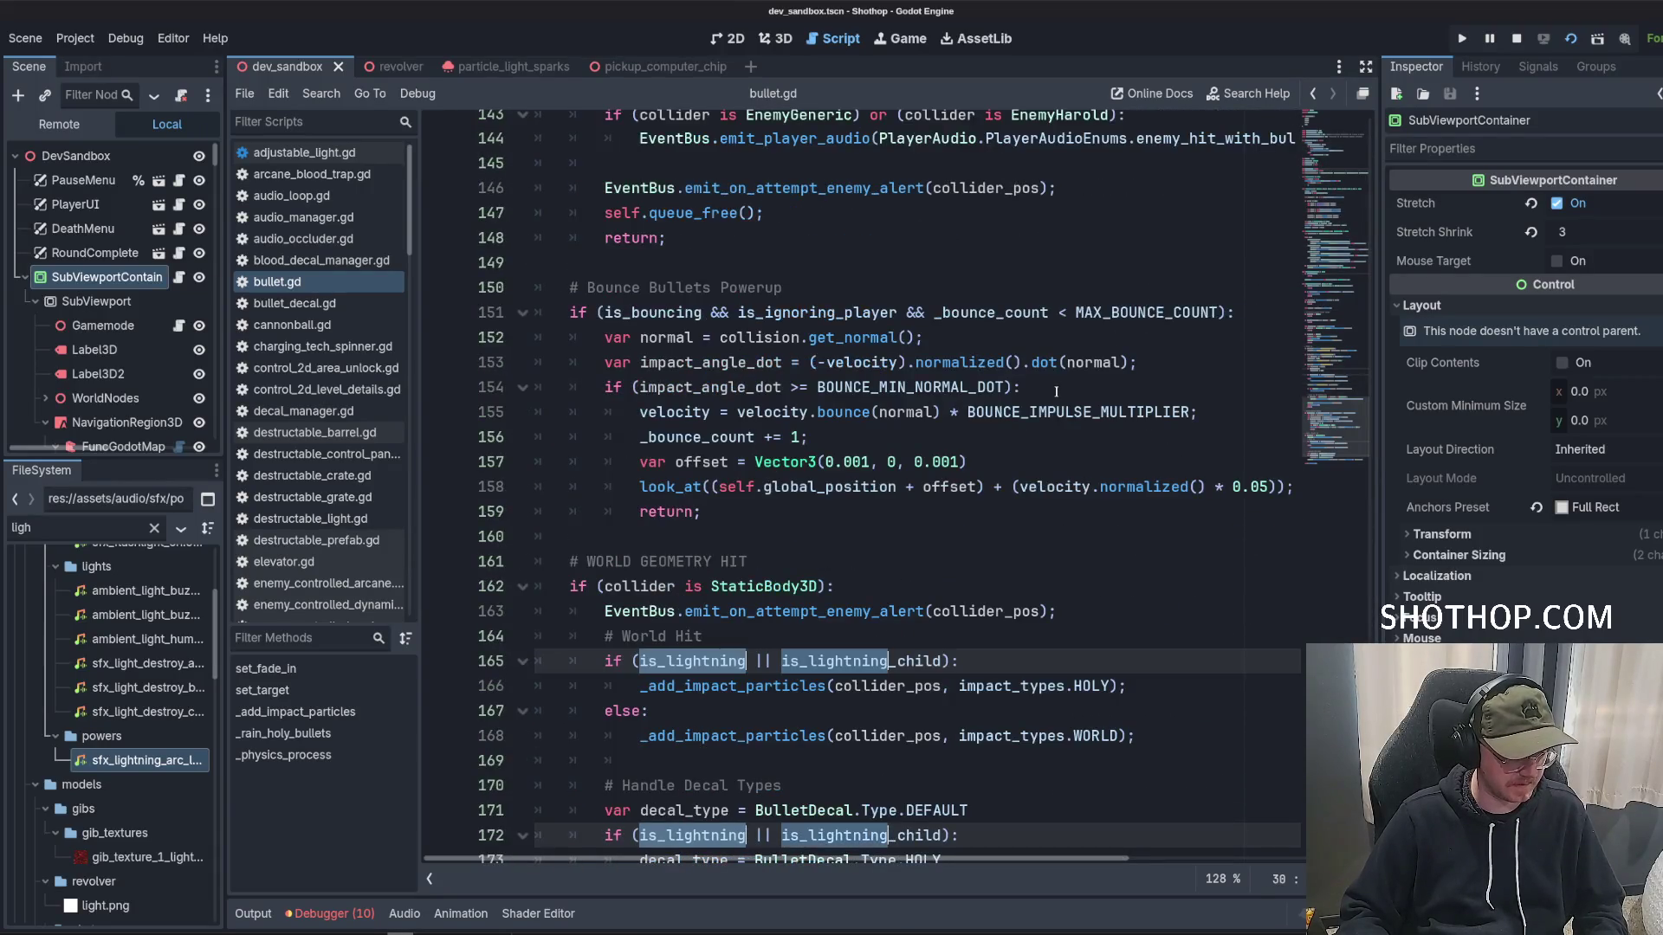
key(Right)
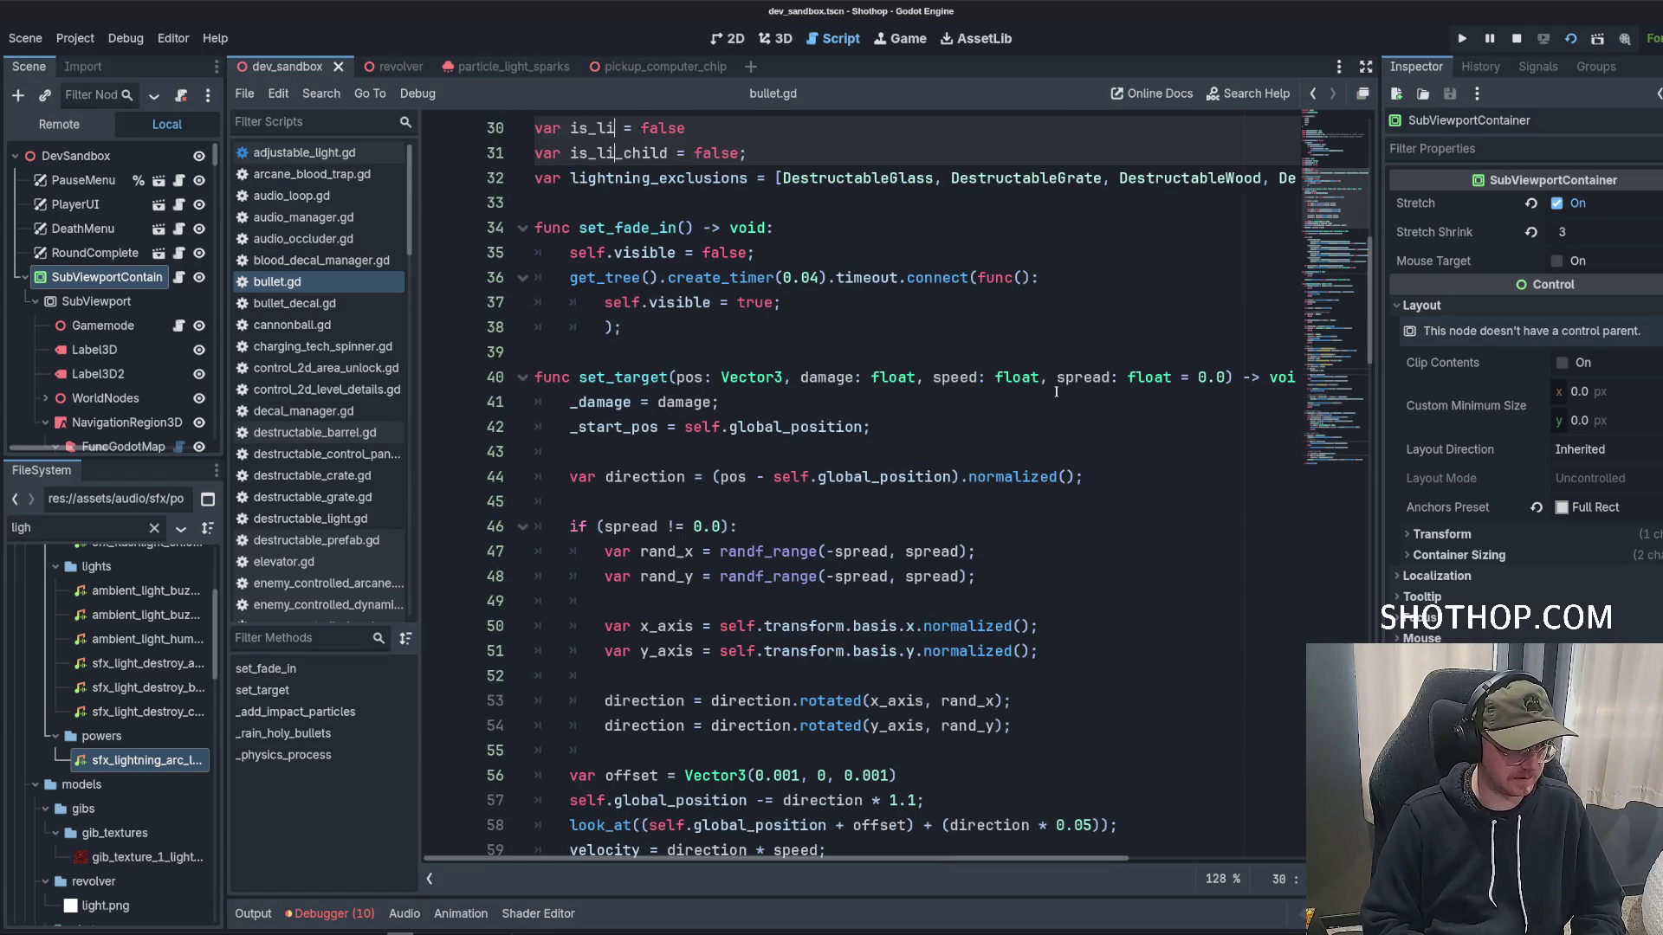
text(_storm)
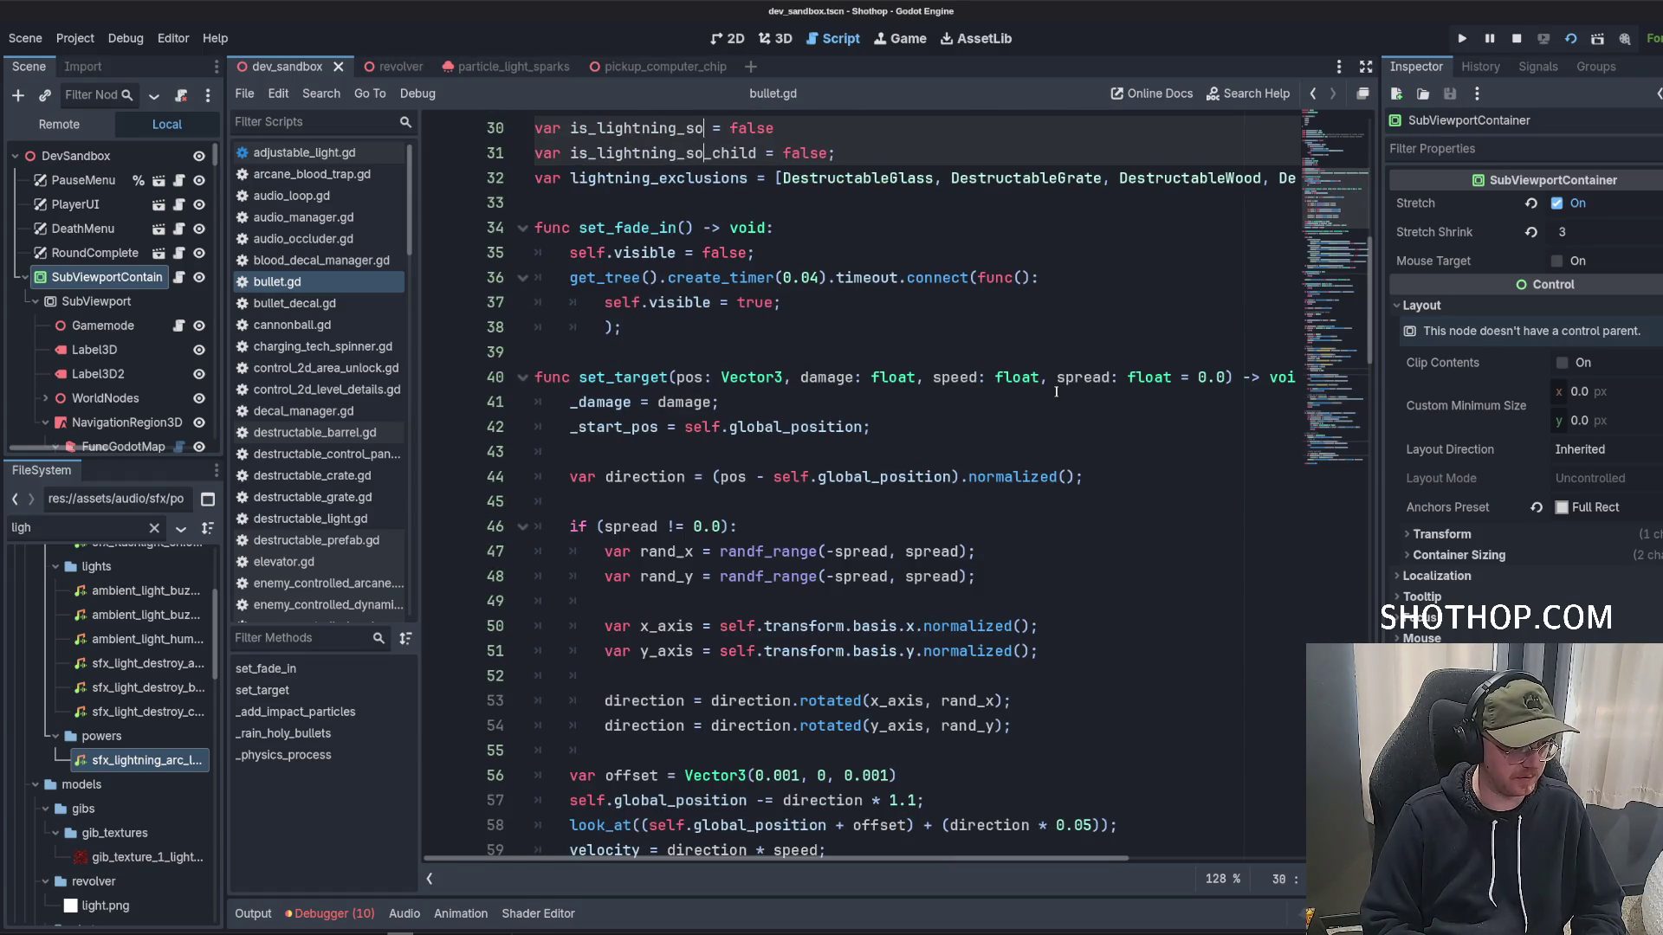
click(779, 328)
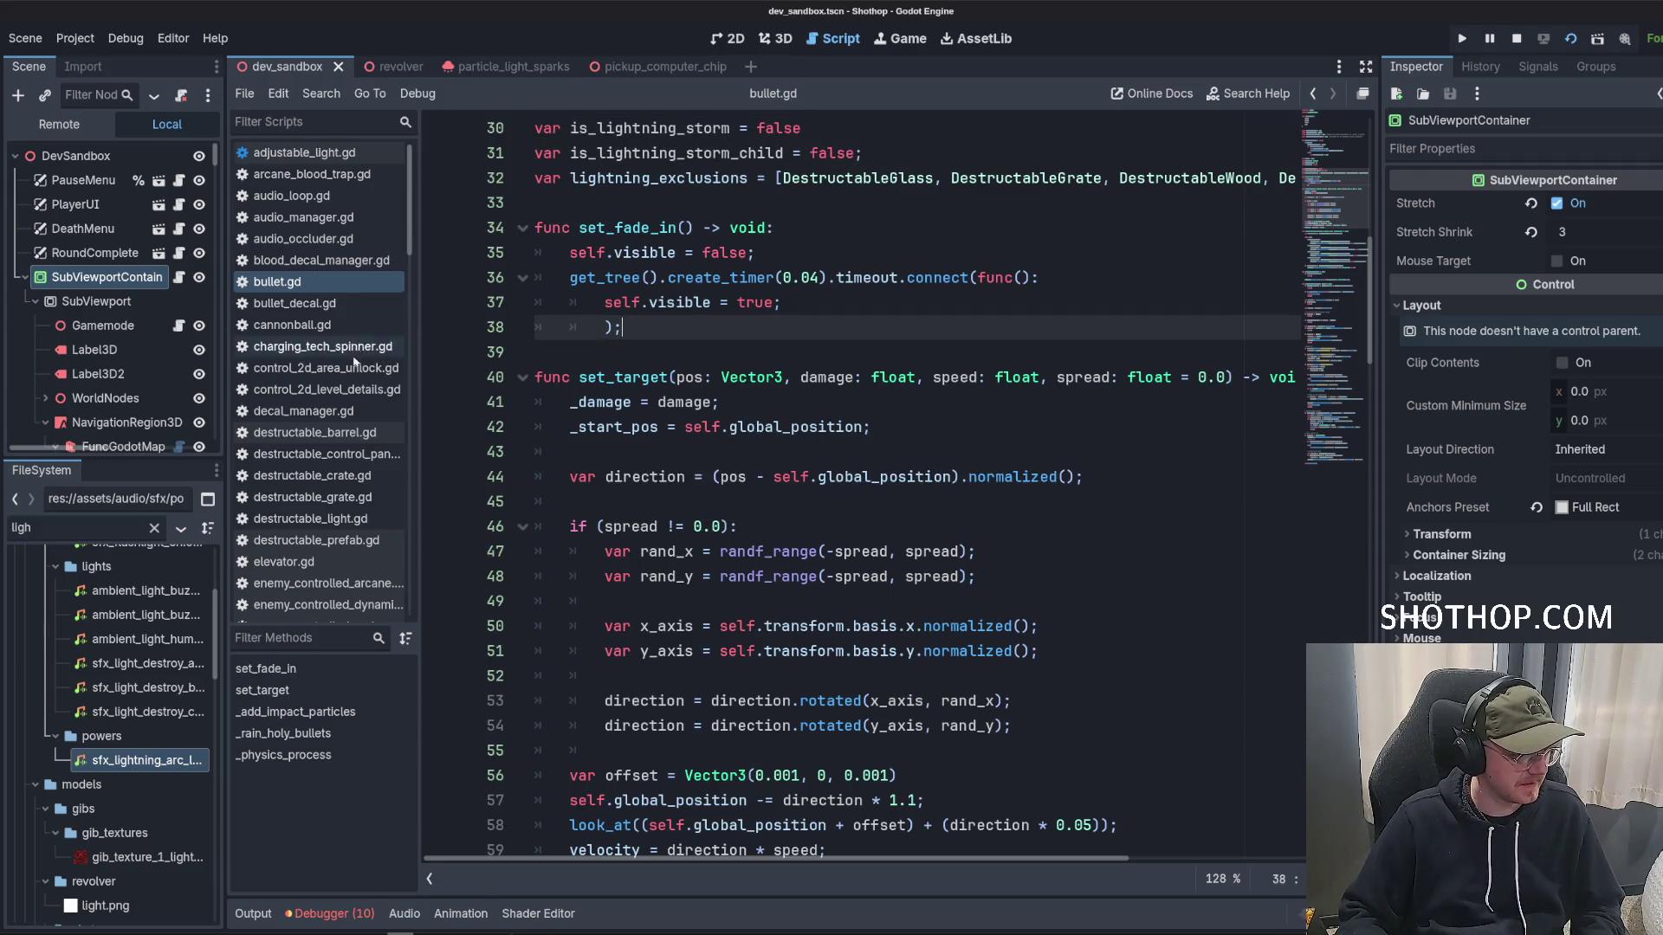
scroll(347, 358, down, 10)
scroll(338, 294, up, 3)
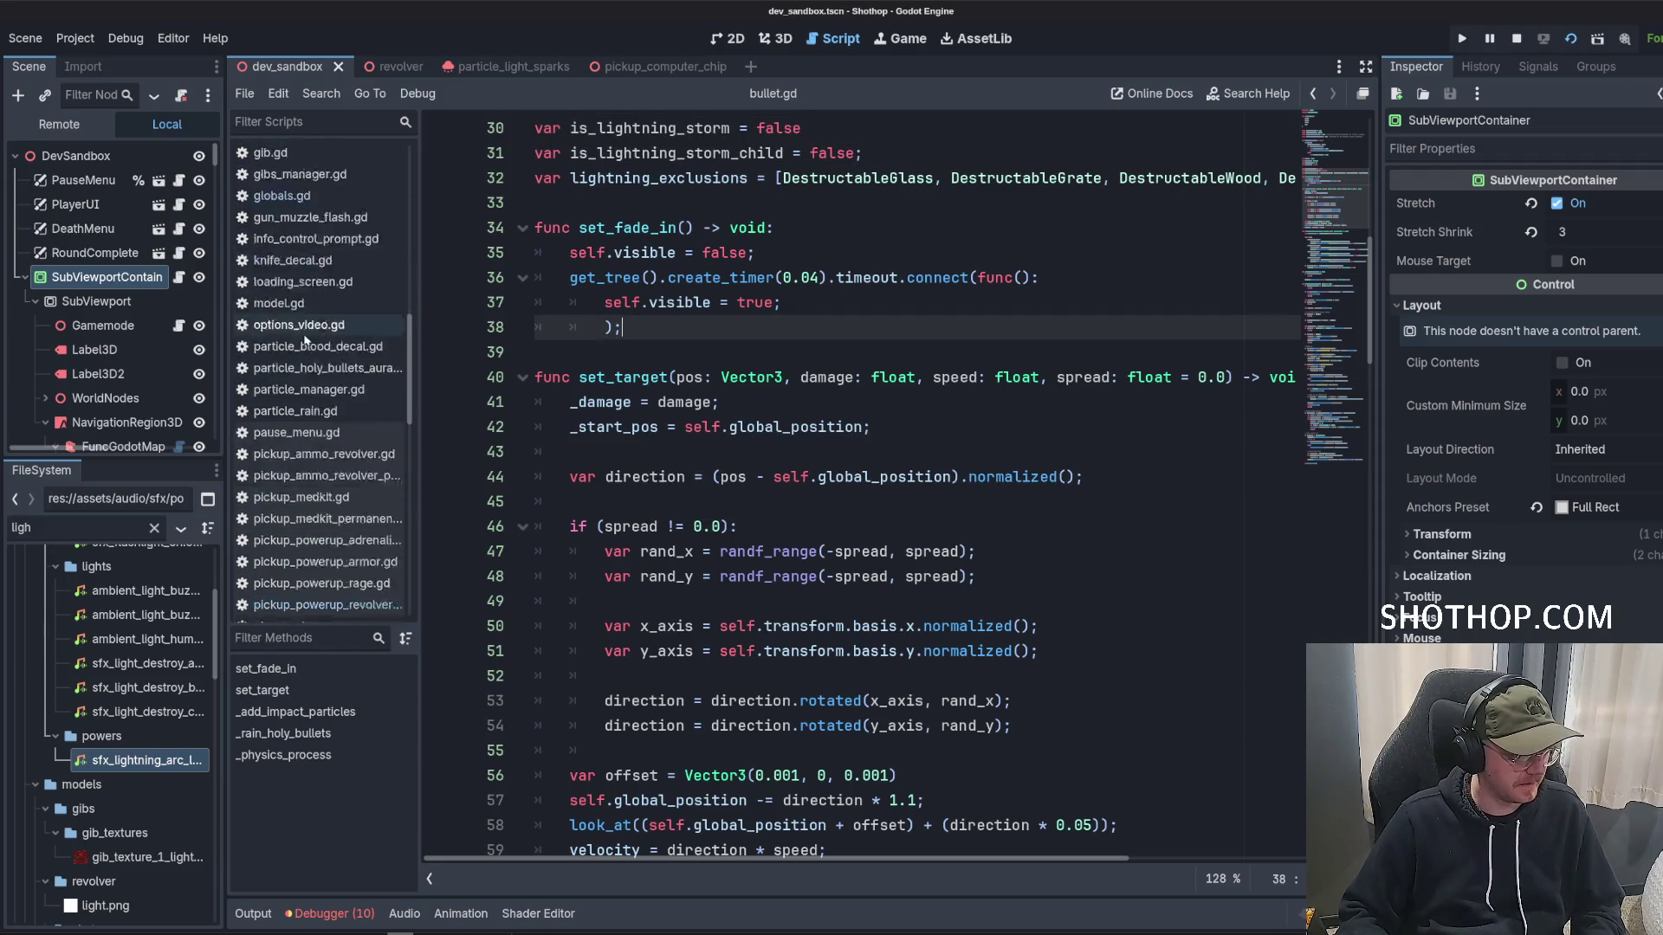
scroll(320, 325, down, 10)
scroll(304, 316, down, 6)
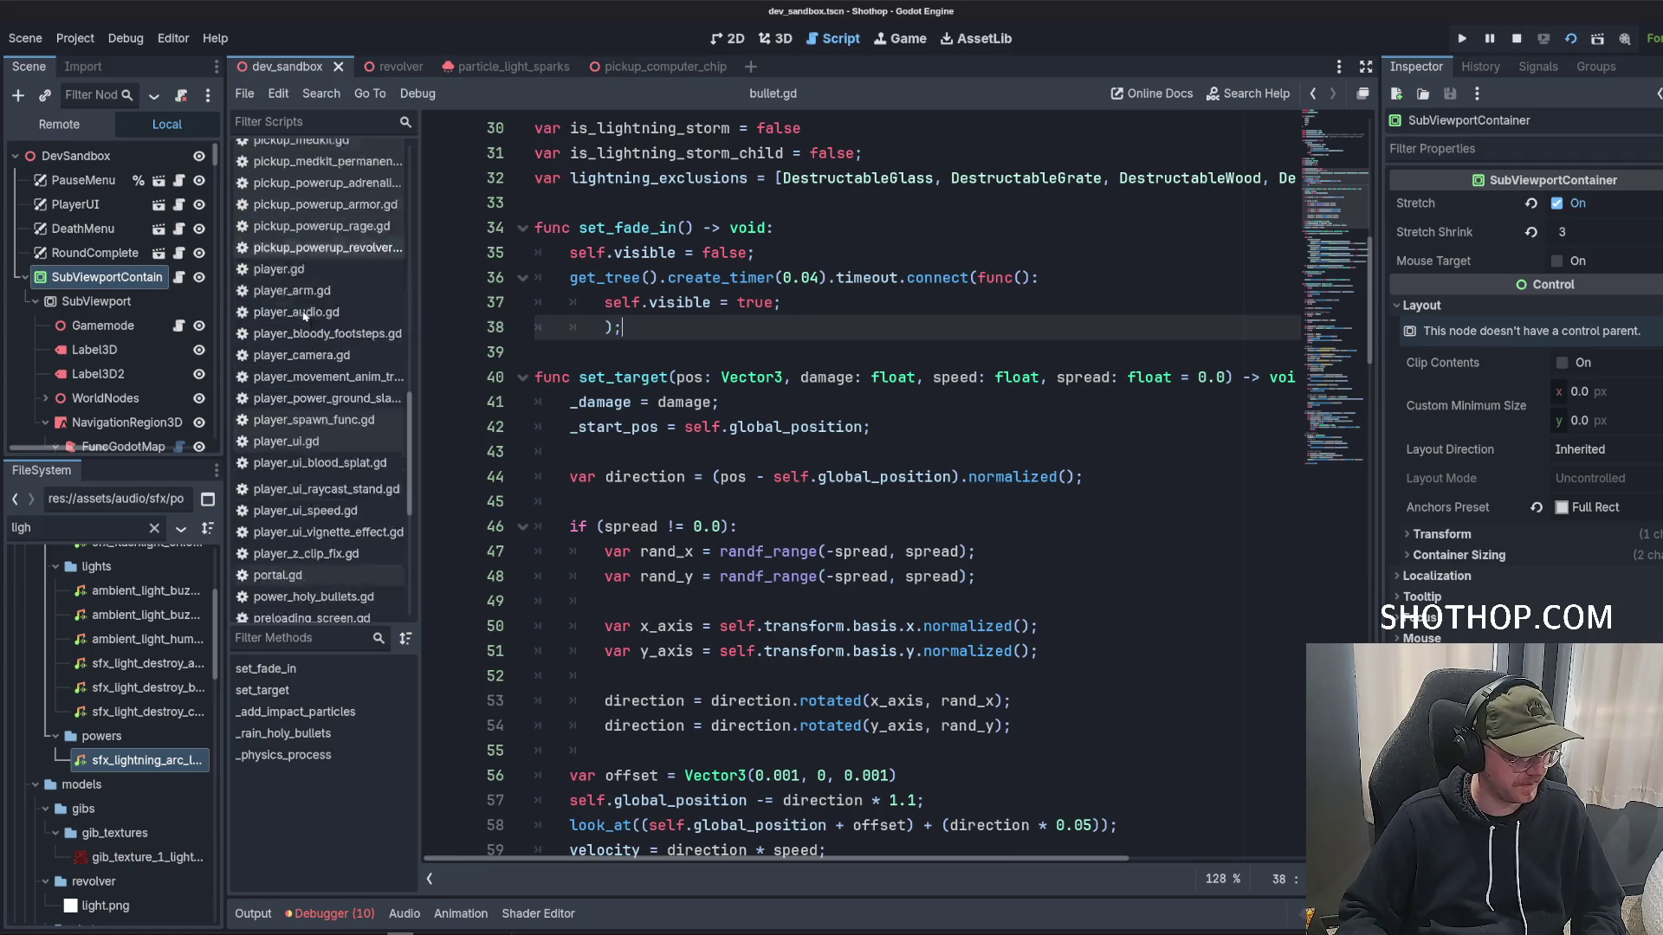
Open revolver.gd and select the is_lightning_bullet uses on lines 98 and 103.
click(284, 244)
click(803, 327)
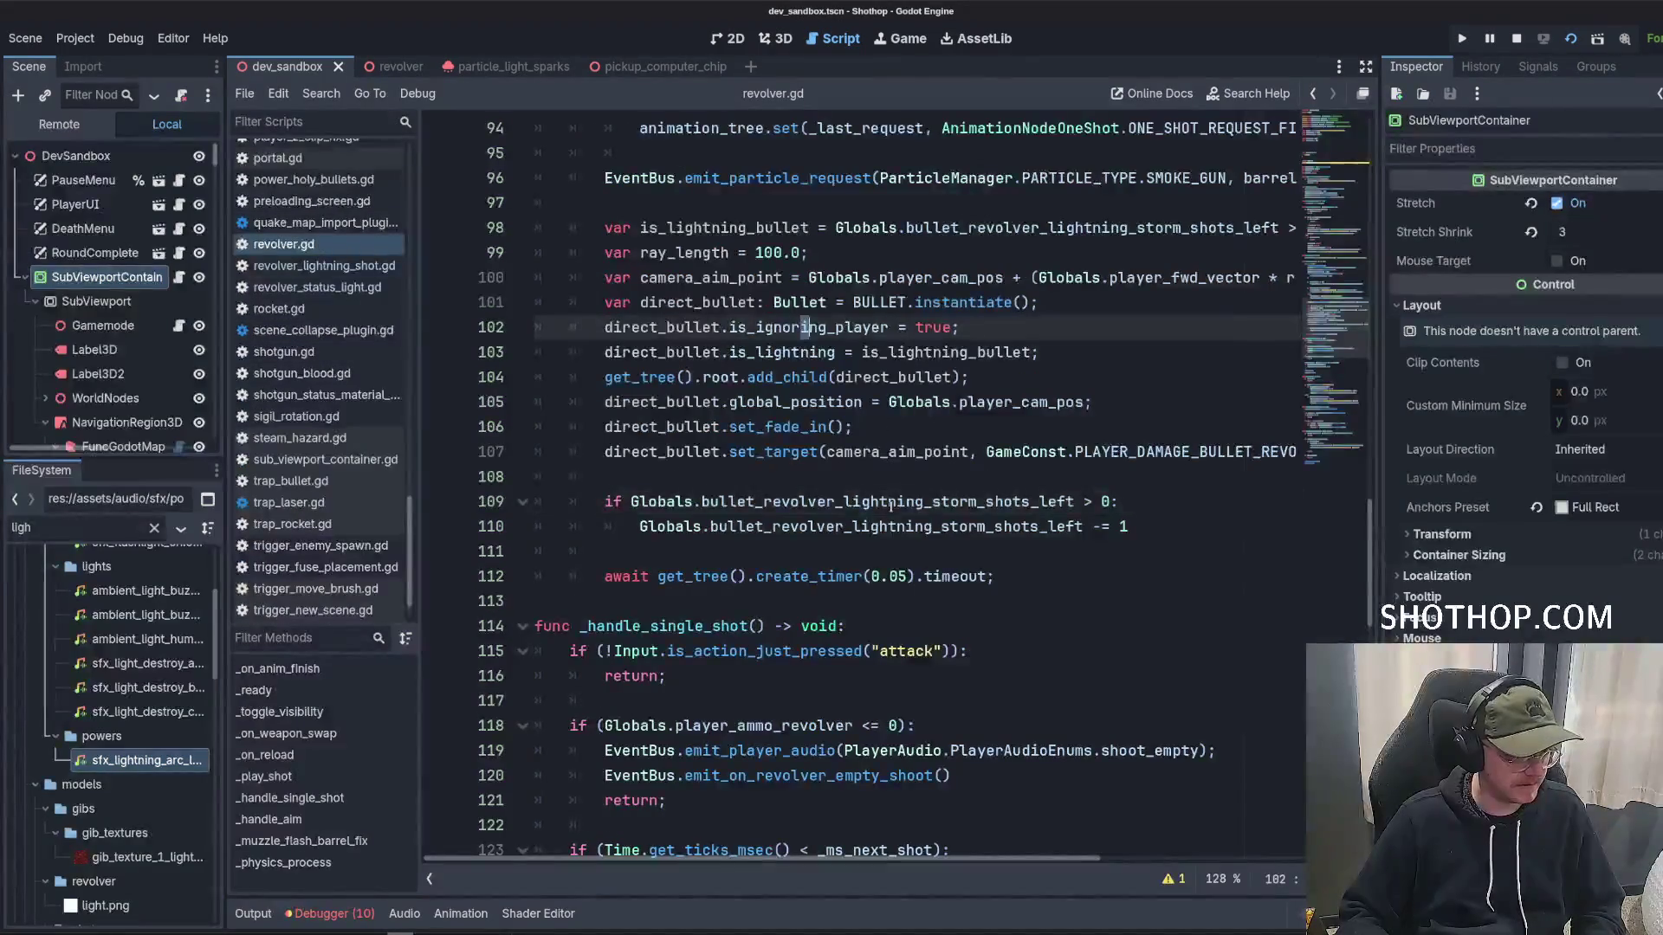
scroll(780, 416, up, 4)
scroll(761, 419, down, 2)
double_click(724, 376)
key(ctrl+d)
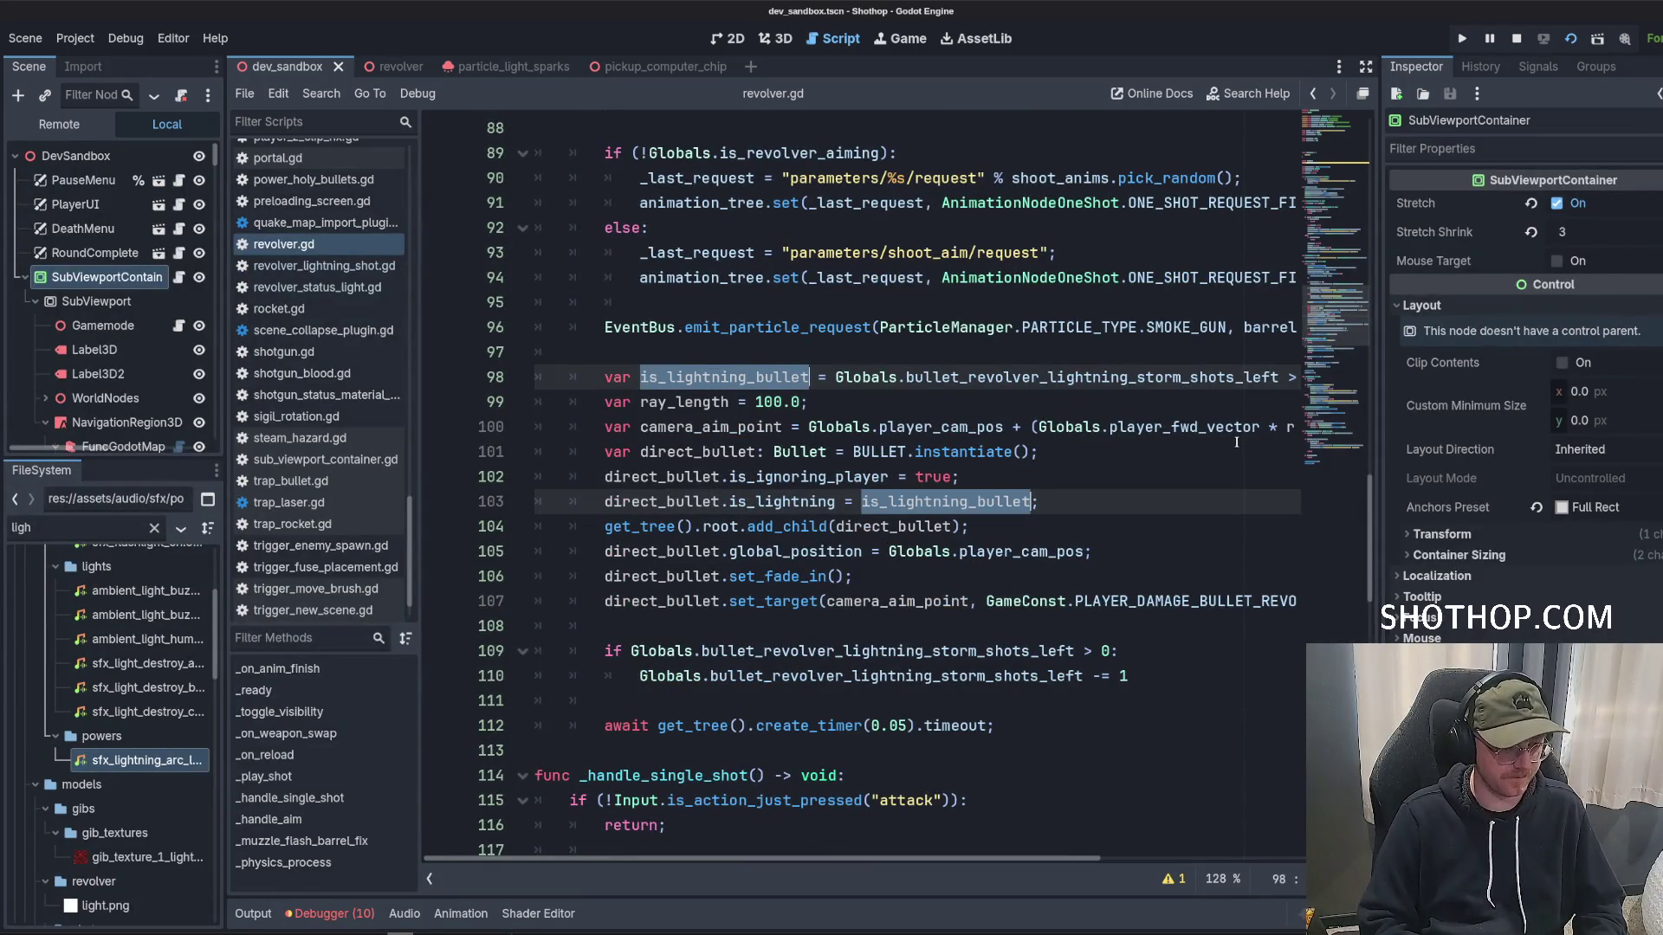
text(is_li)
key(ctrl+z)
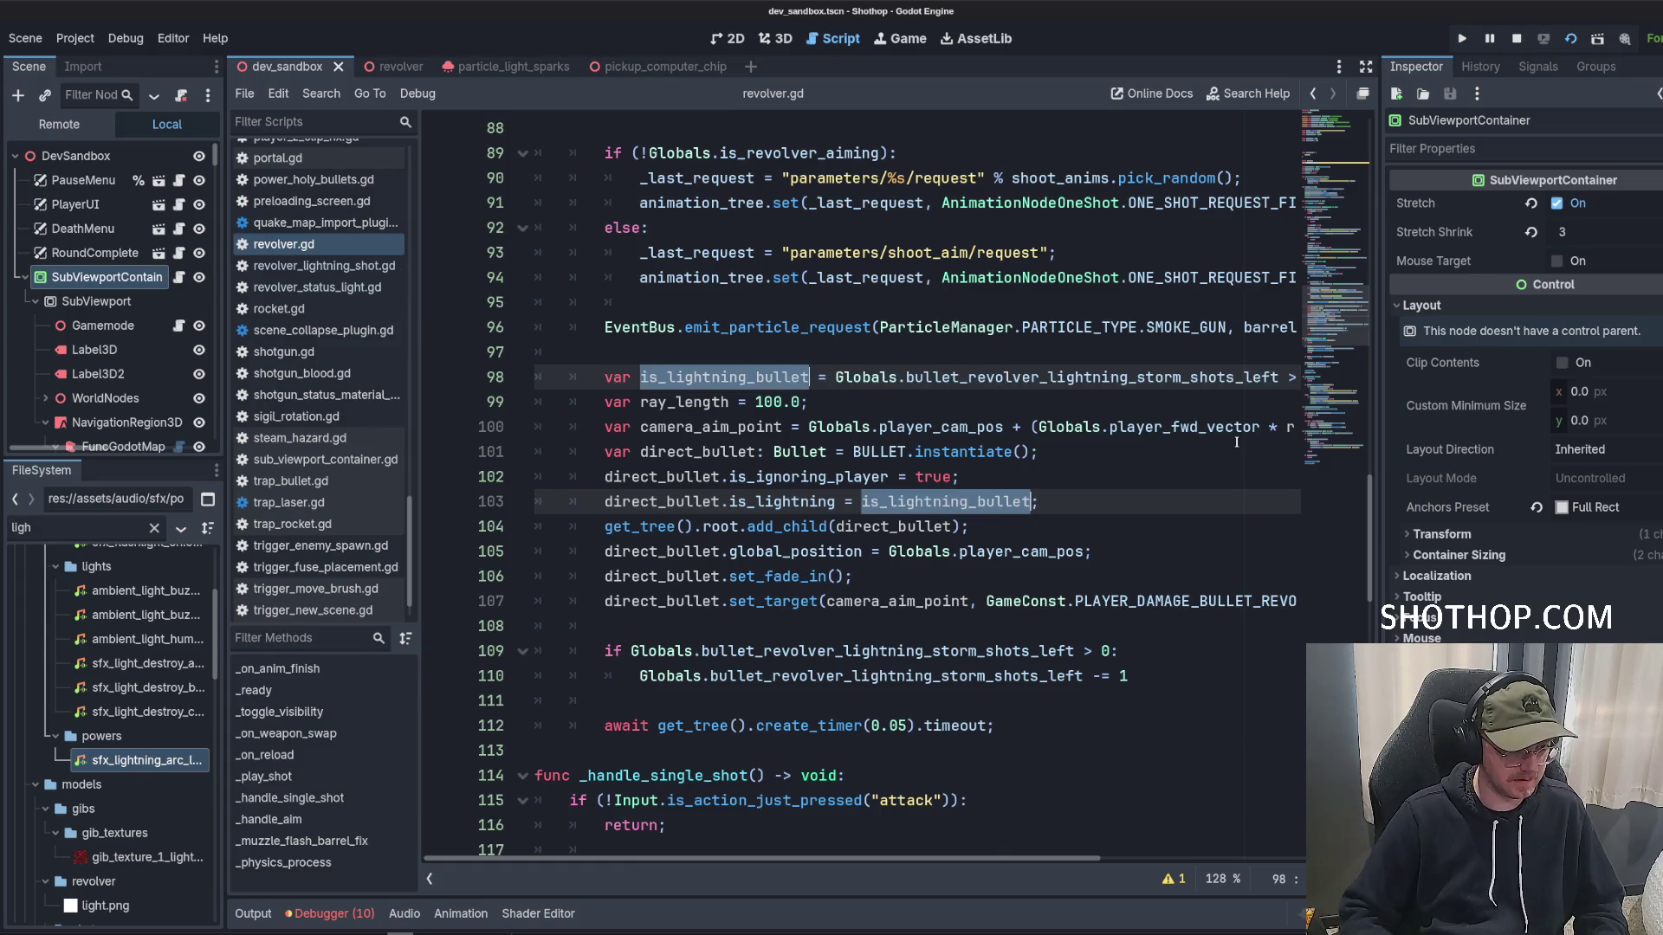
click(849, 367)
Move the storm-shots condition into the bullet's is_lightning_storm assignment, delete line 98, and run the game.
click(791, 378)
drag(834, 377, 1264, 377)
key(ctrl+x)
double_click(898, 502)
key(ctrl+v)
double_click(716, 501)
text(is_lightning_storm)
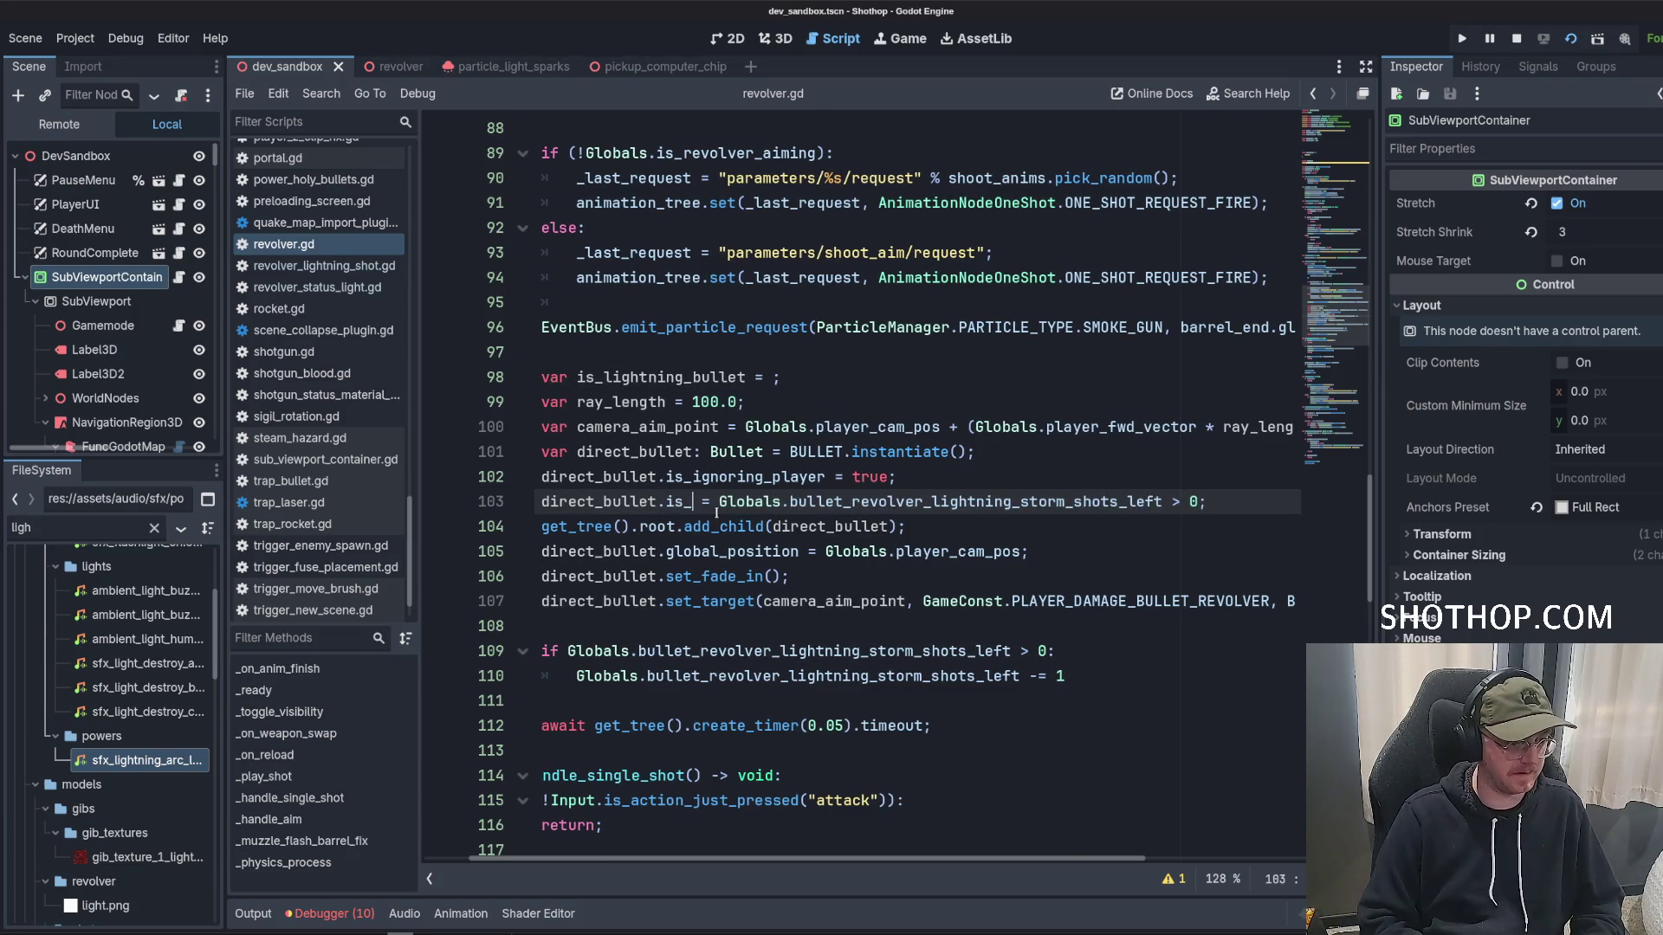
triple_click(789, 381)
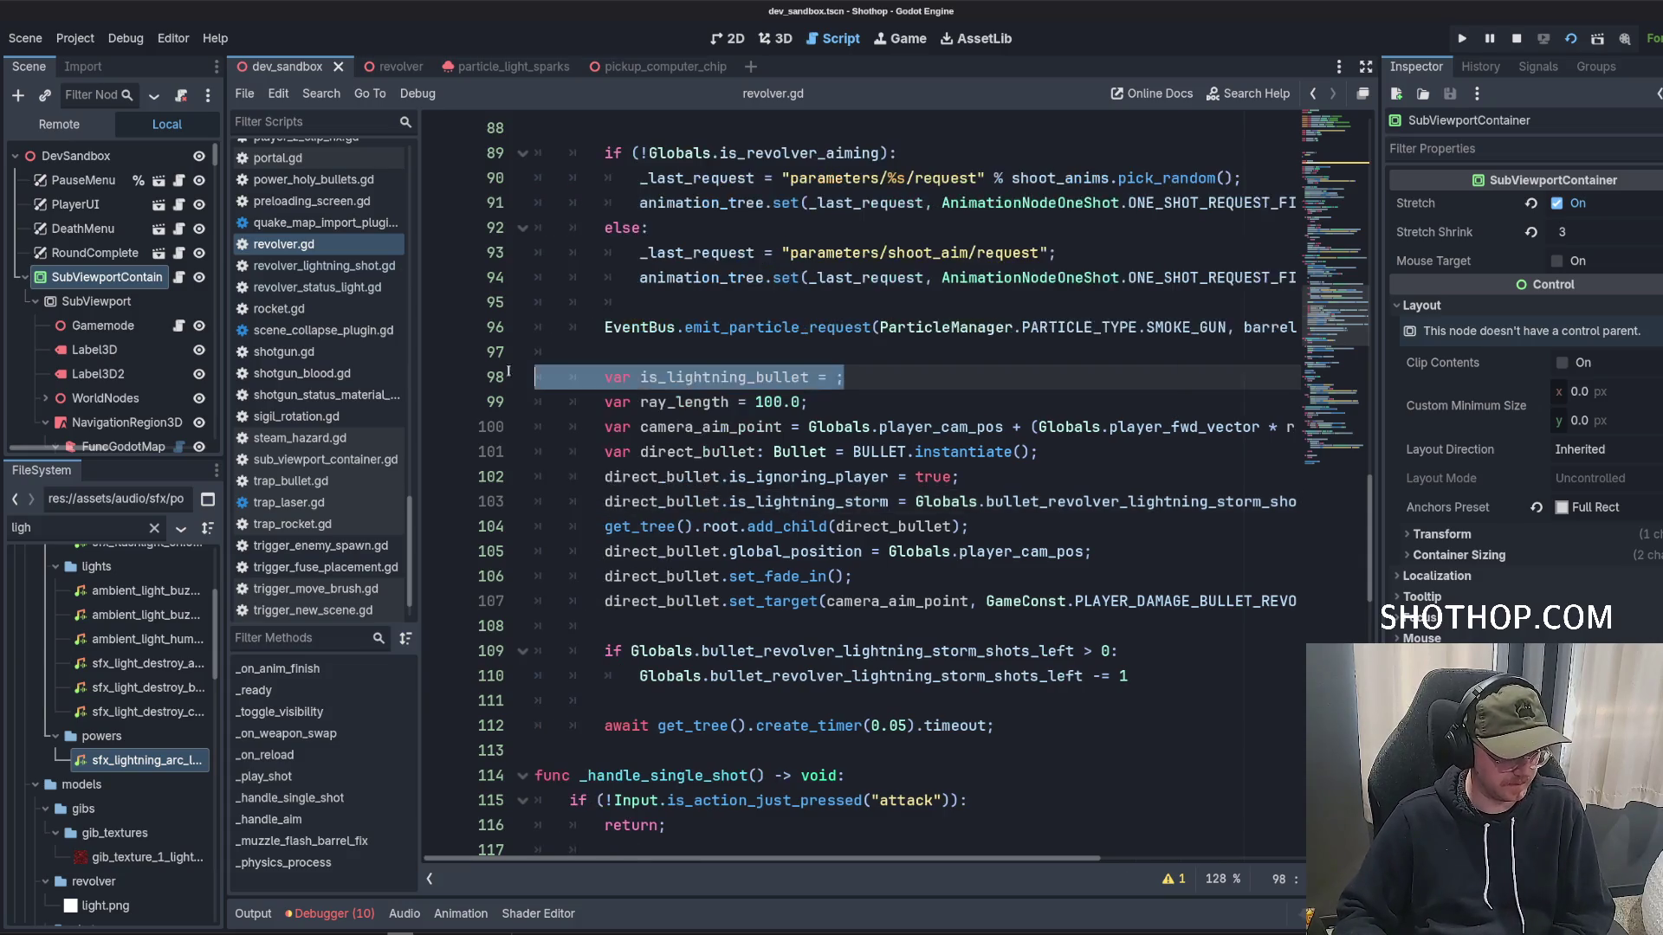
key(BackSpace)
key(BackSpace)
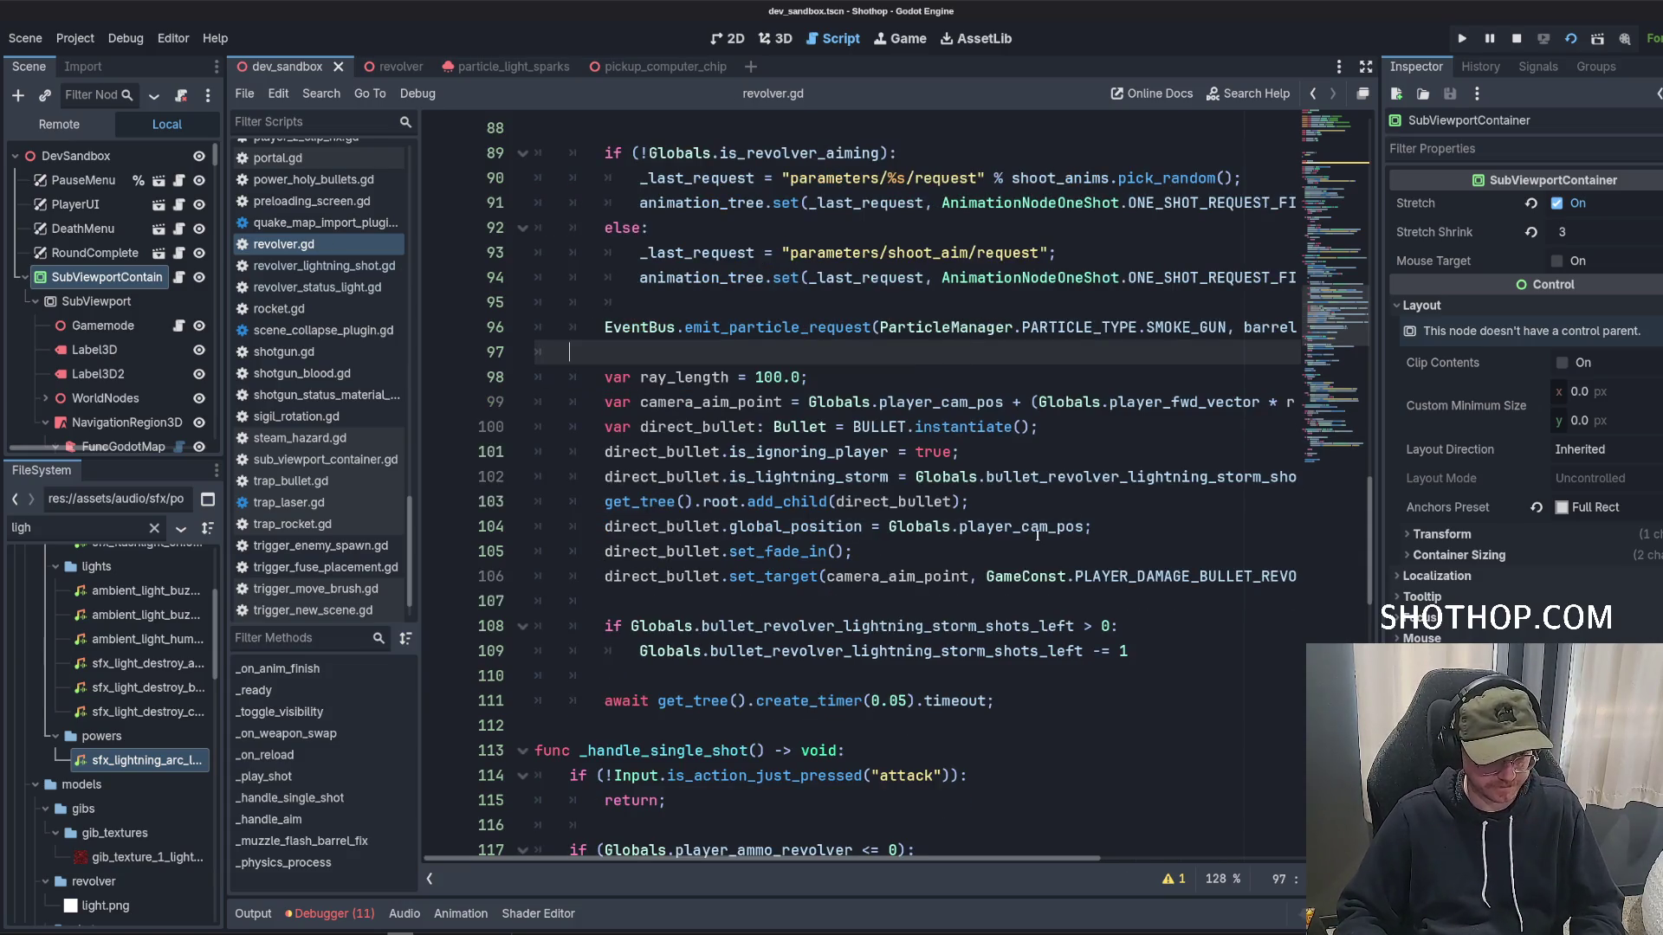
click(1037, 530)
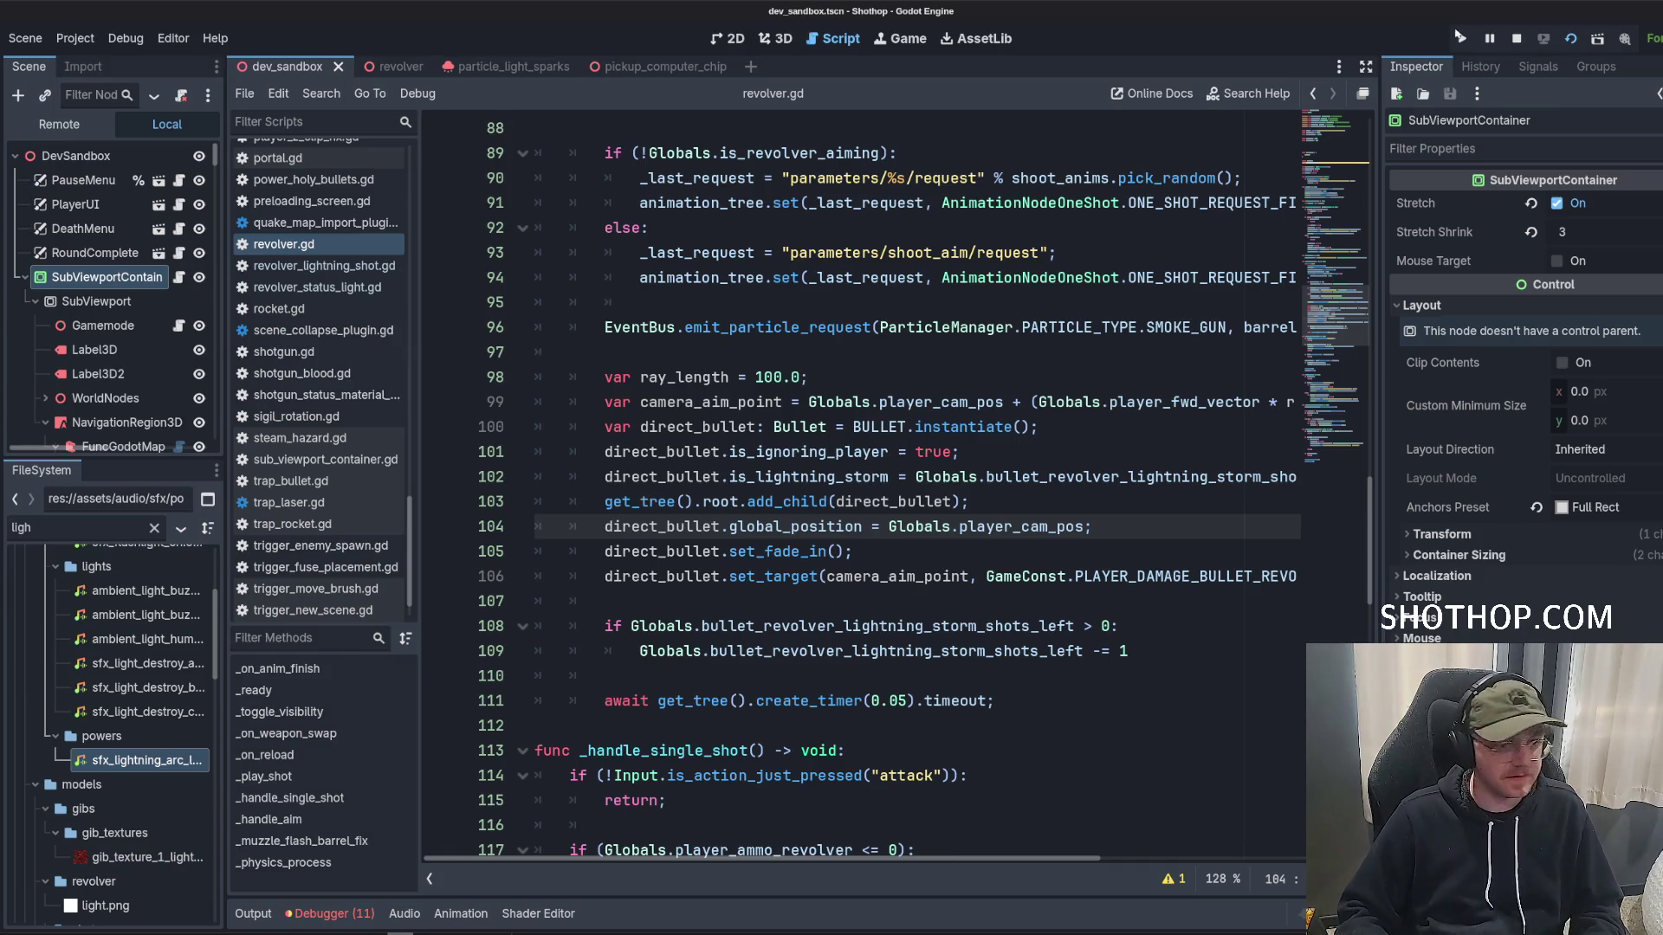
click(1568, 39)
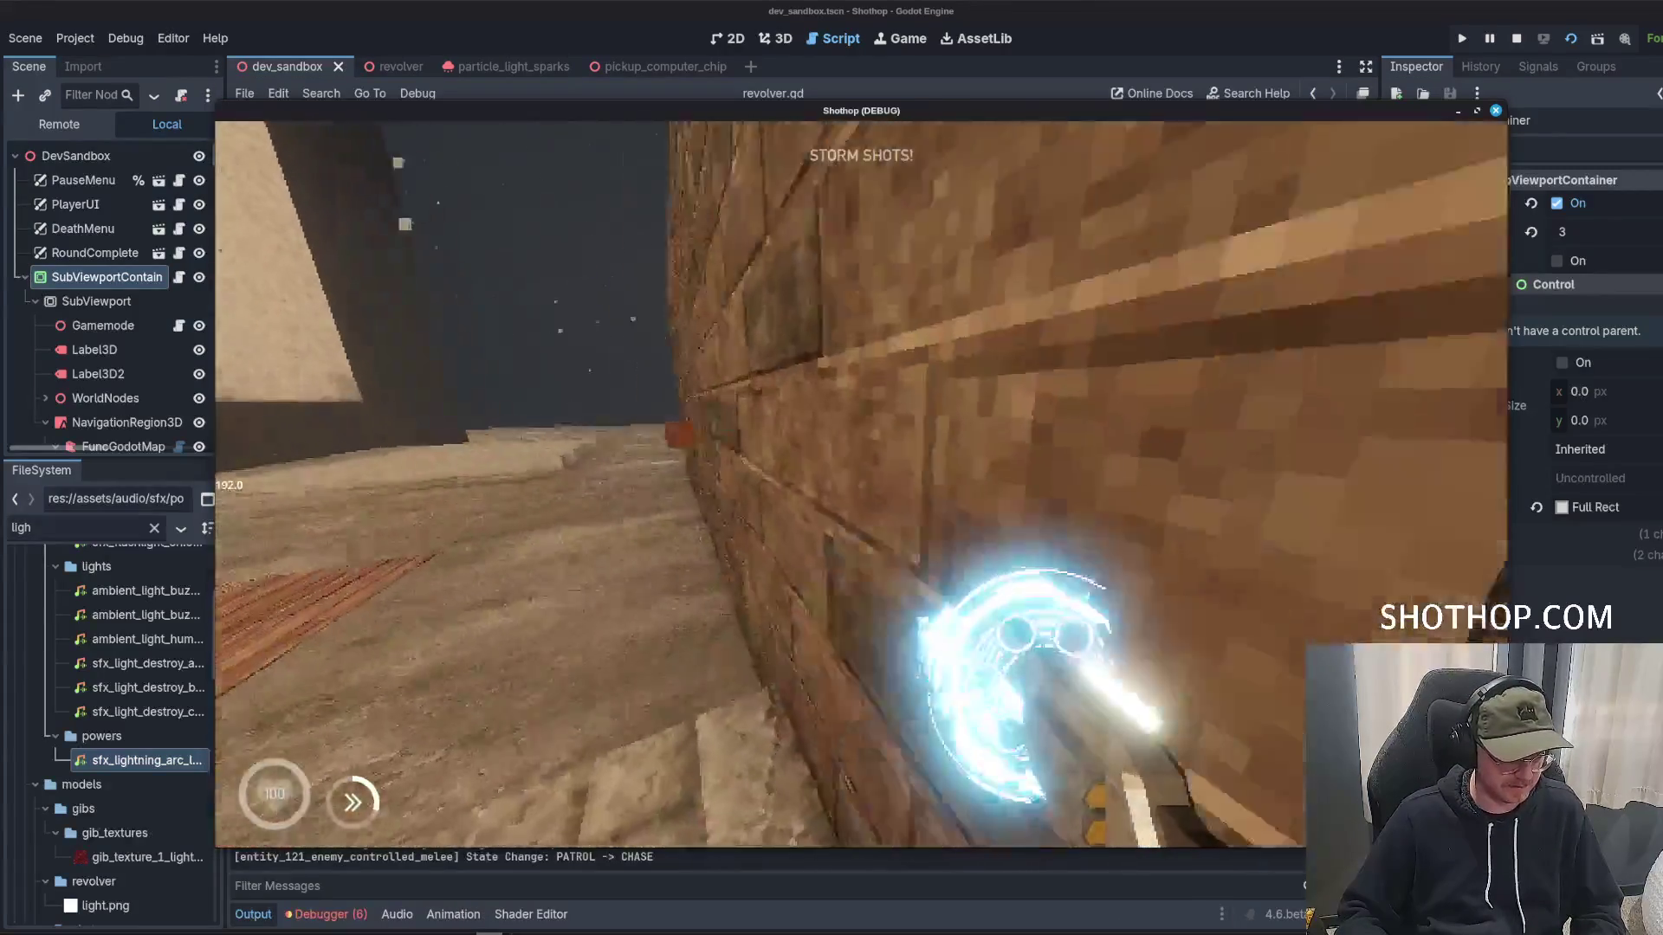
Remove the stray character on line 59 and stop the paused debug session.
text(d)
key(BackSpace)
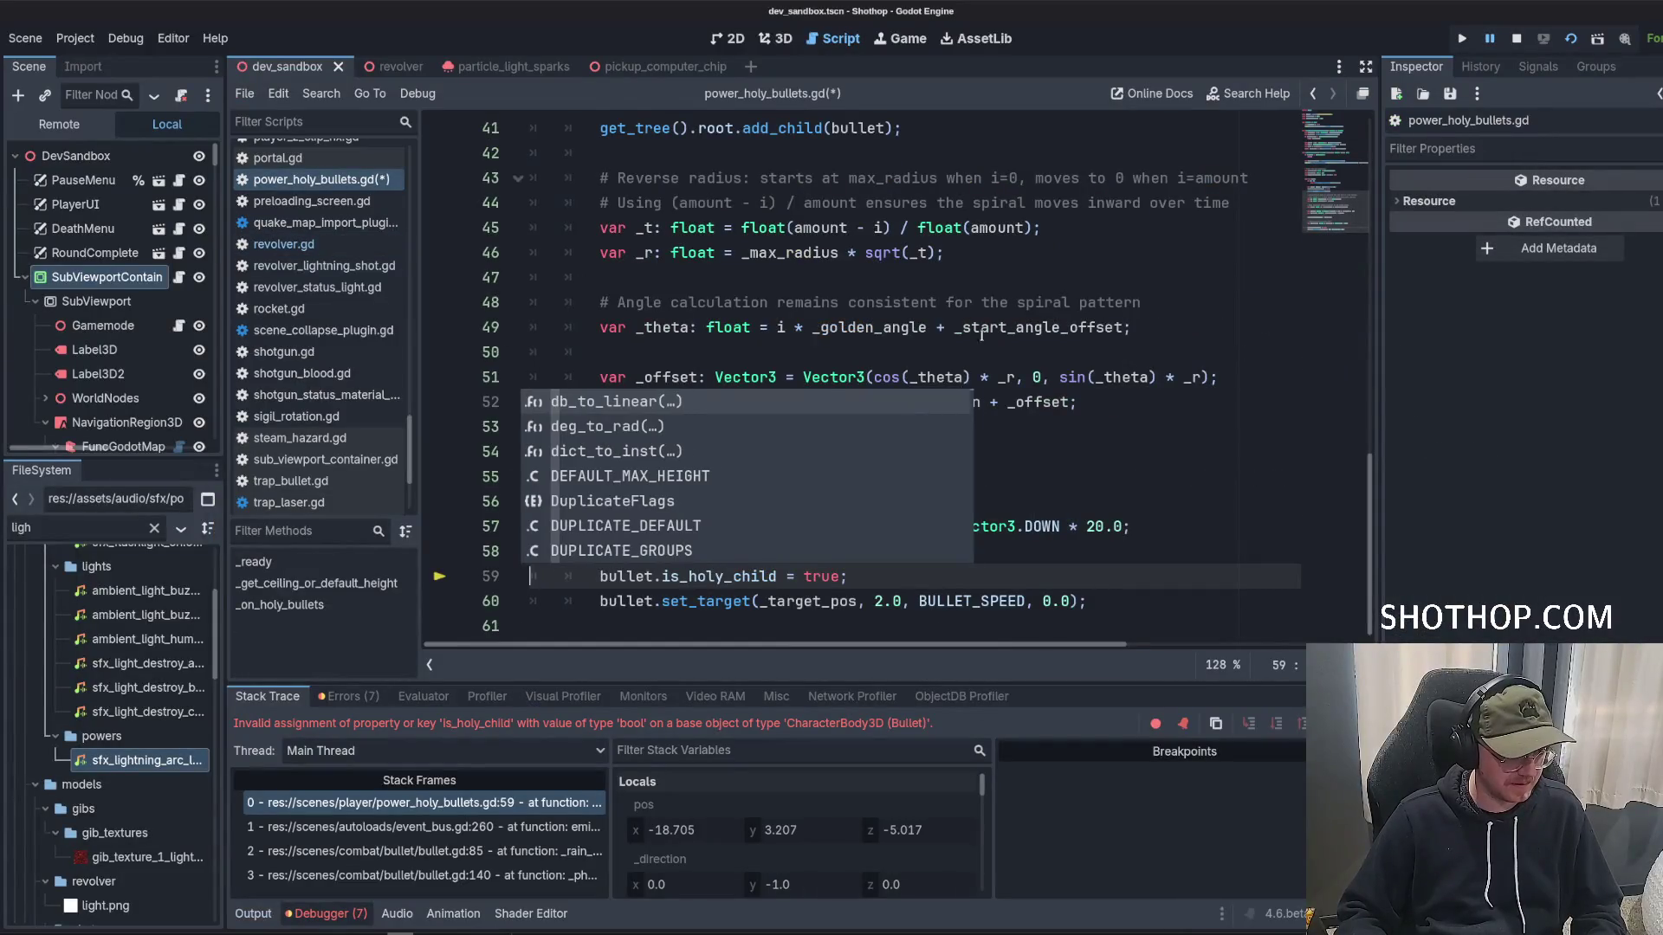
click(1044, 302)
click(1516, 38)
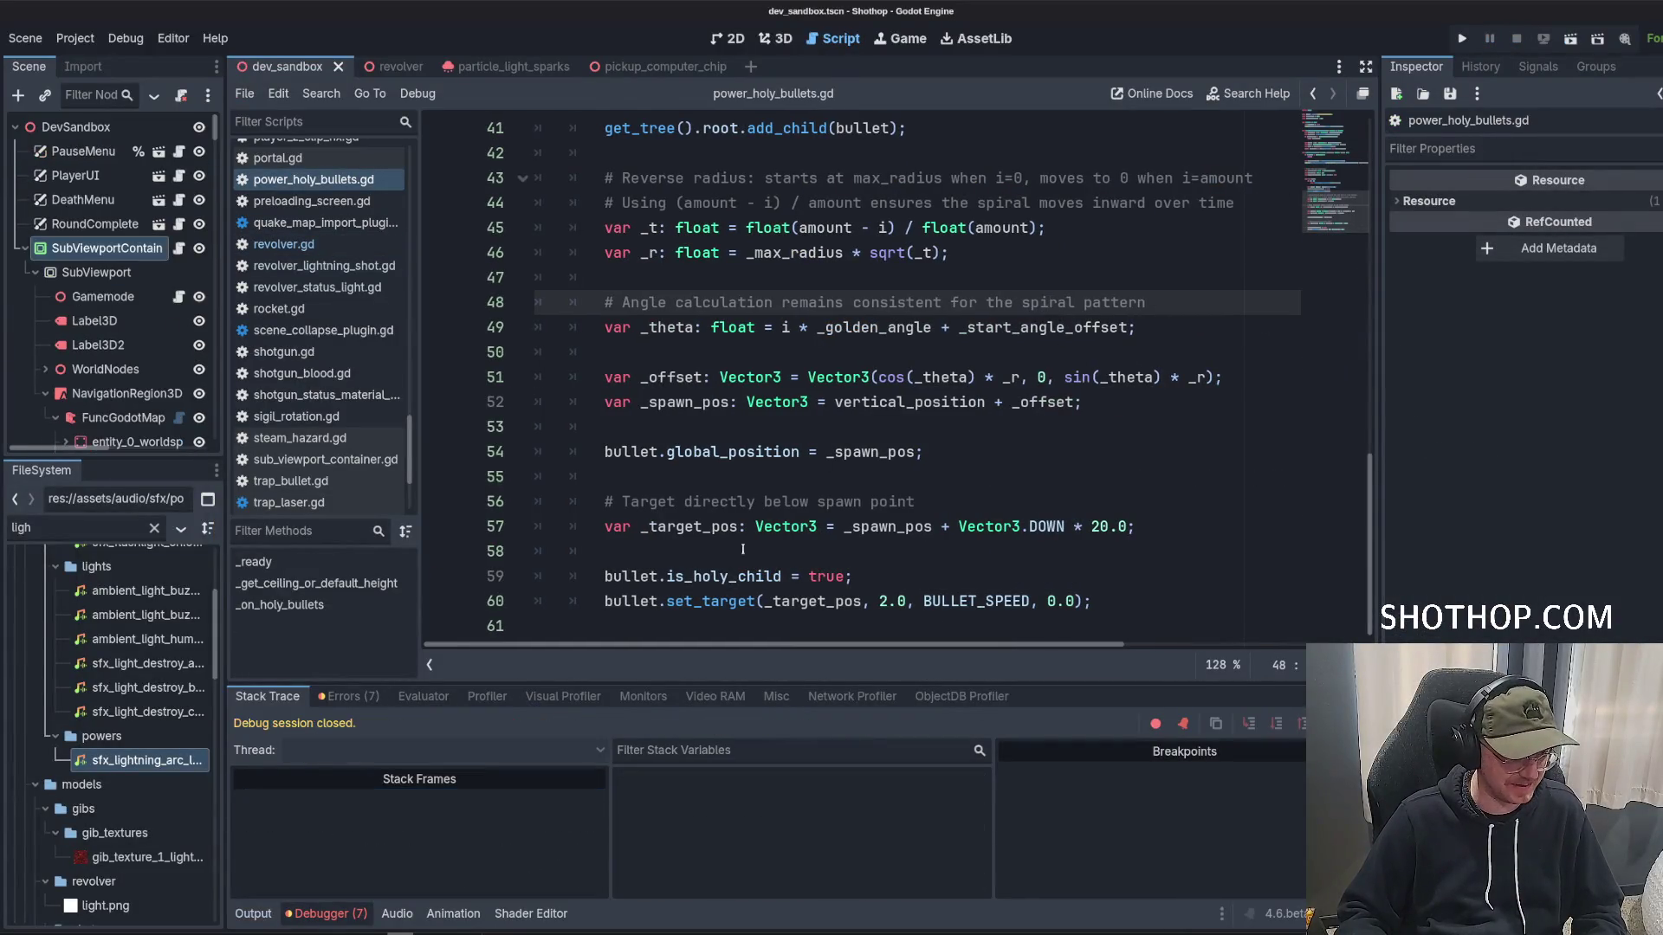
Replace is_holy_child with is_lightning_storm_child in the spiral bullets and save the script.
double_click(728, 576)
text(is_li)
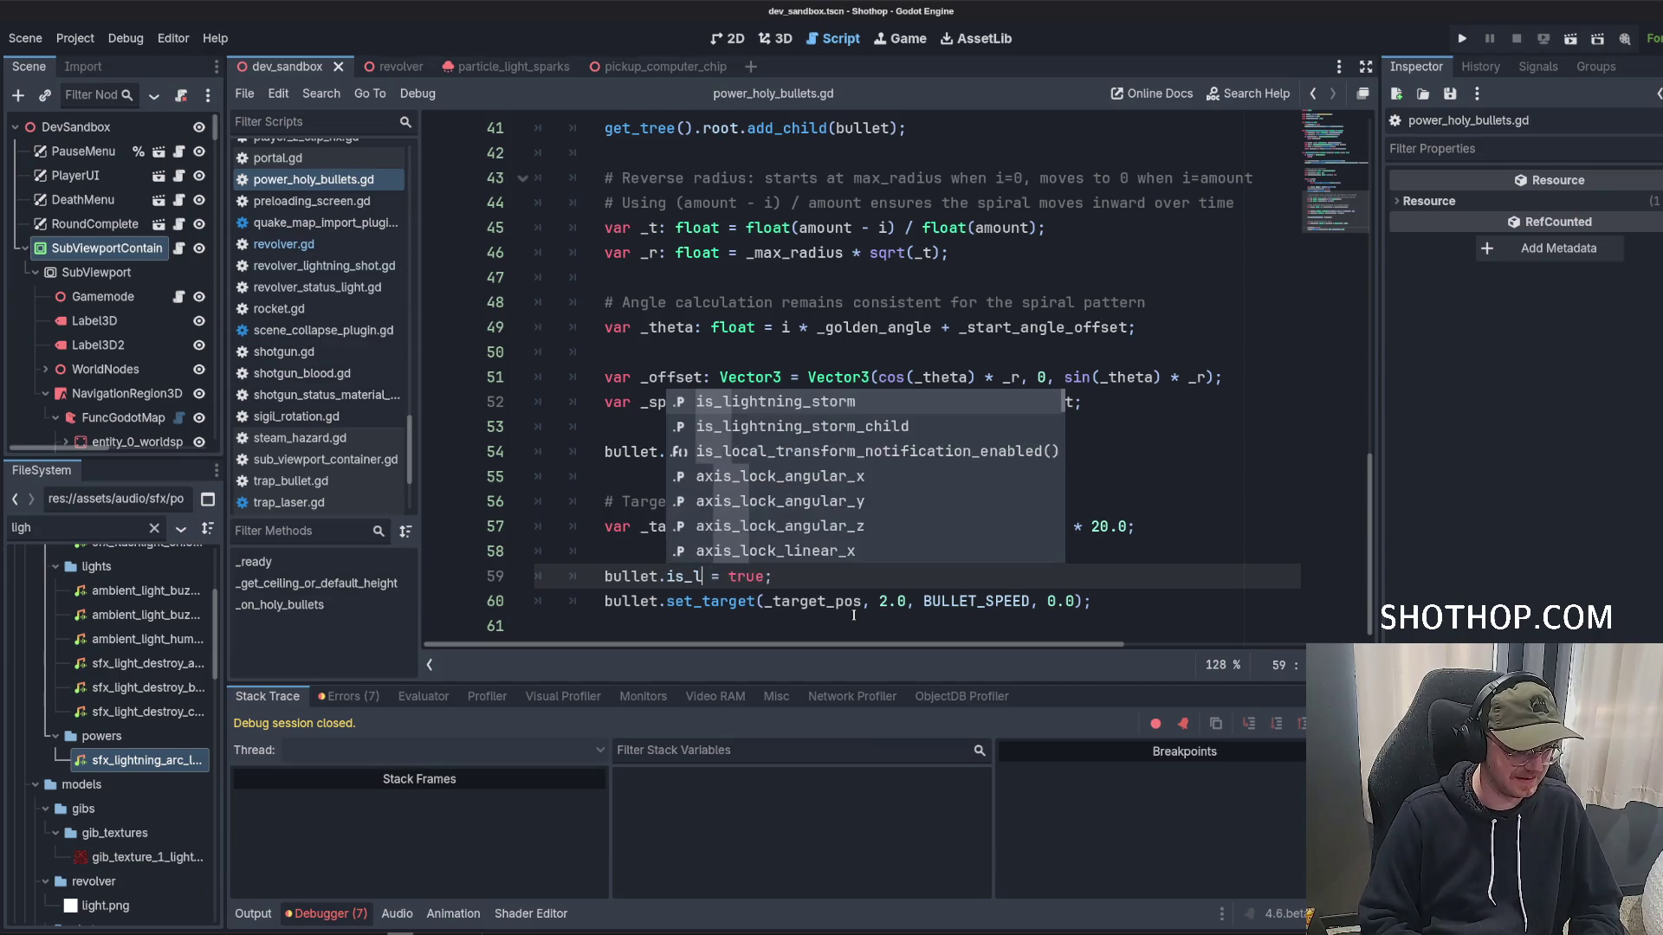
key(Return)
scroll(761, 491, up, 5)
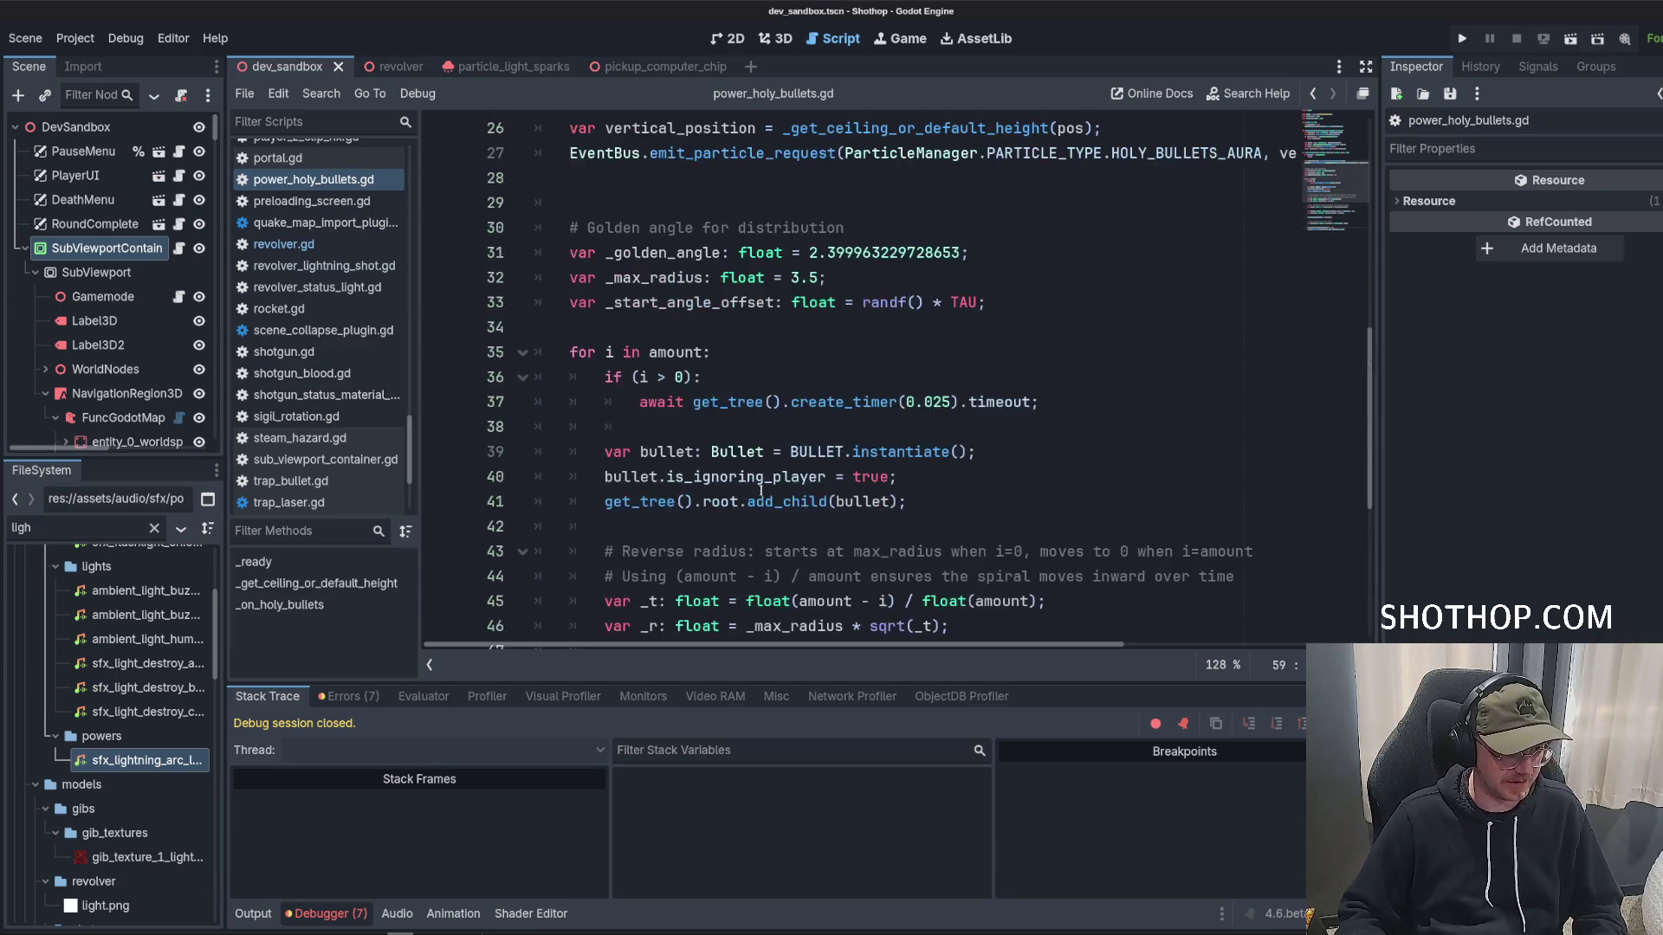
scroll(739, 460, down, 5)
text(bullet.is_lightning_storm_child = true;)
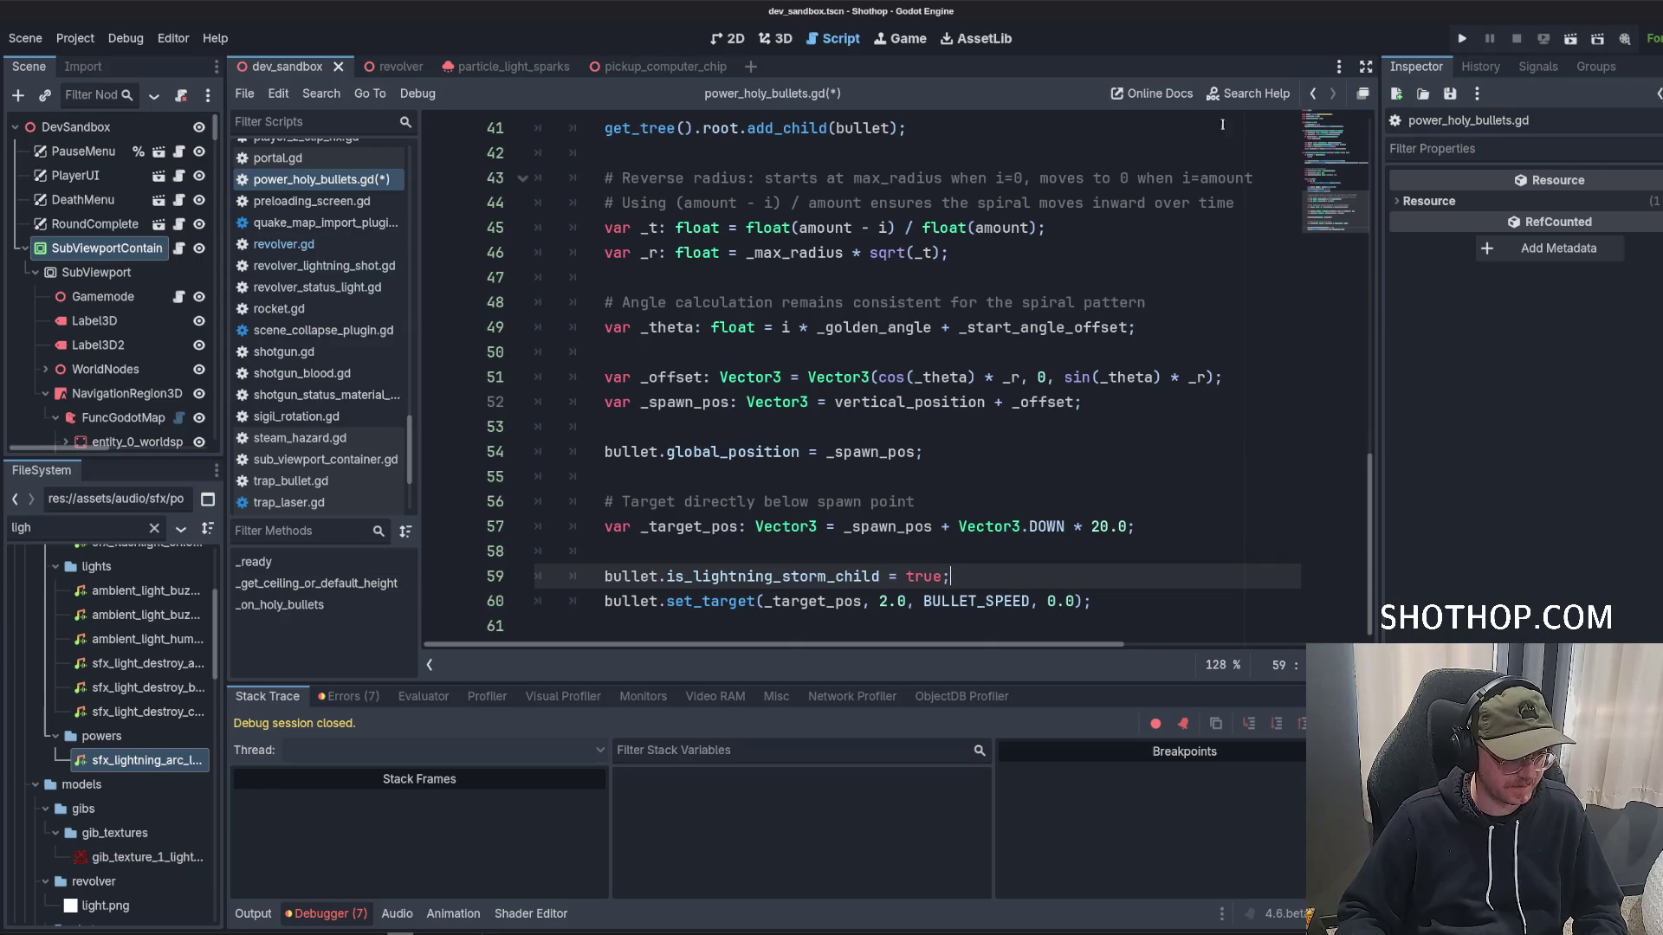
click(1011, 217)
key(ctrl+s)
click(947, 205)
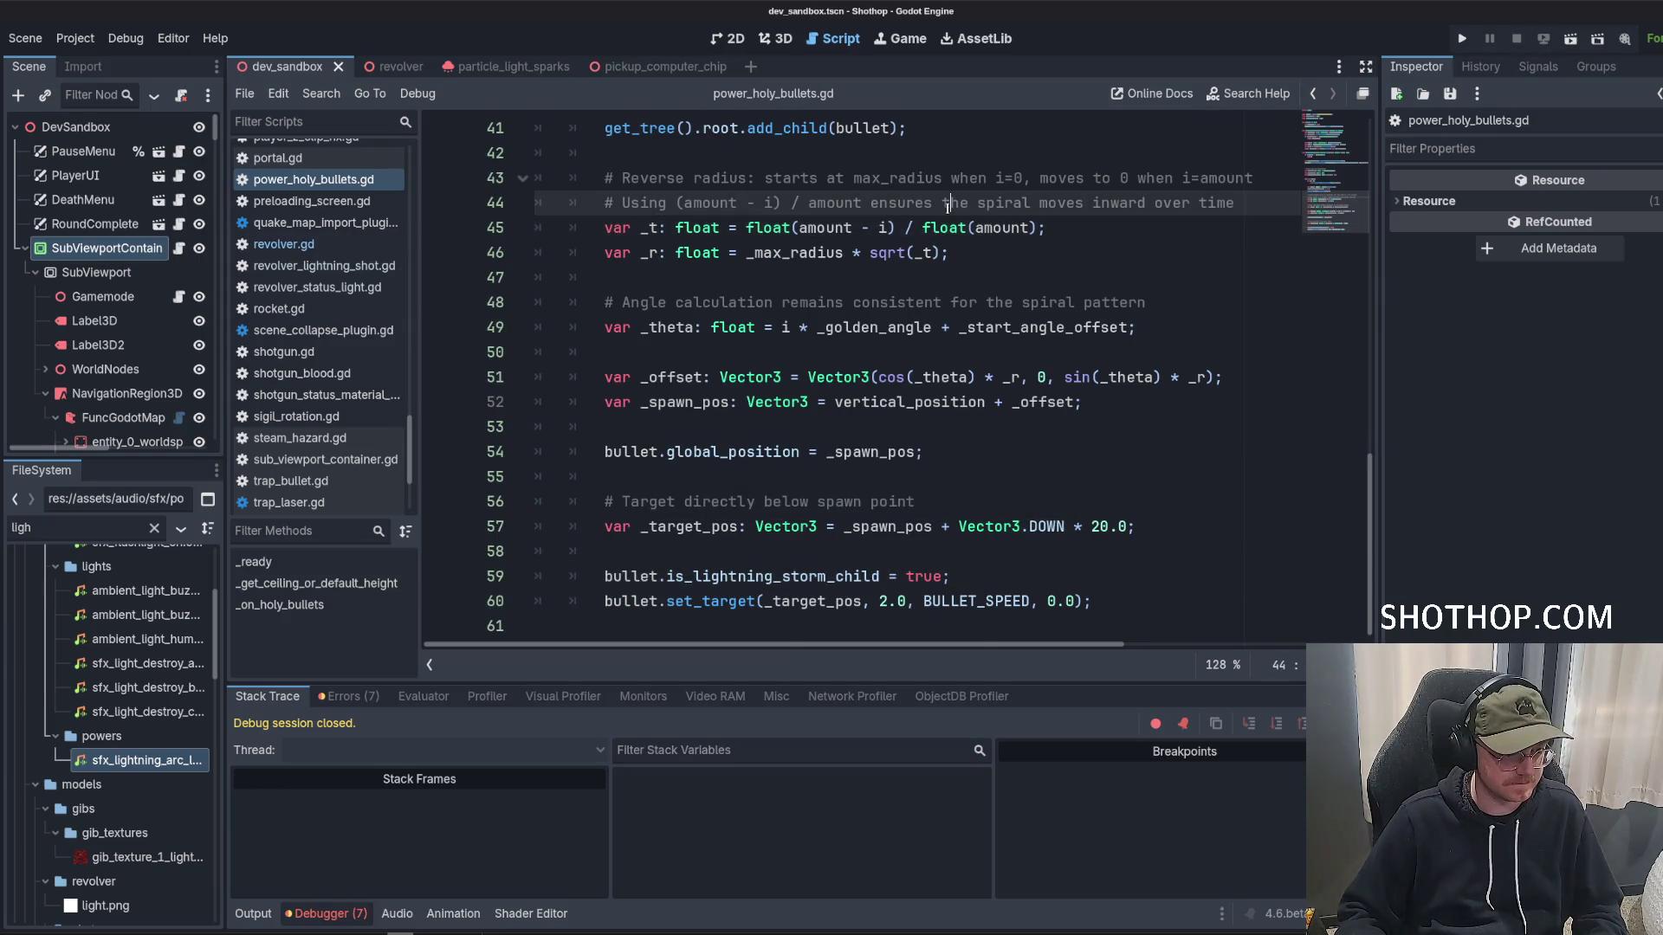
Run the current scene, cast the lightning sigil at enemies, then stop the game.
click(1570, 39)
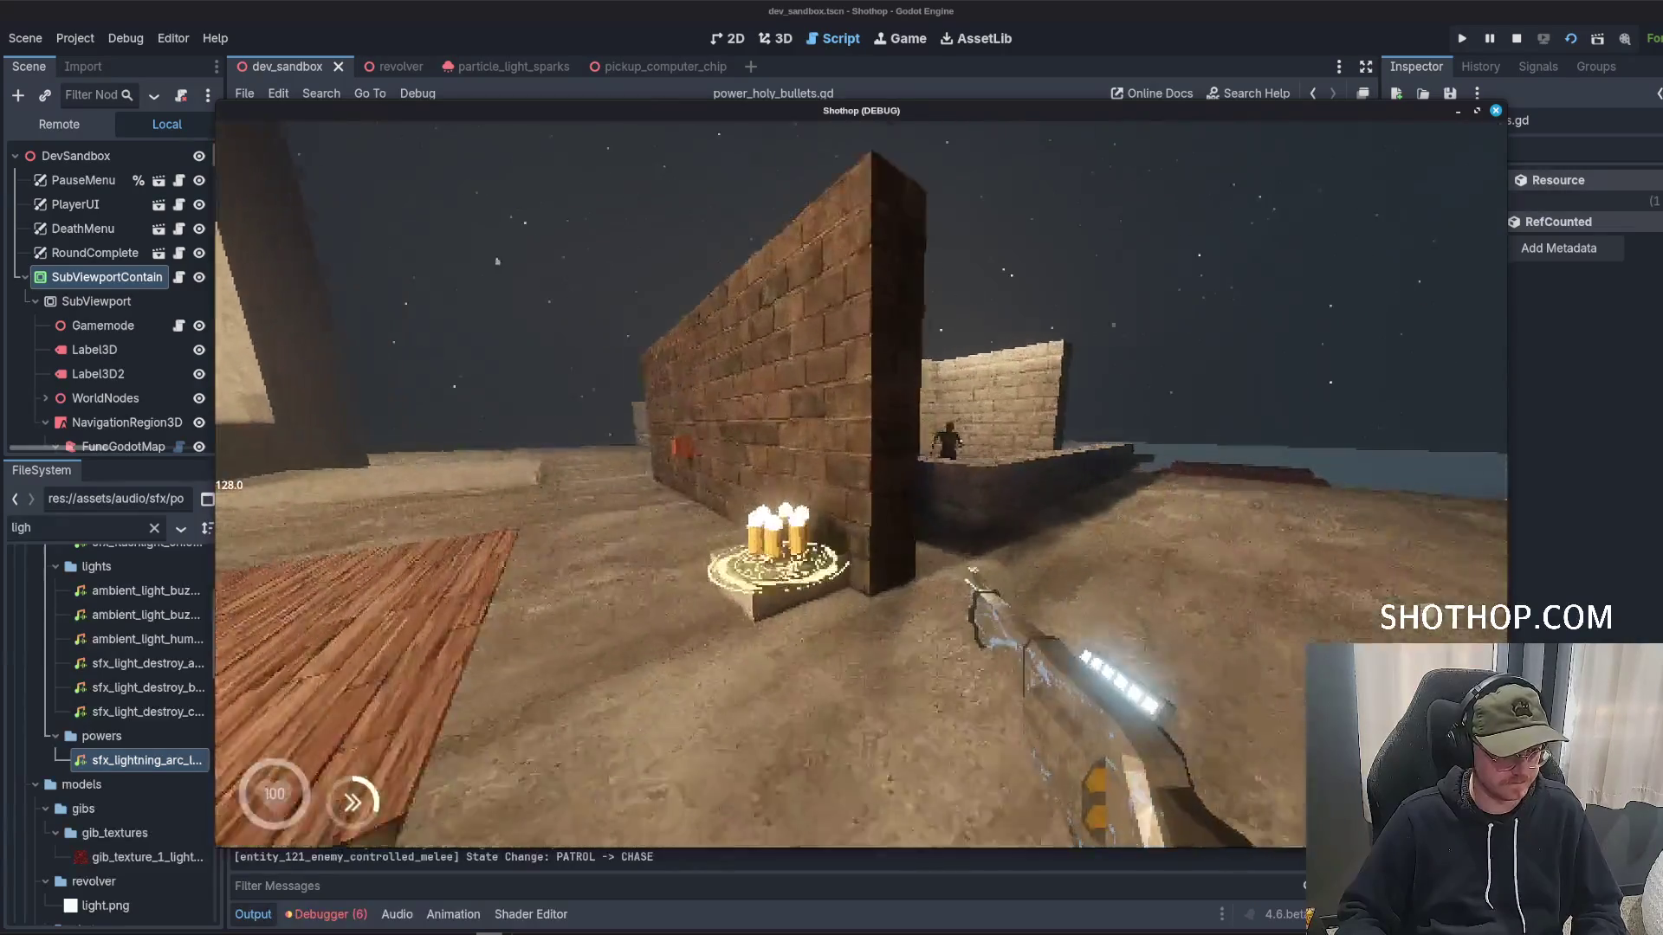
key(w)
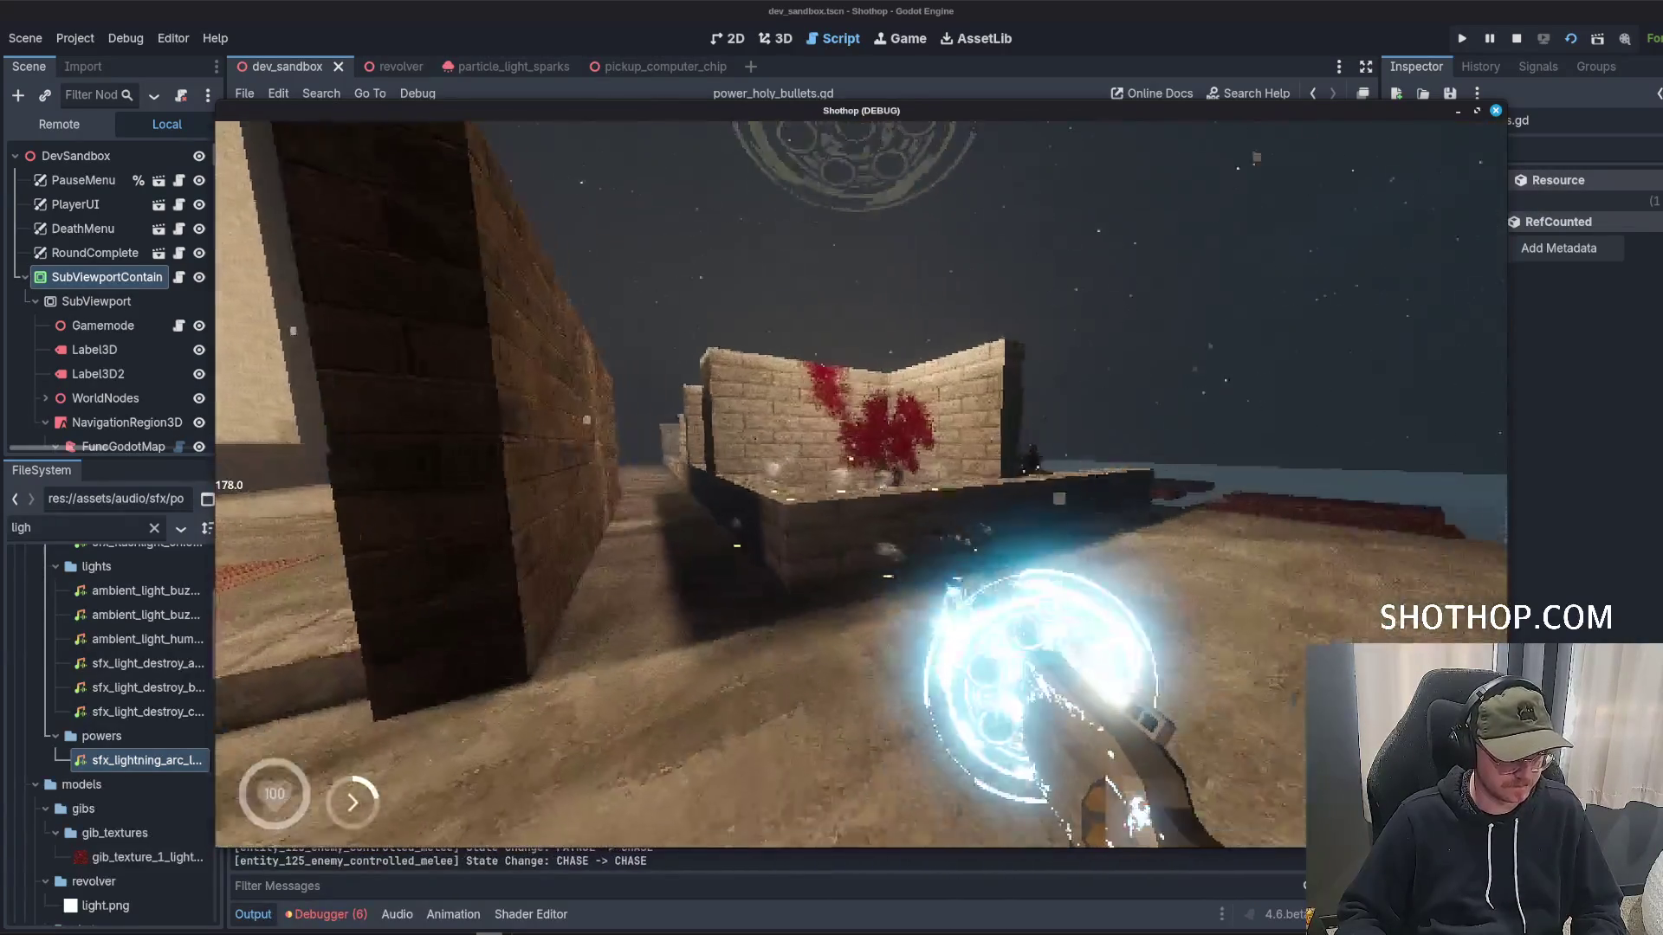
key(Escape)
click(1493, 44)
click(1516, 38)
click(693, 382)
scroll(355, 336, up, 5)
scroll(355, 336, up, 15)
click(68, 530)
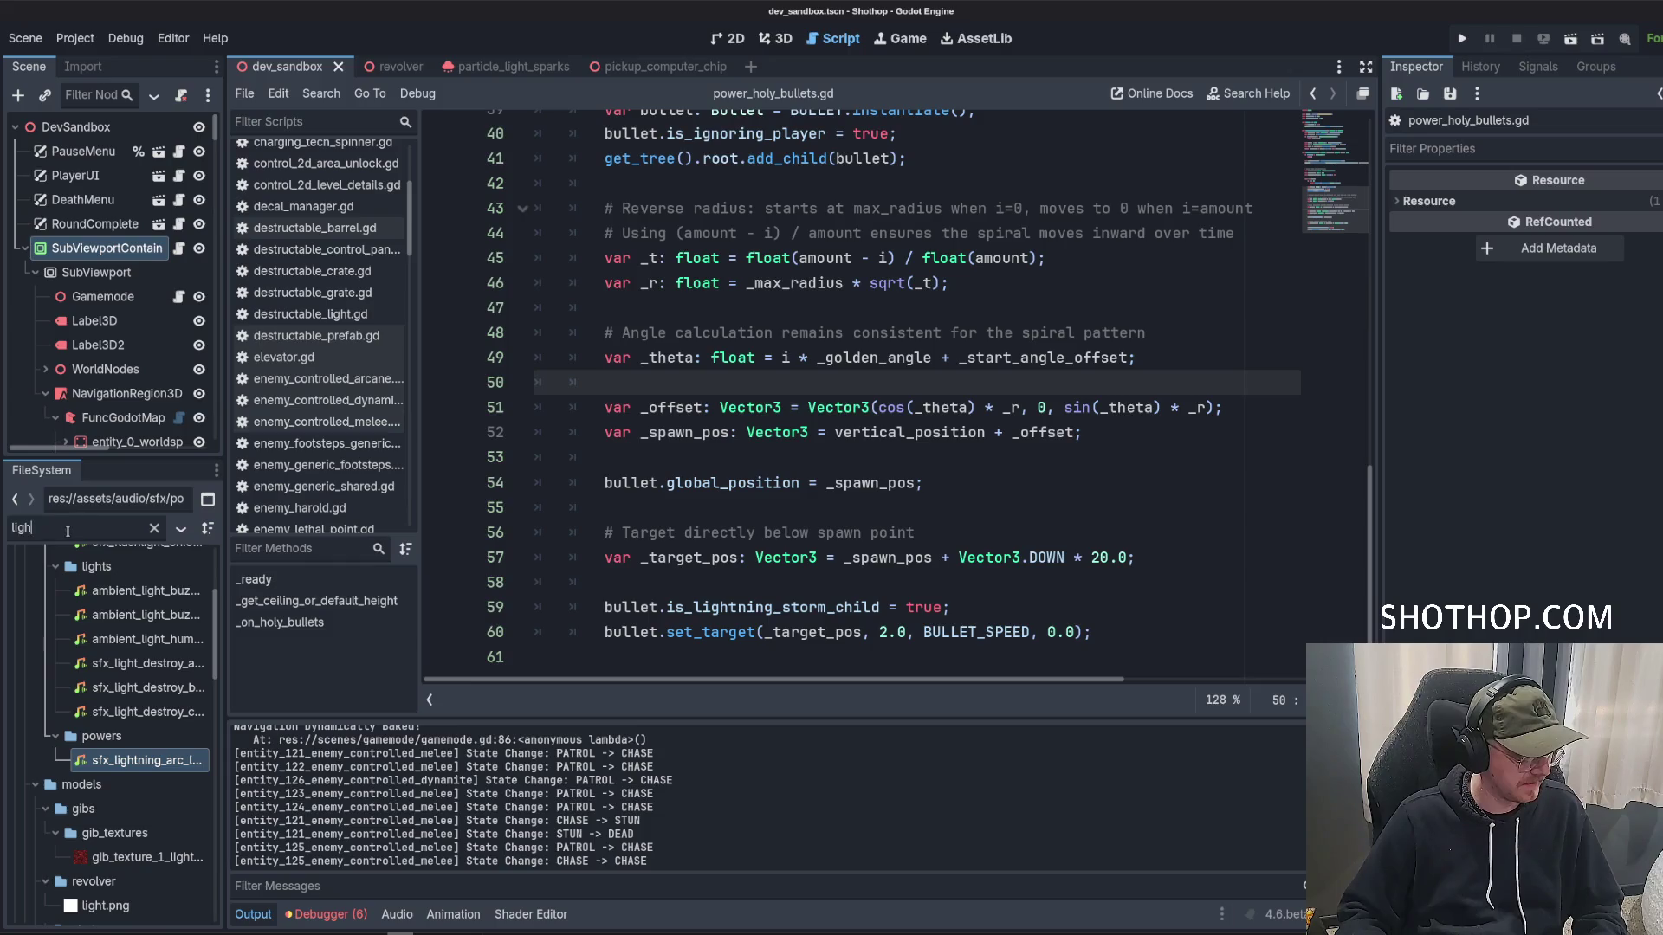
Filter FileSystem by holy_ and rename power_holy_bullets.gd to power_lightning_storm.gd.
text(holy_)
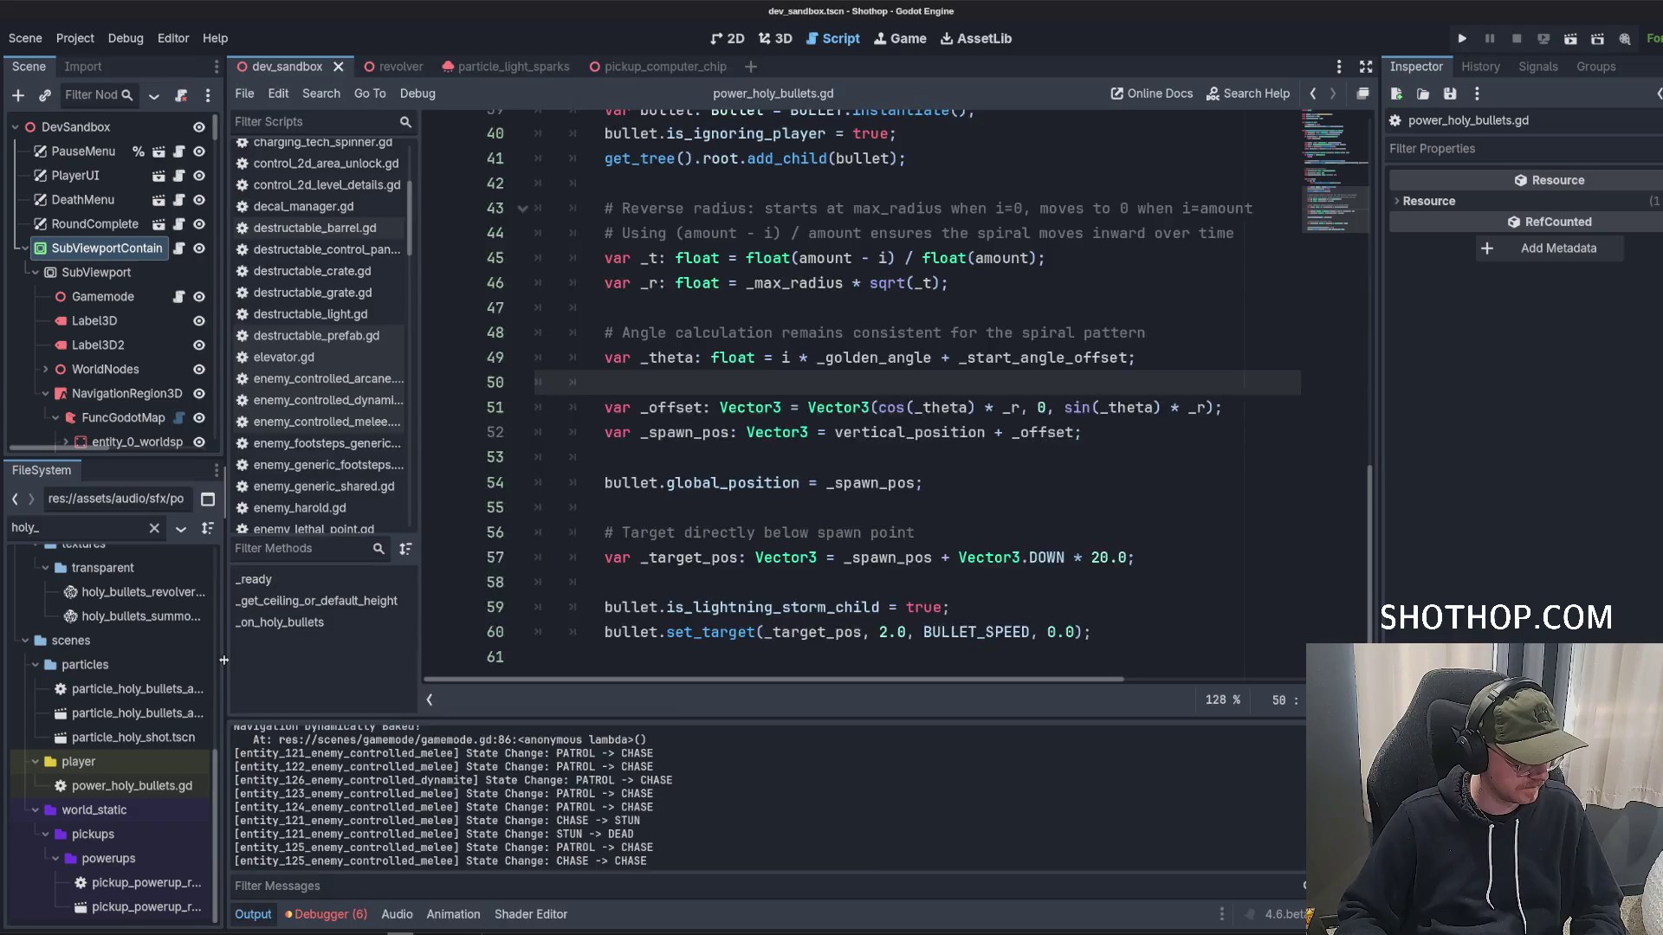
drag(223, 660, 392, 754)
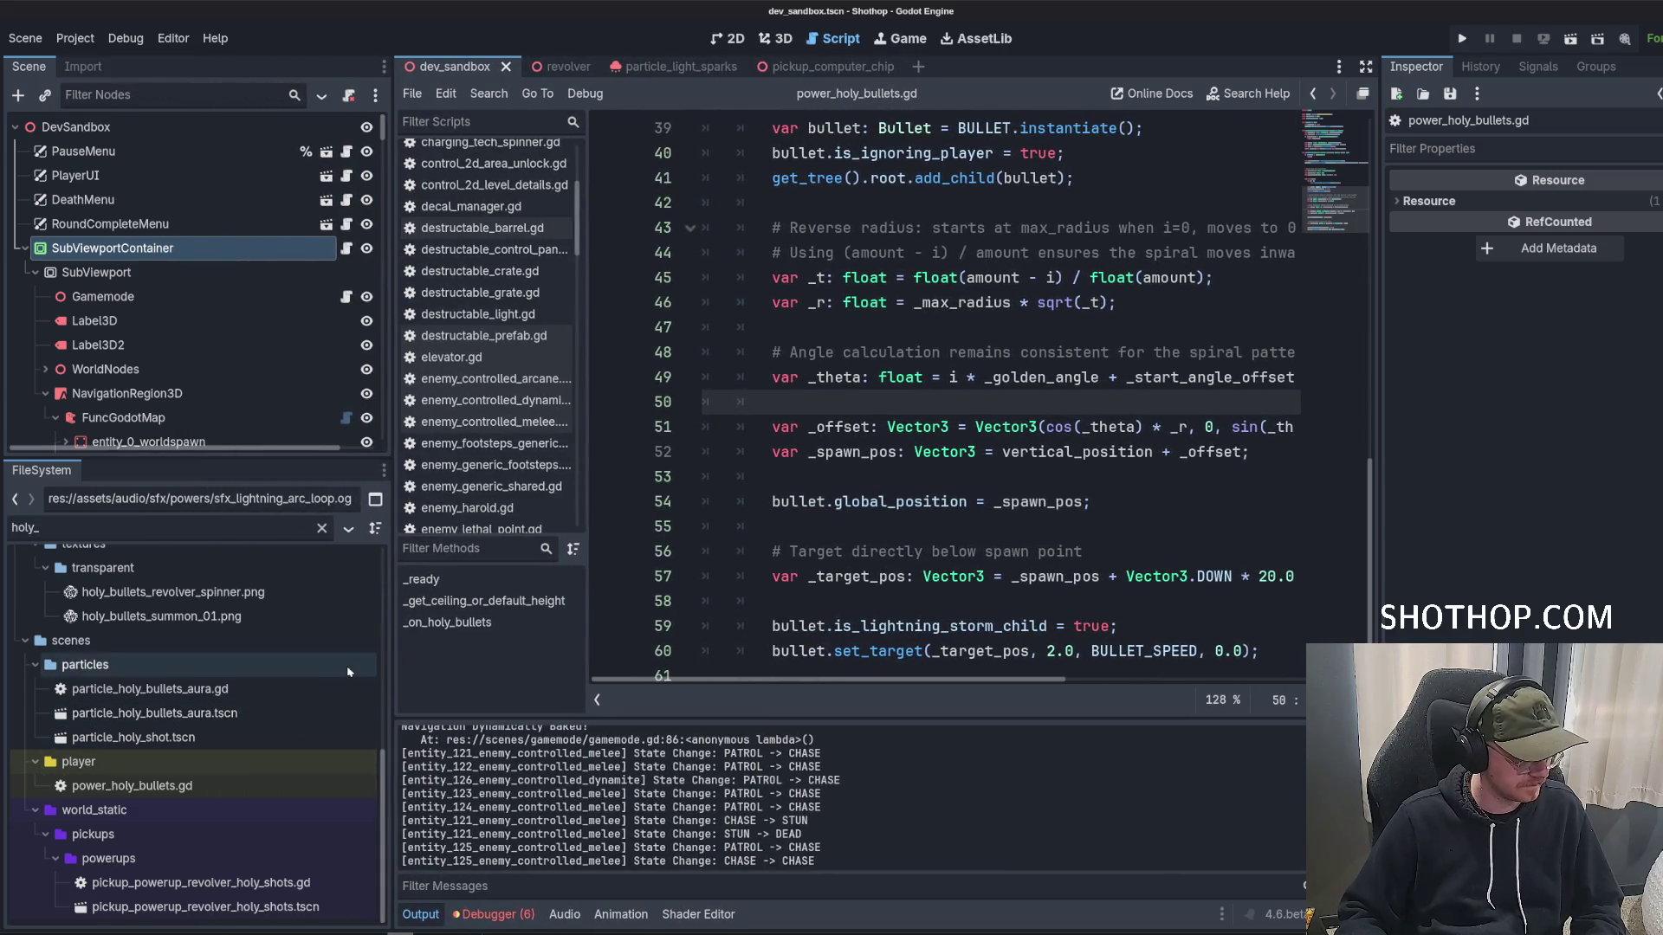
scroll(918, 505, down, 1)
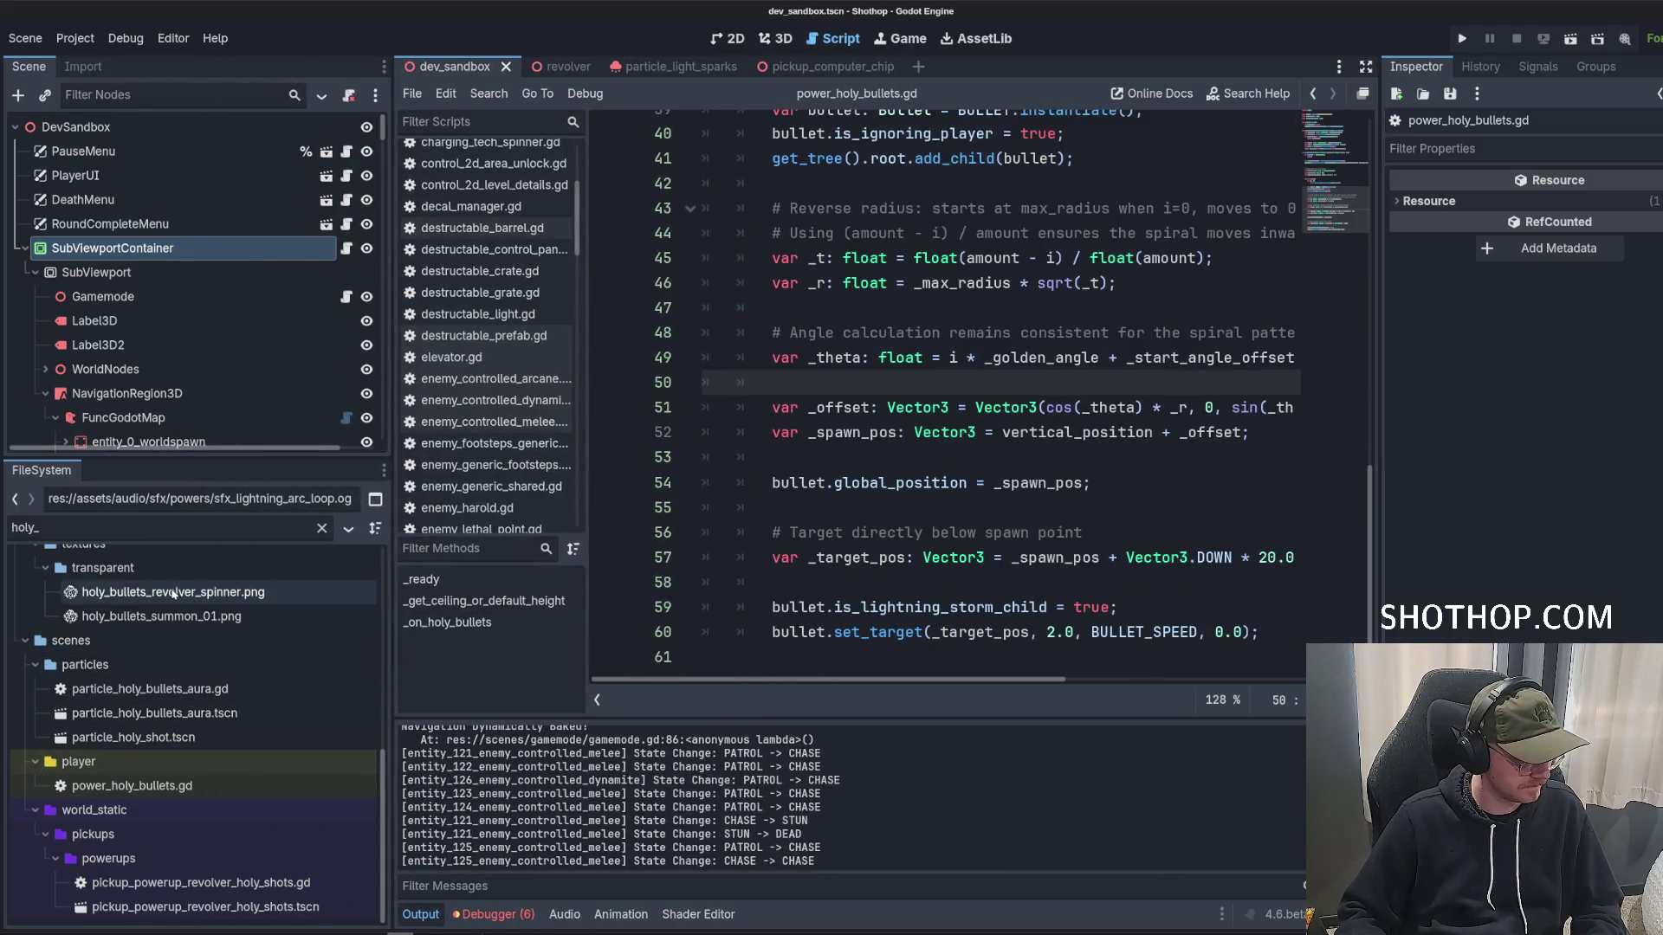
click(168, 719)
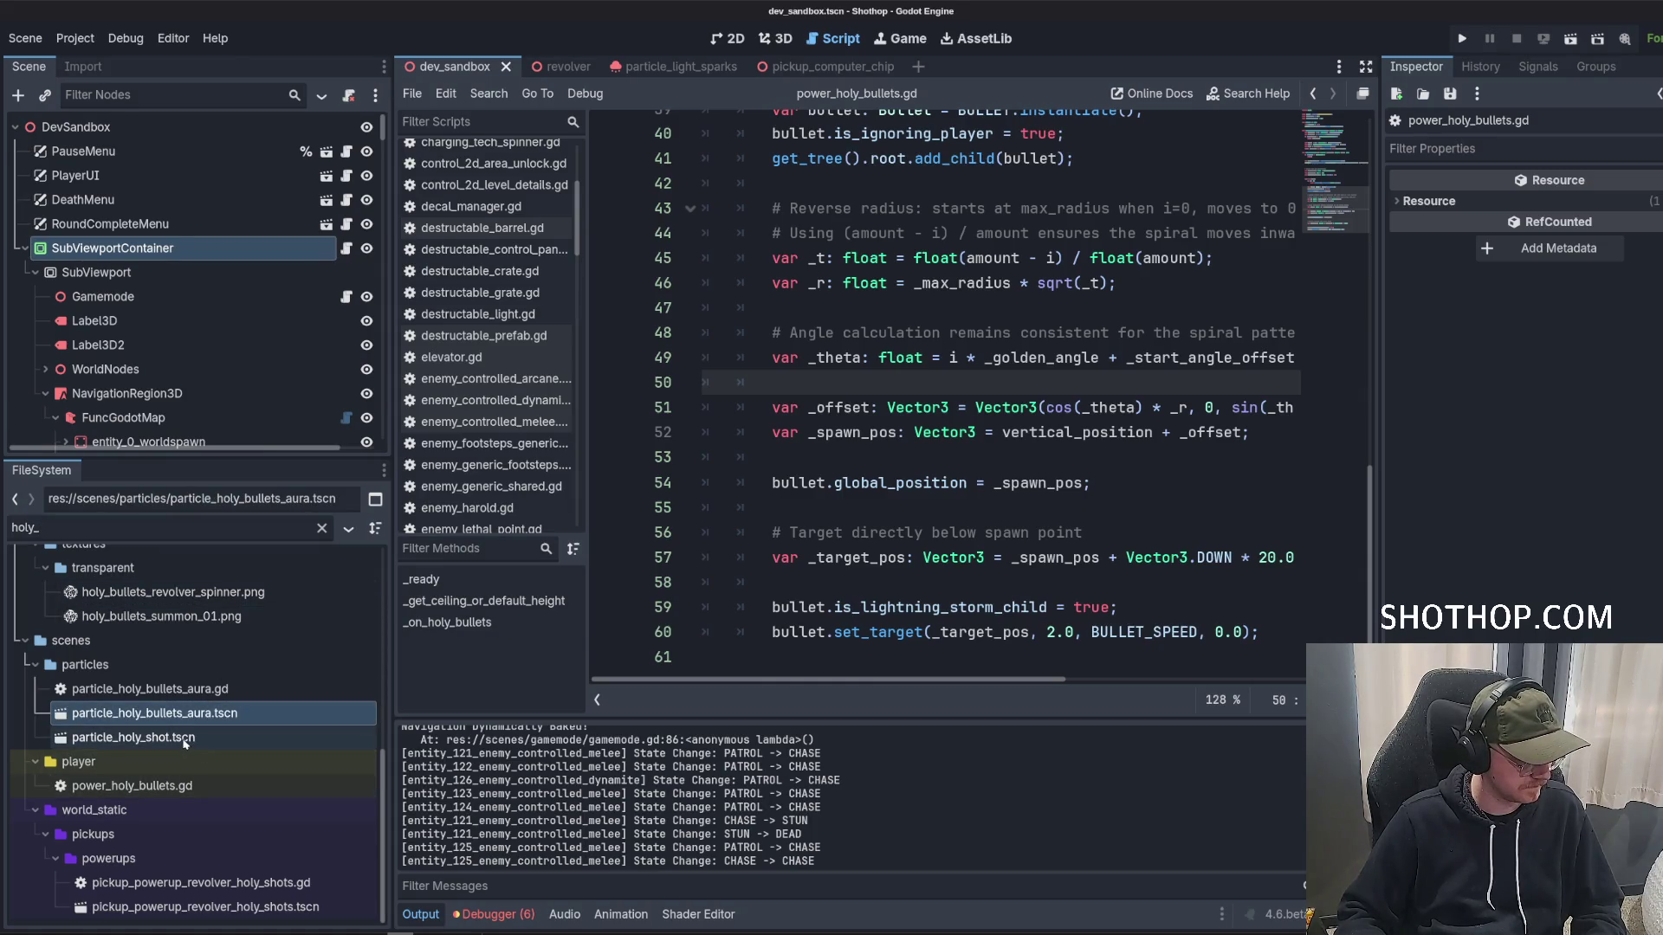
click(180, 790)
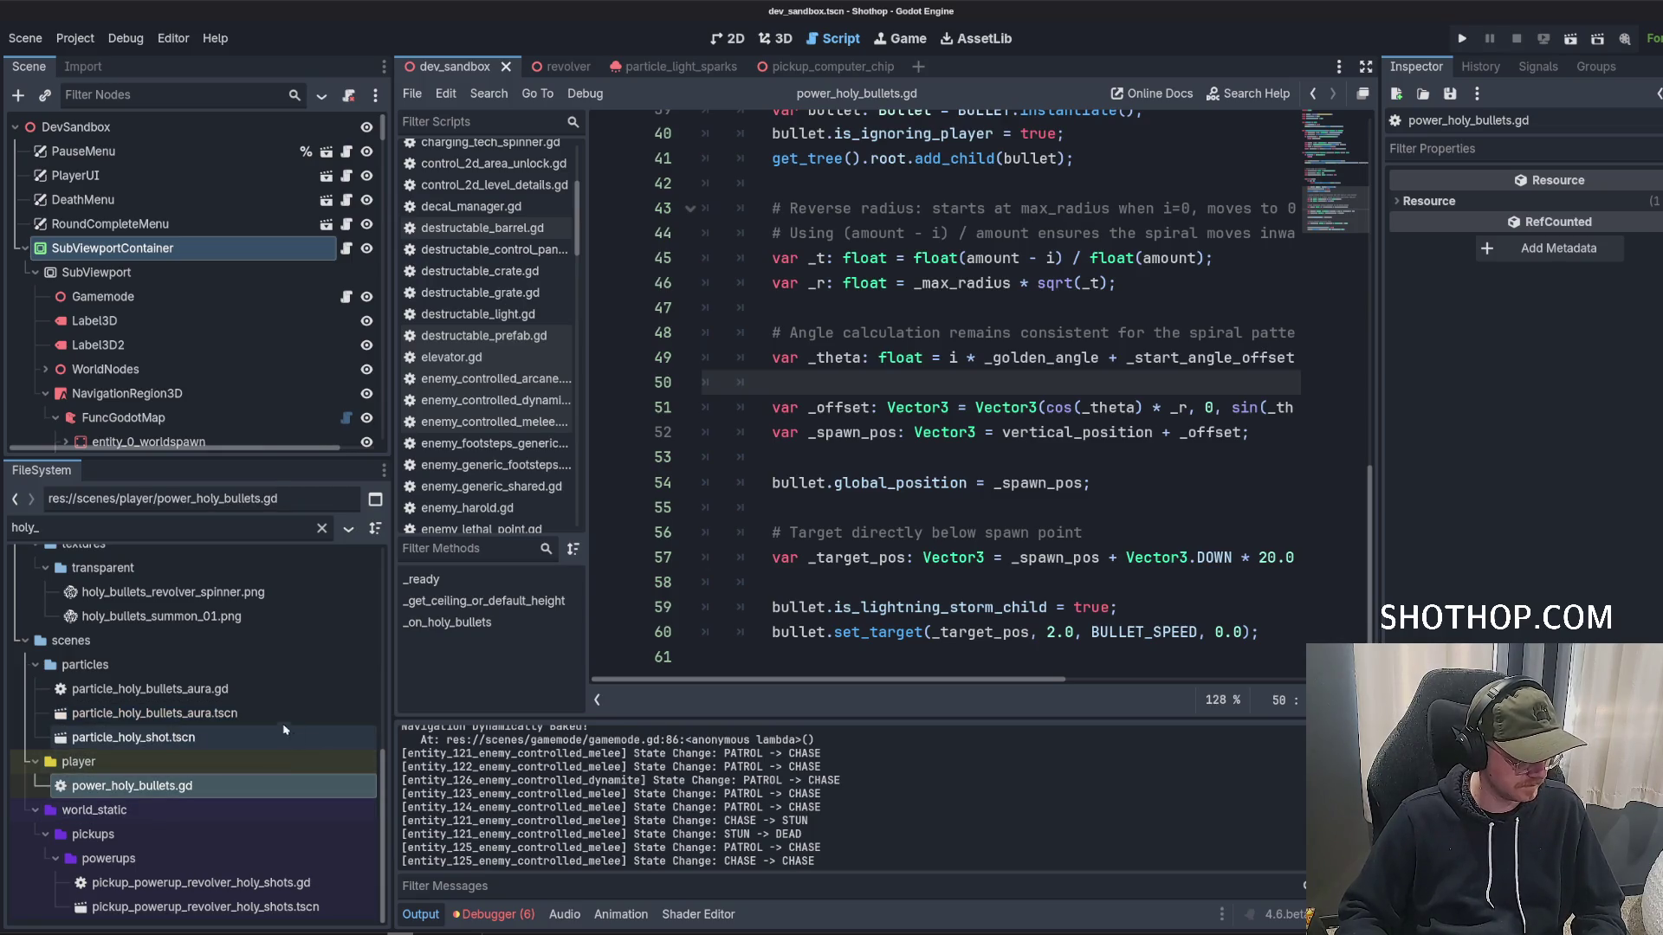
key(F2)
text(p)
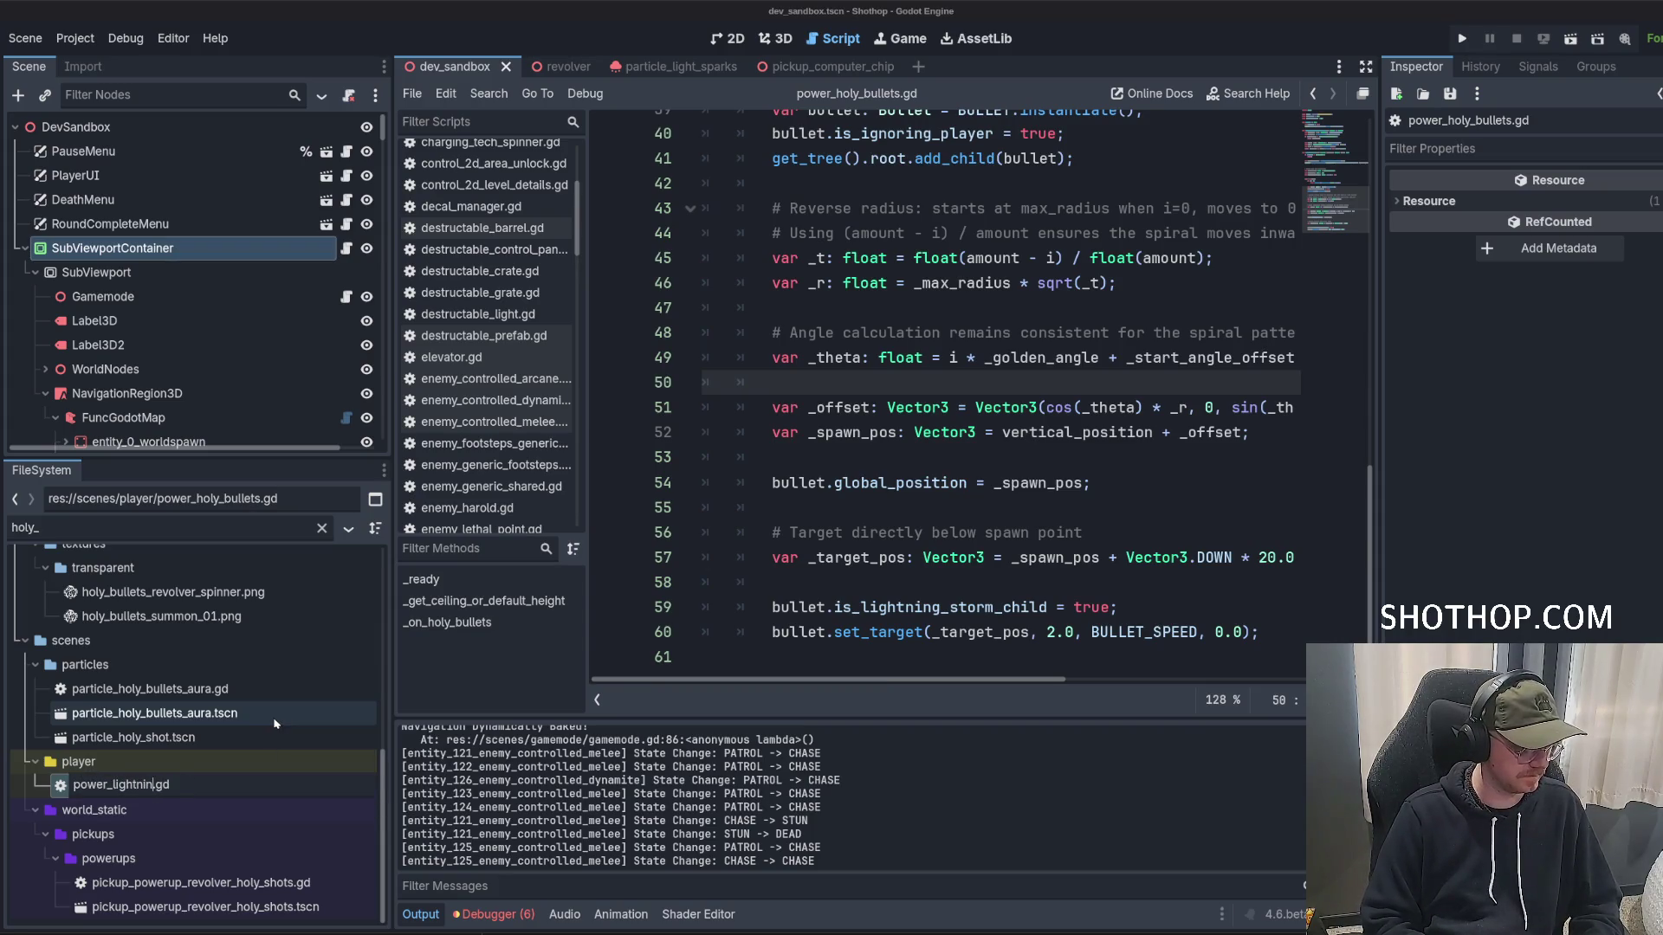
key(Return)
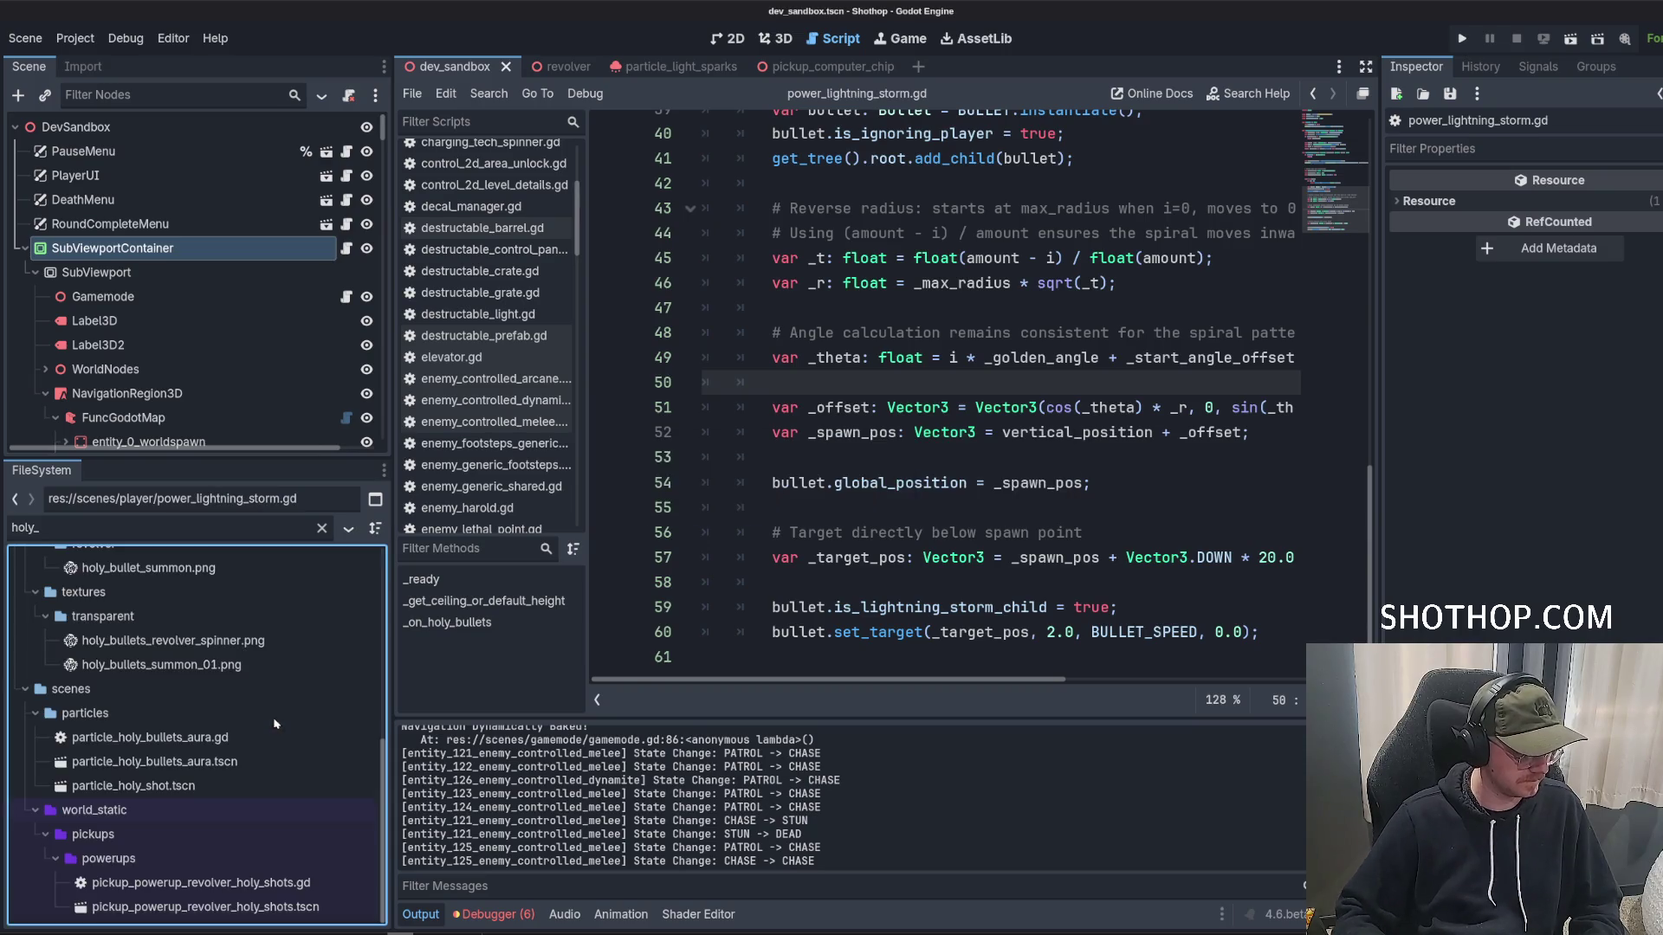
Rename the revolver pickup script, replacing holy with a lightning-based name.
click(188, 913)
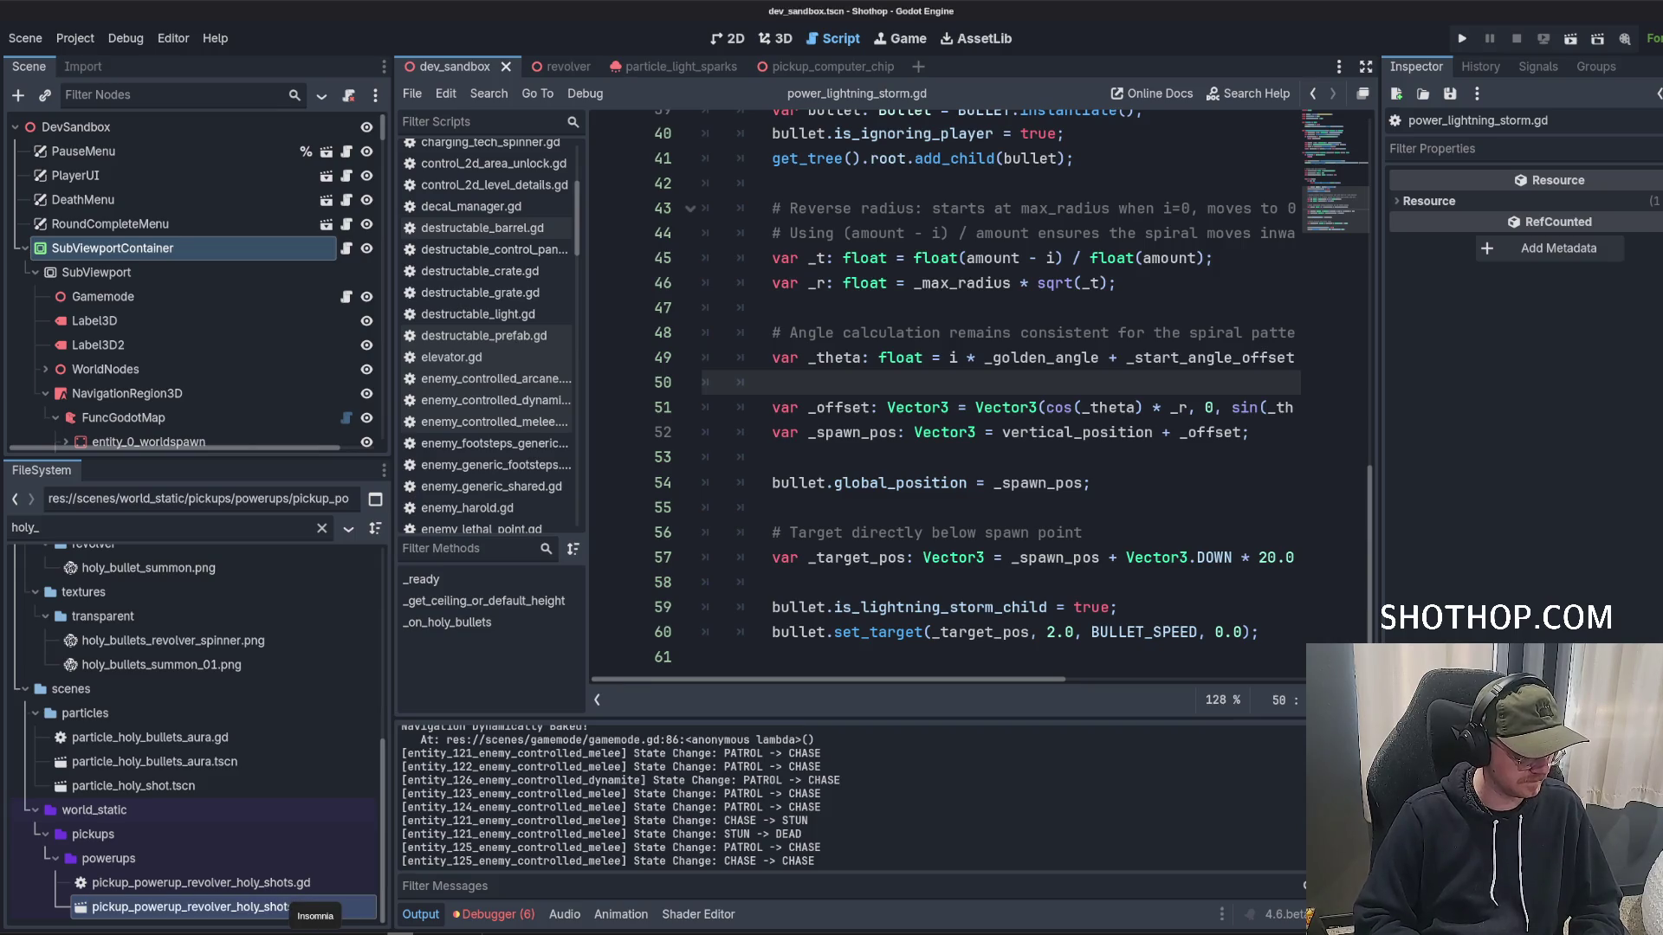
click(261, 906)
key(BackSpace)
key(BackSpace)
key(BackSpace)
text(lightning)
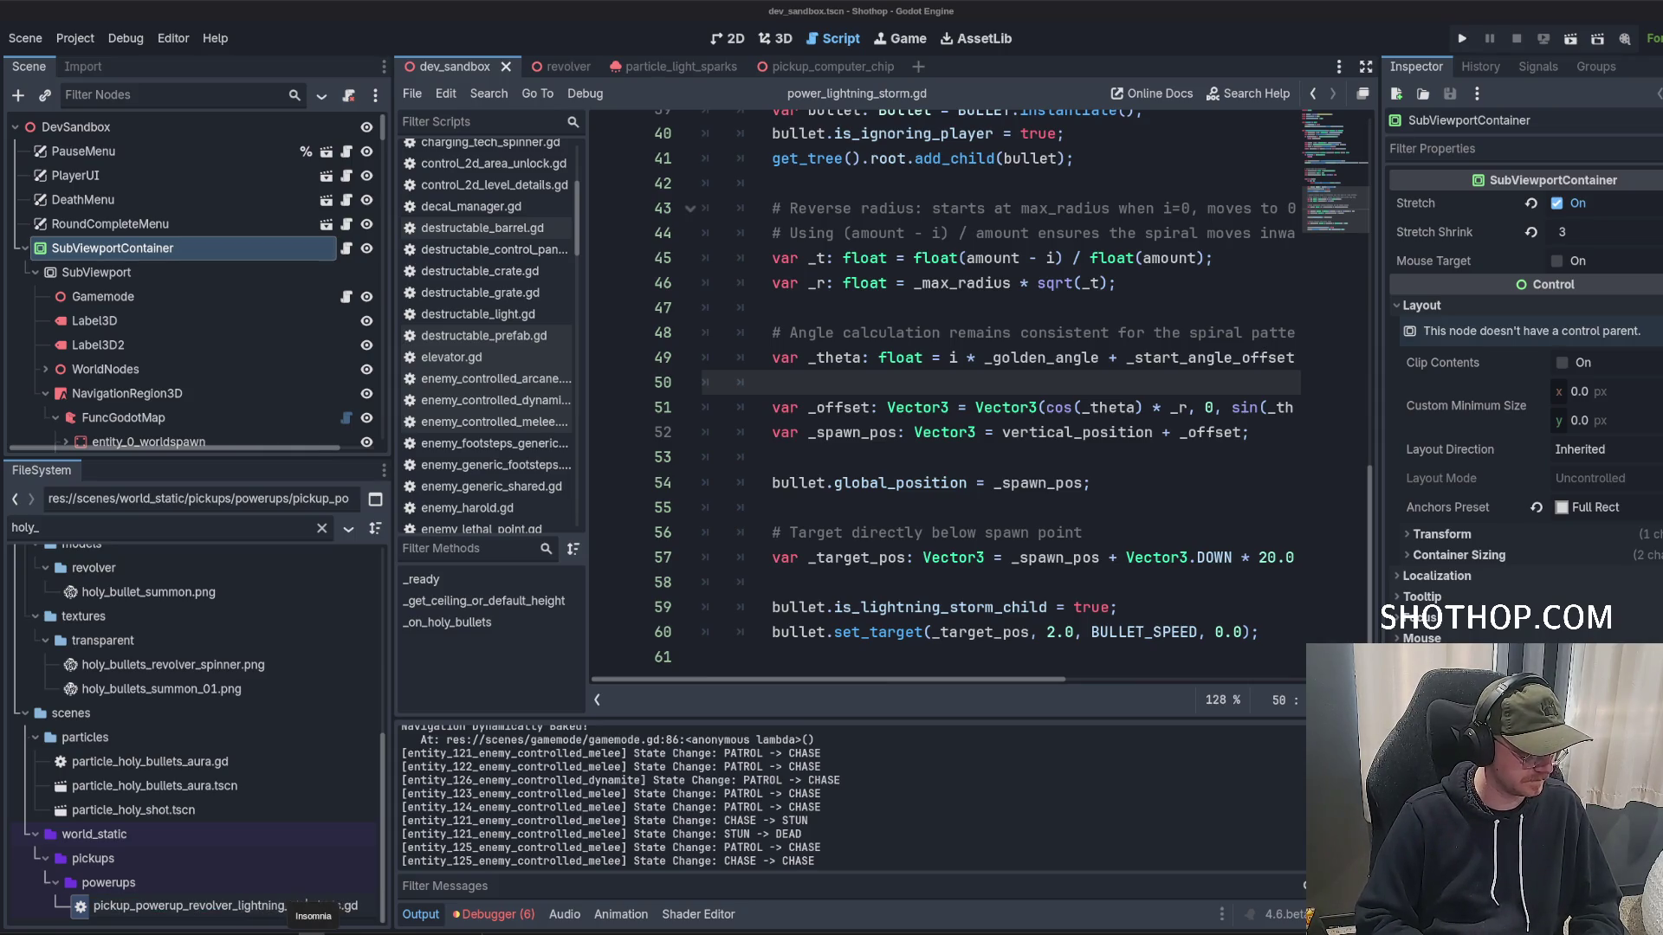
key(Return)
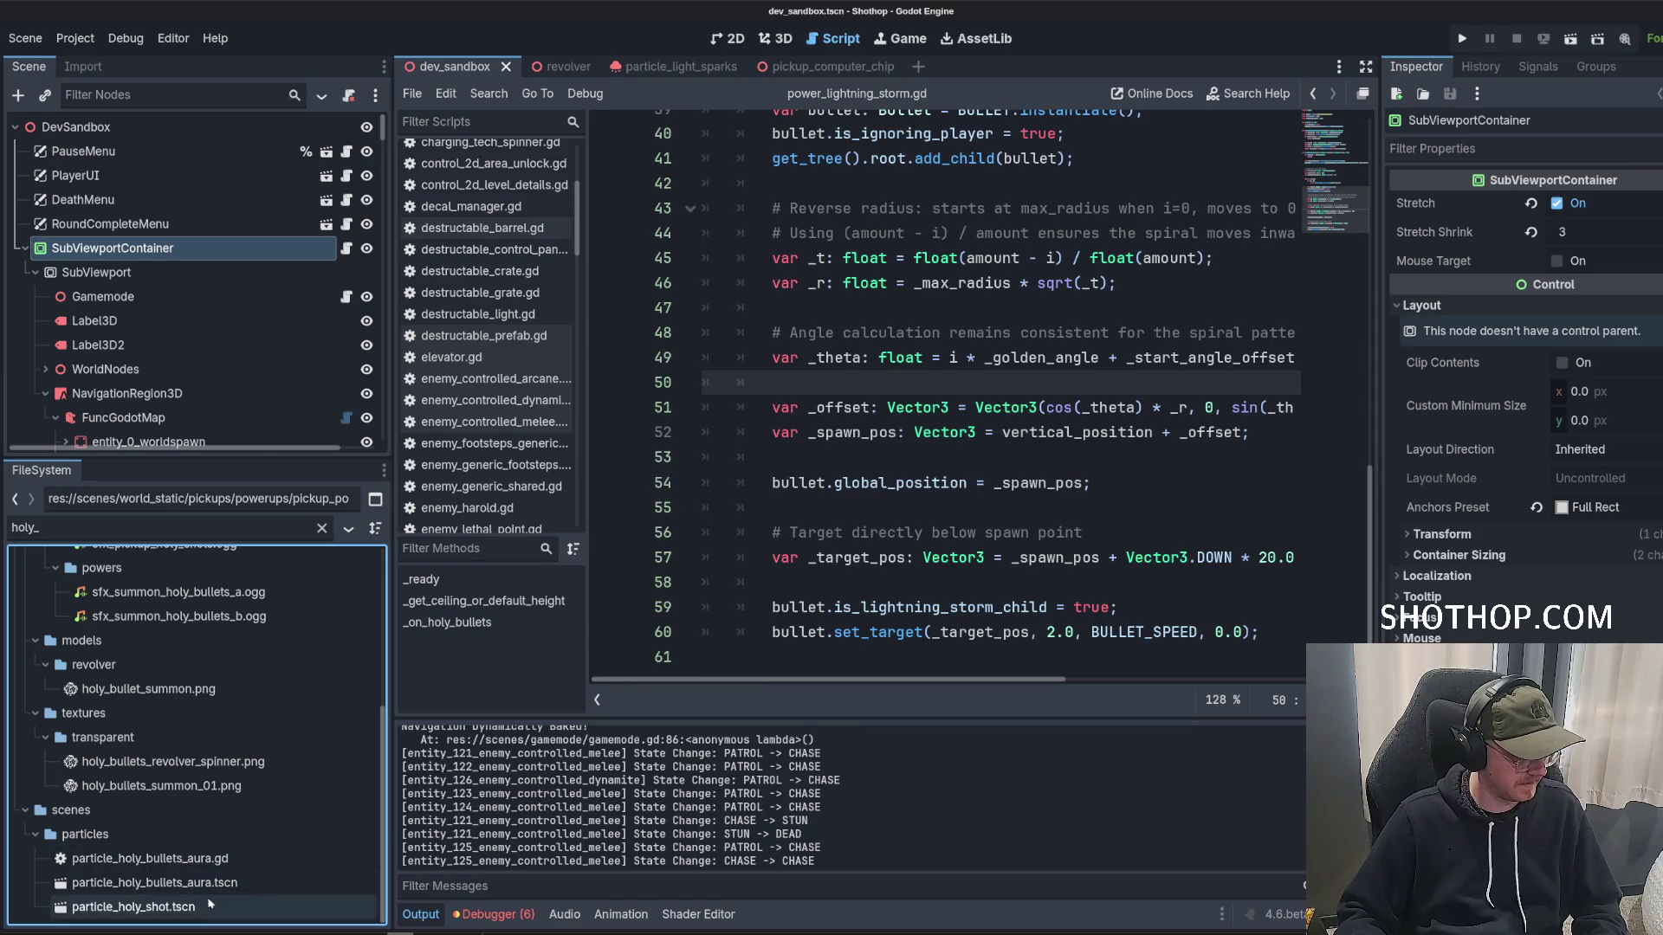
Make the particle_holy_shot particle emit continuously by enabling Emitting and turning off One Shot.
double_click(139, 907)
click(788, 41)
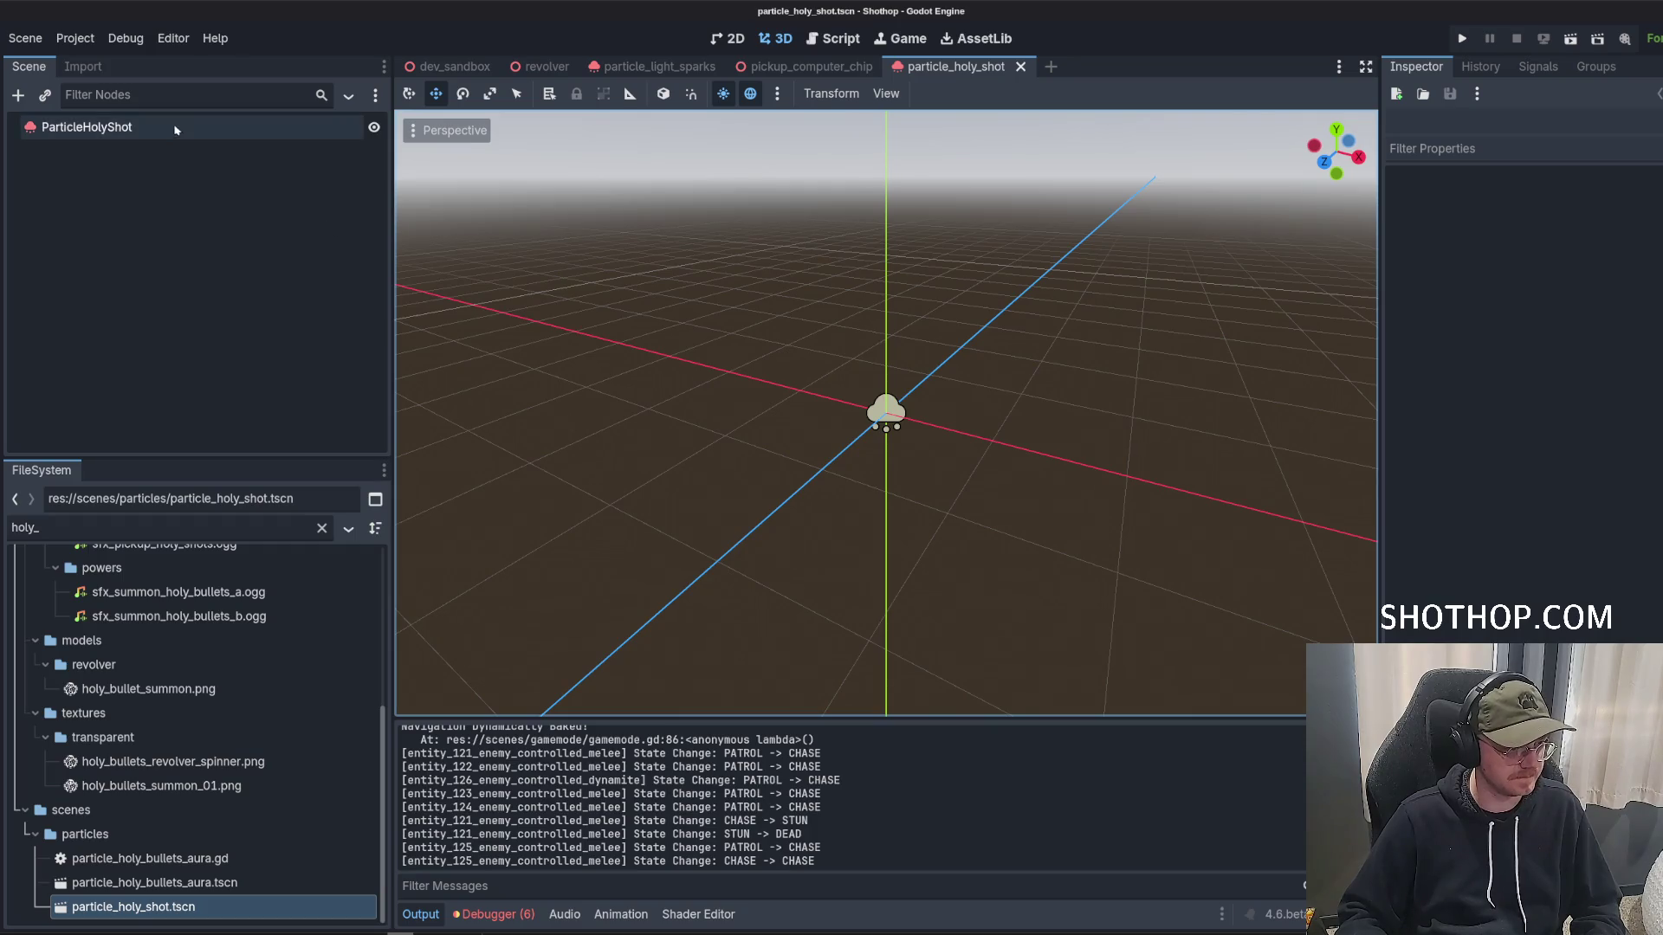
click(1578, 208)
scroll(936, 384, up, 2)
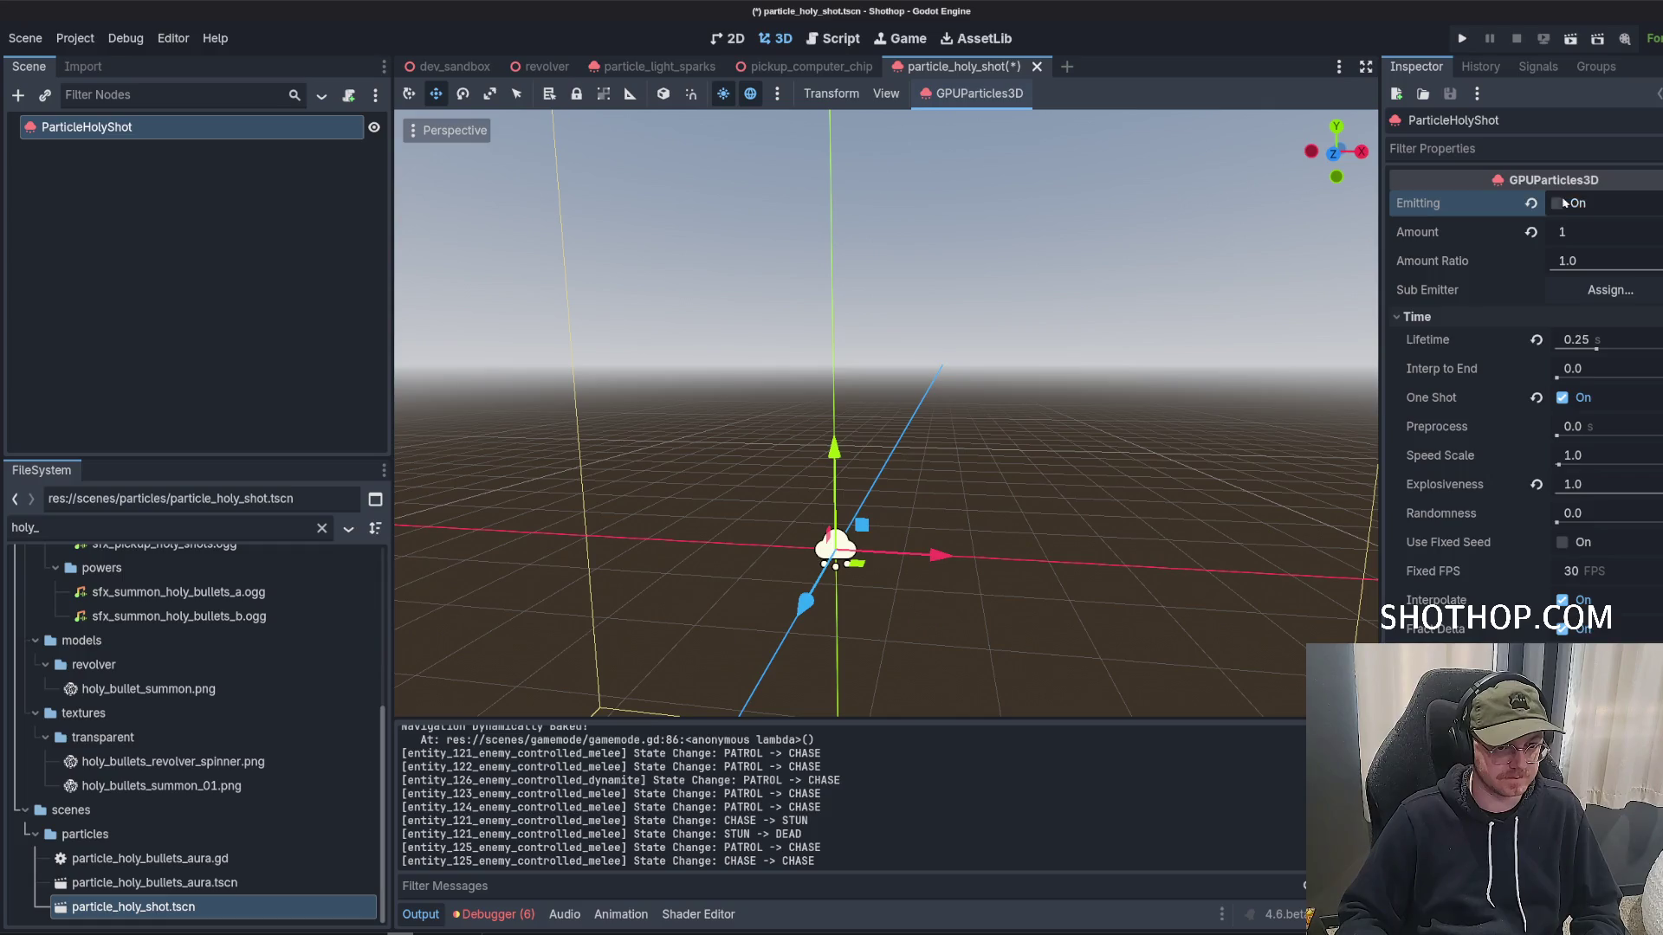
click(1597, 394)
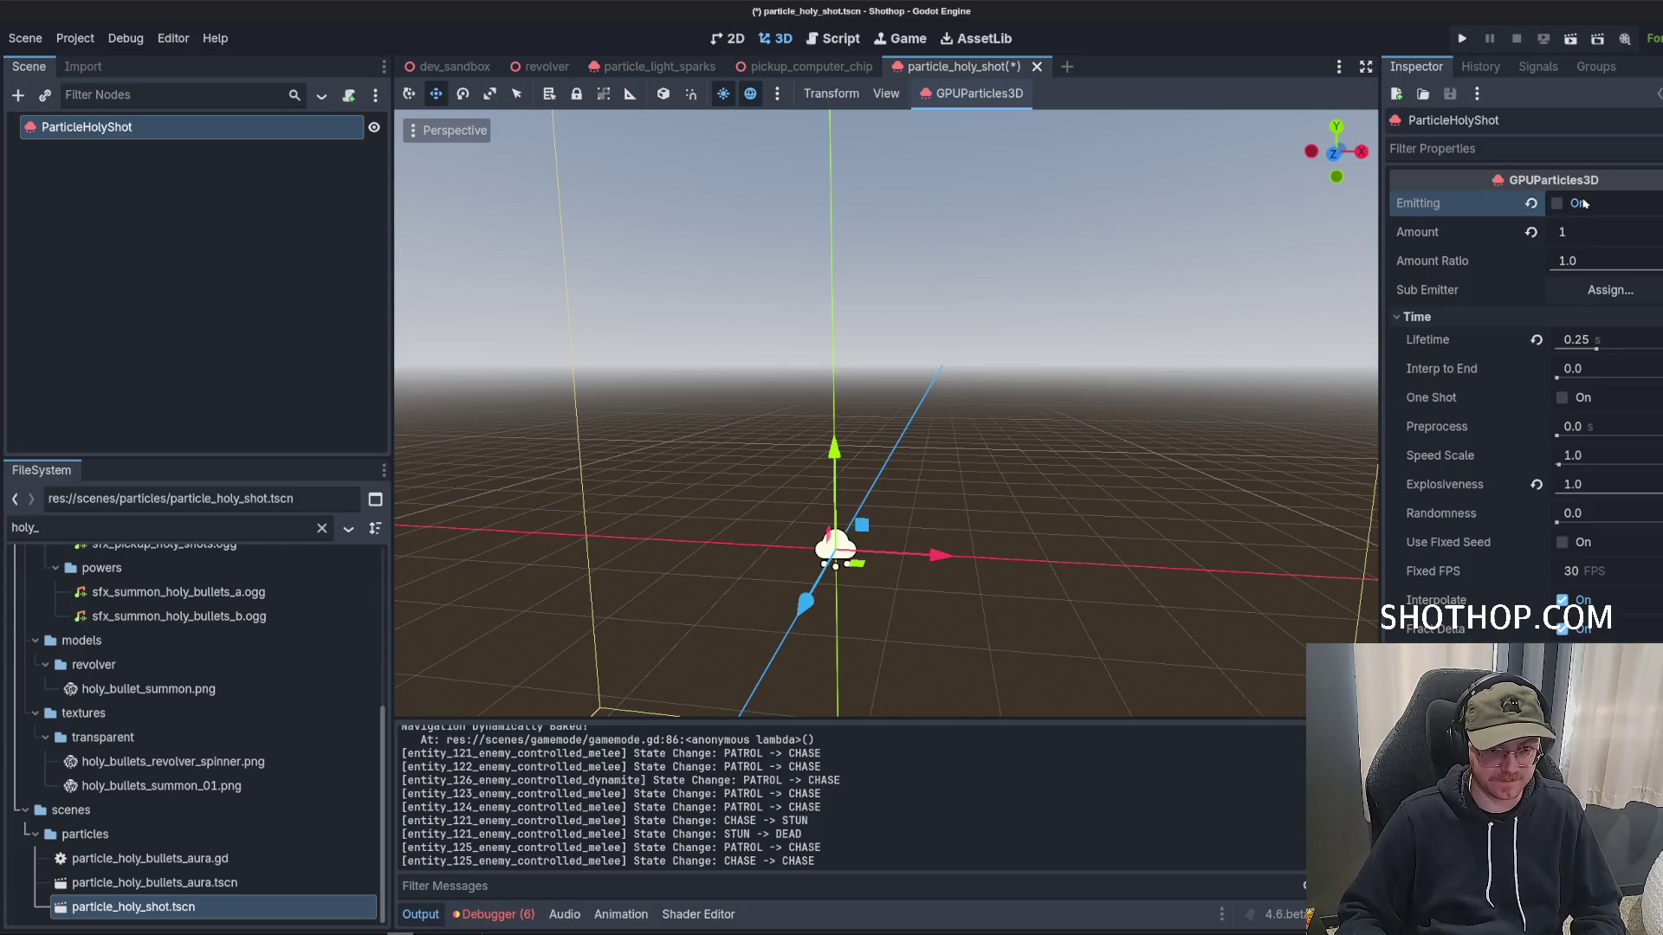
Open particle_holy_bullets_aura.tscn and inspect the aura mesh's material sampling, shading and albedo settings.
click(173, 883)
click(176, 908)
double_click(156, 882)
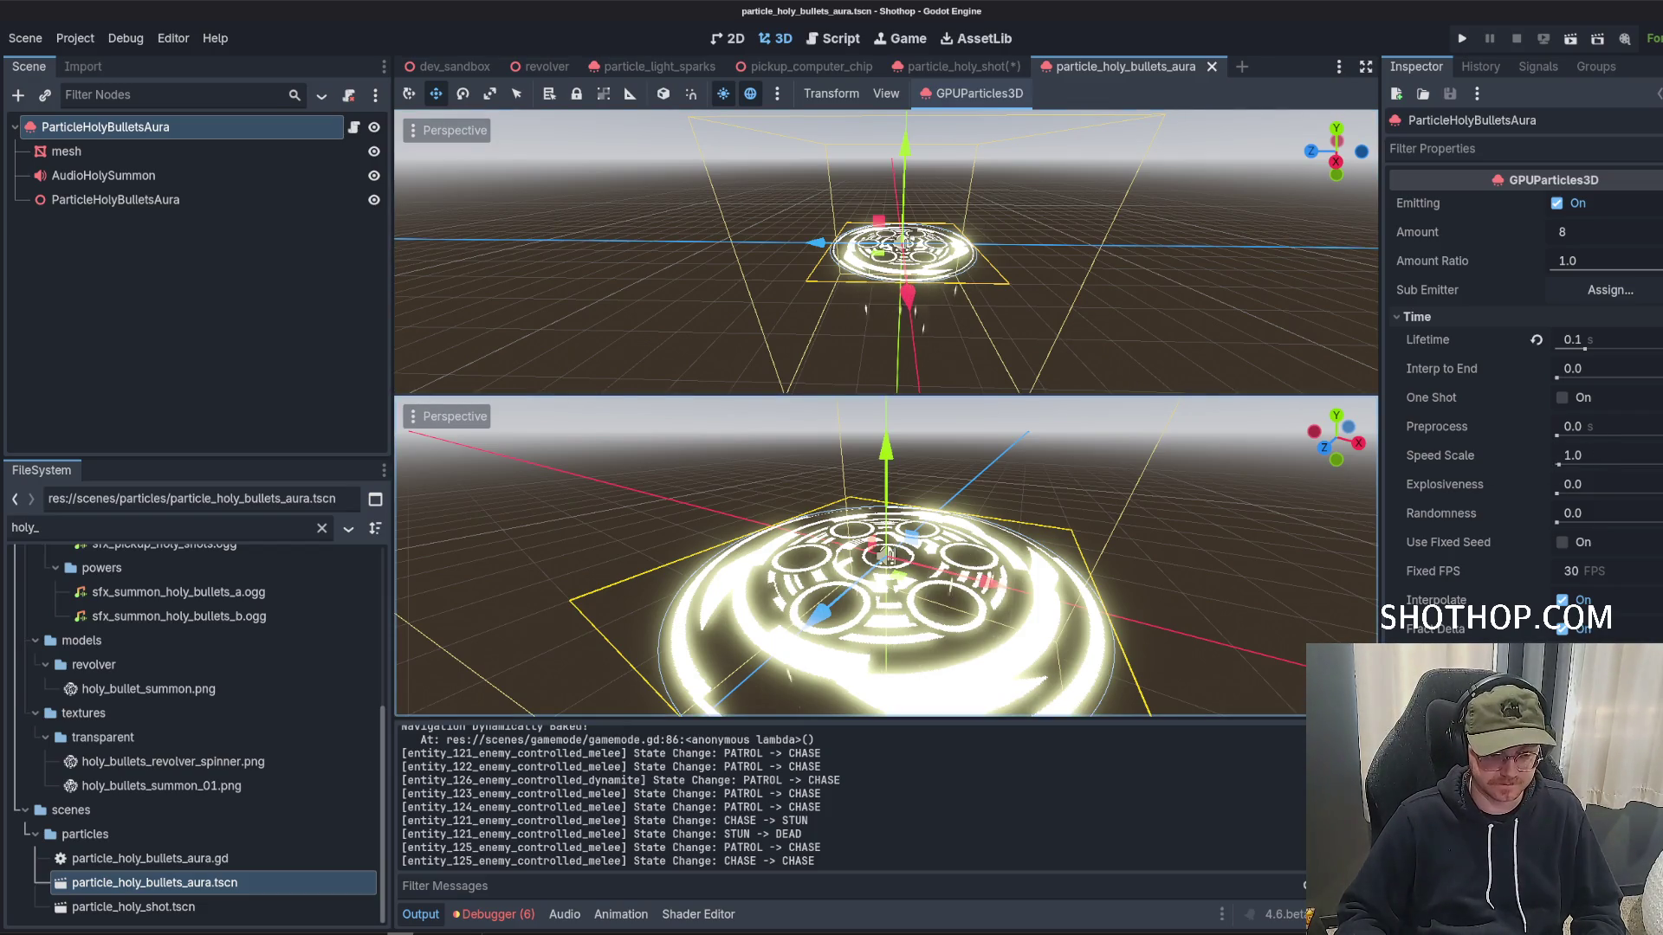
scroll(1524, 520, down, 5)
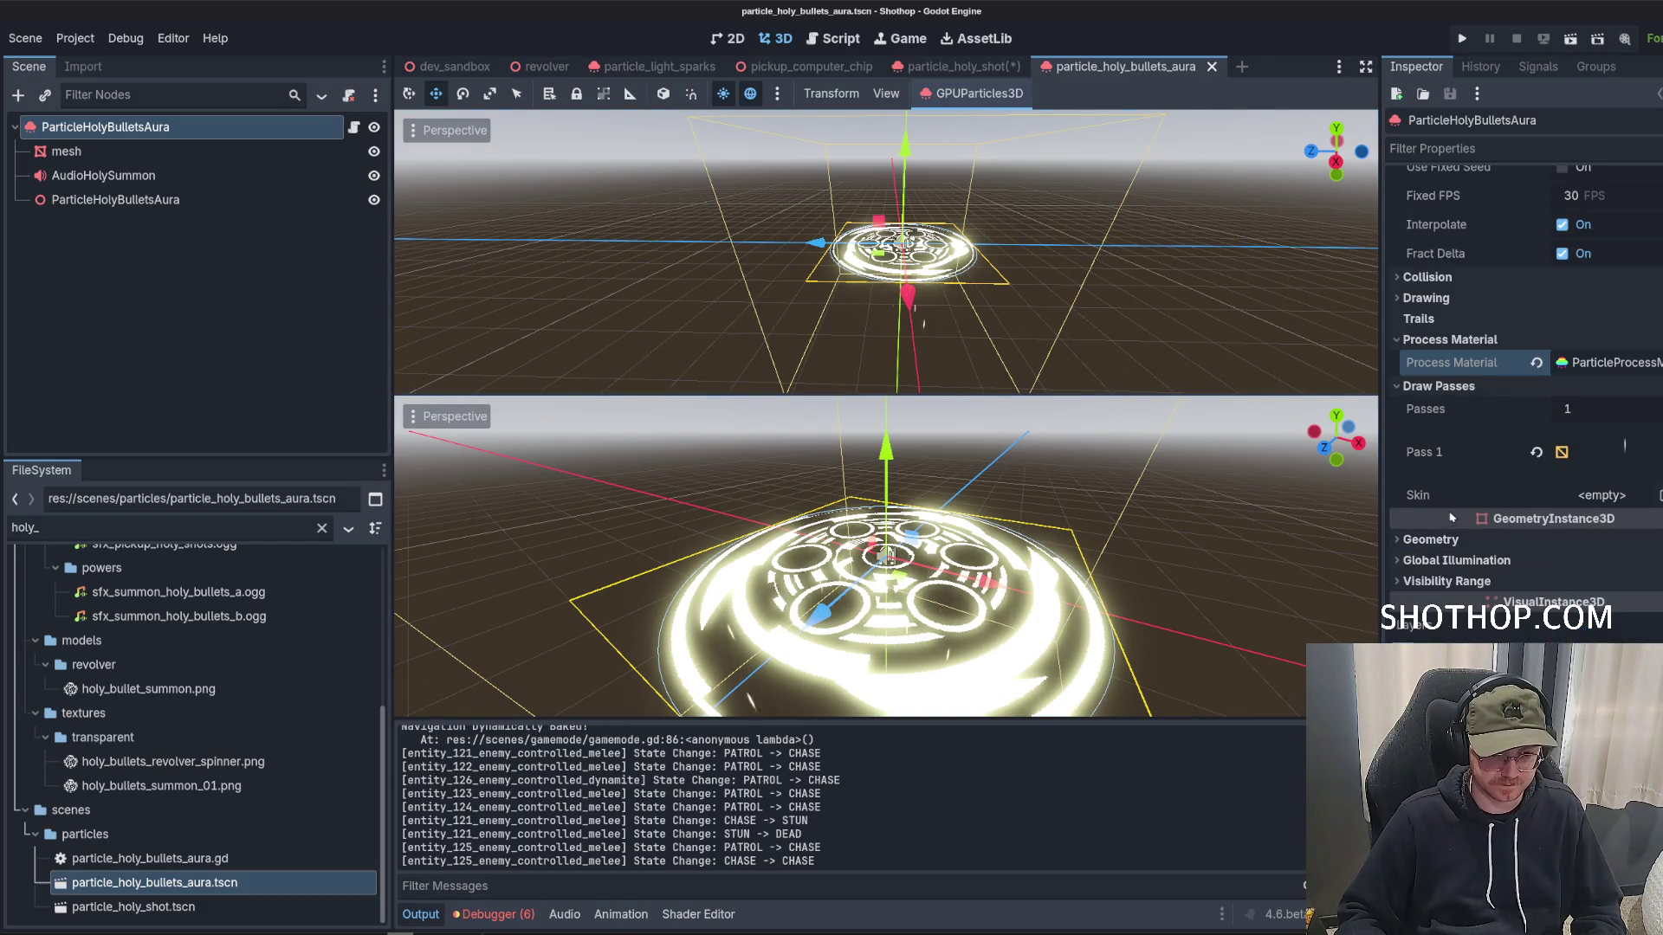
click(115, 199)
click(102, 147)
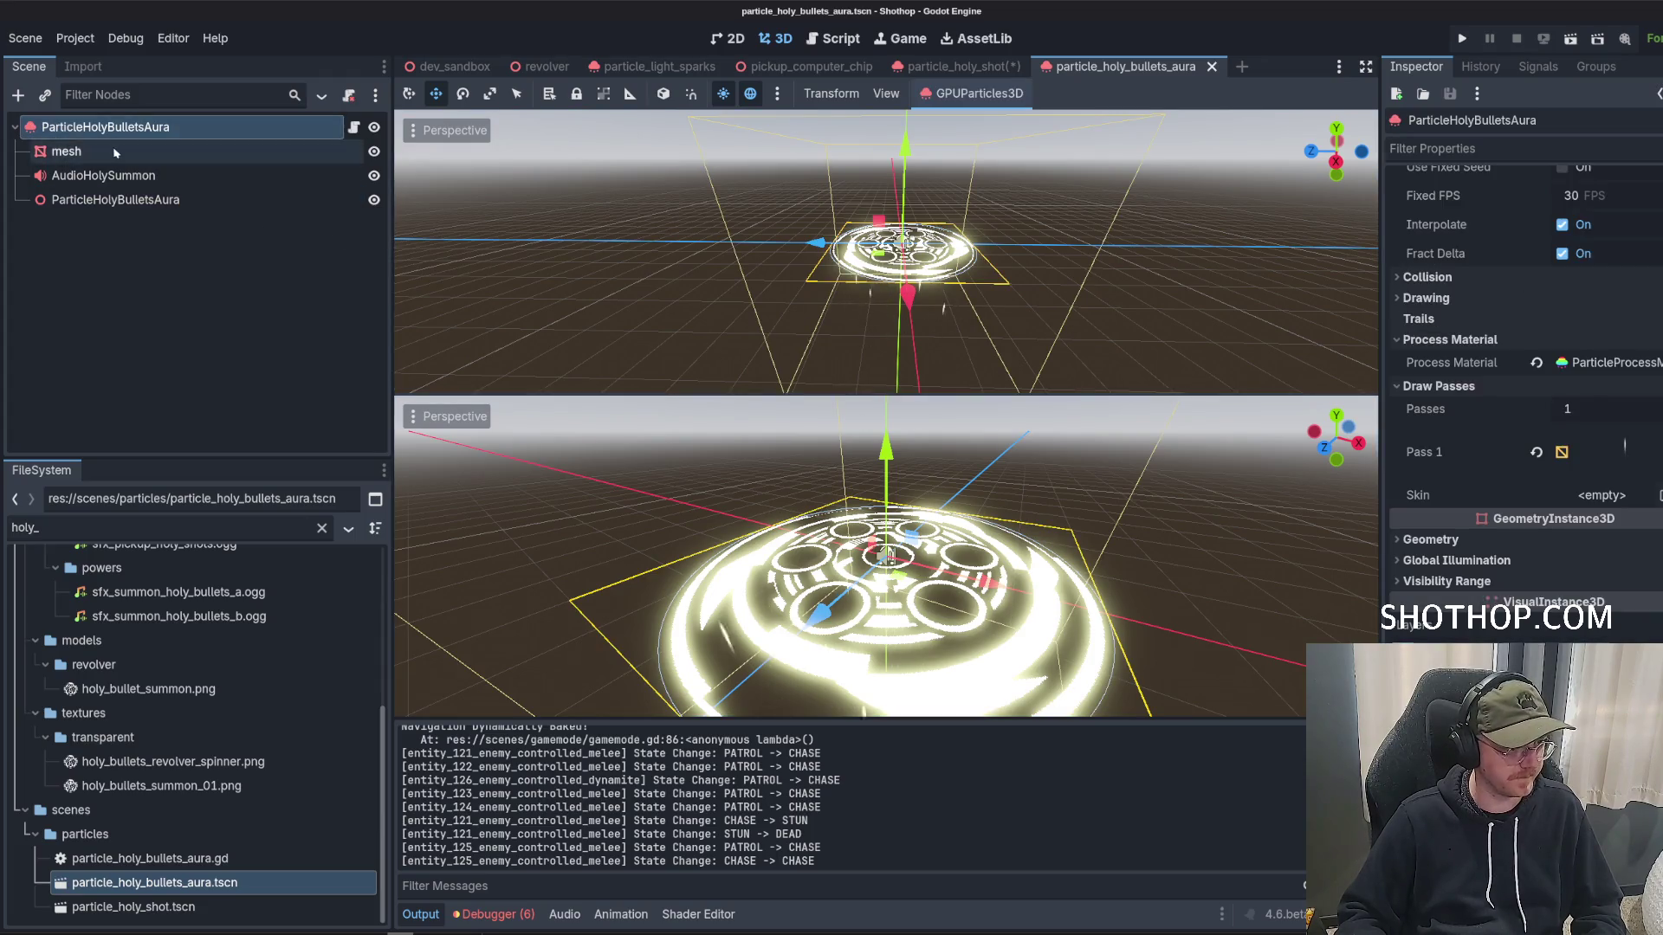
scroll(1478, 494, down, 4)
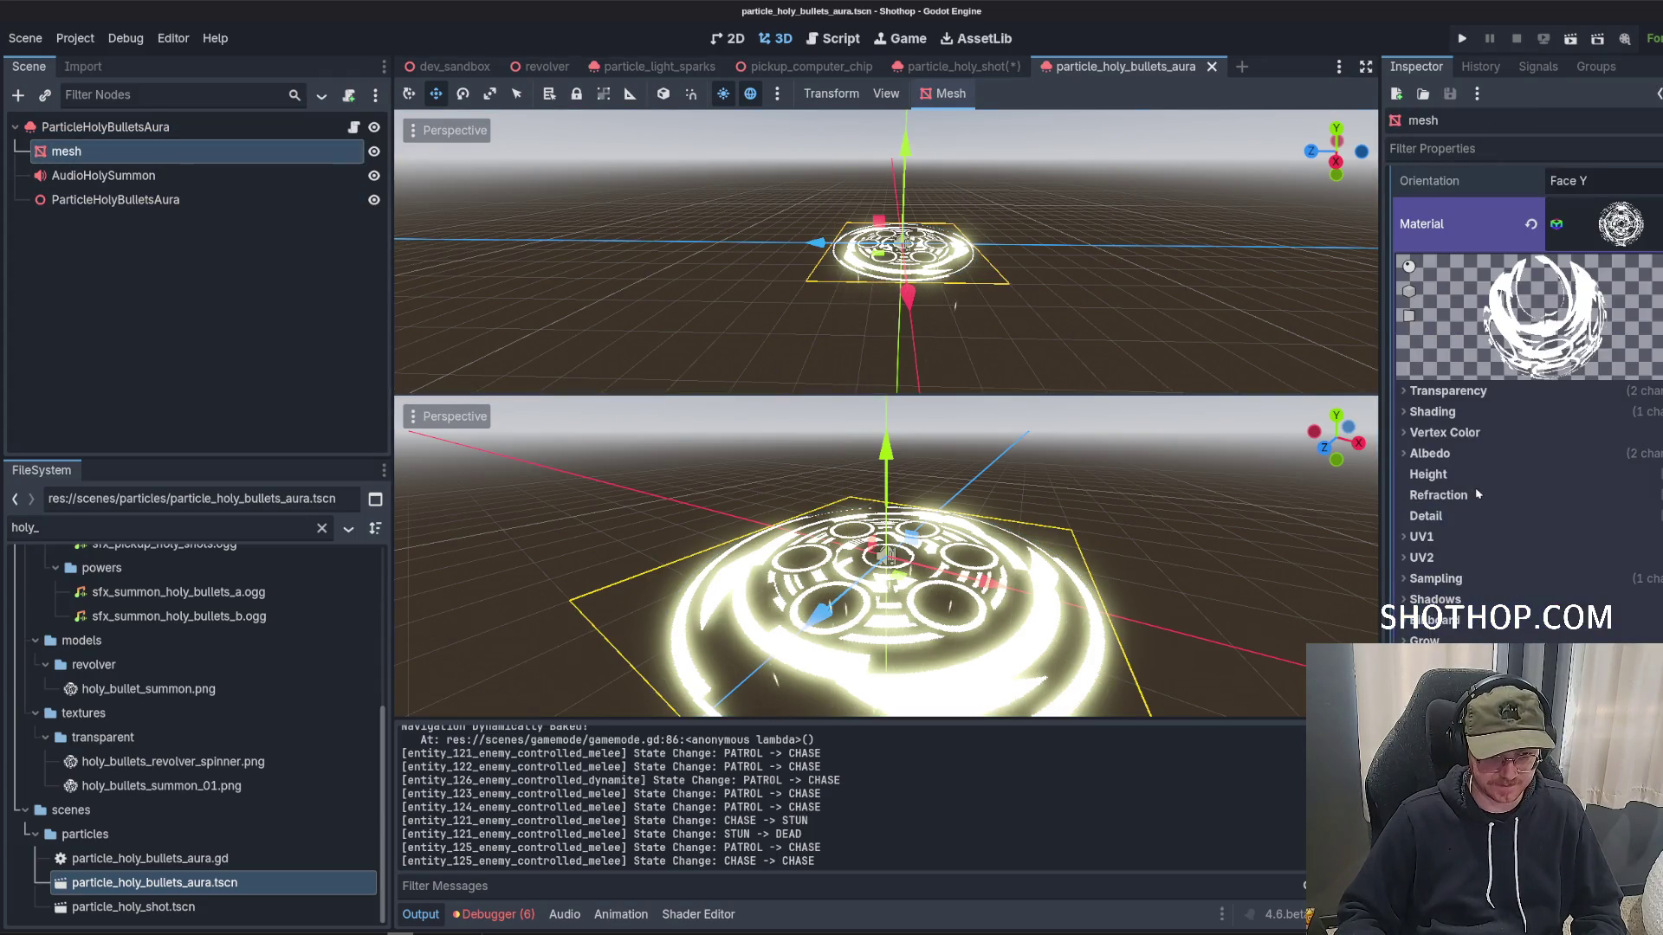
click(1477, 581)
click(1481, 580)
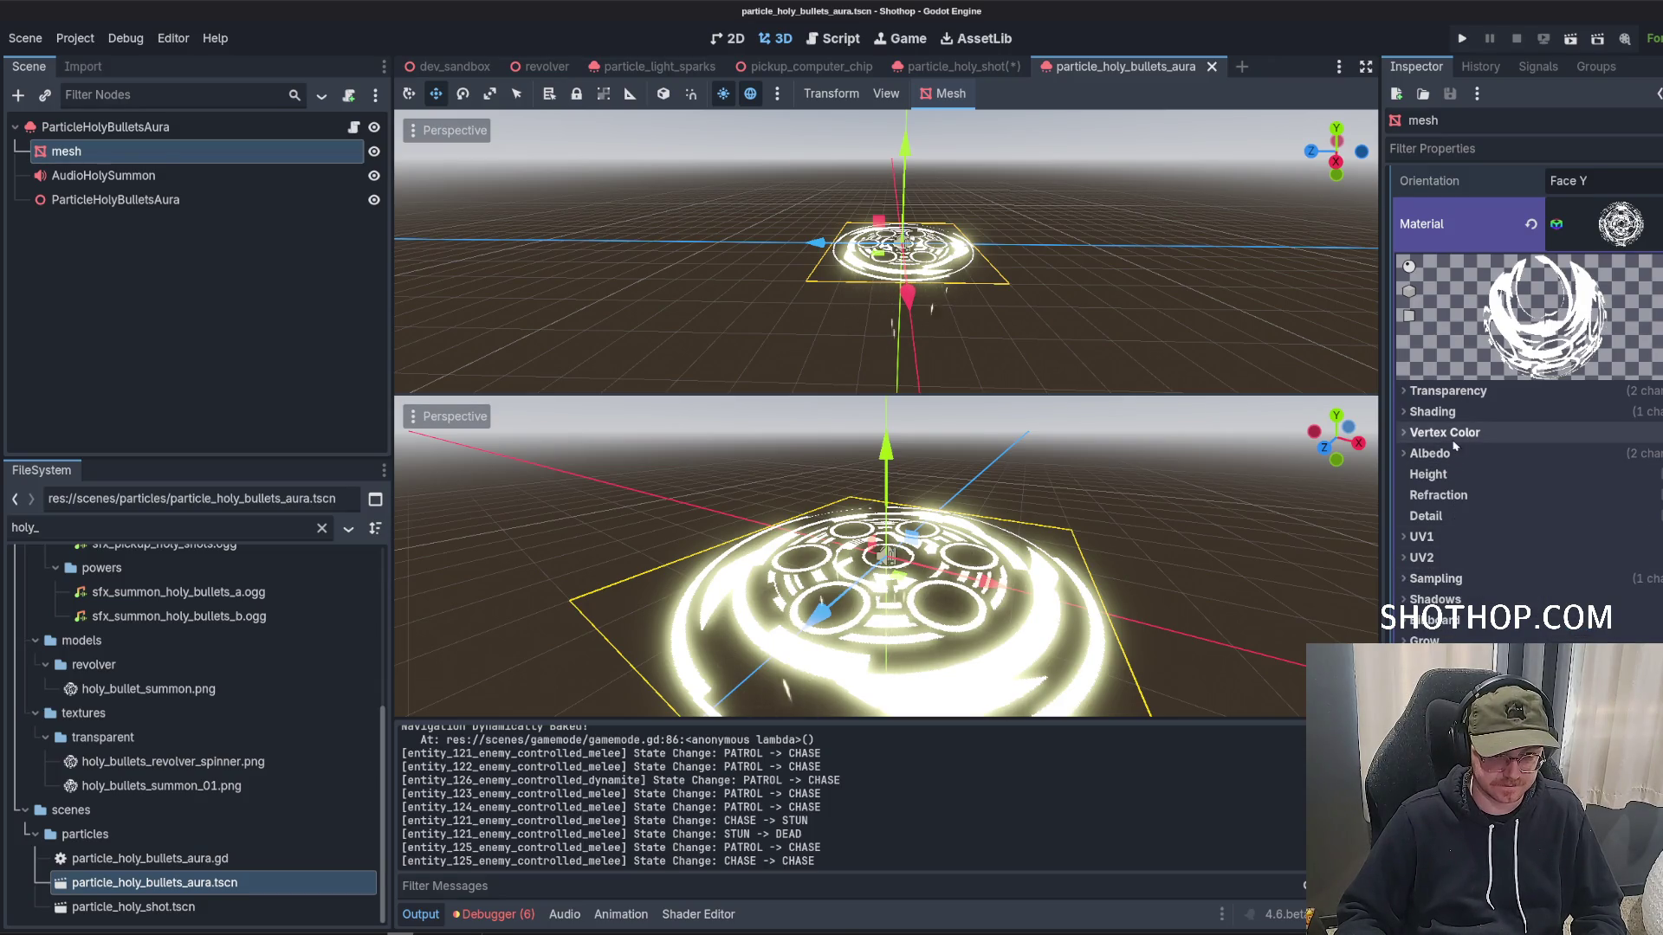
click(1455, 413)
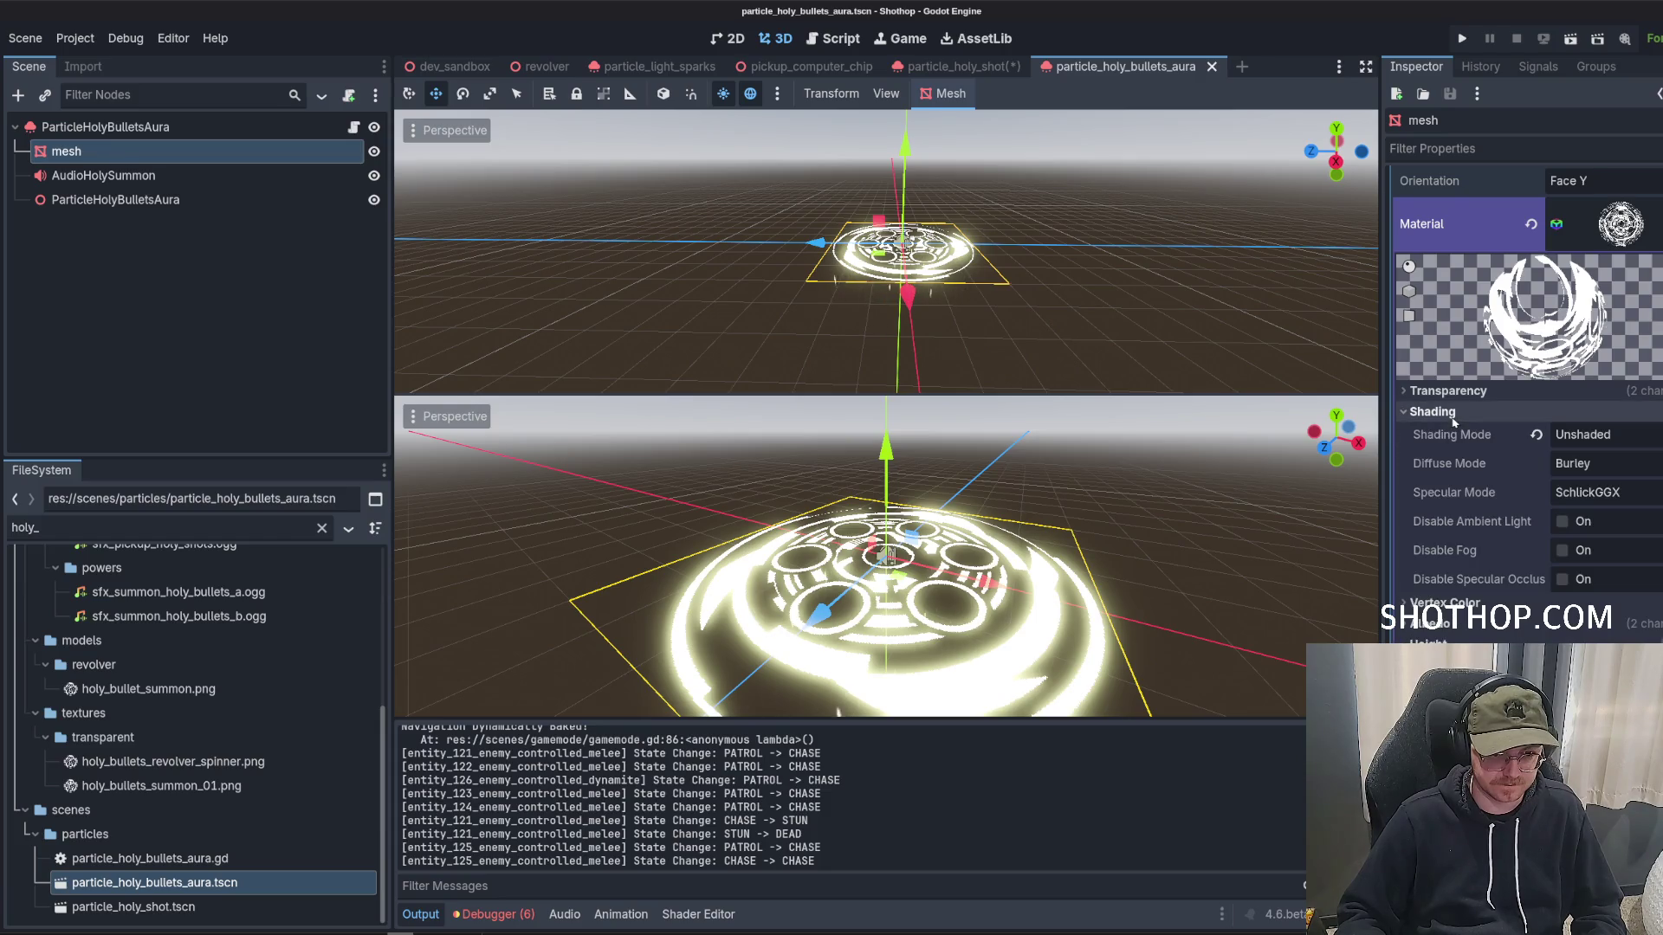
click(1455, 413)
click(1429, 453)
click(1559, 476)
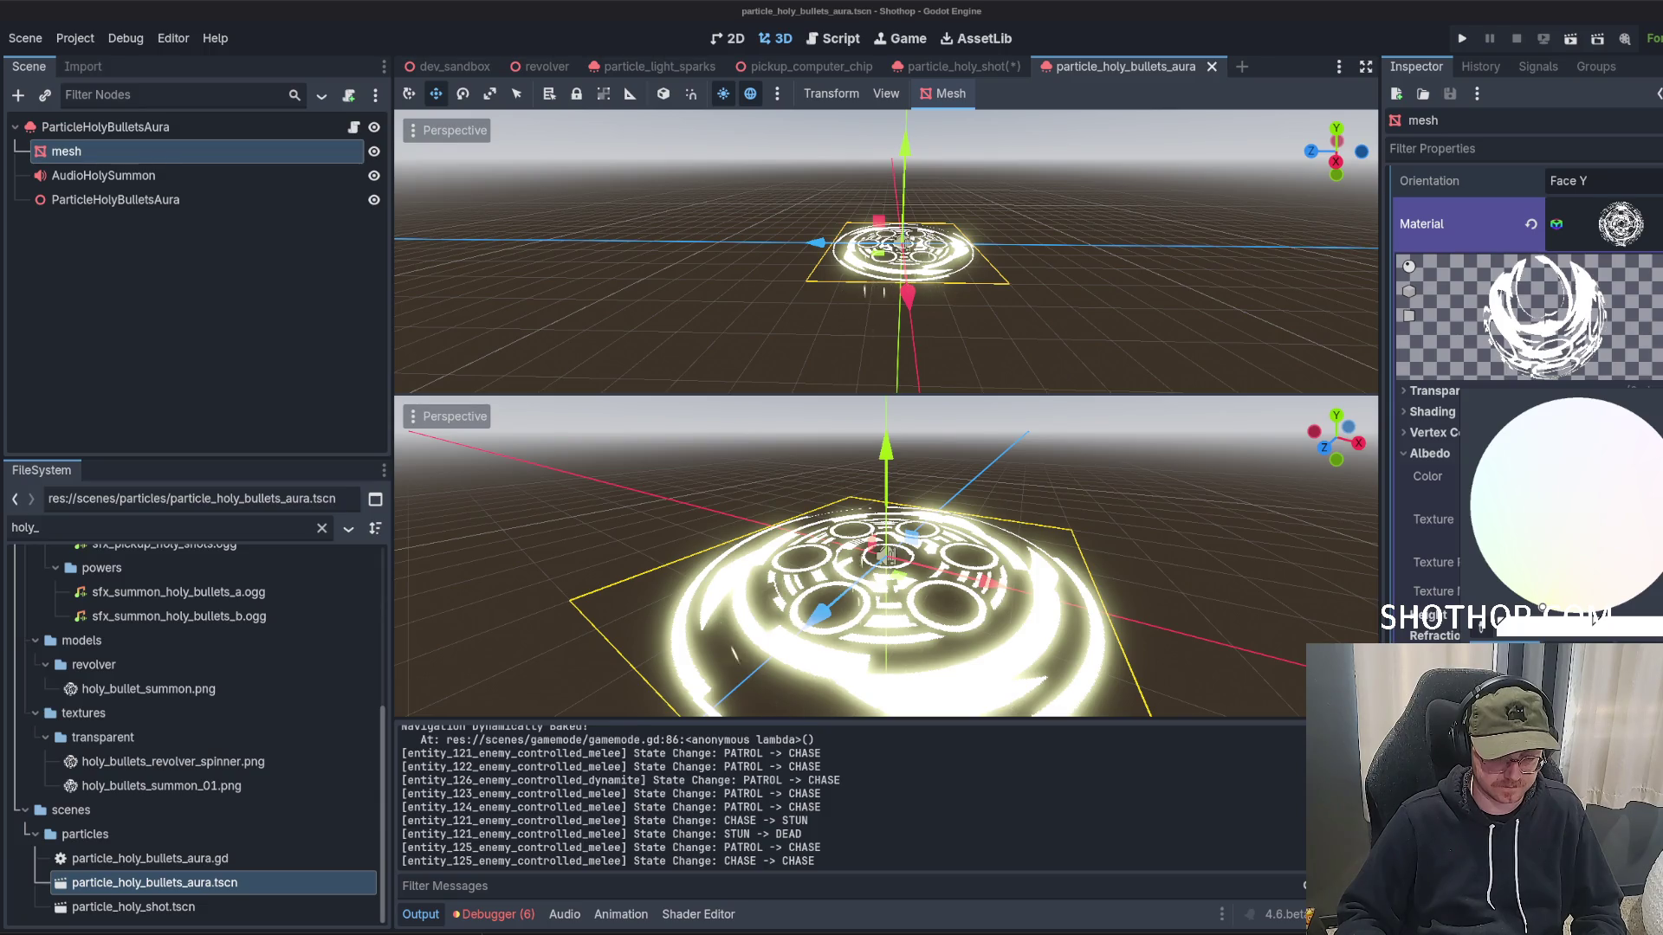
Tint the aura mesh material cyan and save the aura scene.
click(1507, 425)
click(1596, 248)
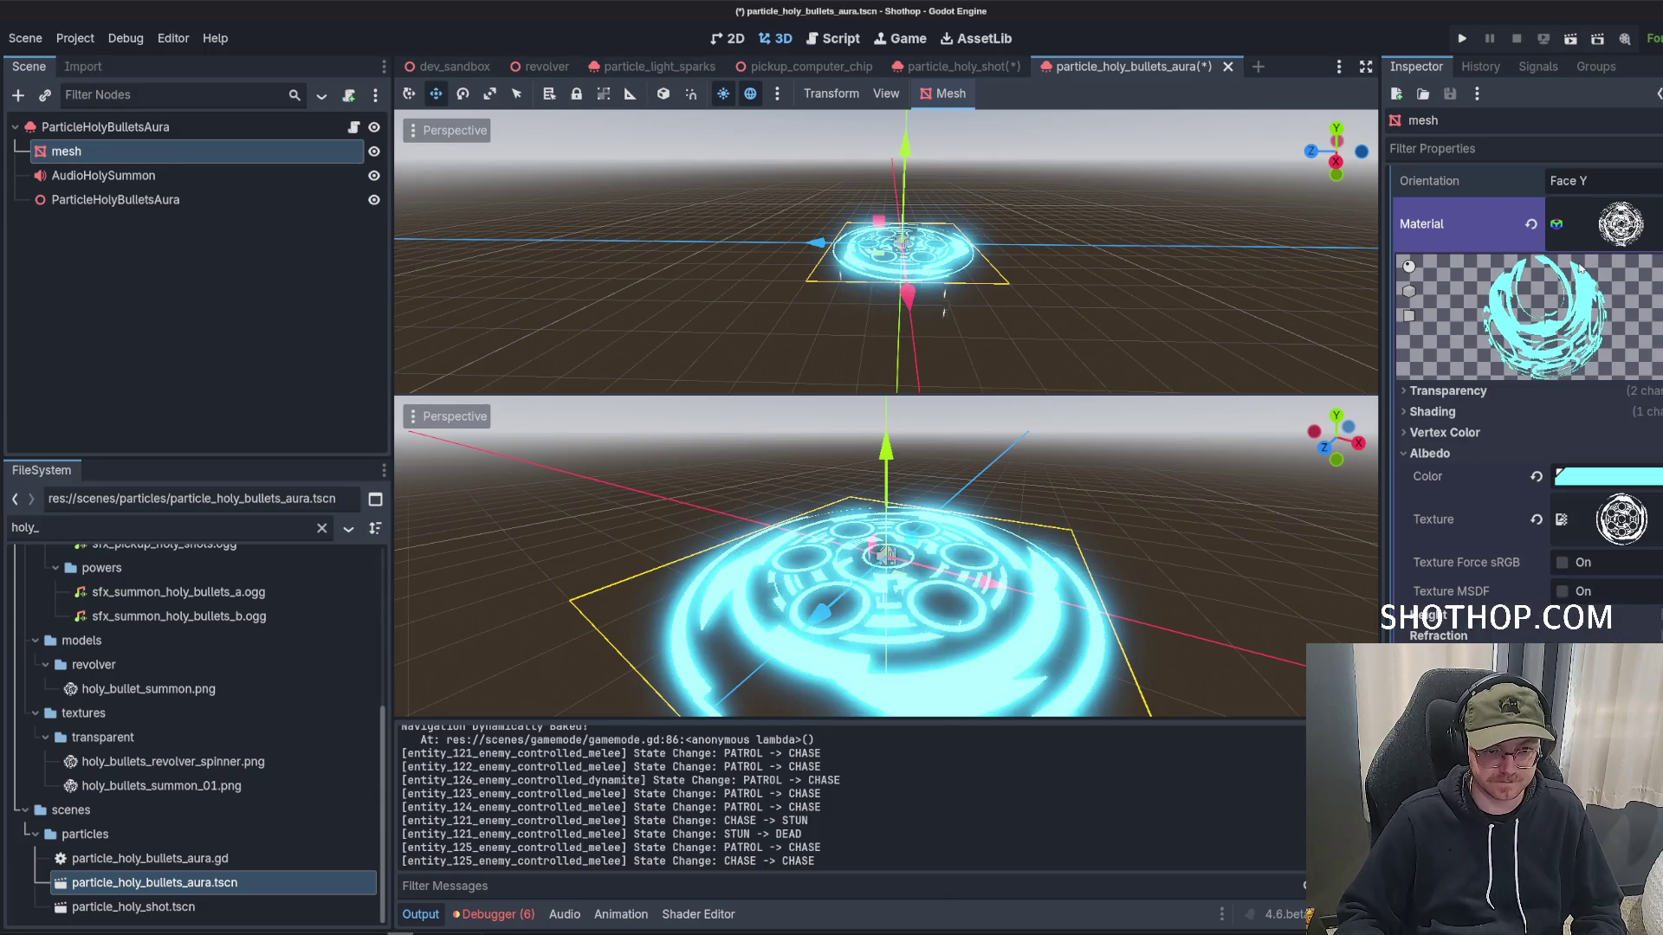
click(1611, 227)
scroll(1427, 263, up, 2)
scroll(1463, 405, up, 3)
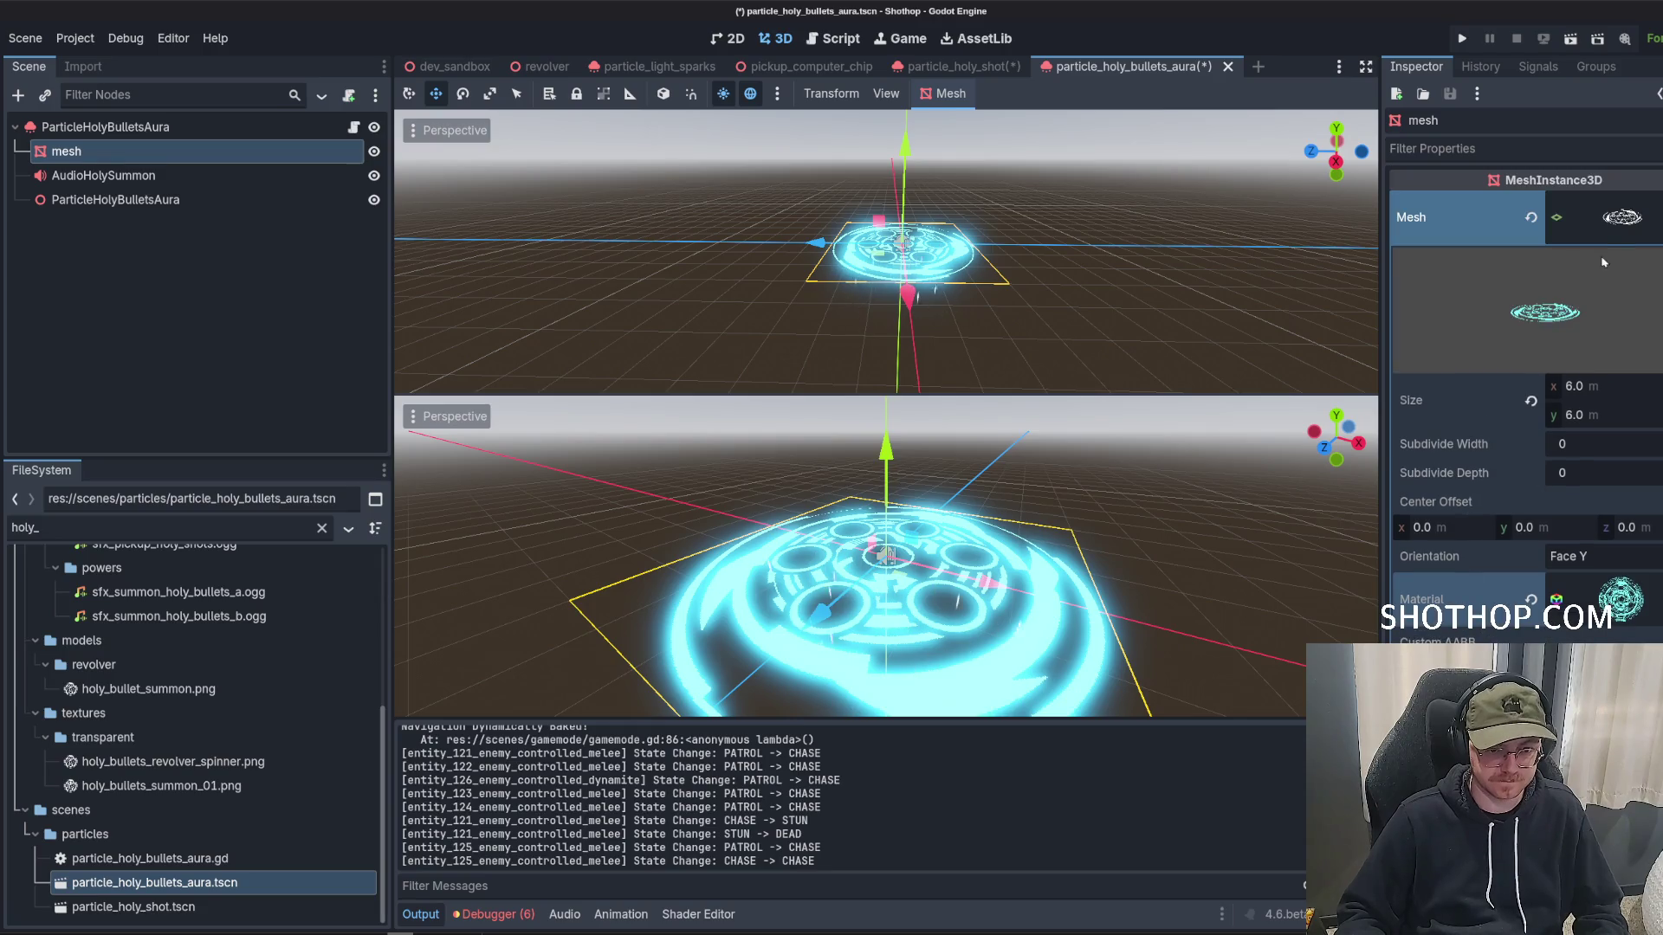
click(1472, 216)
key(ctrl+s)
Inspect the Albedo settings of the Pass 1 mesh material on the root aura node.
click(105, 126)
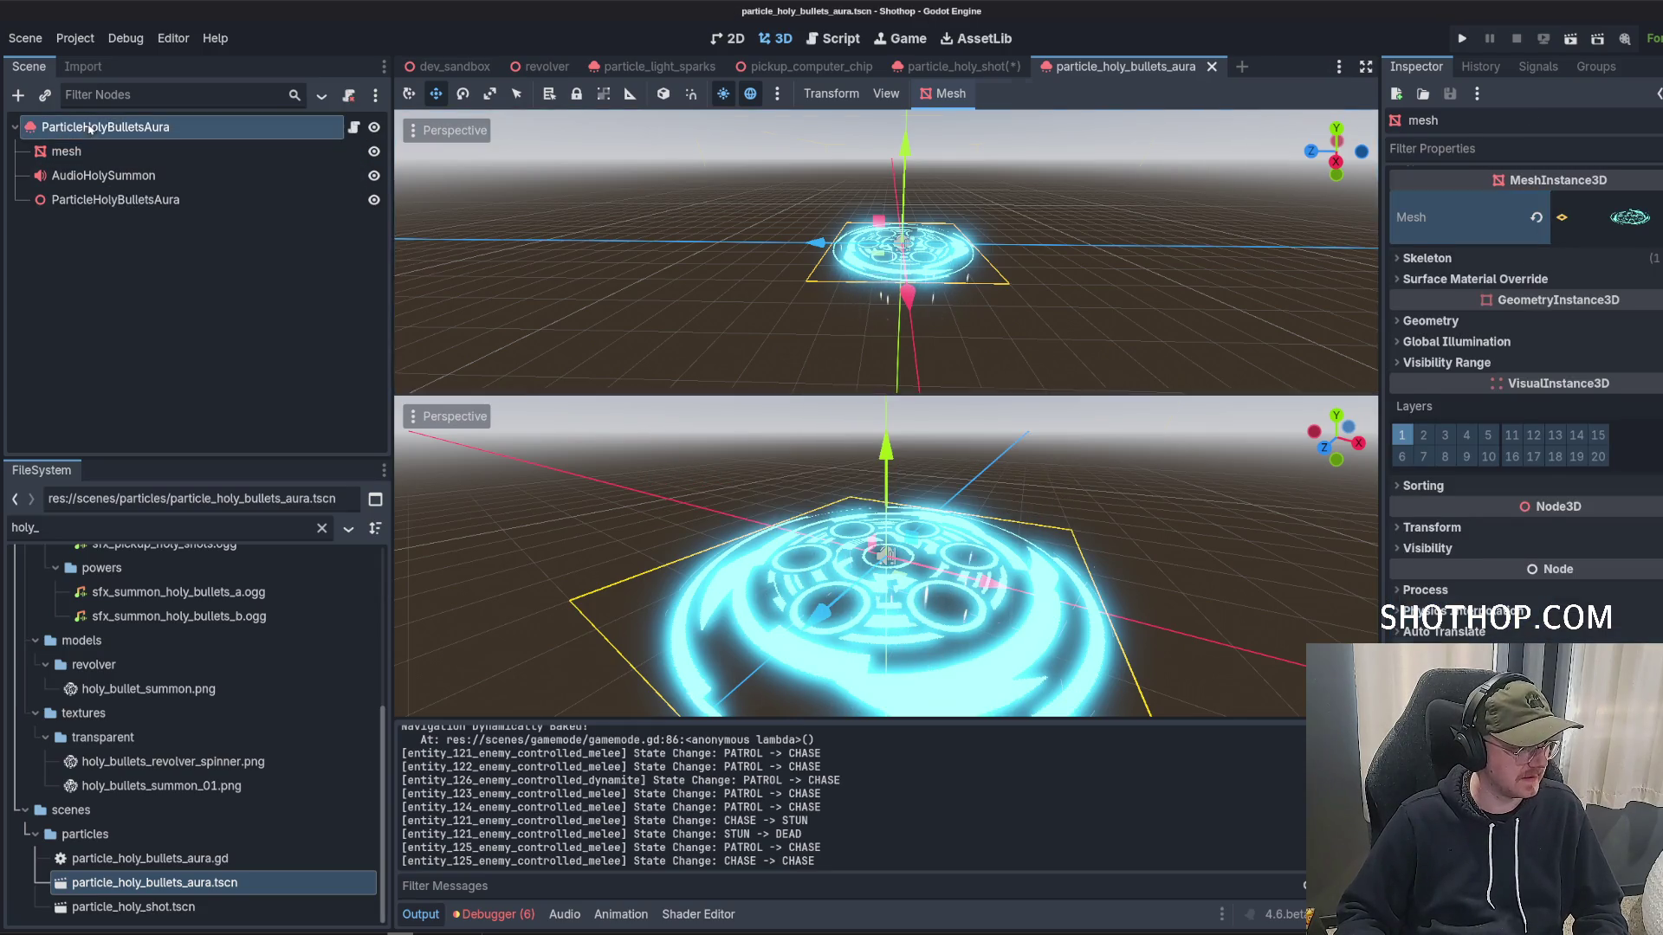
click(1621, 451)
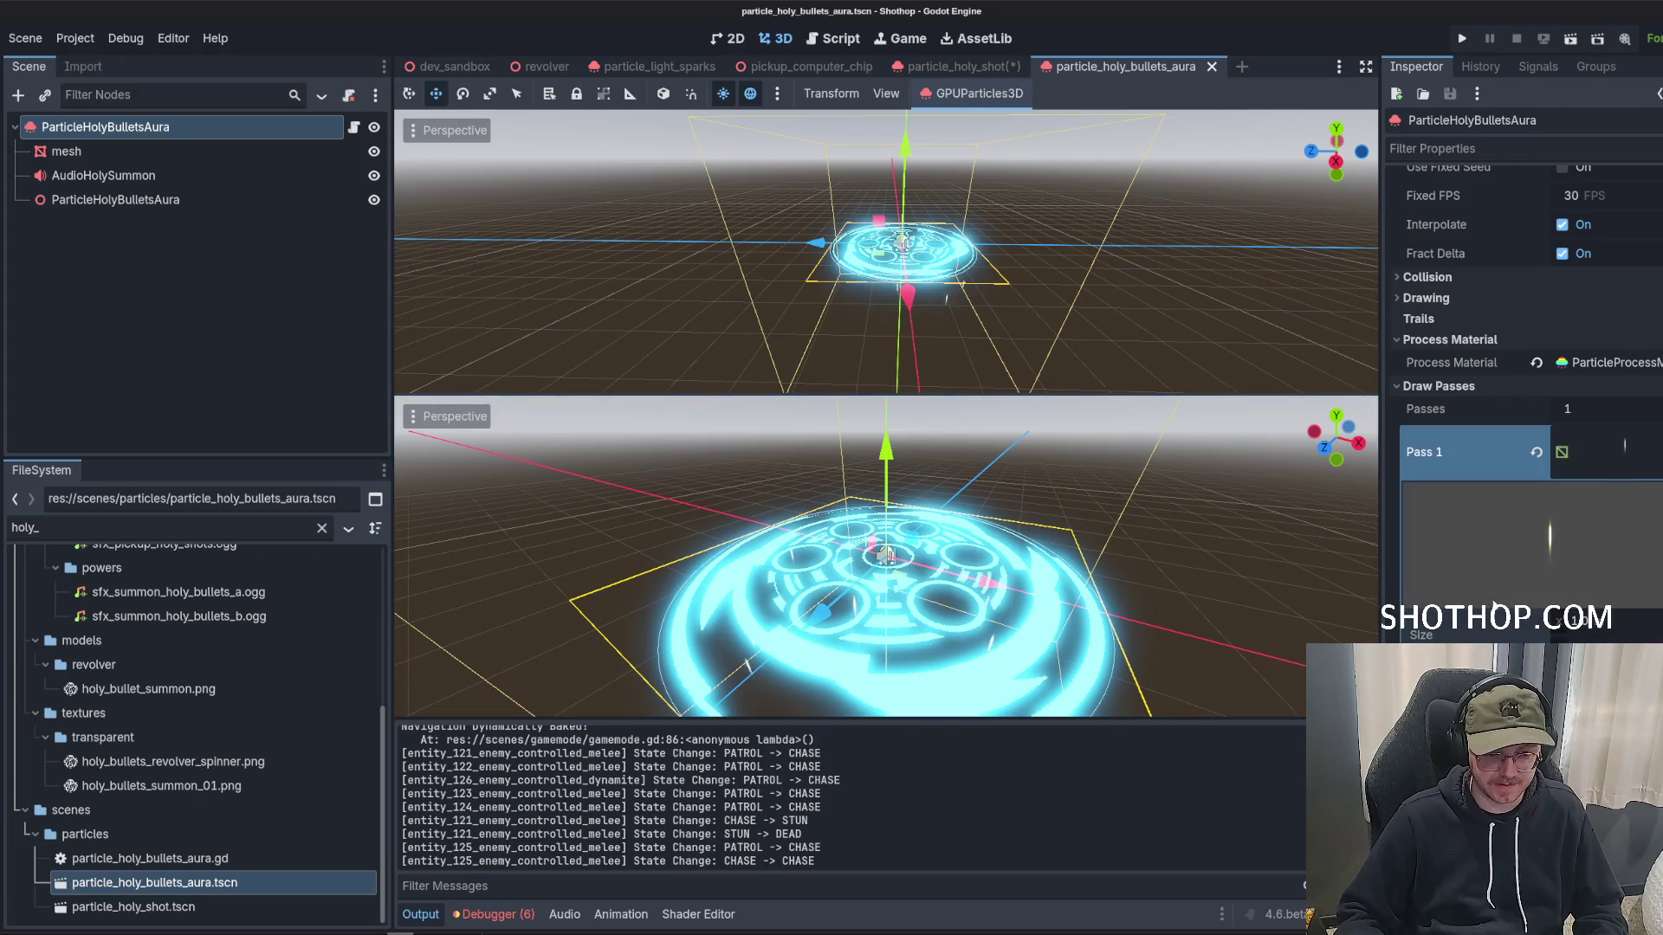
click(1443, 450)
click(1439, 407)
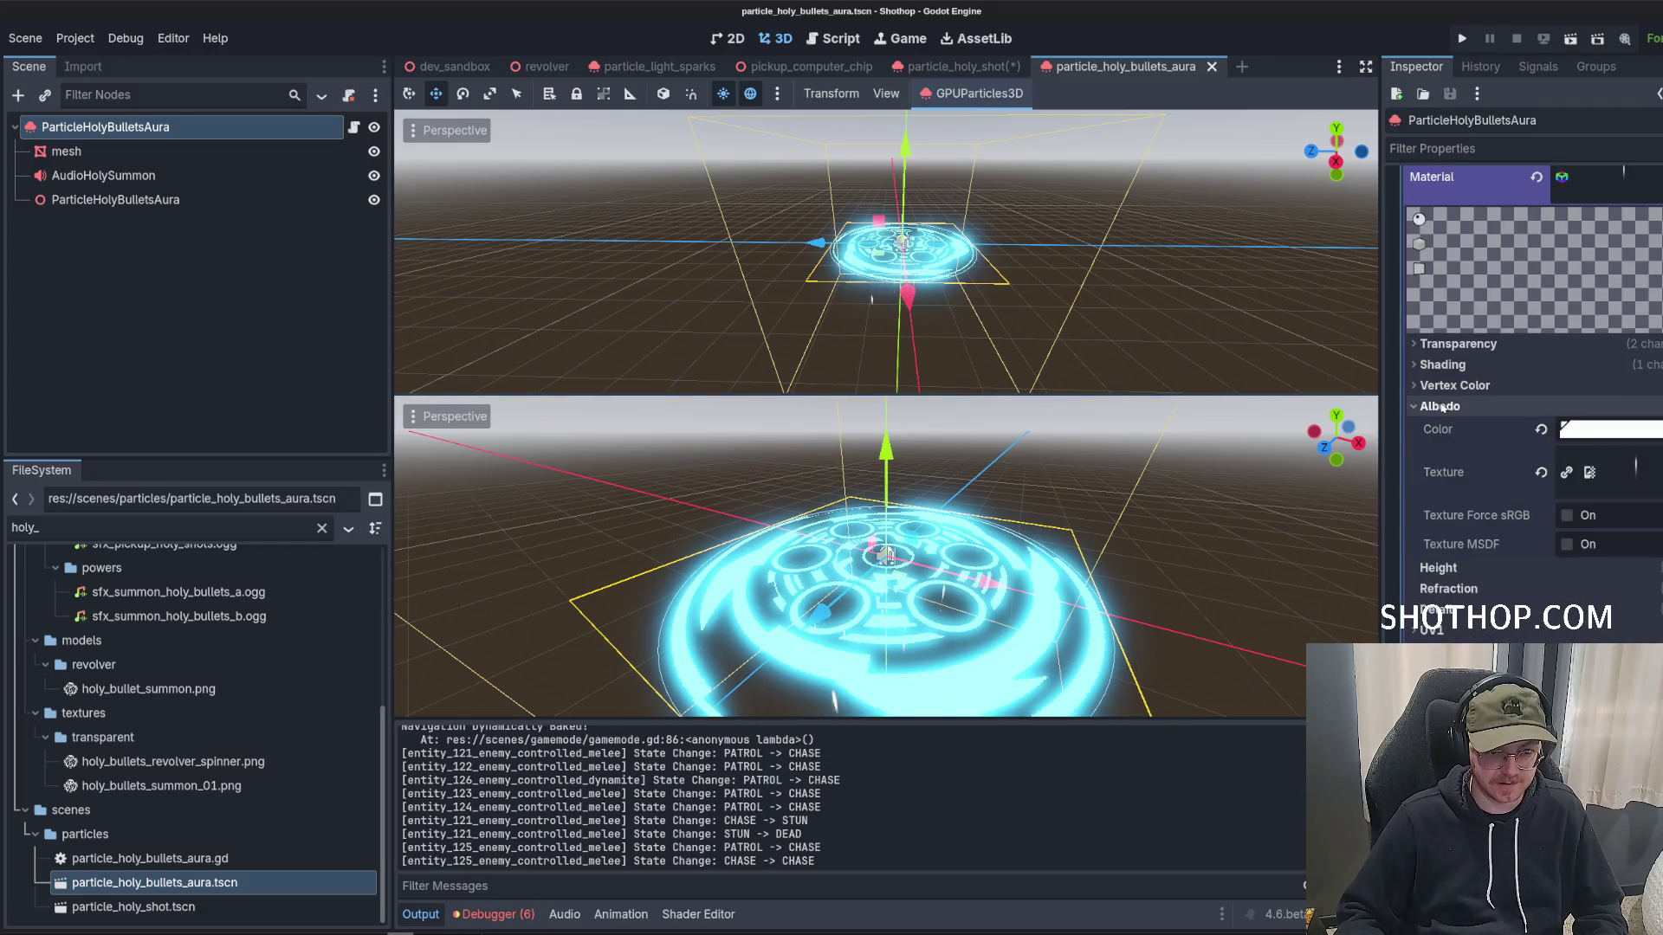
mouse_move(1525, 476)
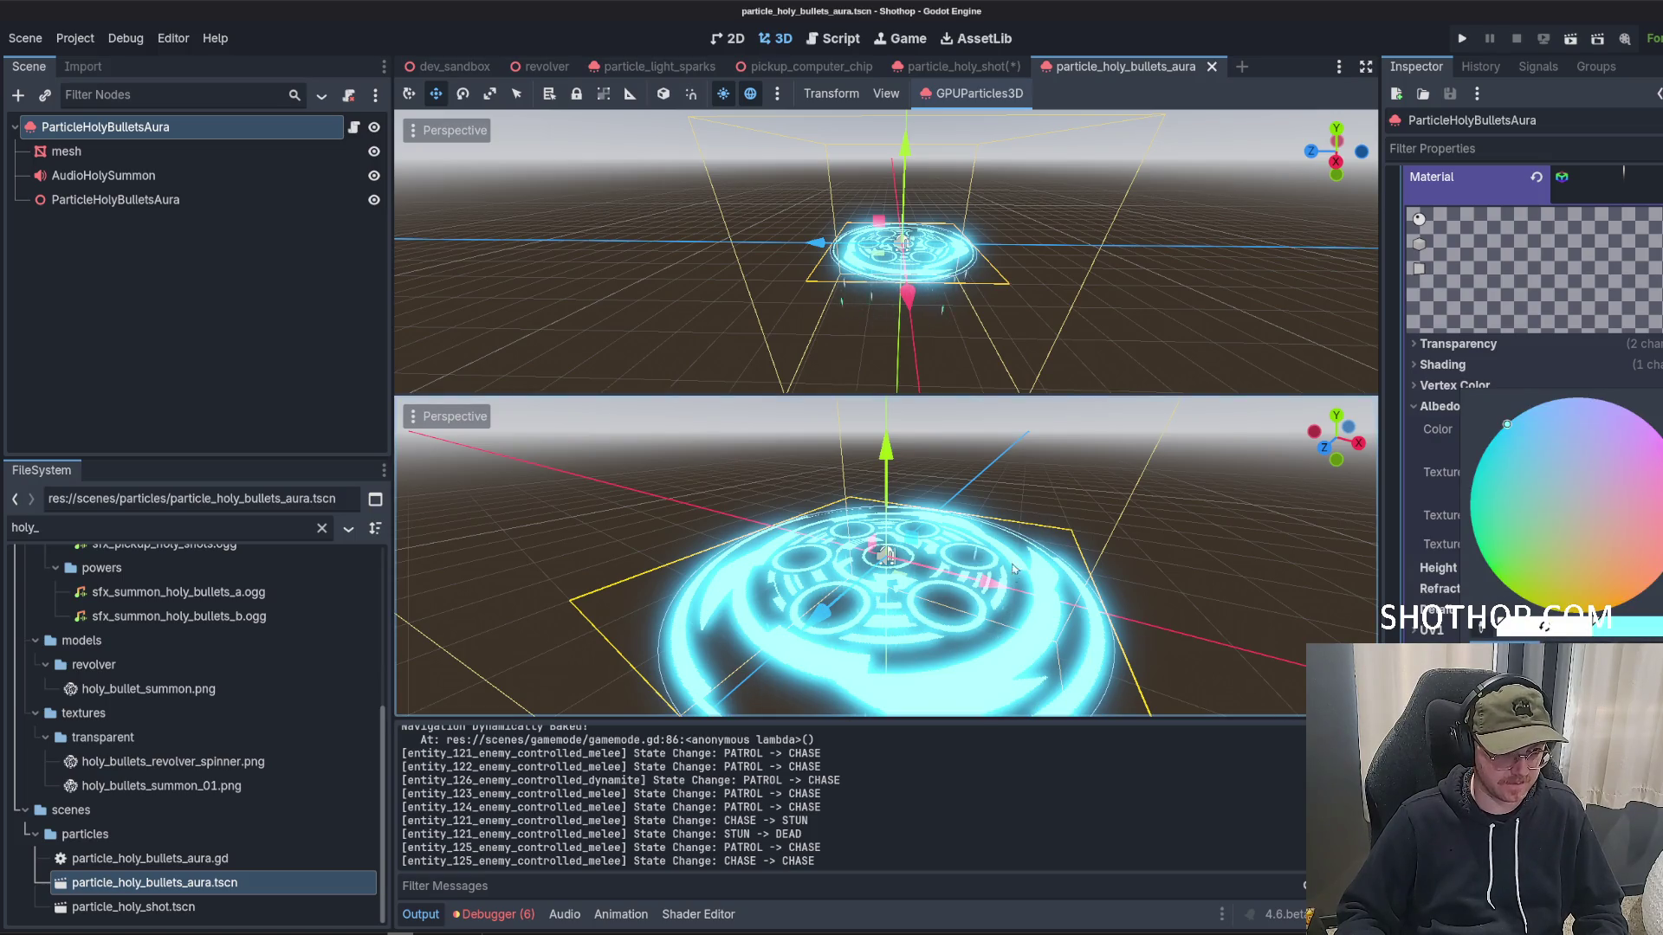
scroll(1537, 416, up, 10)
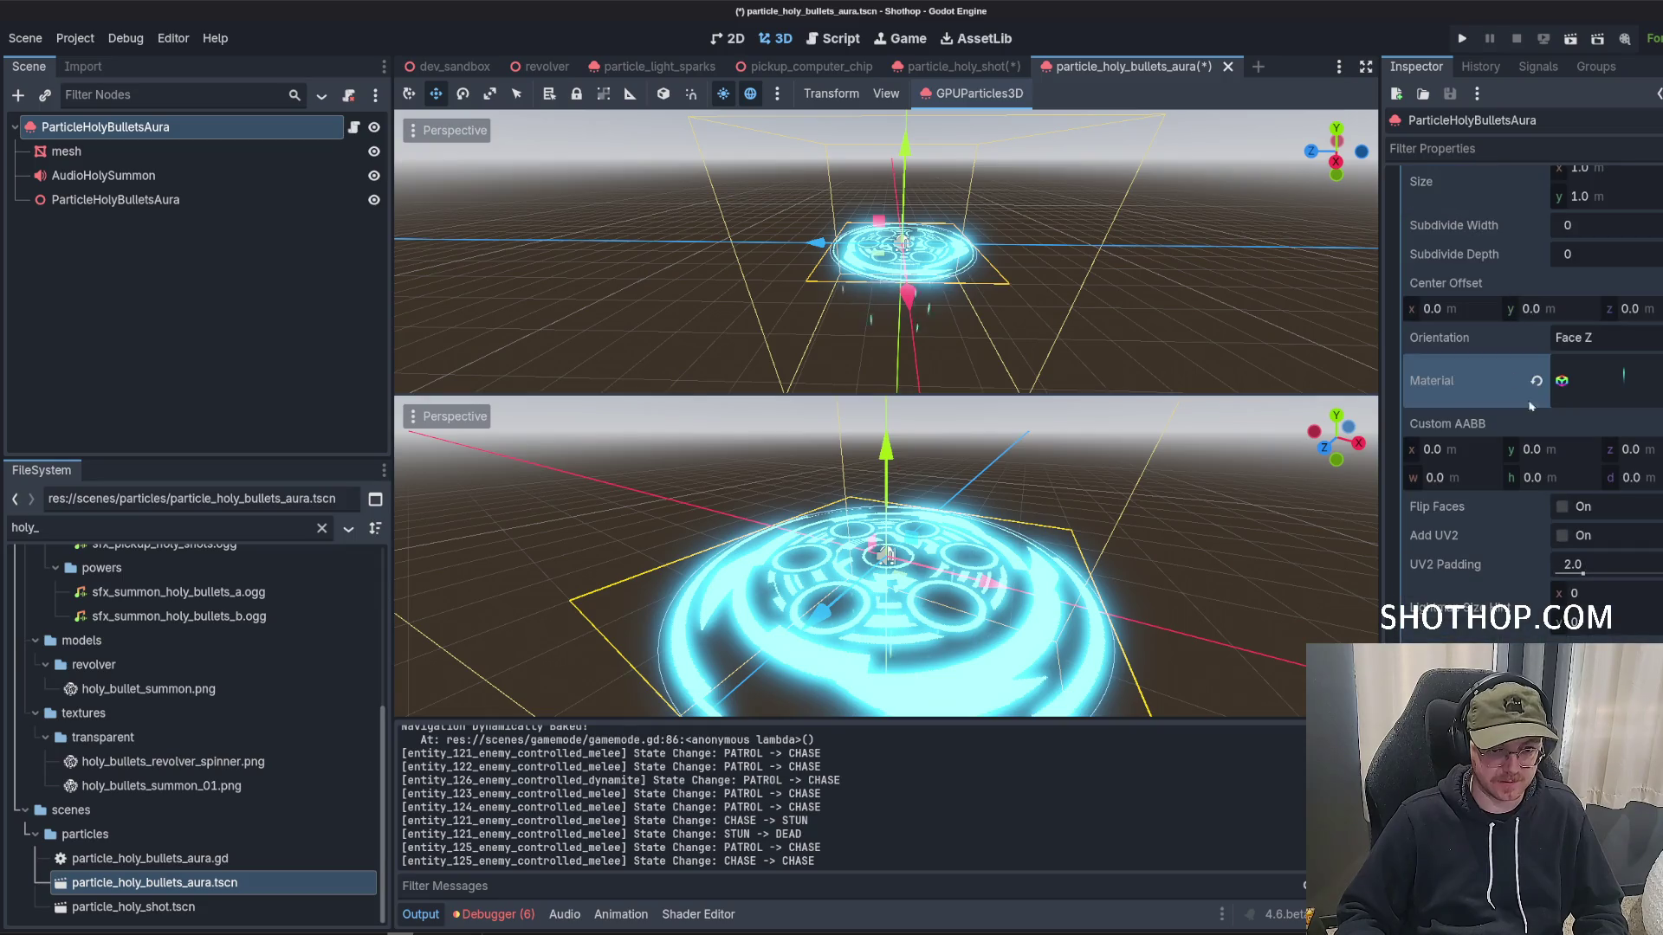
click(1603, 374)
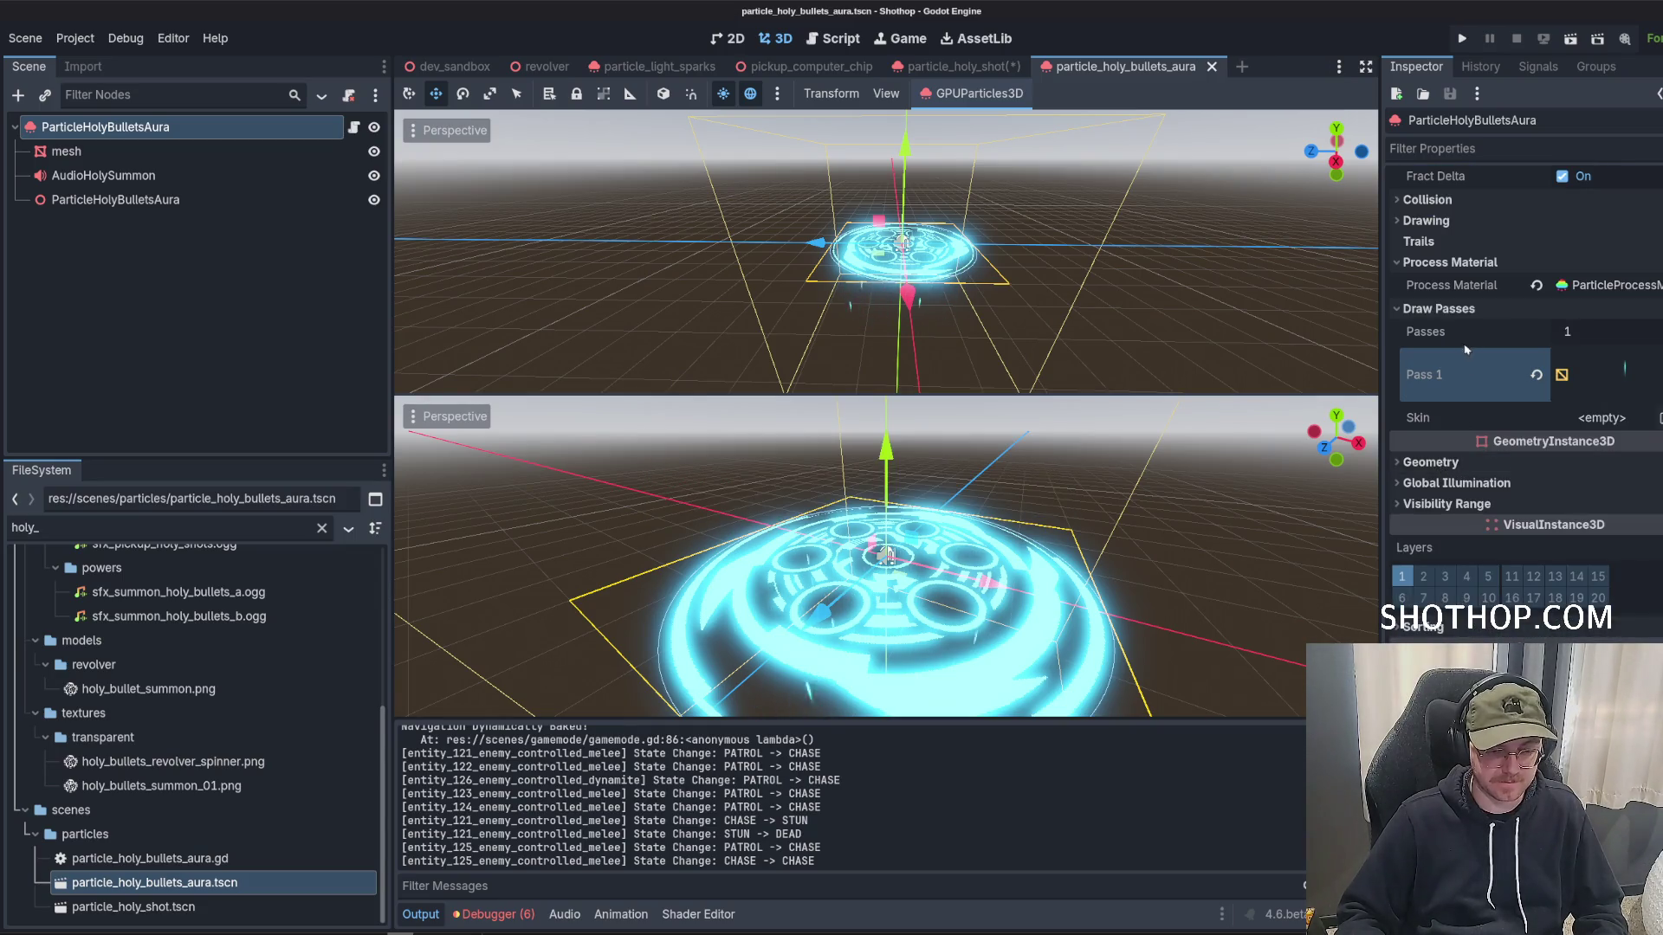
Select AudioHolySummon and tick Playing to hear the current summon sound.
key(Down)
key(Down)
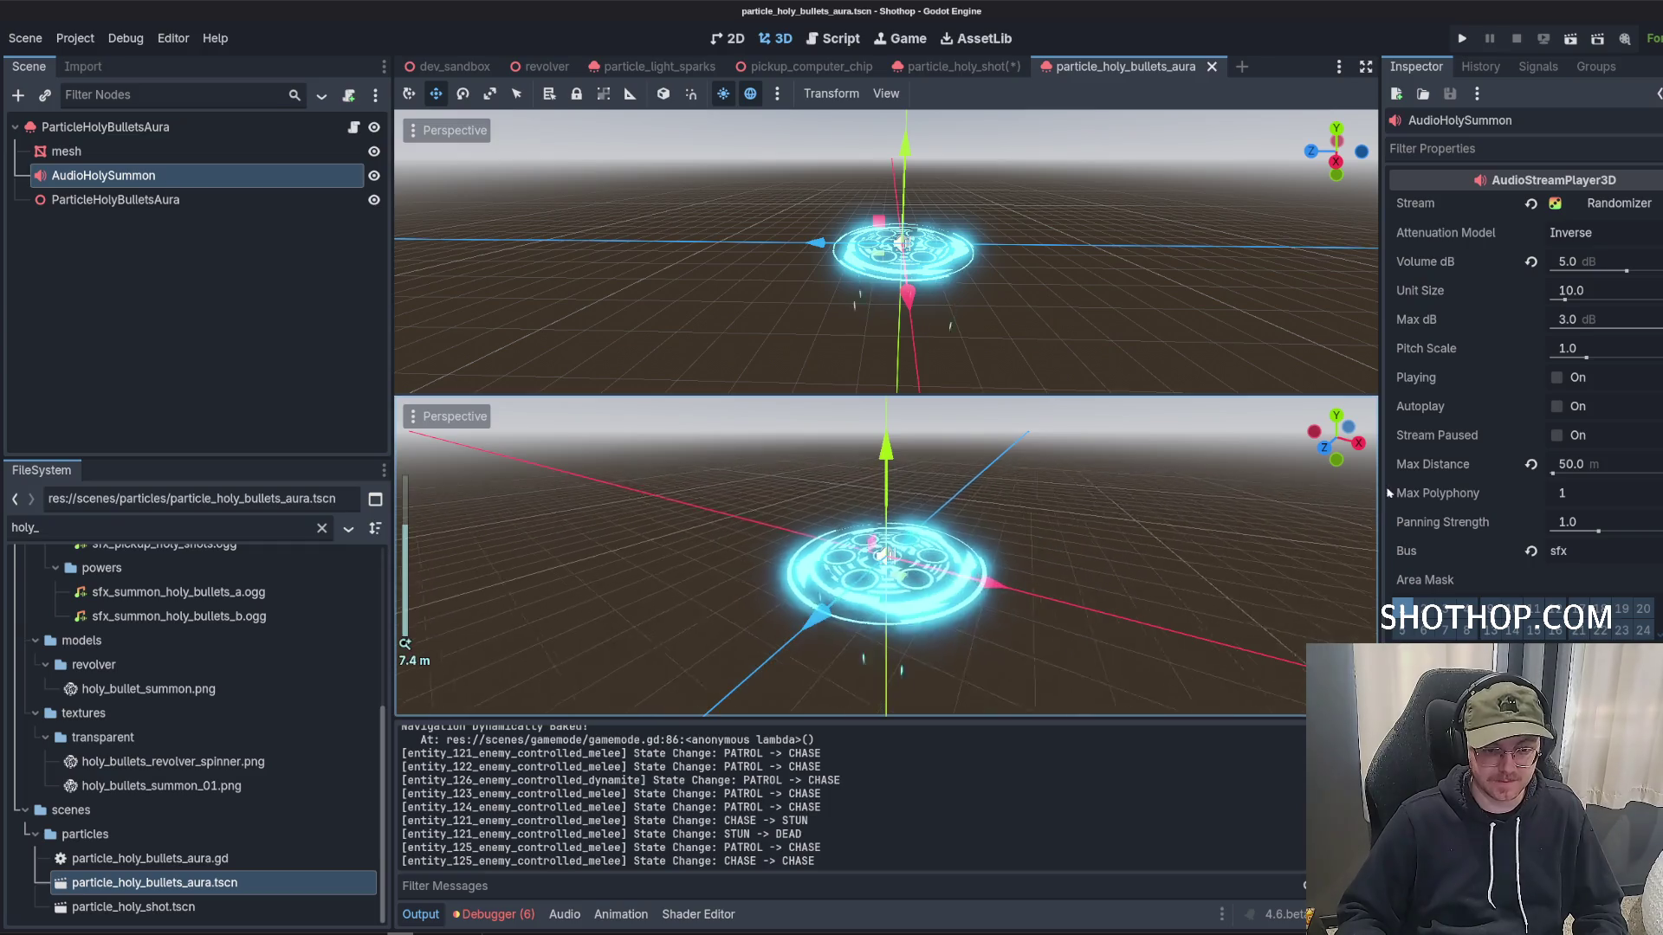
click(1611, 381)
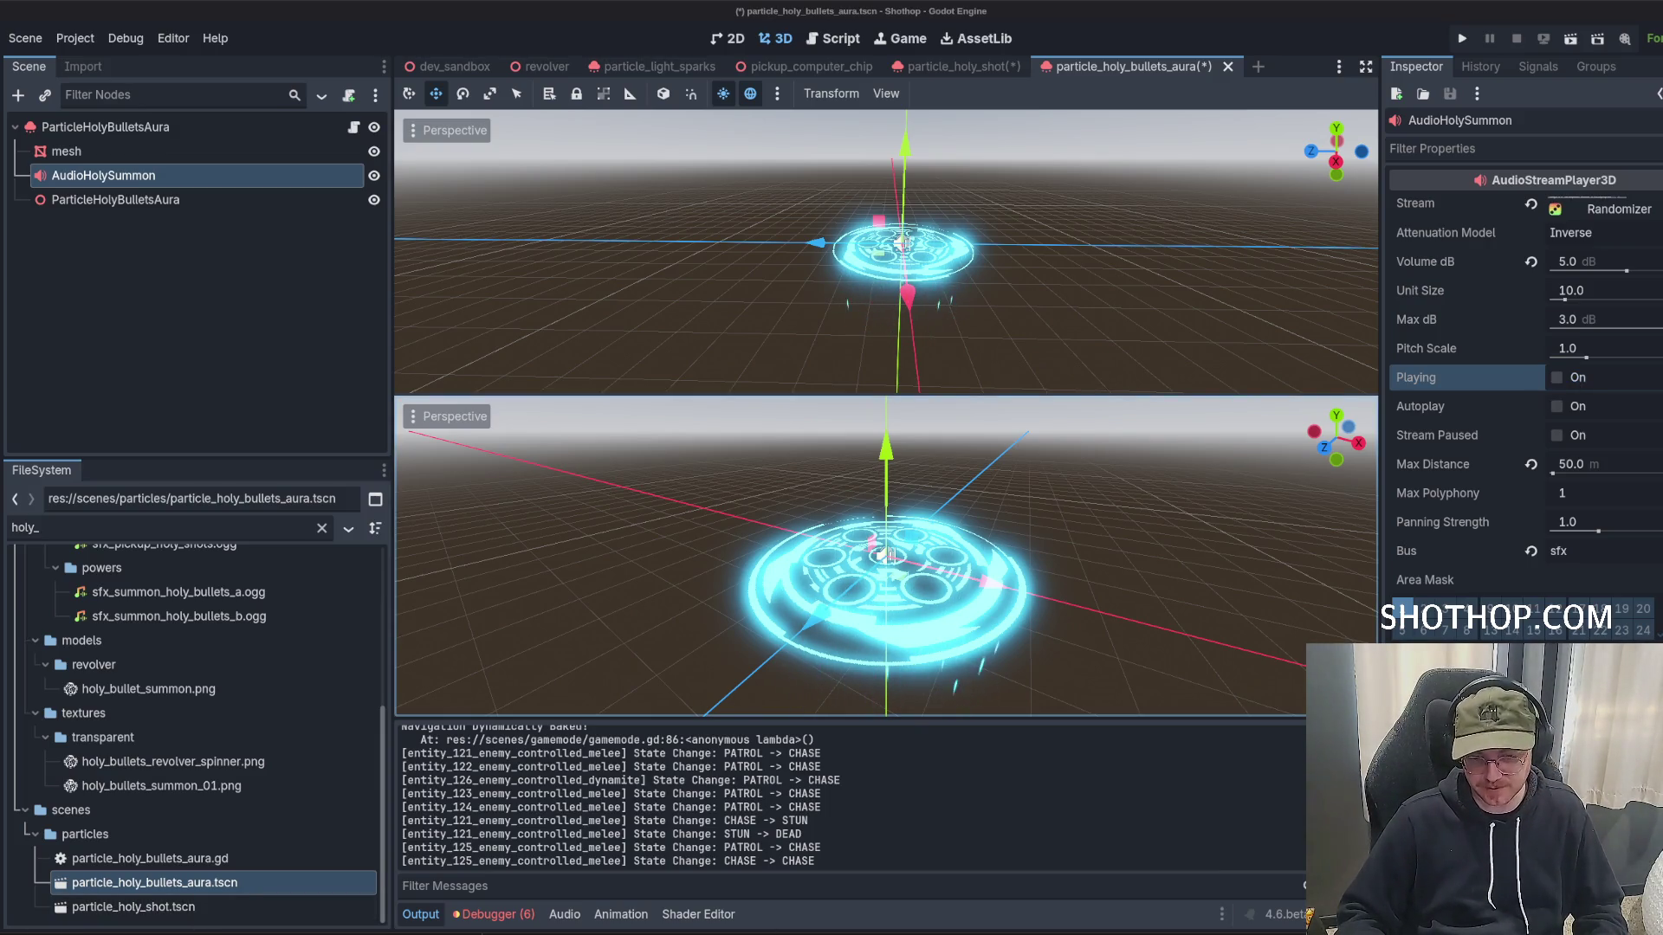
key(alt+Tab)
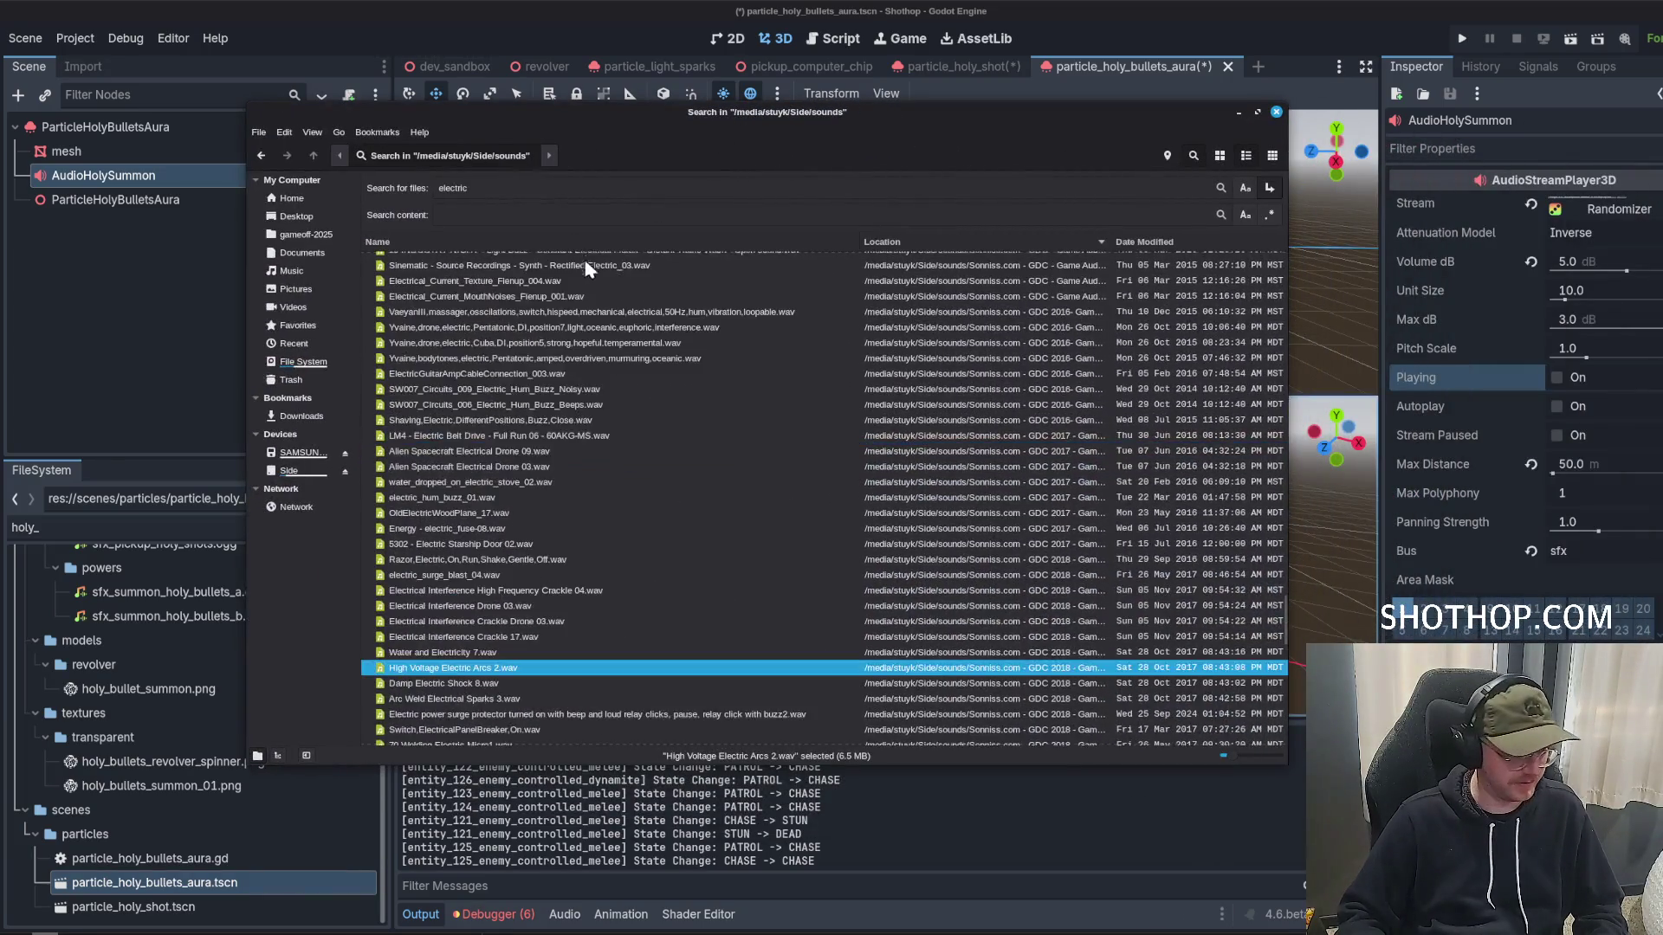
Search the sound library for 'thunder storm', play Thunderstorm THR02_13.wav twice, then close the search.
double_click(495, 194)
text(thunder storm)
key(Return)
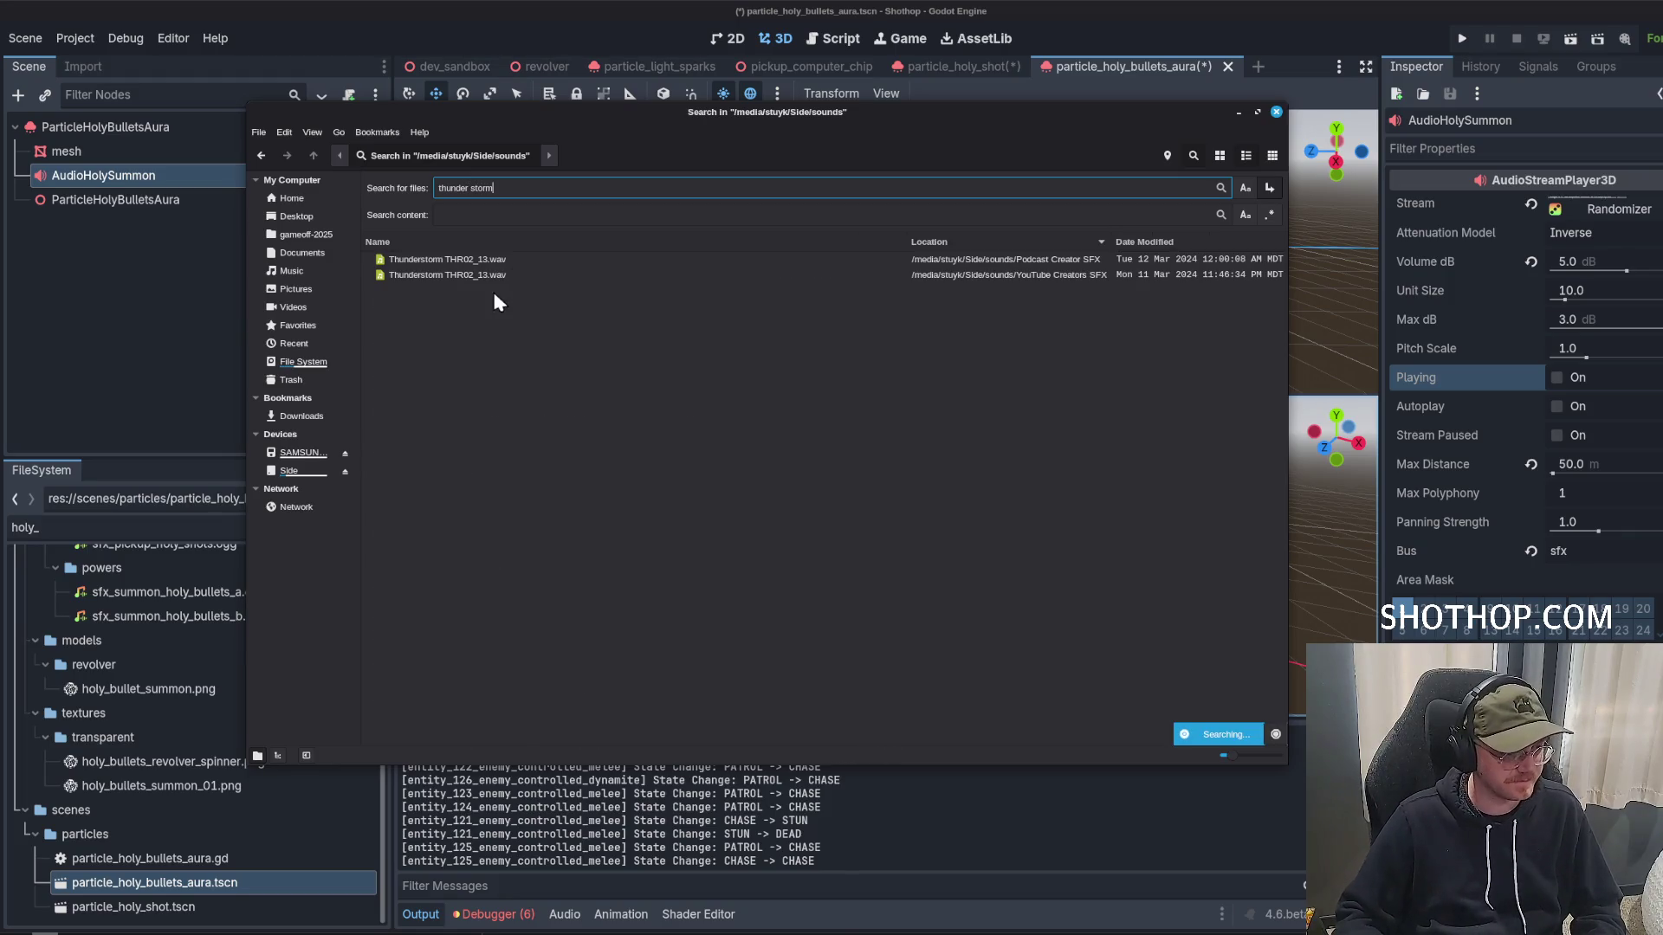
double_click(438, 276)
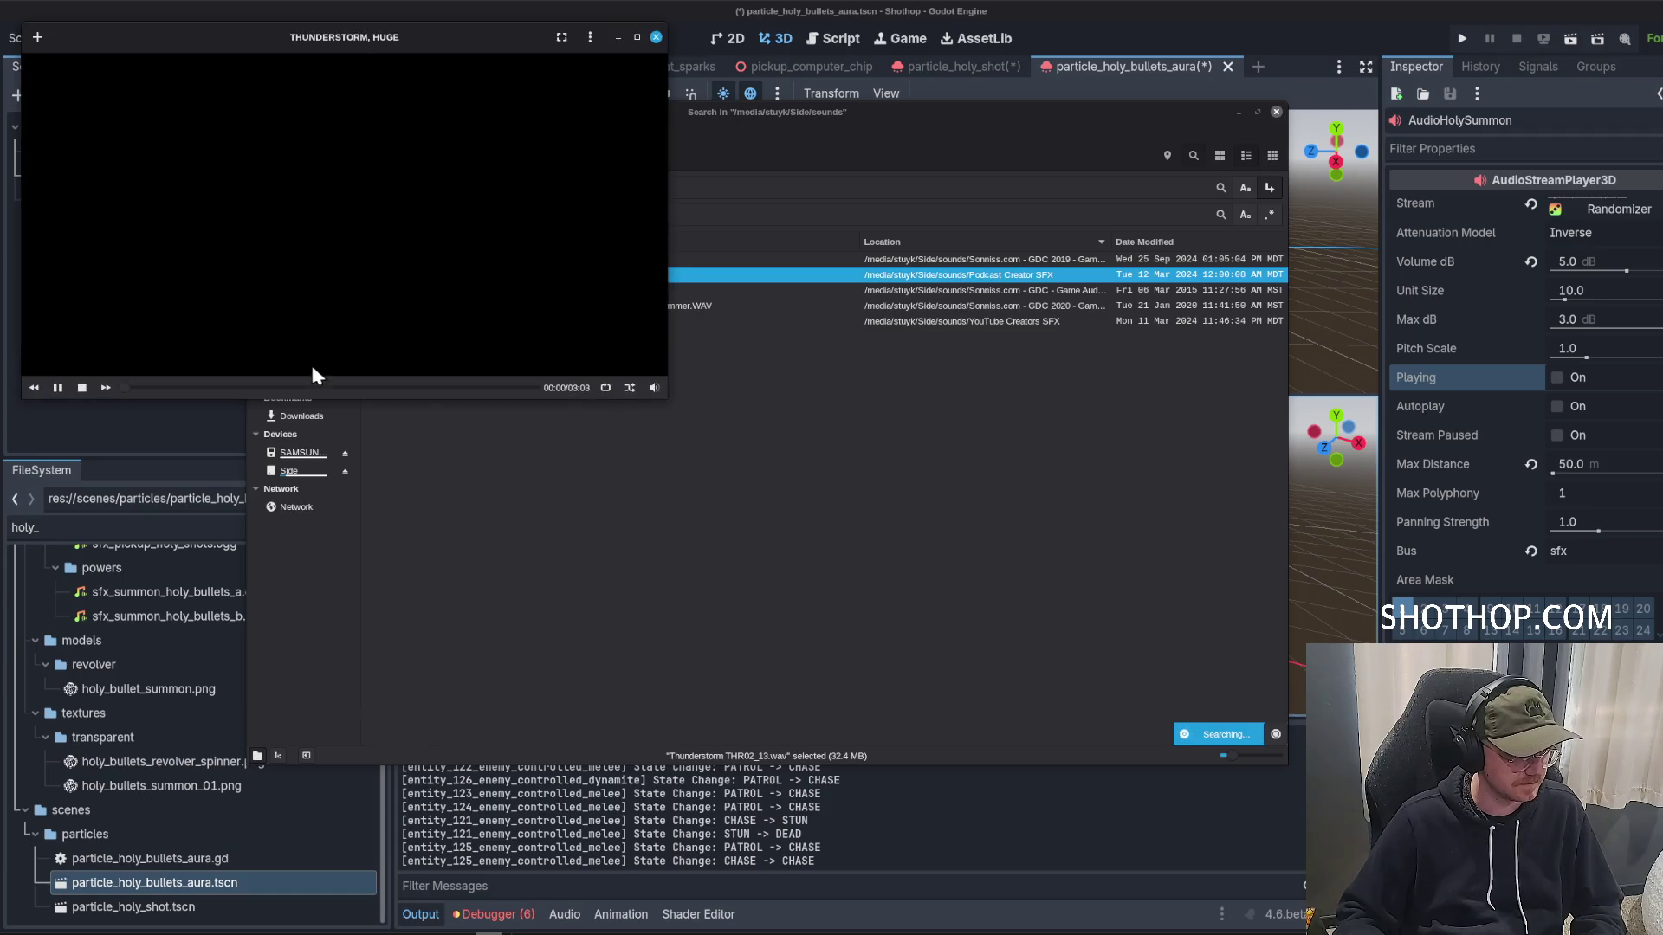
click(656, 37)
double_click(438, 274)
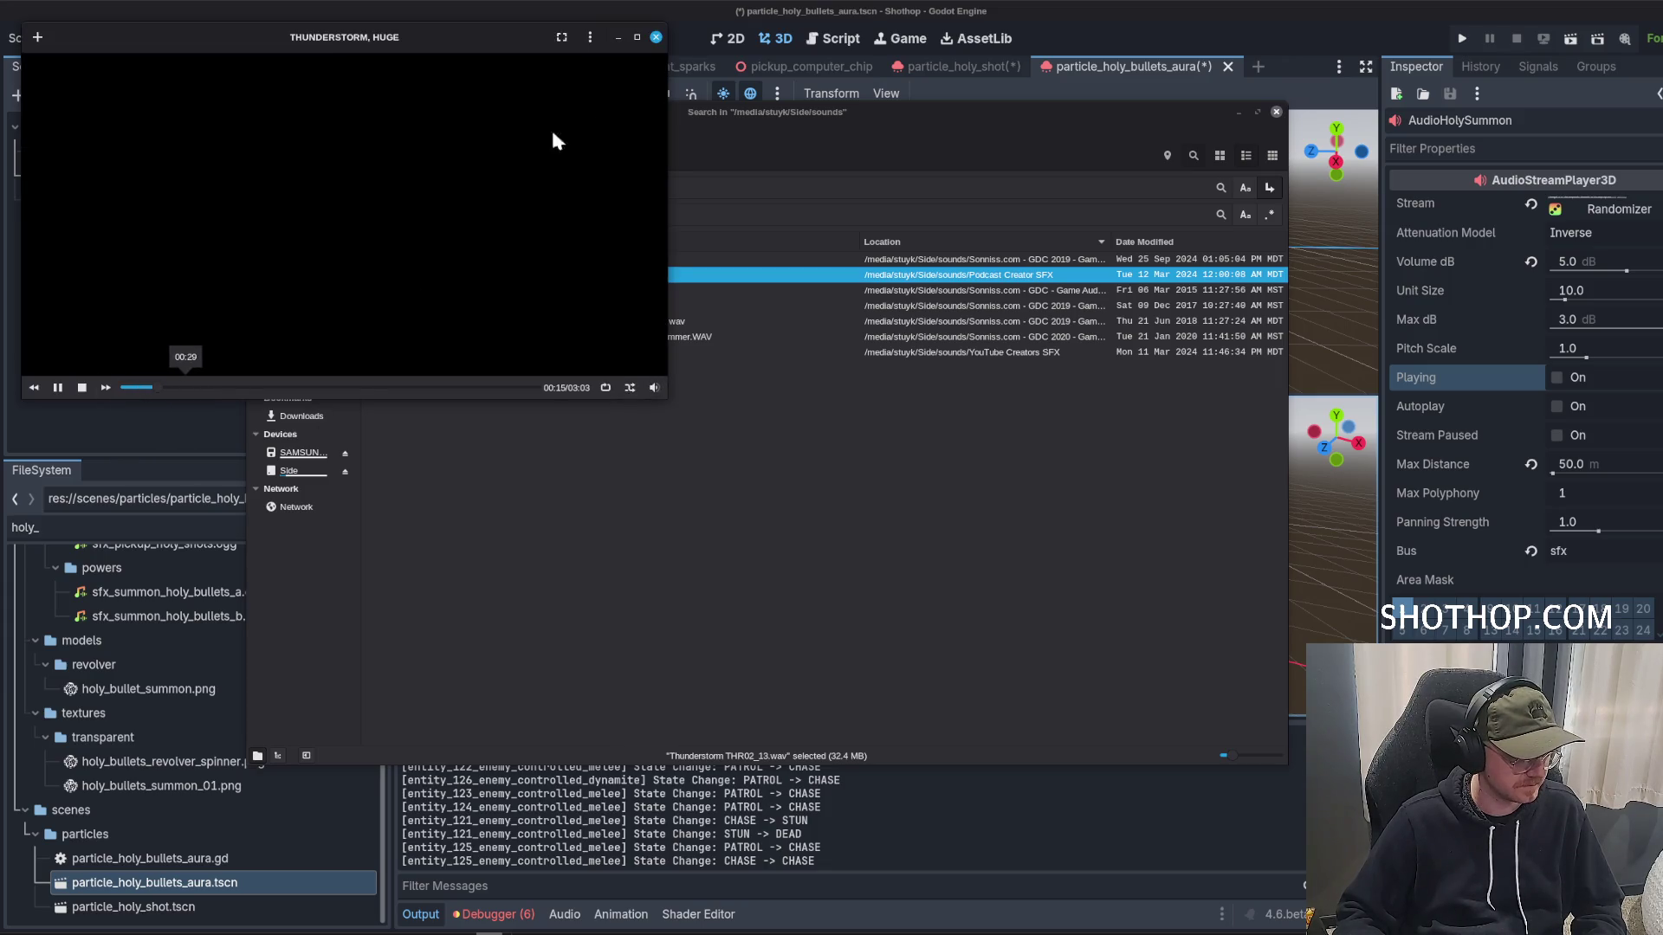
click(656, 37)
key(Escape)
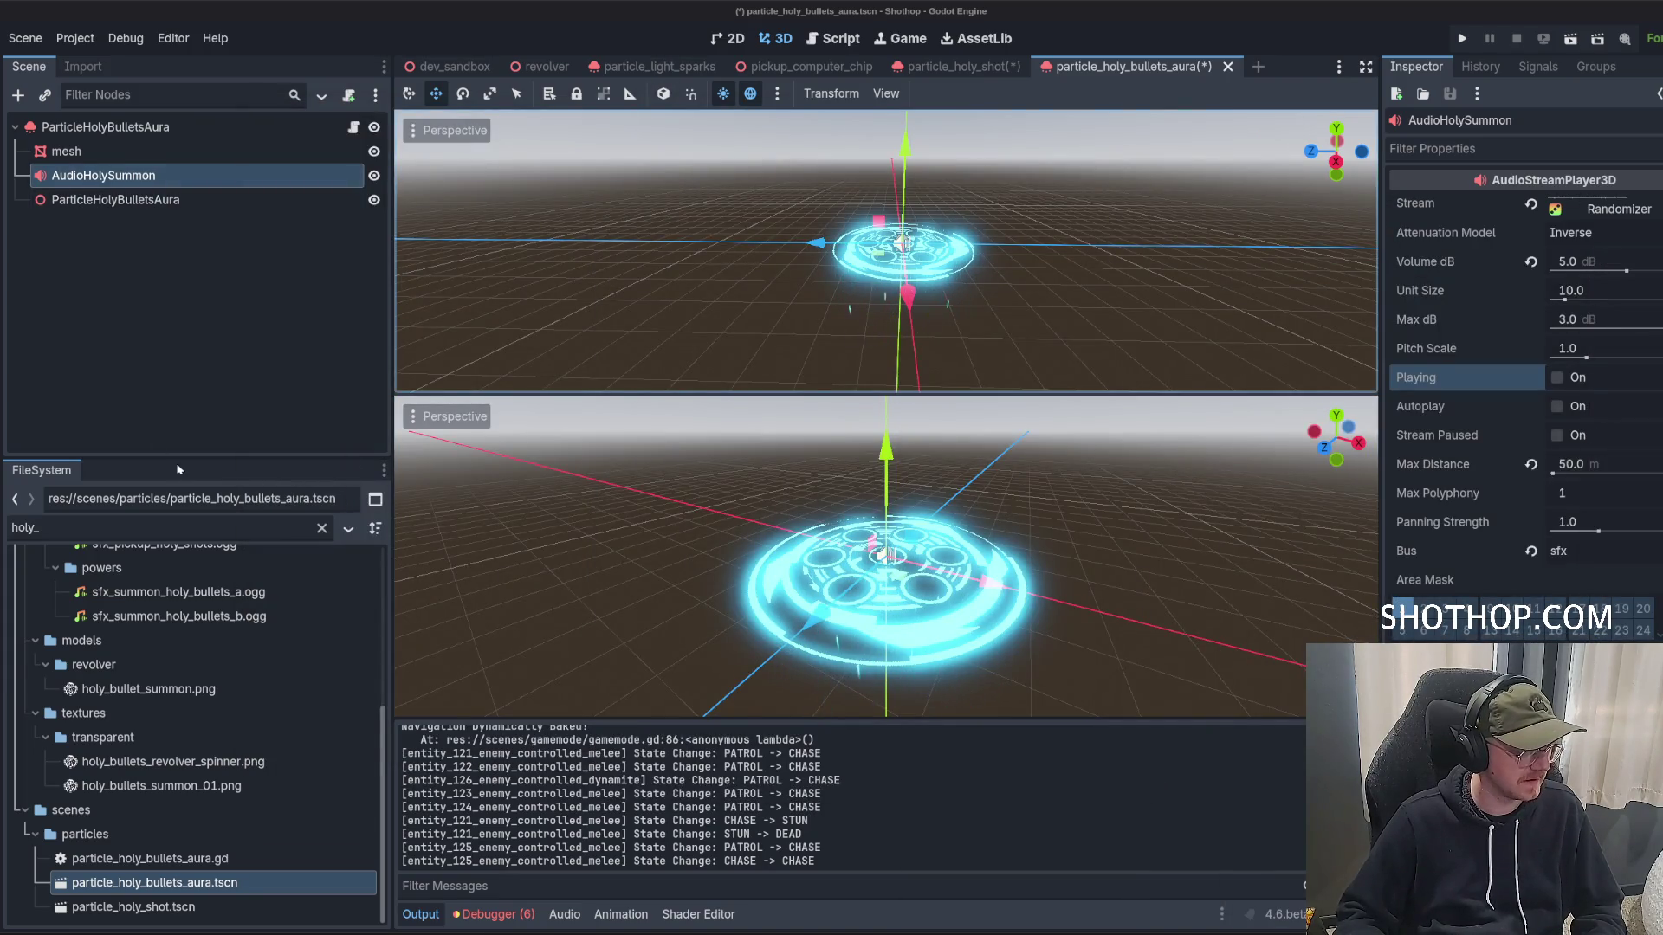
key(alt+Tab)
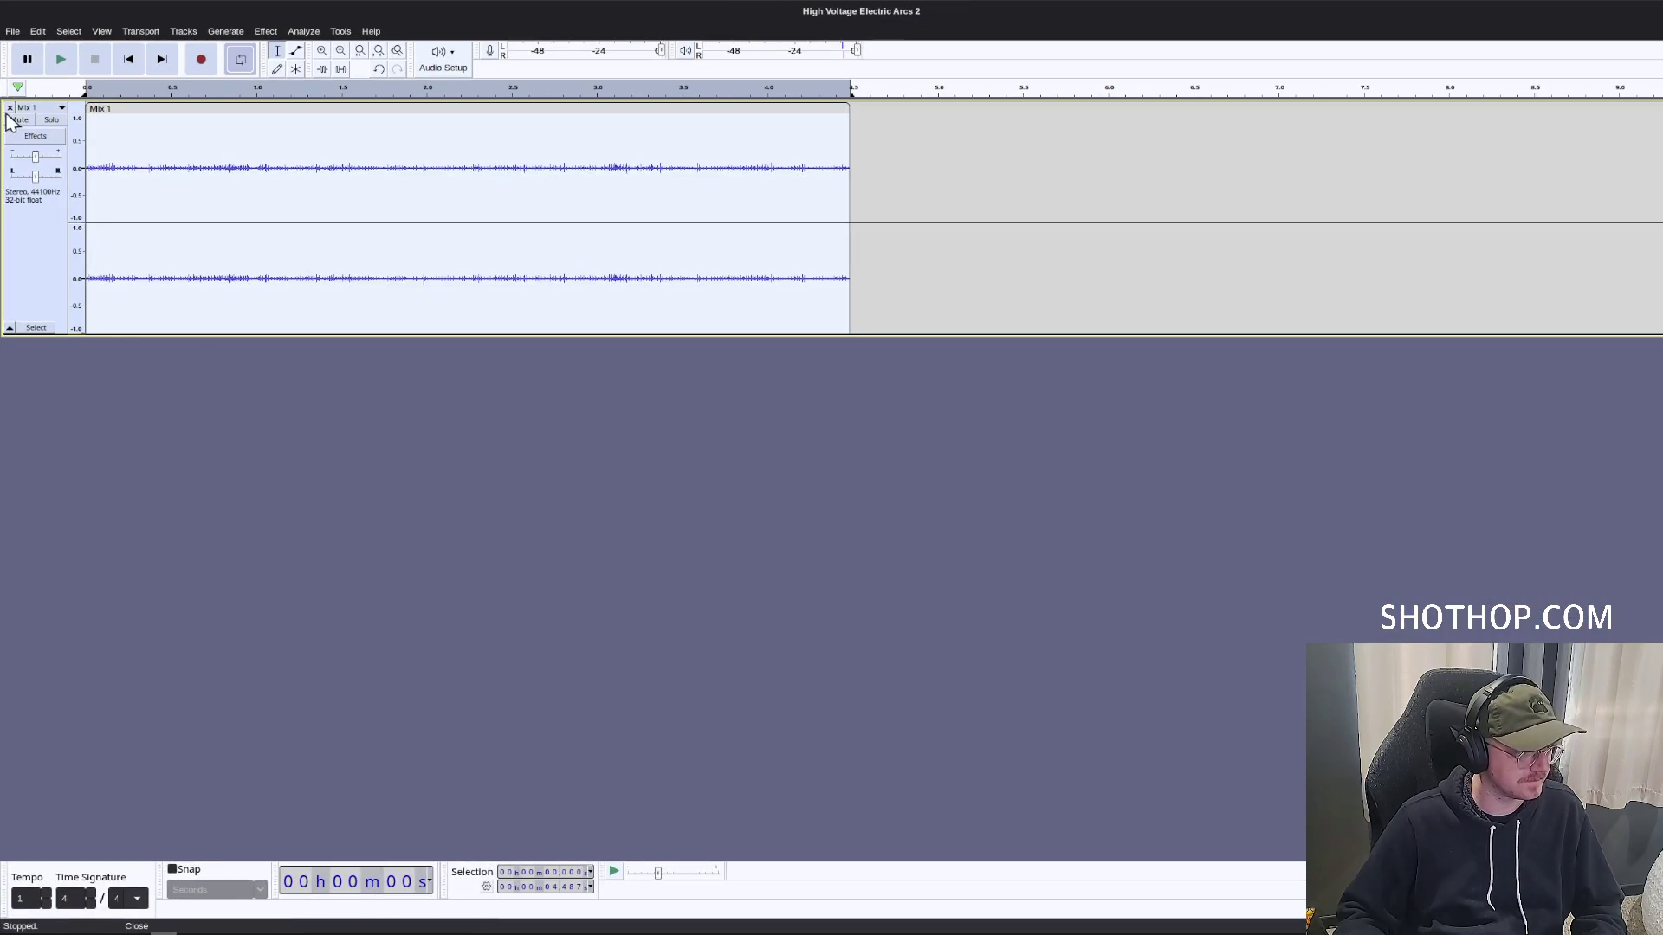
Swap the electric arcs track for Thunderstorm THR02_13 and audition it to find the 1:03 mark.
click(11, 120)
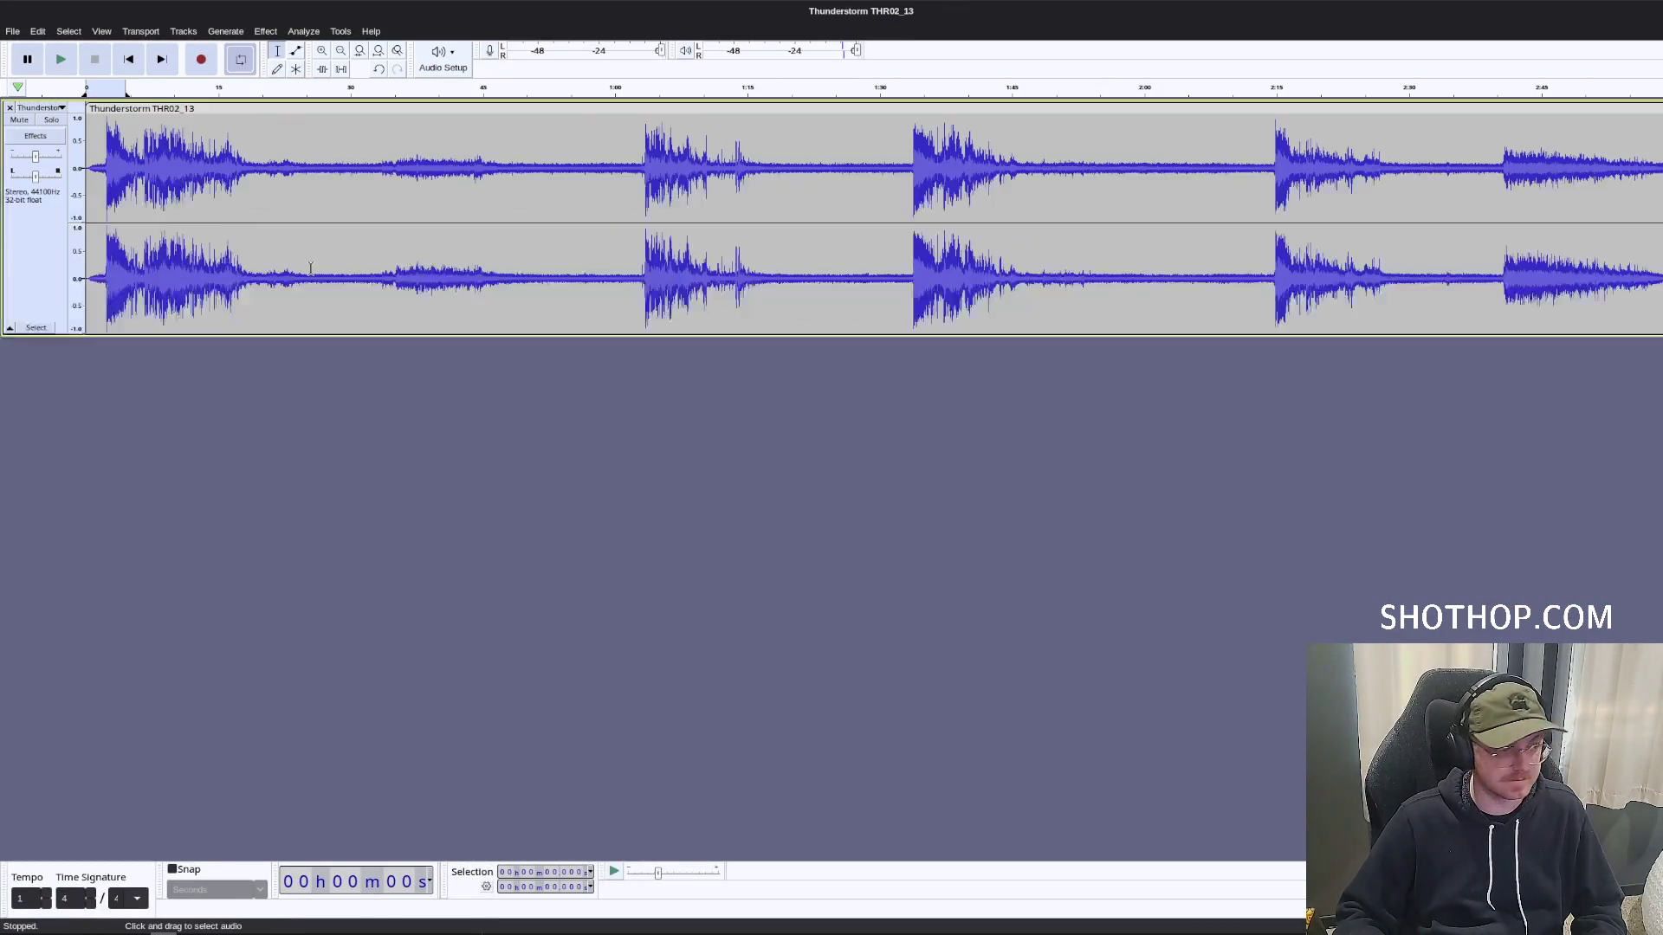
key(space)
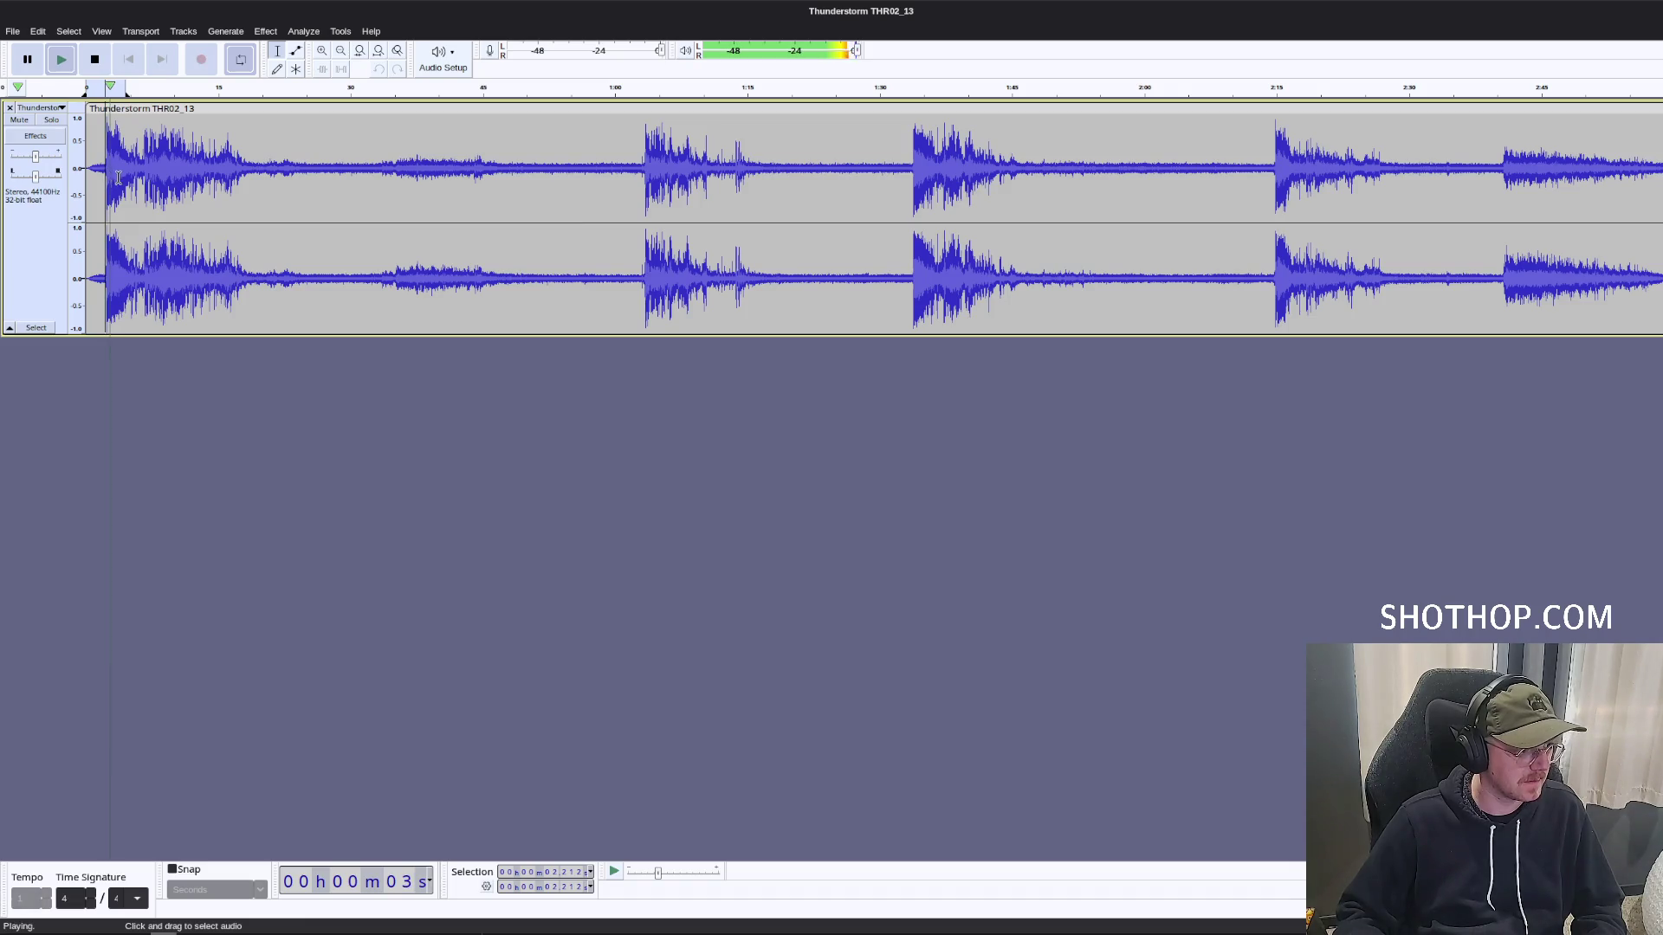
key(space)
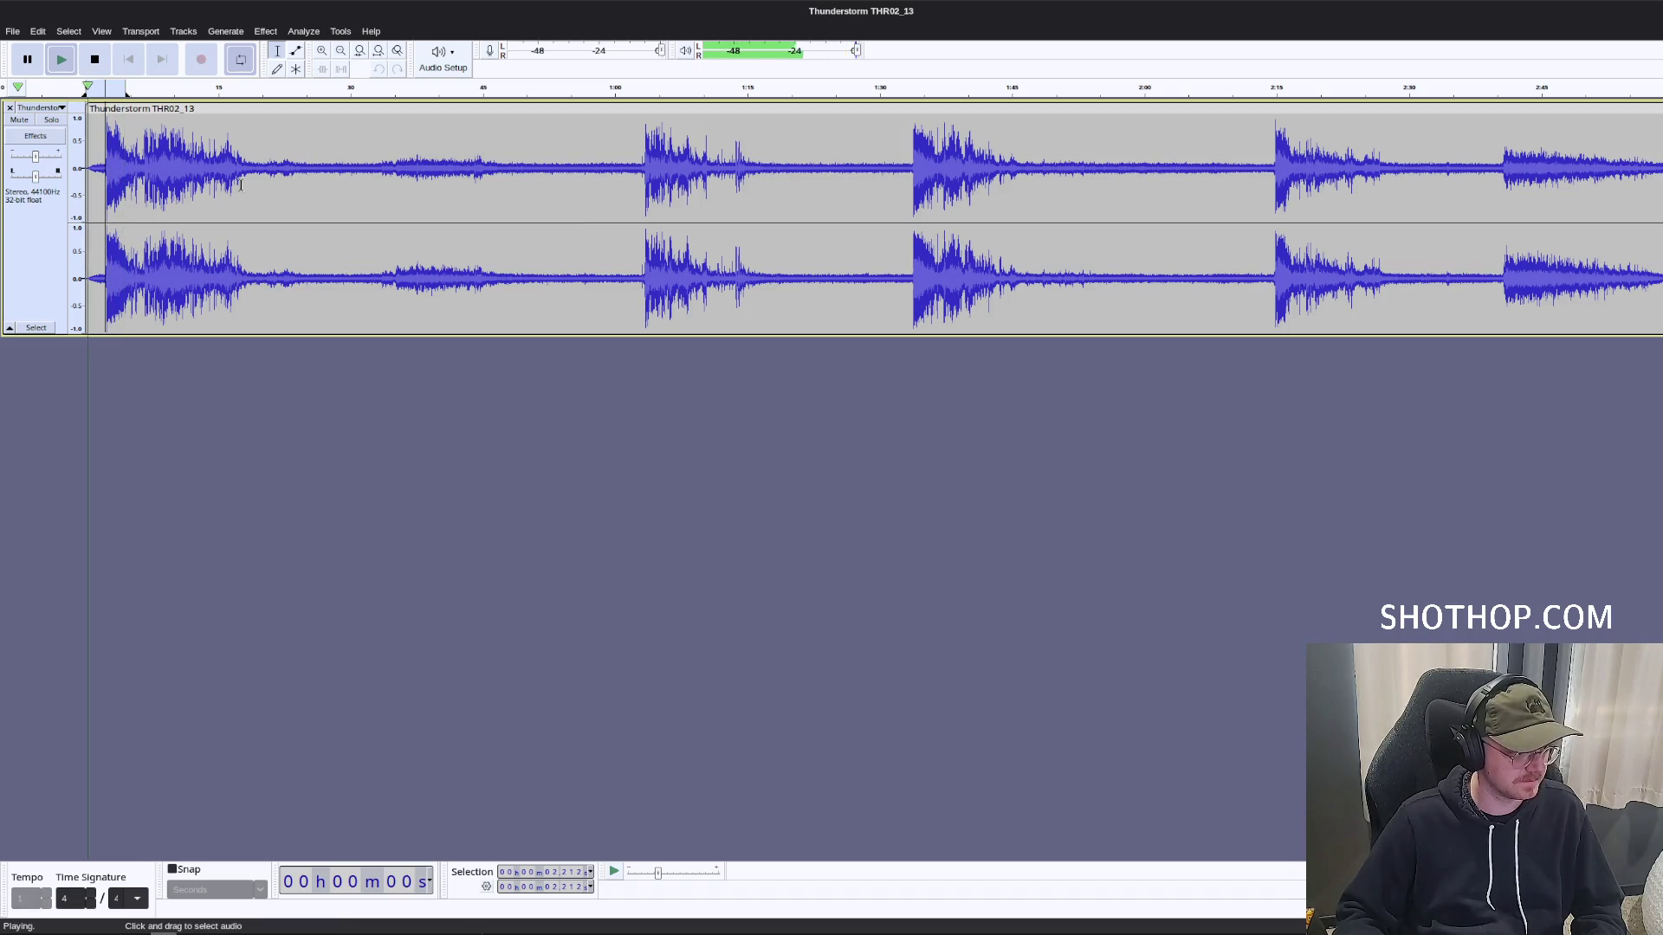
drag(288, 89, 85, 90)
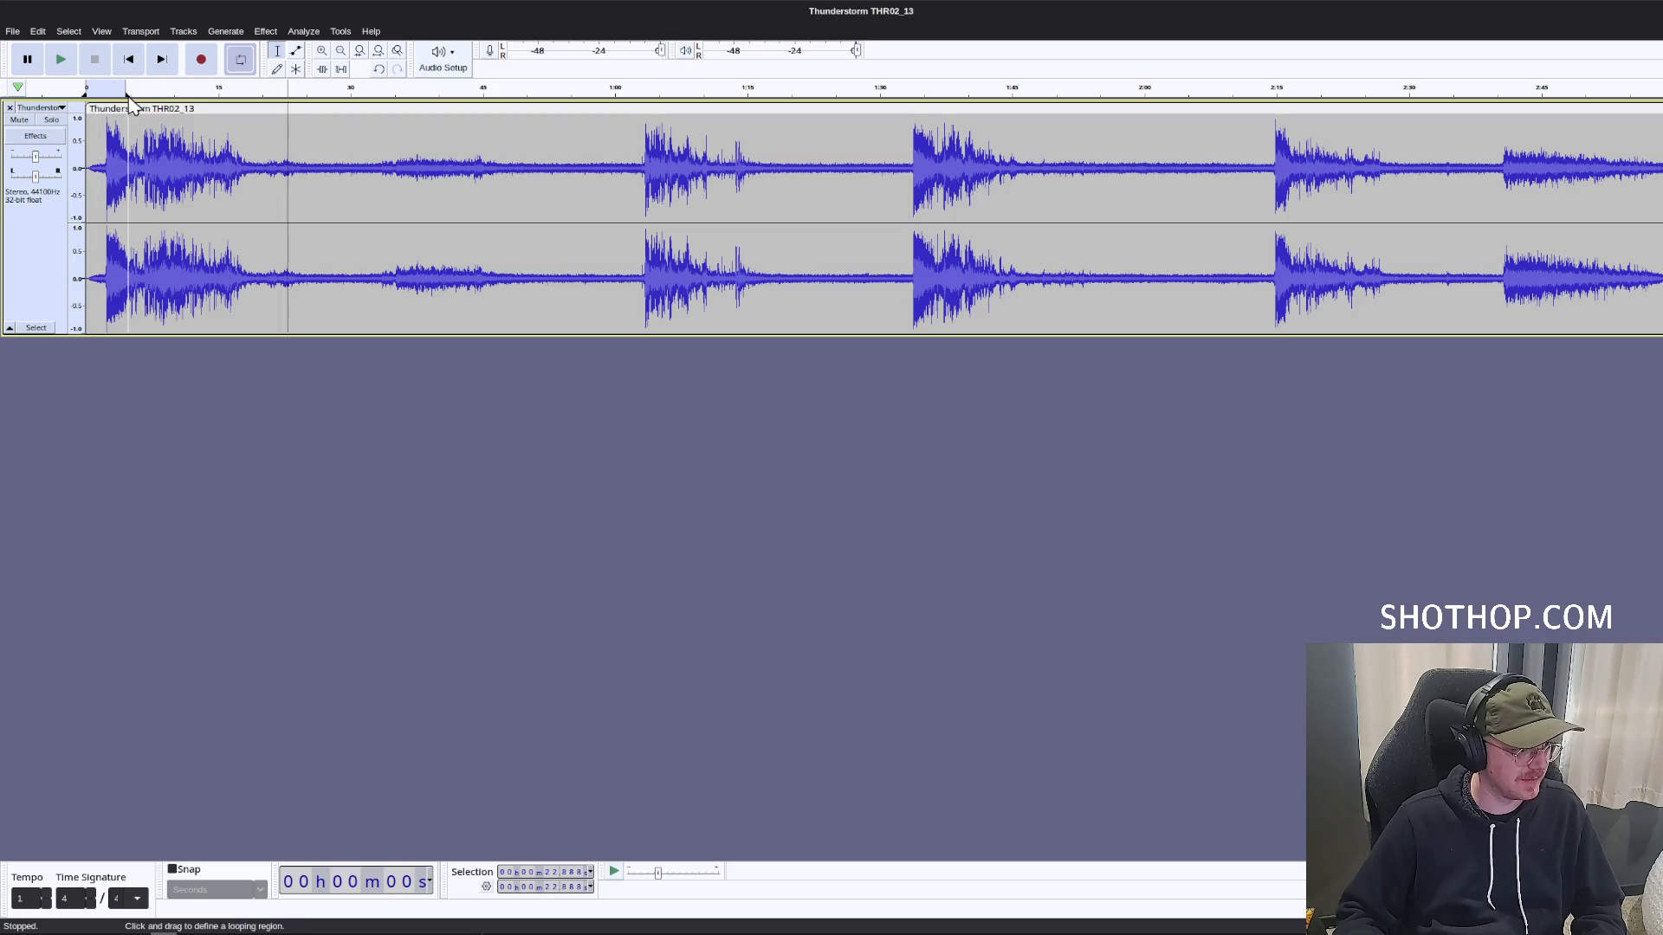
click(644, 165)
key(space)
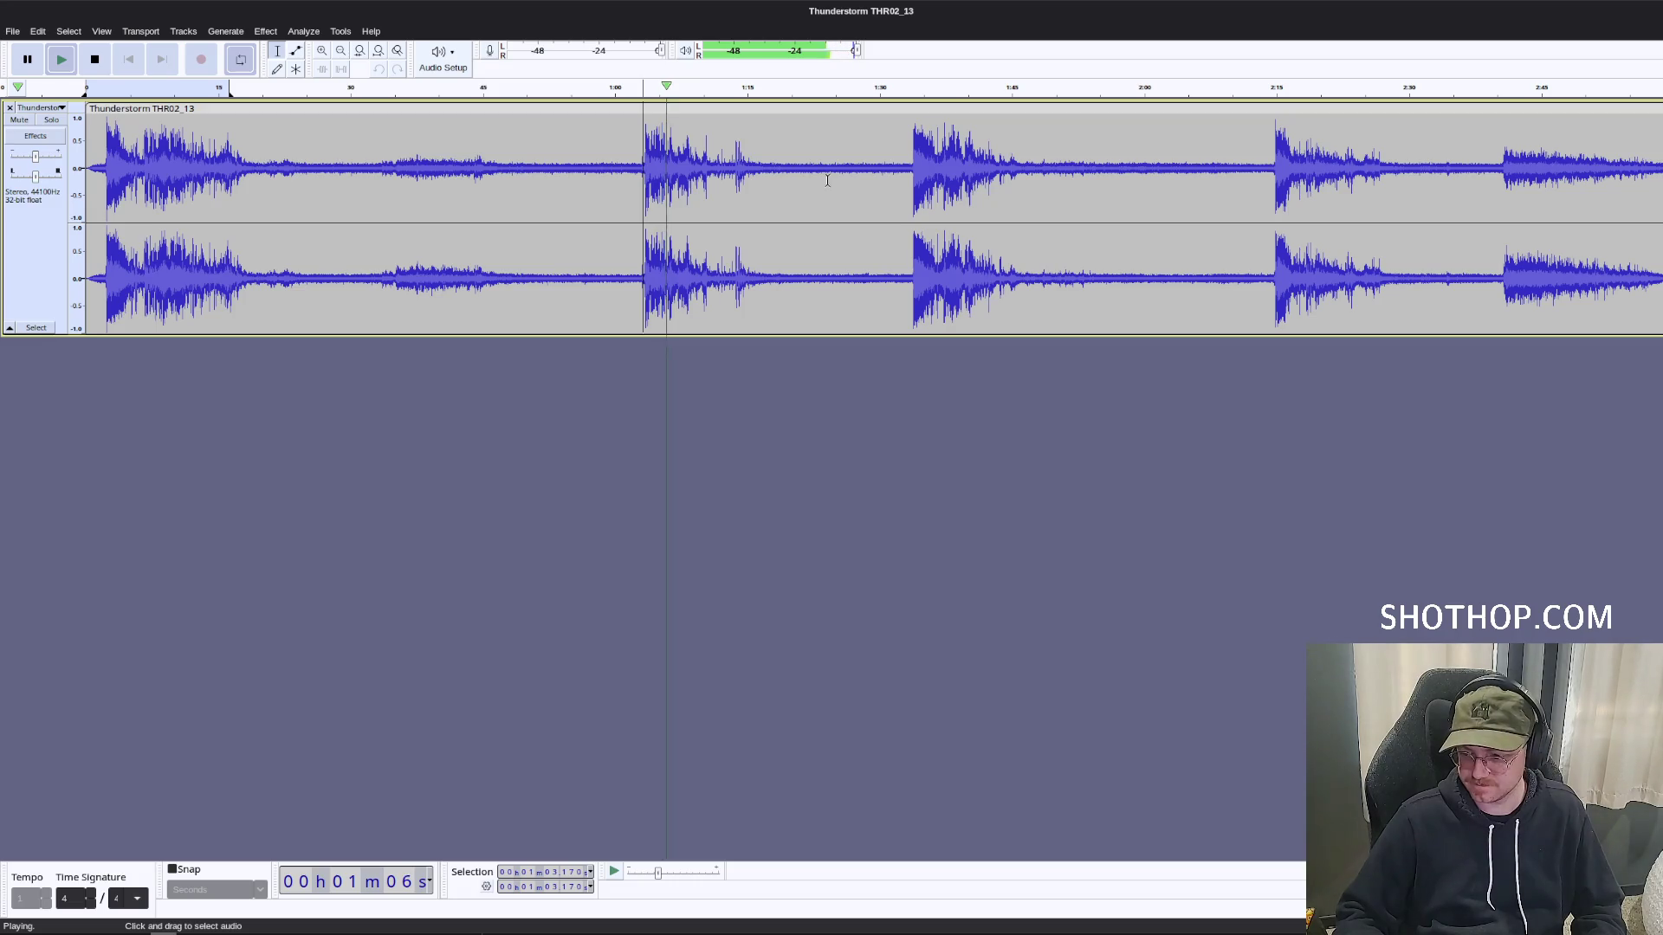
key(space)
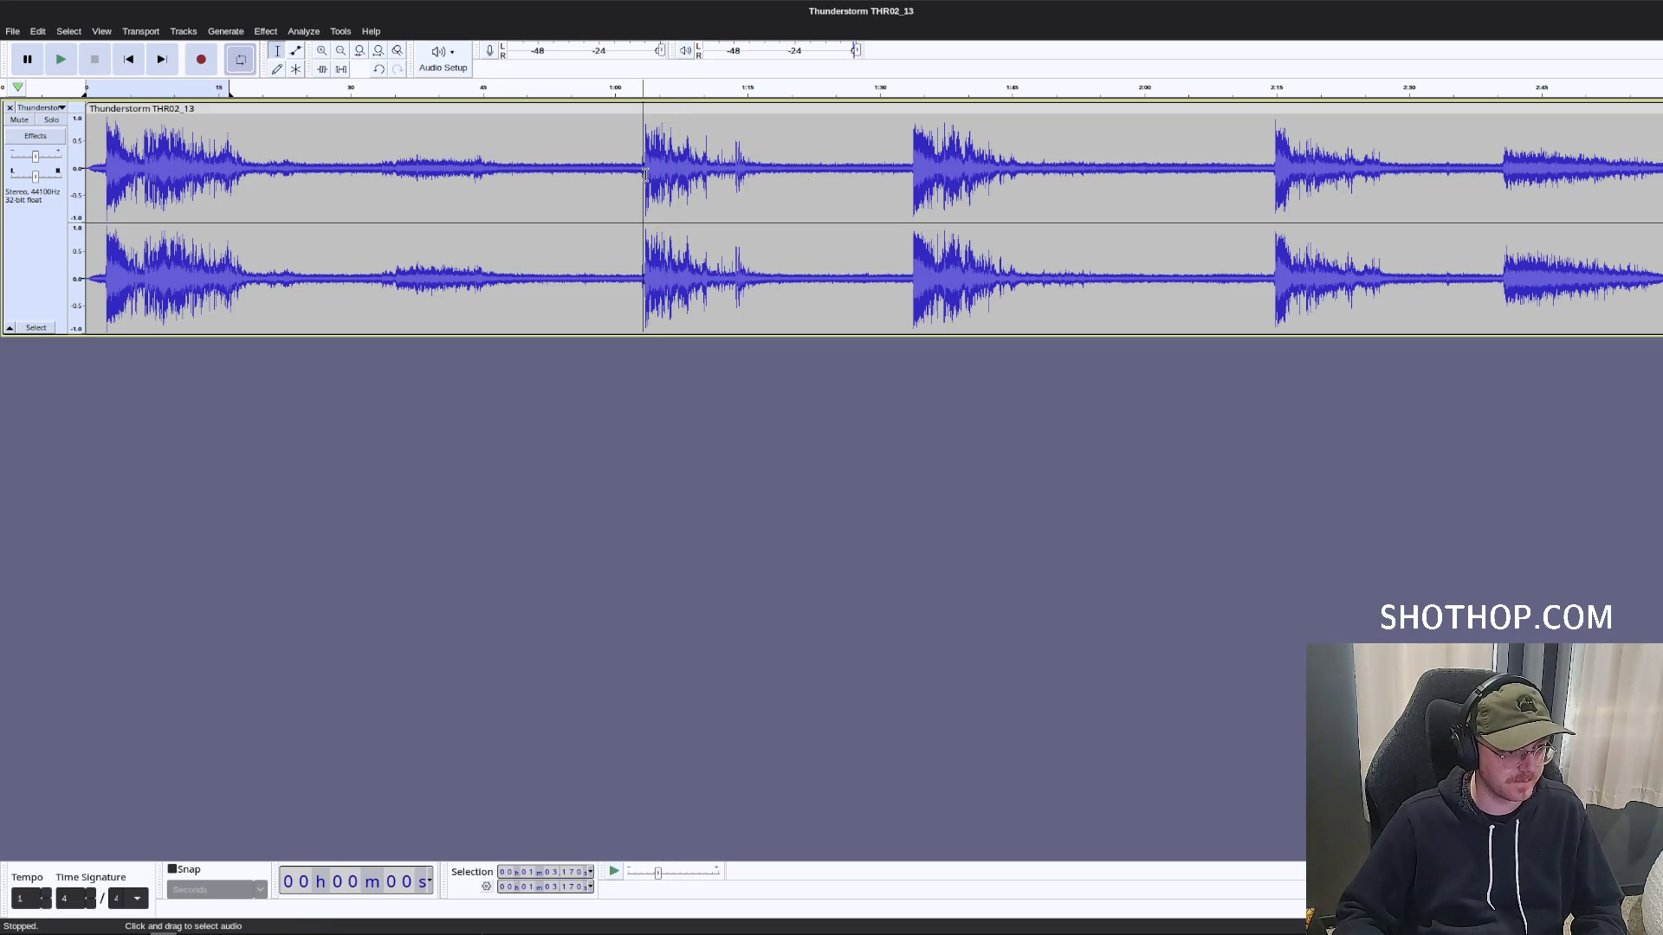
Delete everything before 1:03 and play the result from about 7 seconds.
drag(645, 173, 86, 152)
key(Delete)
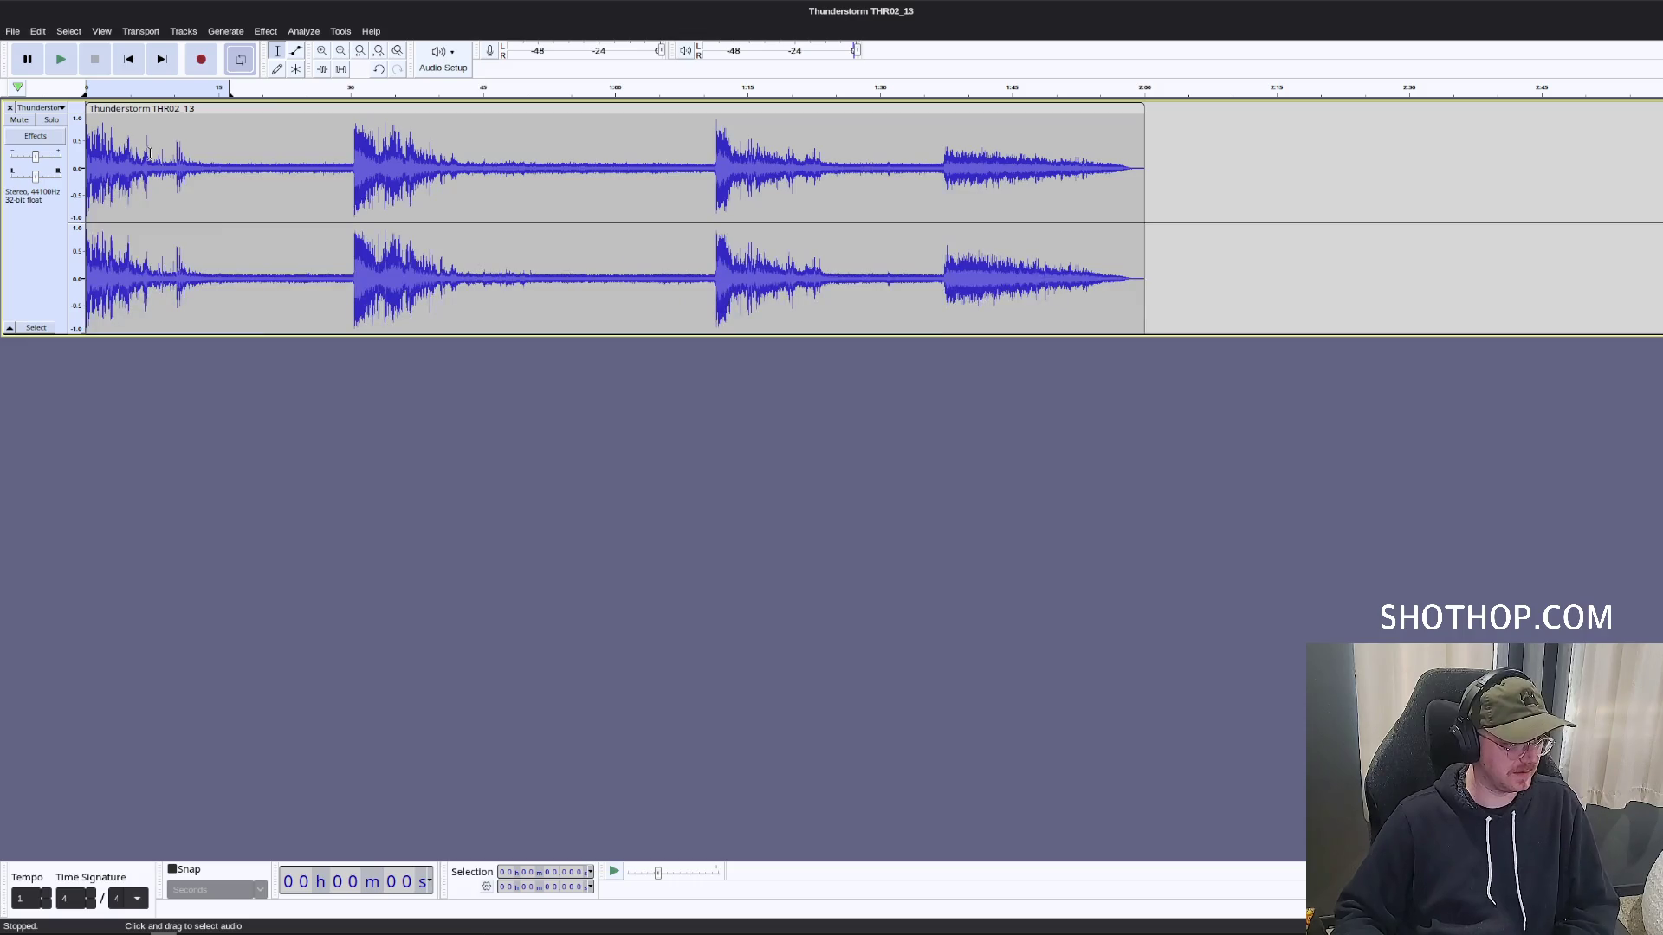
click(151, 151)
key(space)
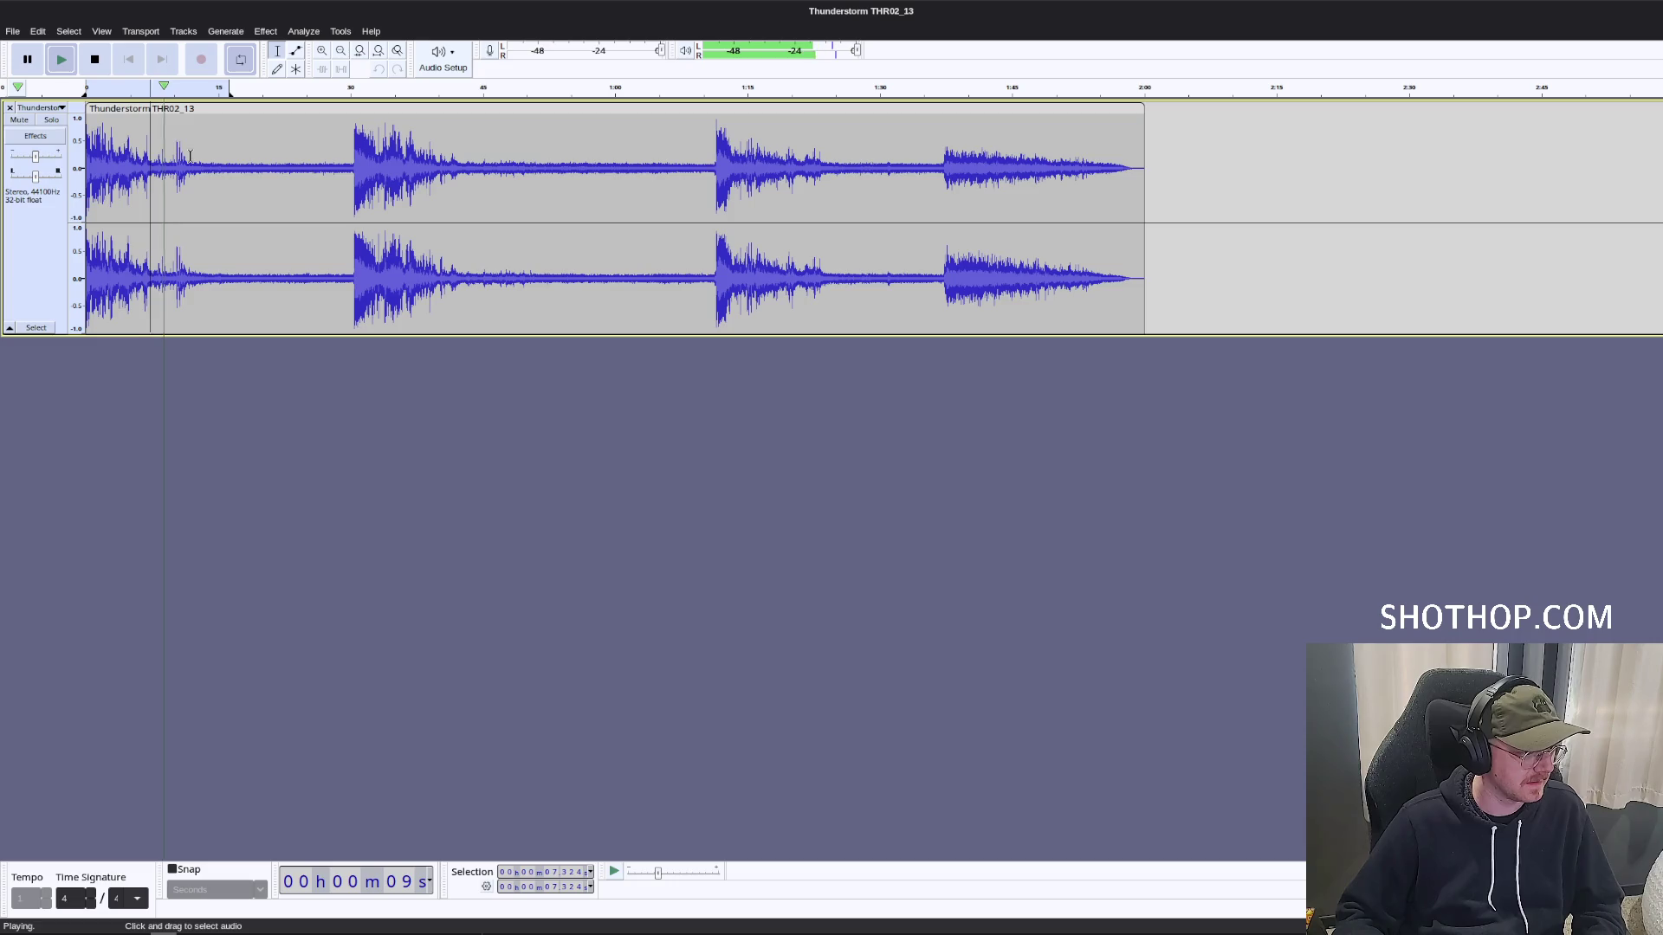
key(space)
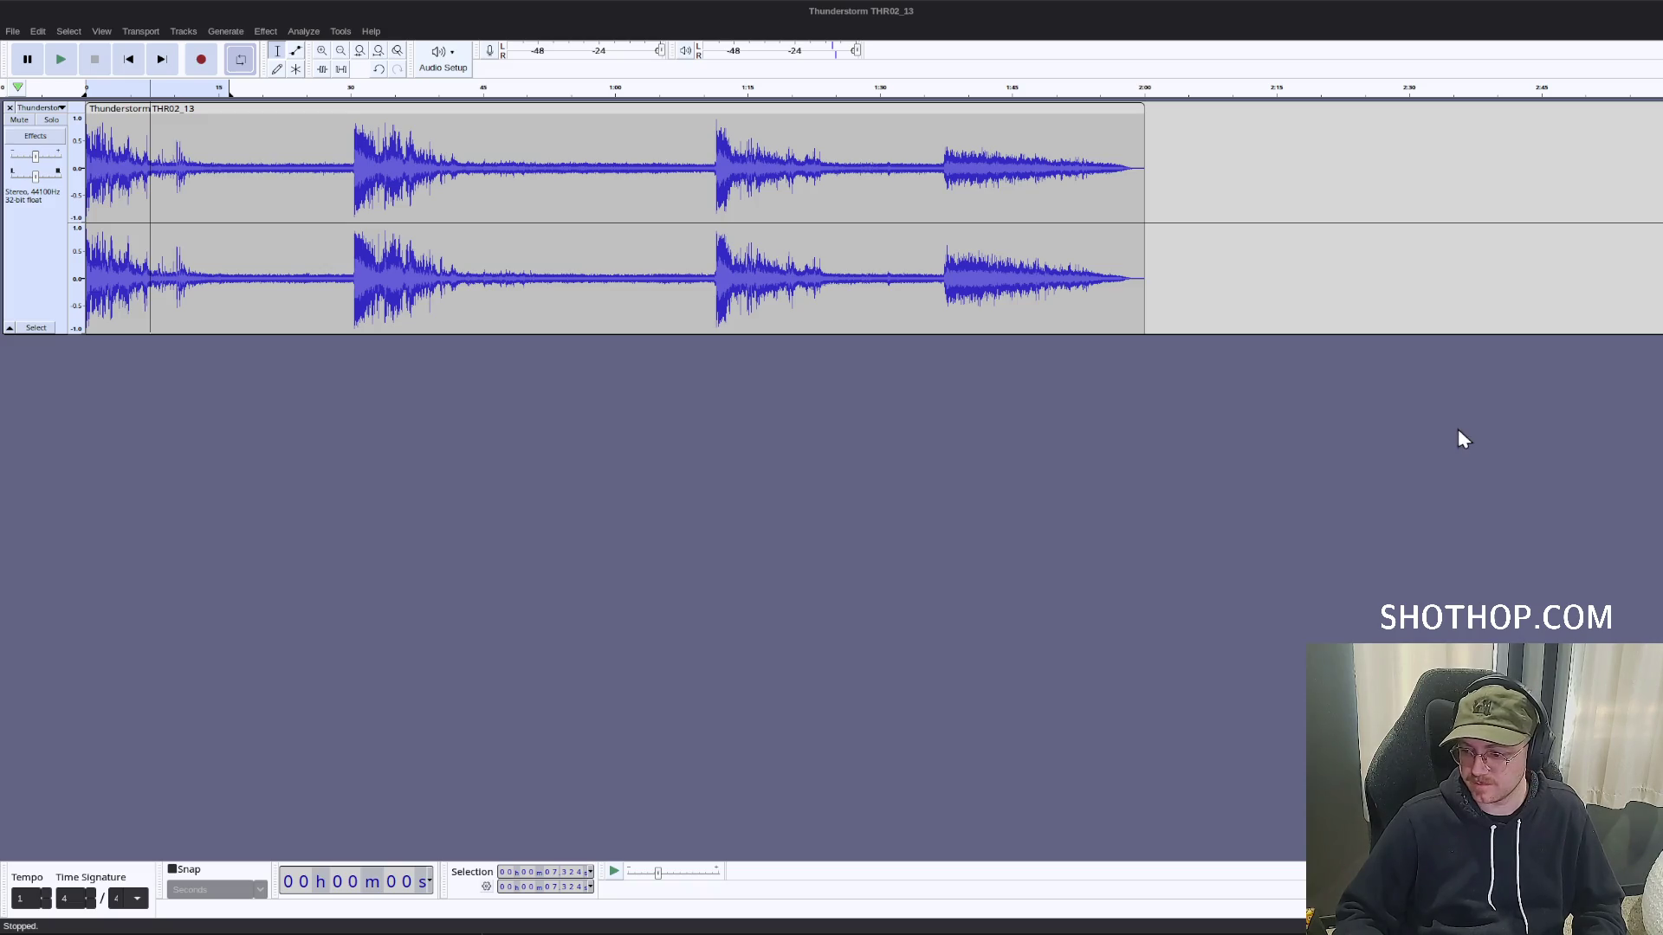
Audition the stretch from 15.6 to 28.7 seconds.
click(242, 163)
drag(338, 163, 224, 162)
key(space)
key(space)
click(358, 163)
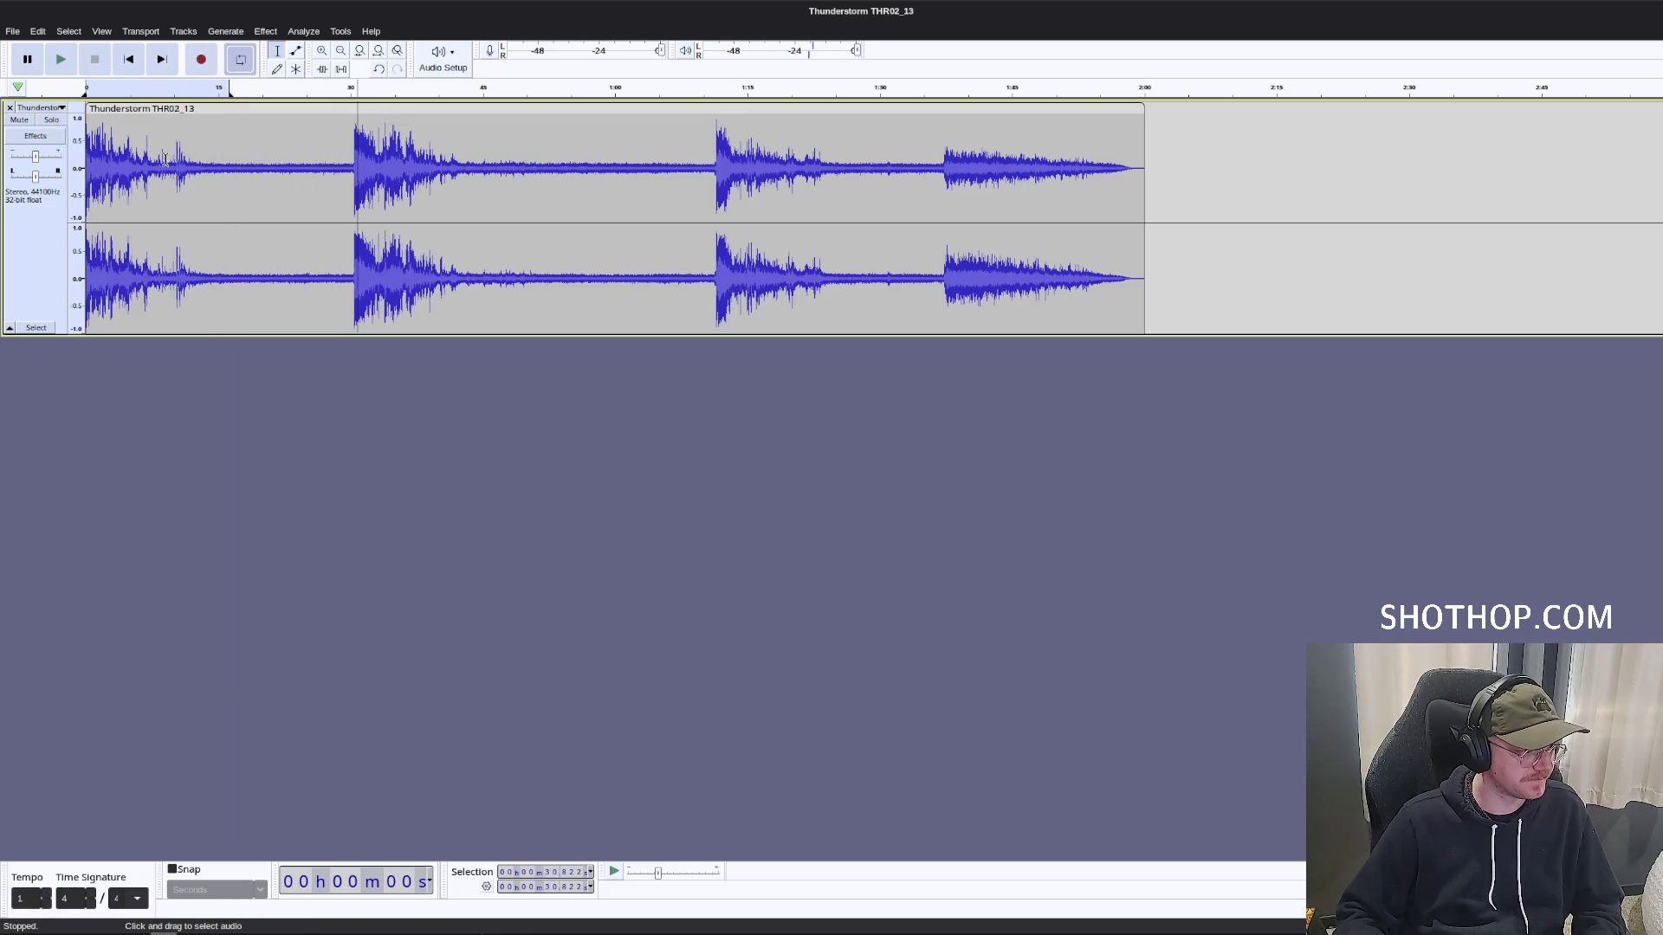
scroll(139, 174, up, 3)
Delete the opening 2.7 seconds of the thunderstorm recording.
drag(352, 173, 2, 160)
click(226, 172)
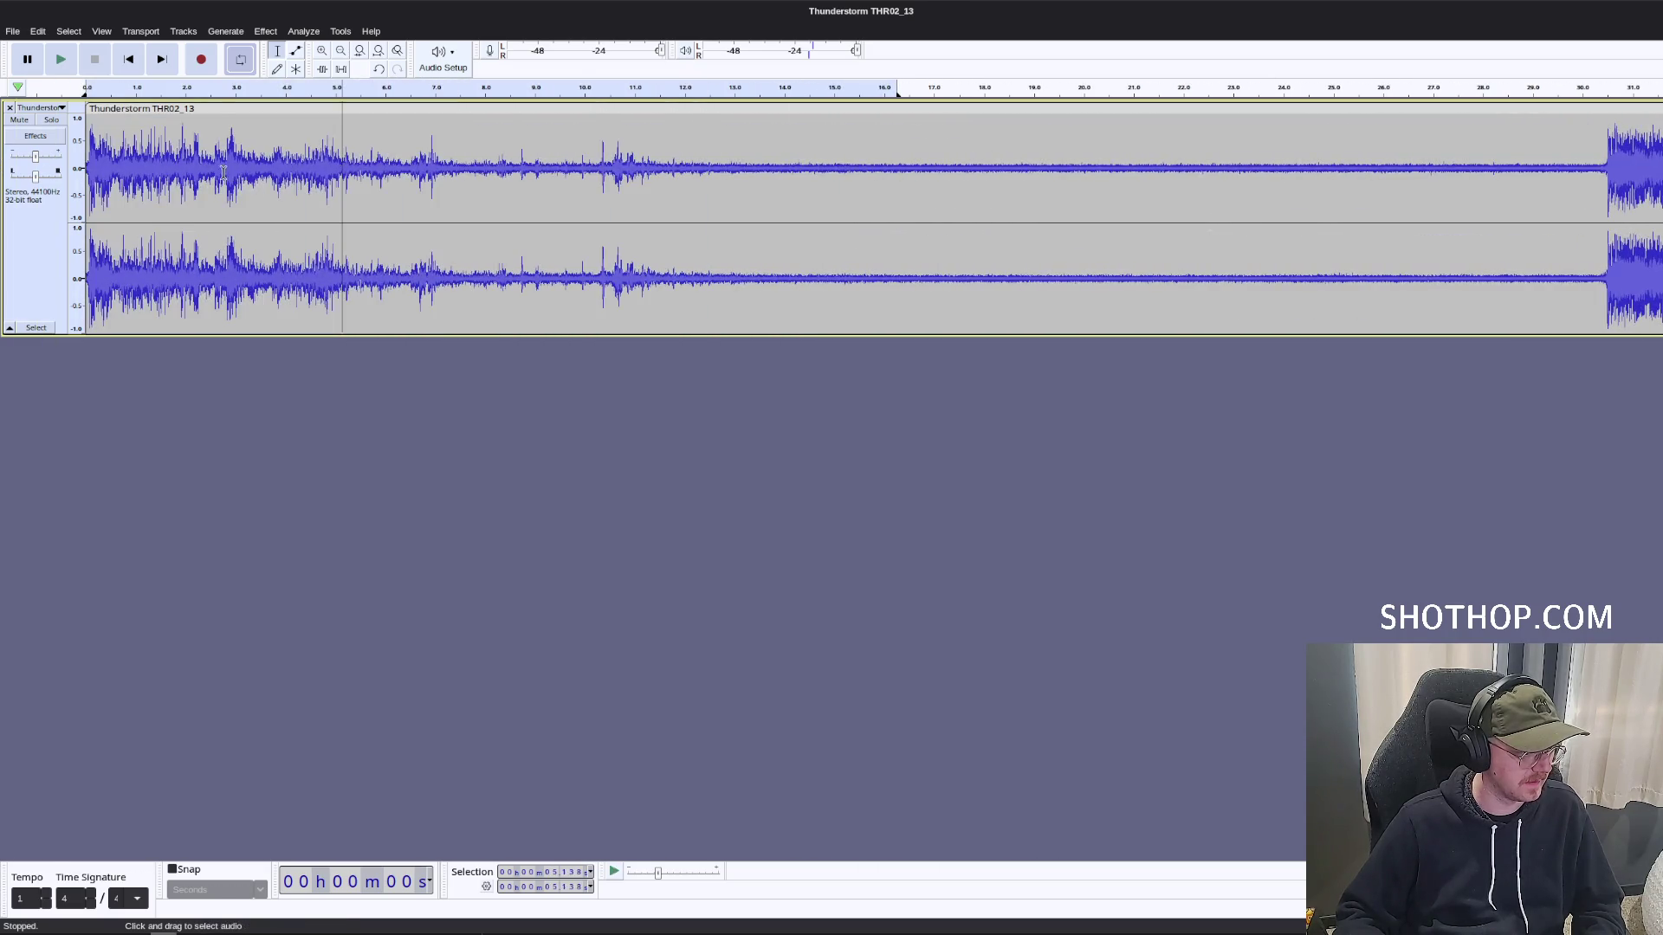
key(space)
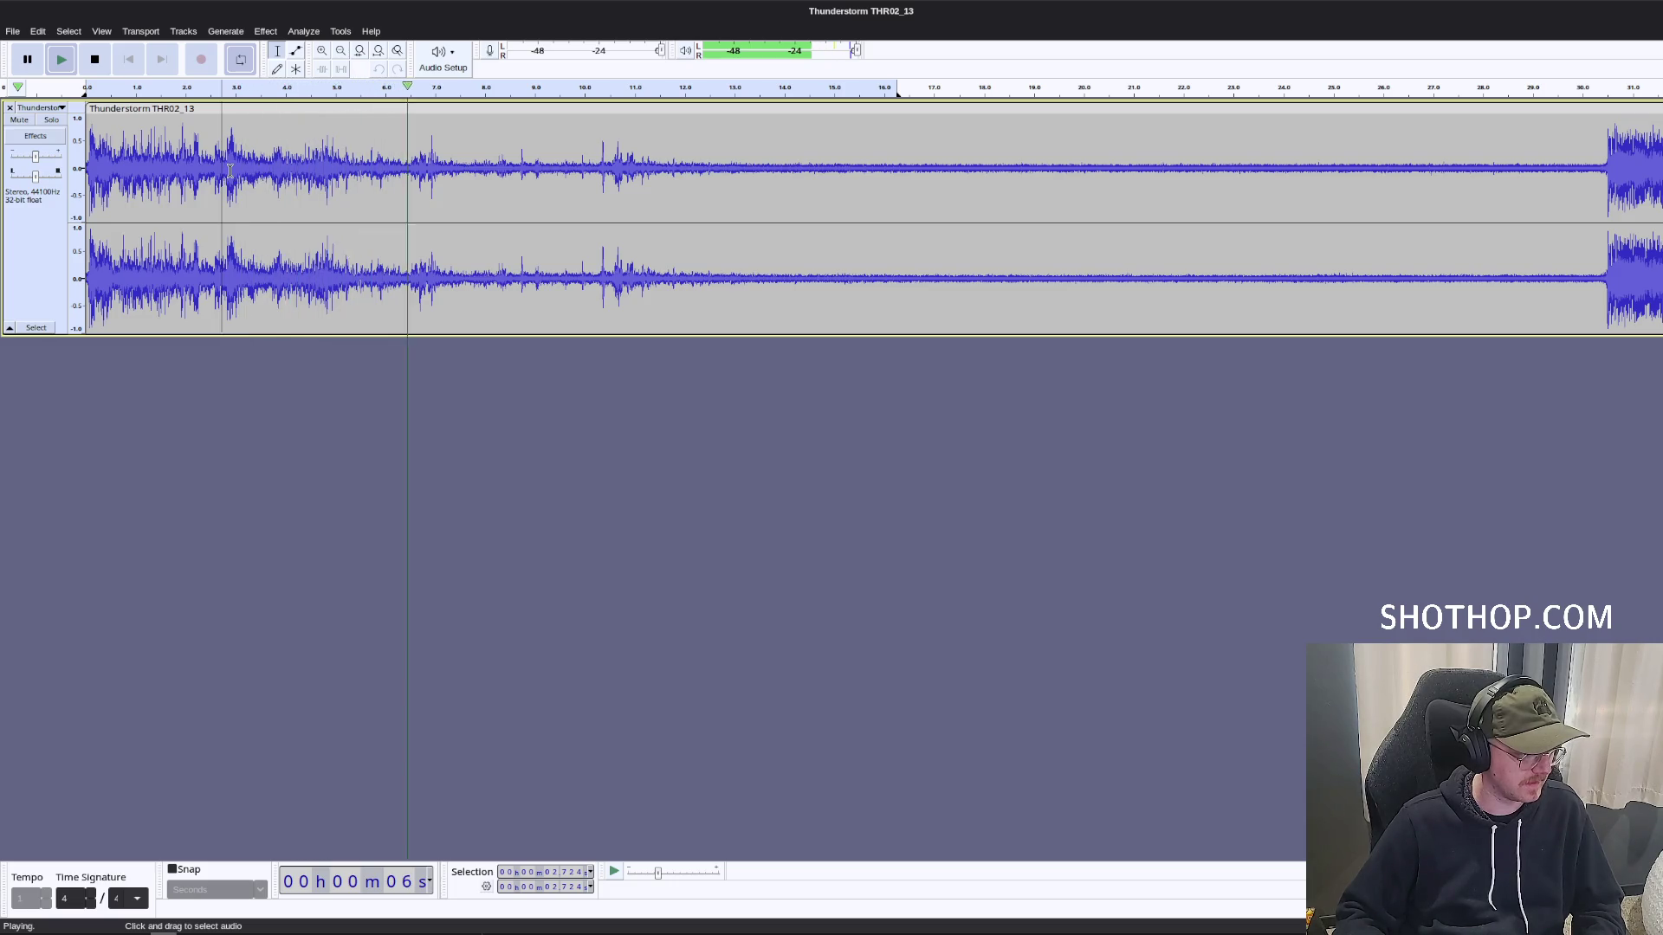
key(space)
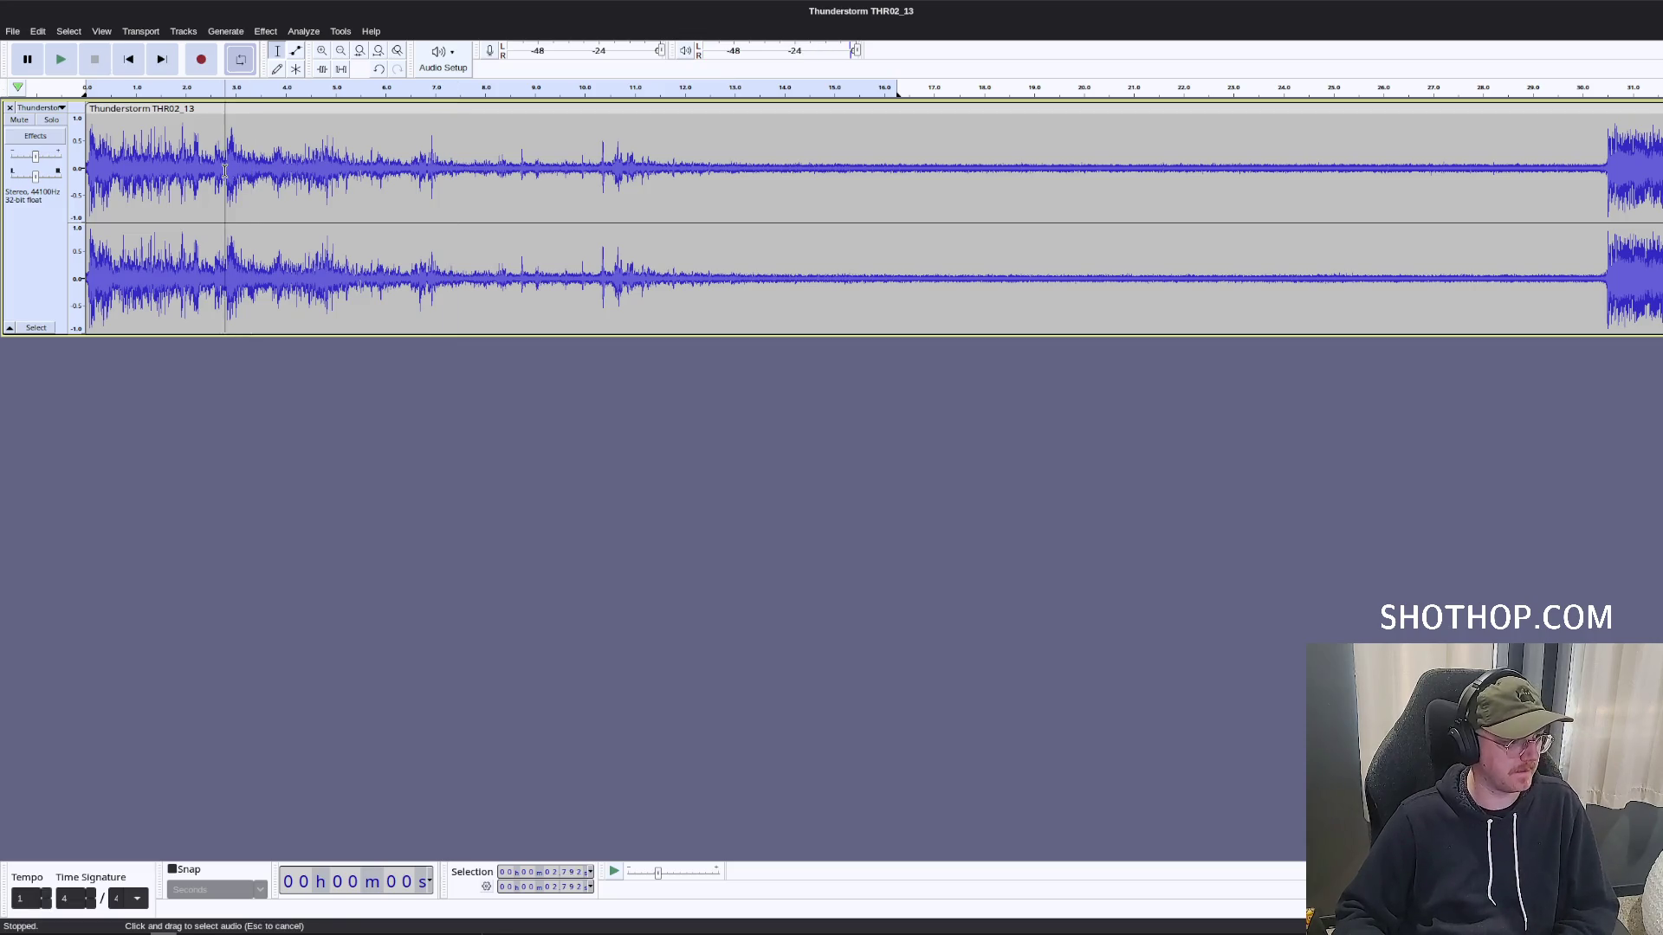
key(shift+Home)
key(Delete)
Pinpoint where the first thunder crack ends, around 6 to 6.6 seconds.
click(409, 138)
click(384, 143)
drag(384, 143, 420, 145)
click(422, 148)
click(384, 156)
click(387, 156)
click(421, 147)
click(382, 140)
click(415, 132)
Apply Fade Out to the first crack's tail from 2.35 to 5.99 seconds.
mouse_move(384, 130)
mouse_down()
mouse_move(87, 139)
mouse_move(203, 139)
mouse_up()
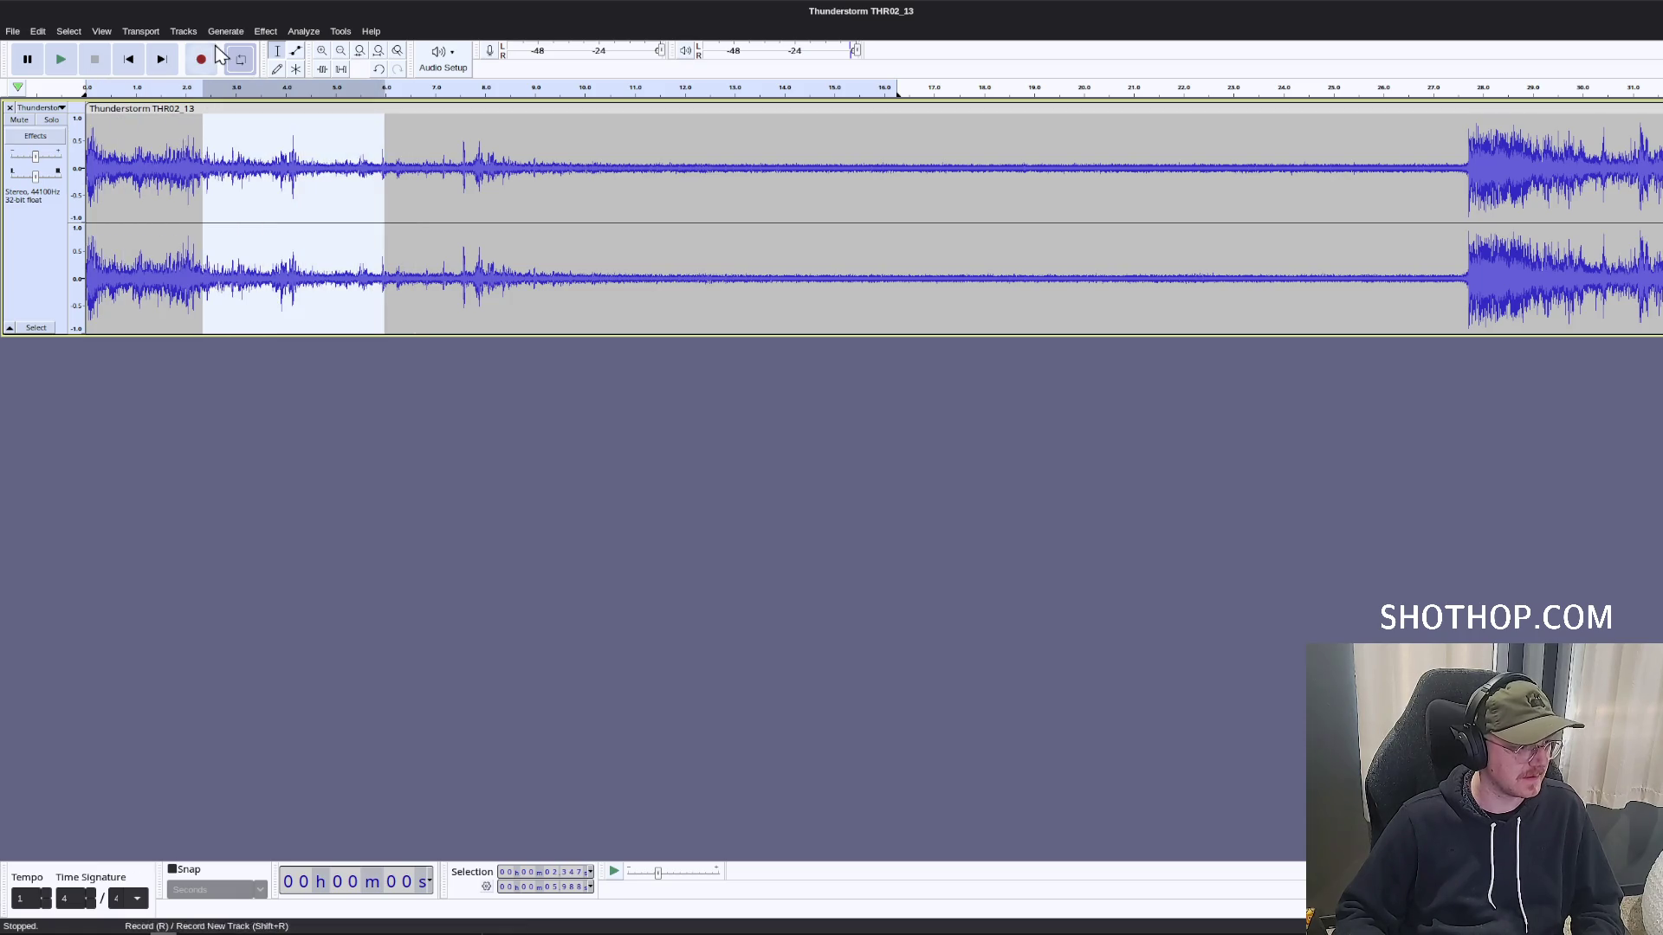
click(265, 31)
mouse_move(312, 140)
click(537, 204)
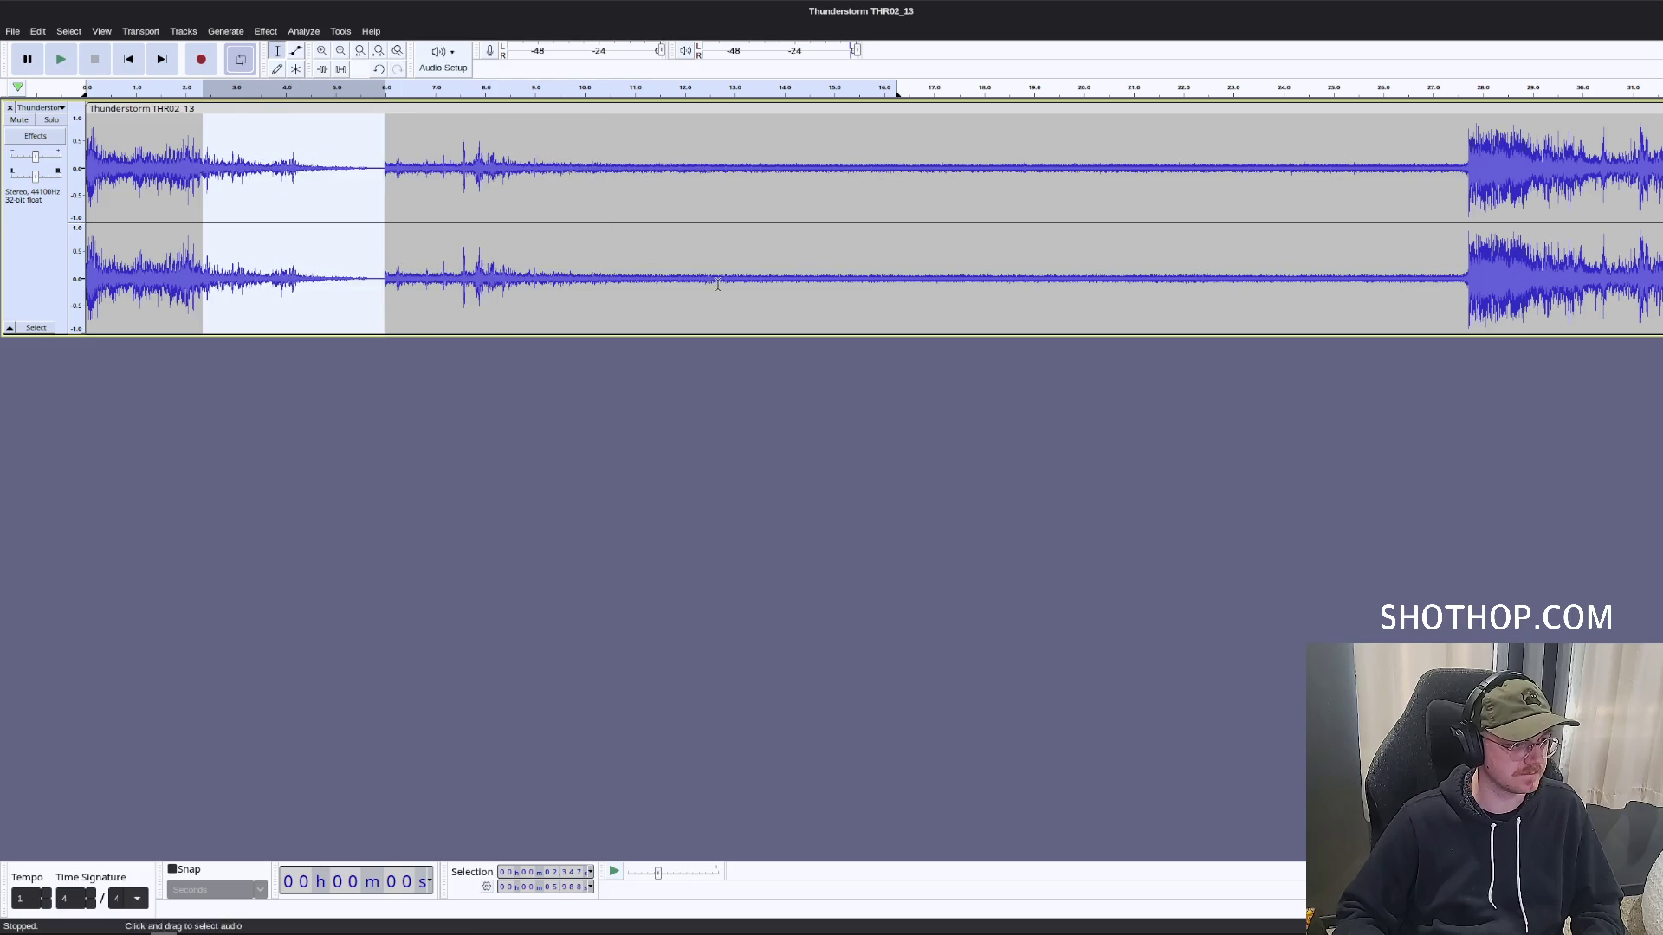
Select the quiet gap from about 6 to 27 seconds.
click(437, 185)
drag(384, 169, 770, 199)
click(491, 186)
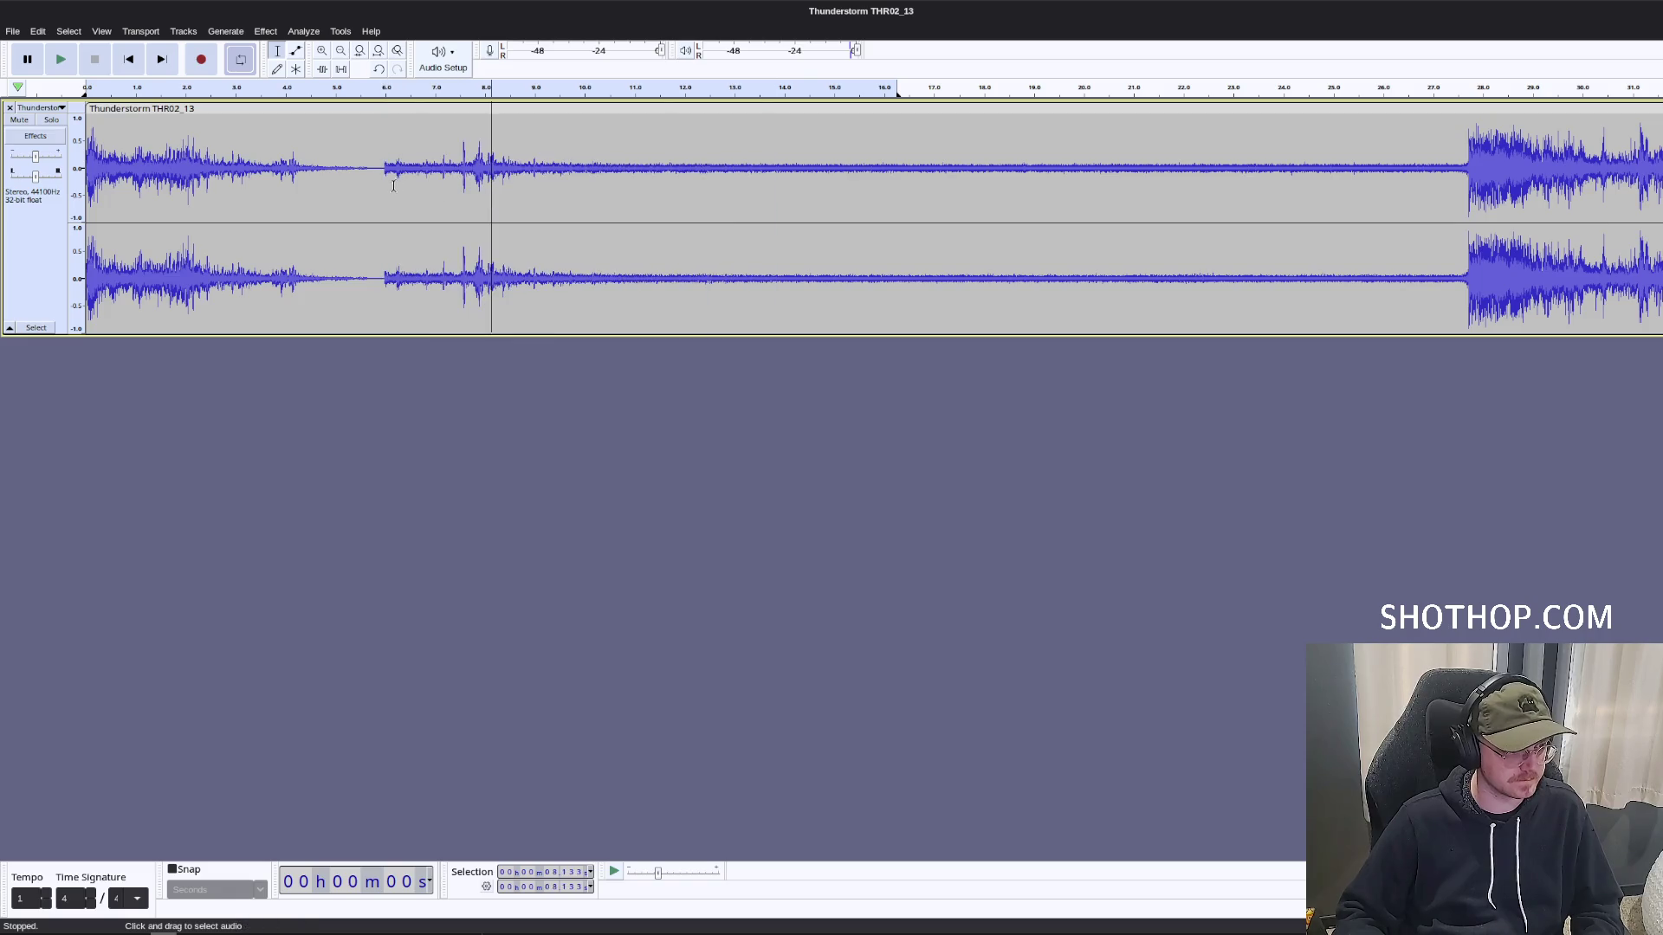
mouse_move(385, 169)
mouse_down()
mouse_move(632, 199)
mouse_move(1439, 211)
mouse_up()
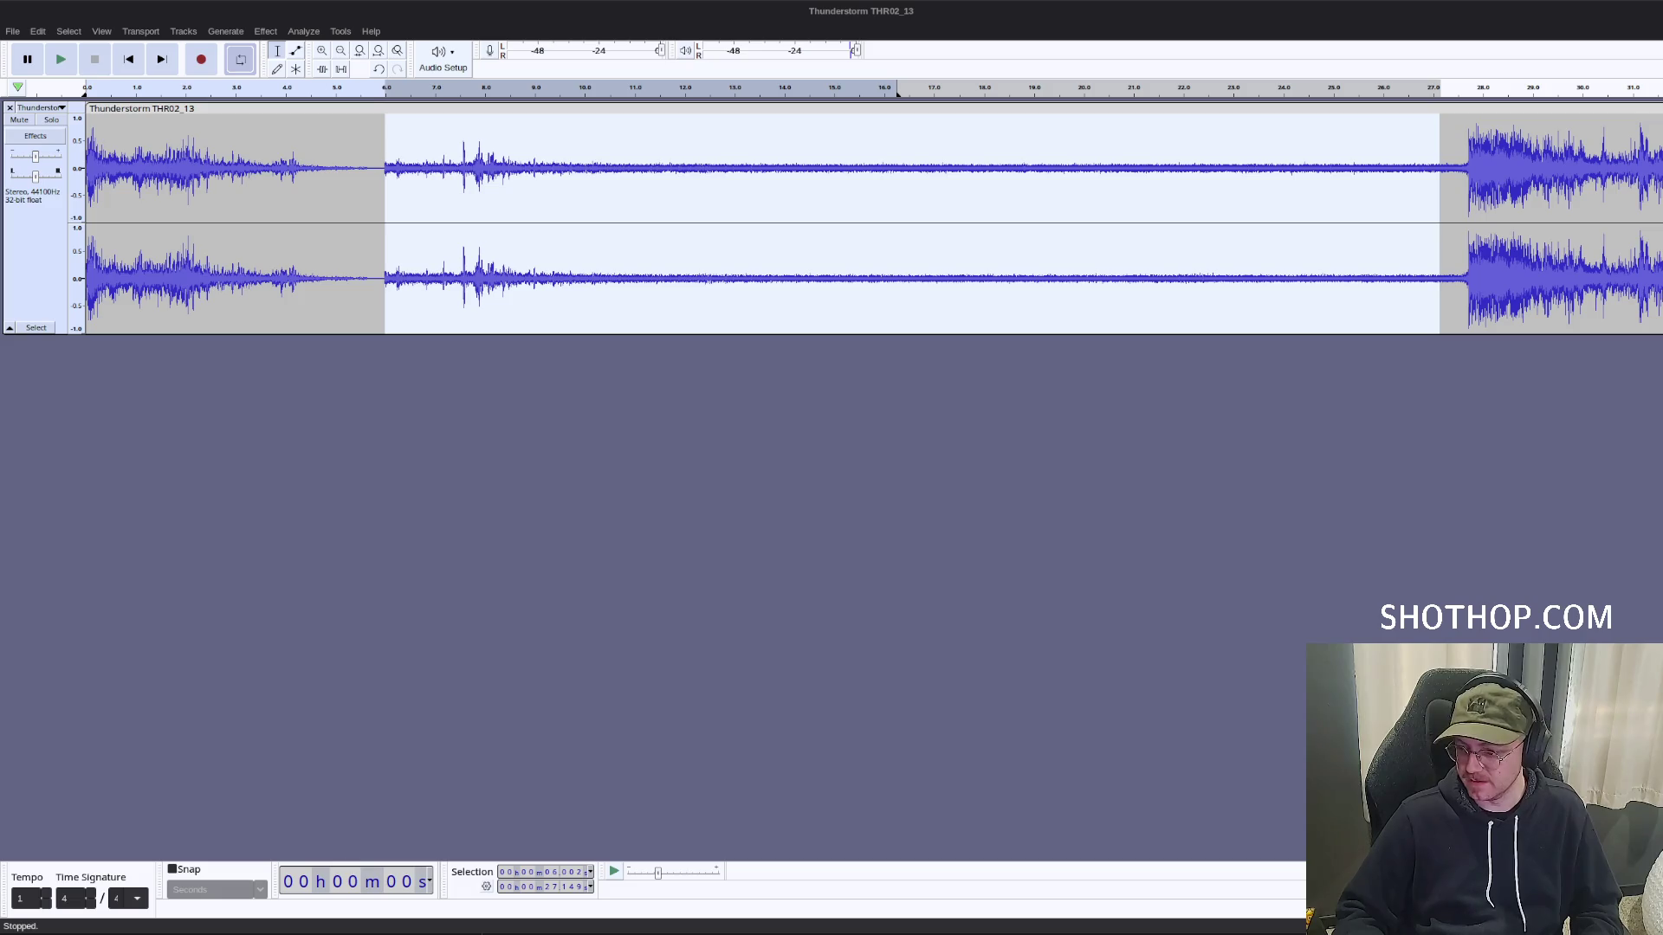
Delete the quiet gap from 5.9 to 27.6 seconds.
click(691, 11)
click(605, 164)
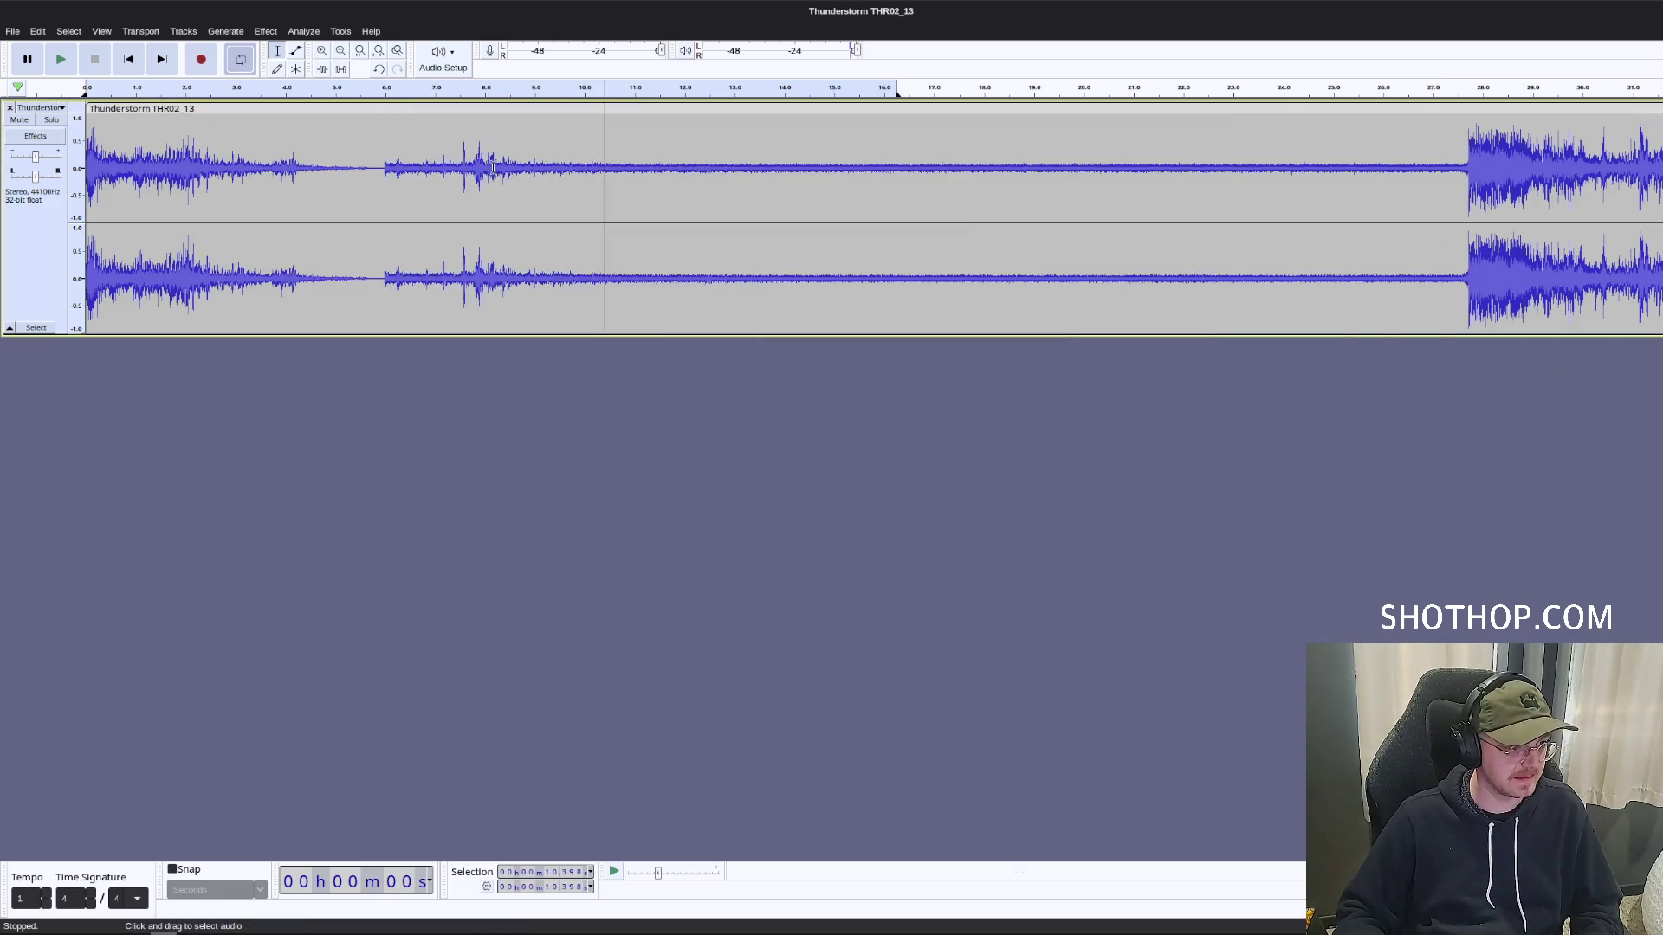
mouse_move(384, 166)
mouse_down()
mouse_move(1473, 208)
mouse_move(1453, 216)
mouse_up()
key(Delete)
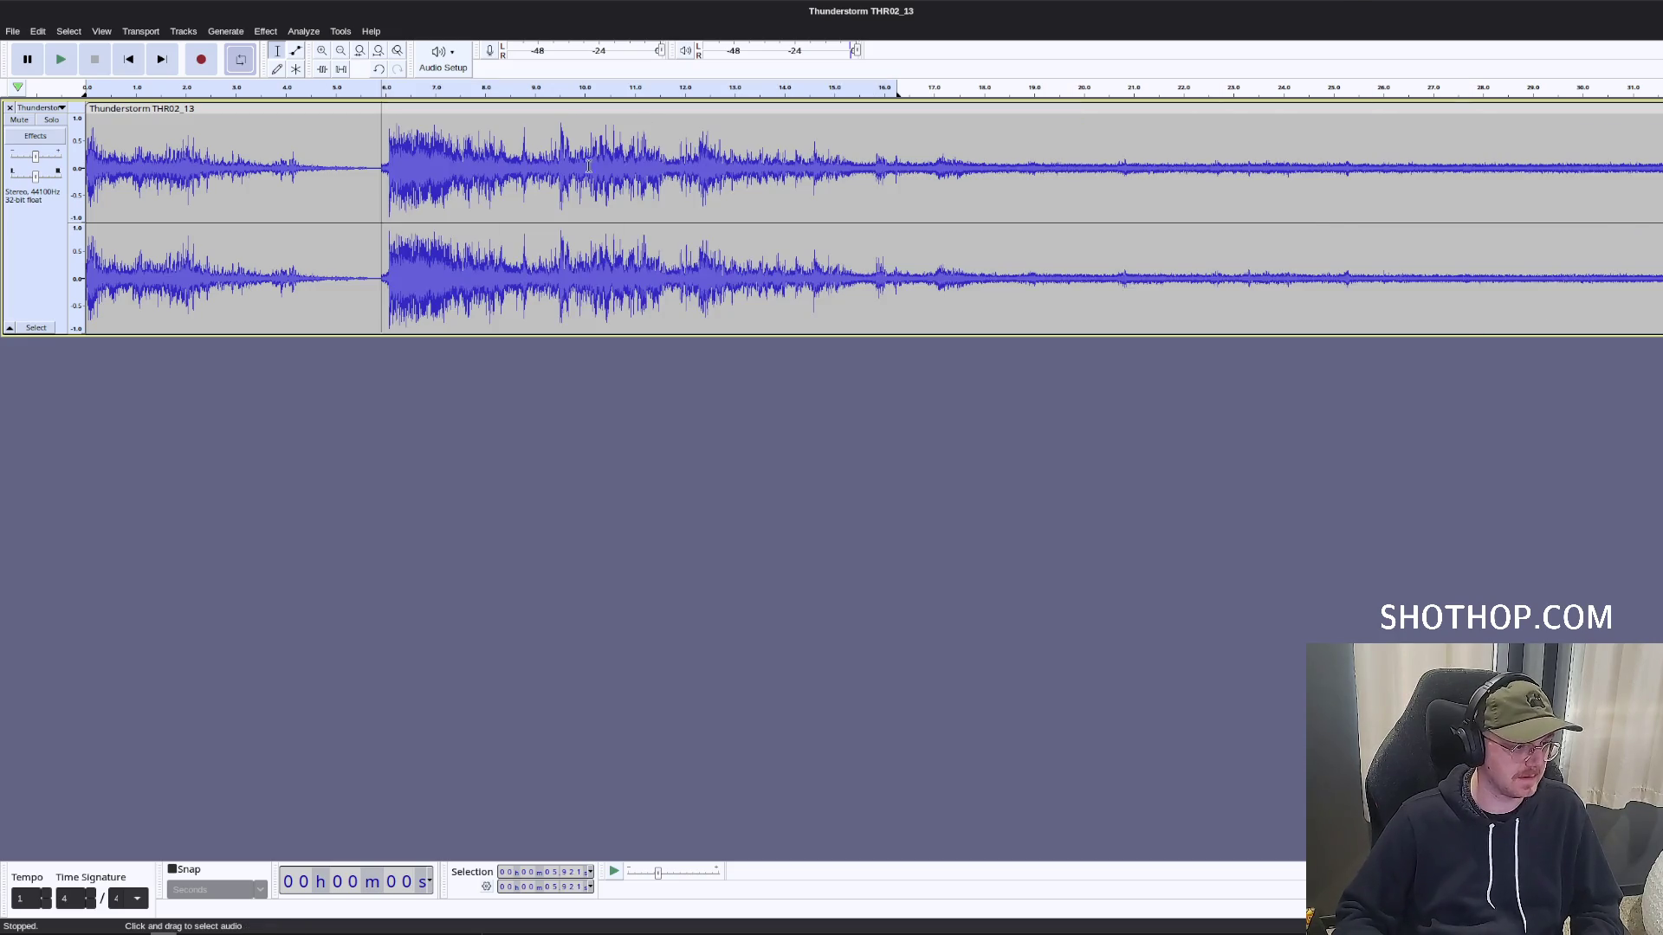
Cut the stretch from about 6 to 9.5 seconds and play back across the cut.
click(558, 165)
key(space)
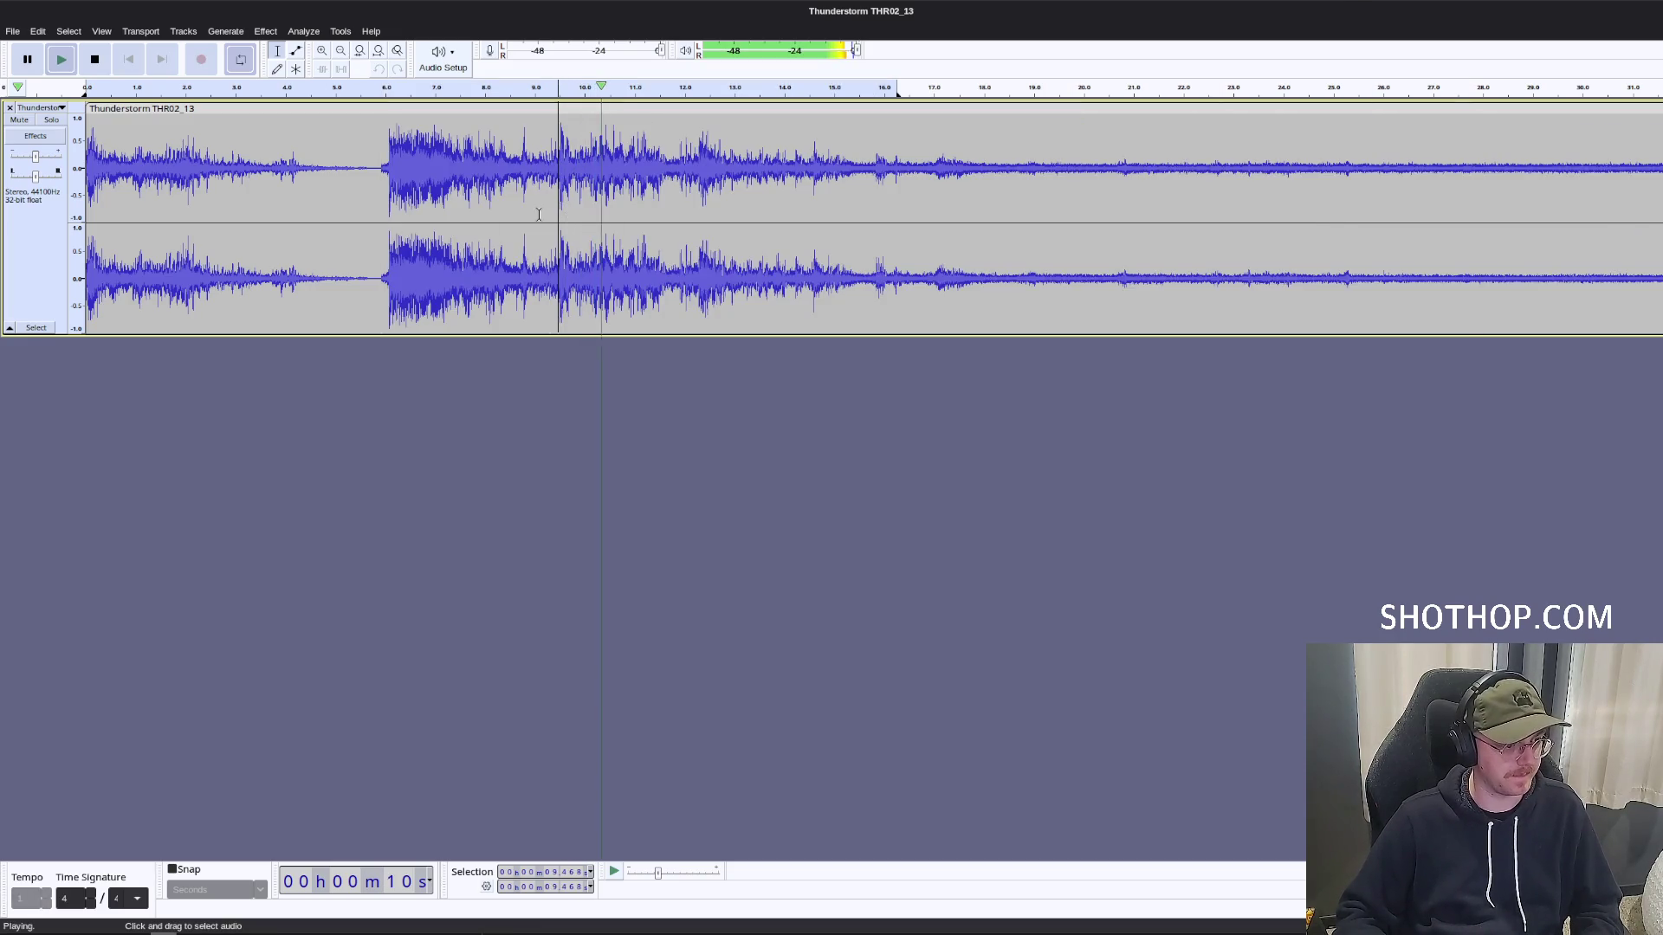
key(space)
drag(558, 165, 381, 178)
key(Delete)
key(space)
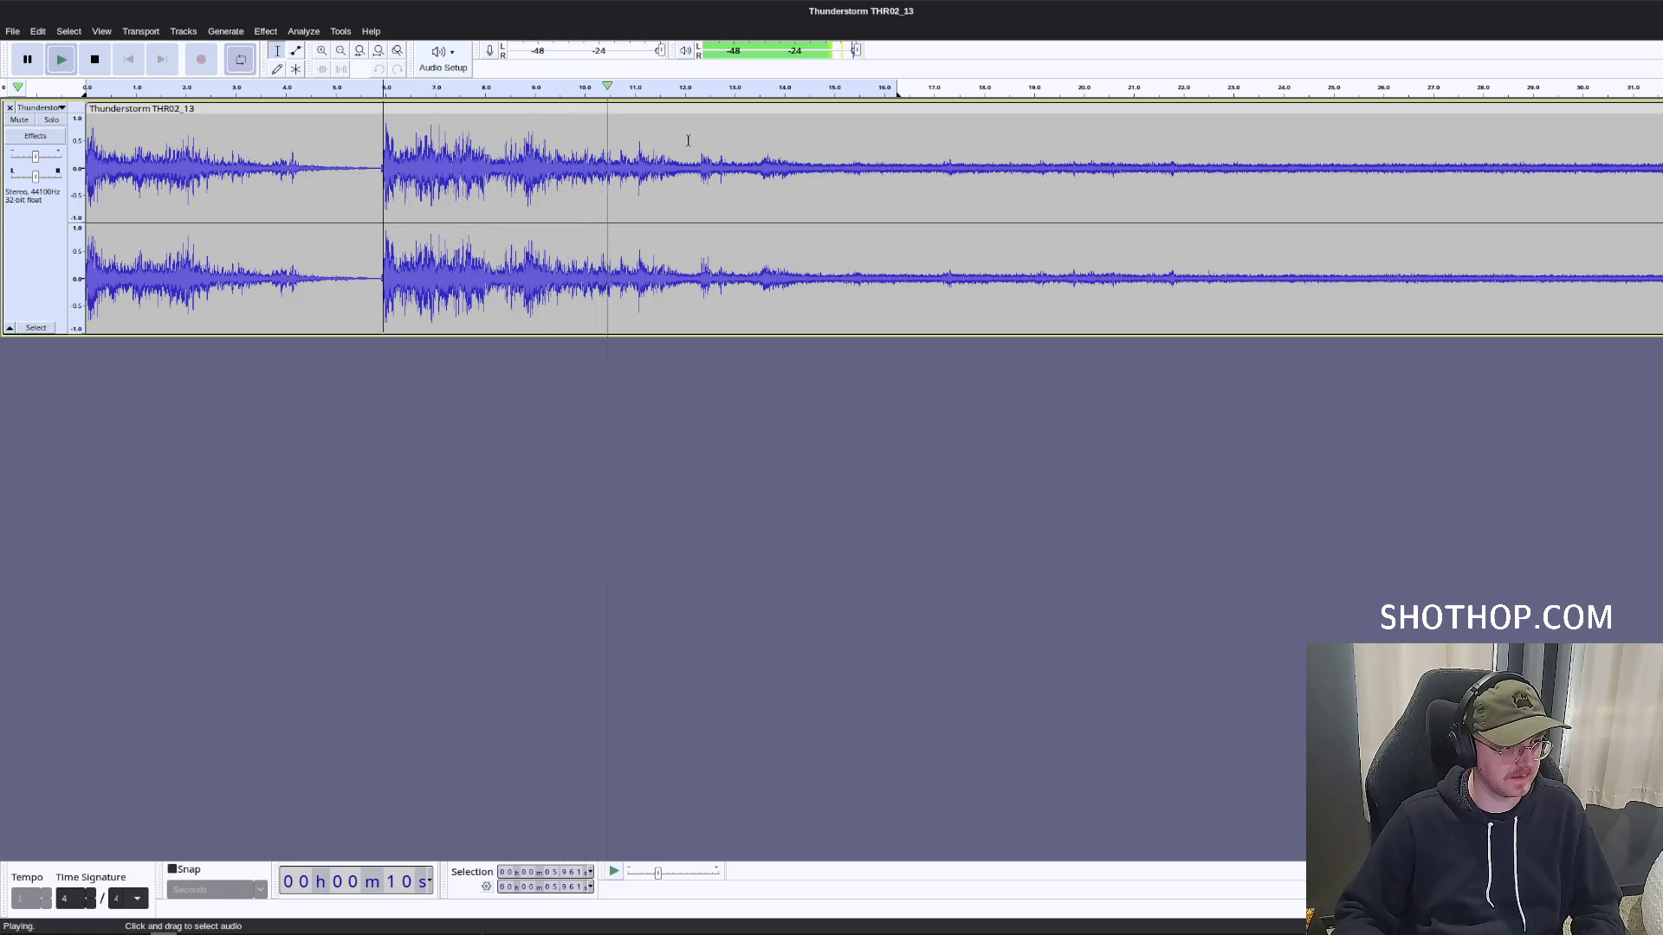
key(space)
Fade the stretch from about 9.4 to 12 seconds down to near silence with Ctrl+R.
drag(685, 138, 534, 149)
key(ctrl+r)
click(737, 185)
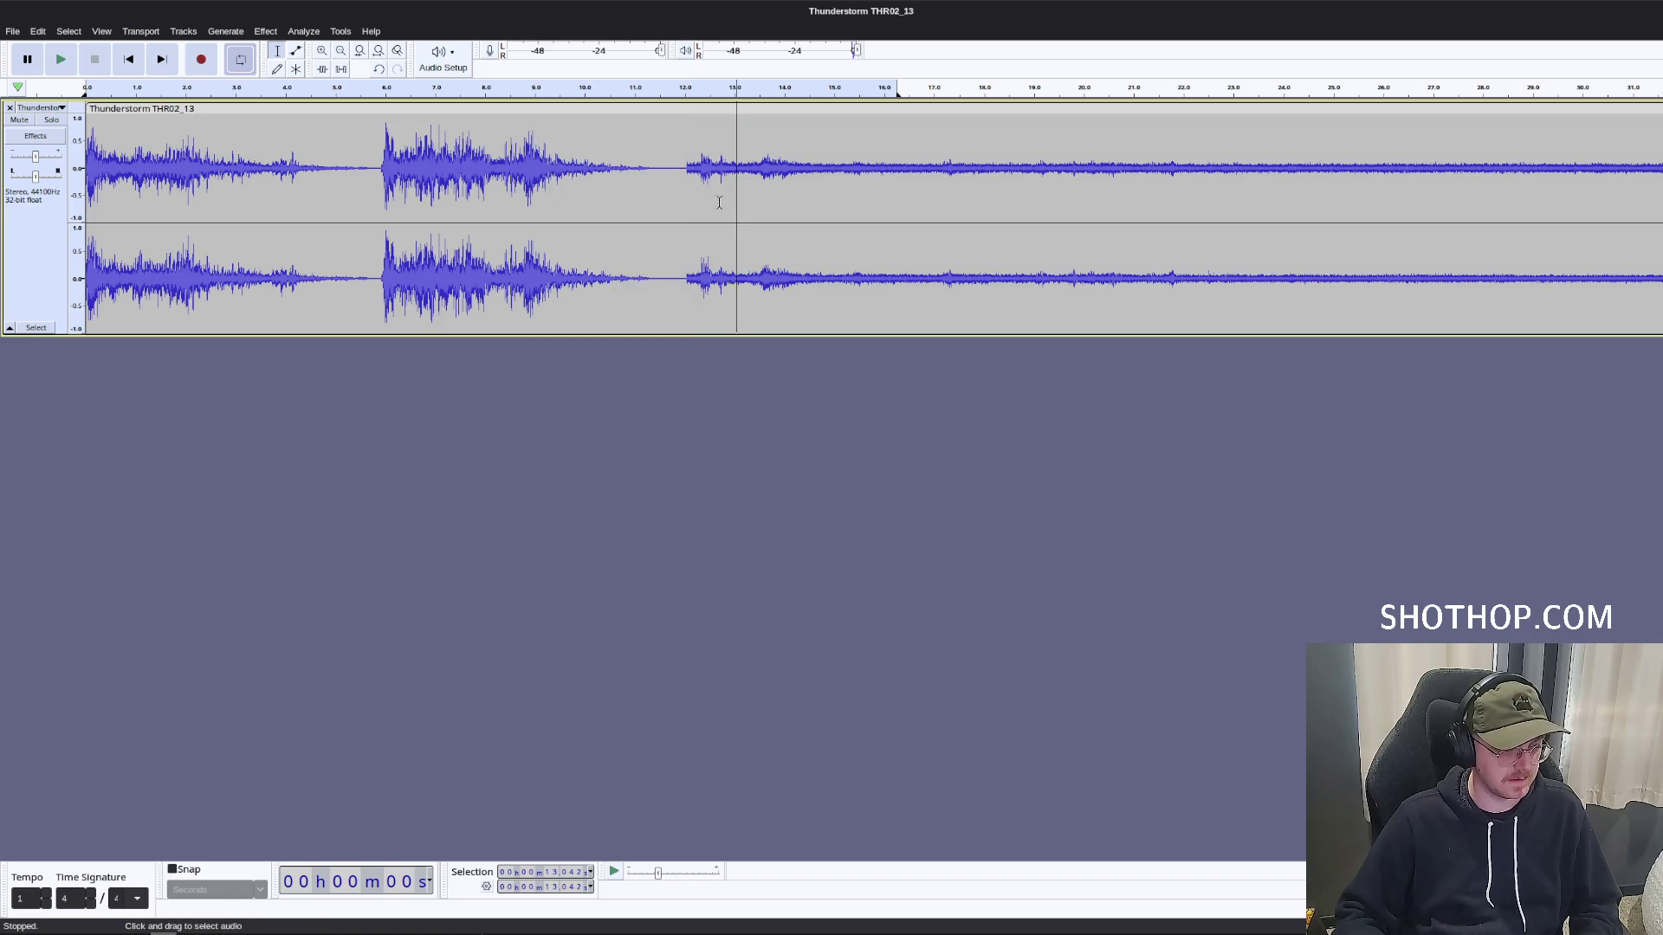
scroll(575, 185, down, 1)
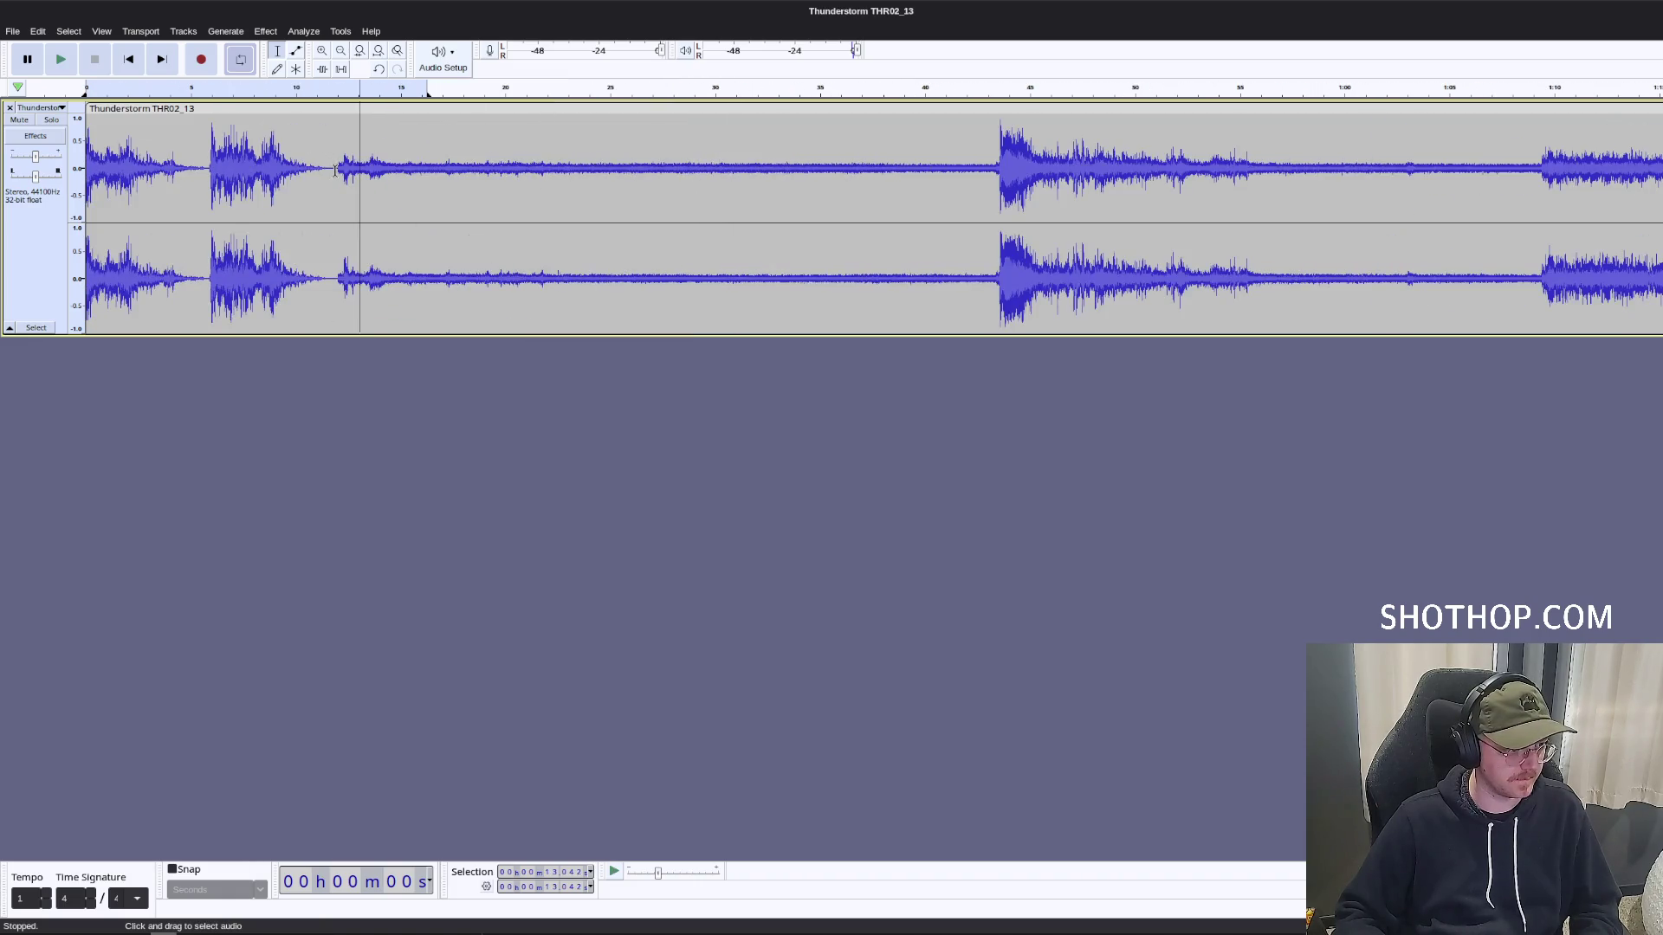
Audition the later thunder around 46 to 47 seconds.
drag(337, 170, 1143, 178)
click(1169, 173)
click(1081, 184)
key(space)
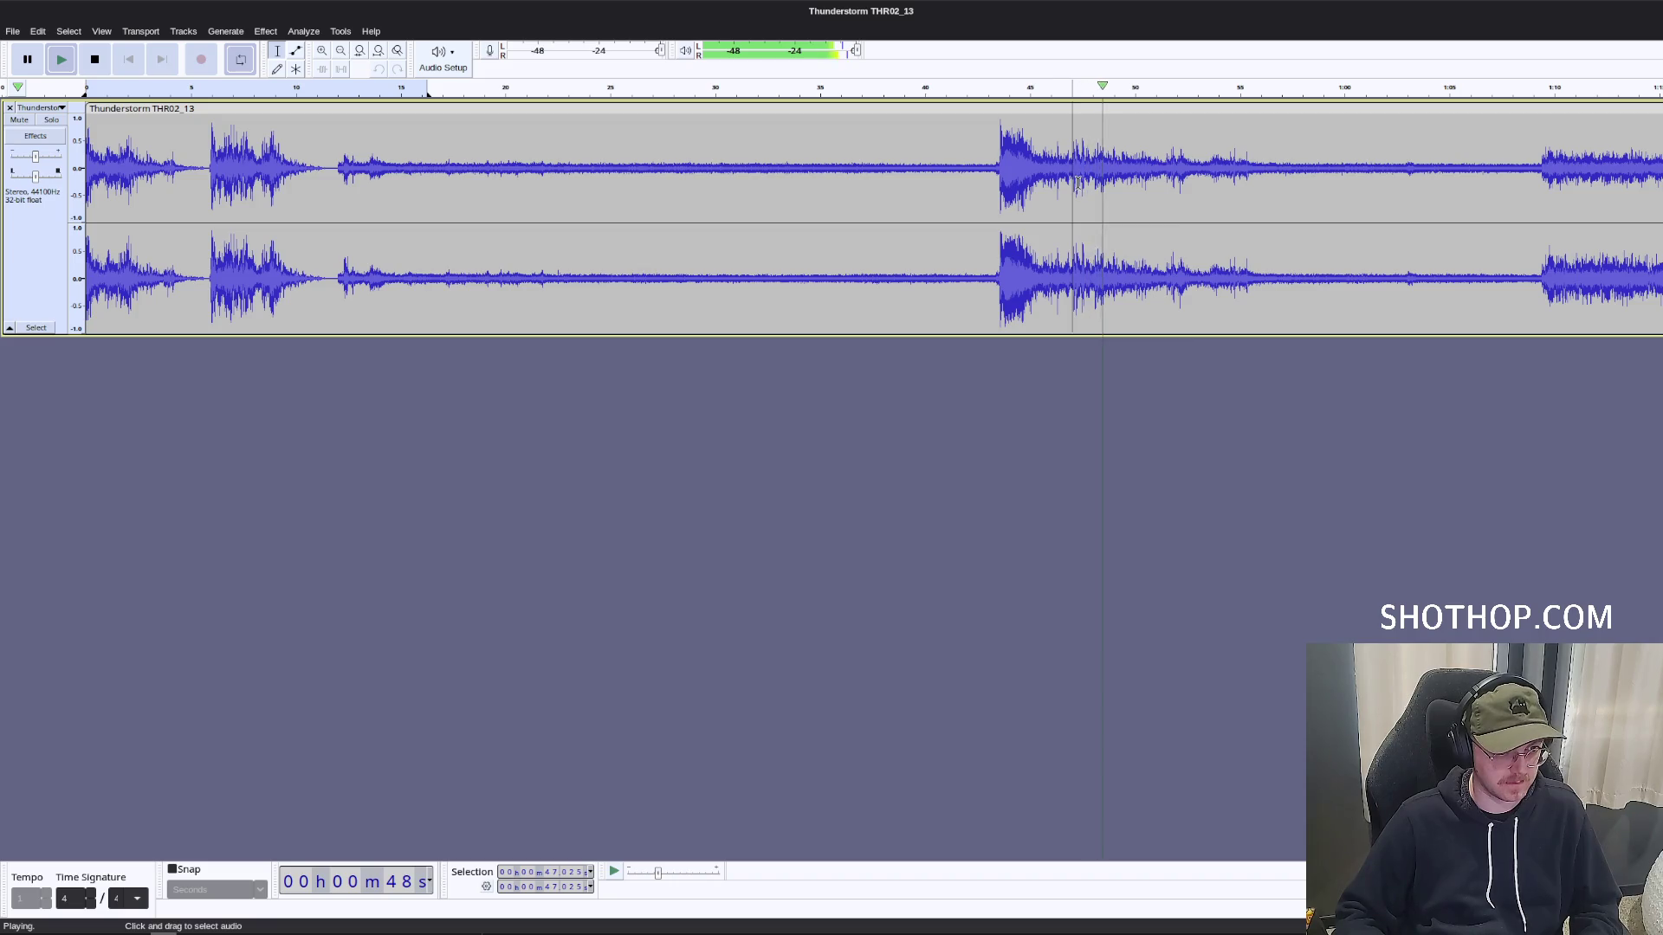
key(space)
scroll(1198, 197, down, 1)
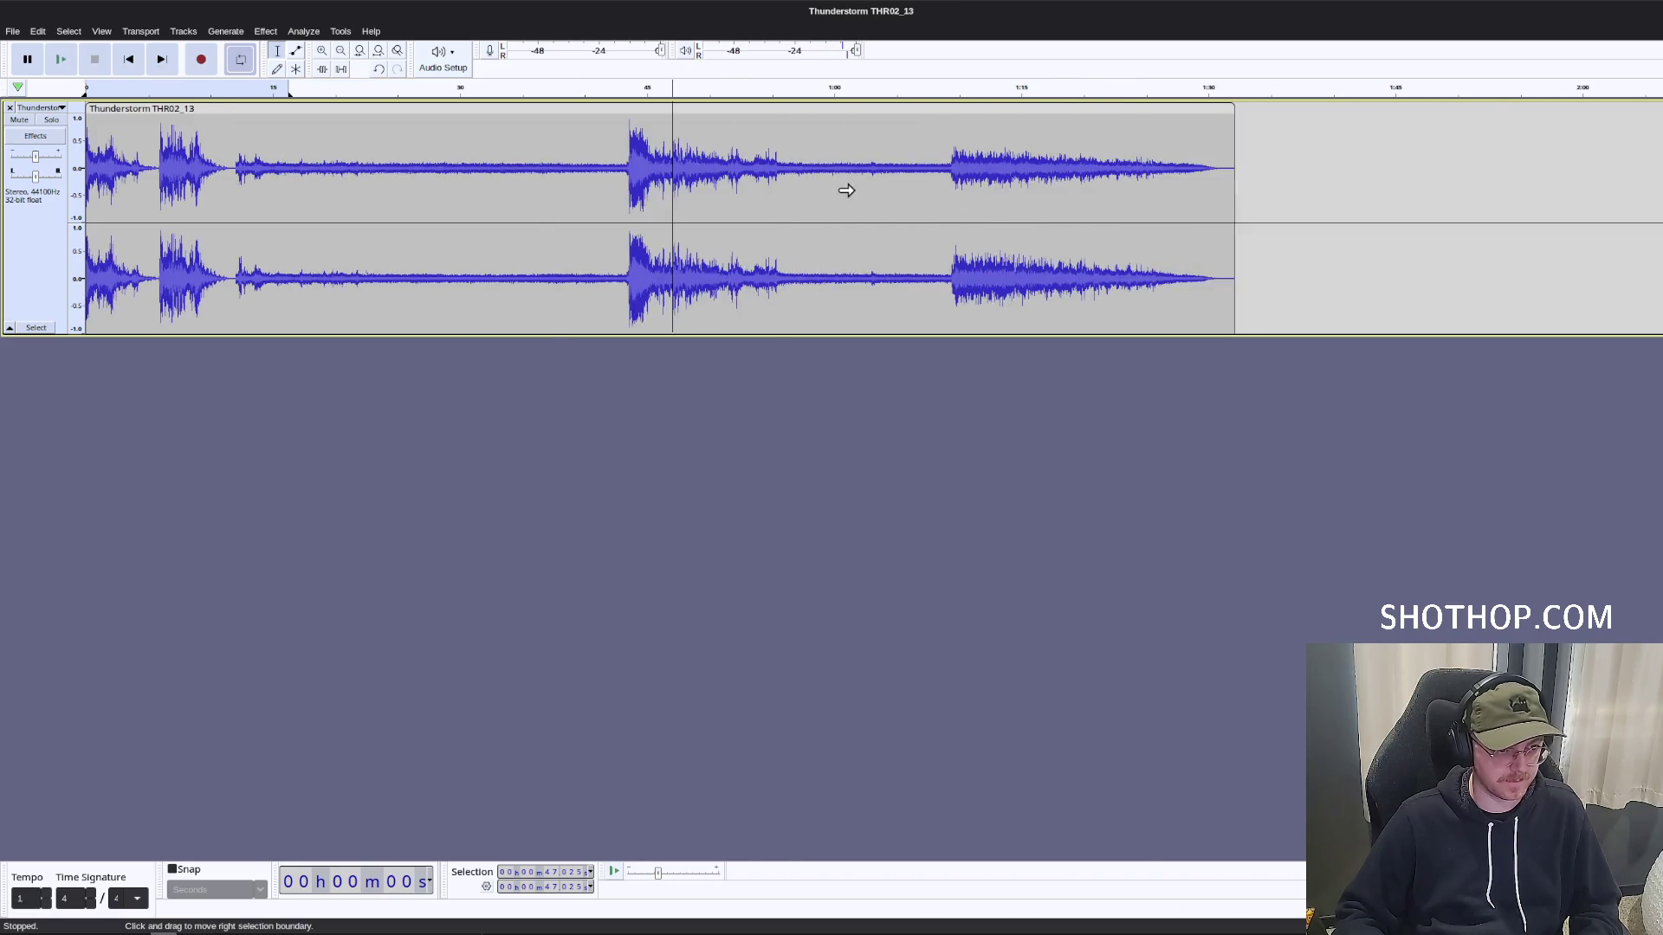
scroll(846, 190, up, 1)
click(536, 164)
key(space)
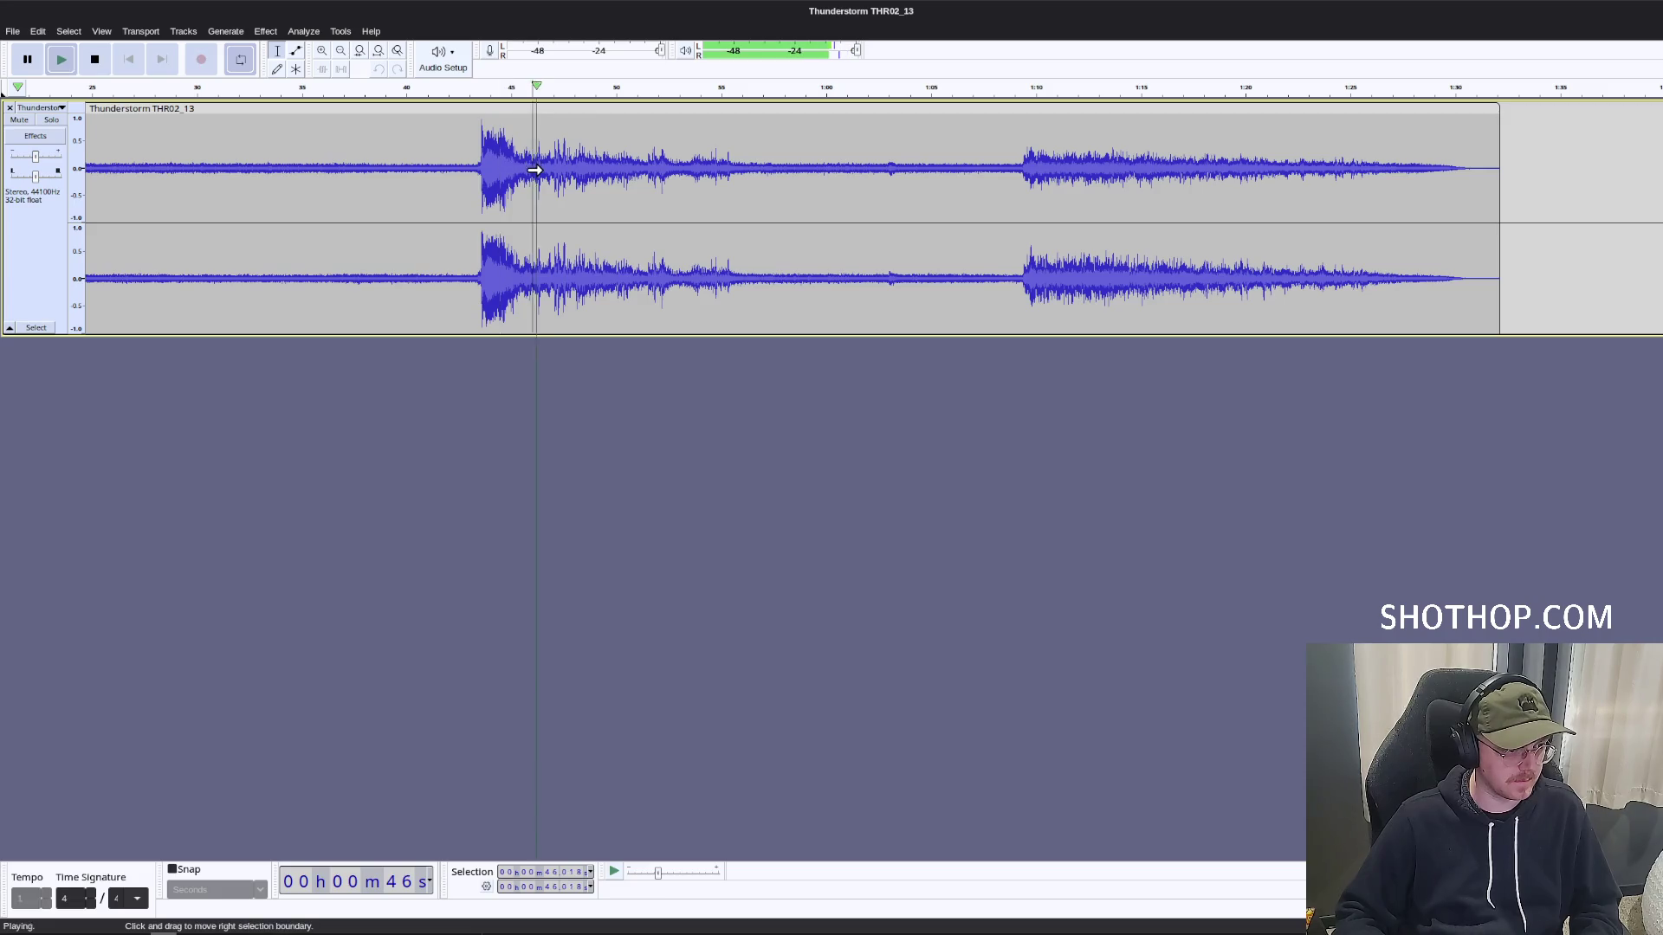
click(550, 169)
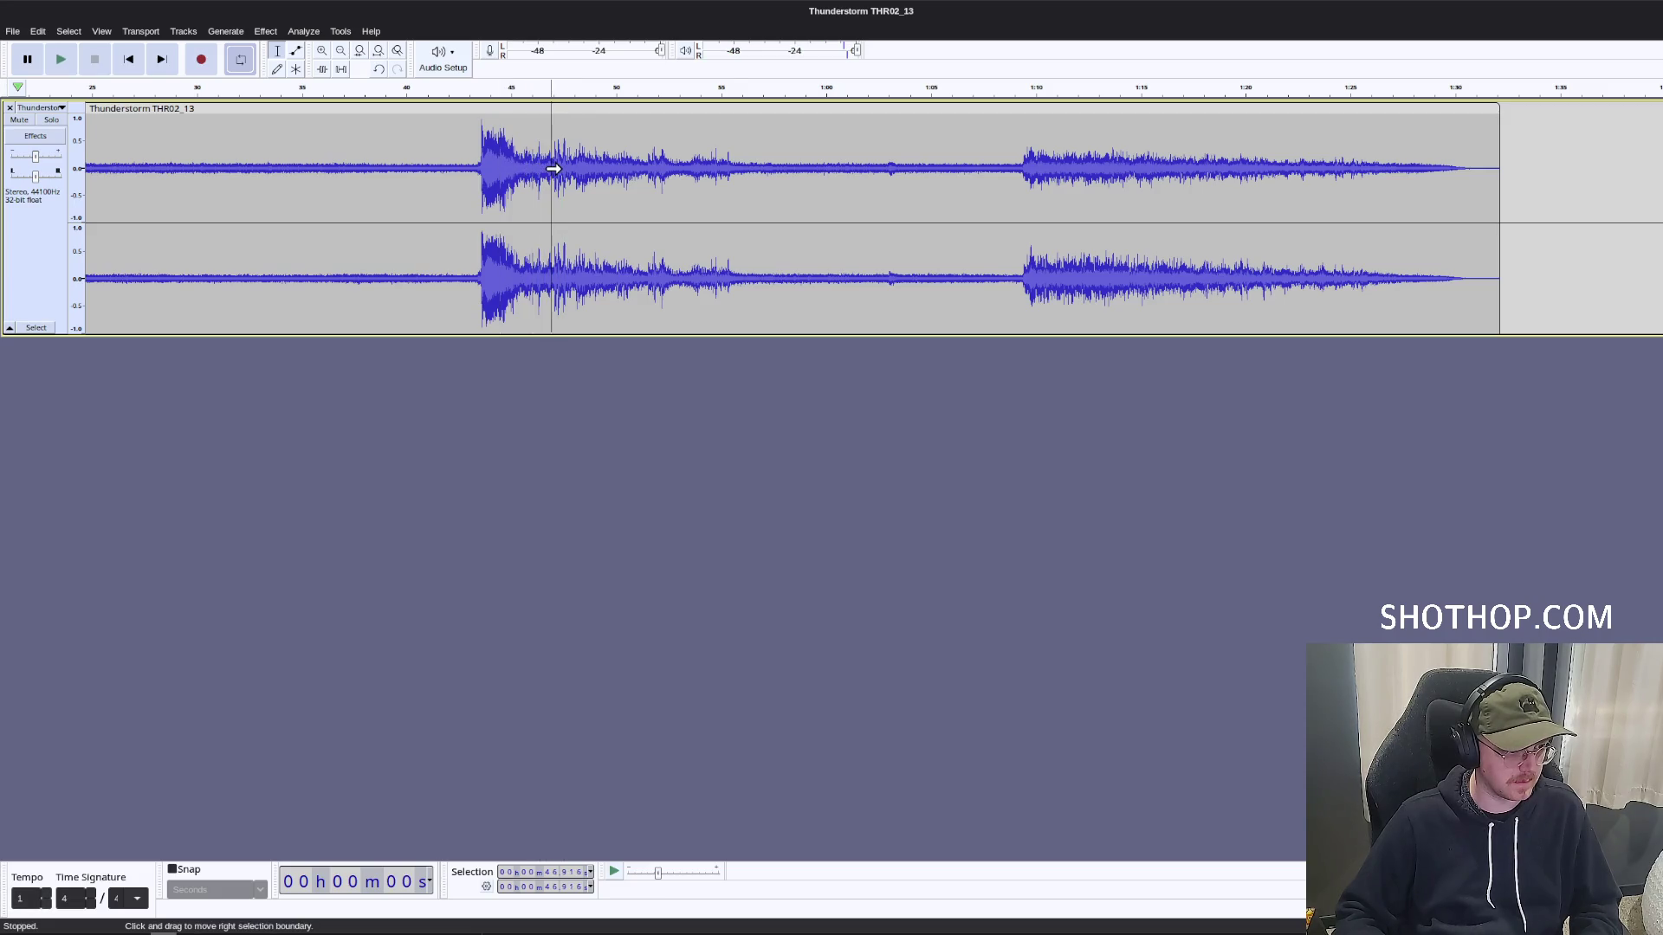
key(space)
Select the audio from about 12 seconds up to 46.9 seconds.
mouse_move(549, 170)
mouse_down()
mouse_move(60, 173)
mouse_move(330, 165)
mouse_move(326, 194)
mouse_up()
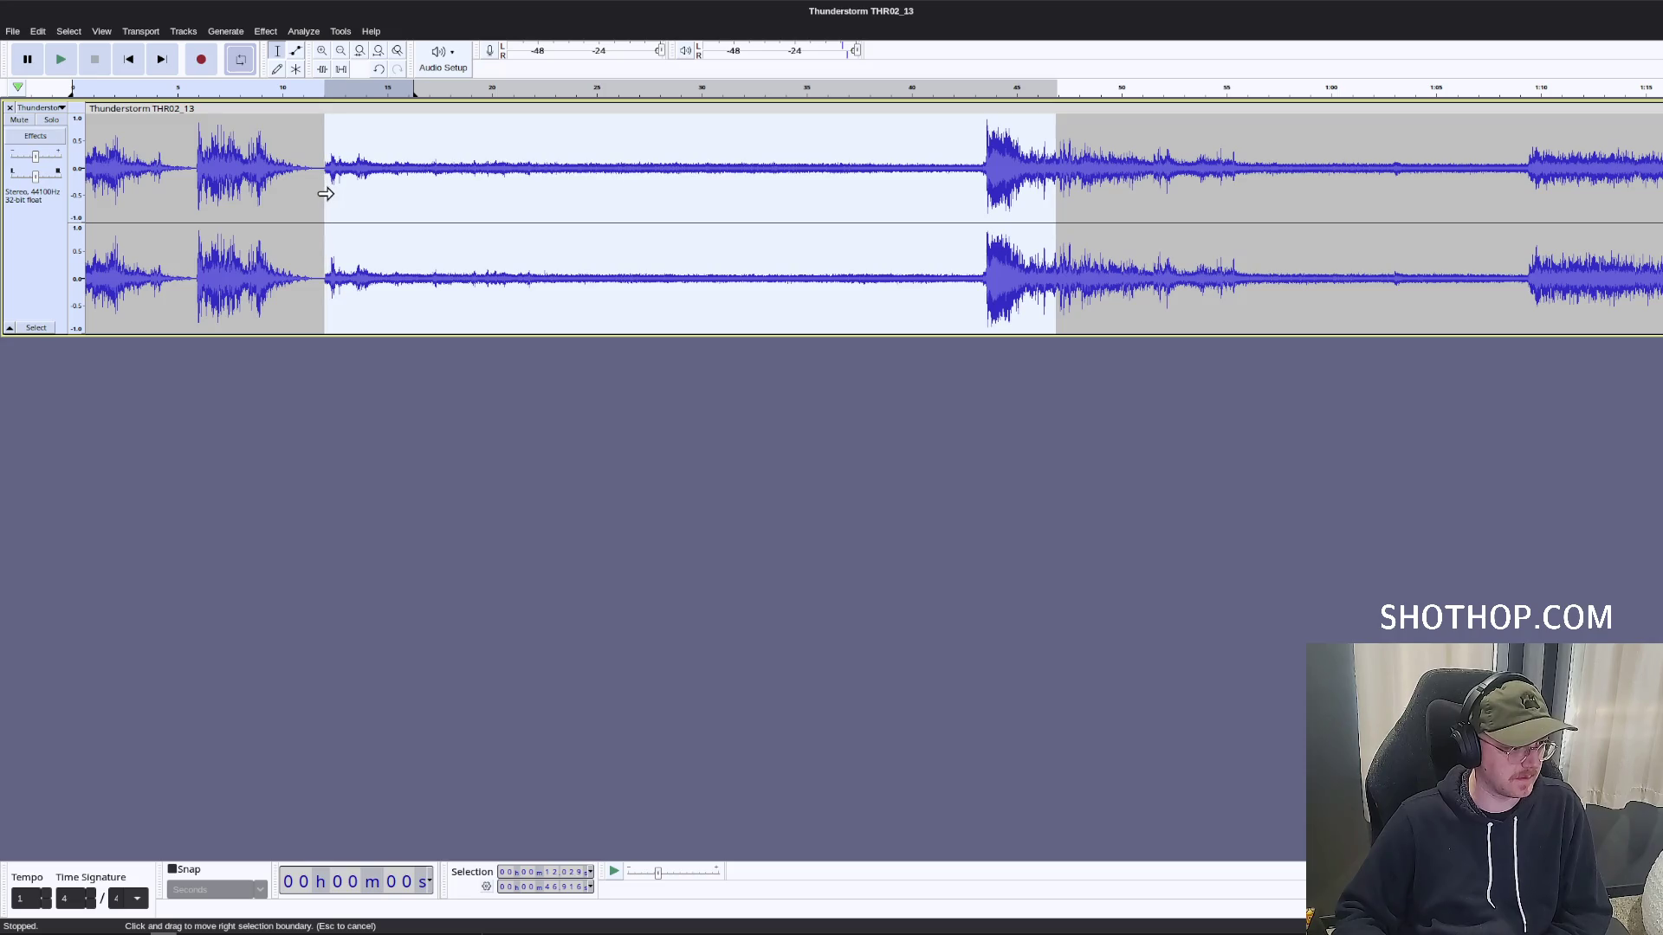
click(326, 193)
scroll(326, 193, down, 1)
scroll(347, 156, up, 3)
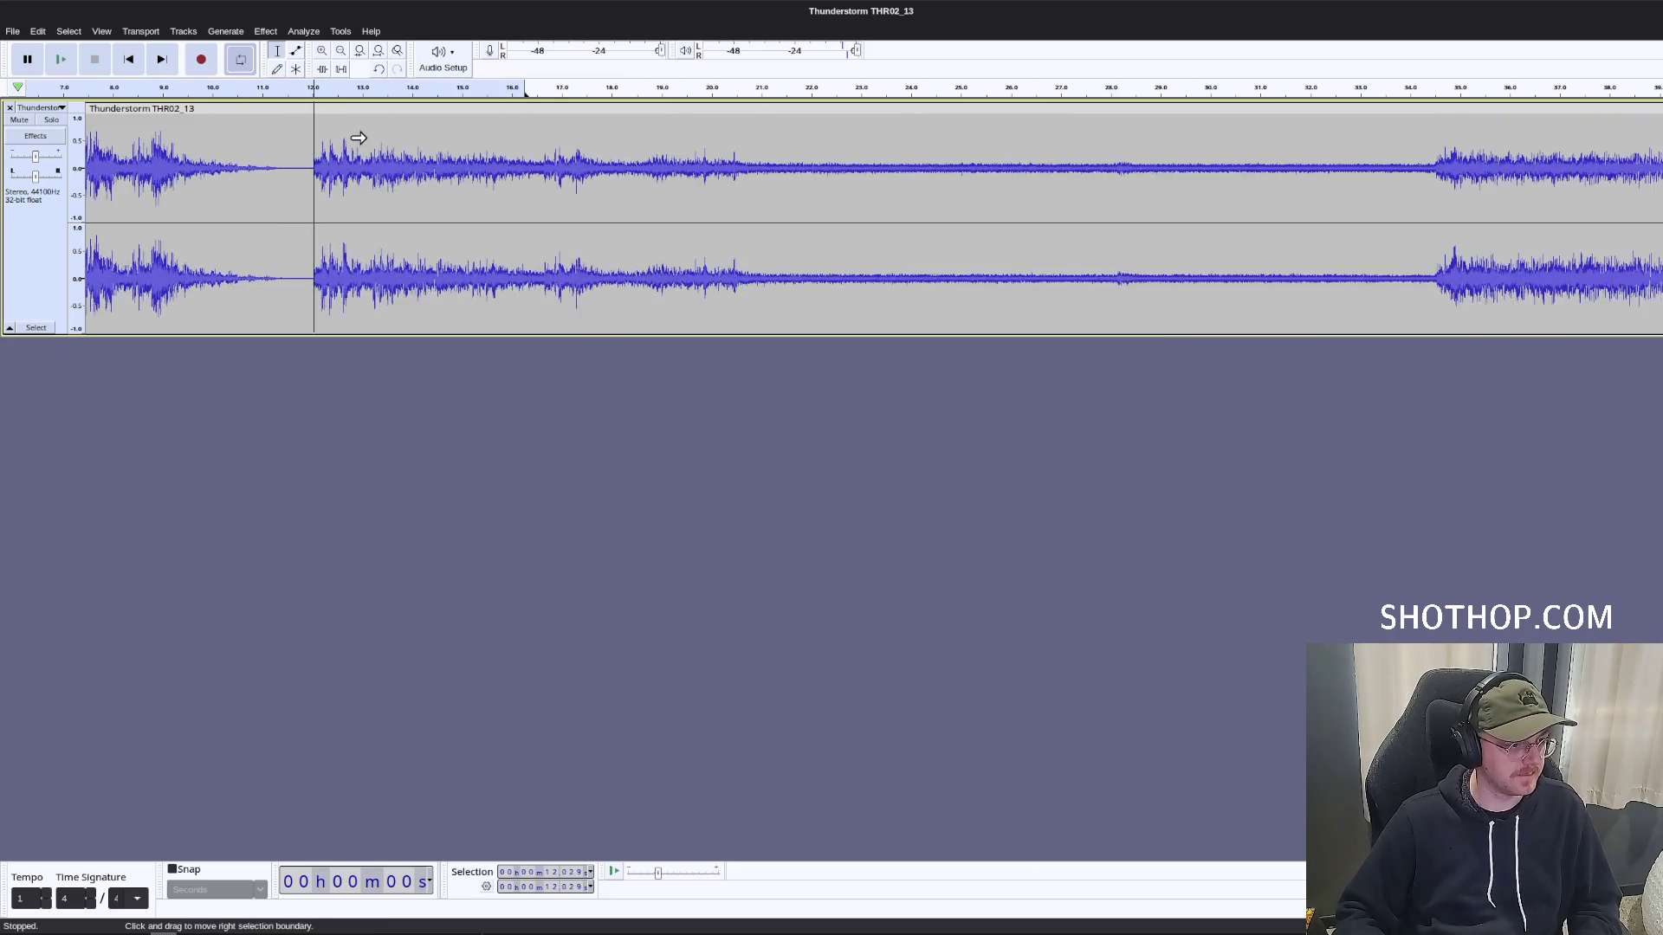
scroll(358, 137, up, 1)
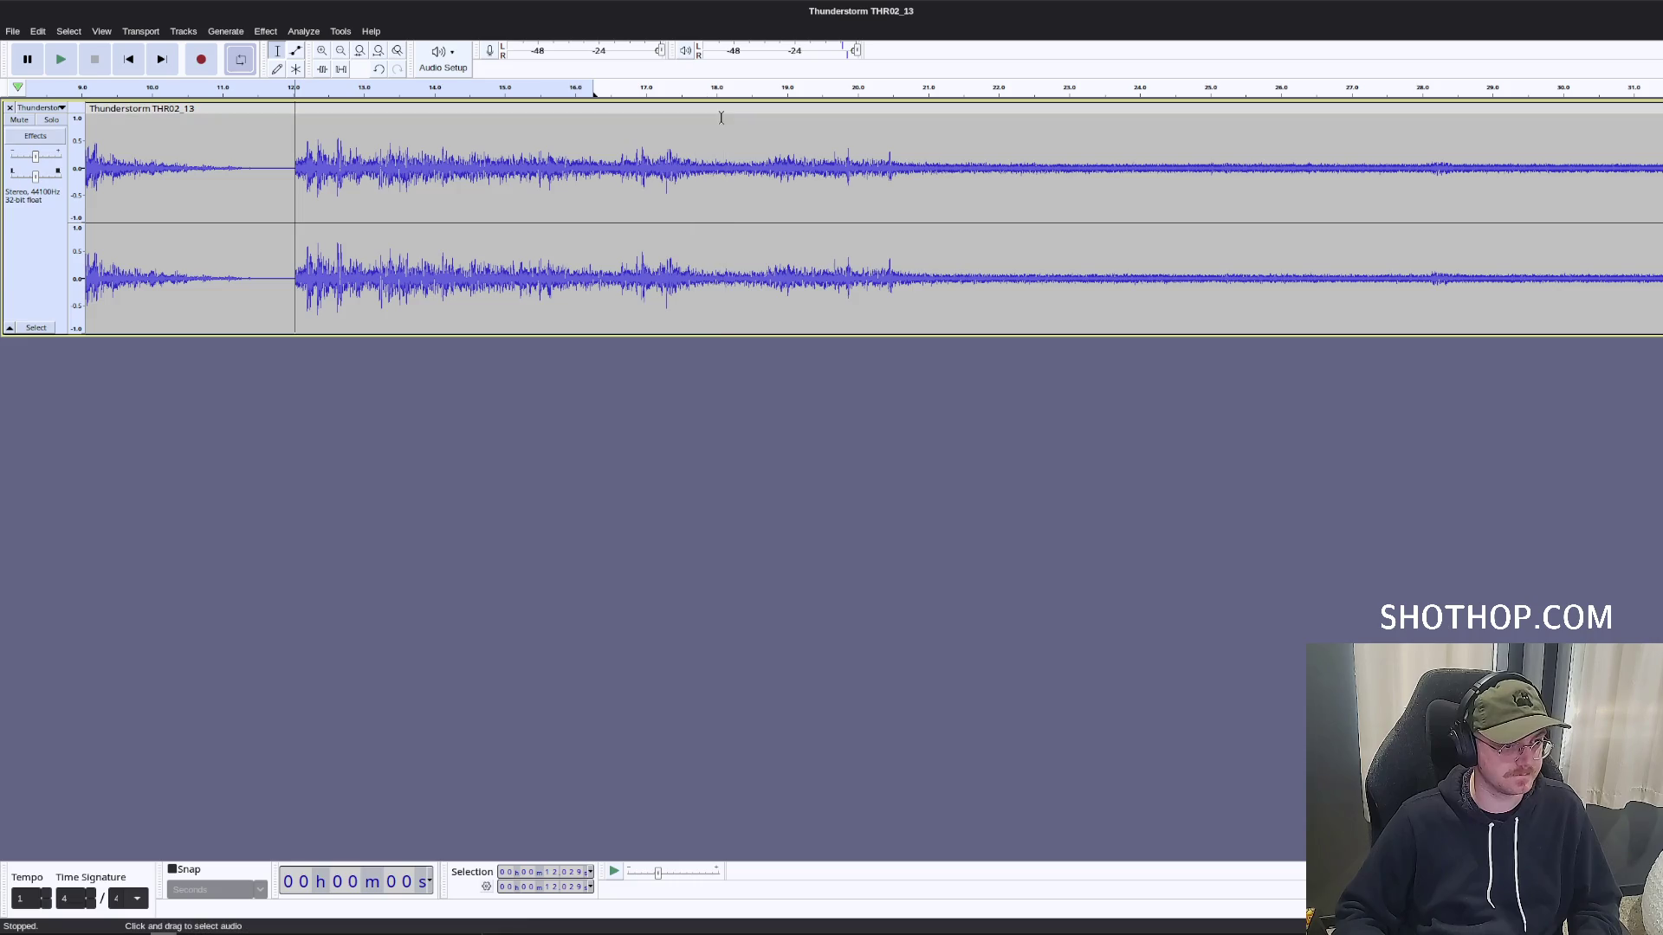
Delete everything after 18.5 seconds, leaving about 18 seconds of audio.
drag(716, 121, 467, 141)
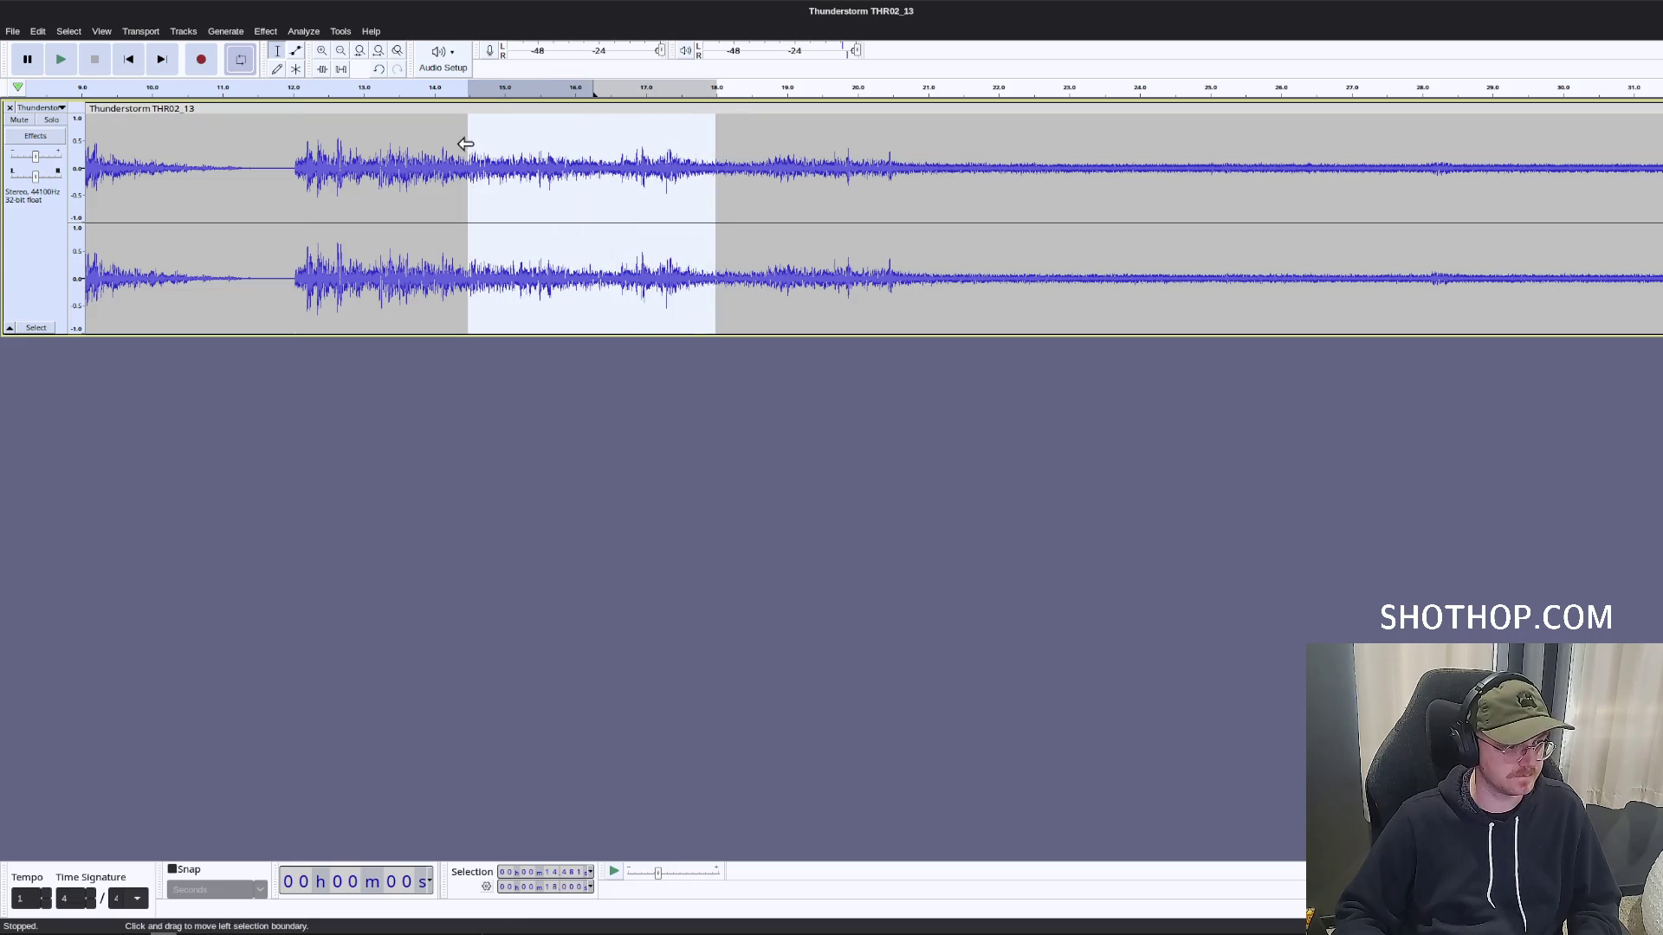
click(754, 156)
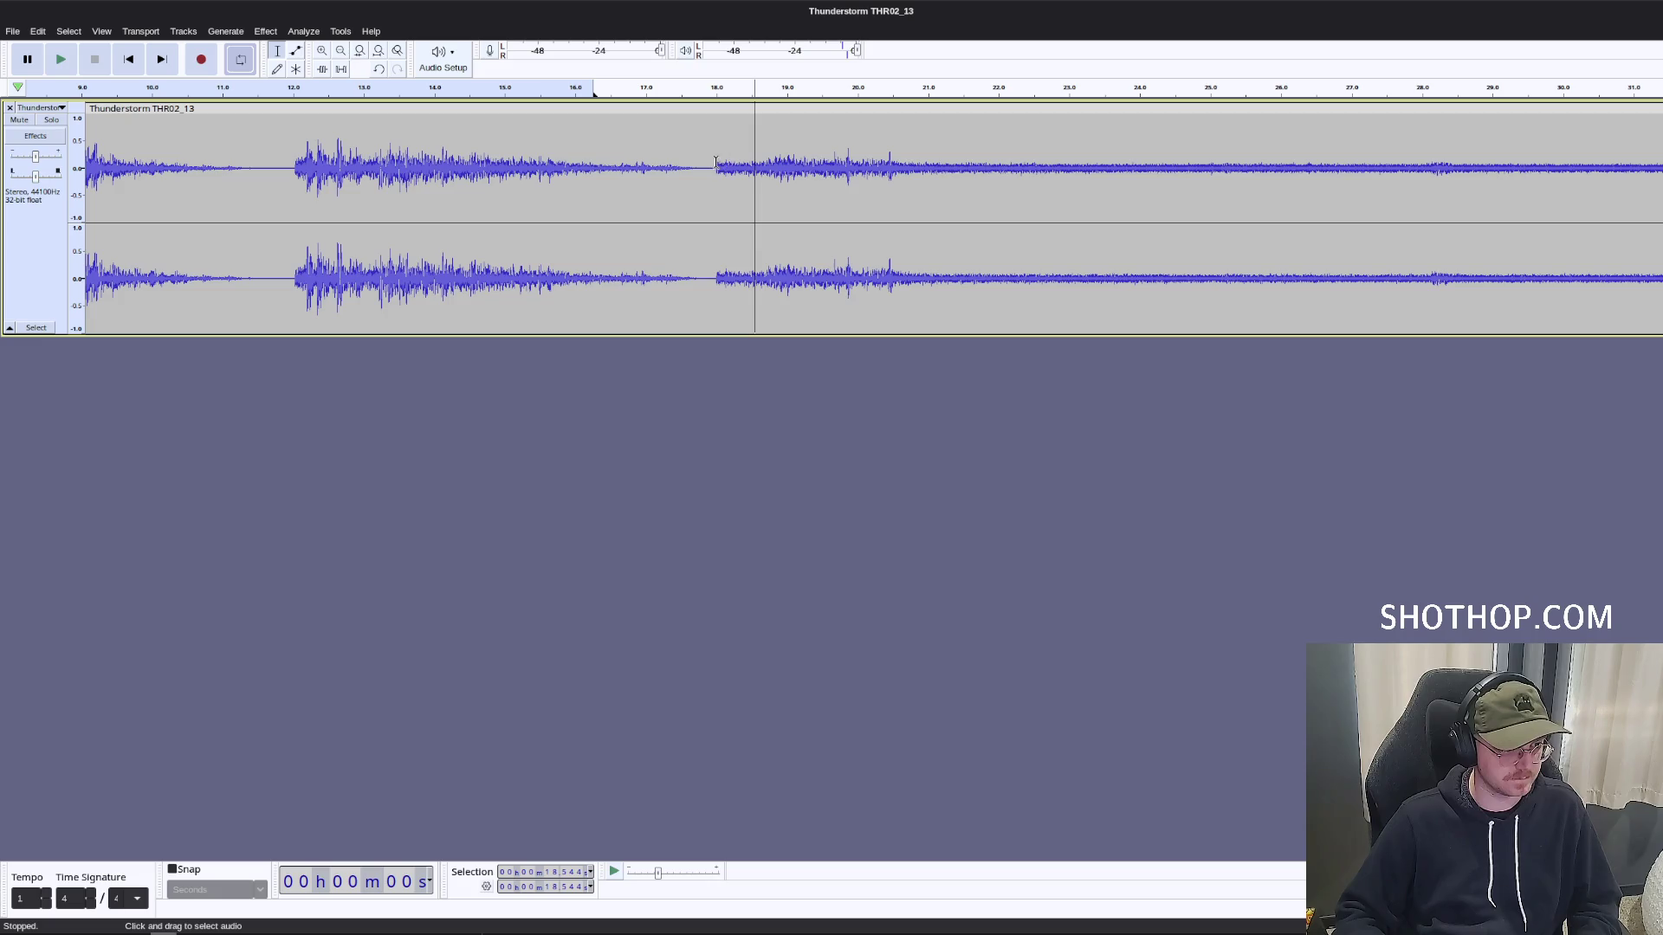
scroll(598, 163, down, 3)
mouse_move(405, 167)
mouse_down()
mouse_move(655, 165)
mouse_move(1169, 204)
mouse_up()
key(Delete)
scroll(374, 163, up, 1)
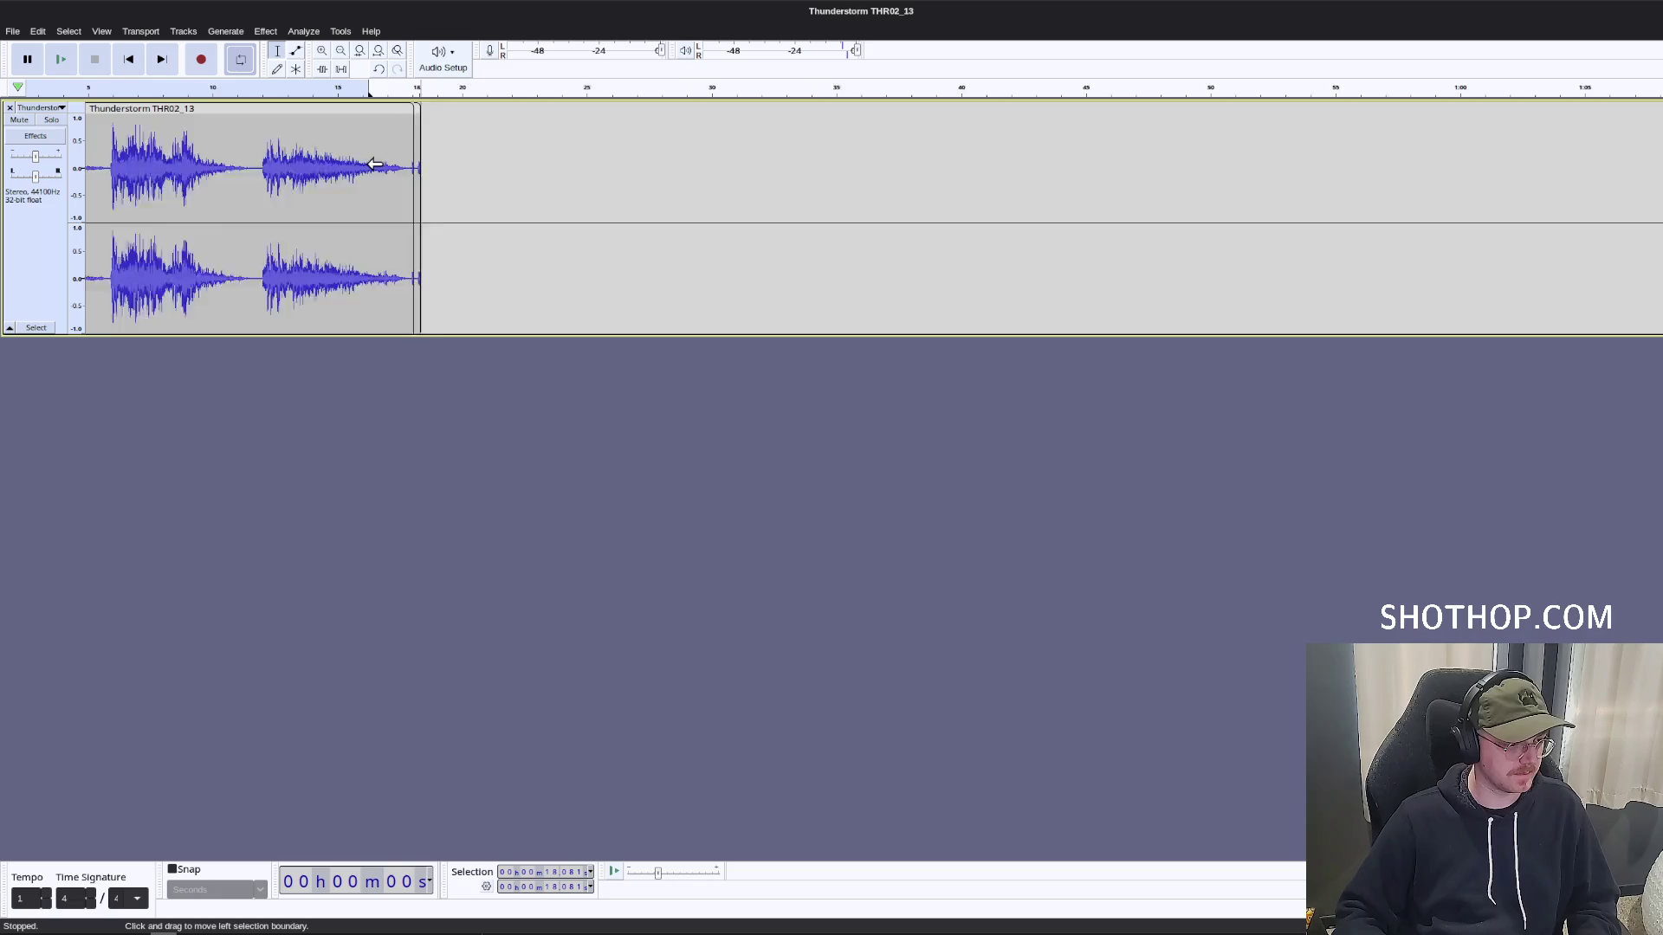
scroll(381, 161, up, 3)
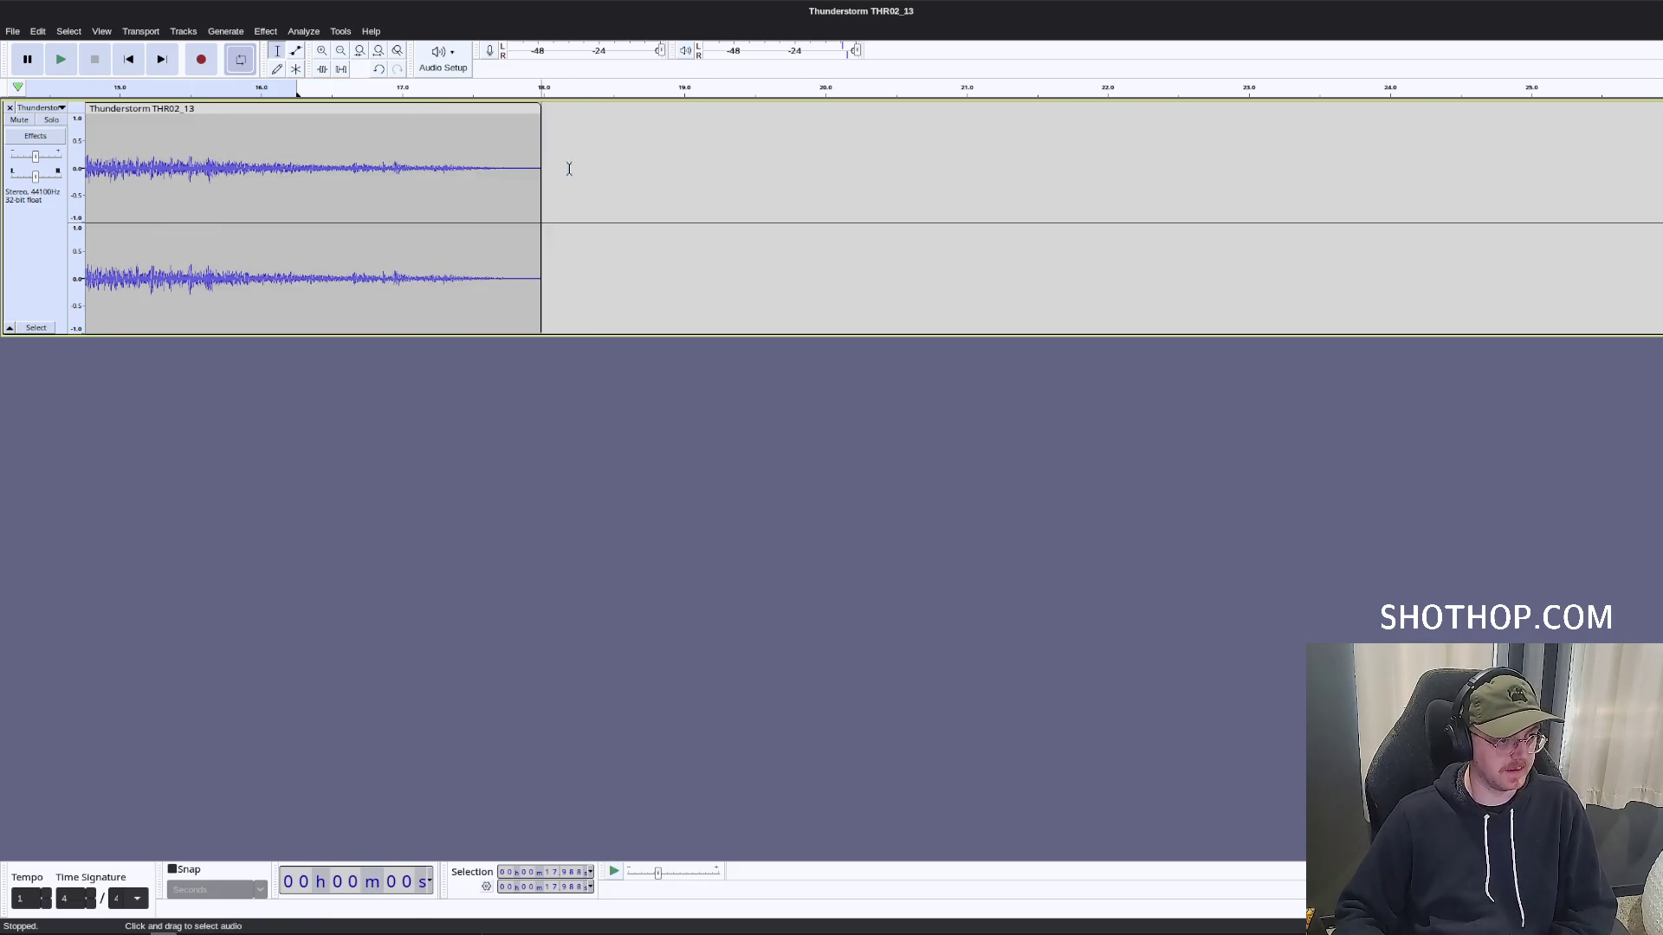
Select the first thunder burst, 0 to 5.9 seconds.
click(128, 59)
scroll(320, 309, down, 3)
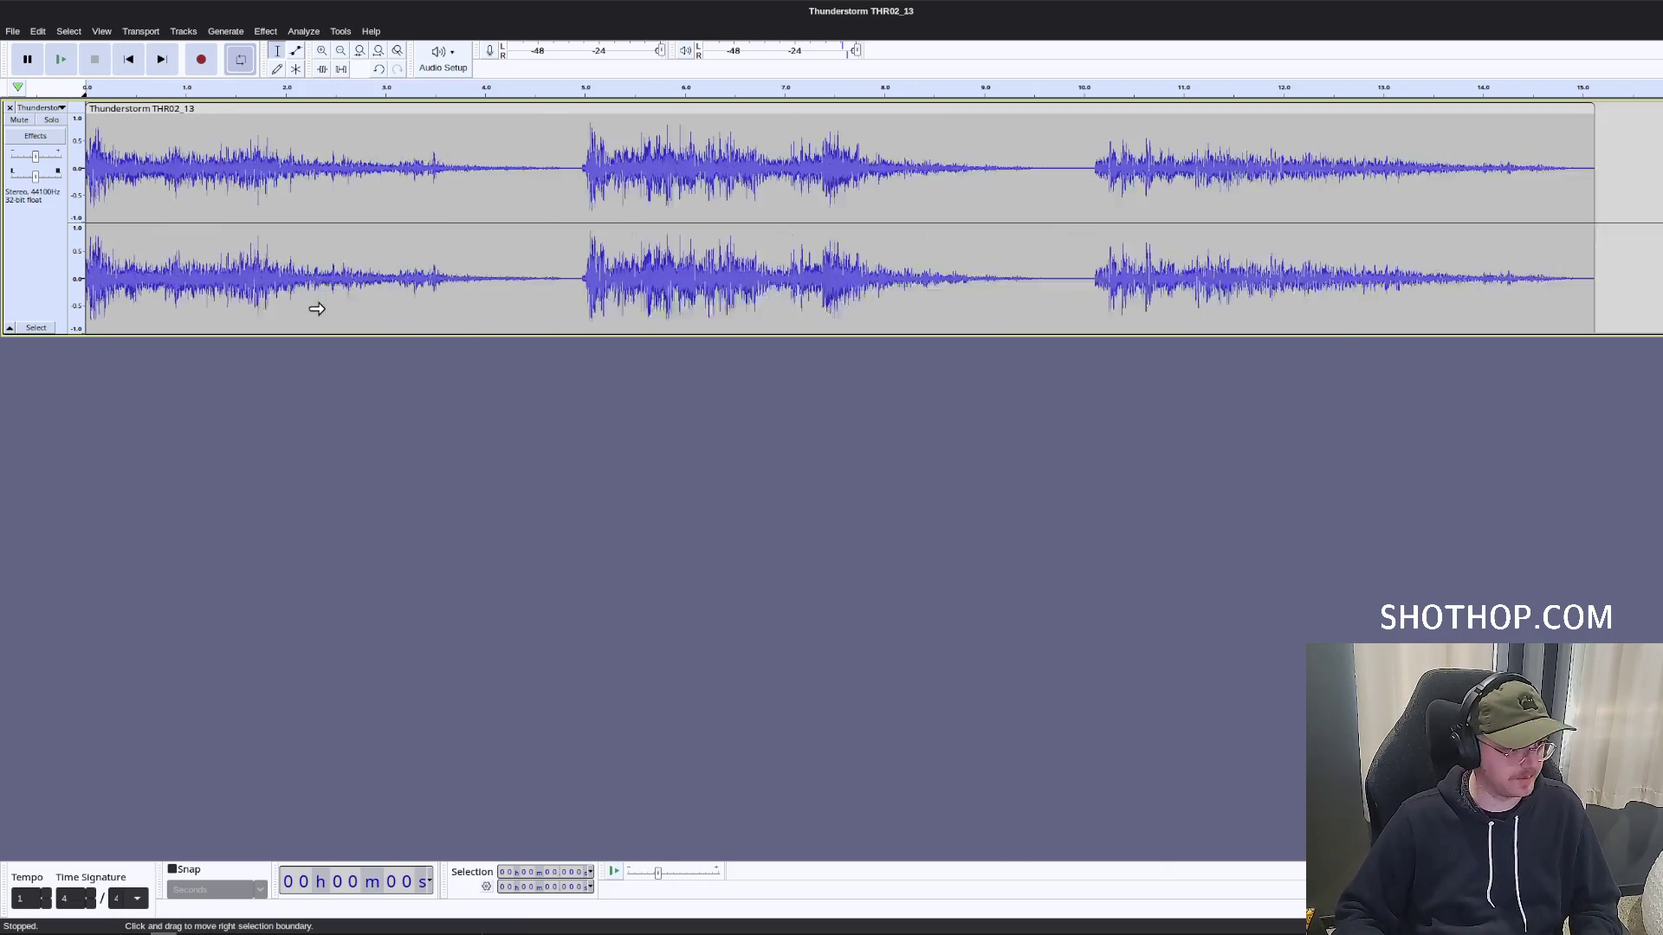
drag(438, 160, 87, 164)
Label the first two bursts sfx_storm_shot_a (0–6 s) and sfx_storm_shot_b (6–12 s).
key(ctrl+b)
text(sfx)
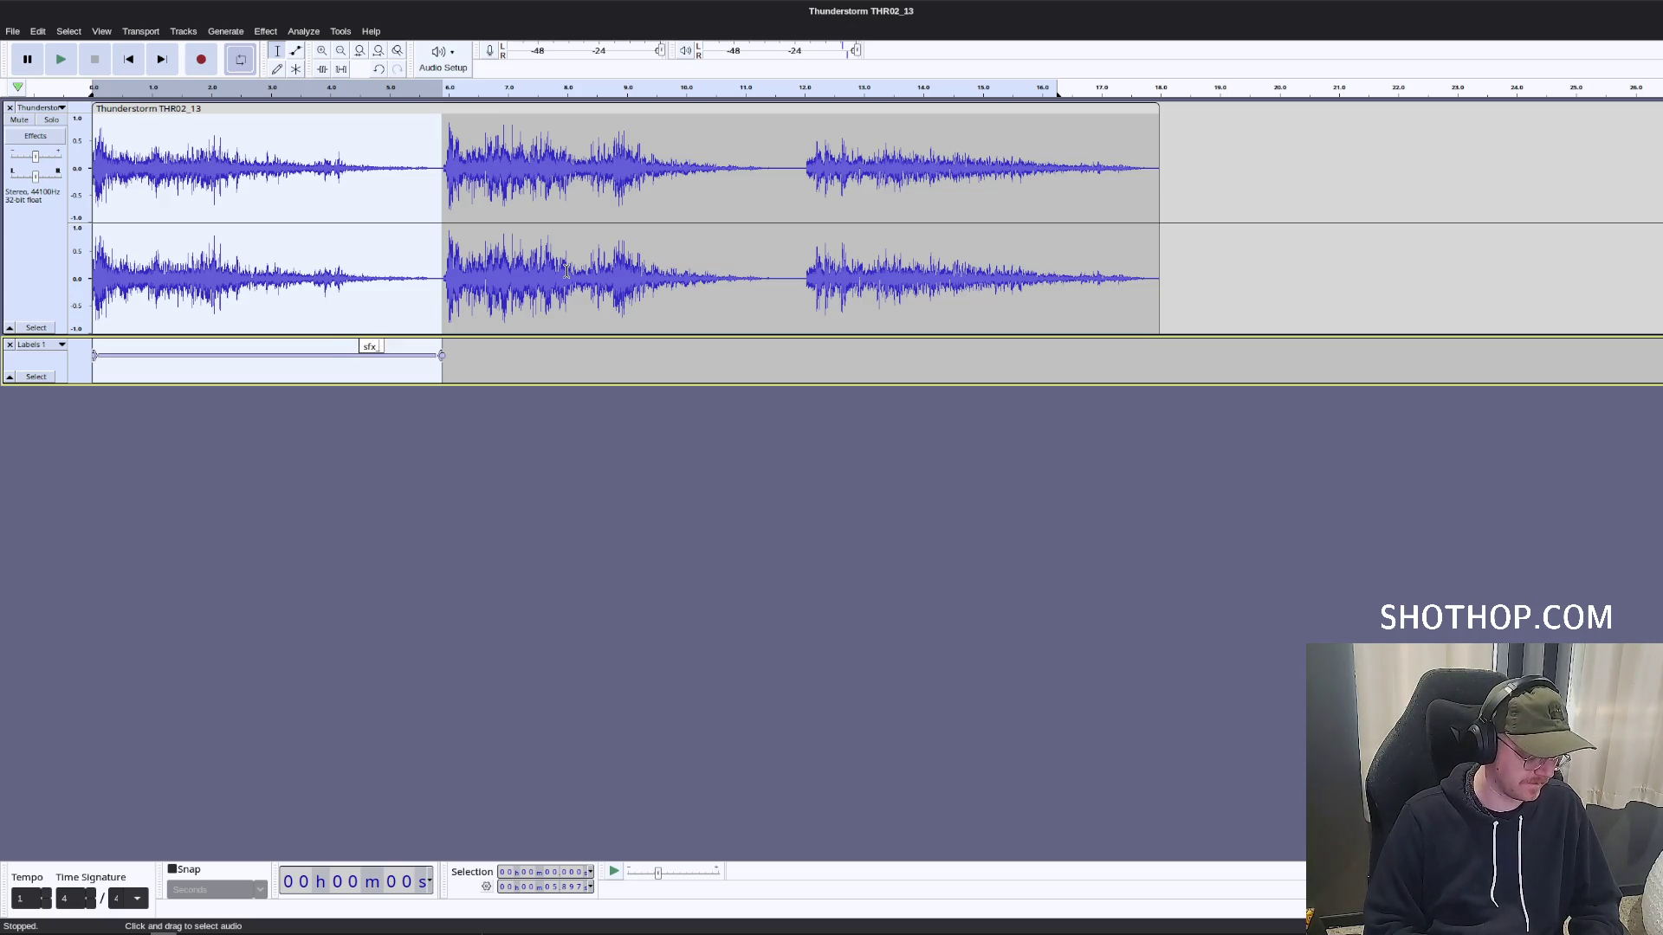
text(_a)
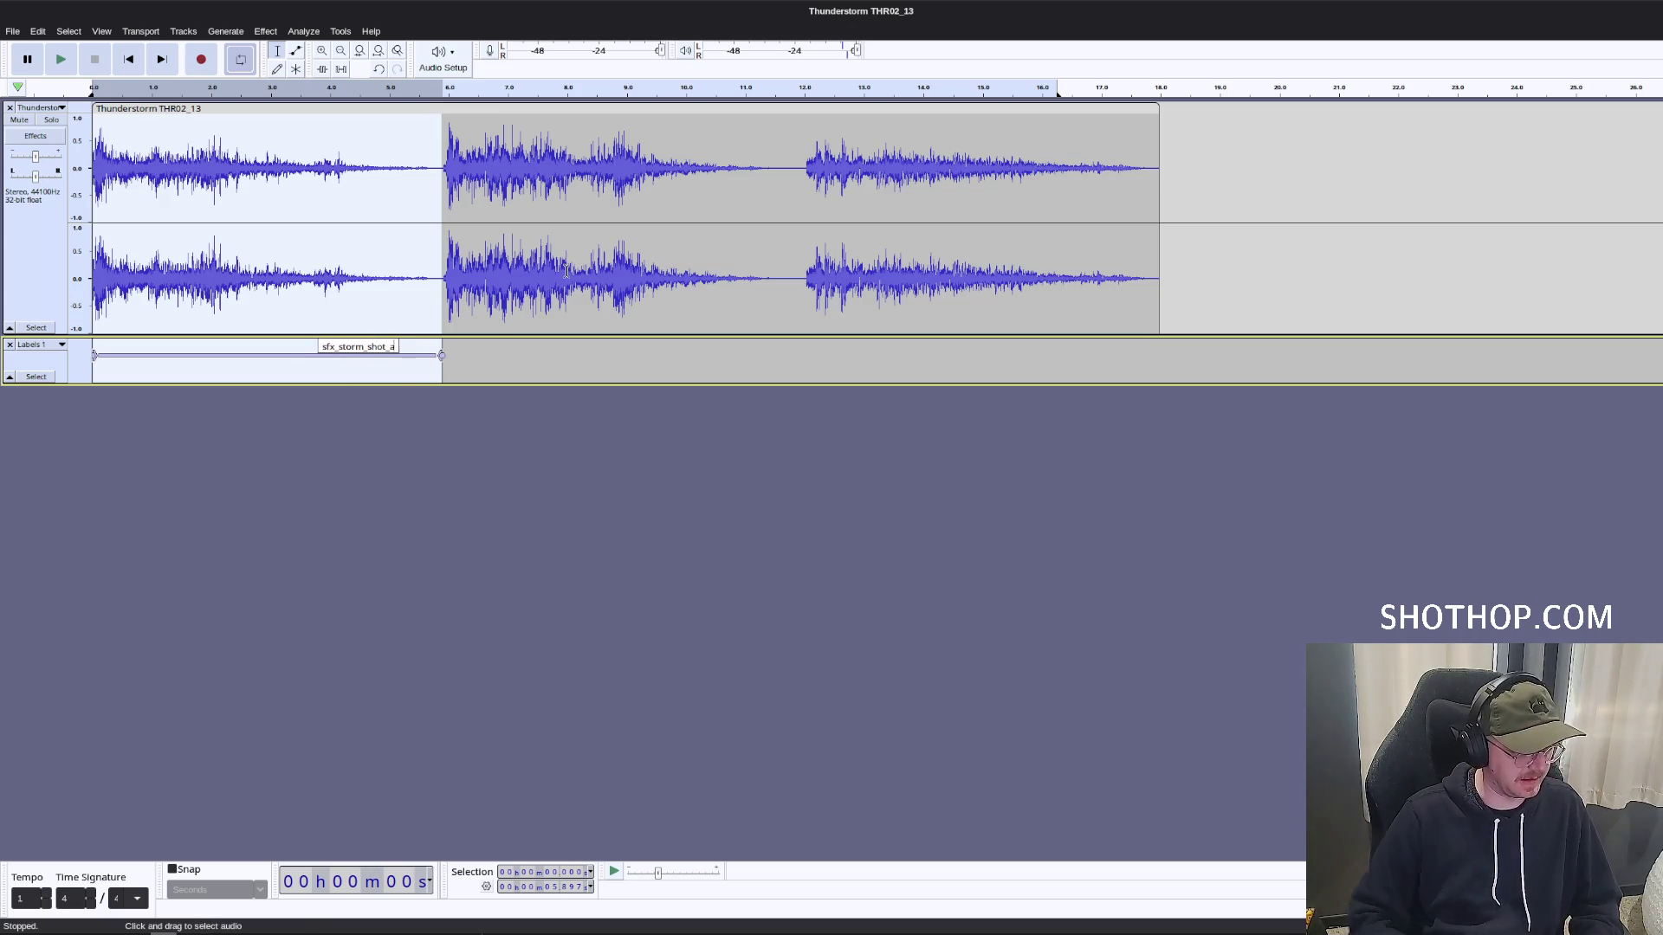
click(561, 270)
drag(445, 173, 806, 189)
key(ctrl+b)
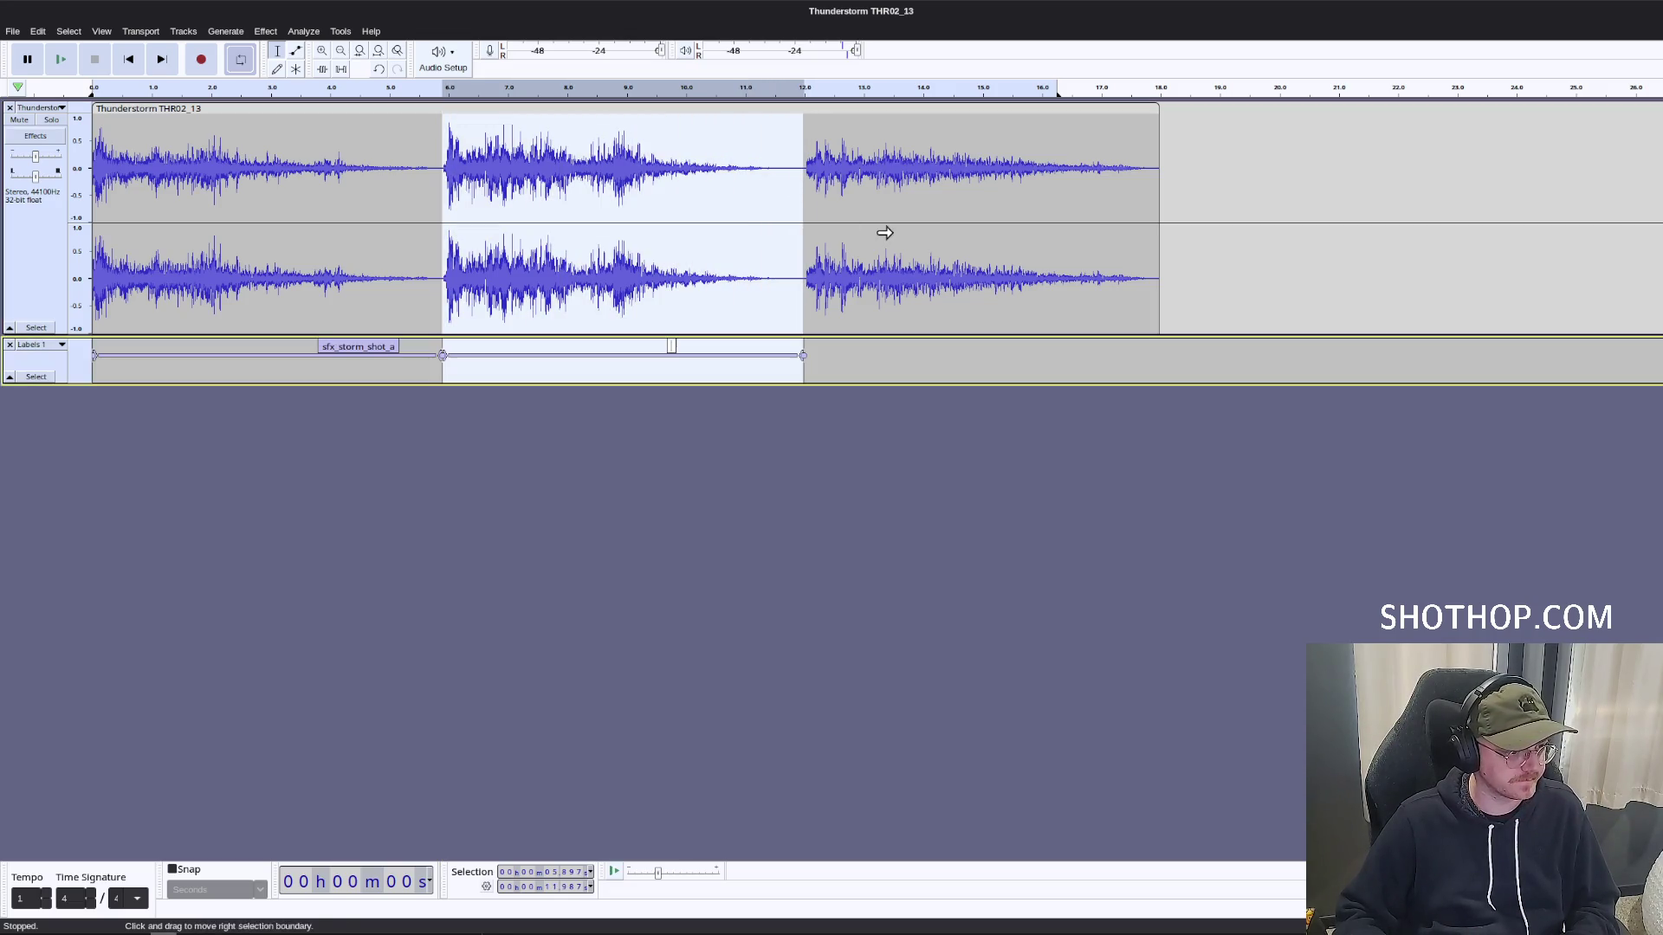
text(sfx_storm_shot_b)
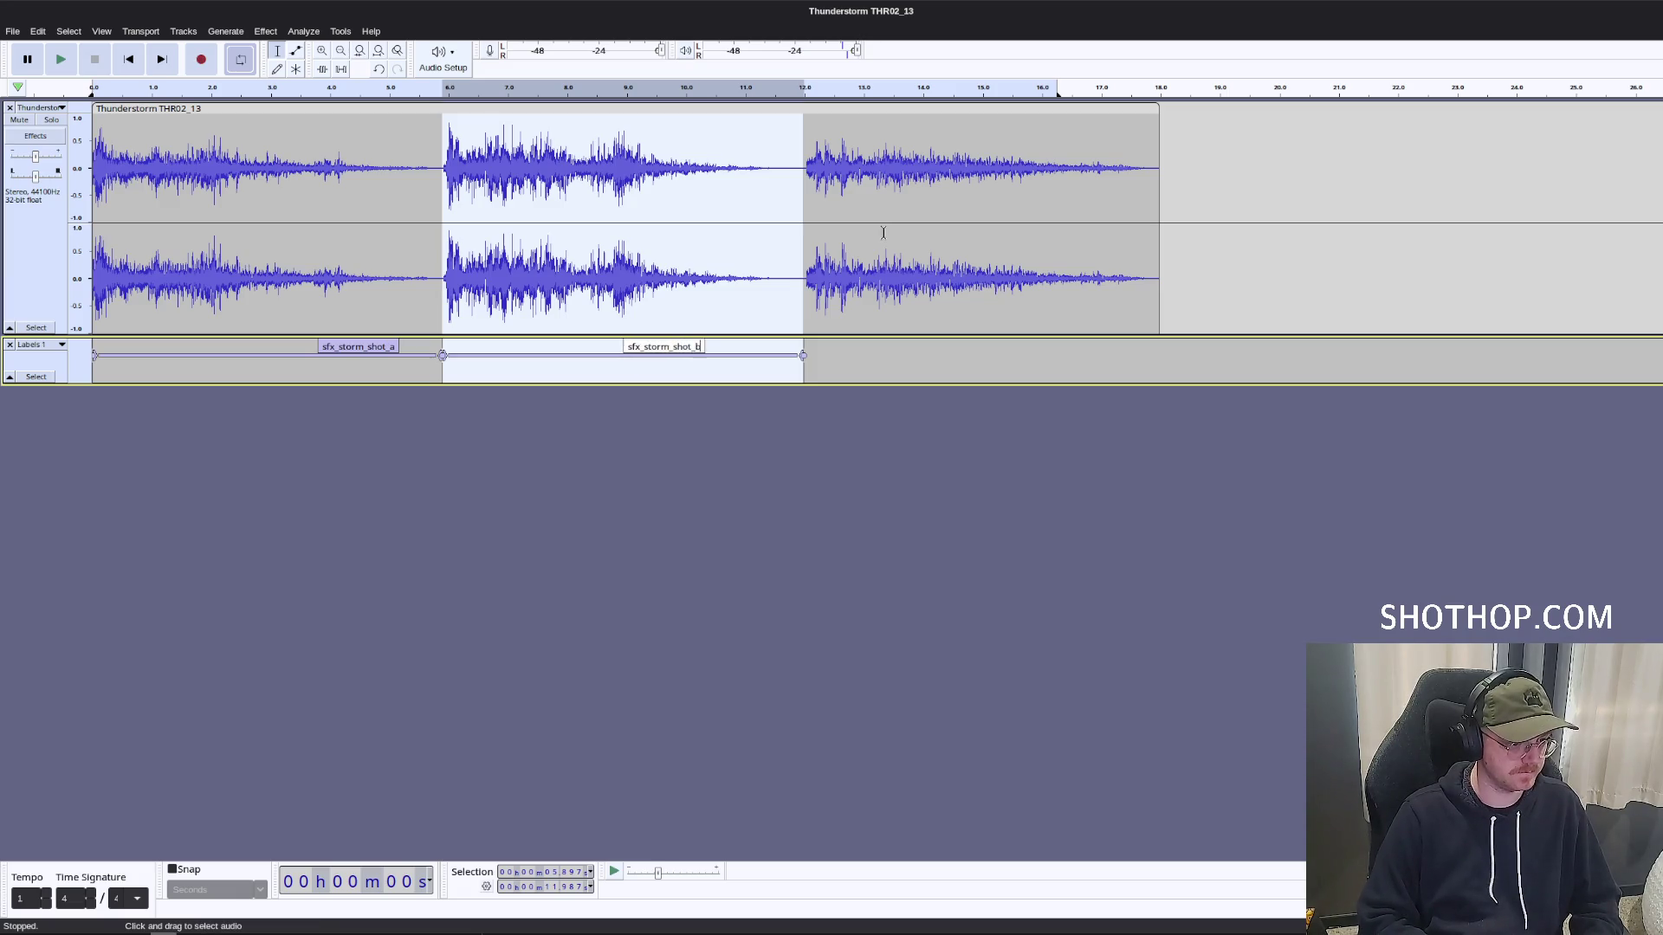
click(884, 232)
Label the third burst, from 12 seconds onward, sfx_storm_shot_c.
key(space)
key(space)
drag(802, 164, 1161, 200)
key(ctrl+b)
text(sfx_storm_shot)
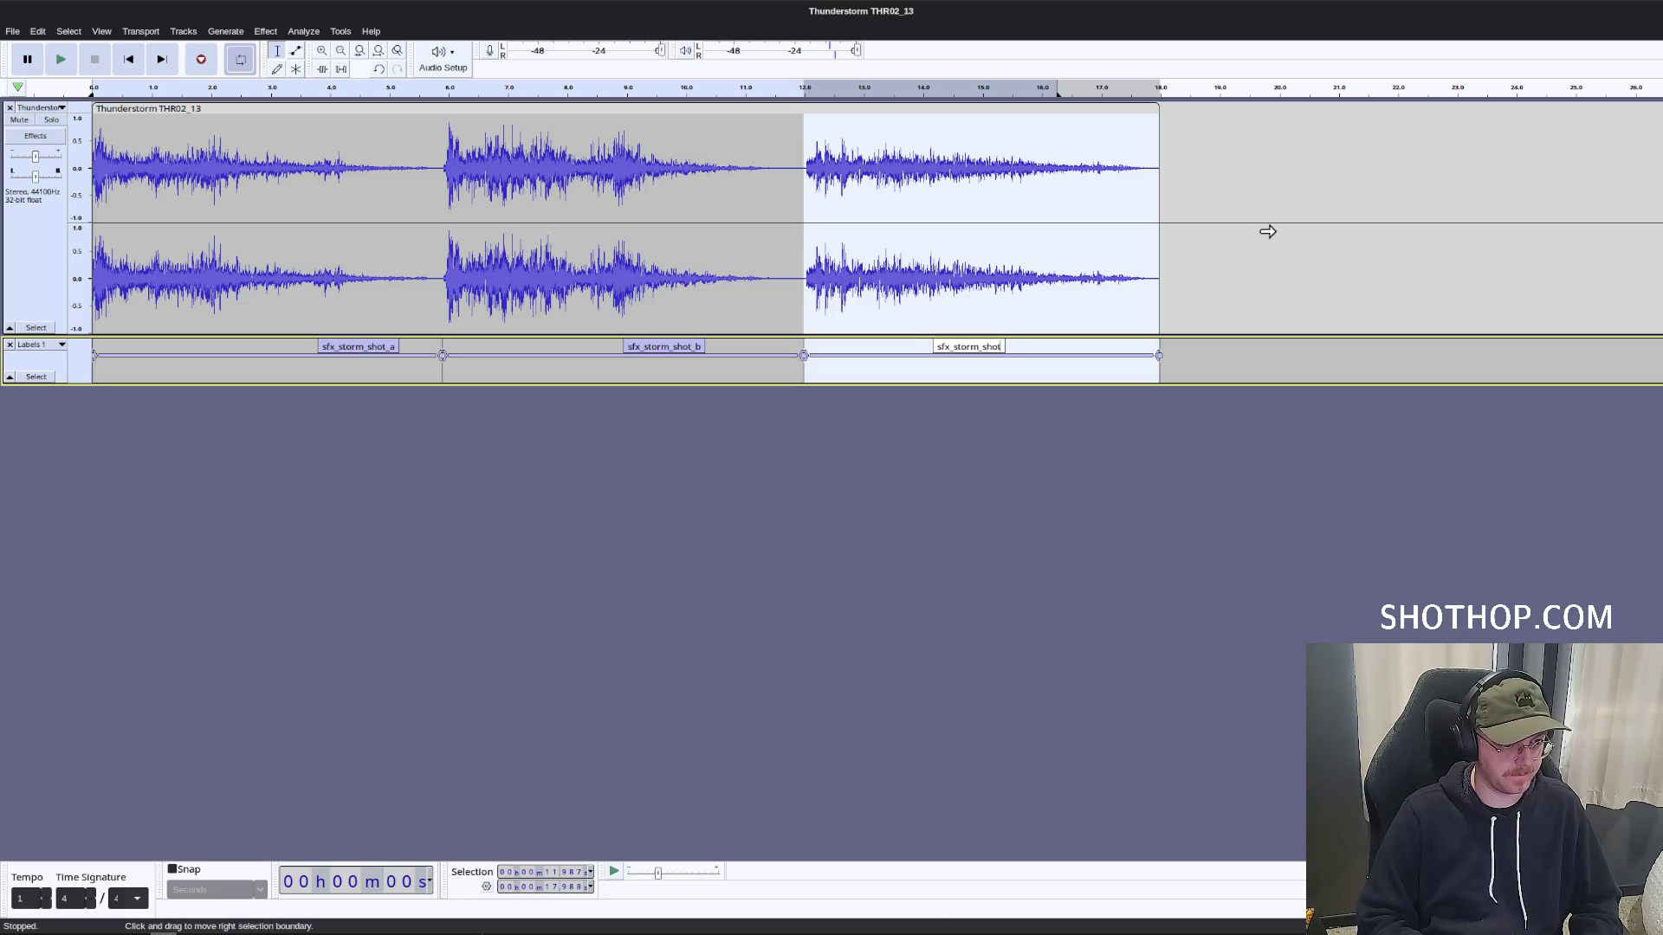
text(_c)
key(Return)
click(13, 31)
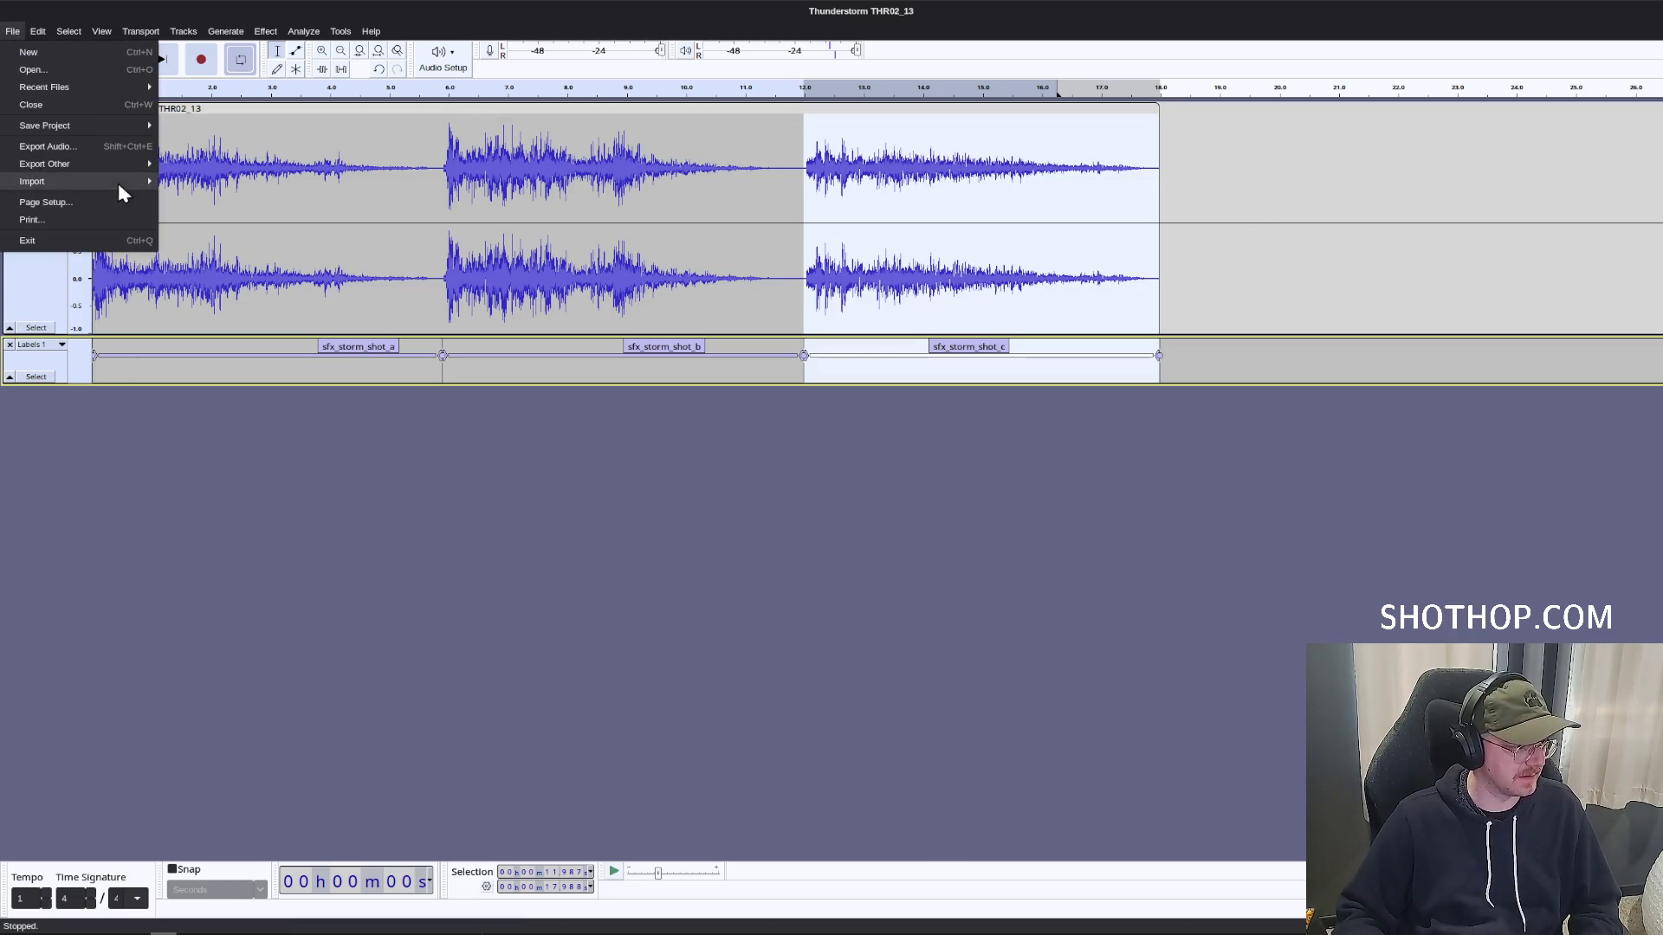
Export the three labelled clips as separate Ogg Vorbis files to the powers sfx folder.
click(68, 150)
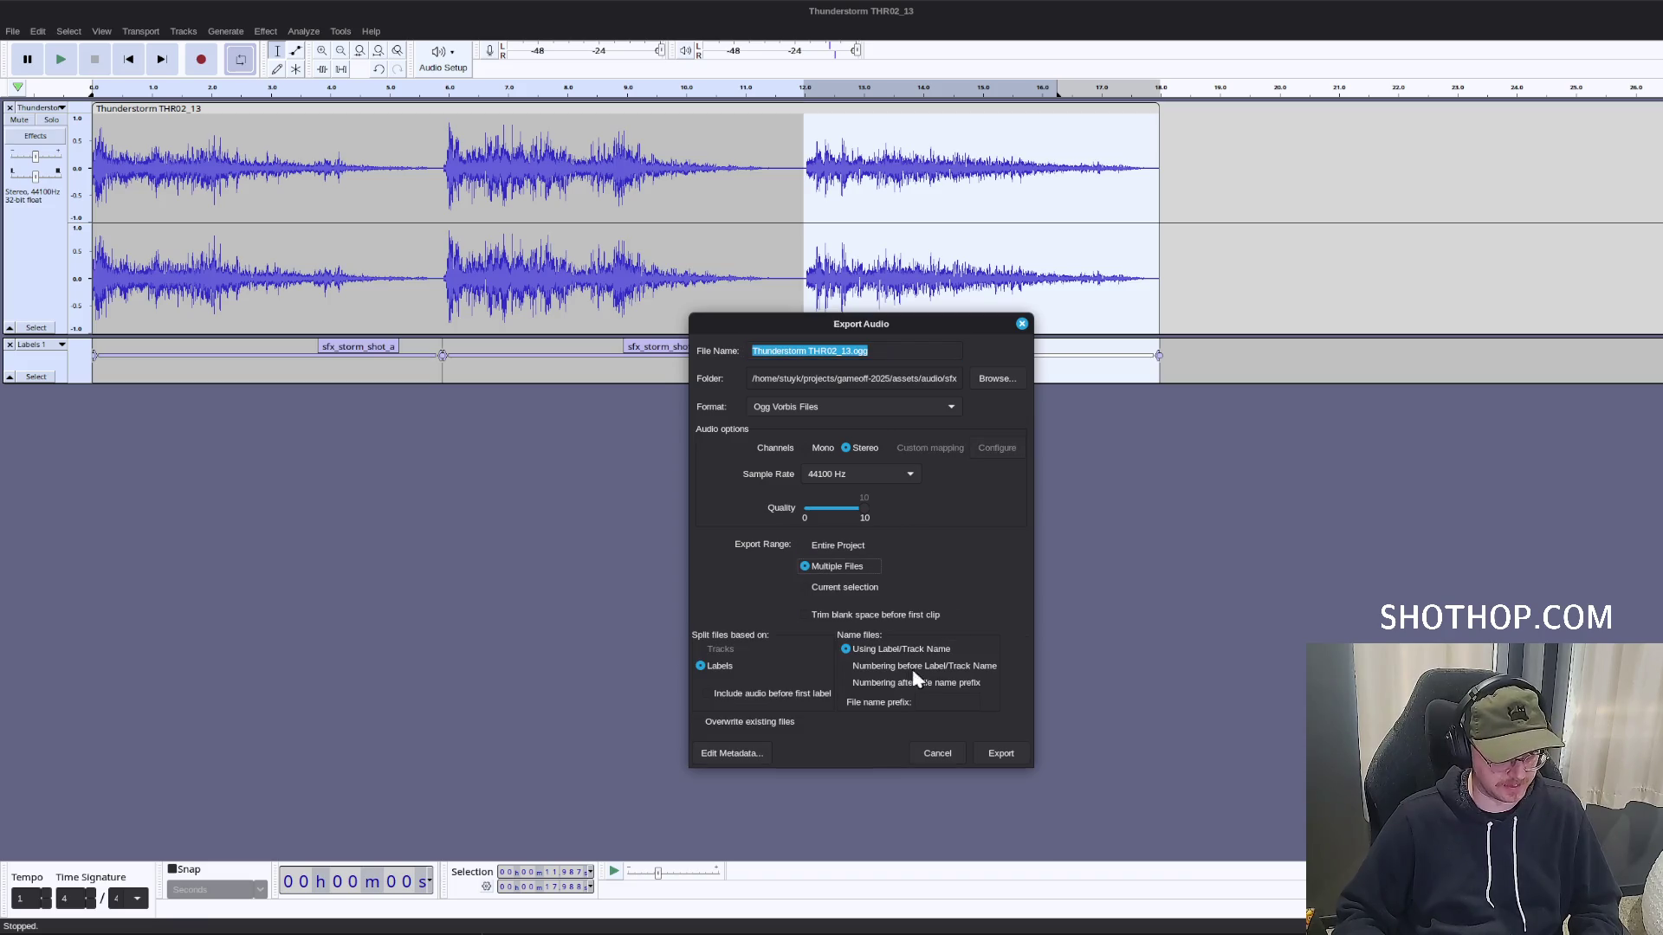
click(1012, 378)
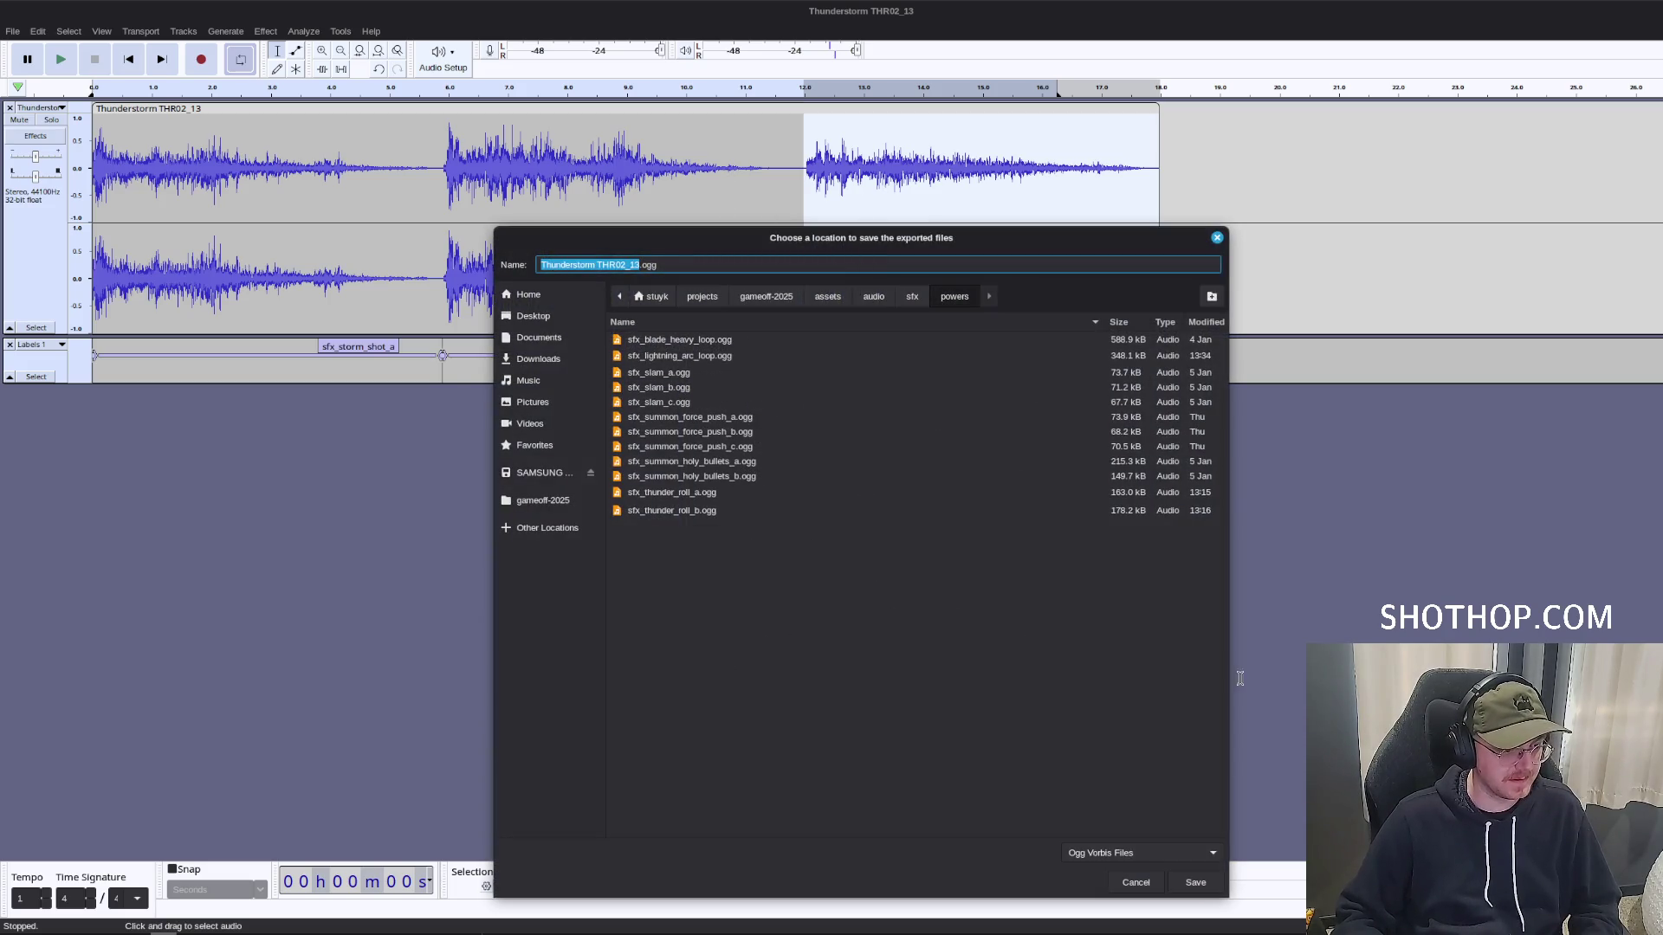
click(1193, 882)
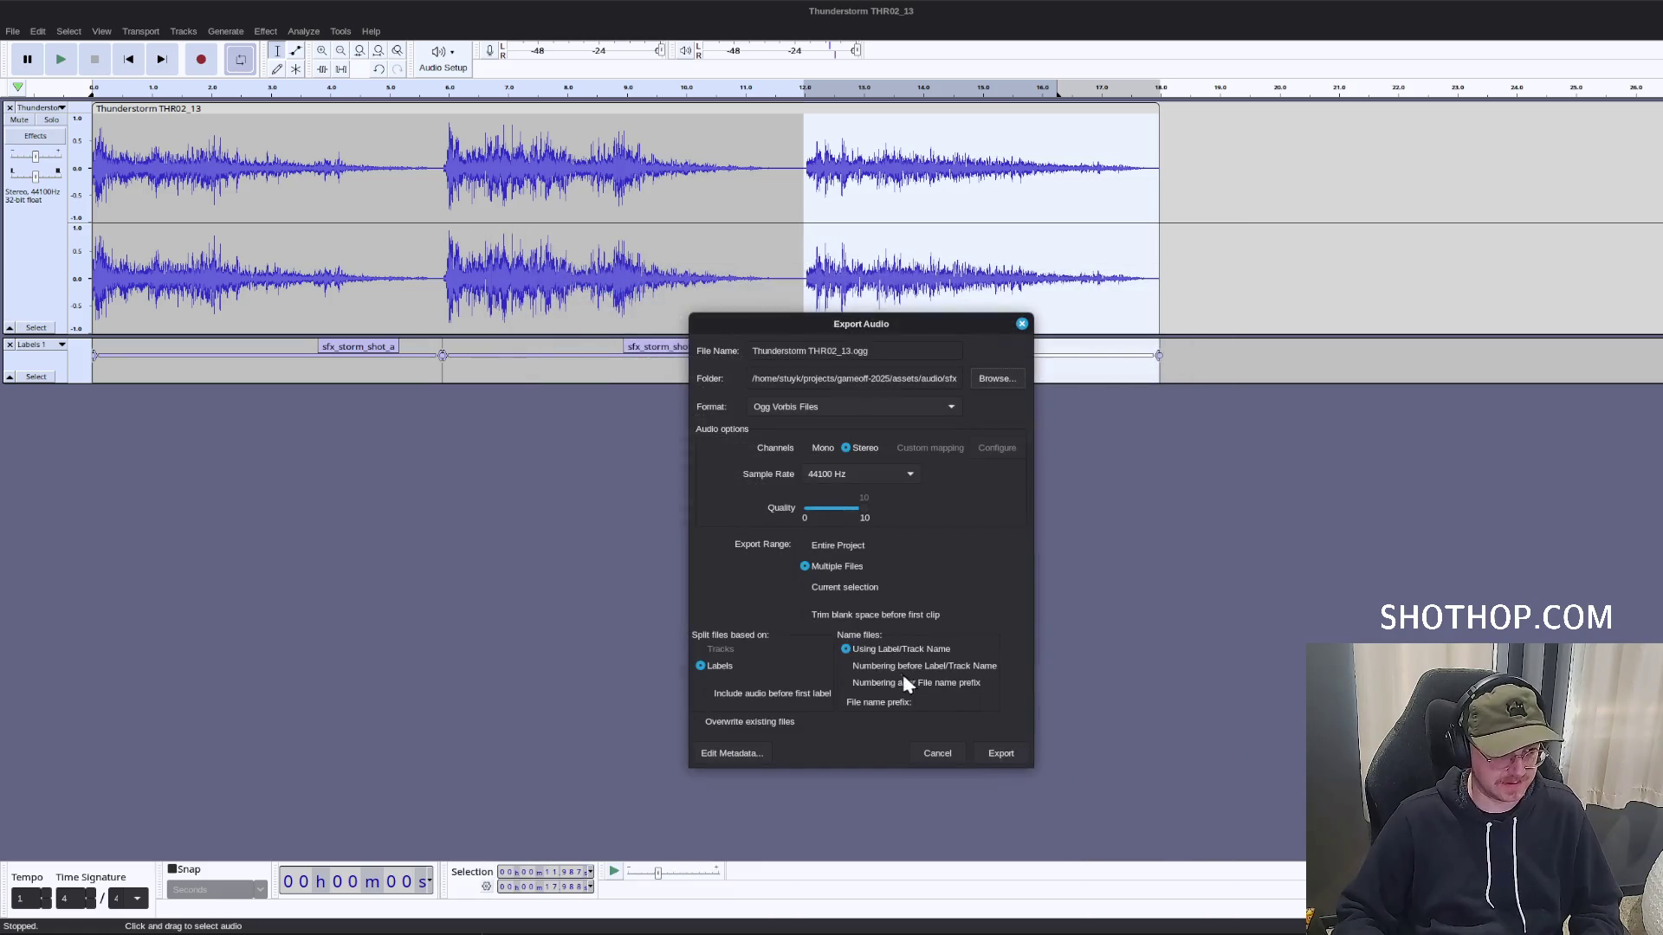
click(1011, 755)
click(861, 658)
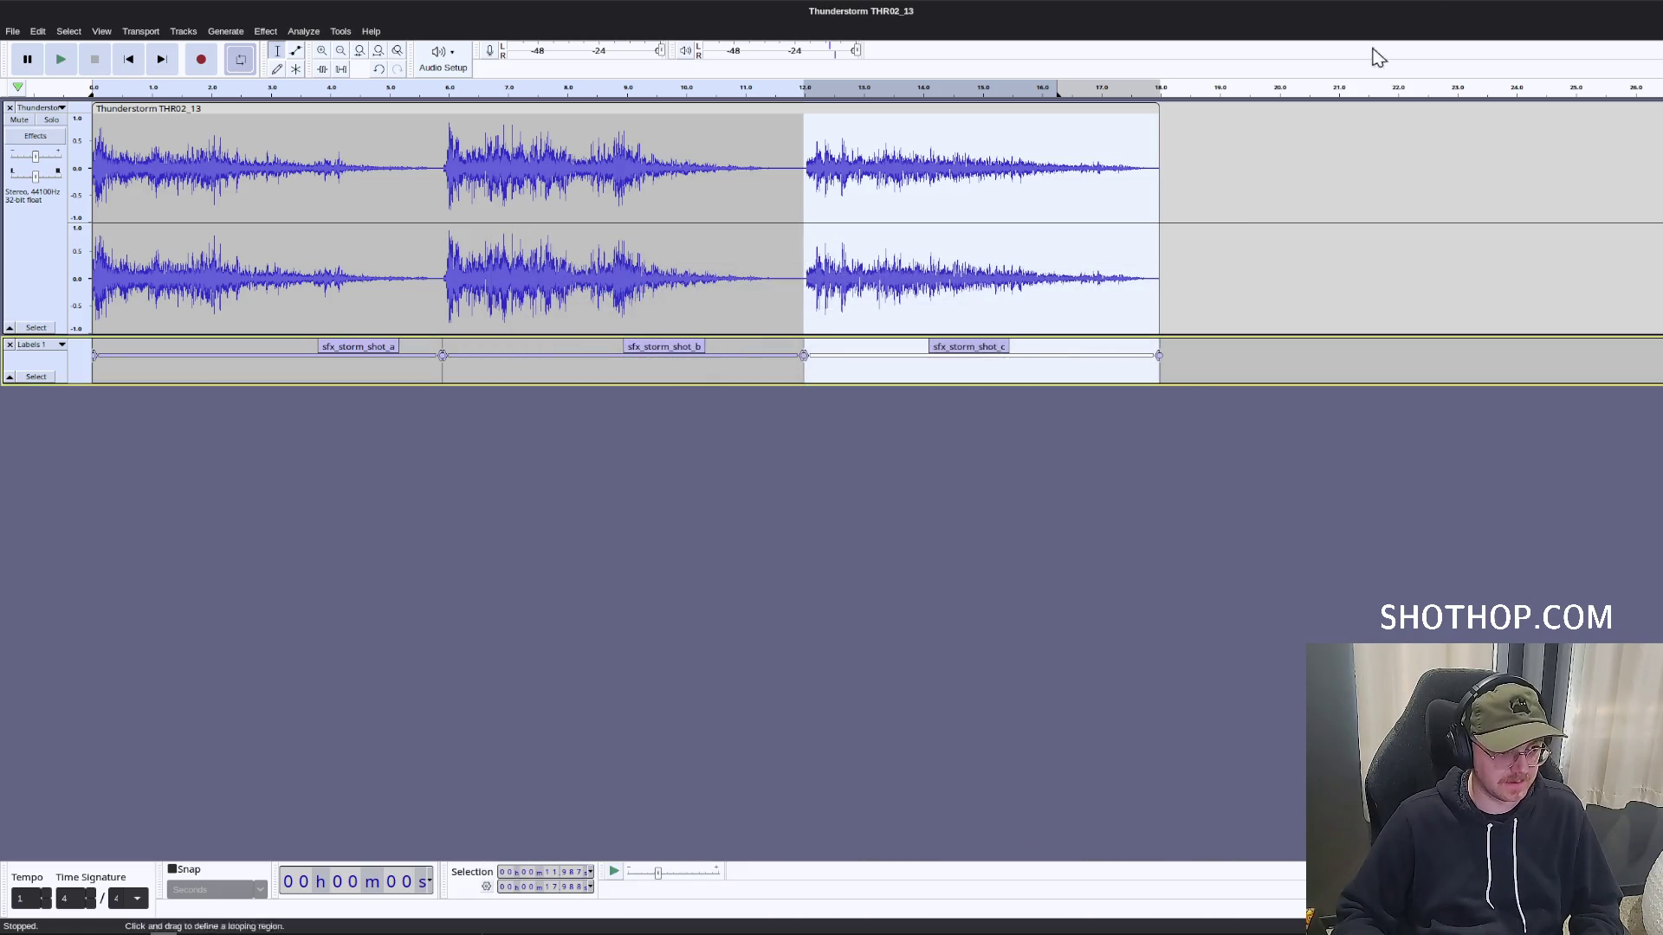
key(alt+Tab)
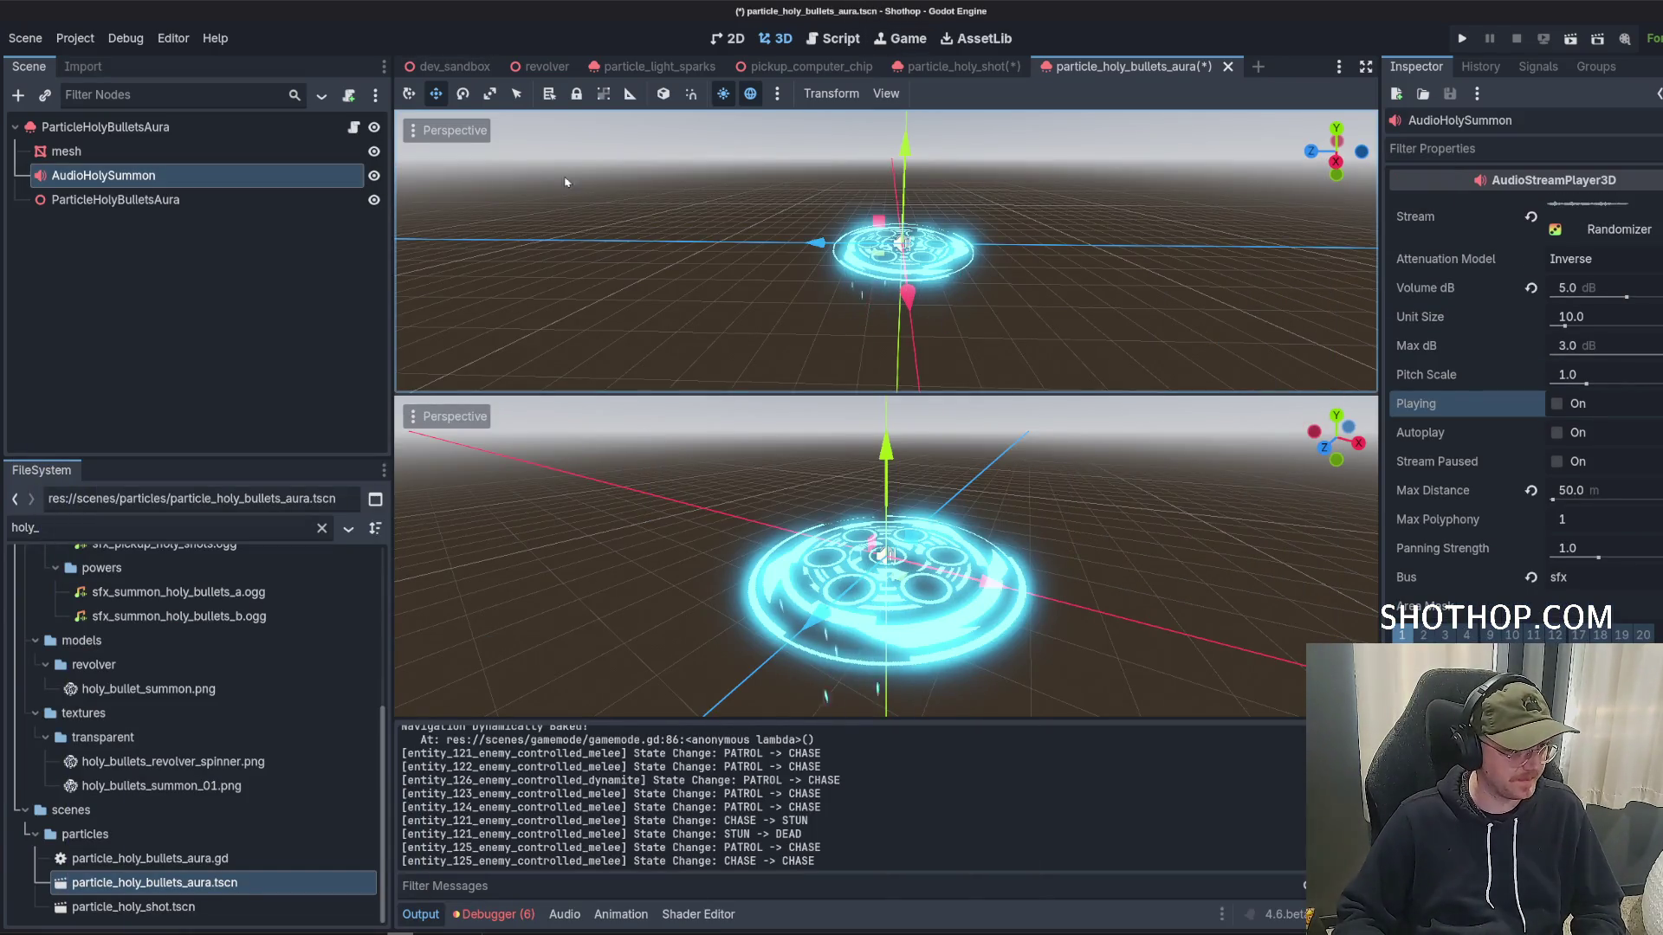
Rename the AudioHolySummon node to AudioSummon.
double_click(121, 176)
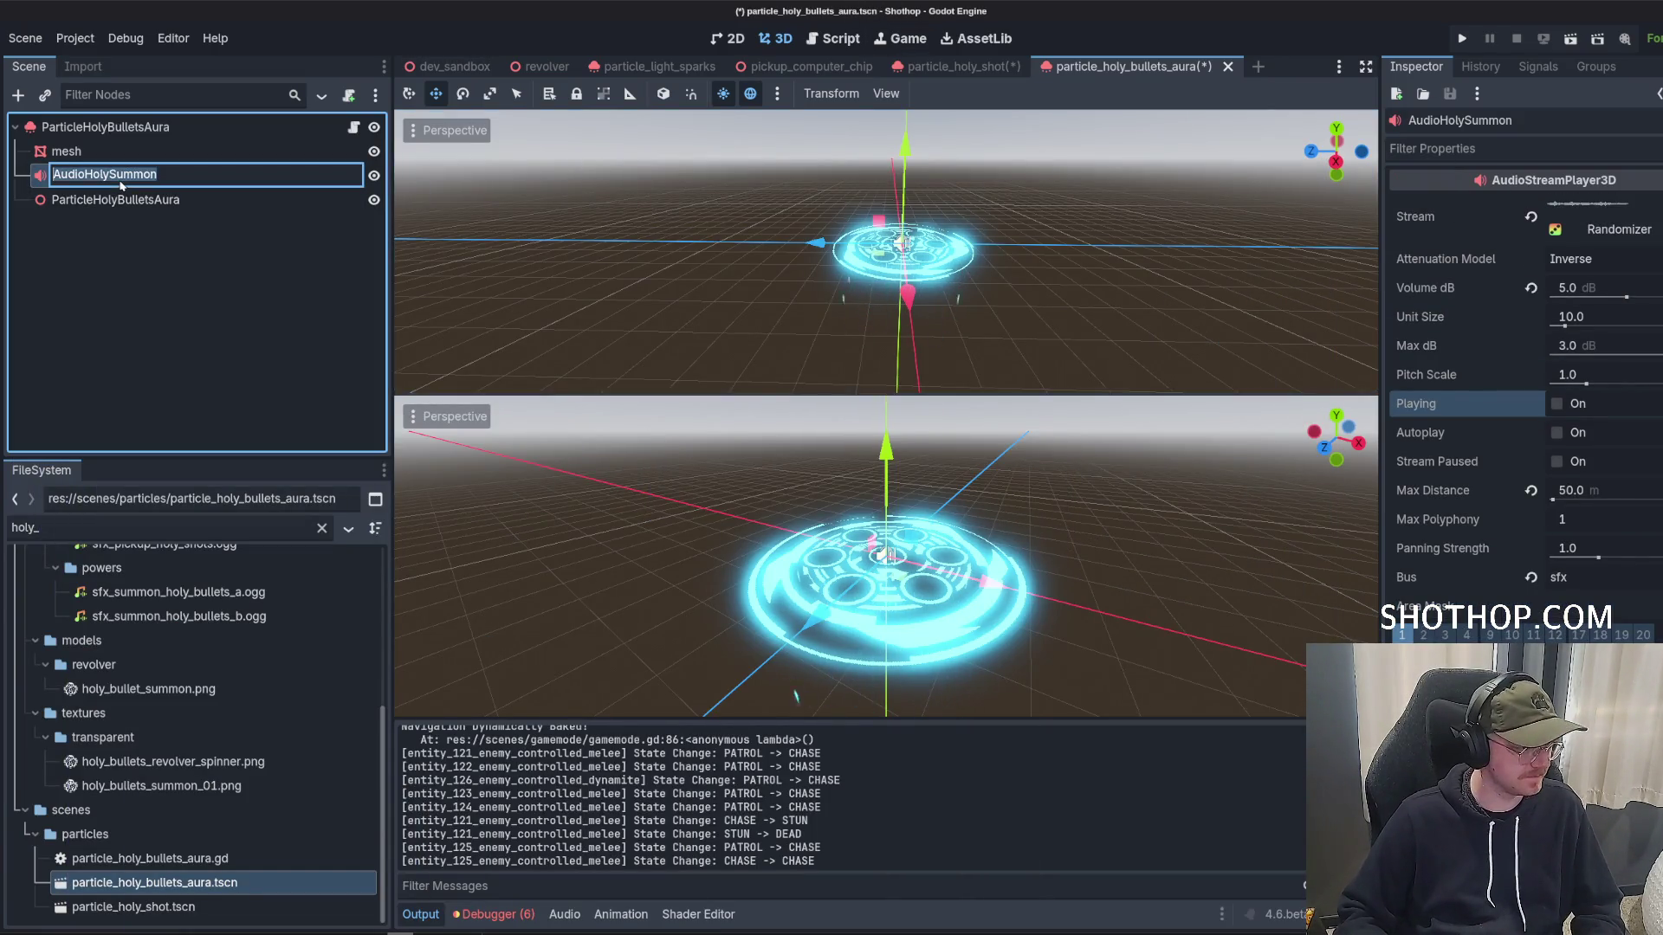
text(Audi)
key(Return)
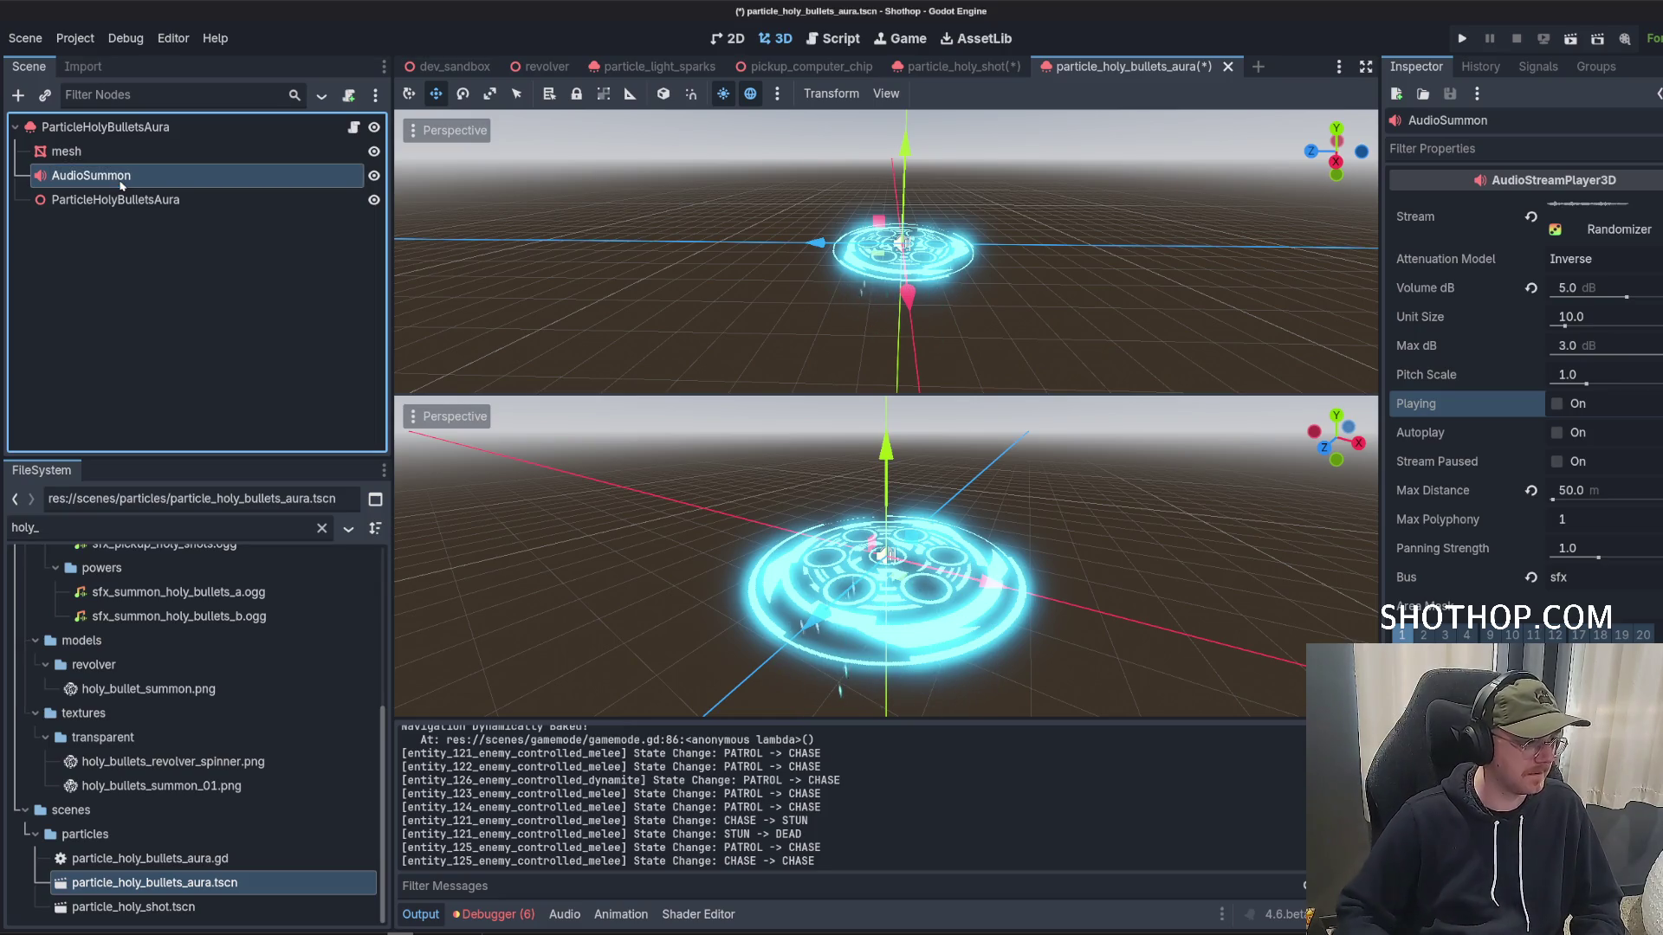
Fill the randomizer's three stream slots with the sfx_storm_shot clips.
click(1602, 223)
click(1536, 383)
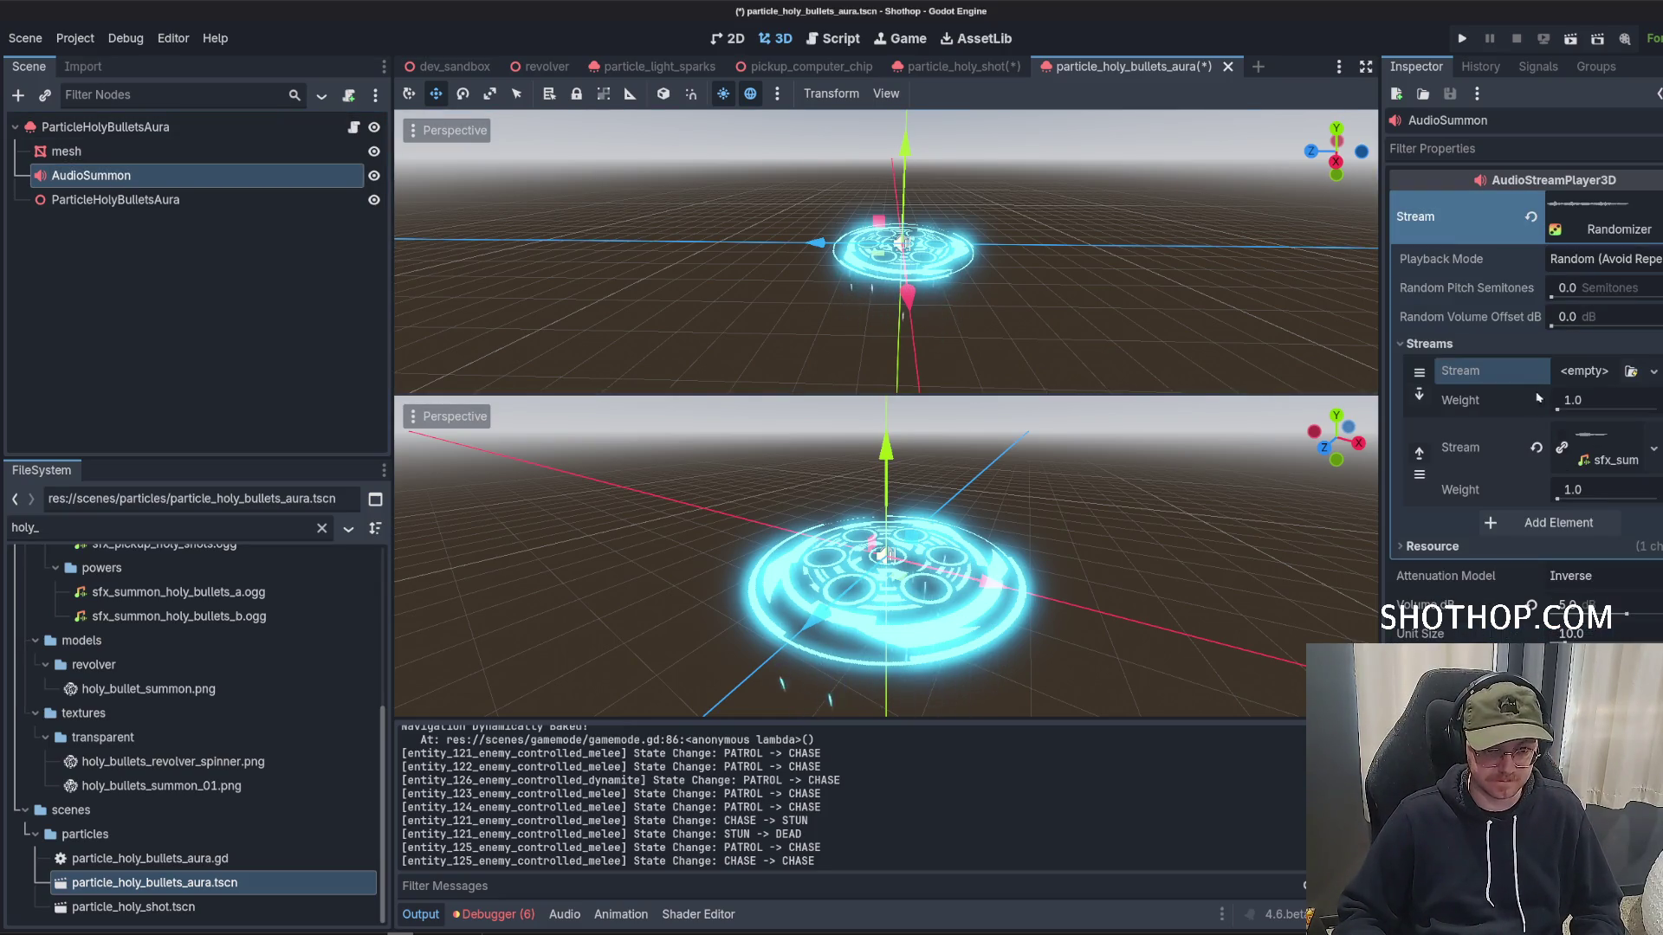
click(1535, 448)
click(1558, 497)
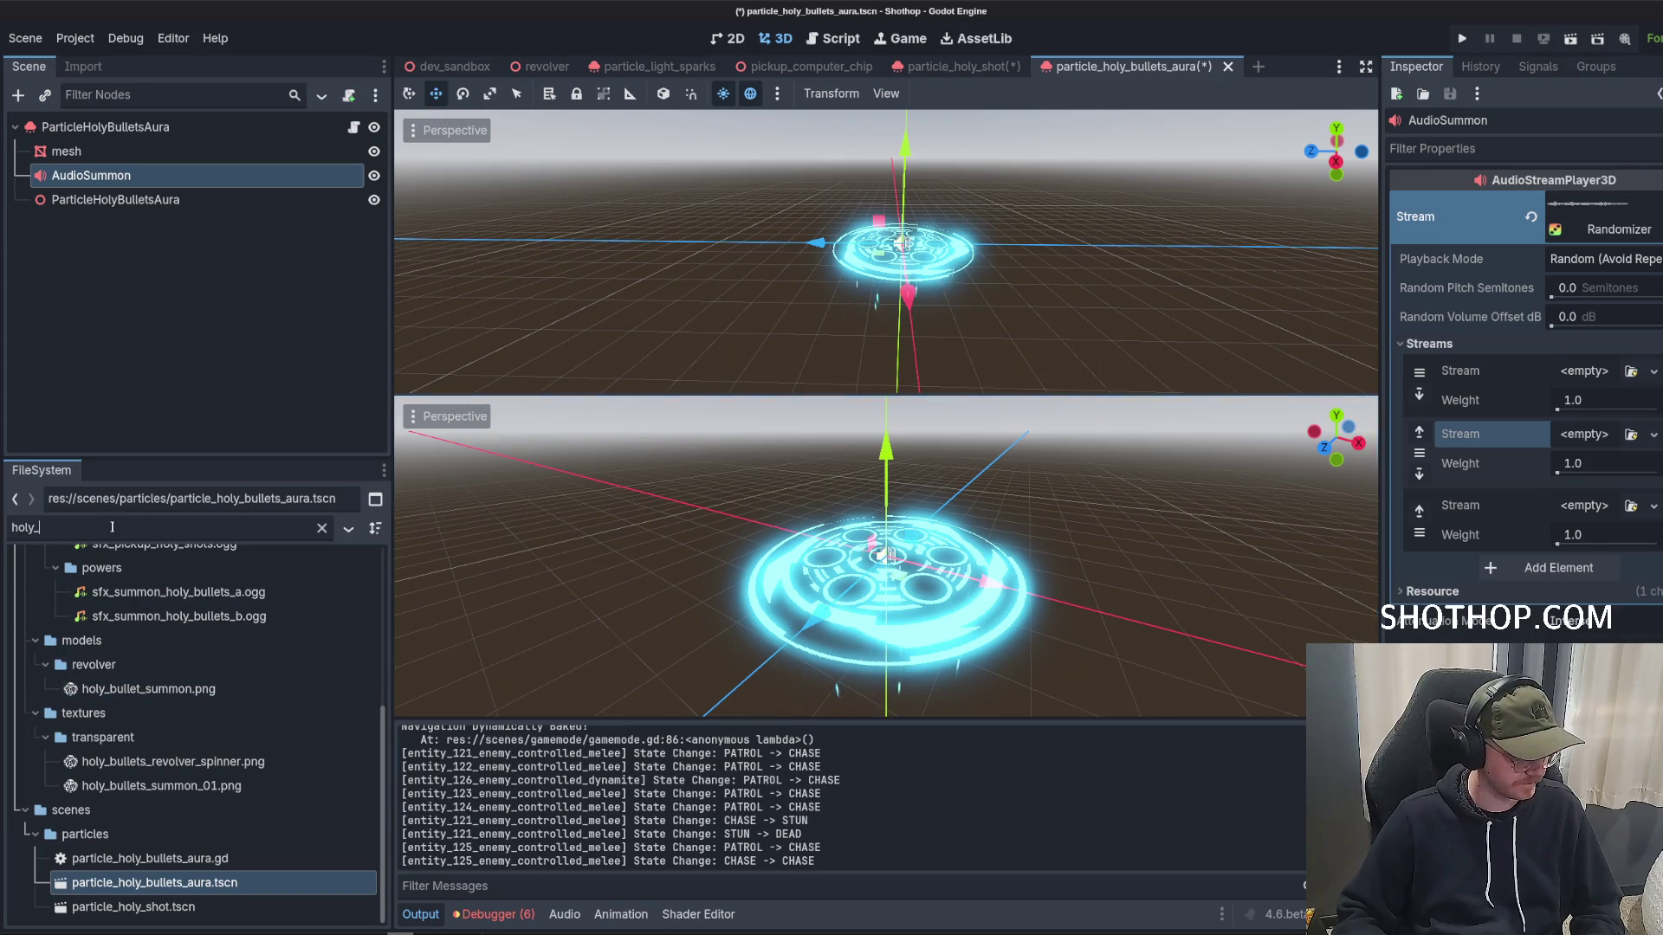
text(sto)
text(storm)
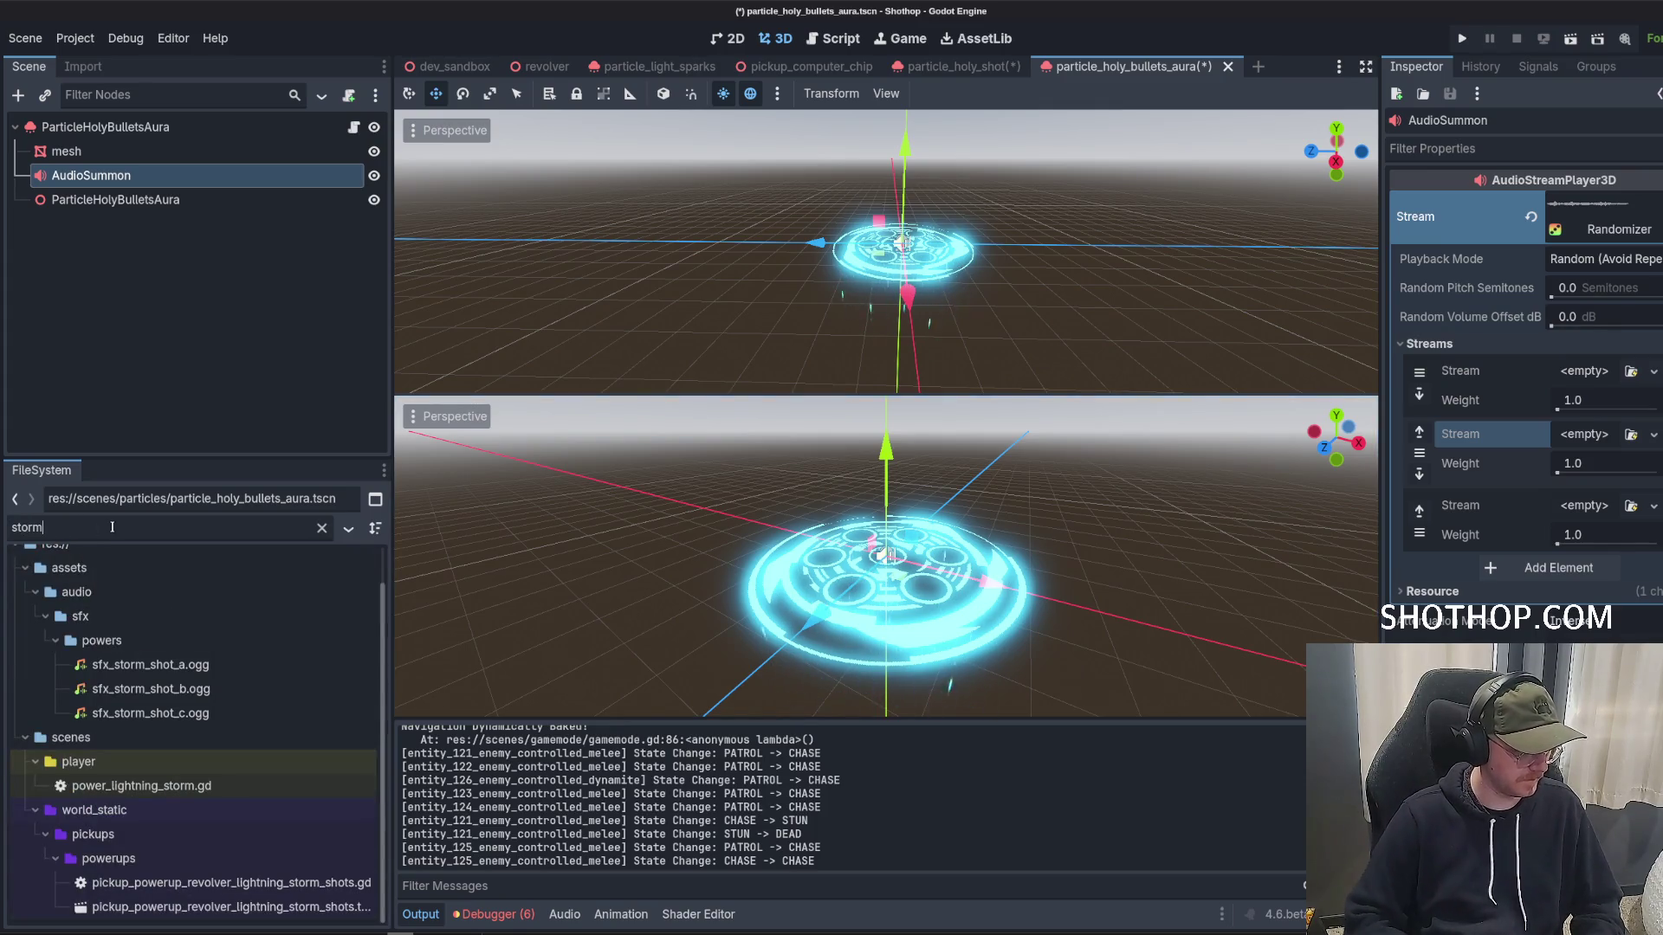
mouse_move(148, 664)
mouse_down()
mouse_move(1555, 236)
mouse_move(1584, 373)
mouse_up()
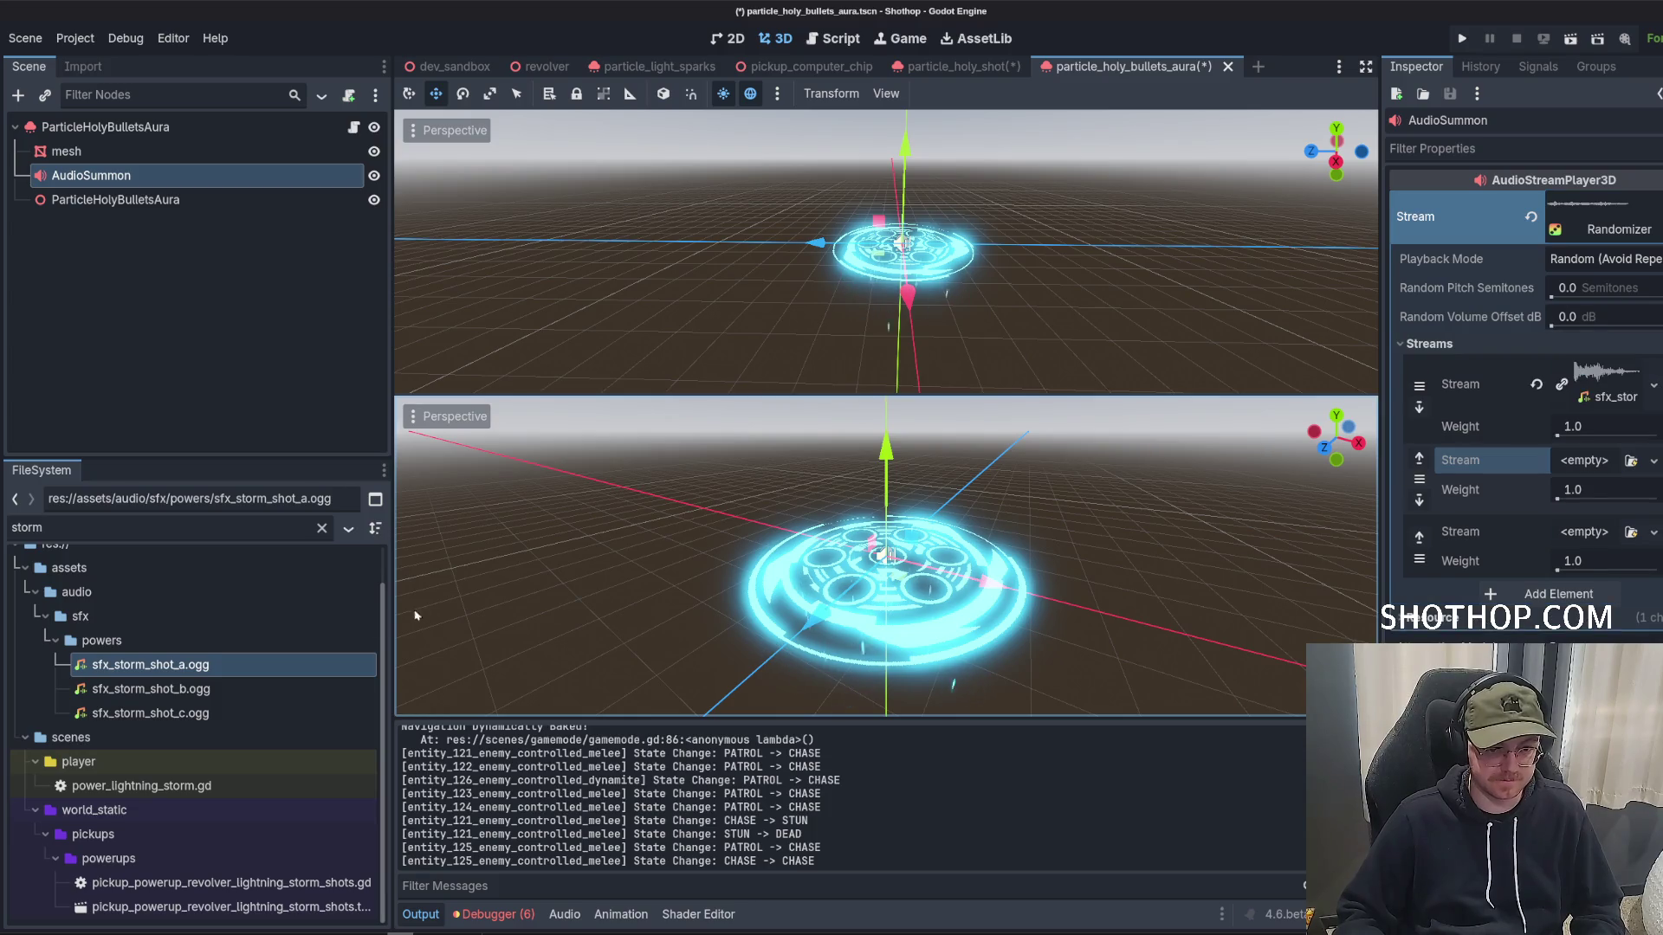
mouse_move(147, 689)
mouse_down()
mouse_move(1589, 462)
mouse_move(866, 606)
mouse_move(1594, 532)
mouse_up()
Save the aura scene and open particle_holy_bullets_aura.gd at the line 8 declaration.
key(ctrl+s)
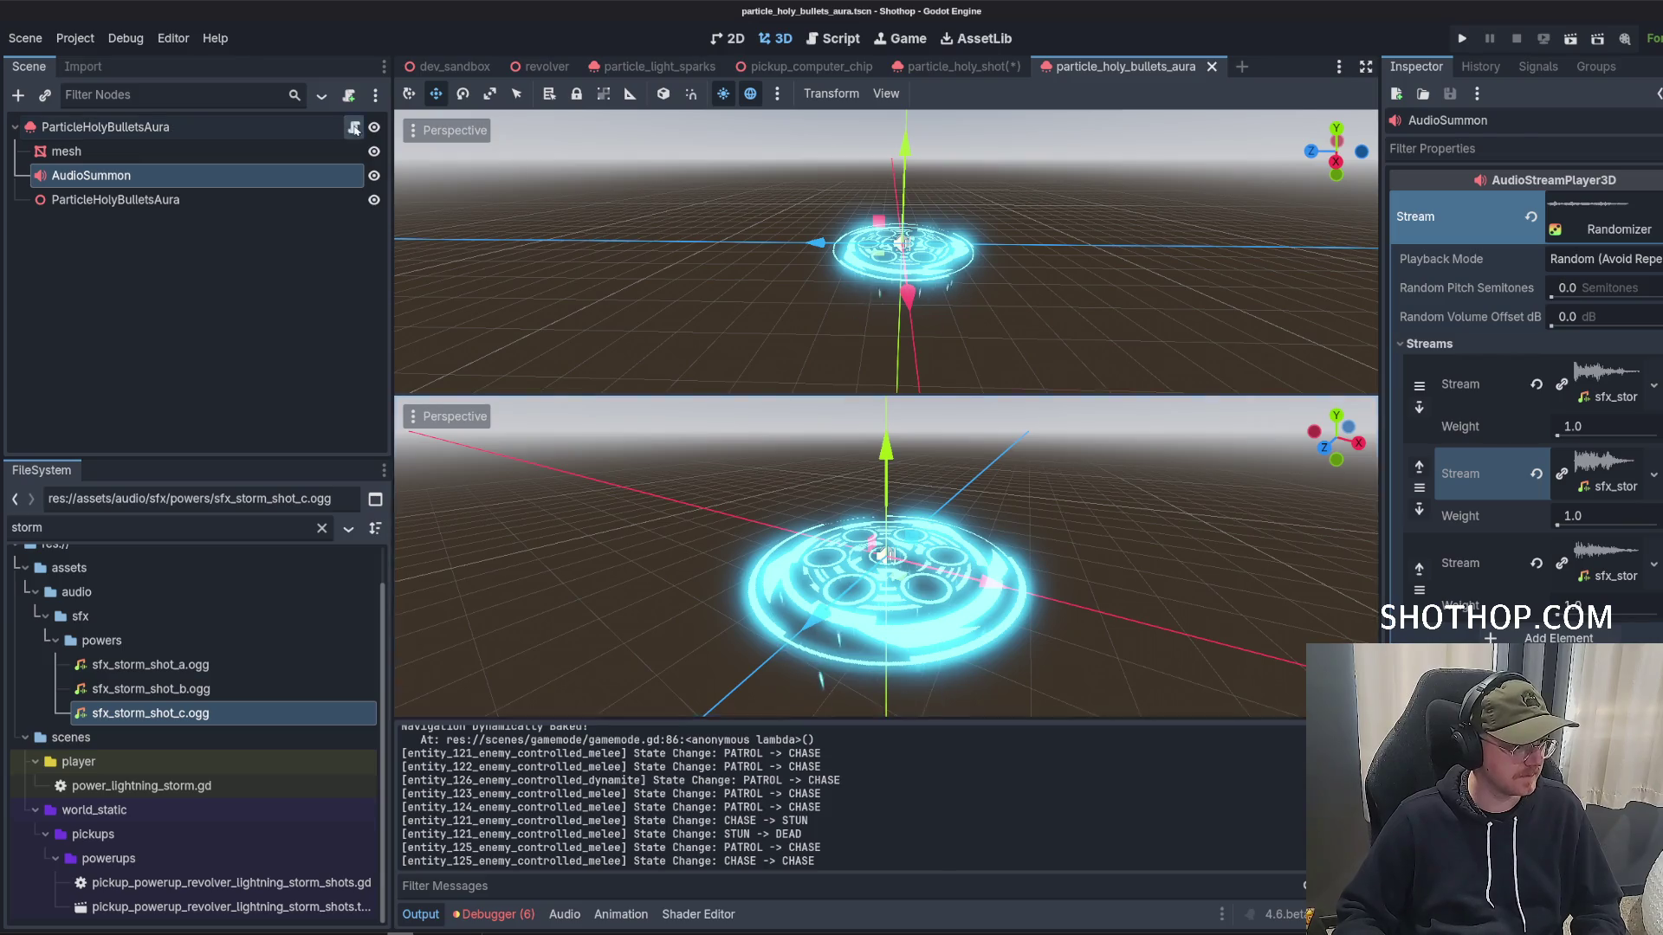
click(353, 127)
click(905, 303)
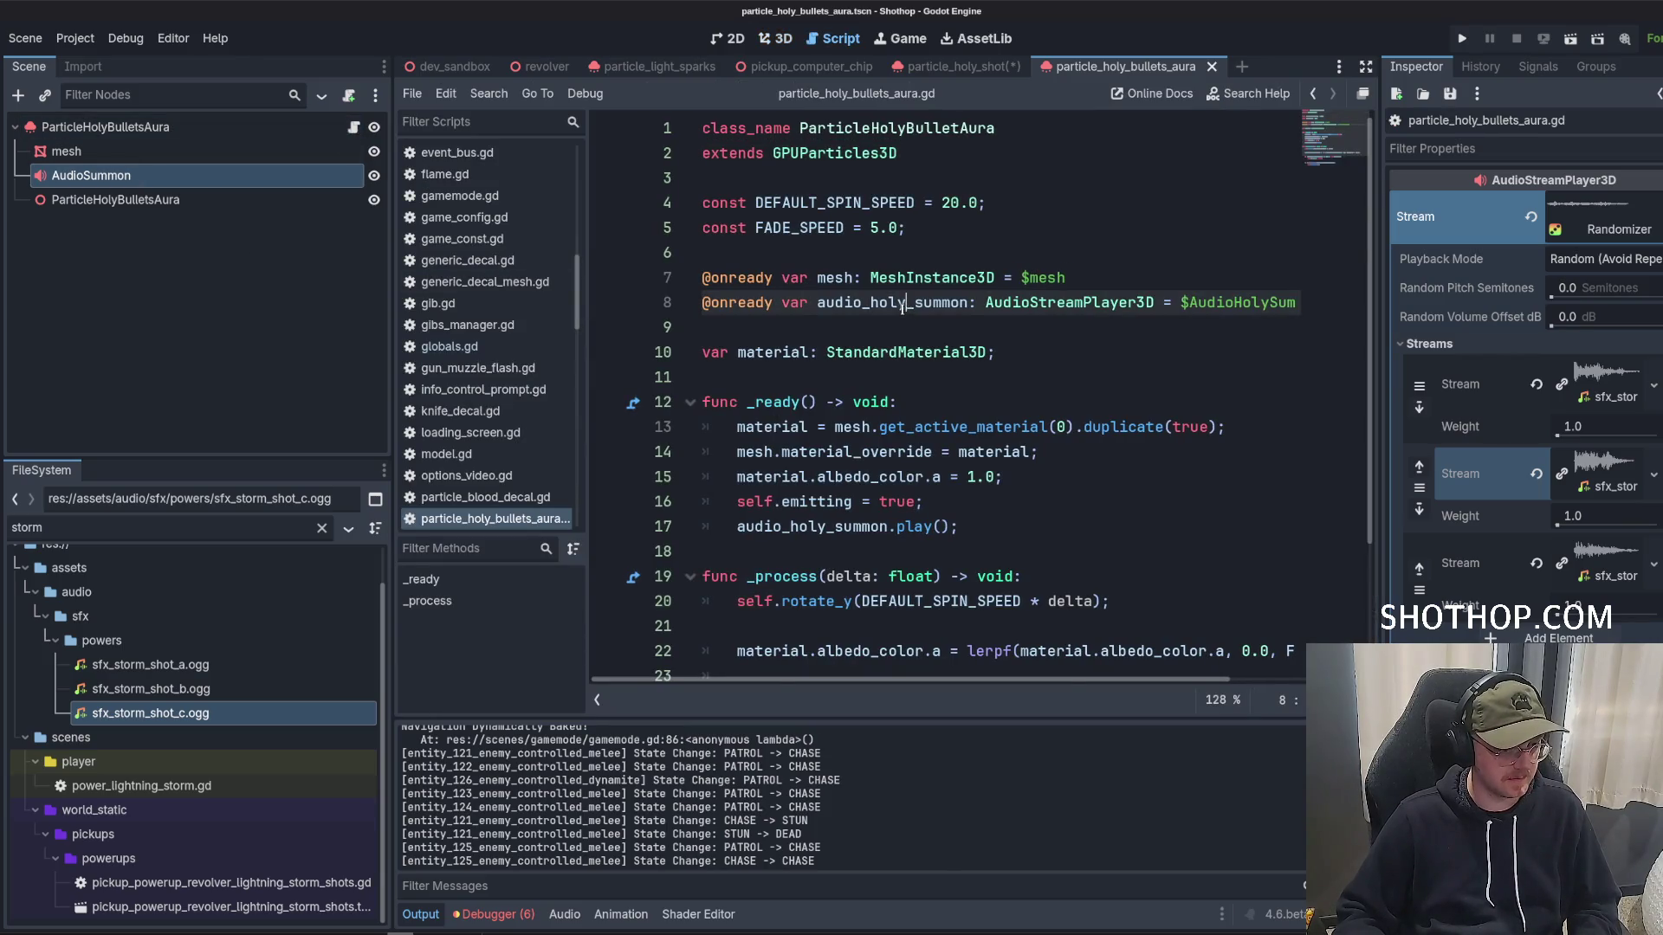
Replace line 8 with an onready audio_summon reference to the AudioSummon node and save.
triple_click(770, 307)
key(BackSpace)
drag(91, 175, 770, 302)
double_click(827, 302)
key(ctrl+c)
key(BackSpace)
click(808, 348)
key(ctrl+z)
scroll(1015, 418, down, 2)
key(ctrl+s)
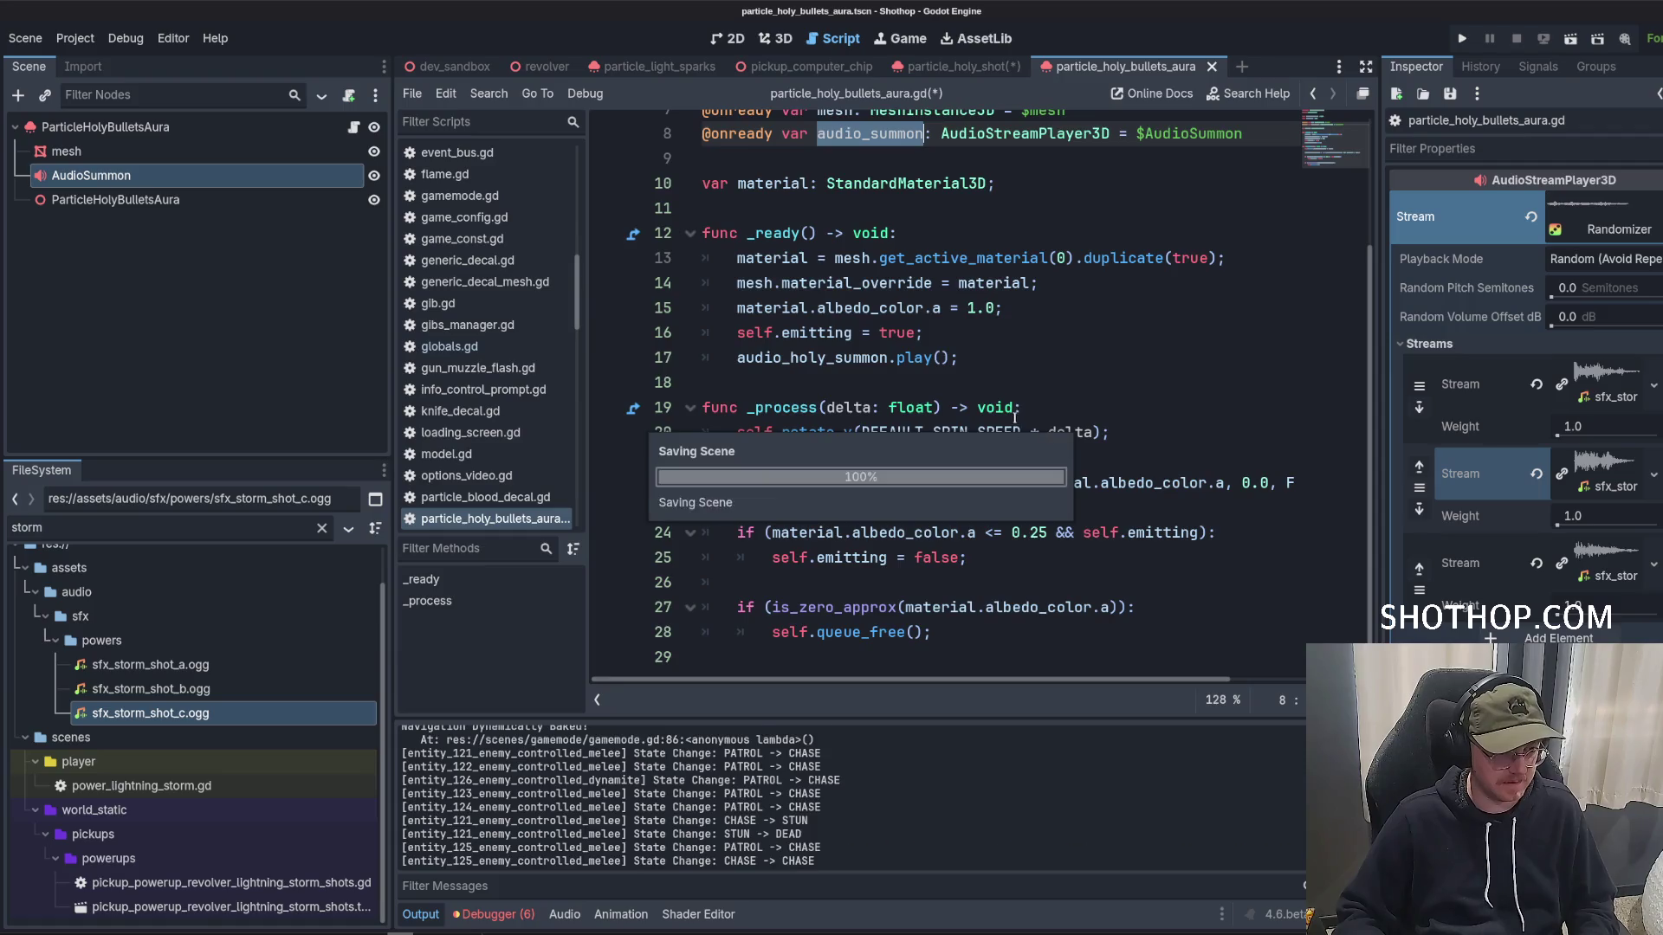
click(993, 426)
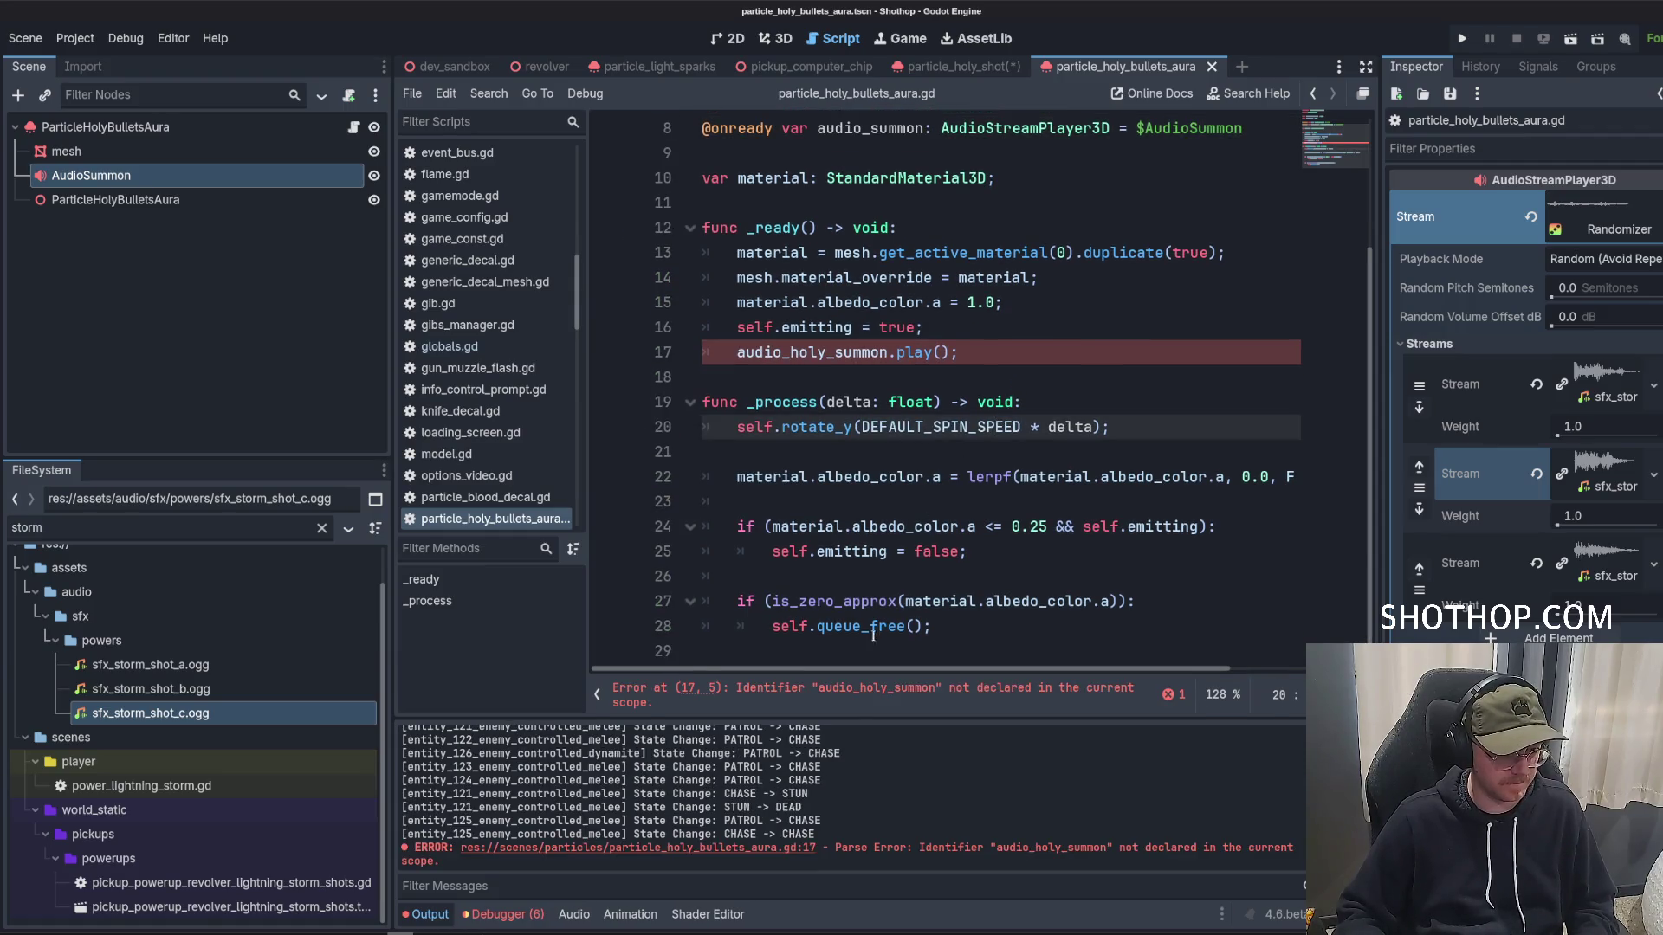
Change audio_holy_summon on line 17 to audio_summon to clear the parse error.
double_click(839, 354)
key(ctrl+v)
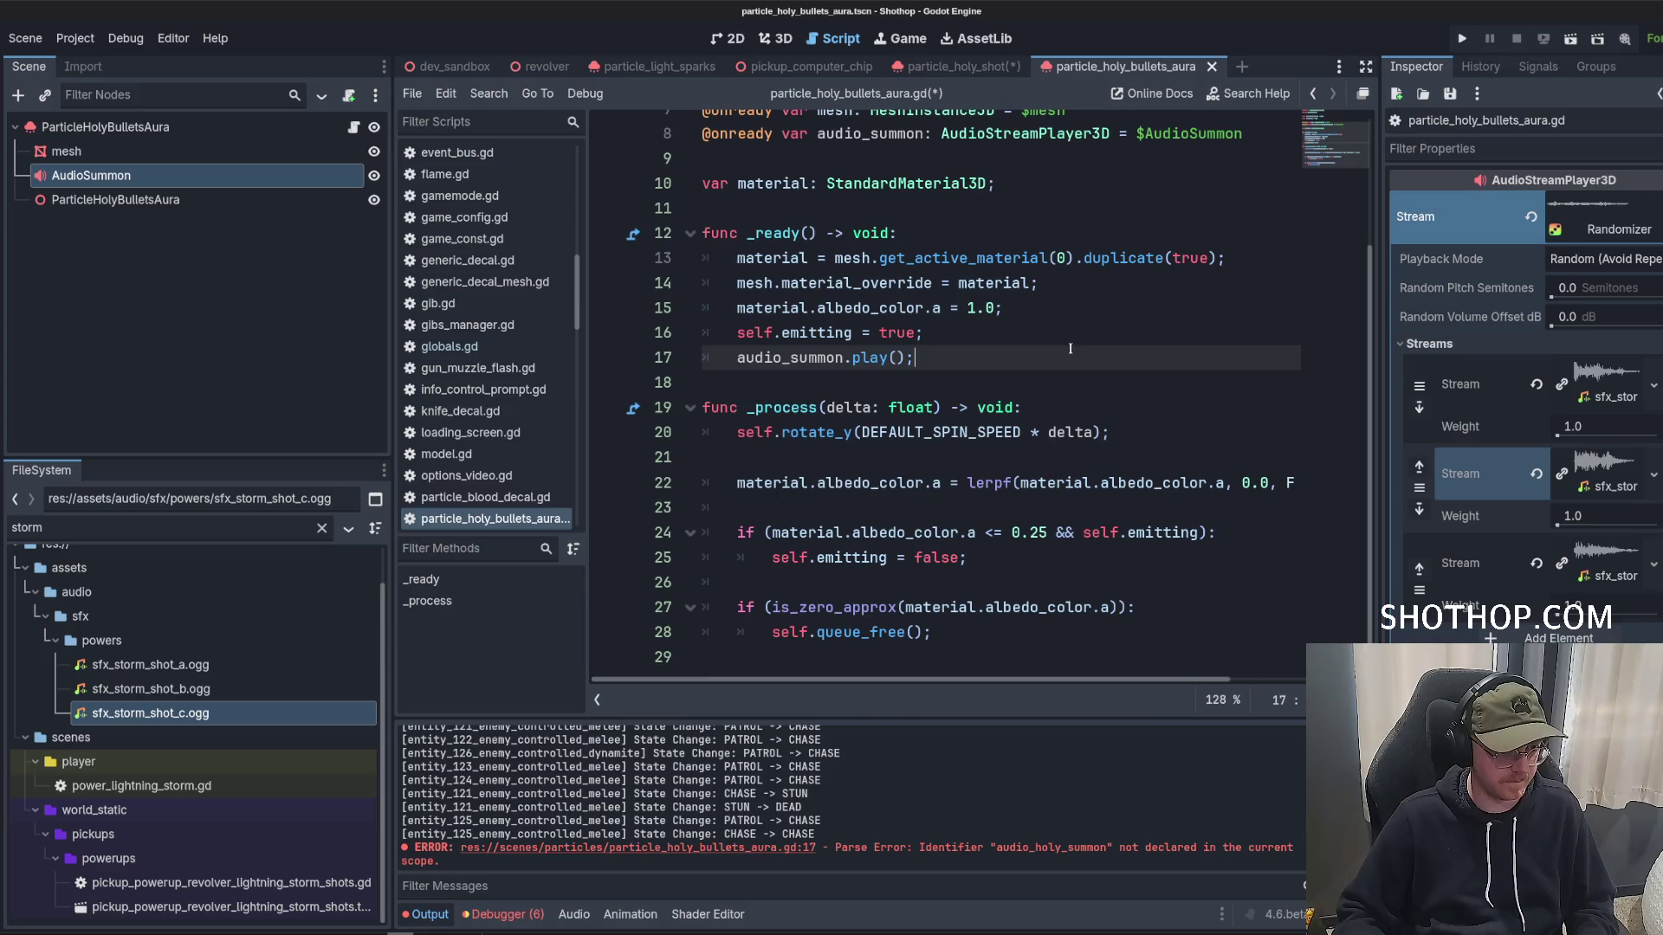
click(918, 232)
Close the particle_holy_shot scene without saving.
click(964, 66)
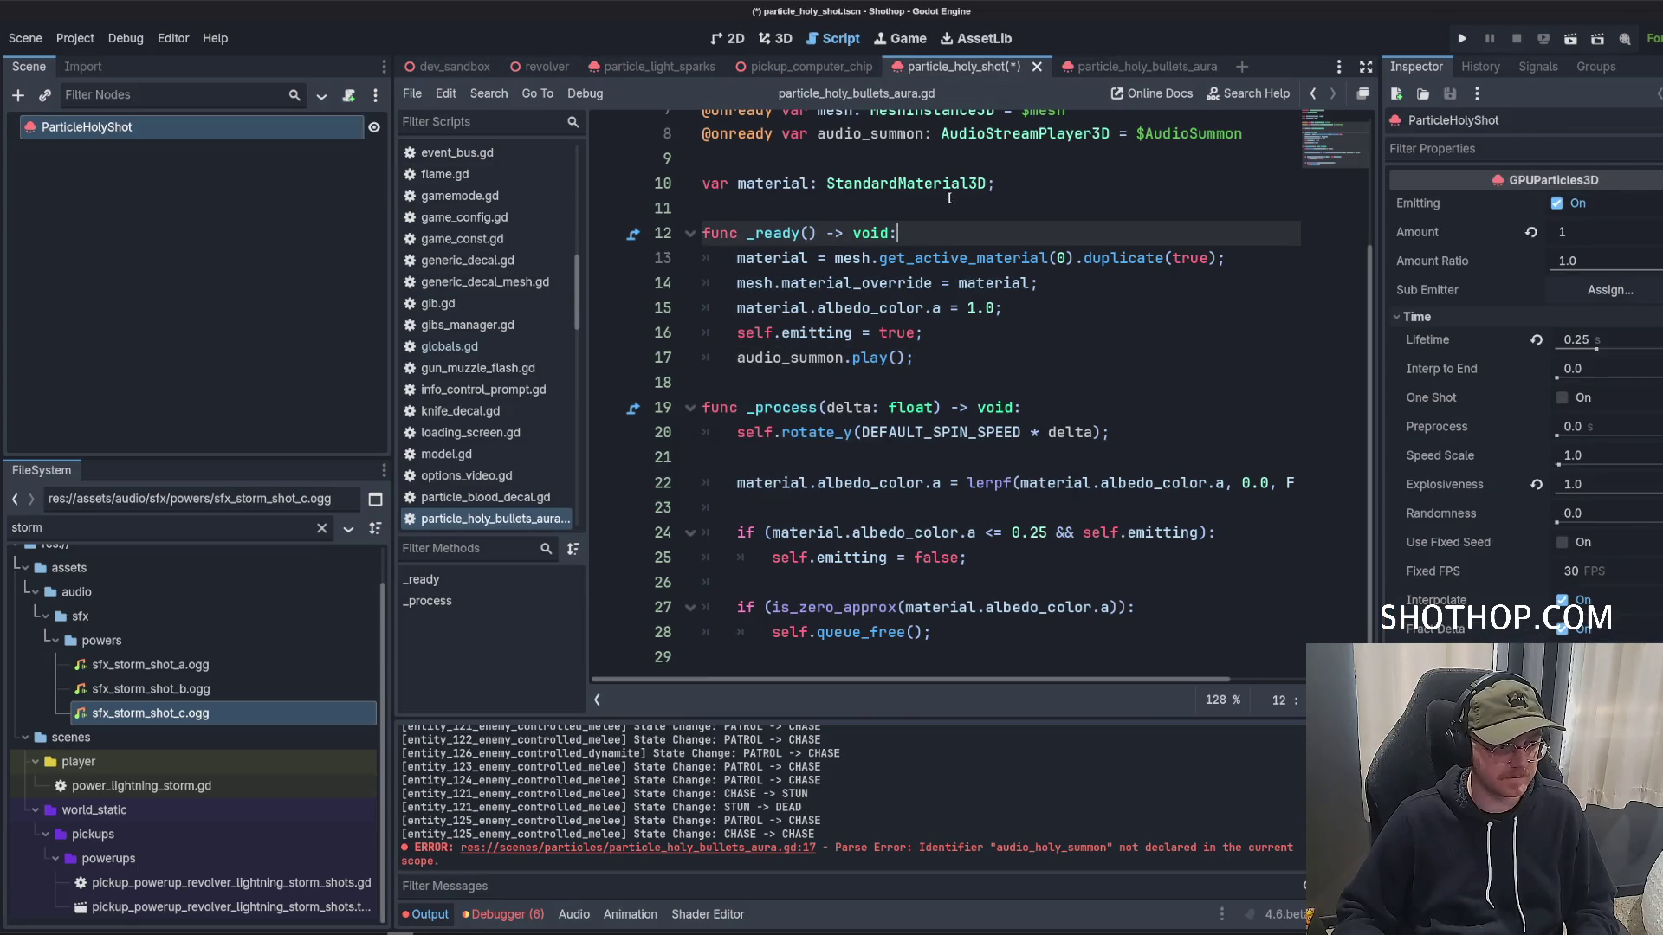
click(1037, 66)
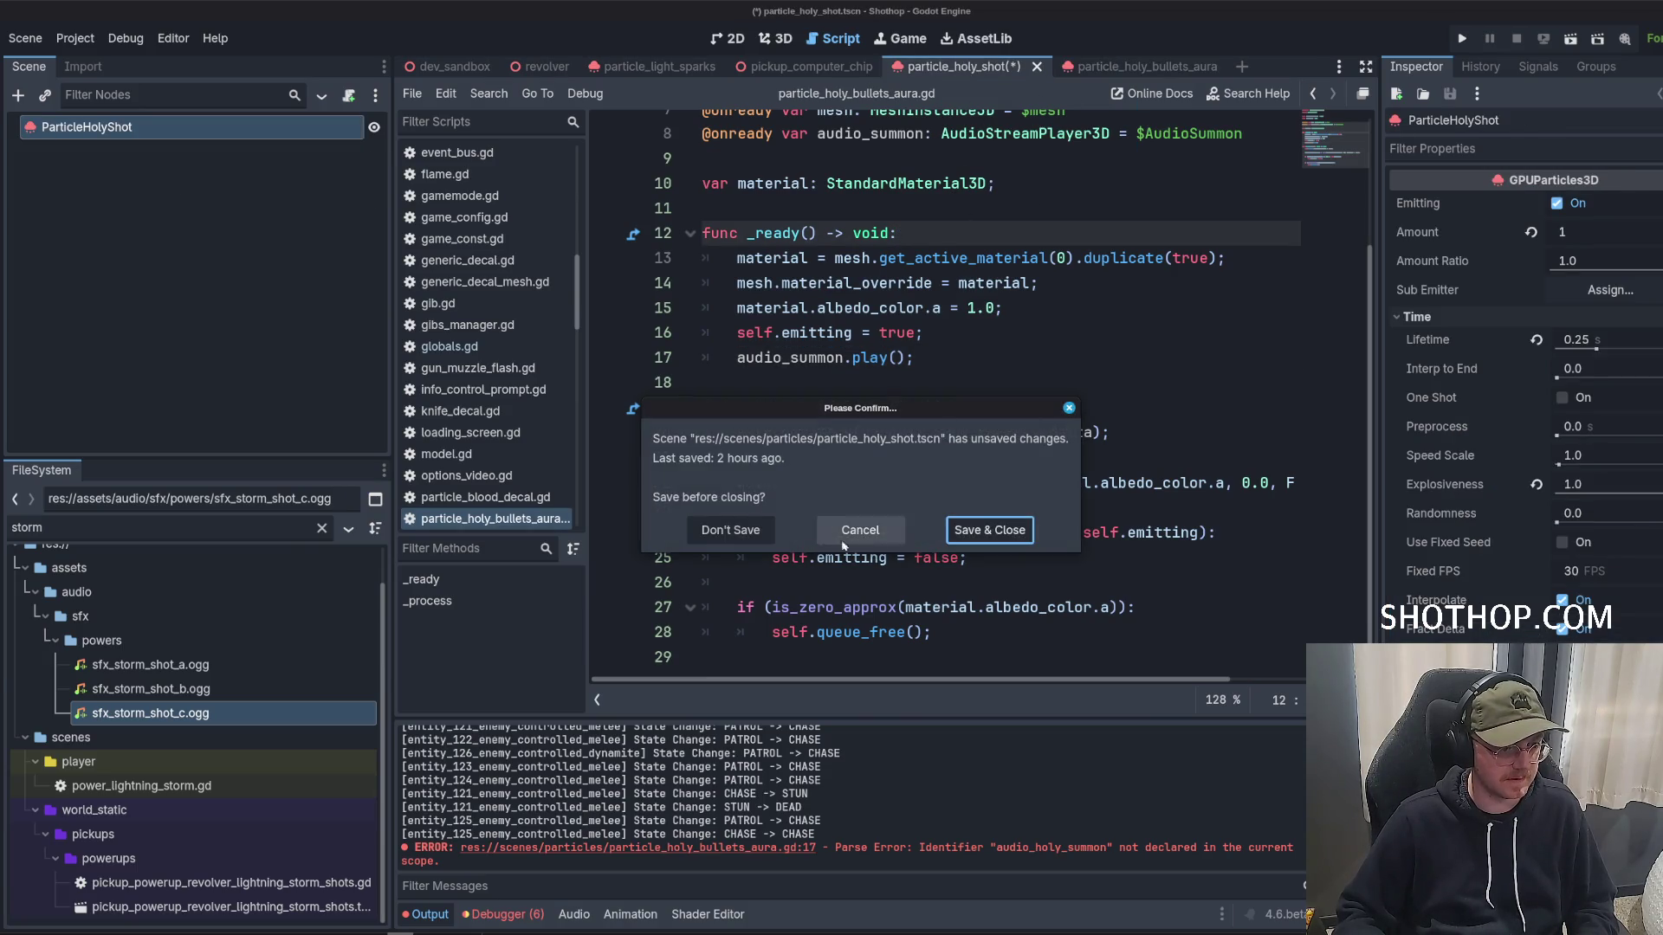
click(730, 529)
Run the dev_sandbox scene with F6 to test the aura.
click(987, 66)
click(776, 39)
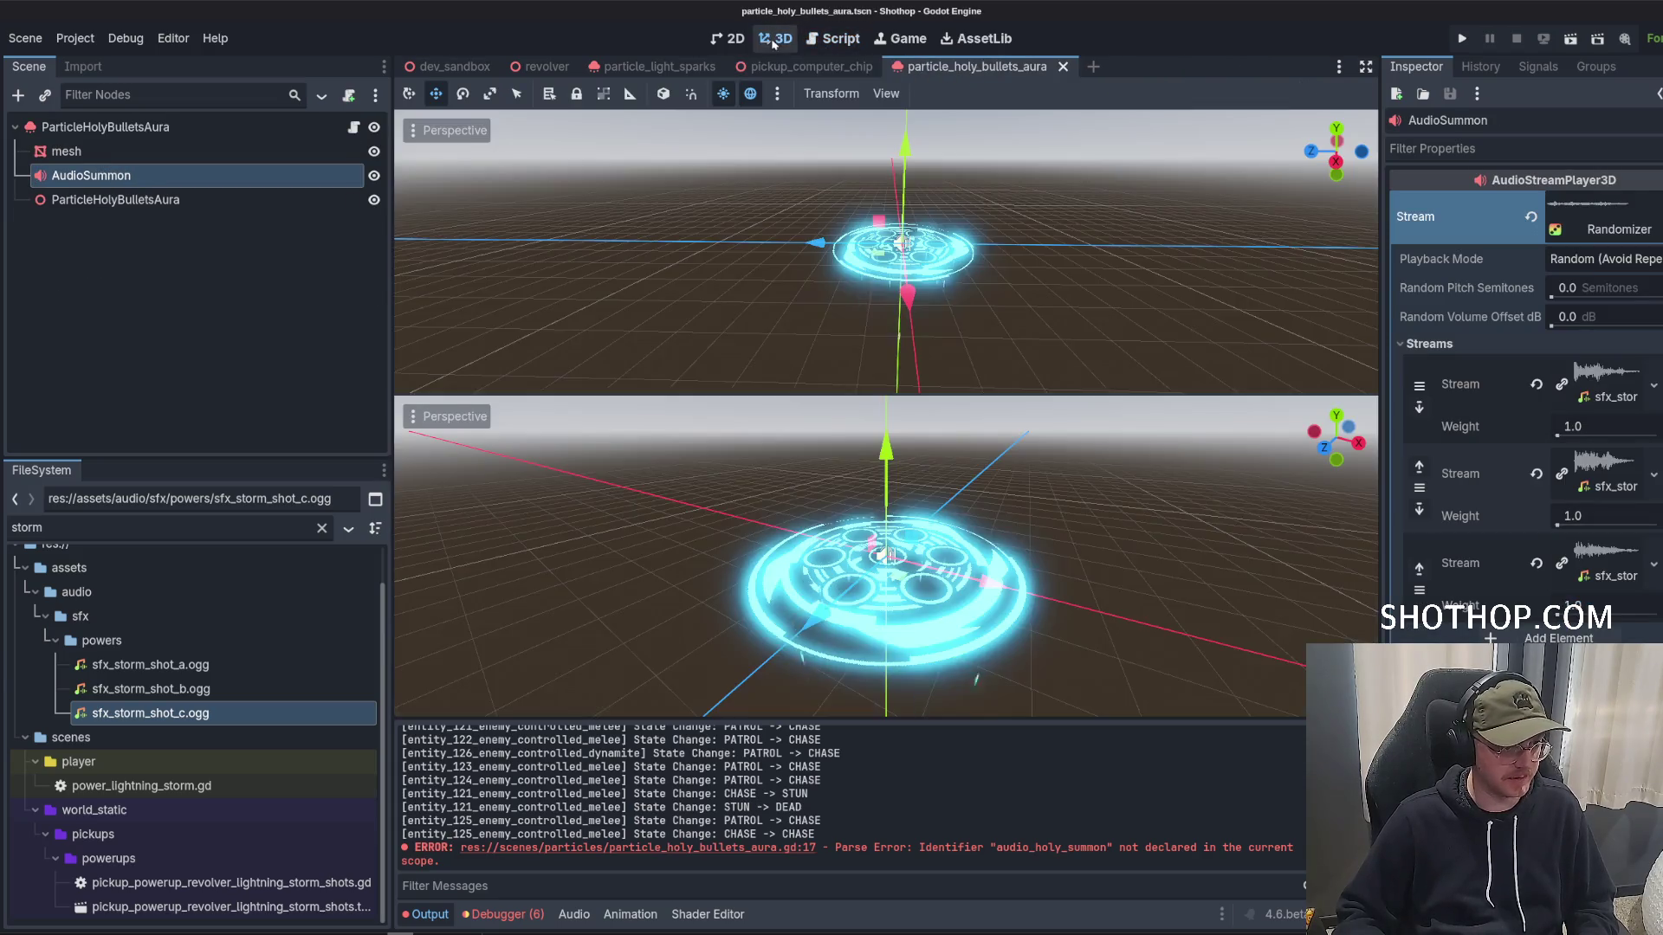
click(427, 66)
key(F6)
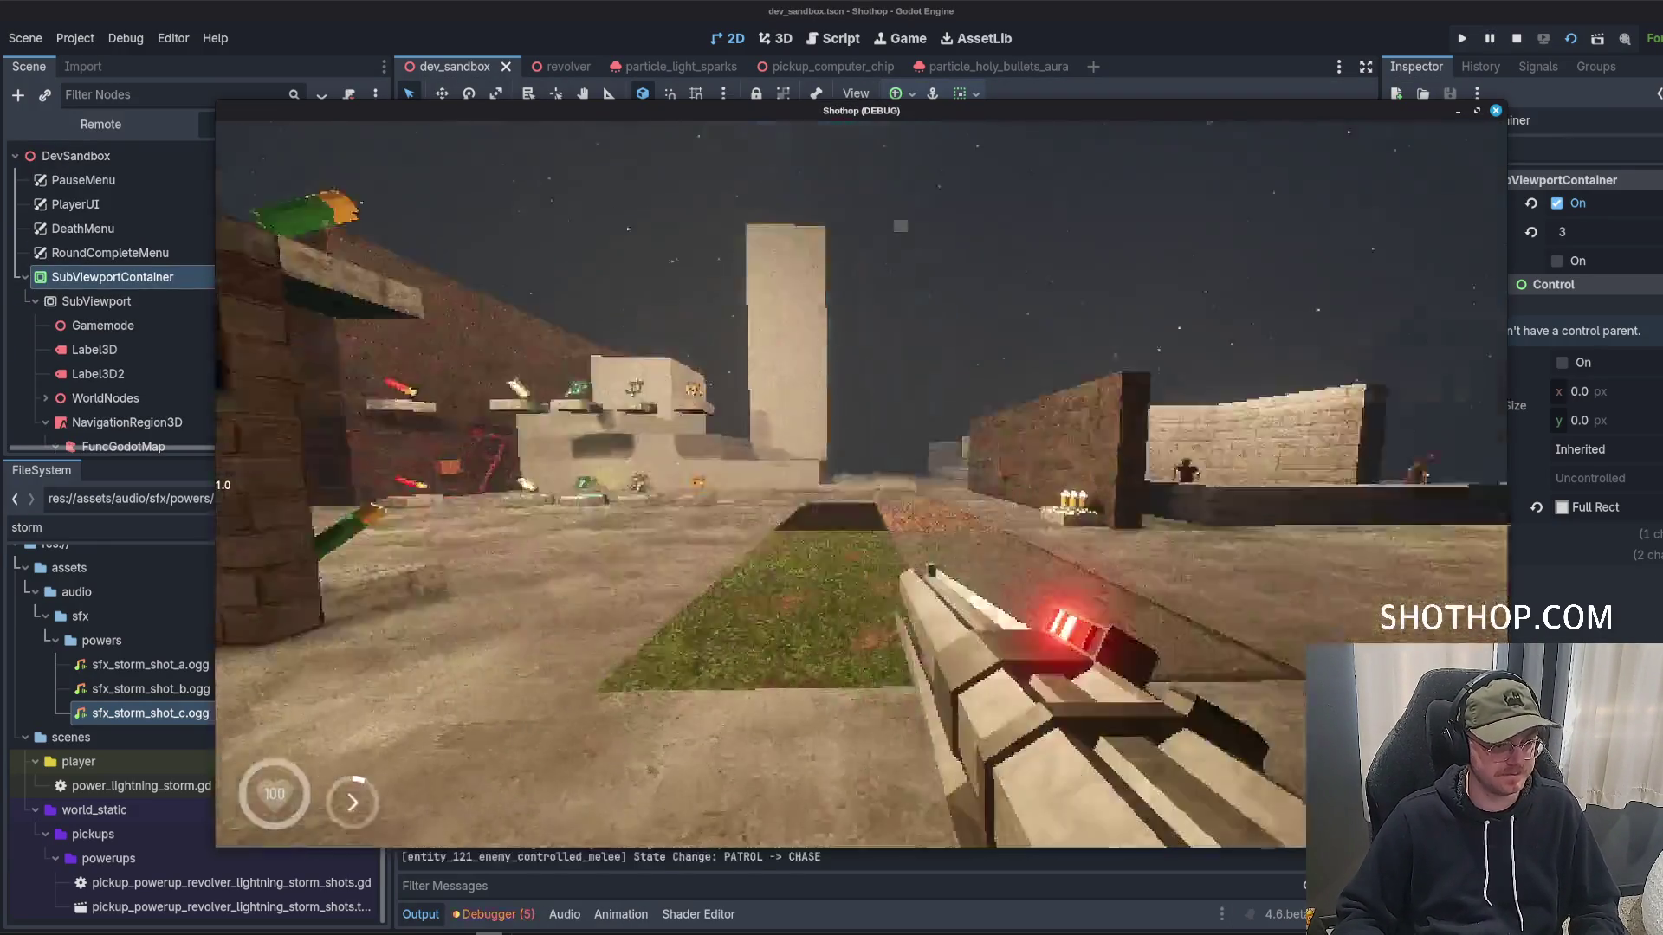
Grab the storm shots pickup, fire three storm shots to test the aura, then stop the game.
key(w)
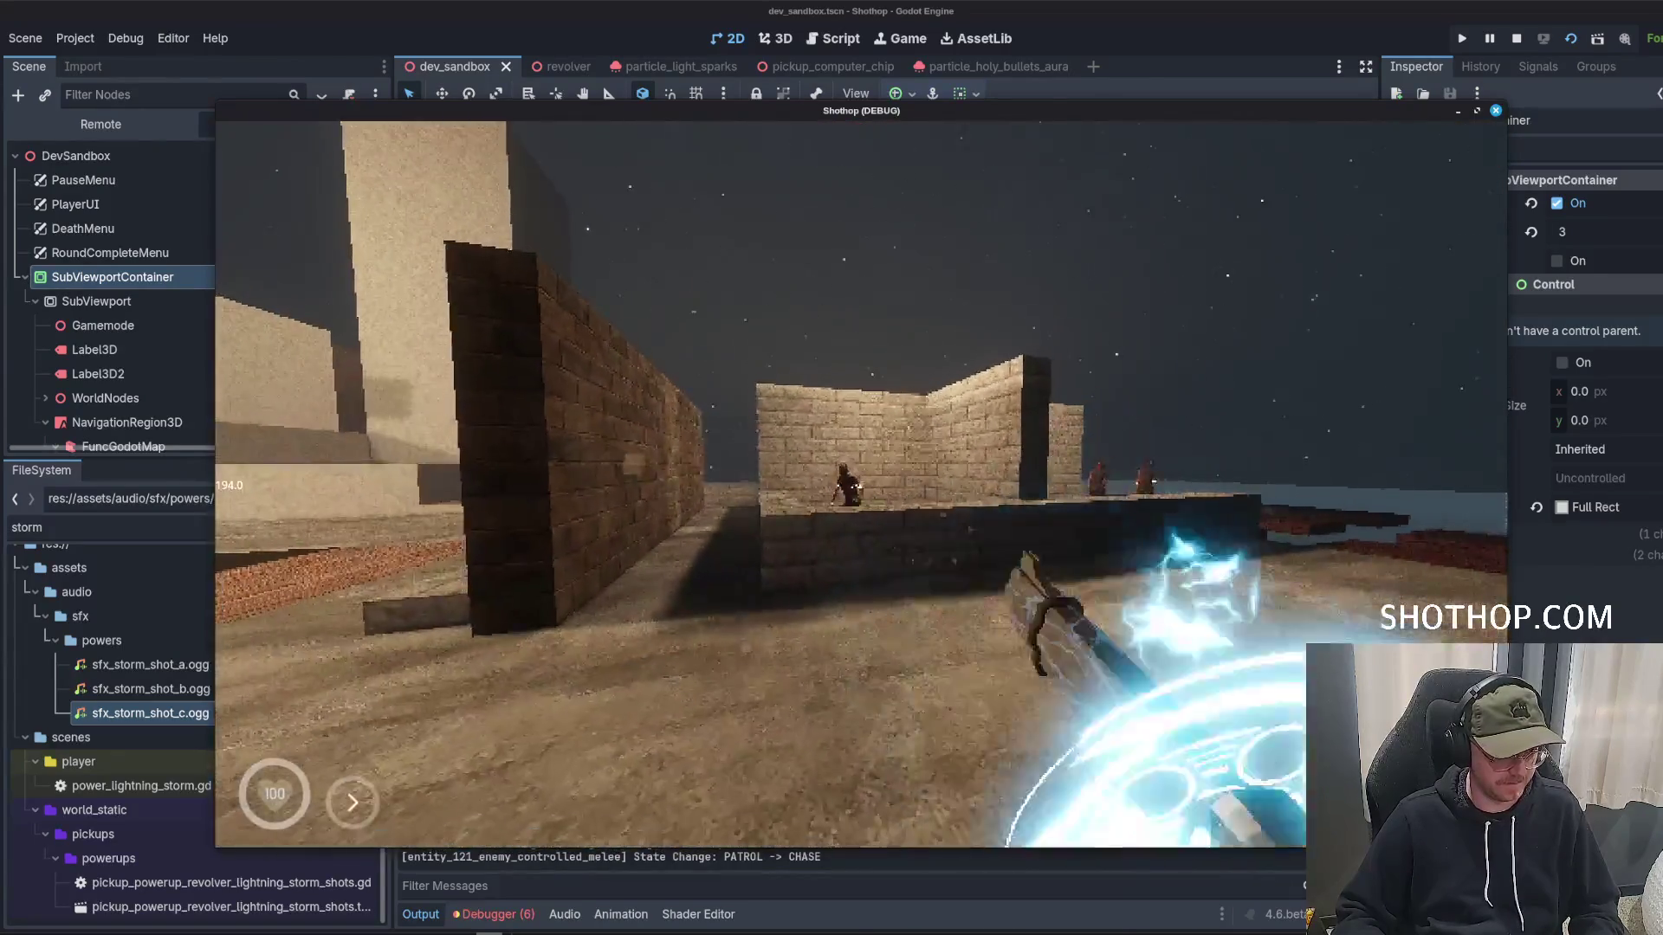
click(861, 483)
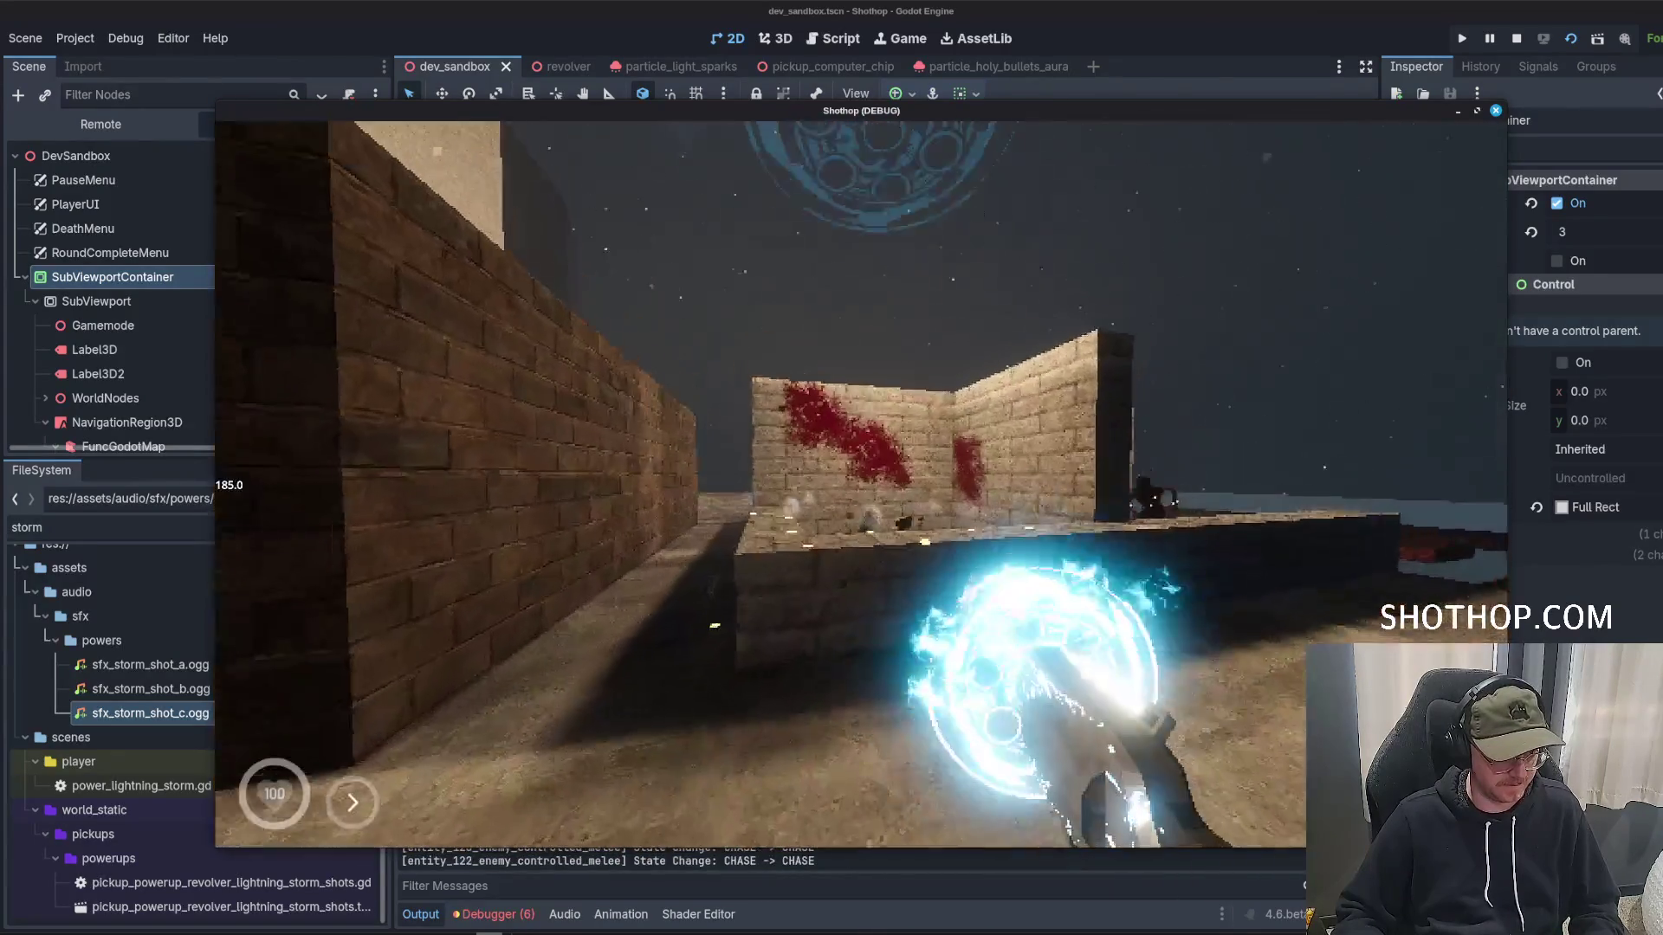
key(s)
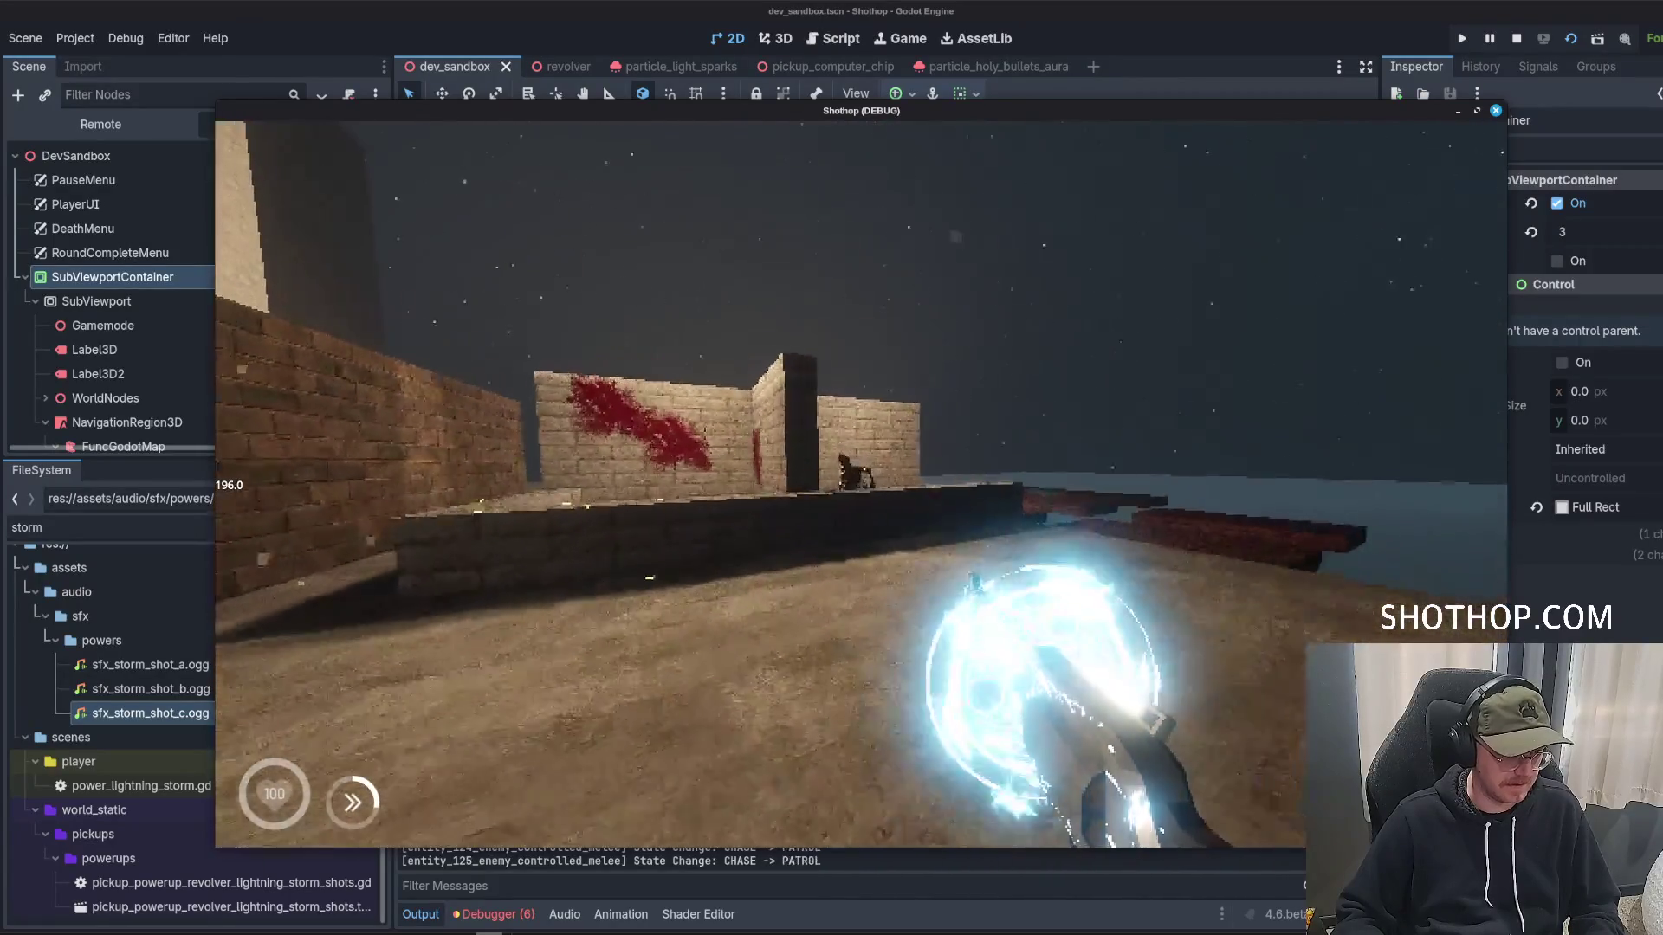
click(861, 483)
key(w)
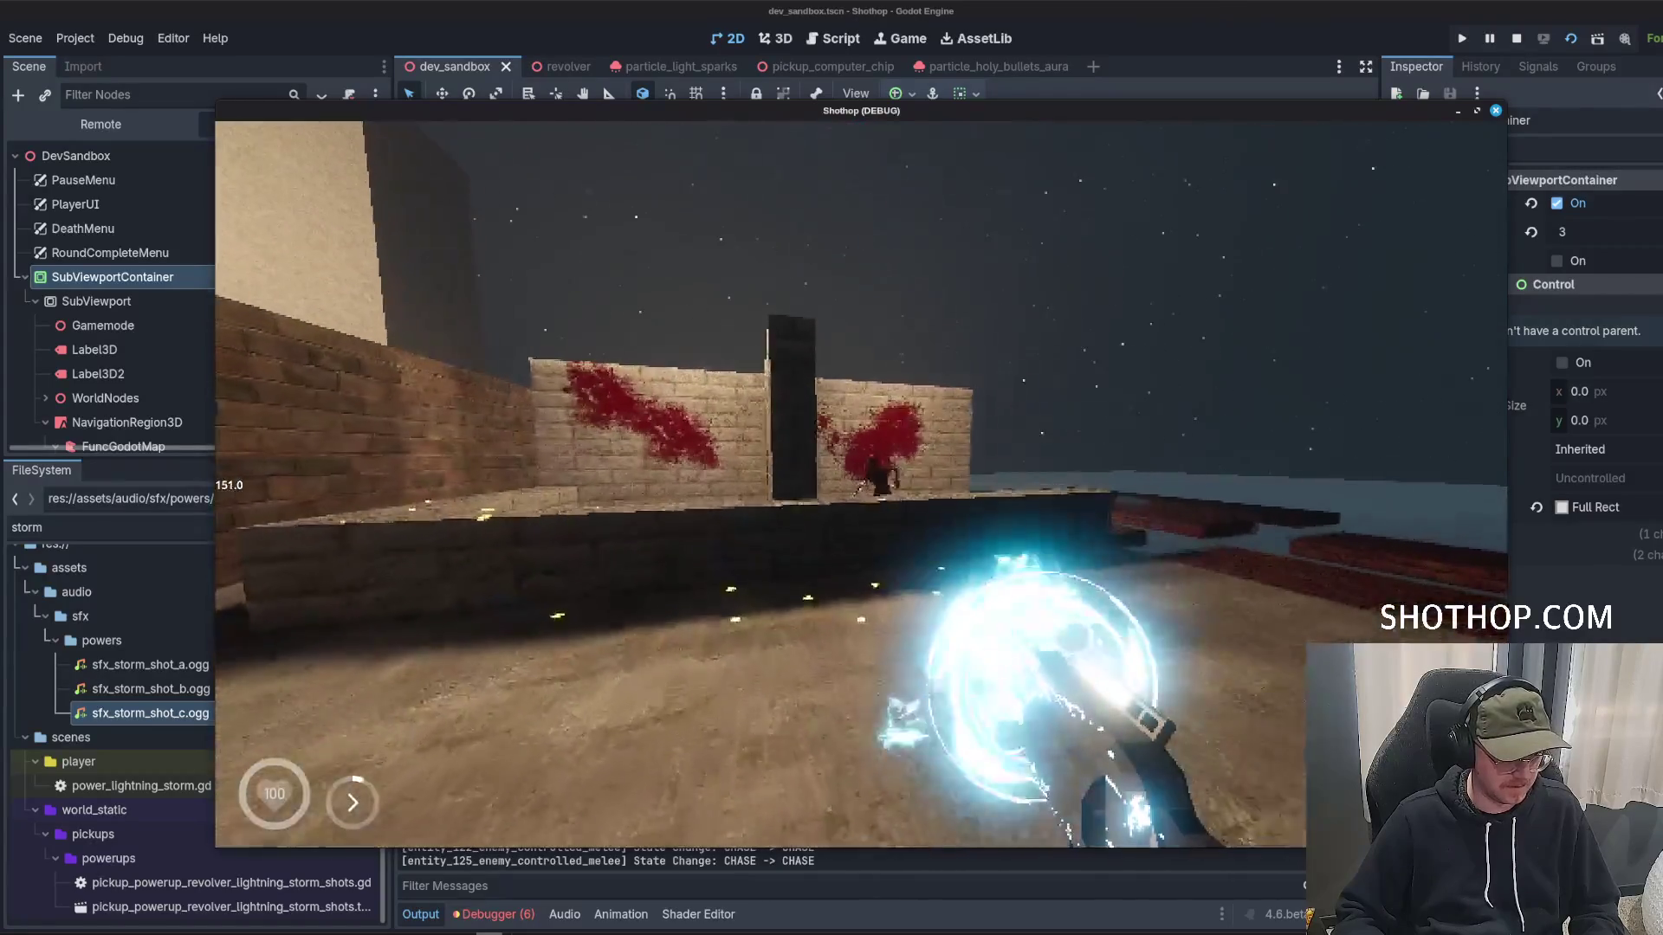
click(861, 483)
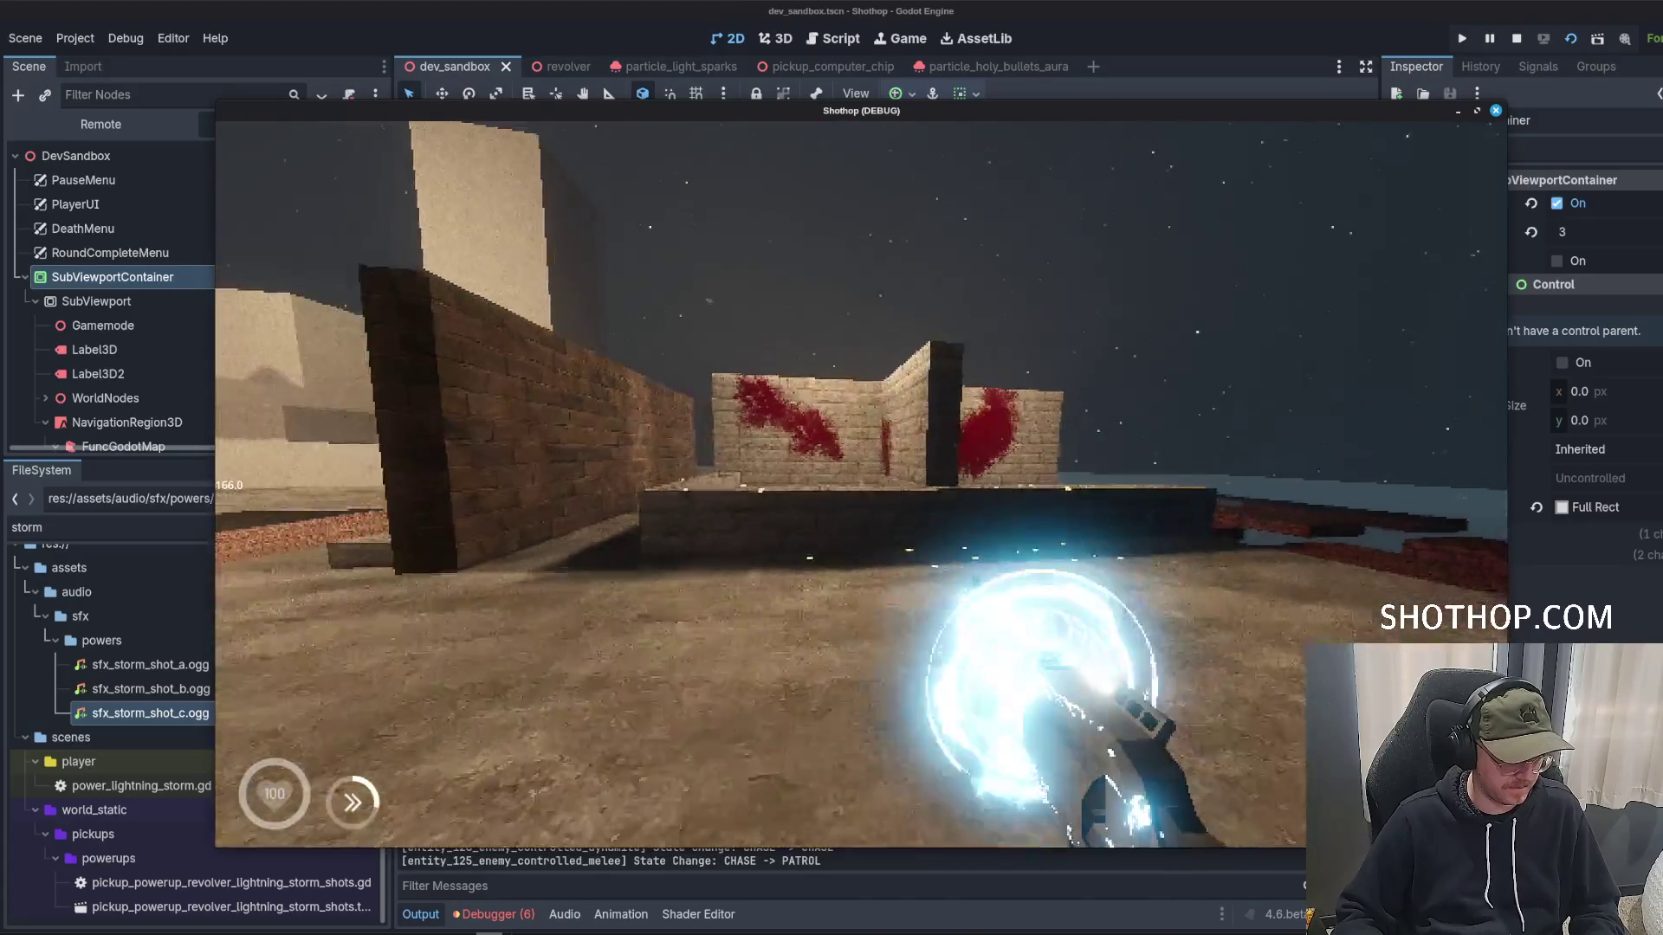
key(F8)
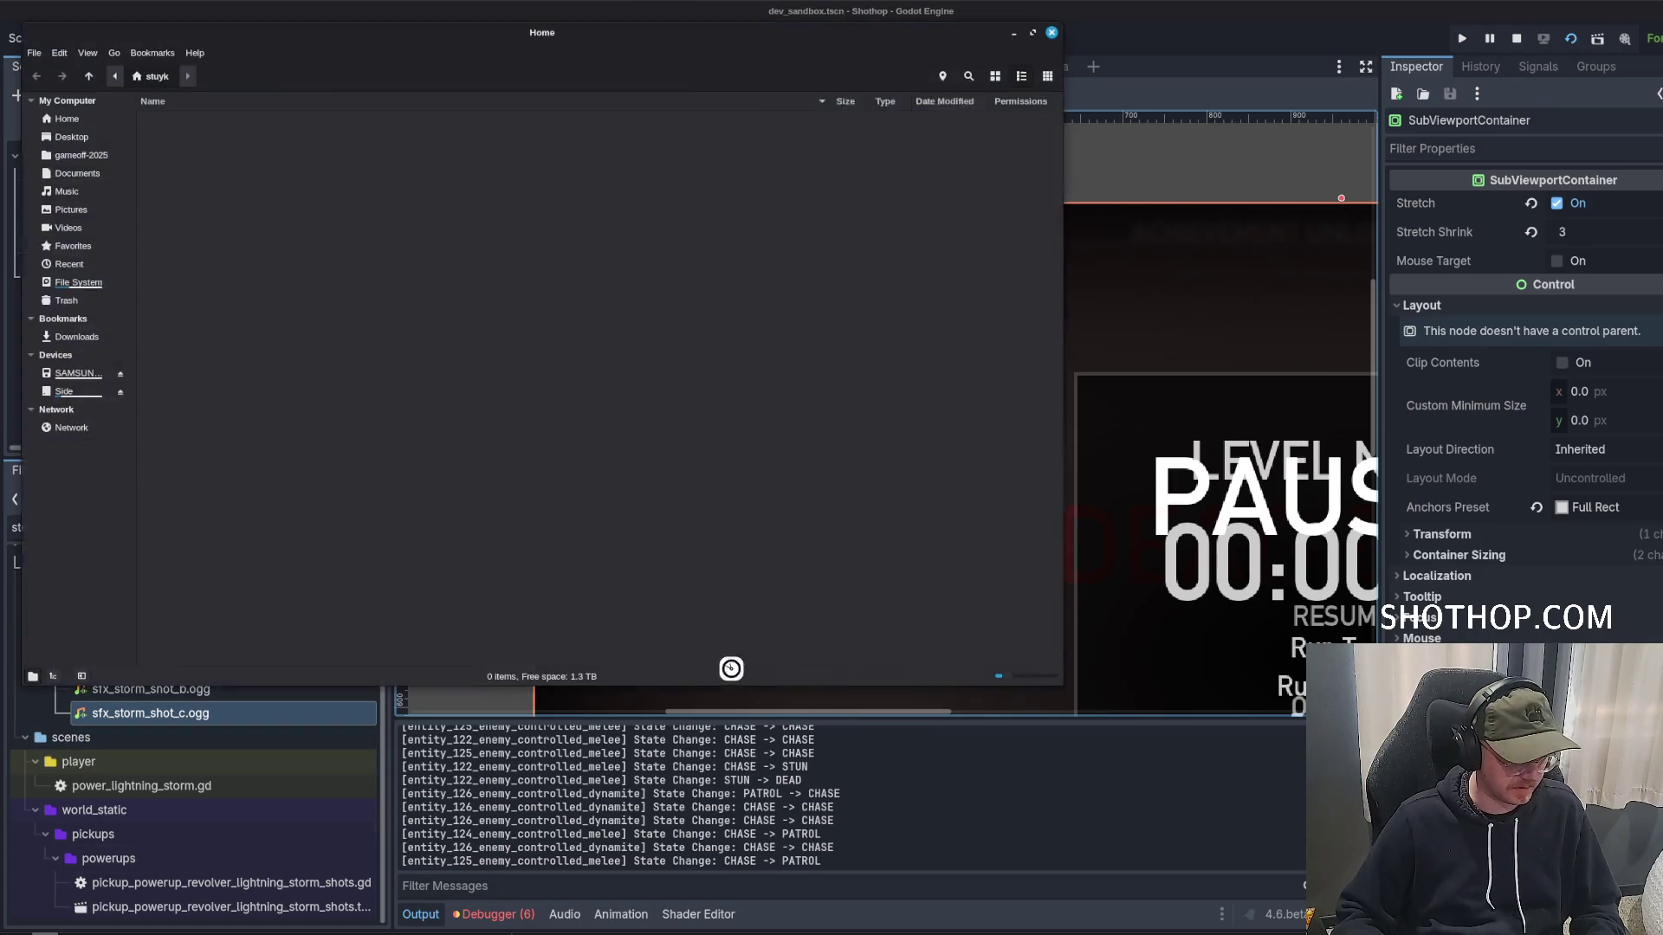
Switch to Audacity and set the listening point at about 9.9 s.
key(super+e)
scroll(607, 277, down, 5)
click(1013, 33)
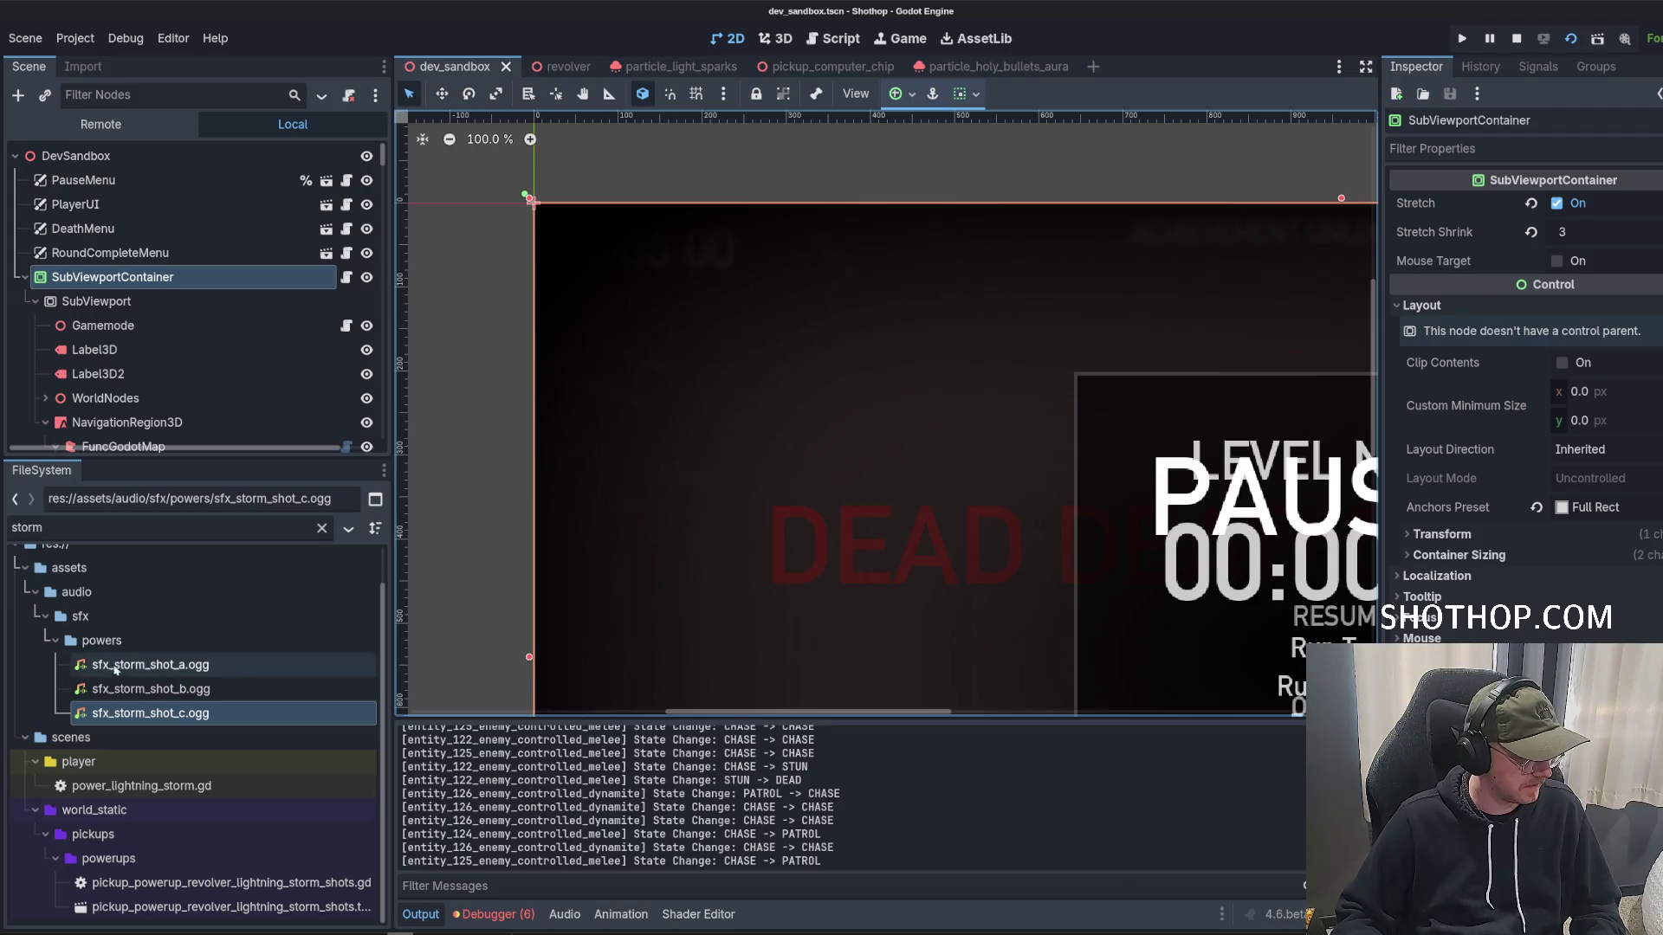
key(alt+Tab)
click(679, 225)
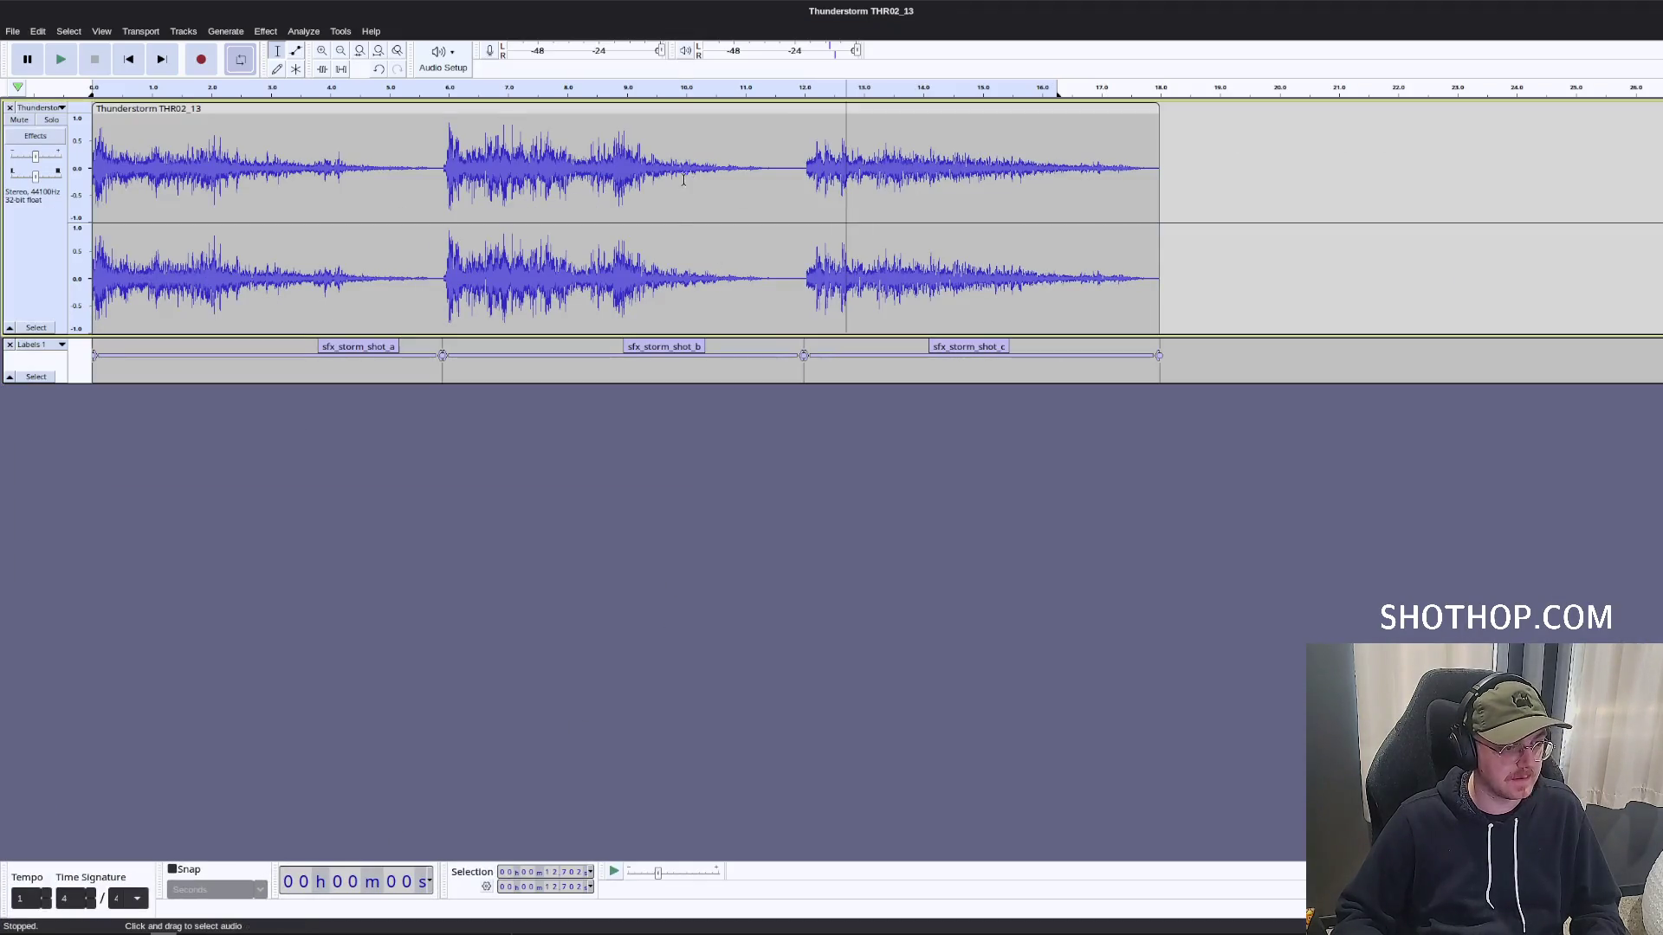
key(space)
click(1064, 213)
key(space)
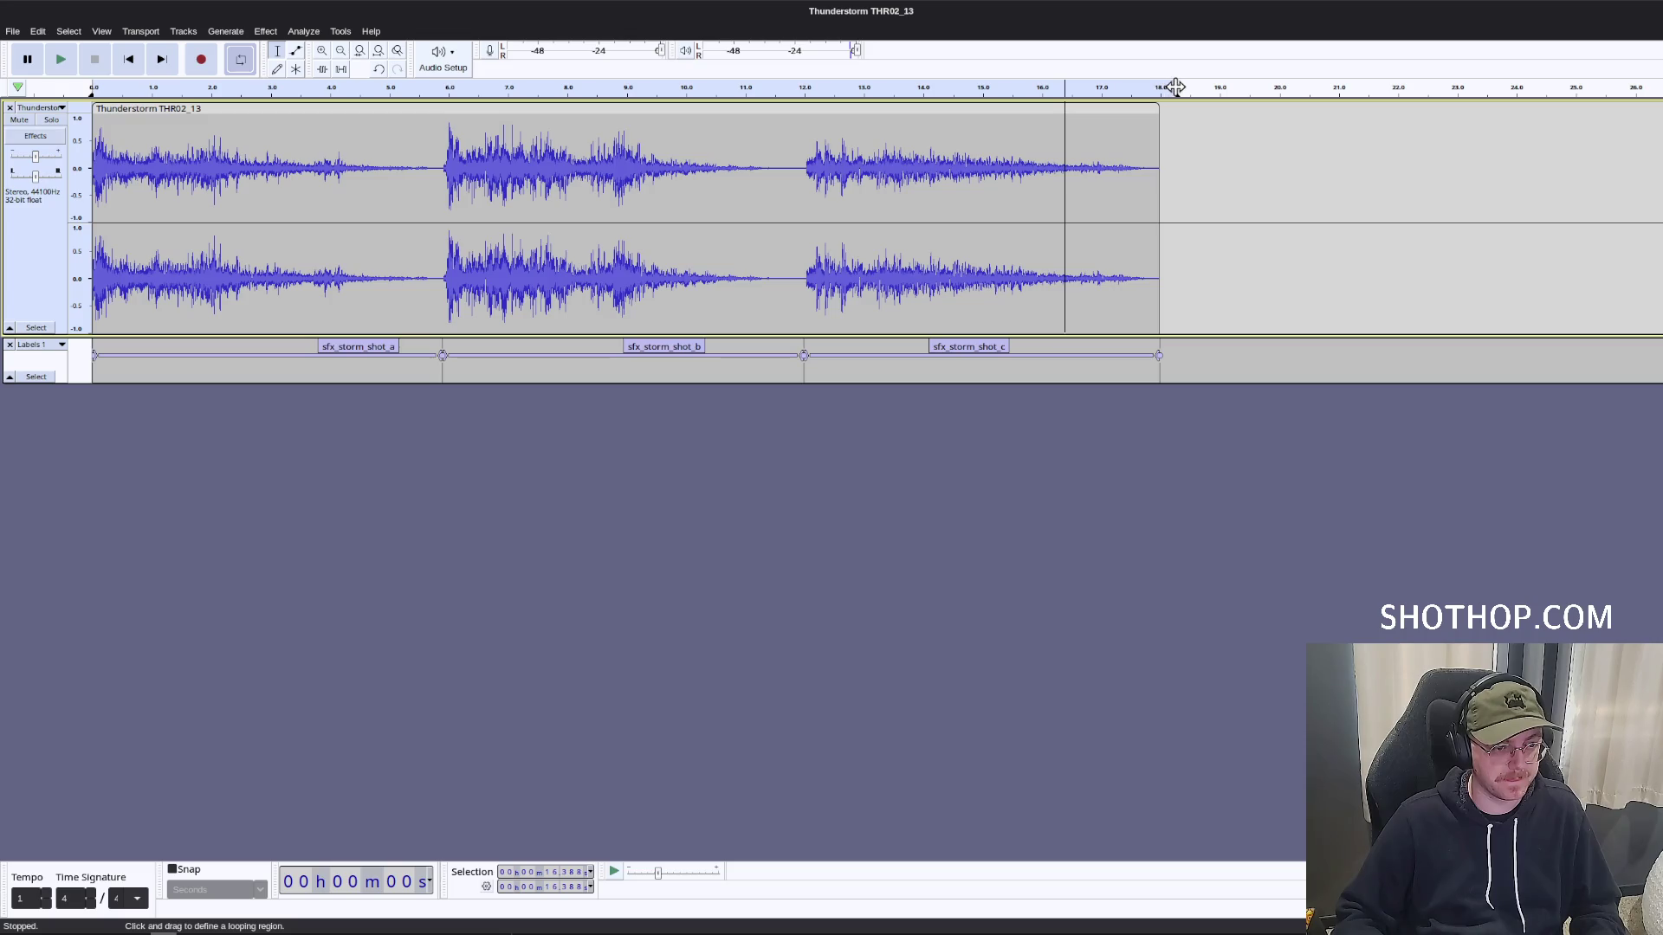
key(space)
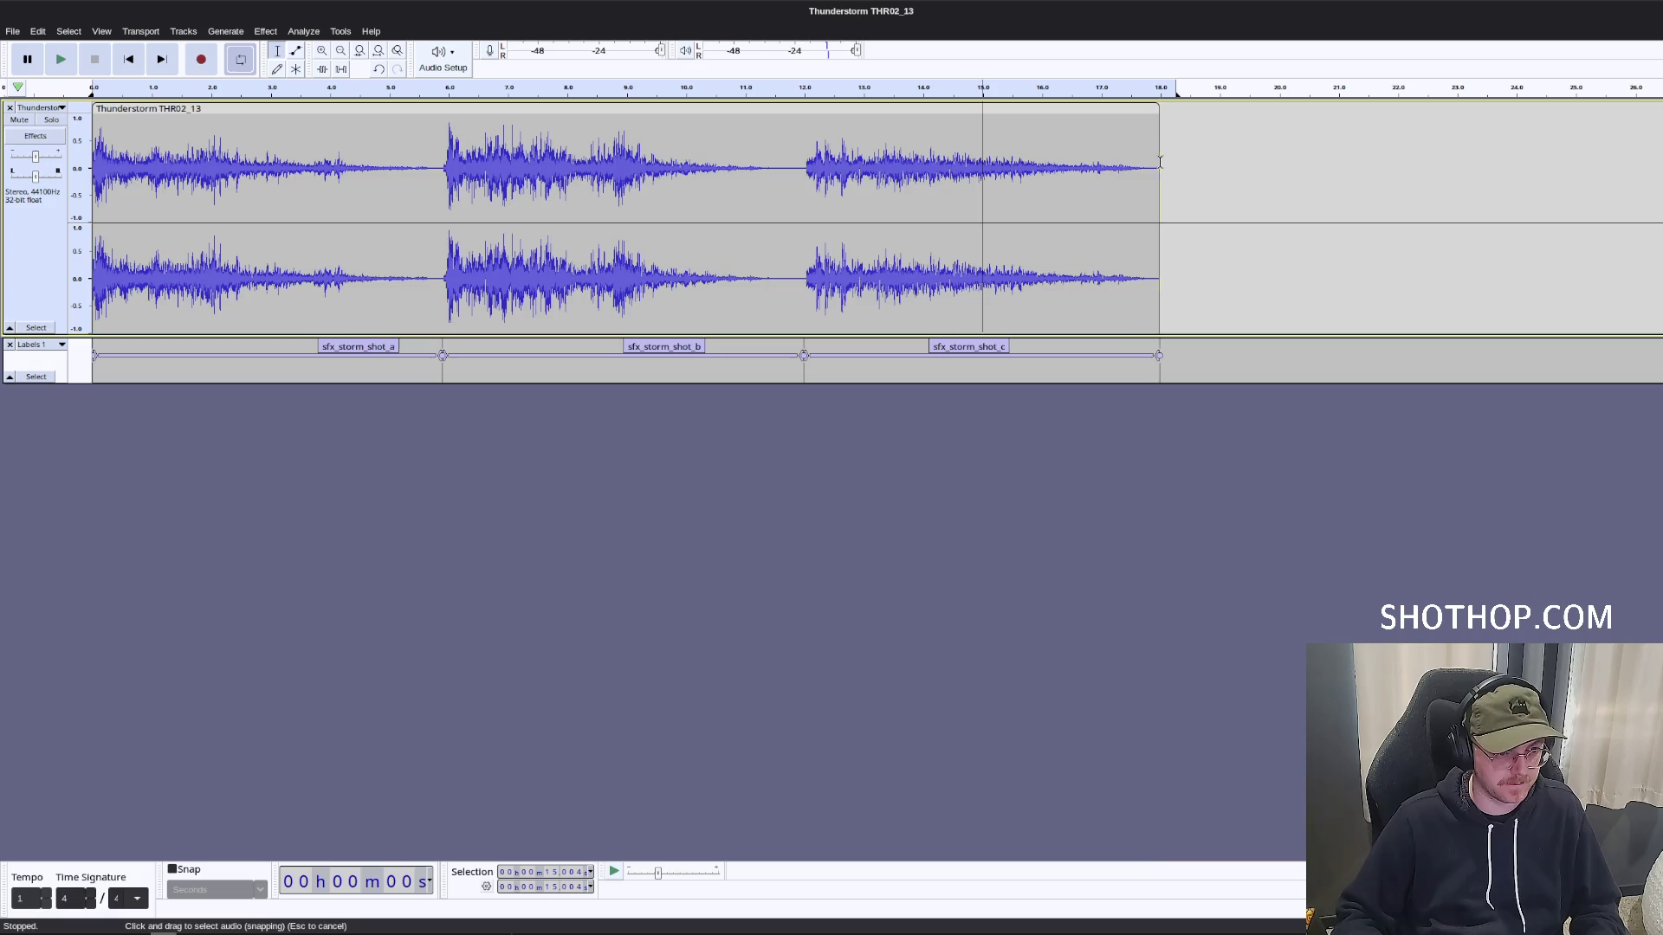
drag(1159, 165, 965, 164)
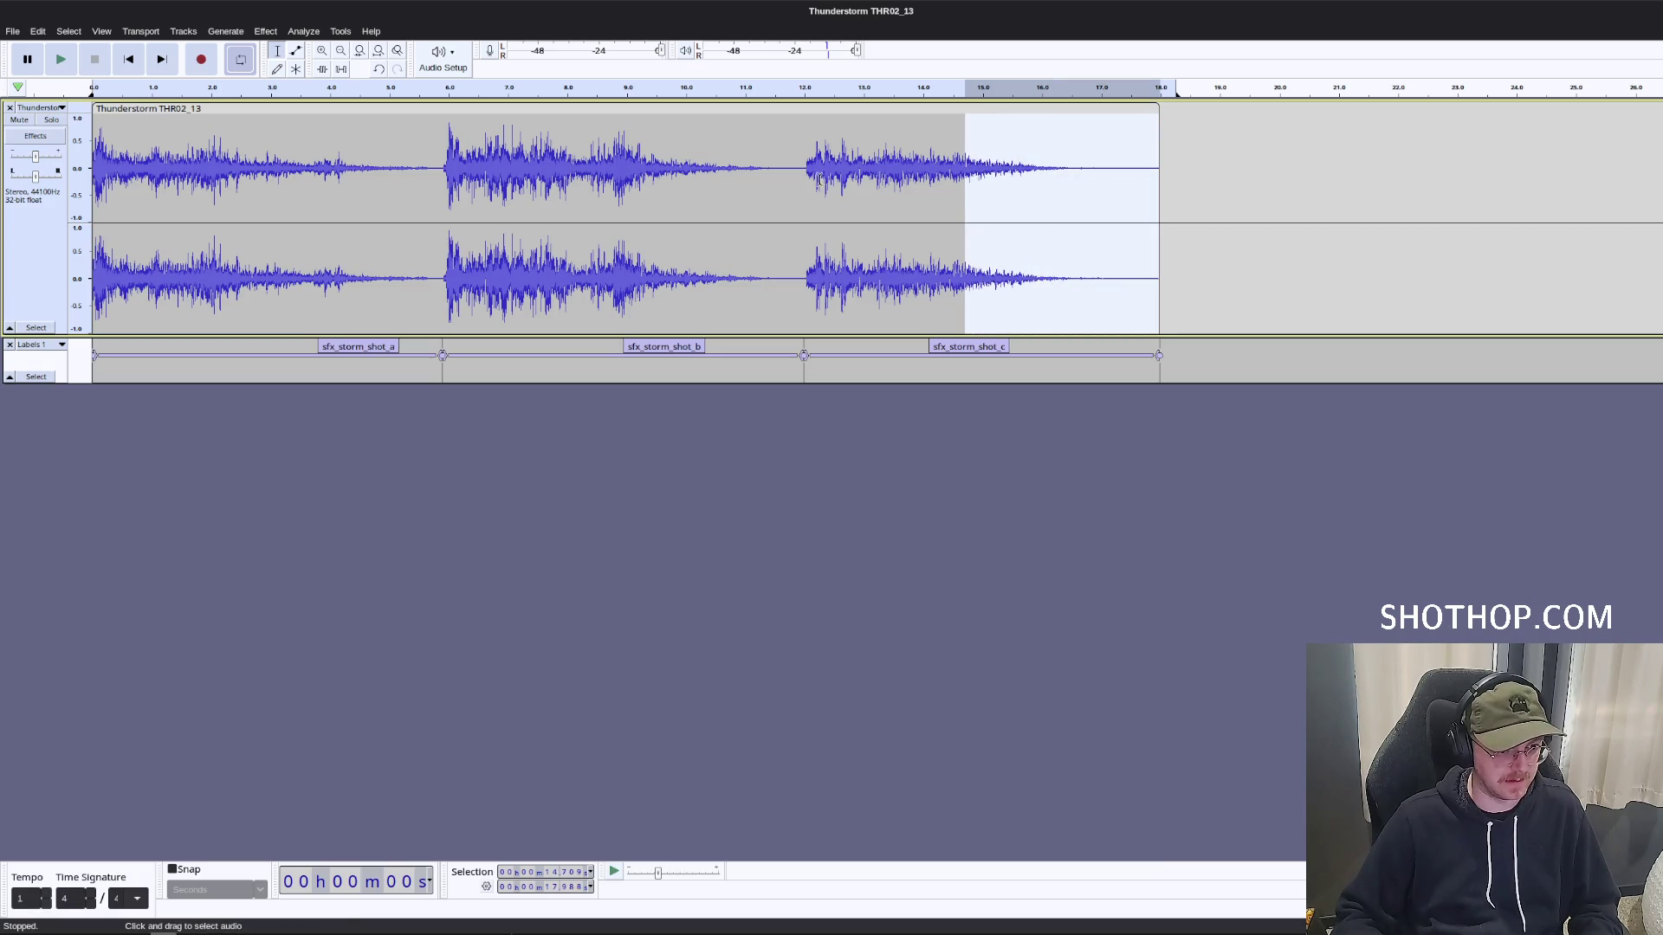
drag(791, 171, 642, 173)
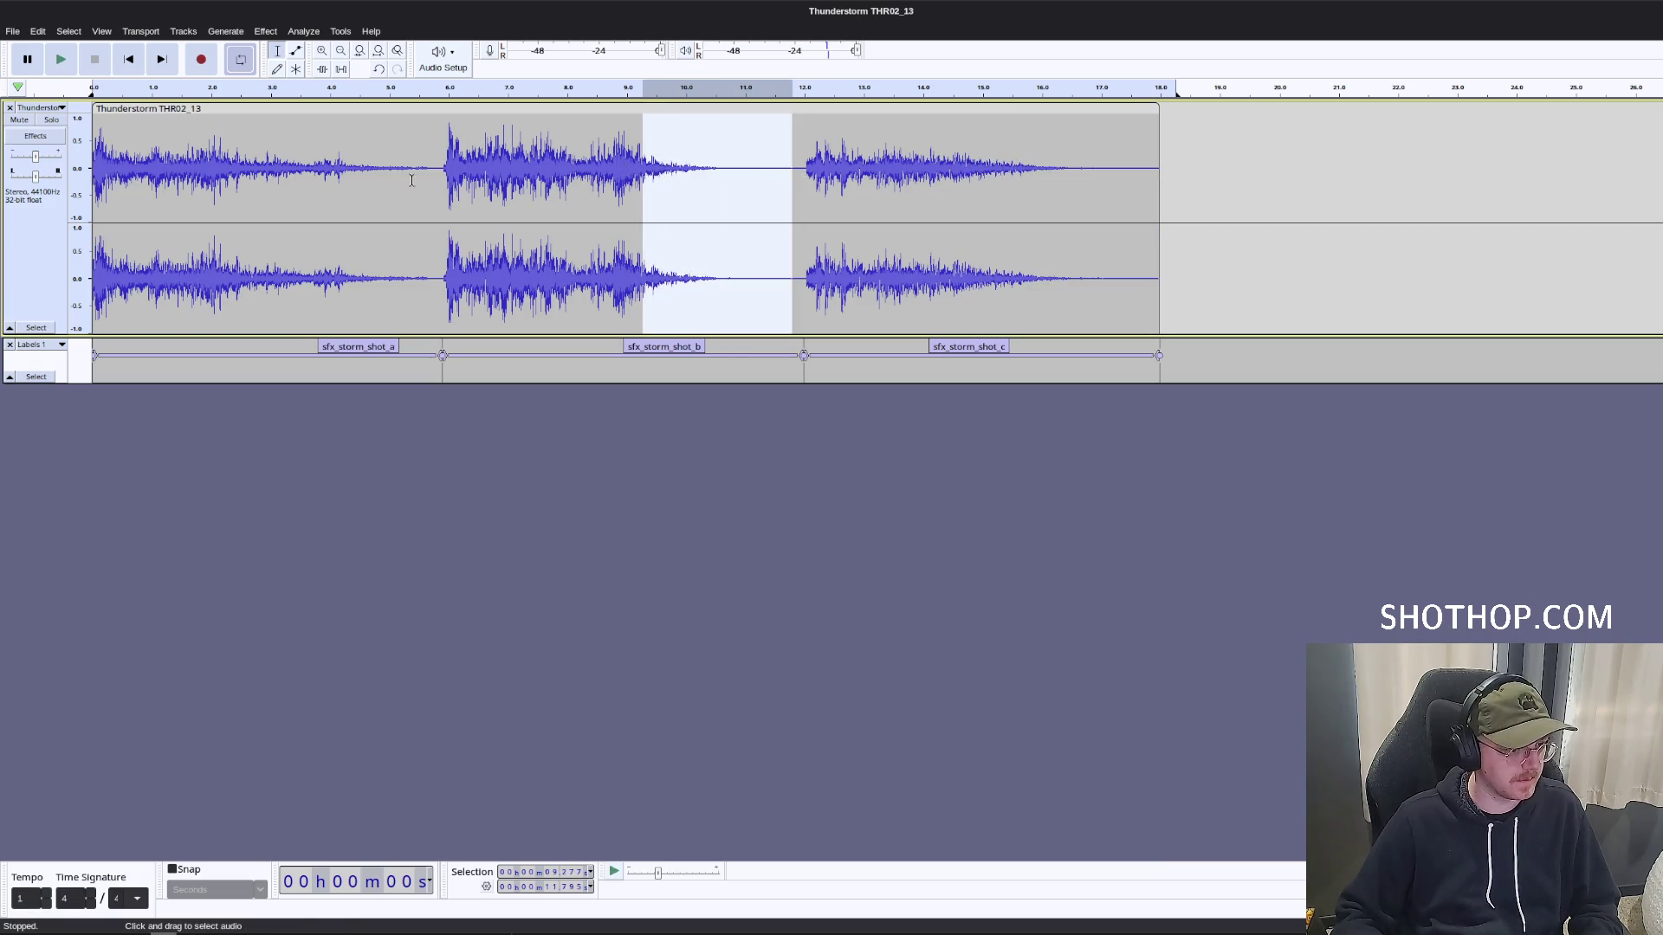
click(357, 182)
drag(435, 173, 220, 176)
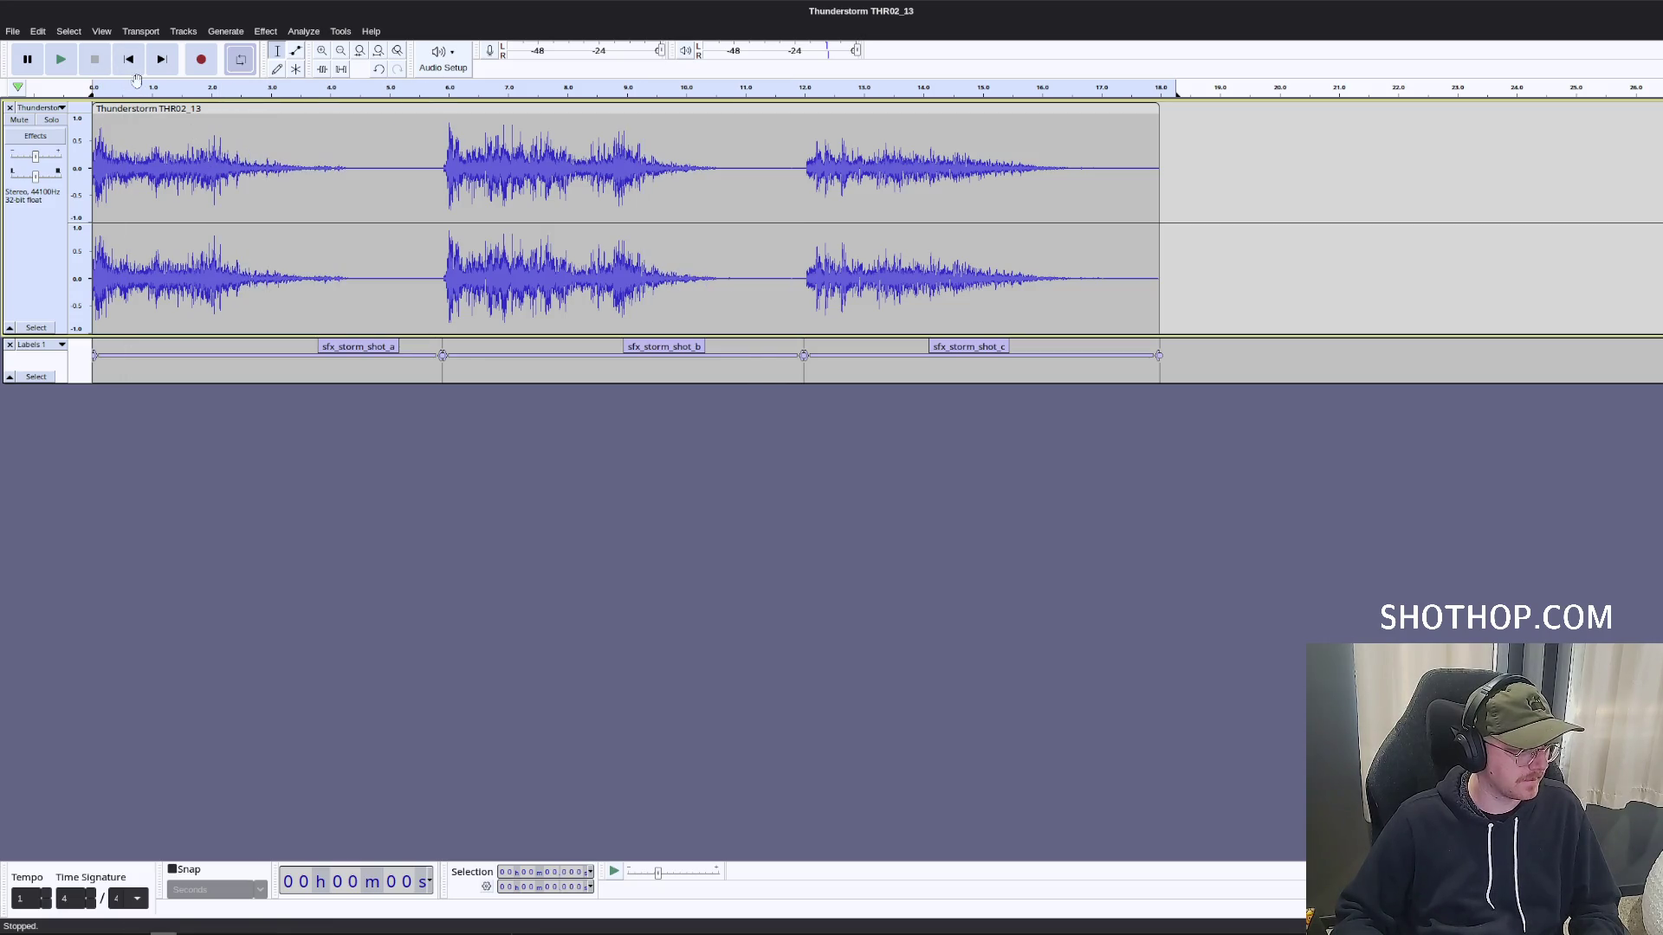
click(95, 86)
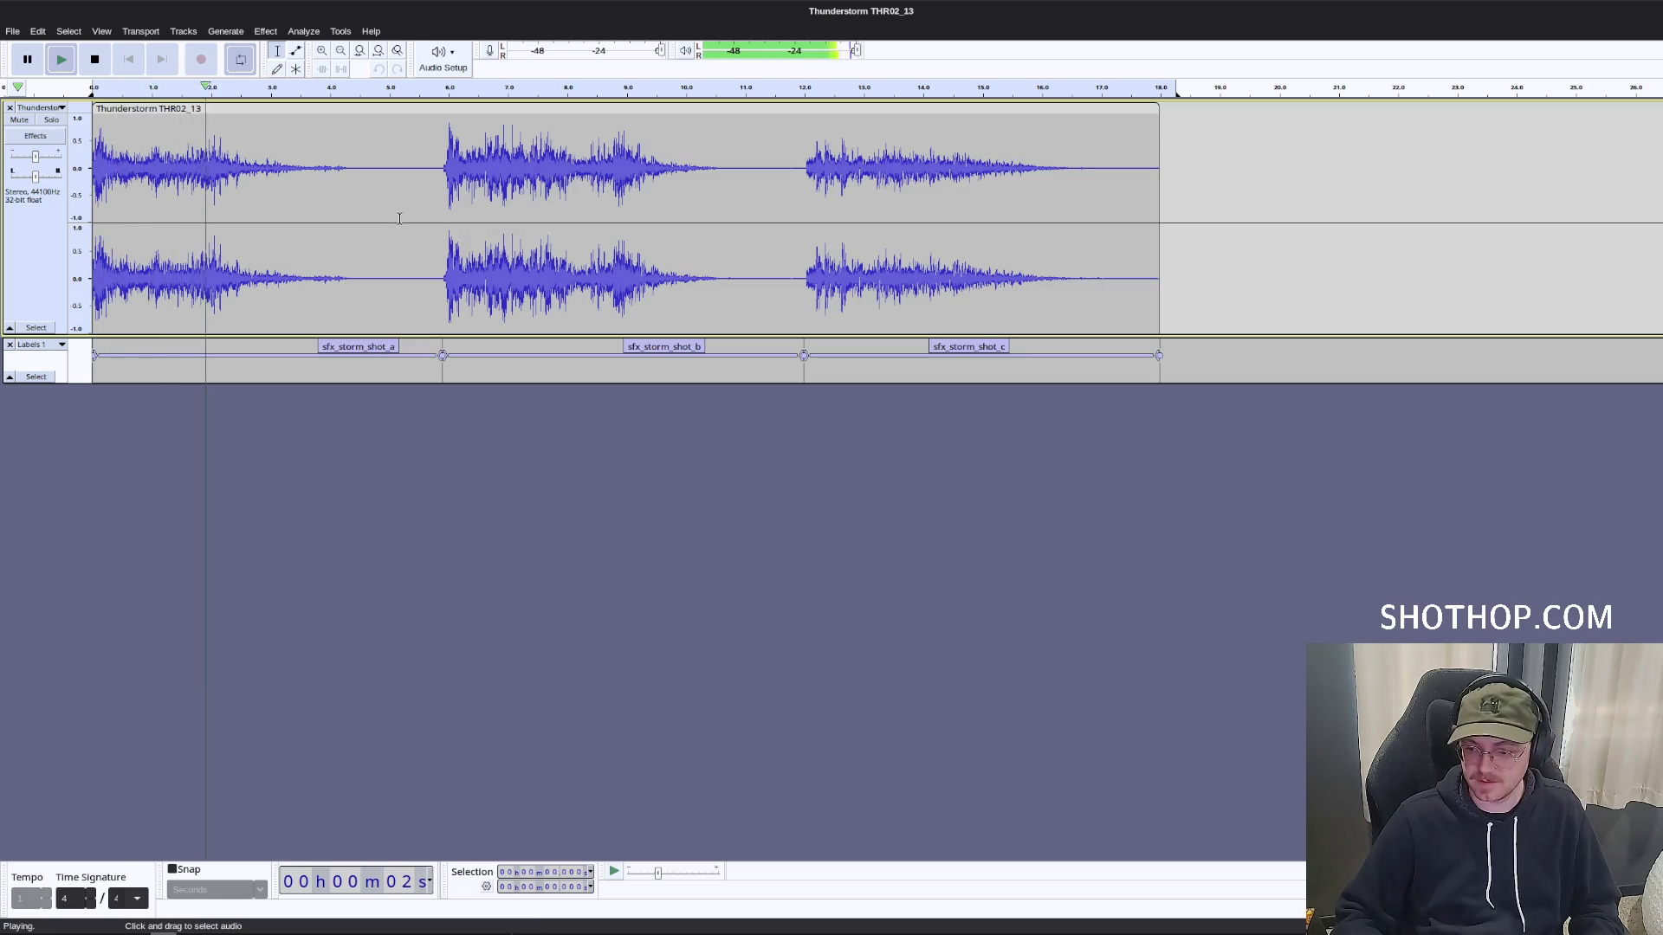
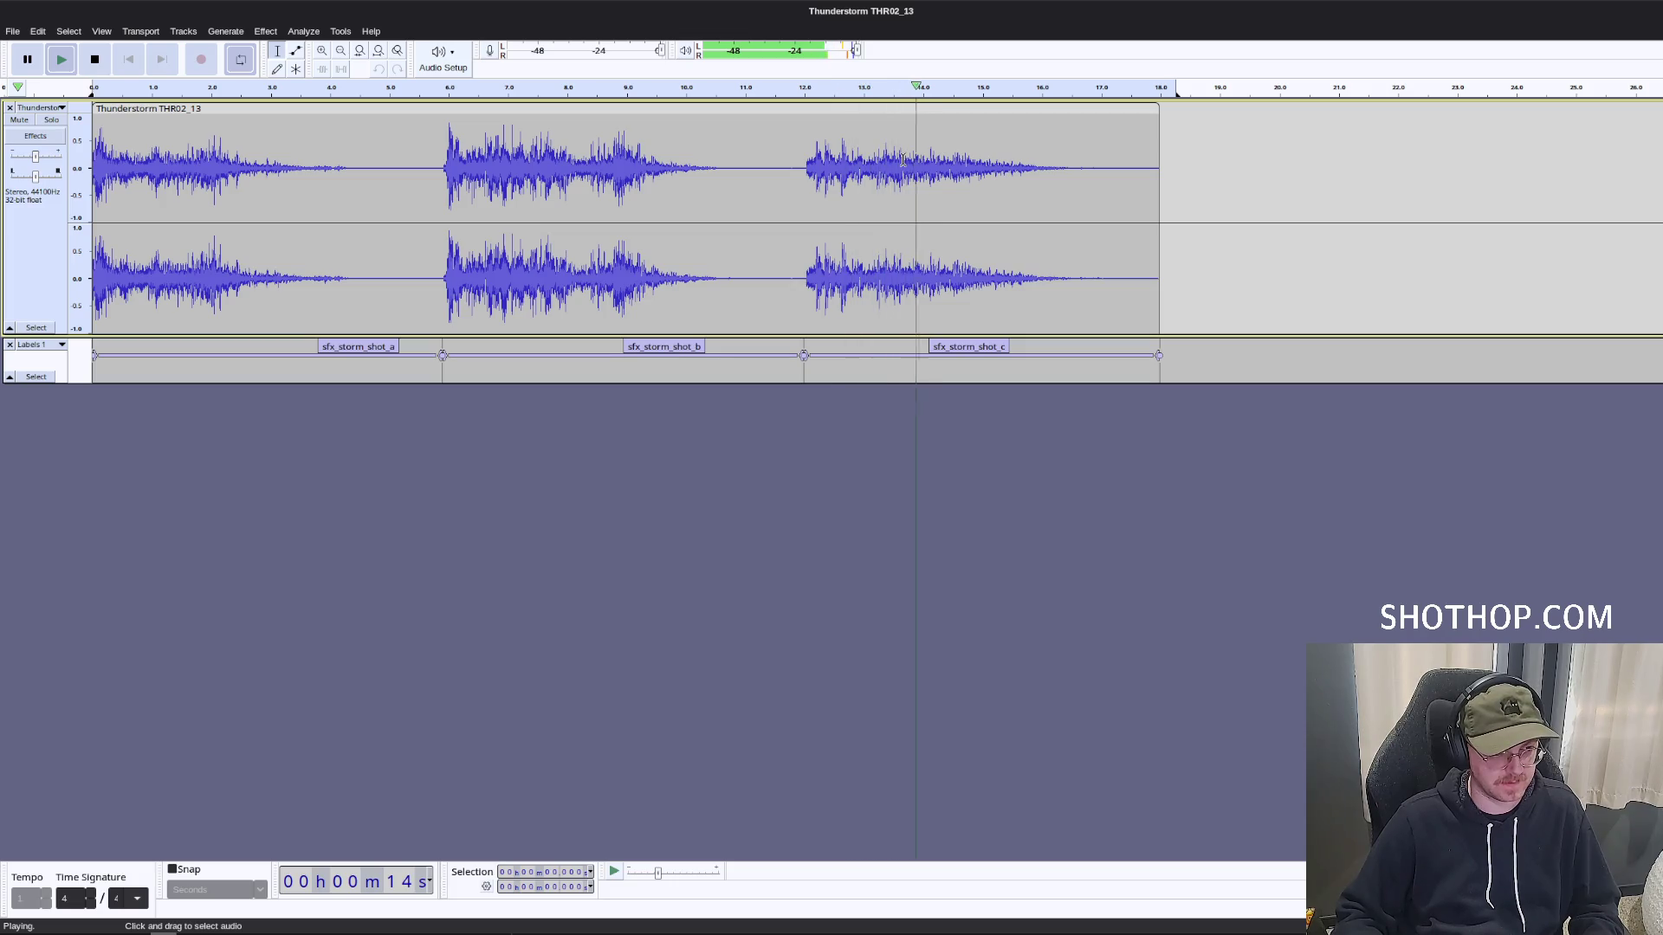
Duplicate the opening 0–0.85 s thunder hit onto a new track and move it to 12.08 s.
key(space)
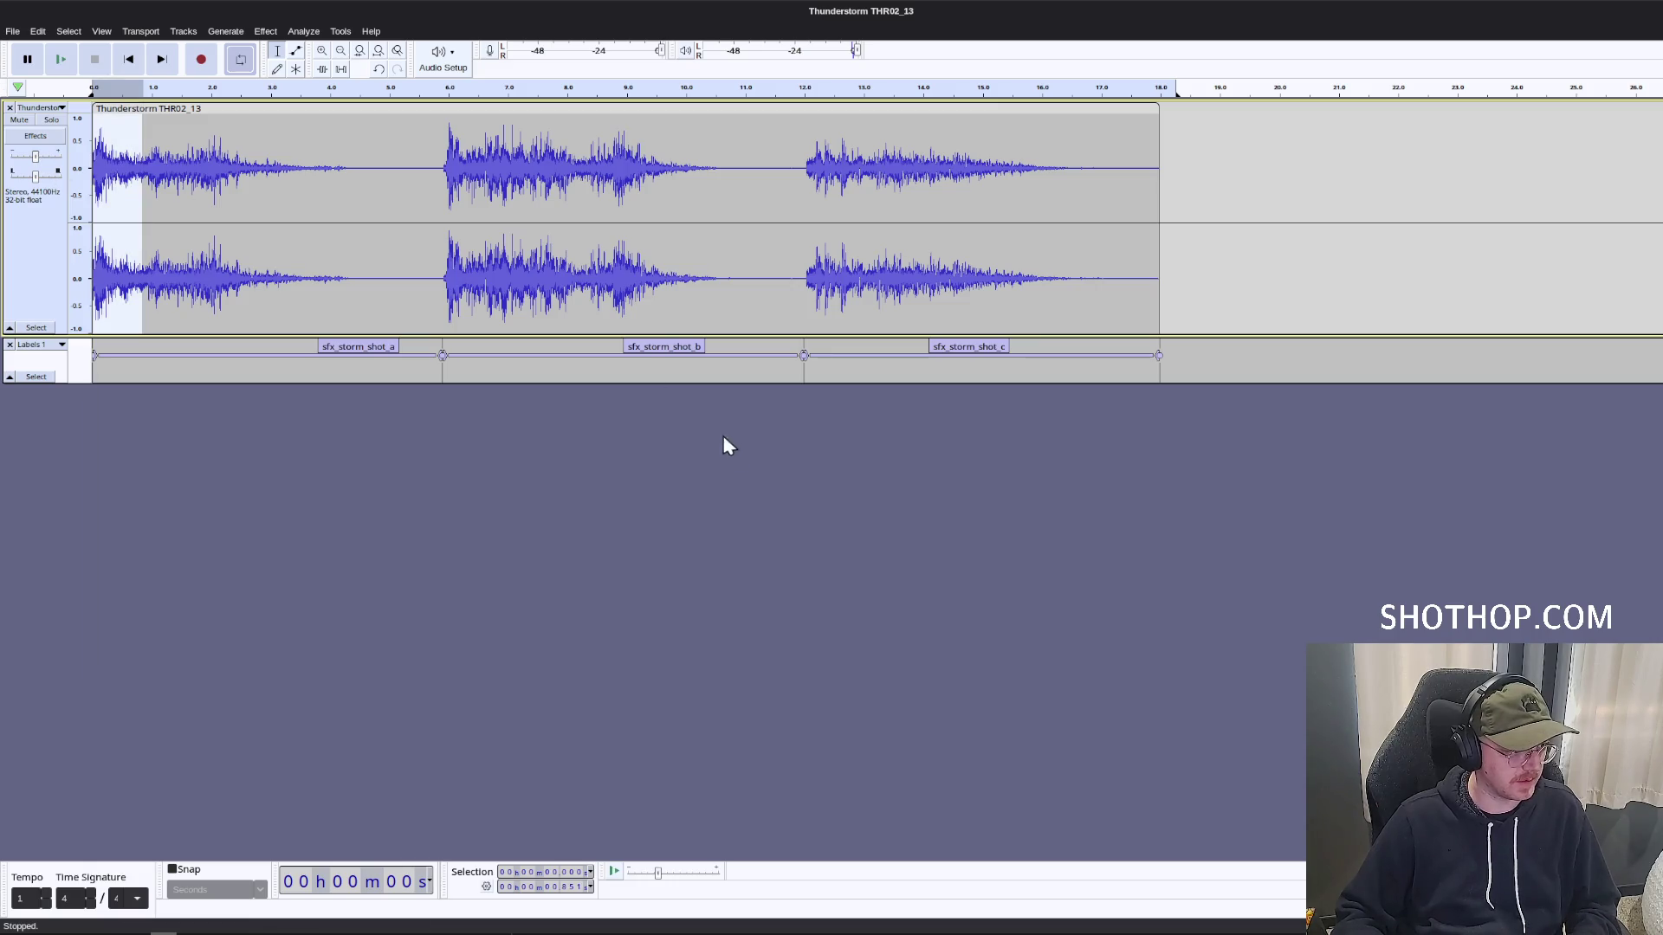
key(ctrl+d)
mouse_move(118, 387)
mouse_down()
mouse_move(834, 389)
mouse_move(855, 437)
mouse_up()
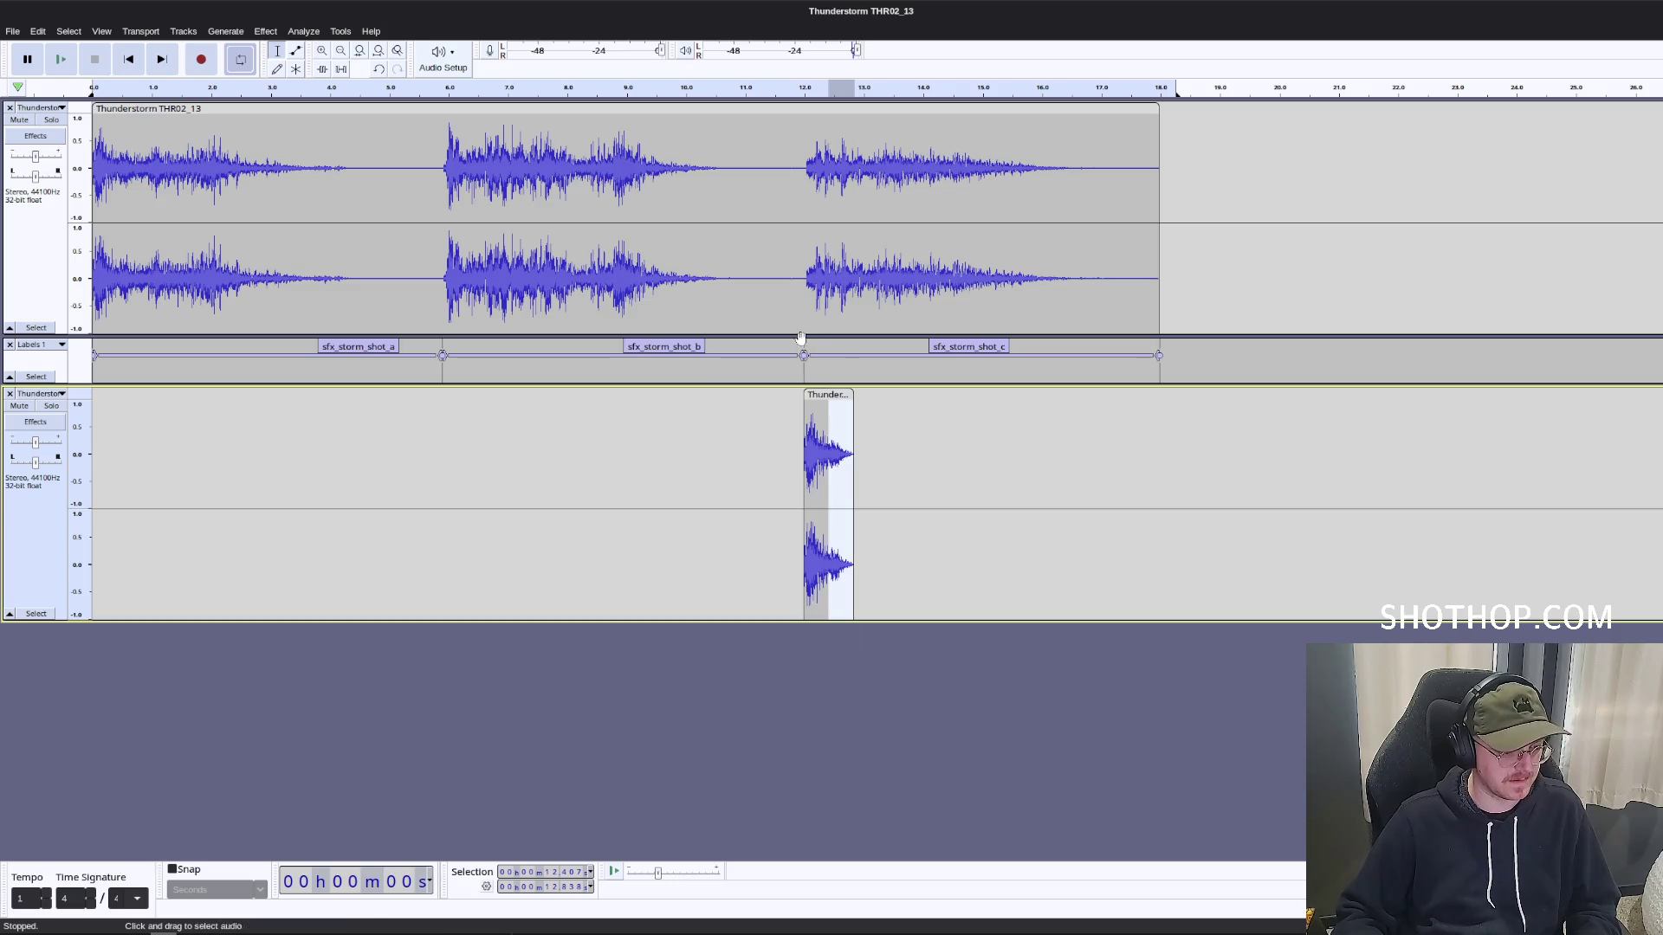
Audition the layered thunder near the third shot, then select the three storm shot files in Godot.
click(788, 225)
key(space)
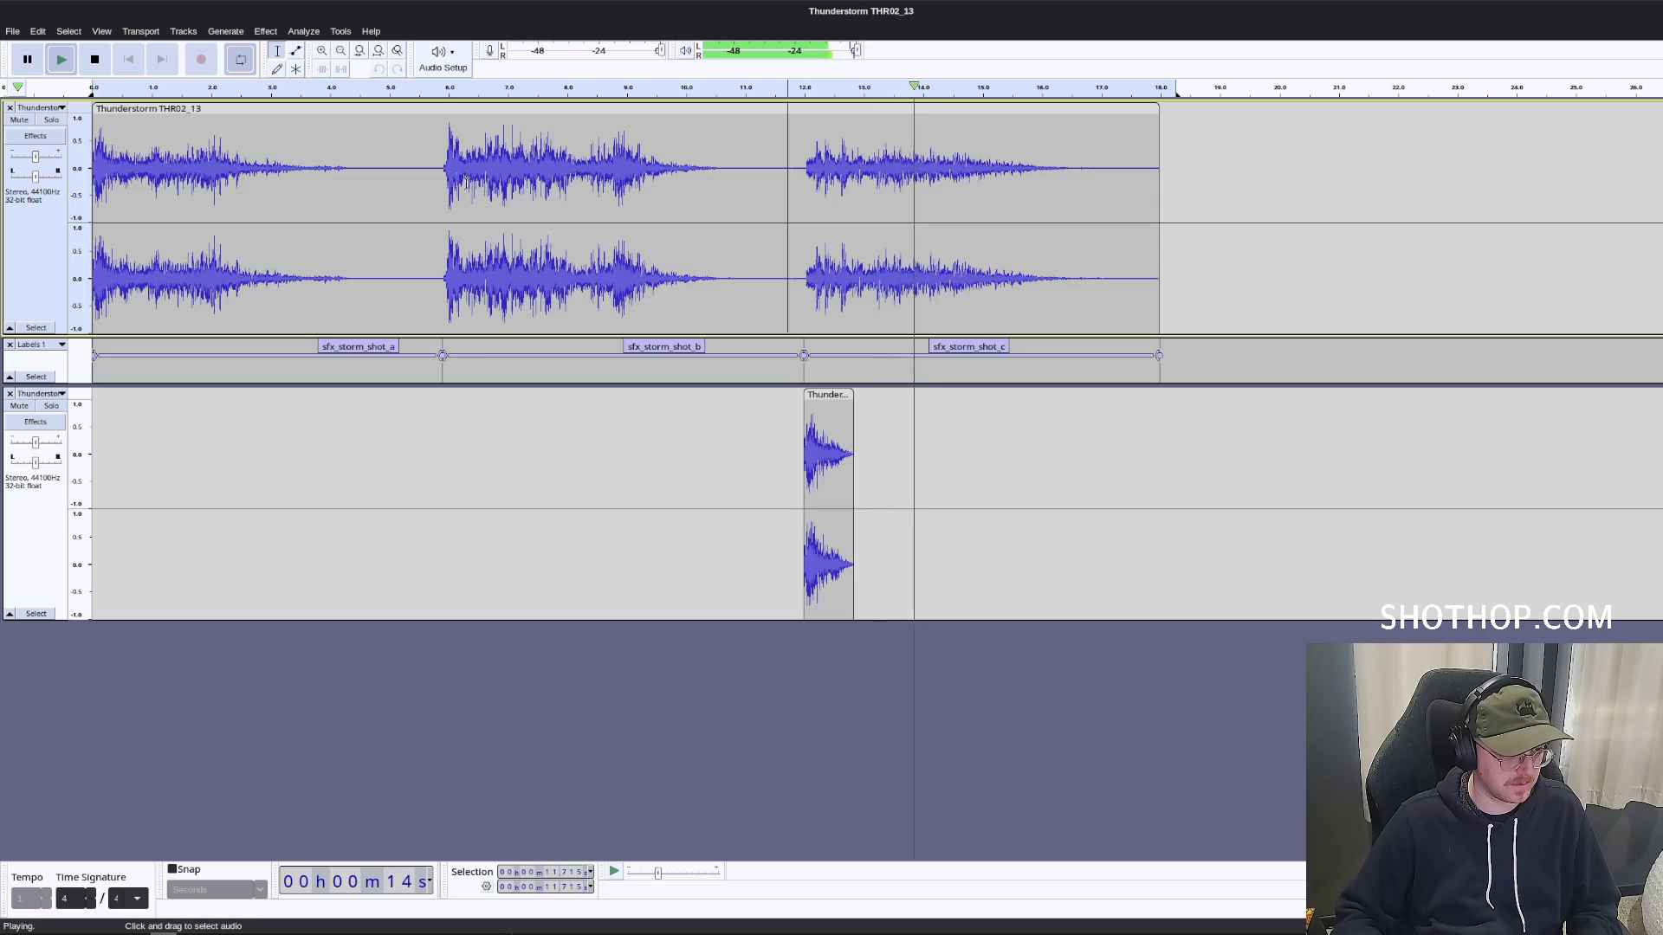
key(space)
click(372, 874)
shift+click(150, 664)
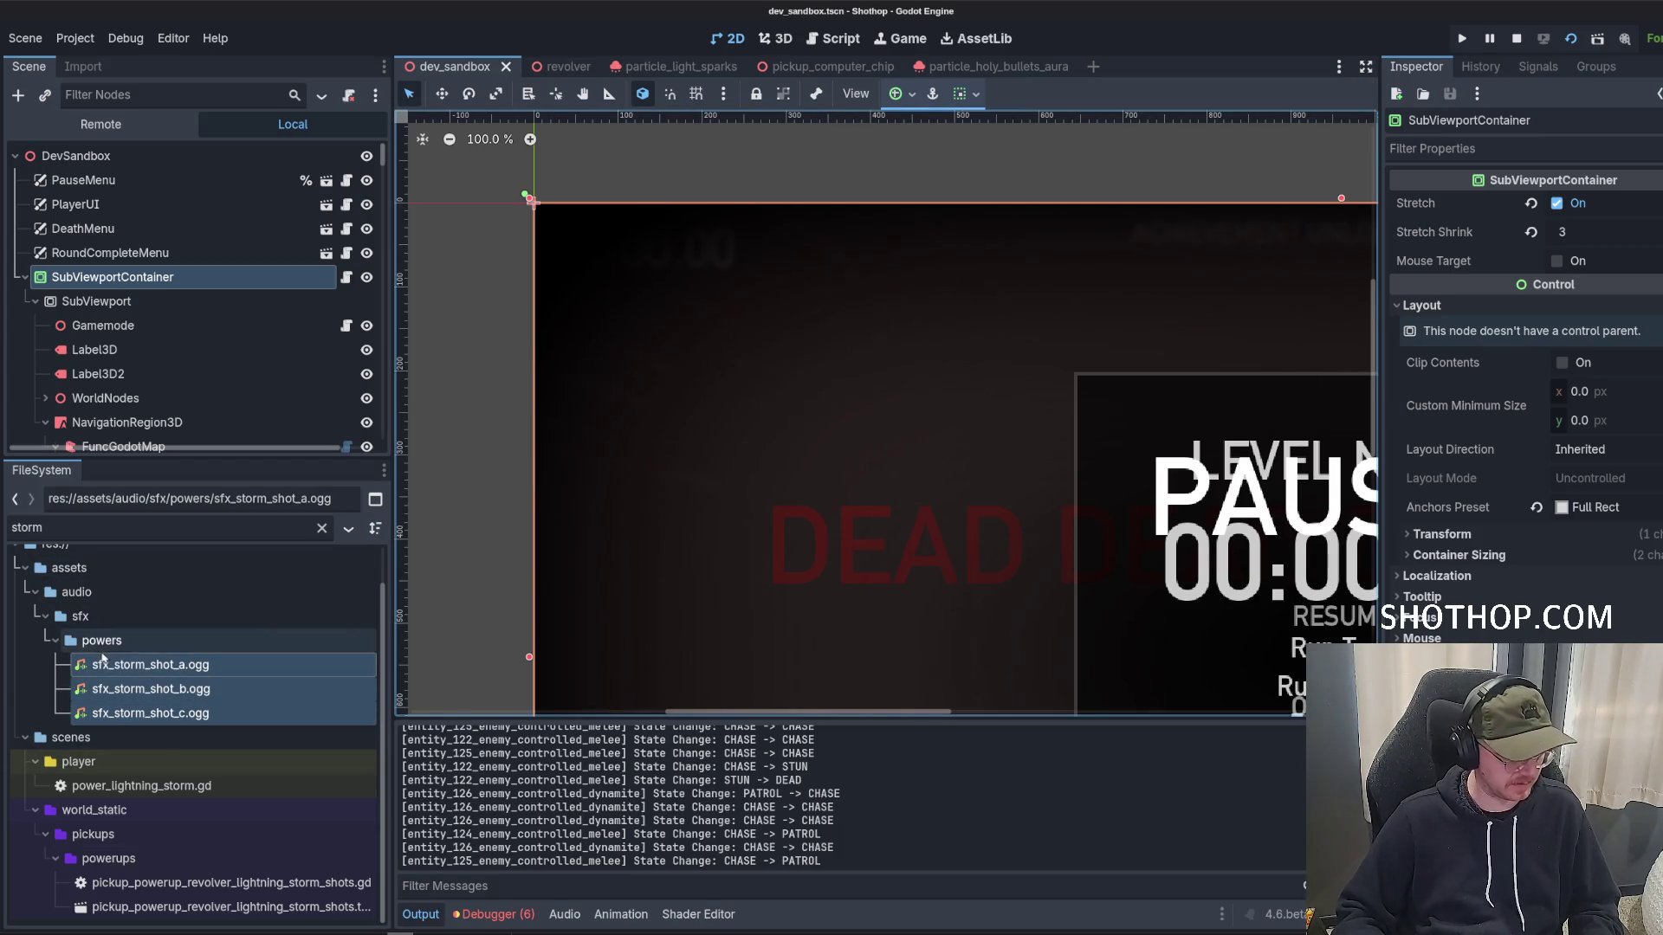
Open the game's powers folder in the file manager.
click(110, 640)
right_click(110, 640)
click(183, 918)
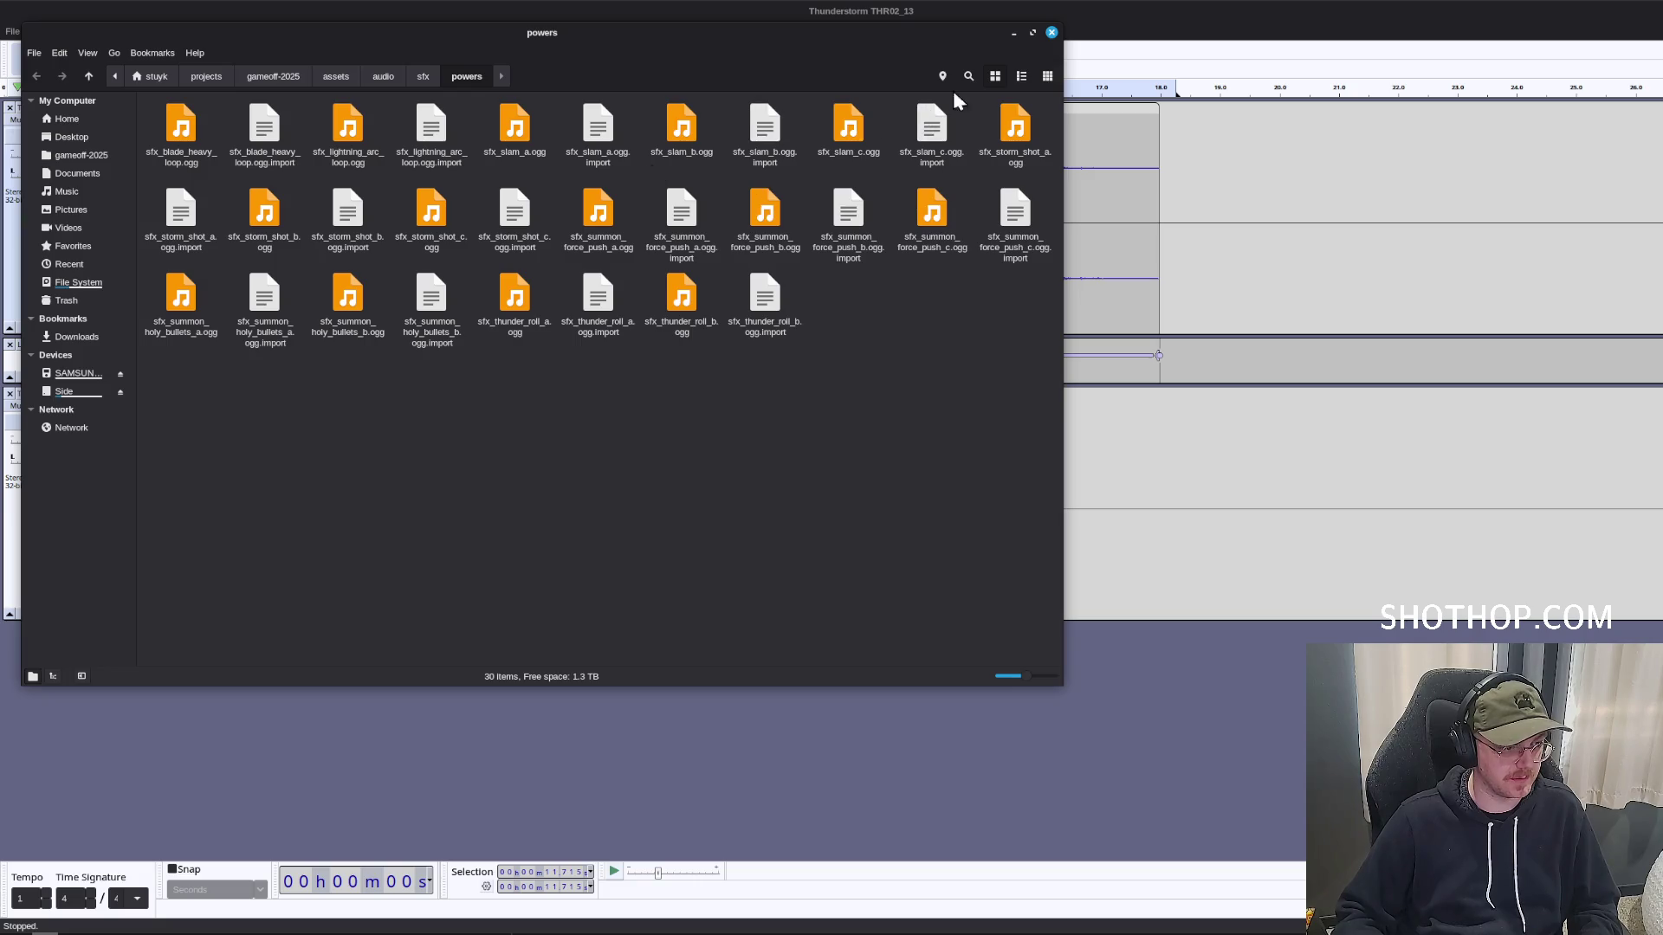
In a type-sorted list view, delete sfx_storm_shot_a–c.ogg, then return to Audacity.
click(1022, 77)
click(862, 101)
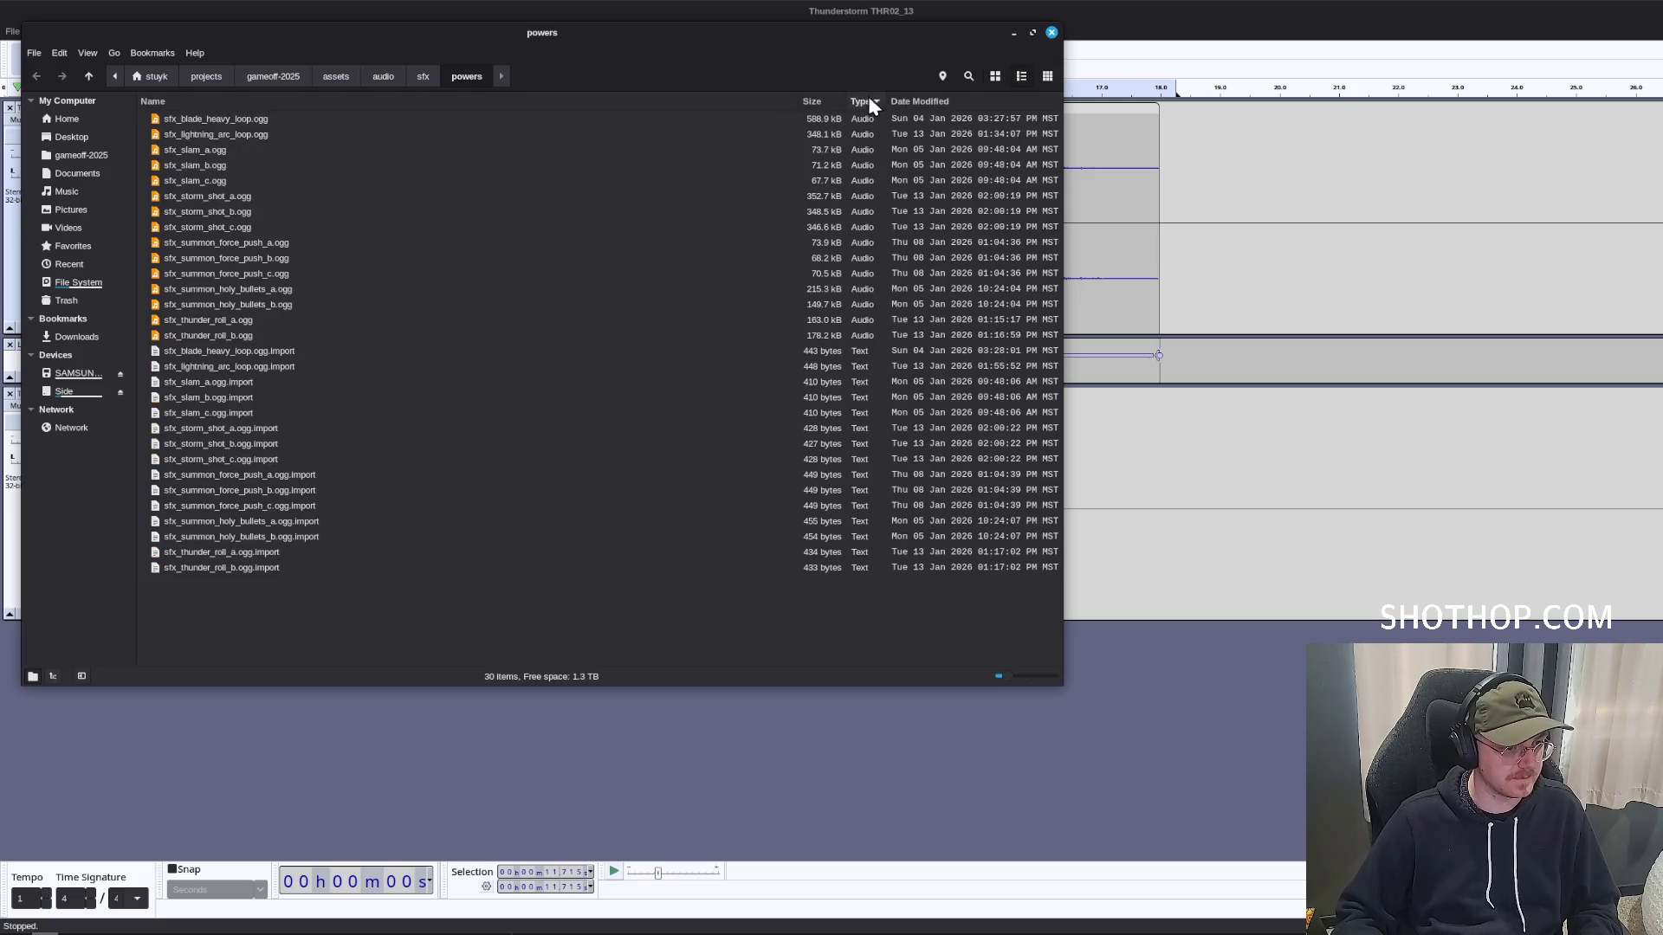
click(222, 195)
shift+click(222, 227)
key(Delete)
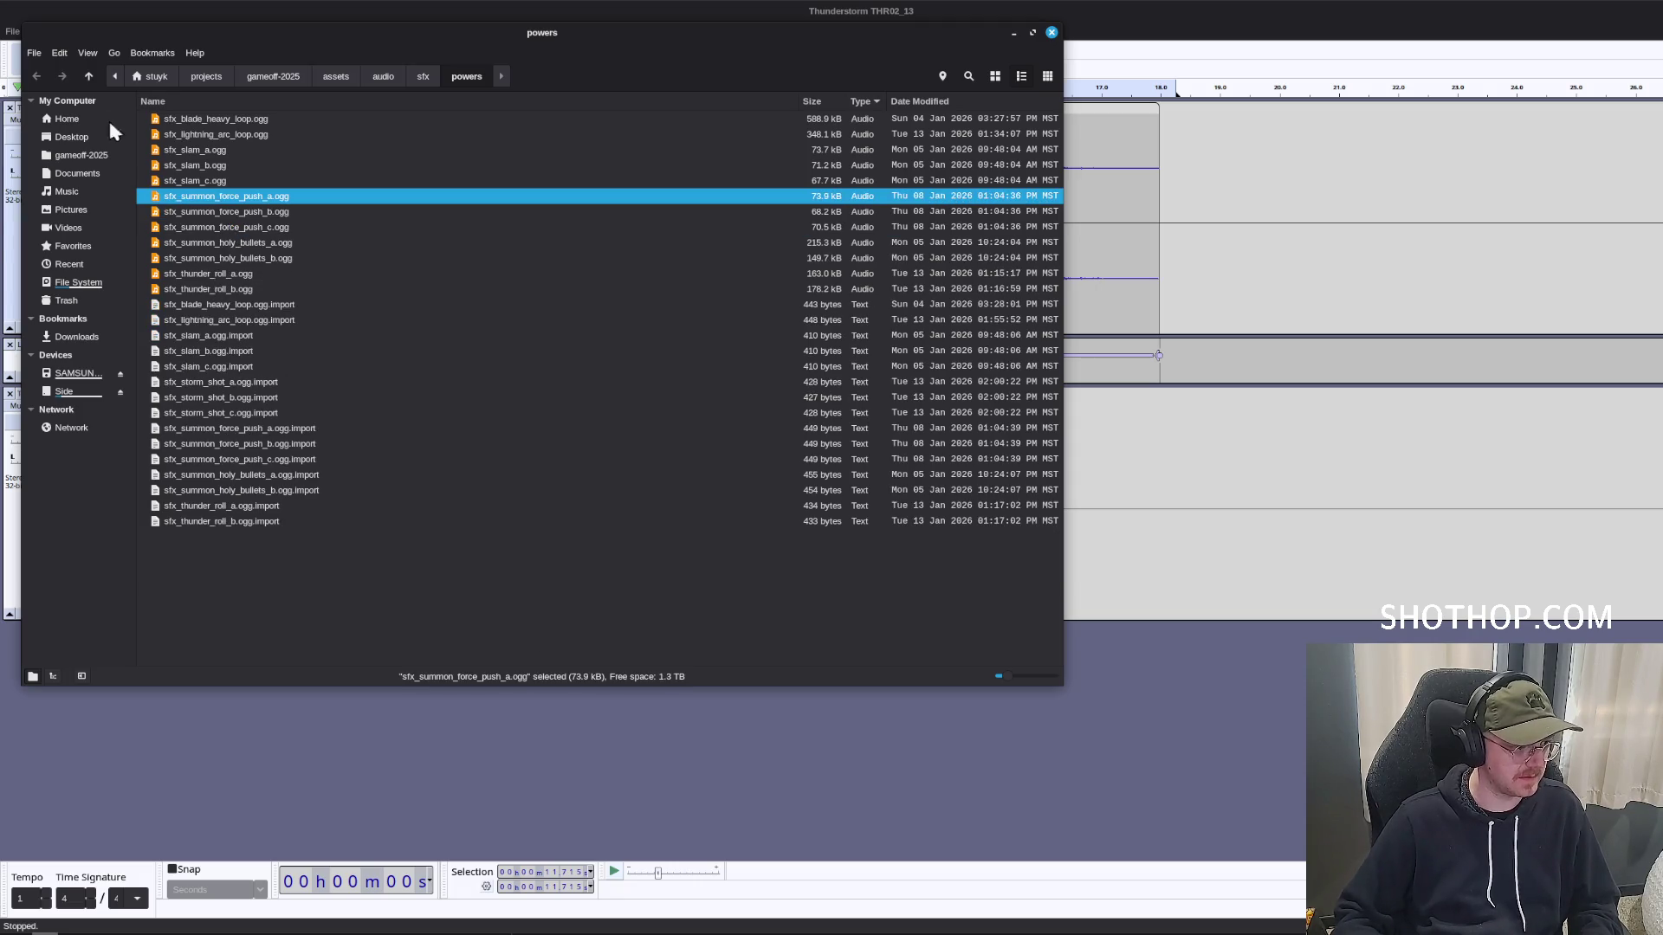
click(4, 31)
click(12, 31)
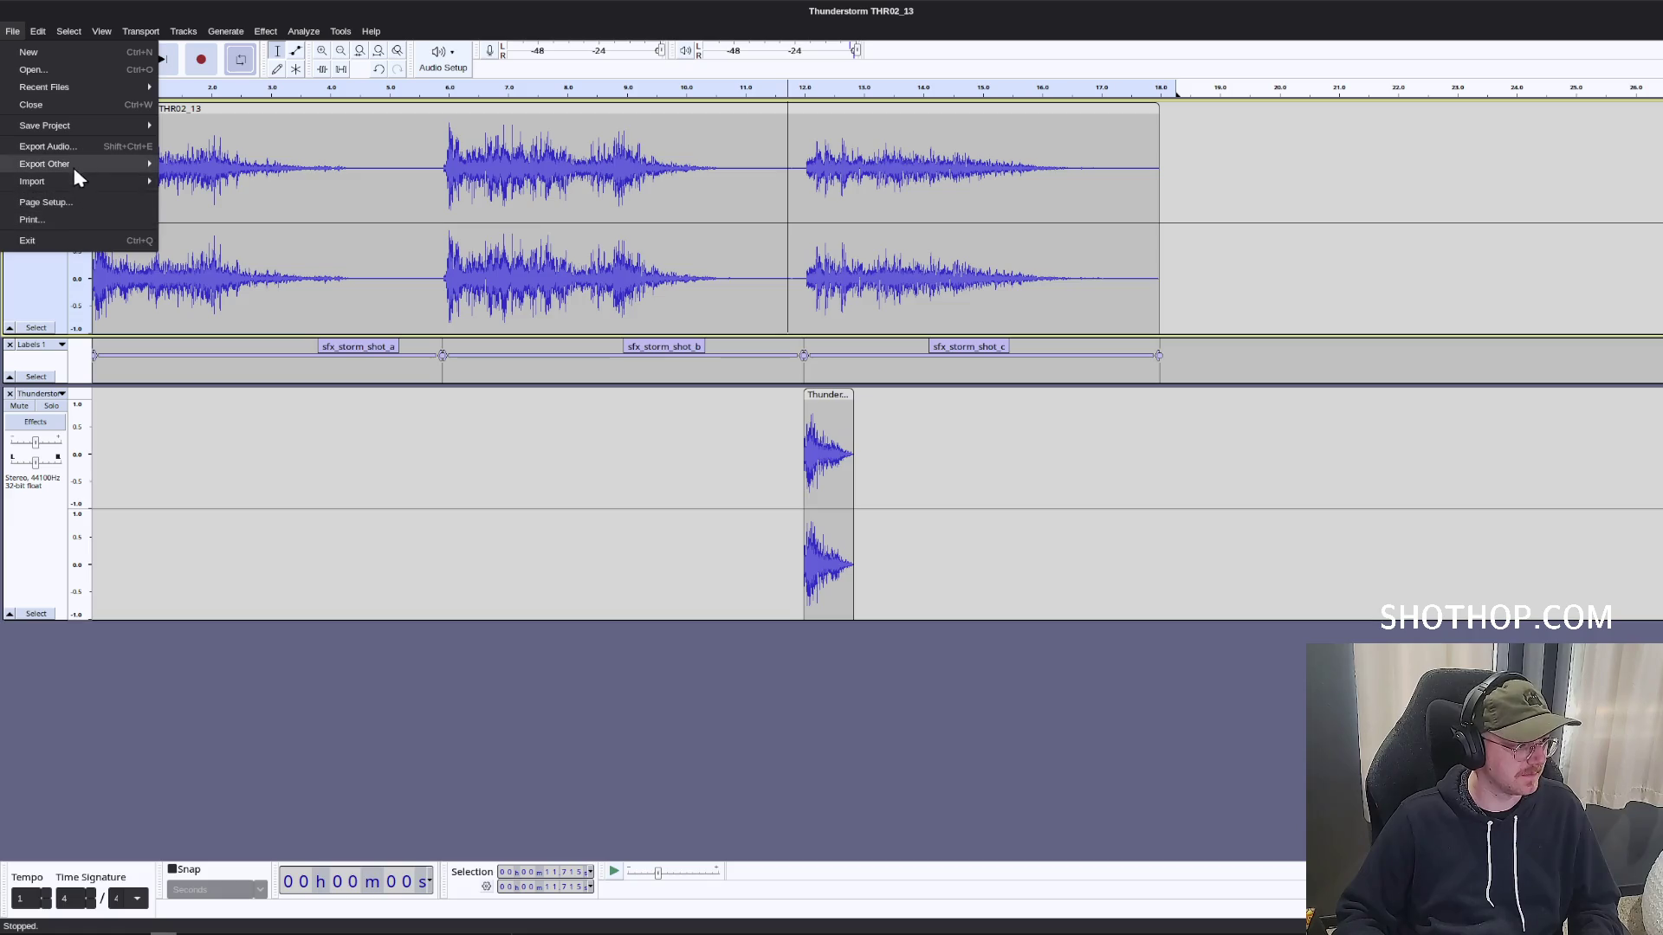
Export the labelled storm shots as separate Ogg Vorbis files named by label, then return to Godot.
click(71, 146)
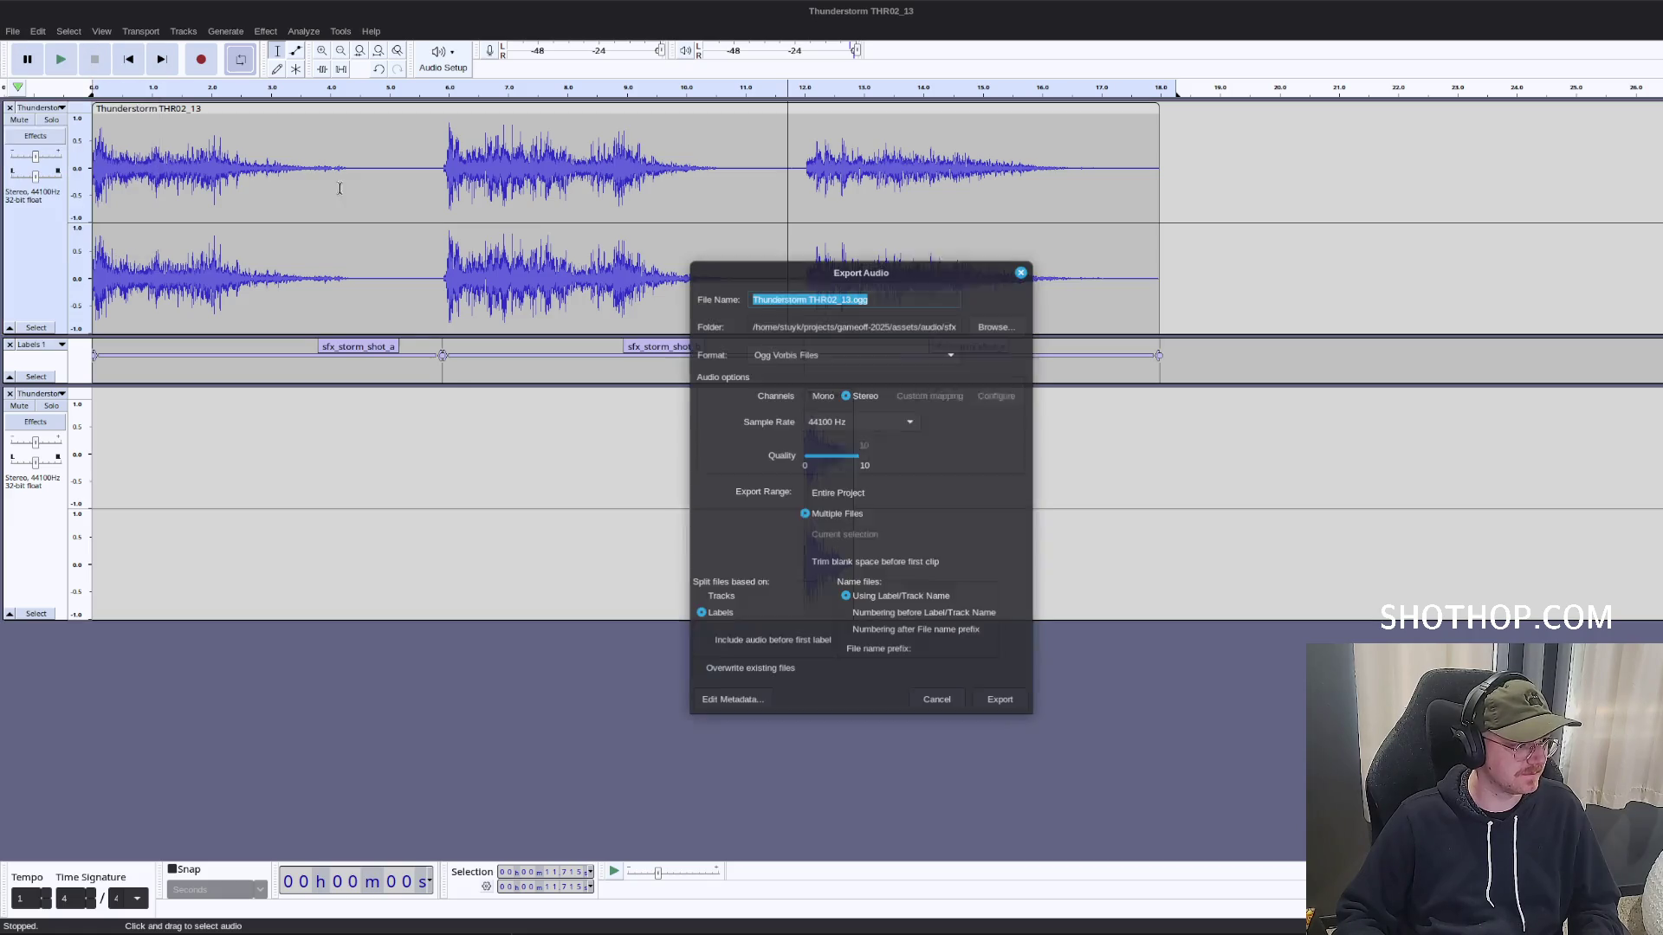
click(1006, 704)
click(867, 604)
key(alt+Tab)
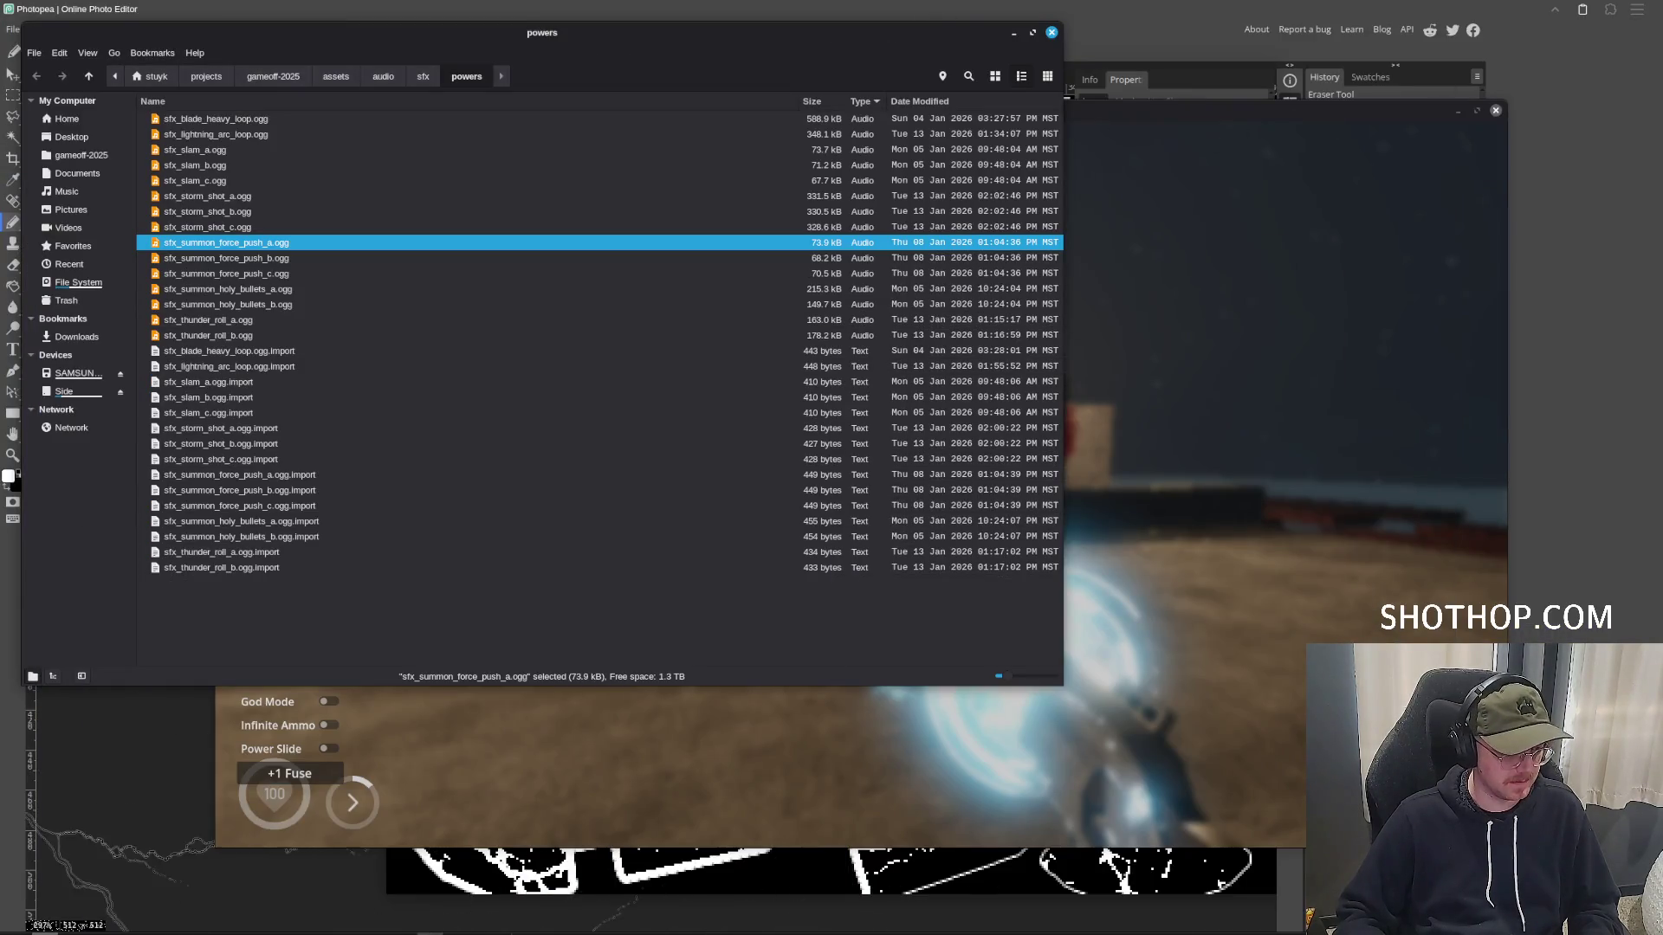
click(63, 883)
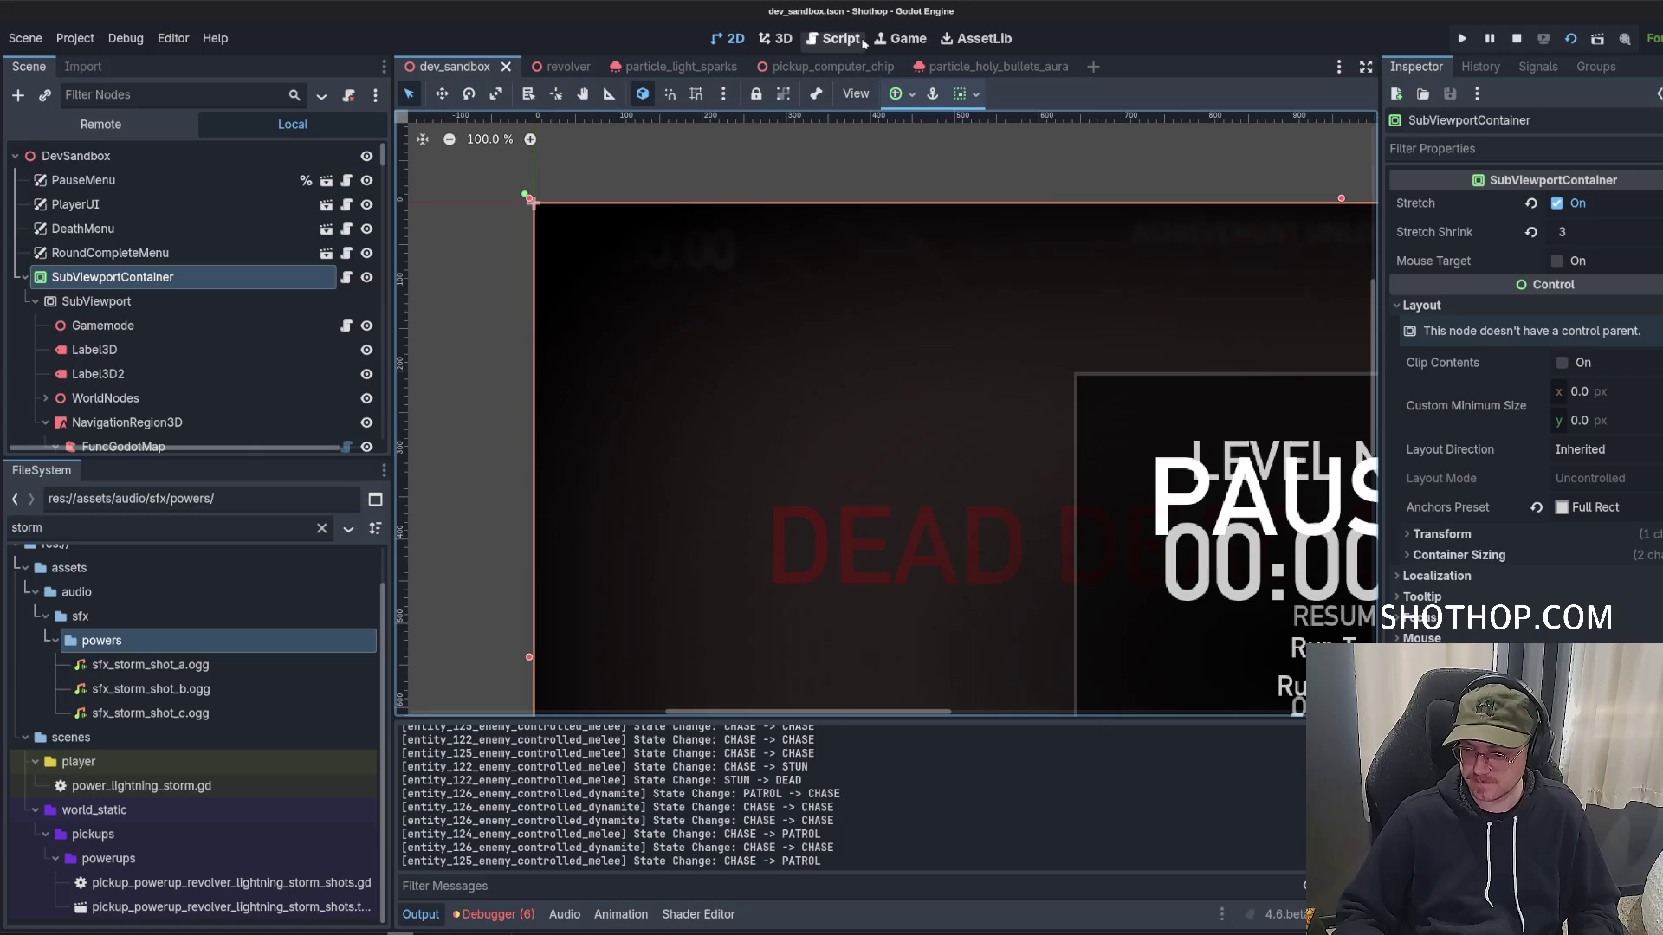
Restart the game with F5 and walk to the Storm Shots pickup, firing a test shot.
click(1518, 37)
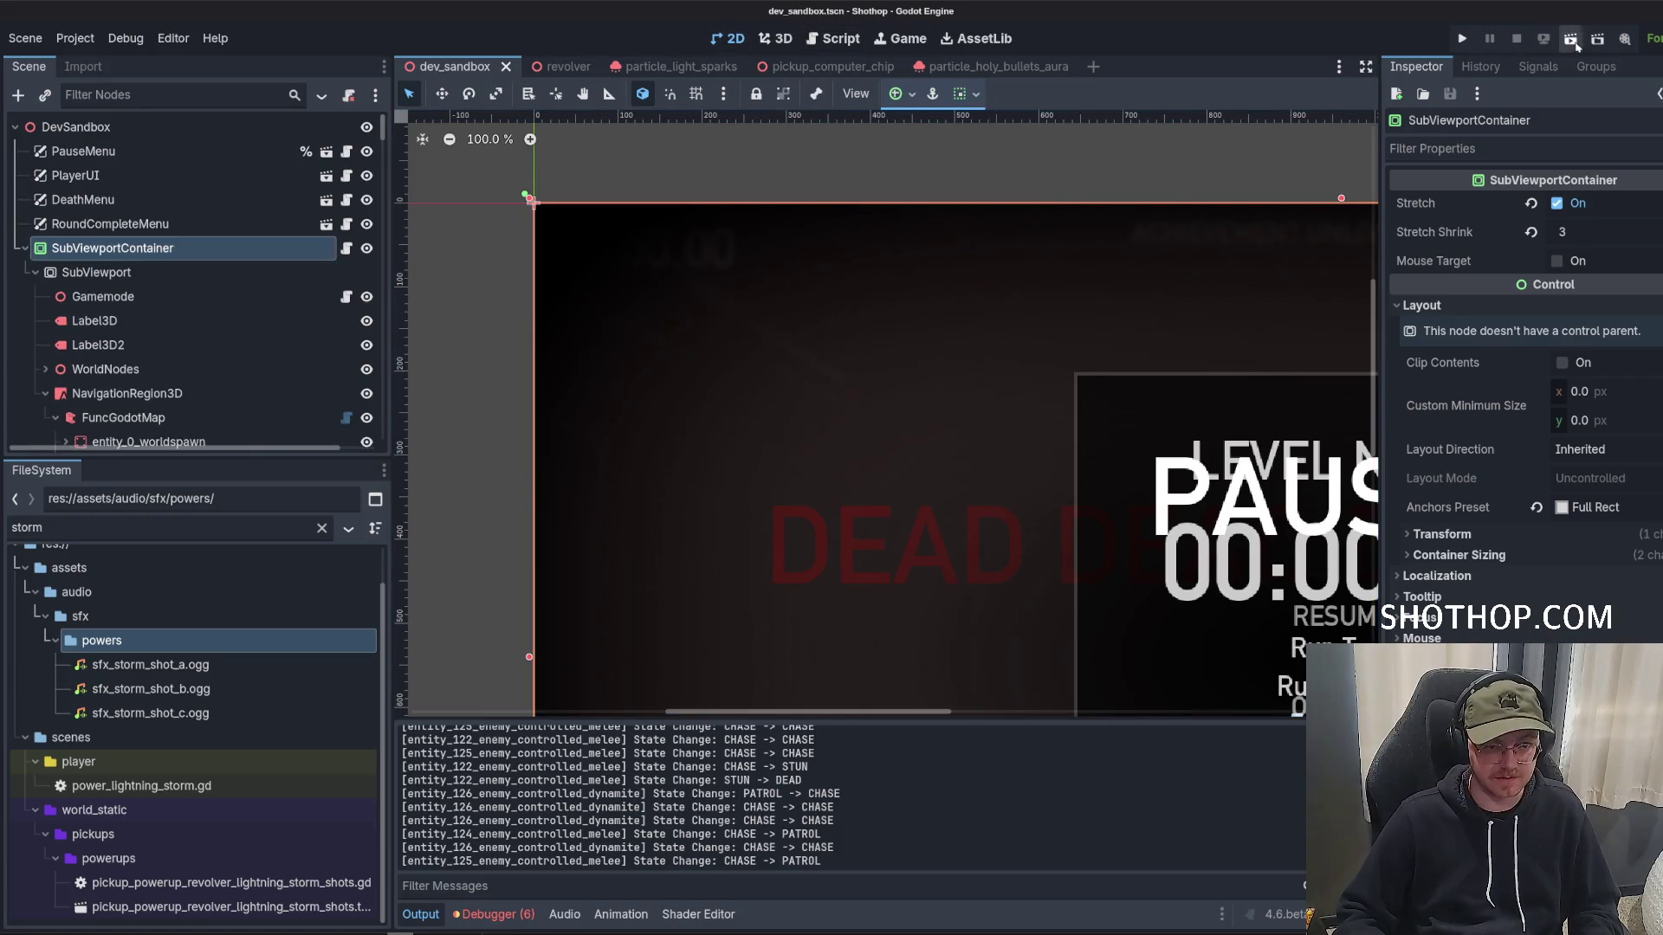
key(F5)
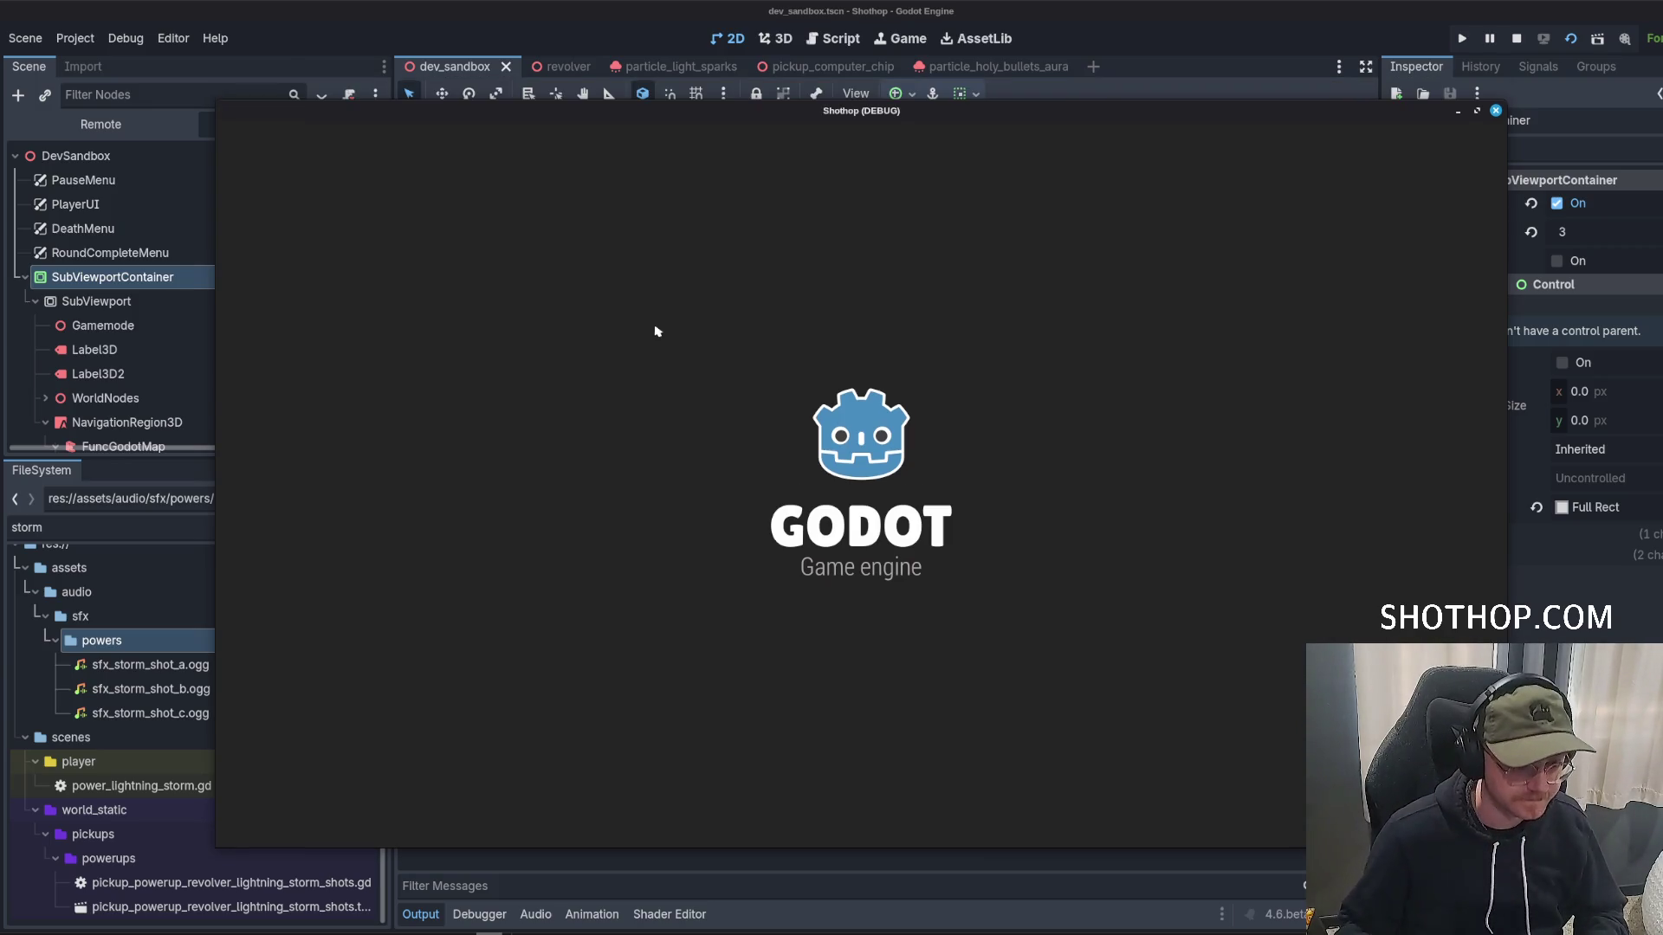
key(w)
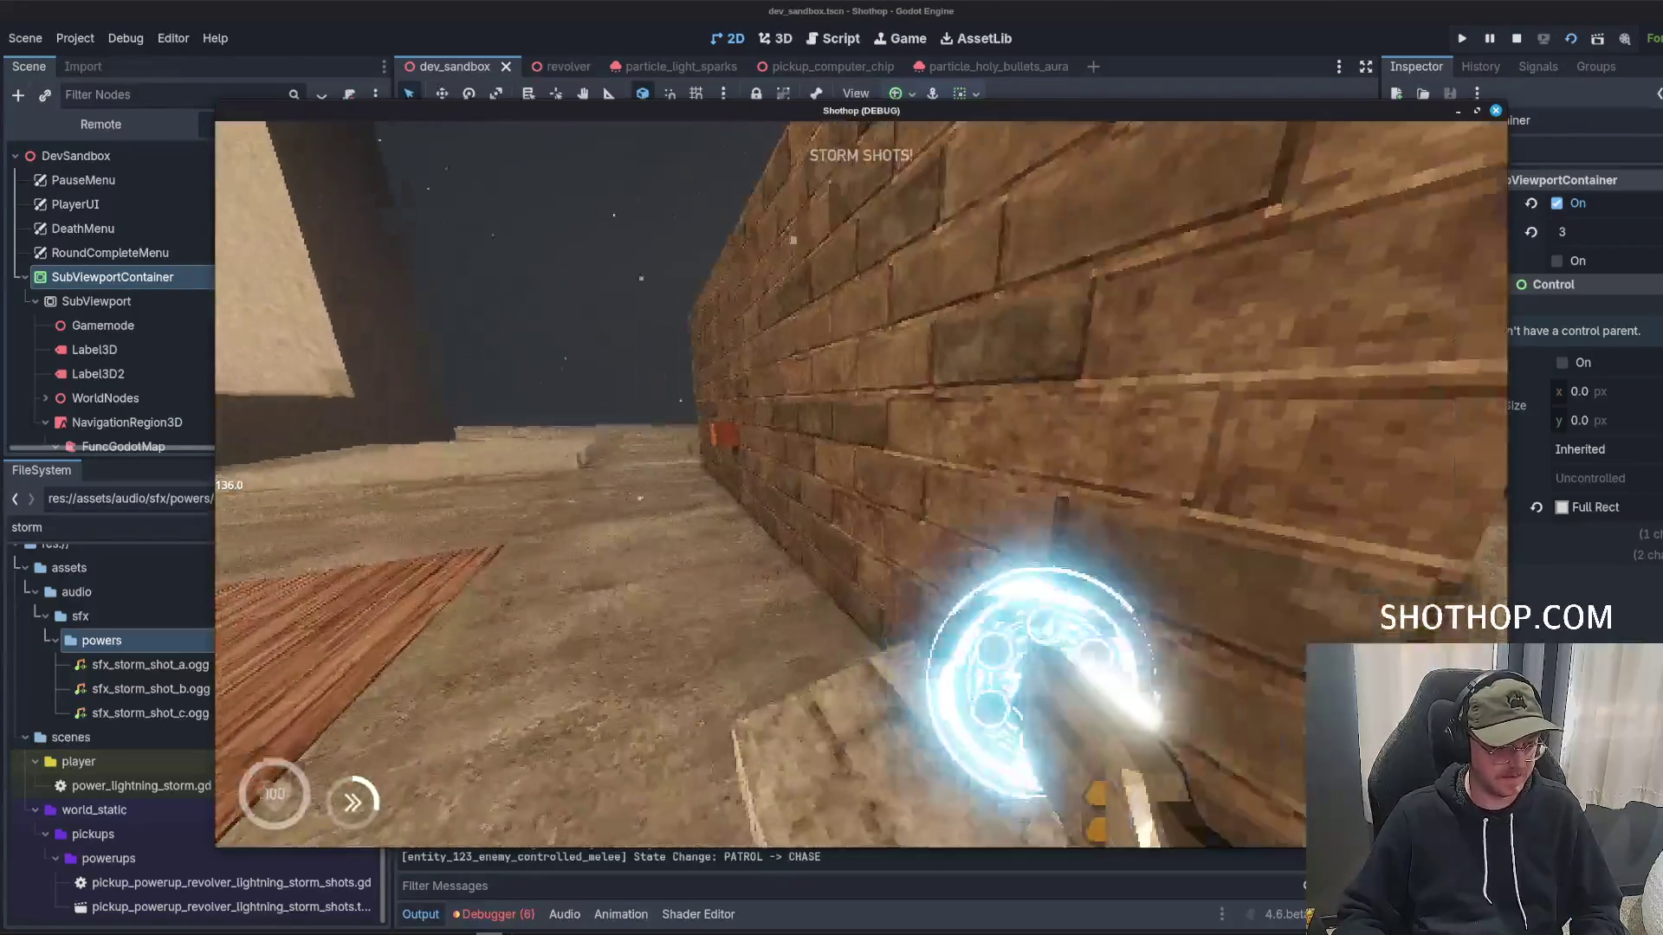
click(860, 485)
Fire storm shot volleys at the enemies to hear the thunder, then pause and stop the game.
key(w)
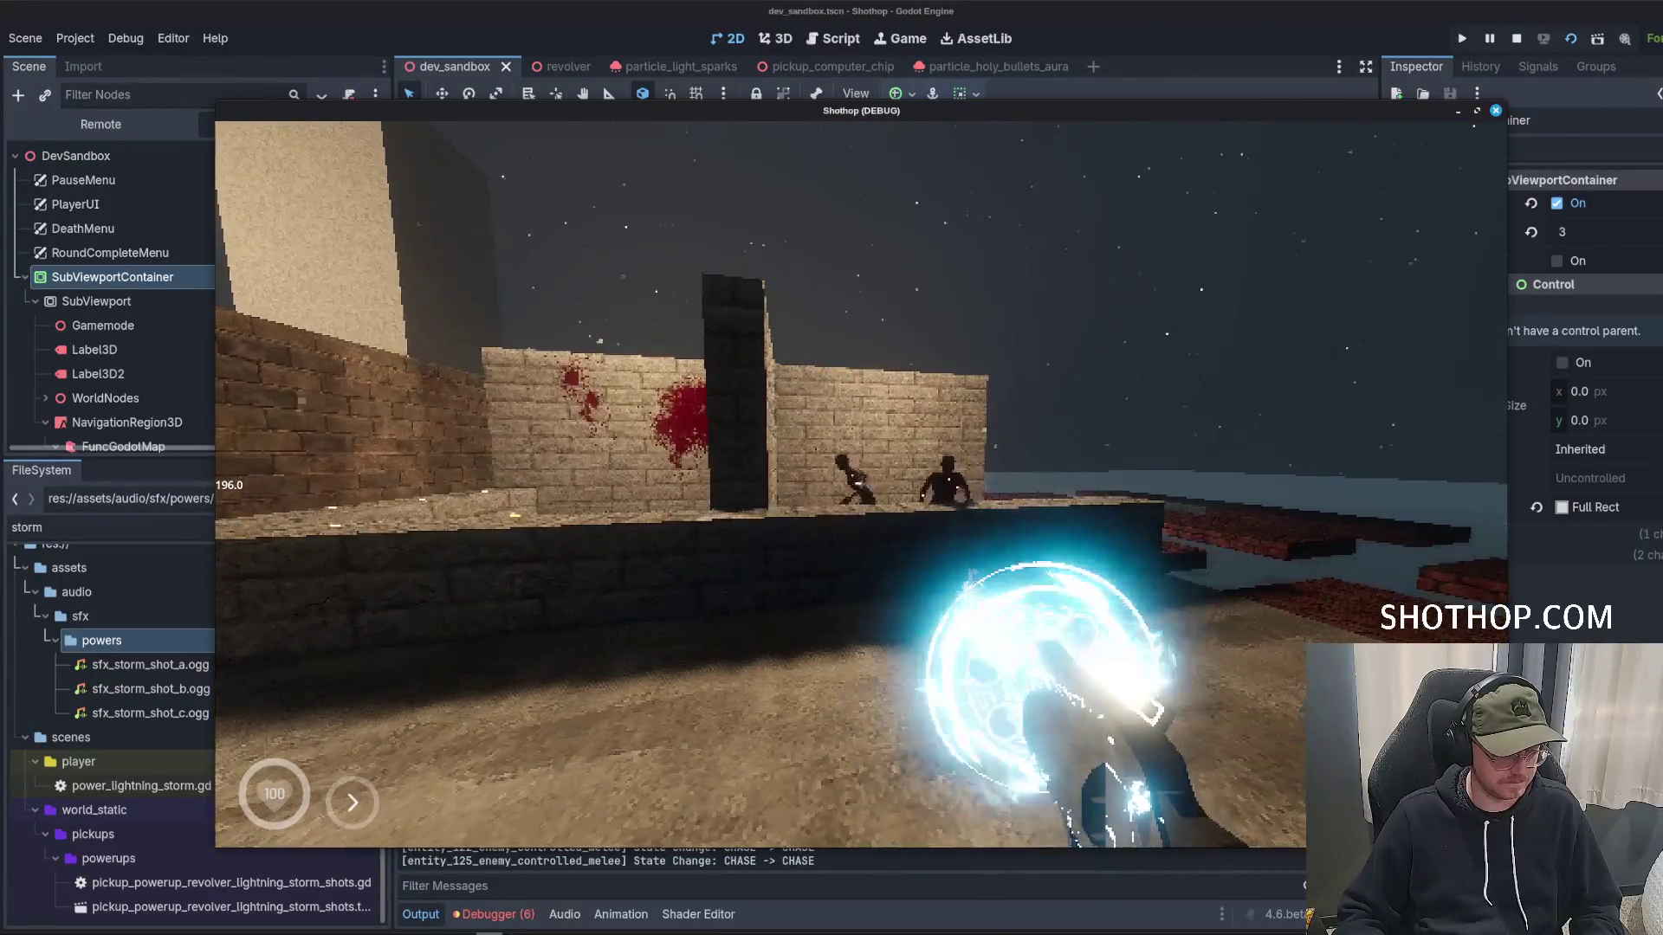
click(861, 485)
click(861, 485)
click(860, 485)
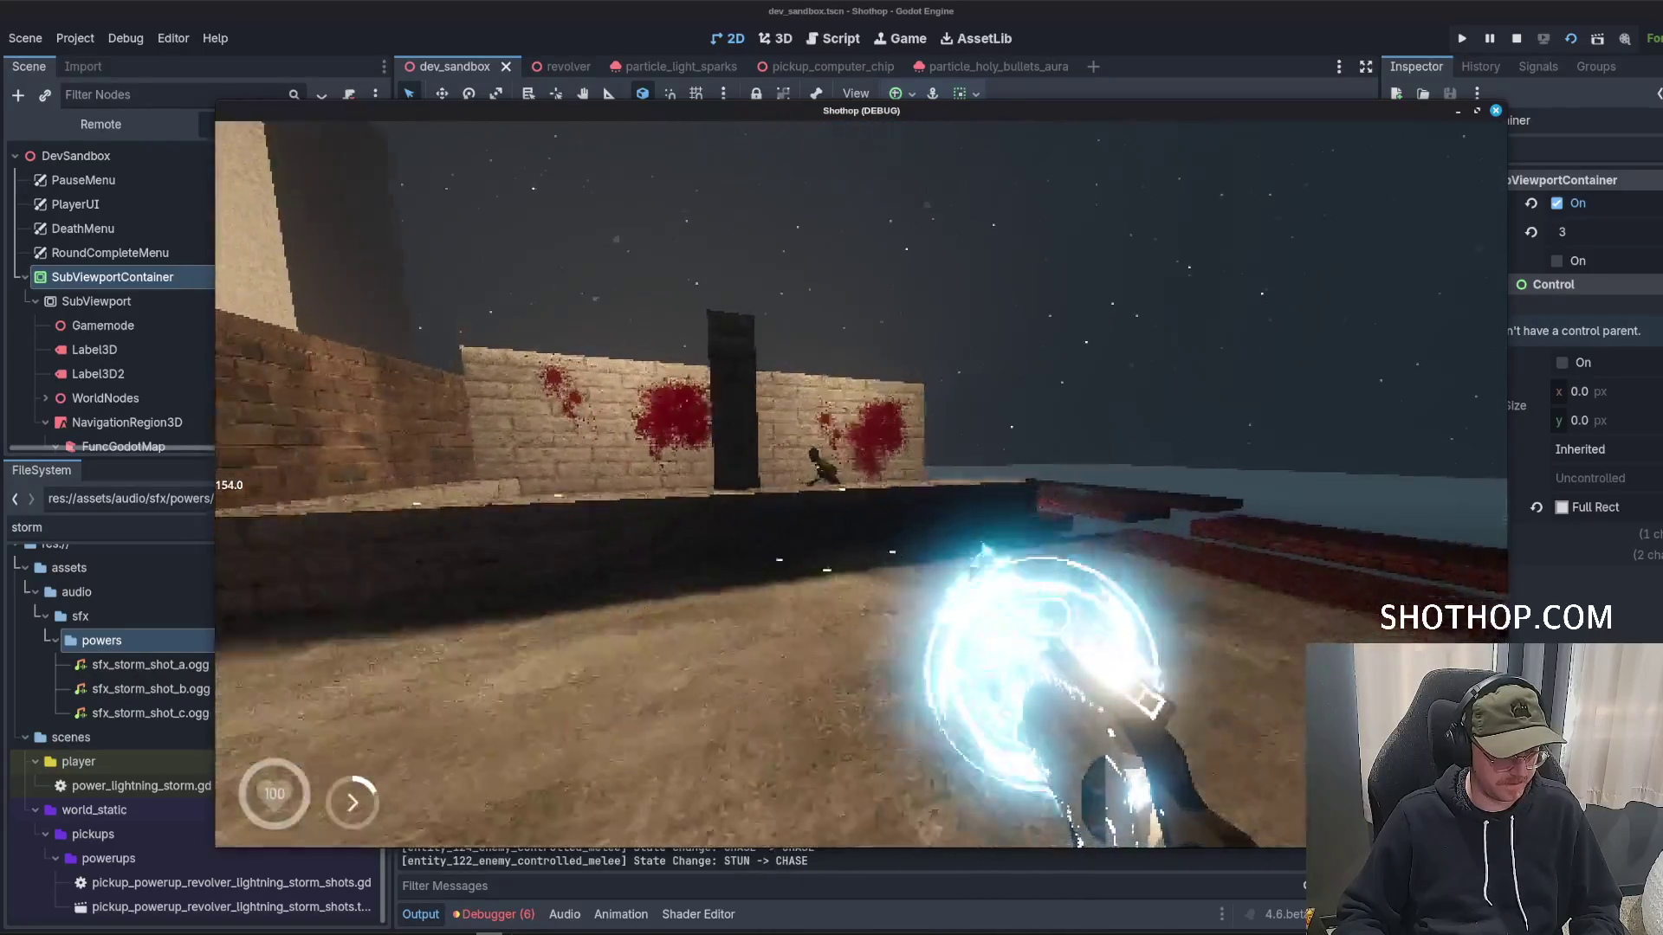
click(861, 485)
click(861, 485)
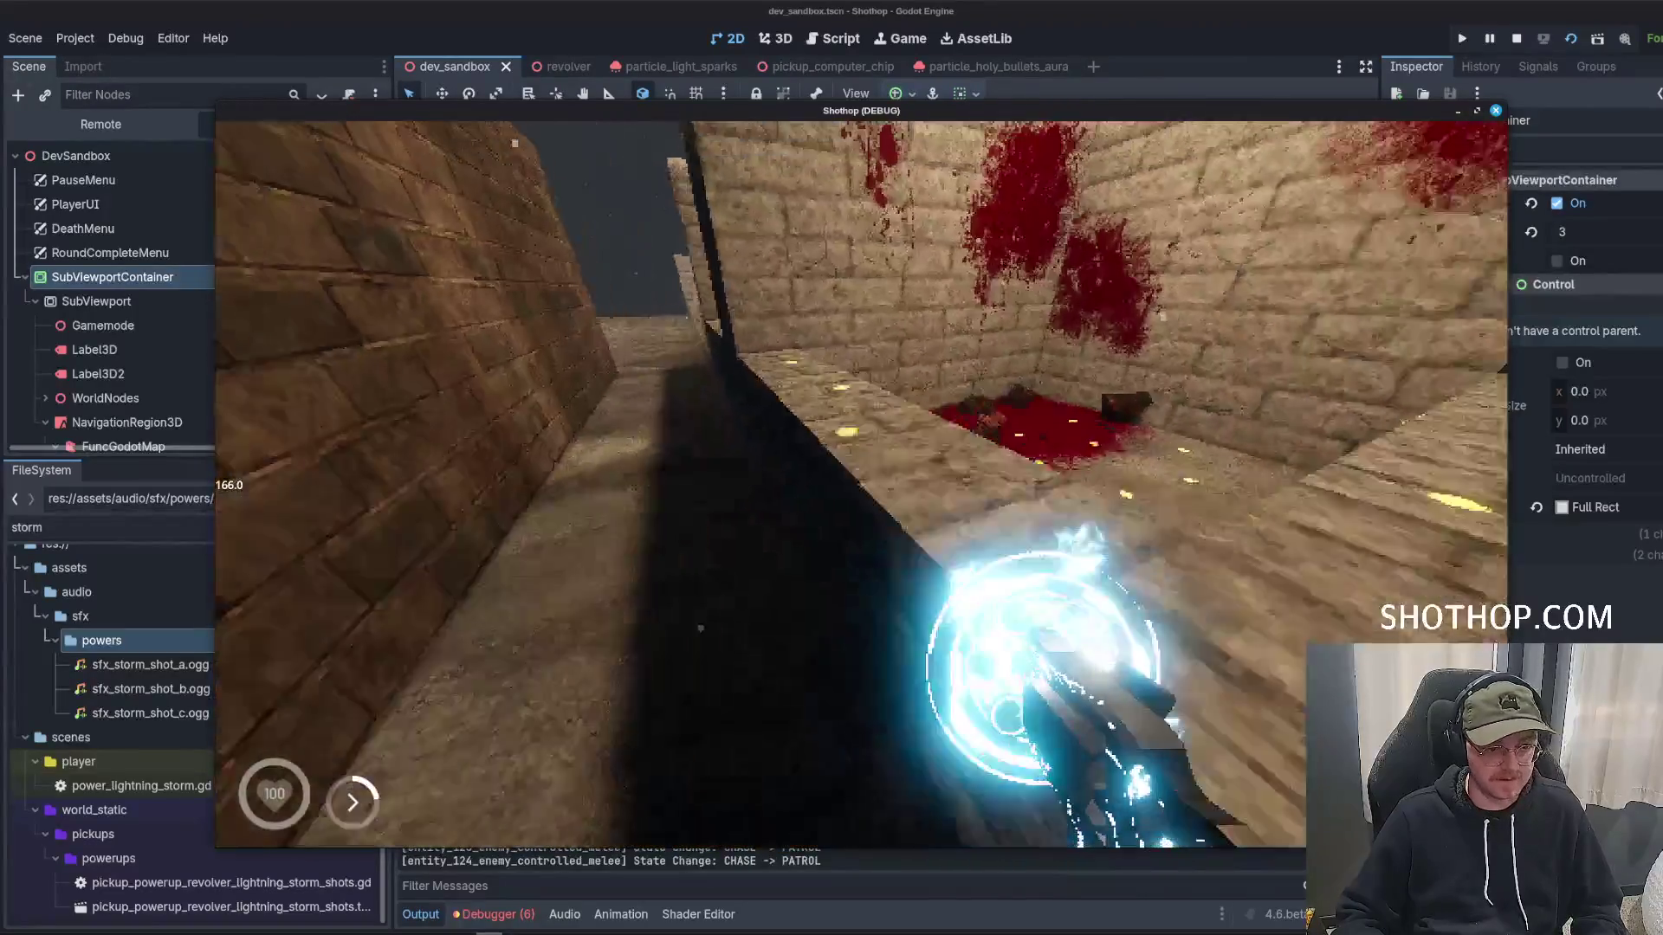
key(Escape)
click(1516, 40)
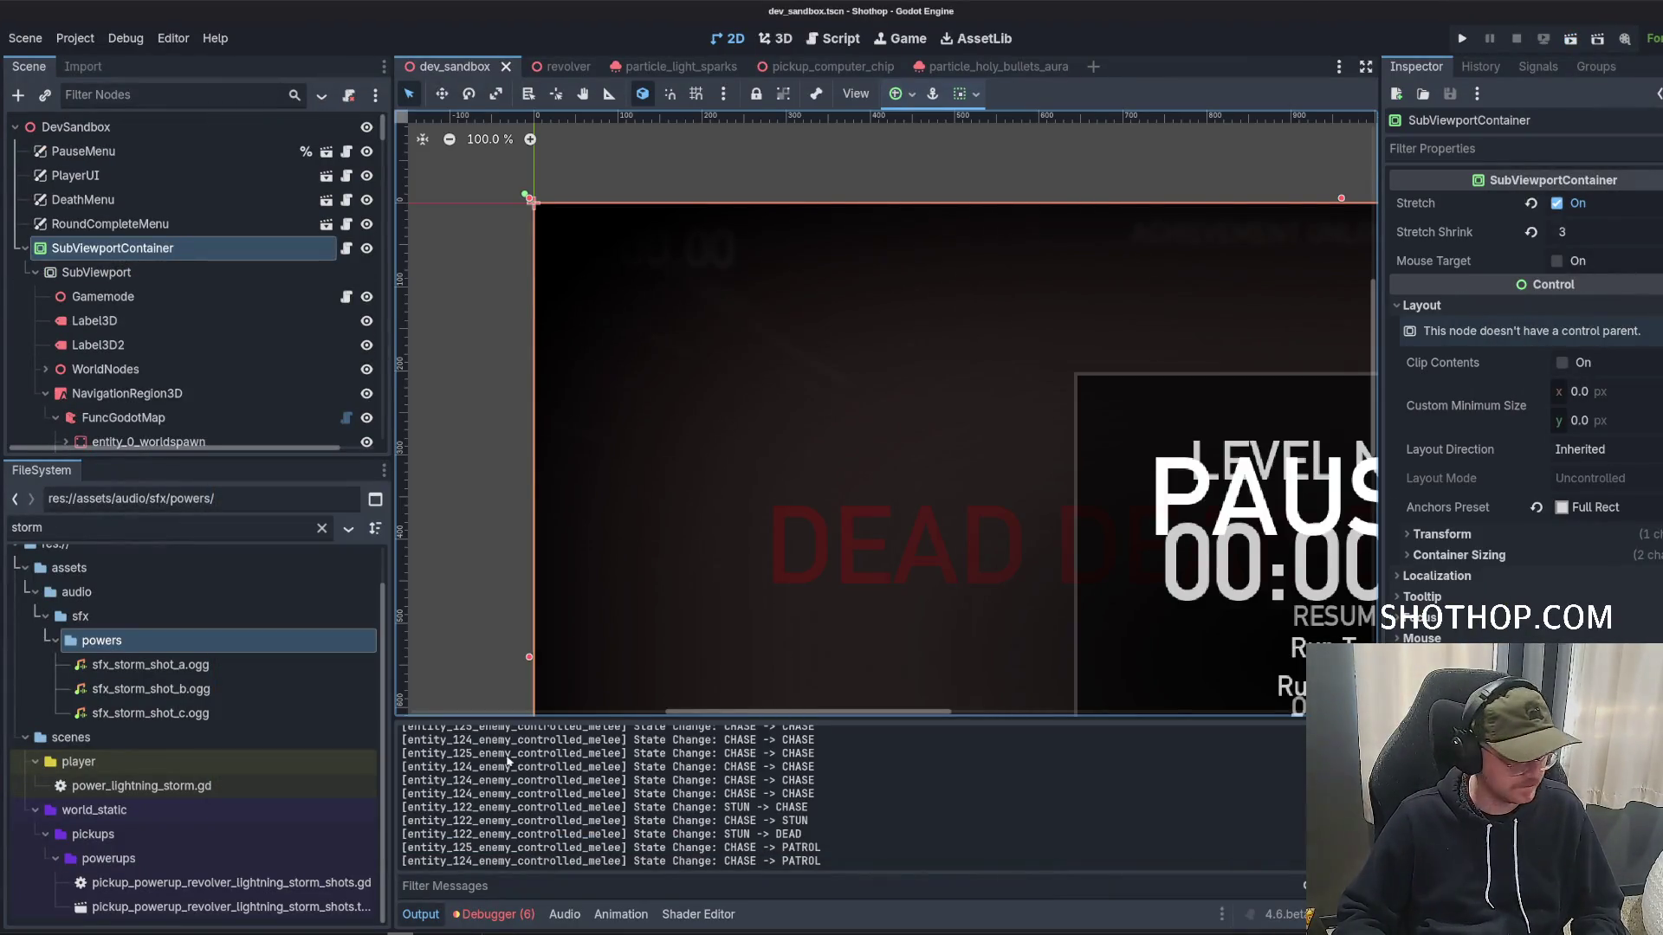
Remove all tracks from the Audacity project and return to Godot.
key(alt+Tab)
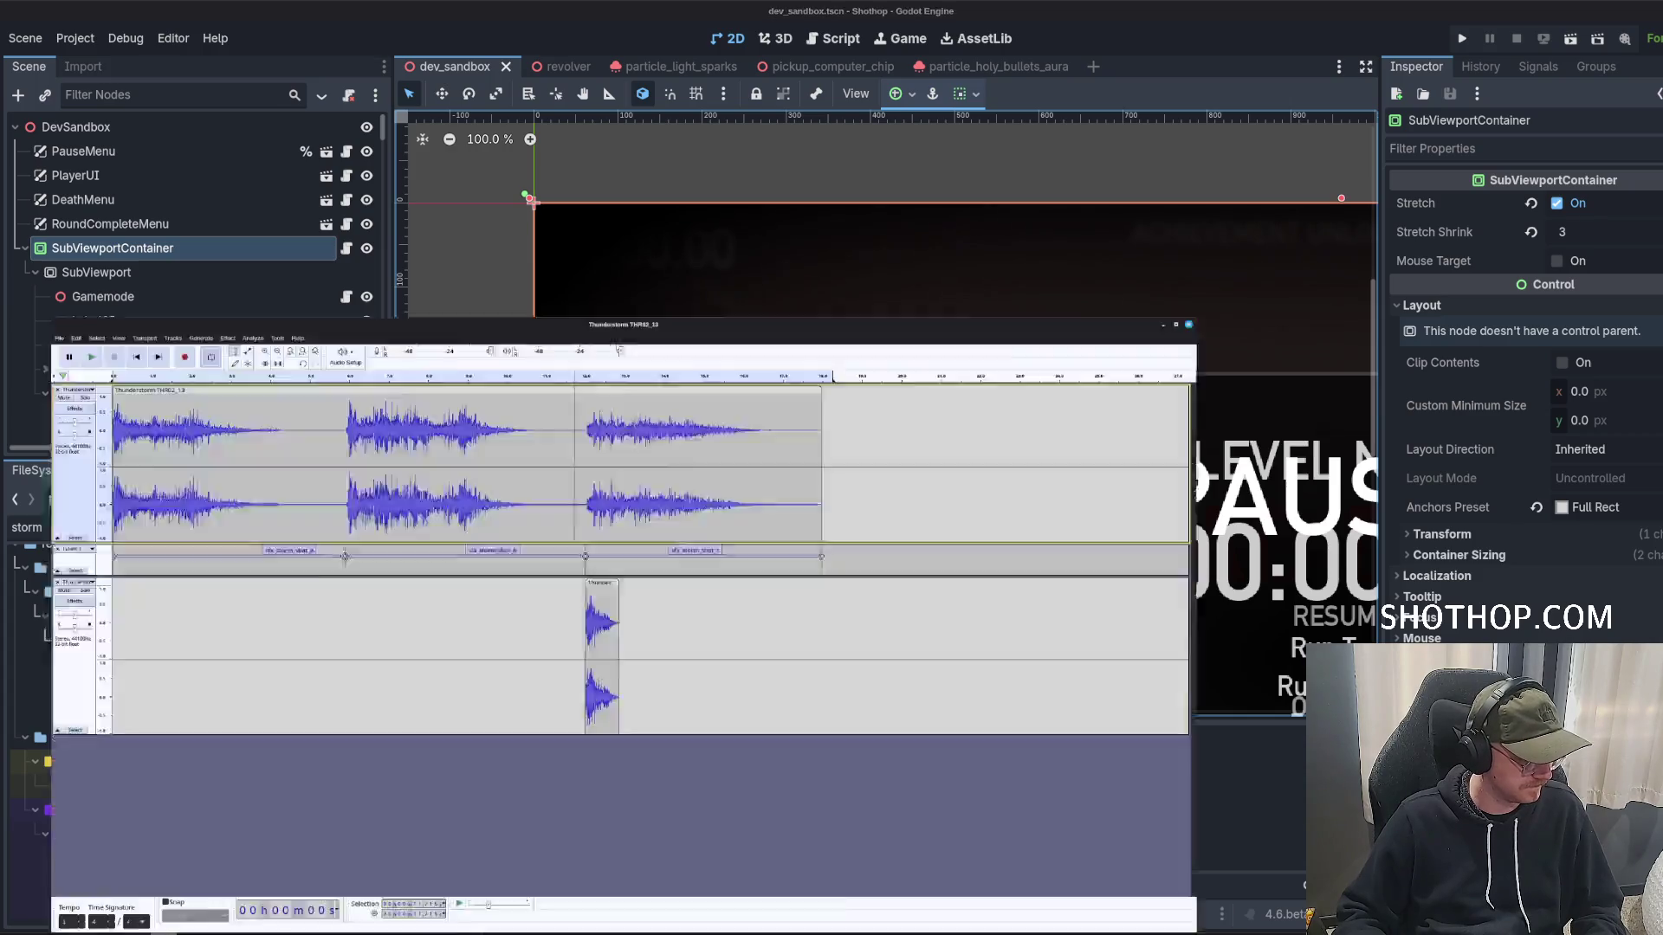
click(10, 107)
click(9, 108)
click(10, 107)
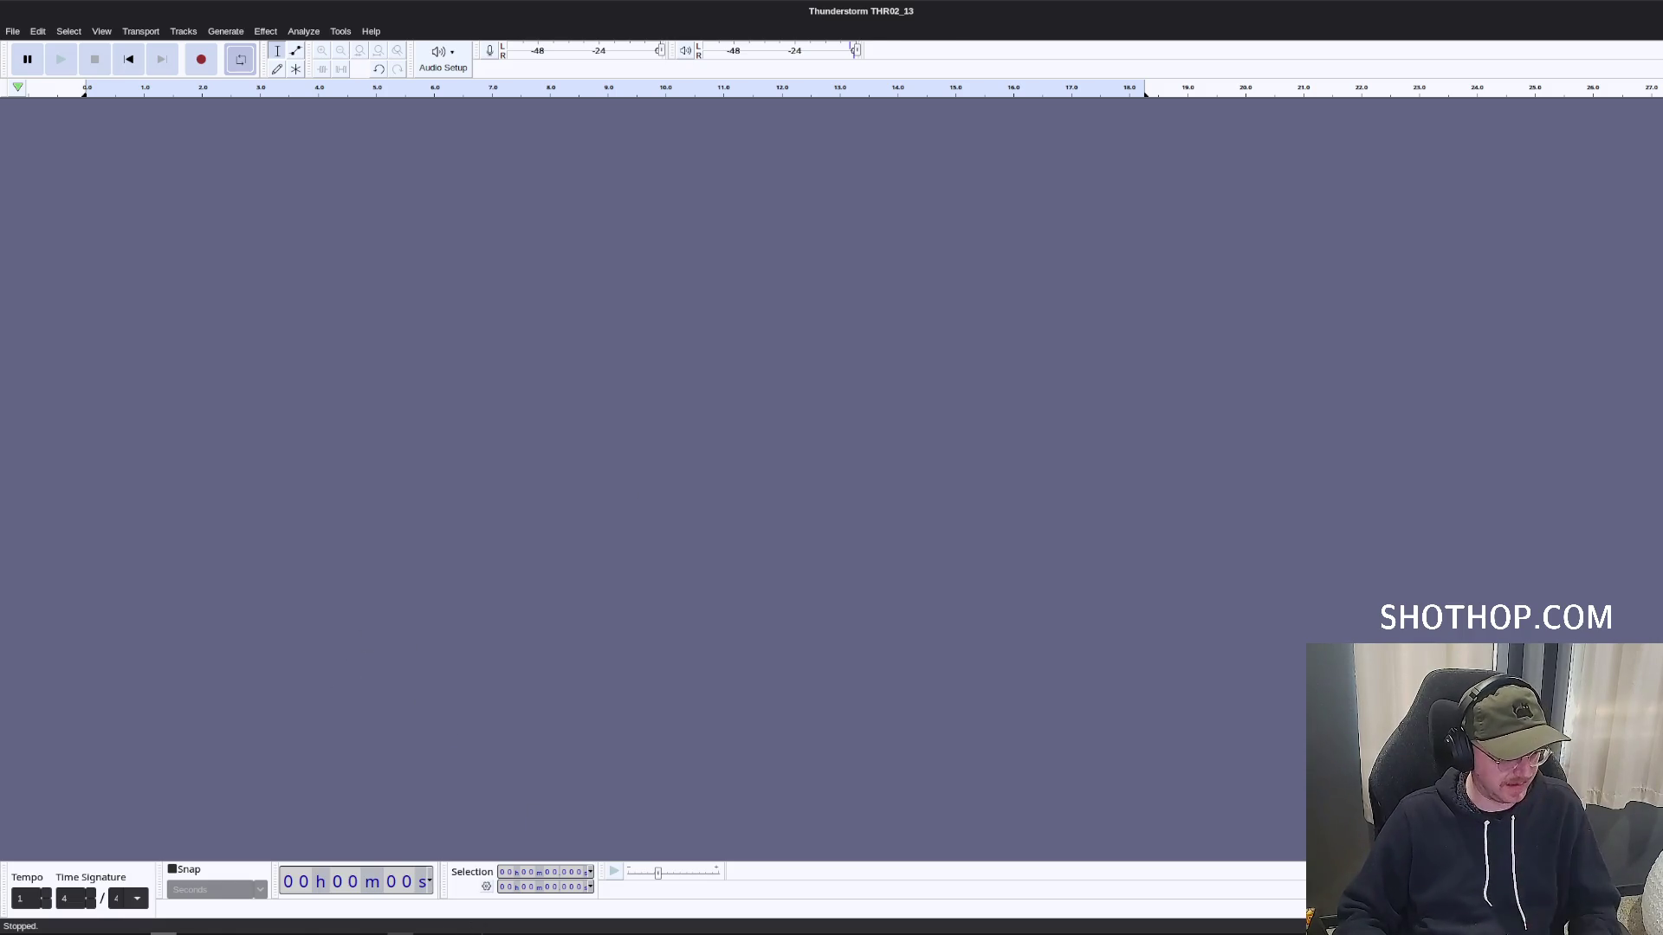
key(alt+Tab)
key(alt+Tab)
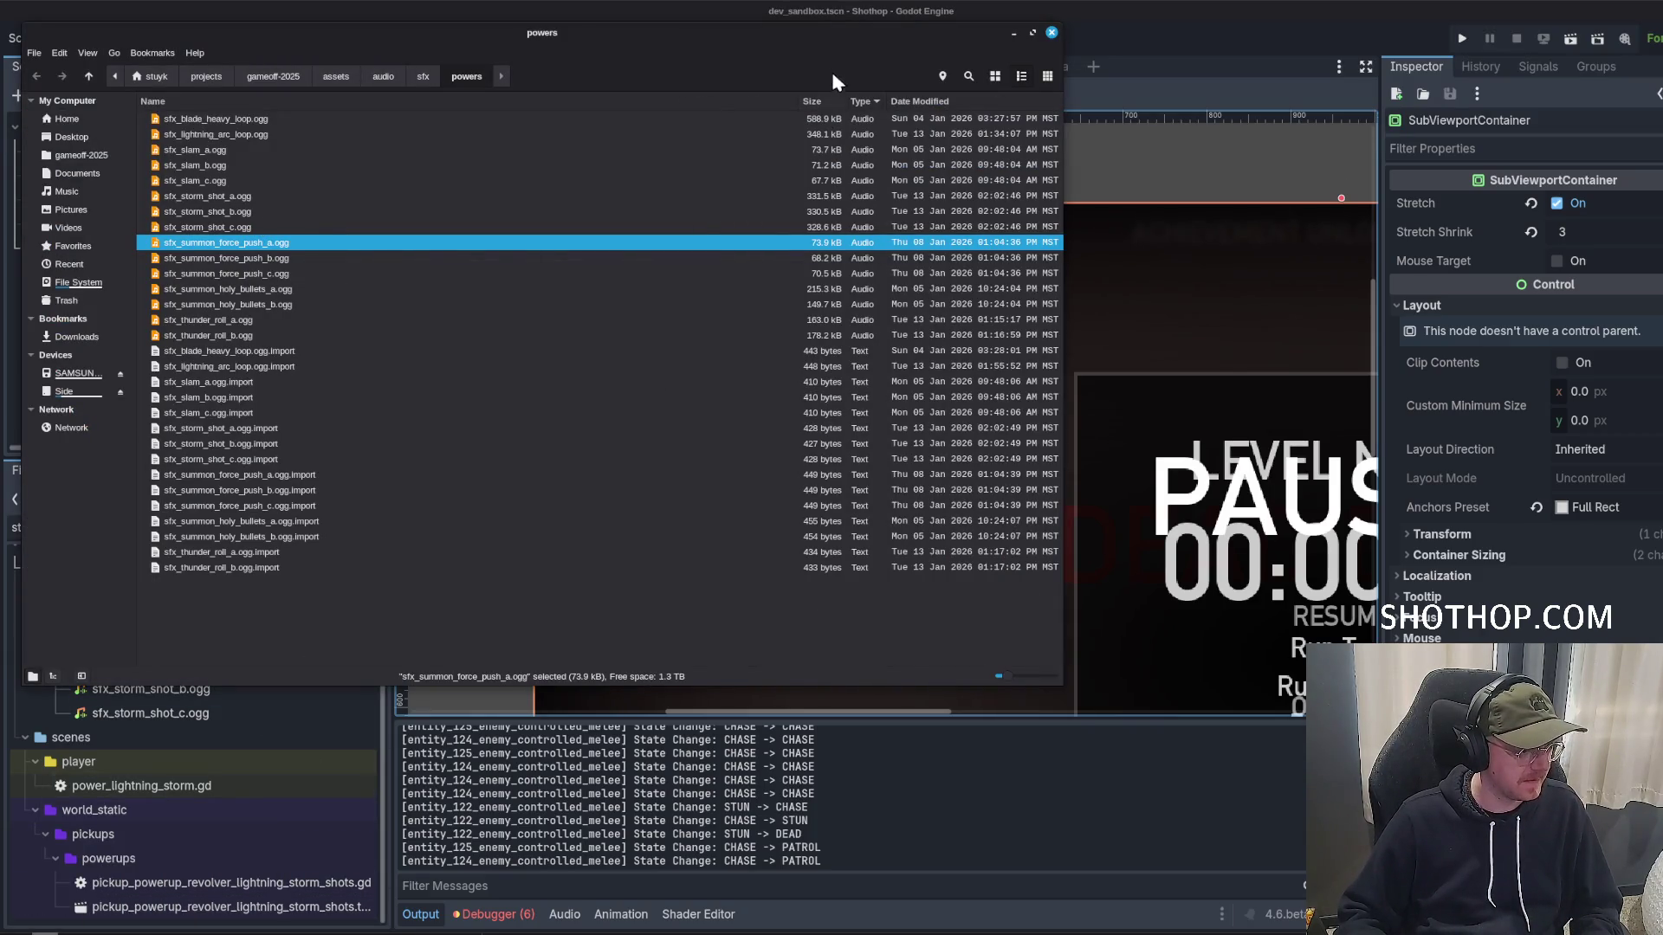
Close the file manager and filter Godot's FileSystem for 'holy' sounds.
click(1015, 35)
click(158, 527)
text(holy)
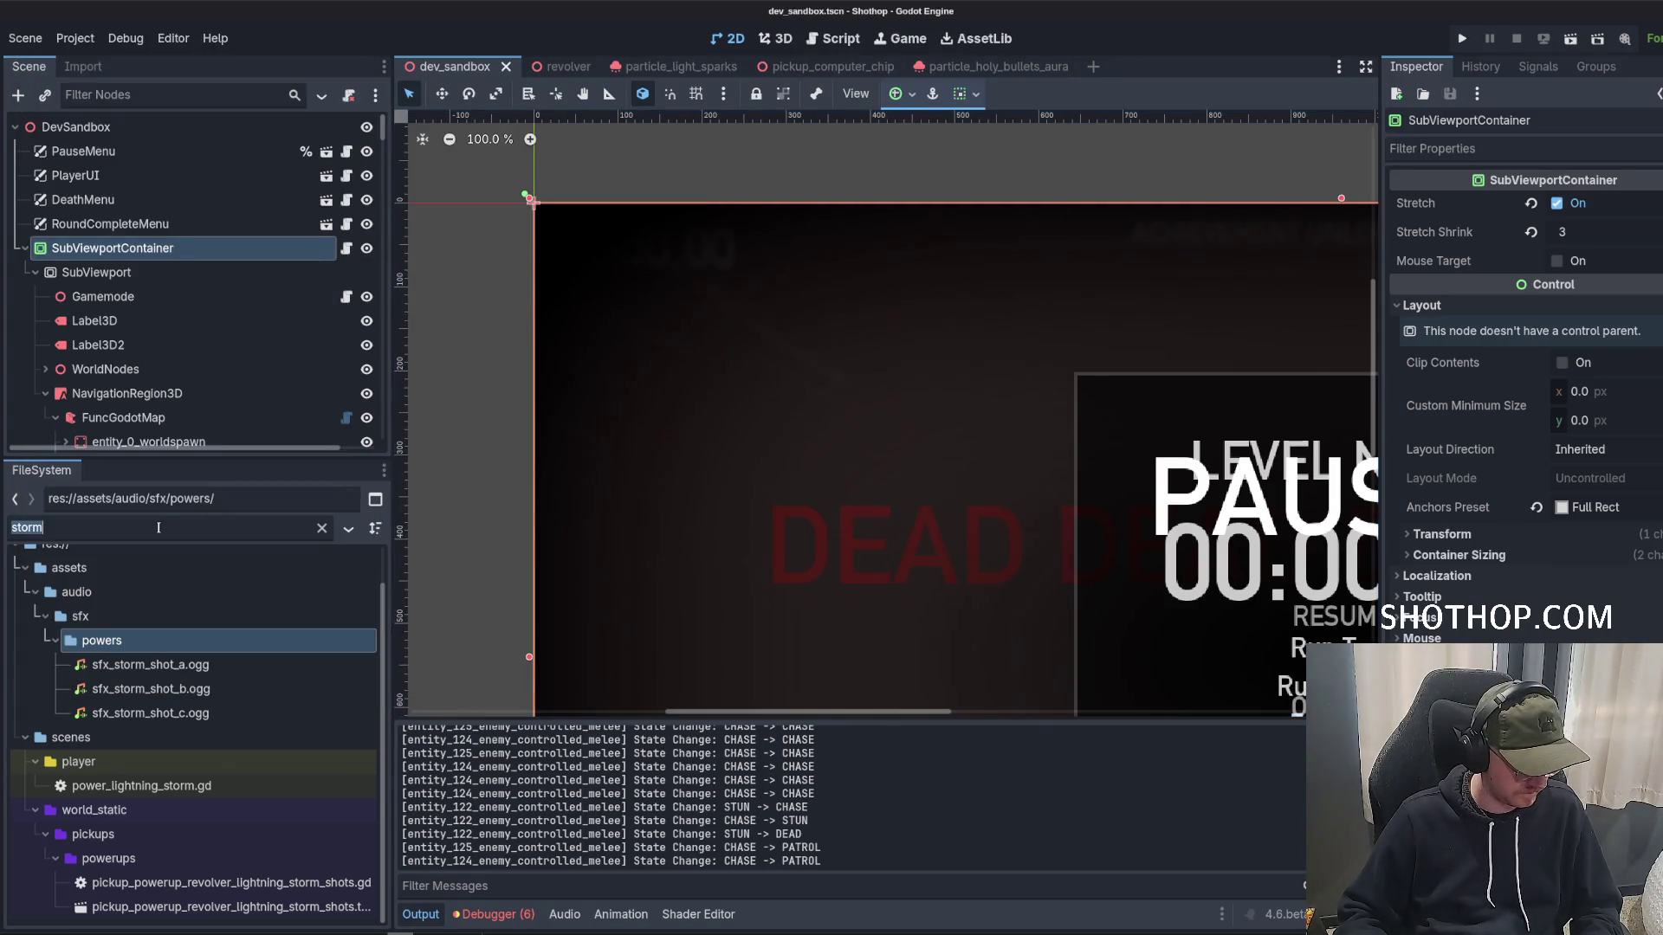
key(Up)
key(Up)
key(Up)
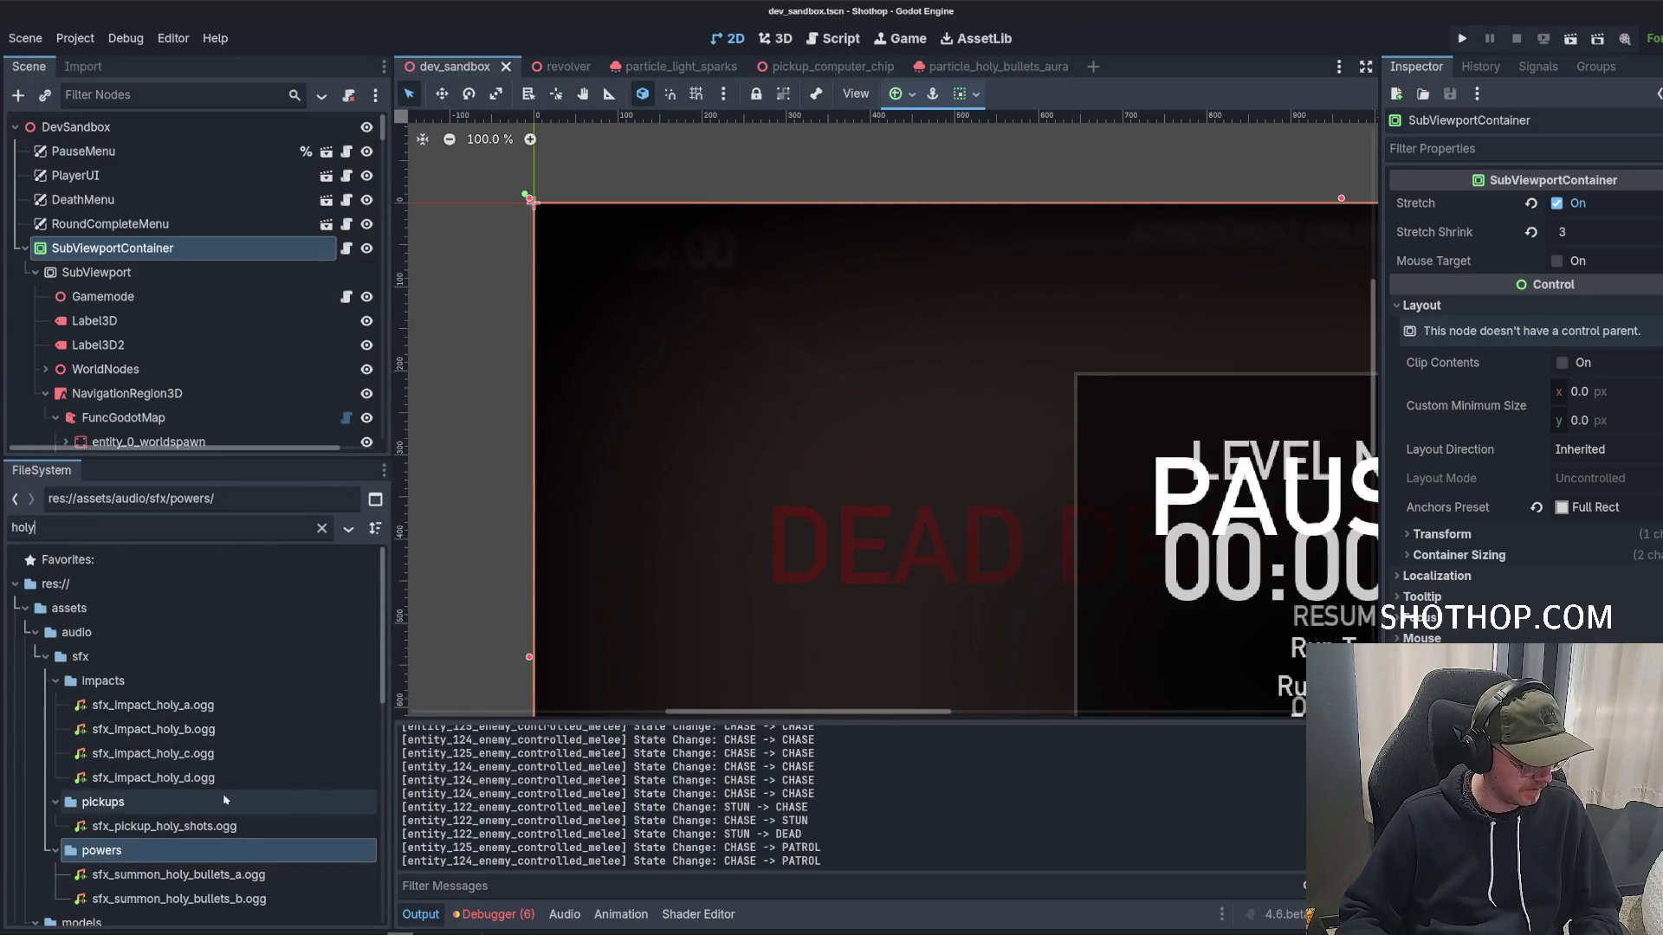
Preview sfx_impact_holy_a.ogg and sfx_impact_holy_c.ogg from their import settings.
double_click(201, 710)
click(620, 610)
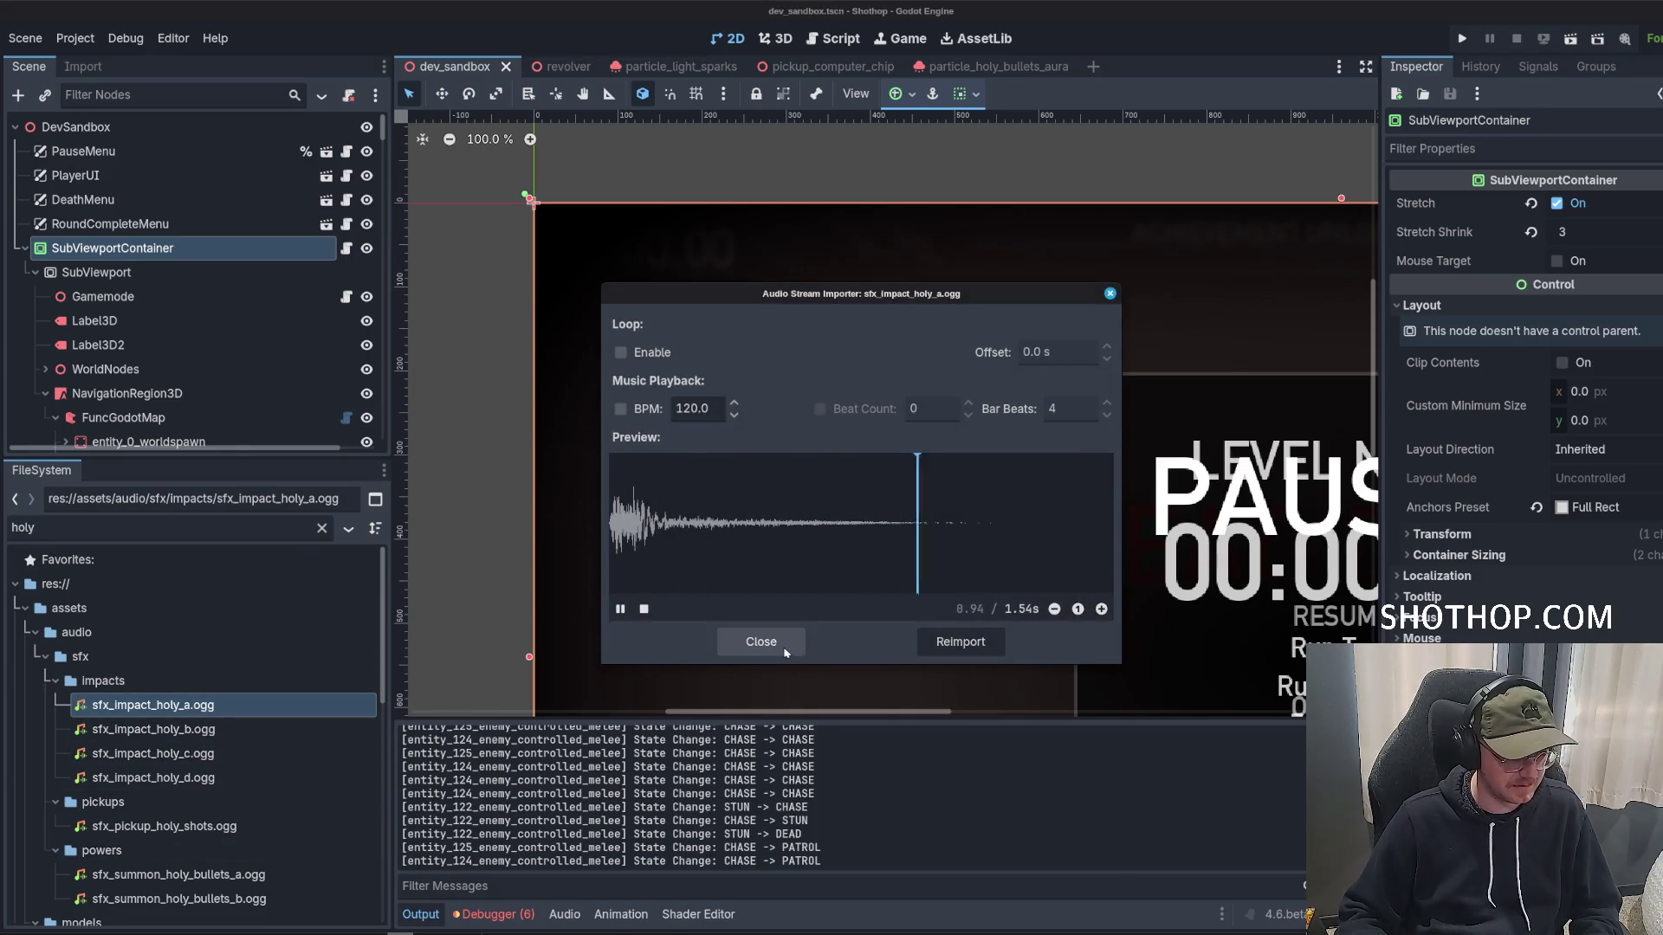
click(754, 643)
double_click(139, 753)
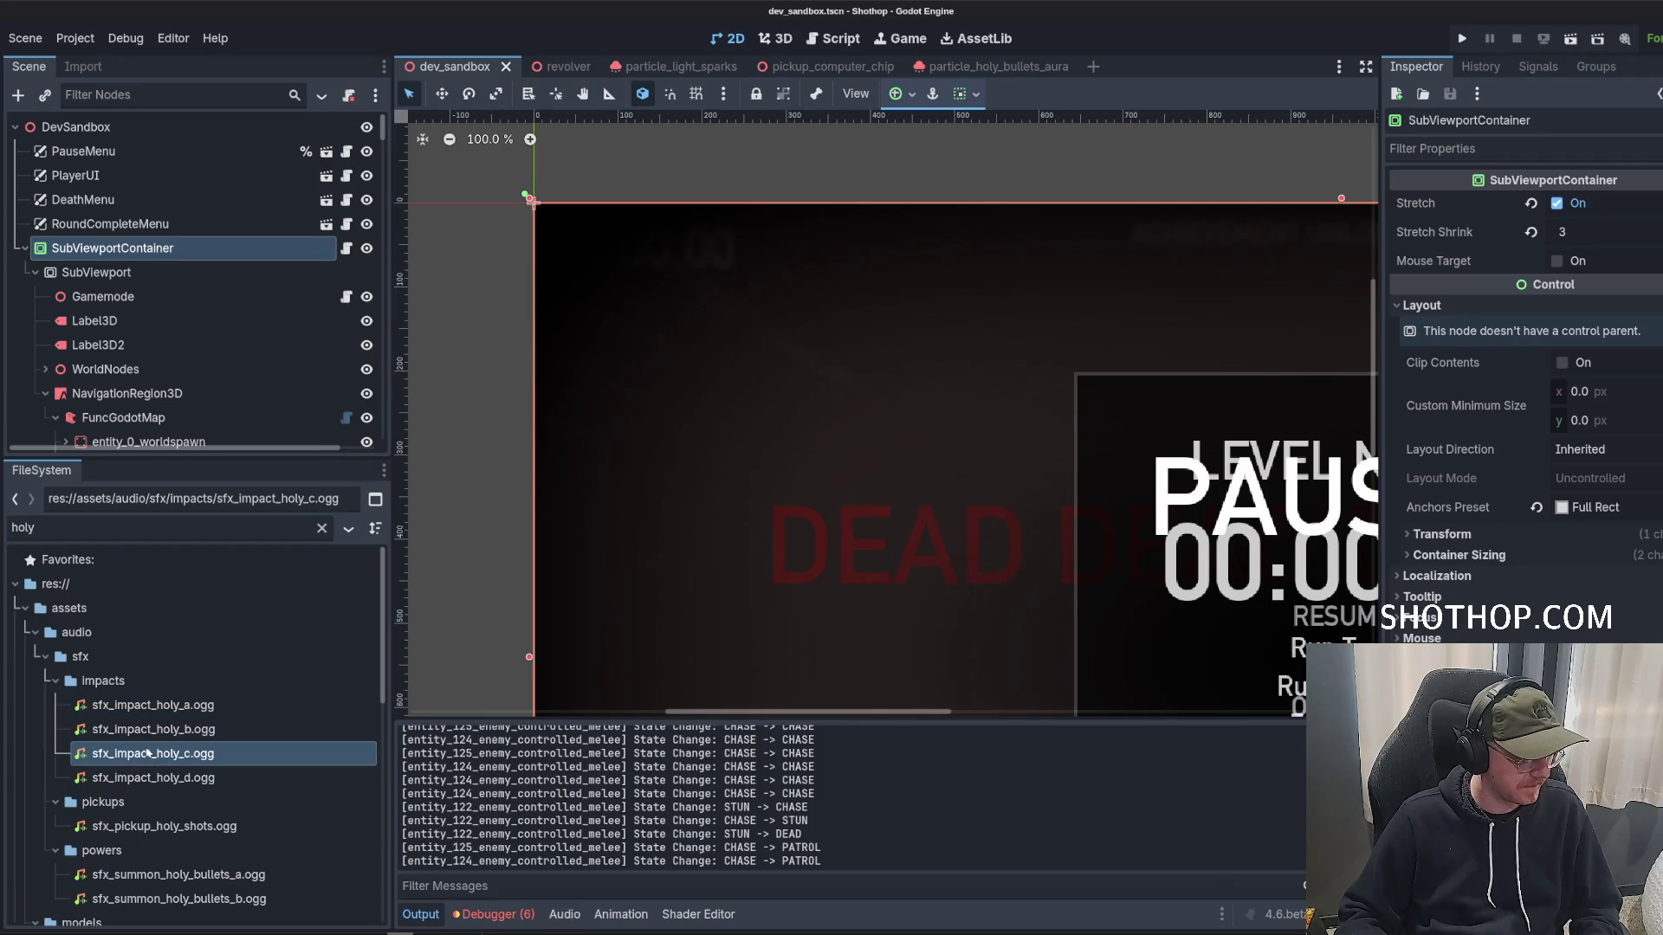
click(621, 610)
click(761, 642)
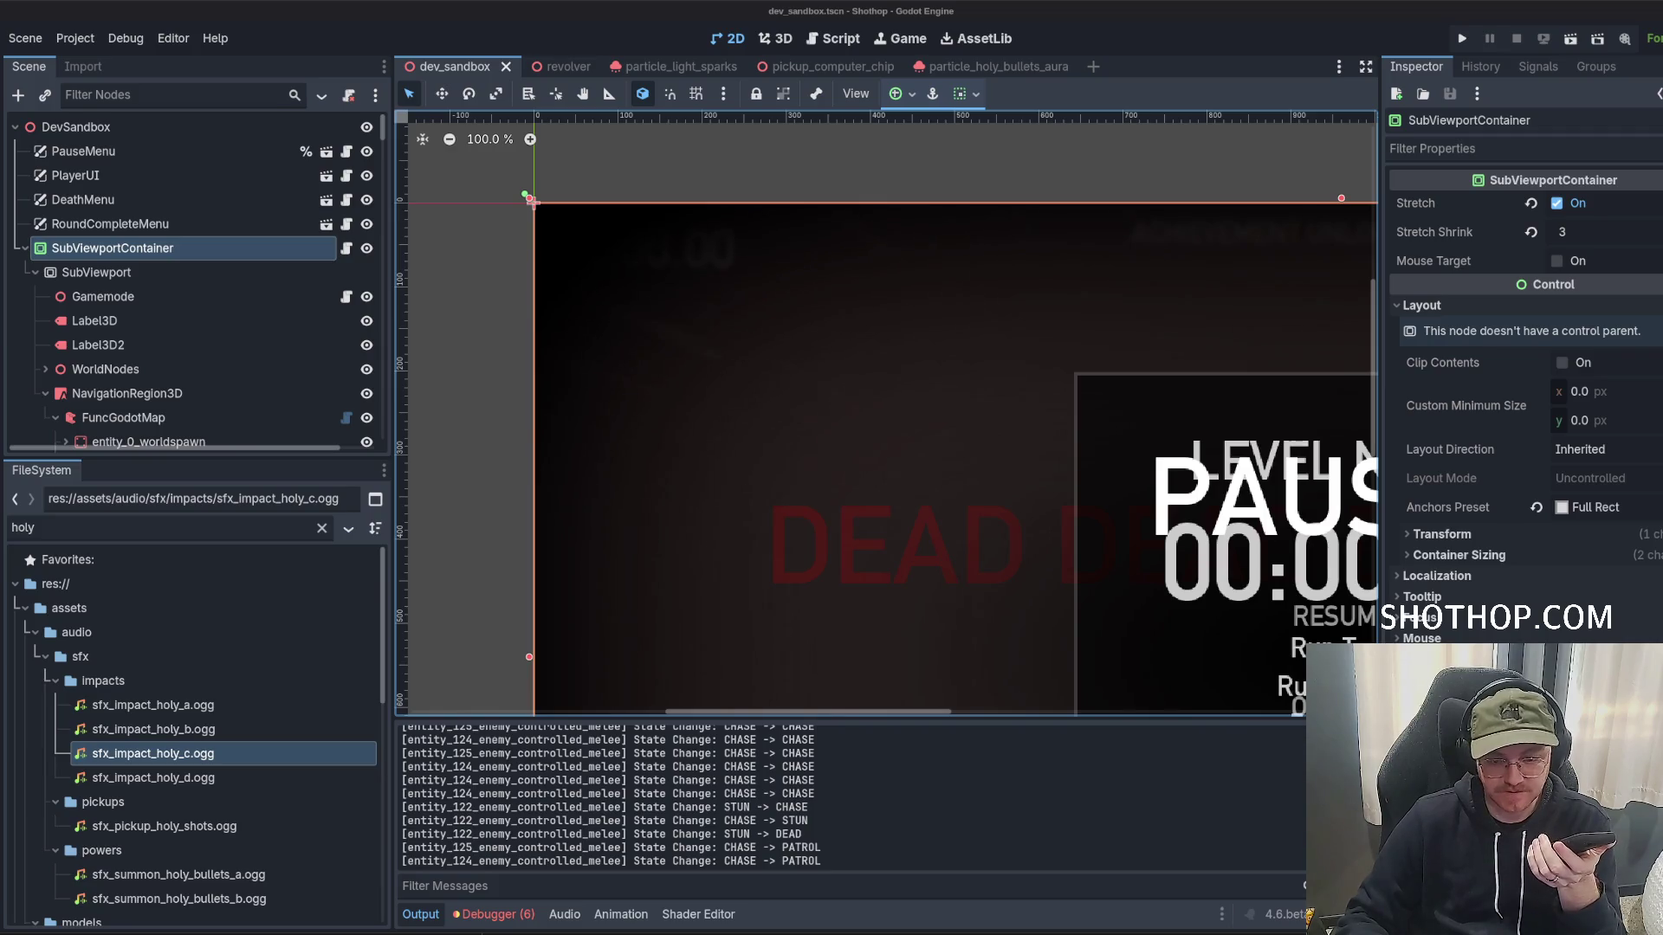
scroll(978, 396, down, 4)
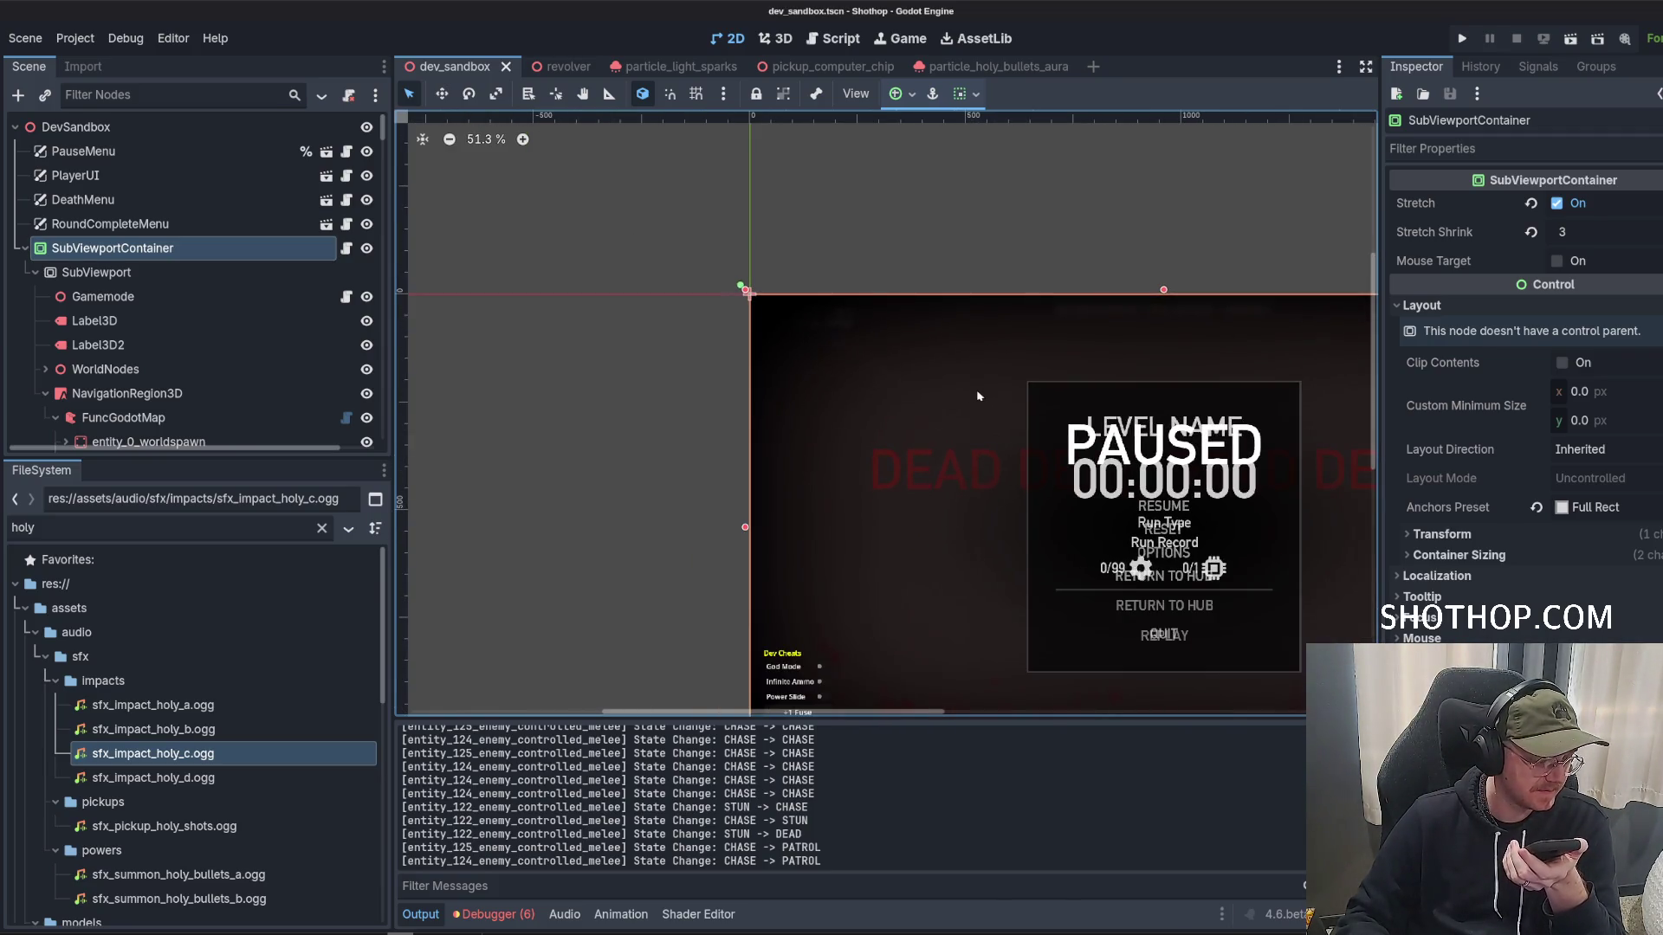